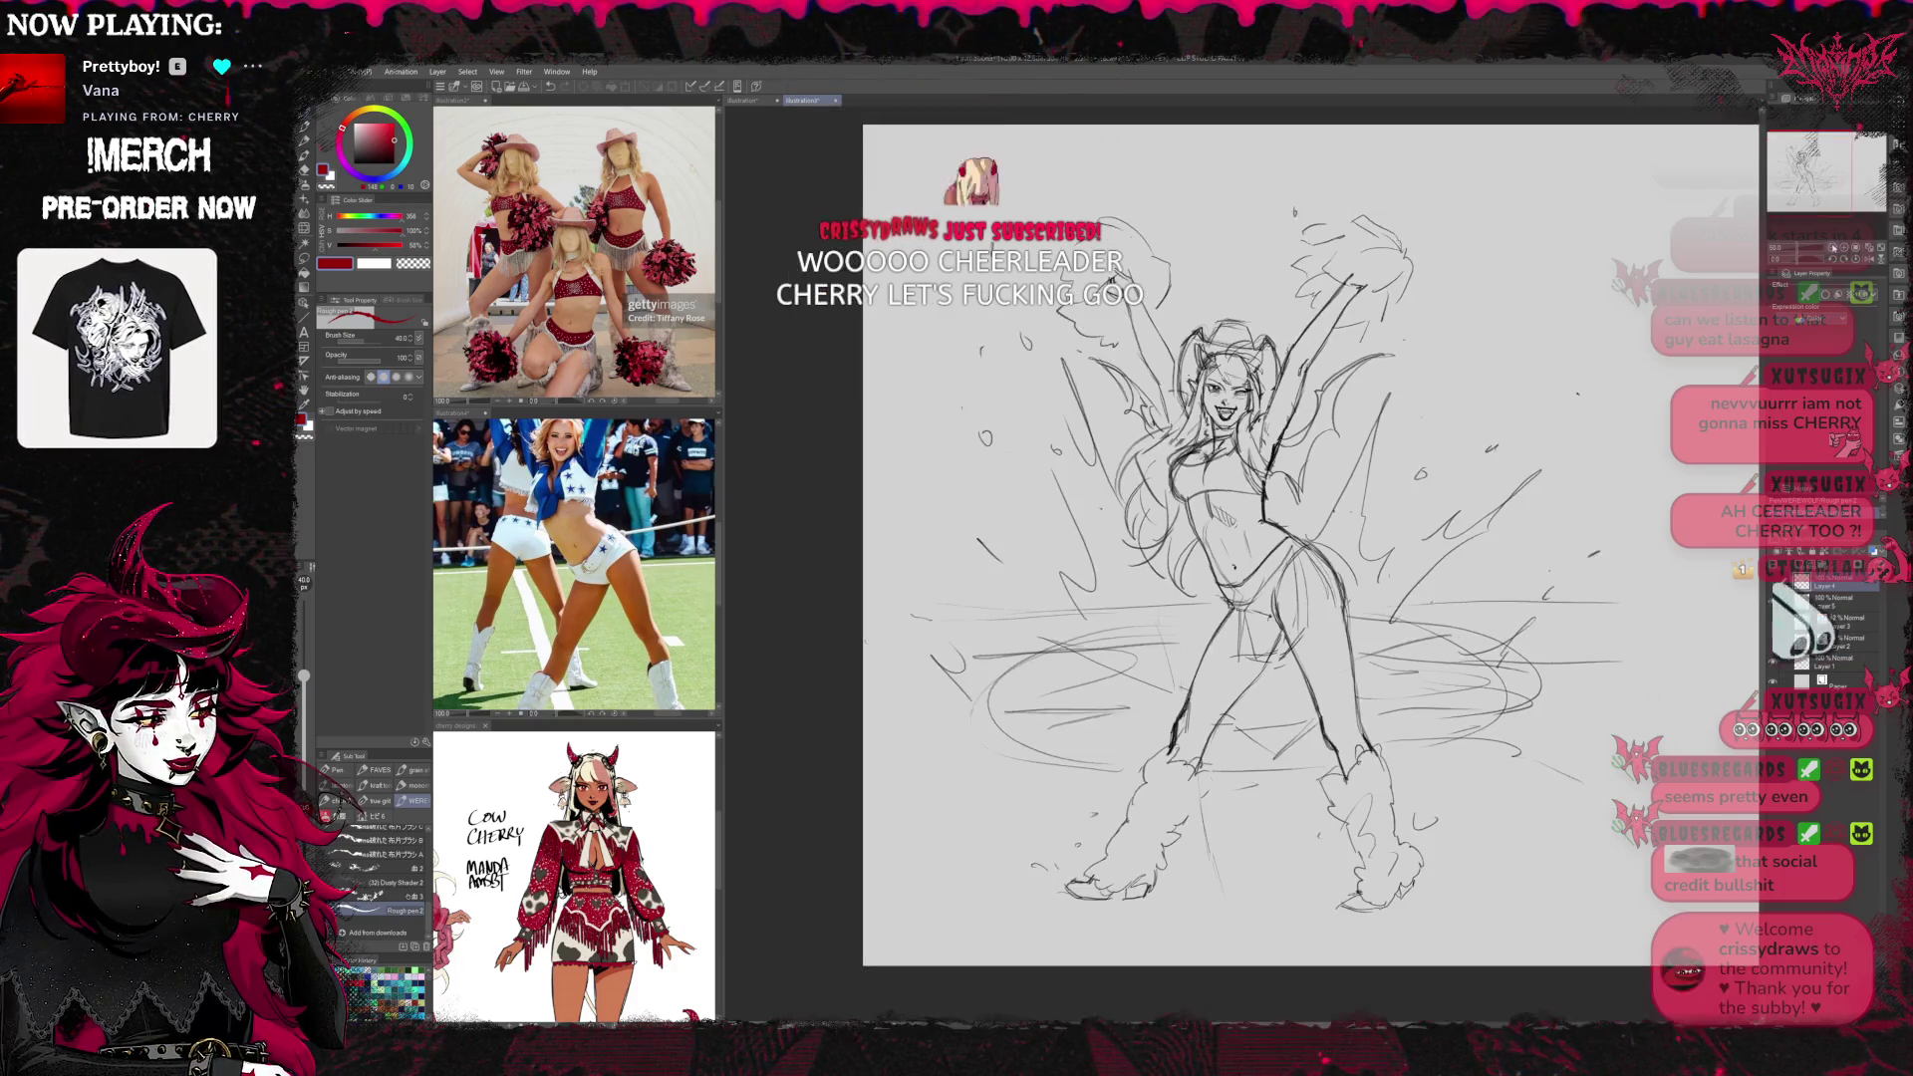
Zoom out, hide the sketch layer, then show it again tinted blue with Layer Color
left_click(1819, 245)
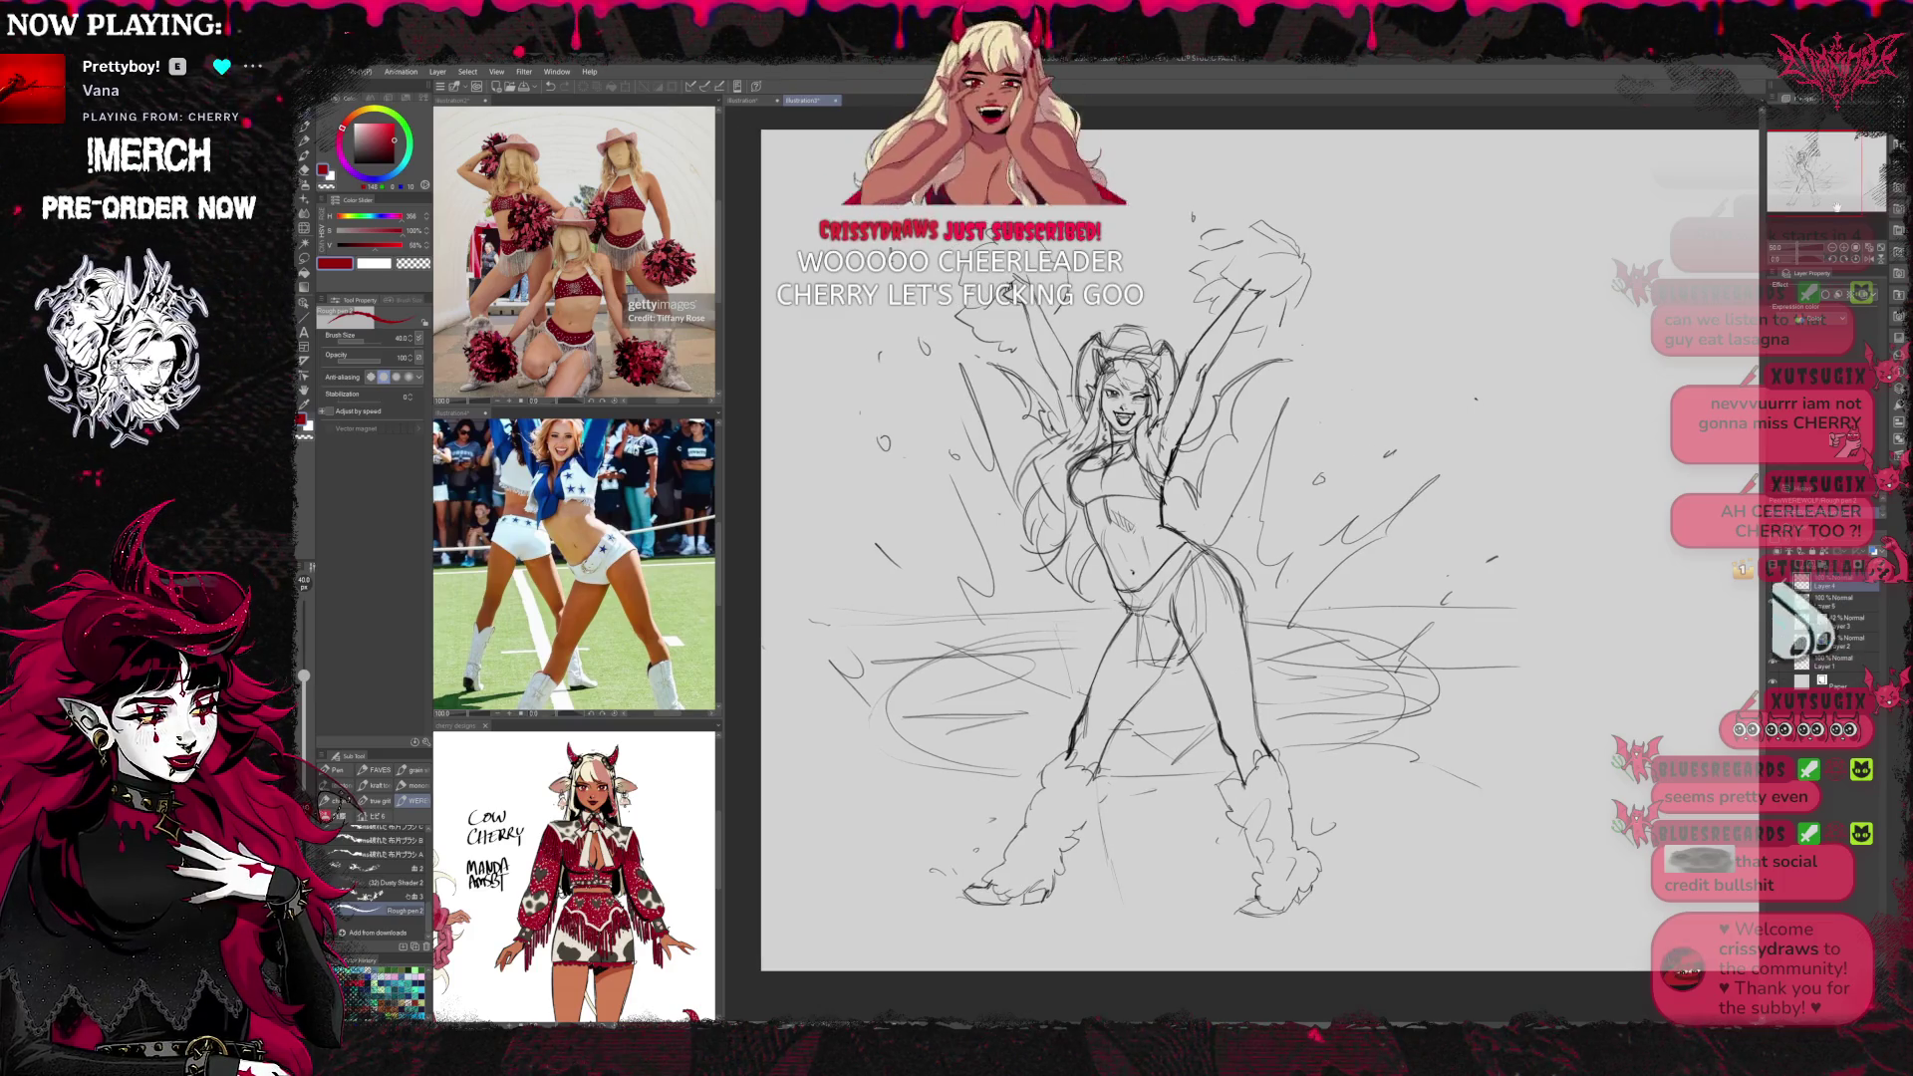
left_click(1773, 602)
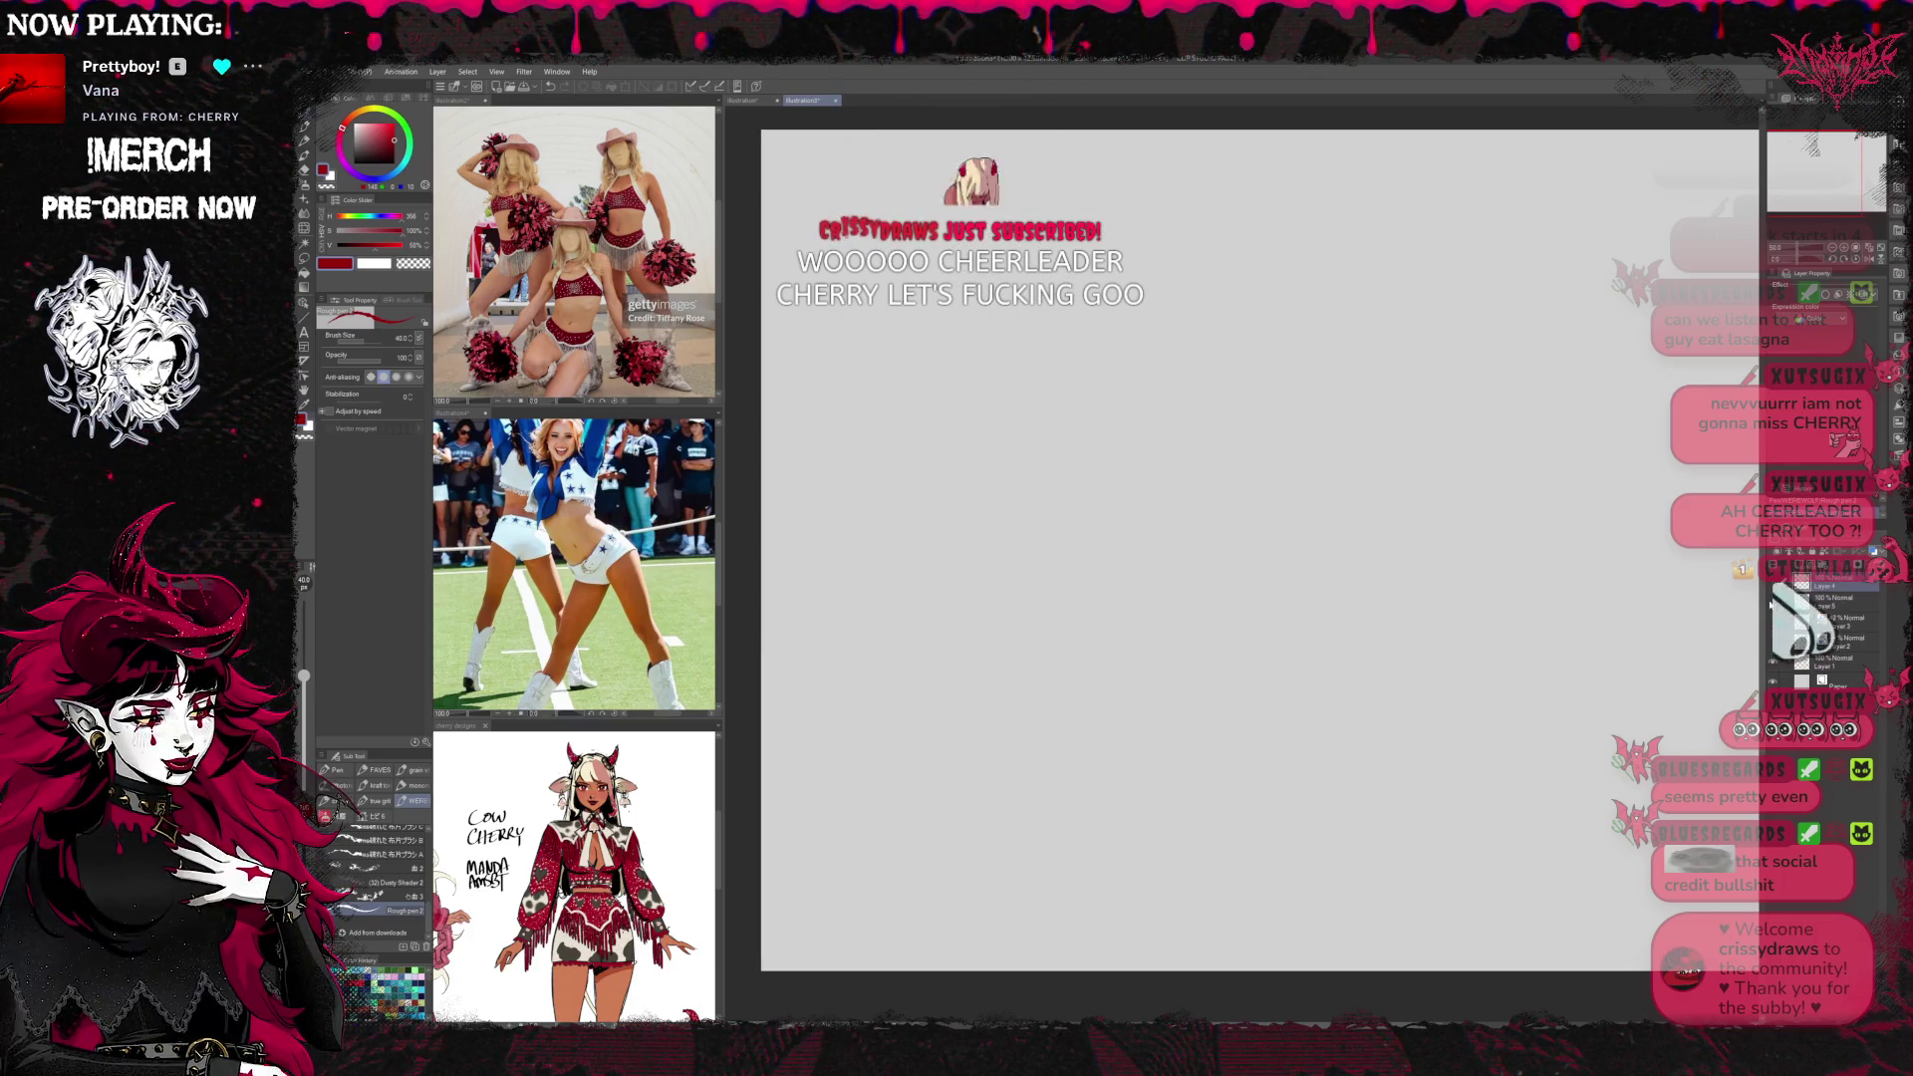
left_click(1773, 602)
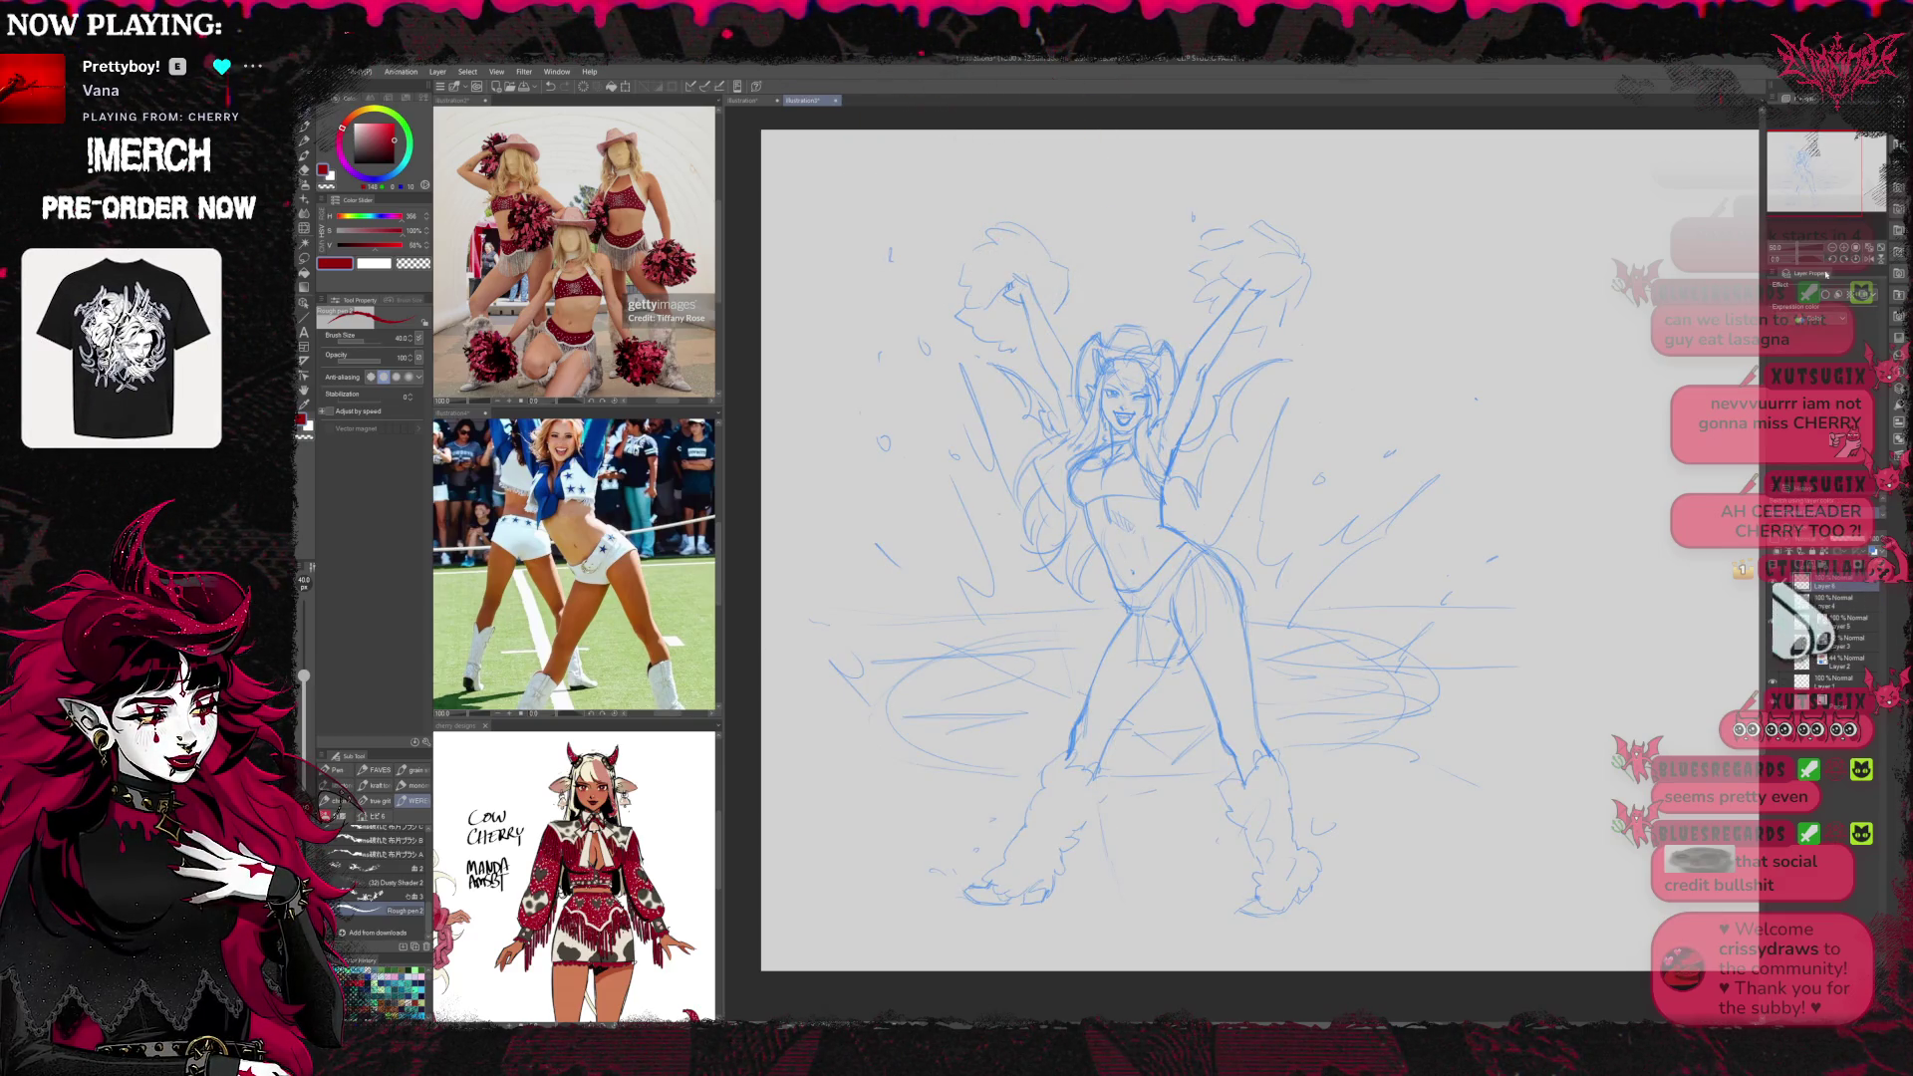
left_click(1844, 247)
scroll(1245, 570, "up", 3)
Zoom to the face, lighten the sketch to a paler blue and select the Silky Sketcher brush
left_click_drag(1245, 171, 1245, 570)
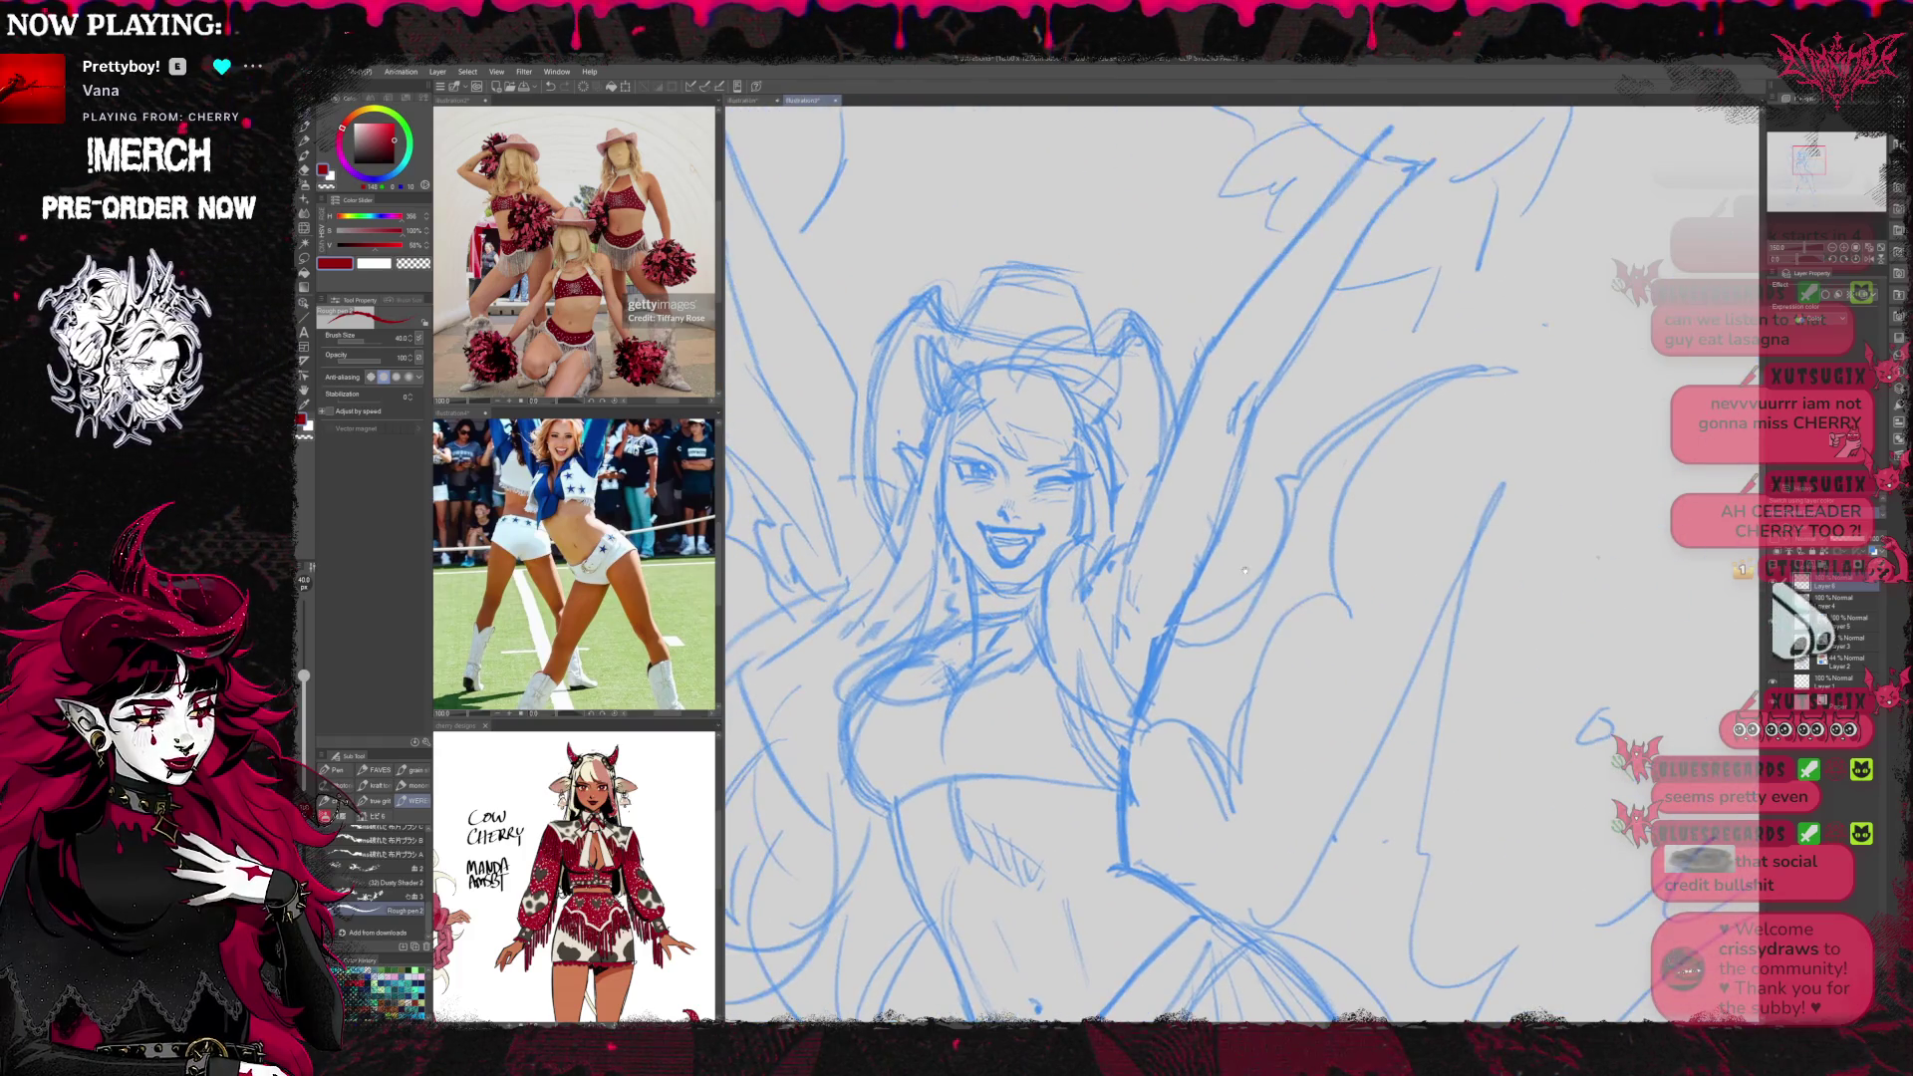
left_click(1834, 620)
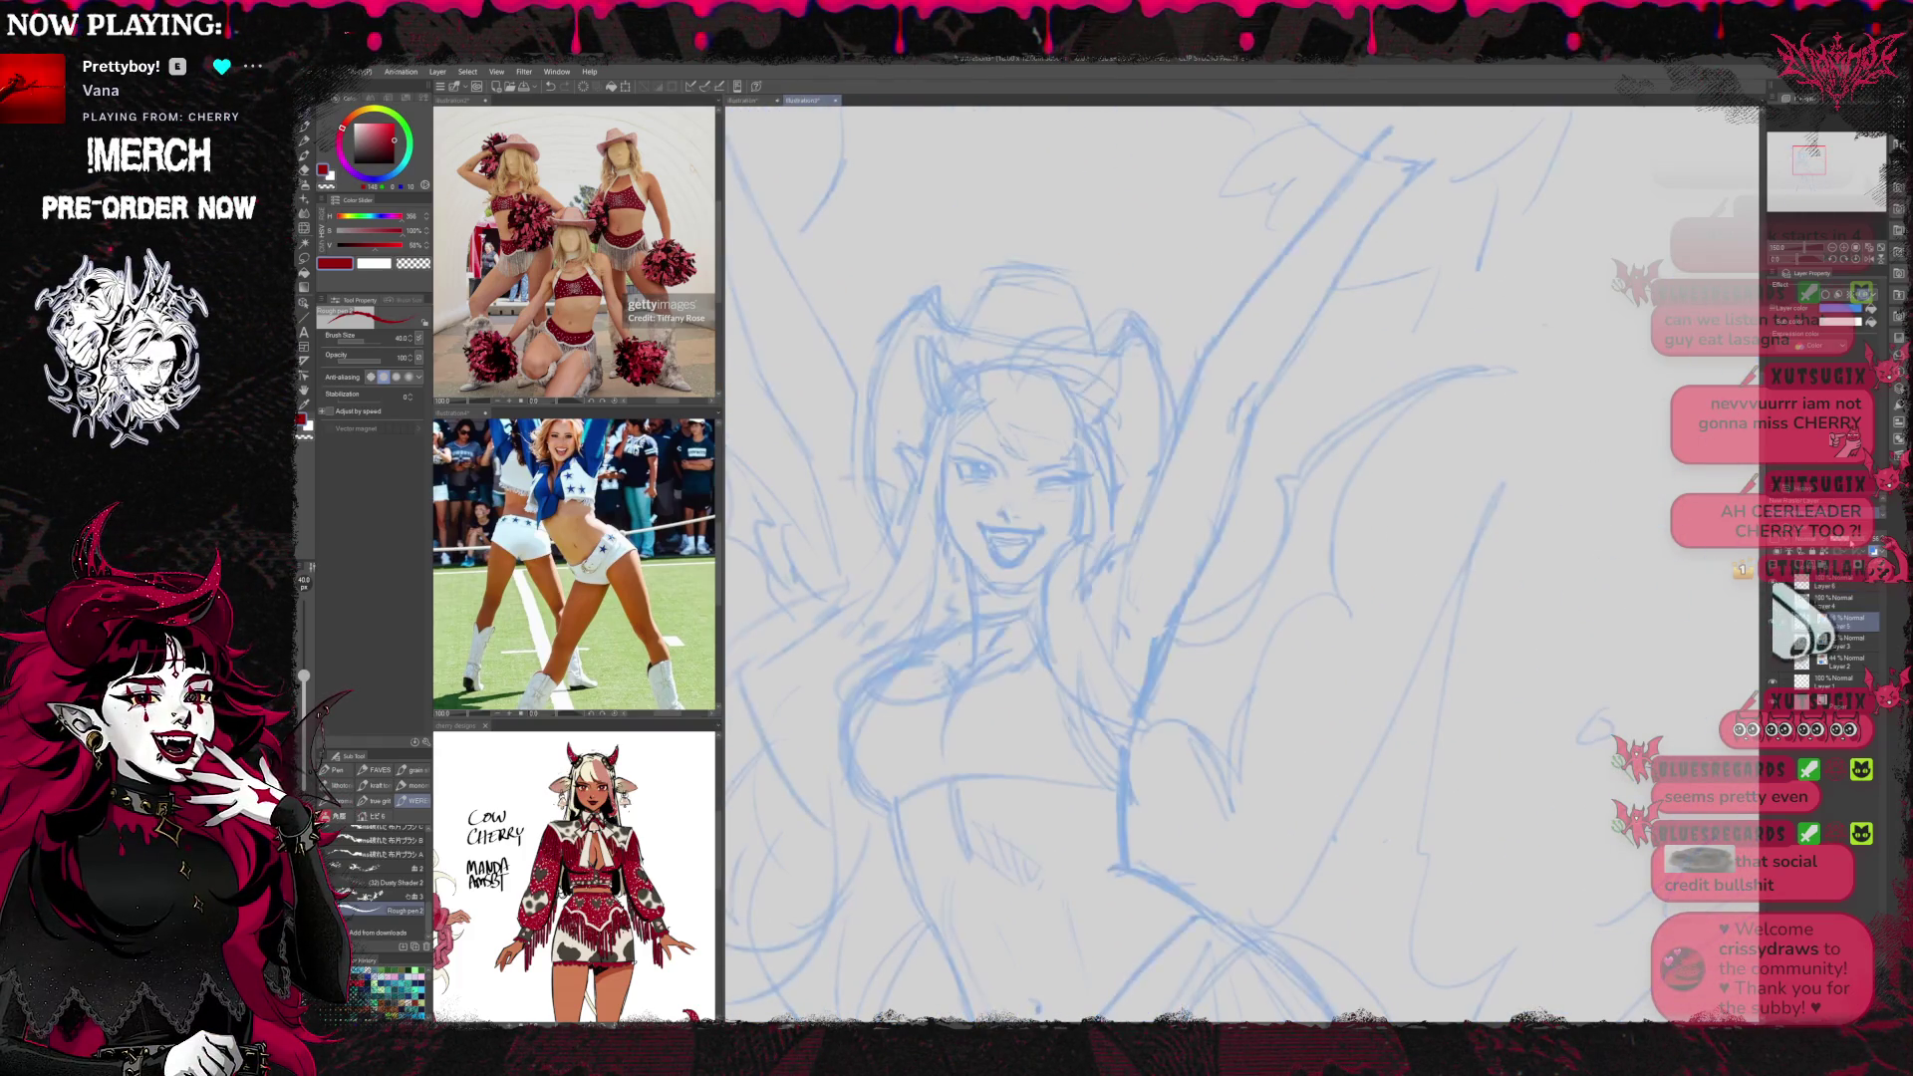
left_click(1832, 586)
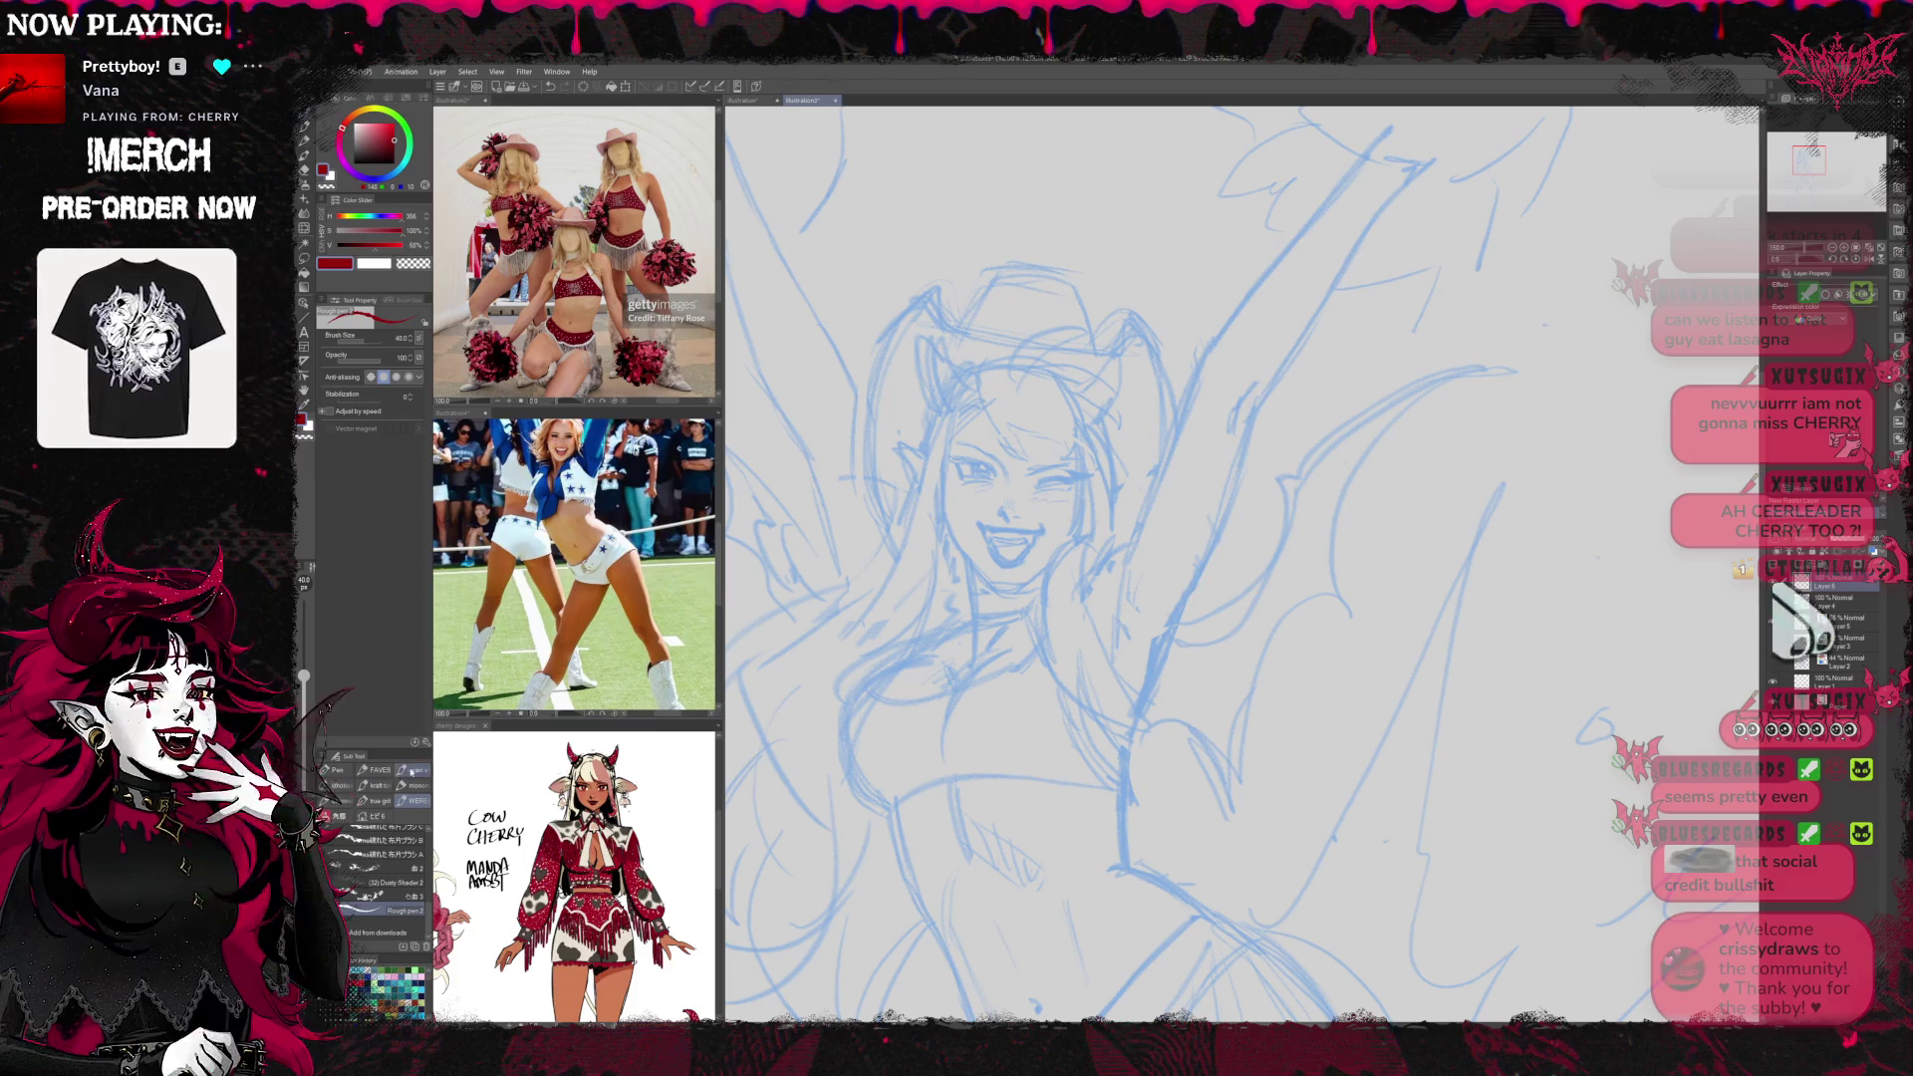
left_click(416, 771)
left_click(410, 848)
Test the Silky Sketcher strokes, undo them, and switch to the hard good inking brush
mouse_move(857, 558)
left_mouse_down()
mouse_move(927, 568)
mouse_move(877, 747)
left_mouse_up()
key("ctrl+z")
key("ctrl+z")
key("ctrl+z")
mouse_move(877, 498)
left_mouse_down()
mouse_move(872, 642)
mouse_move(997, 817)
left_mouse_up()
key("ctrl+z")
key("ctrl+z")
left_click(411, 863)
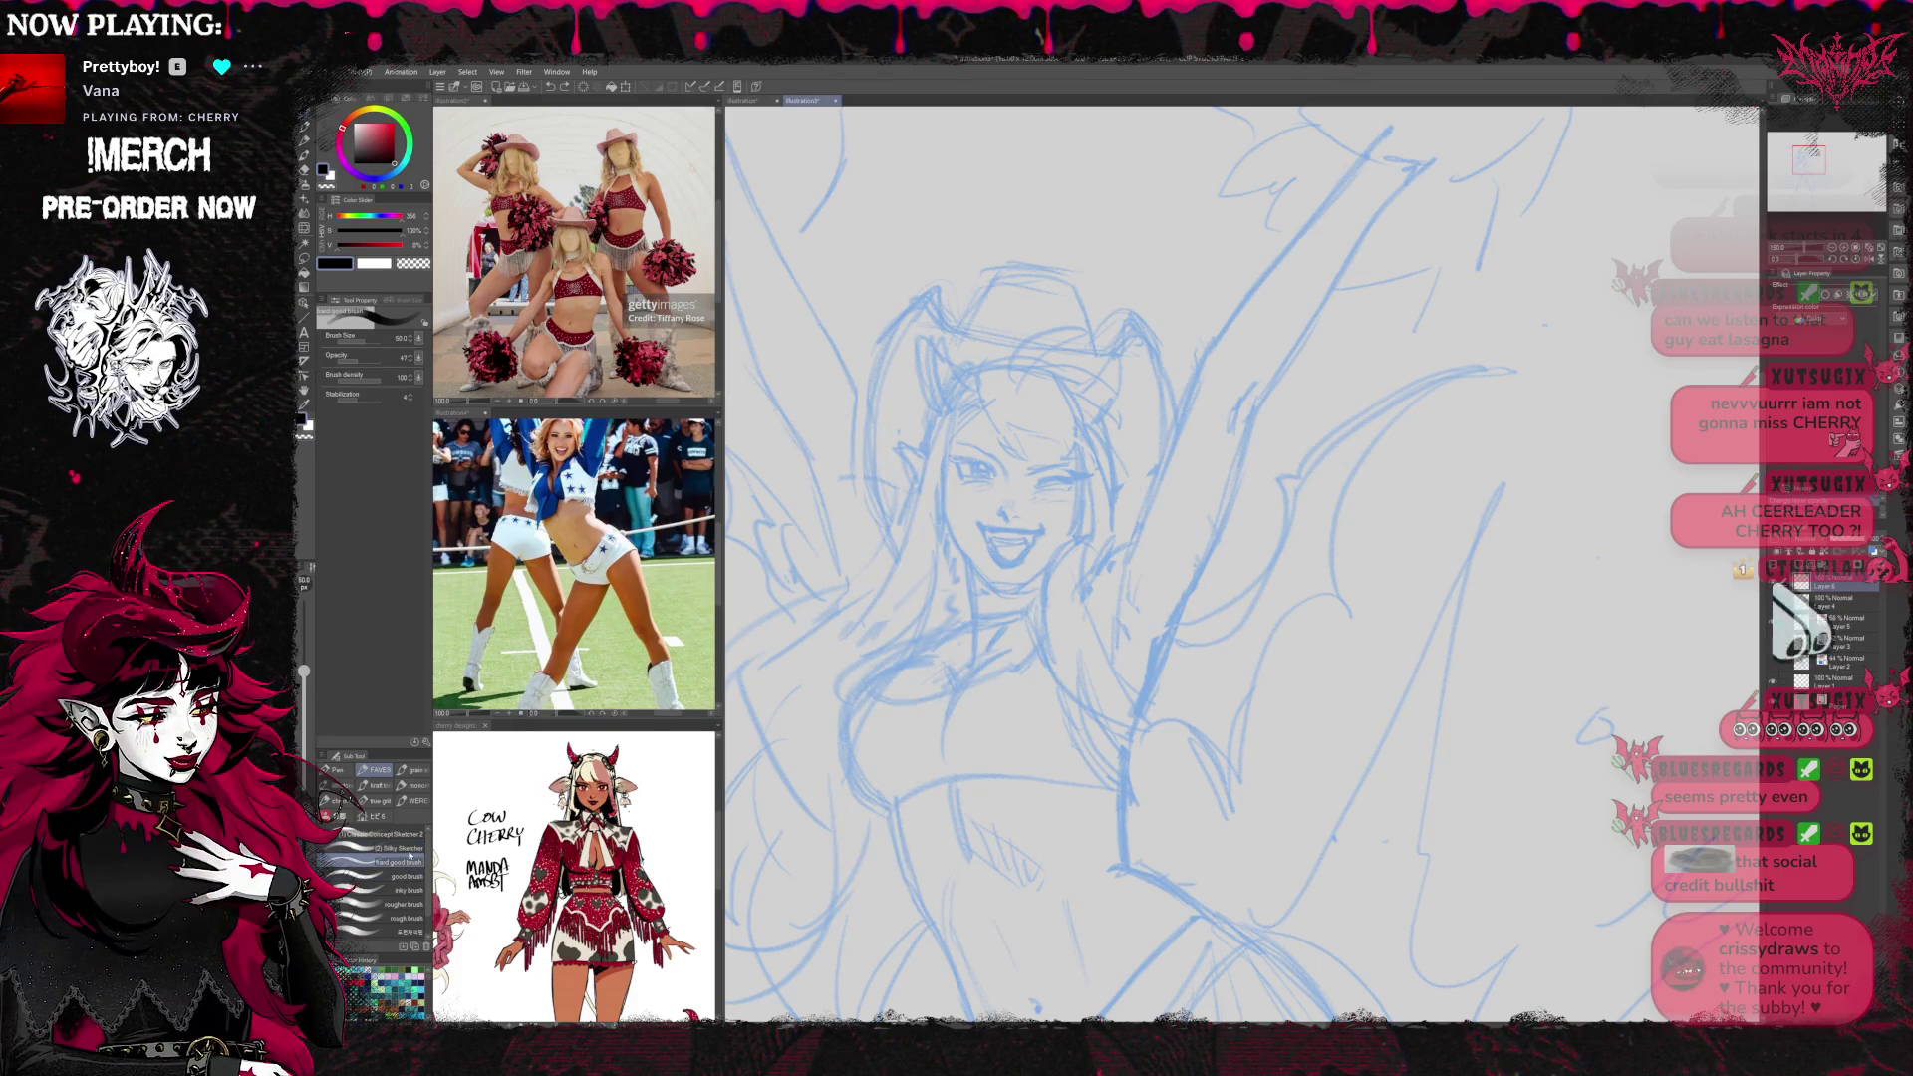
left_click_drag(902, 573, 927, 663)
key("ctrl+z")
Shrink the hard brush to size 10, undoing each test stroke beside the face
left_click_drag(378, 358, 433, 369)
key("bracketleft")
mouse_move(902, 453)
left_mouse_down()
mouse_move(837, 543)
mouse_move(857, 638)
left_mouse_up()
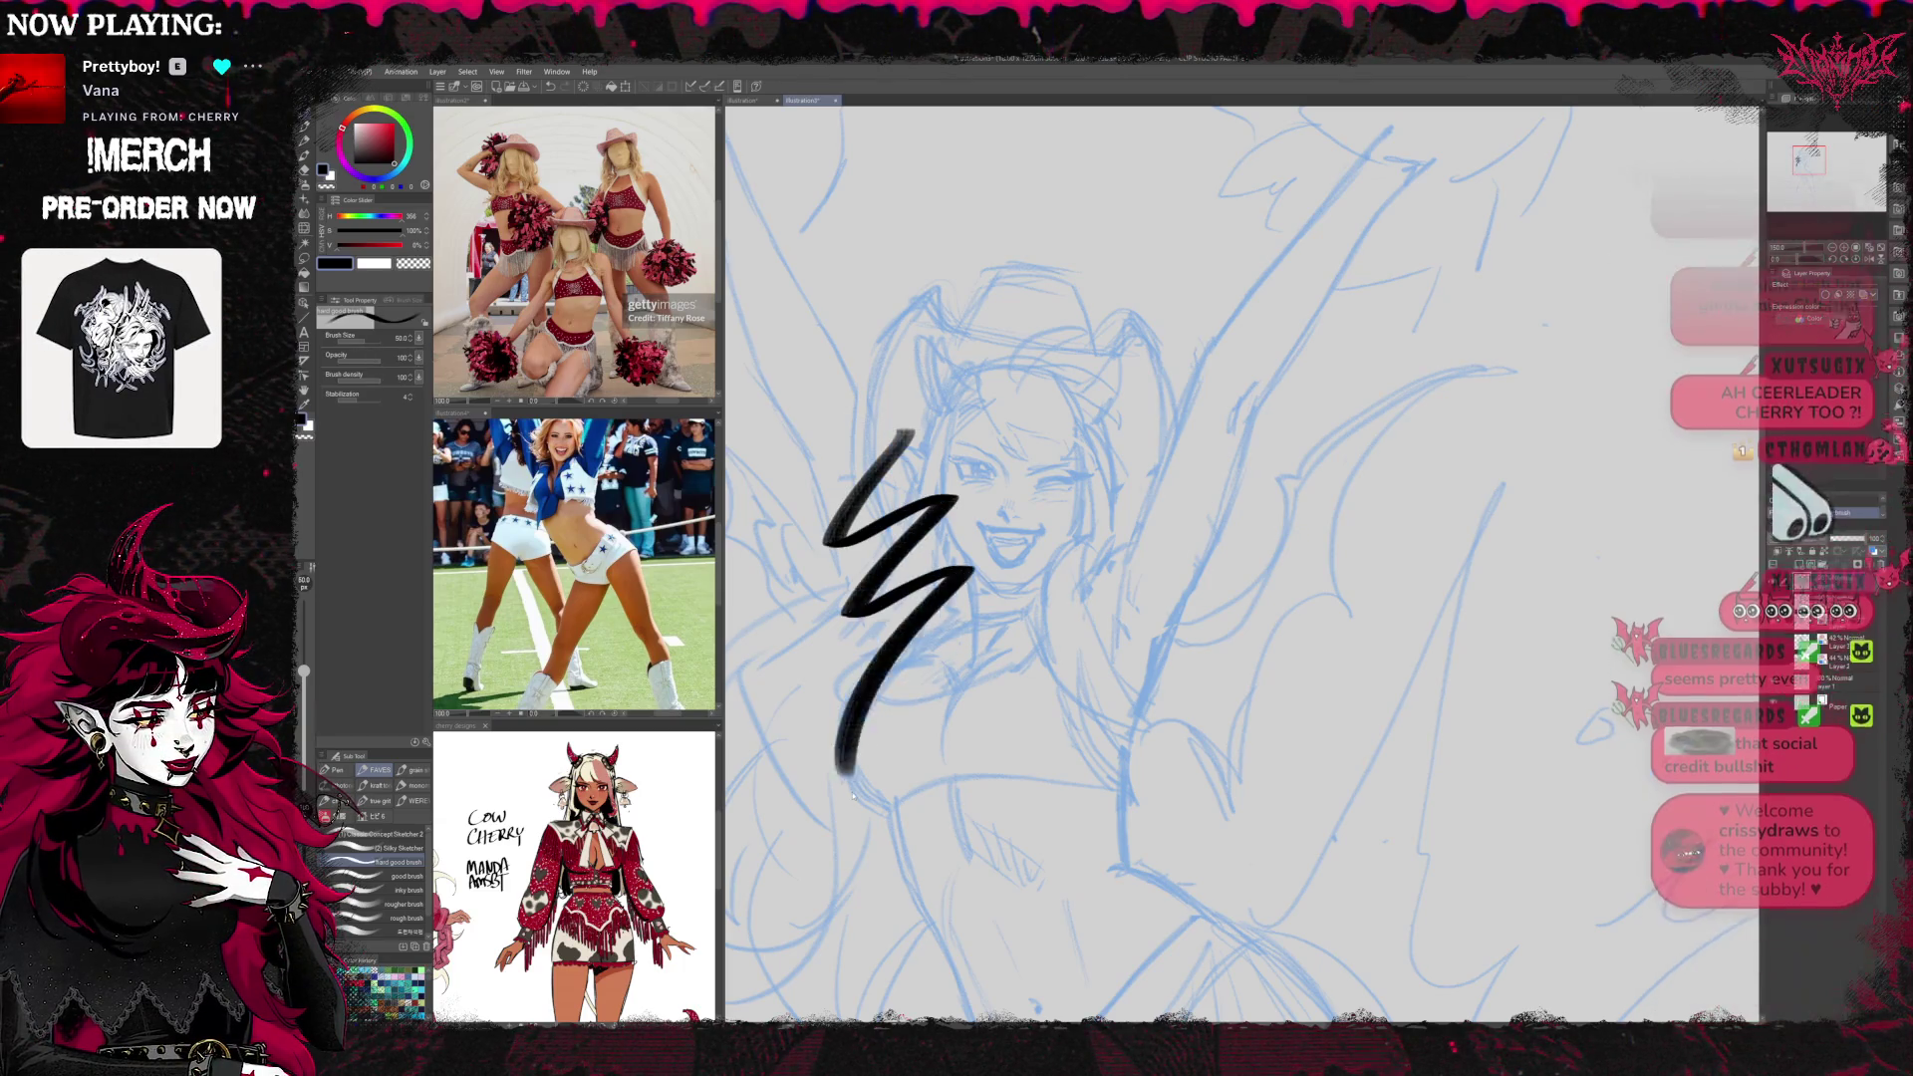
key("ctrl+z")
key("bracketleft")
key("bracketleft")
key("bracketleft")
mouse_move(922, 513)
left_mouse_down()
mouse_move(951, 533)
mouse_move(932, 793)
left_mouse_up()
key("ctrl+z")
left_click_drag(927, 588, 1067, 743)
key("ctrl+z")
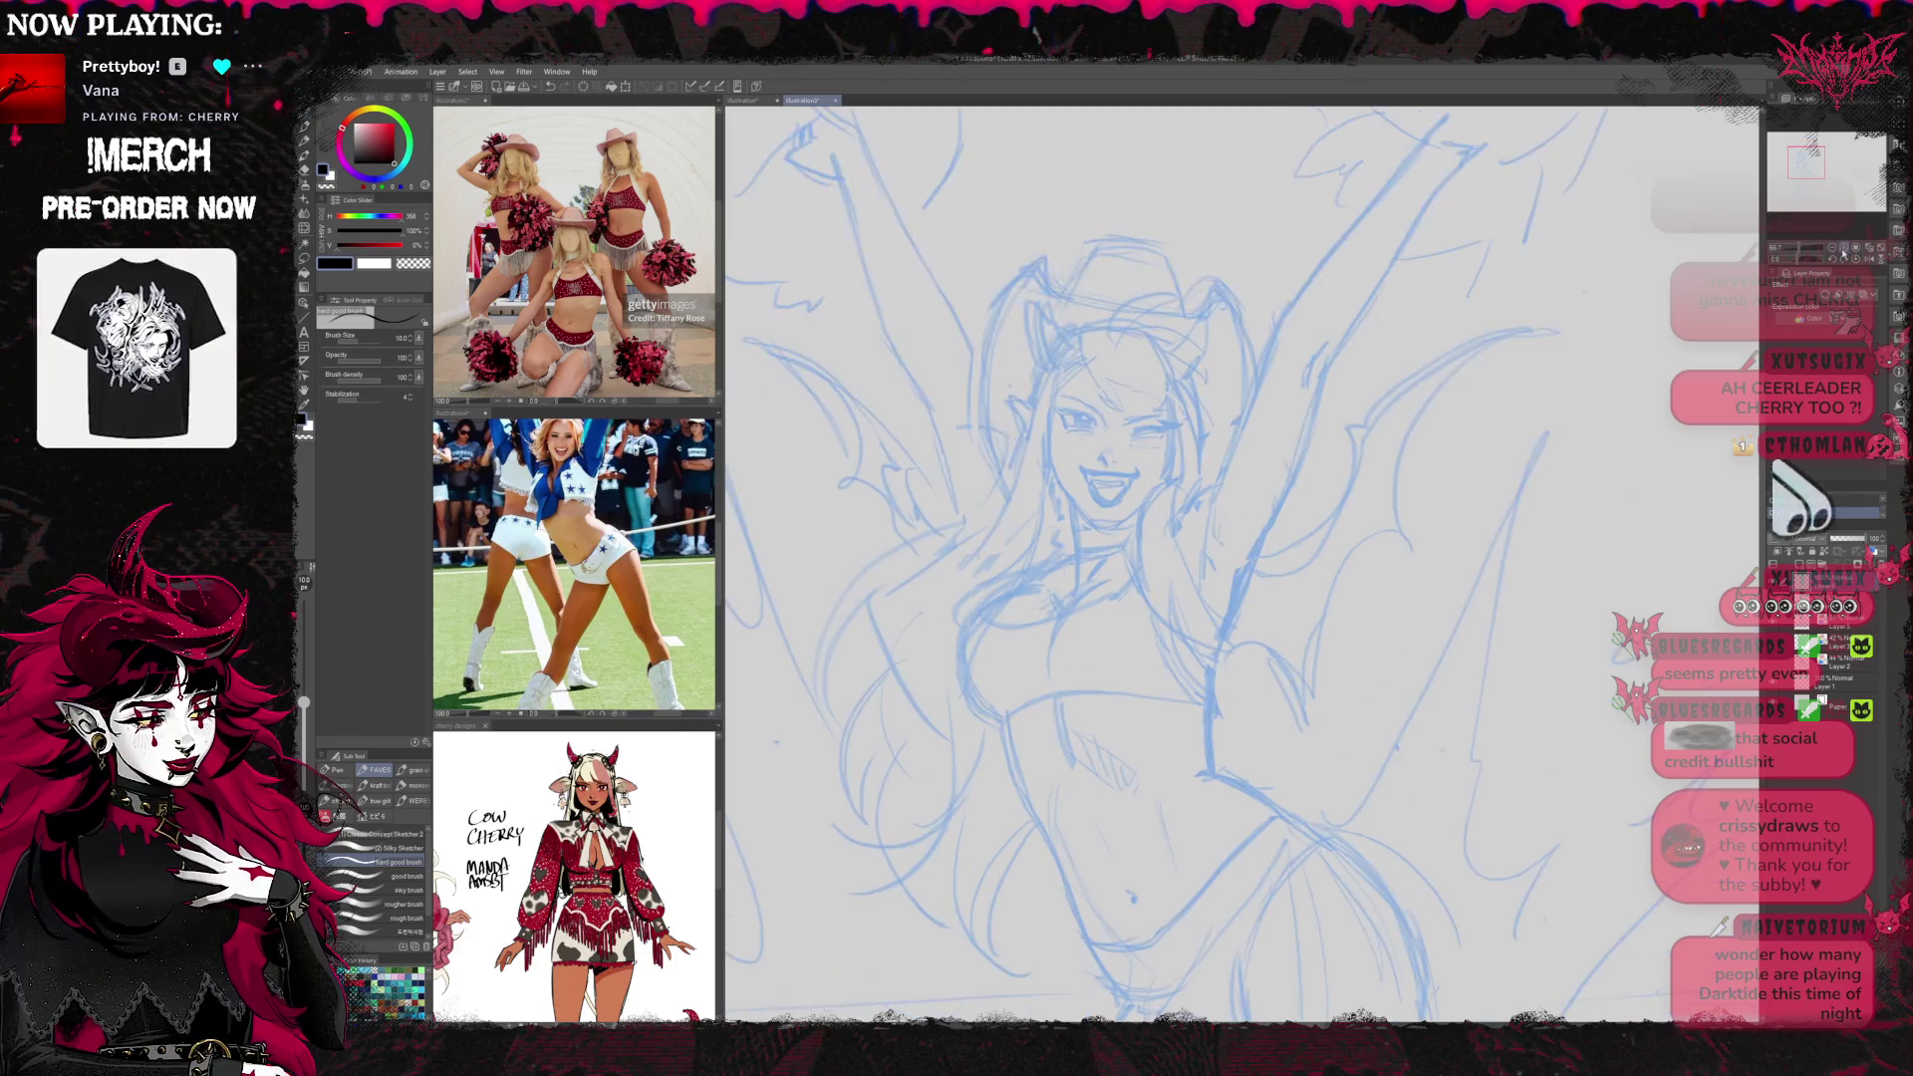
left_click(1842, 248)
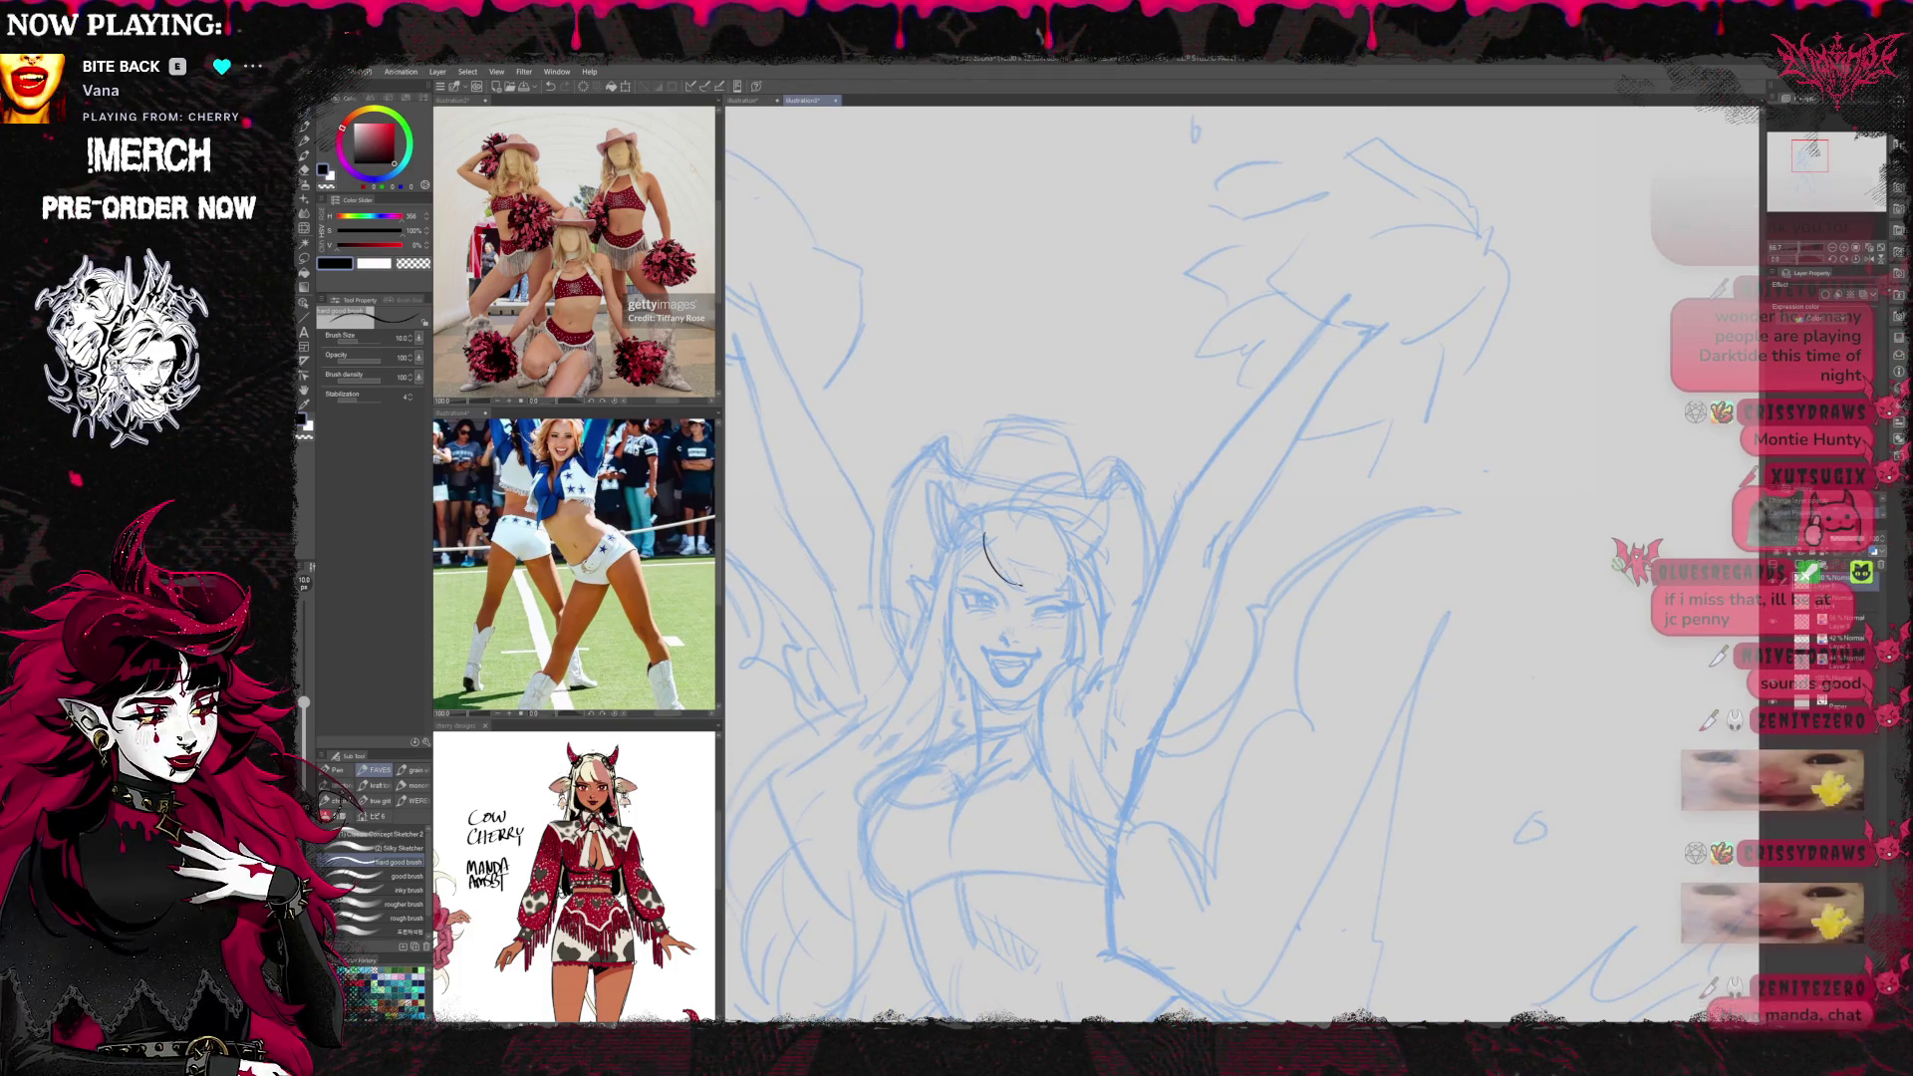
left_click_drag(984, 534, 1042, 576)
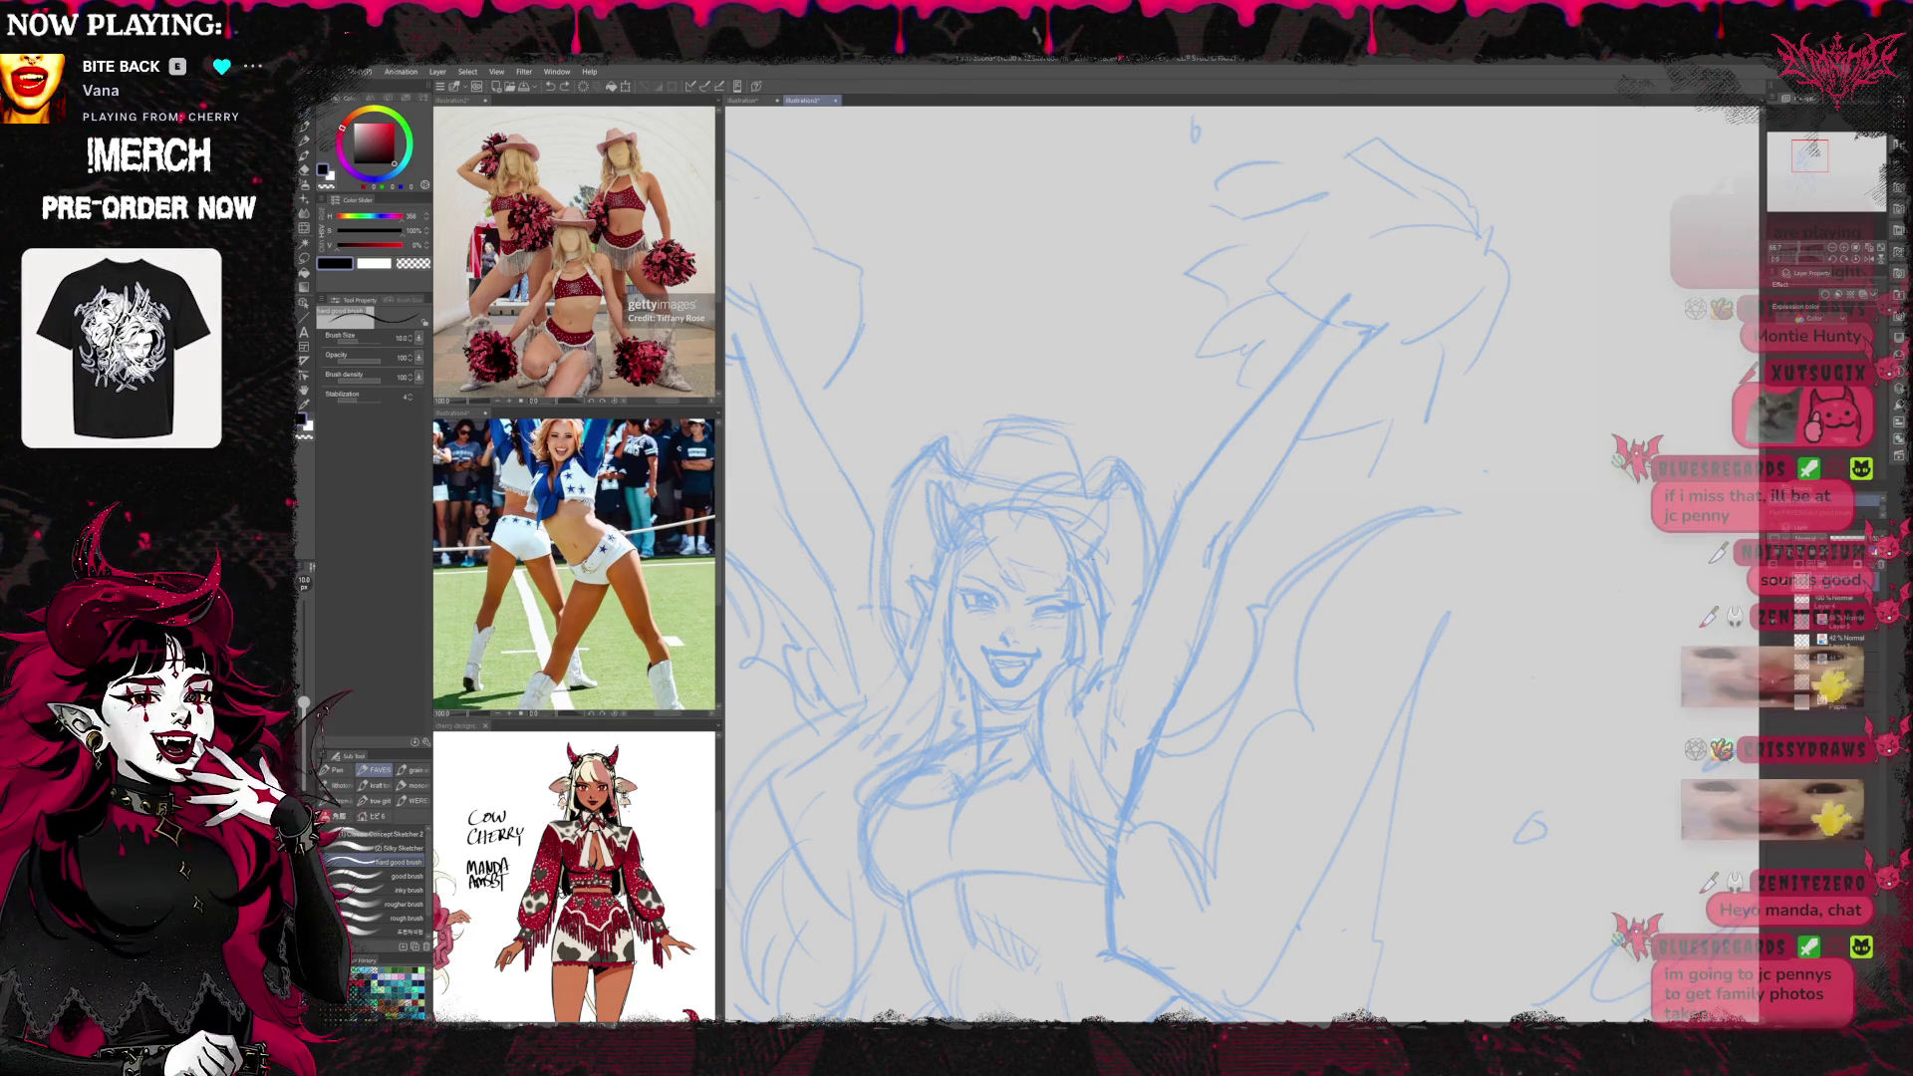
key("bracketright")
key("bracketright")
key("bracketright")
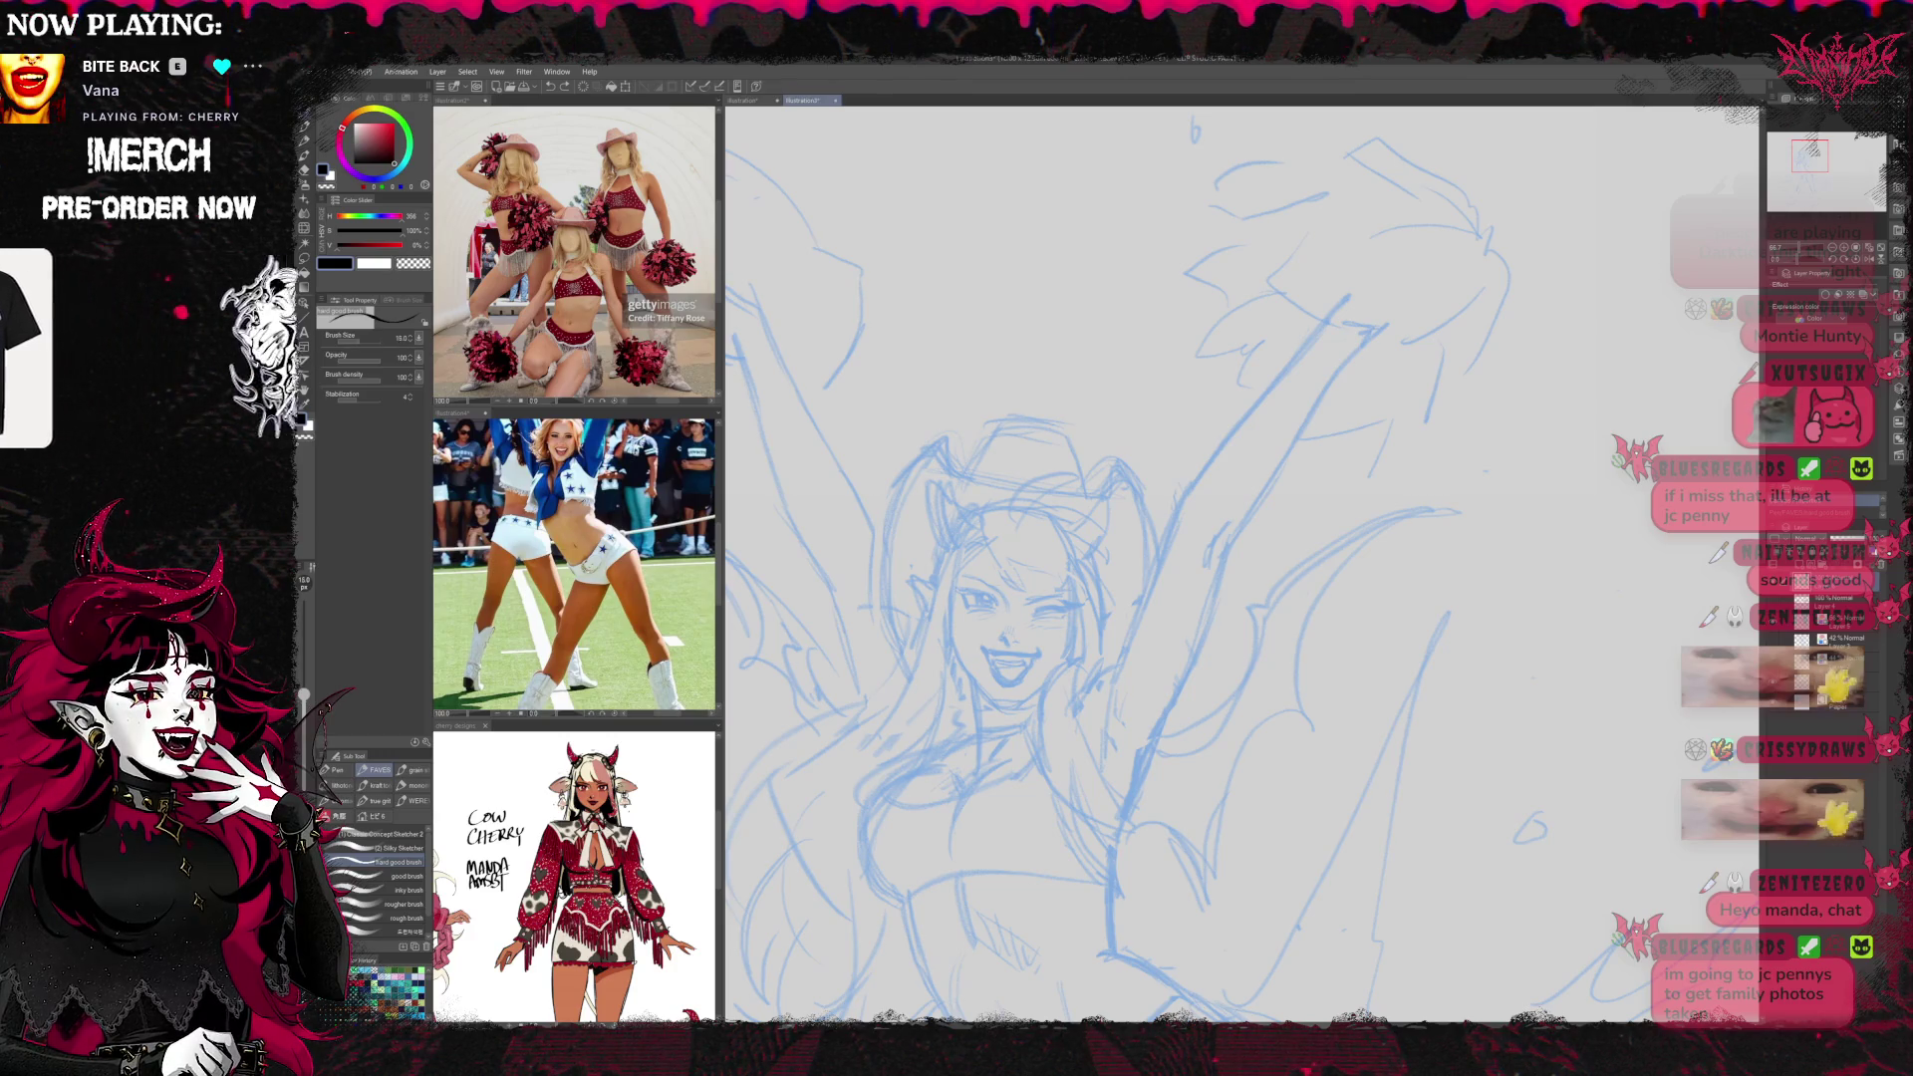
left_click_drag(984, 523, 1022, 588)
left_click_drag(982, 520, 989, 565)
key("ctrl+z")
key("ctrl+z")
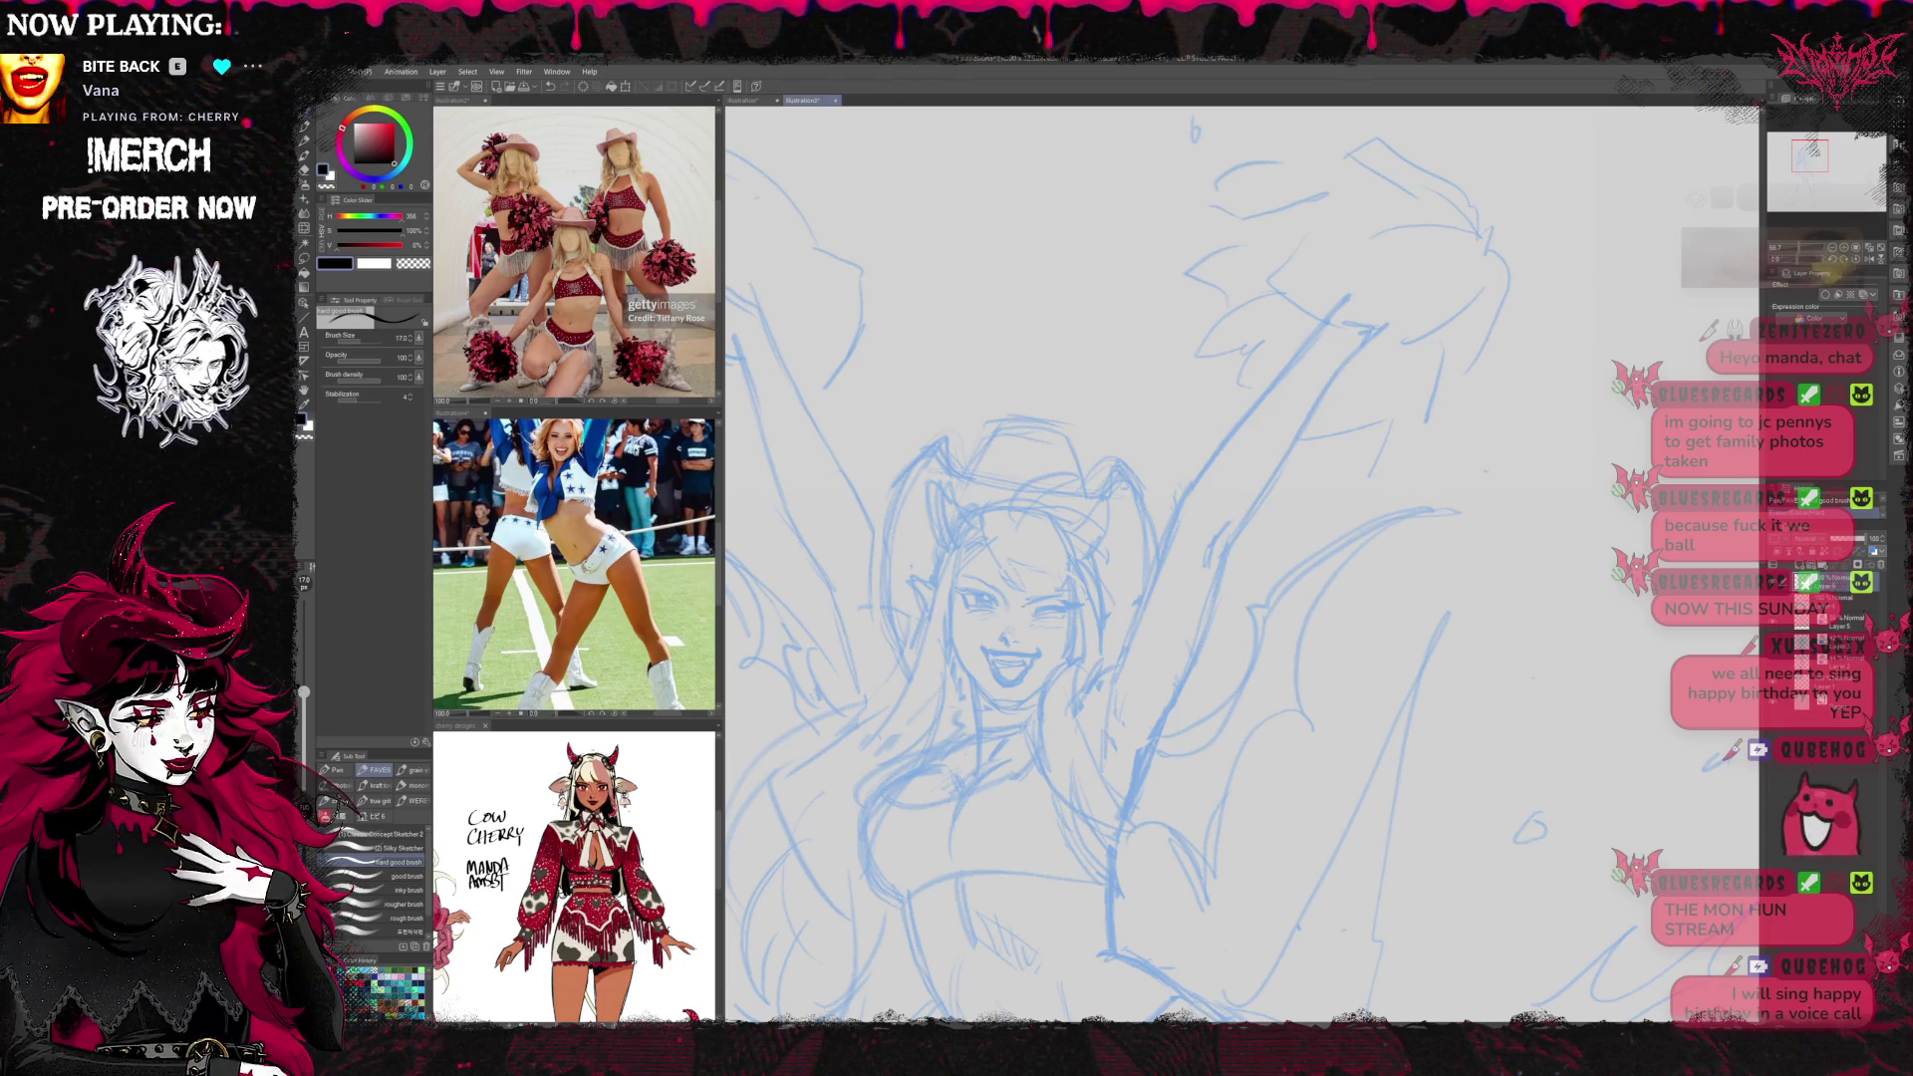
mouse_move(986, 540)
left_mouse_down()
mouse_move(1004, 578)
mouse_move(1084, 582)
left_mouse_up()
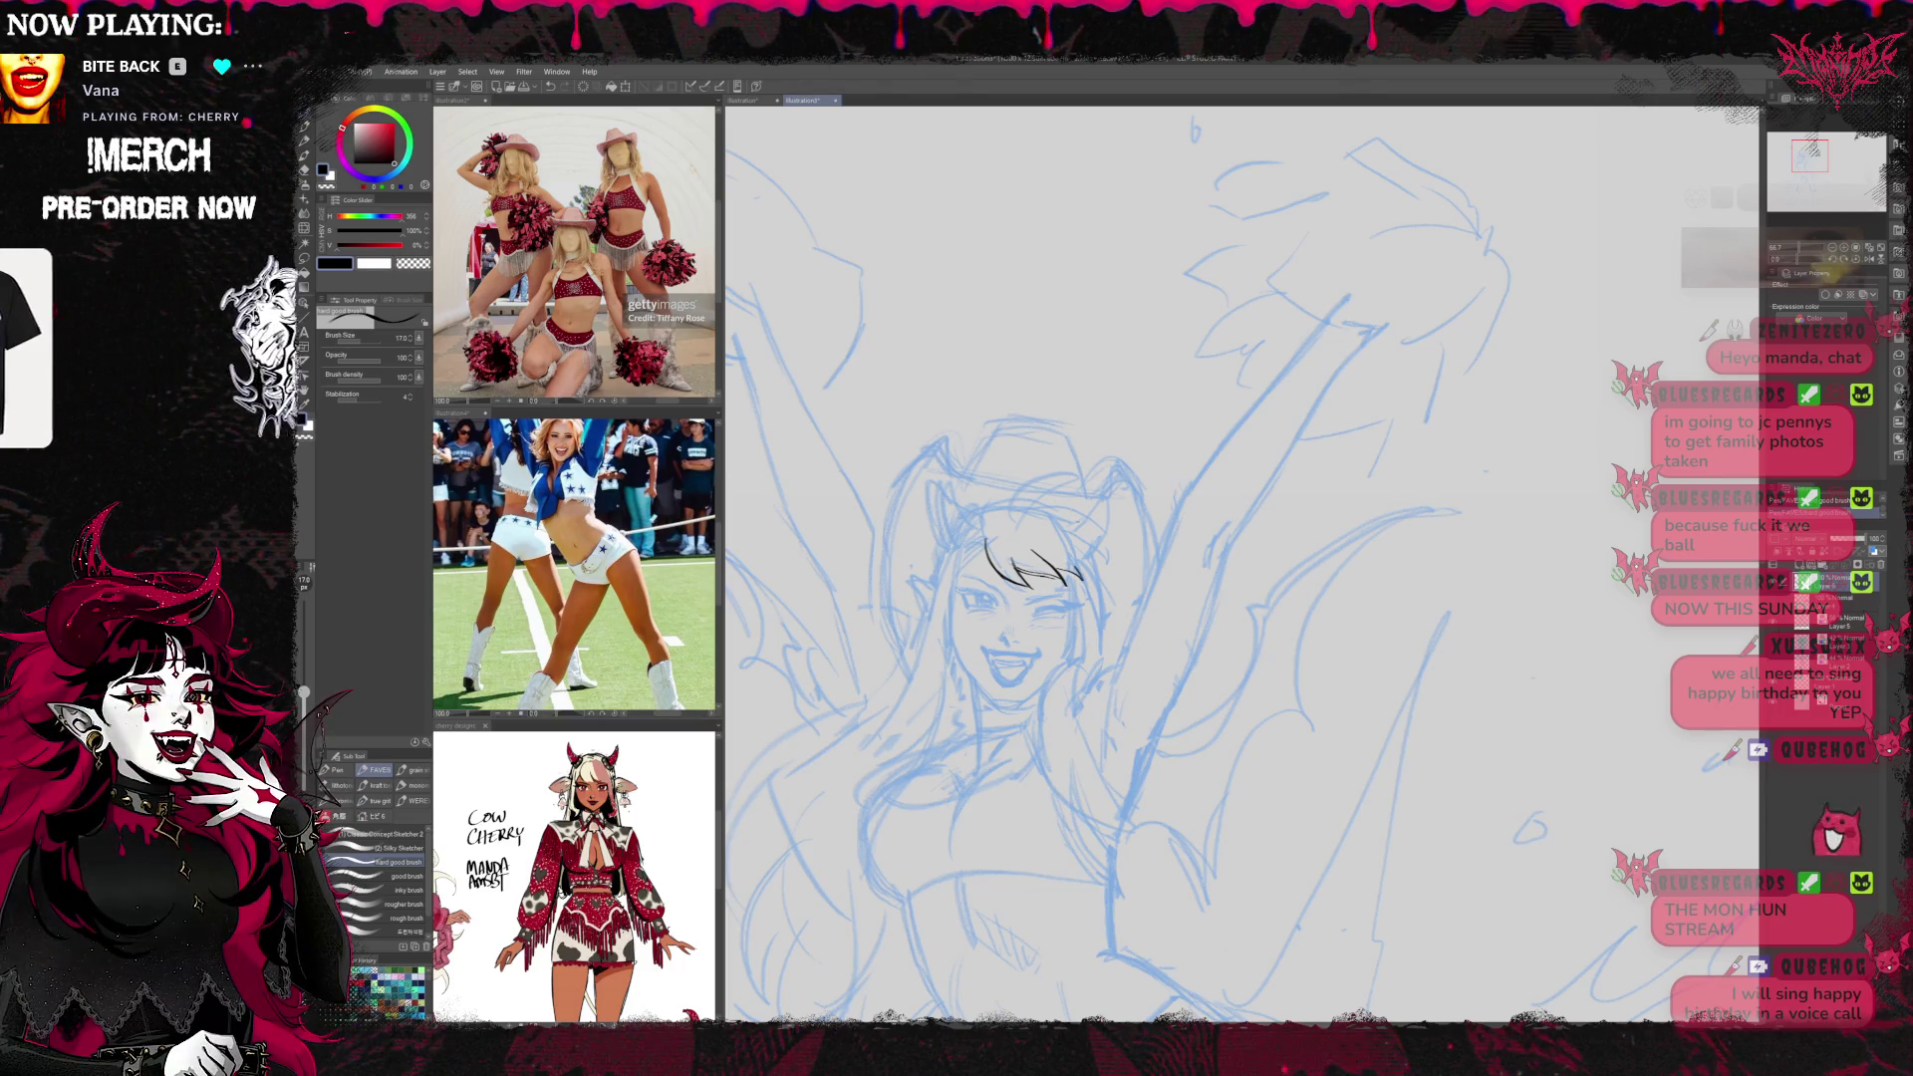
left_click_drag(1000, 516, 1103, 525)
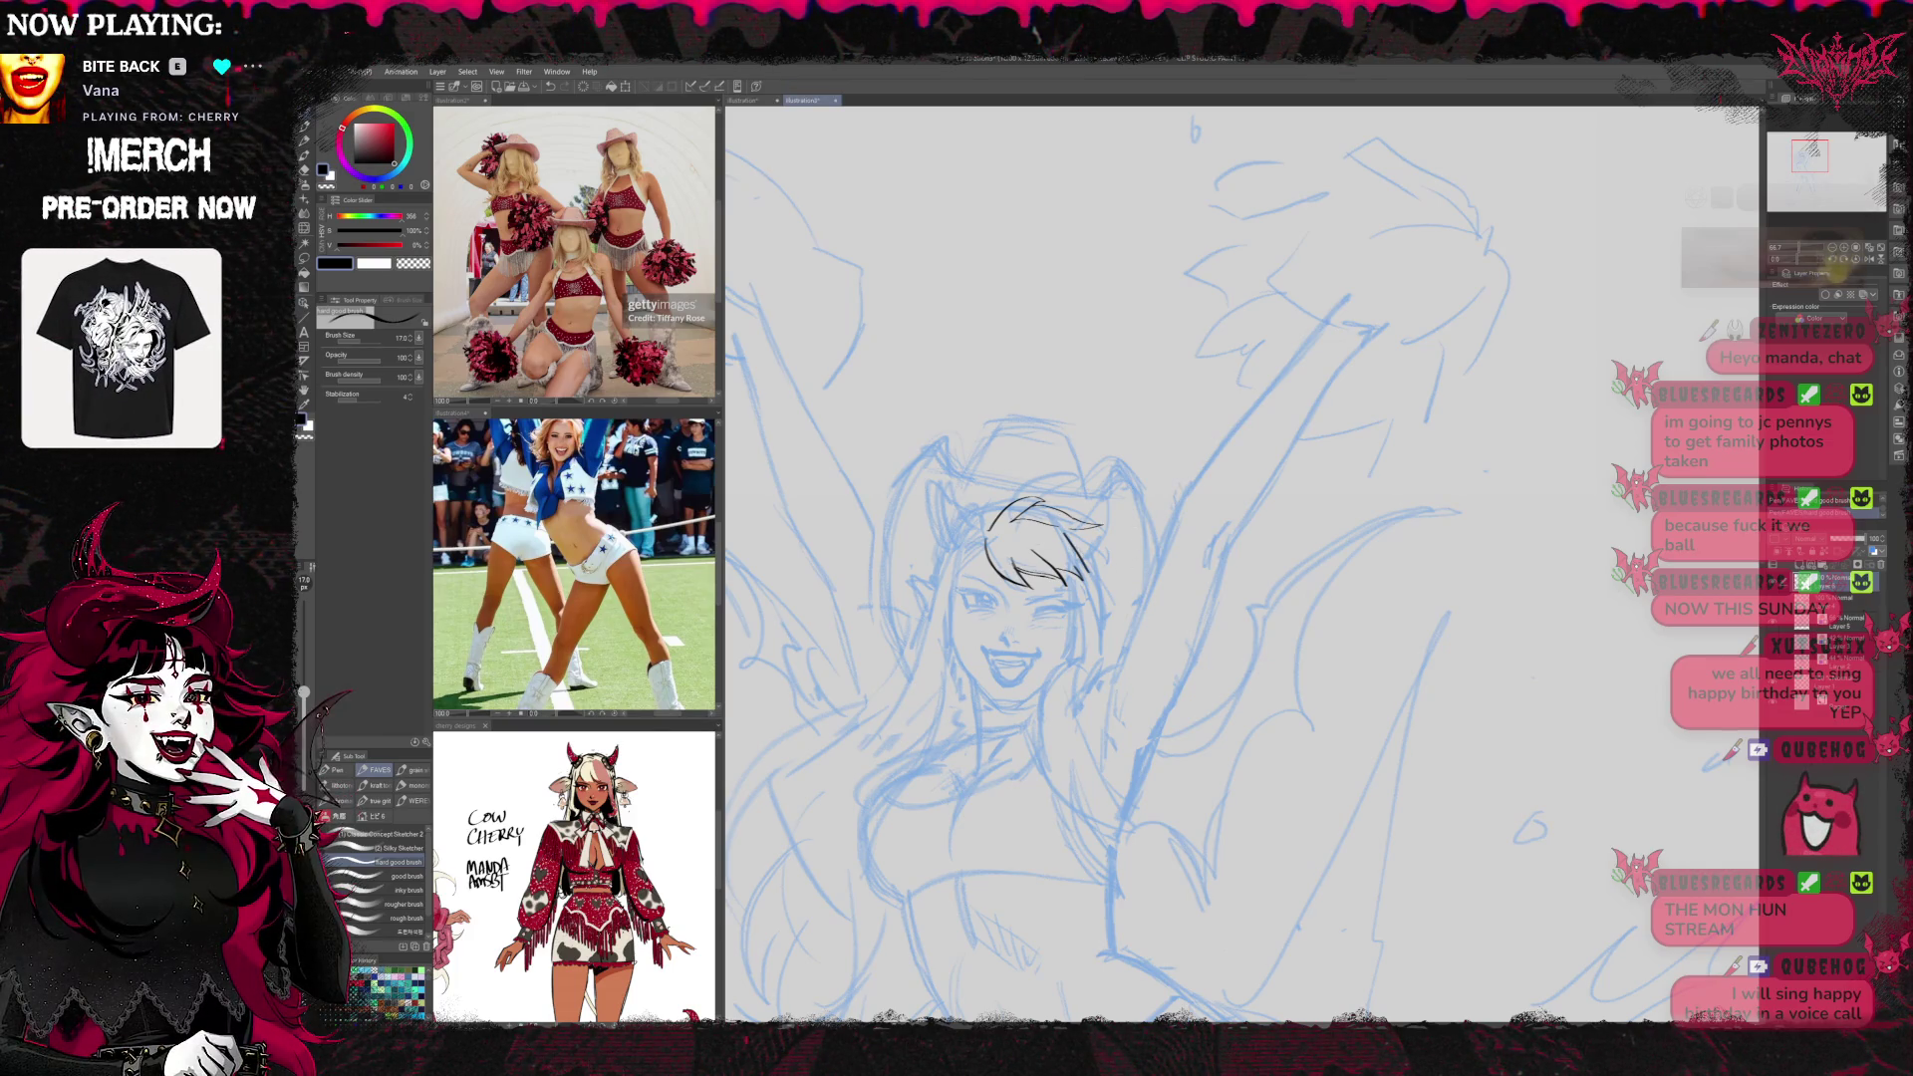
key("e")
left_click_drag(1016, 583, 1089, 511)
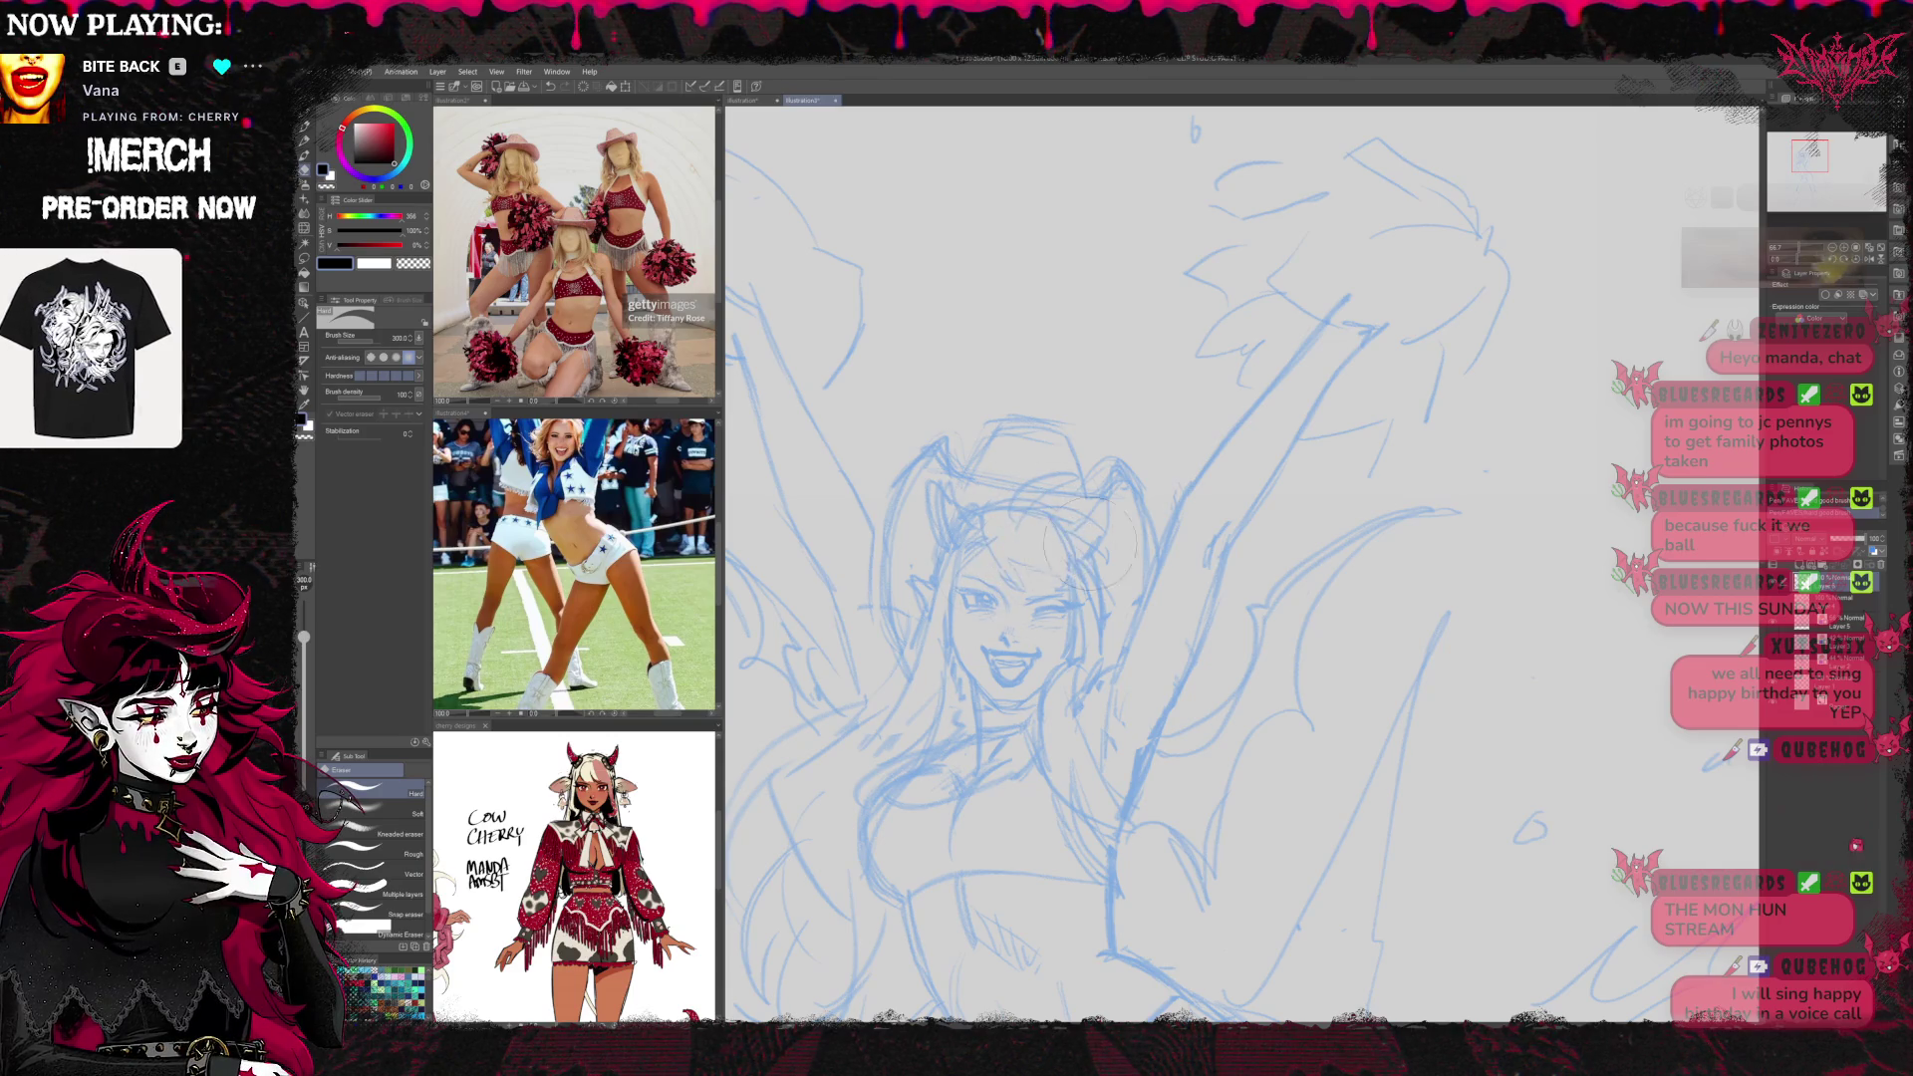
Try a different pen brush at size 10 on the face and undo the test strokes
key("p")
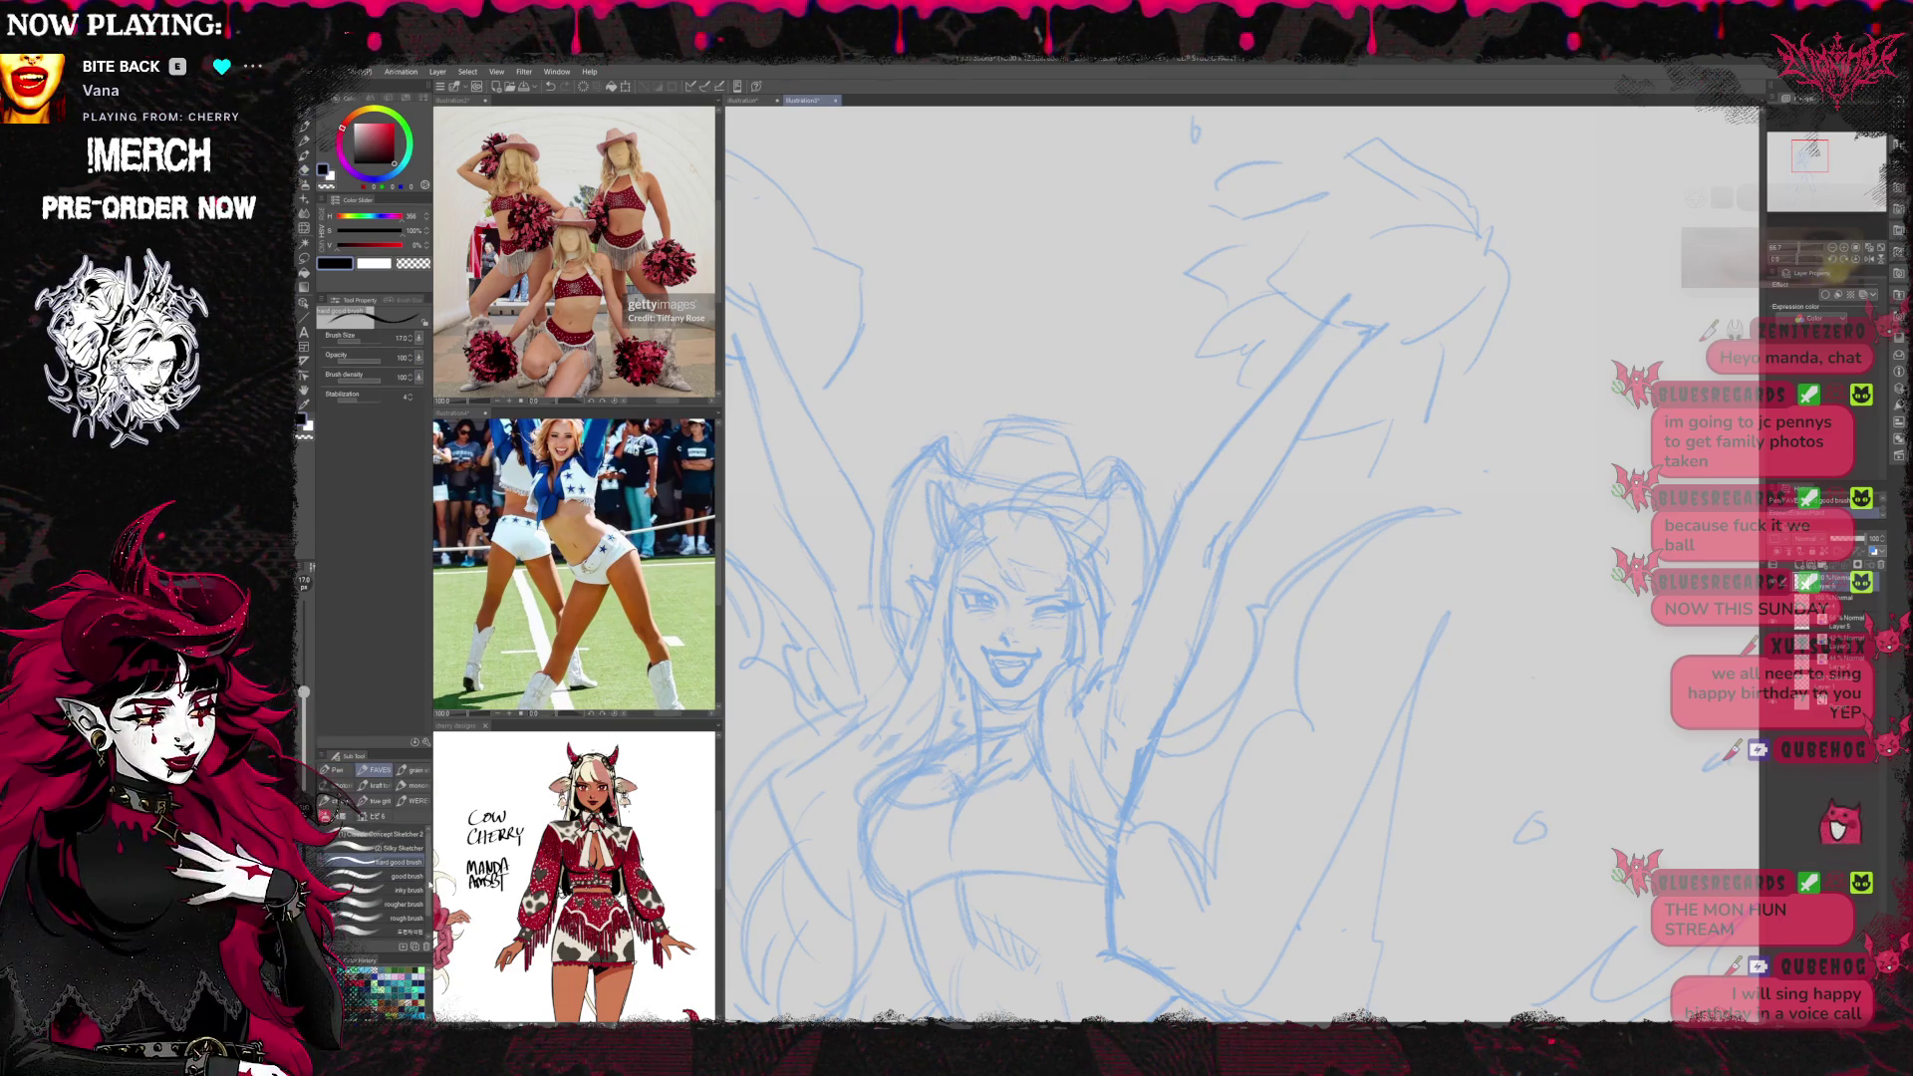
left_click(408, 903)
mouse_move(1015, 484)
left_mouse_down()
mouse_move(999, 576)
mouse_move(1094, 558)
mouse_move(1098, 610)
left_mouse_up()
key("ctrl+z")
key("bracketleft")
key("bracketleft")
key("bracketleft")
key("ctrl+z")
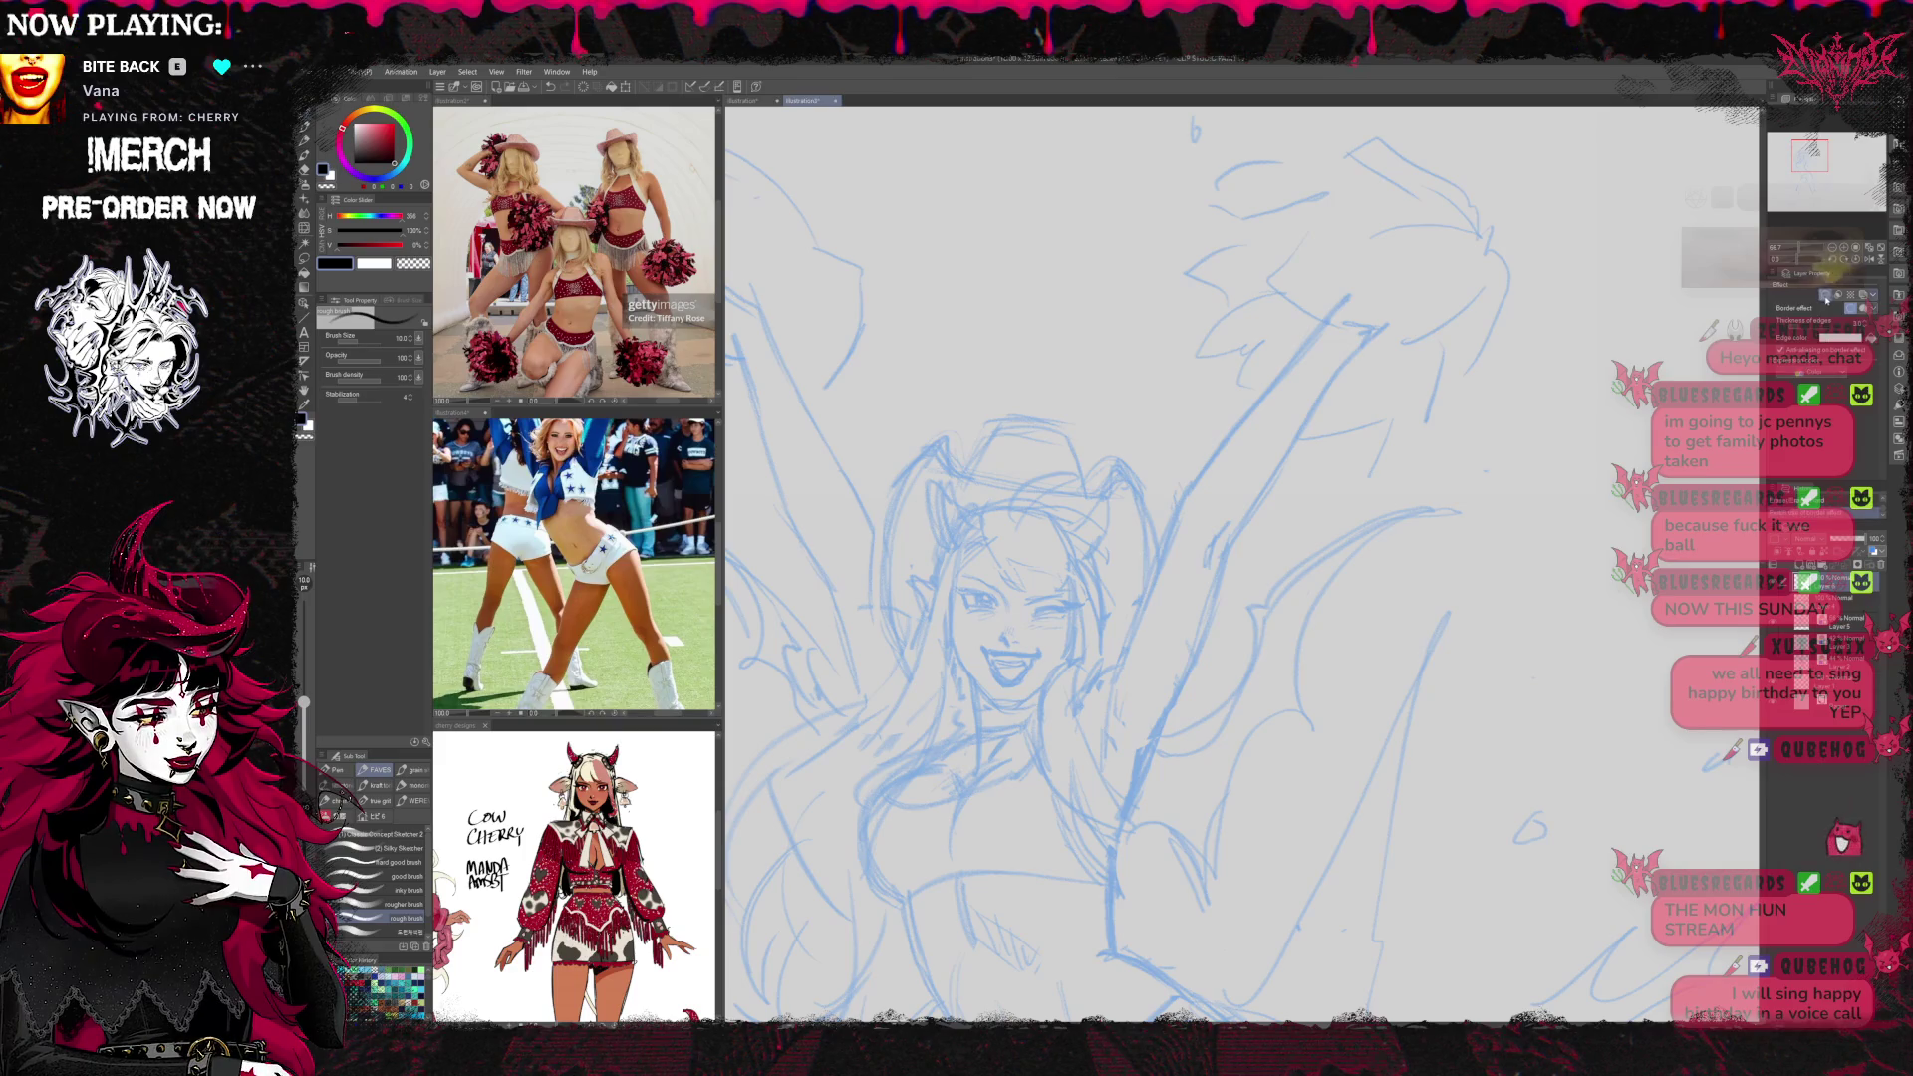
Open the layer's border effect options and test-ink strokes on the face, clearing them
left_click(1825, 295)
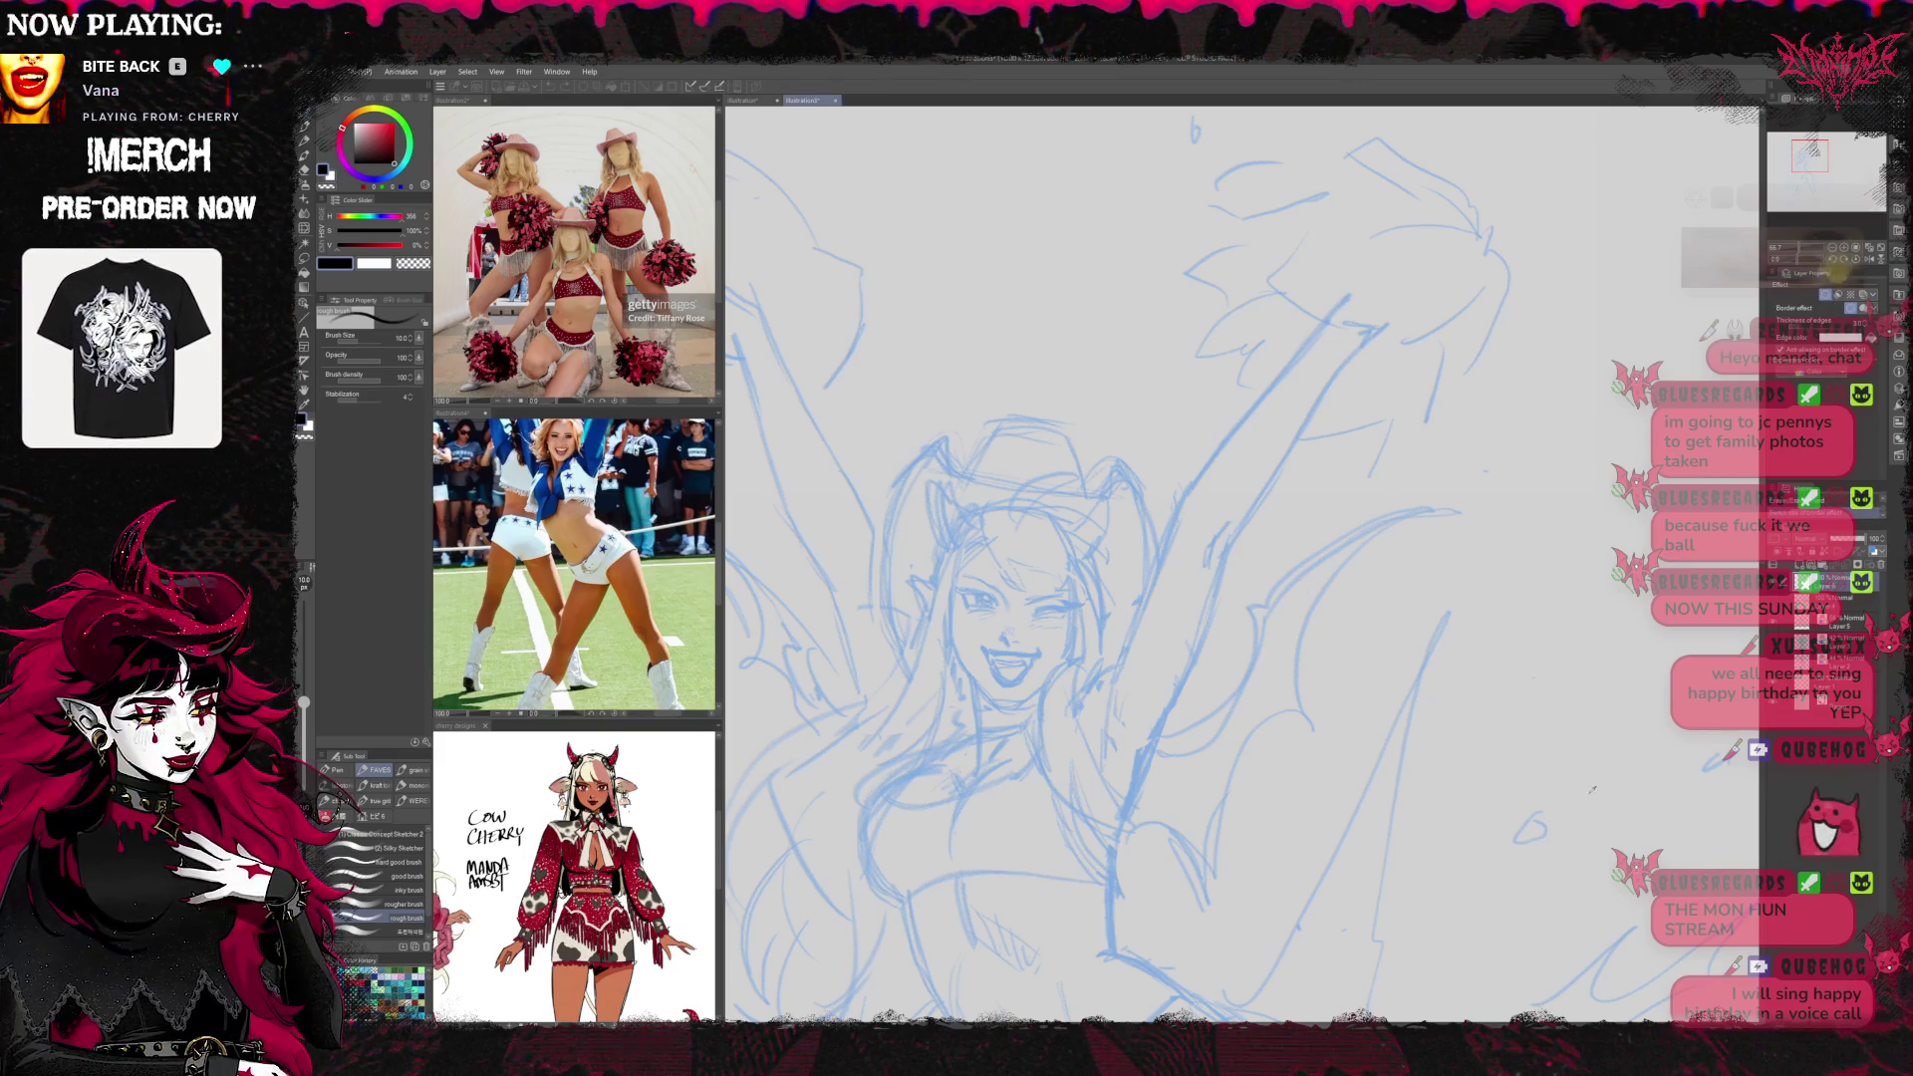
left_click_drag(1031, 631, 1059, 686)
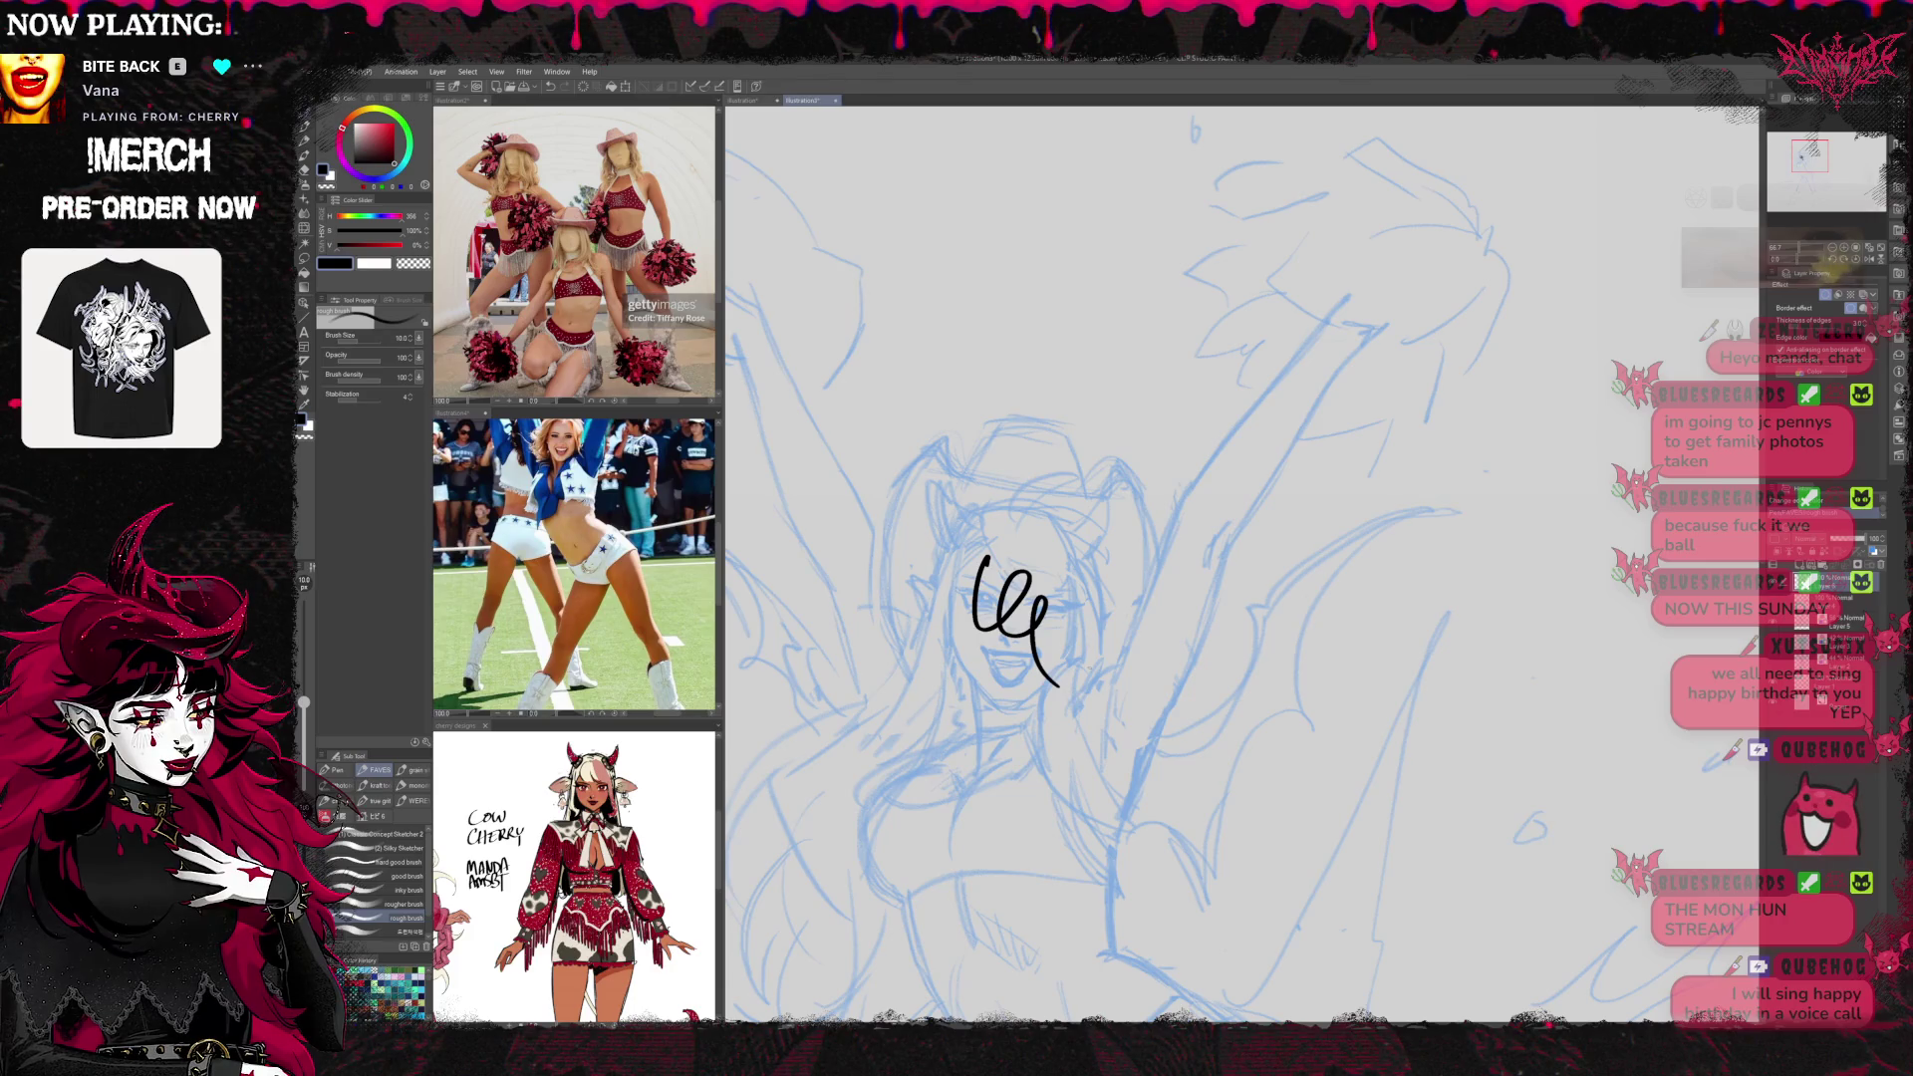
key("Delete")
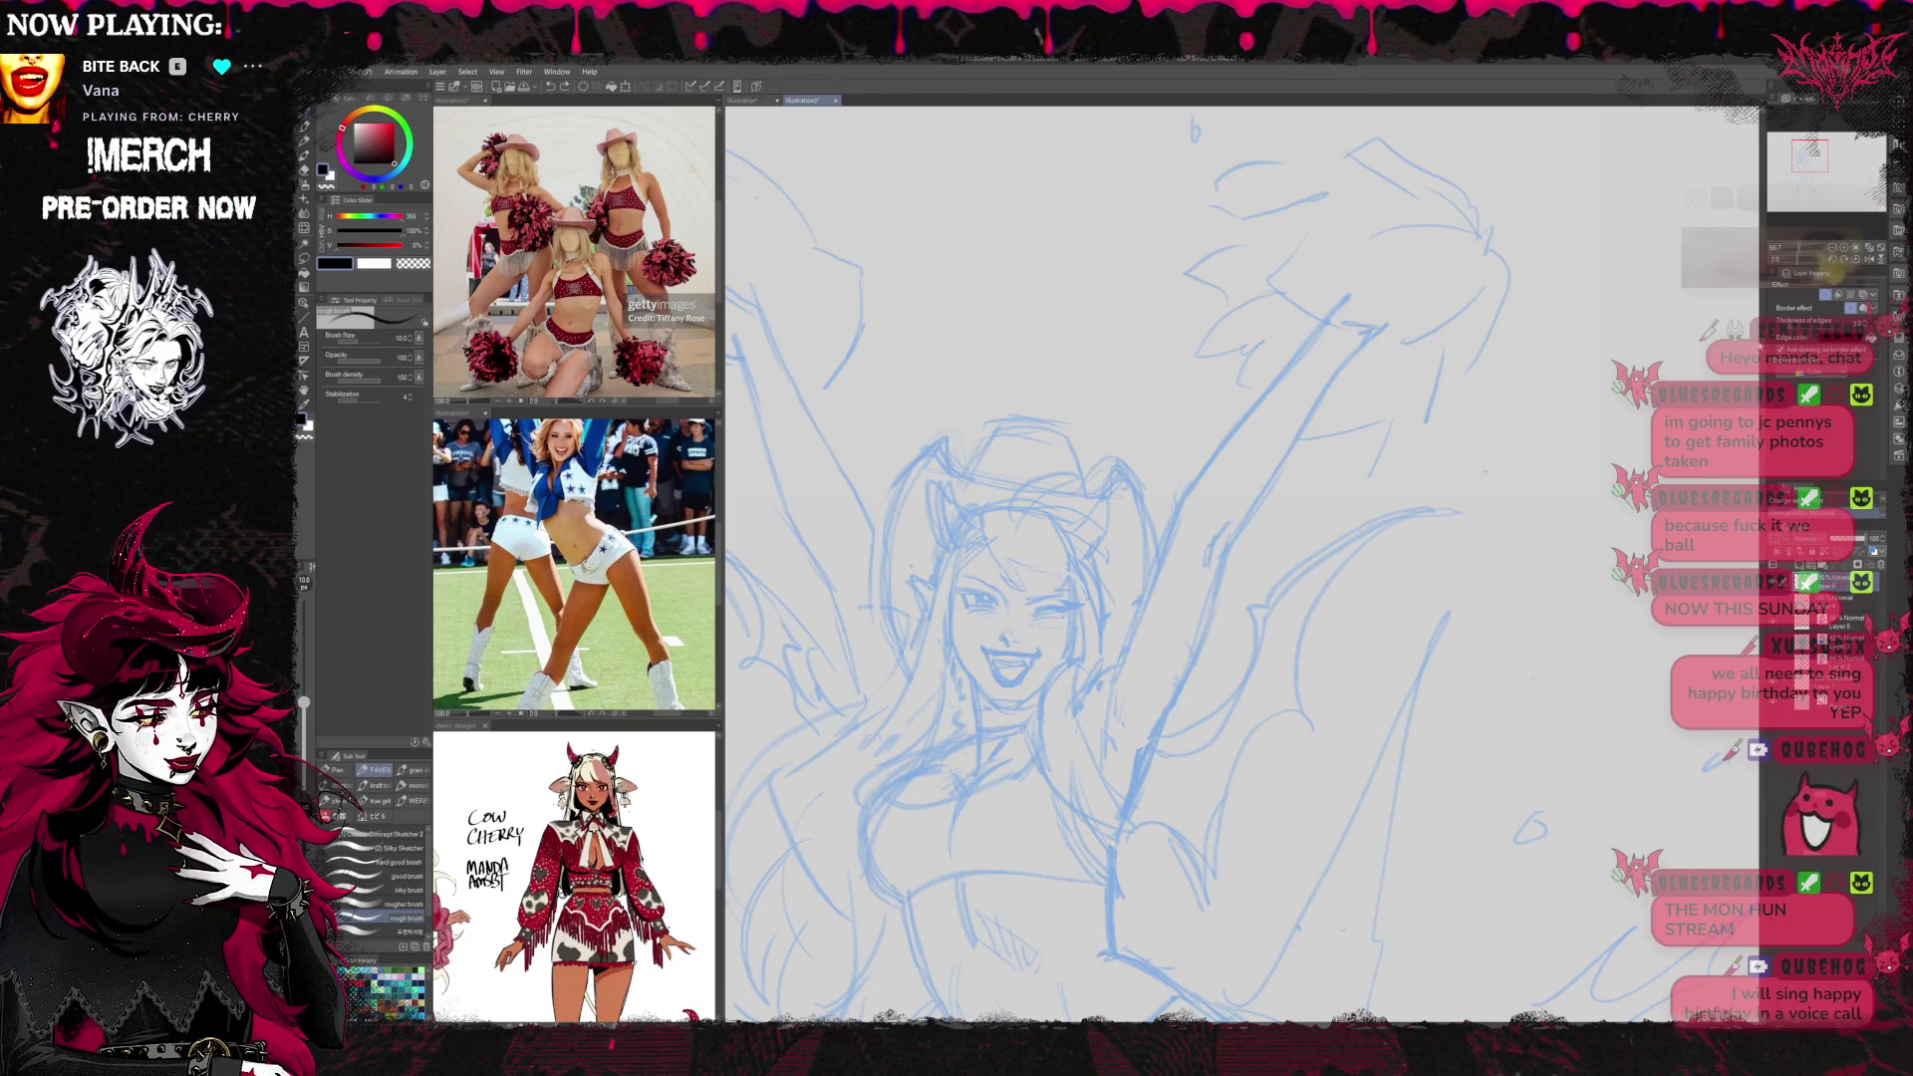
key("Delete")
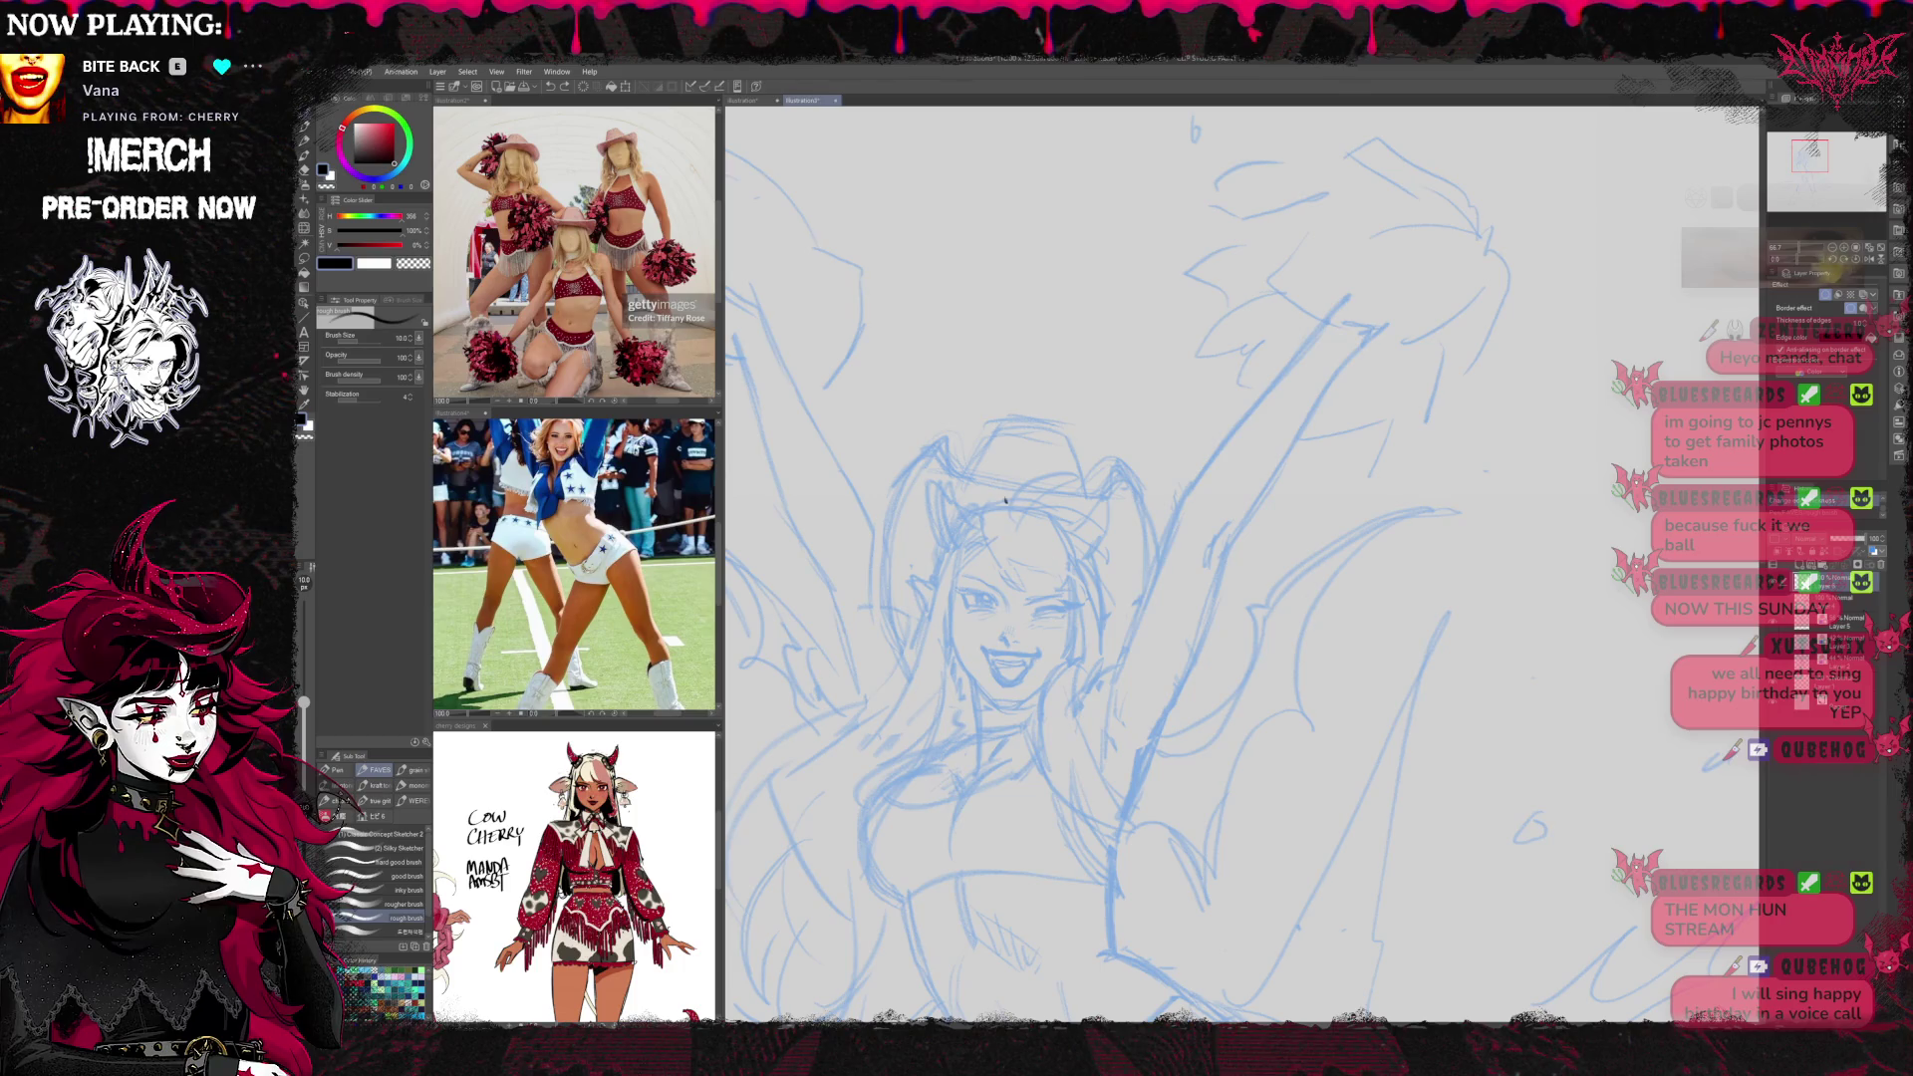
key("Delete")
mouse_move(986, 543)
left_mouse_down()
mouse_move(1032, 588)
mouse_move(1069, 582)
left_mouse_up()
key("Delete")
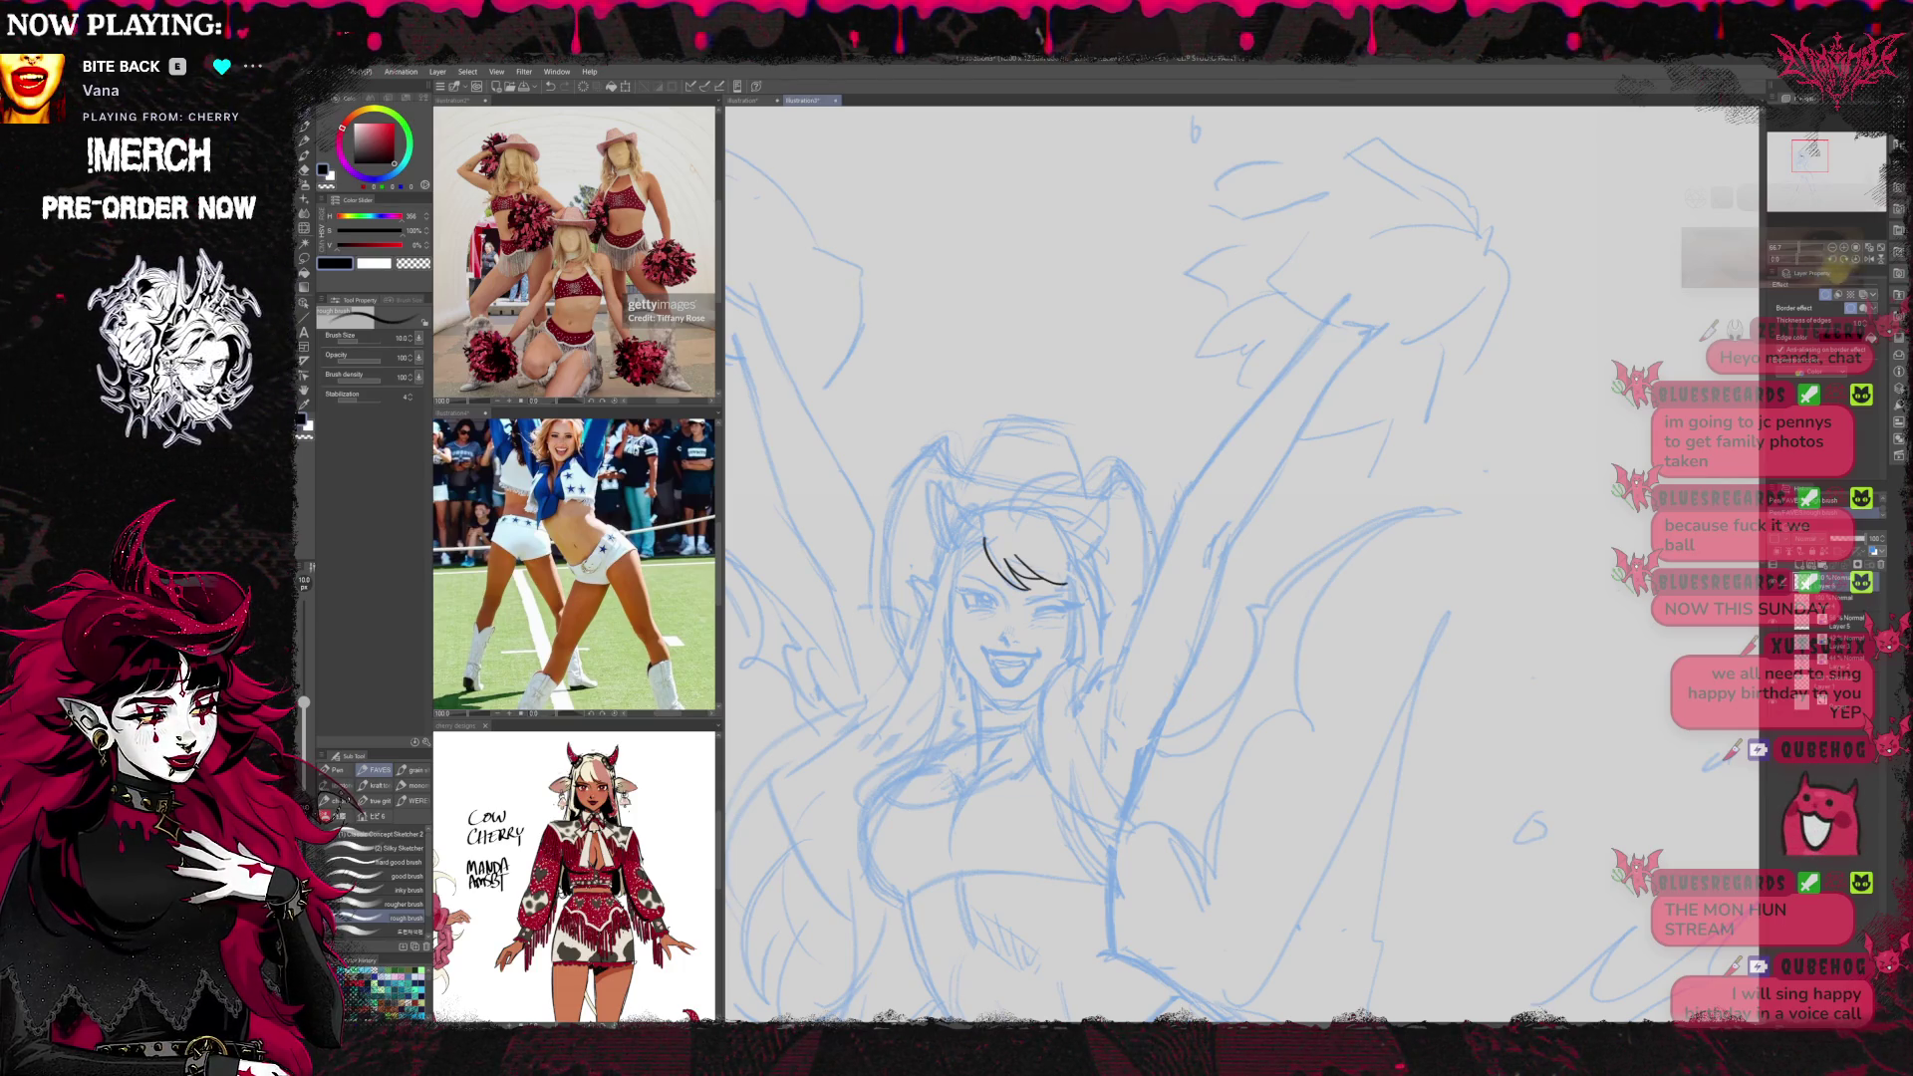
key("ctrl+z")
key("ctrl+z")
left_click_drag(961, 595, 992, 596)
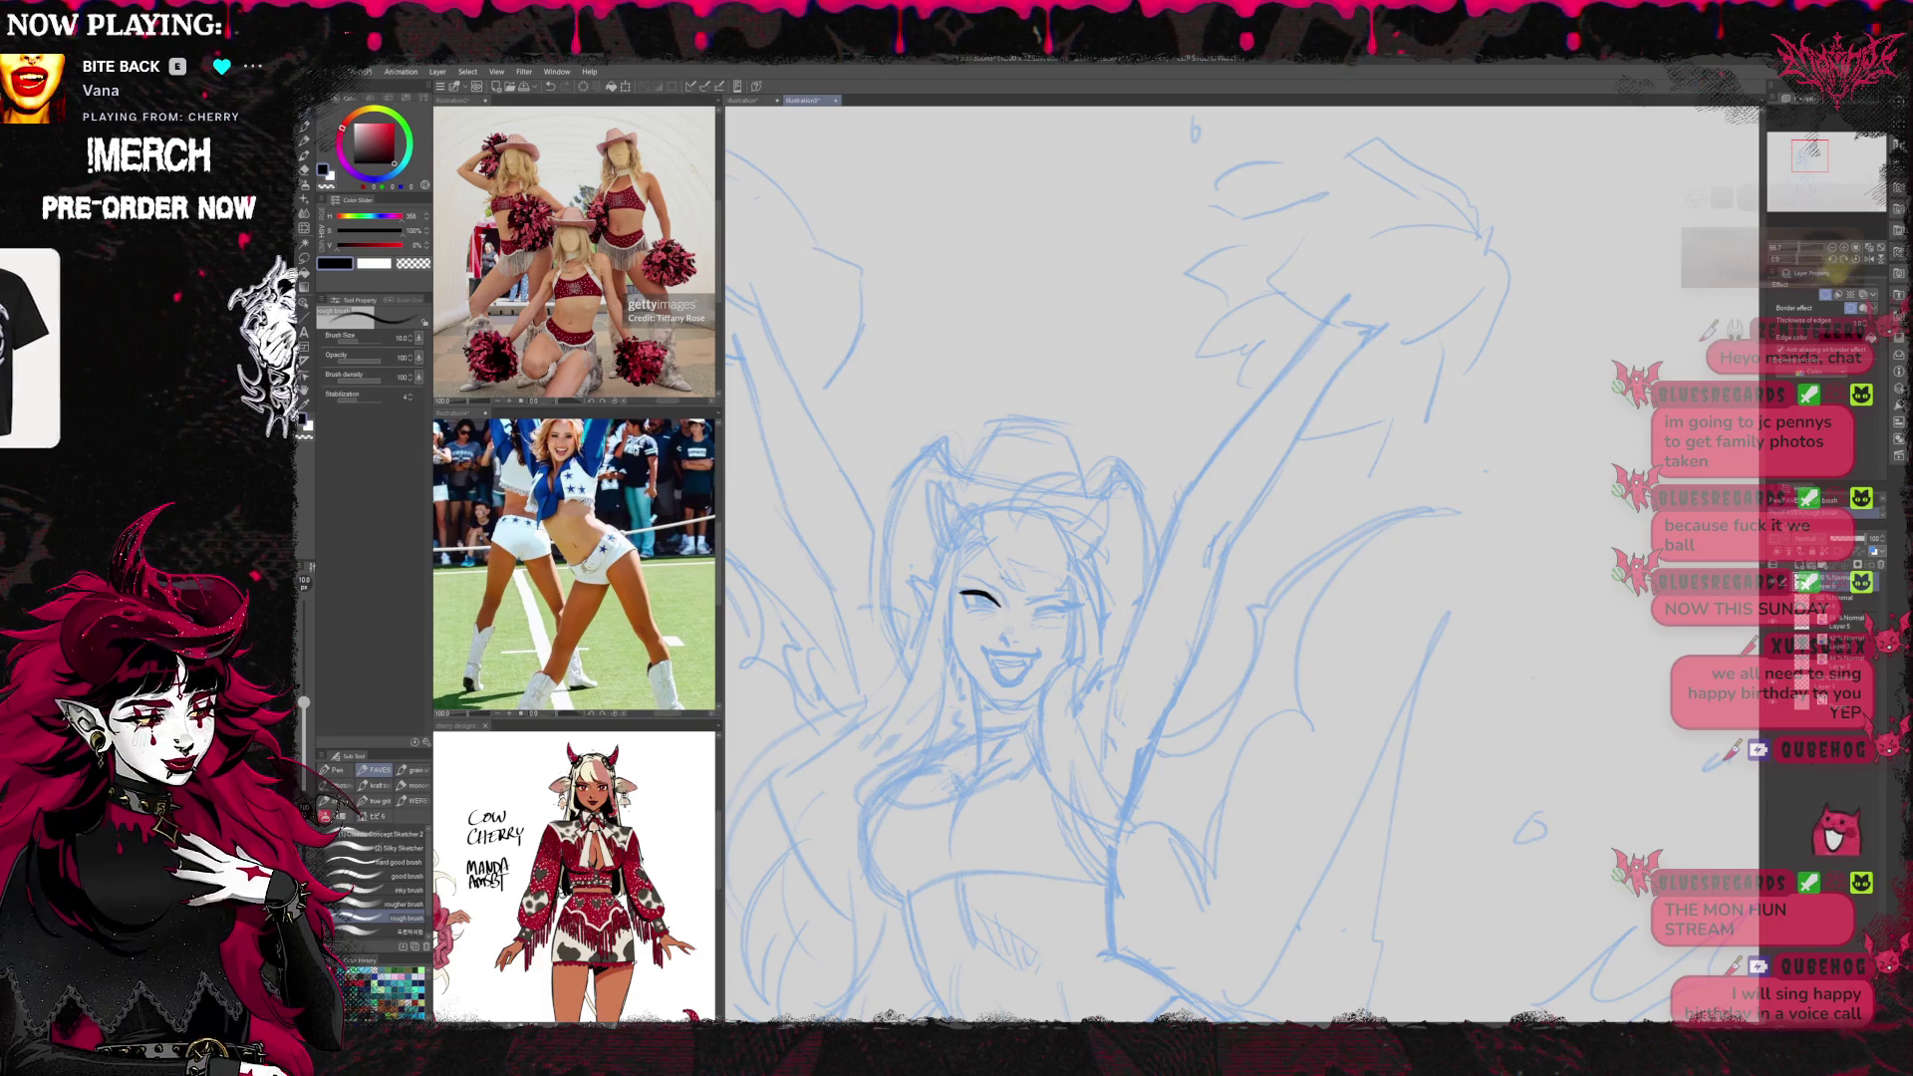
Pan the reference to the second pink character, then return to the sketch and erase the eyelash
left_click_drag(637, 797, 735, 794)
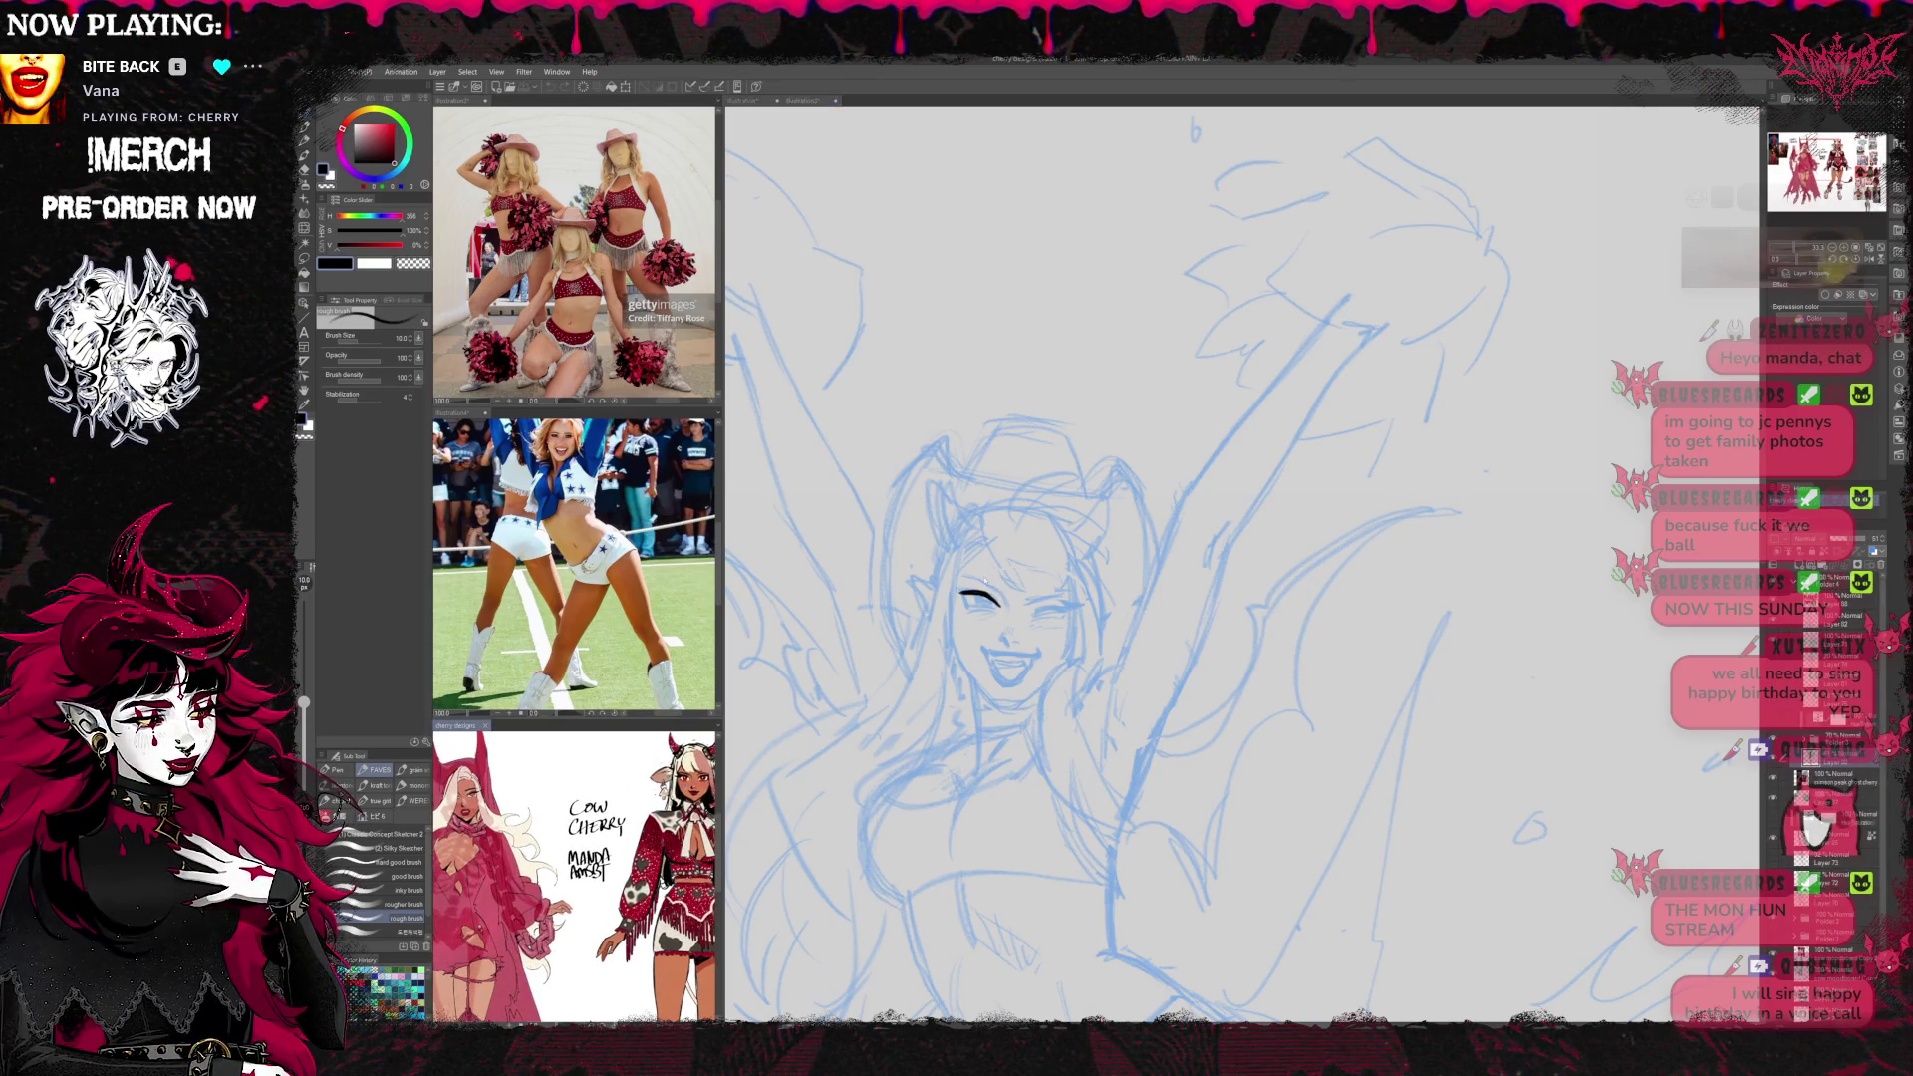
key("ctrl+Tab")
key("ctrl+z")
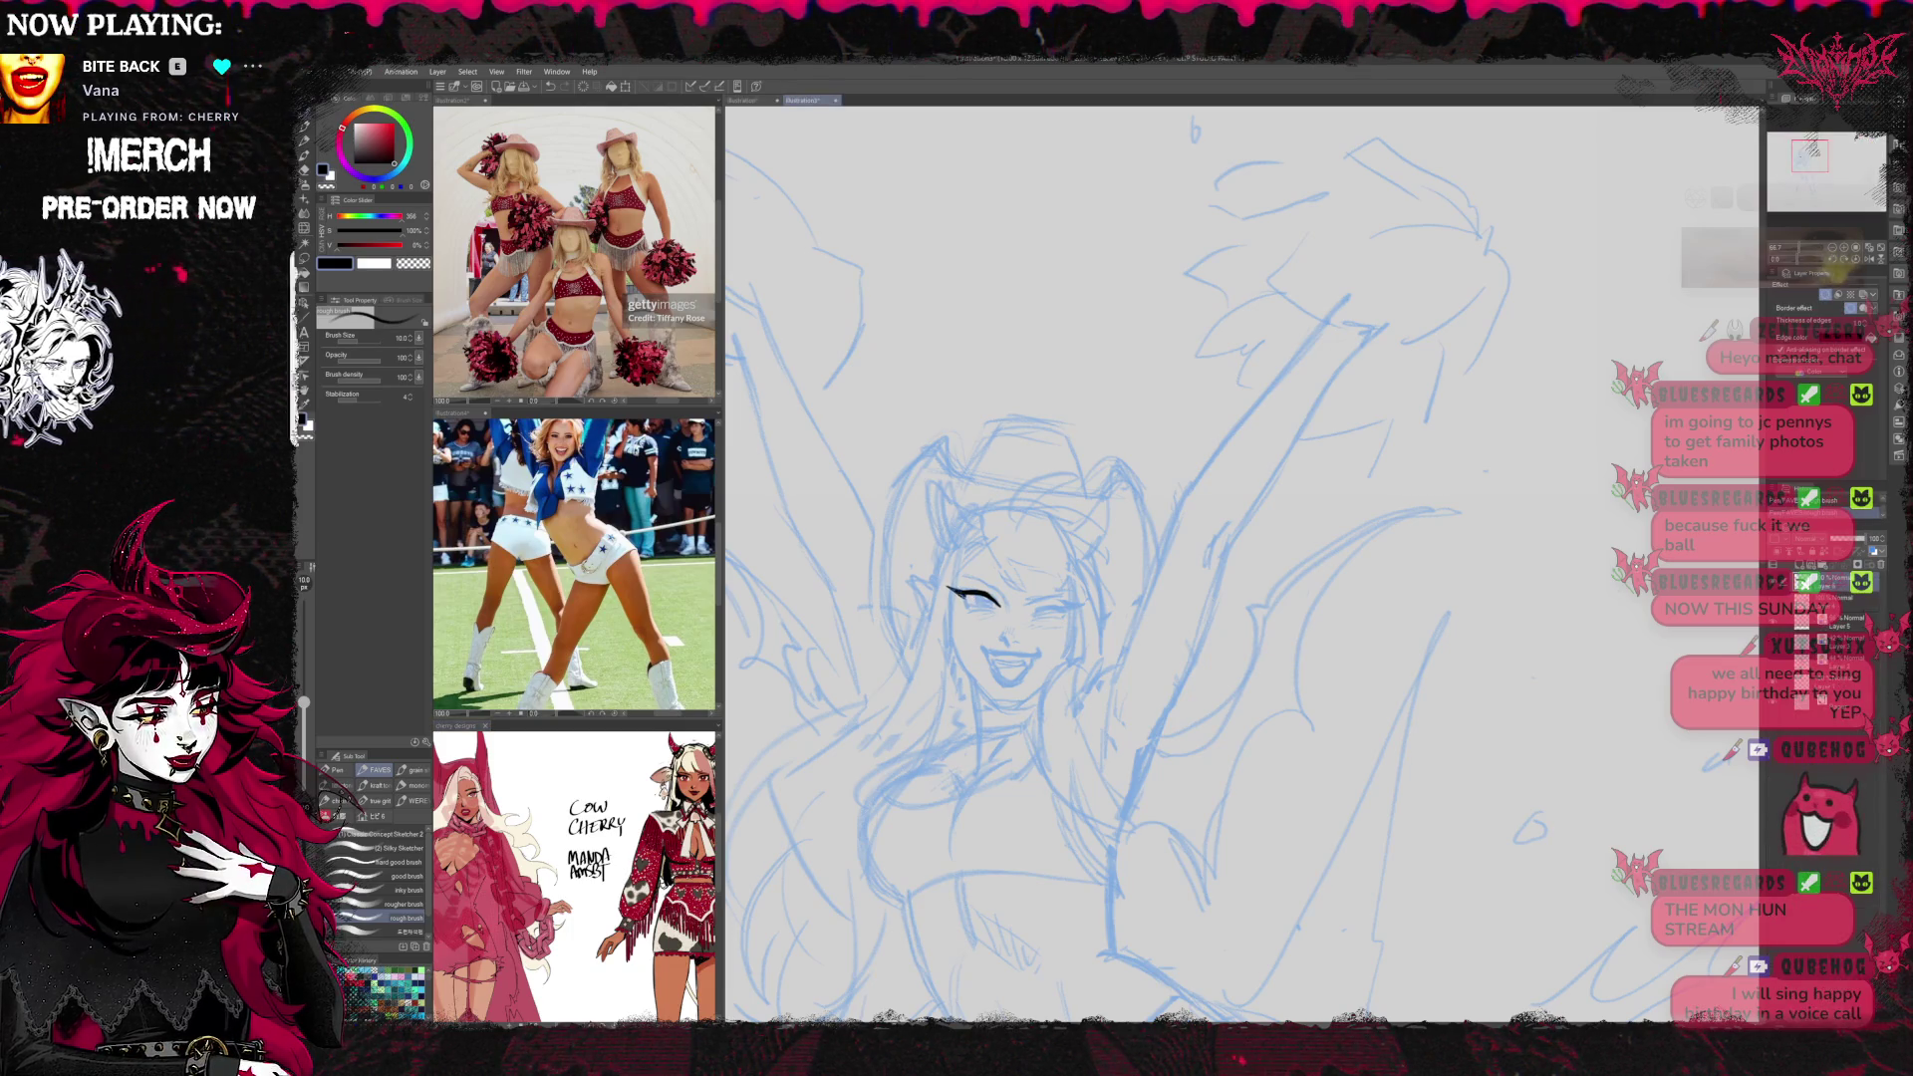
key("e")
key("p")
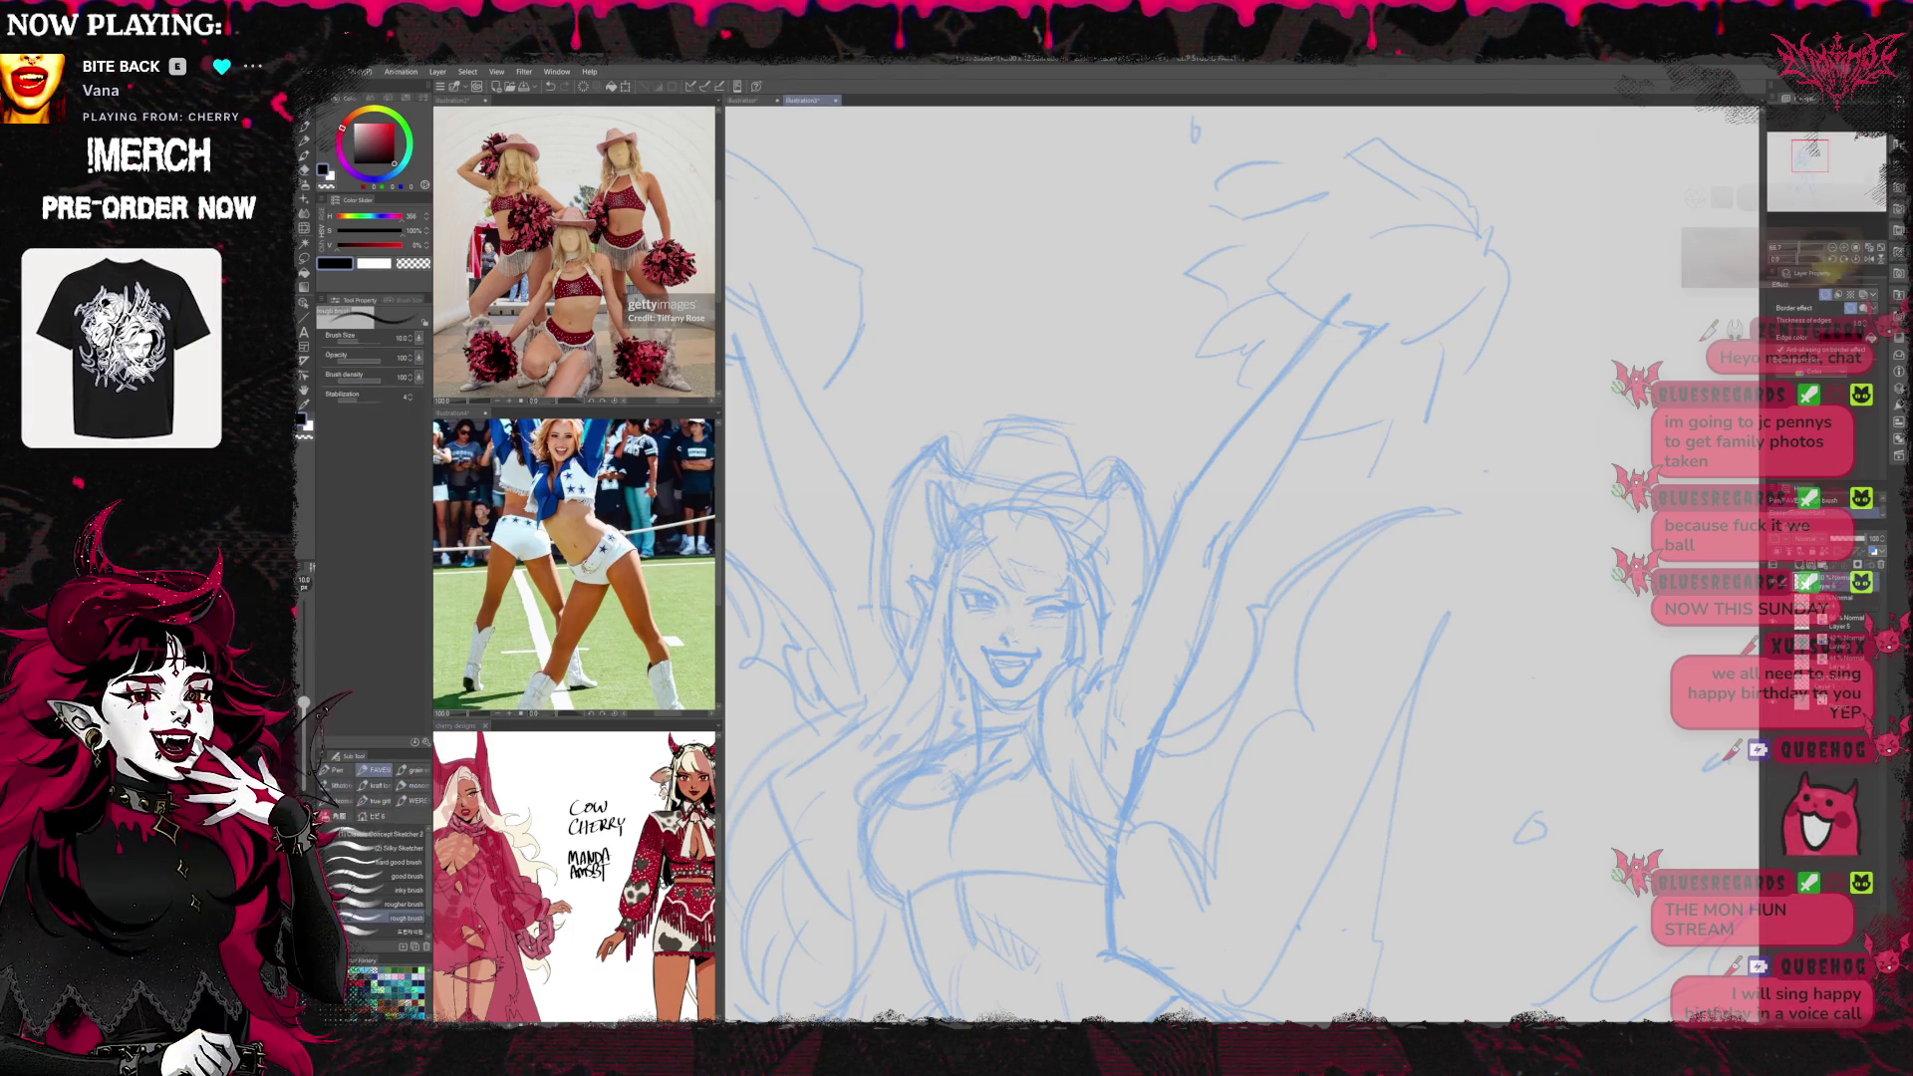
Choose a textured brush at size 80, test it over the face and clear the strokes
key("p")
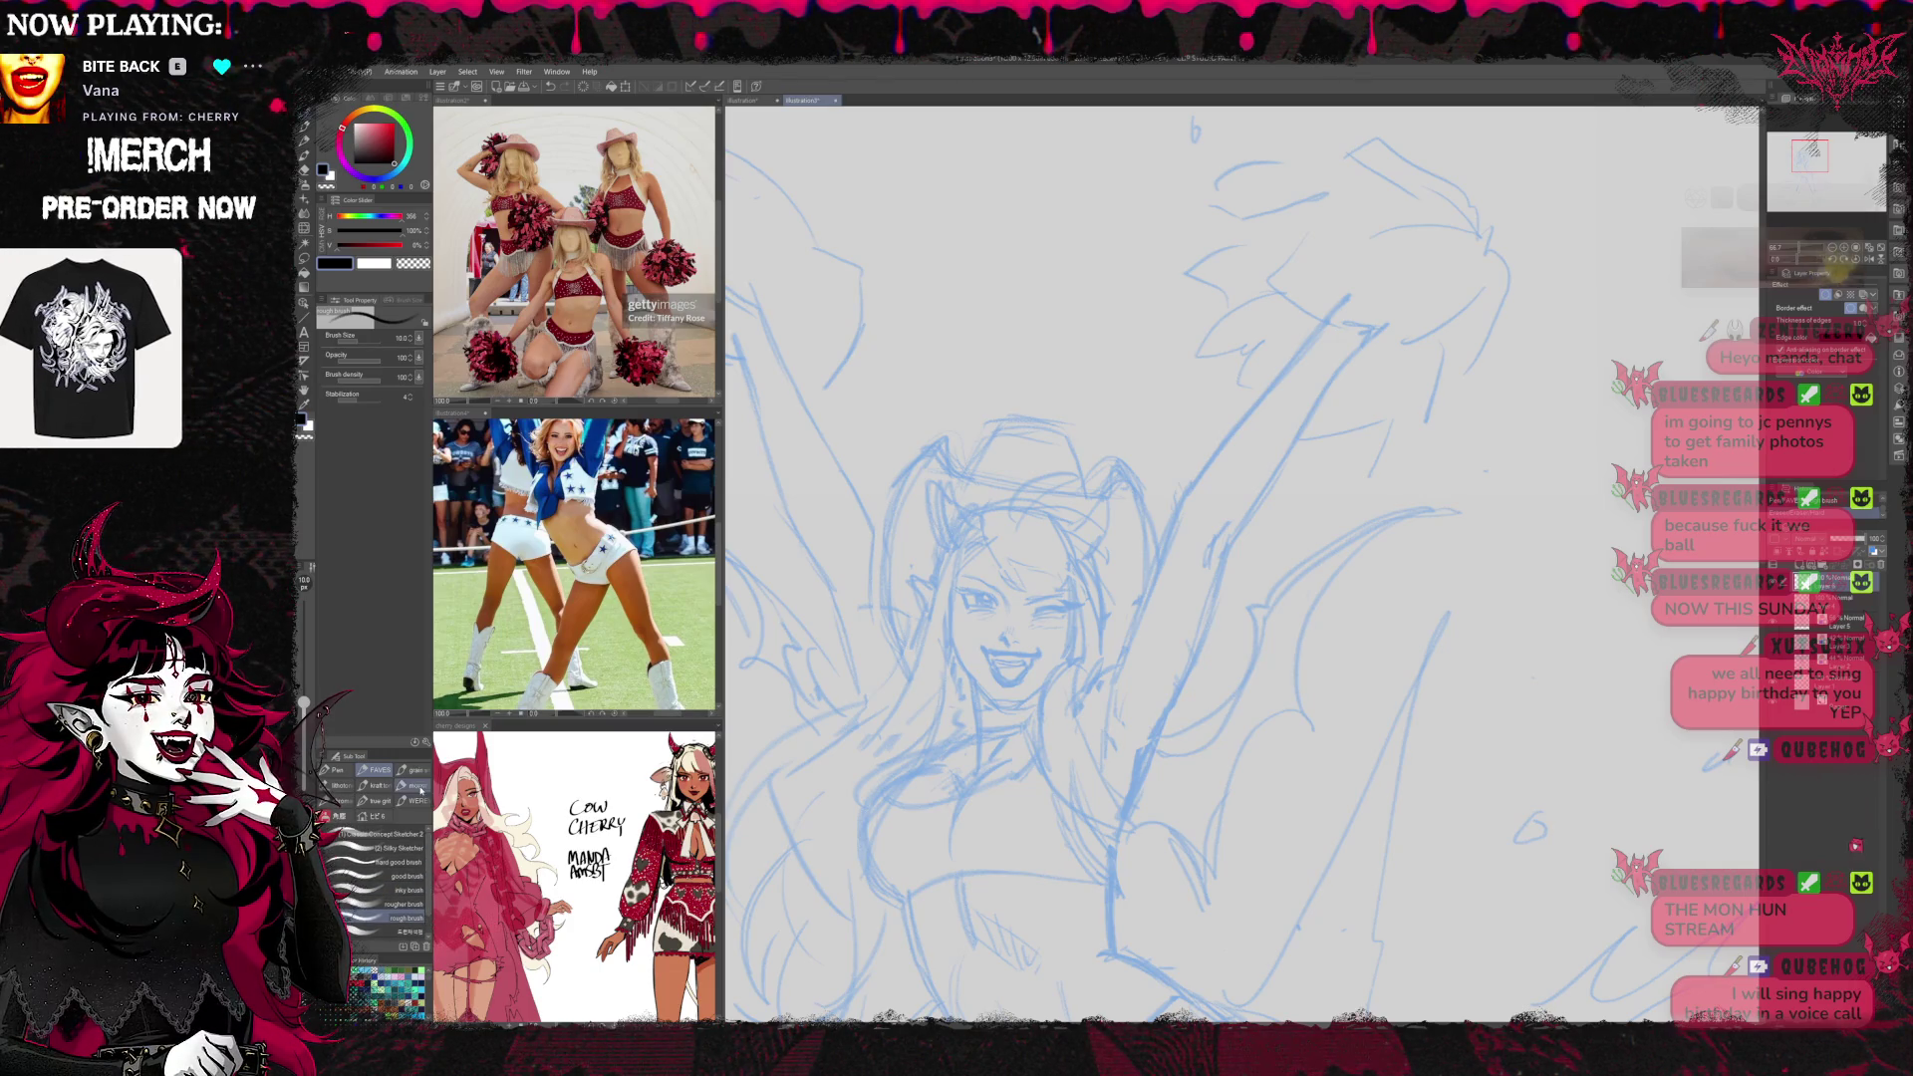
scroll(419, 872, "up", 2)
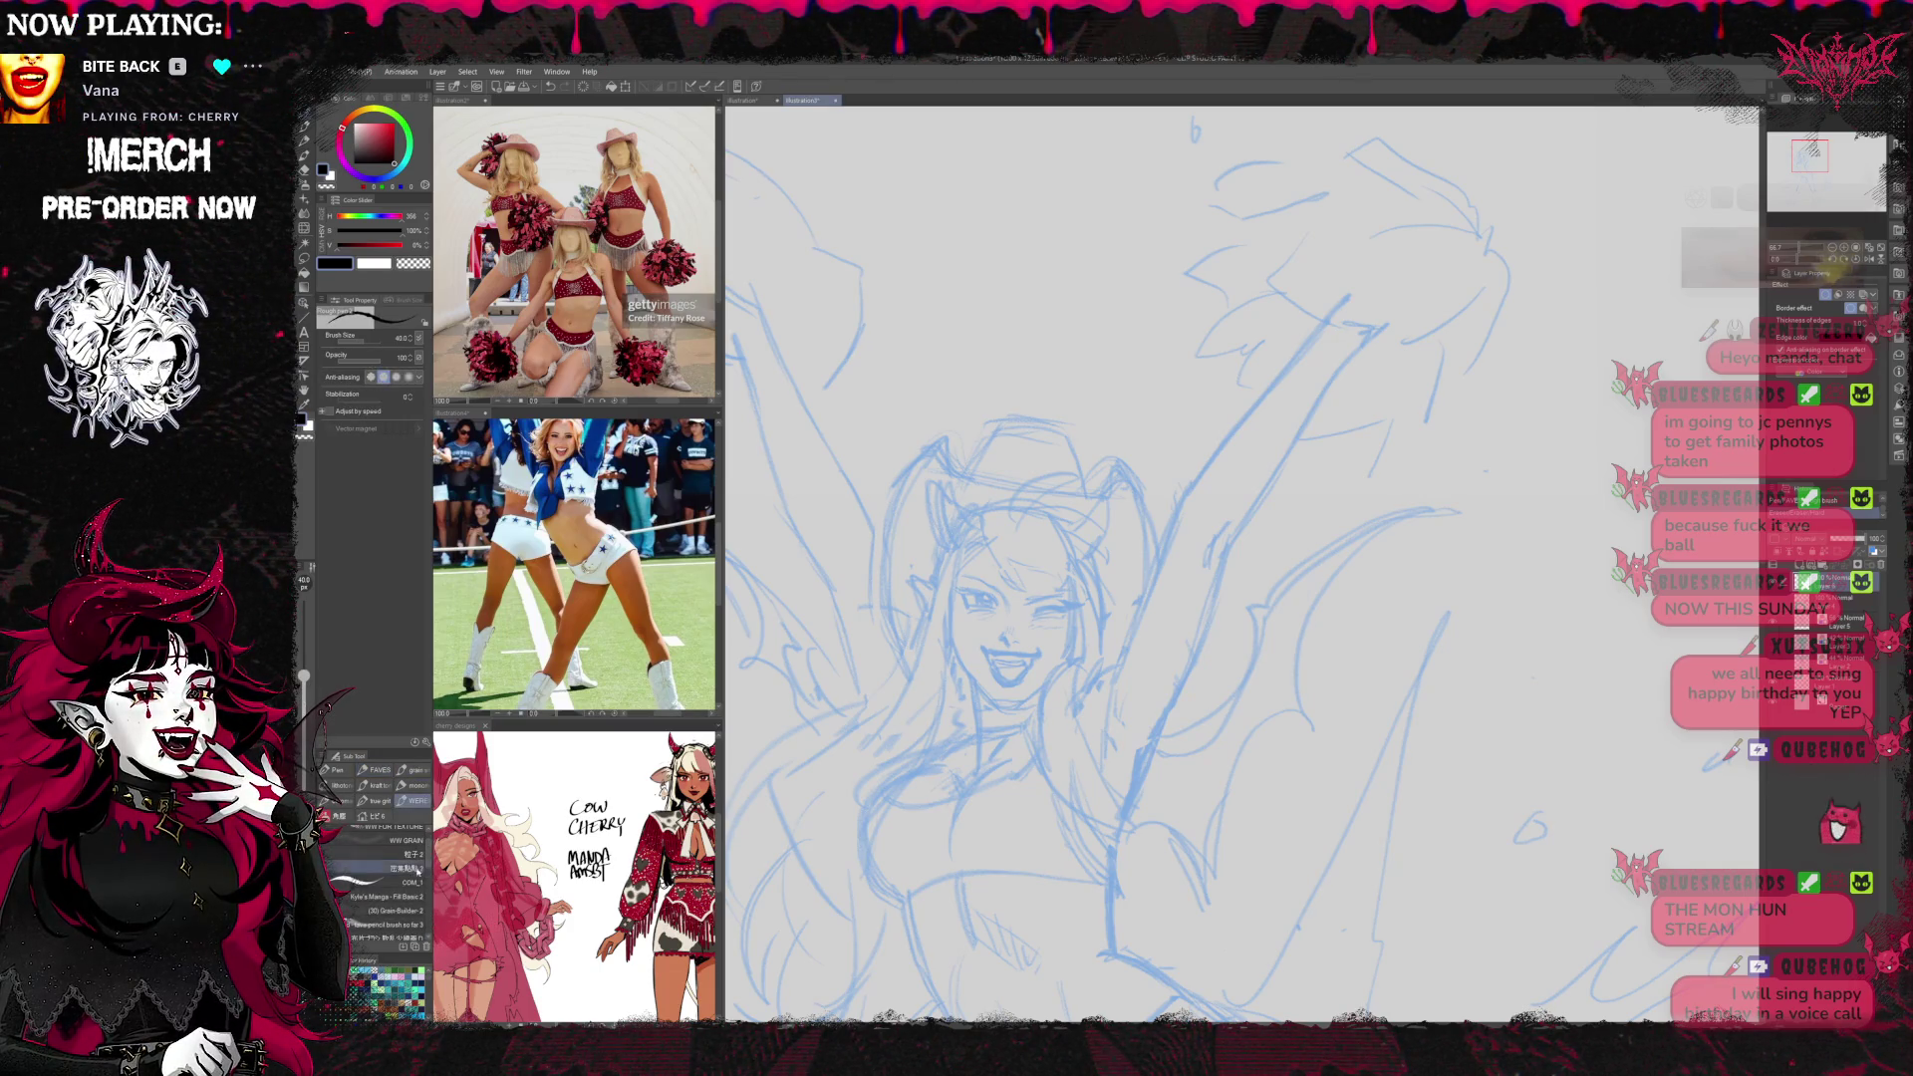
left_click(411, 881)
mouse_move(1036, 548)
left_mouse_down()
mouse_move(1055, 618)
mouse_move(1031, 514)
mouse_move(1176, 538)
mouse_move(972, 857)
left_mouse_up()
key("Delete")
key("Delete")
mouse_move(932, 513)
left_mouse_down()
mouse_move(1089, 494)
mouse_move(1117, 684)
mouse_move(1056, 837)
left_mouse_up()
key("Delete")
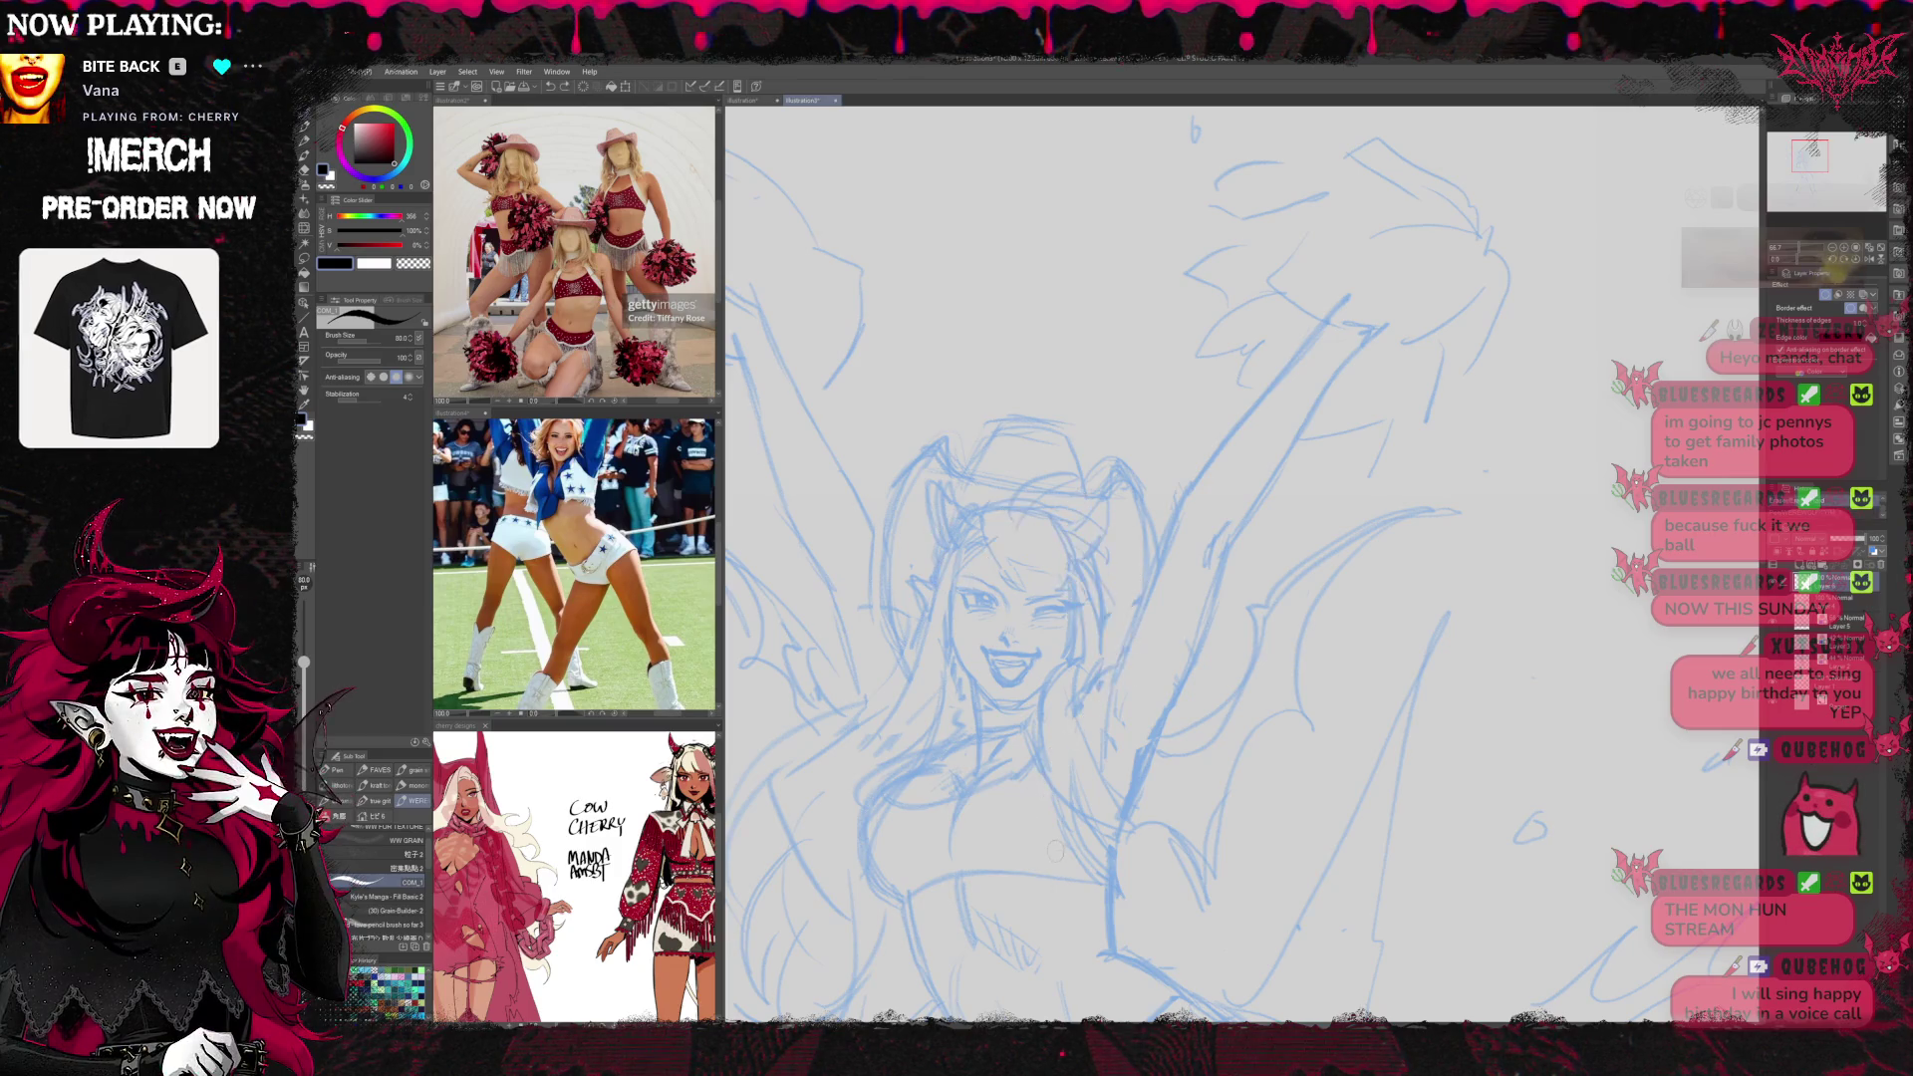
left_click_drag(1527, 434, 1540, 423)
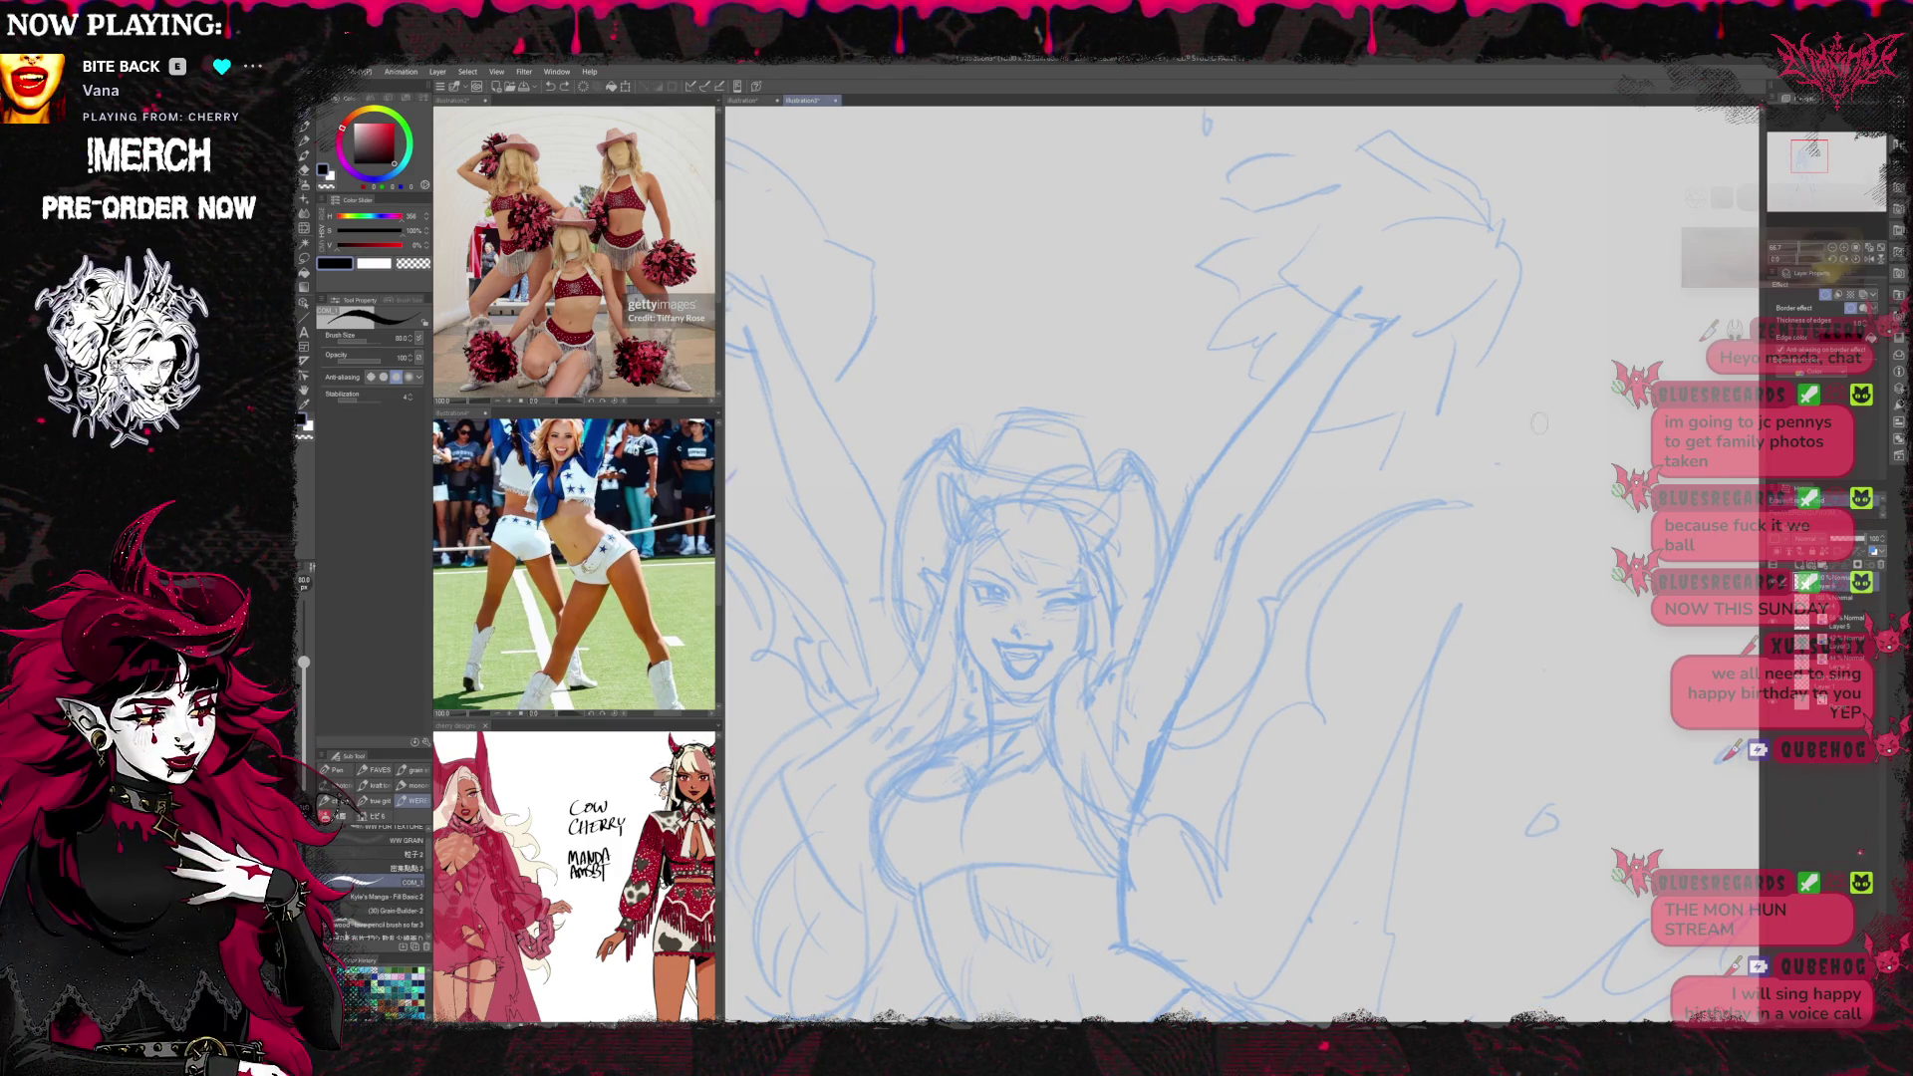
Shrink the pen to size 25 and ink thick eyeliner over the winking and open eyes
scroll(1294, 521, "up", 5)
scroll(1294, 520, "down", 2)
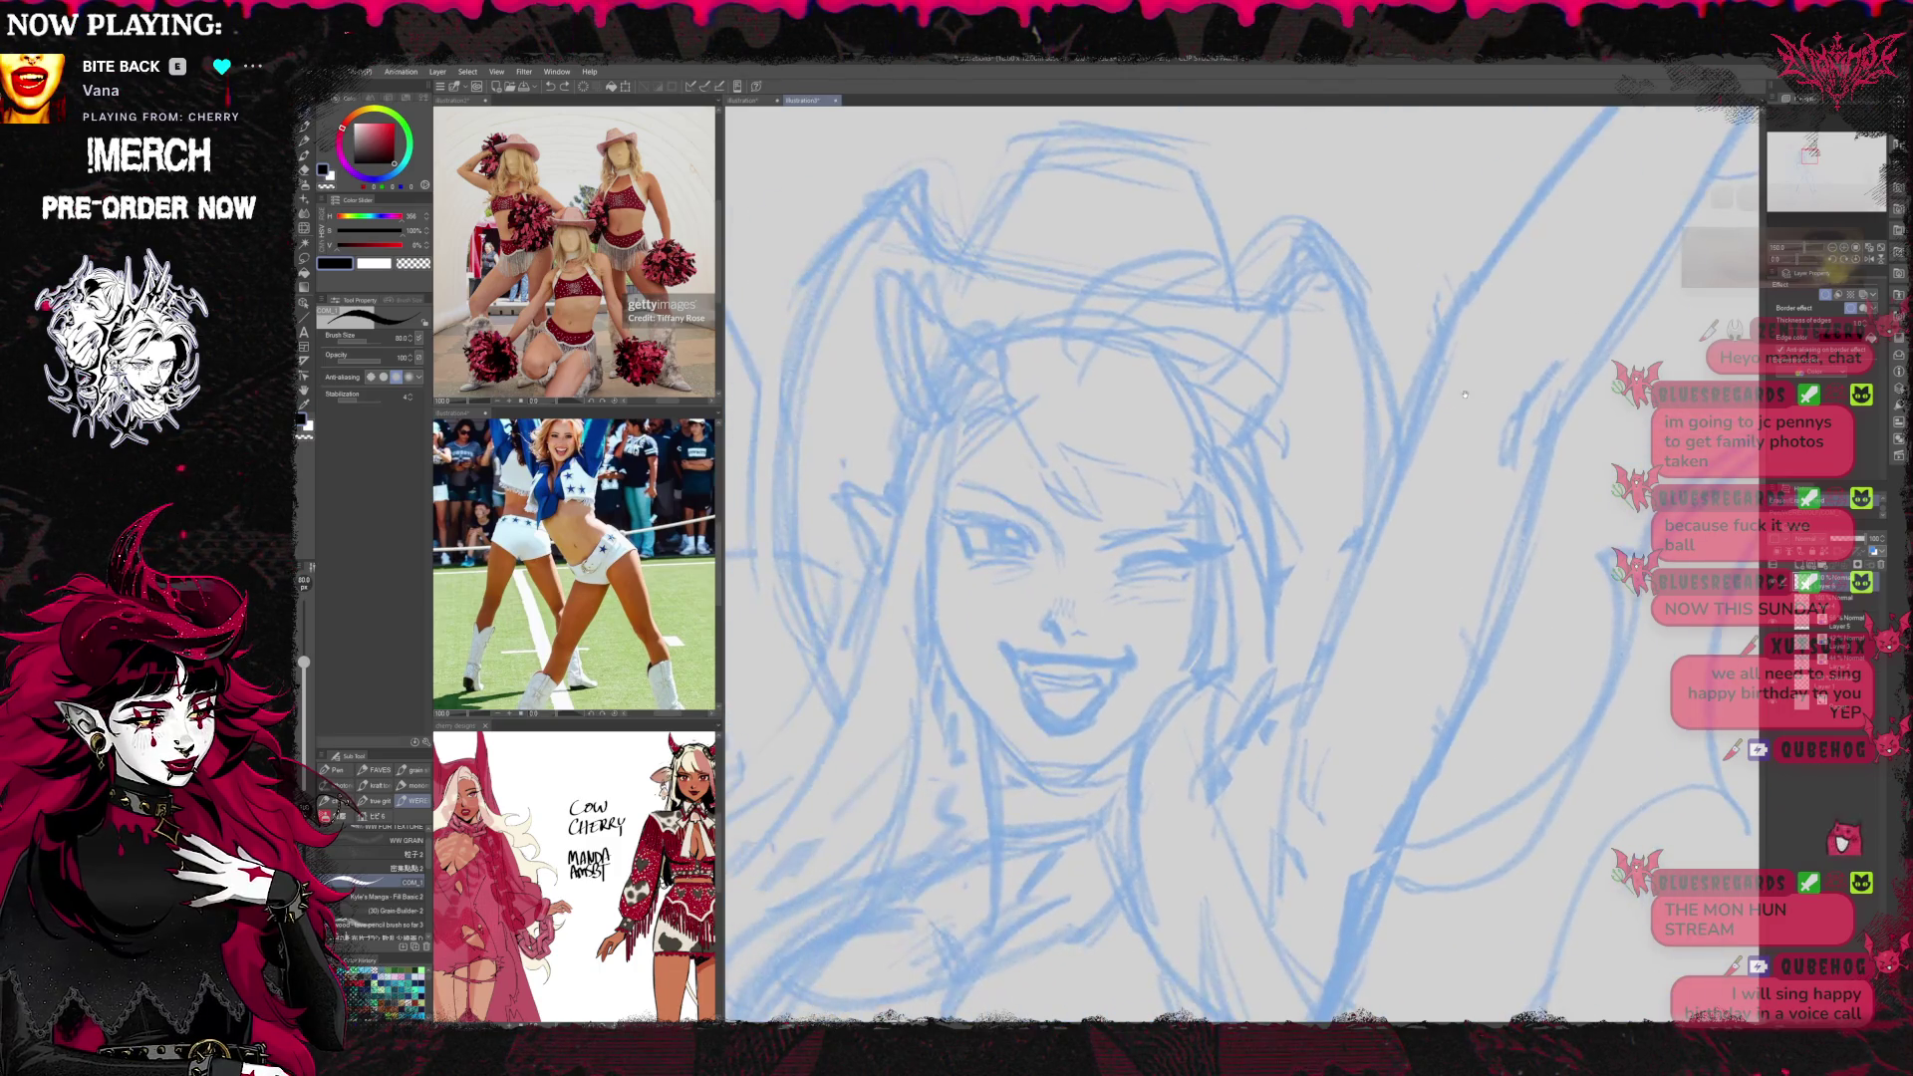
scroll(1294, 521, "up", 1)
key("bracketleft")
key("bracketleft")
key("bracketleft")
left_click_drag(1103, 596, 1215, 572)
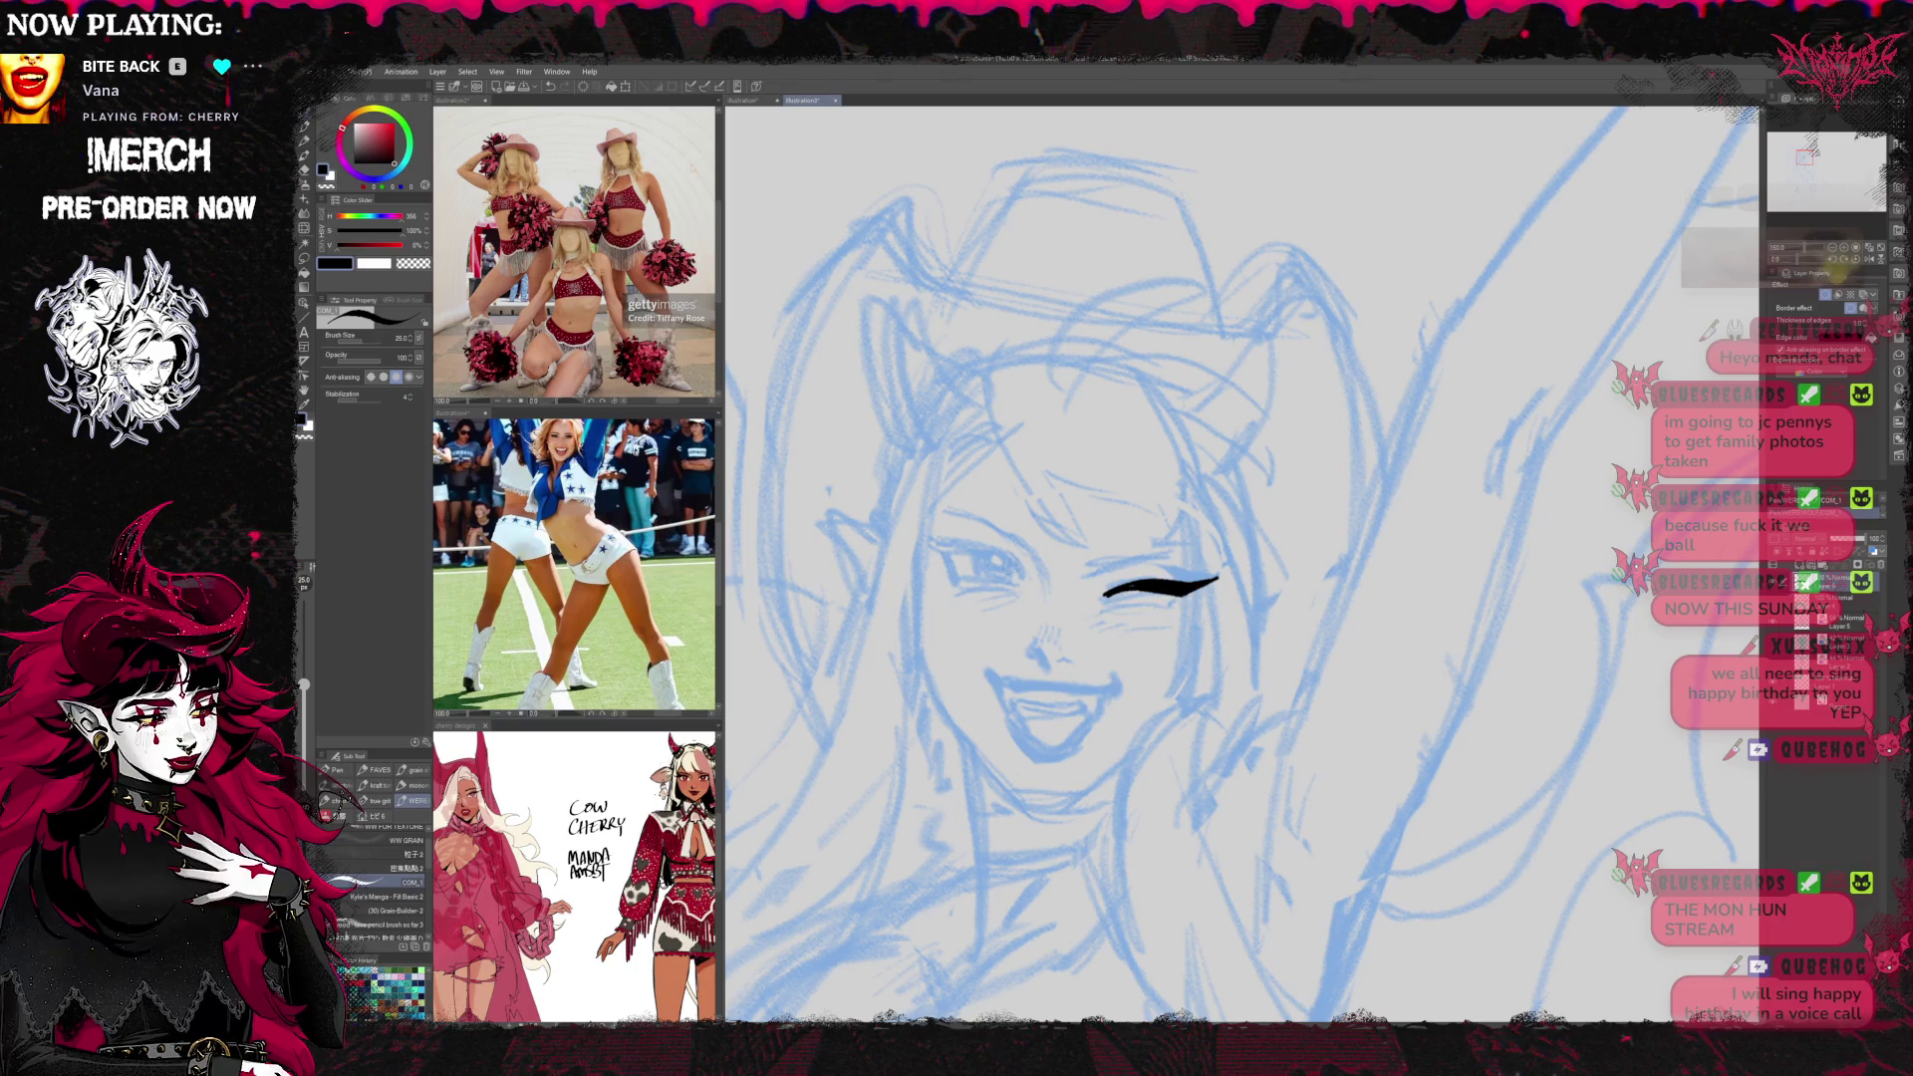
left_click_drag(899, 536, 960, 550)
key("ctrl+z")
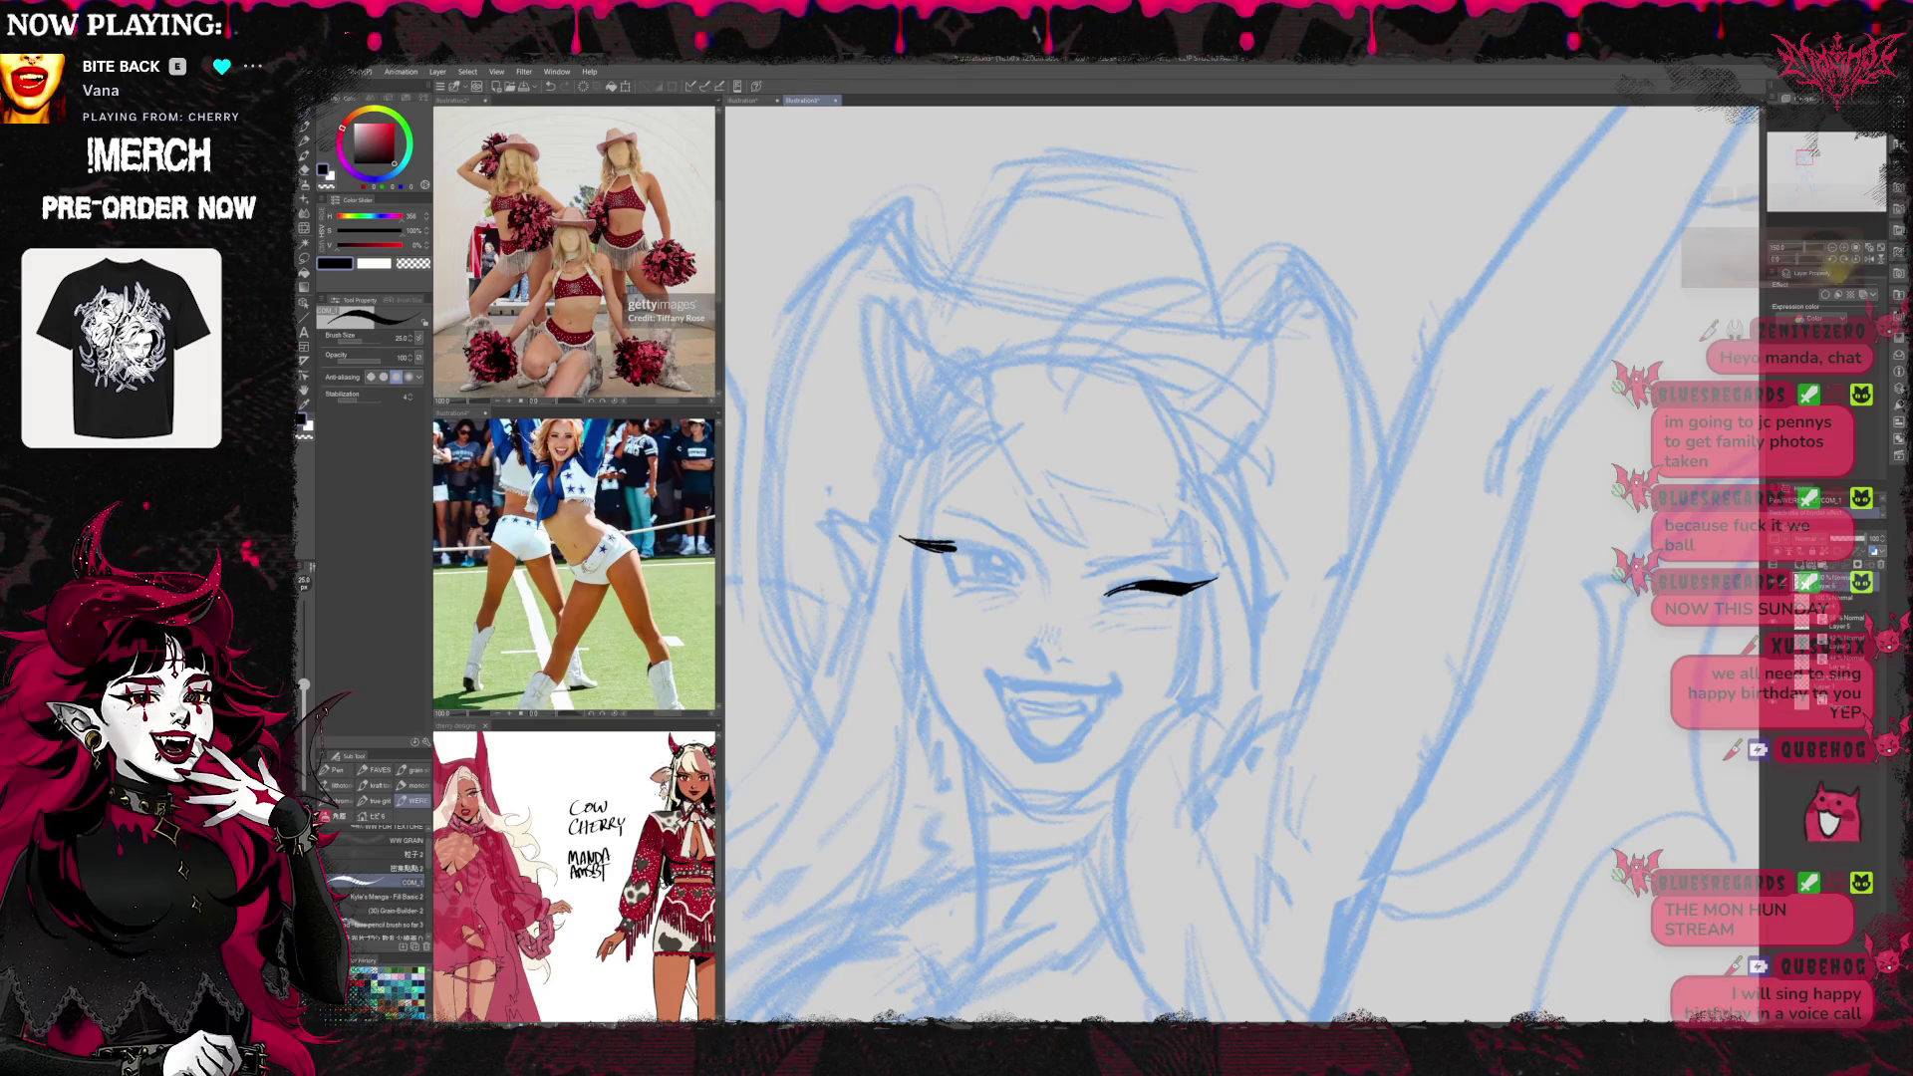
scroll(378, 877, "up", 1)
key("ctrl+z")
key("ctrl+z")
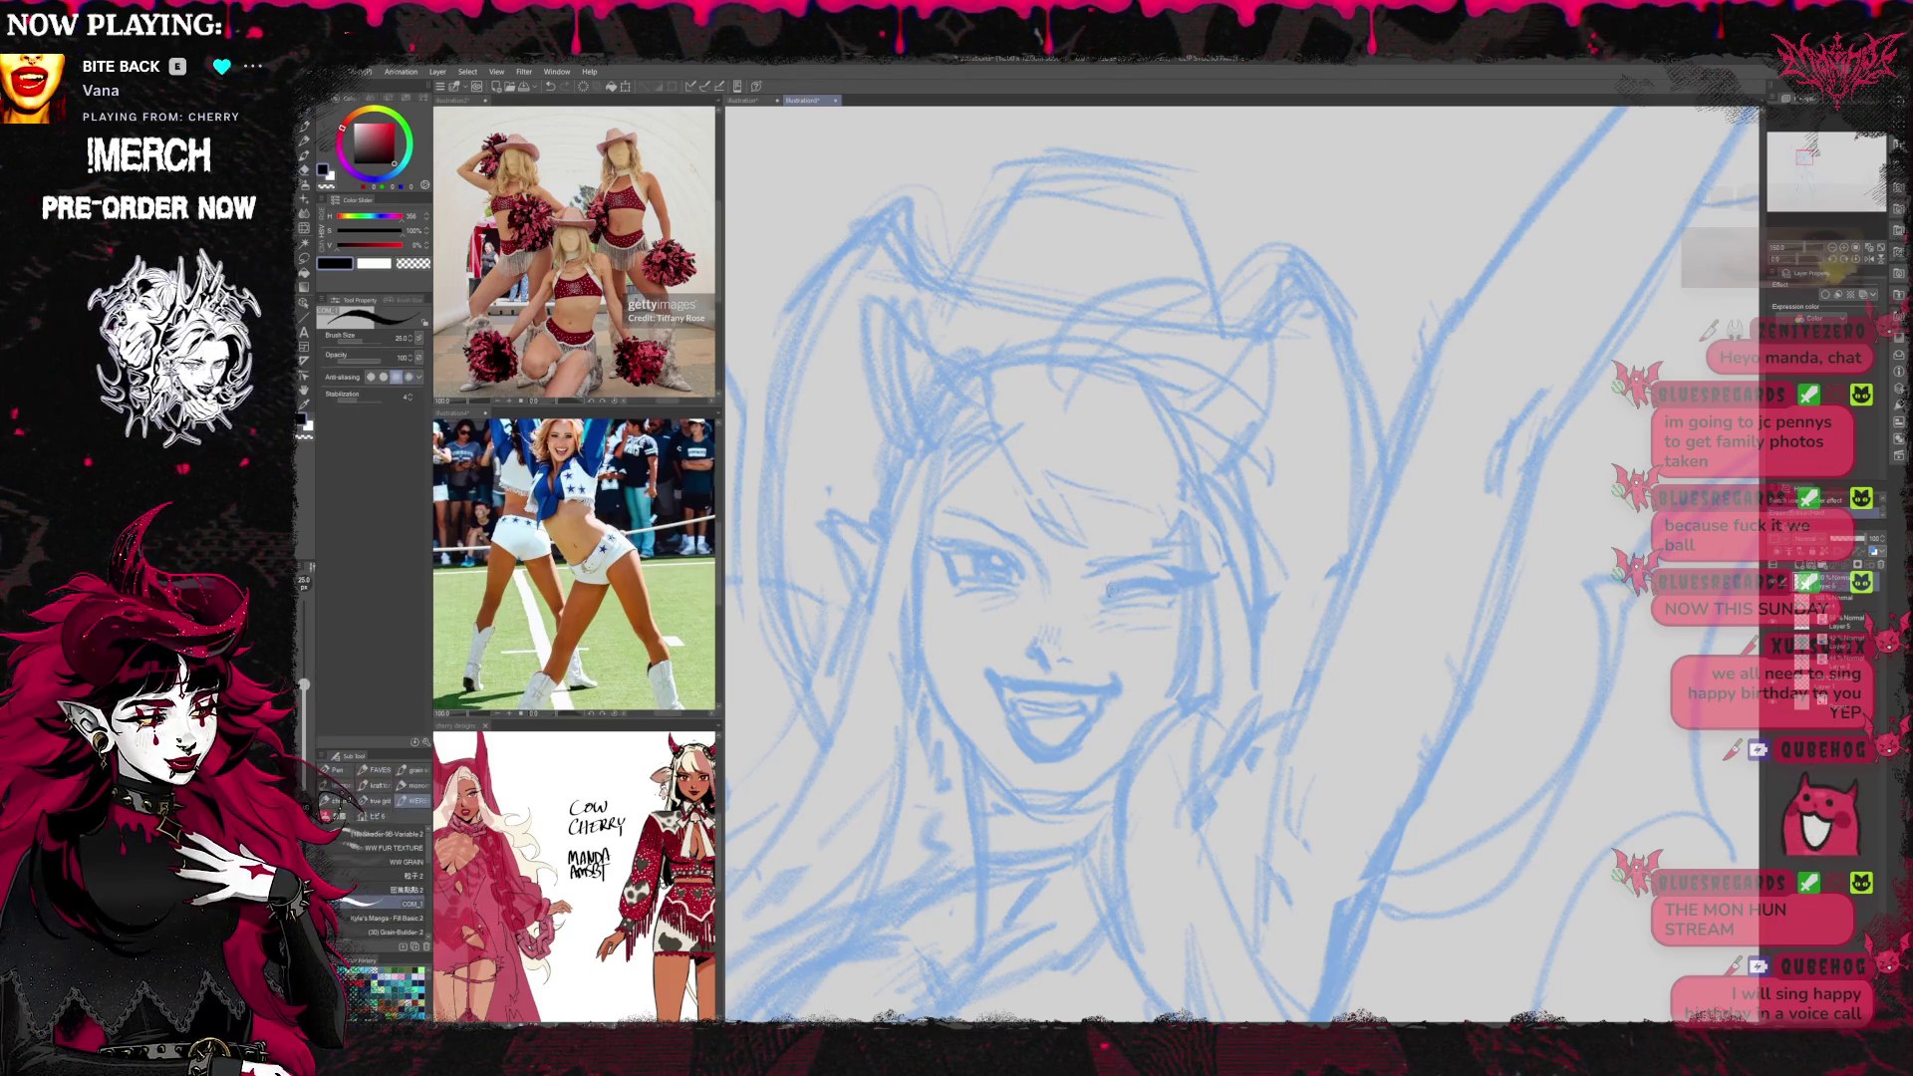
left_click_drag(1104, 592, 1221, 574)
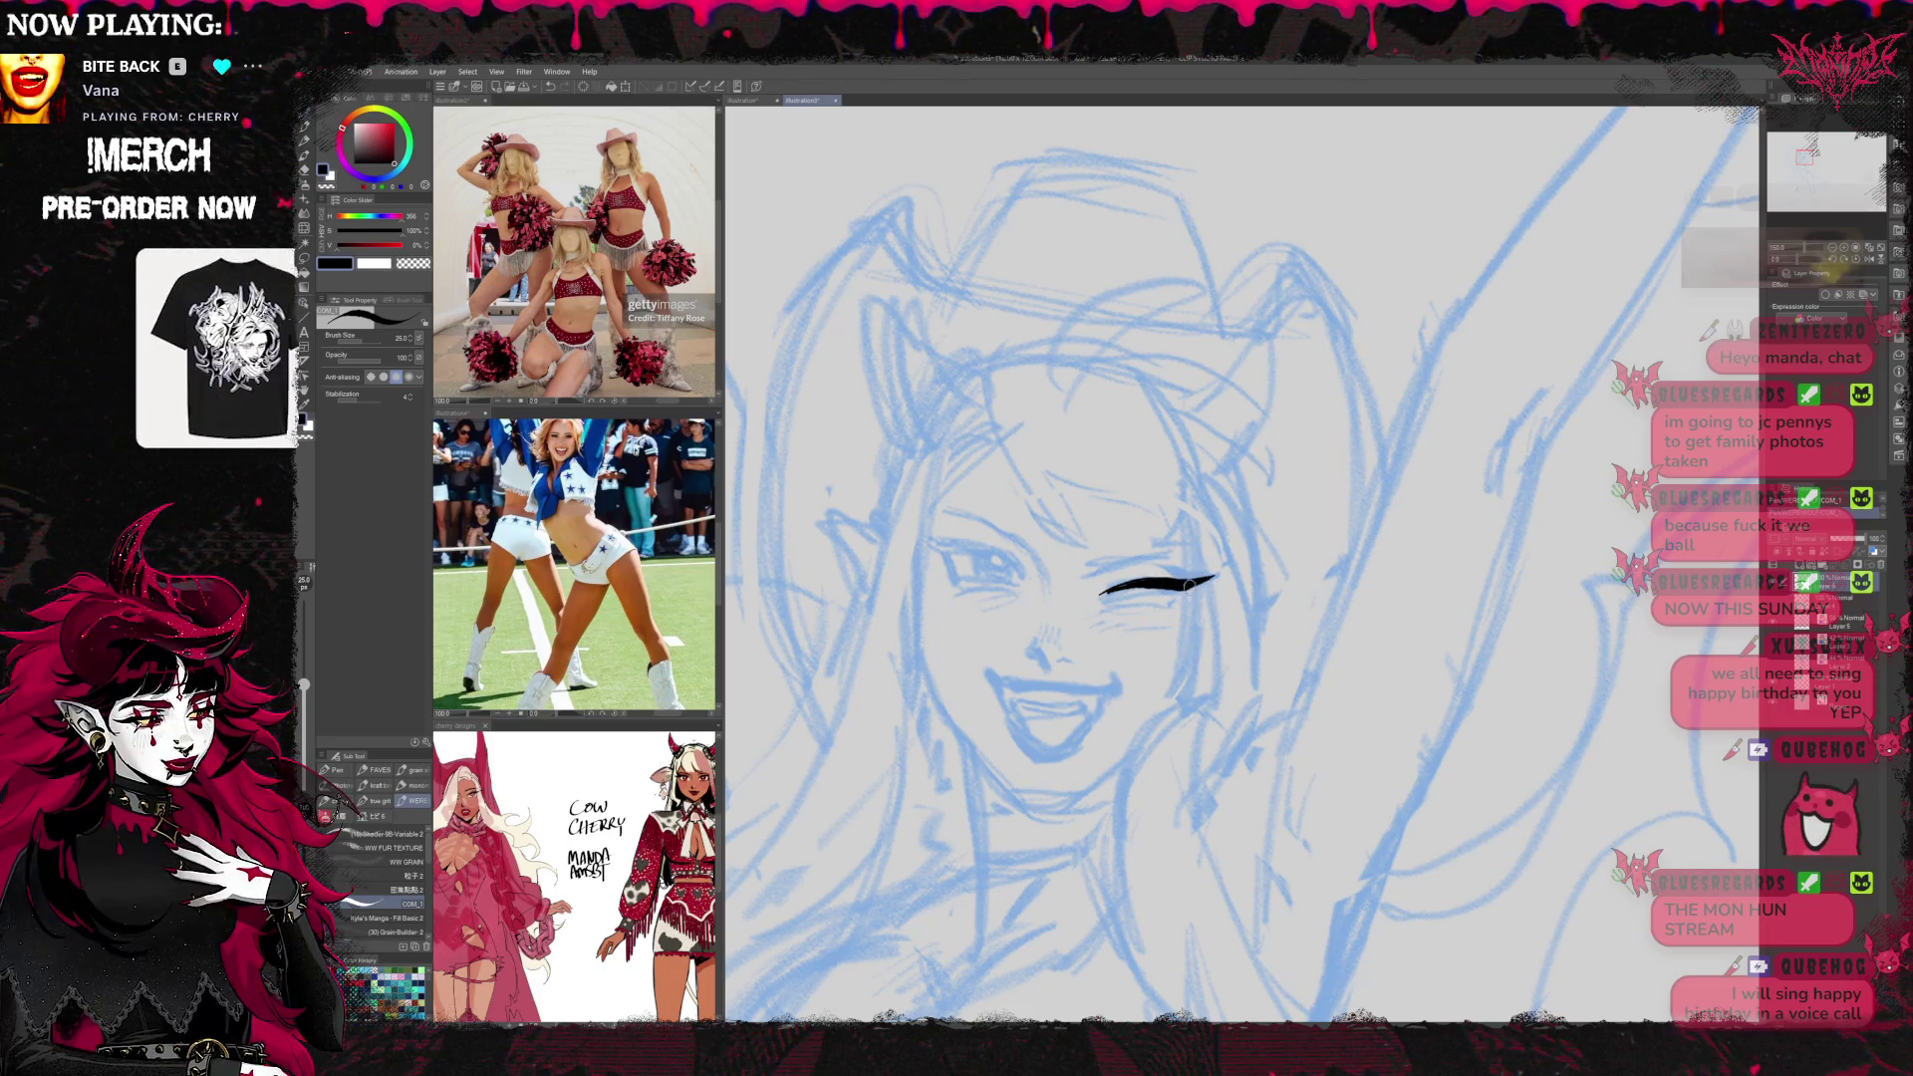
mouse_move(900, 531)
left_mouse_down()
mouse_move(1002, 549)
mouse_move(1027, 578)
left_mouse_up()
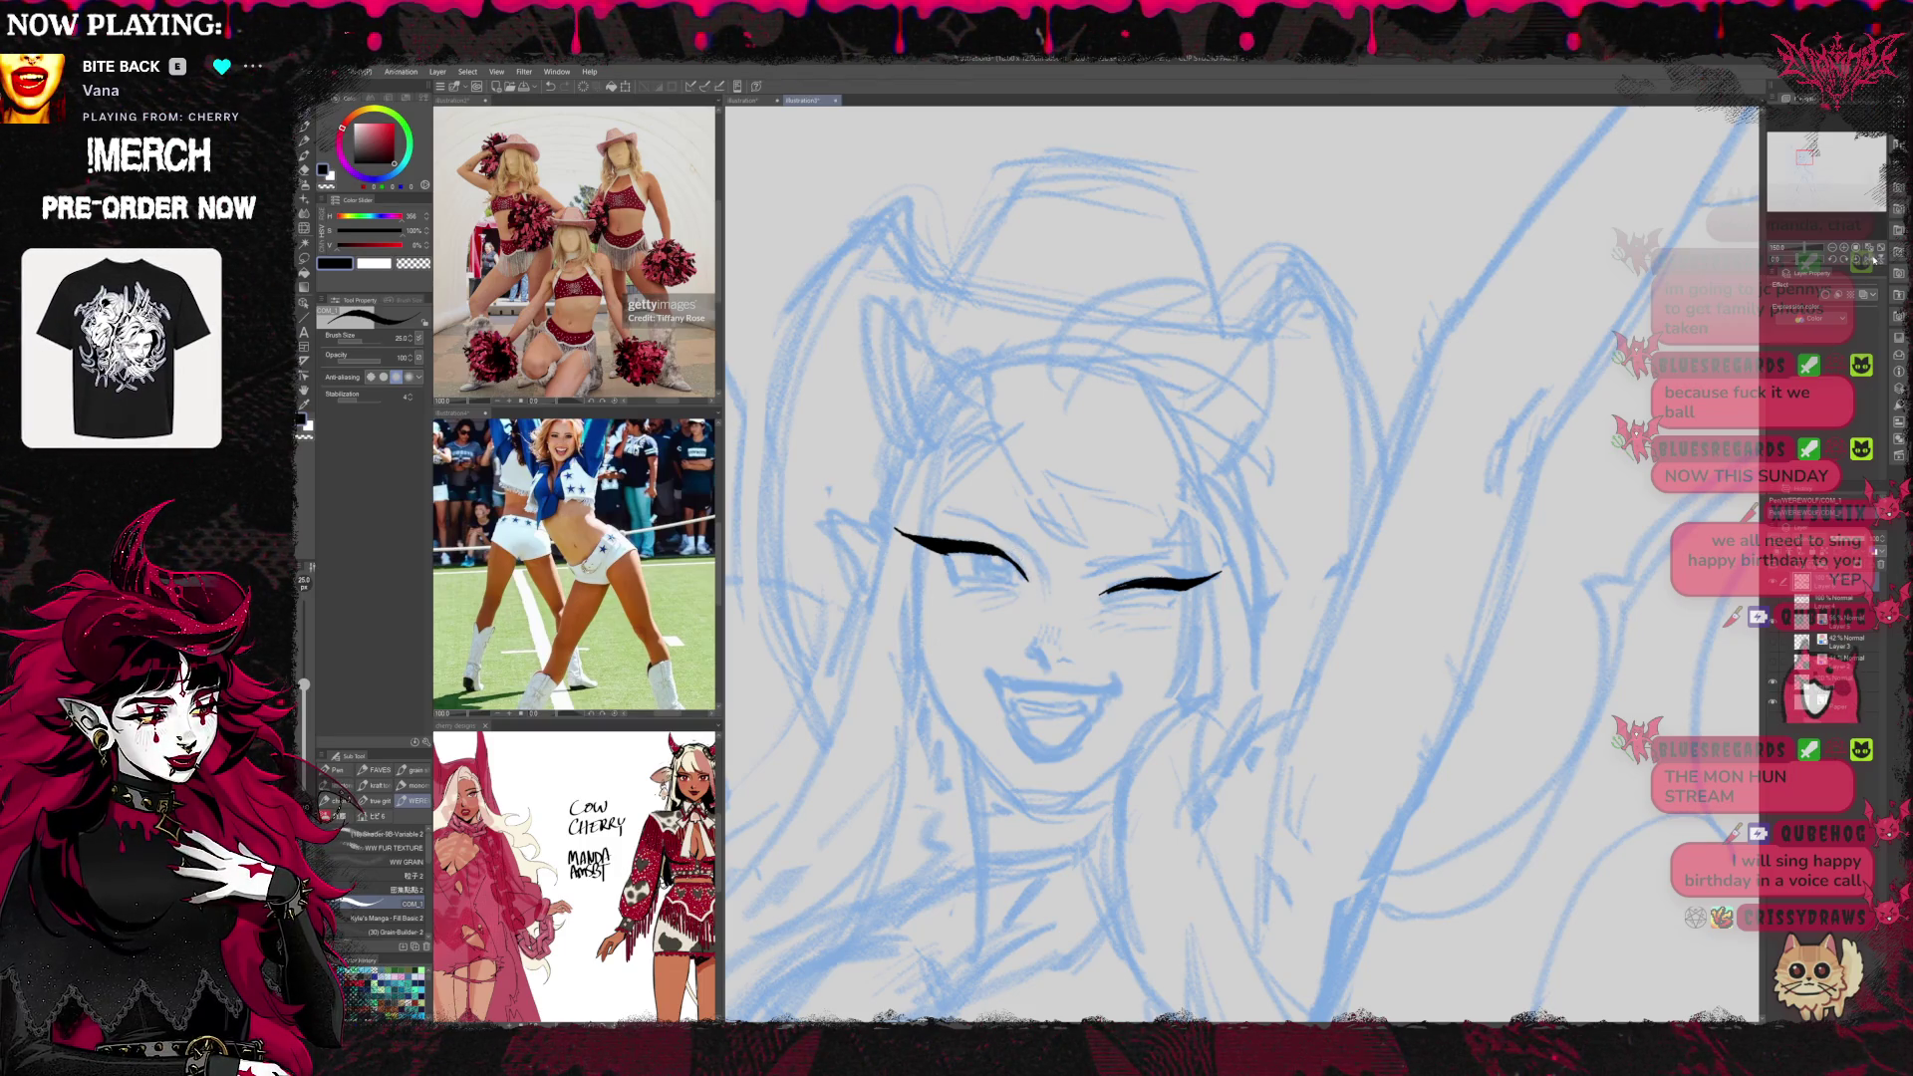
Flip the canvas and ink the lower lid and the lash line above the closed eye
key("h")
left_click_drag(1156, 598, 1240, 603)
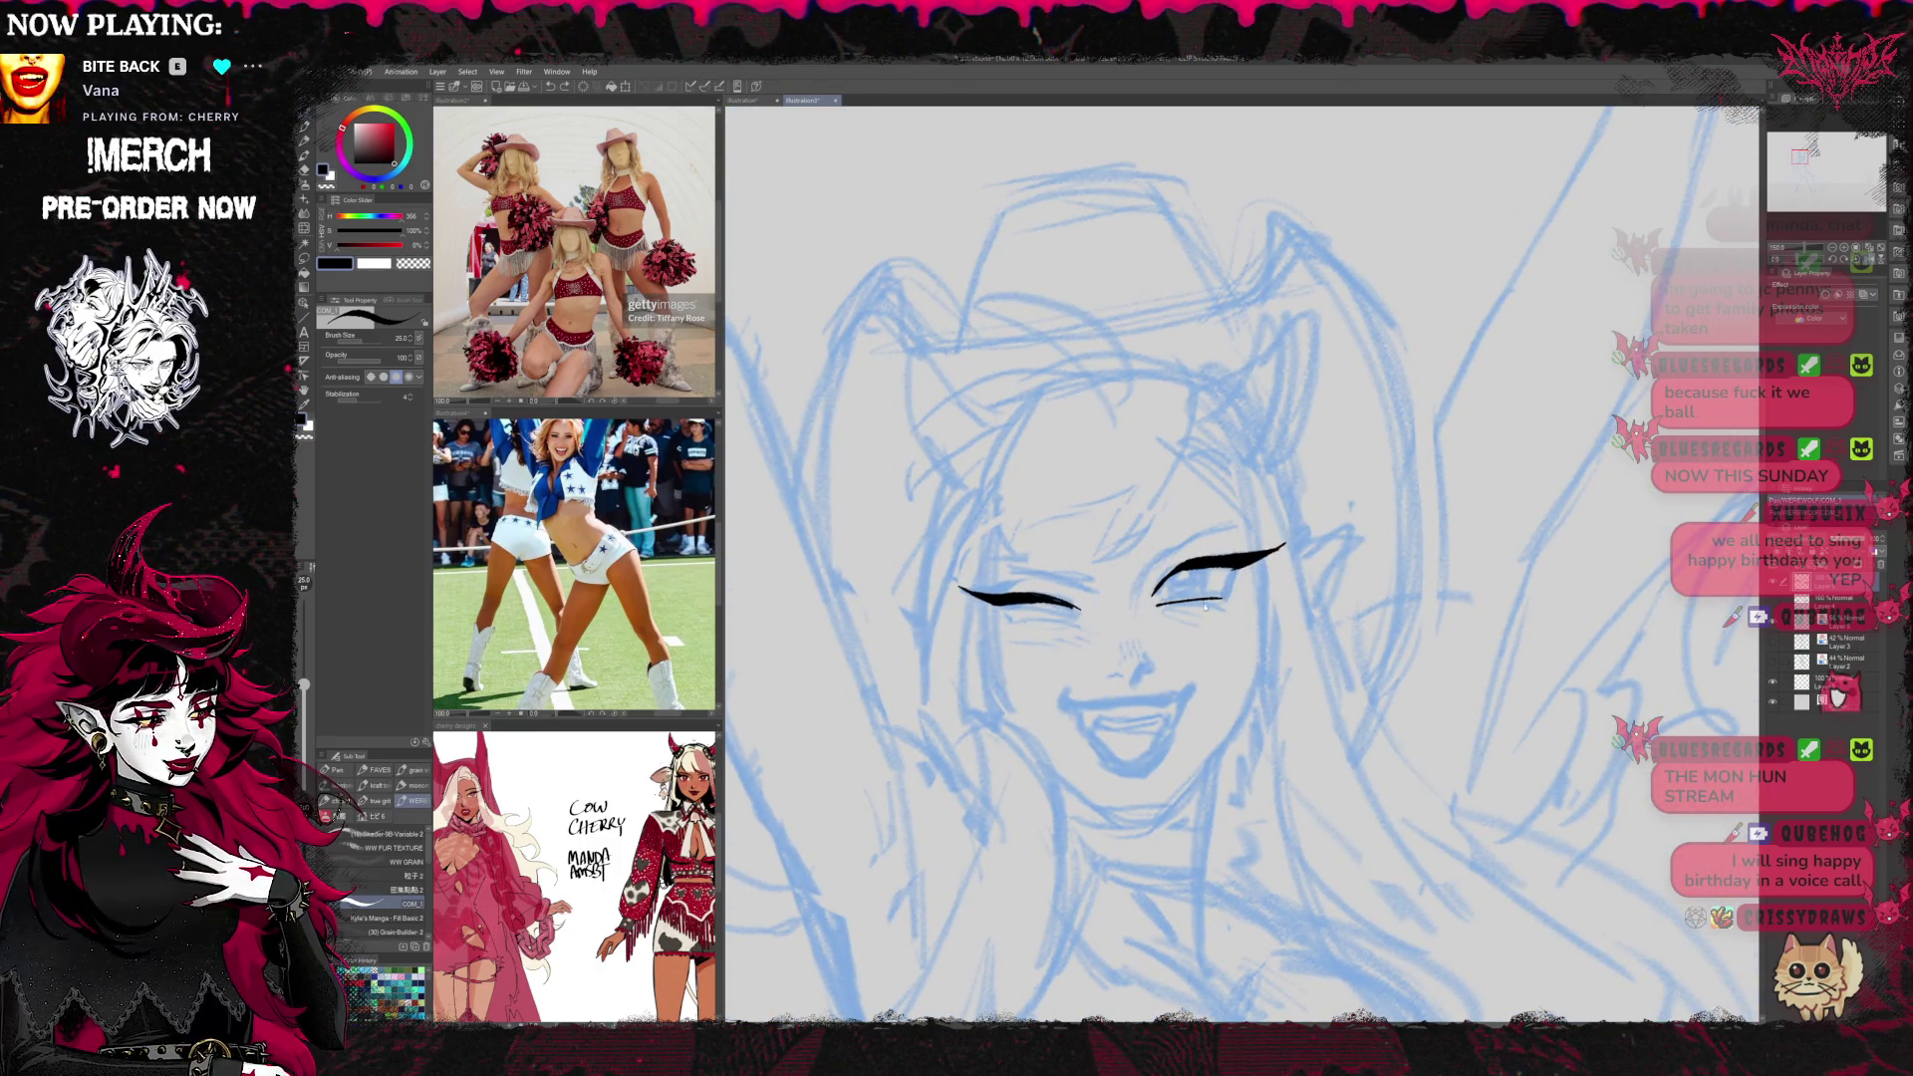
key("ctrl+z")
left_click_drag(1217, 602, 1238, 604)
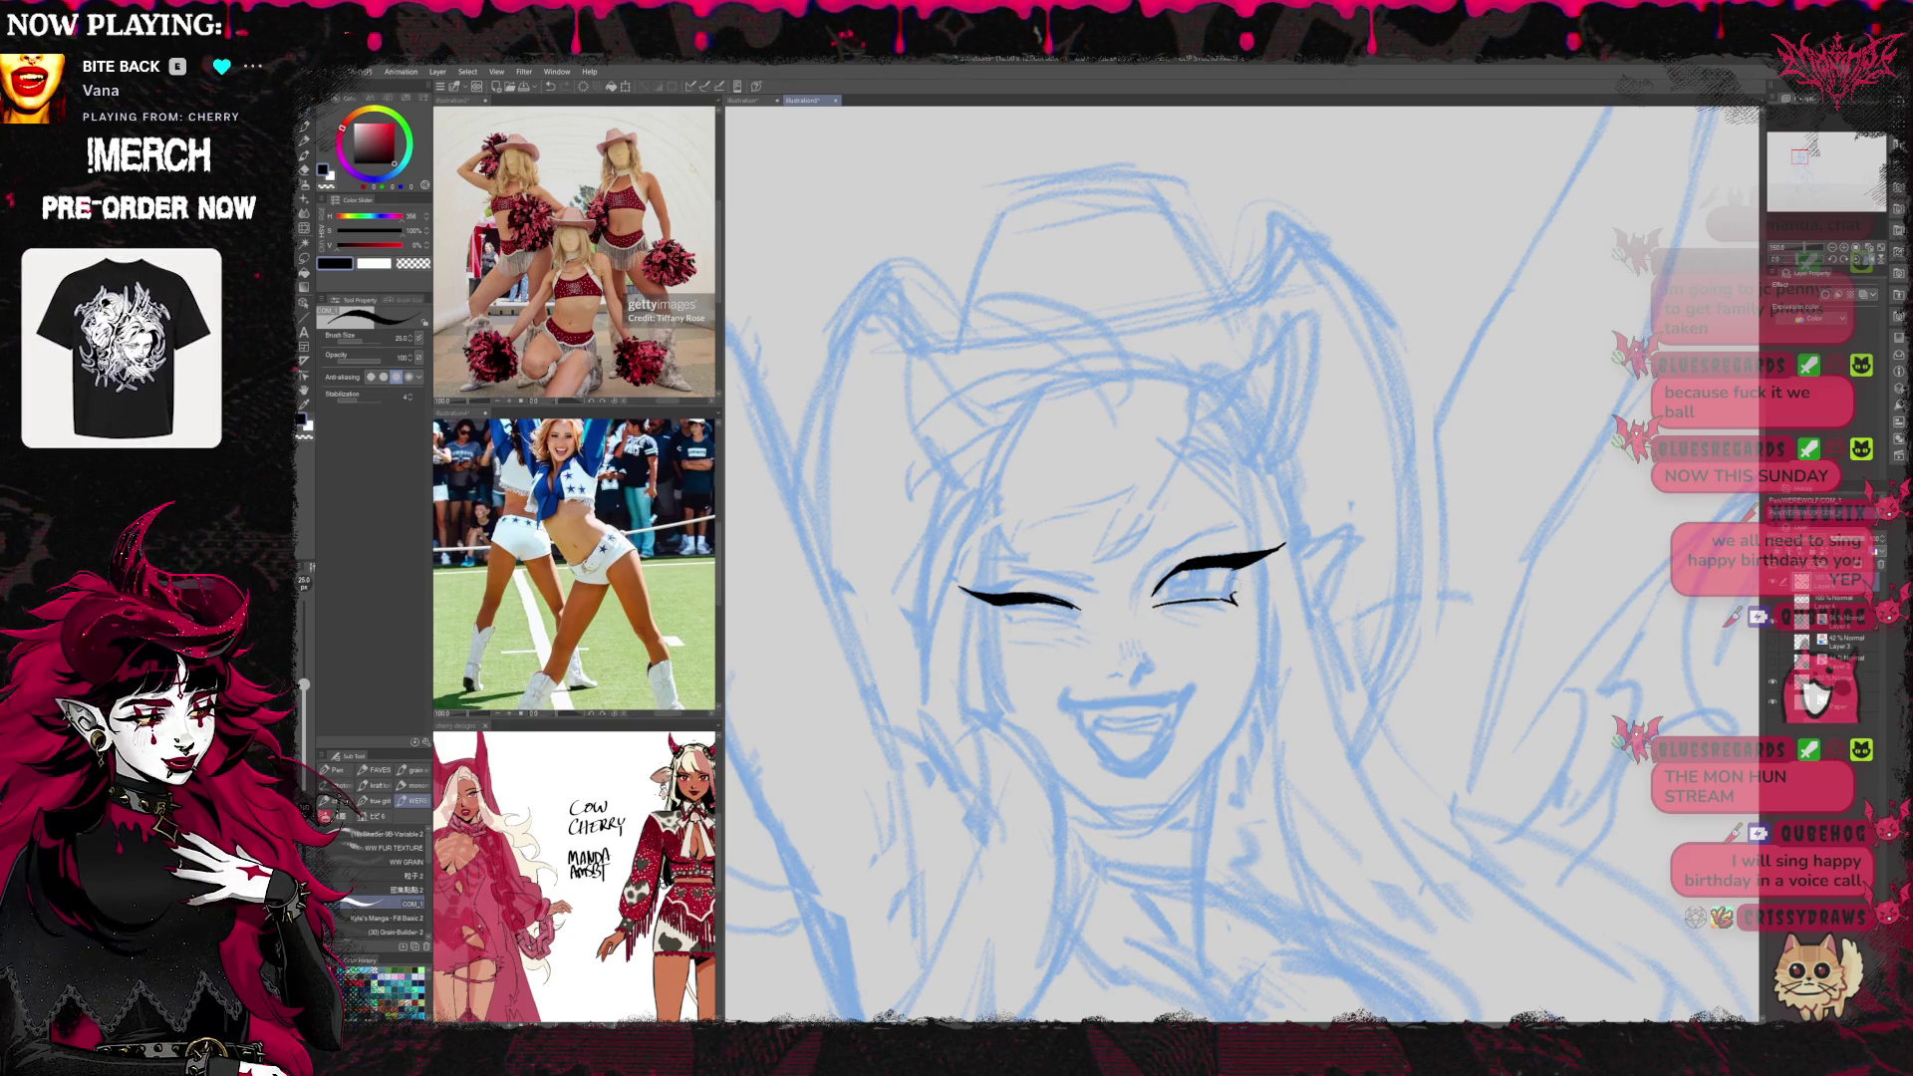
mouse_move(1240, 580)
left_mouse_down()
mouse_move(1178, 600)
mouse_move(1156, 548)
mouse_move(1225, 512)
left_mouse_up()
mouse_move(859, 586)
left_mouse_down()
mouse_move(986, 599)
mouse_move(965, 583)
mouse_move(999, 578)
left_mouse_up()
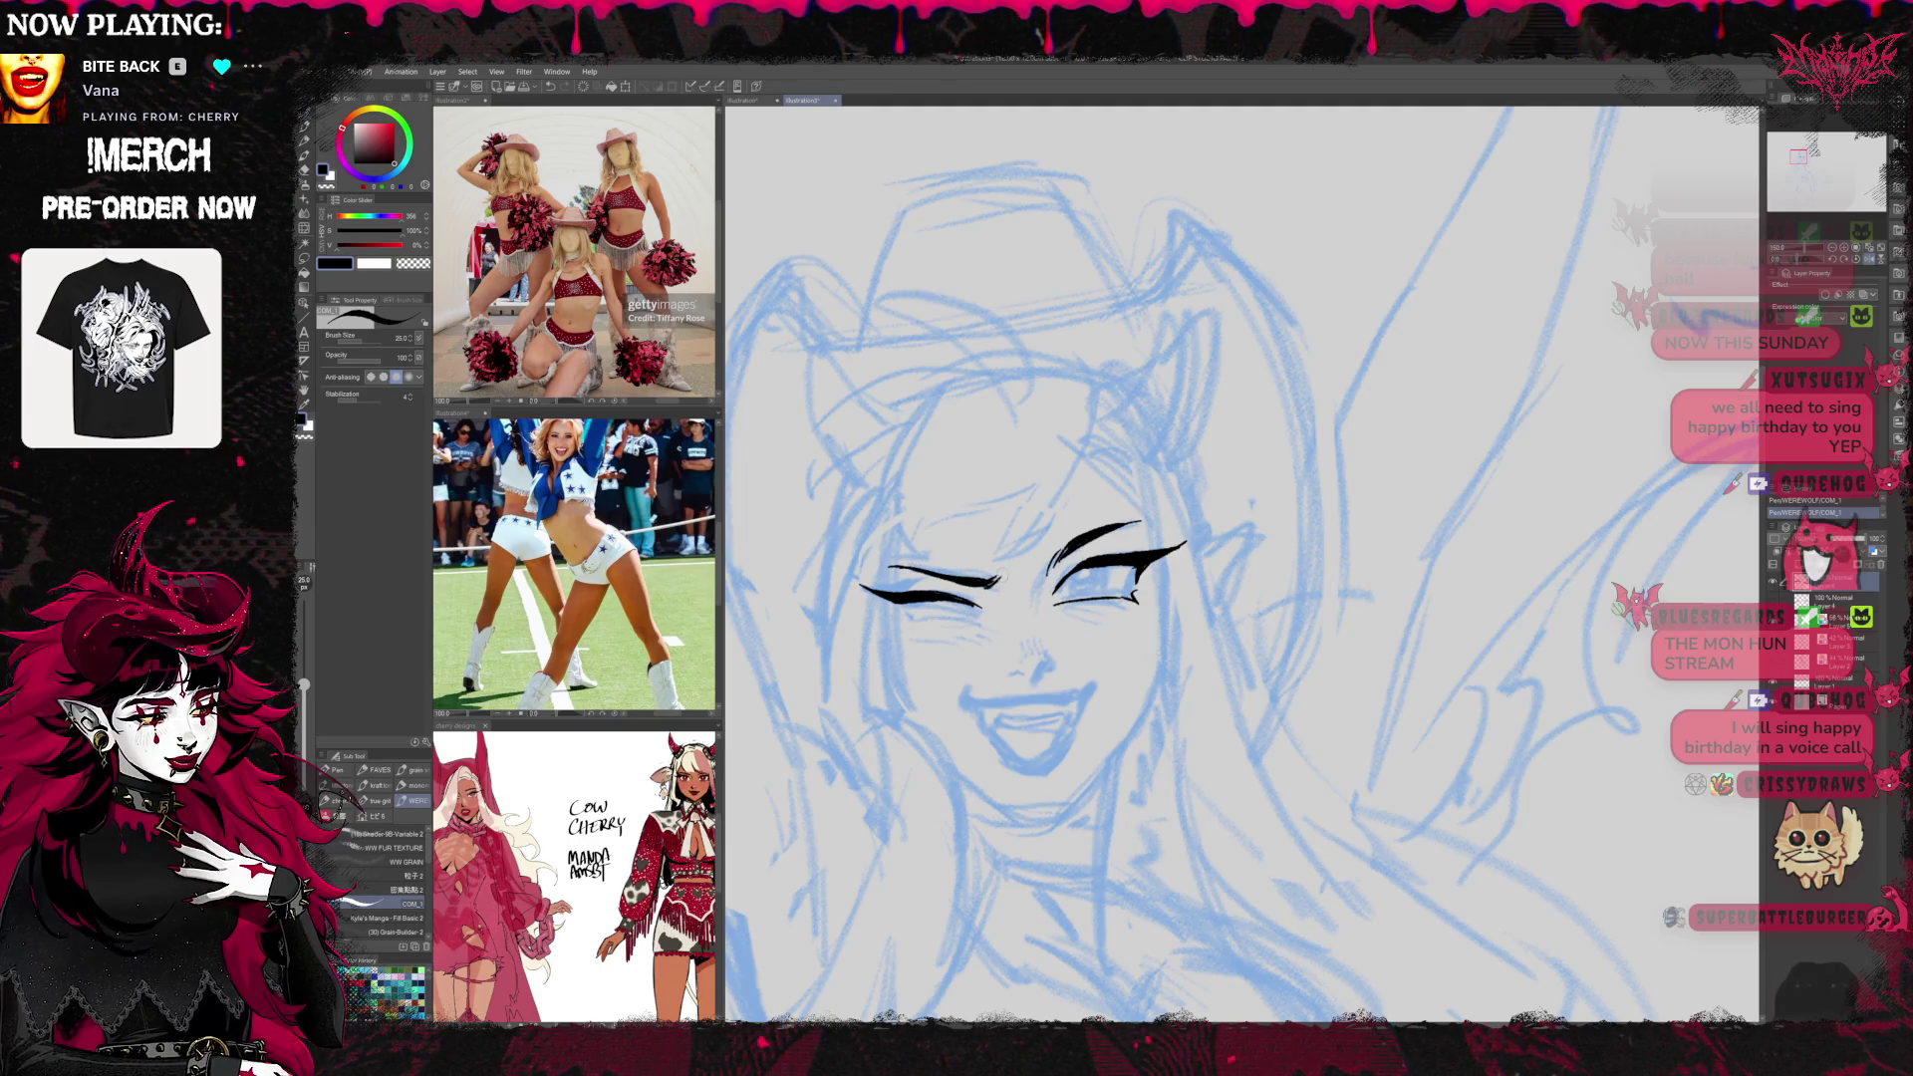
mouse_move(1013, 678)
left_mouse_down()
mouse_move(997, 673)
mouse_move(1040, 667)
left_mouse_up()
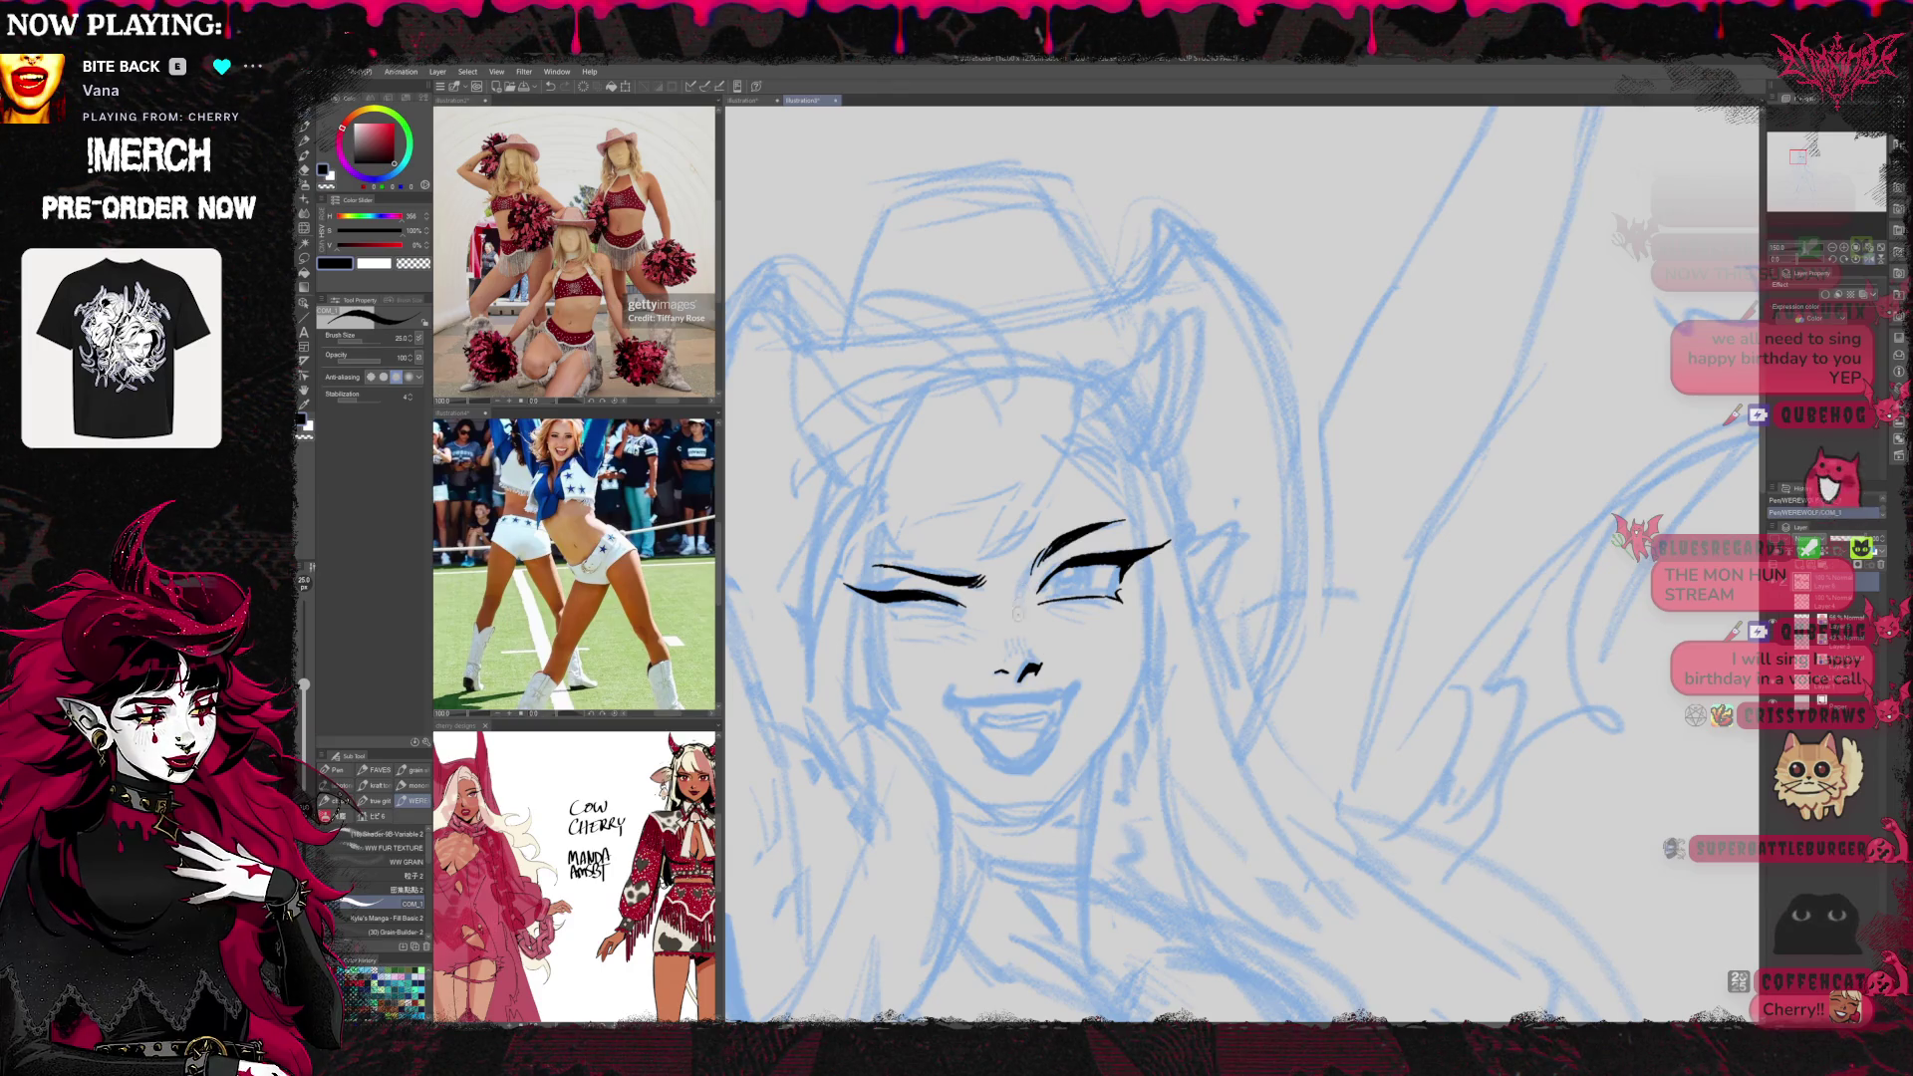
Ink the nose line up to the brow and a short lower lash, with eraser at size 20 for fixes
left_click_drag(1021, 630, 1039, 555)
scroll(1096, 578, "down", 1)
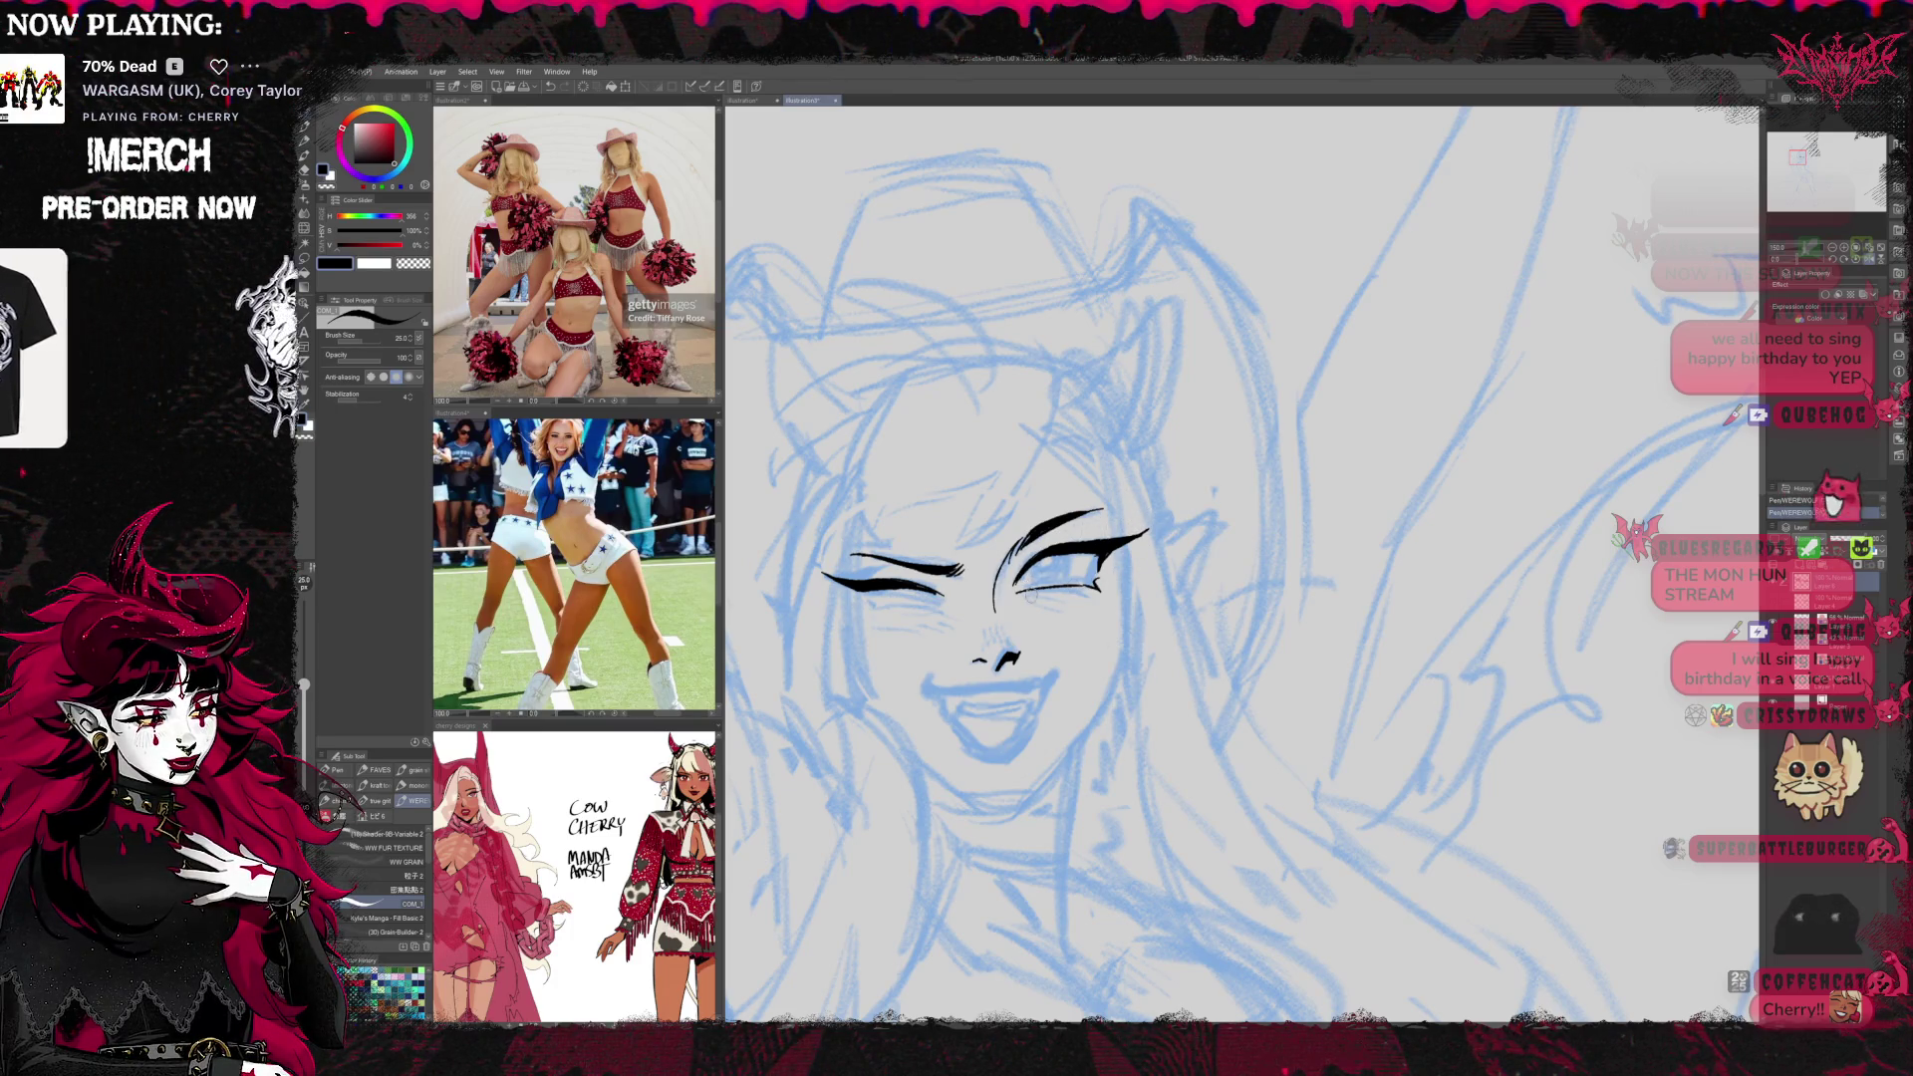
key("e")
key("p")
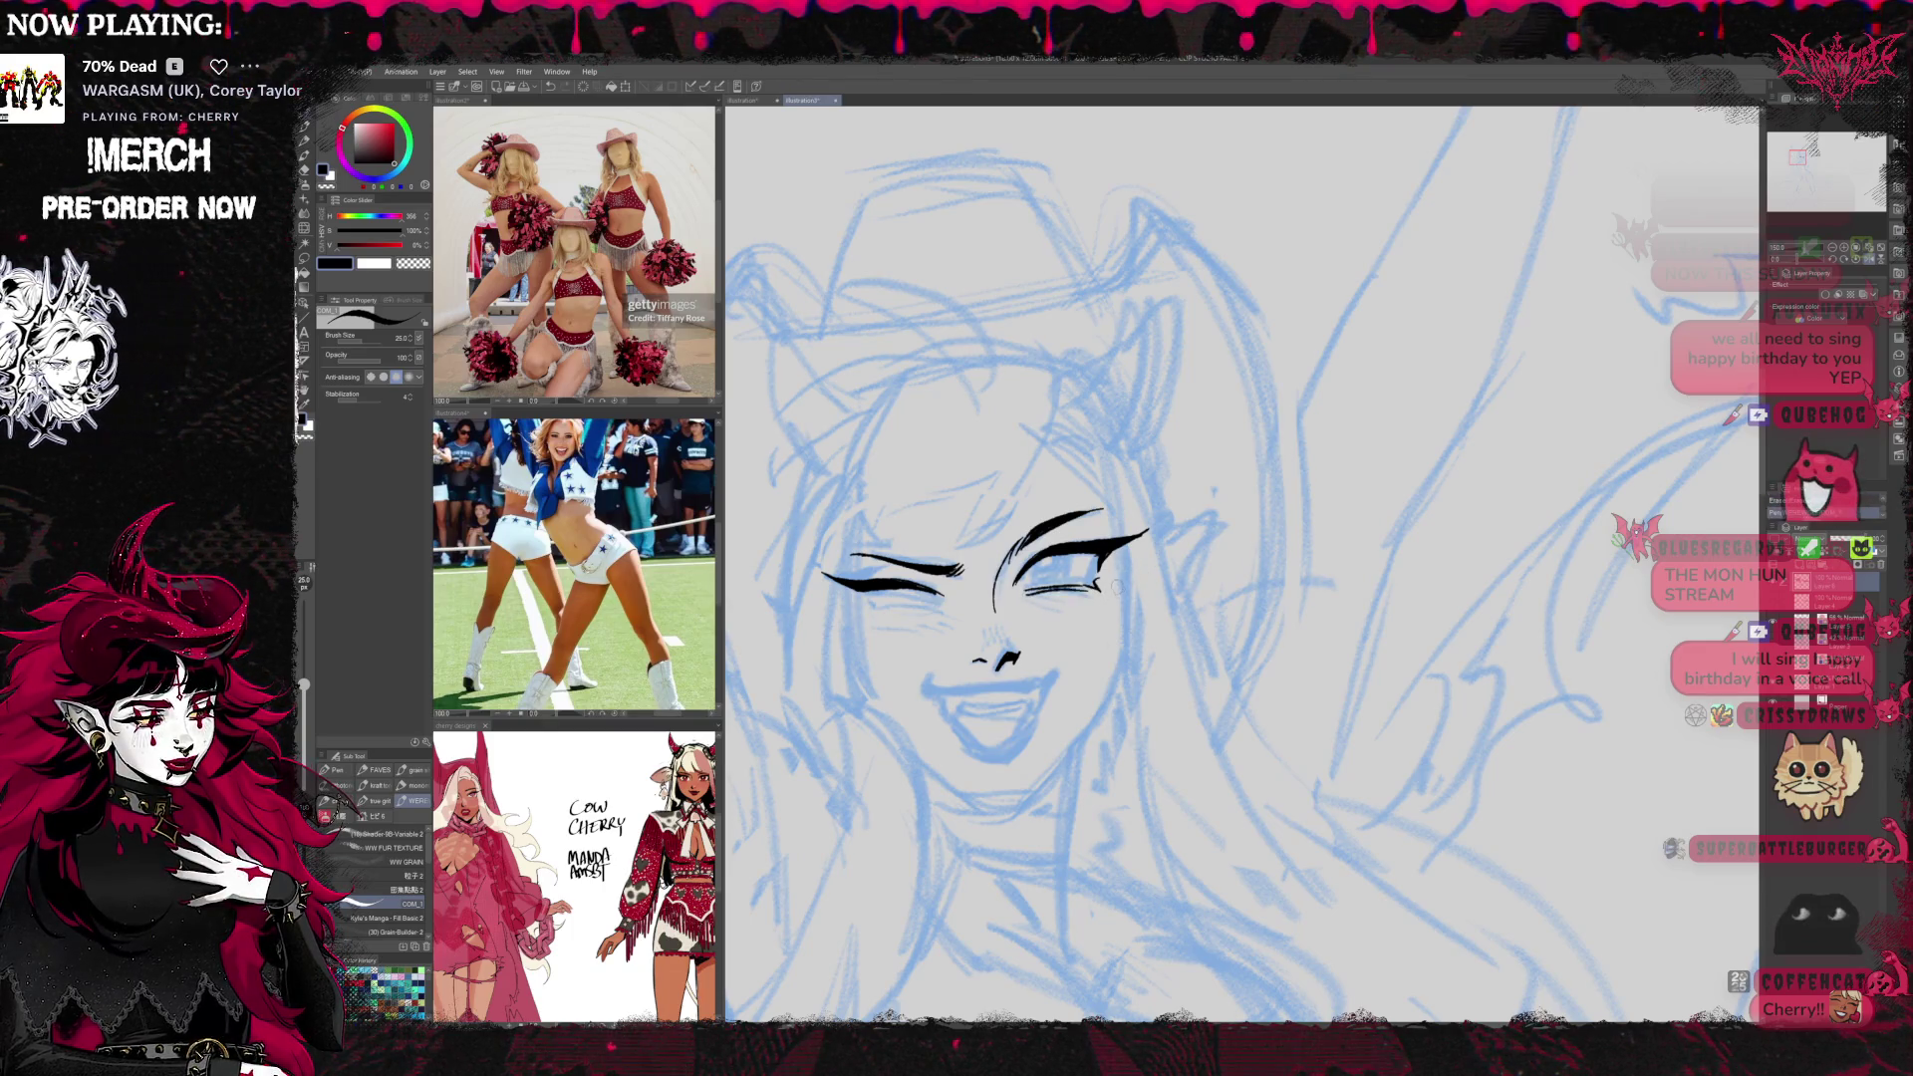
left_click_drag(1028, 594, 1088, 588)
key("h")
mouse_move(1286, 573)
left_mouse_down()
mouse_move(966, 613)
mouse_move(992, 568)
mouse_move(956, 558)
left_mouse_up()
key("e")
key("bracketleft")
key("bracketleft")
key("bracketleft")
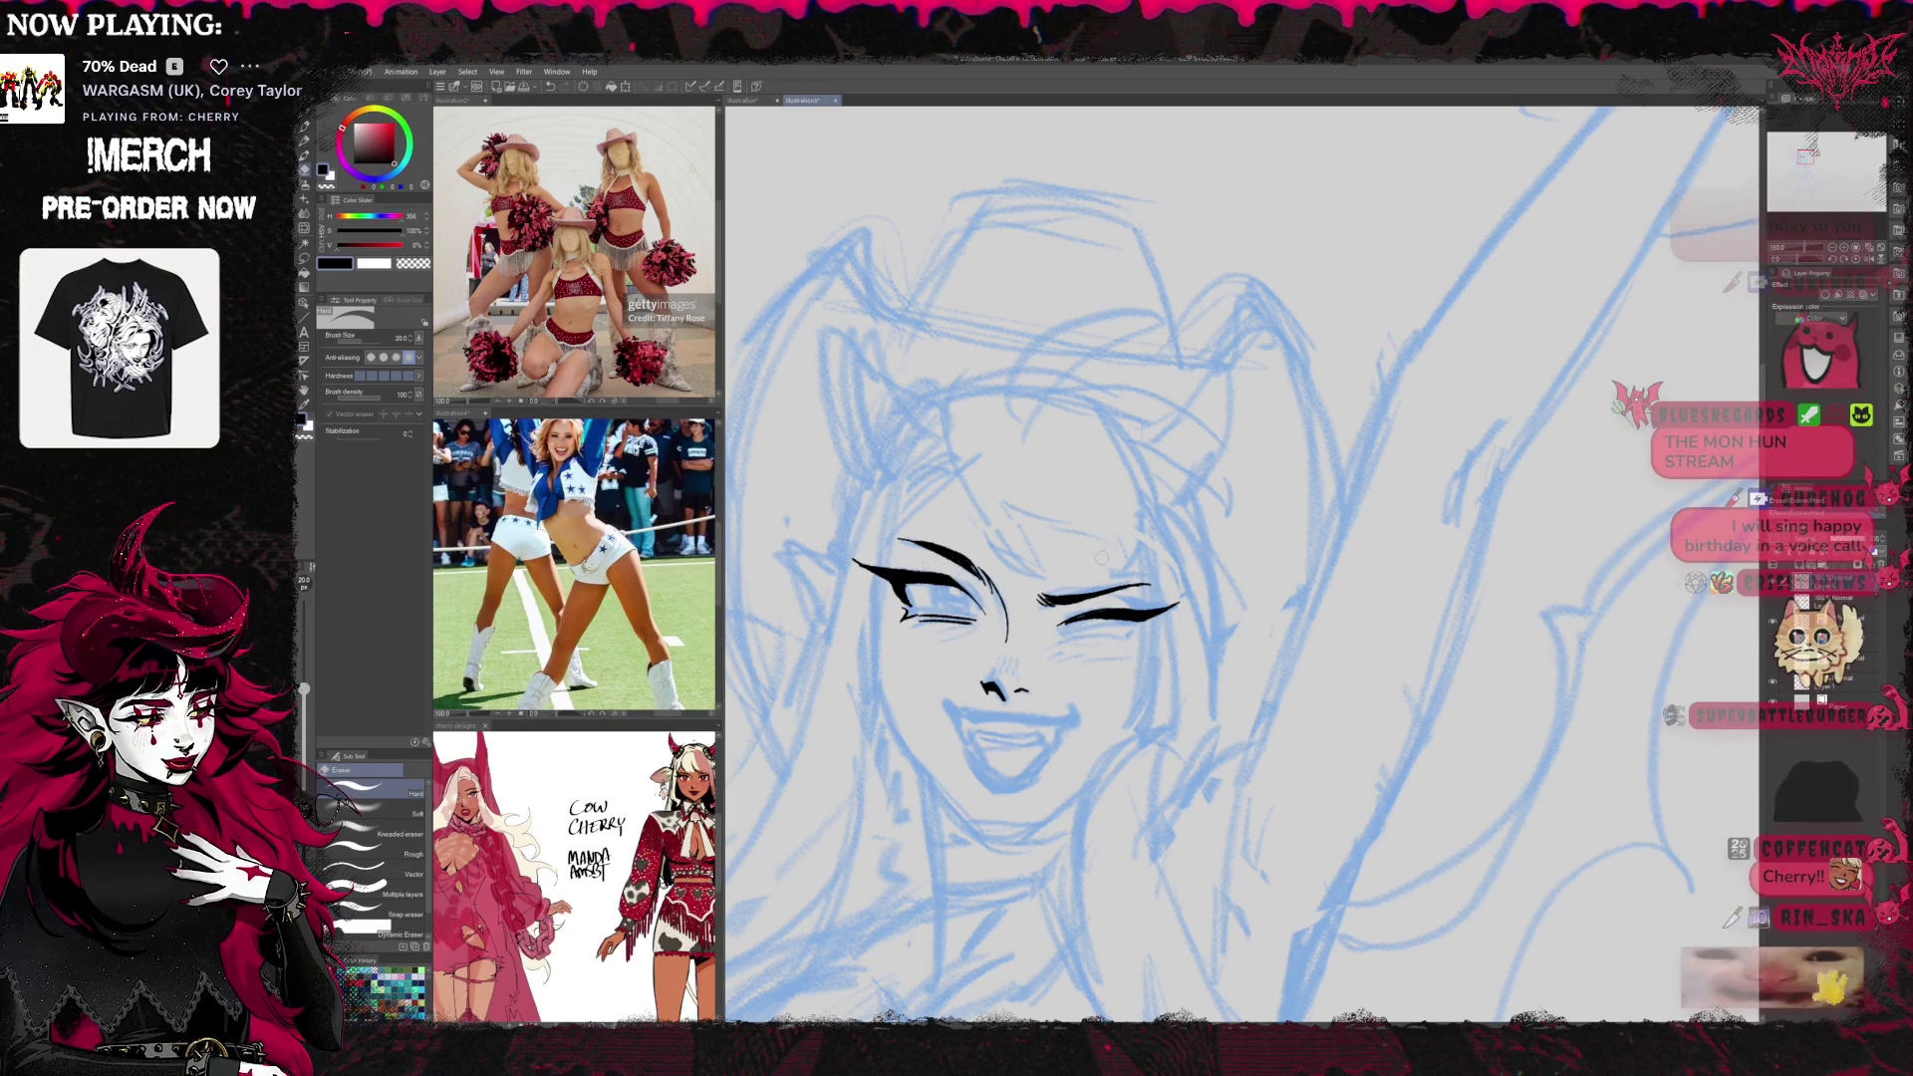
key("p")
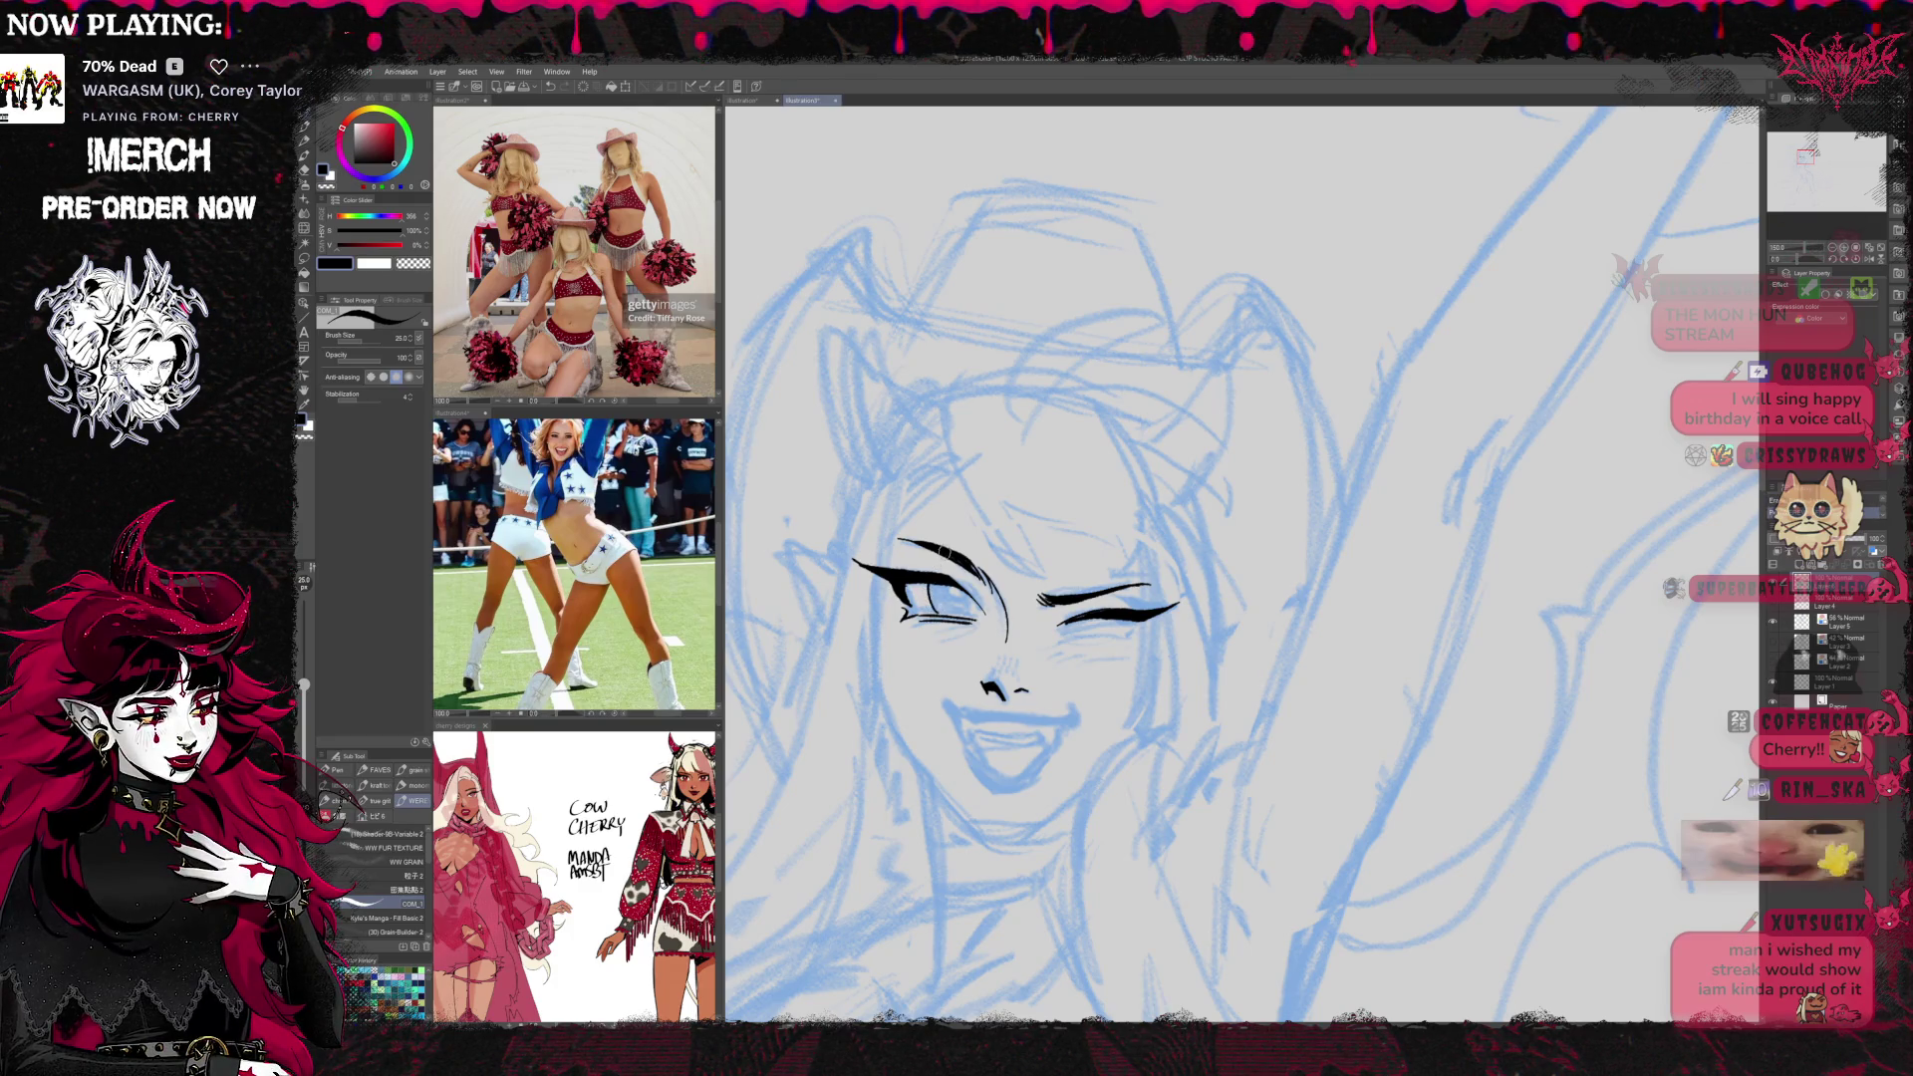
Ink the lower lip line with a small hook at its end, checking it mirrored
mouse_move(1171, 540)
left_mouse_down()
mouse_move(1174, 515)
mouse_move(1222, 506)
left_mouse_up()
left_click_drag(1038, 705, 1073, 703)
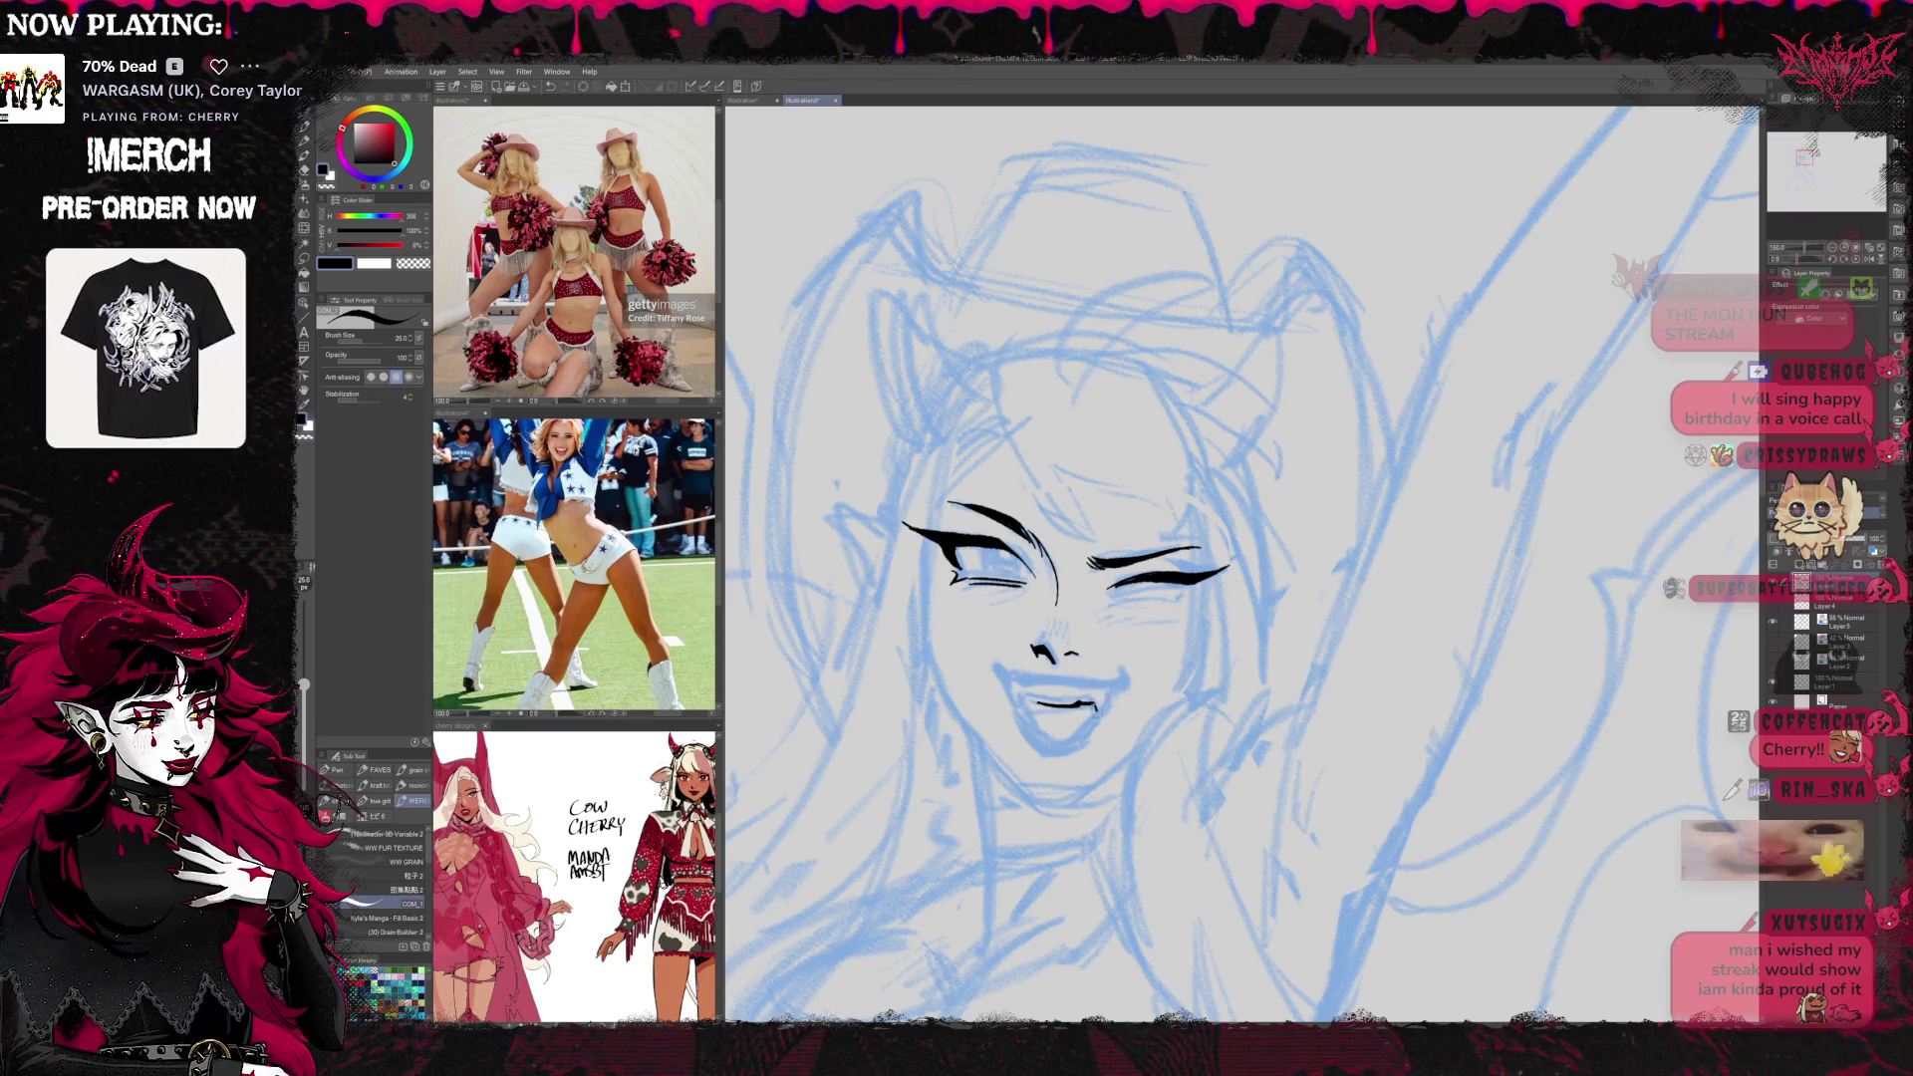
left_click_drag(1092, 705, 1103, 714)
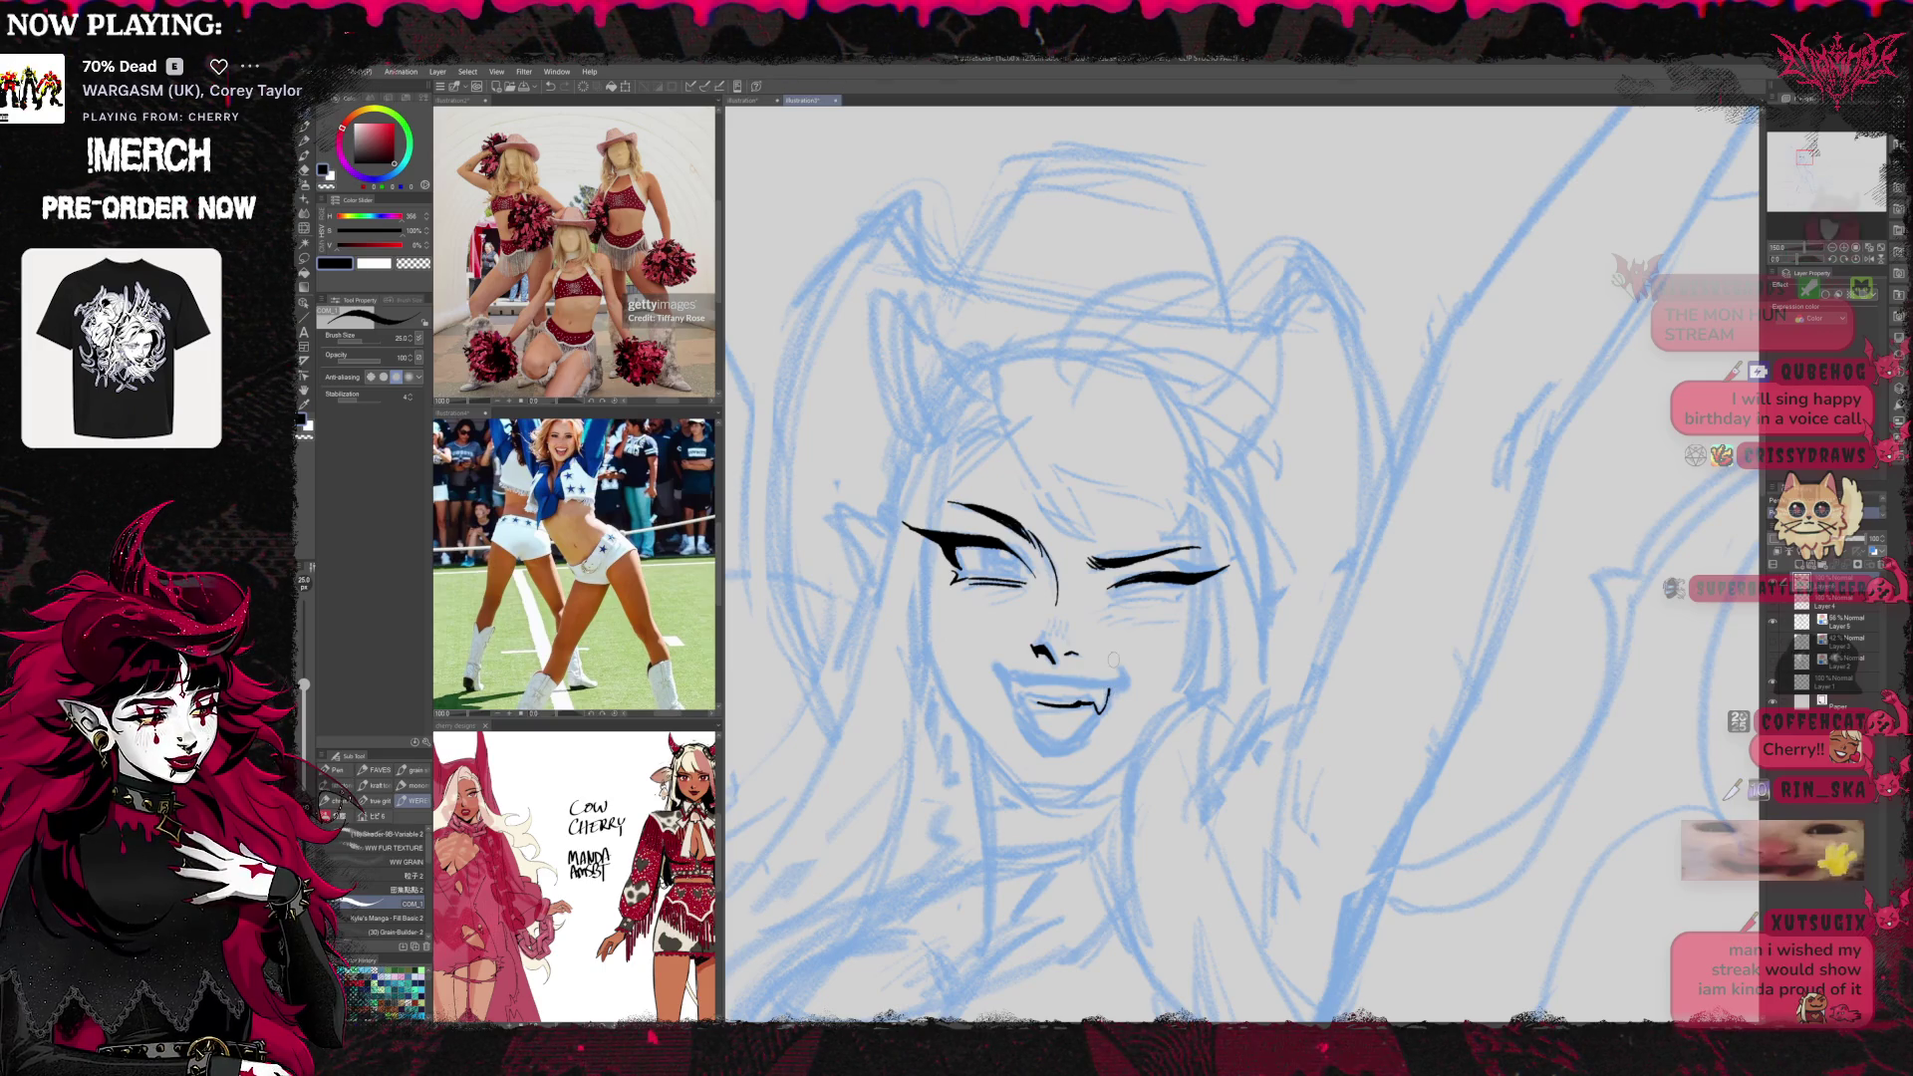
key("h")
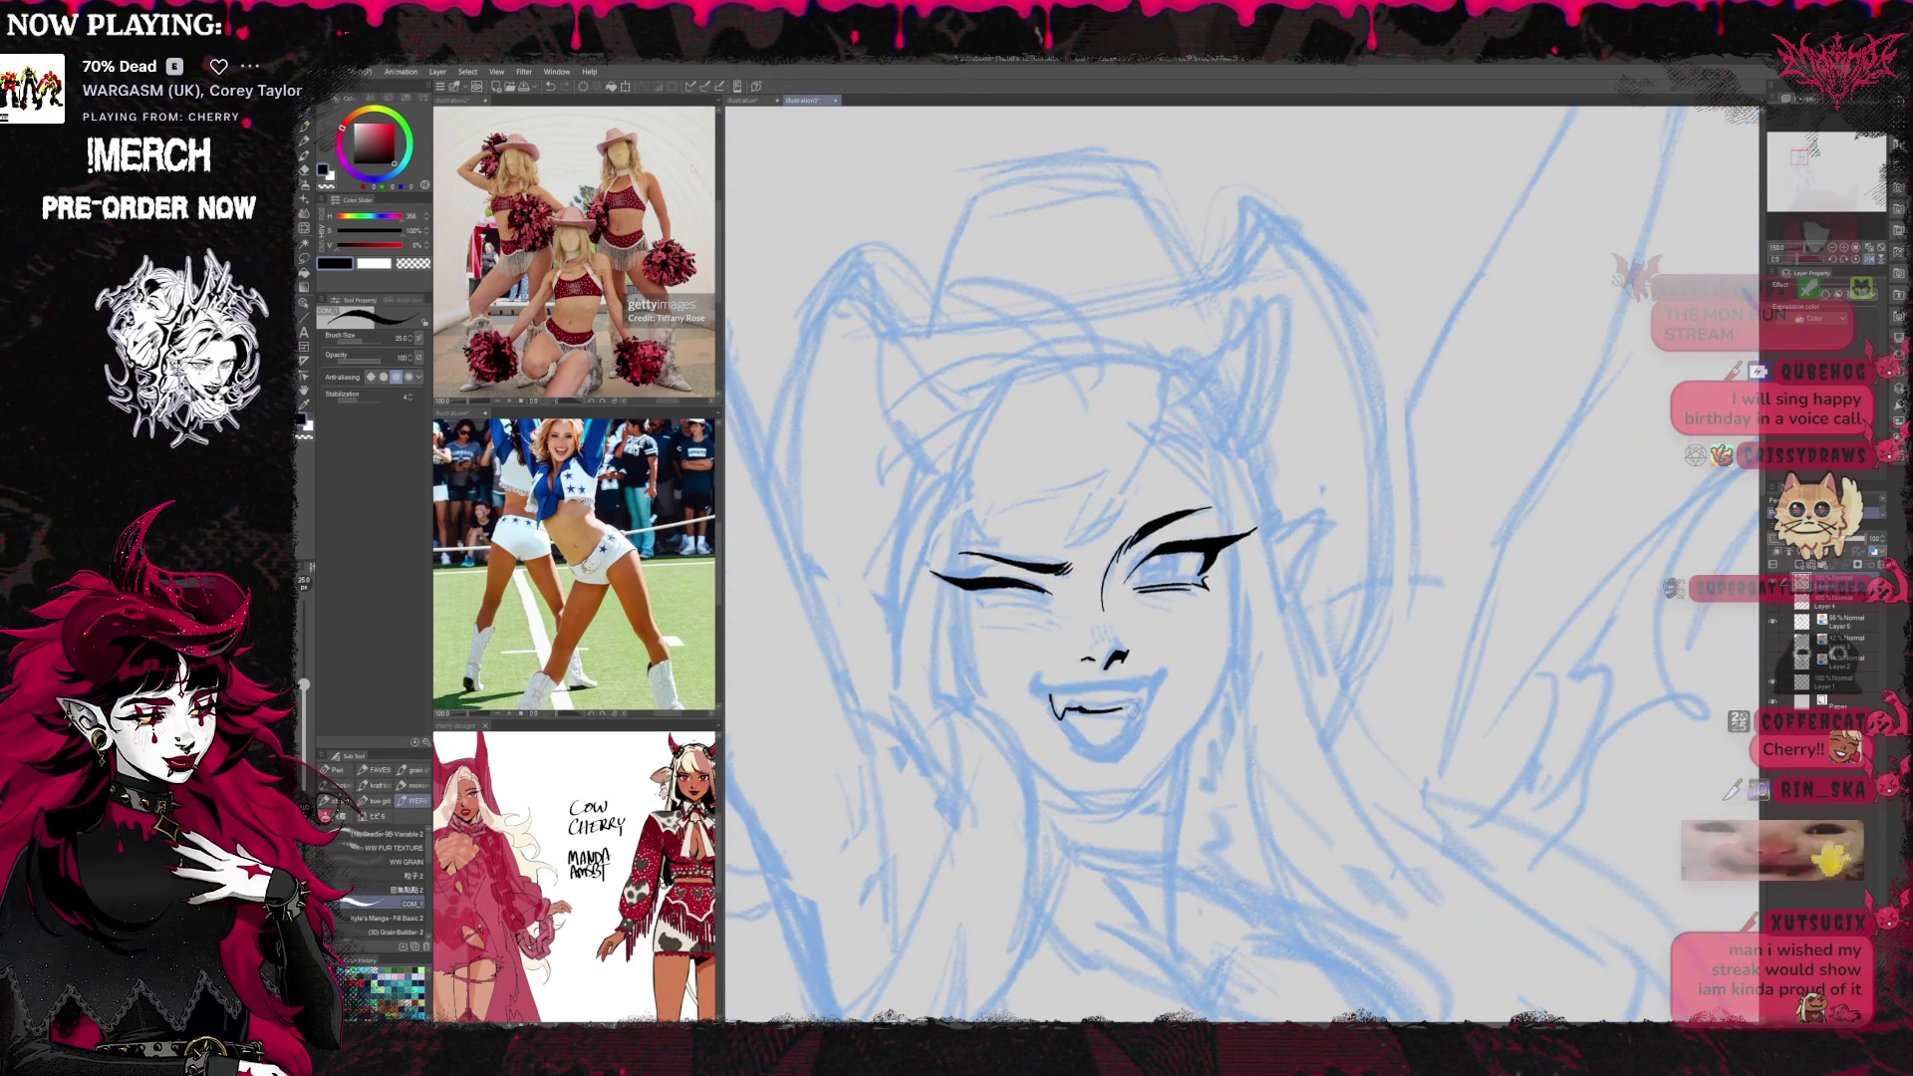
mouse_move(1115, 718)
left_mouse_down()
mouse_move(1144, 689)
mouse_move(1065, 704)
left_mouse_up()
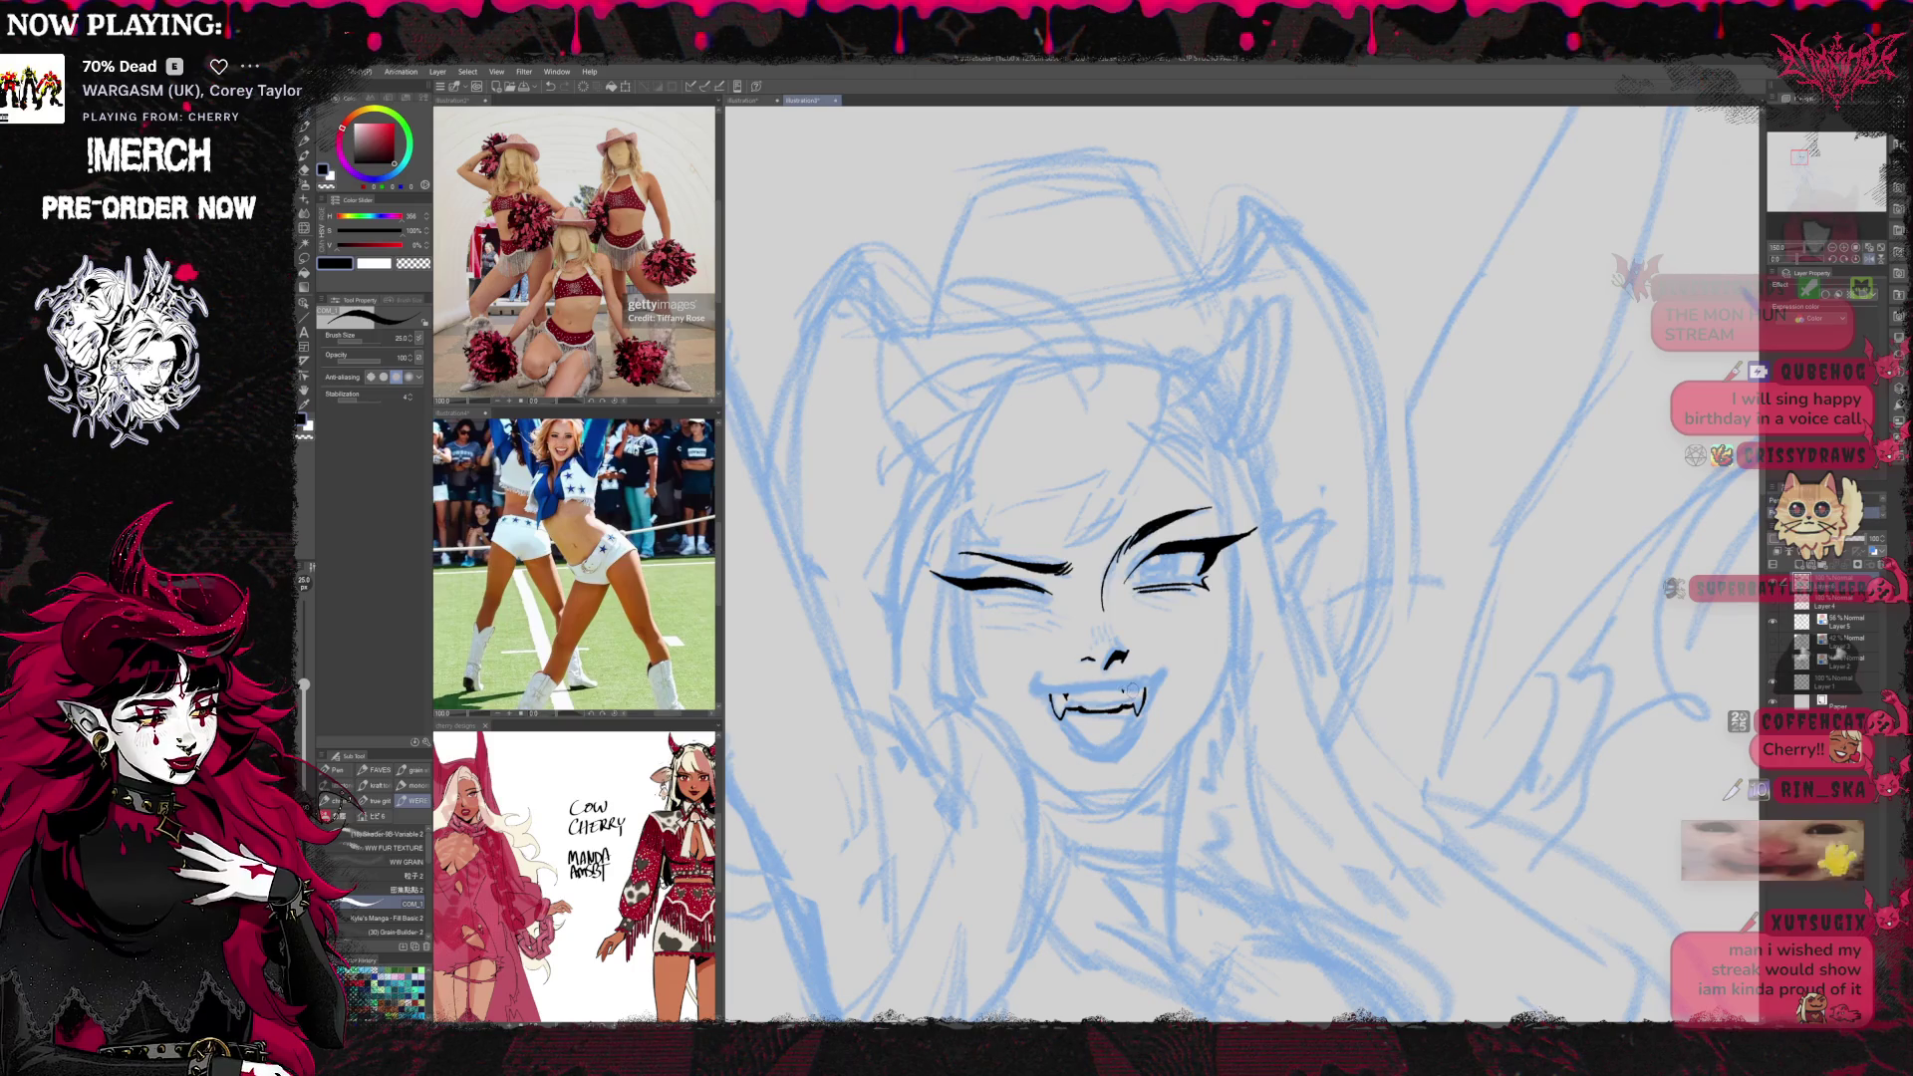
left_click_drag(1203, 660, 1166, 644)
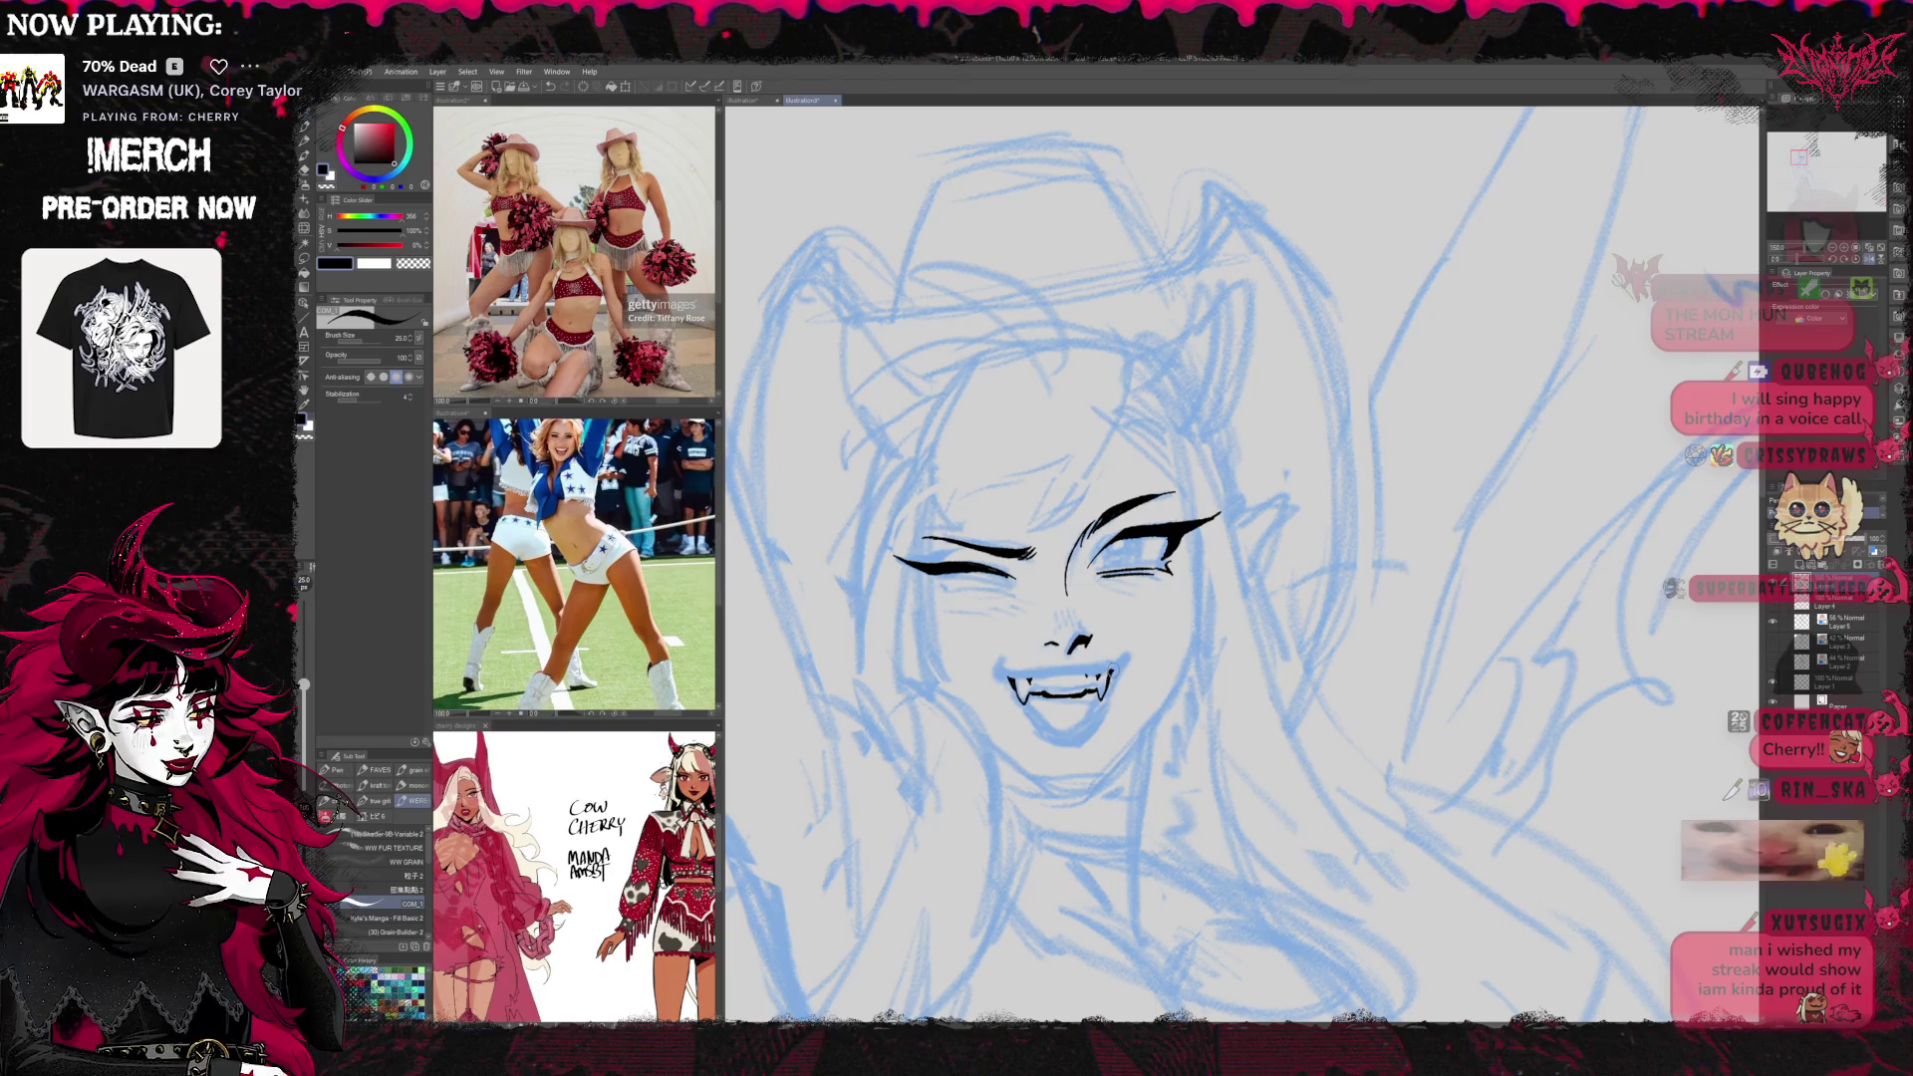
left_click_drag(1192, 575, 1168, 566)
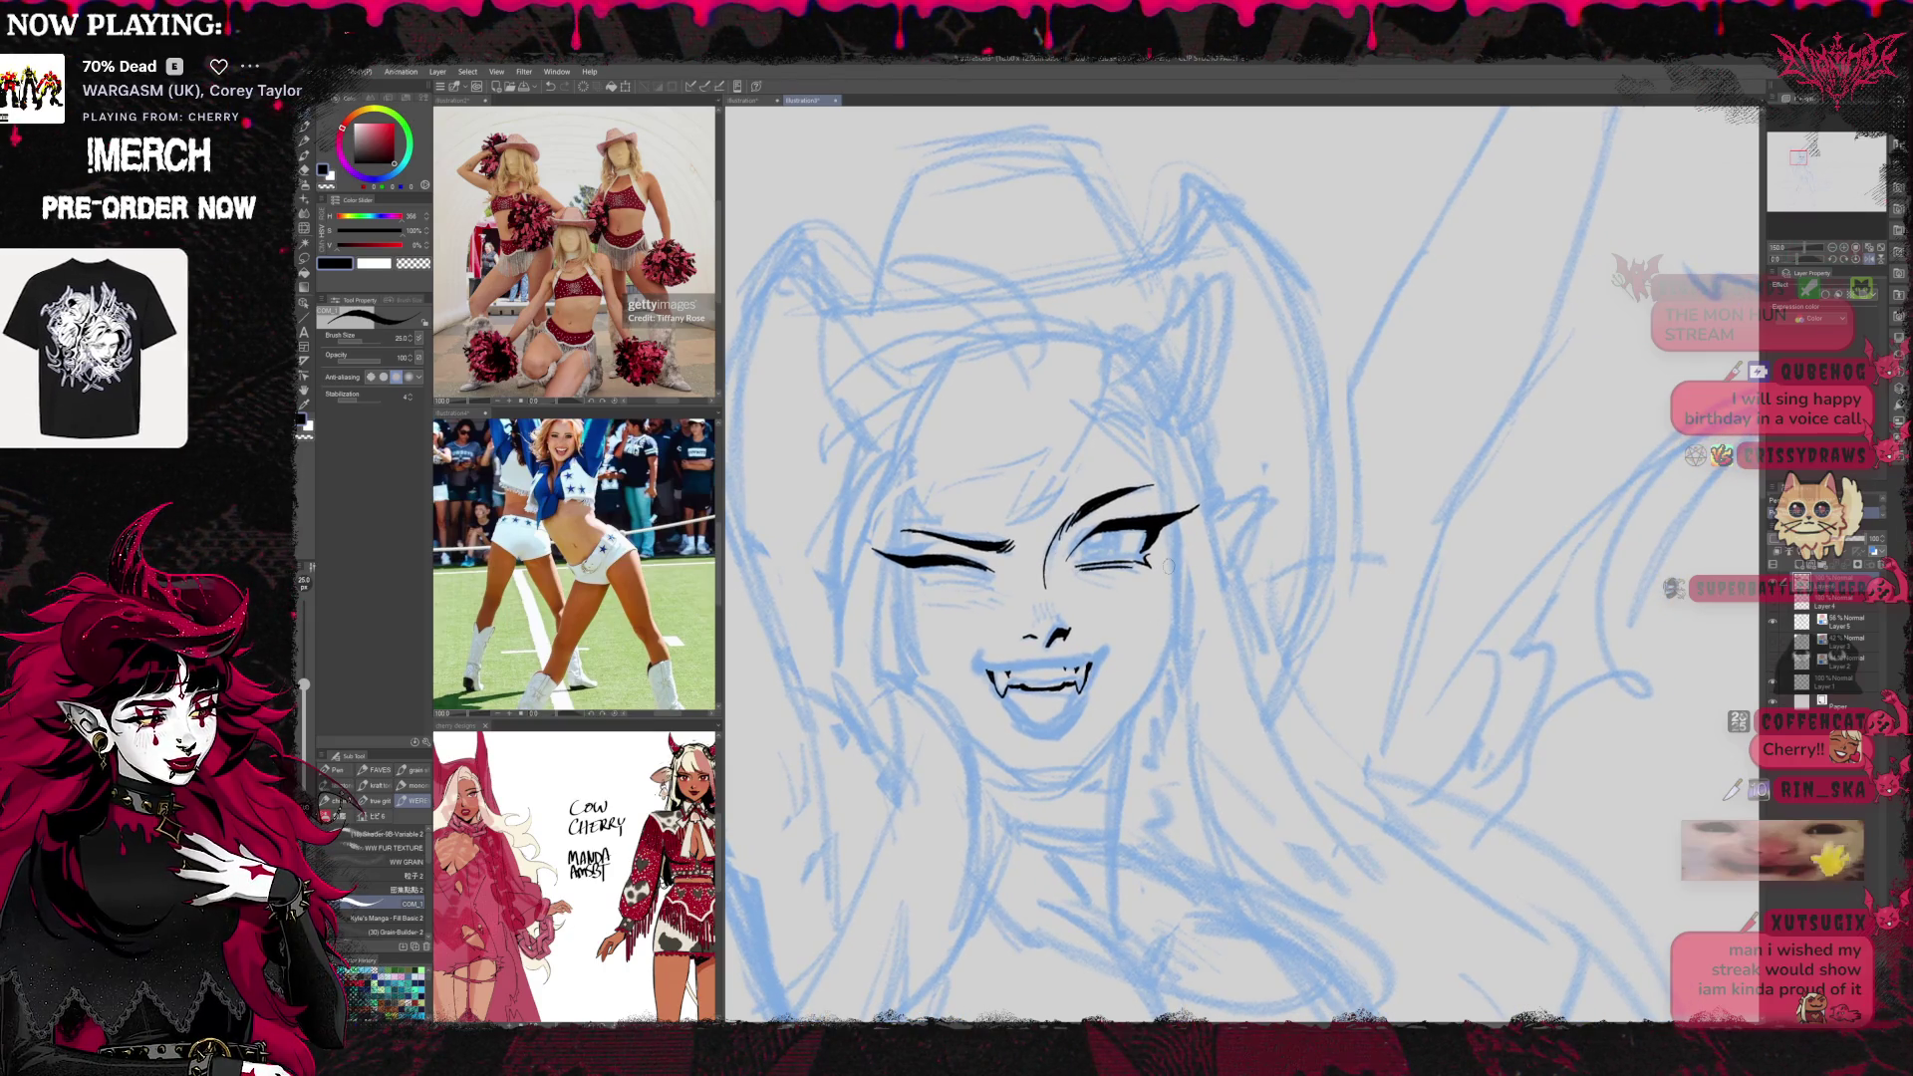
left_click_drag(1148, 655, 1118, 642)
Thicken the upper lip line and redraw the lower lip under the mouth
left_click_drag(947, 671, 1026, 668)
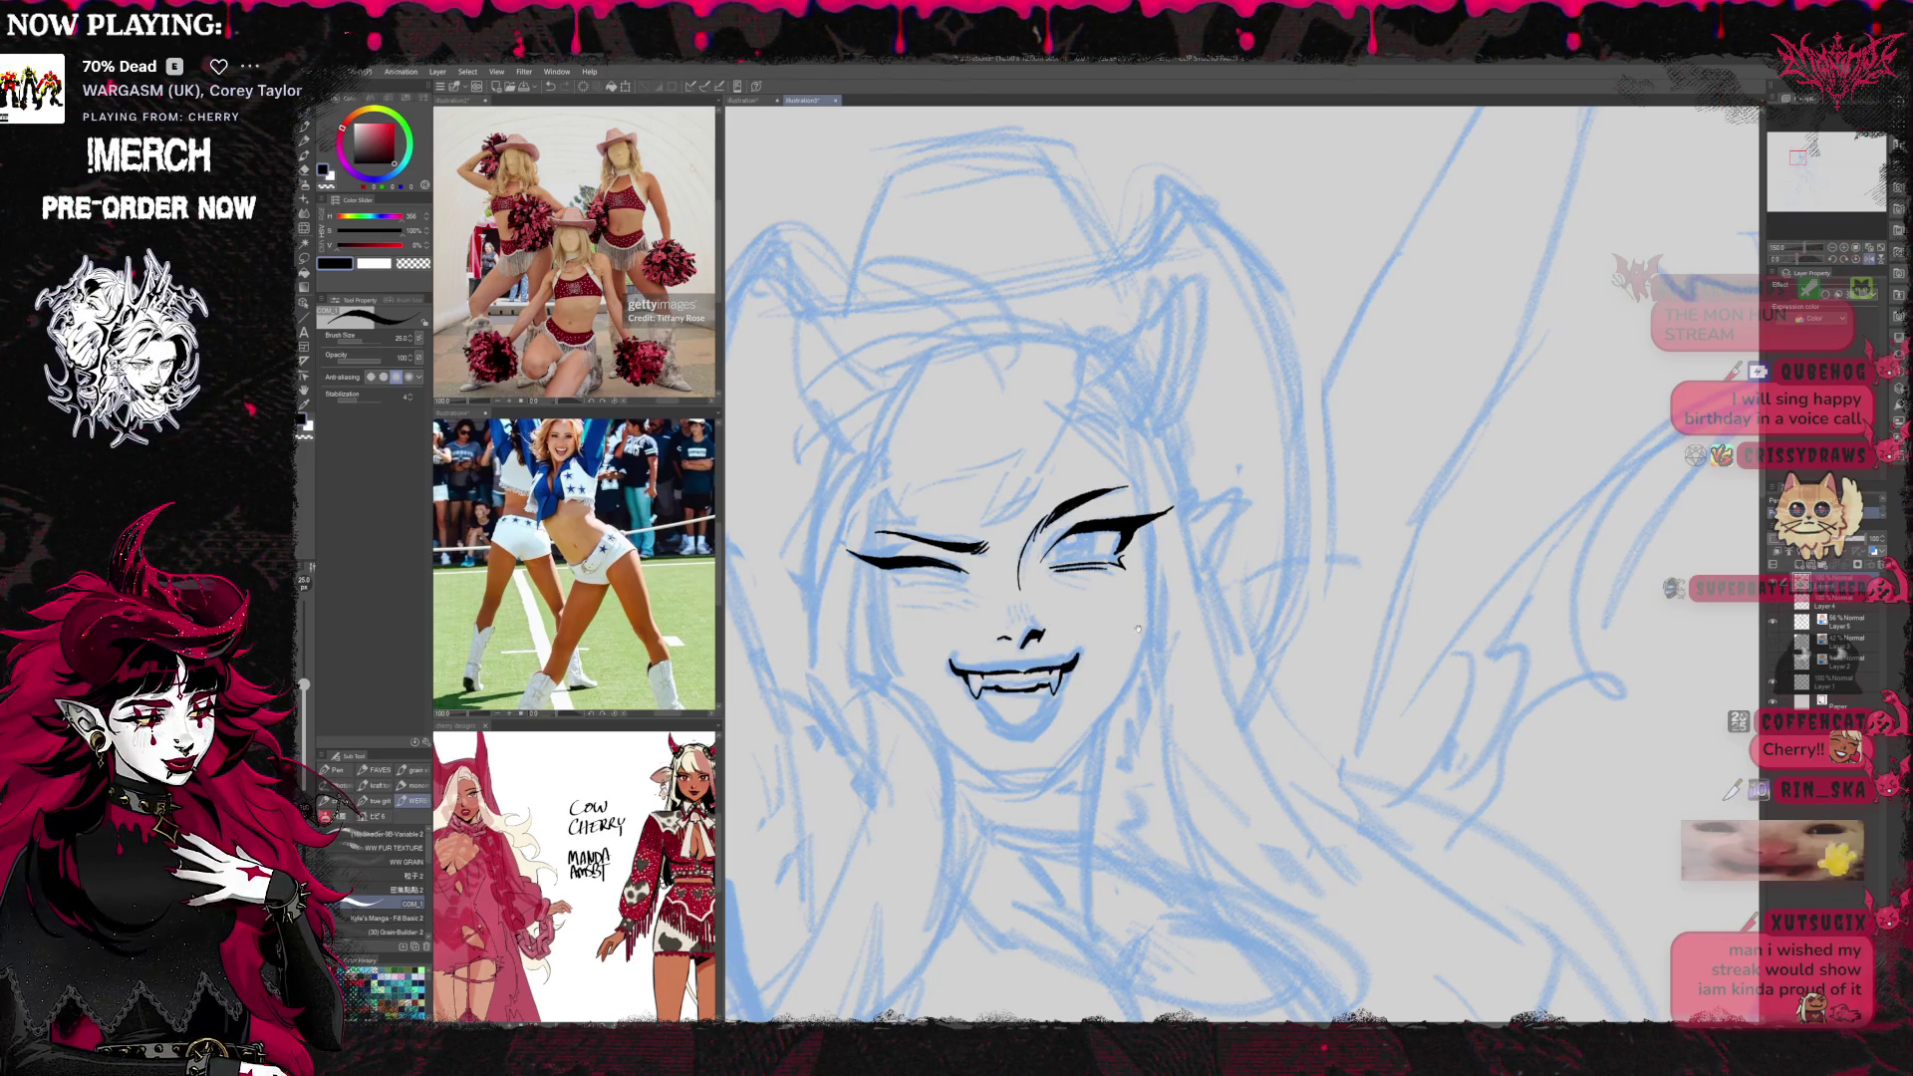
left_click_drag(1139, 629, 1132, 608)
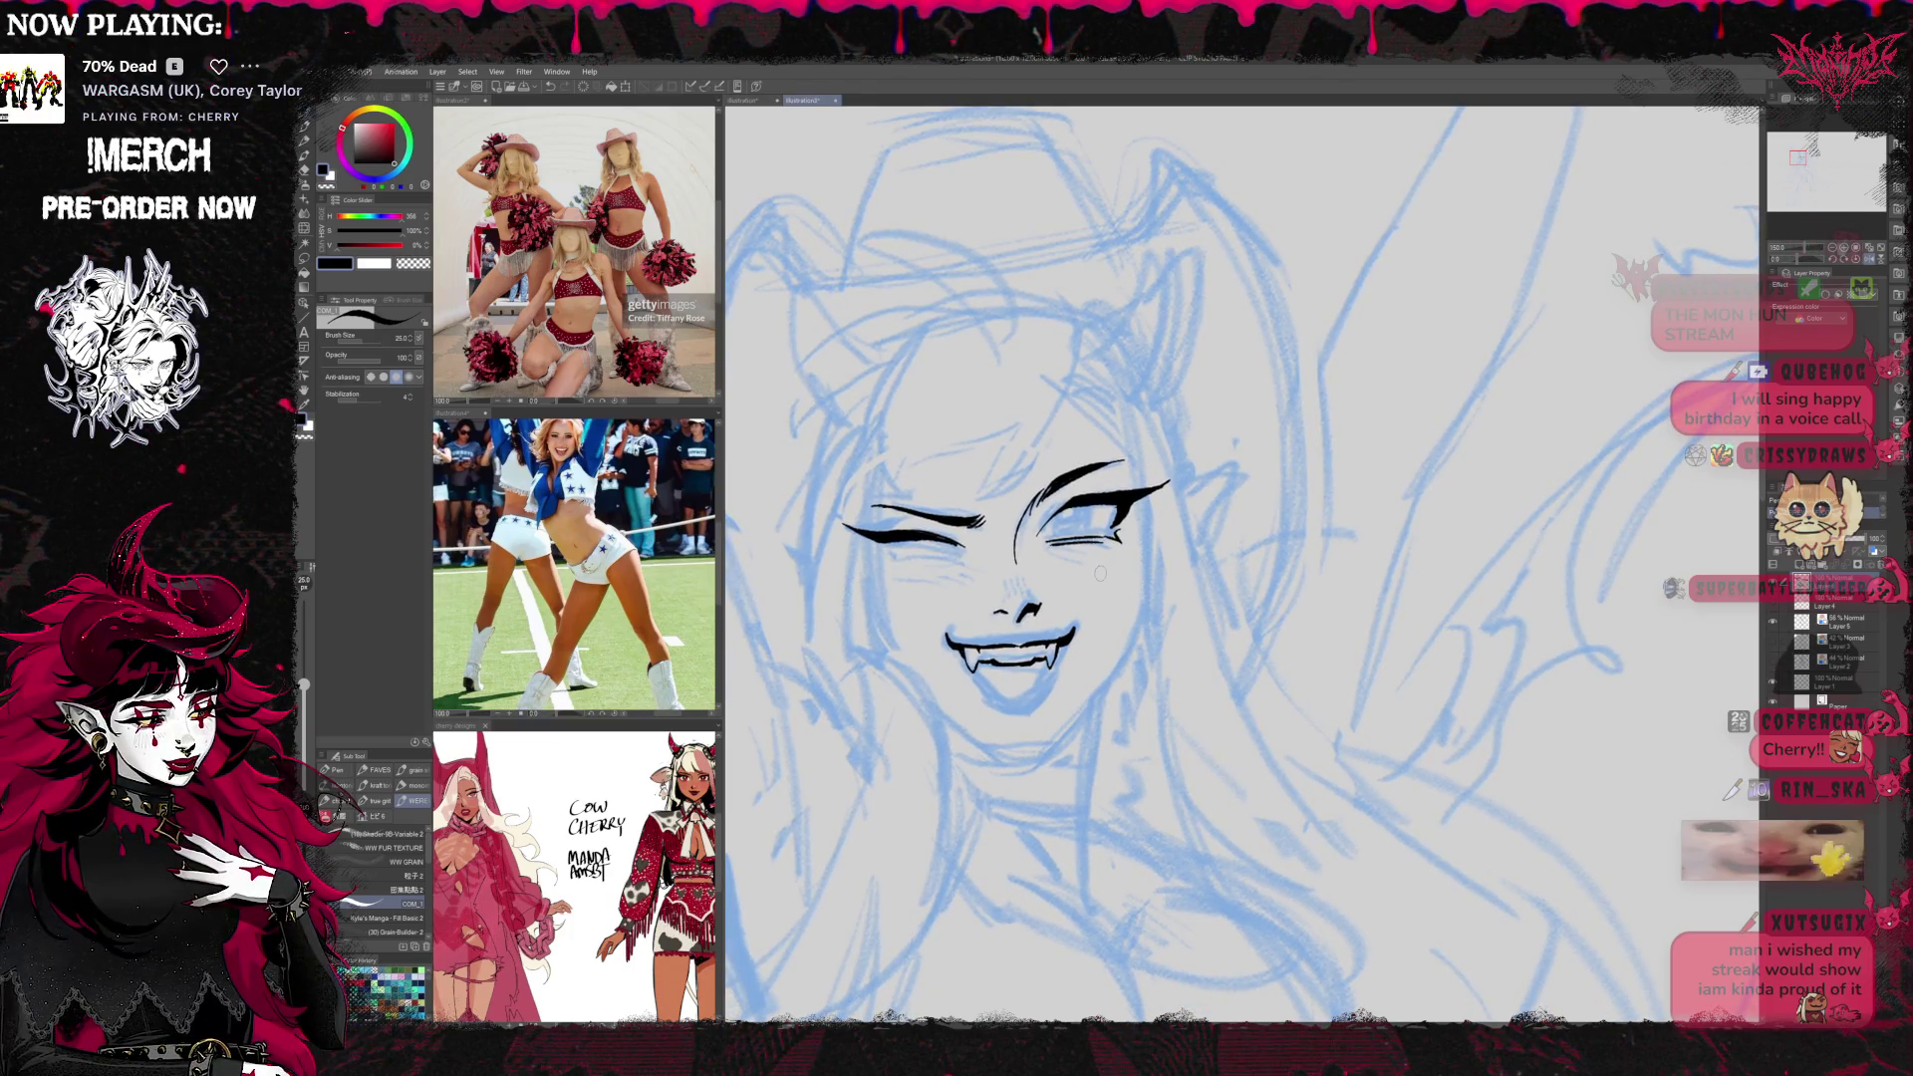
left_click_drag(975, 669, 1011, 702)
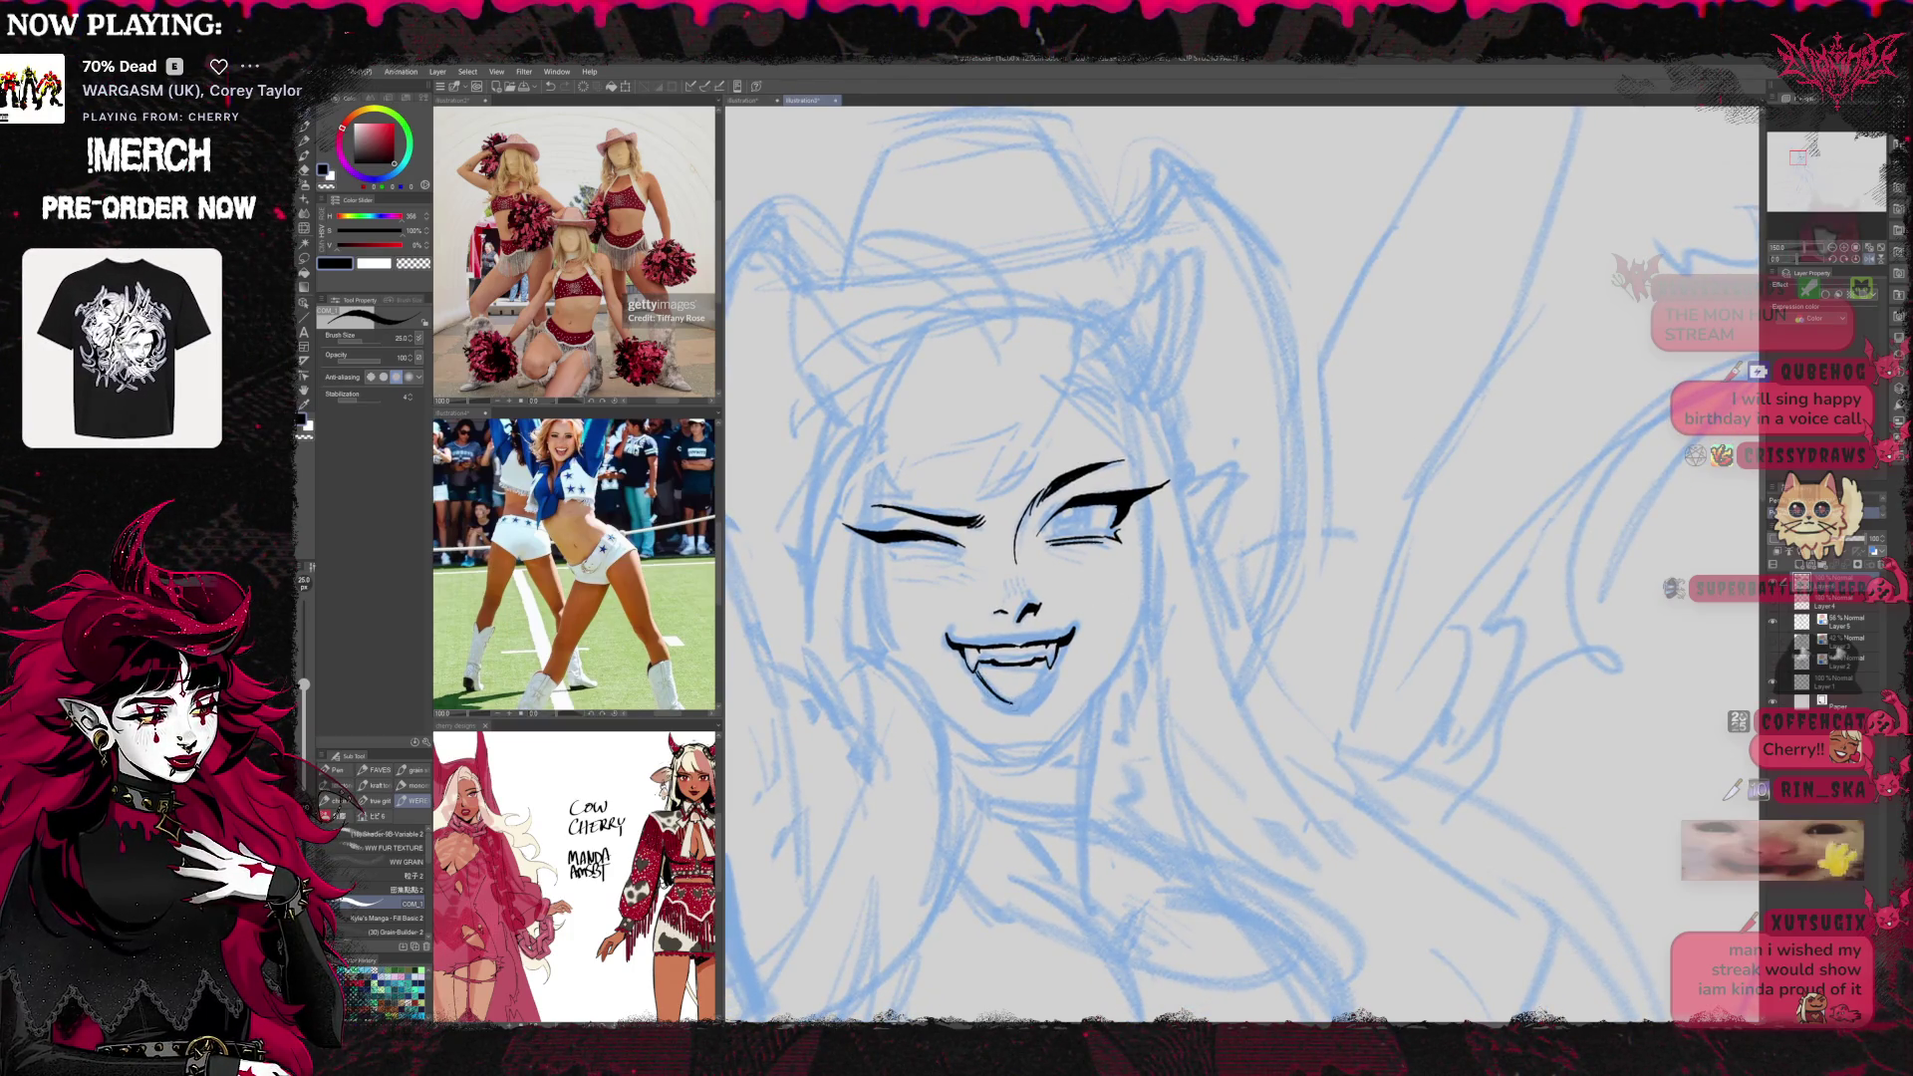
key("ctrl+z")
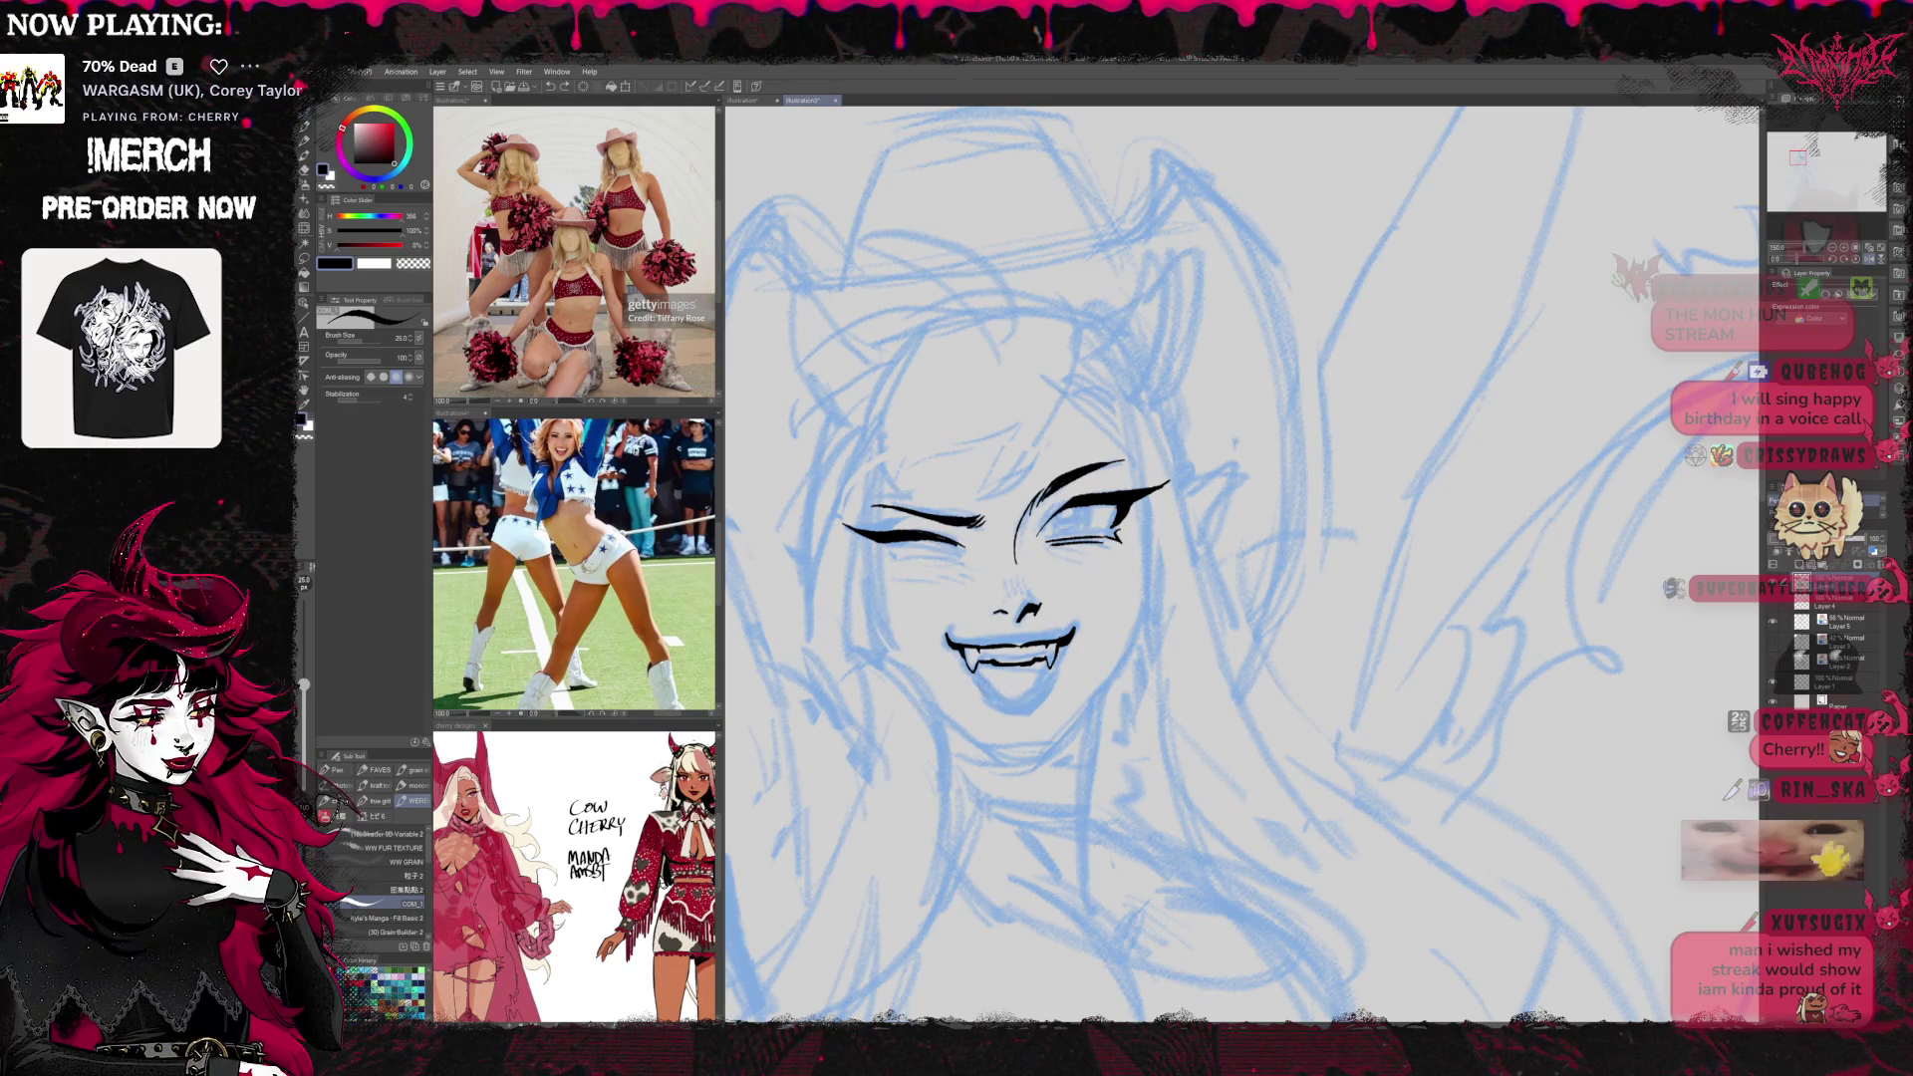
mouse_move(1009, 702)
left_mouse_down()
mouse_move(975, 671)
mouse_move(1048, 676)
left_mouse_up()
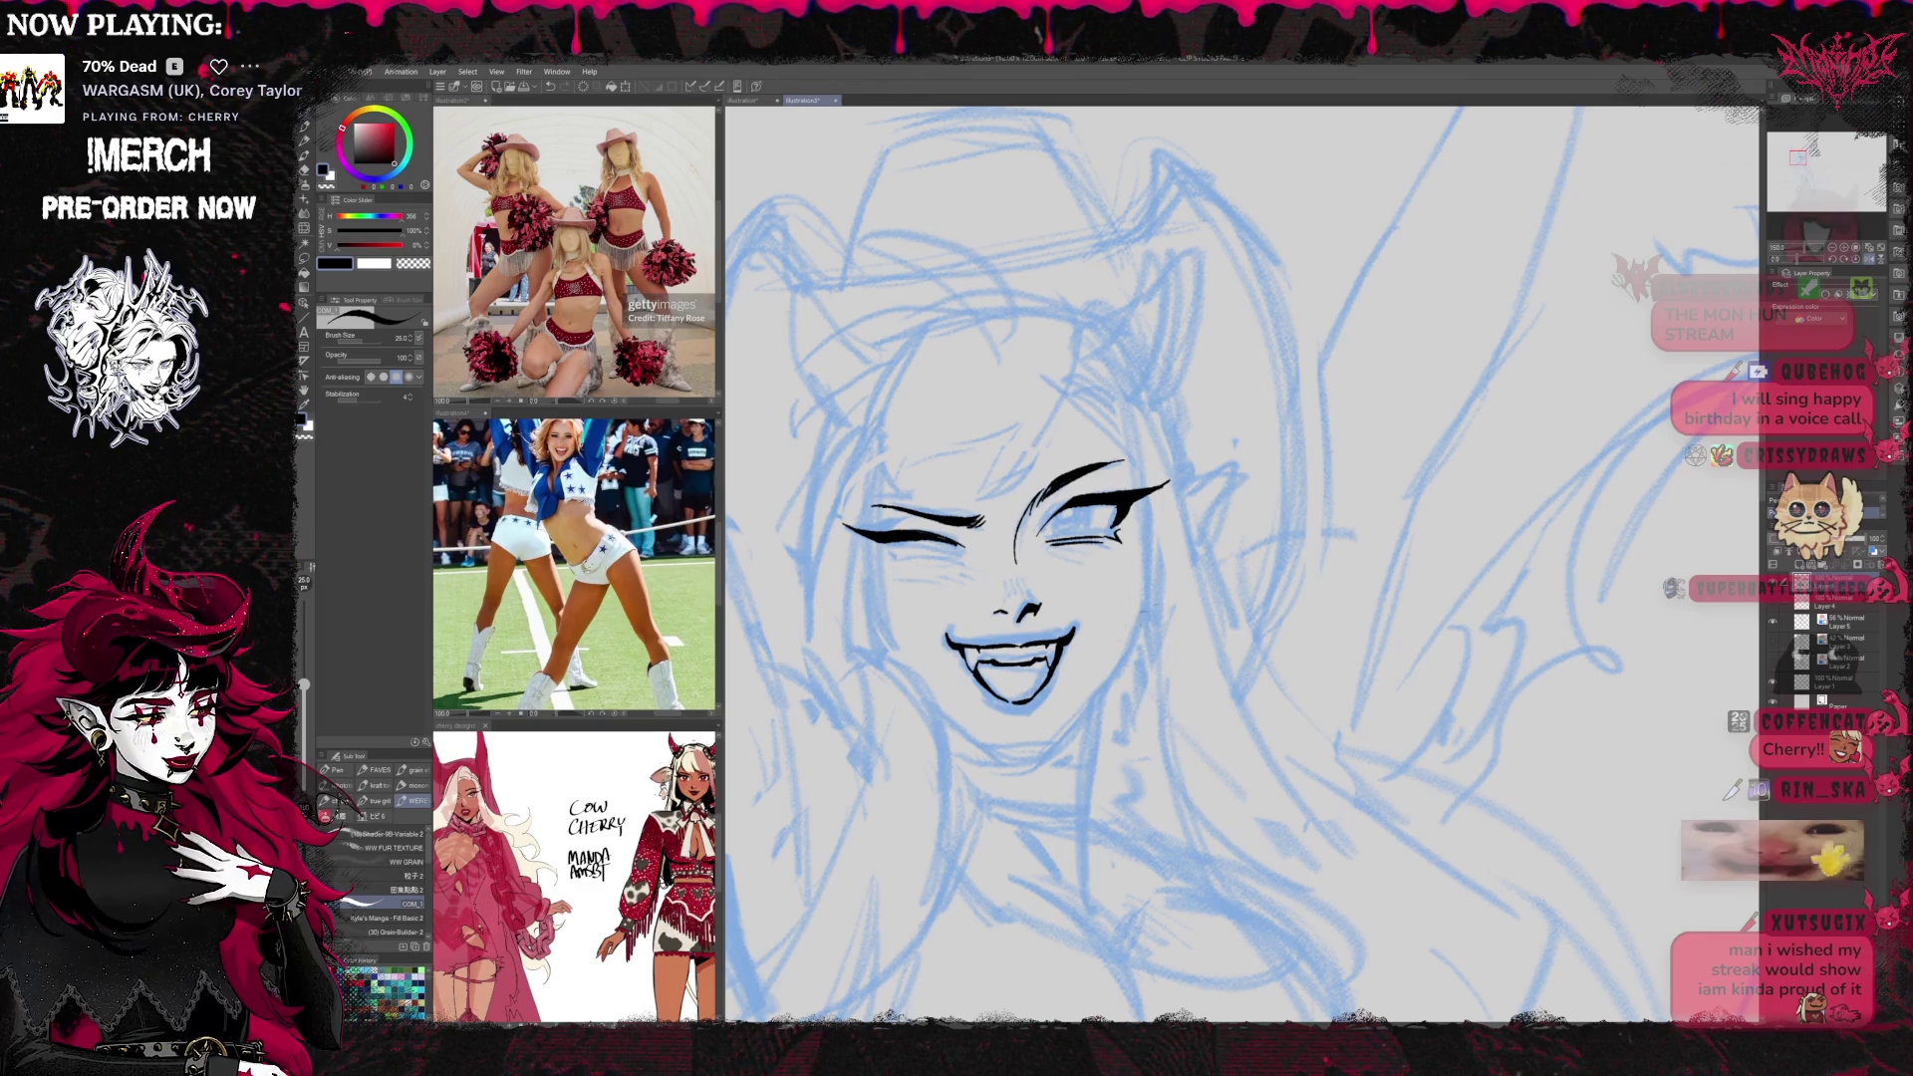
Flip the view back and add short blush hatching under the eye
key("h")
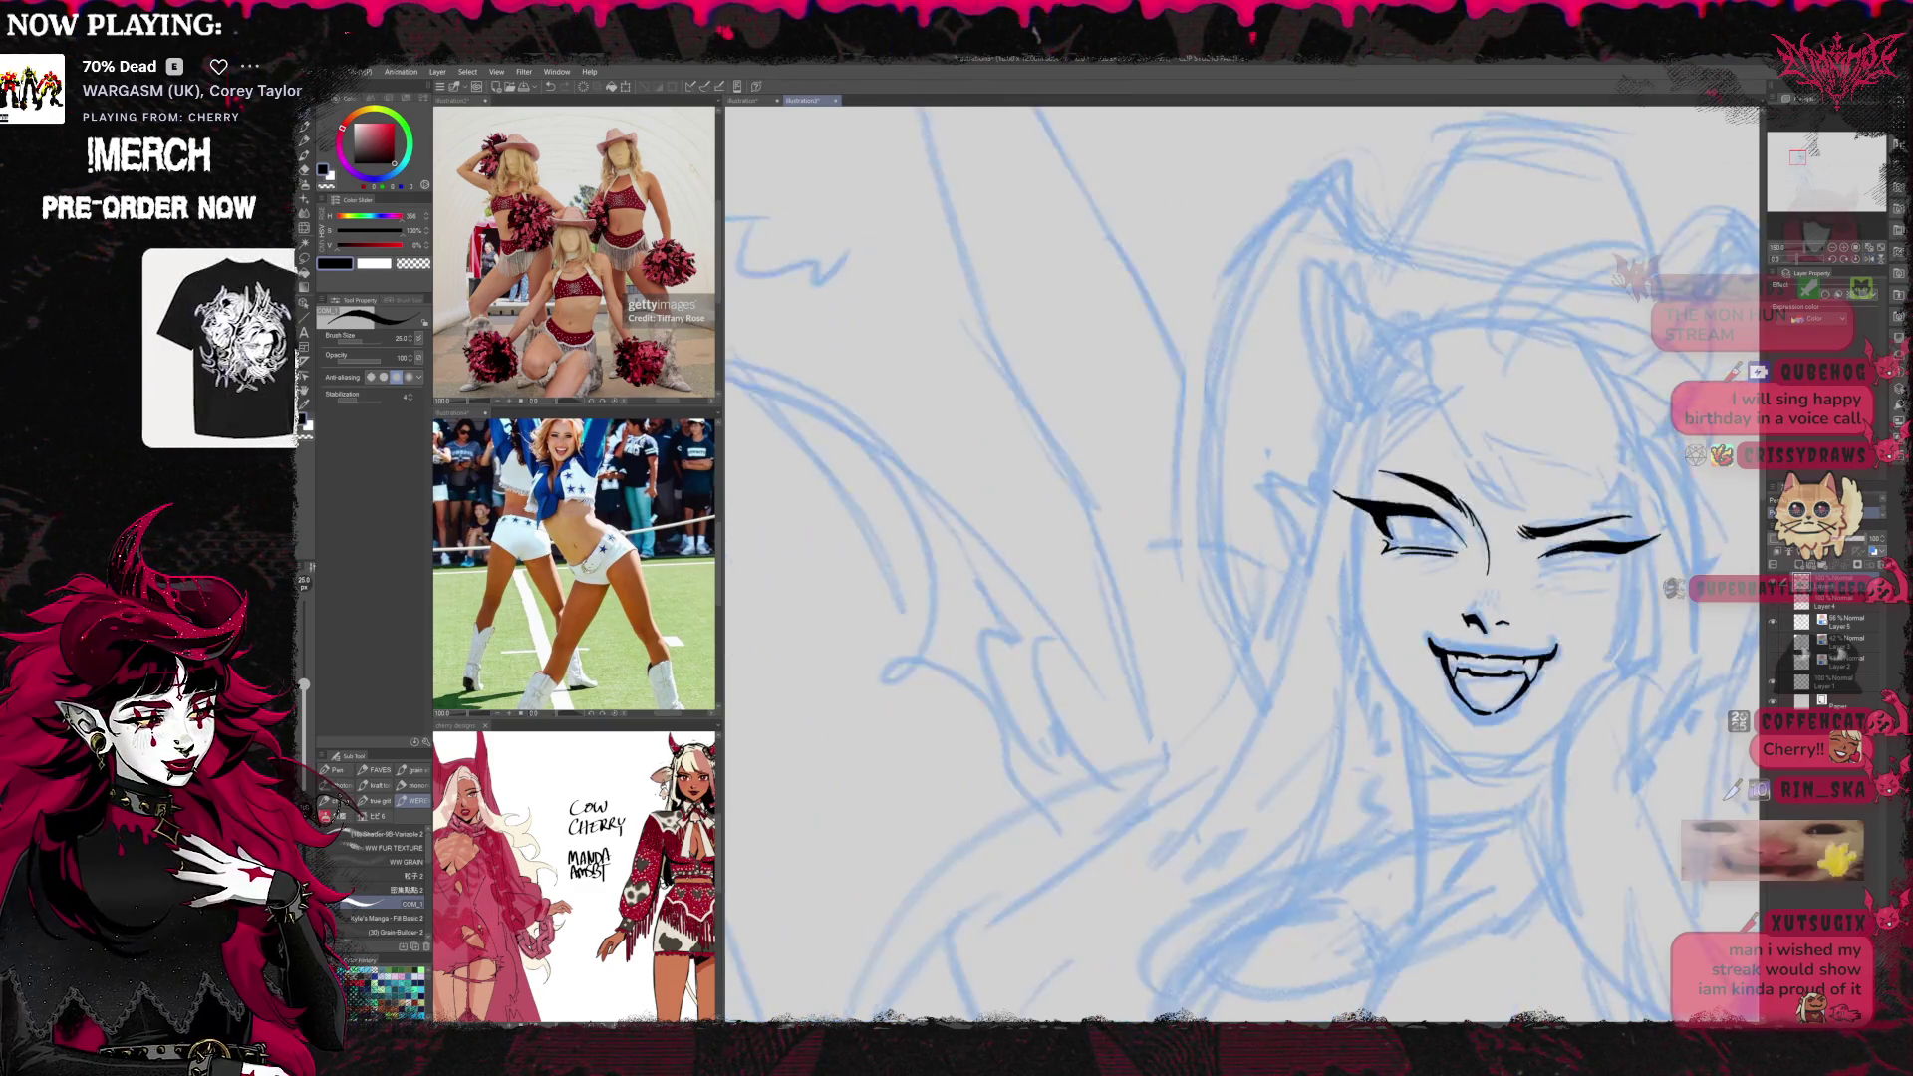
left_click_drag(1495, 598, 1101, 618)
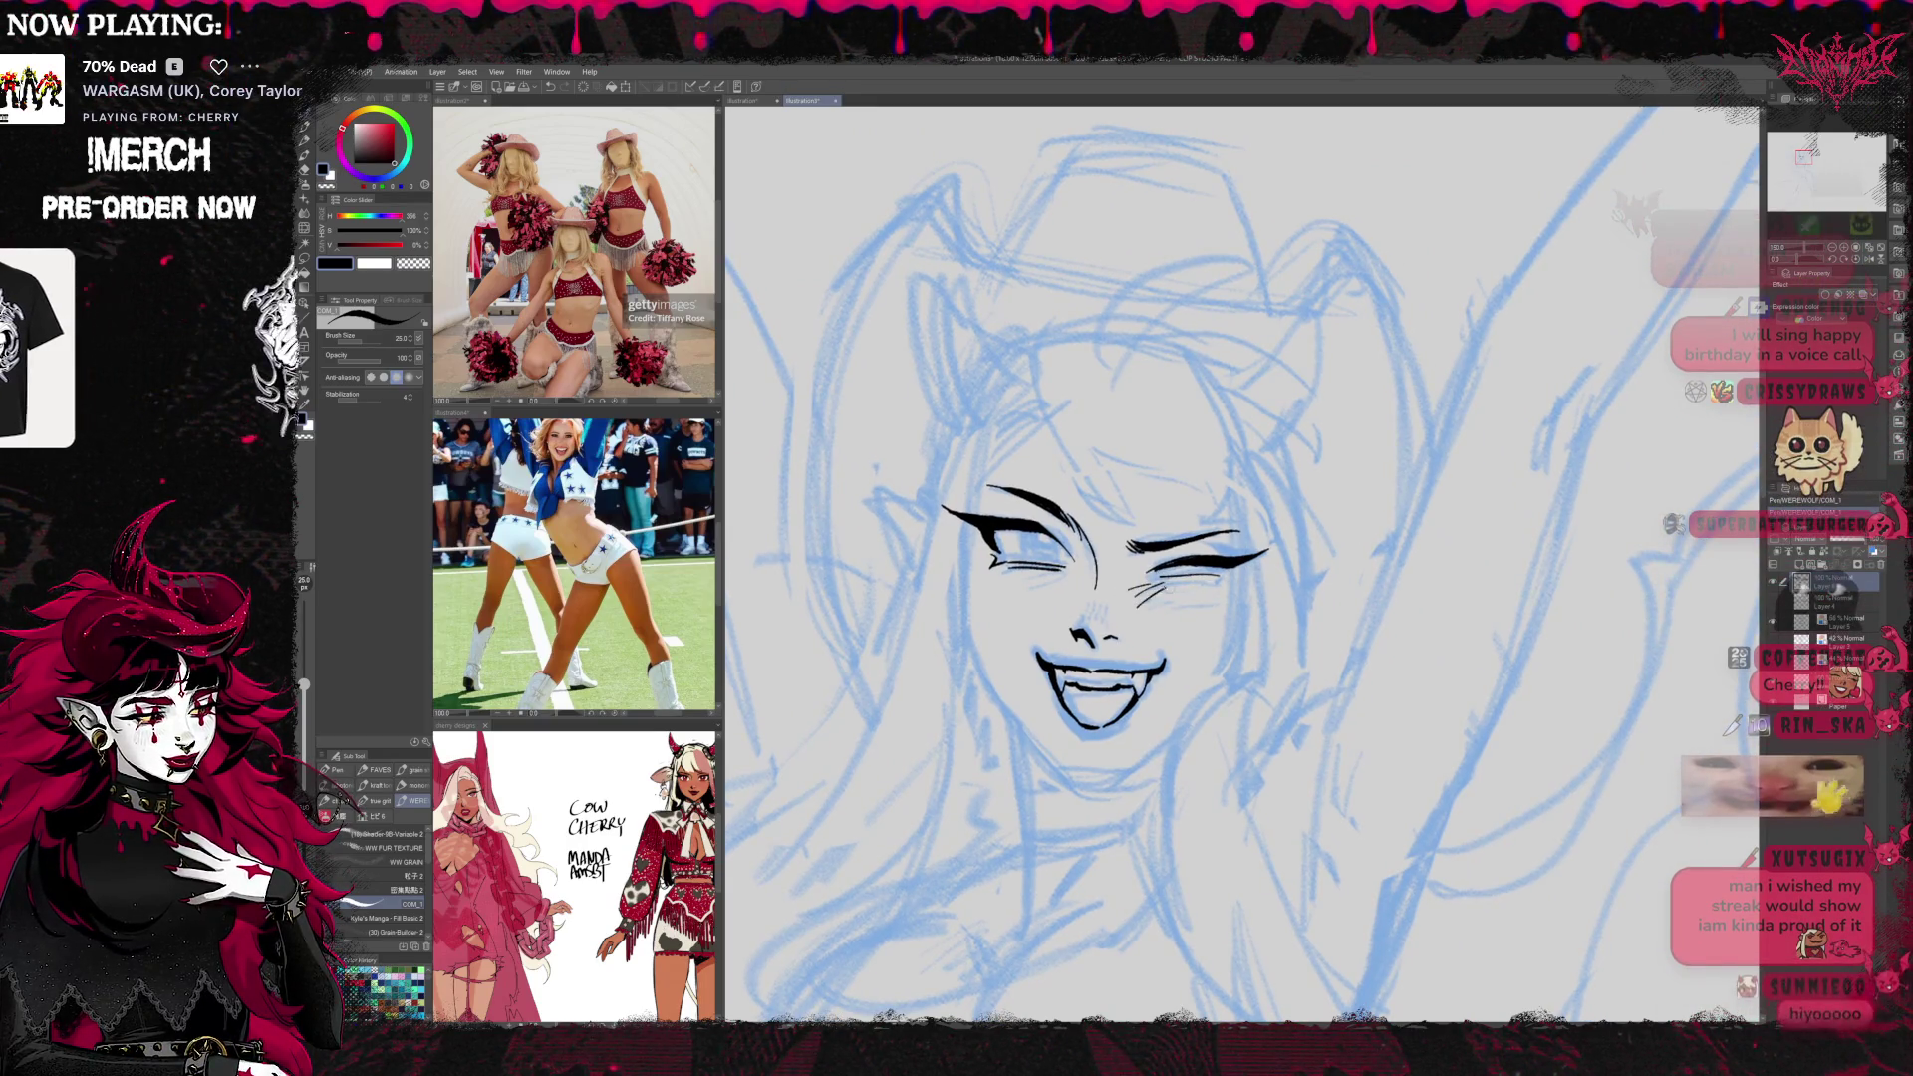
left_click_drag(1172, 586, 1134, 601)
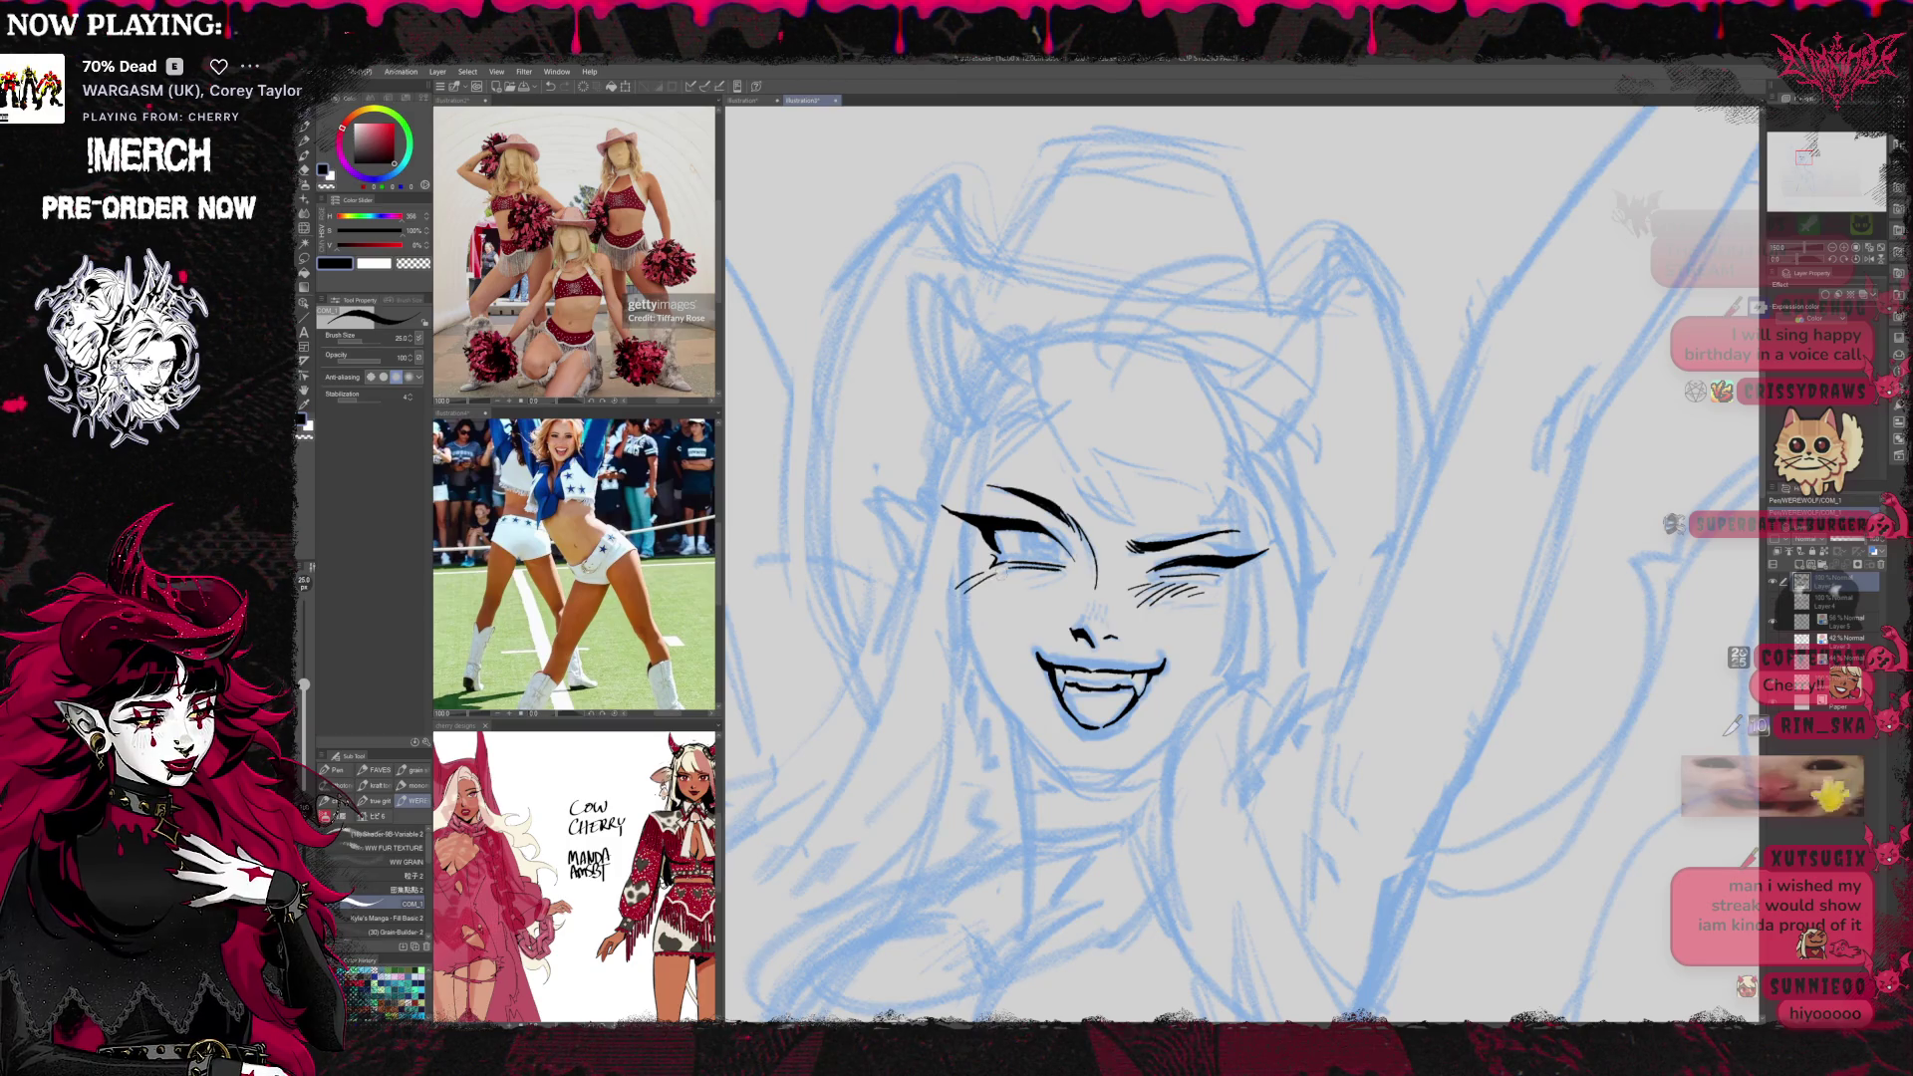
mouse_move(1272, 580)
left_mouse_down()
mouse_move(1222, 570)
mouse_move(1158, 612)
left_mouse_up()
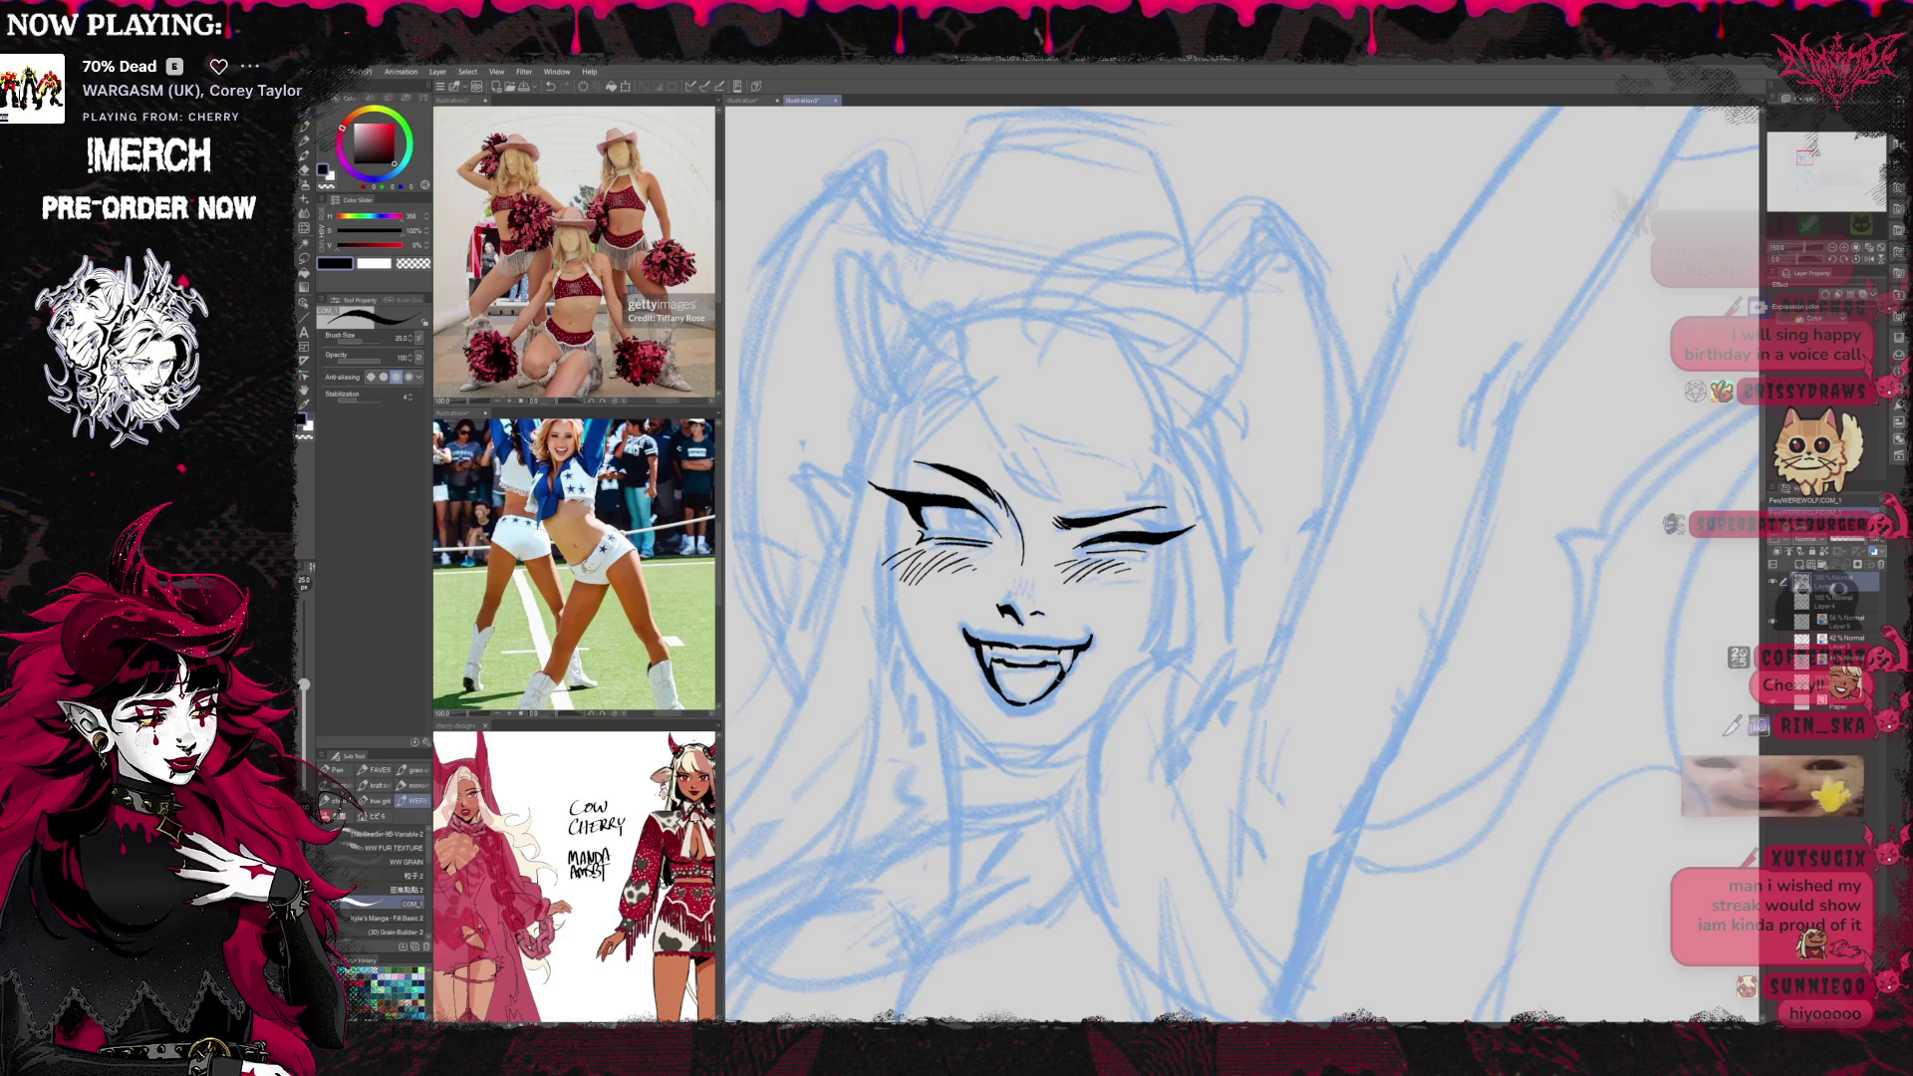
left_click_drag(1111, 641, 1093, 603)
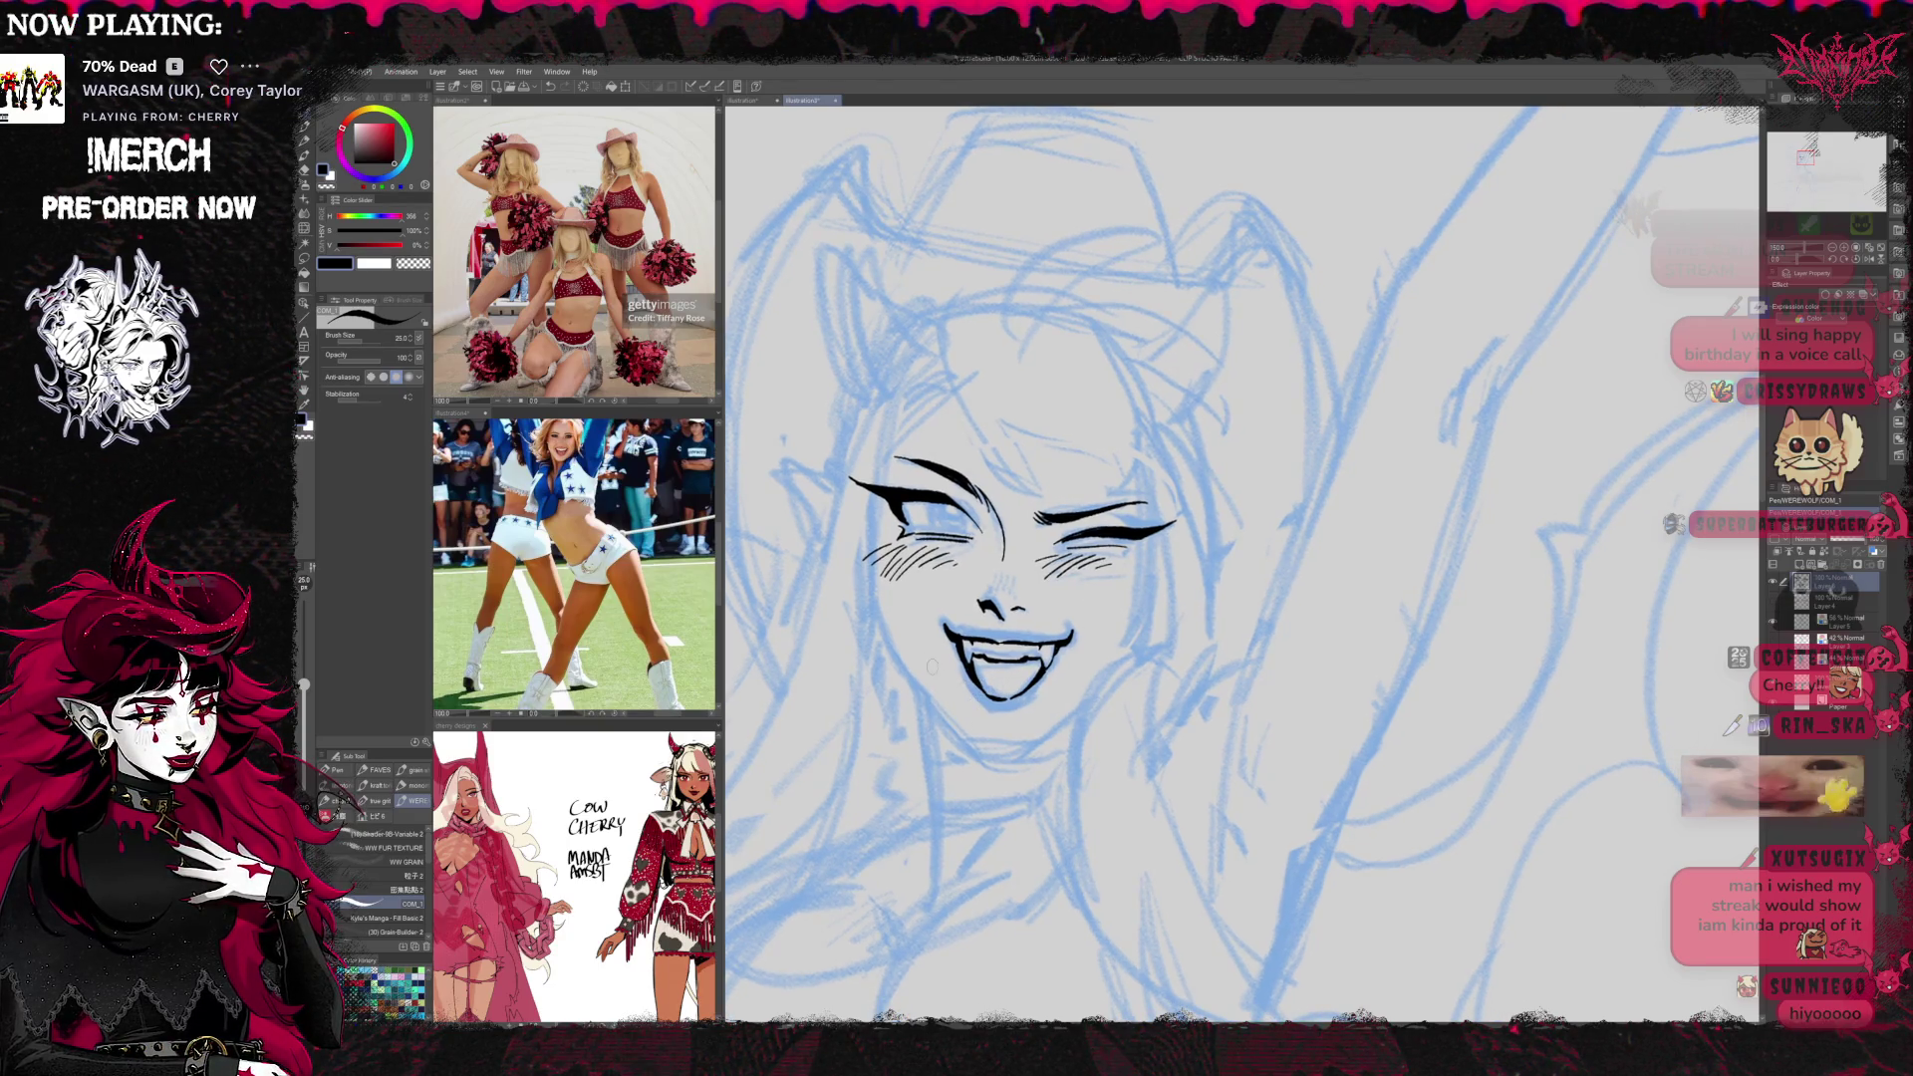
Ink the jaw line below the mouth, redrawing it and extending it rightward
left_click_drag(911, 678, 979, 750)
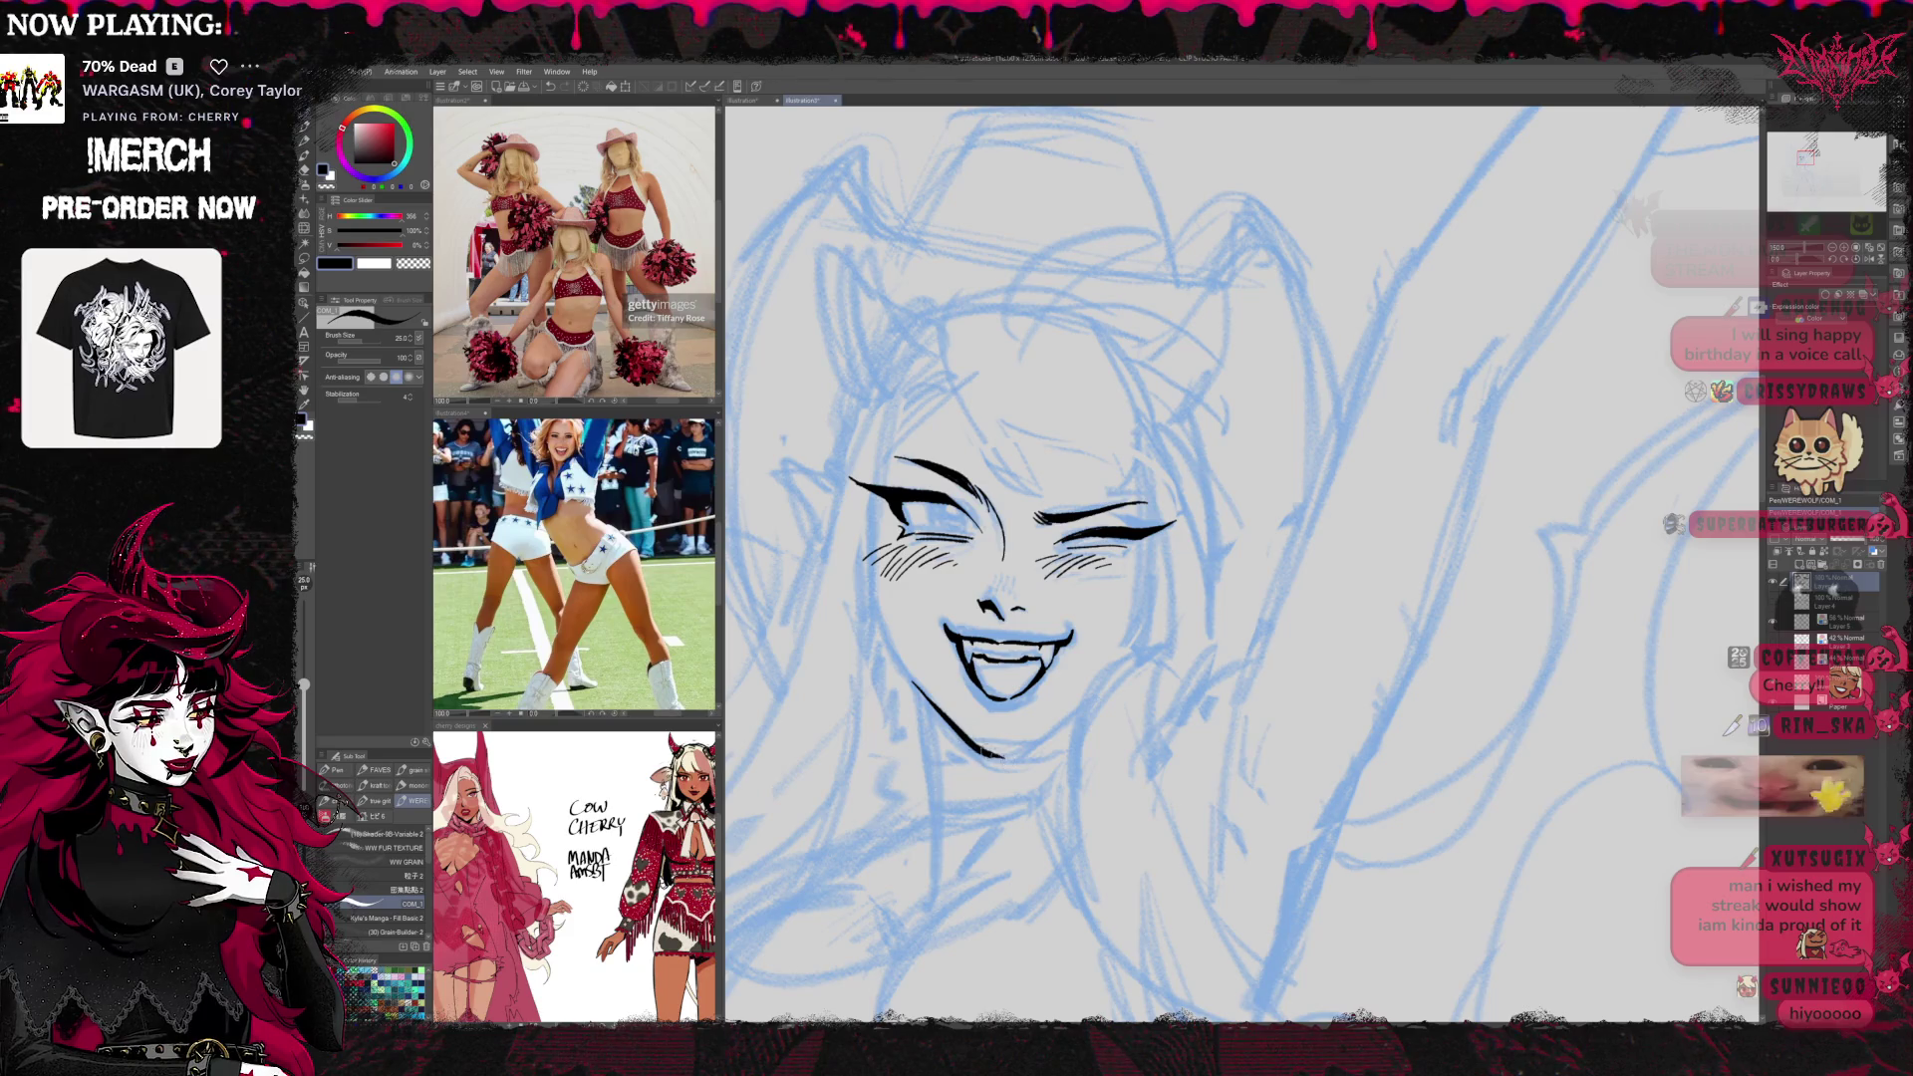
key("ctrl+z")
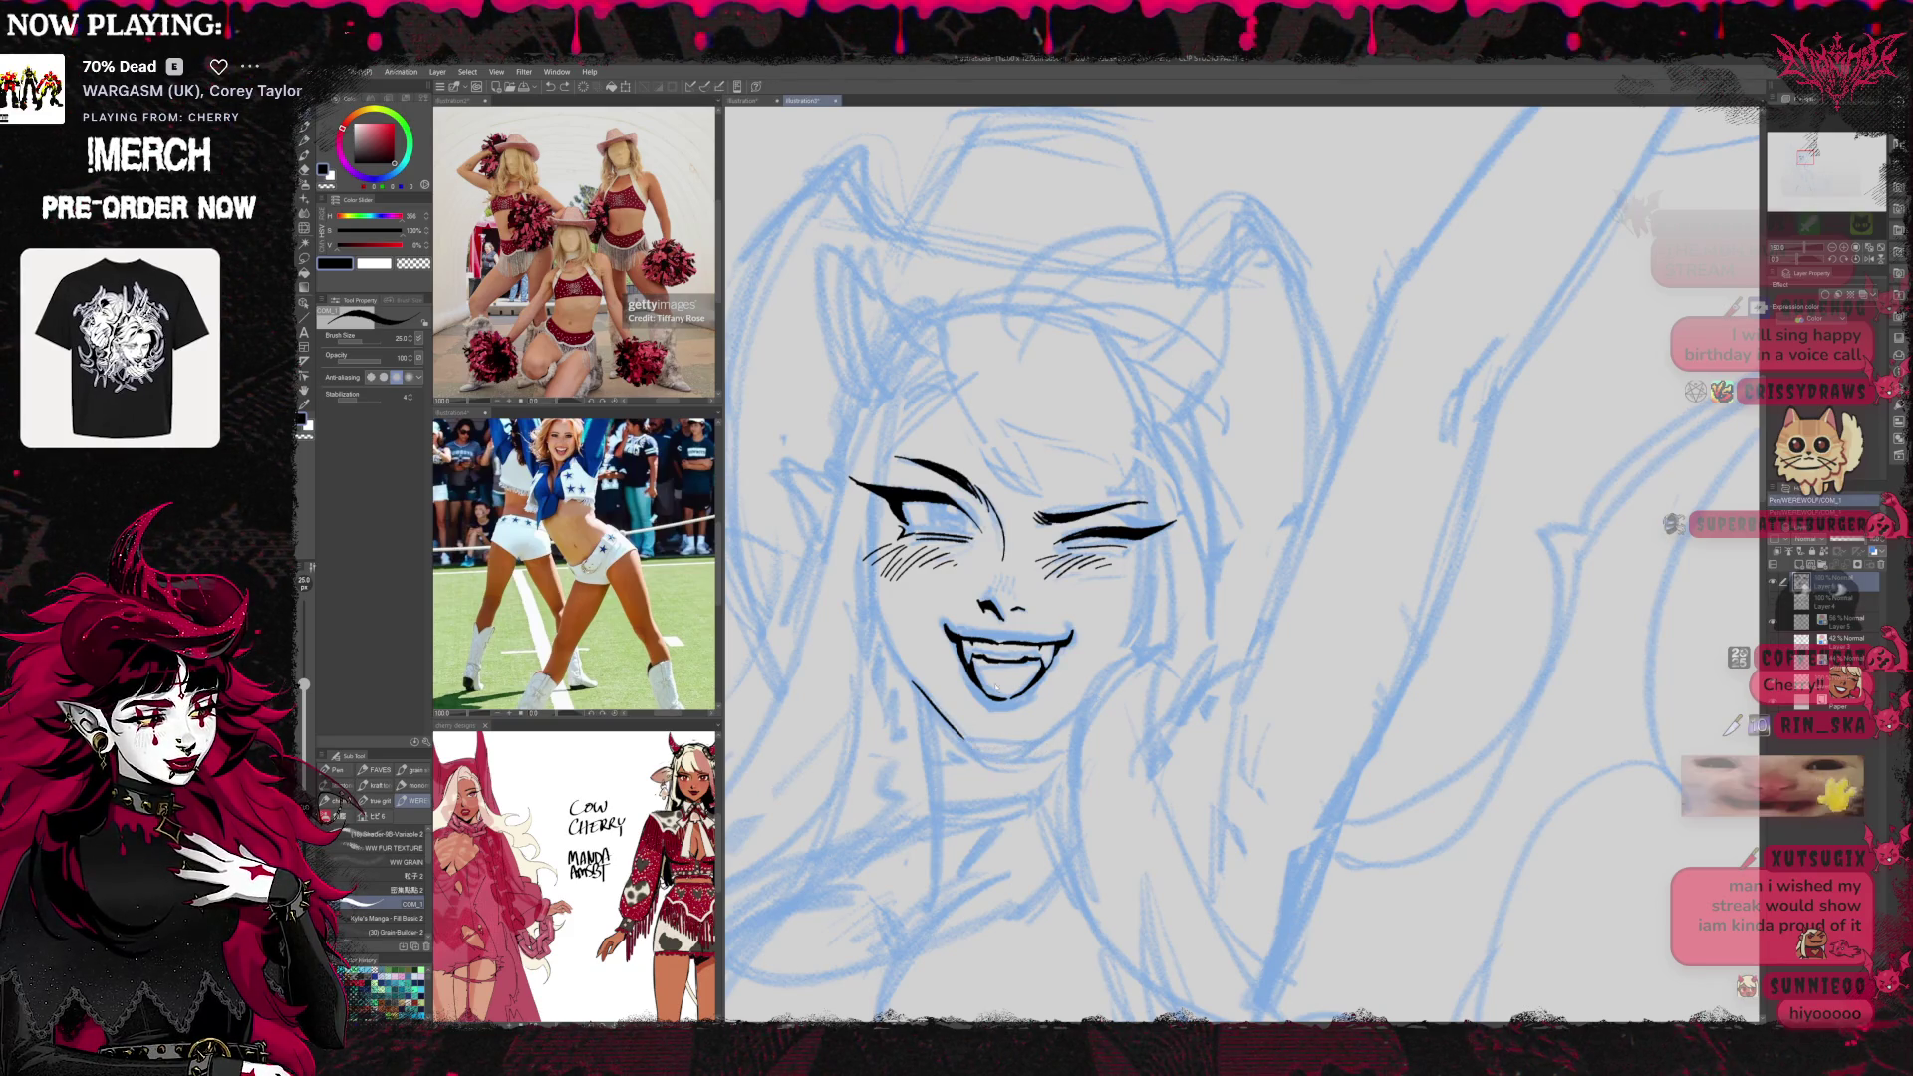
left_click_drag(905, 674, 975, 739)
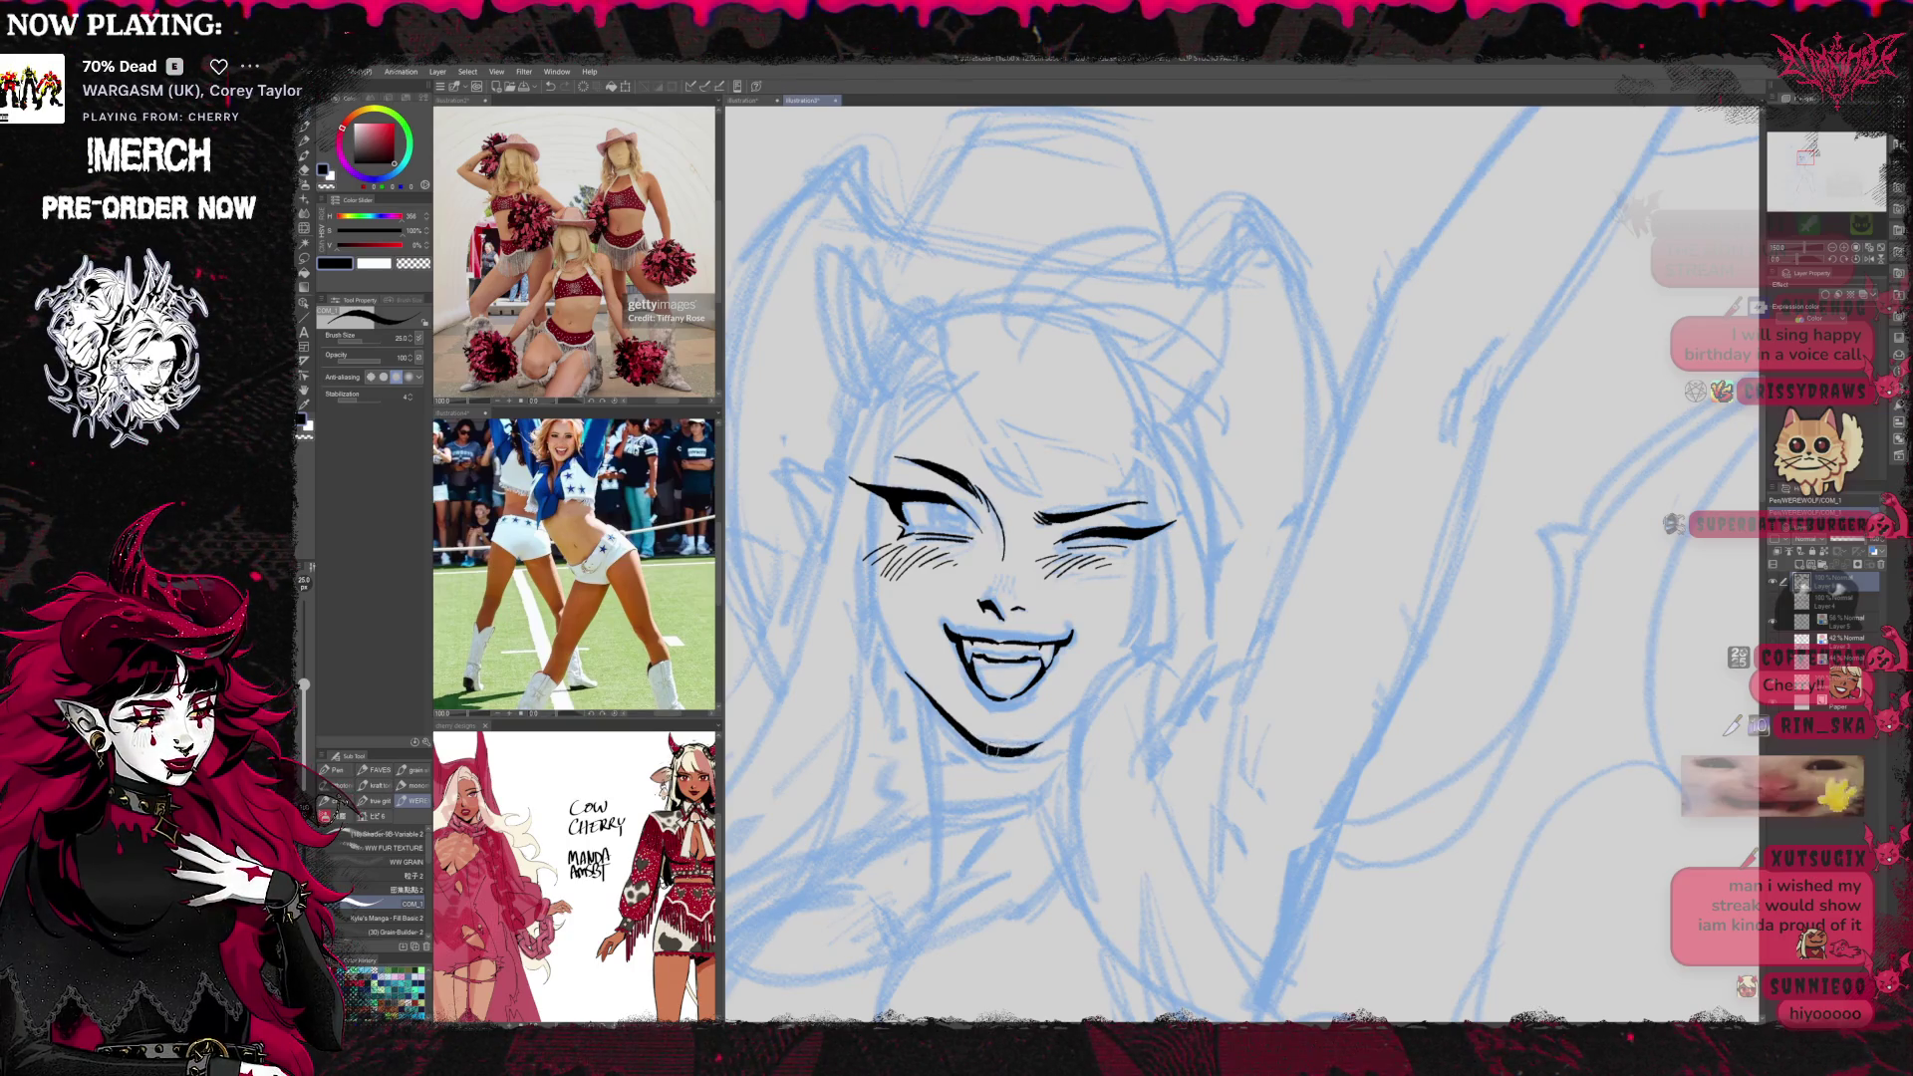
left_click_drag(1034, 744, 1076, 712)
left_click_drag(1134, 568, 1197, 568)
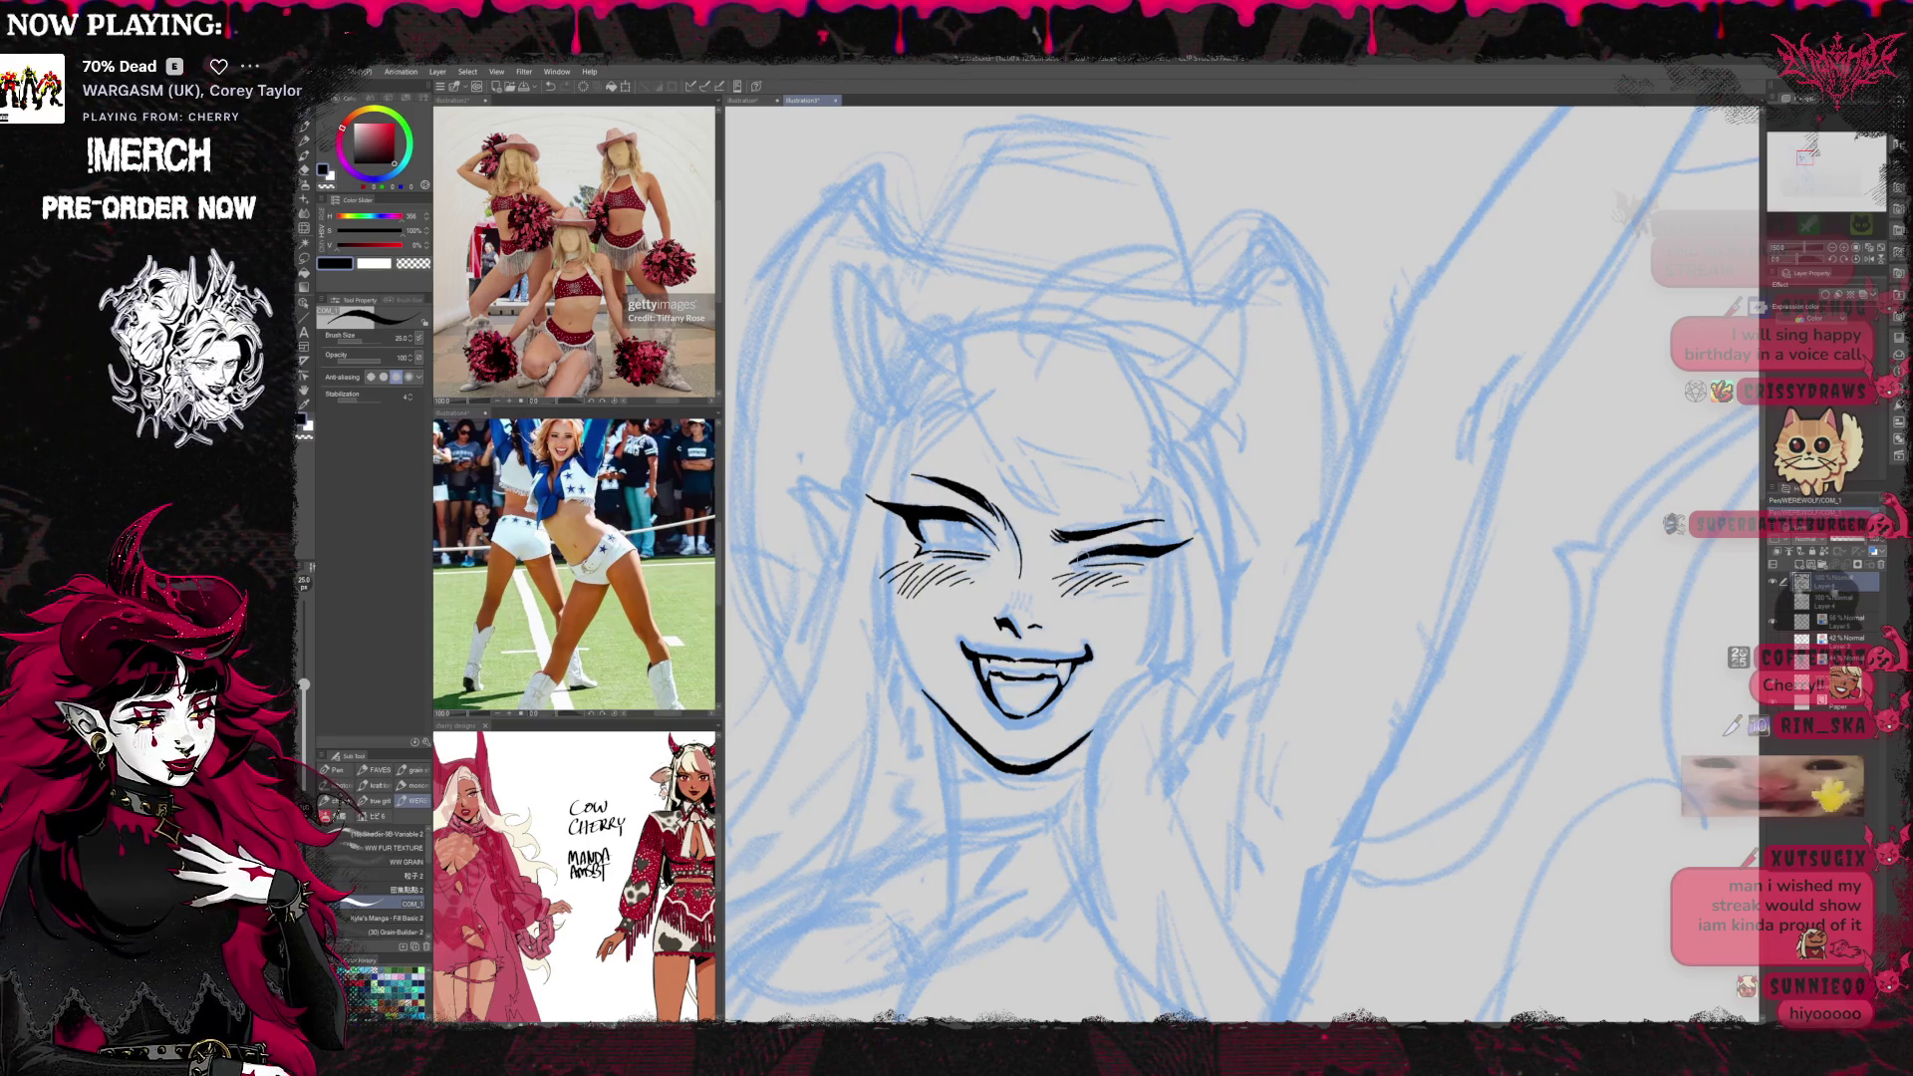
left_click_drag(1203, 550, 1156, 514)
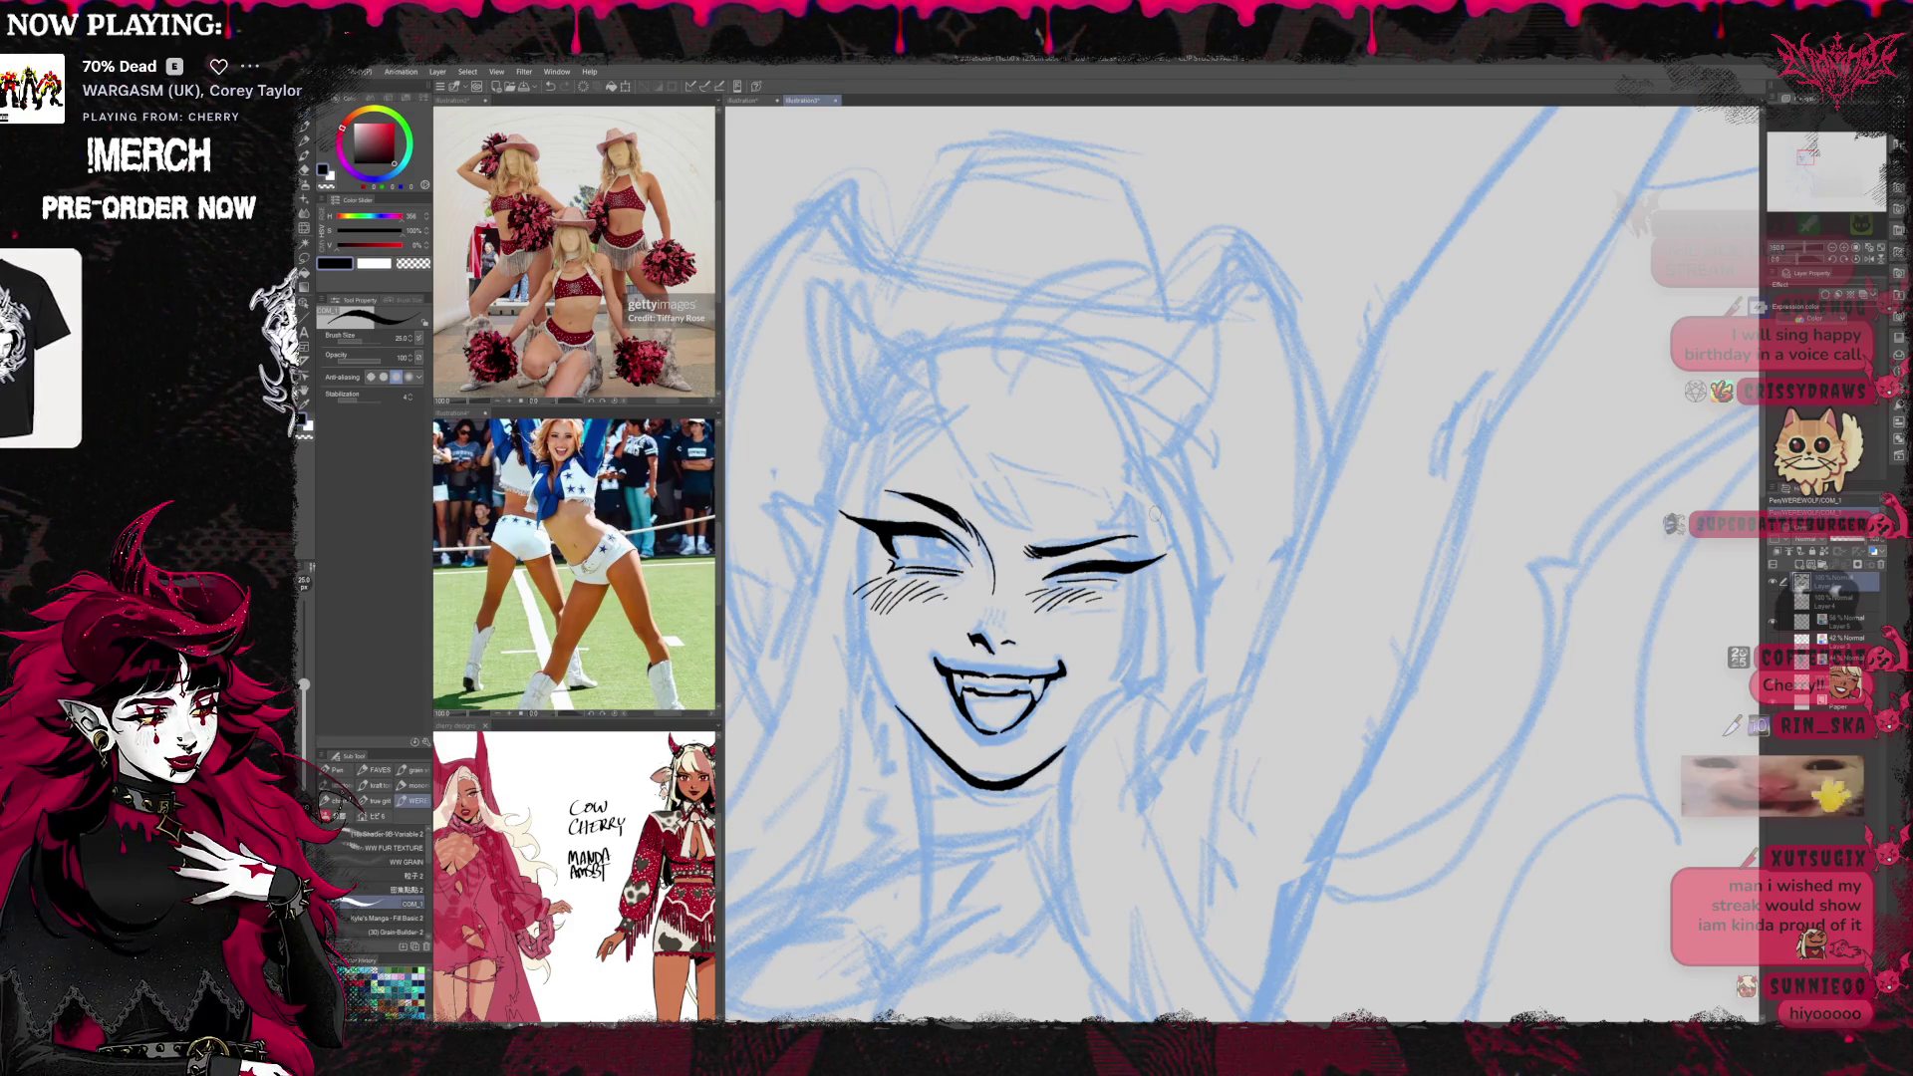
scroll(1086, 586, "down", 3)
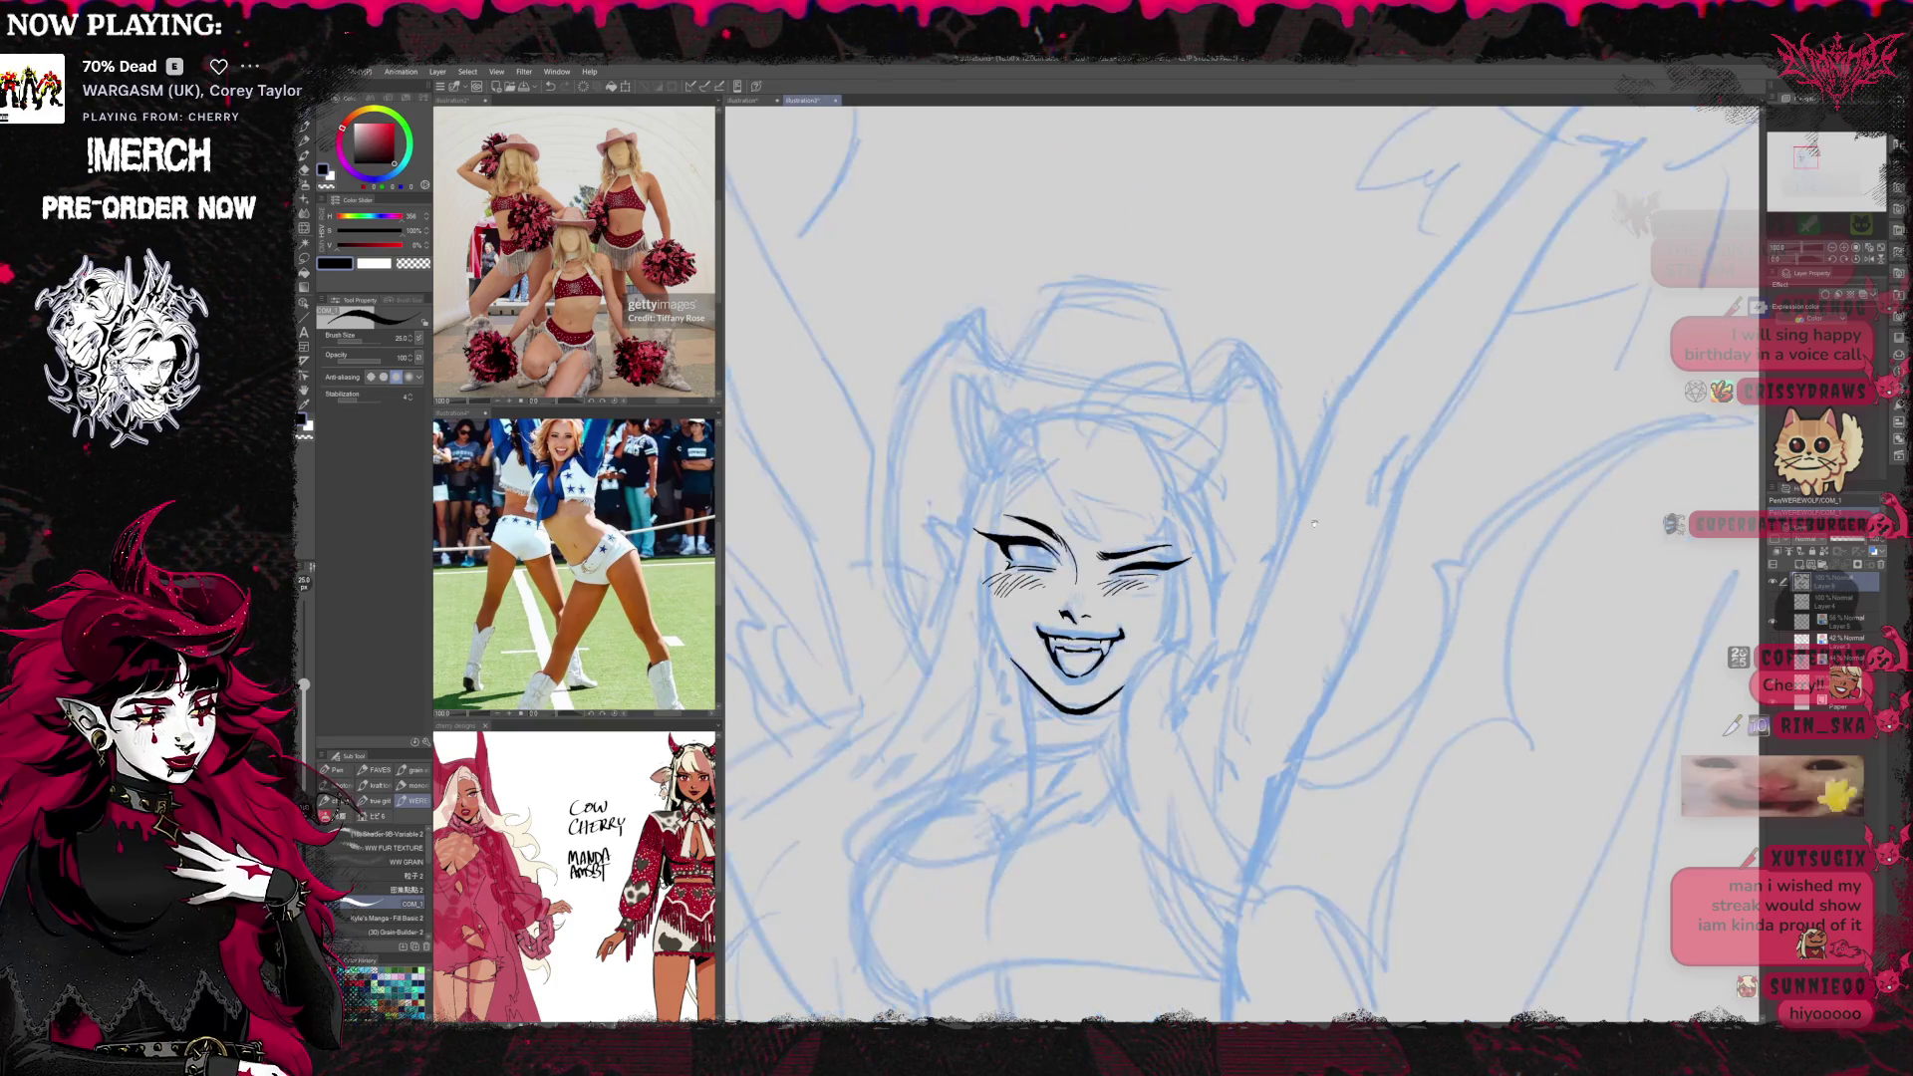
Ink hair strands near the brow and one curving down the right side
scroll(1163, 547, "down", 1)
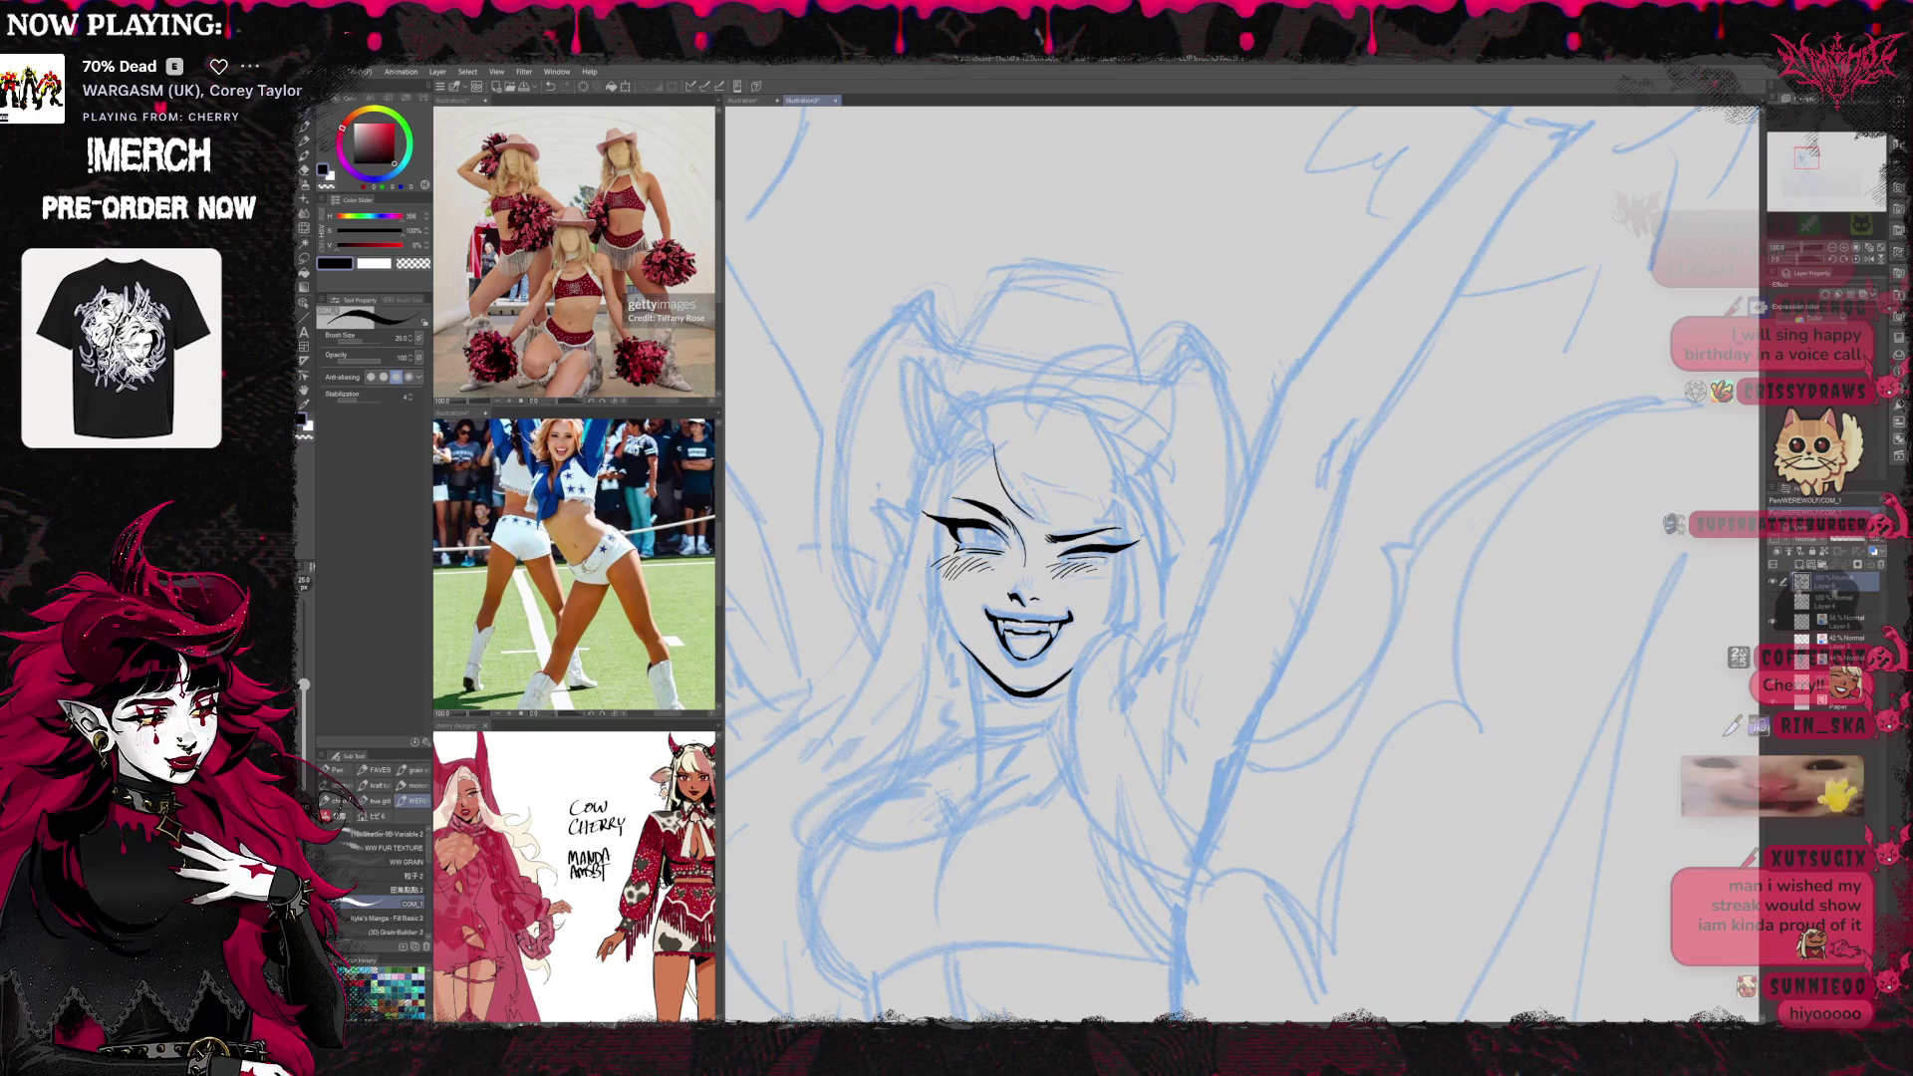
mouse_move(1026, 481)
left_mouse_down()
mouse_move(1083, 499)
mouse_move(1158, 464)
left_mouse_up()
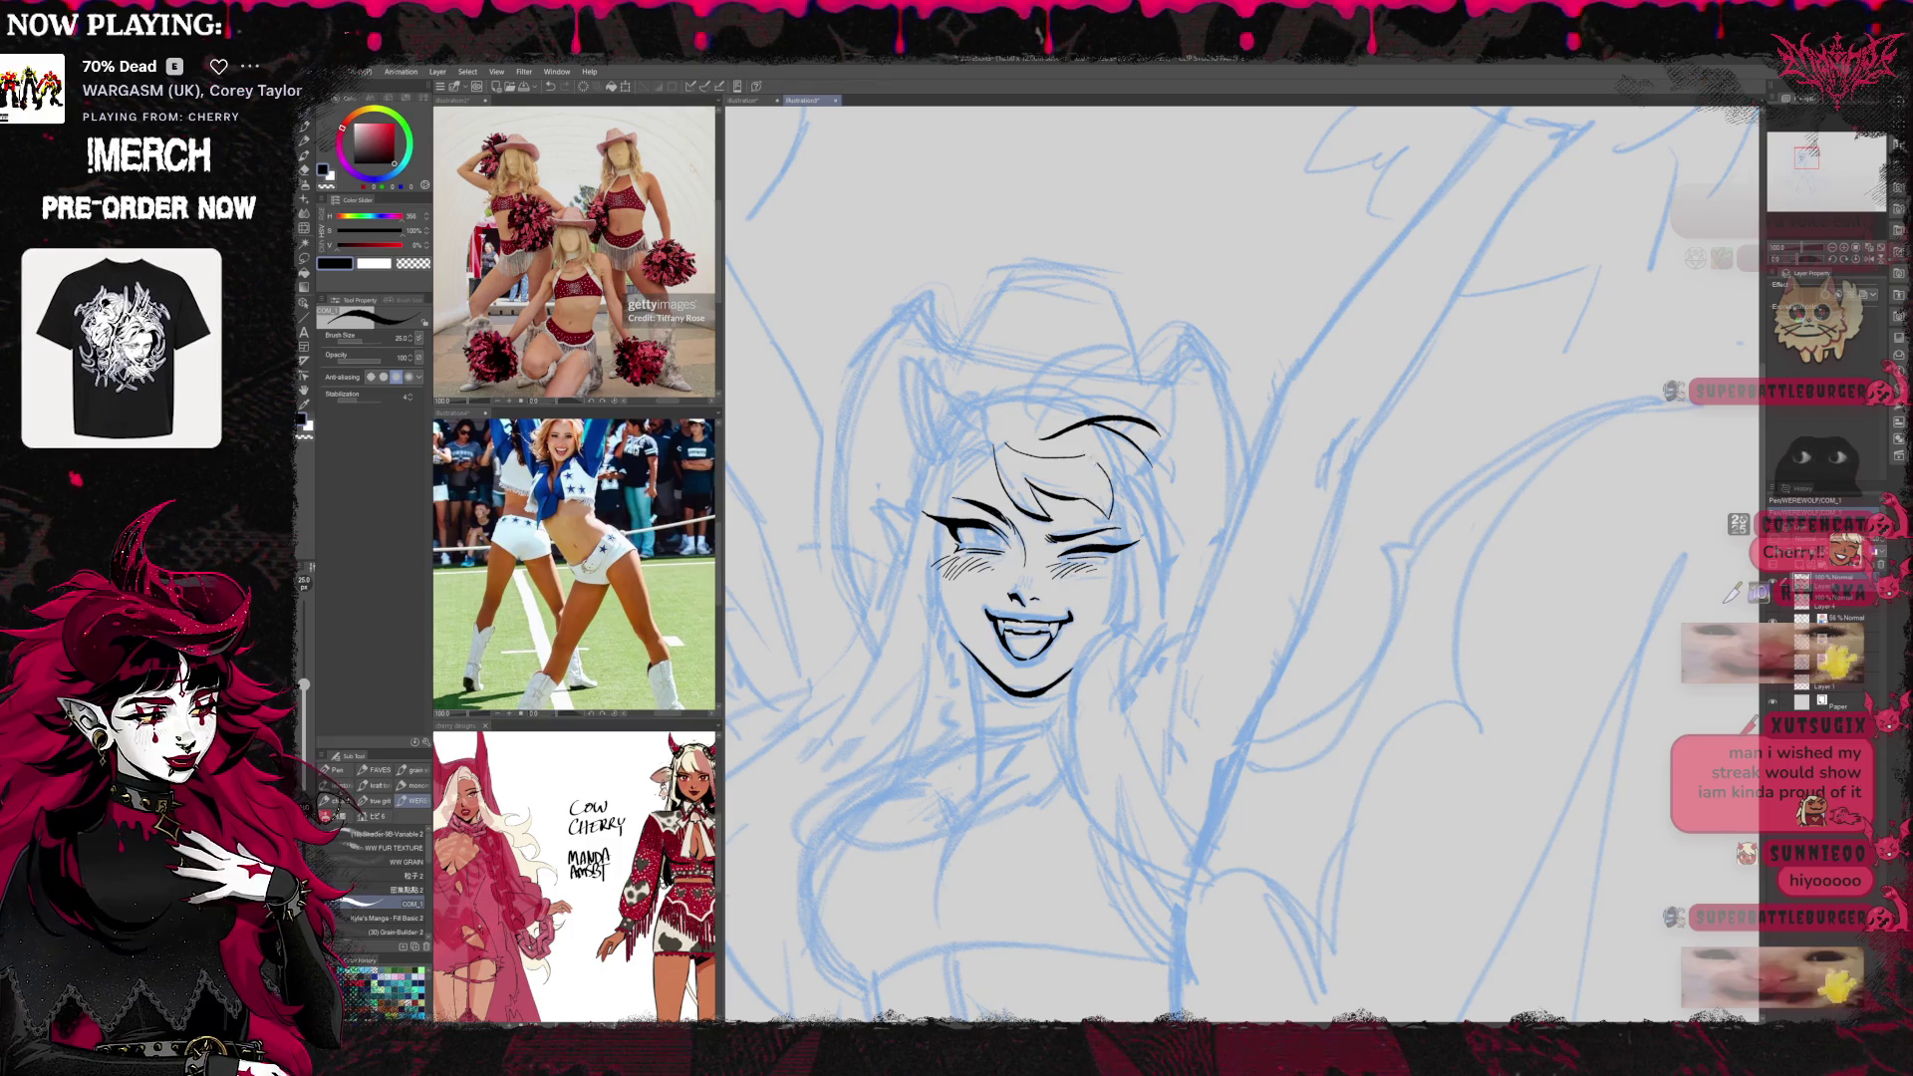
left_click_drag(1114, 450, 1148, 531)
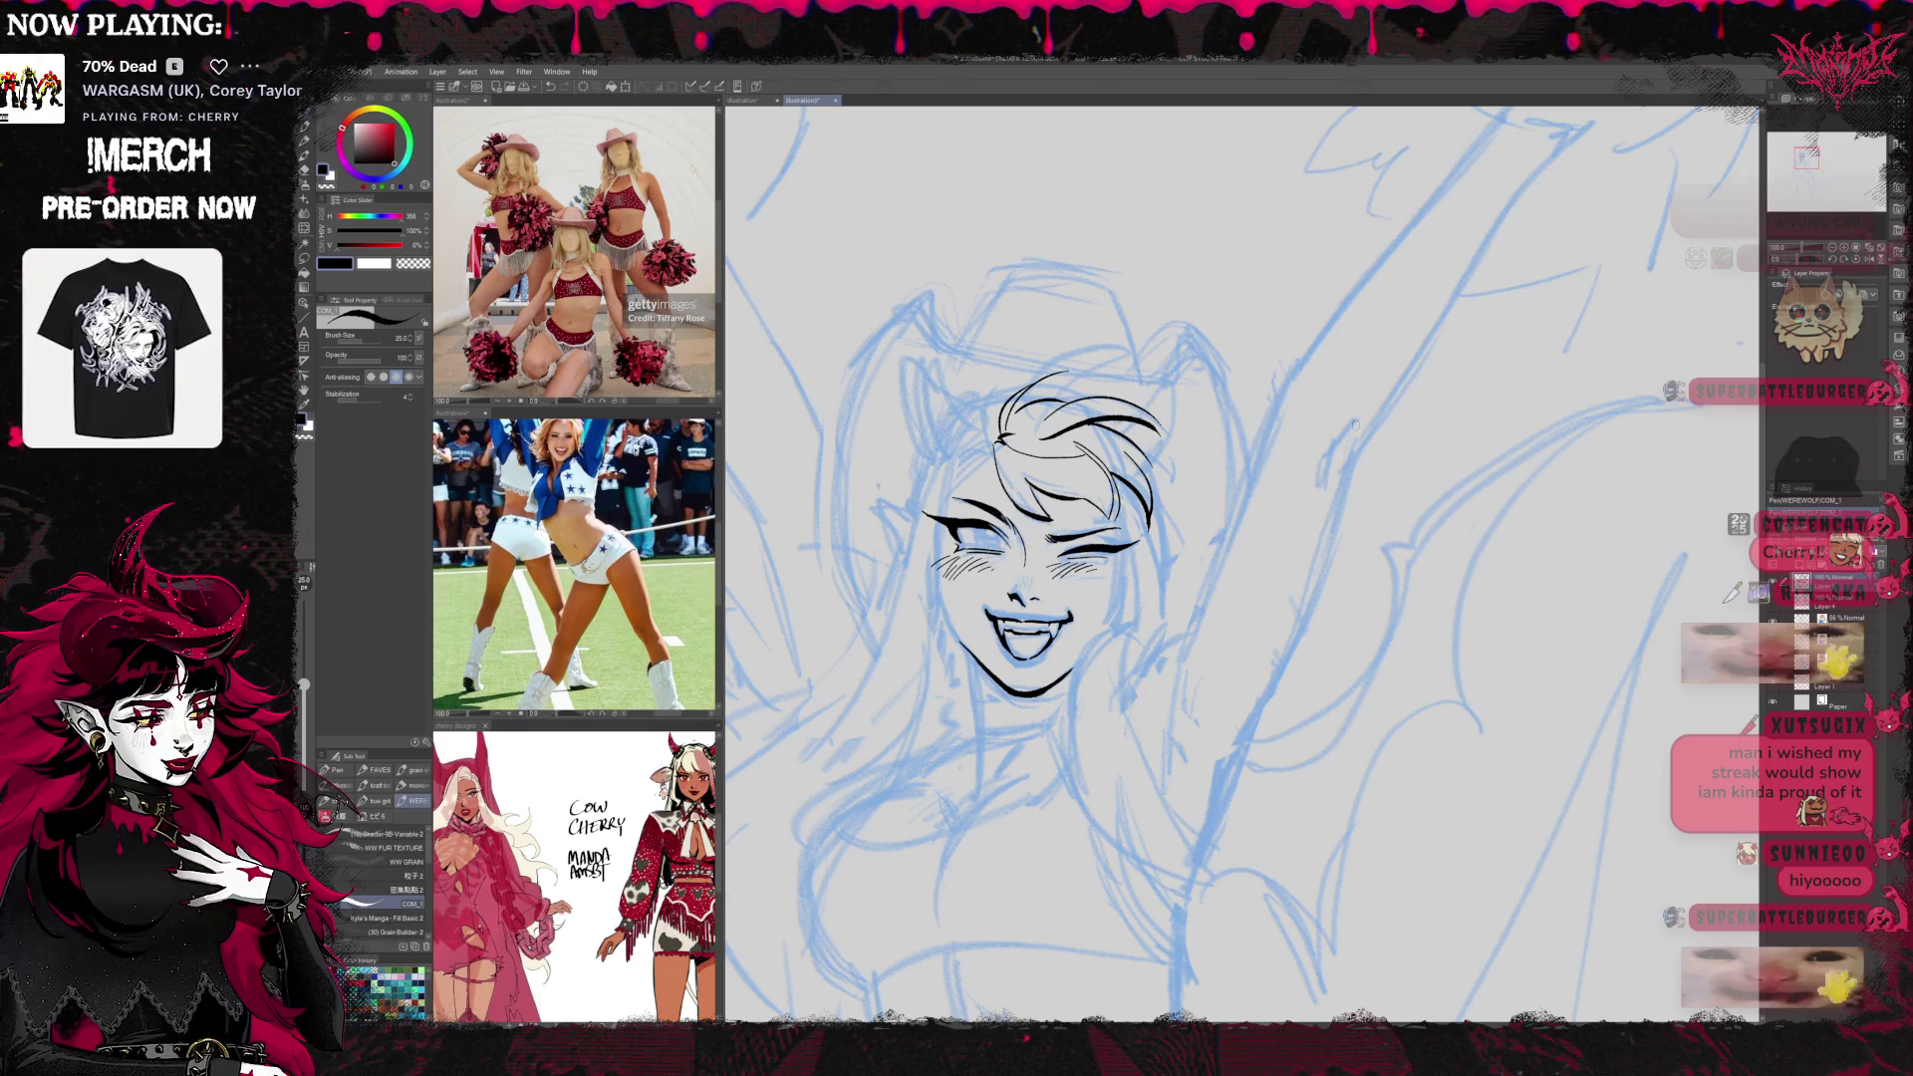
mouse_move(1181, 421)
left_mouse_down()
mouse_move(1585, 418)
mouse_move(1222, 375)
mouse_move(1121, 460)
left_mouse_up()
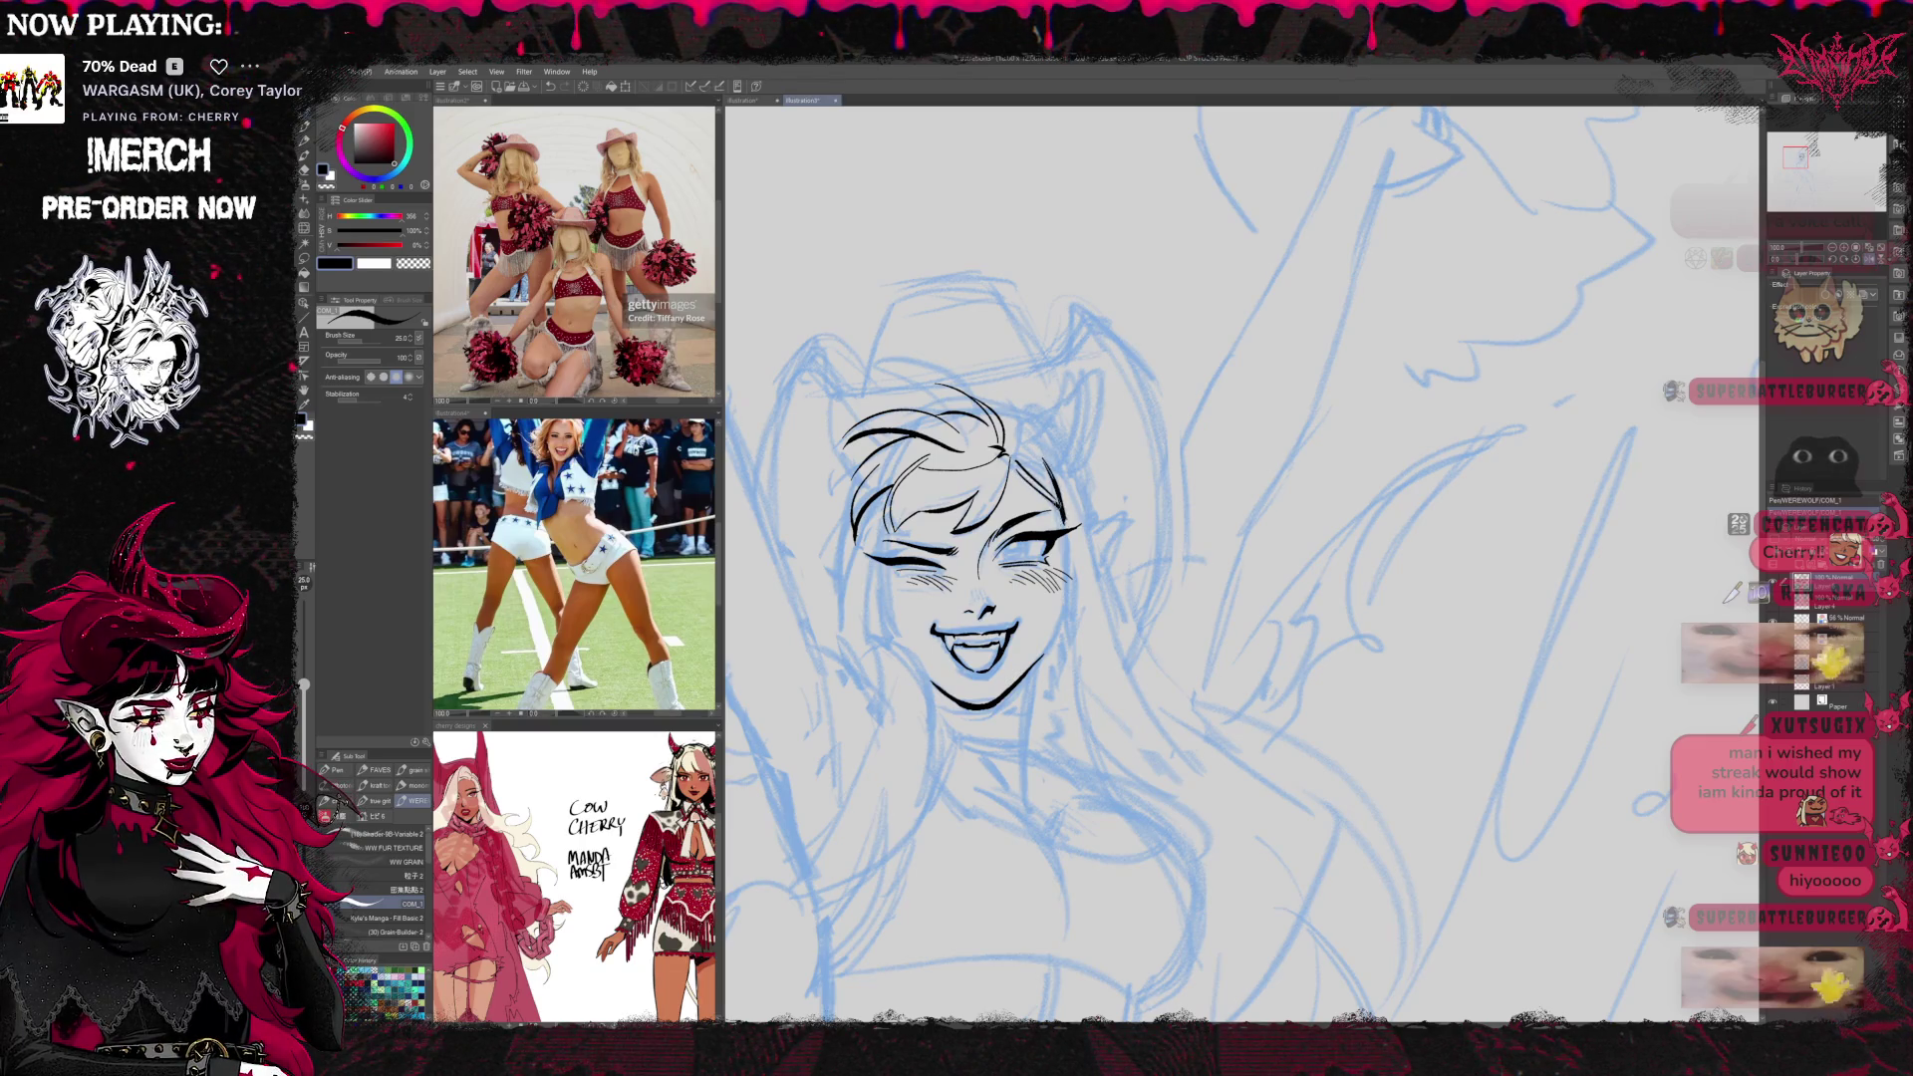
mouse_move(996, 598)
left_mouse_down()
mouse_move(972, 568)
mouse_move(987, 563)
left_mouse_up()
Ink lines down the neck, undo the stray one, and ink the left cheek and jaw contour
left_click_drag(1058, 508, 1188, 772)
left_click_drag(996, 598, 1123, 573)
left_click_drag(1049, 638, 872, 850)
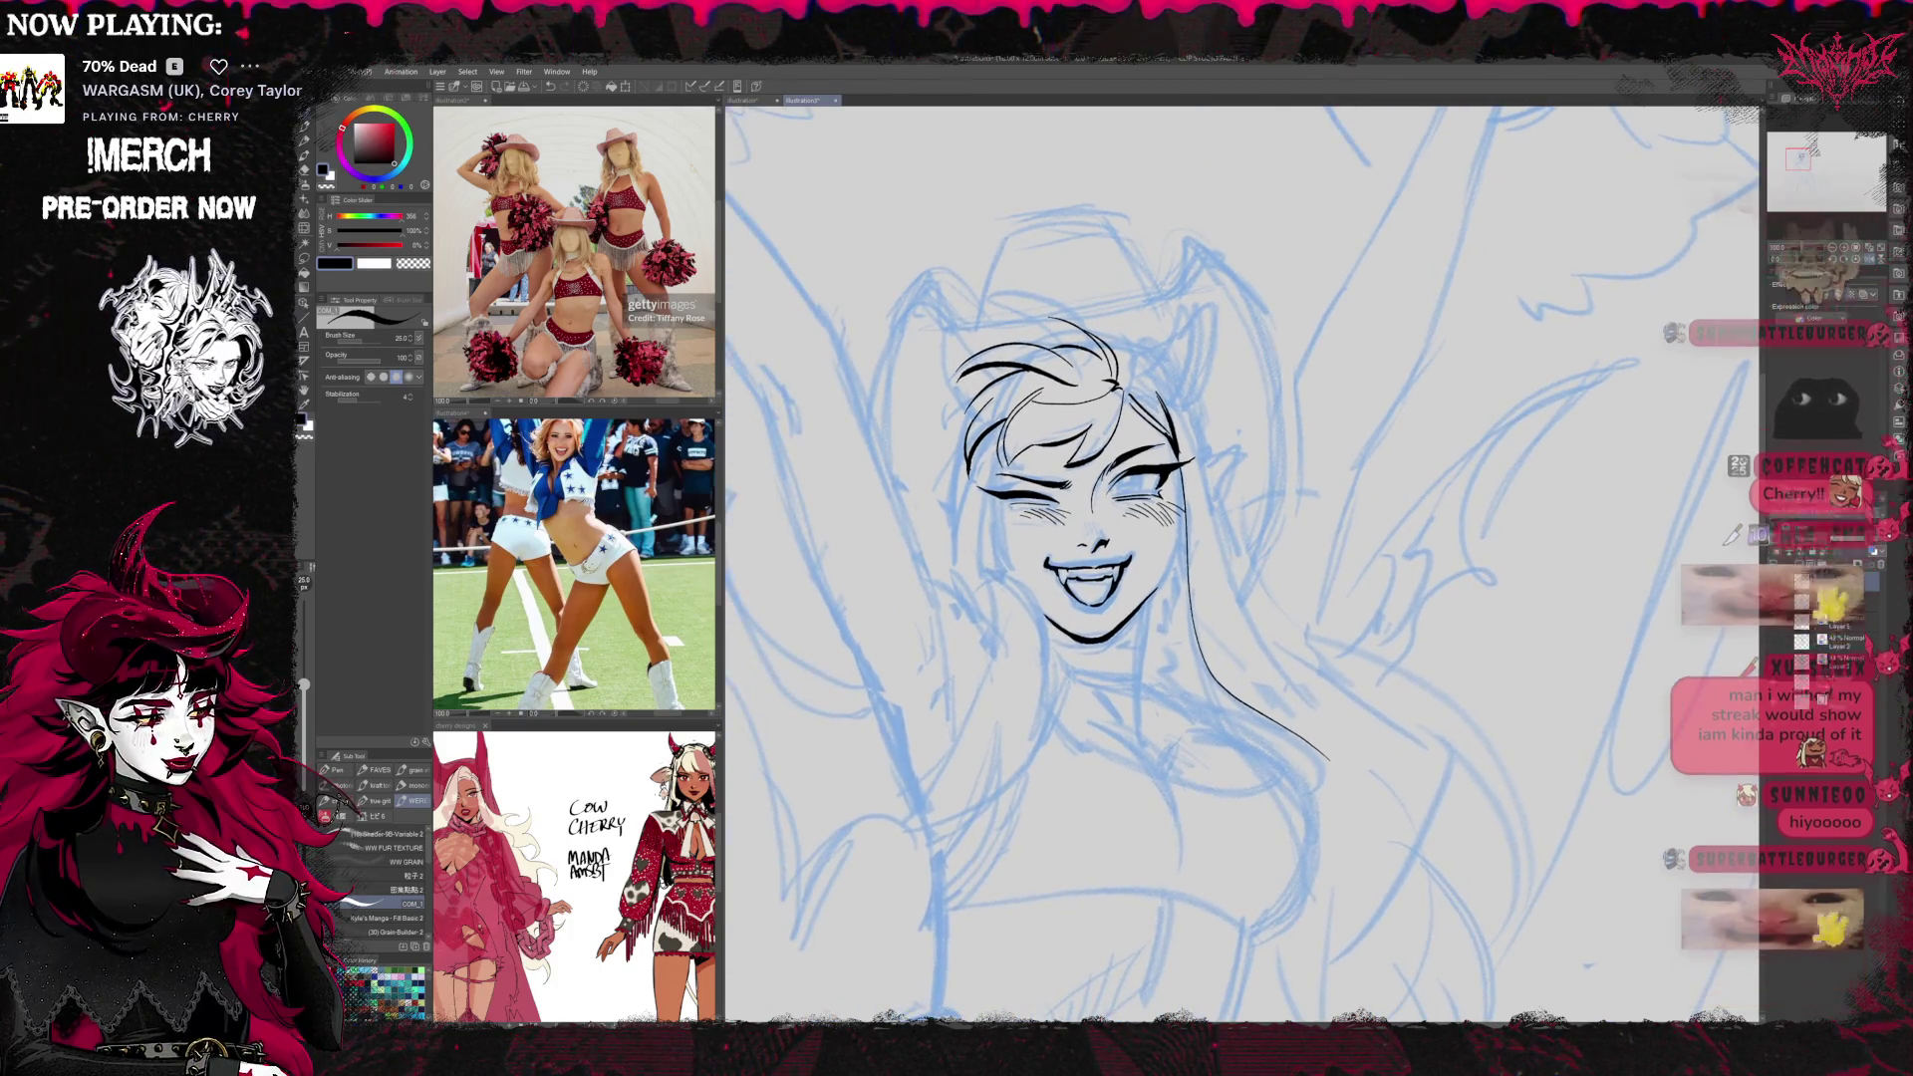
key("ctrl+z")
left_click_drag(995, 493, 1038, 610)
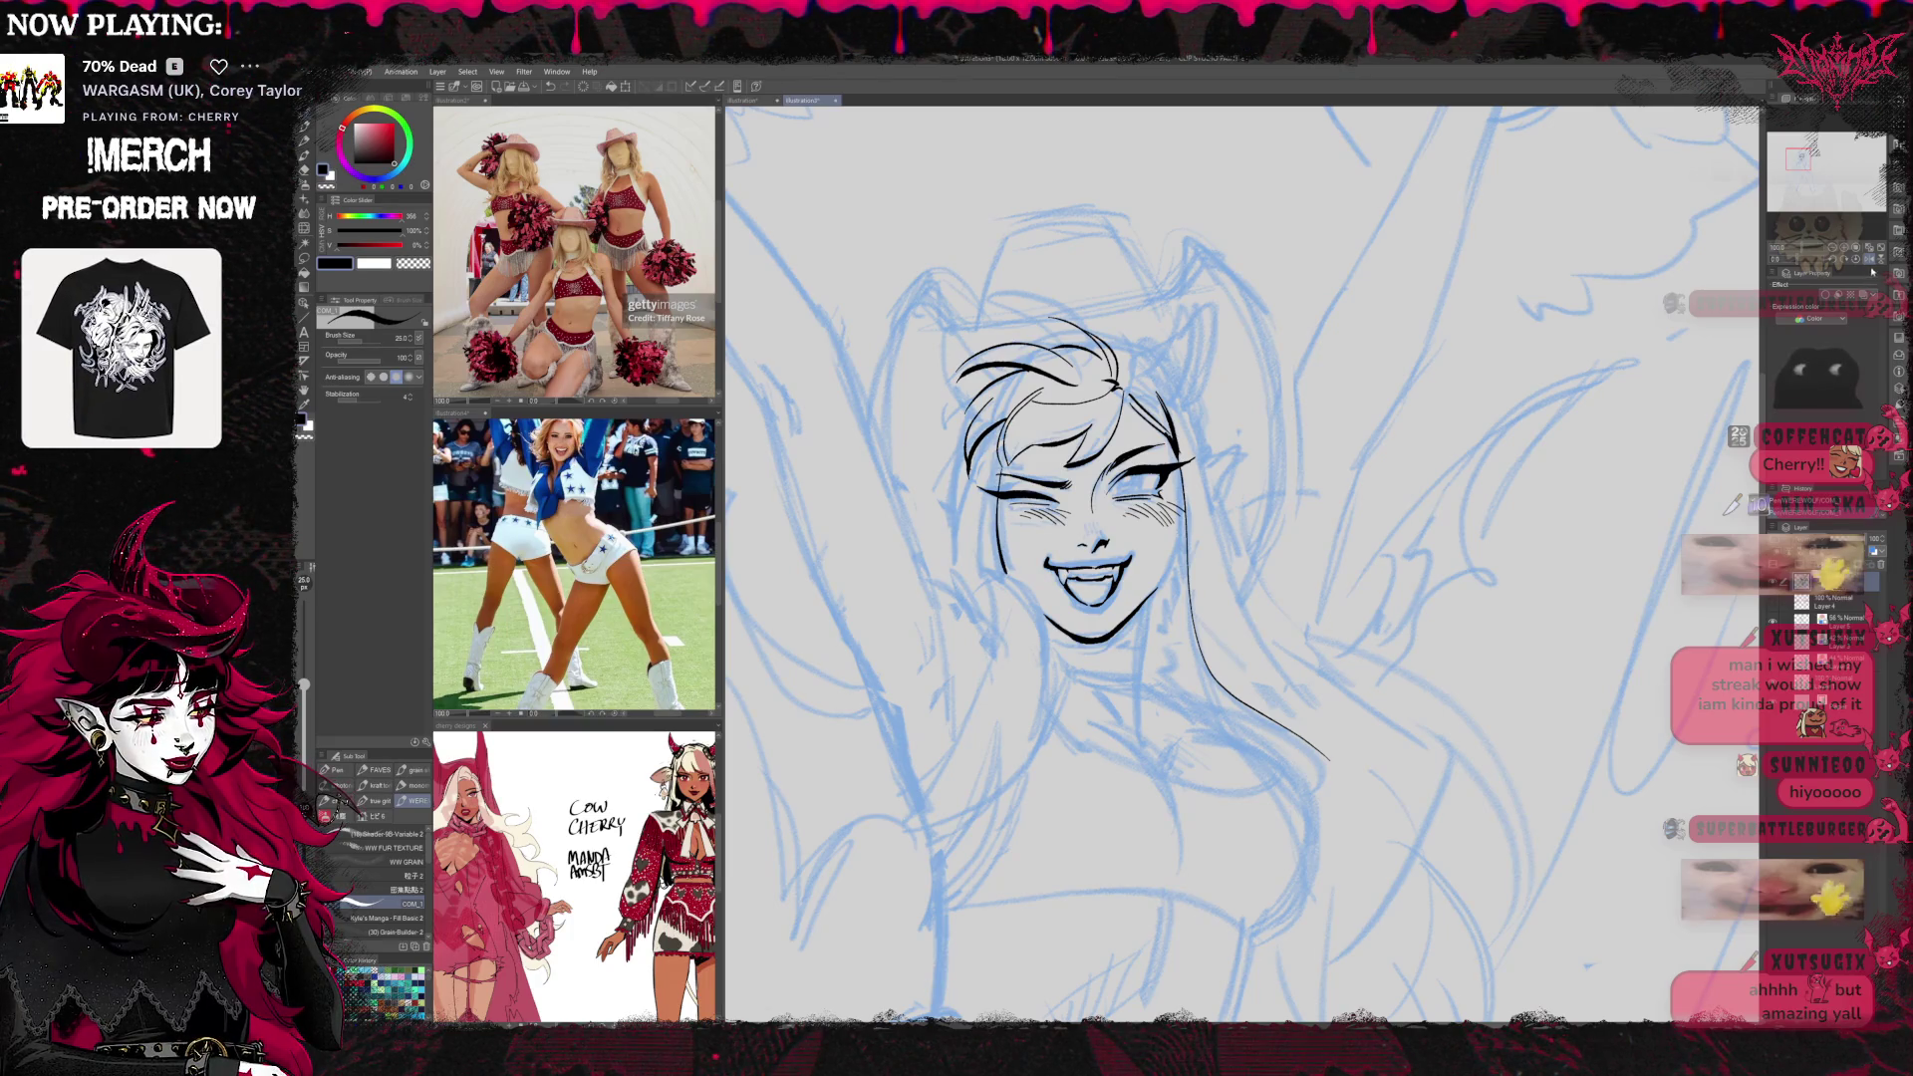
Flip the canvas, ink the right cheek and jaw contour, and zoom out to the whole figure
key("h")
left_click_drag(1665, 399, 1352, 507)
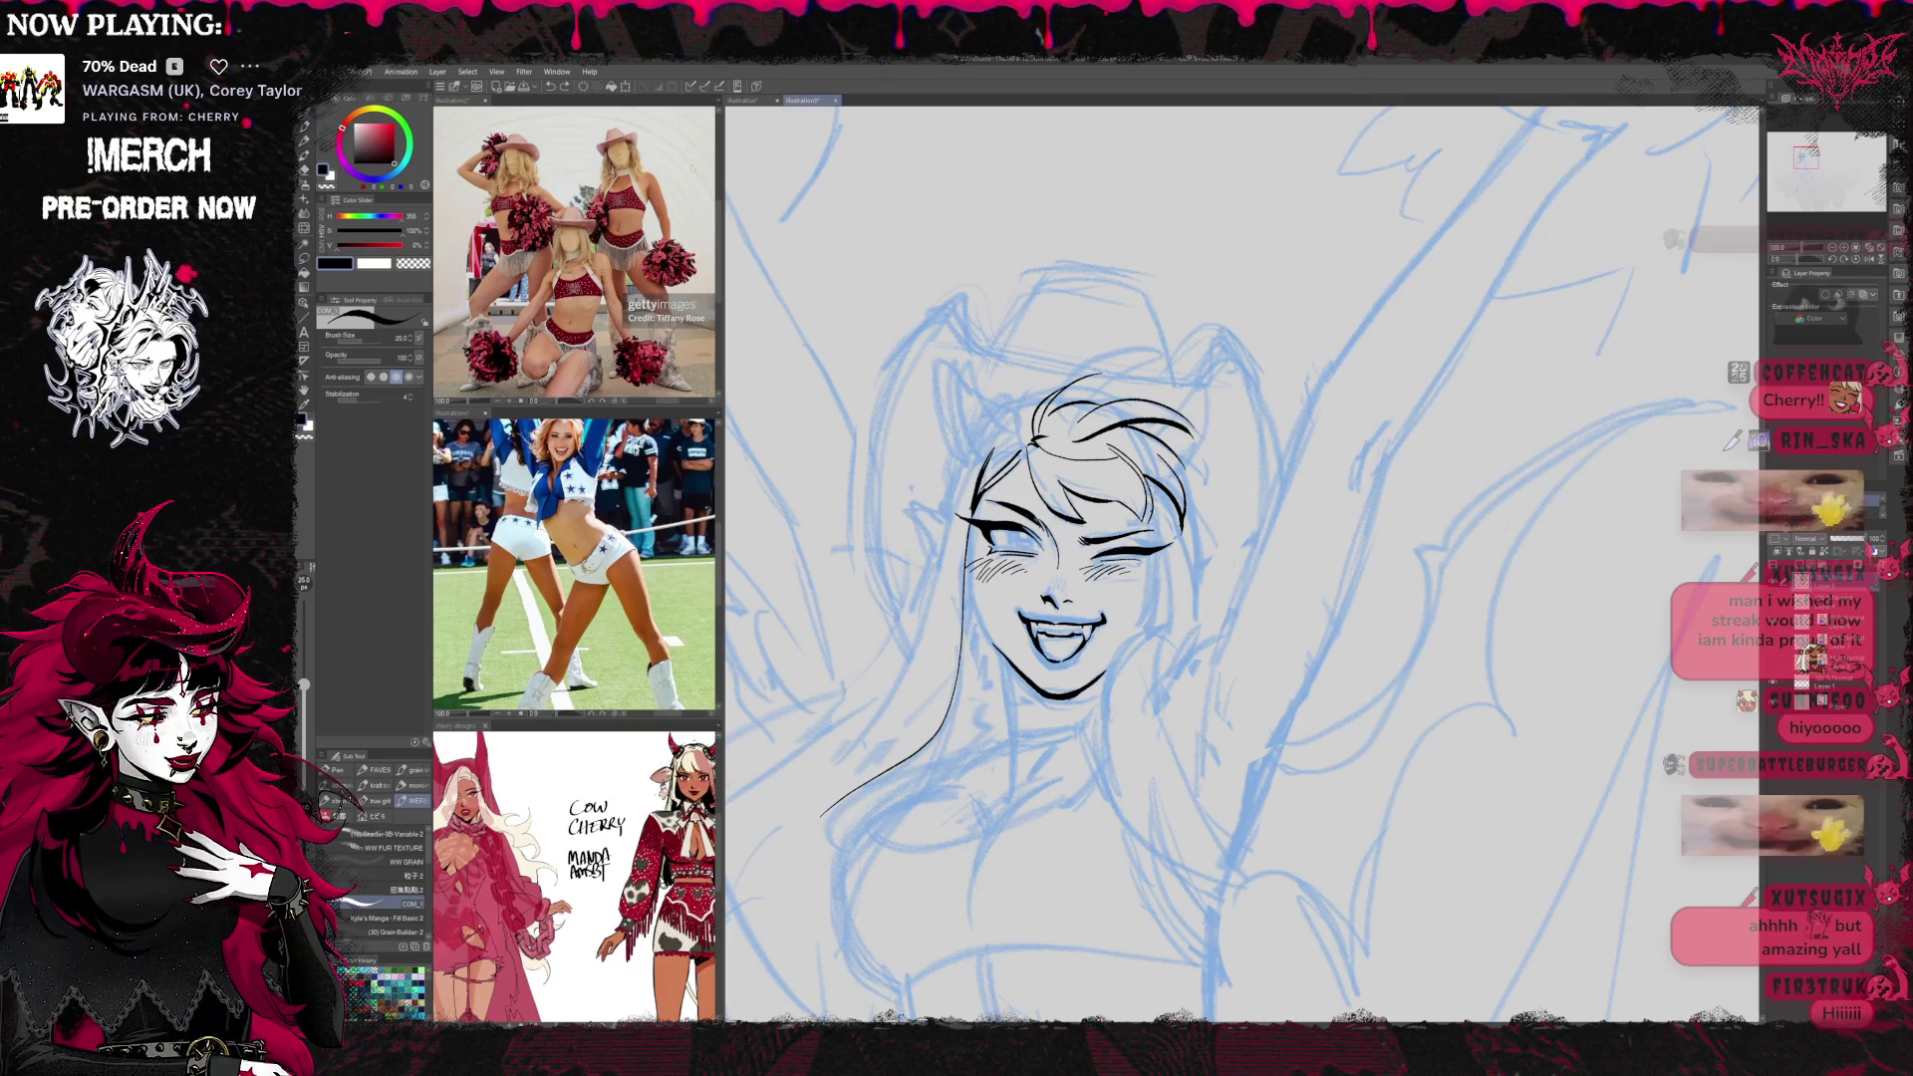
left_click_drag(1155, 558, 1159, 630)
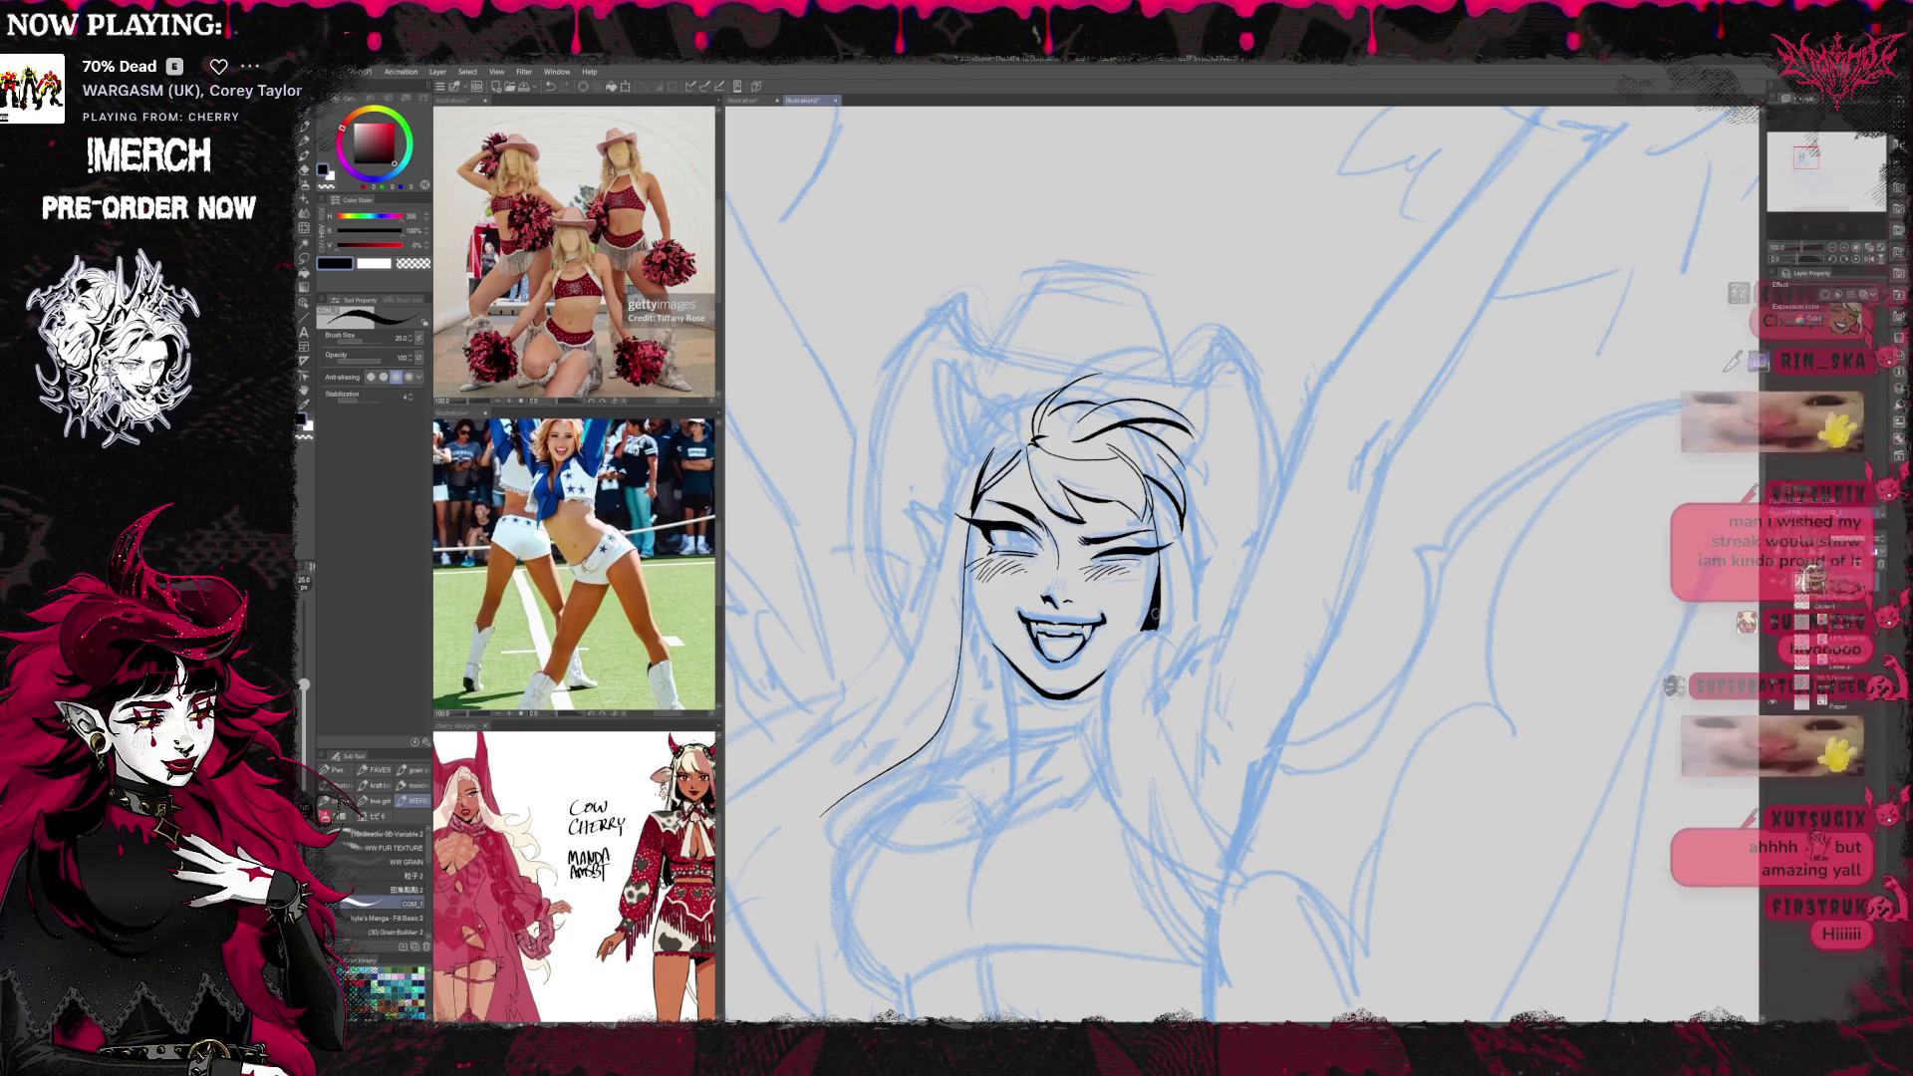
mouse_move(1257, 525)
left_mouse_down()
mouse_move(1241, 513)
mouse_move(1223, 546)
mouse_move(1284, 559)
left_mouse_up()
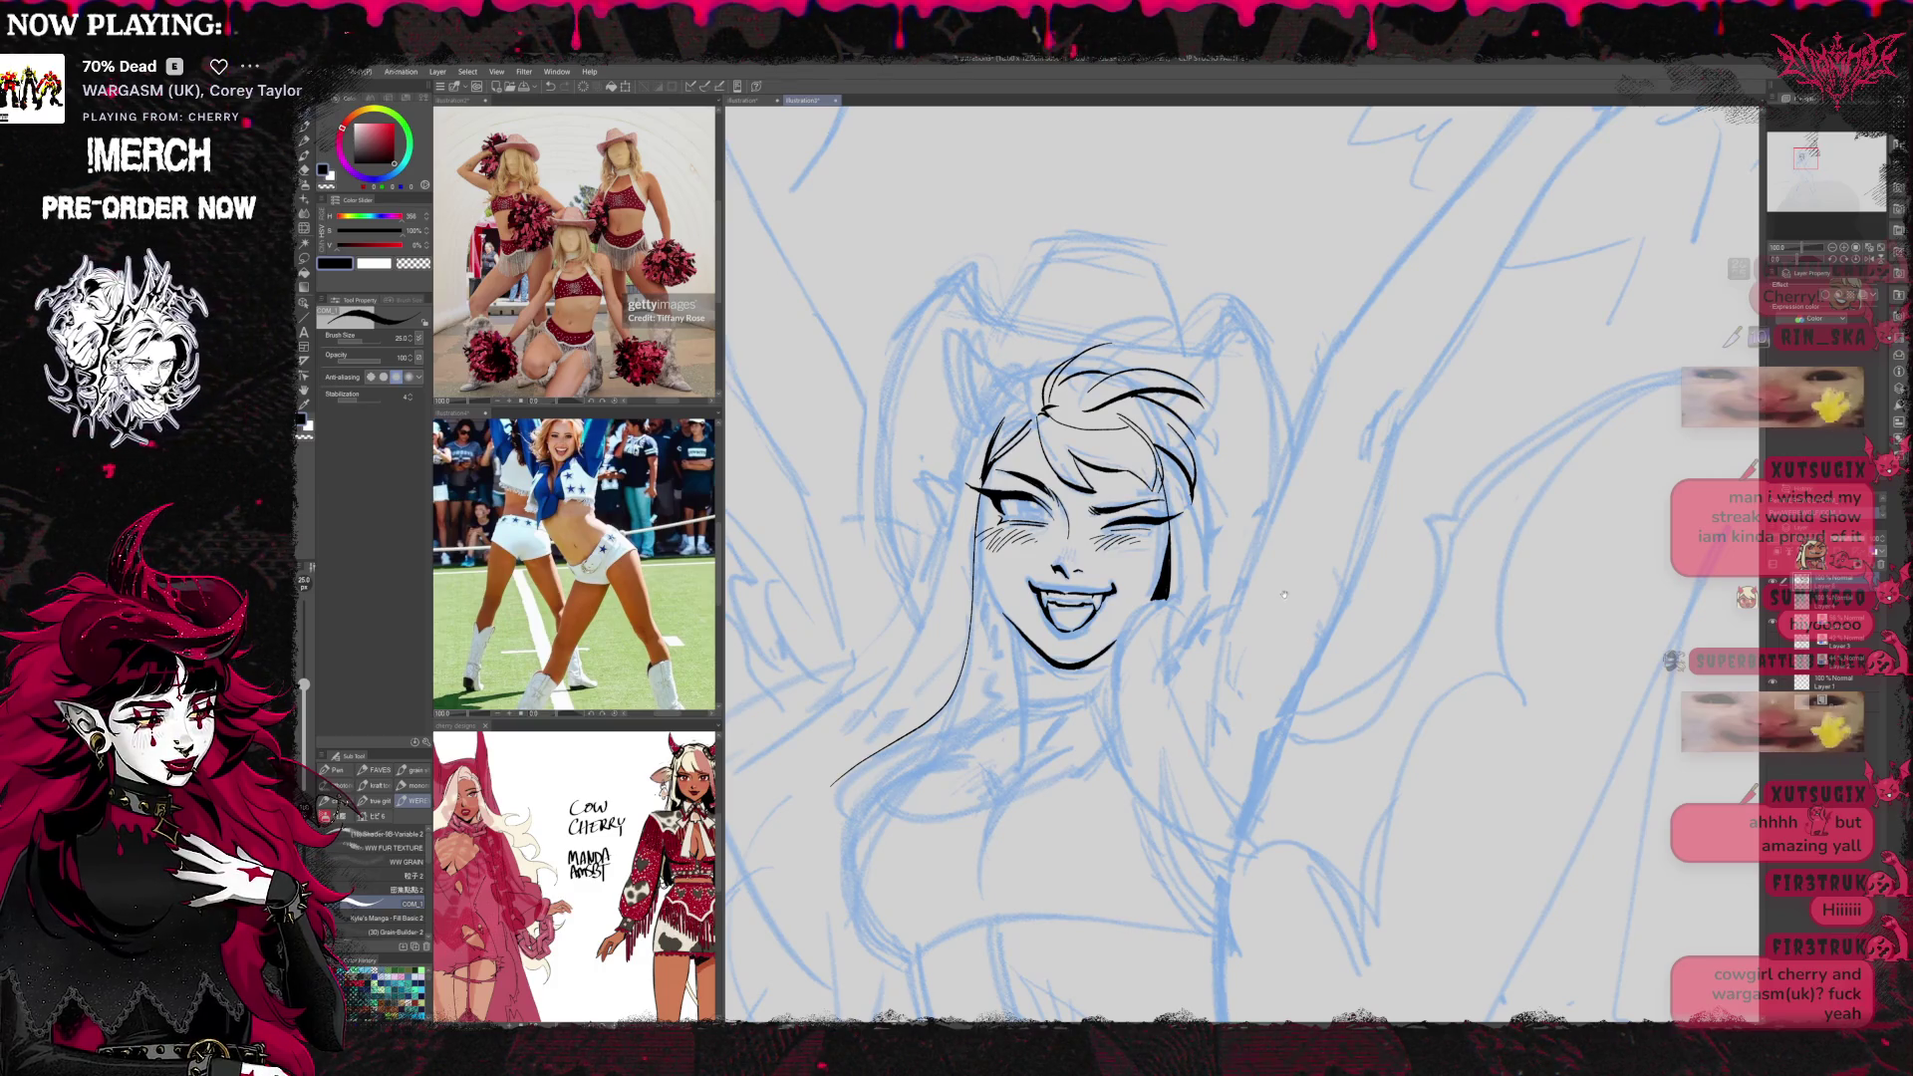
scroll(1285, 595, "down", 1)
left_click_drag(1255, 563, 1223, 628)
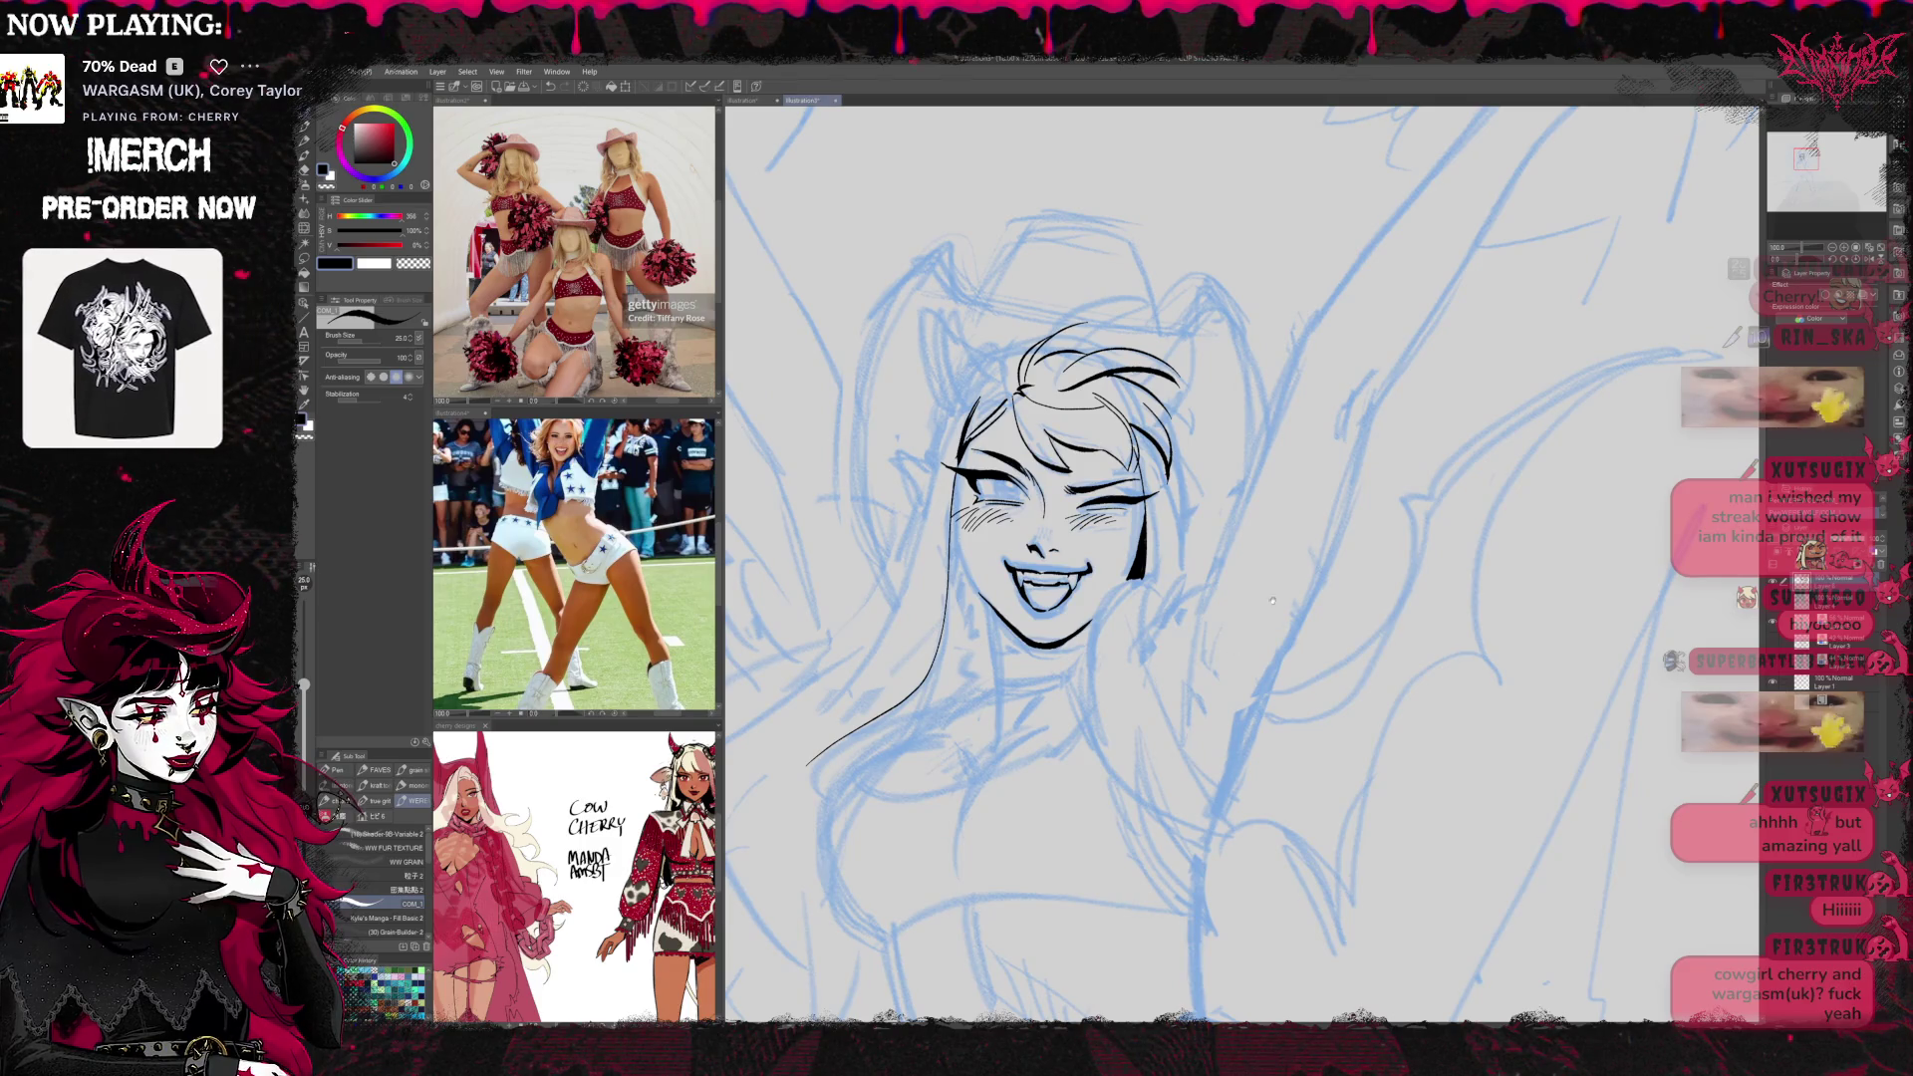
left_click(1832, 247)
left_click(1832, 247)
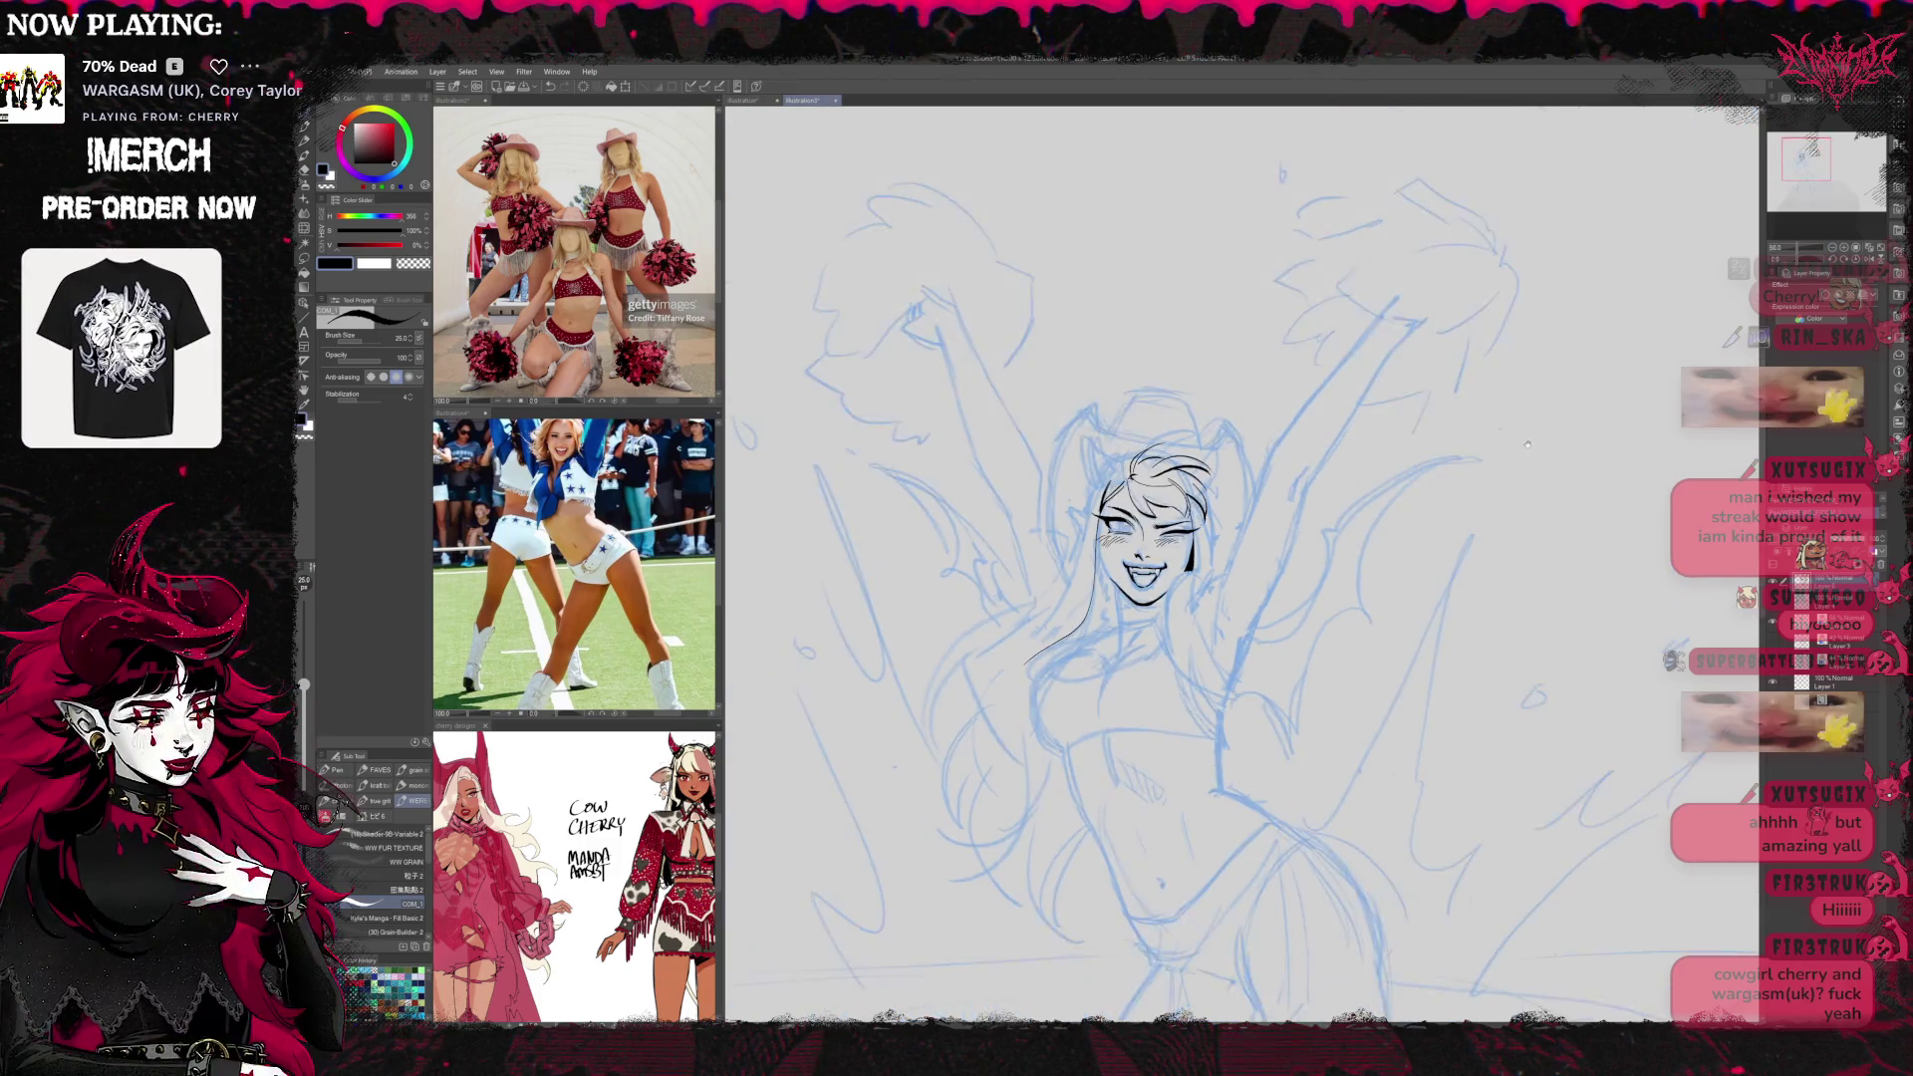
Center the full figure, enlarge the cow outfit on the reference, and zoom back into the face
mouse_move(1385, 653)
left_mouse_down()
mouse_move(1286, 538)
mouse_move(1268, 429)
mouse_move(1296, 154)
mouse_move(1286, 434)
mouse_move(1253, 528)
left_mouse_up()
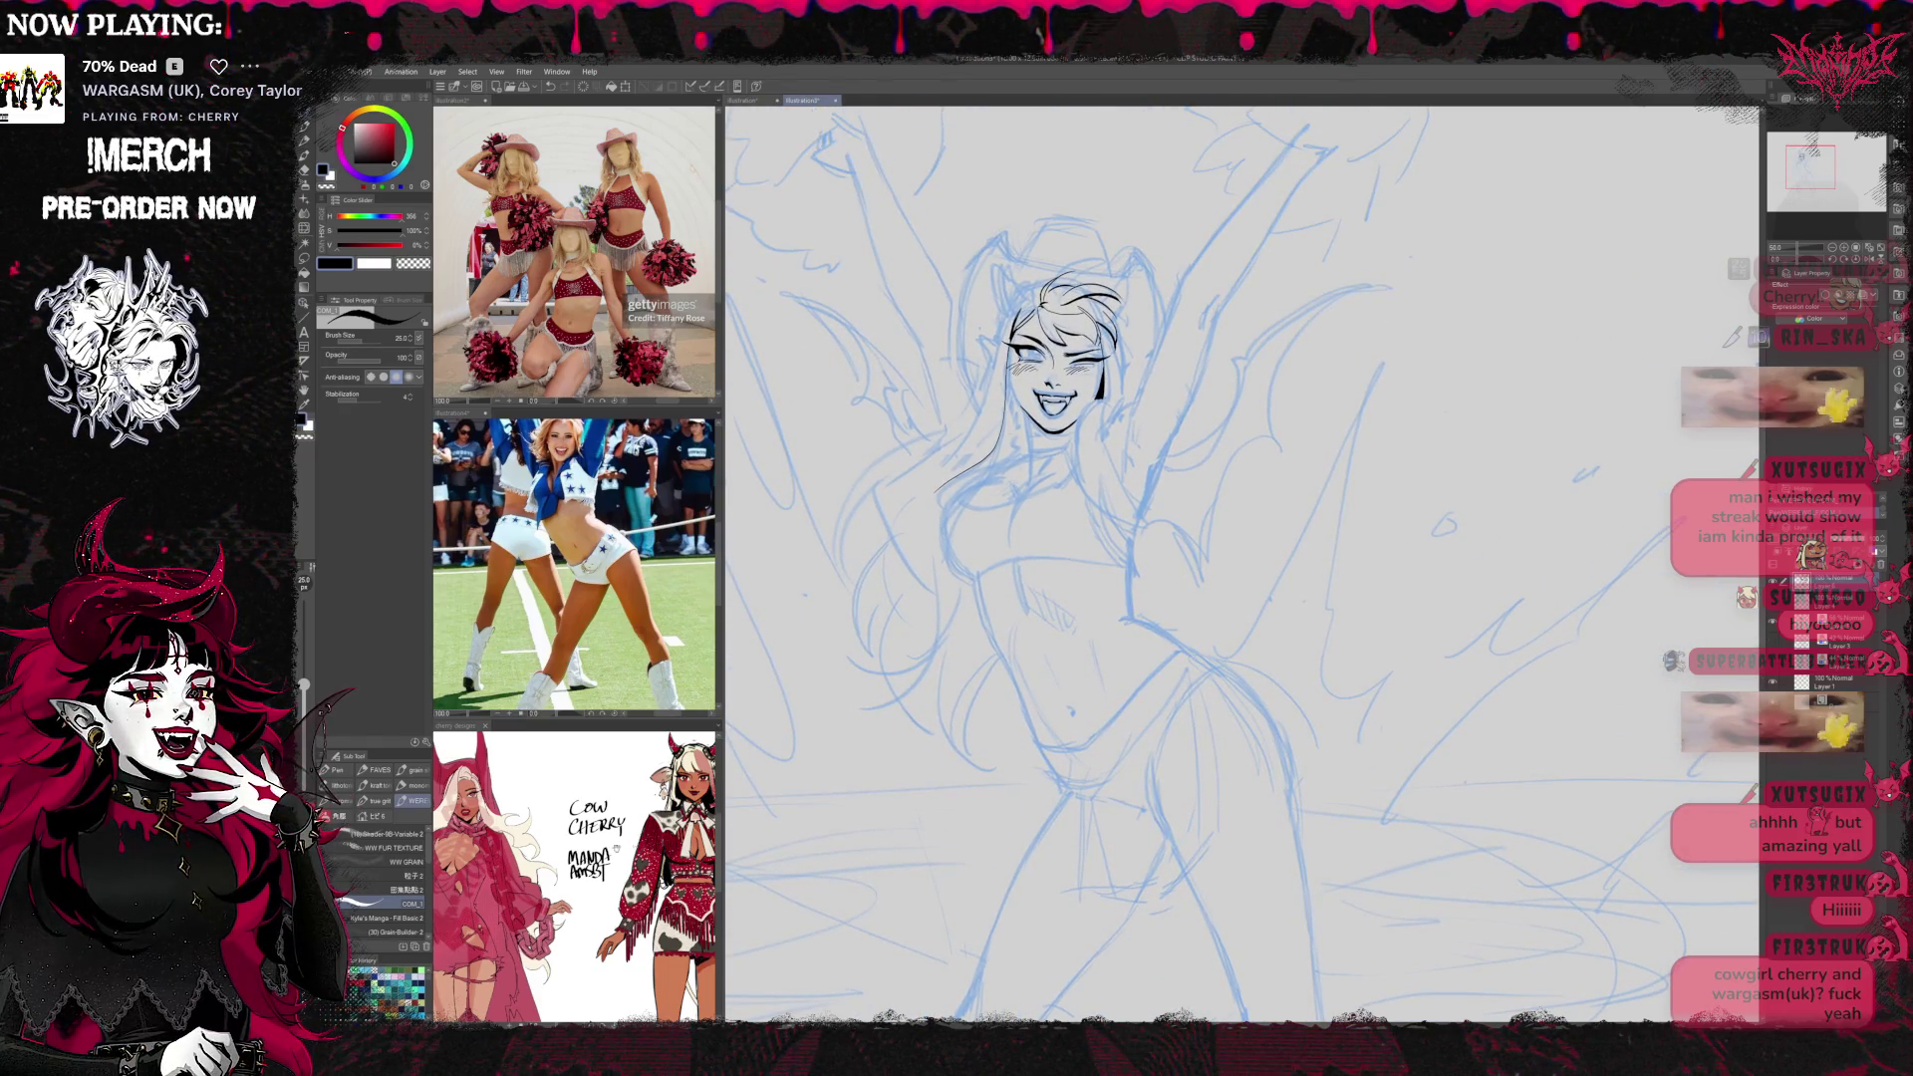
left_click(574, 877)
scroll(573, 877, "up", 2)
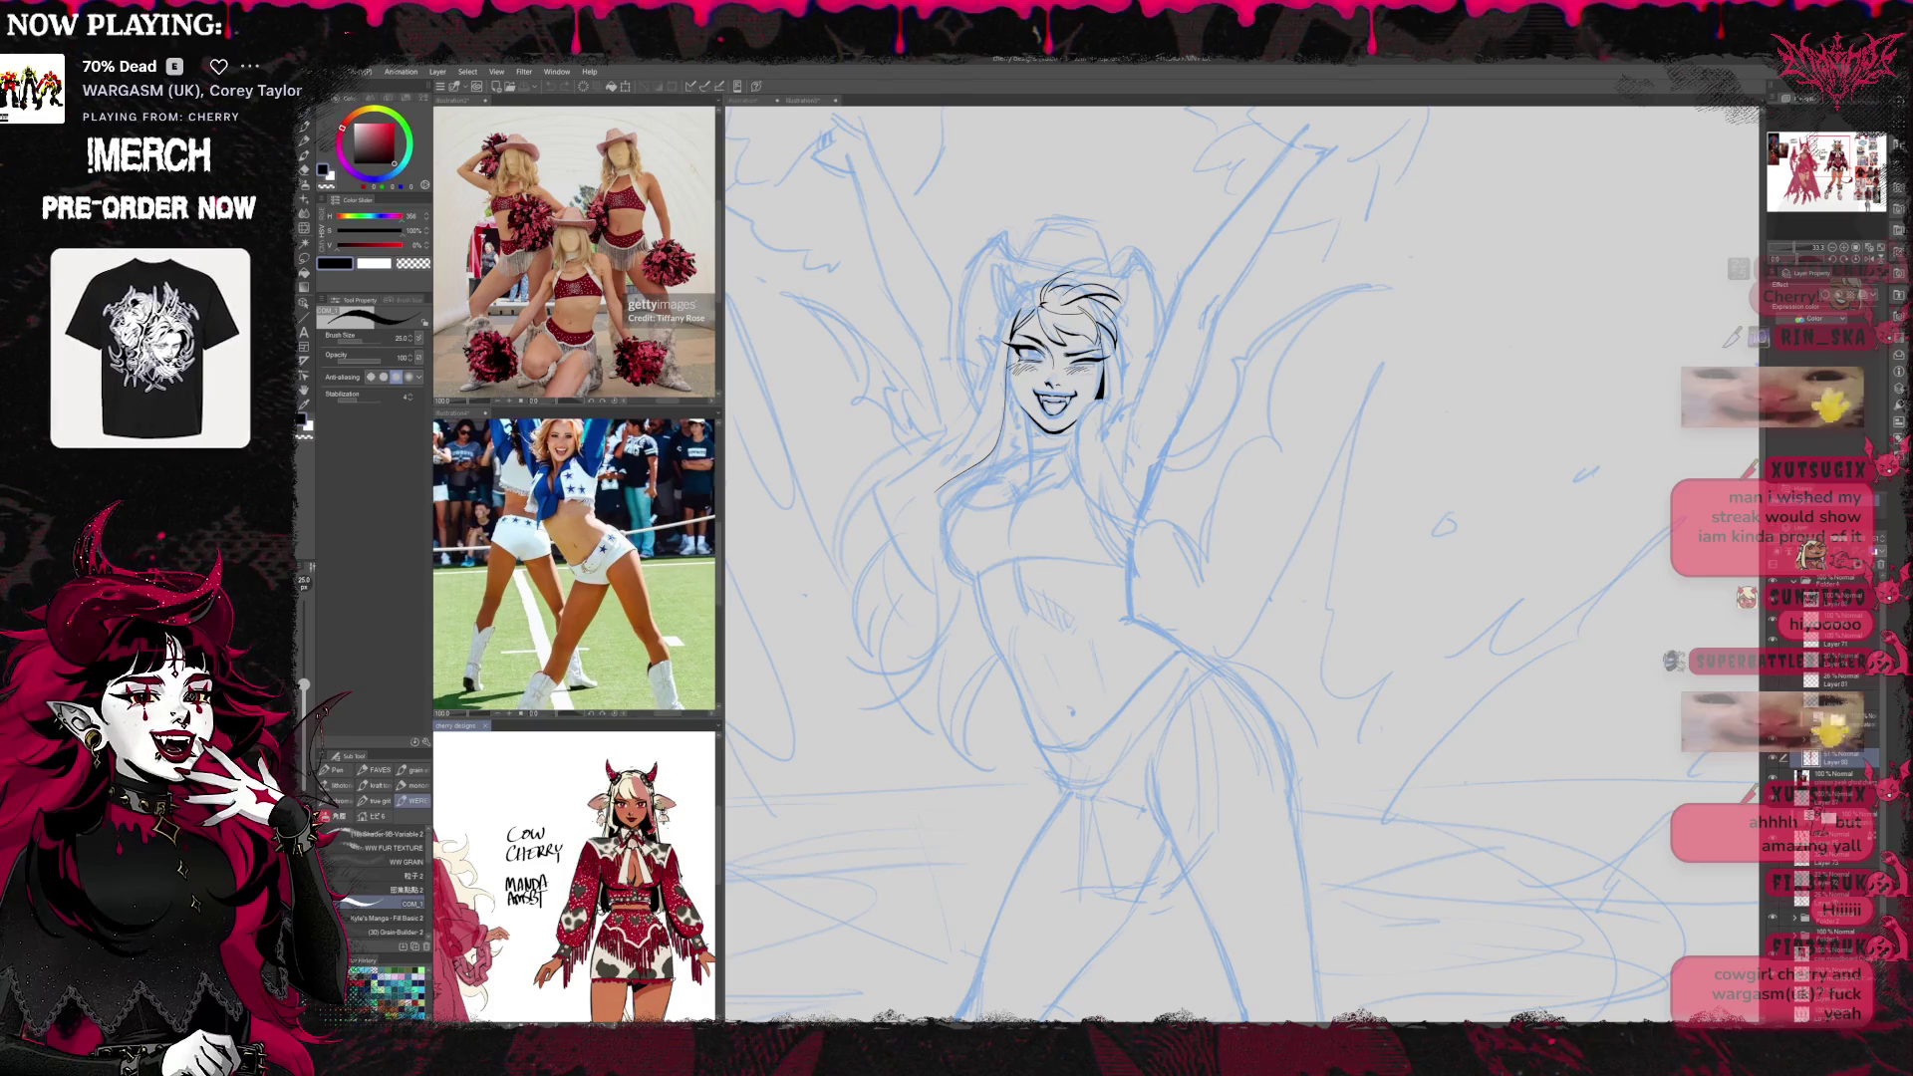
mouse_move(1157, 478)
left_mouse_down()
mouse_move(1160, 463)
mouse_move(1116, 573)
mouse_move(1132, 618)
left_mouse_up()
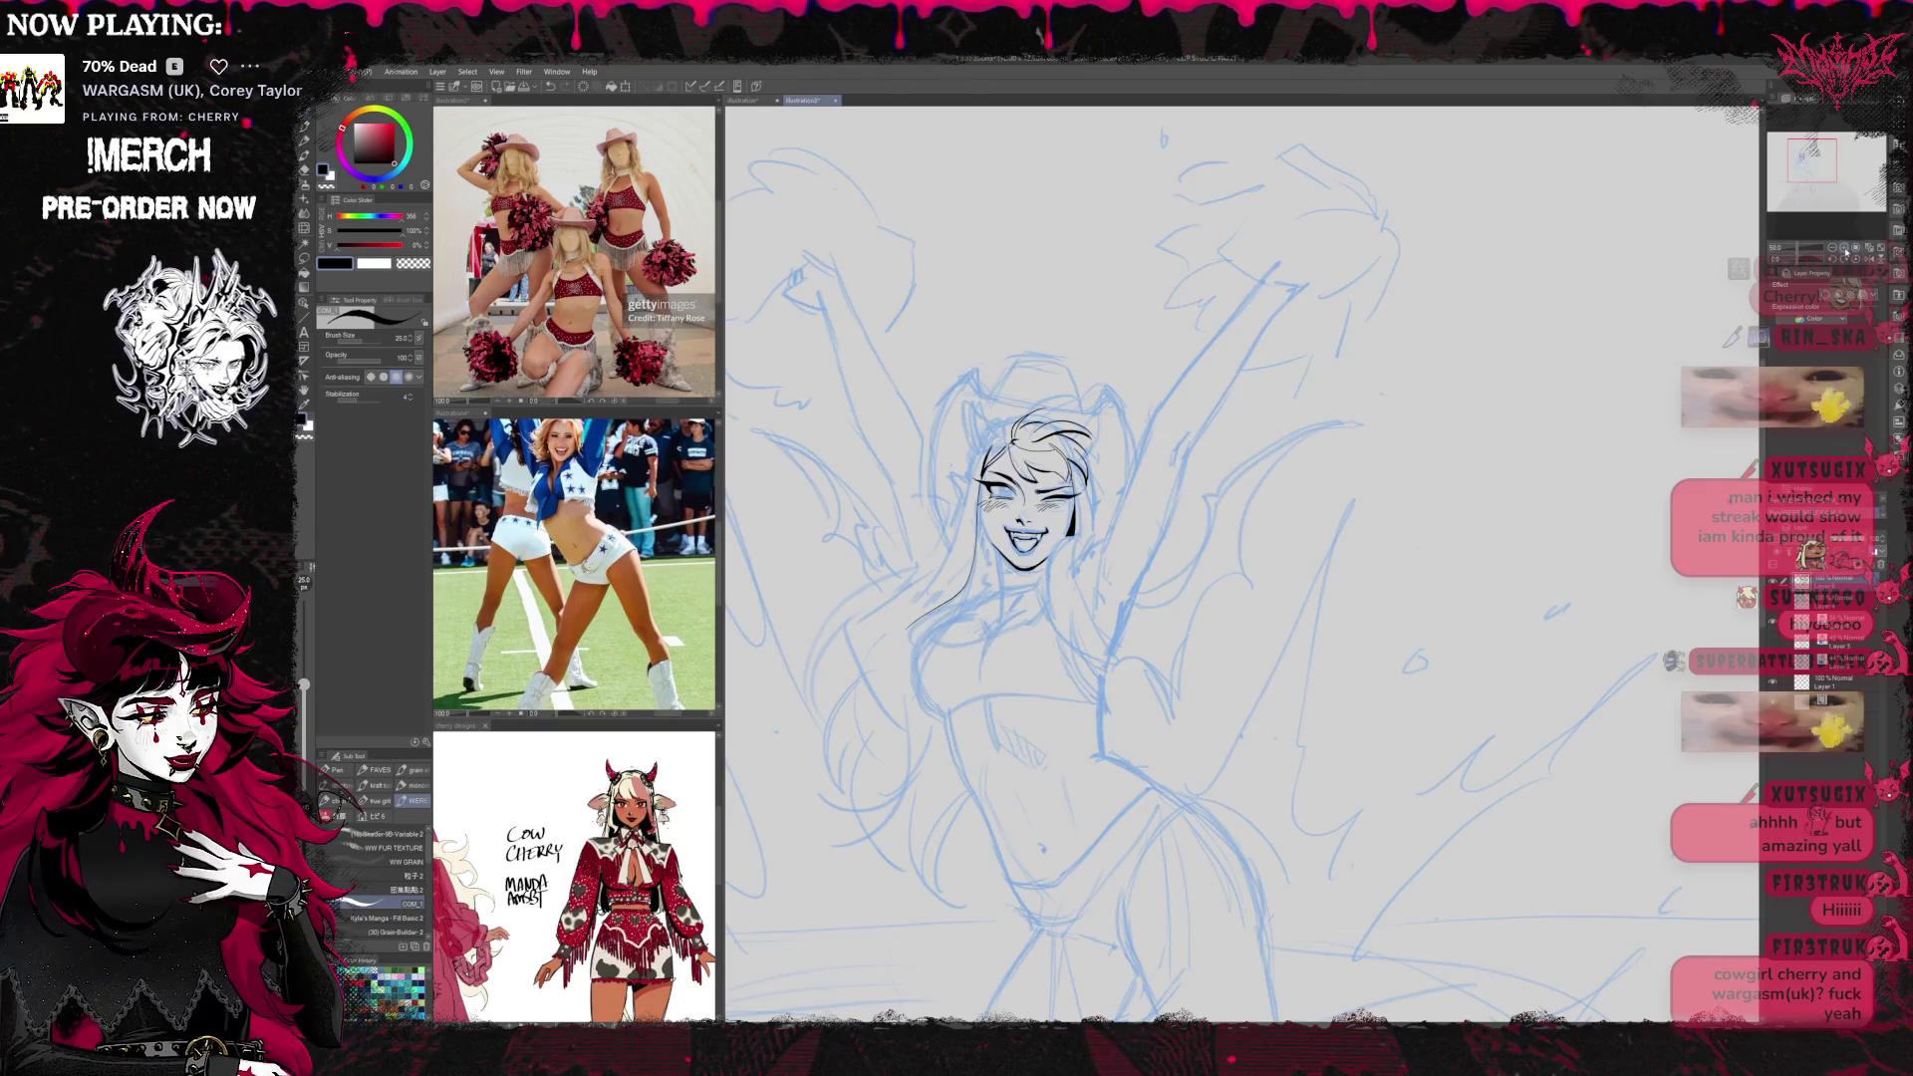
key("ctrl+plus")
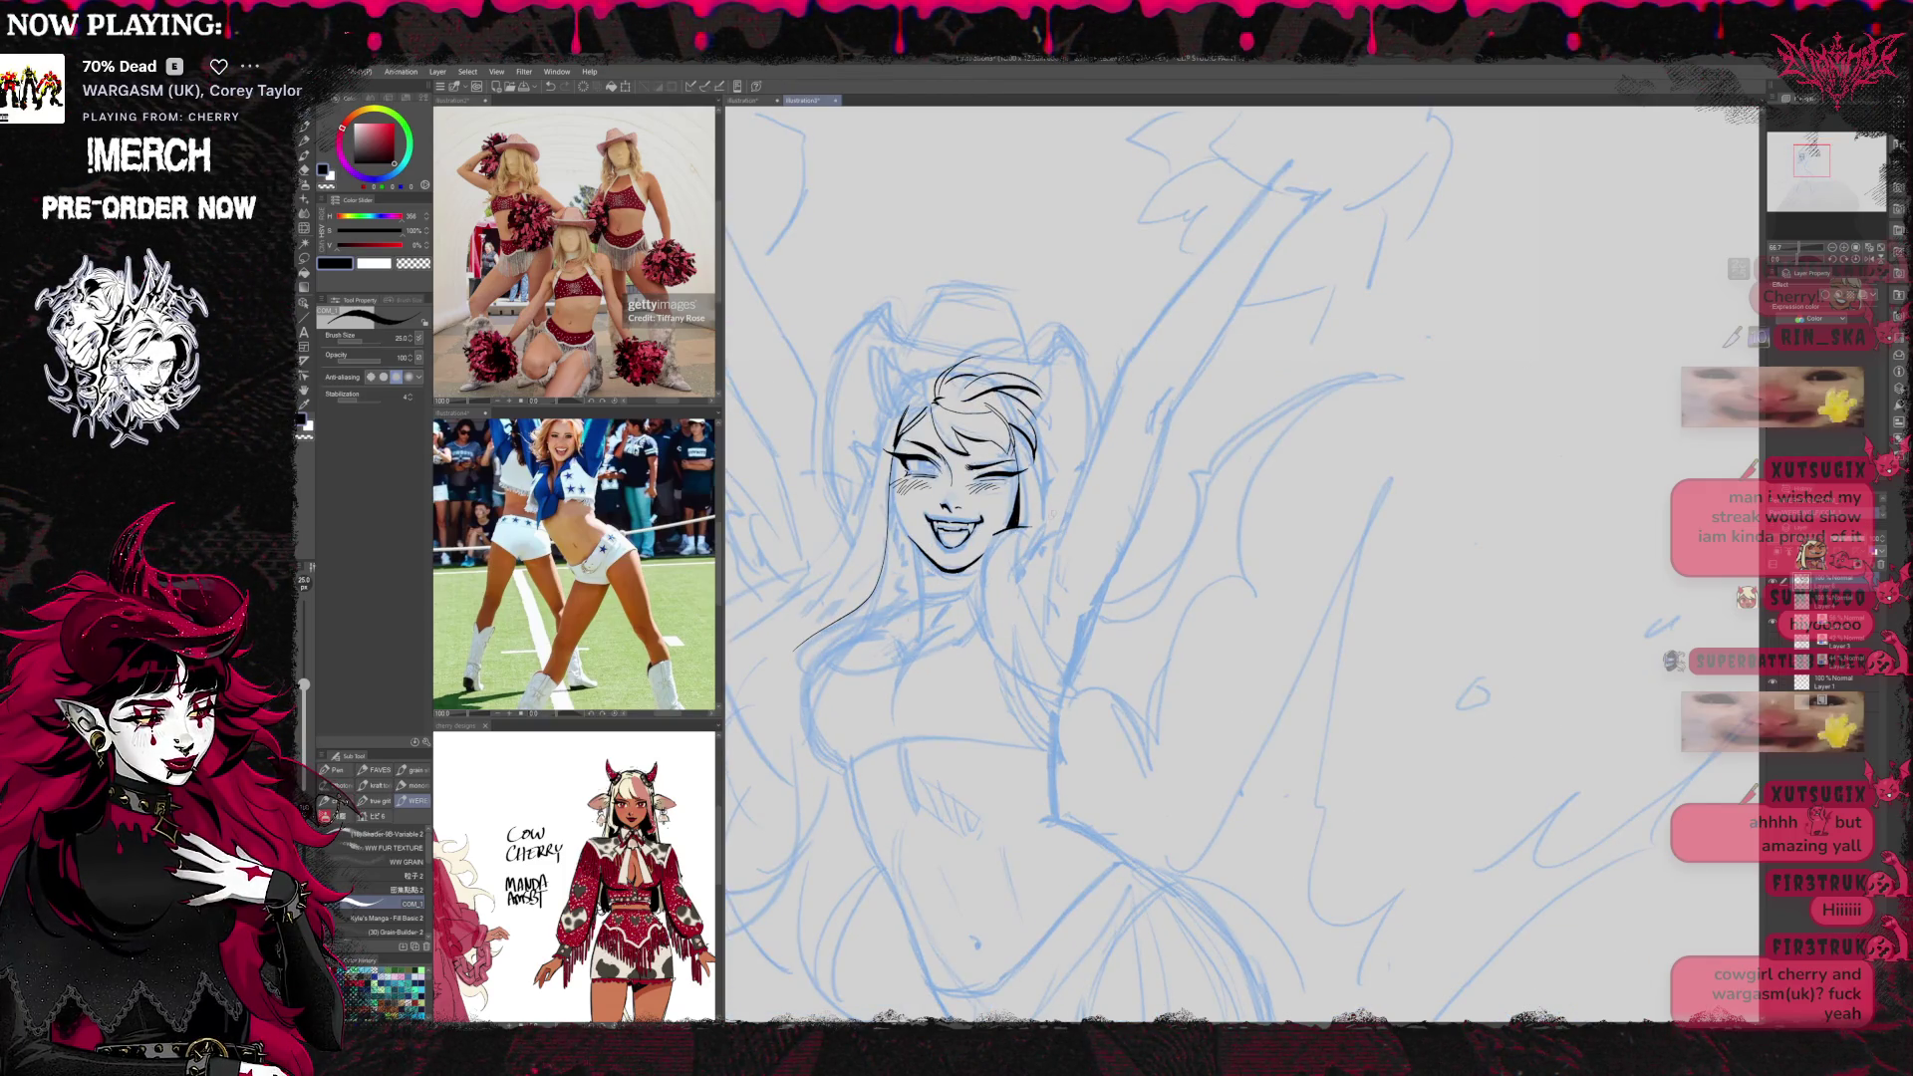
Ink a short stroke below the chin, undo the longer trial curve, and switch to the eraser
left_click_drag(981, 576, 1001, 652)
left_click_drag(1010, 534, 1124, 657)
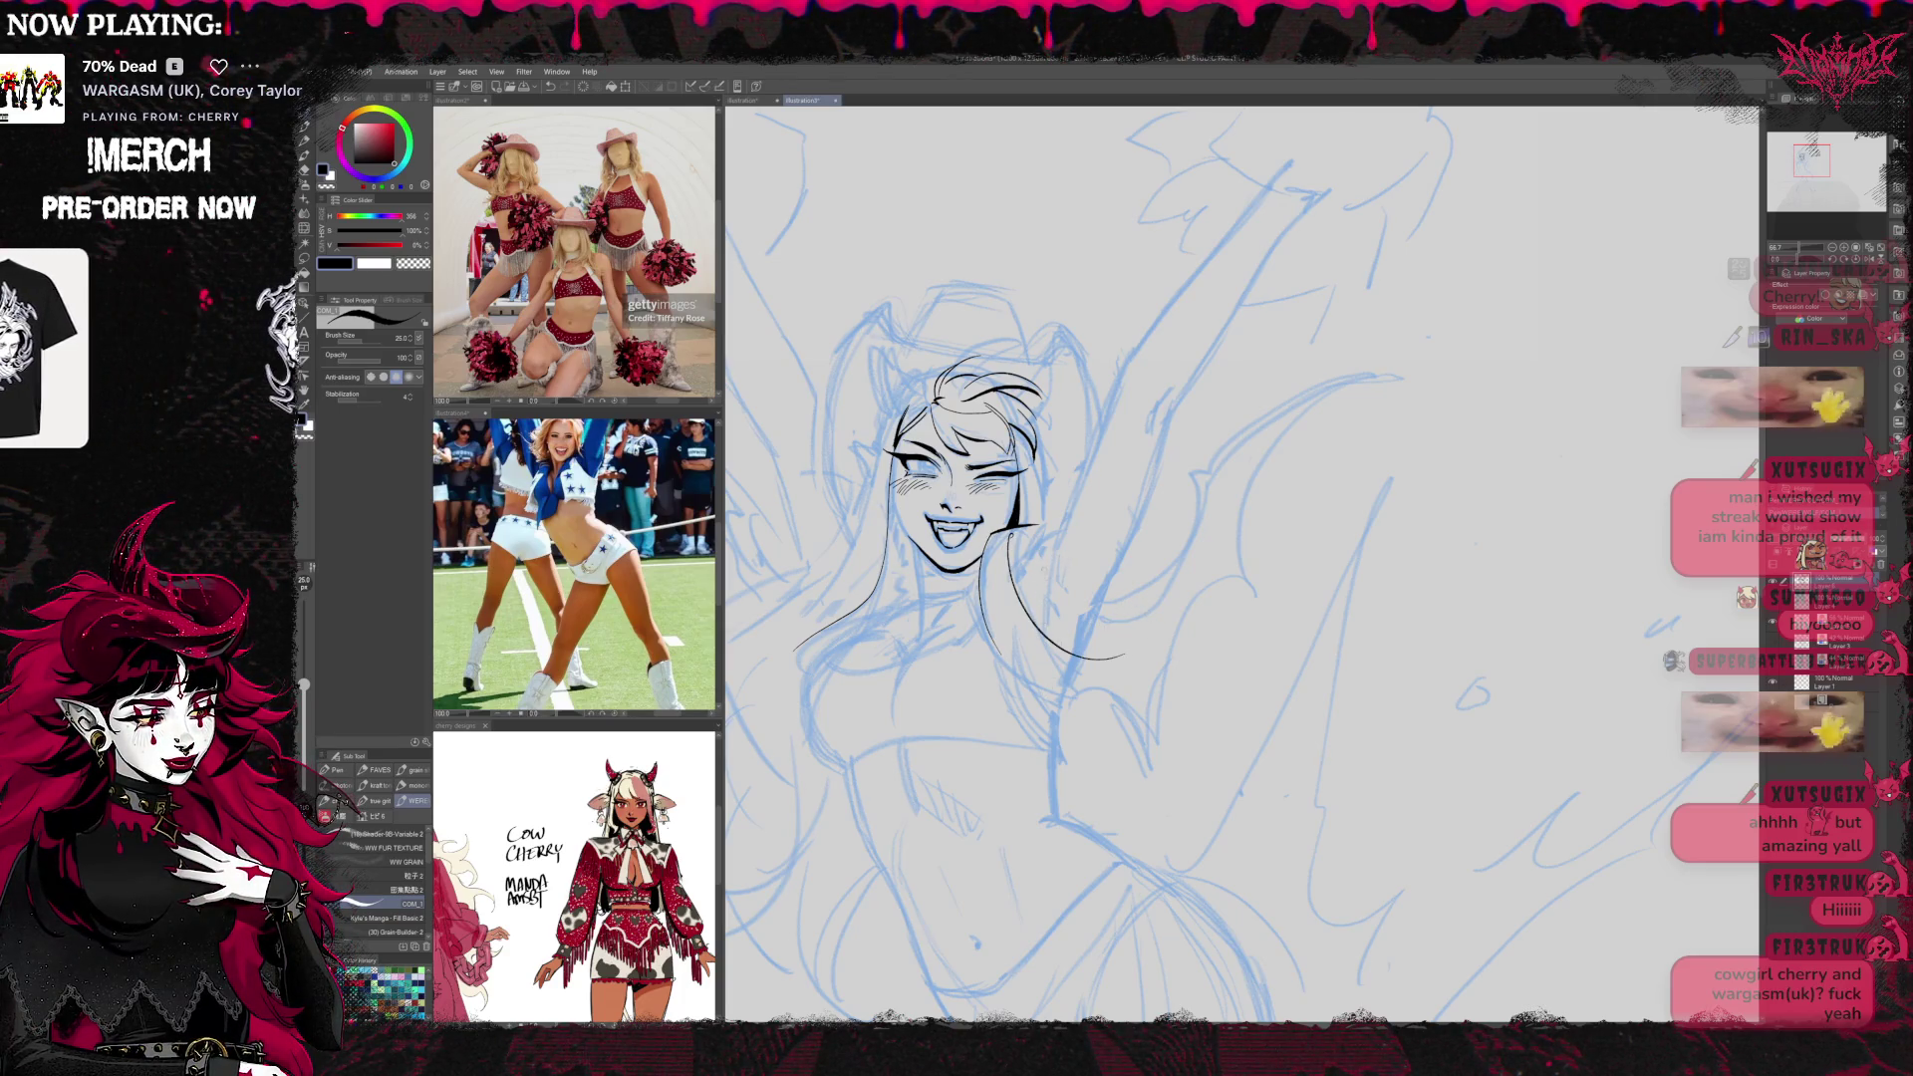
left_click_drag(1009, 535, 1129, 663)
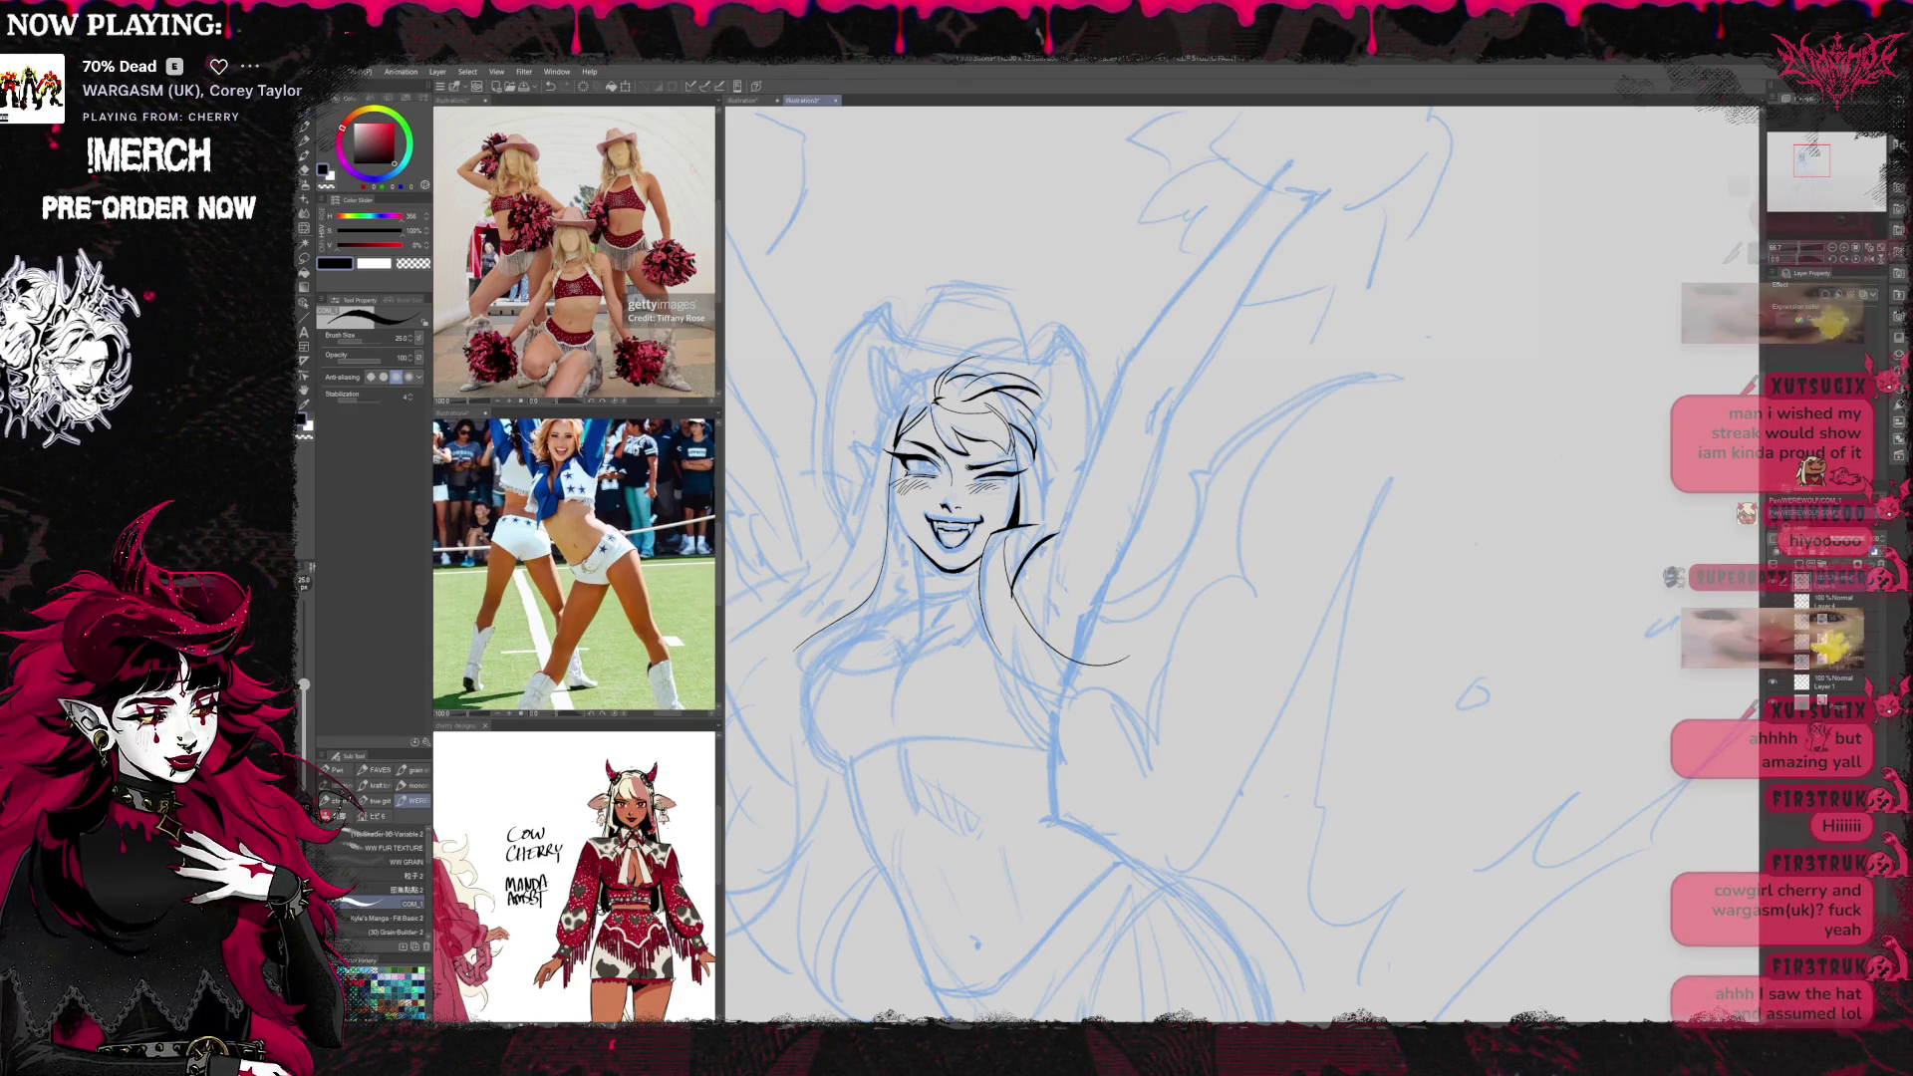
key("ctrl+z")
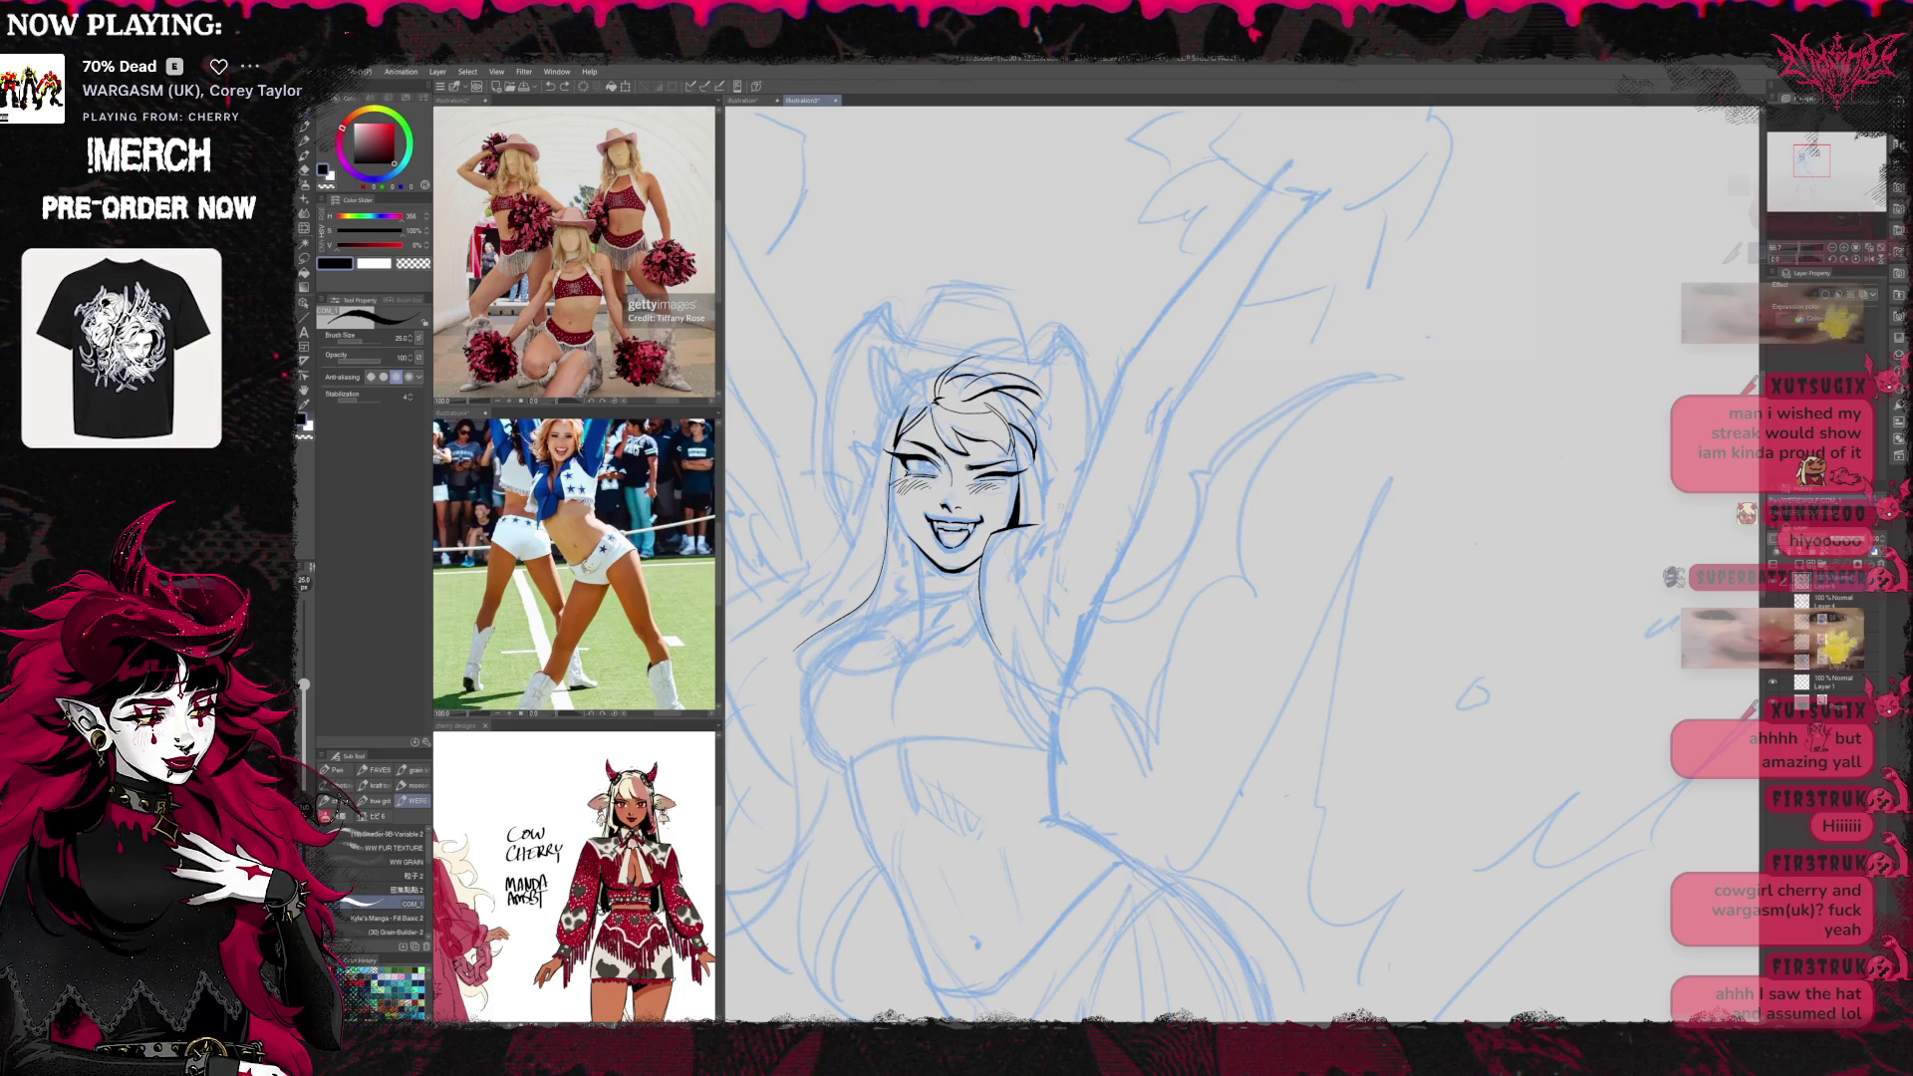
key("e")
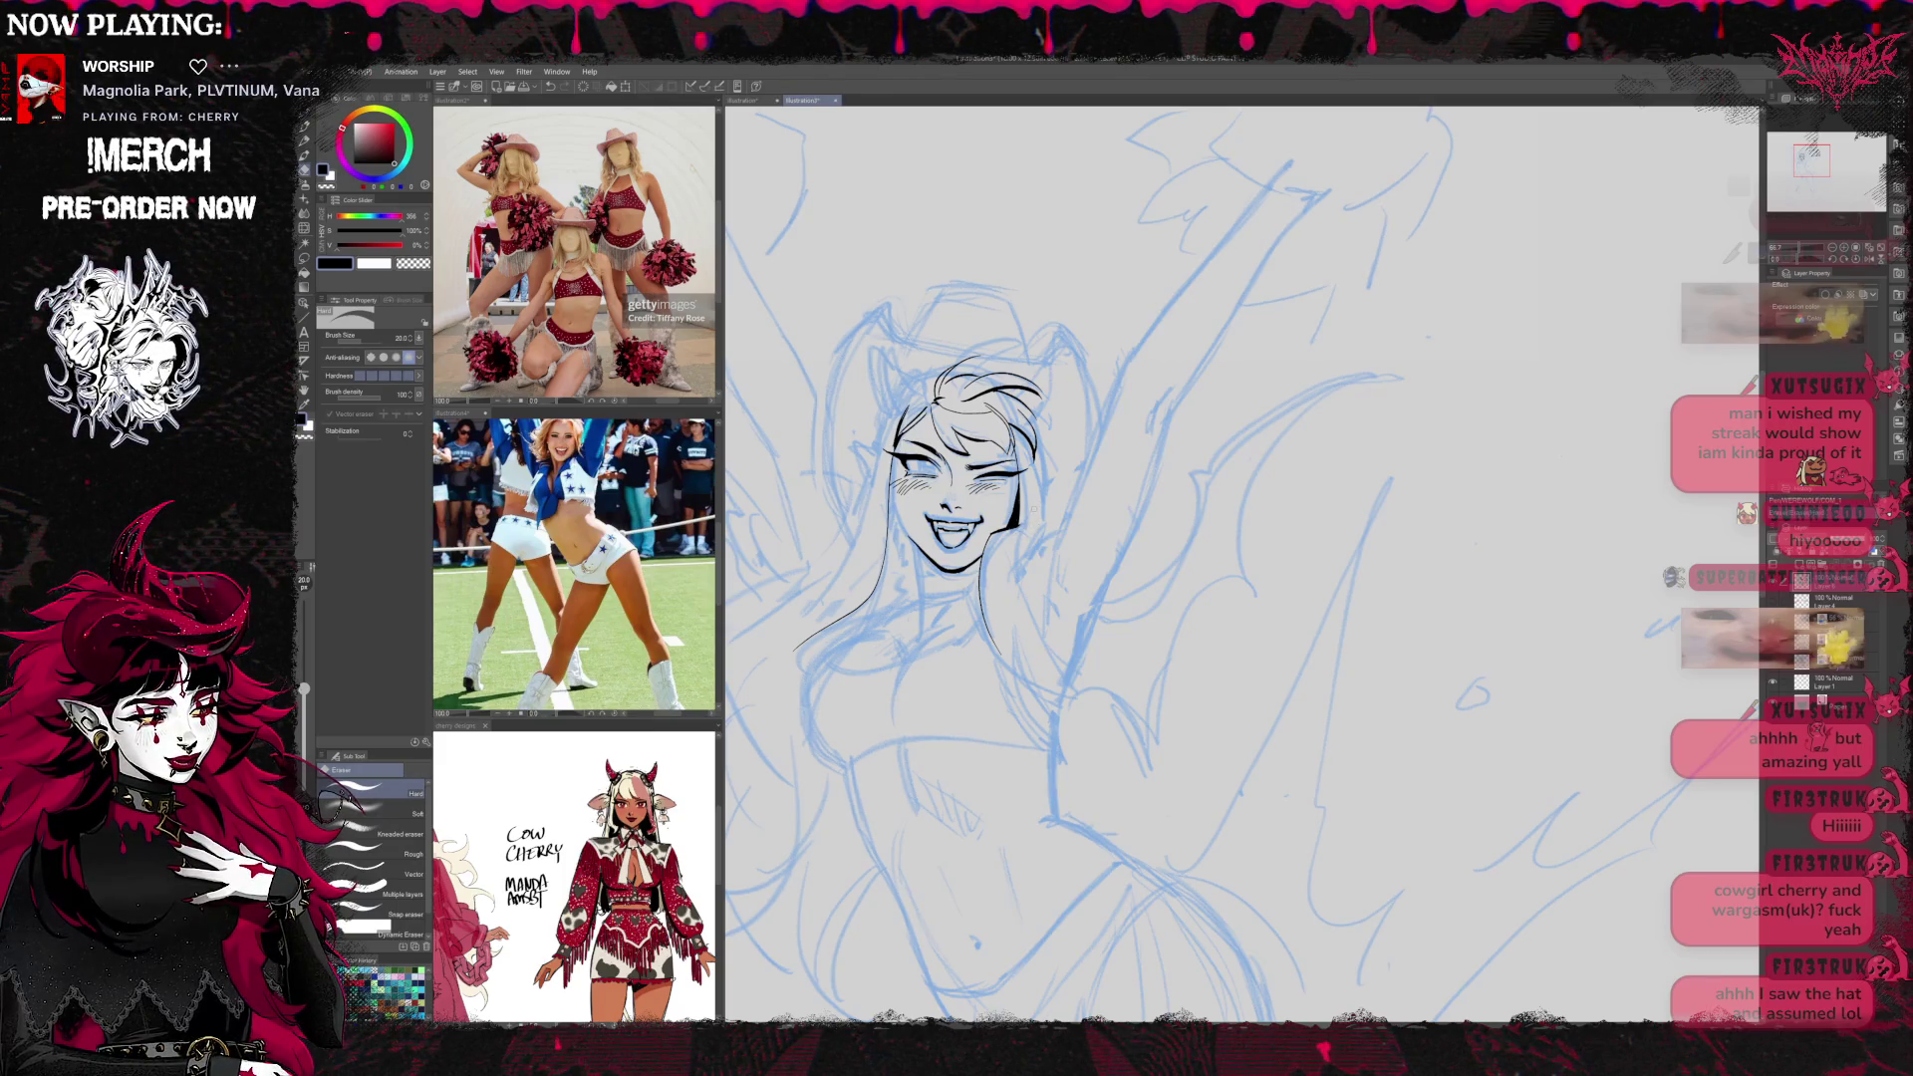
Mirror the view to check the sketch, then restore it and tilt it slightly upward
key("p")
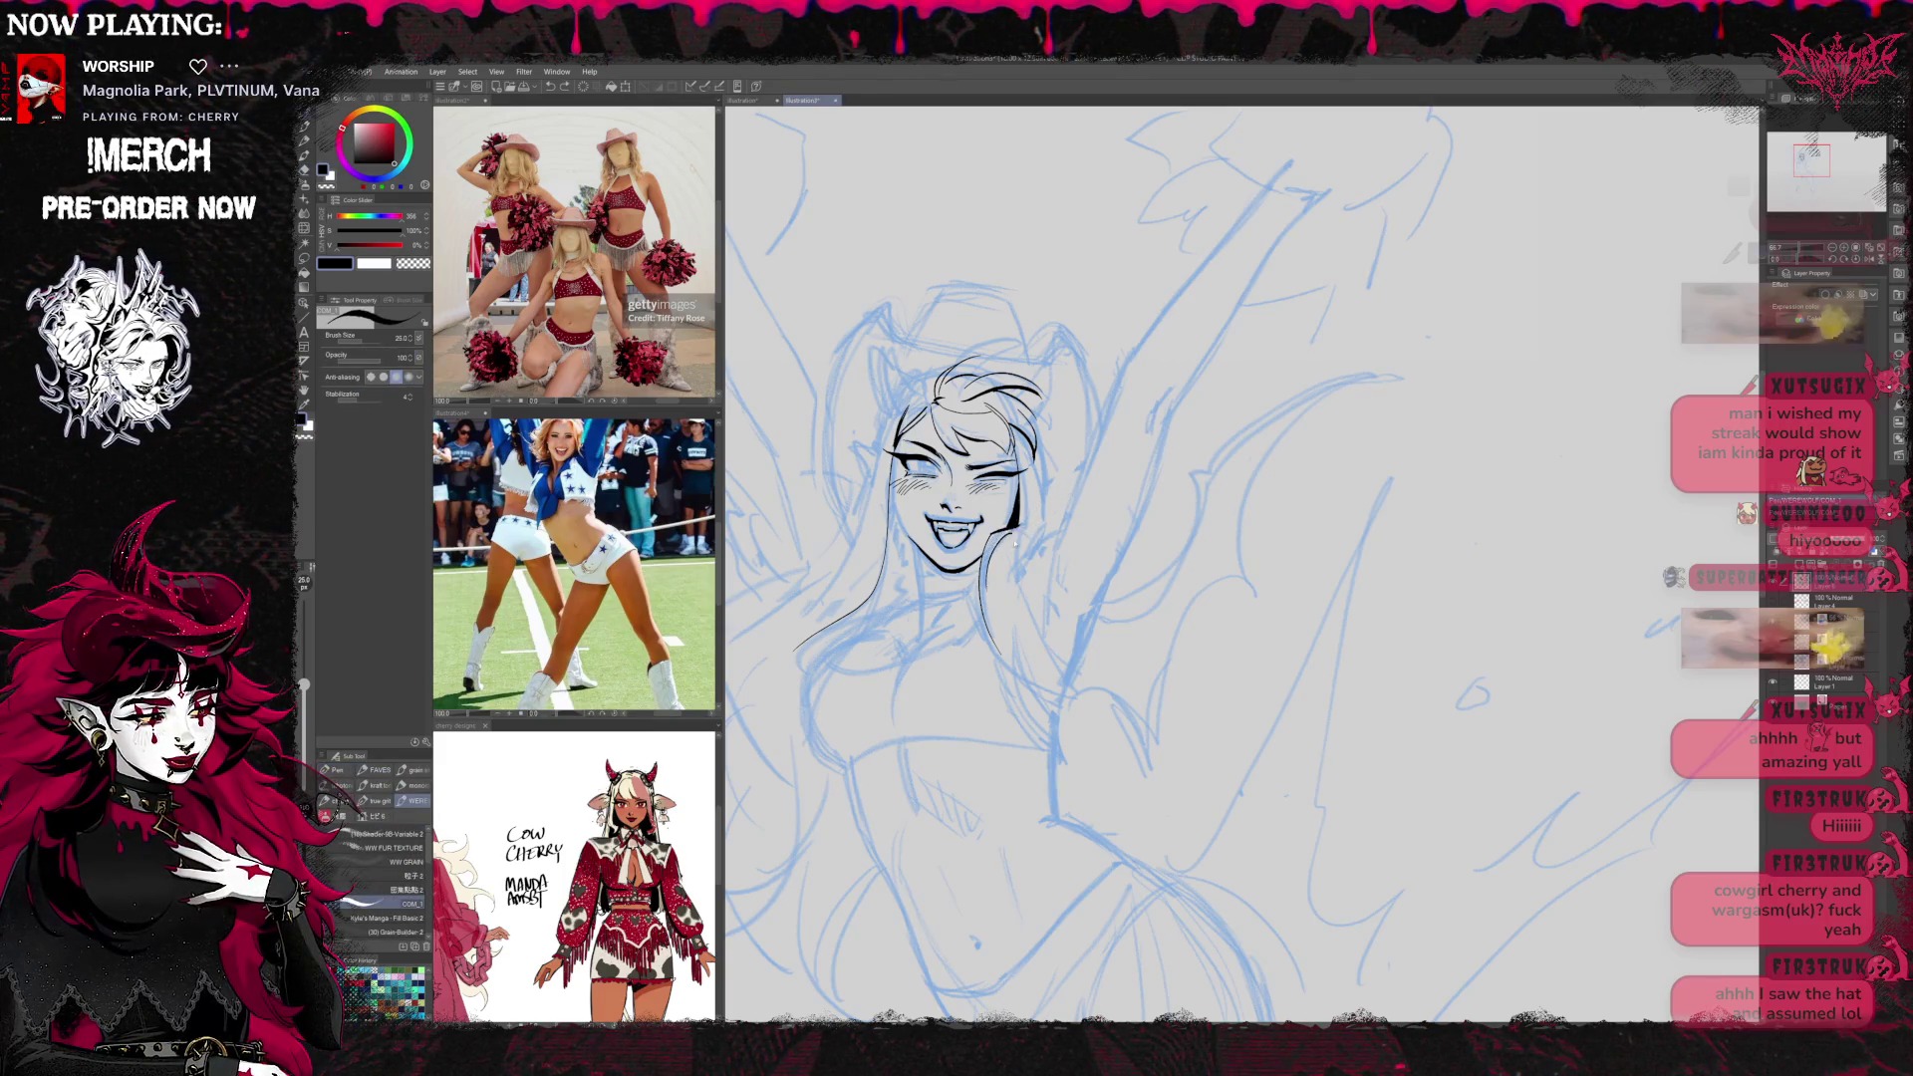
key("e")
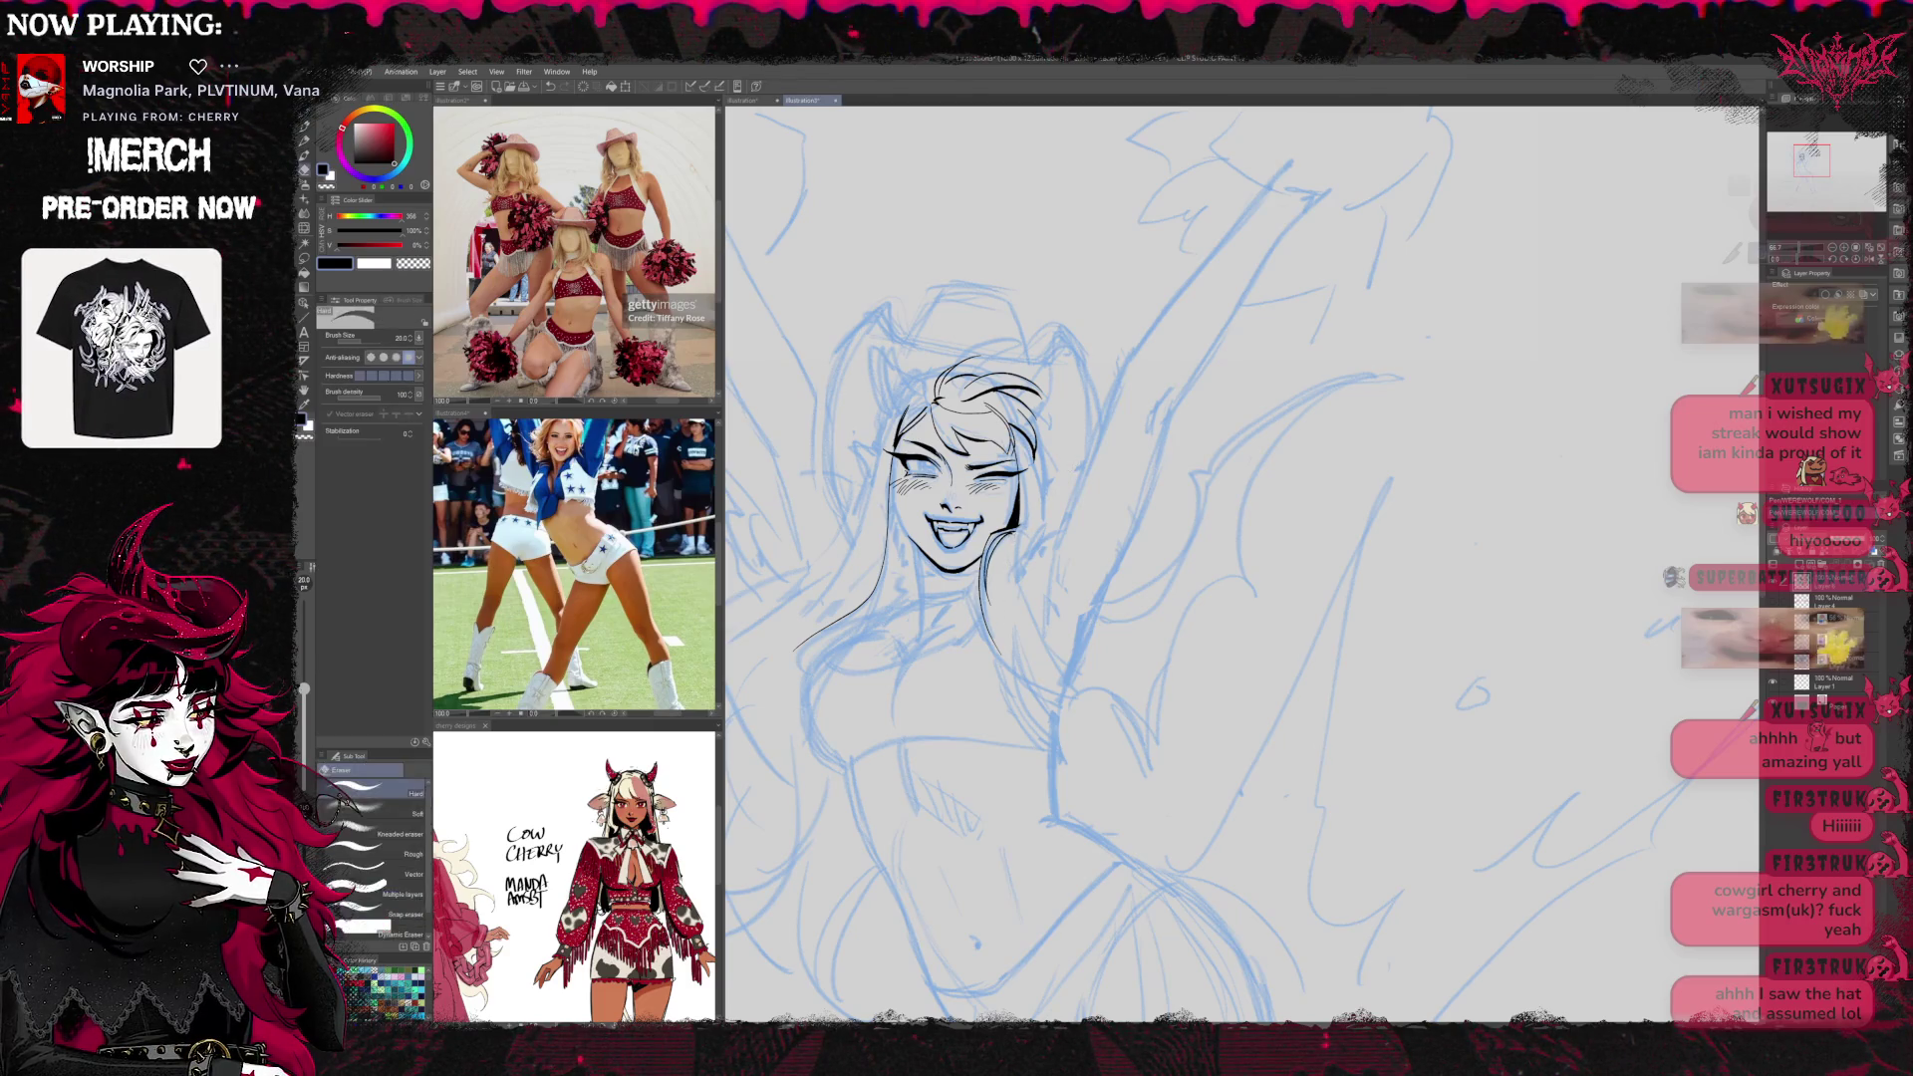
key("p")
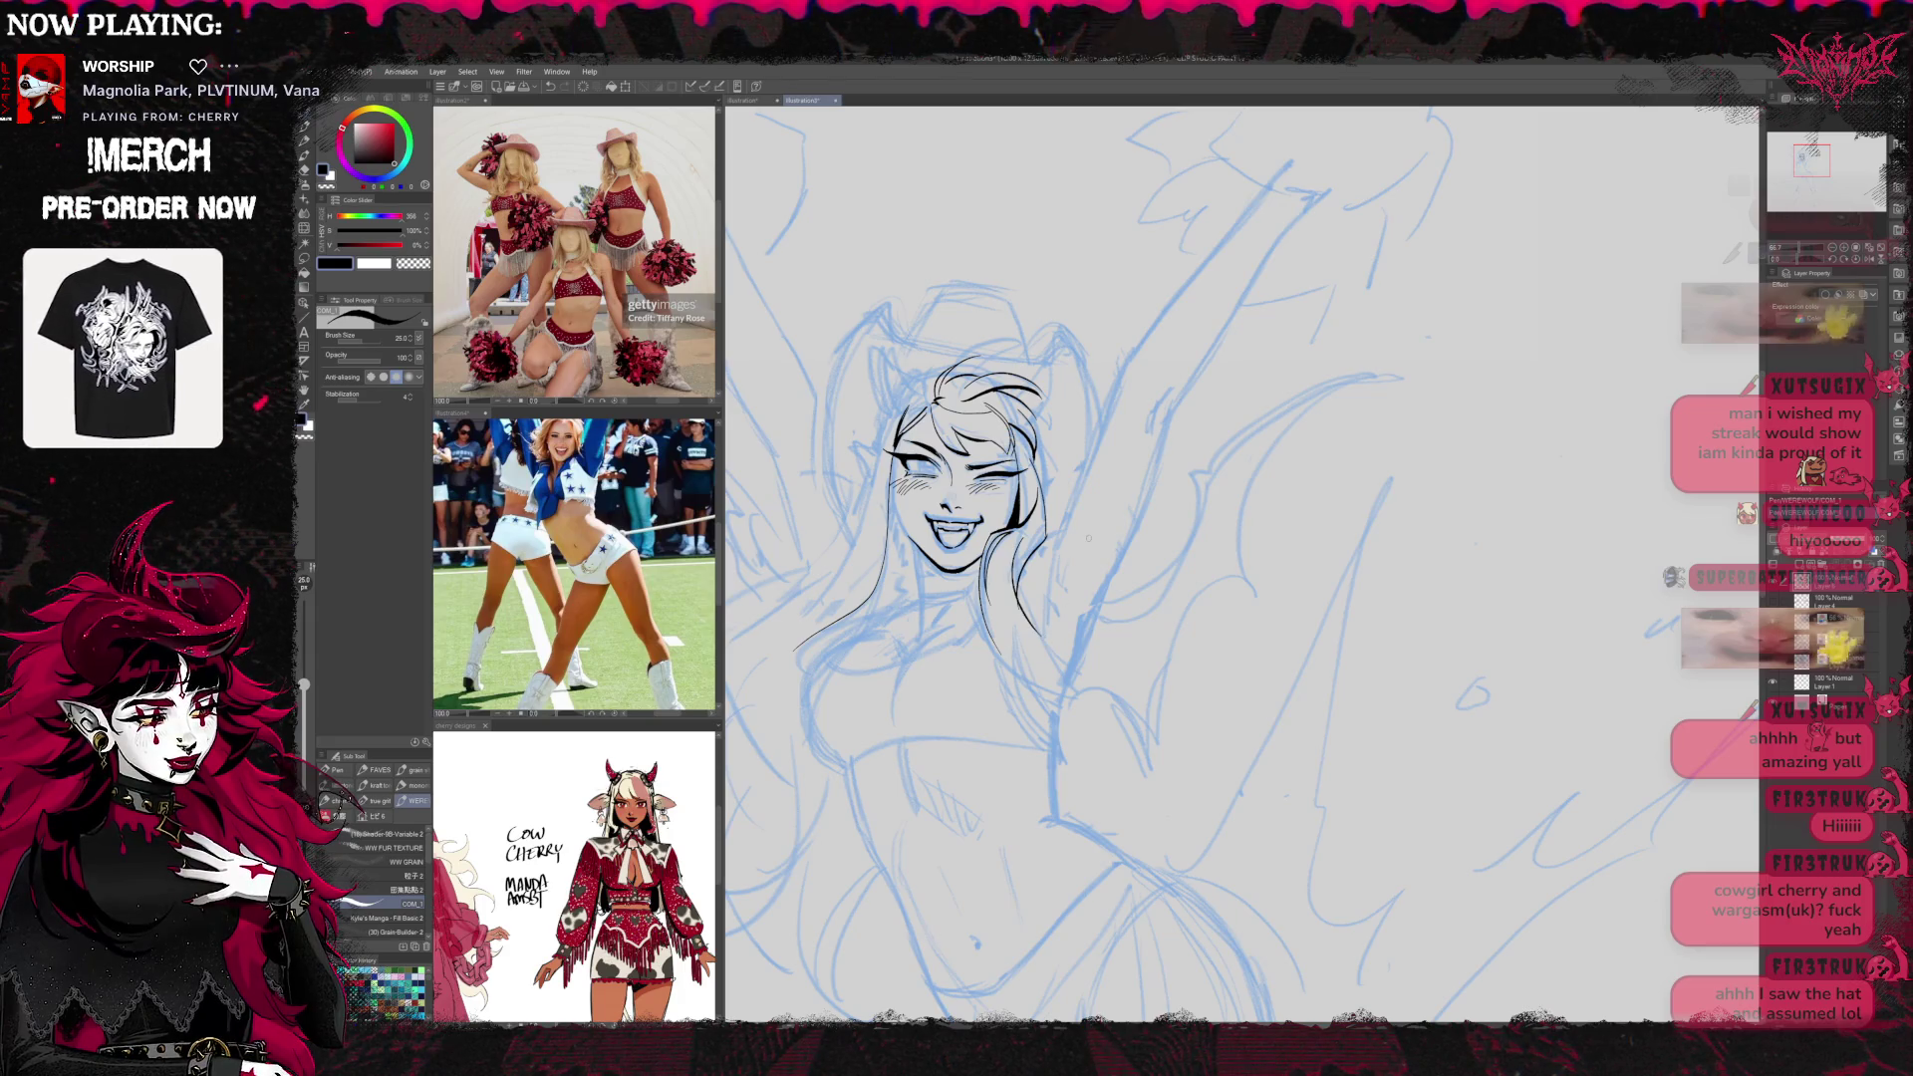
key("h")
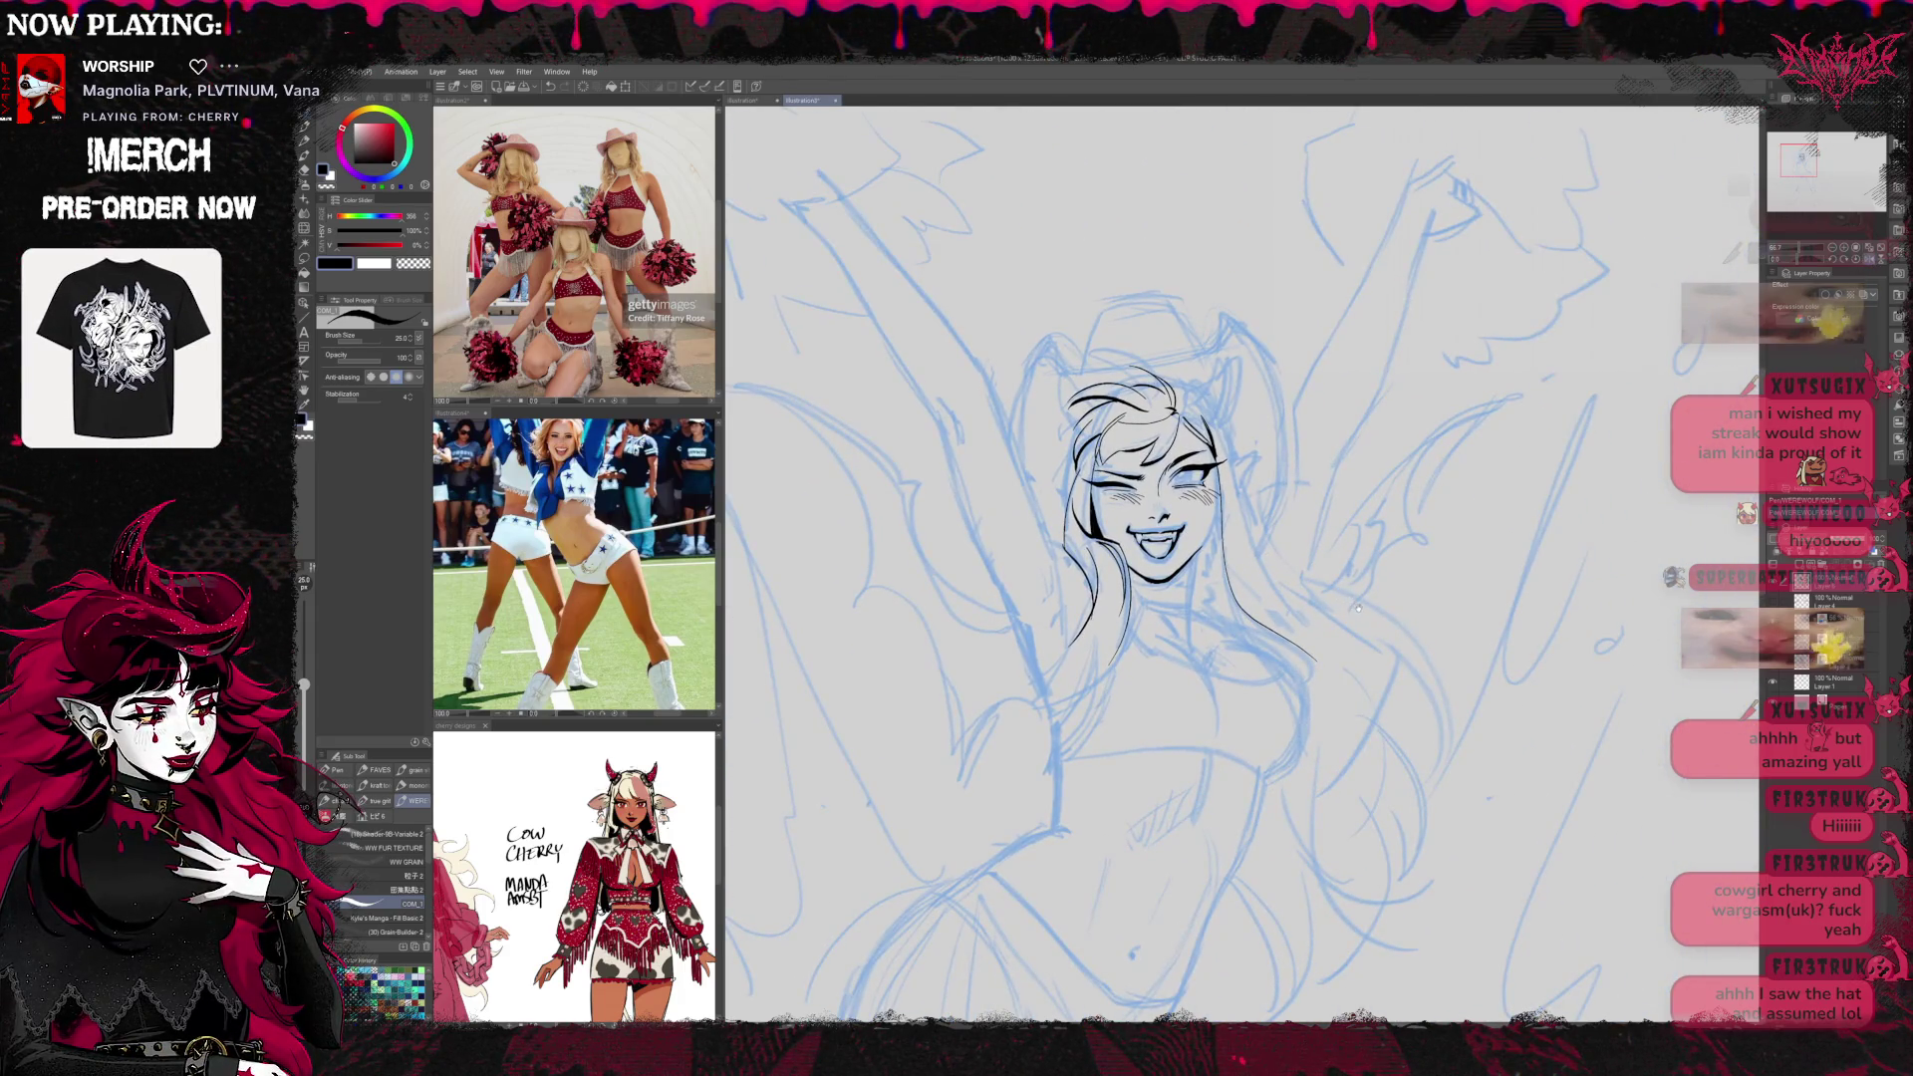
key("h")
key("h")
key("h")
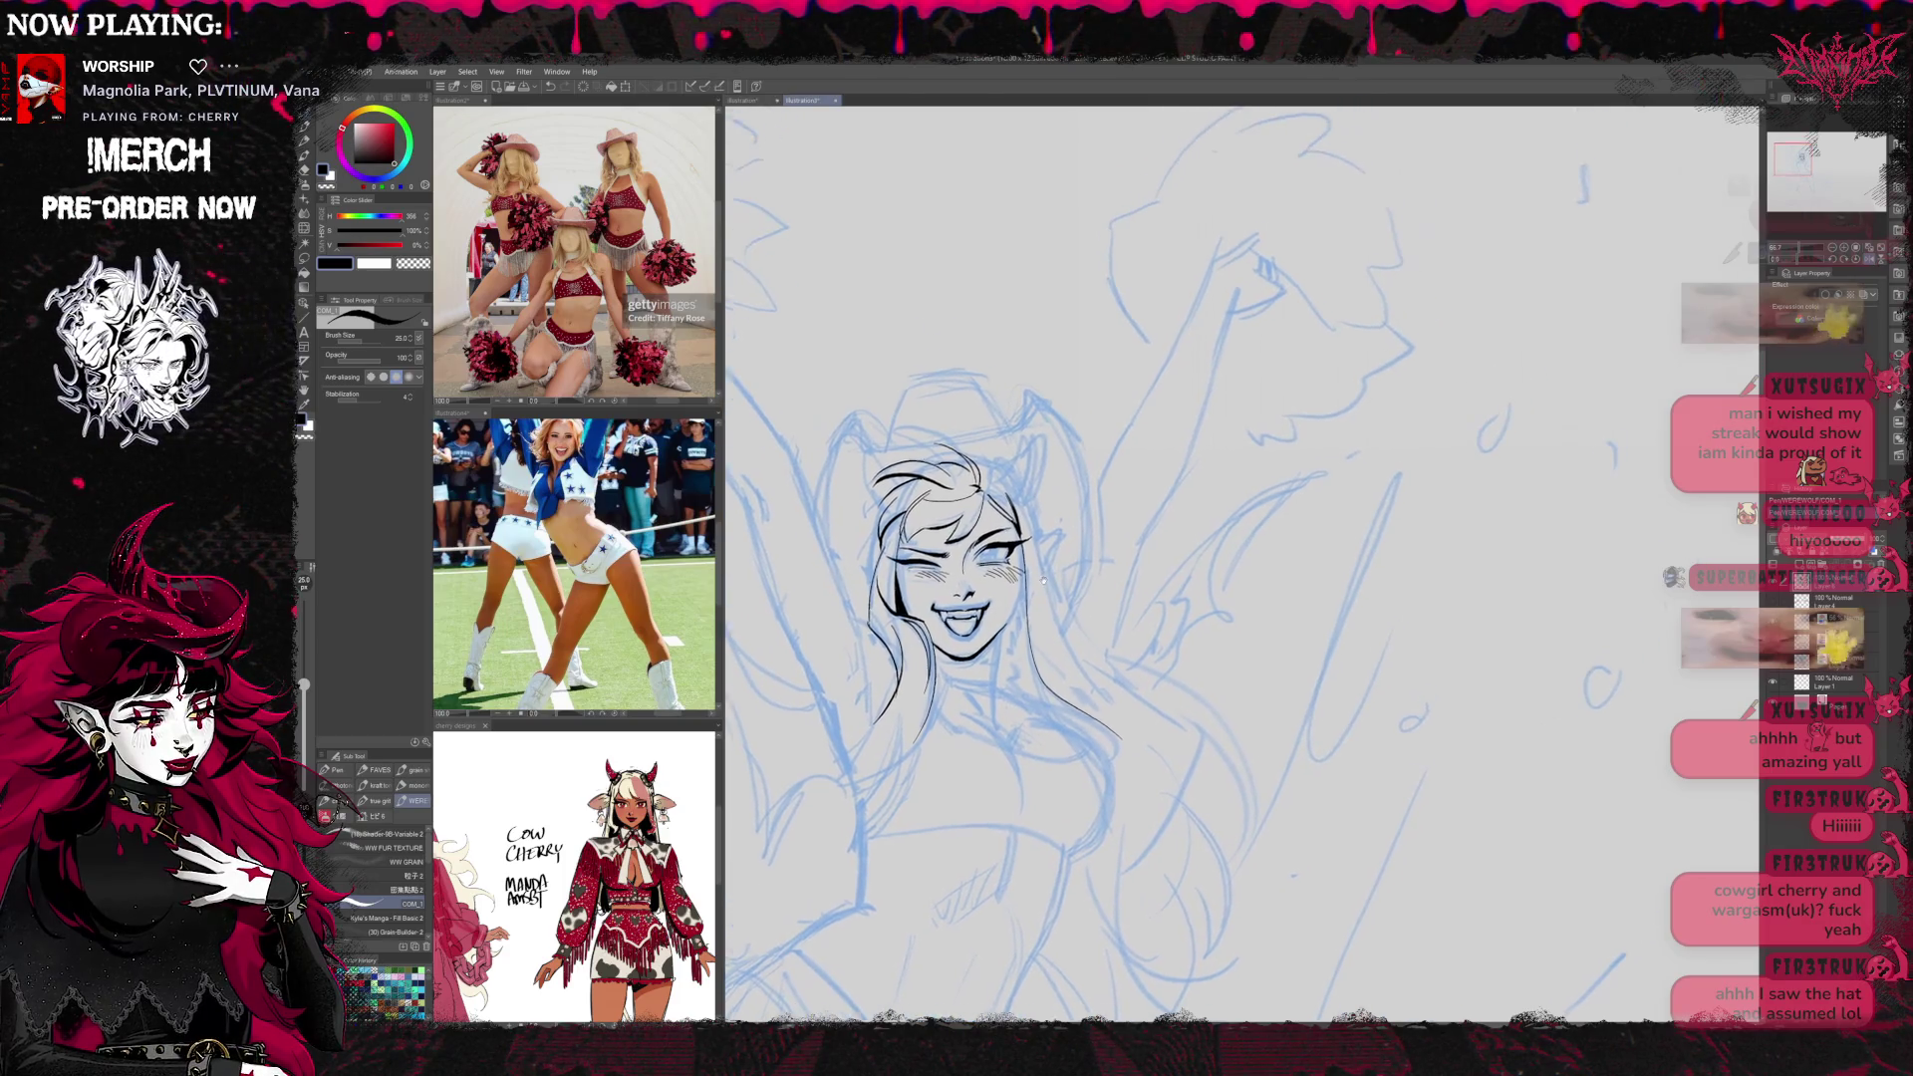
left_click_drag(1033, 584, 1057, 551)
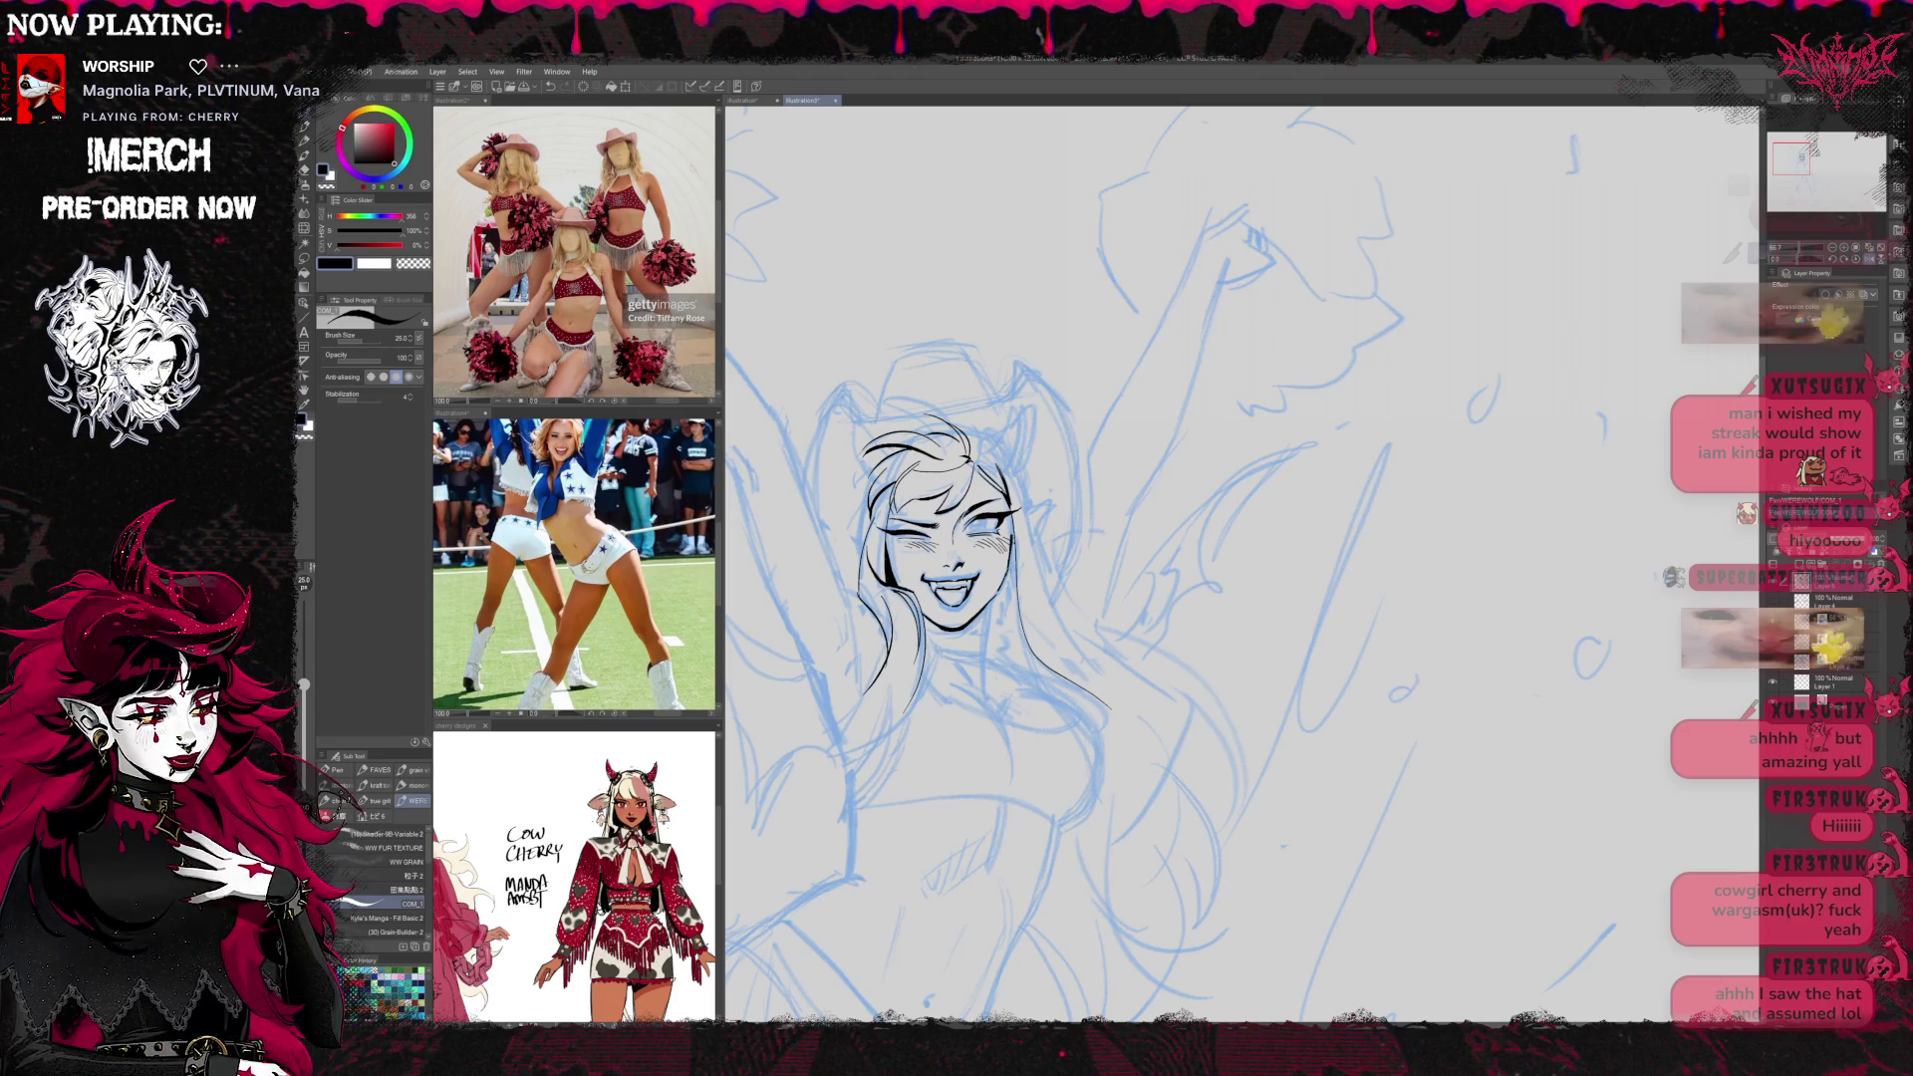
Extend the hair tip down-left with a few short ink strokes
key("e")
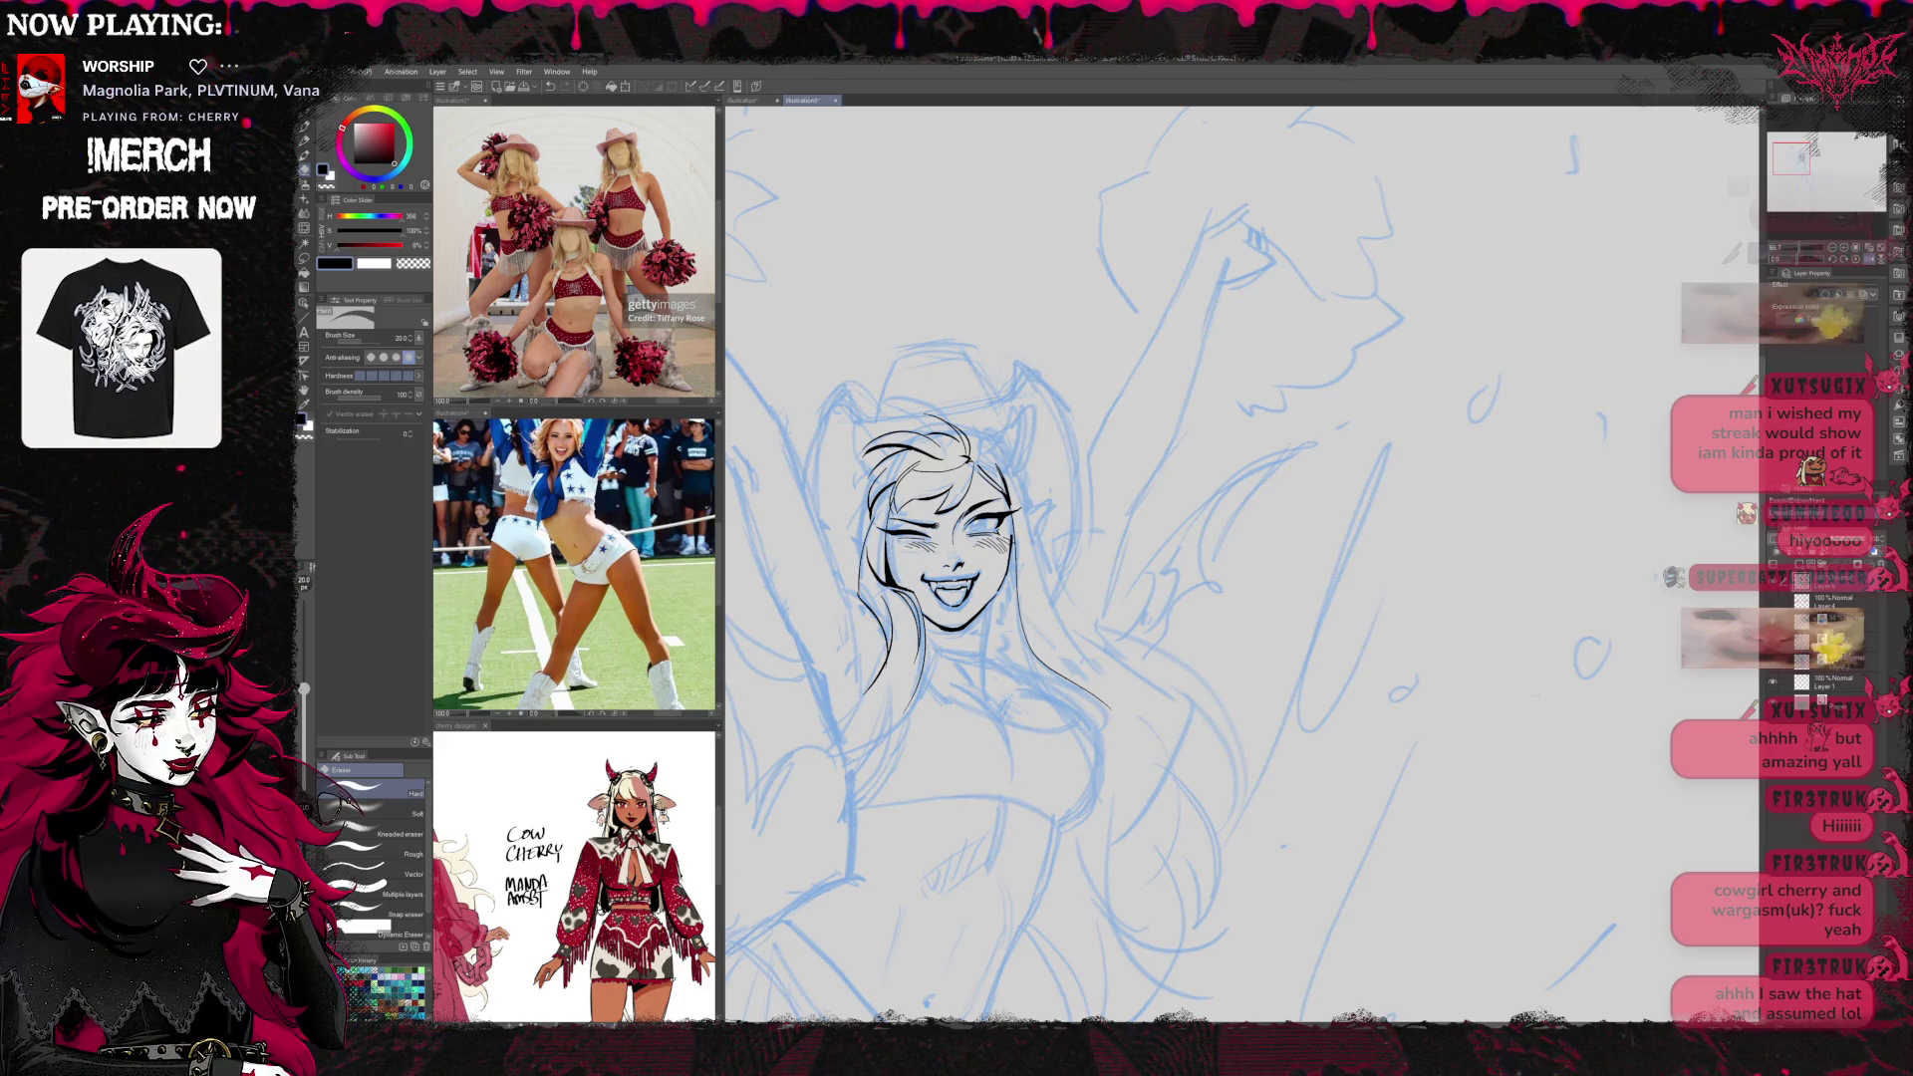
key("p")
mouse_move(1027, 598)
left_mouse_down()
mouse_move(1030, 628)
mouse_move(1047, 565)
mouse_move(1208, 528)
left_mouse_up()
left_click_drag(987, 600, 877, 644)
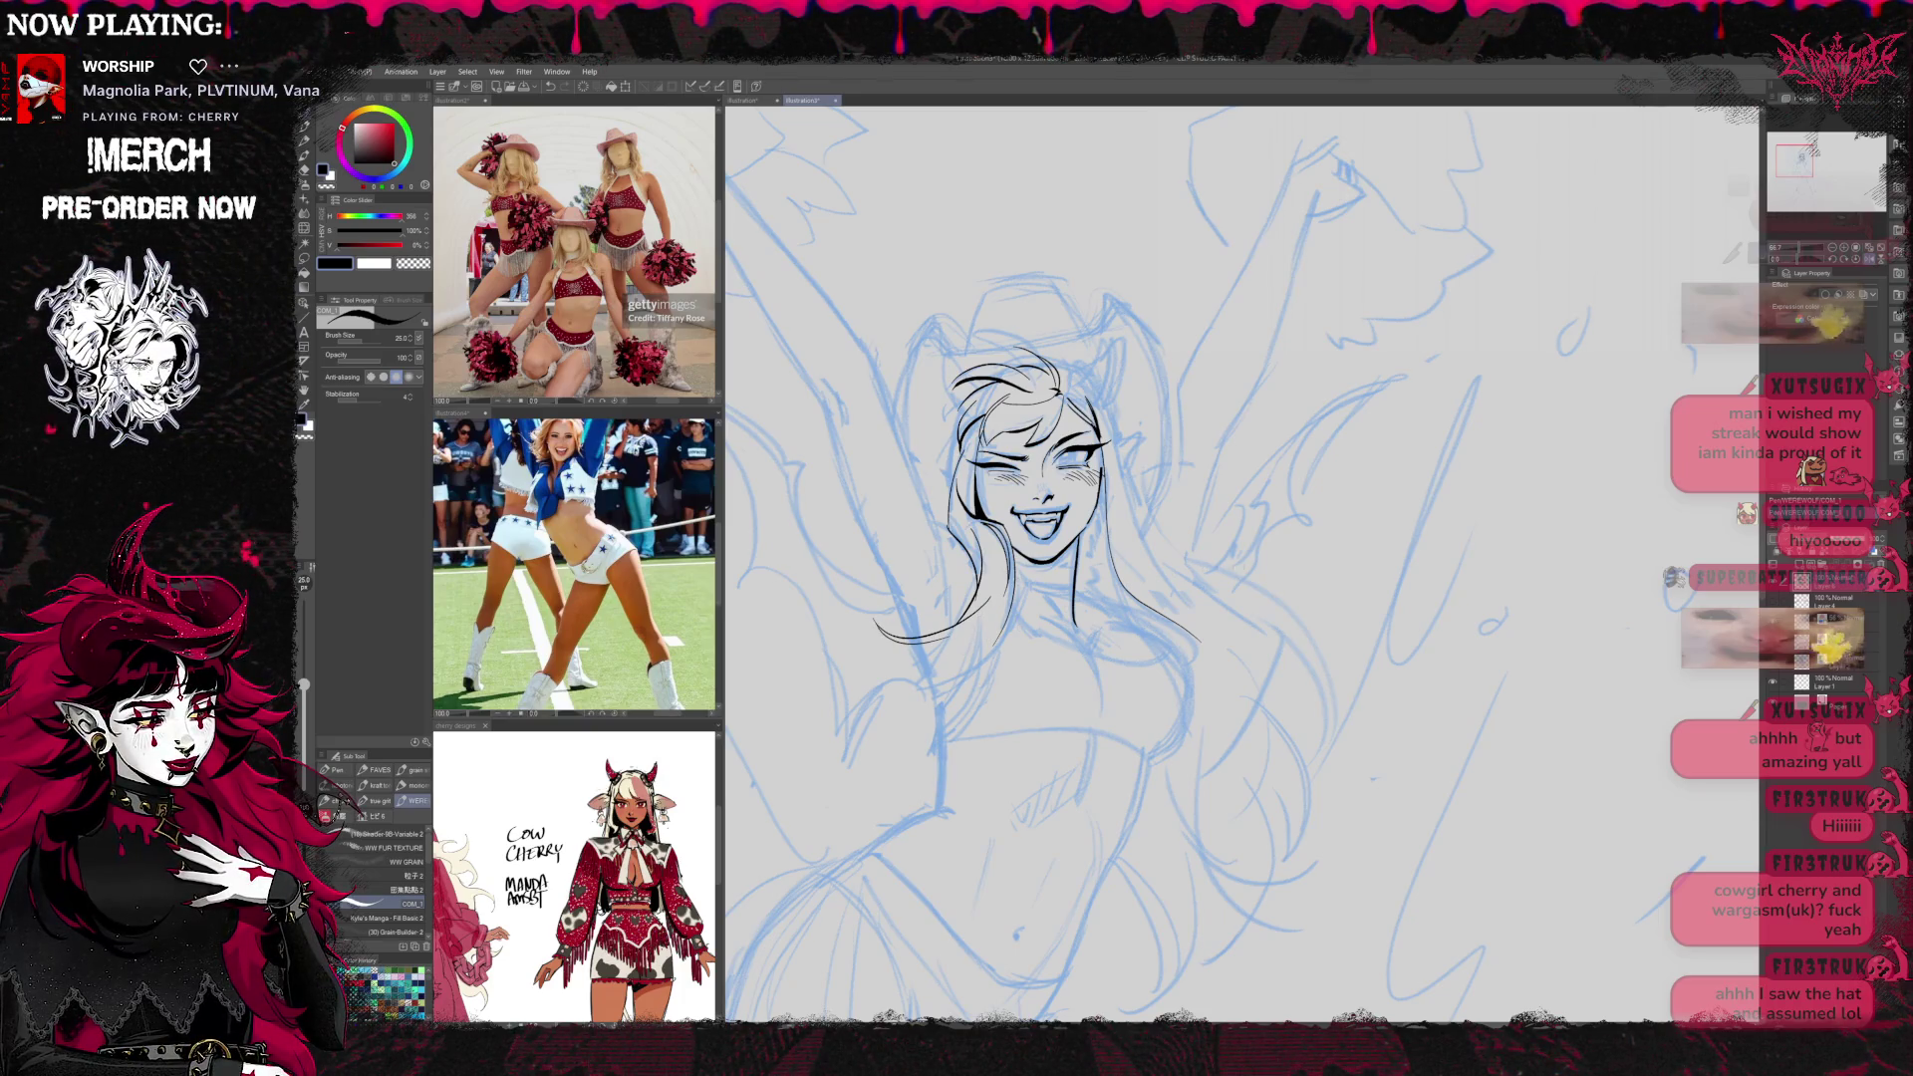
left_click_drag(918, 653, 881, 662)
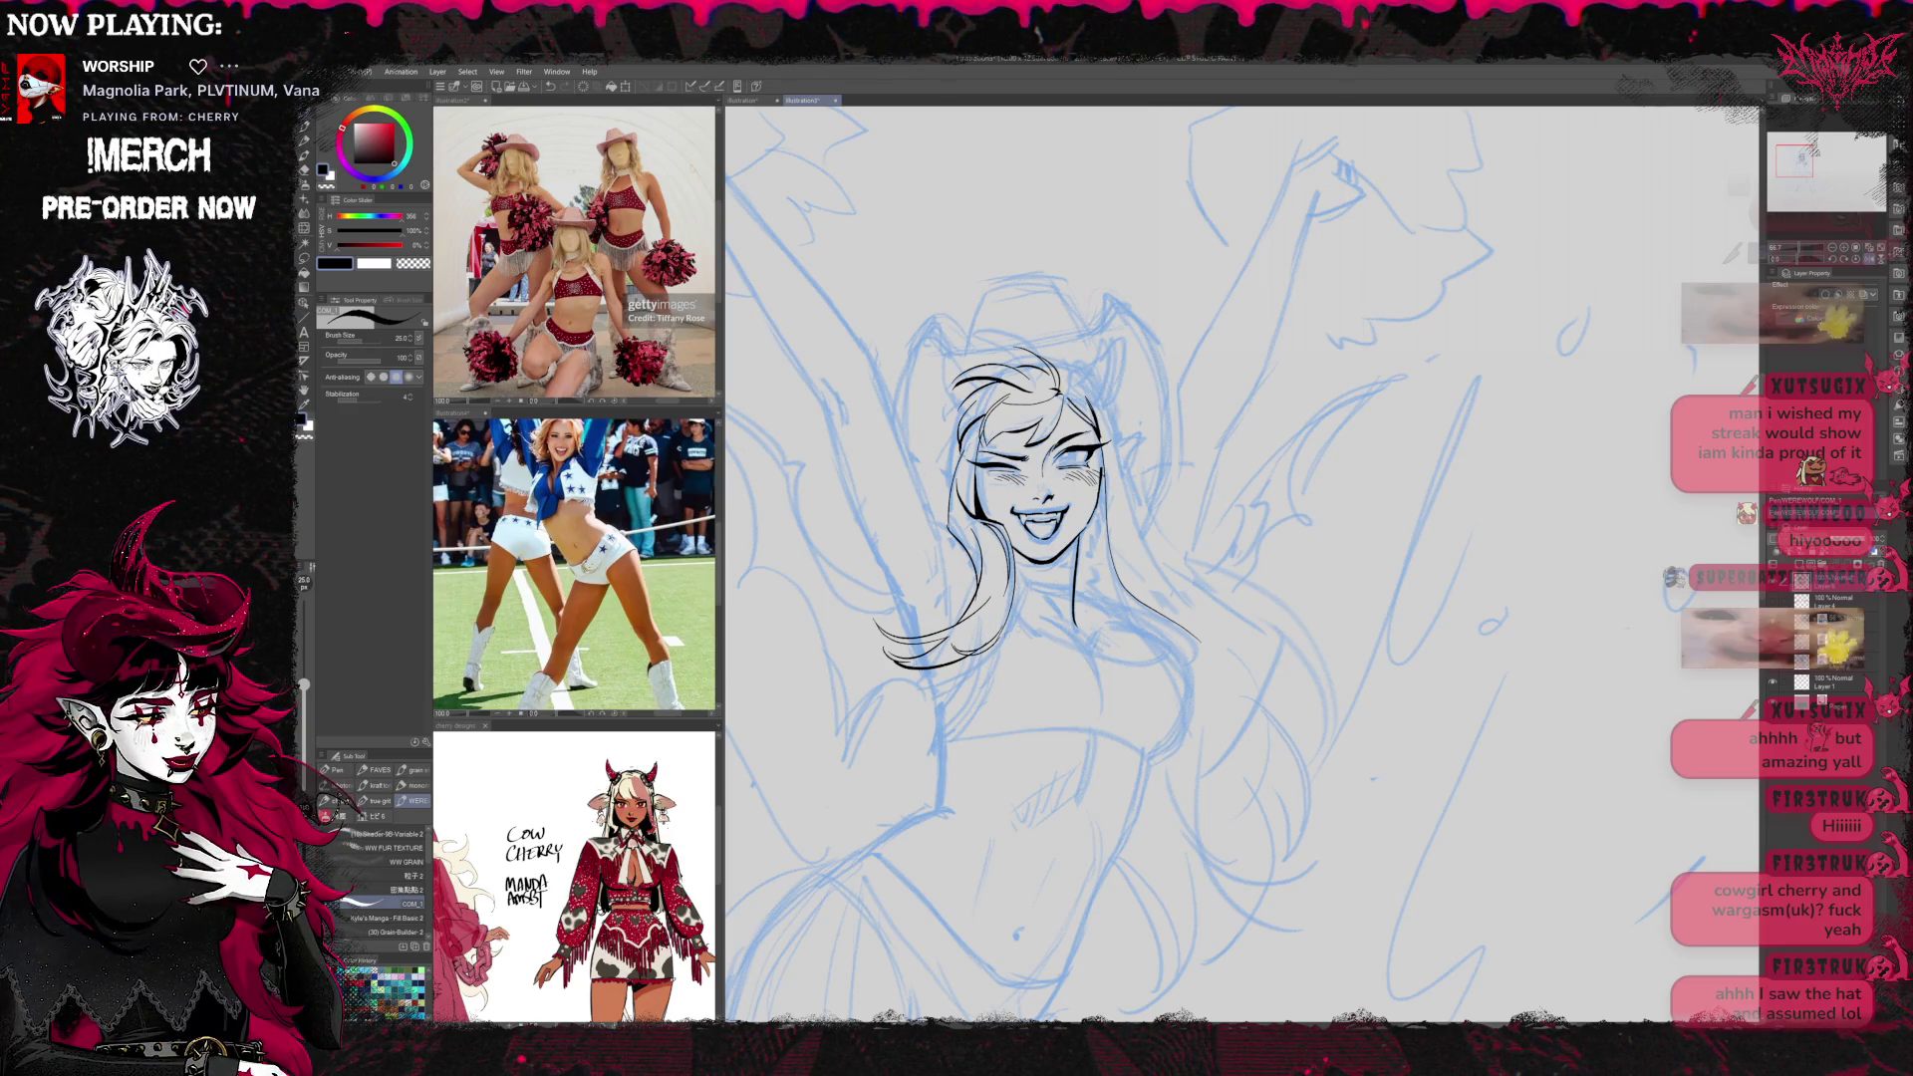
key("e")
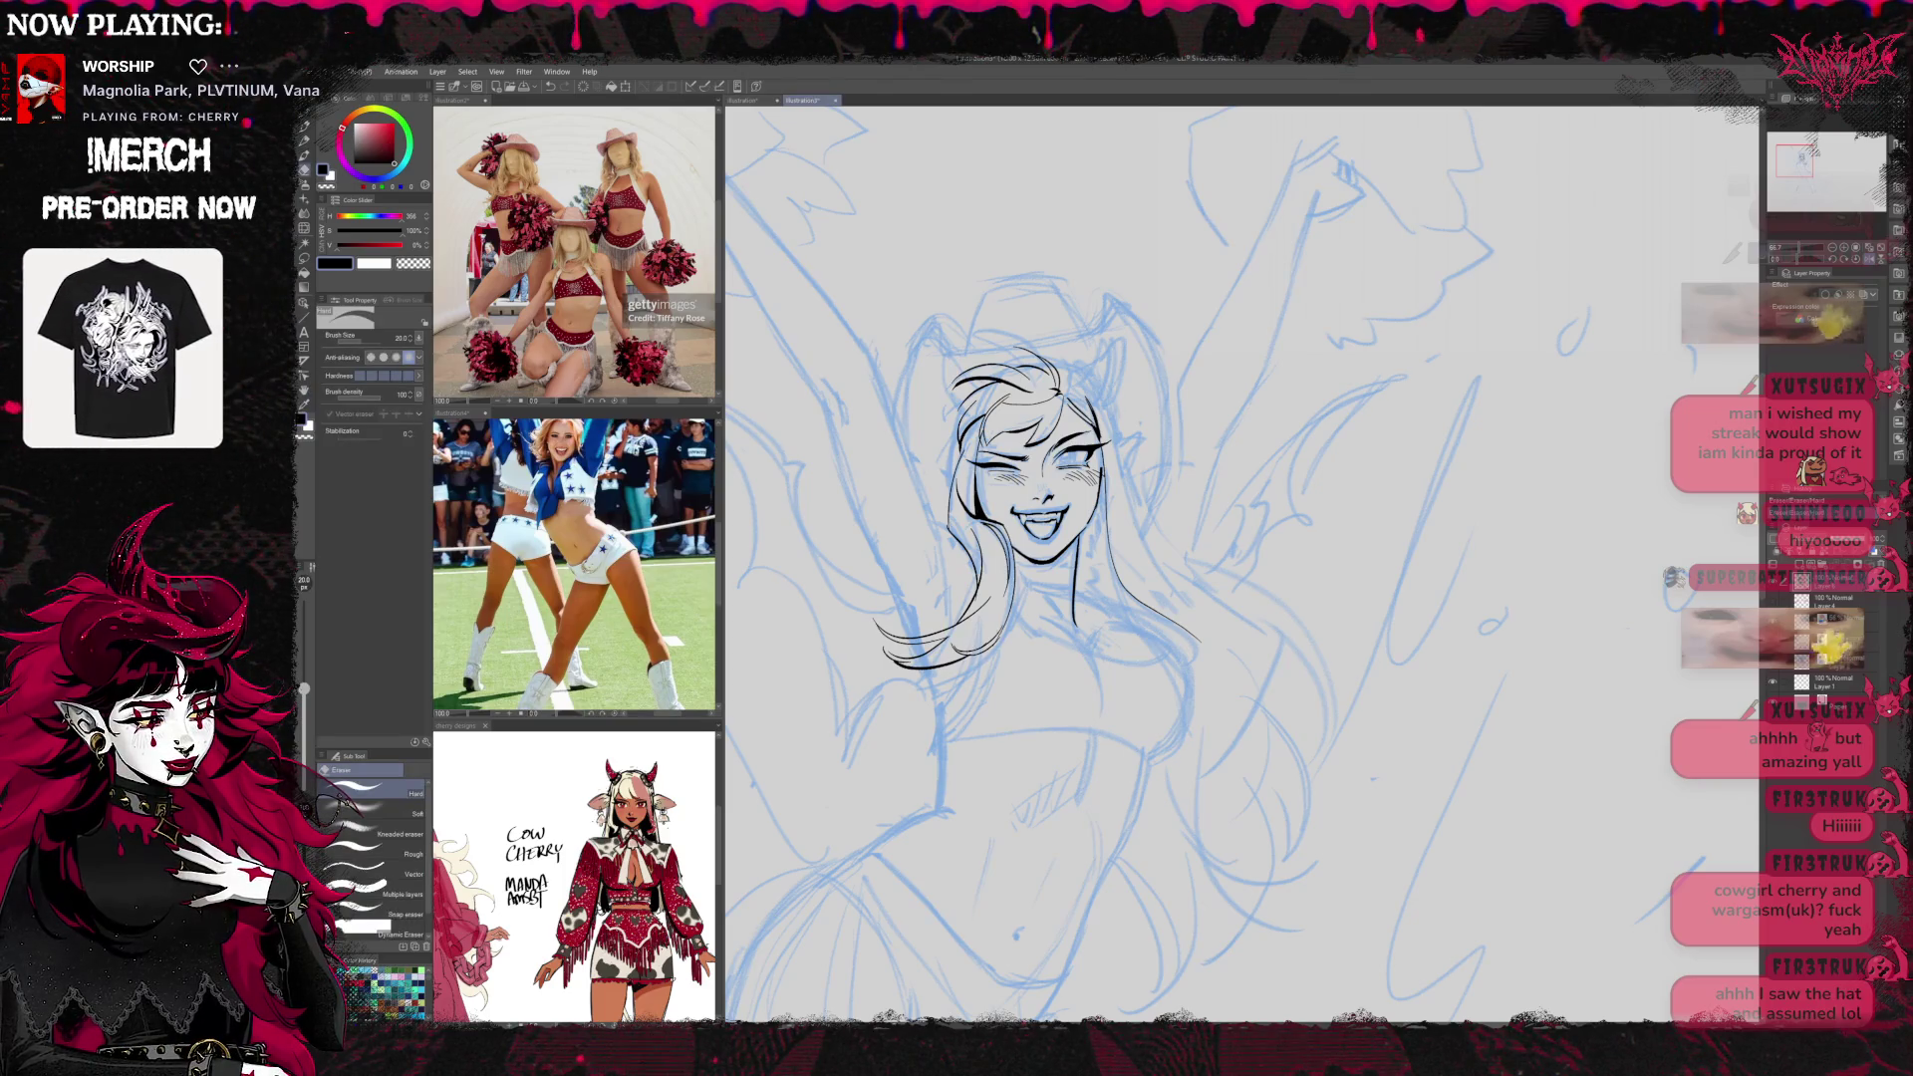
key("p")
Ink a long line up the raised right arm, undo bad lower strokes, and rotate the canvas nearly upside down
mouse_move(1296, 498)
left_mouse_down()
mouse_move(1171, 578)
mouse_move(1190, 571)
left_mouse_up()
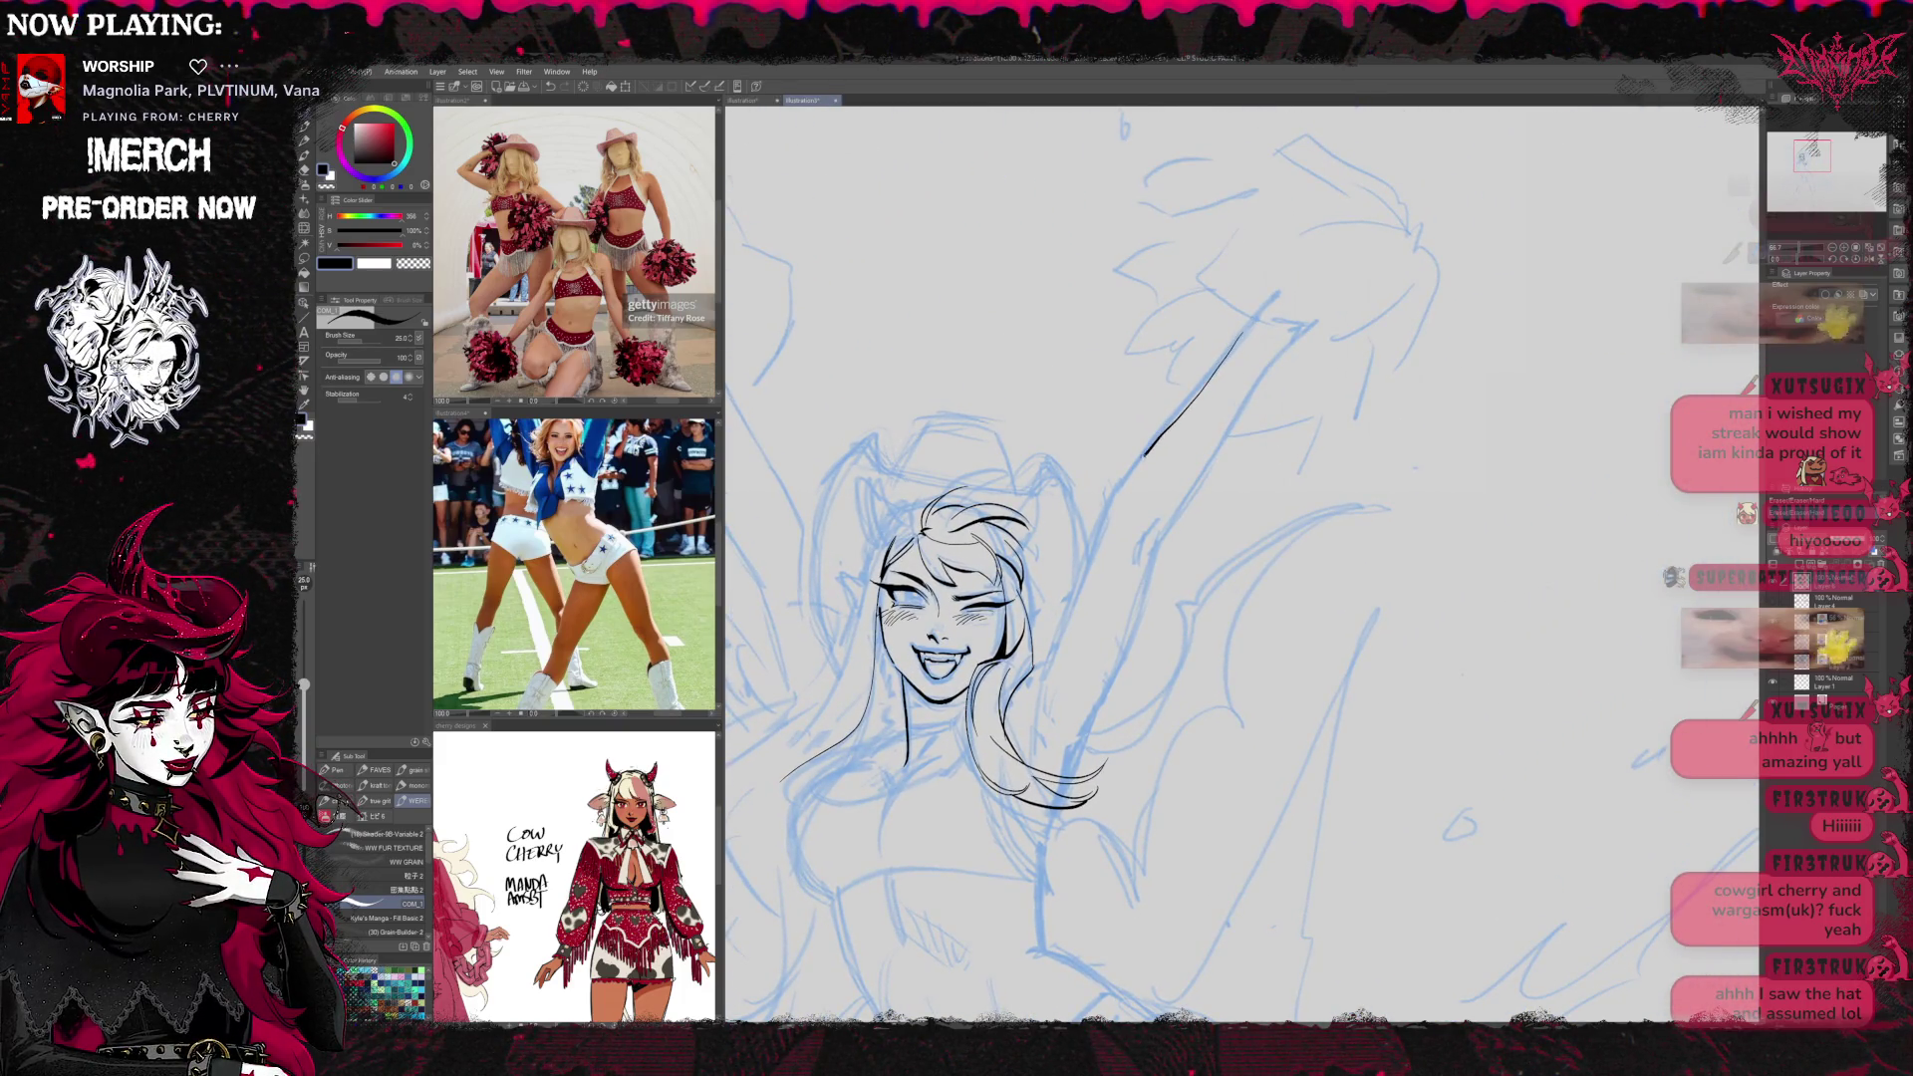
key("ctrl+z")
mouse_move(1156, 524)
left_mouse_down()
mouse_move(1139, 560)
mouse_move(1164, 534)
left_mouse_up()
mouse_move(1207, 461)
left_mouse_down()
mouse_move(1176, 510)
mouse_move(1262, 376)
mouse_move(1252, 483)
mouse_move(1278, 435)
mouse_move(1182, 487)
mouse_move(1114, 658)
left_mouse_up()
key("ctrl+z")
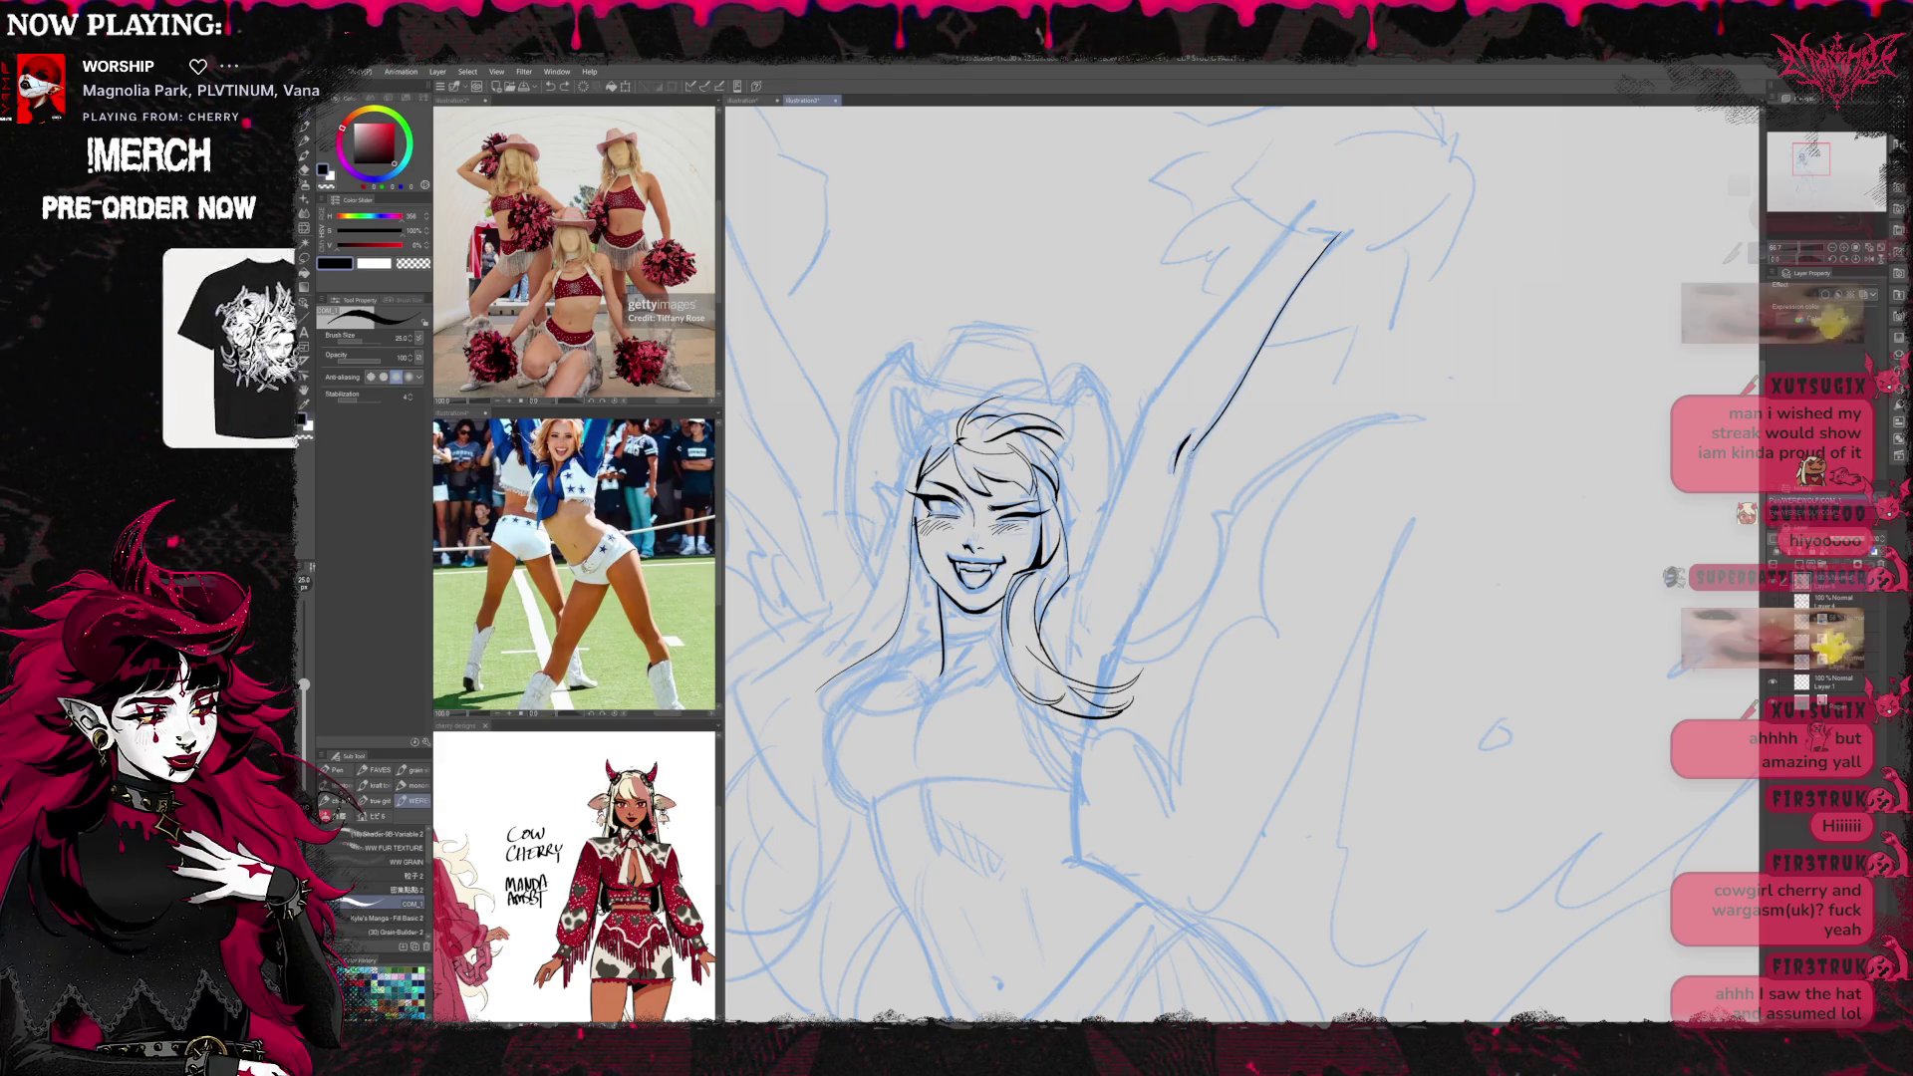
key("ctrl+z")
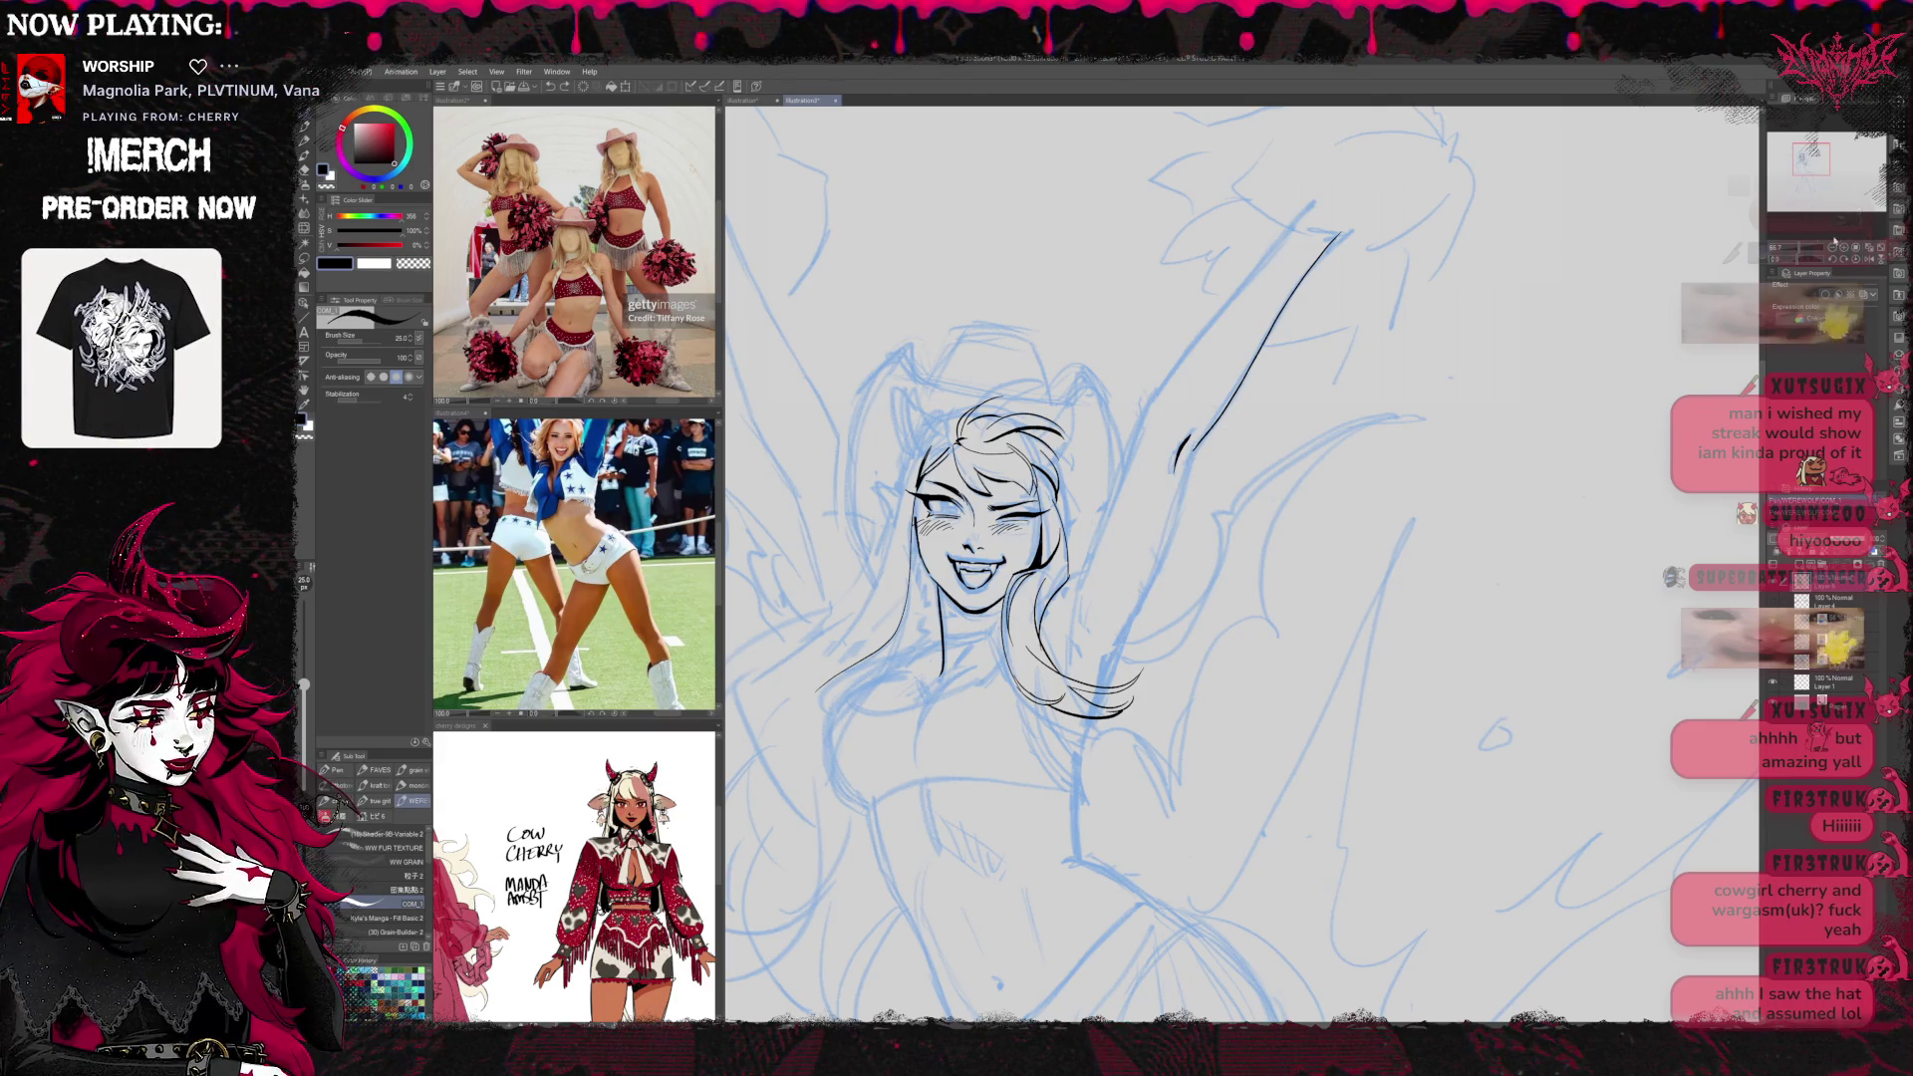
key("r")
mouse_move(1395, 399)
left_mouse_down()
mouse_move(1475, 638)
mouse_move(1256, 797)
mouse_move(1137, 774)
left_mouse_up()
Ink the left arm contour down toward the shoulder, then reset the view upright and recenter
key("p")
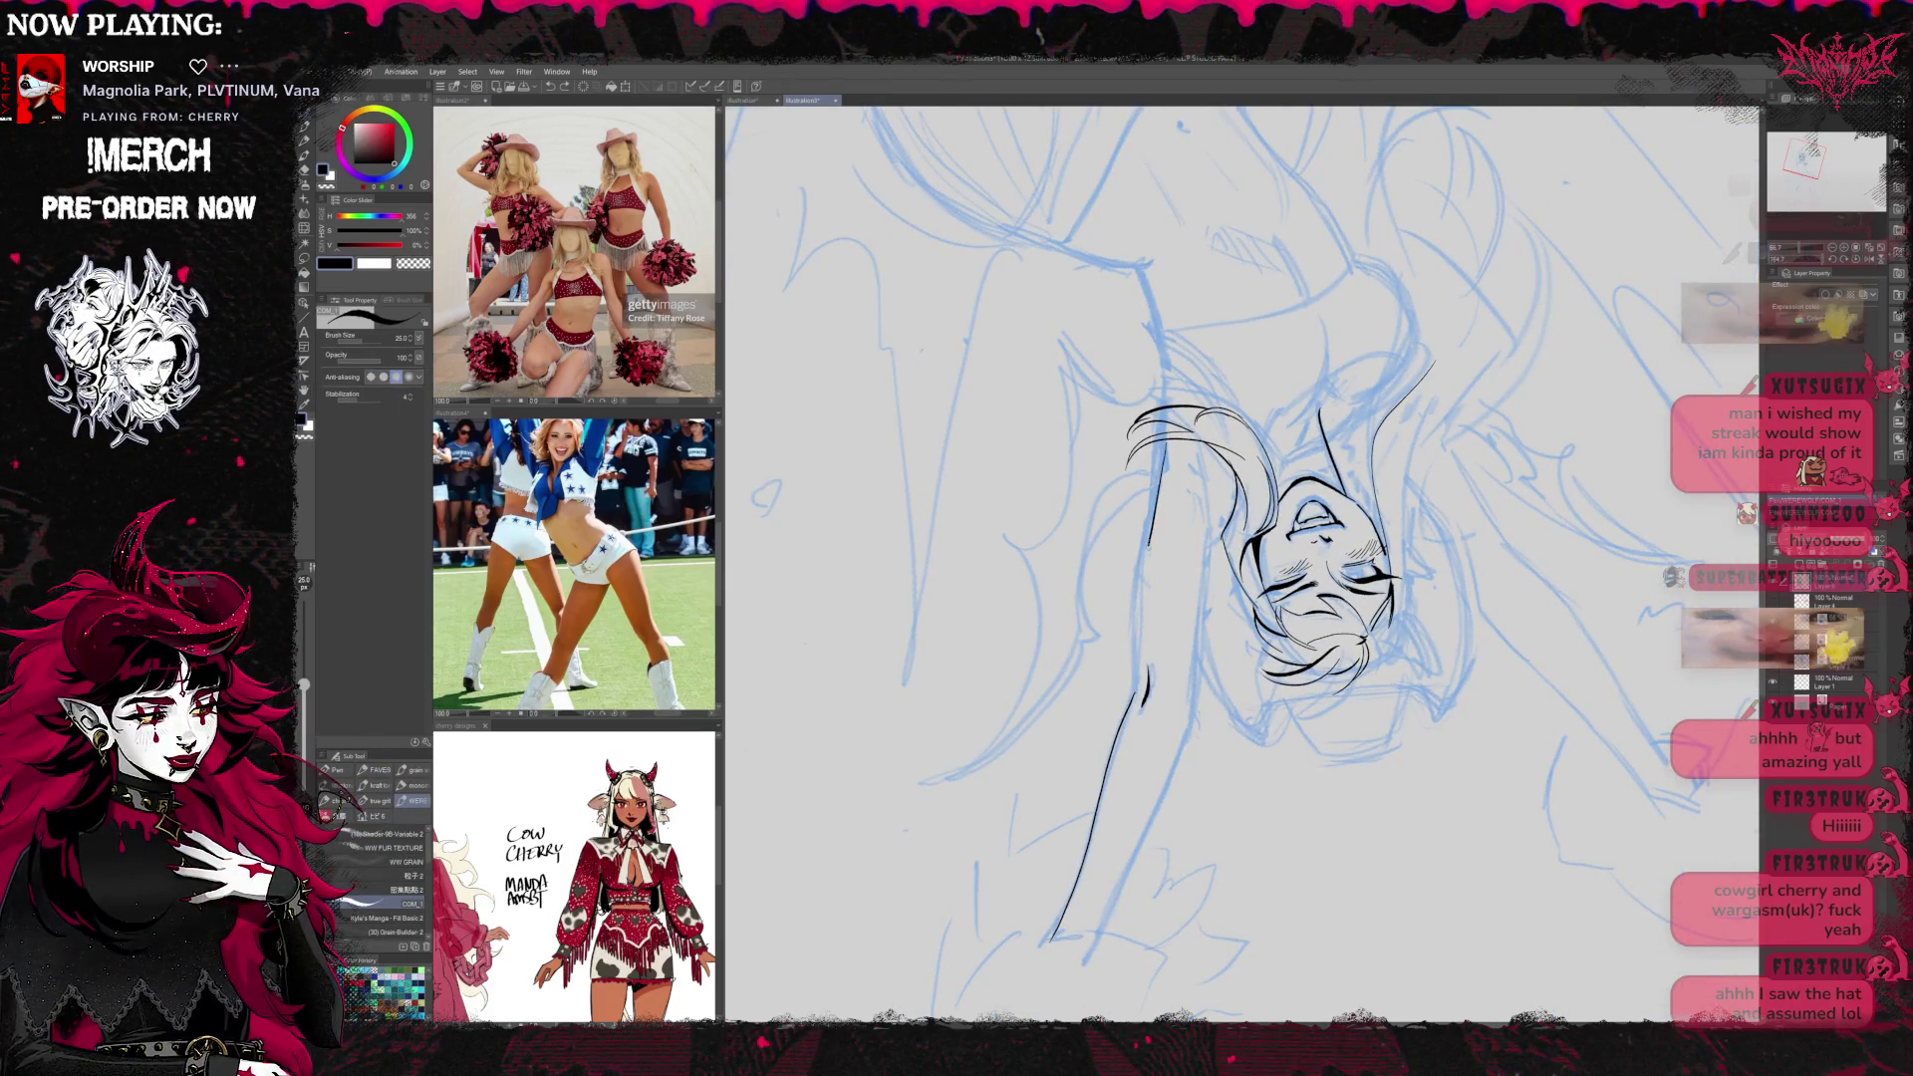
key("ctrl+z")
left_click_drag(1161, 470, 1138, 642)
left_click_drag(1315, 559, 1229, 362)
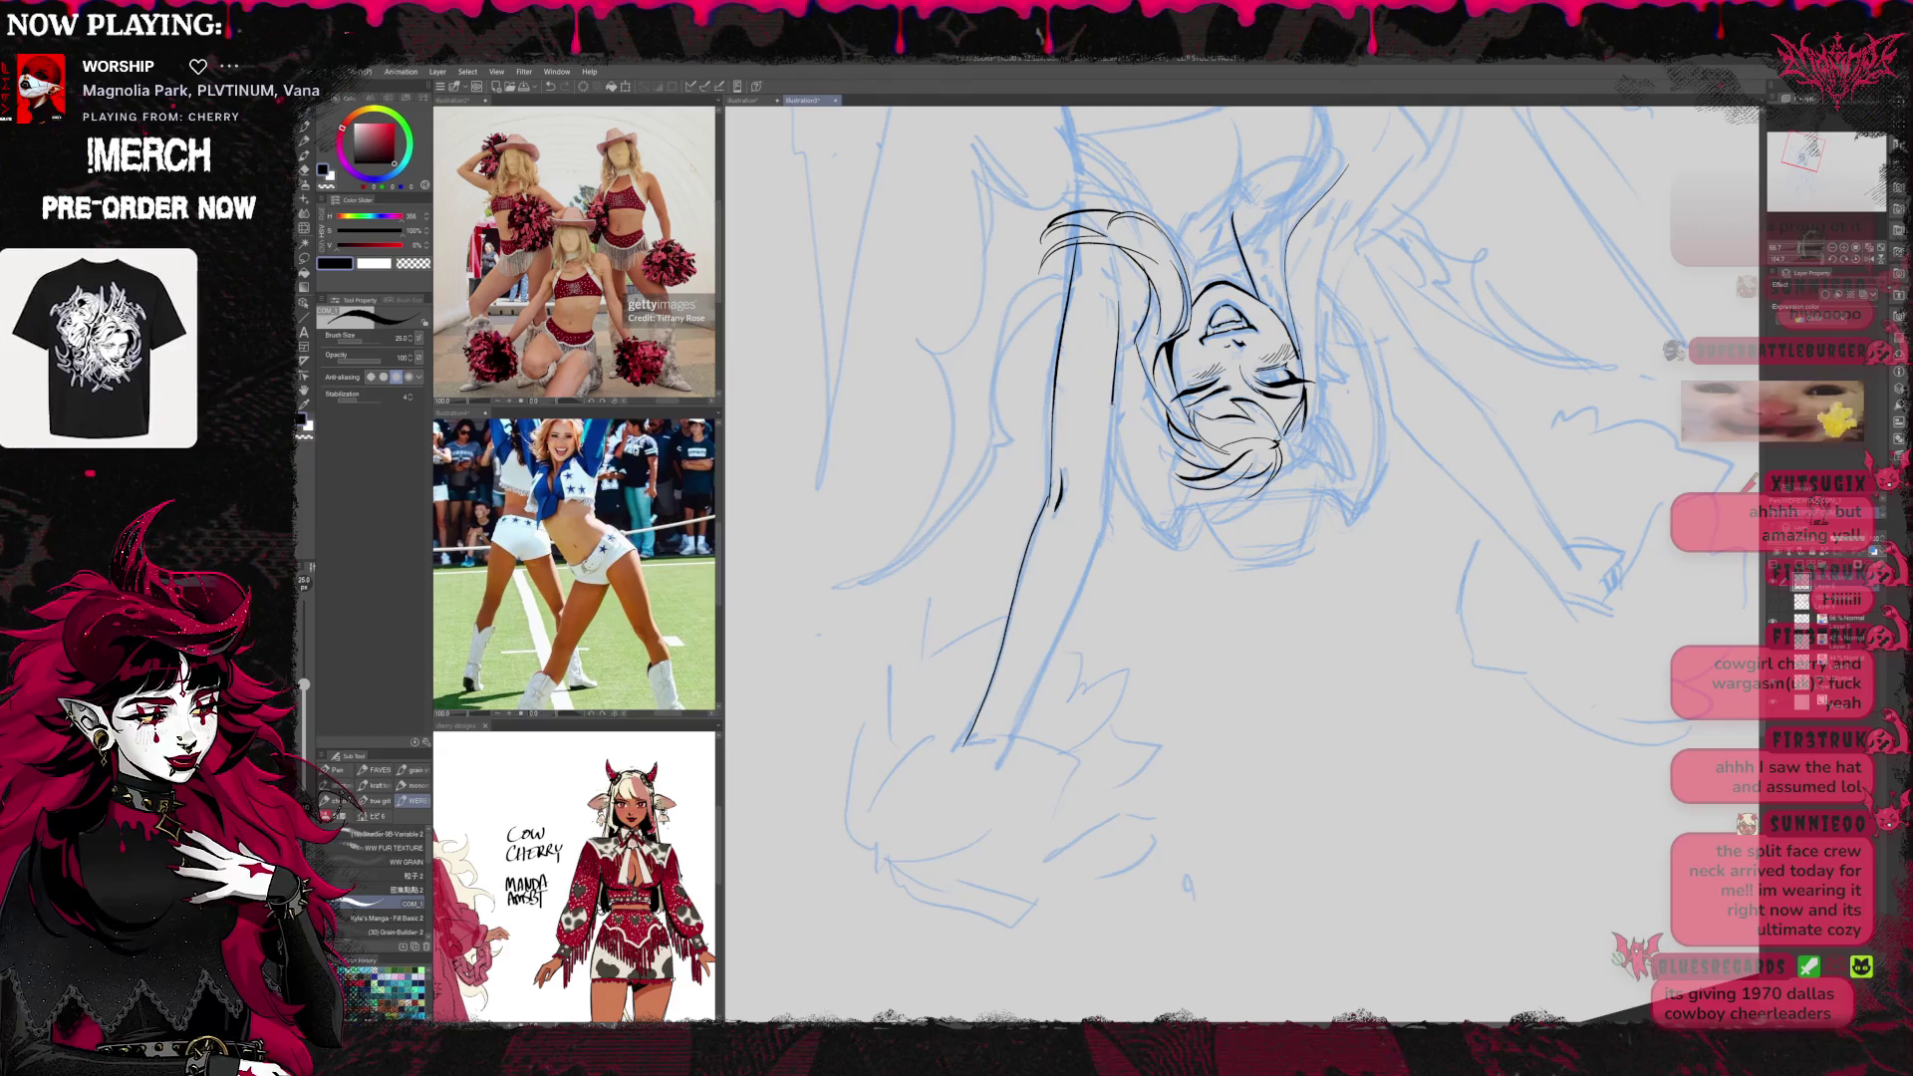
left_click_drag(1111, 454, 1104, 523)
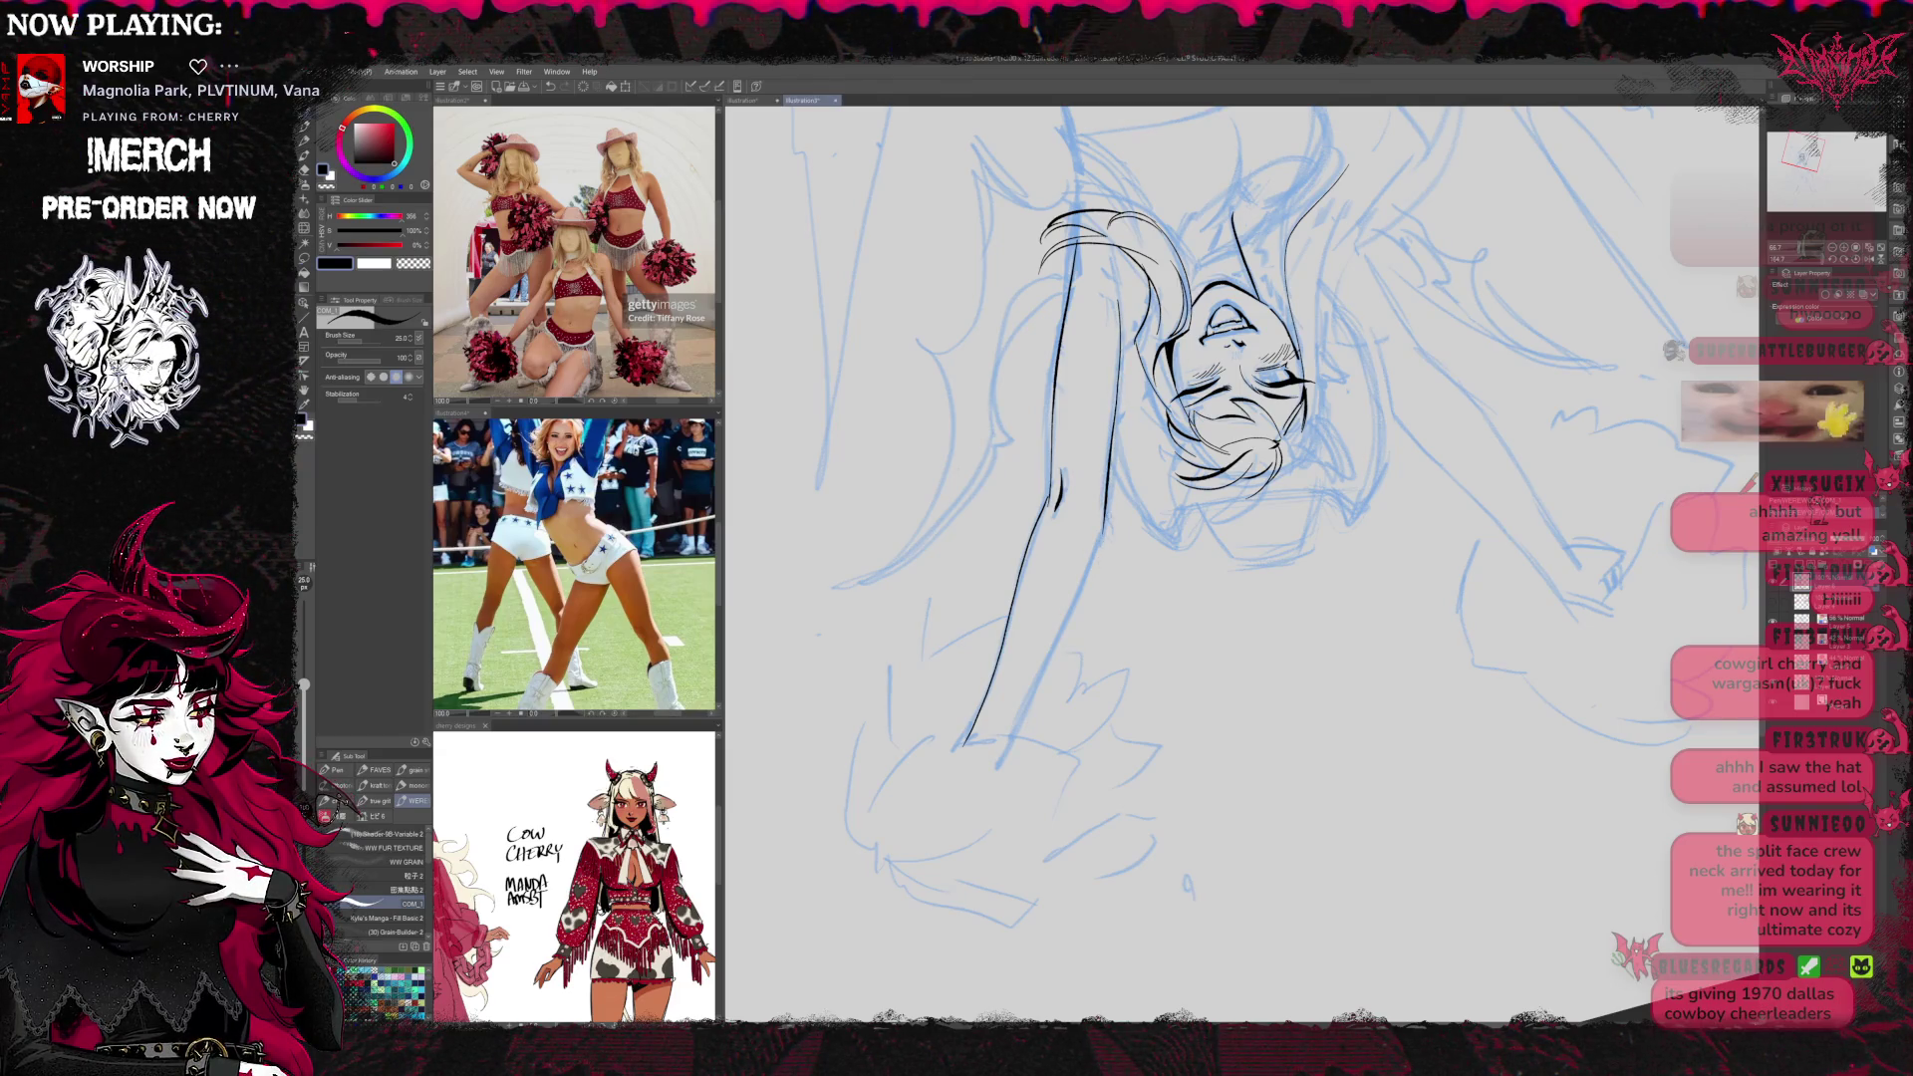
left_click_drag(1061, 604, 1000, 769)
left_click_drag(1199, 501, 1206, 632)
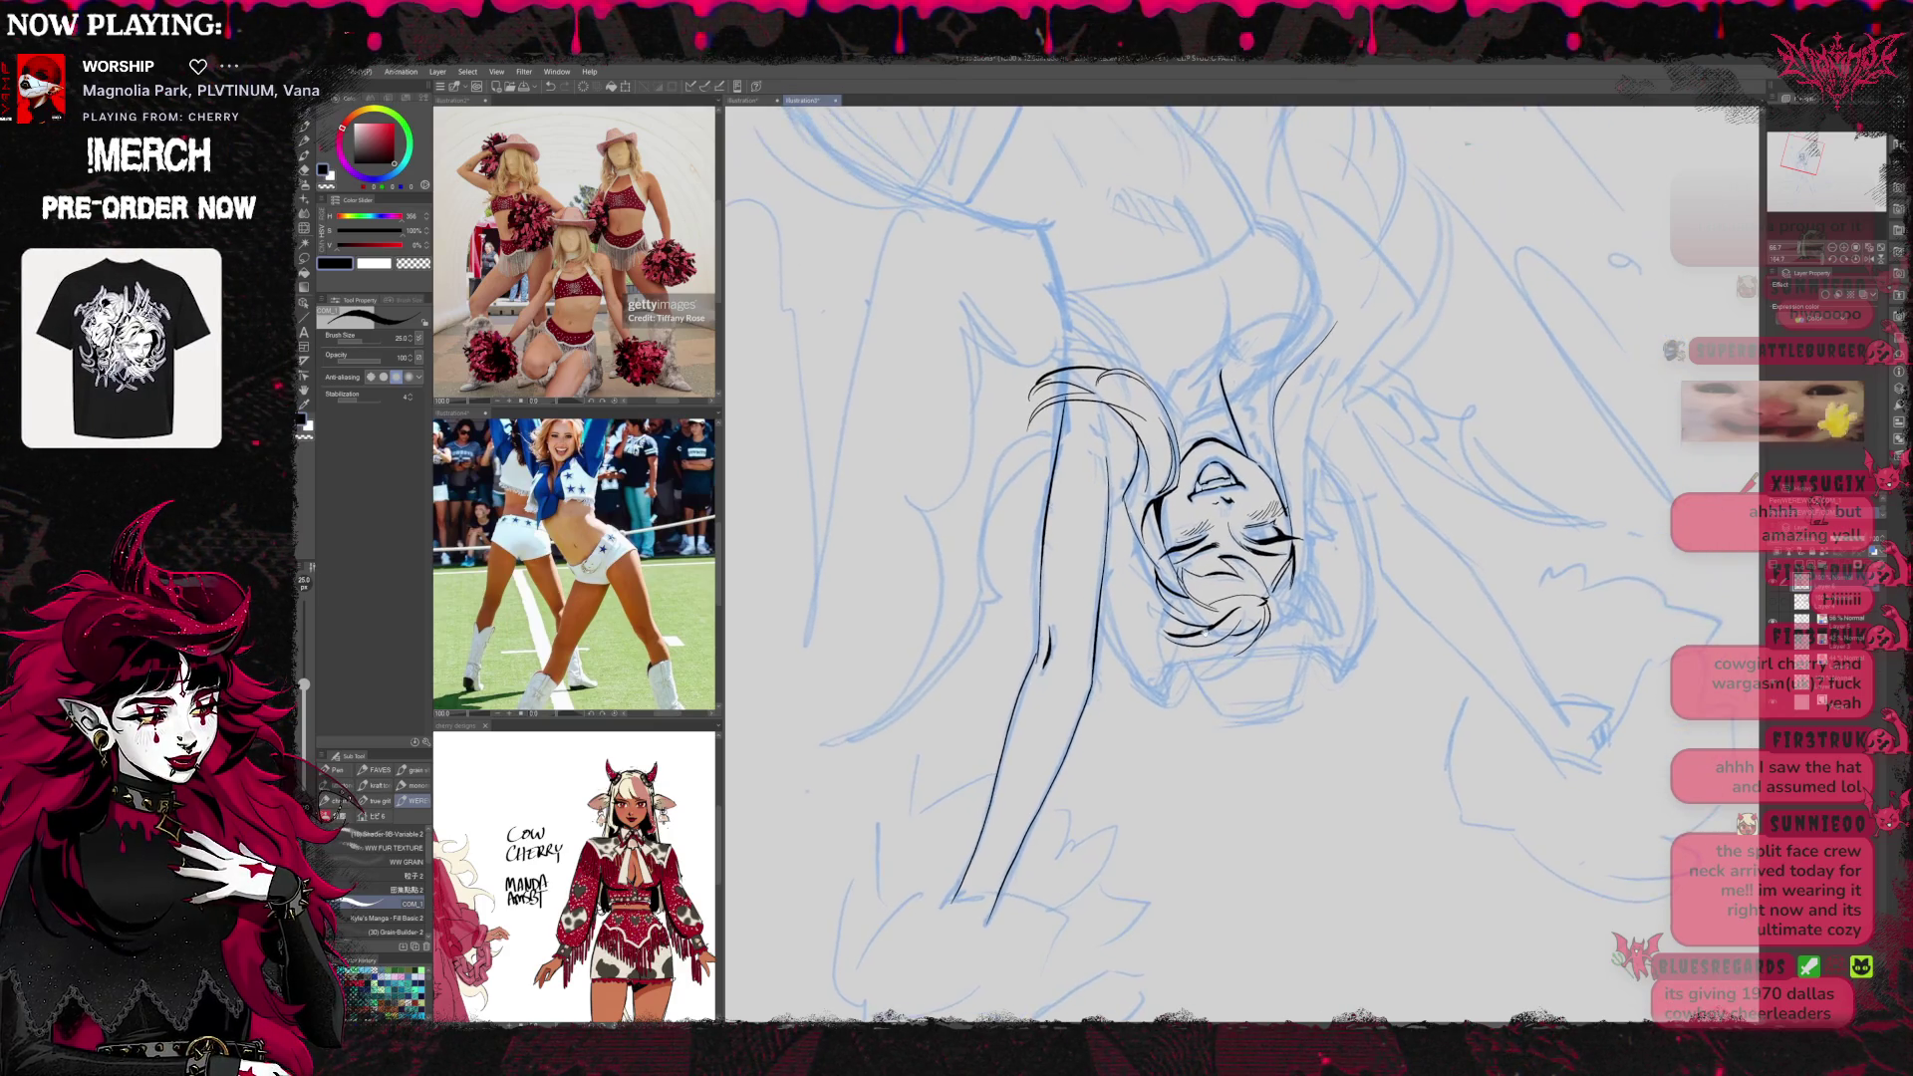
left_click(1857, 261)
left_click_drag(1635, 522, 1352, 343)
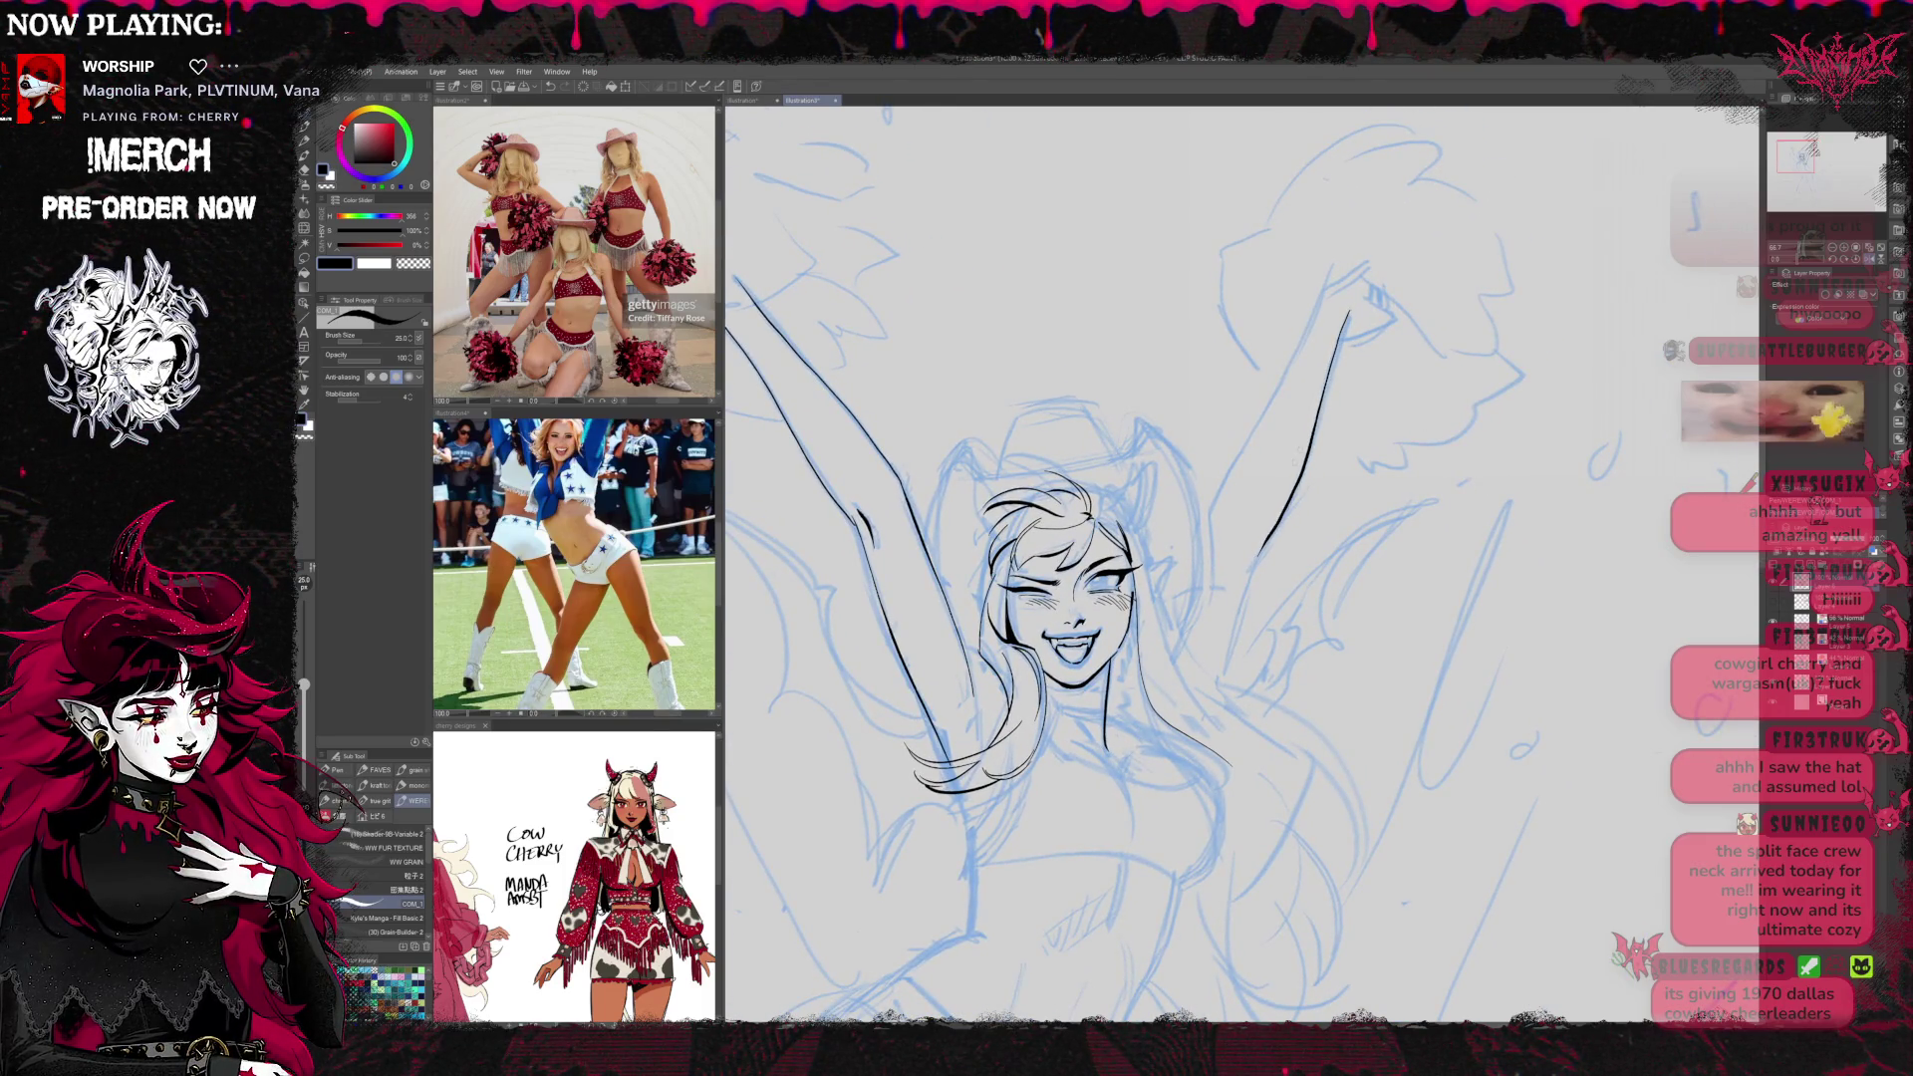
Redraw the right arm's lower and upper contours darker up to the hand, then recenter the figure
key("t")
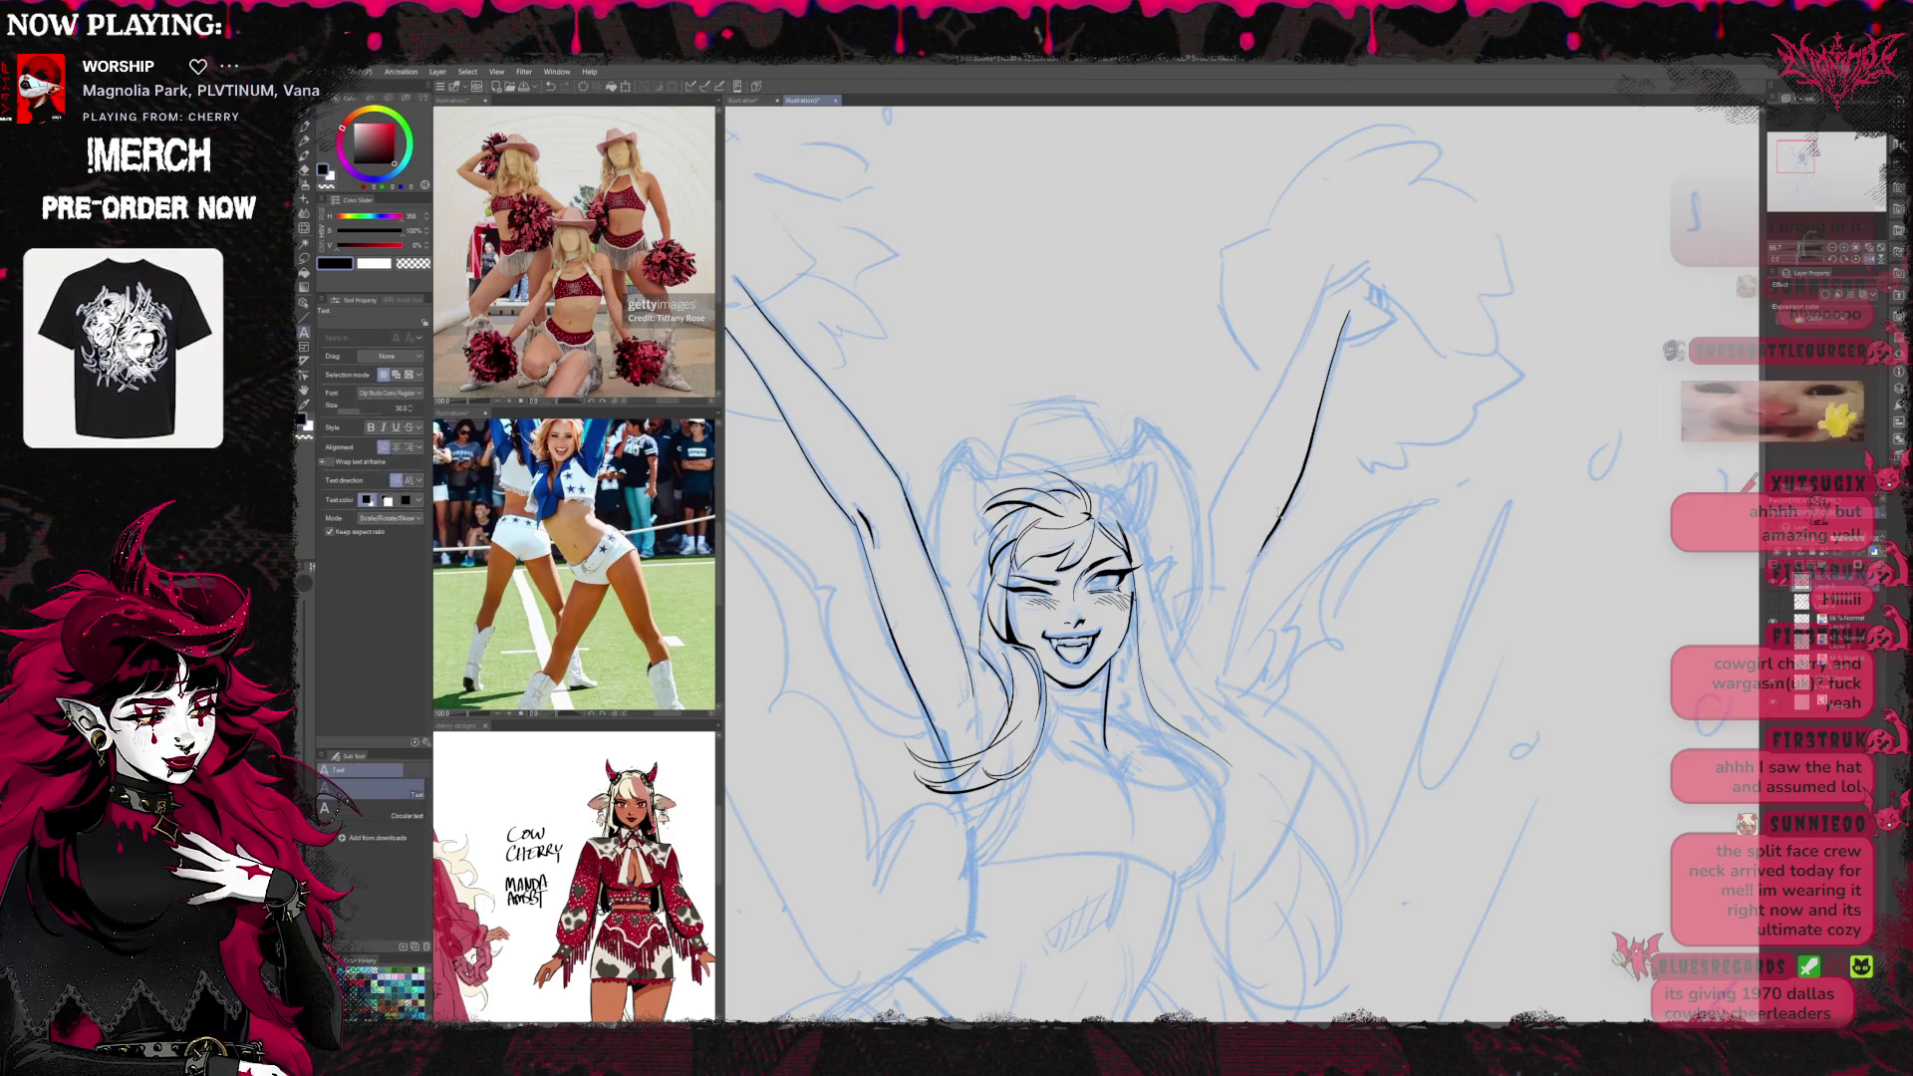
key("Escape")
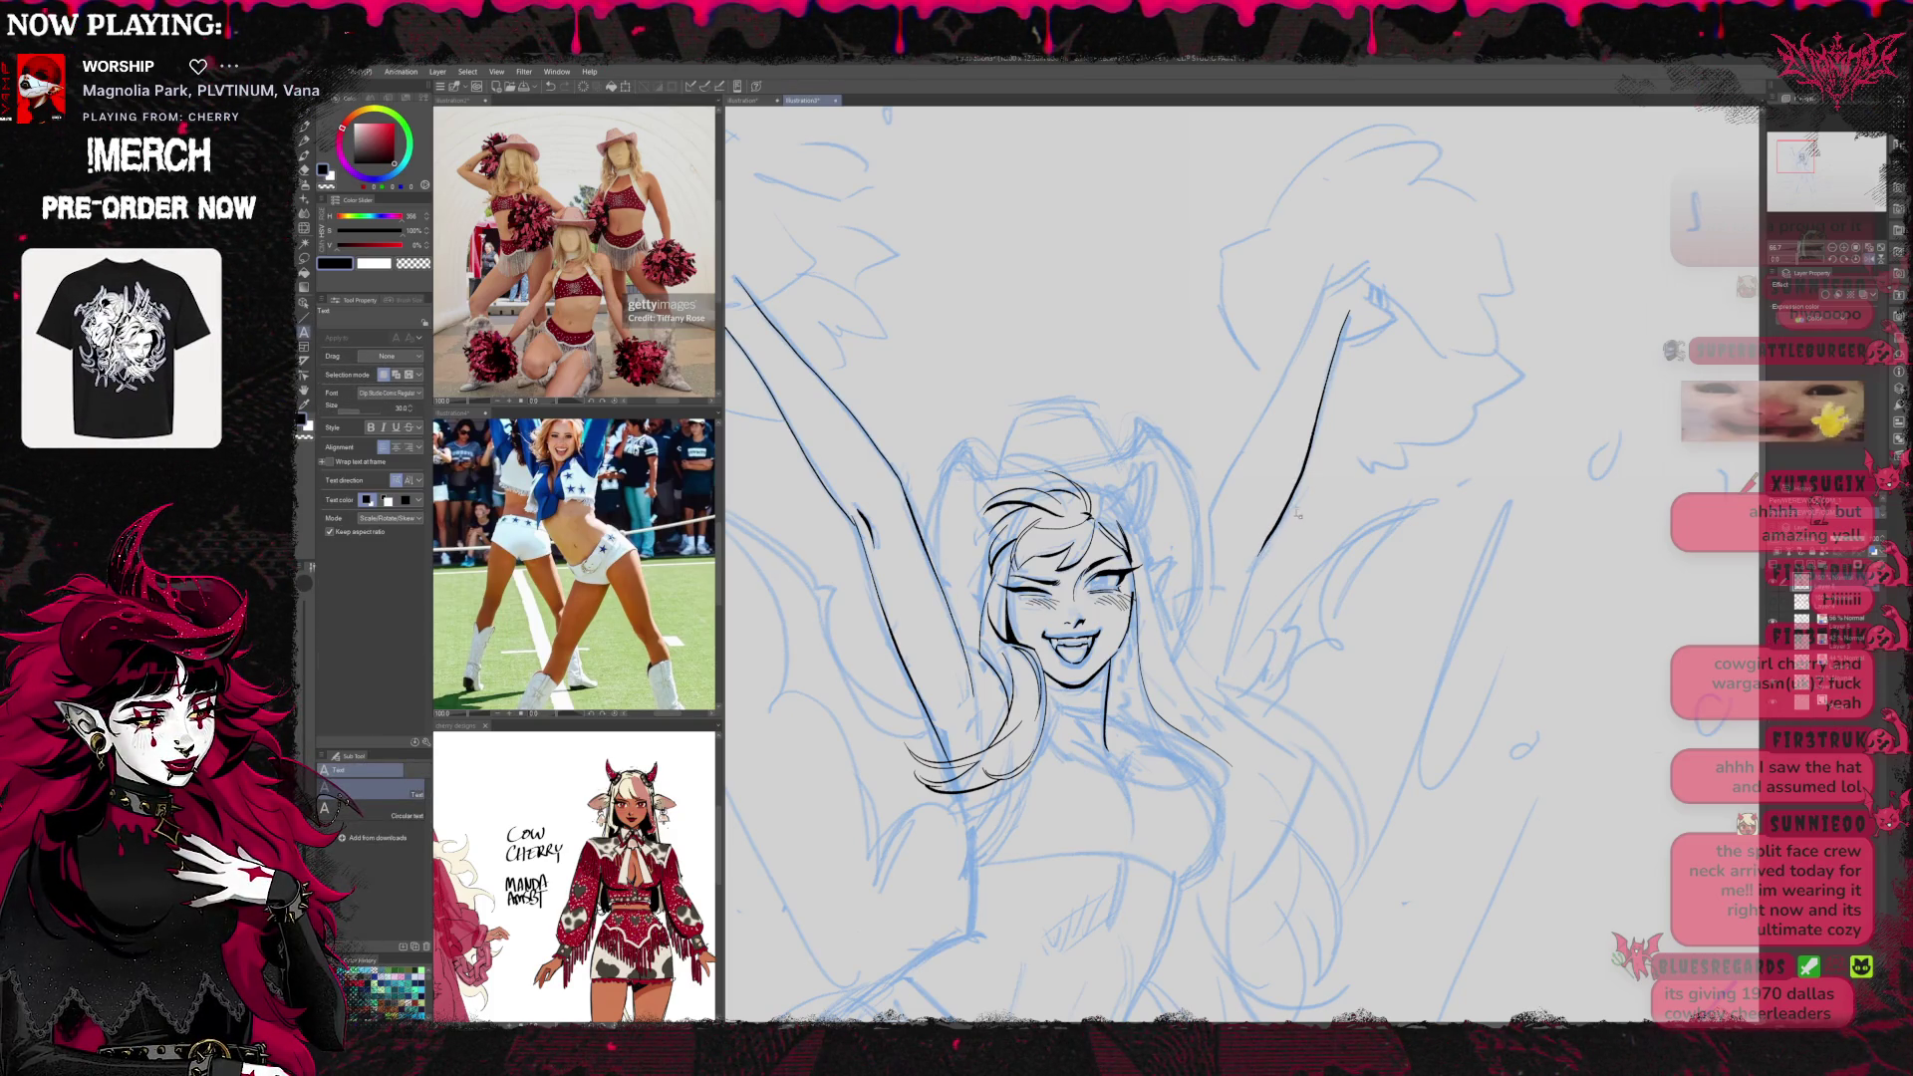
key("e")
key("p")
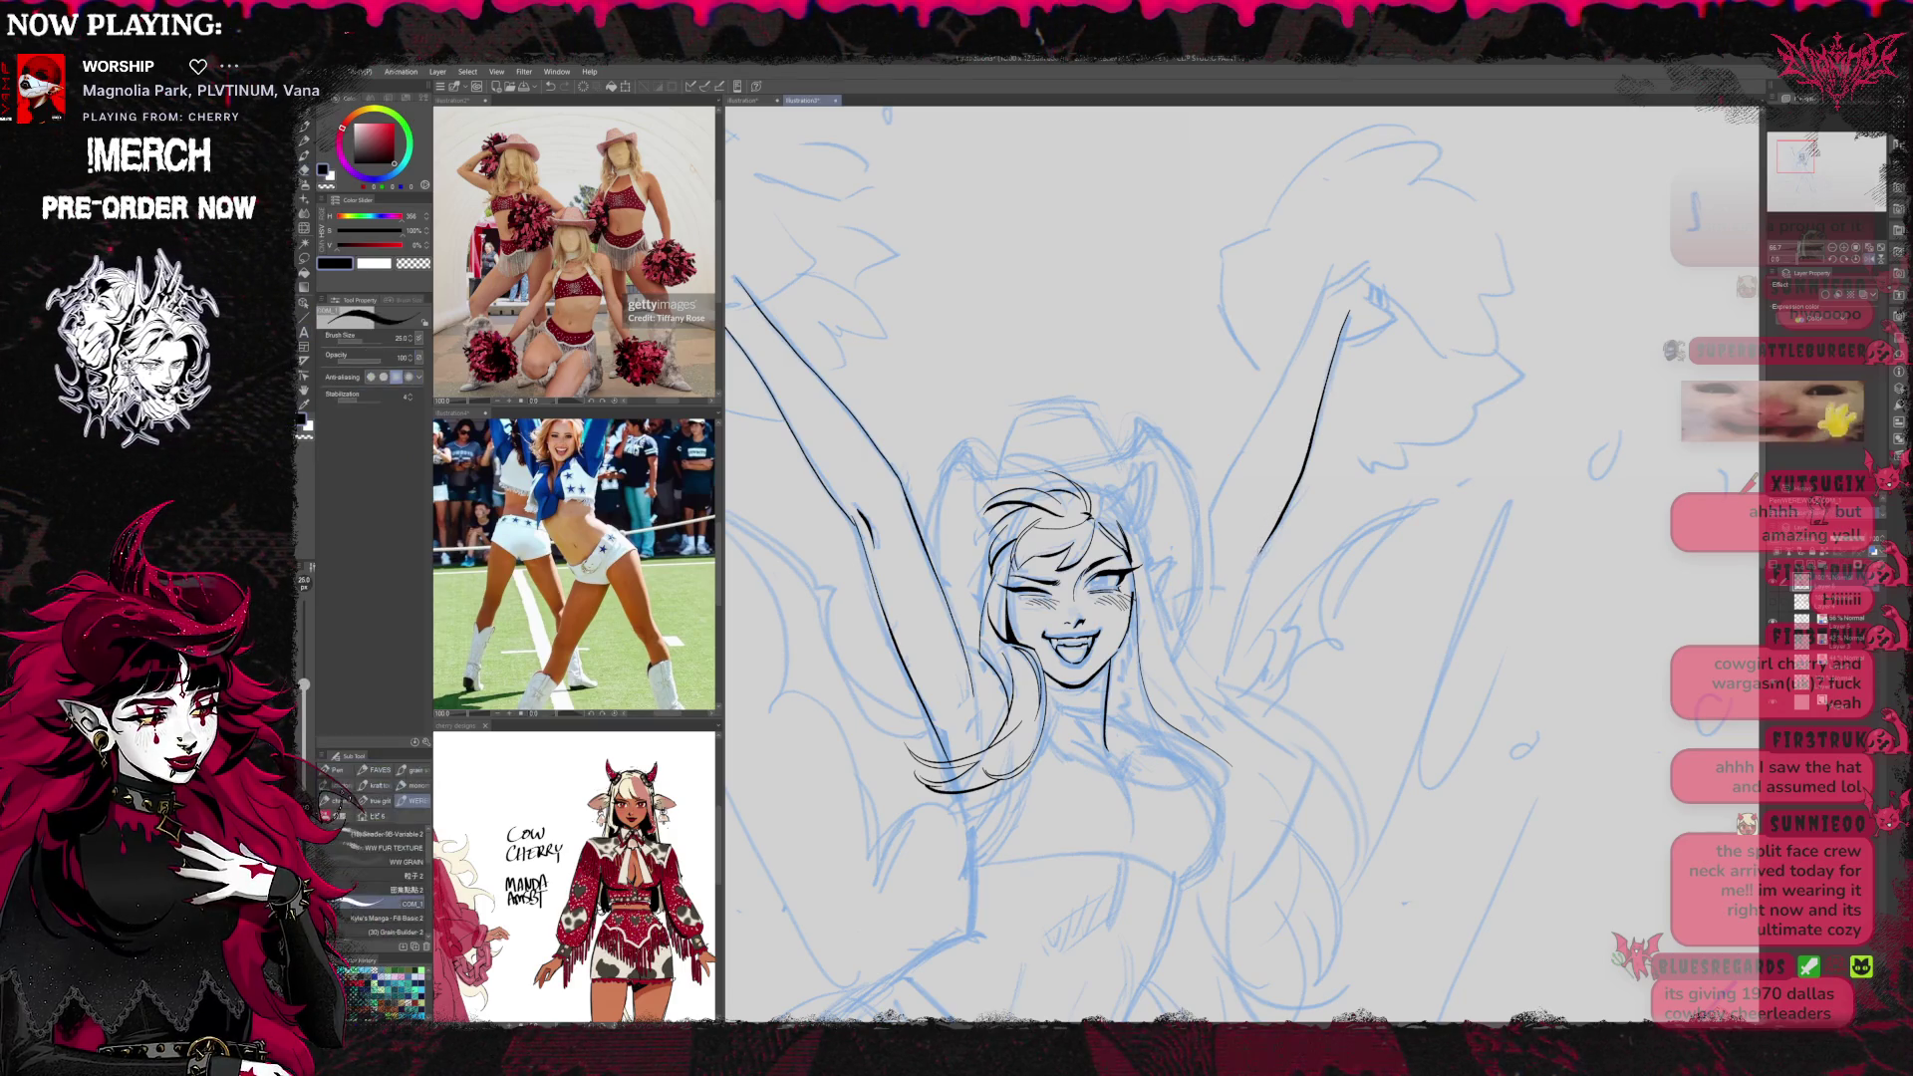
left_click_drag(1261, 553, 1218, 687)
left_click_drag(1309, 453, 1347, 317)
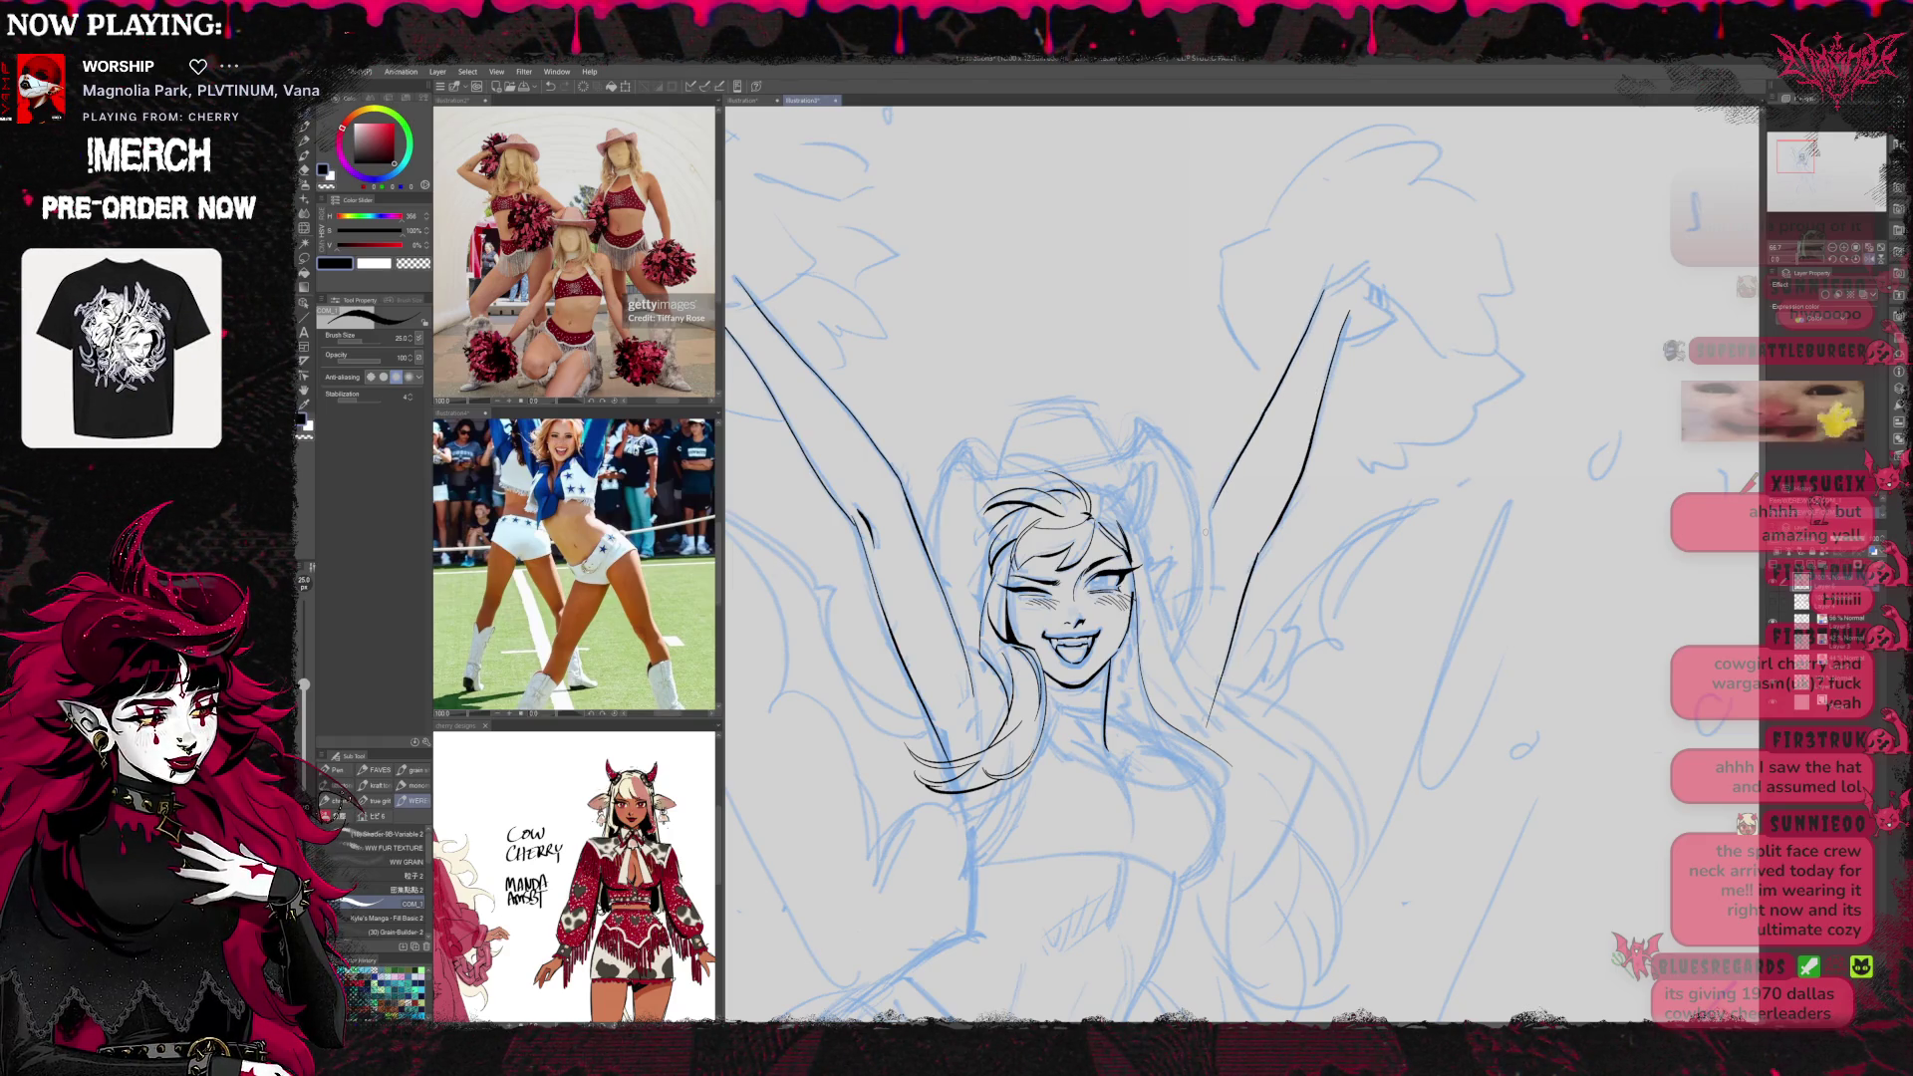
left_click_drag(1347, 367, 1346, 331)
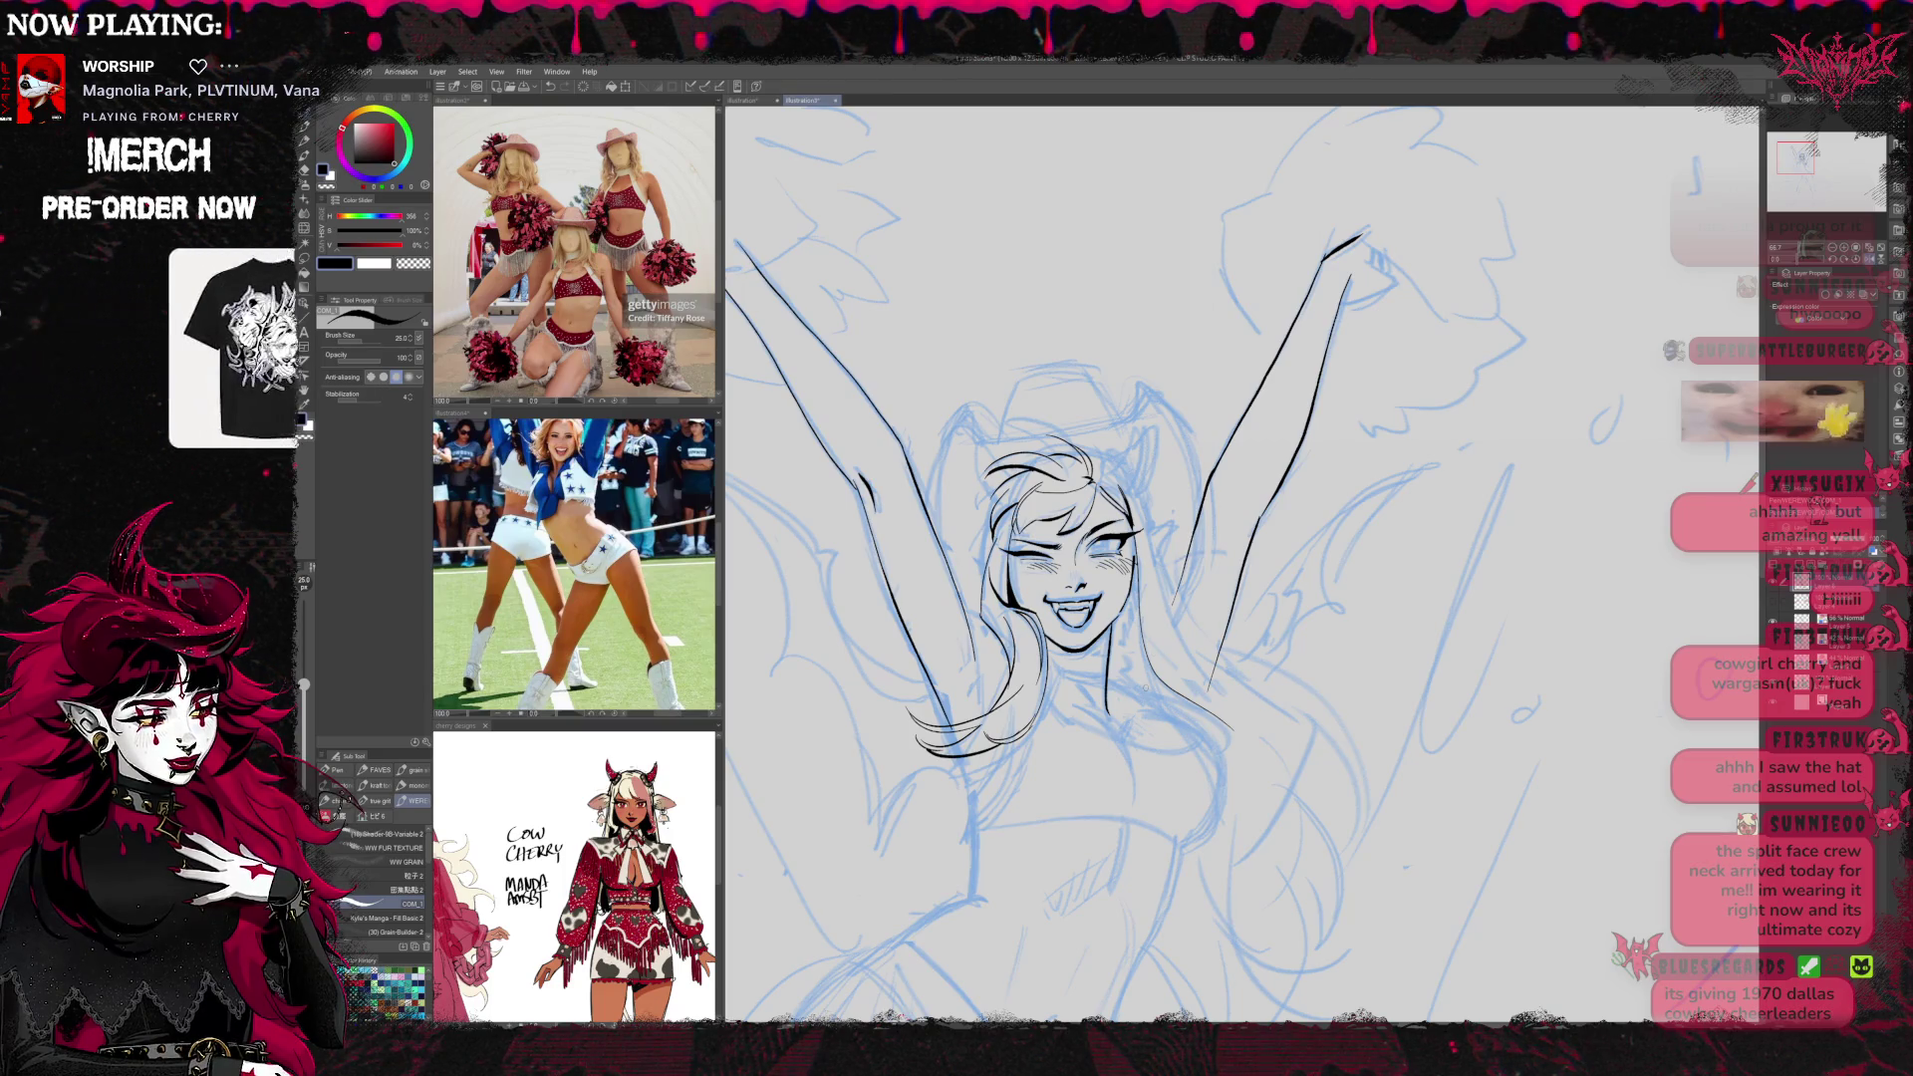
mouse_move(1394, 432)
left_mouse_down()
mouse_move(1692, 366)
mouse_move(1453, 453)
mouse_move(1428, 510)
mouse_move(1415, 458)
mouse_move(1402, 517)
left_mouse_up()
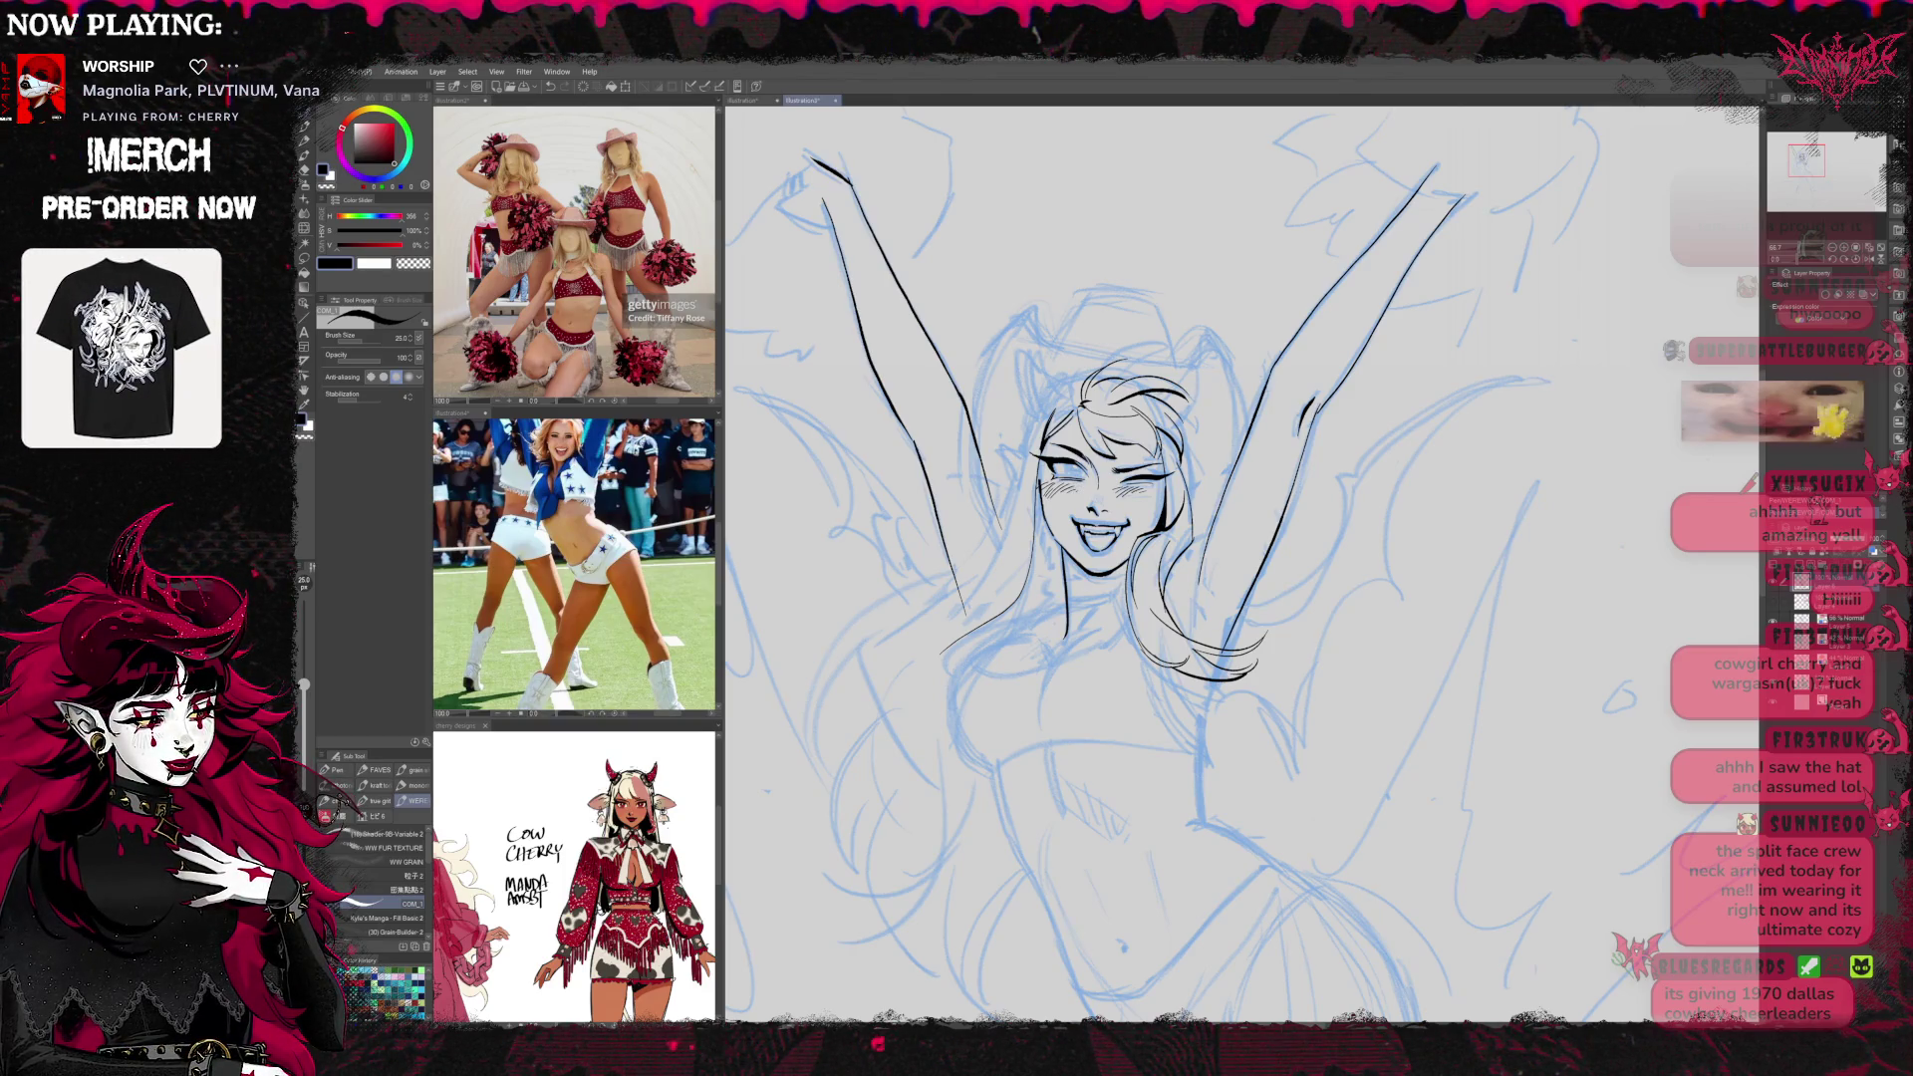
Zoom and pan the view onto the lower hair beside the face
scroll(1812, 171, "down", 2)
left_click_drag(1812, 171, 1813, 172)
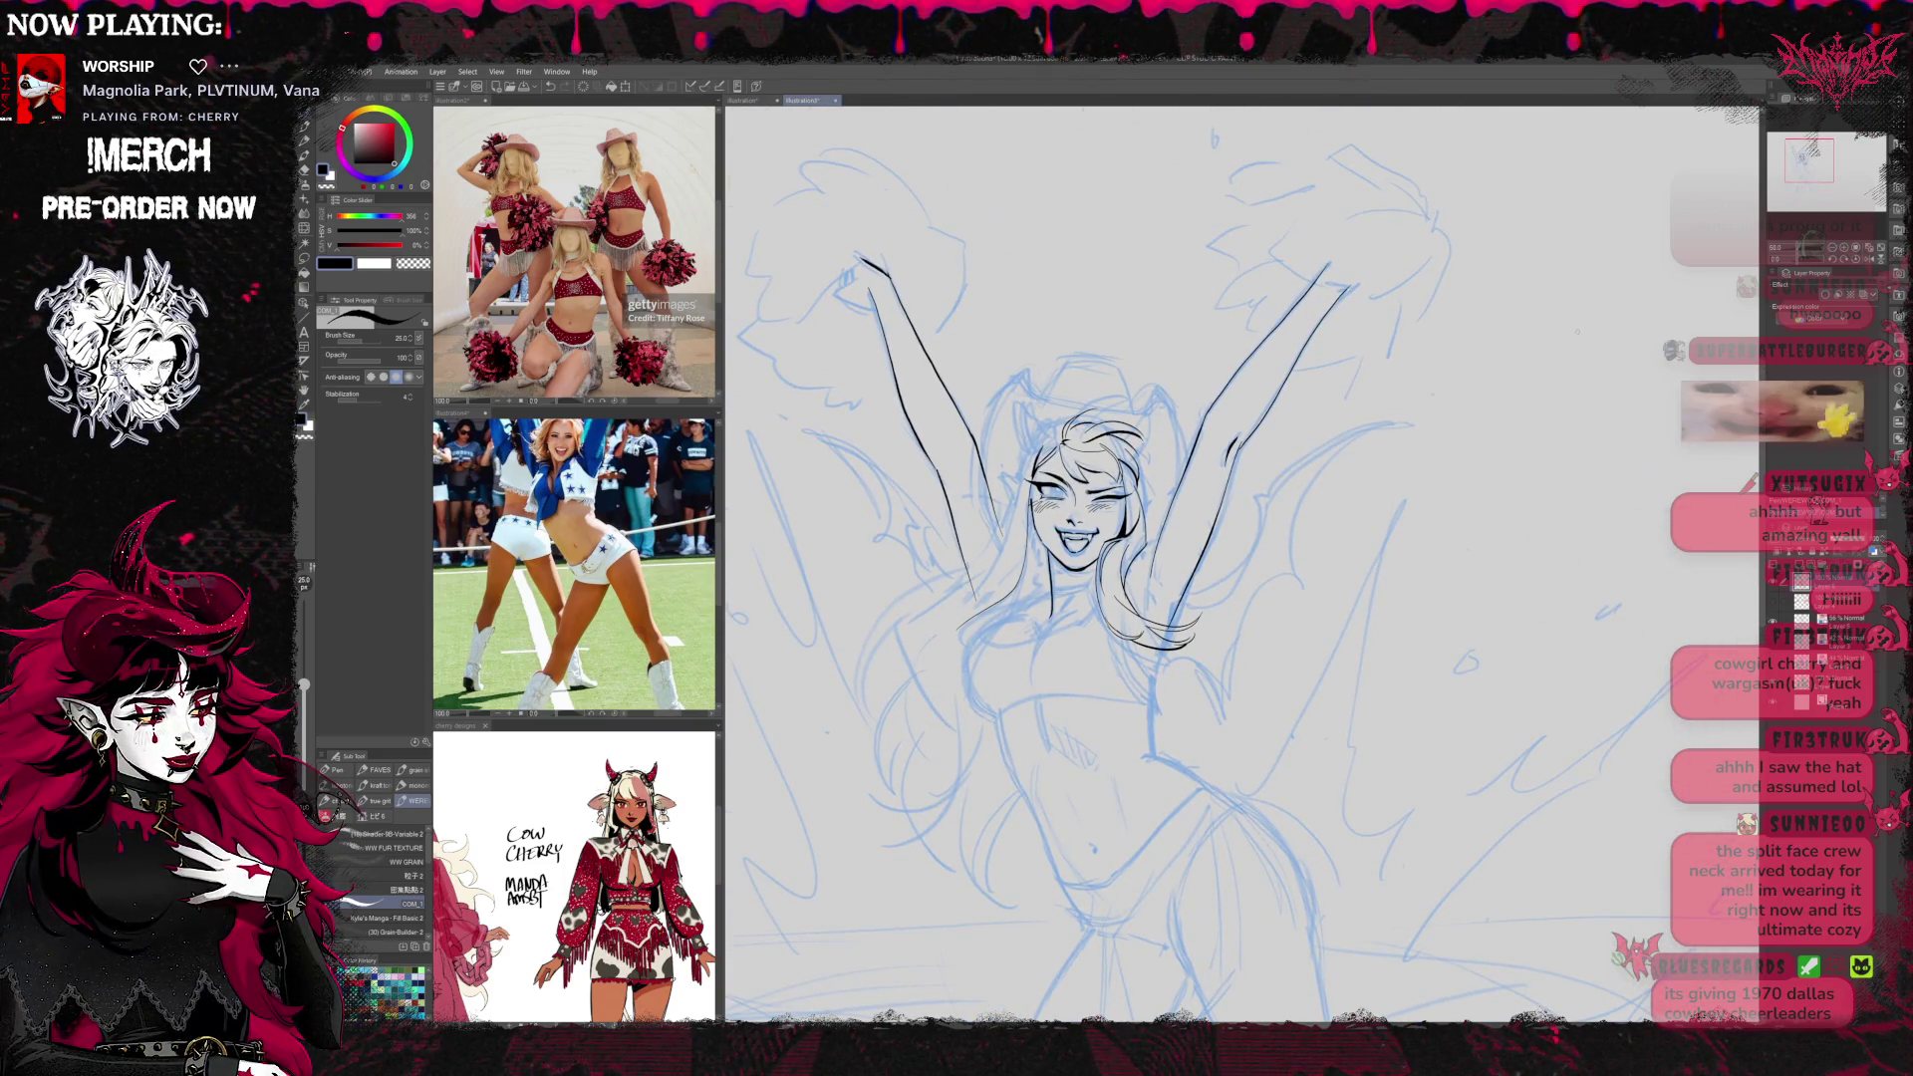
left_click(1843, 248)
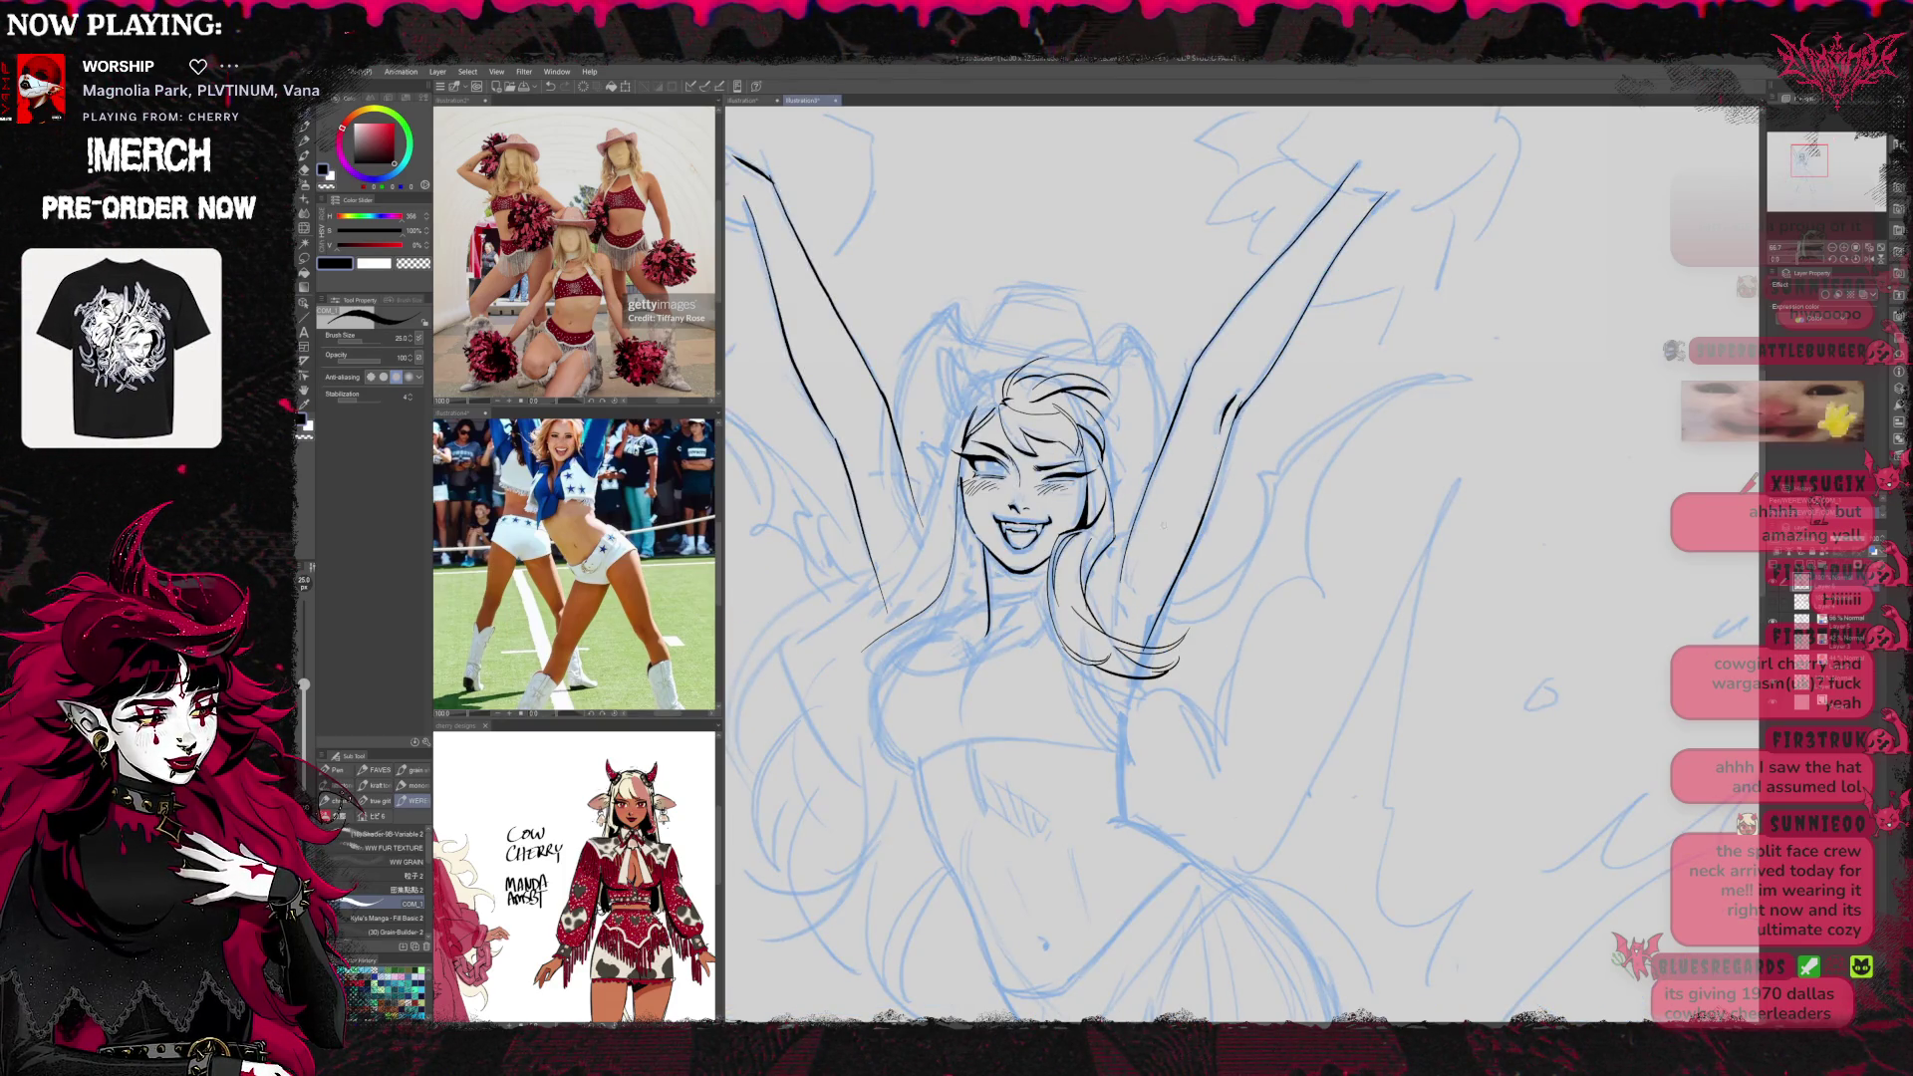
key("e")
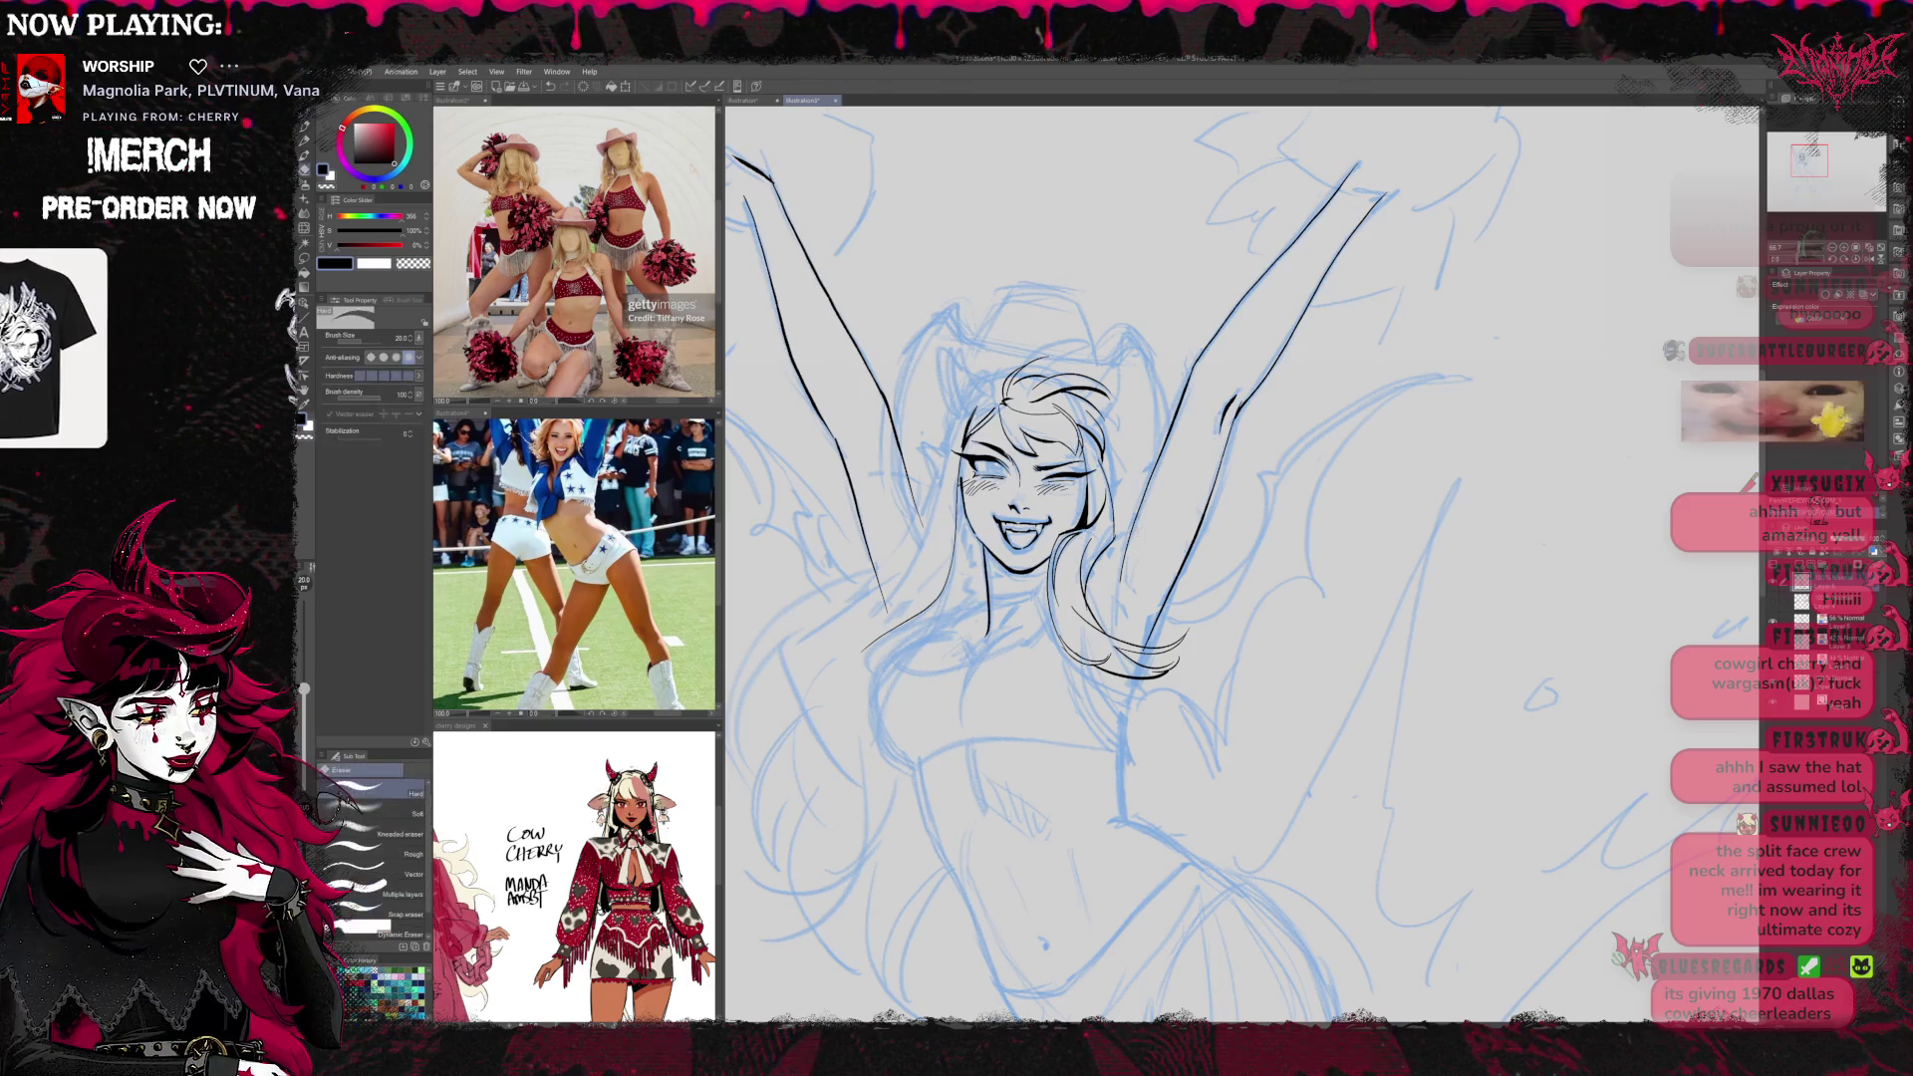
key("p")
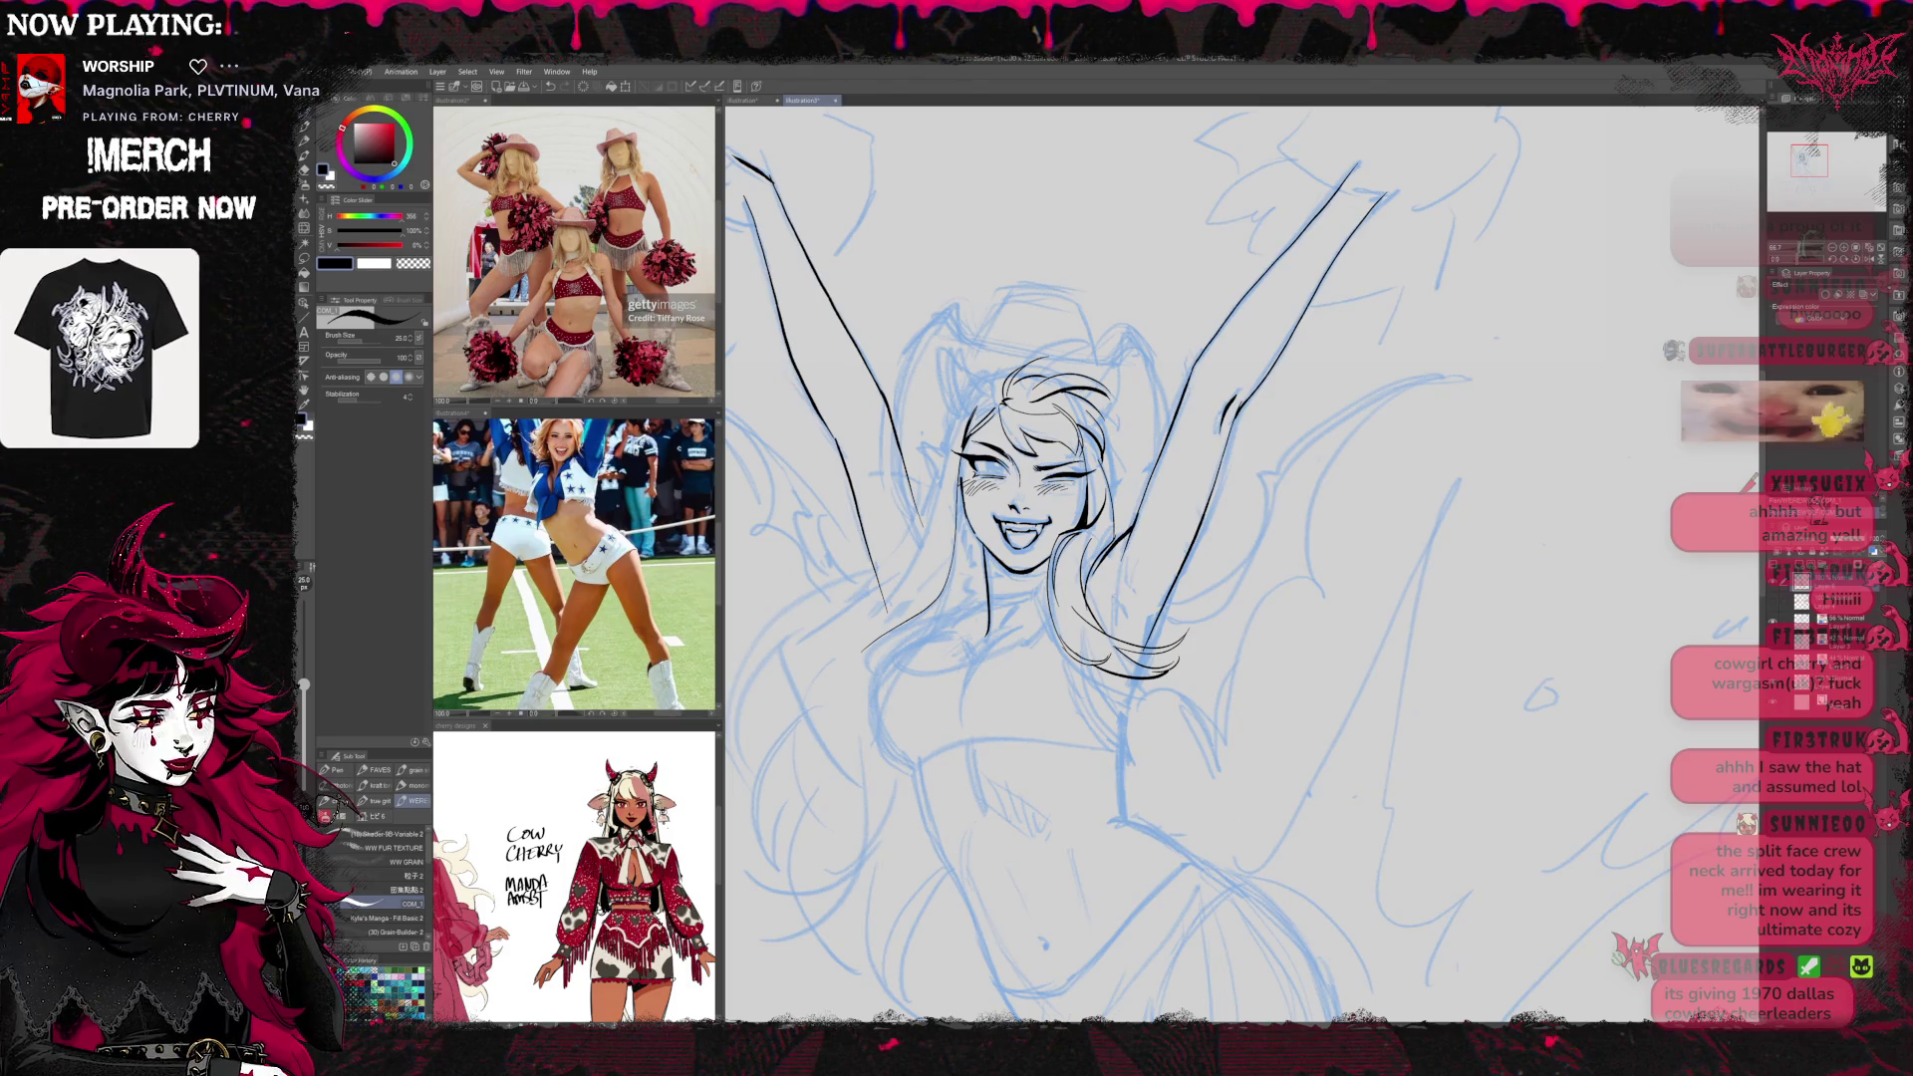
scroll(1241, 563, "down", 1)
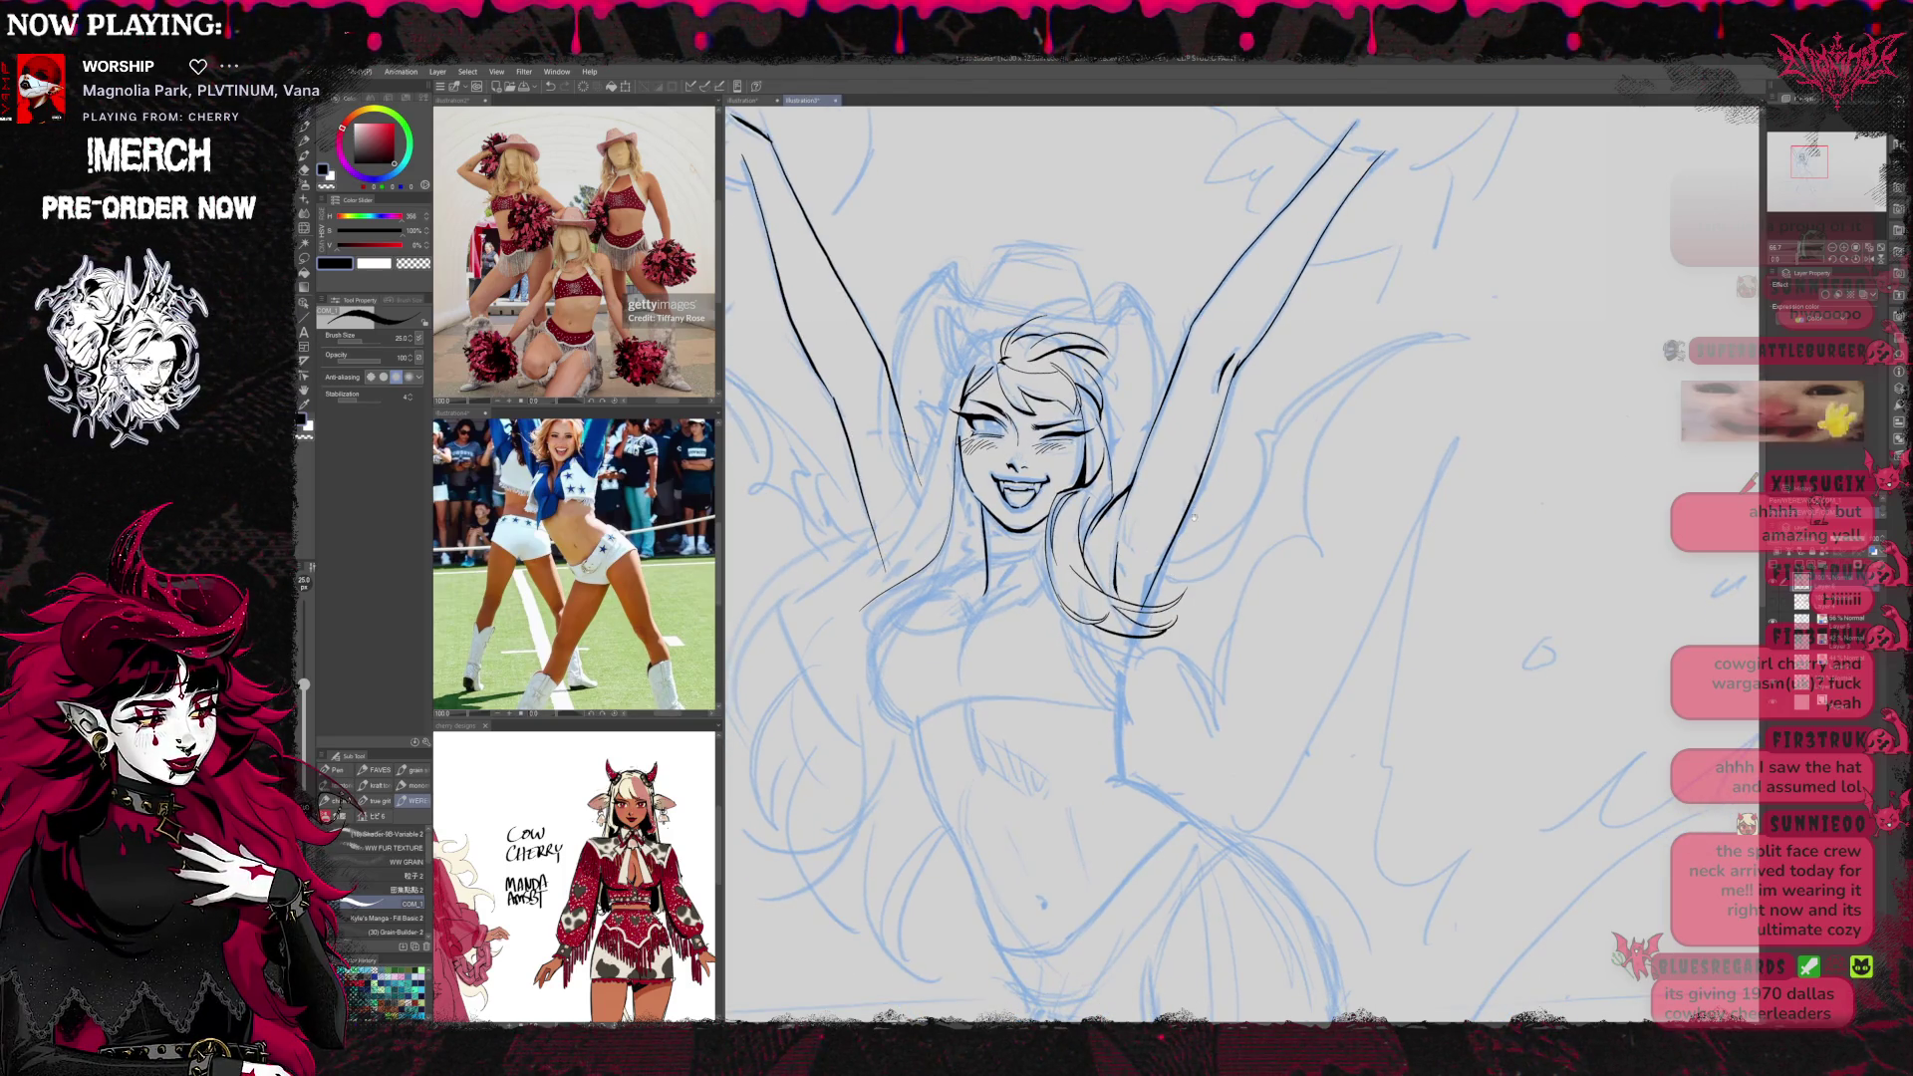
left_click_drag(1194, 517, 1207, 555)
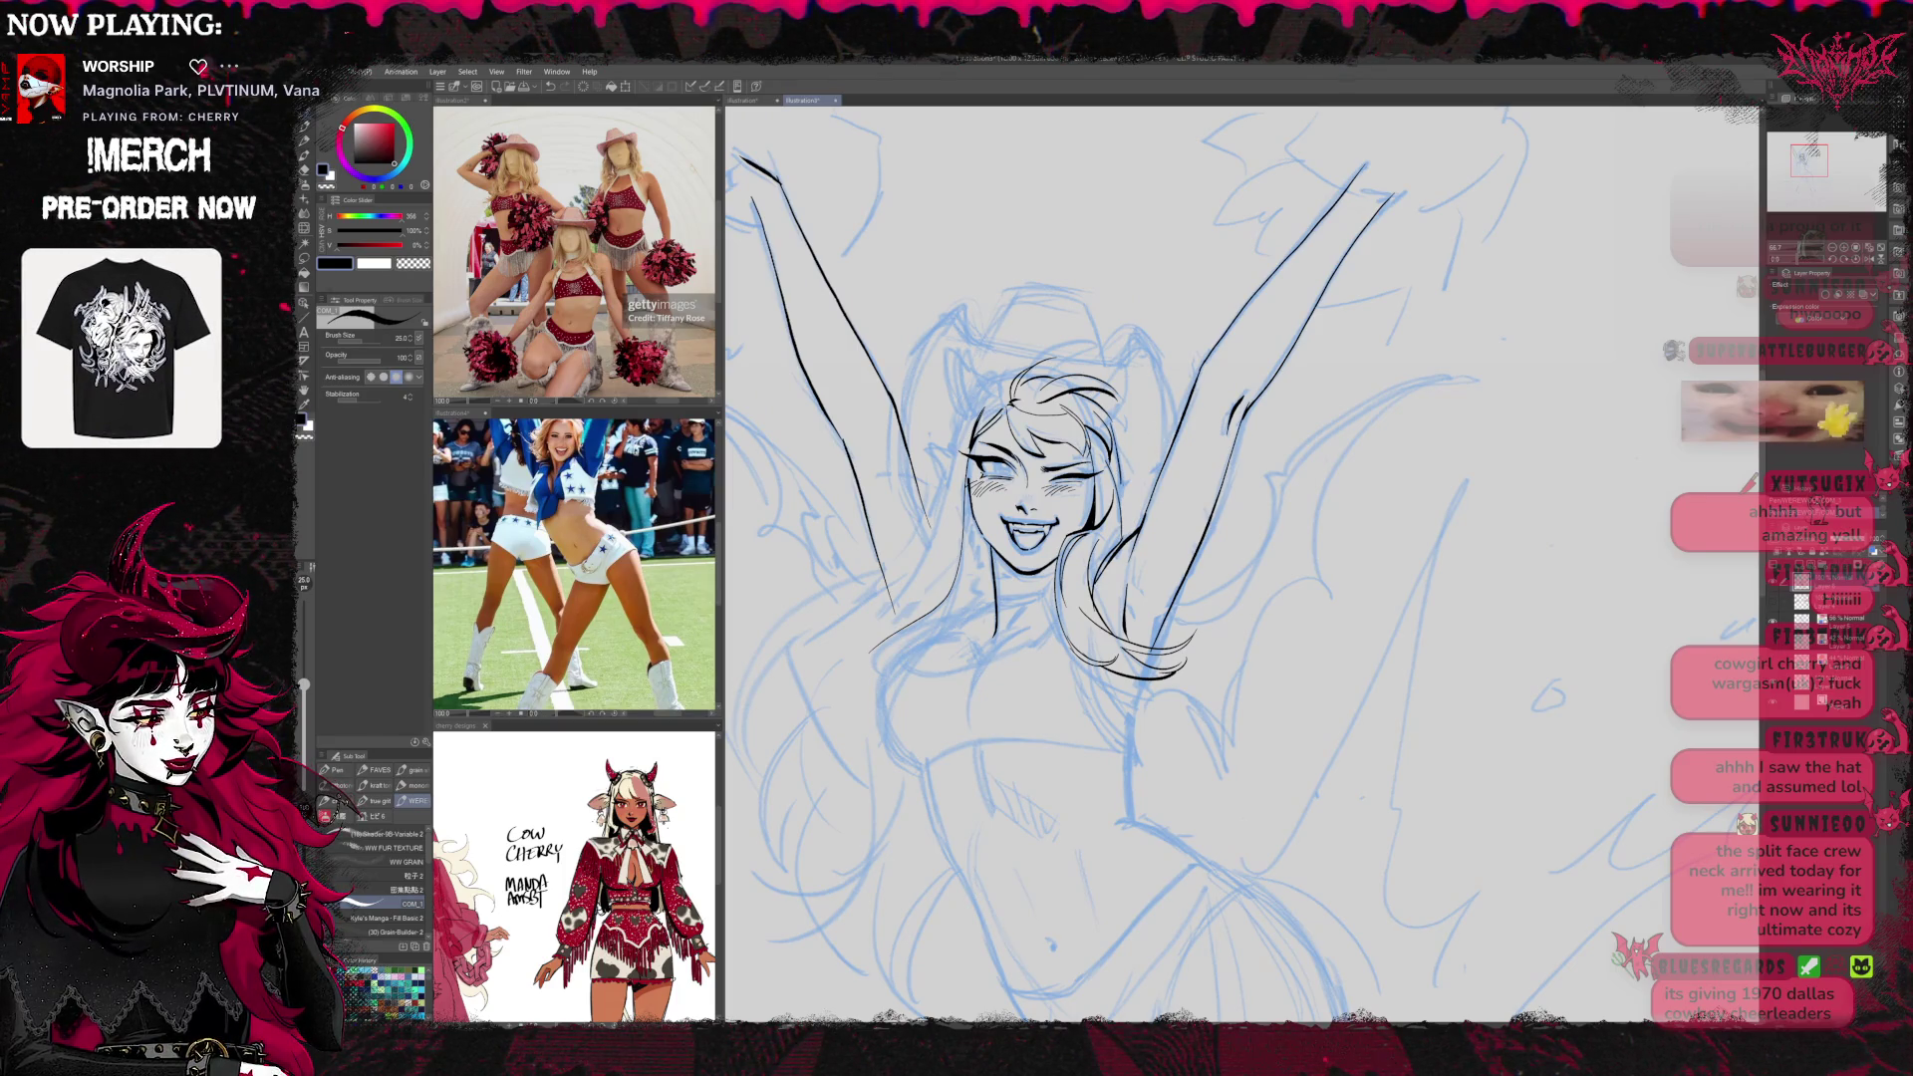
left_click_drag(1248, 397, 1341, 411)
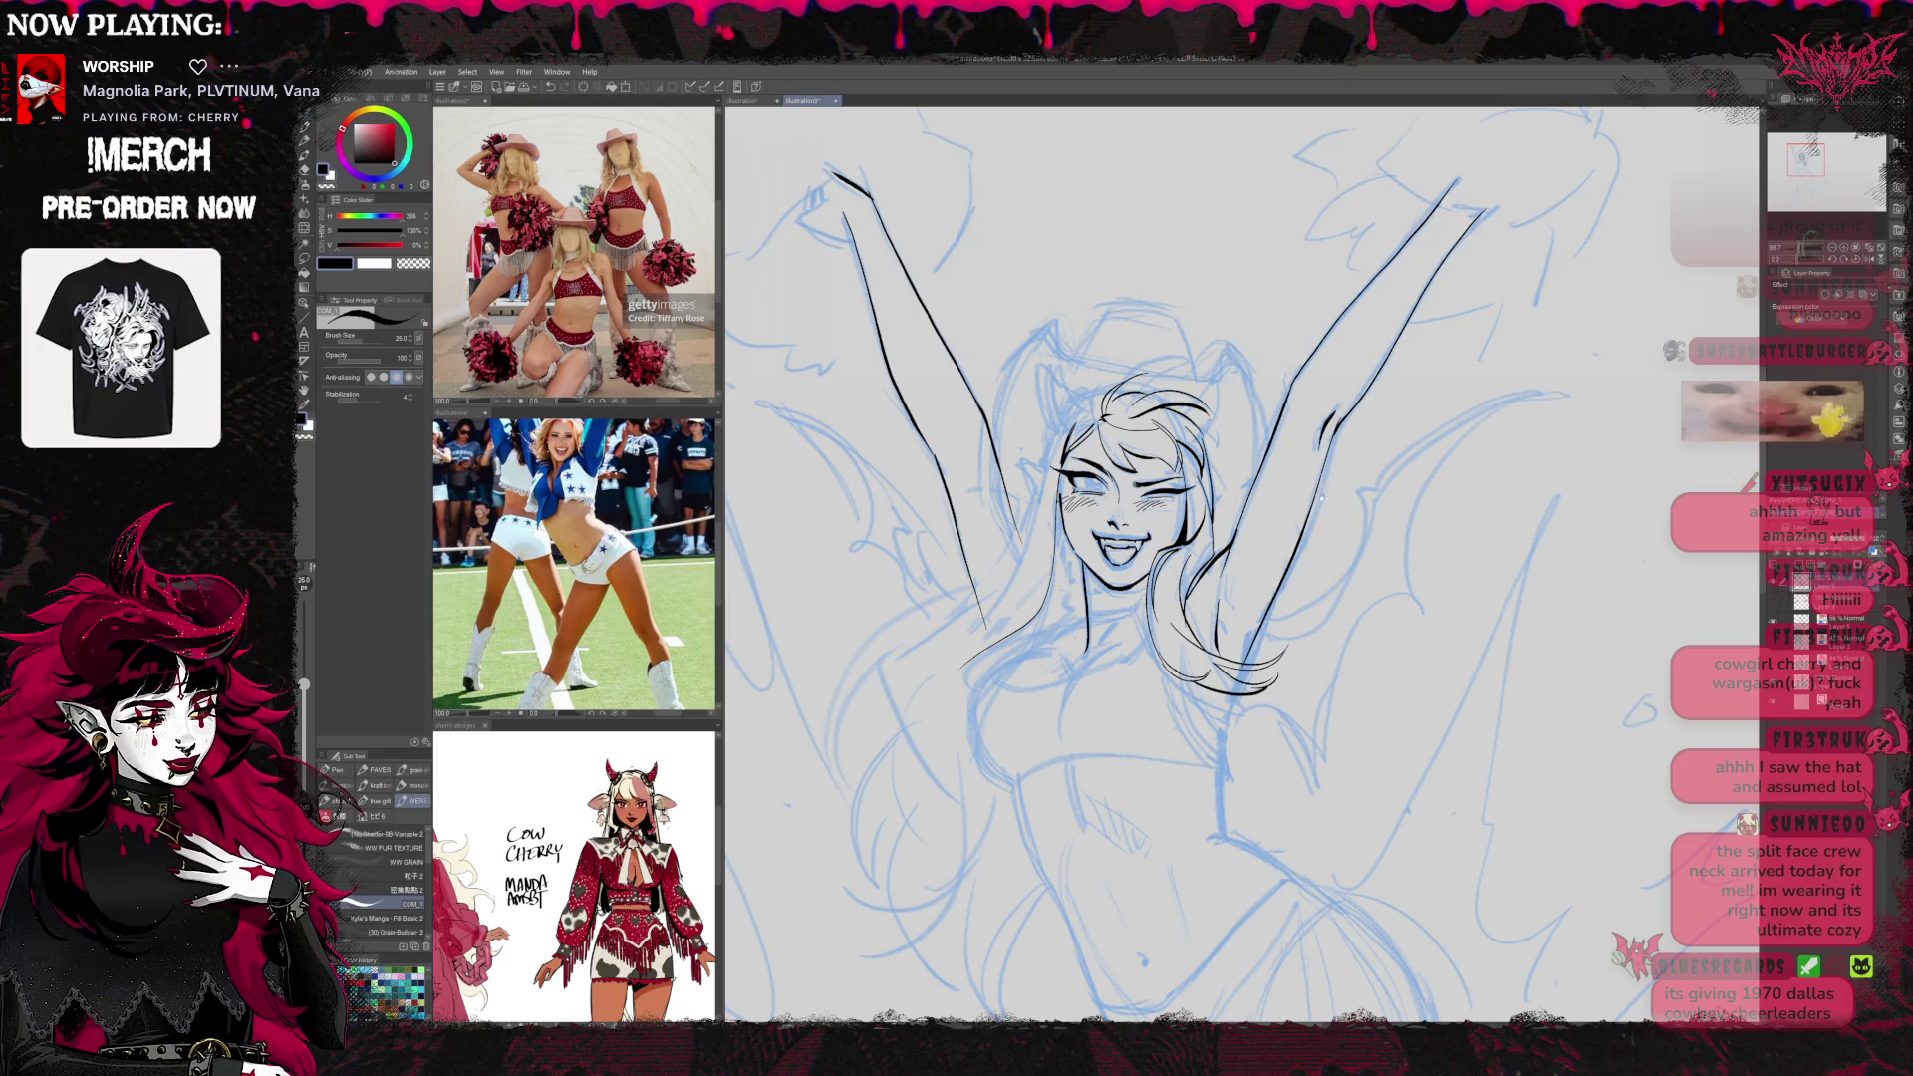
mouse_move(1322, 497)
left_mouse_down()
mouse_move(1314, 460)
mouse_move(1279, 454)
left_mouse_up()
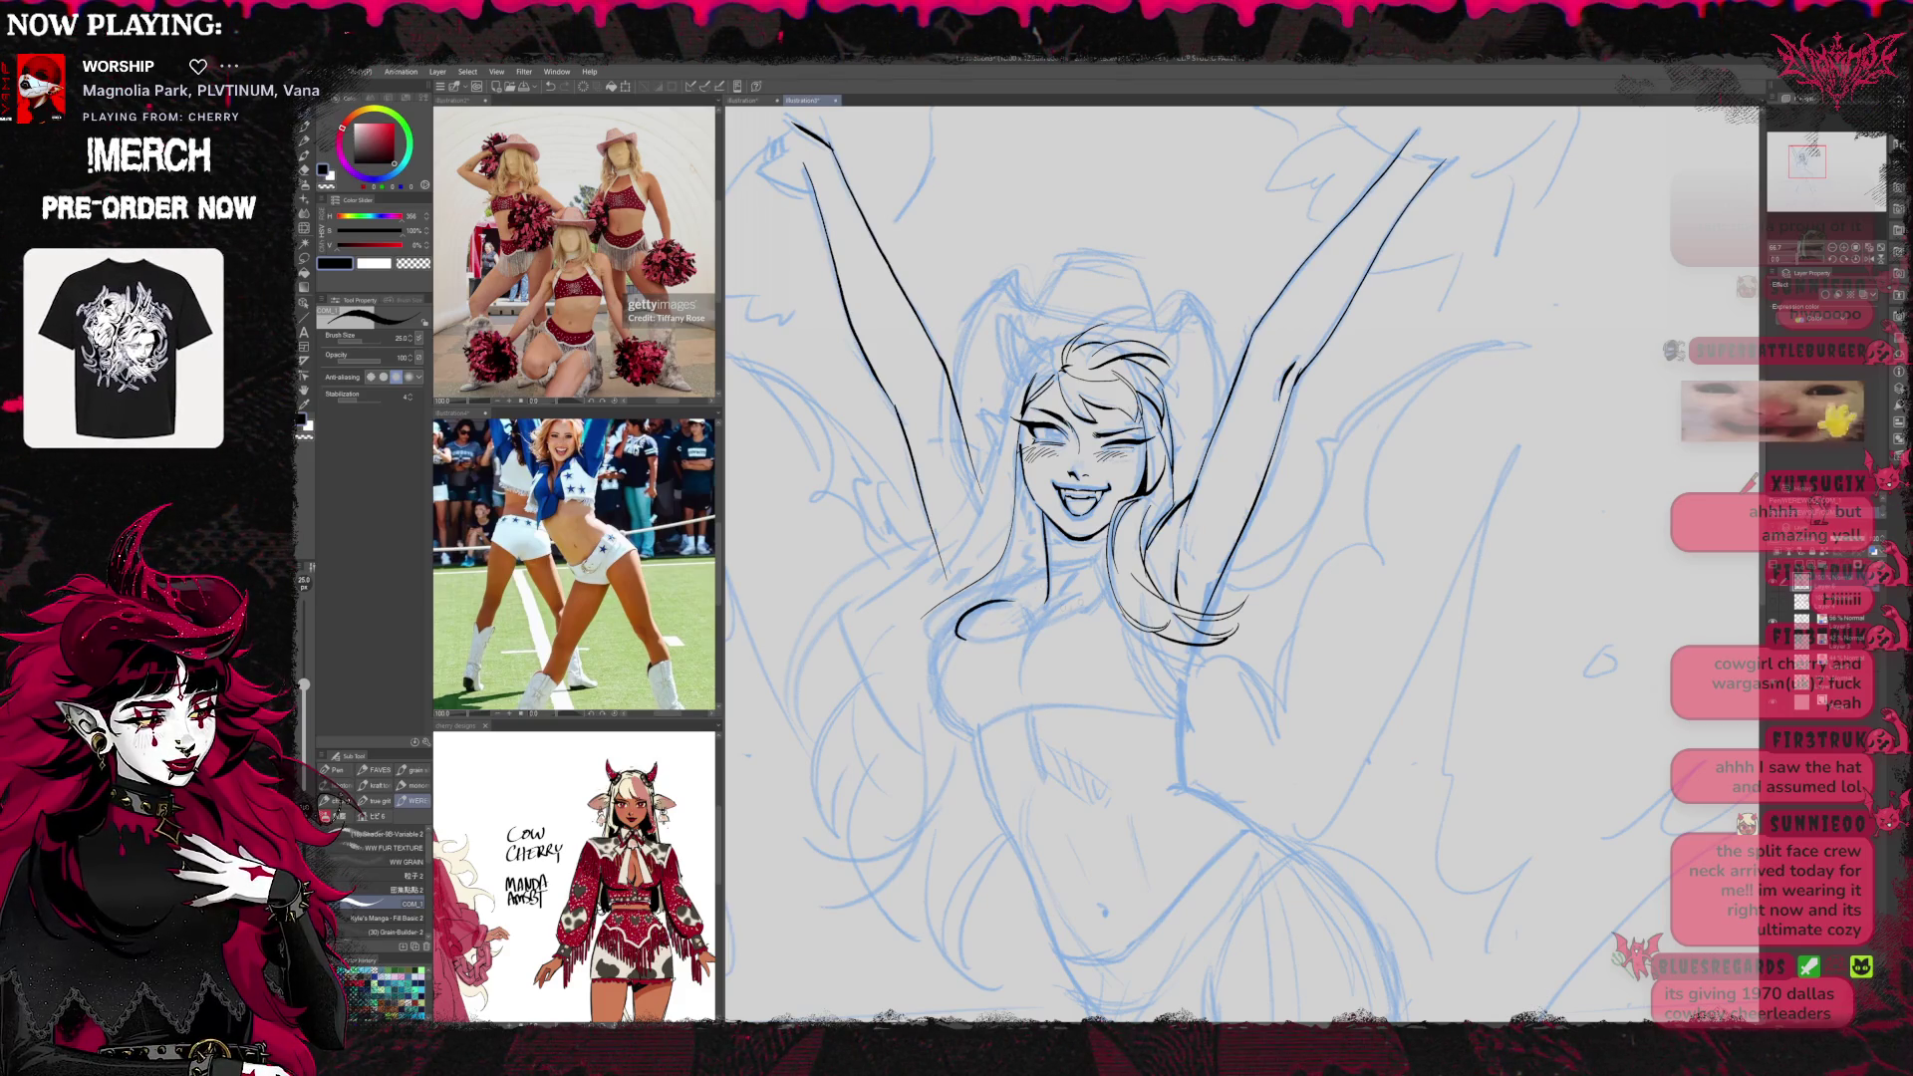
Ink a curl and strokes on the lower hair ends, undo the last one, and mirror the view
left_click_drag(955, 635, 1022, 603)
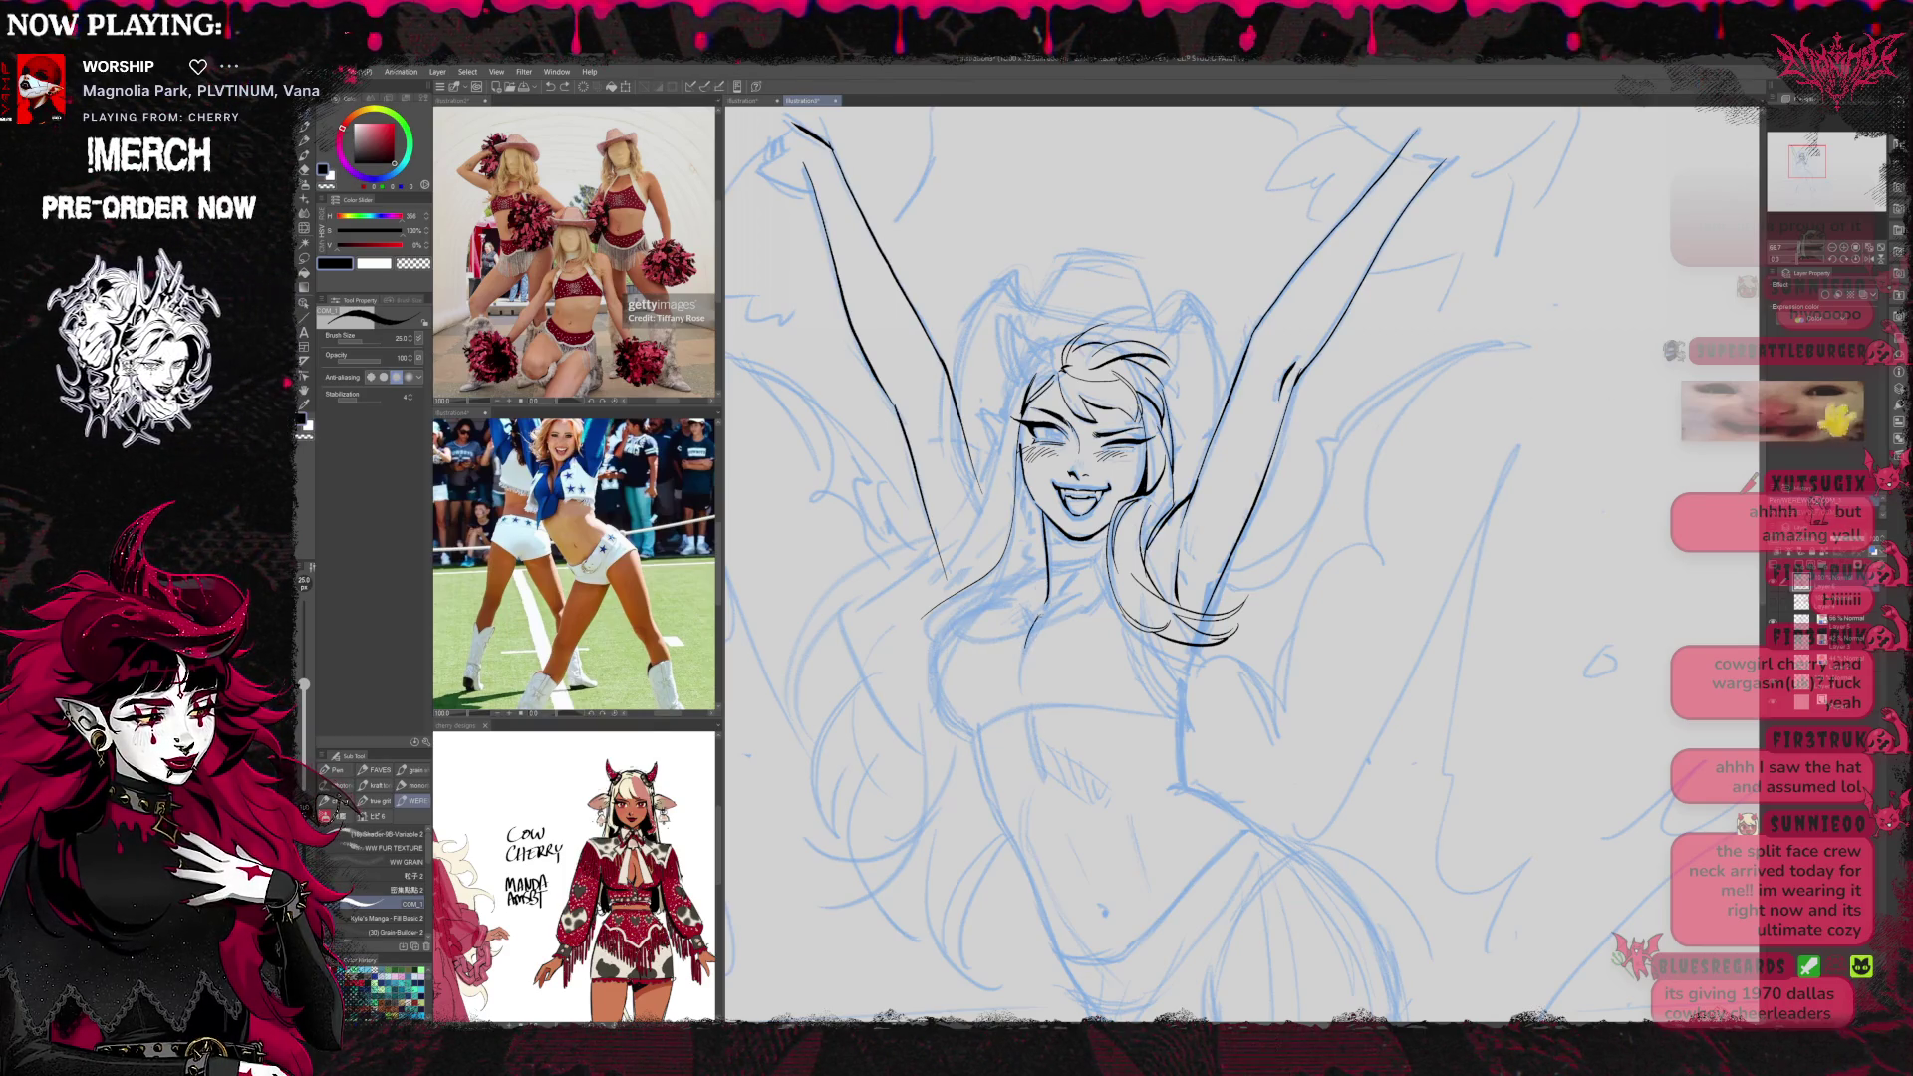
left_click_drag(1047, 594, 1028, 646)
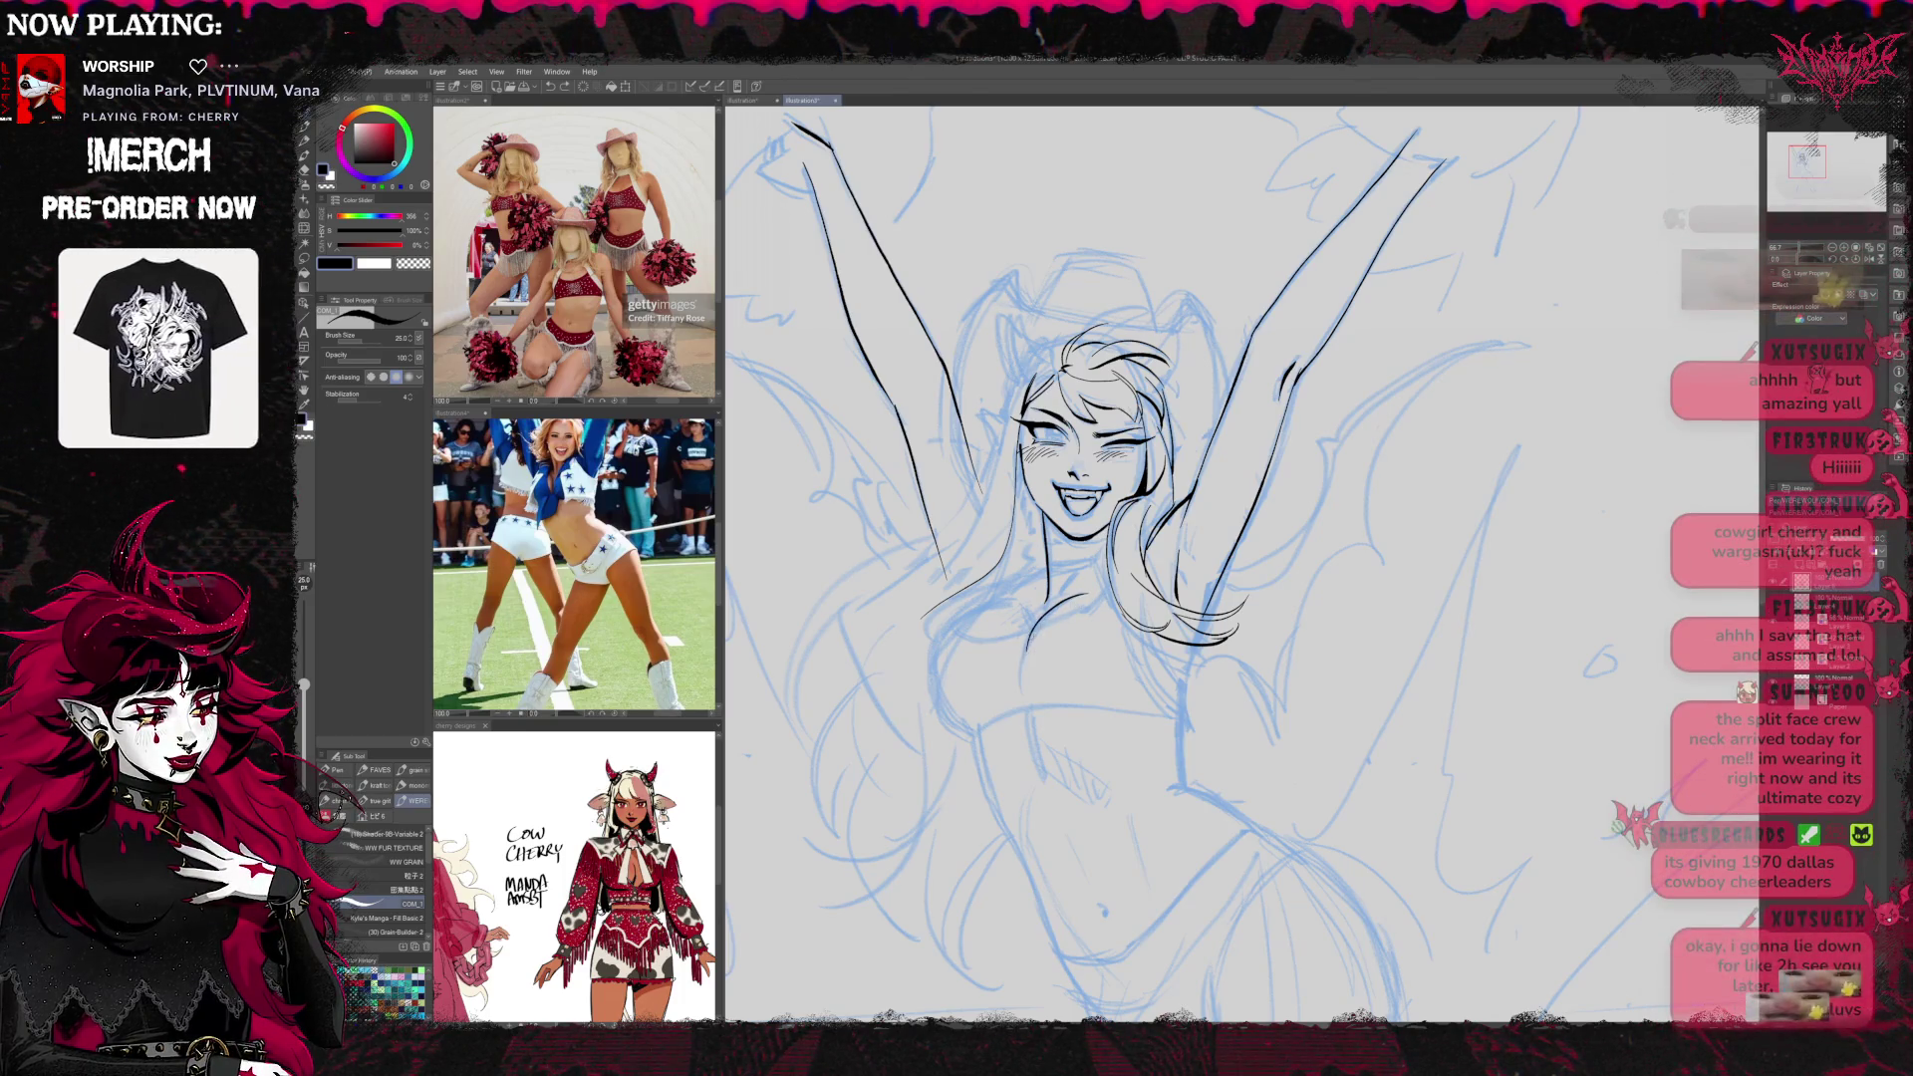
left_click_drag(1211, 610, 1245, 598)
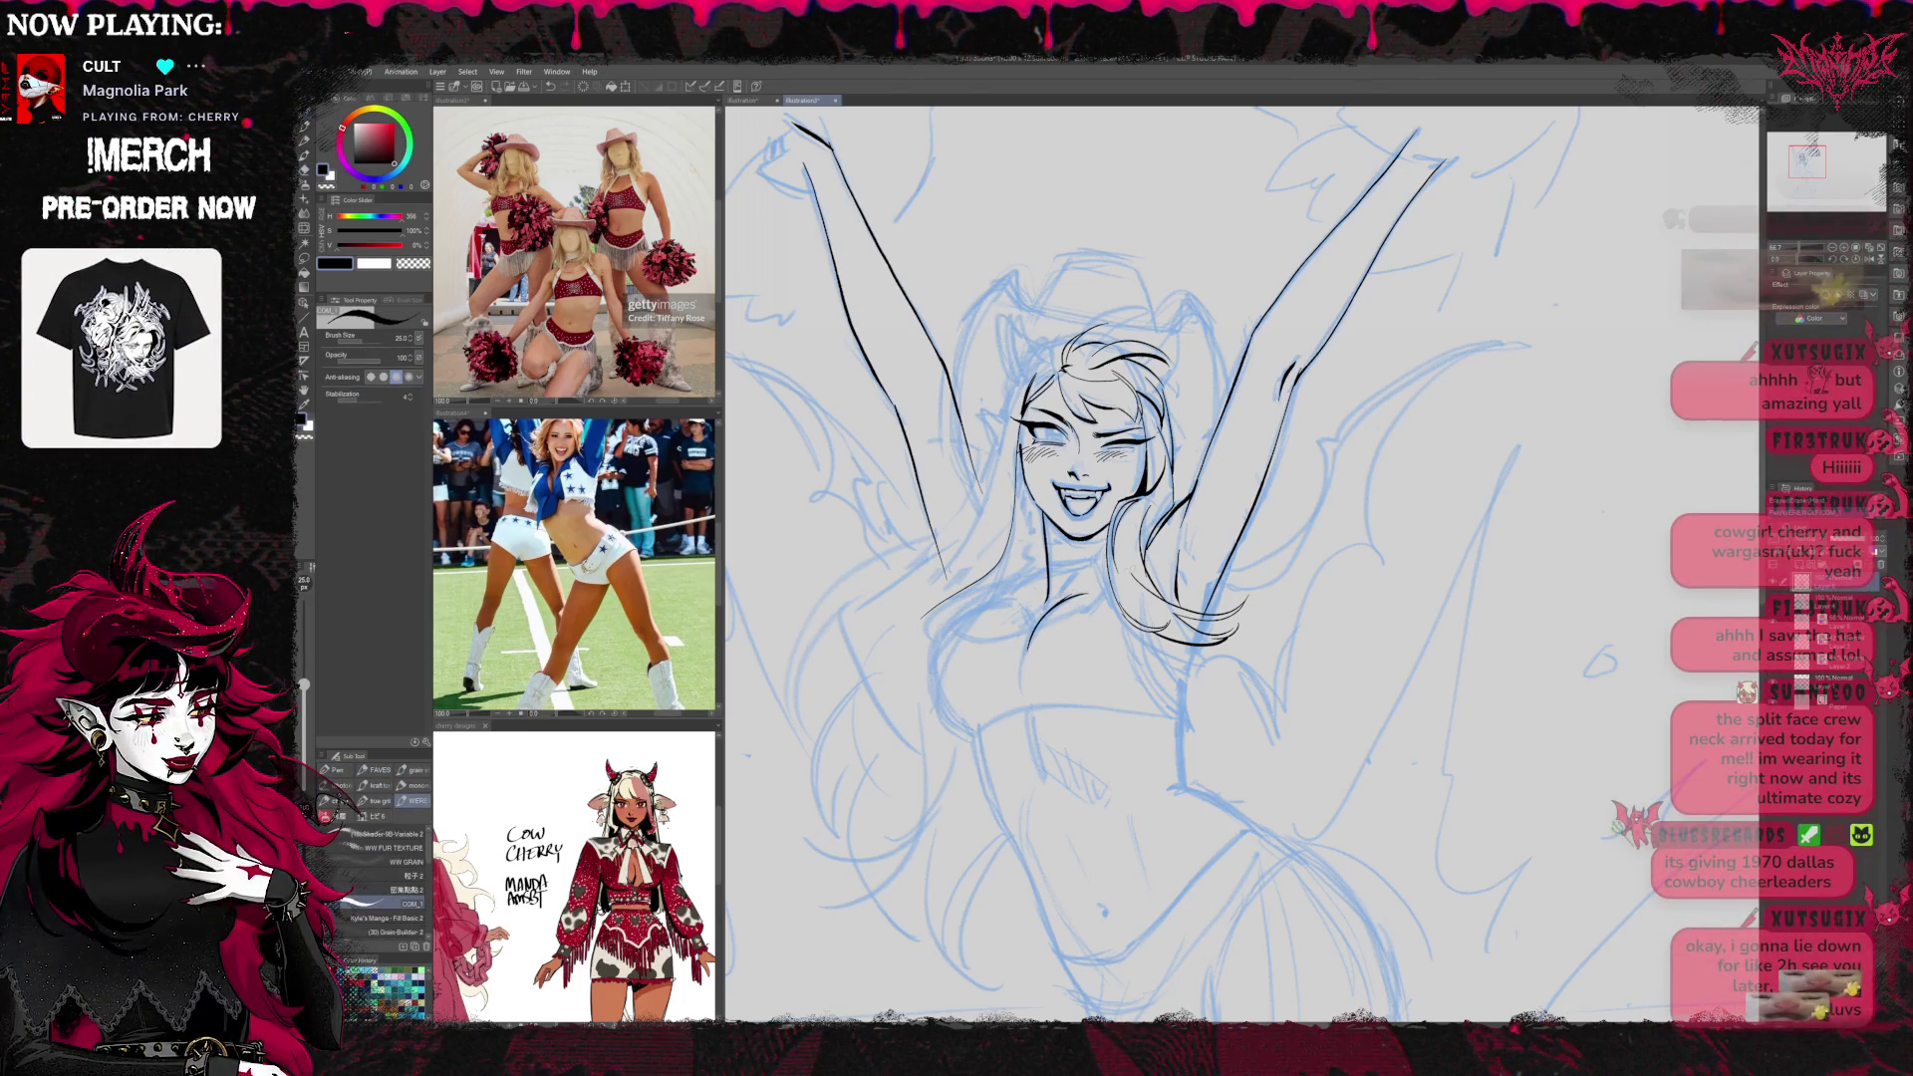
key("ctrl+z")
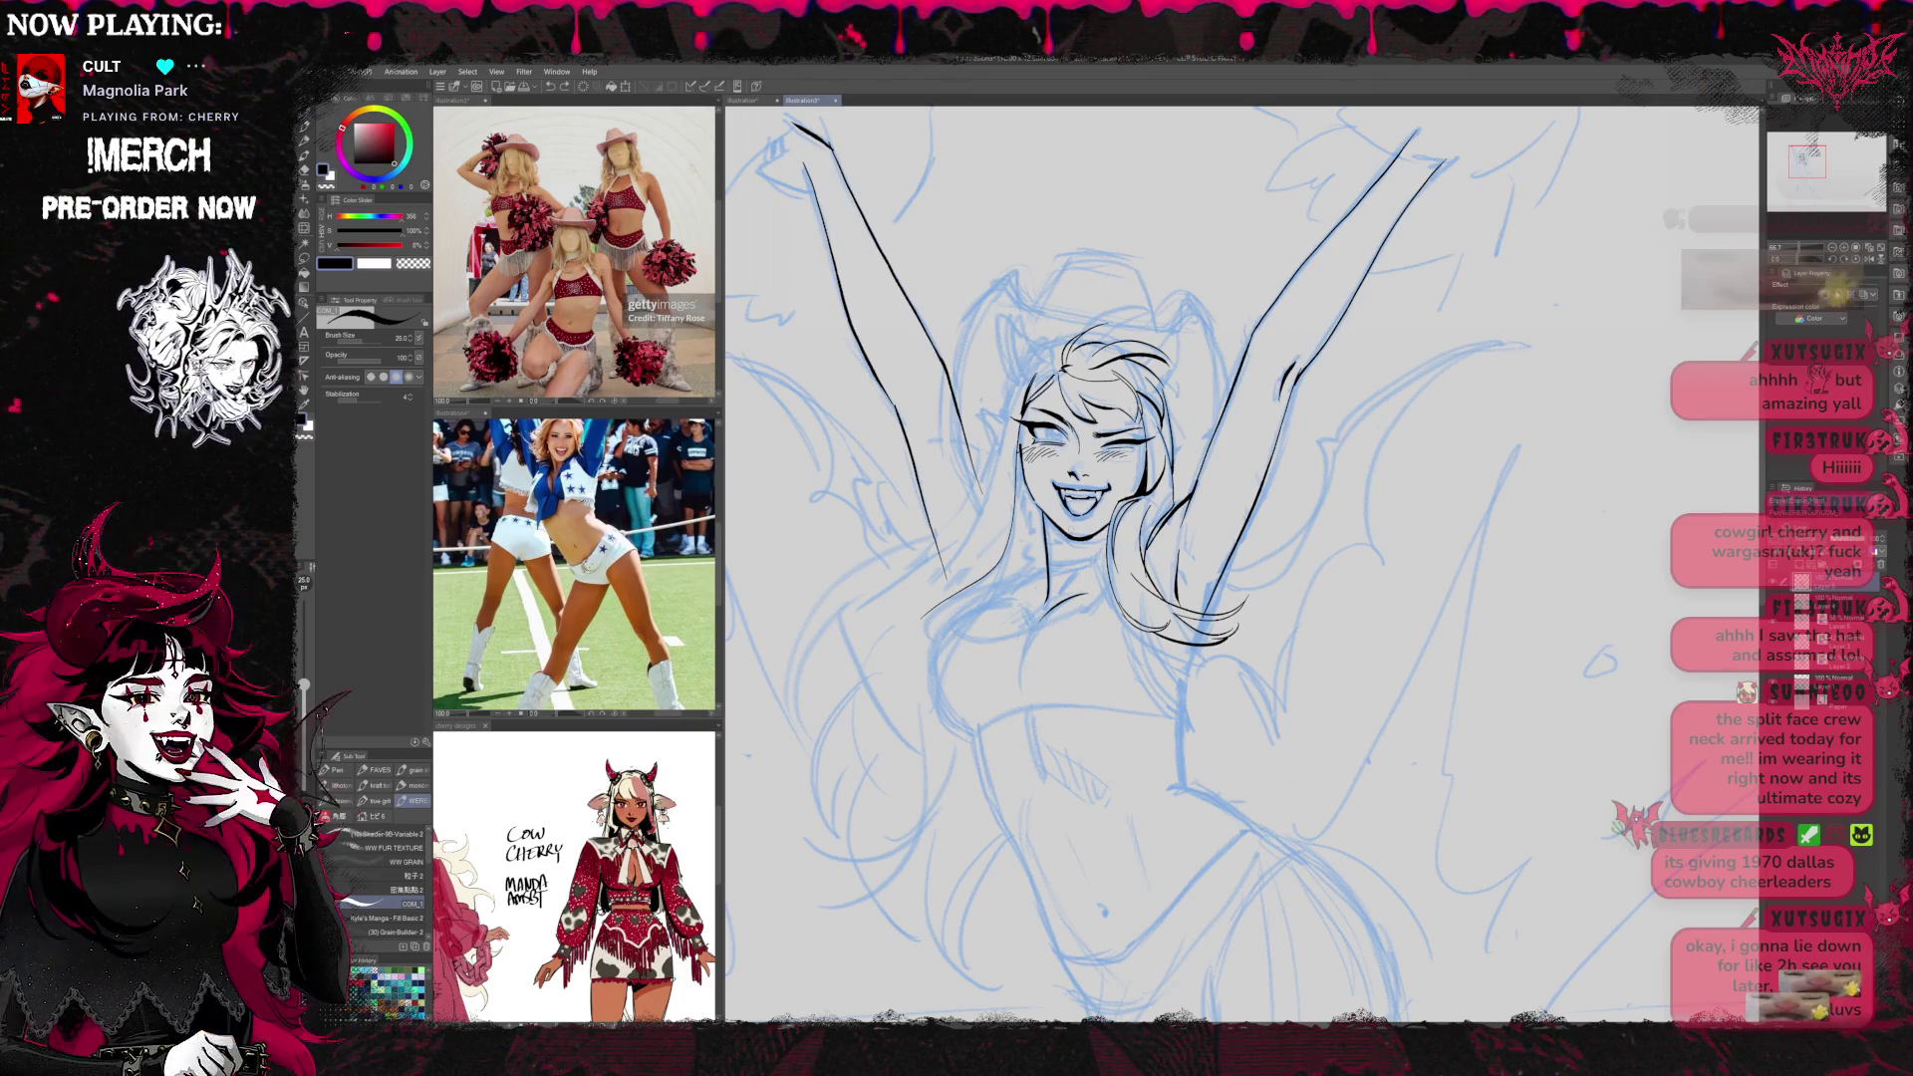
left_click(1871, 260)
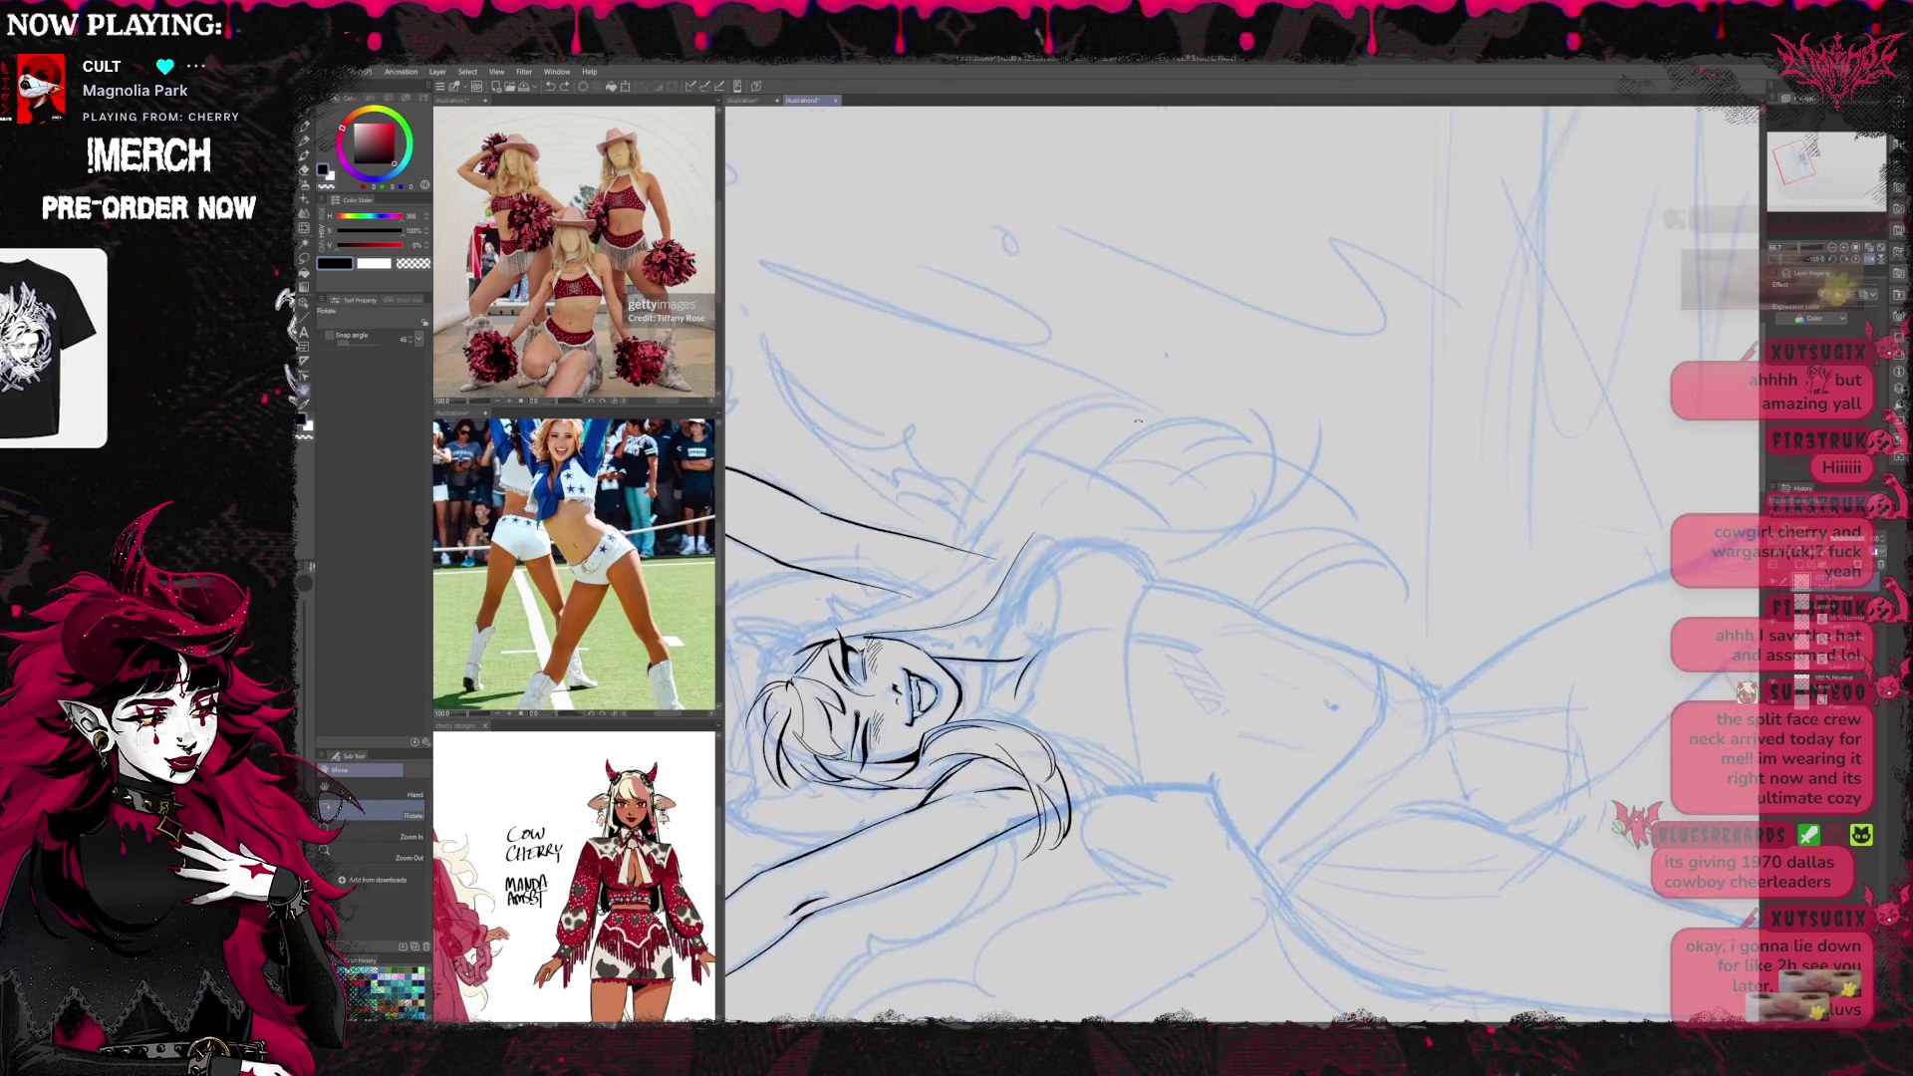
Add a short stroke near the hair and rotate the canvas back upright
mouse_move(1034, 580)
left_mouse_down()
mouse_move(1053, 596)
mouse_move(1019, 614)
left_mouse_up()
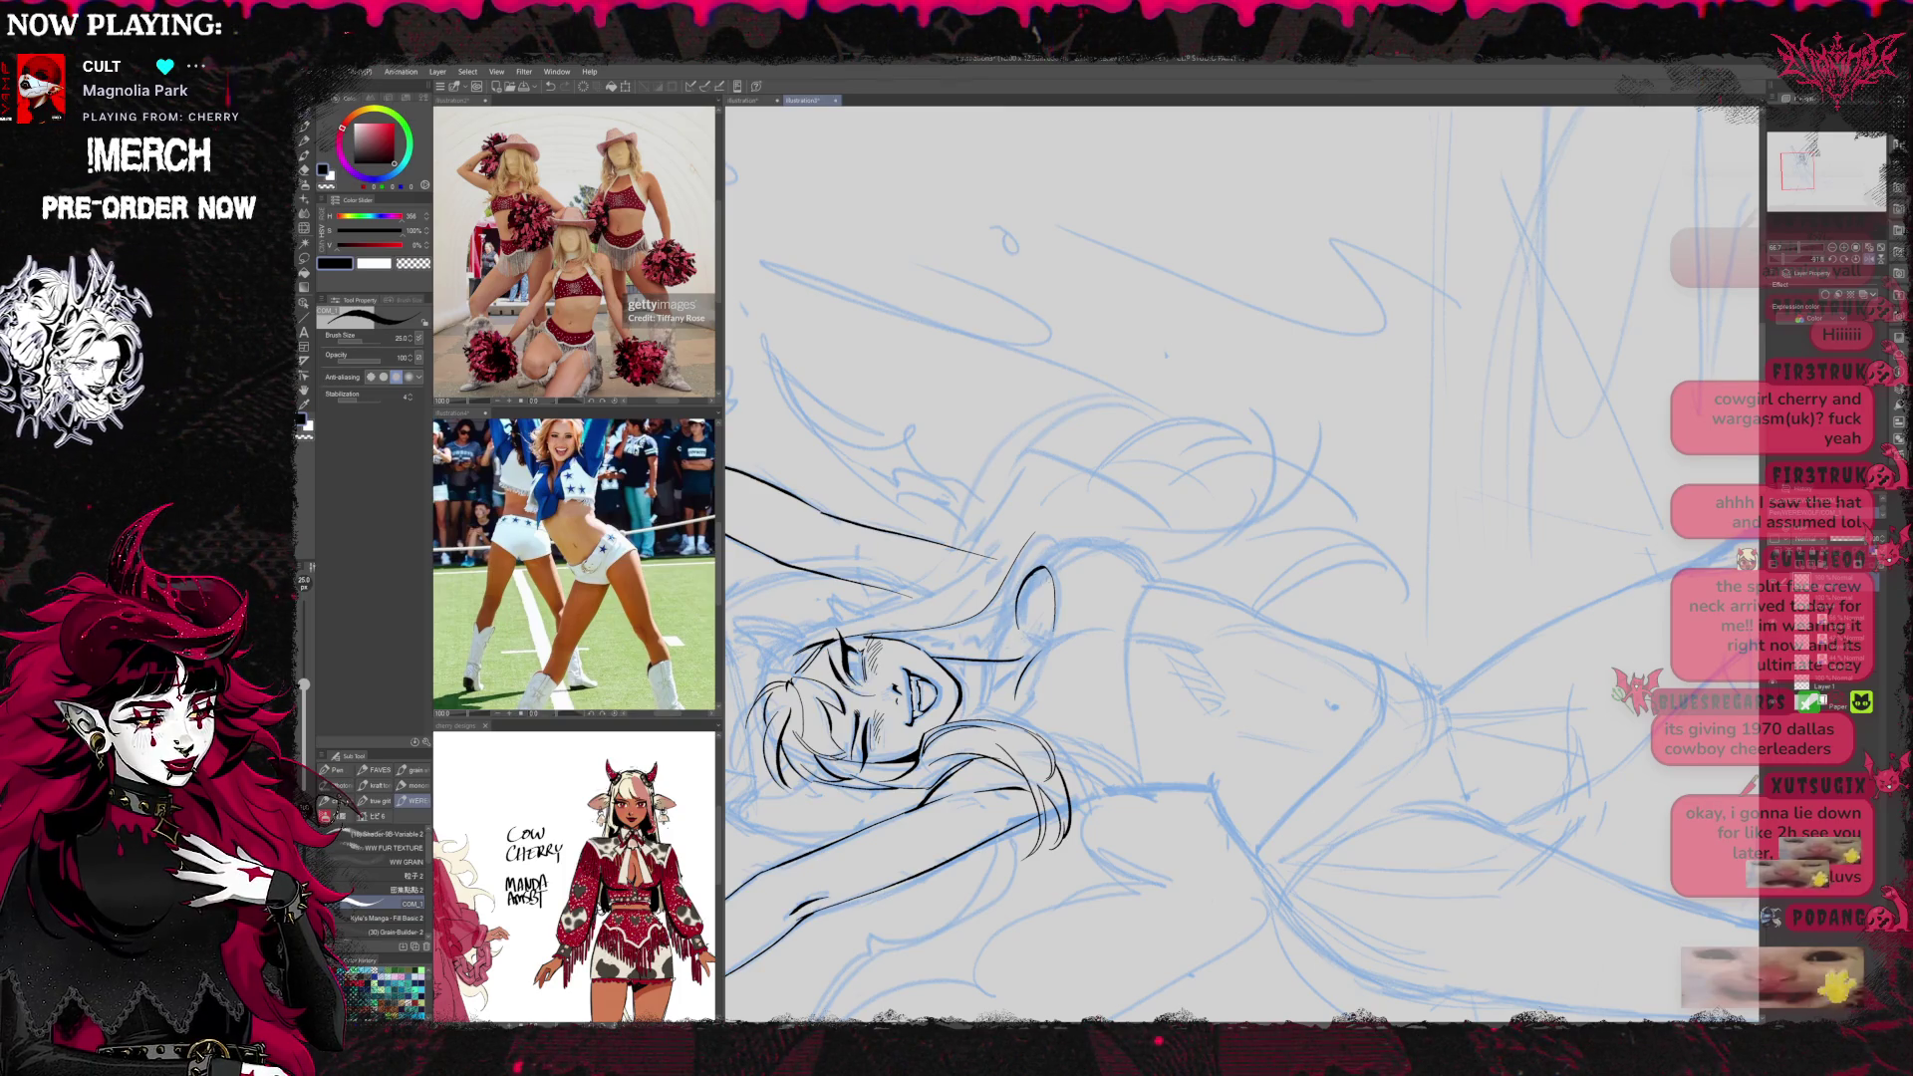
key("e")
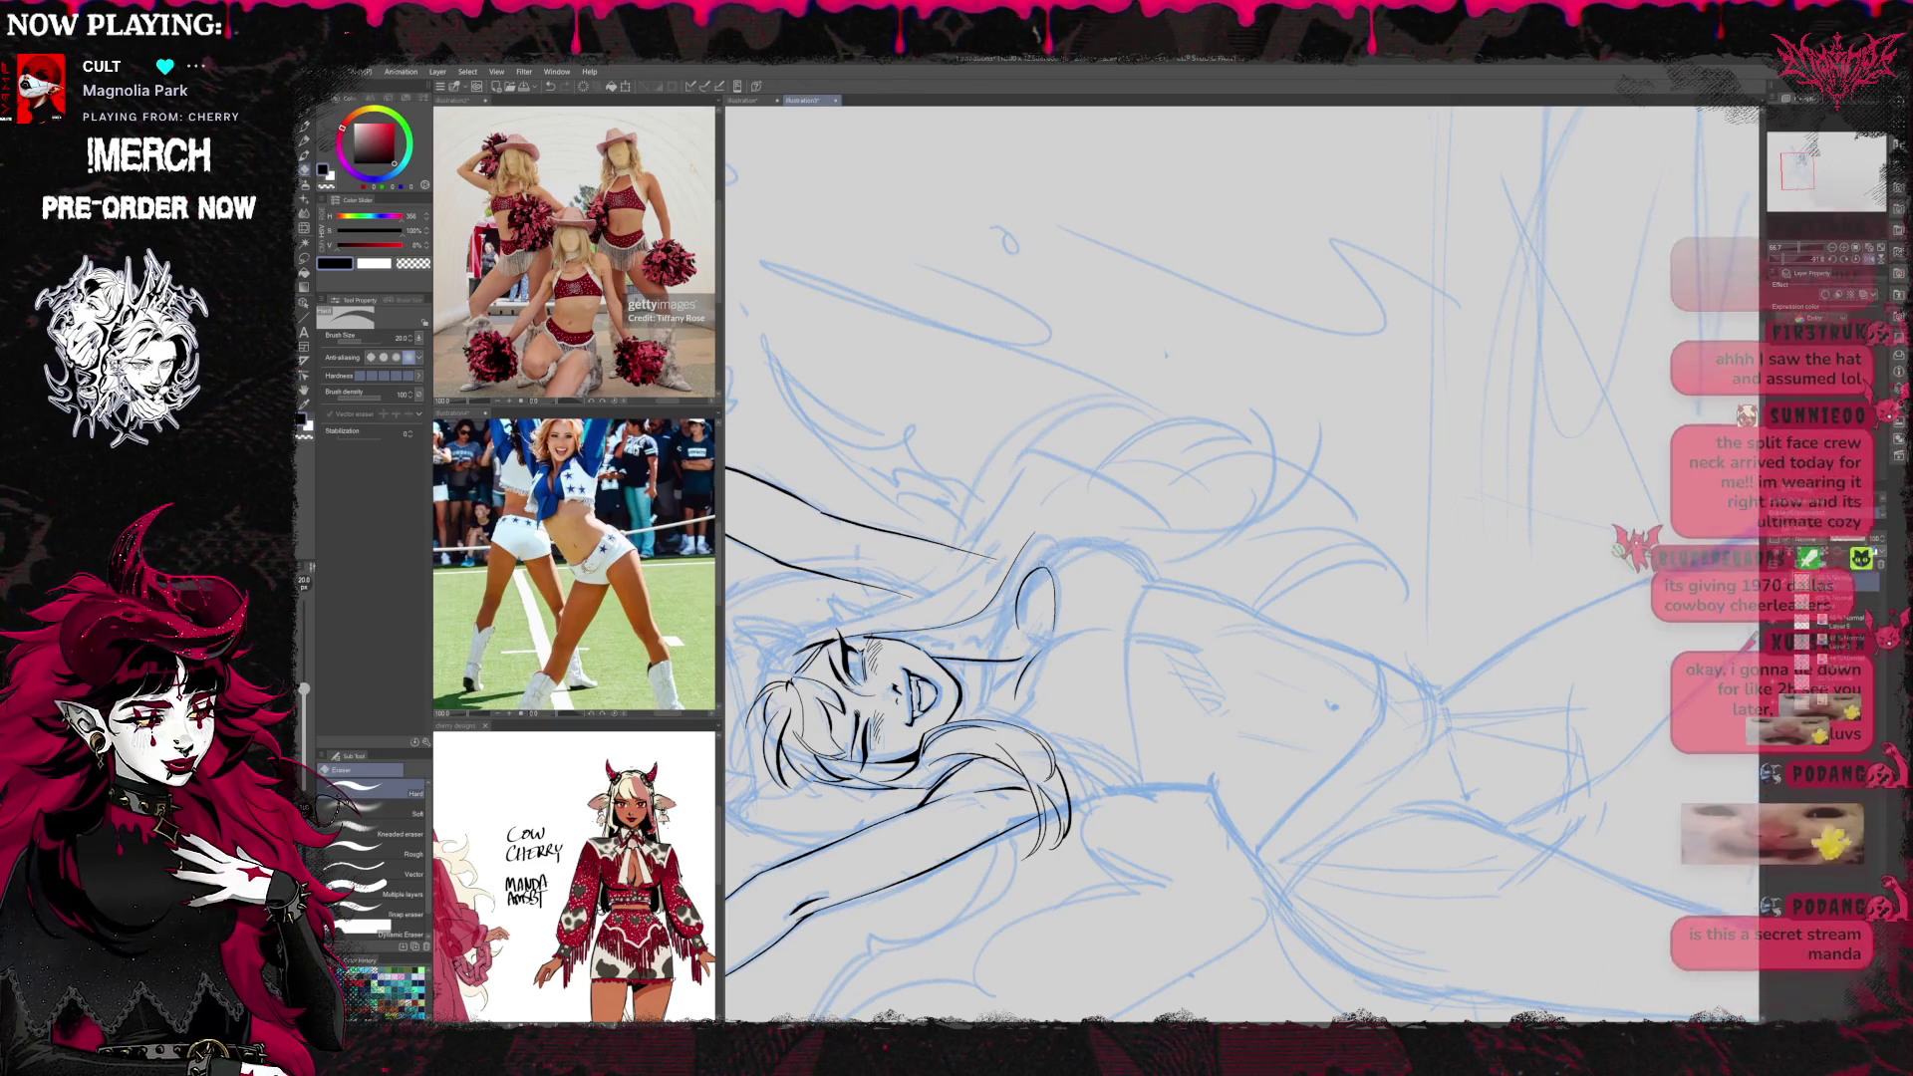
key("p")
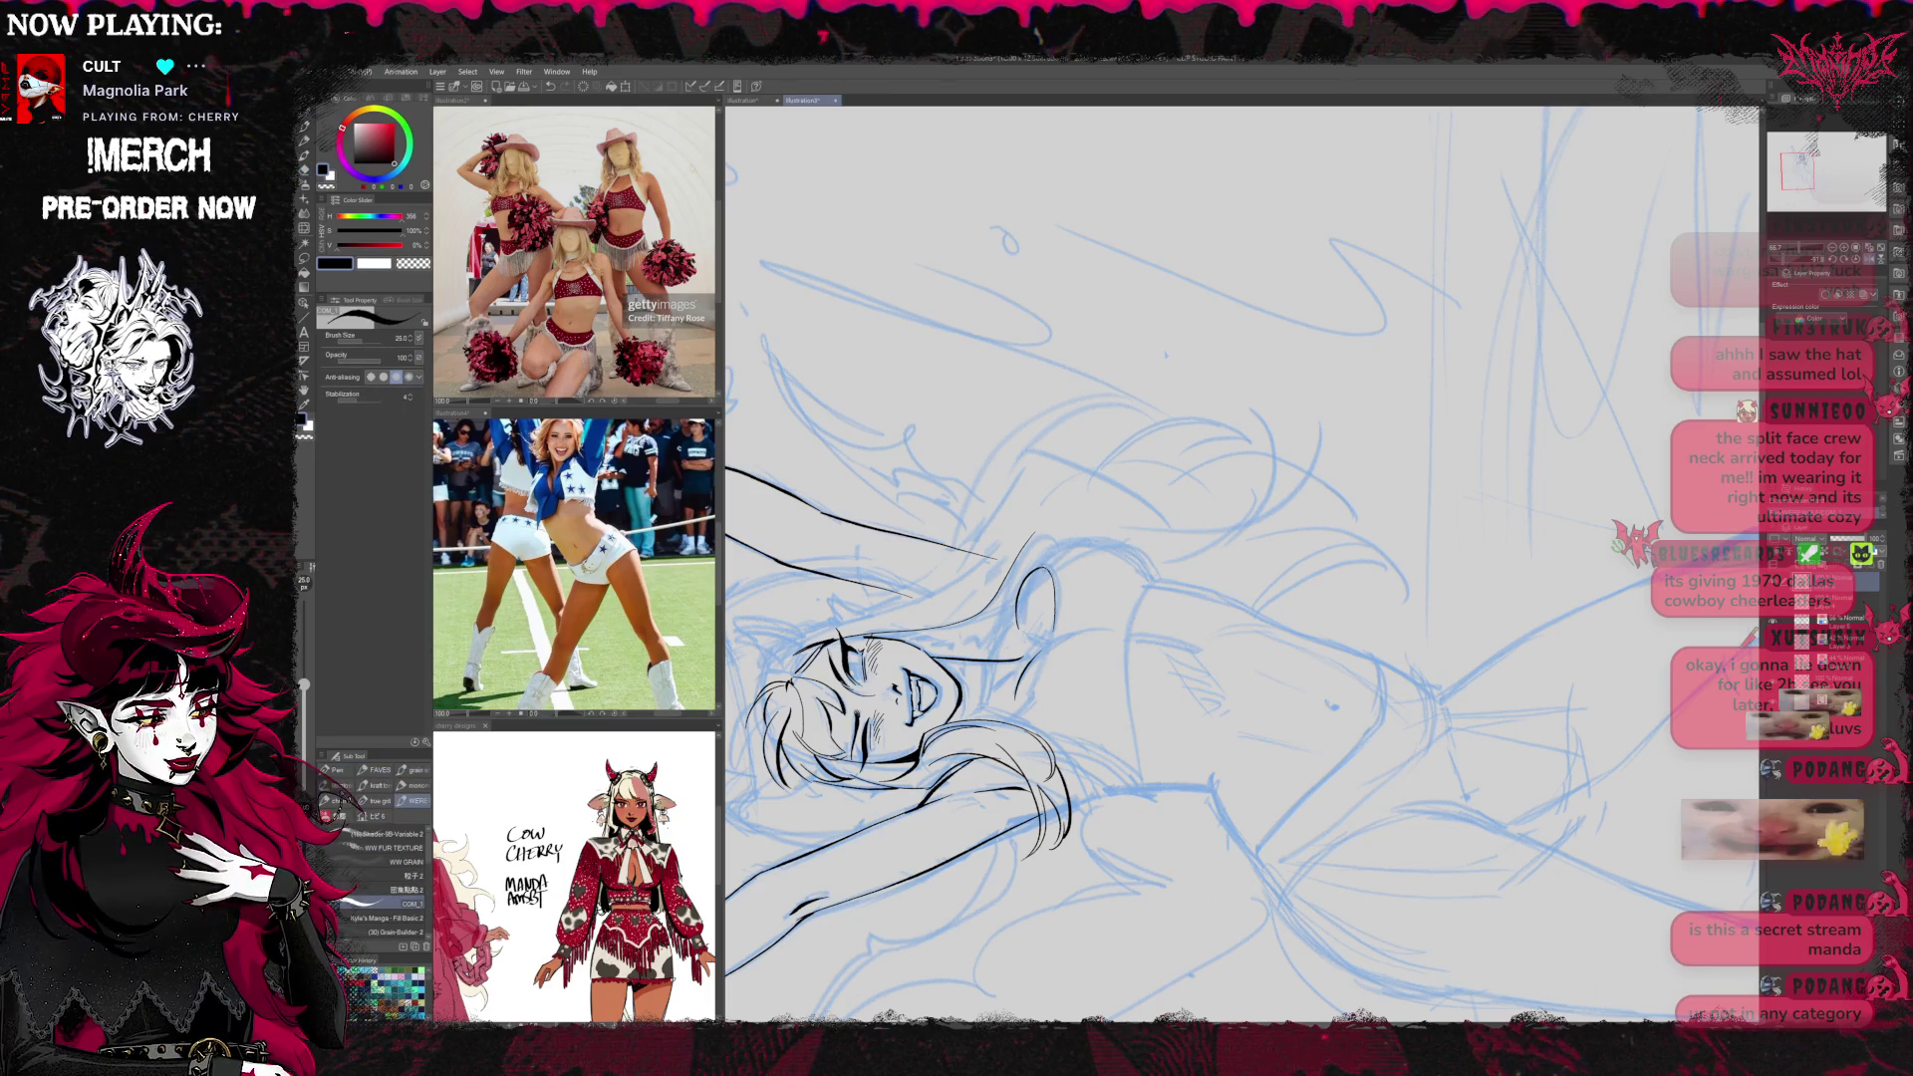
key("e")
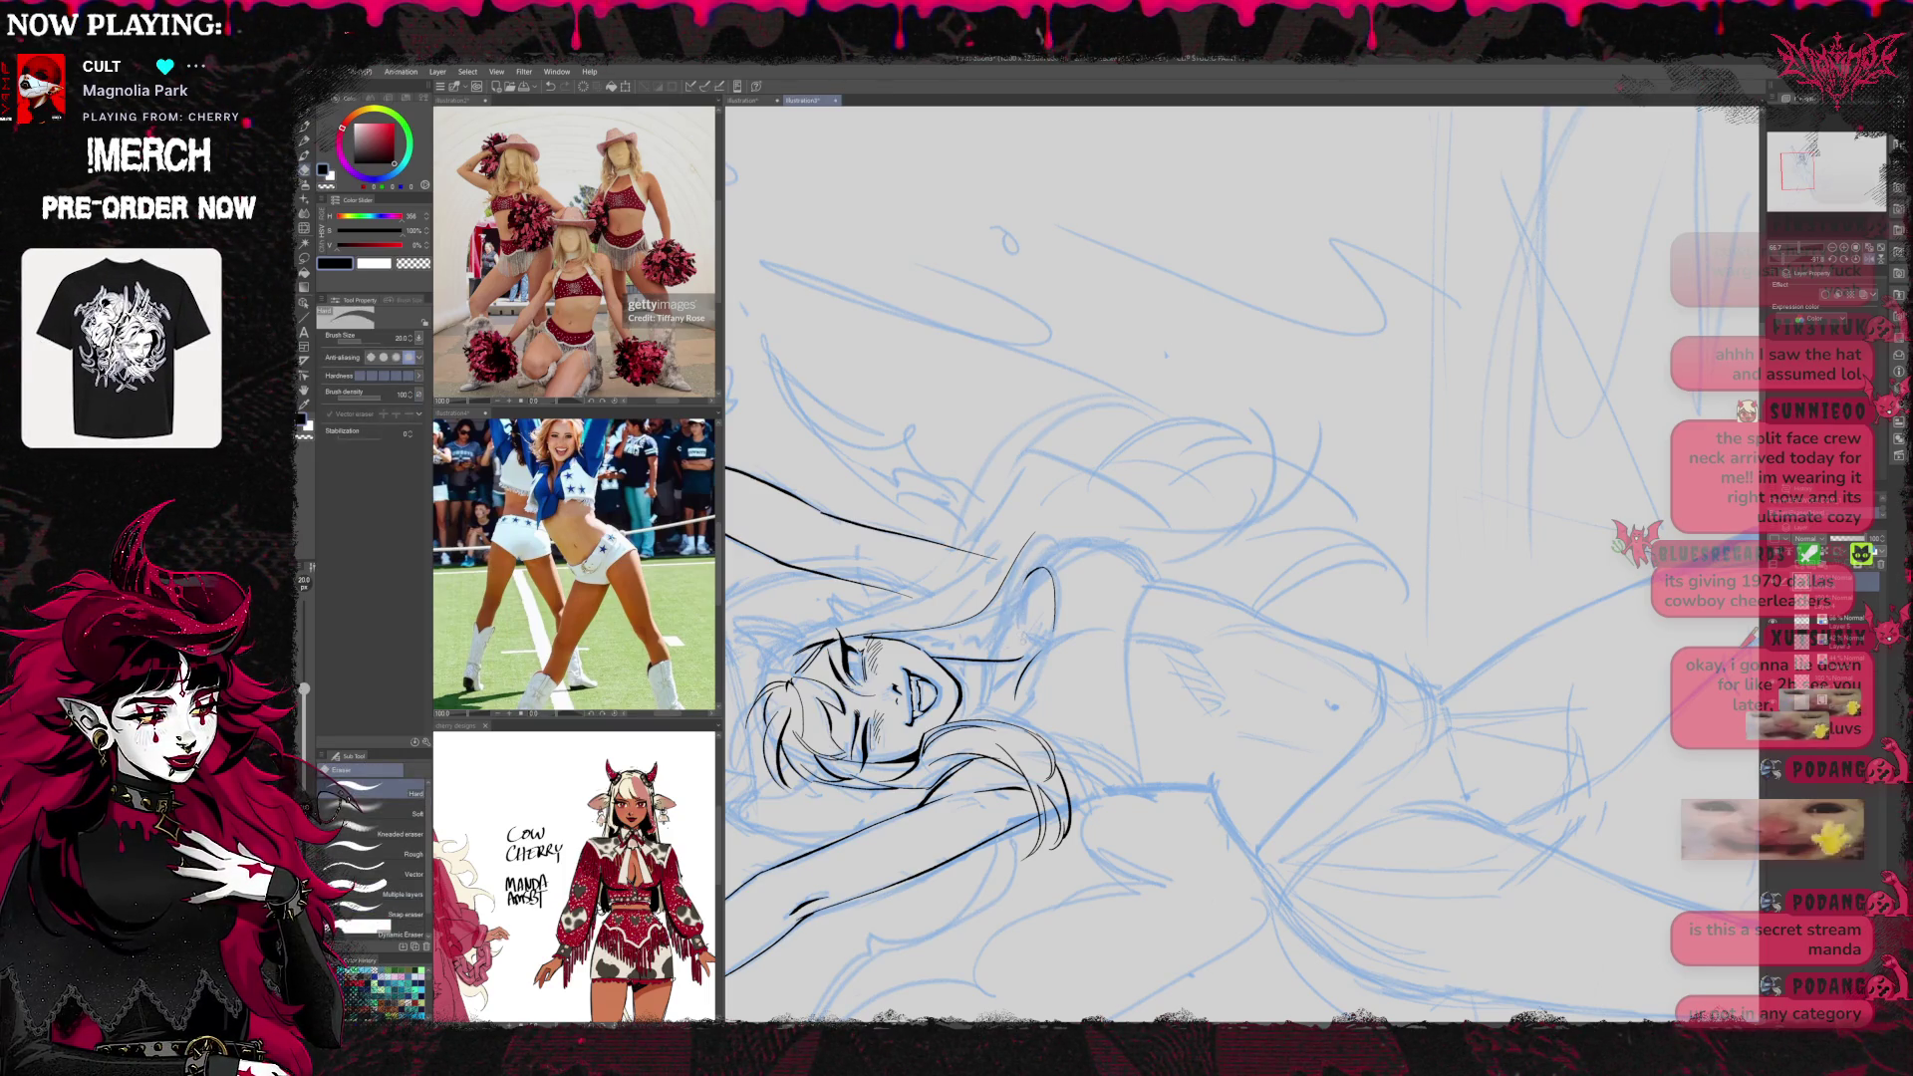
key("p")
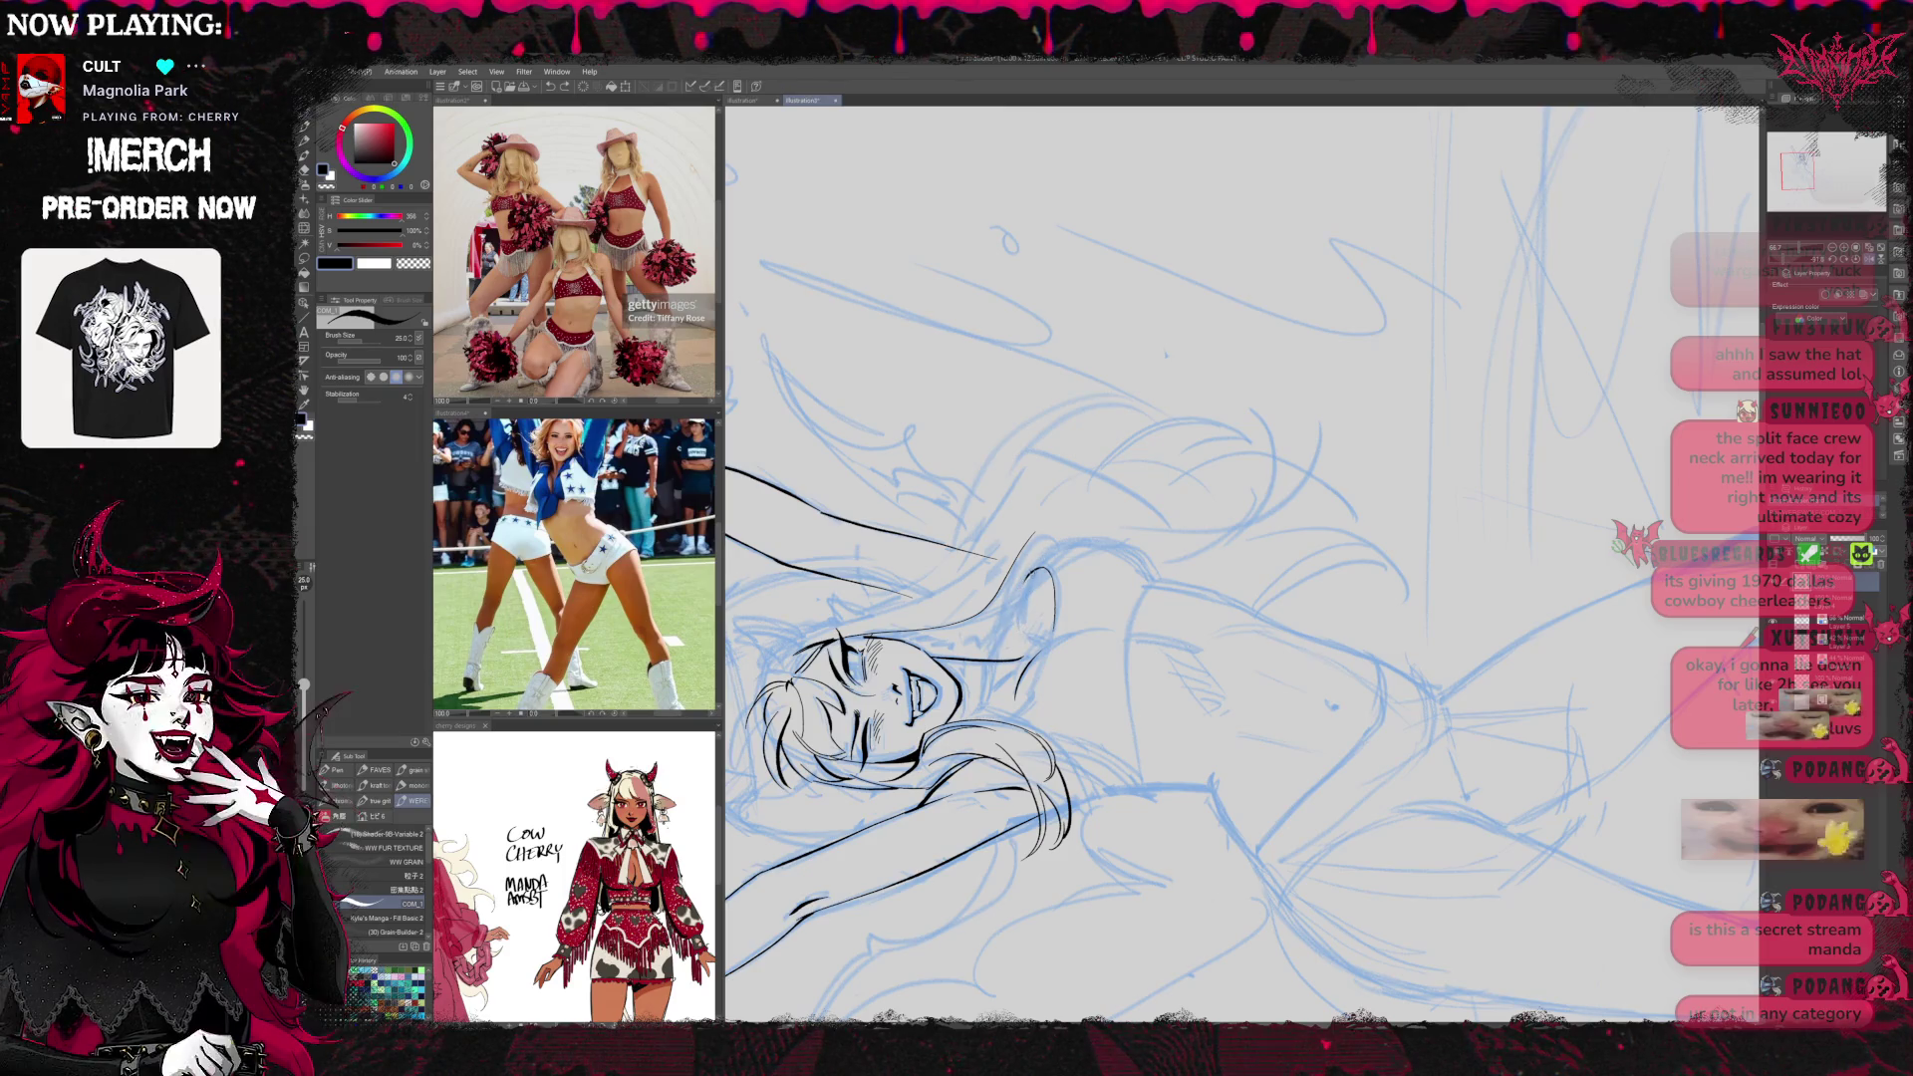
key("e")
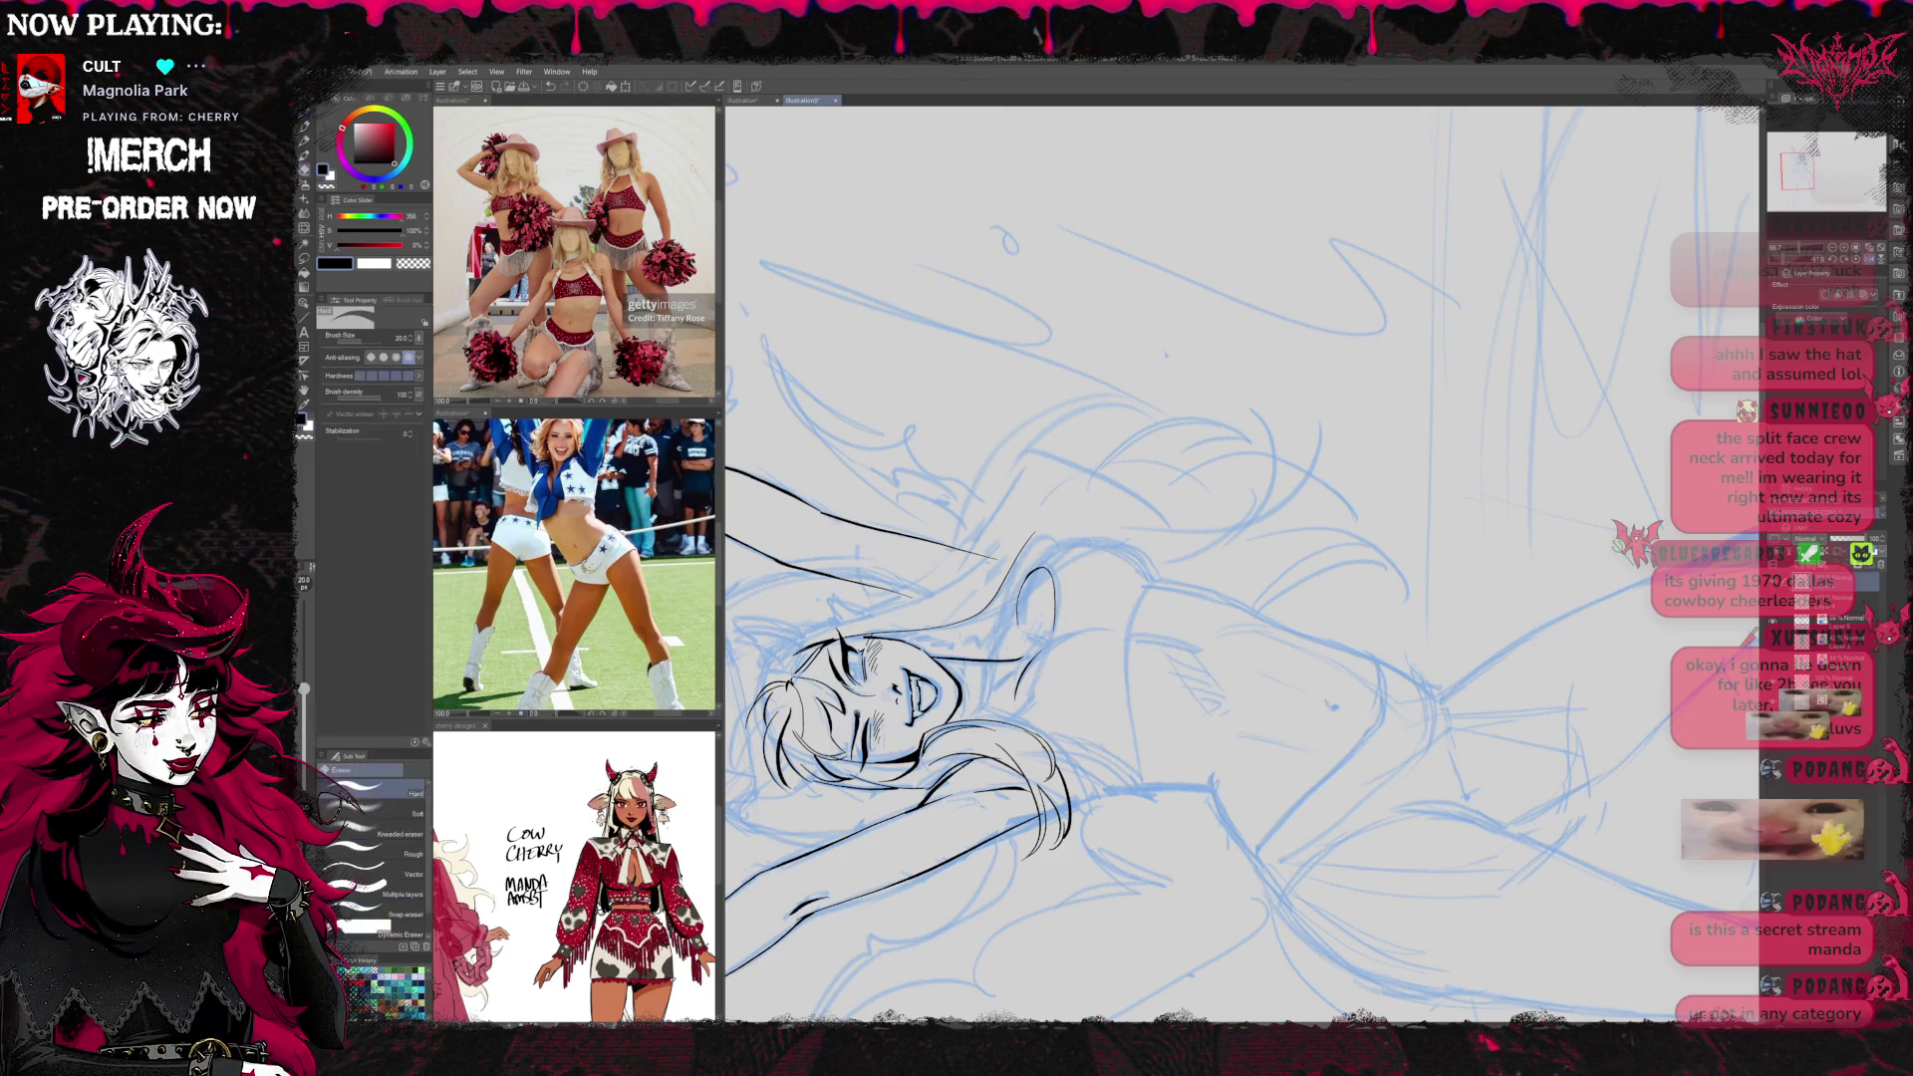
key("p")
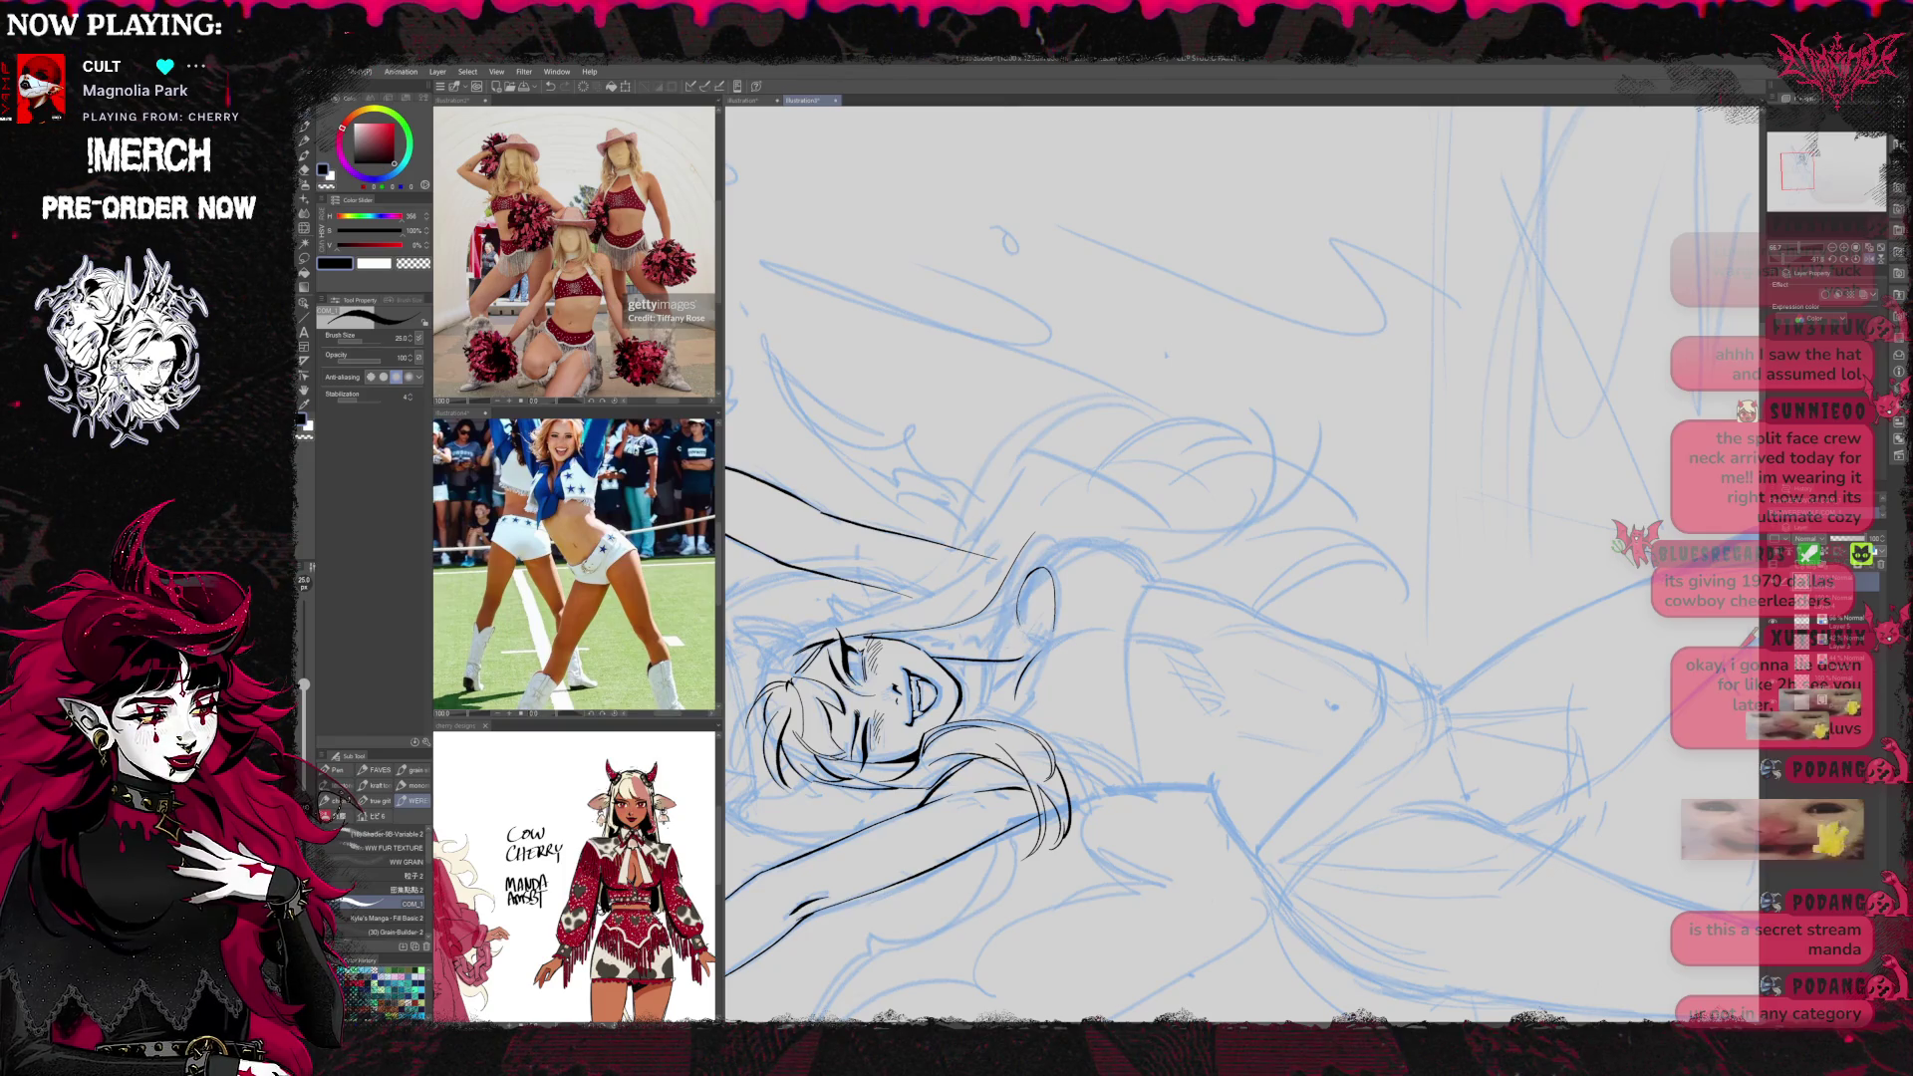
key("r")
mouse_move(1168, 354)
left_mouse_down()
mouse_move(1345, 426)
mouse_move(1381, 623)
mouse_move(1284, 445)
left_mouse_up()
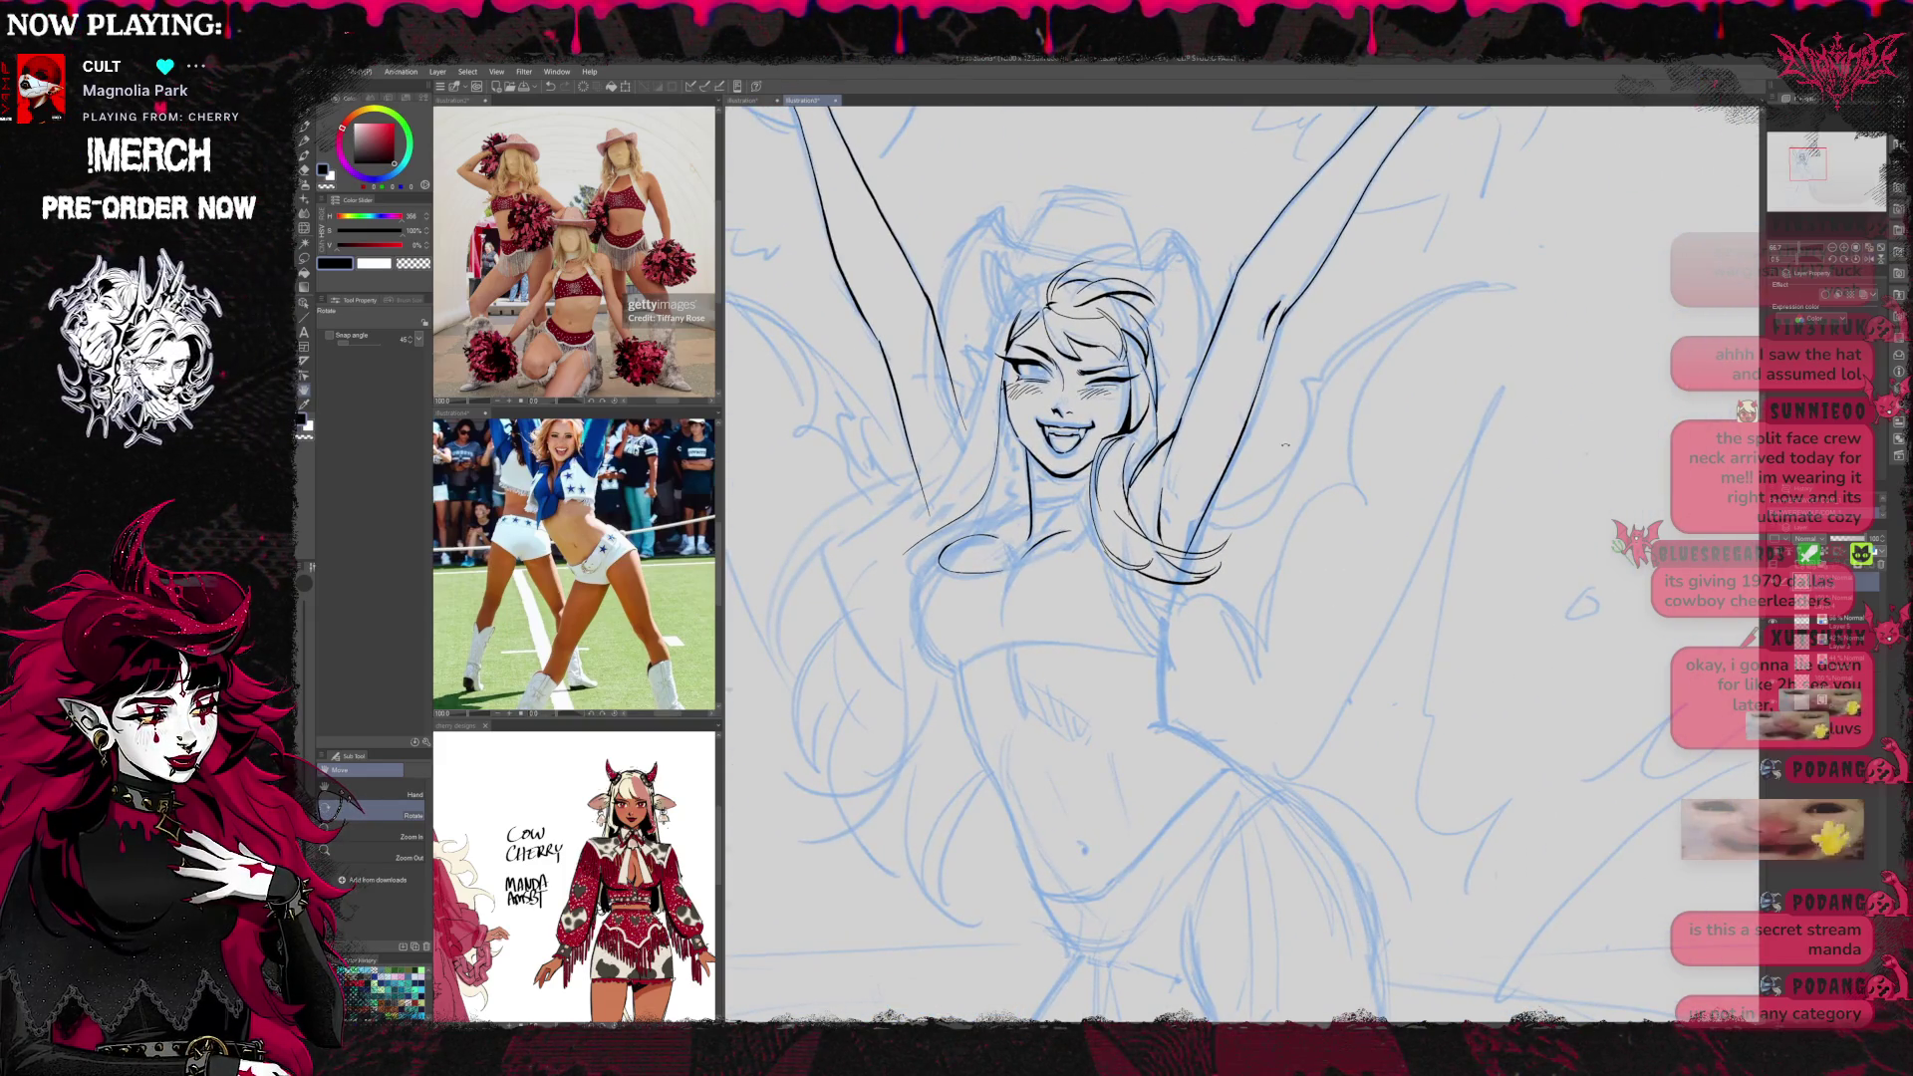
Enlarge the eraser to size 80, then return to the pen at size 25
left_click_drag(1200, 546, 1206, 626)
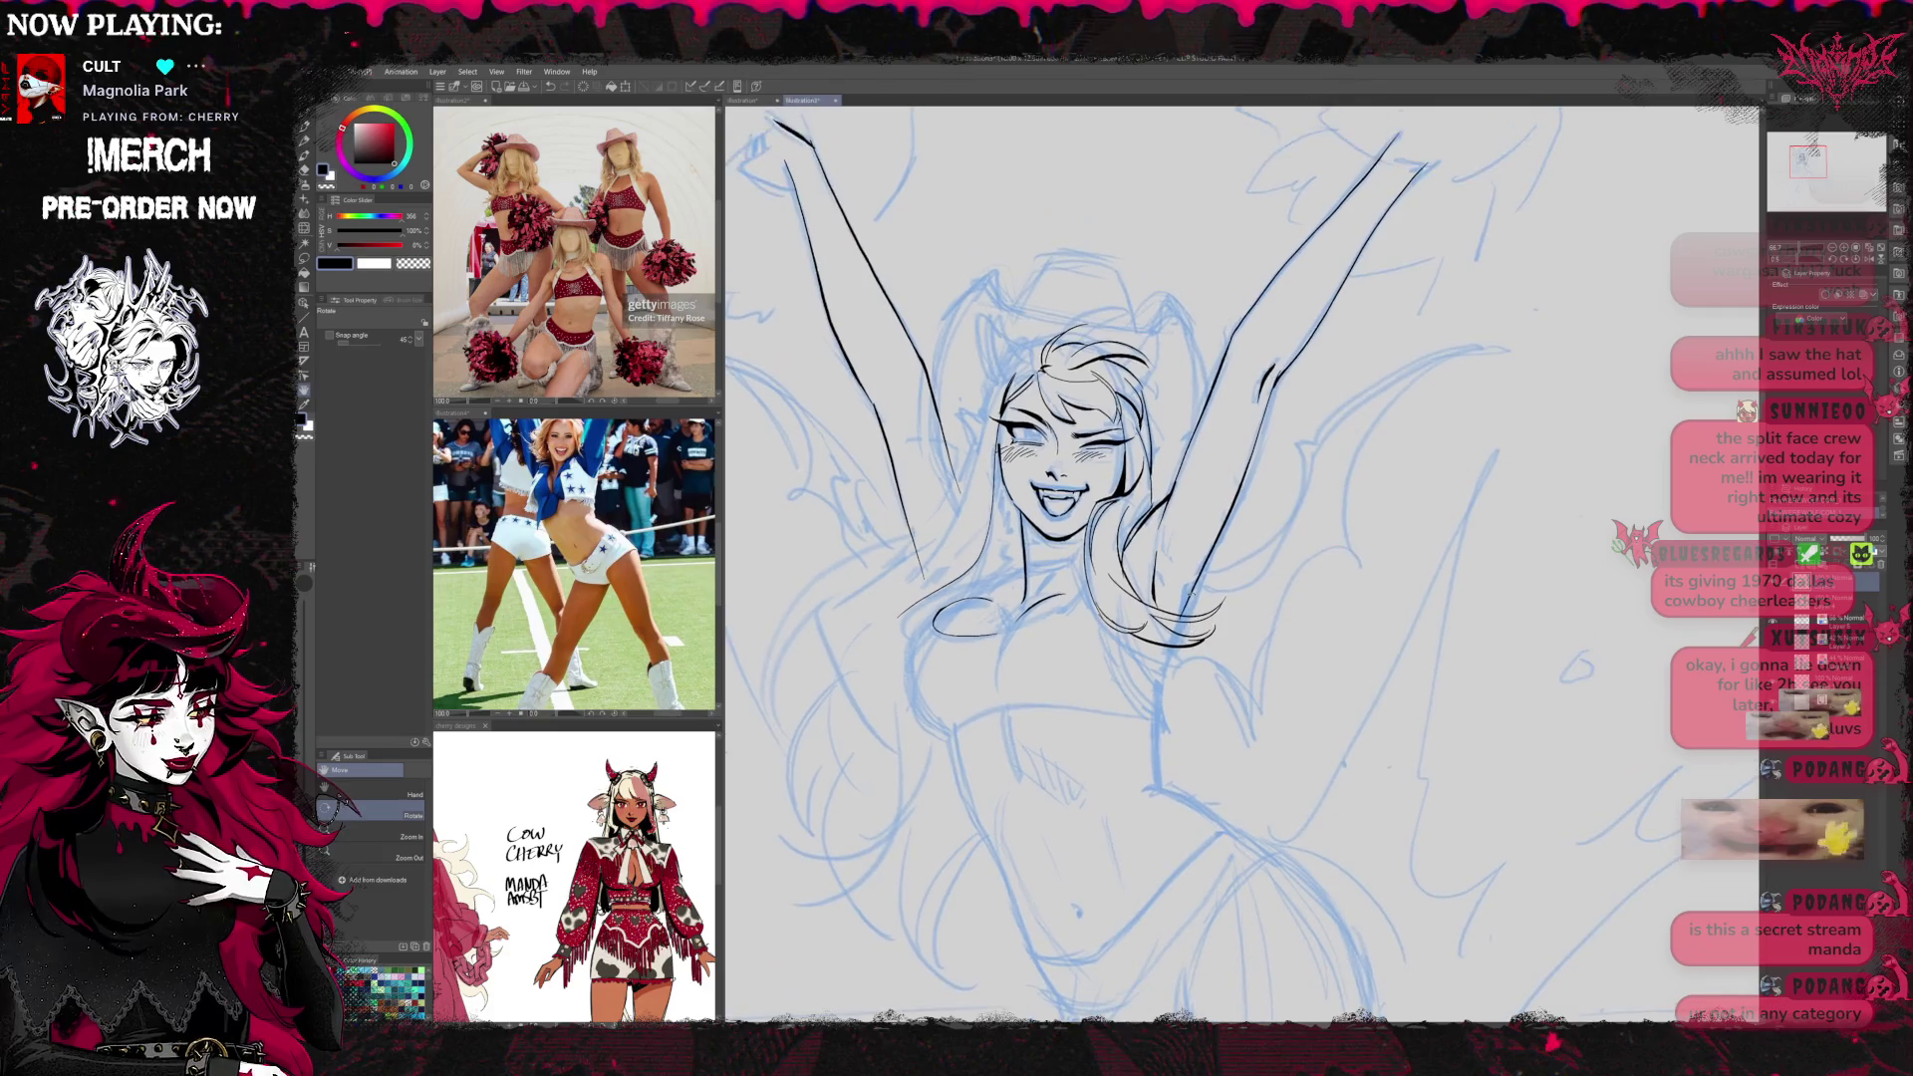
key("e")
key("bracketright")
key("bracketright")
key("bracketright")
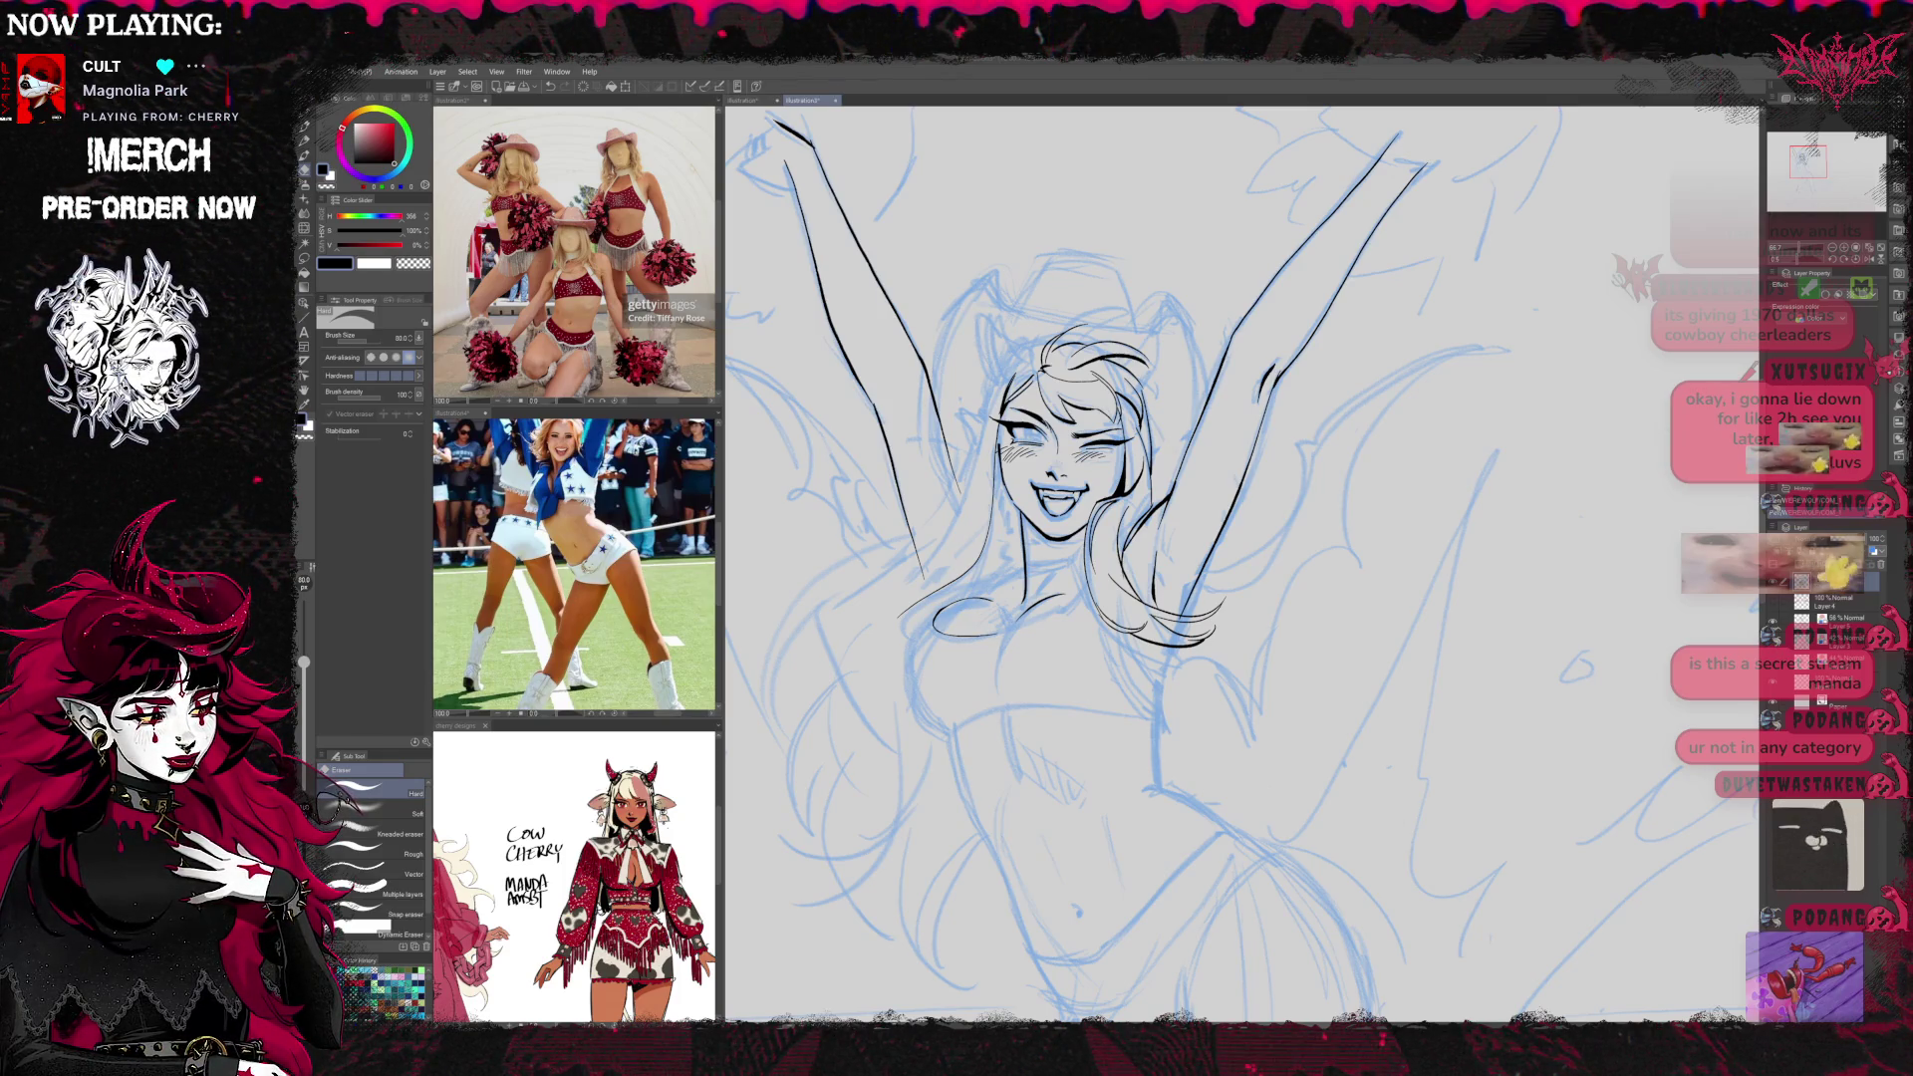
scroll(1240, 566, "up", 1)
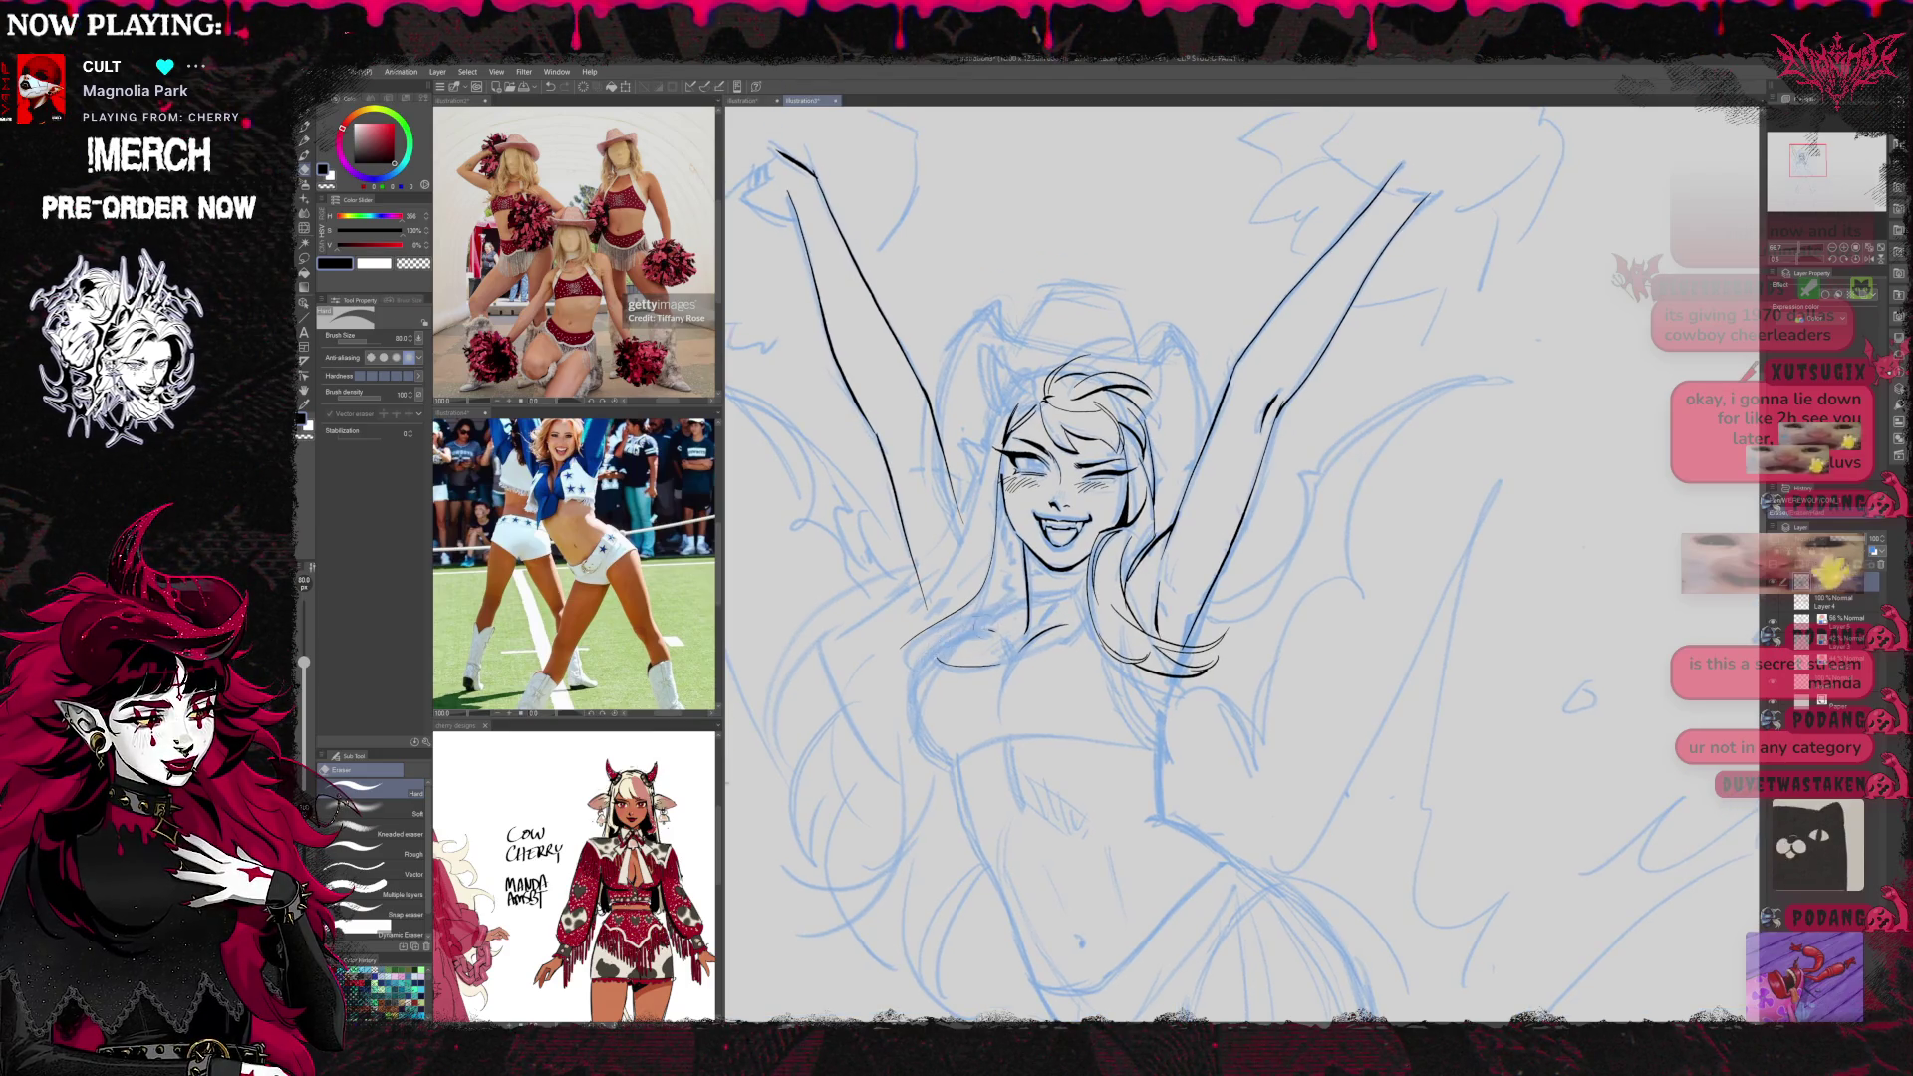
key("p")
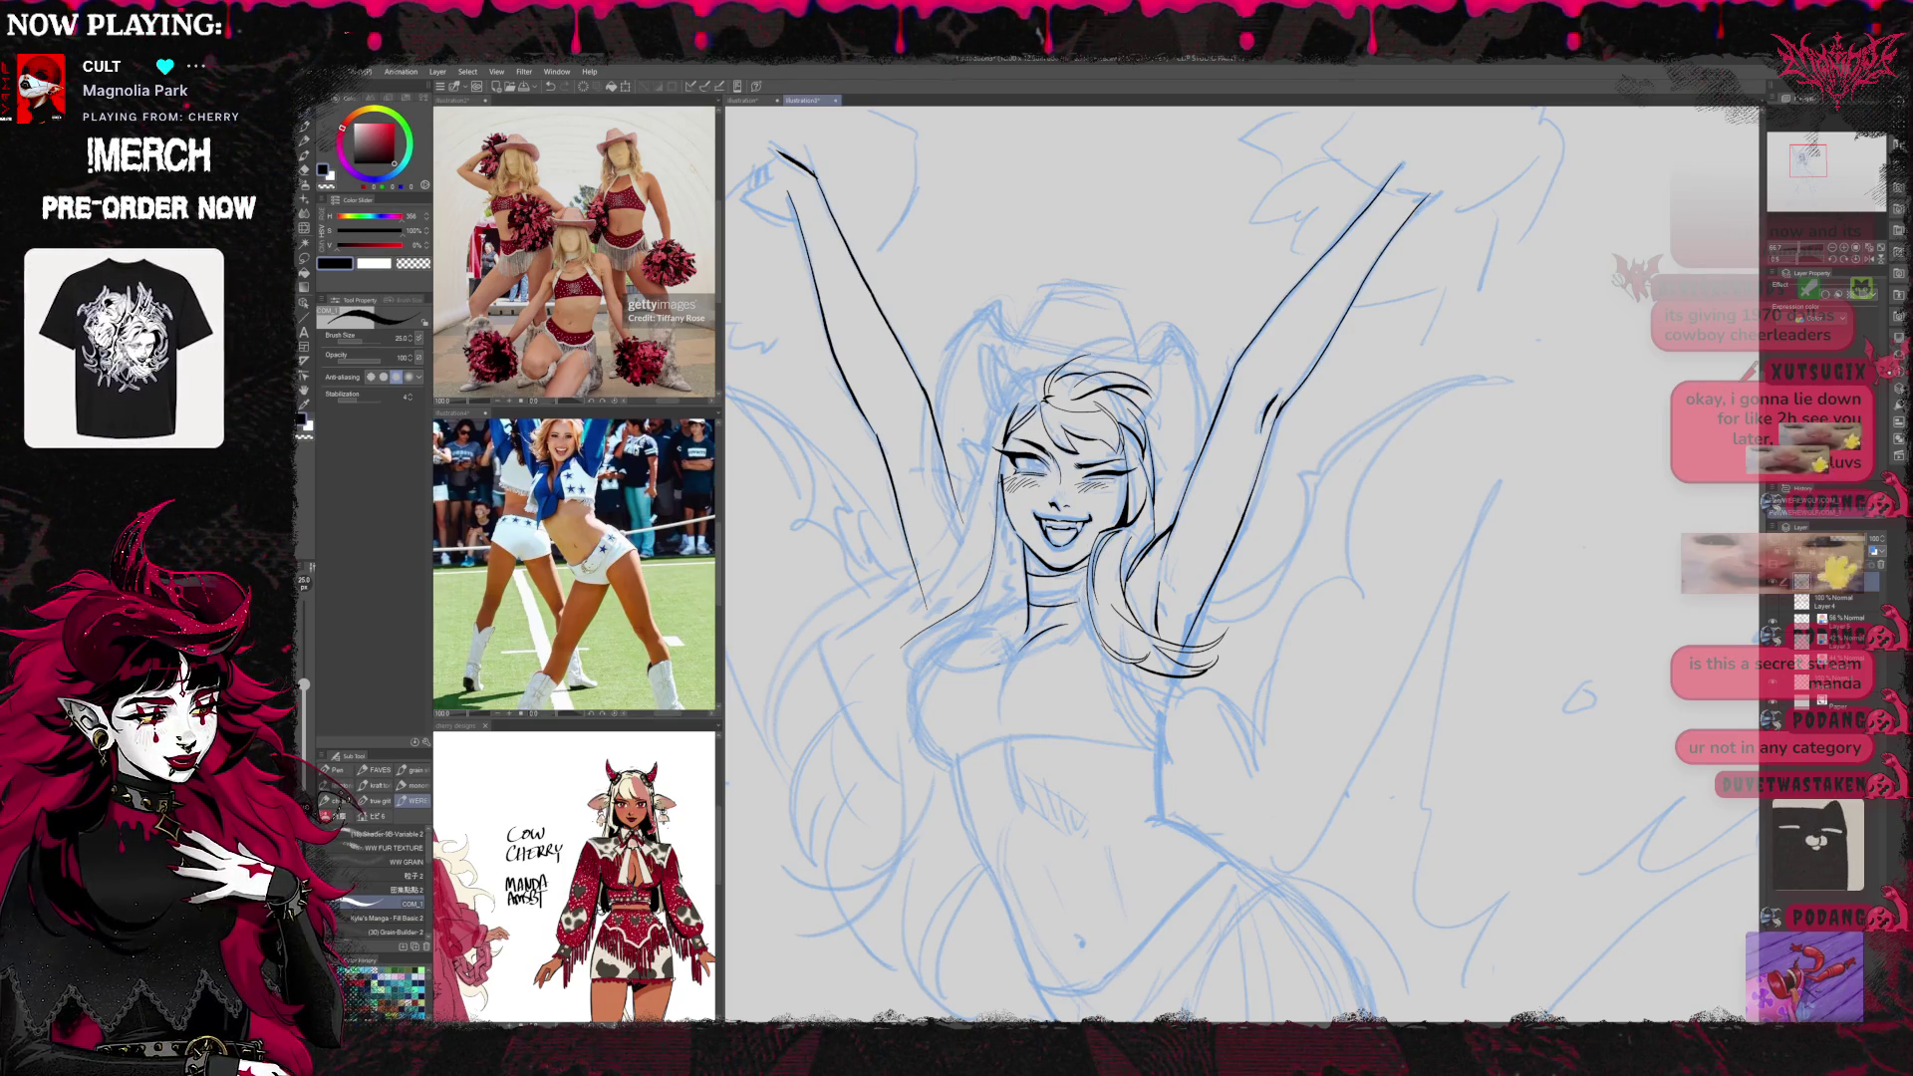
scroll(1241, 563, "right", 2)
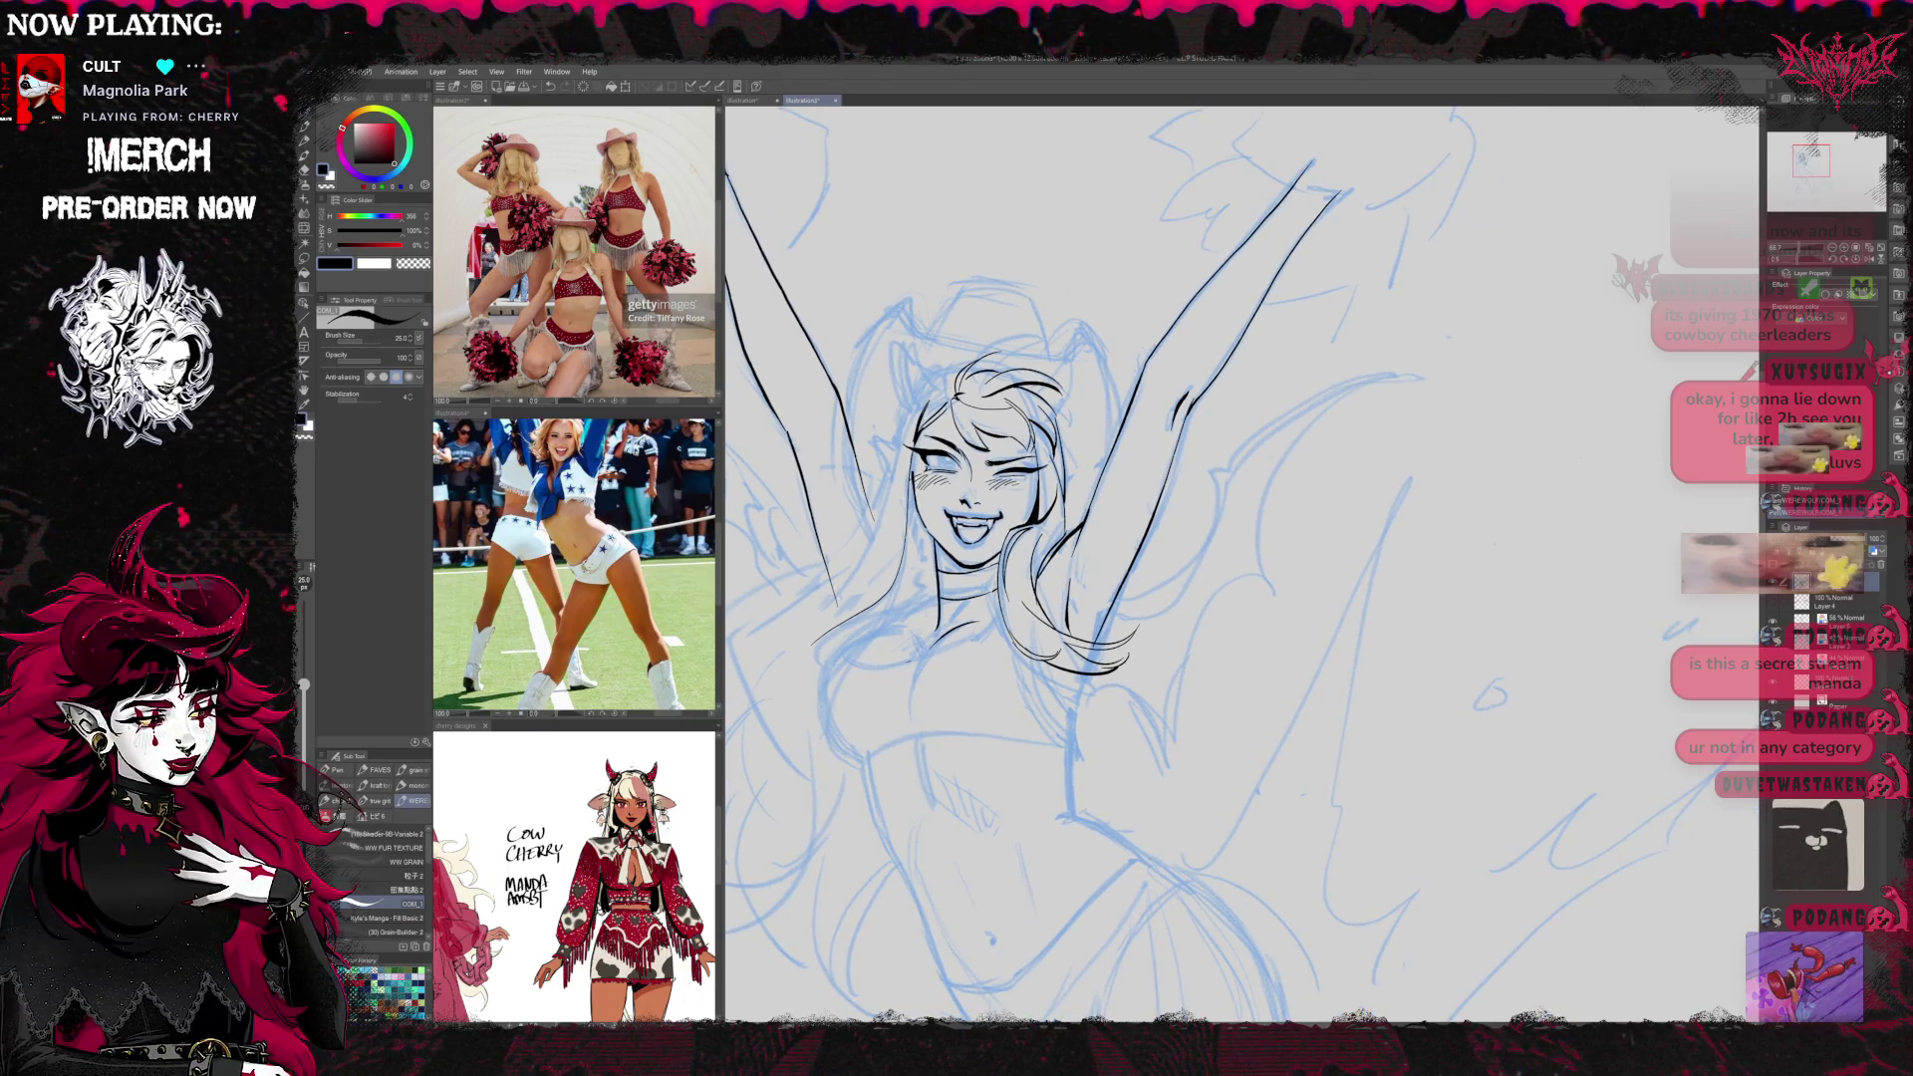
Ink flowing hair strands and erase the small stray hair strokes
left_click_drag(1021, 638, 1050, 725)
left_click_drag(1016, 650, 1053, 734)
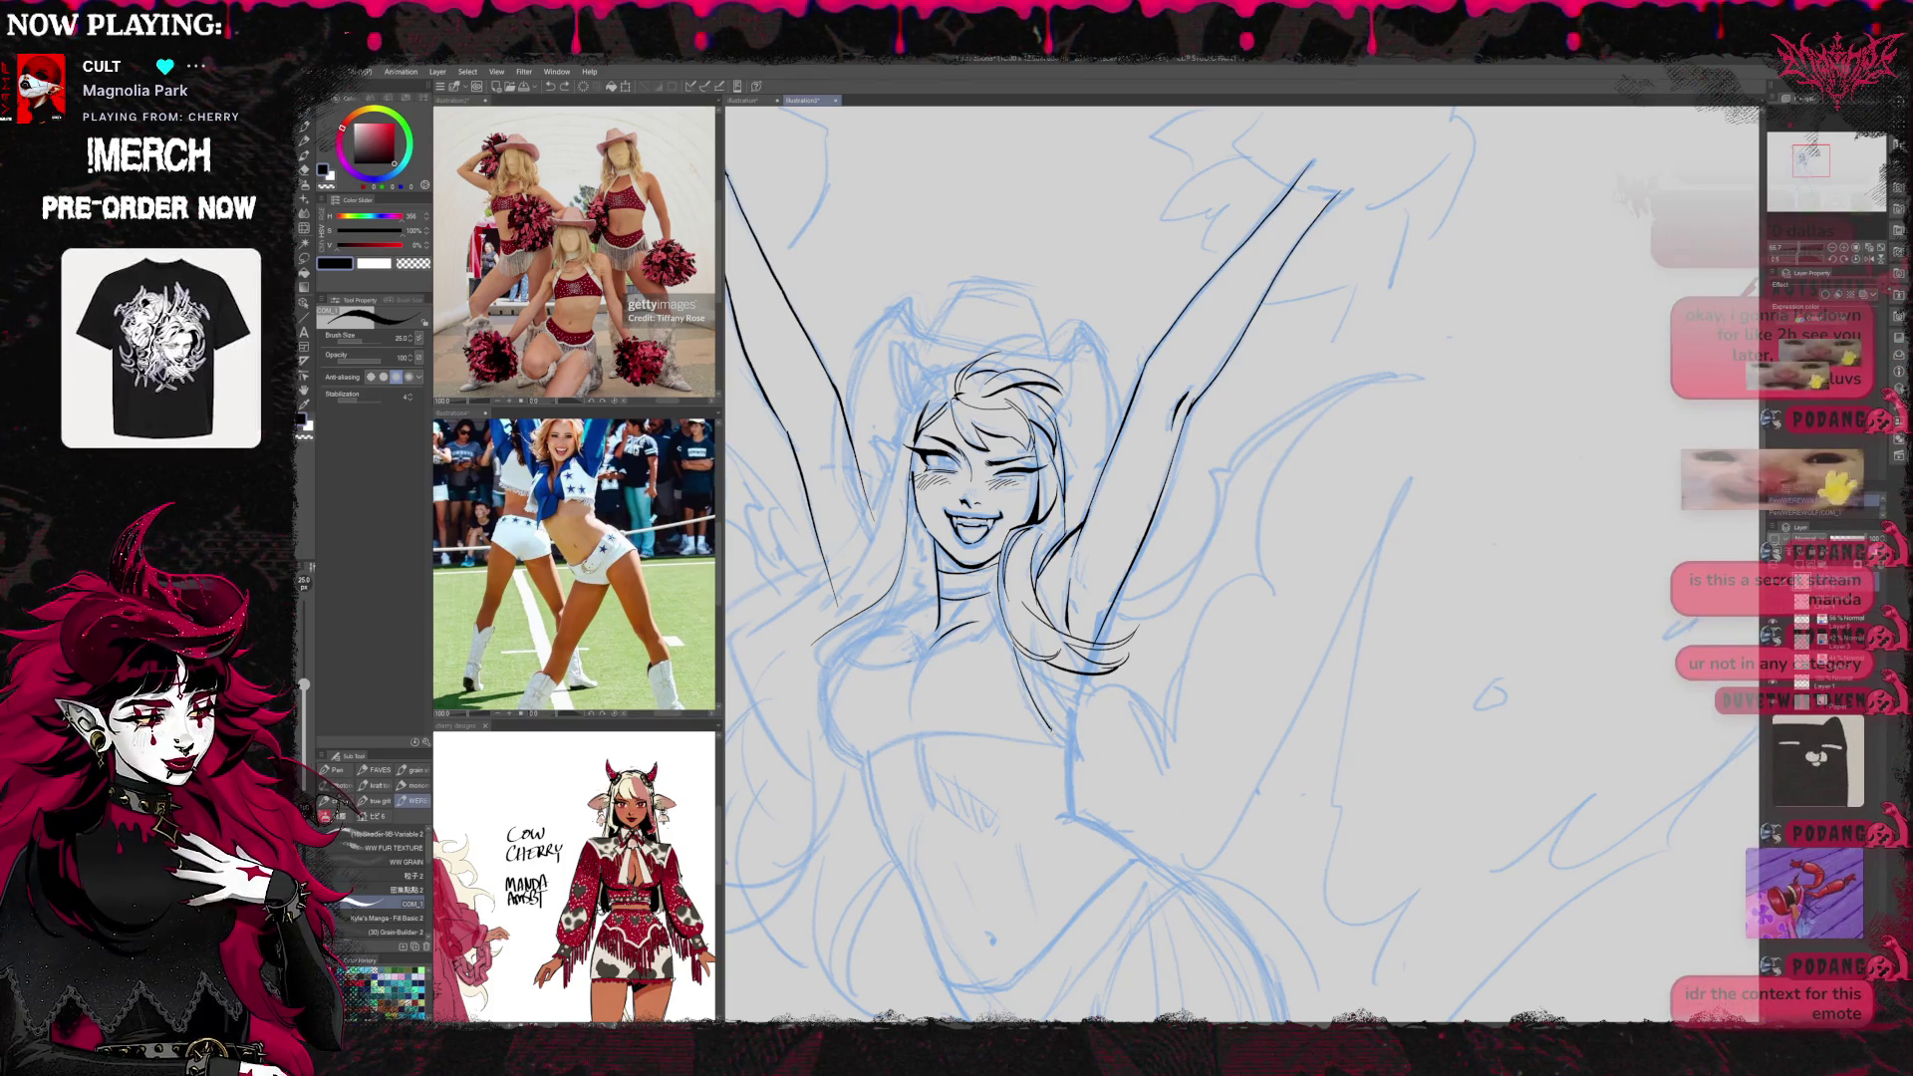
left_click_drag(1040, 660, 1065, 710)
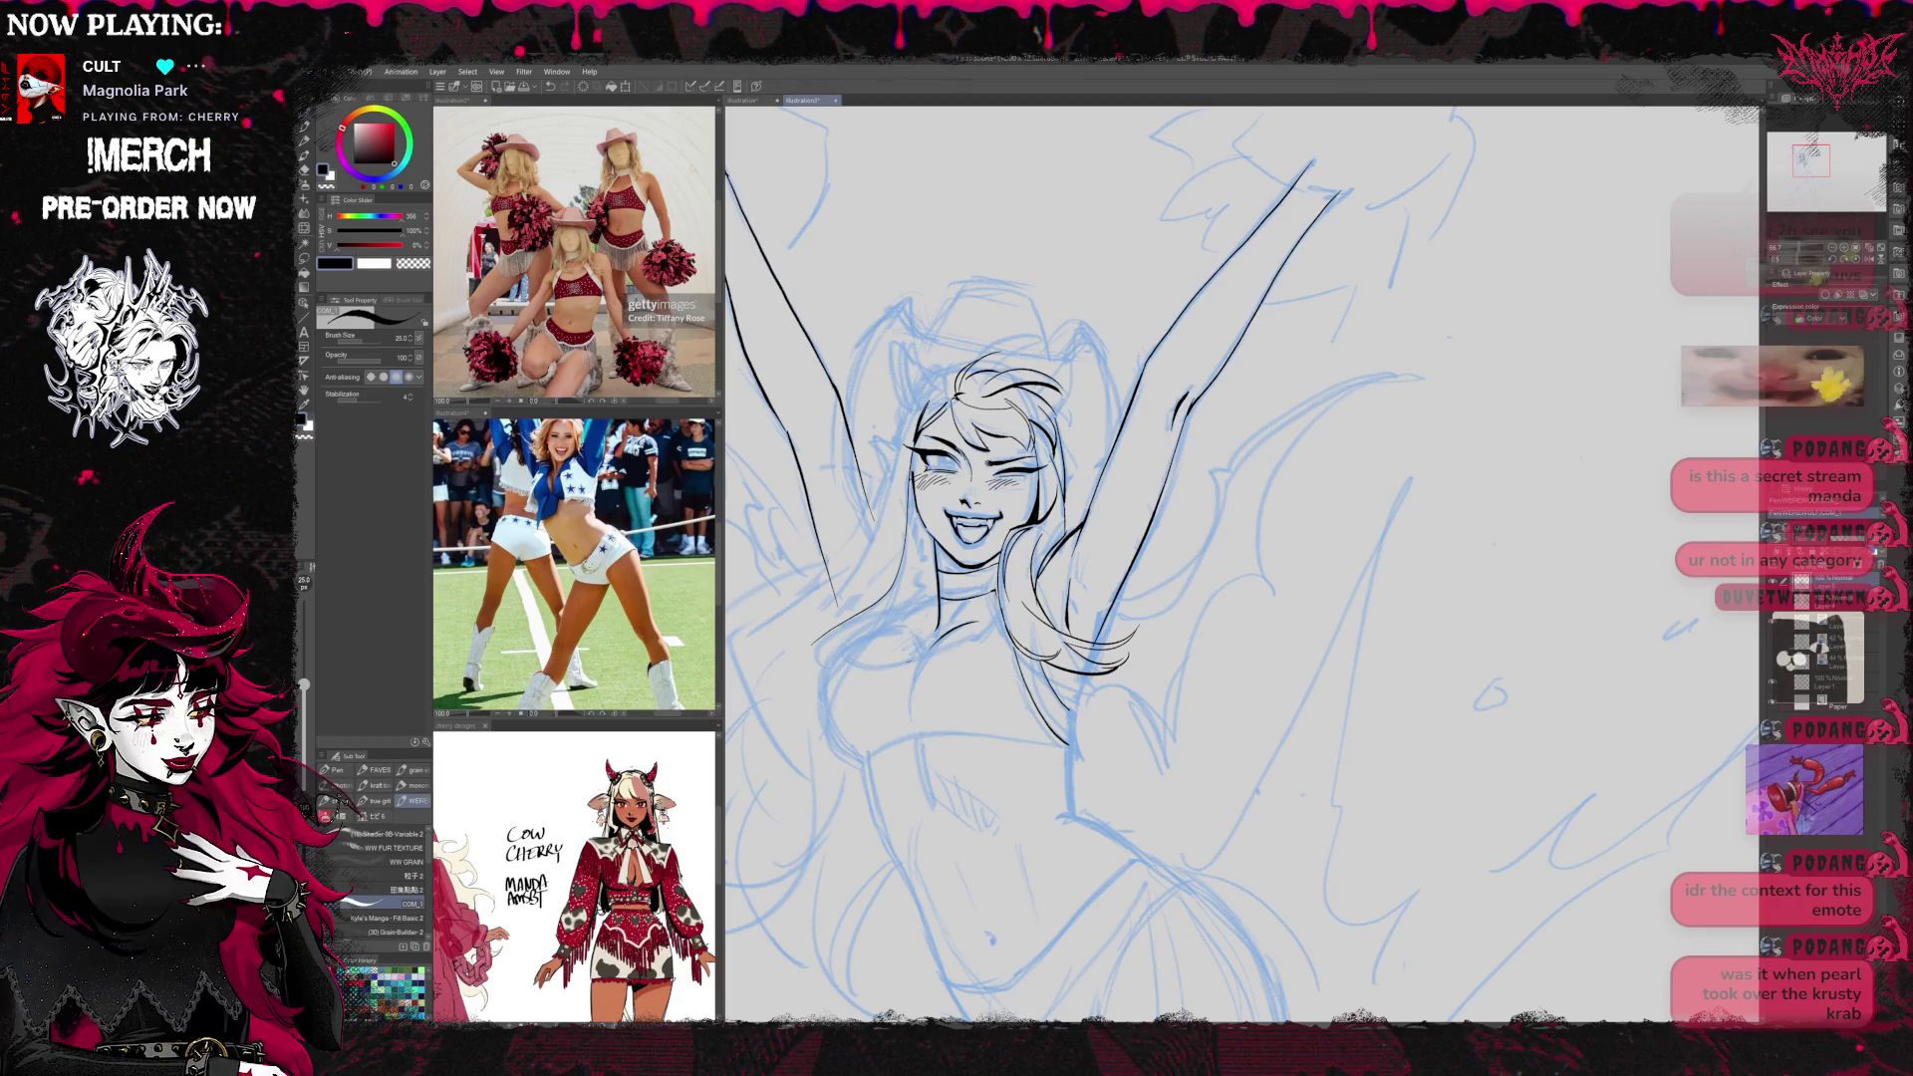
key("e")
left_click_drag(998, 578, 1058, 739)
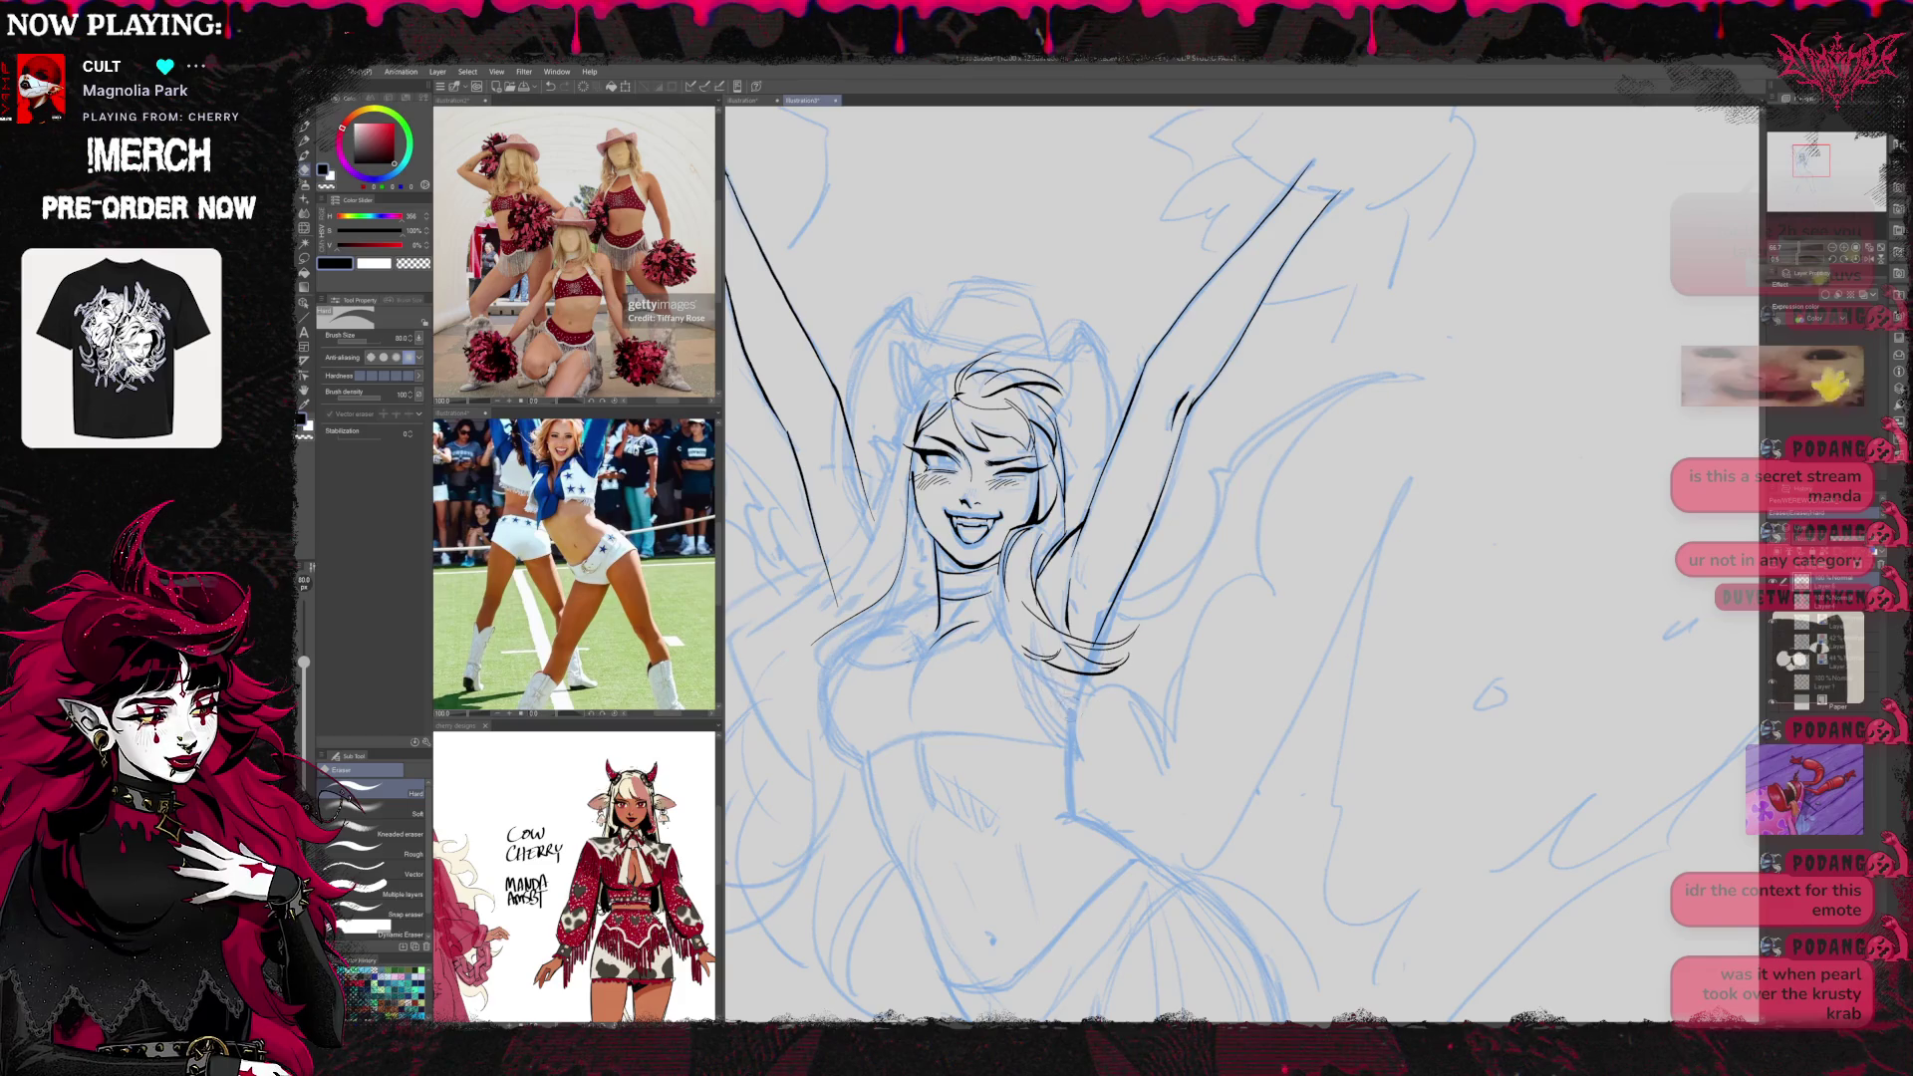
key("p")
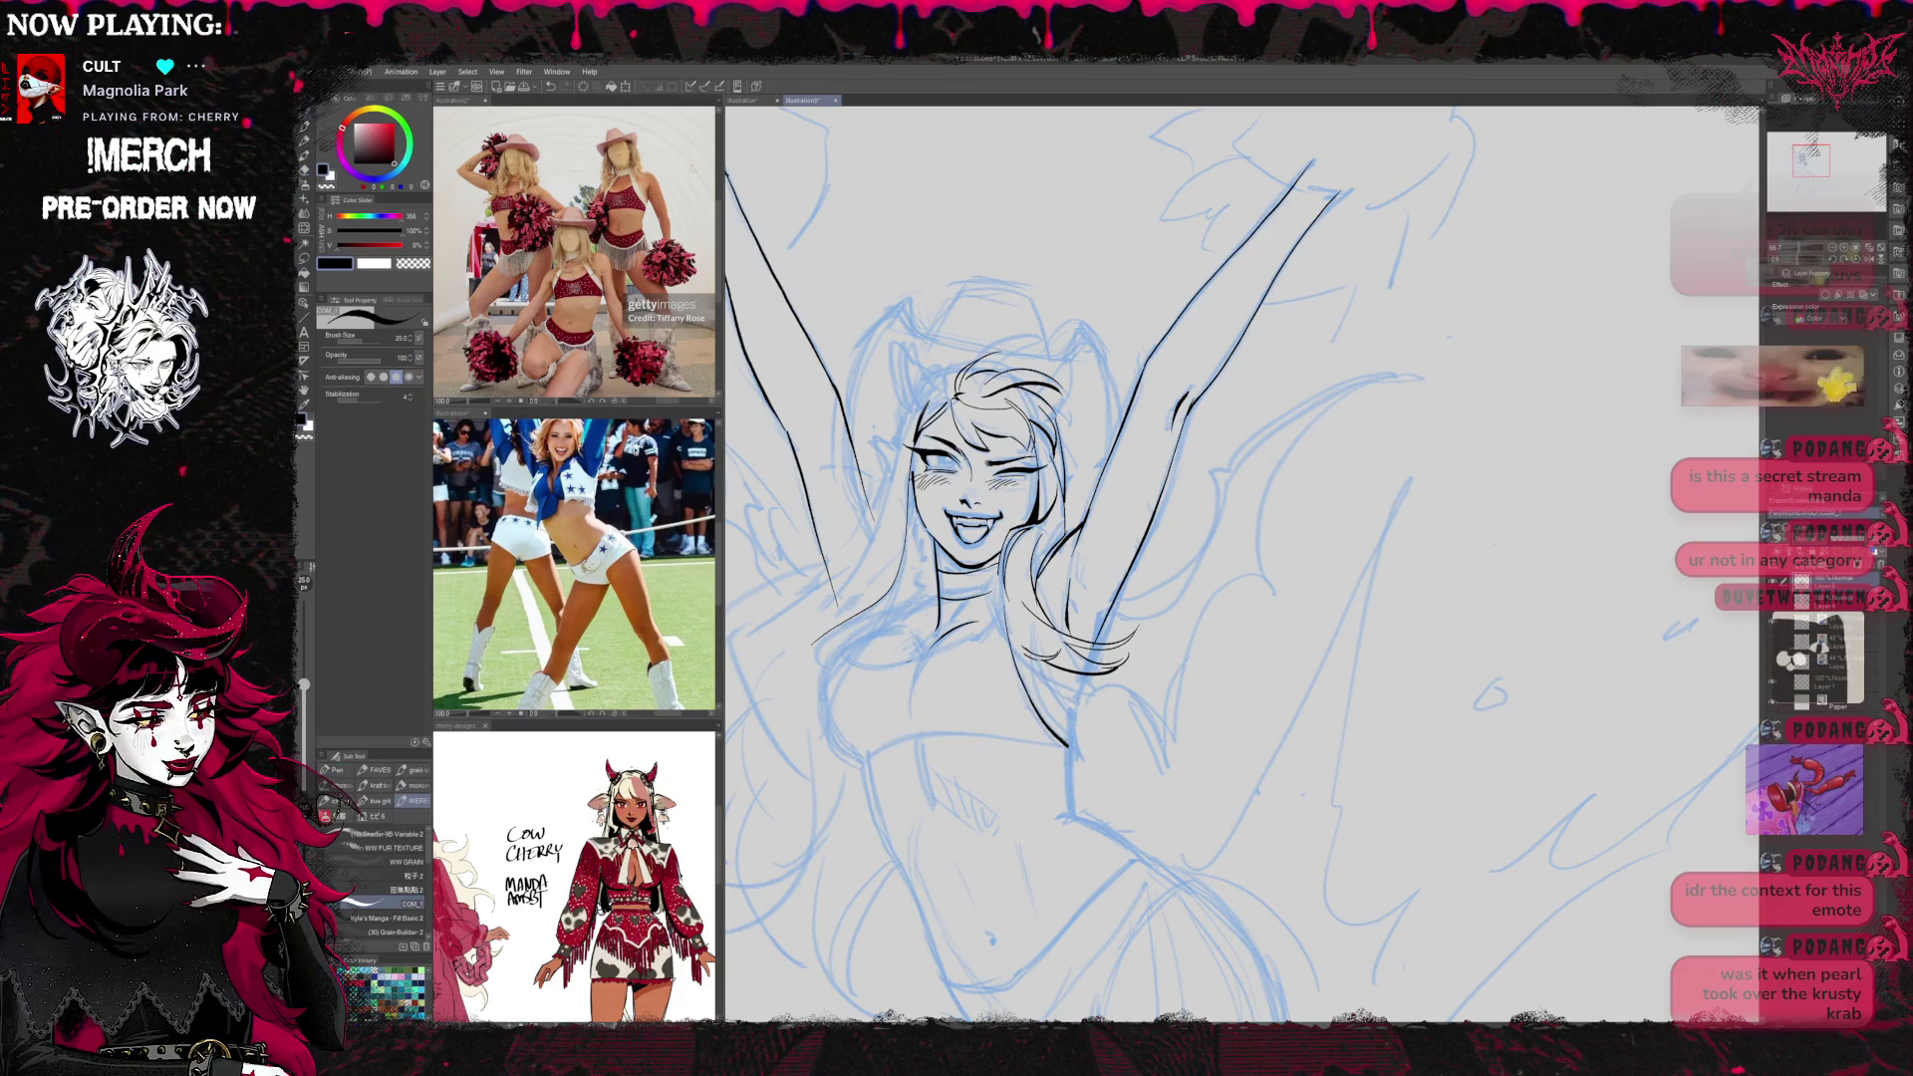
key("e")
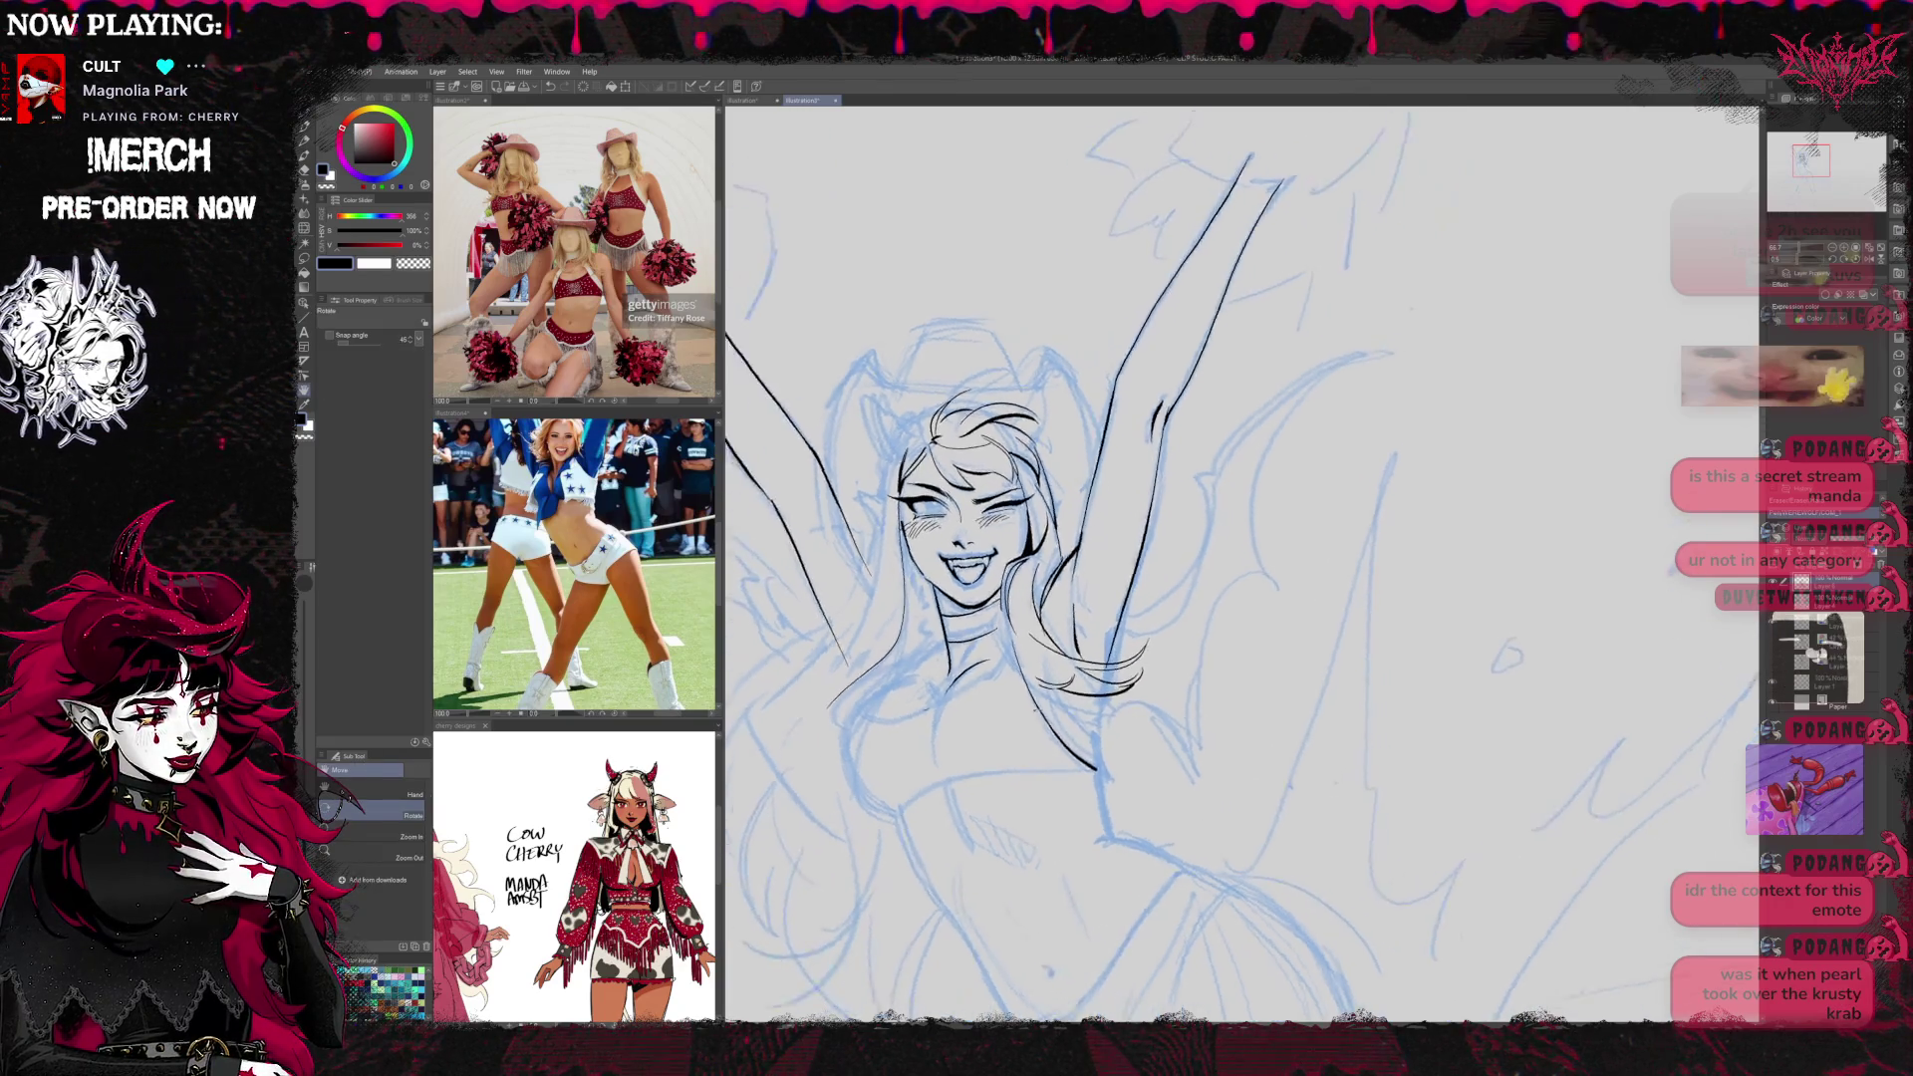
key("p")
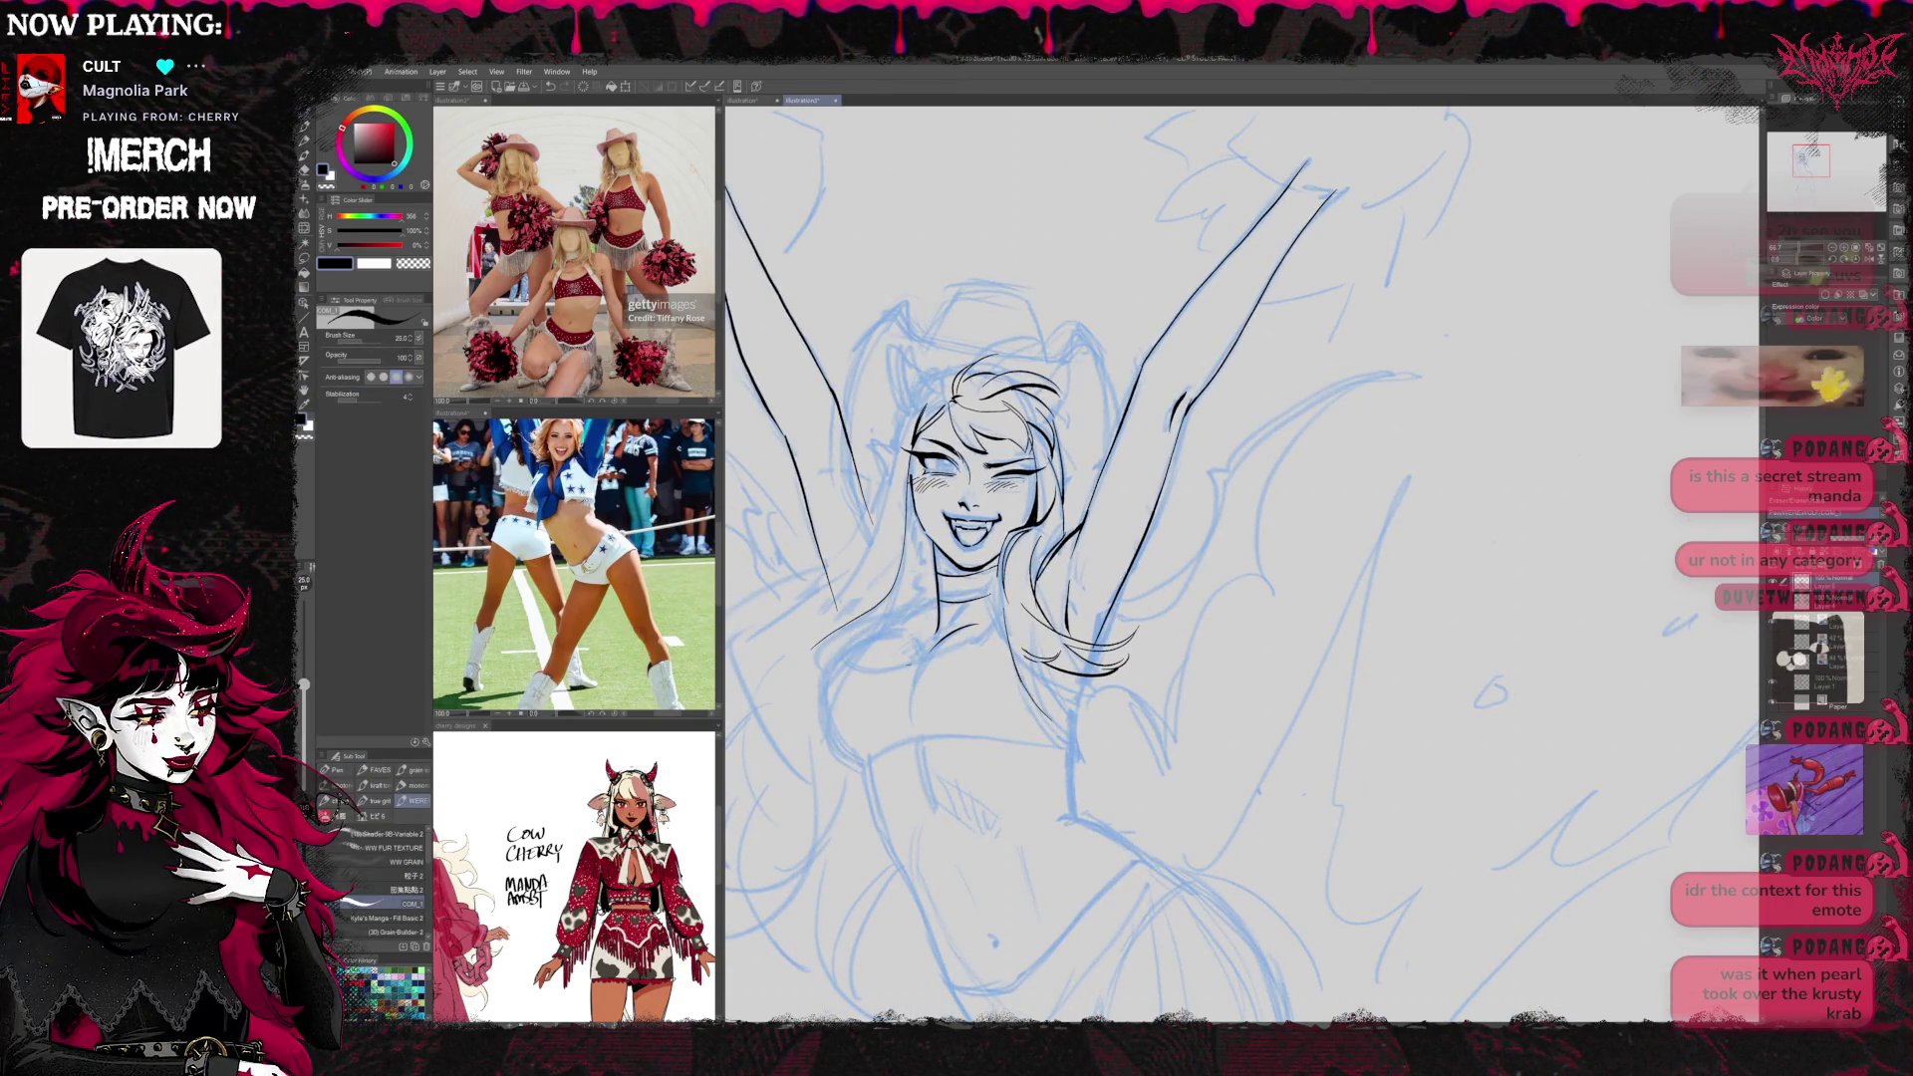
left_click_drag(1037, 662, 1072, 736)
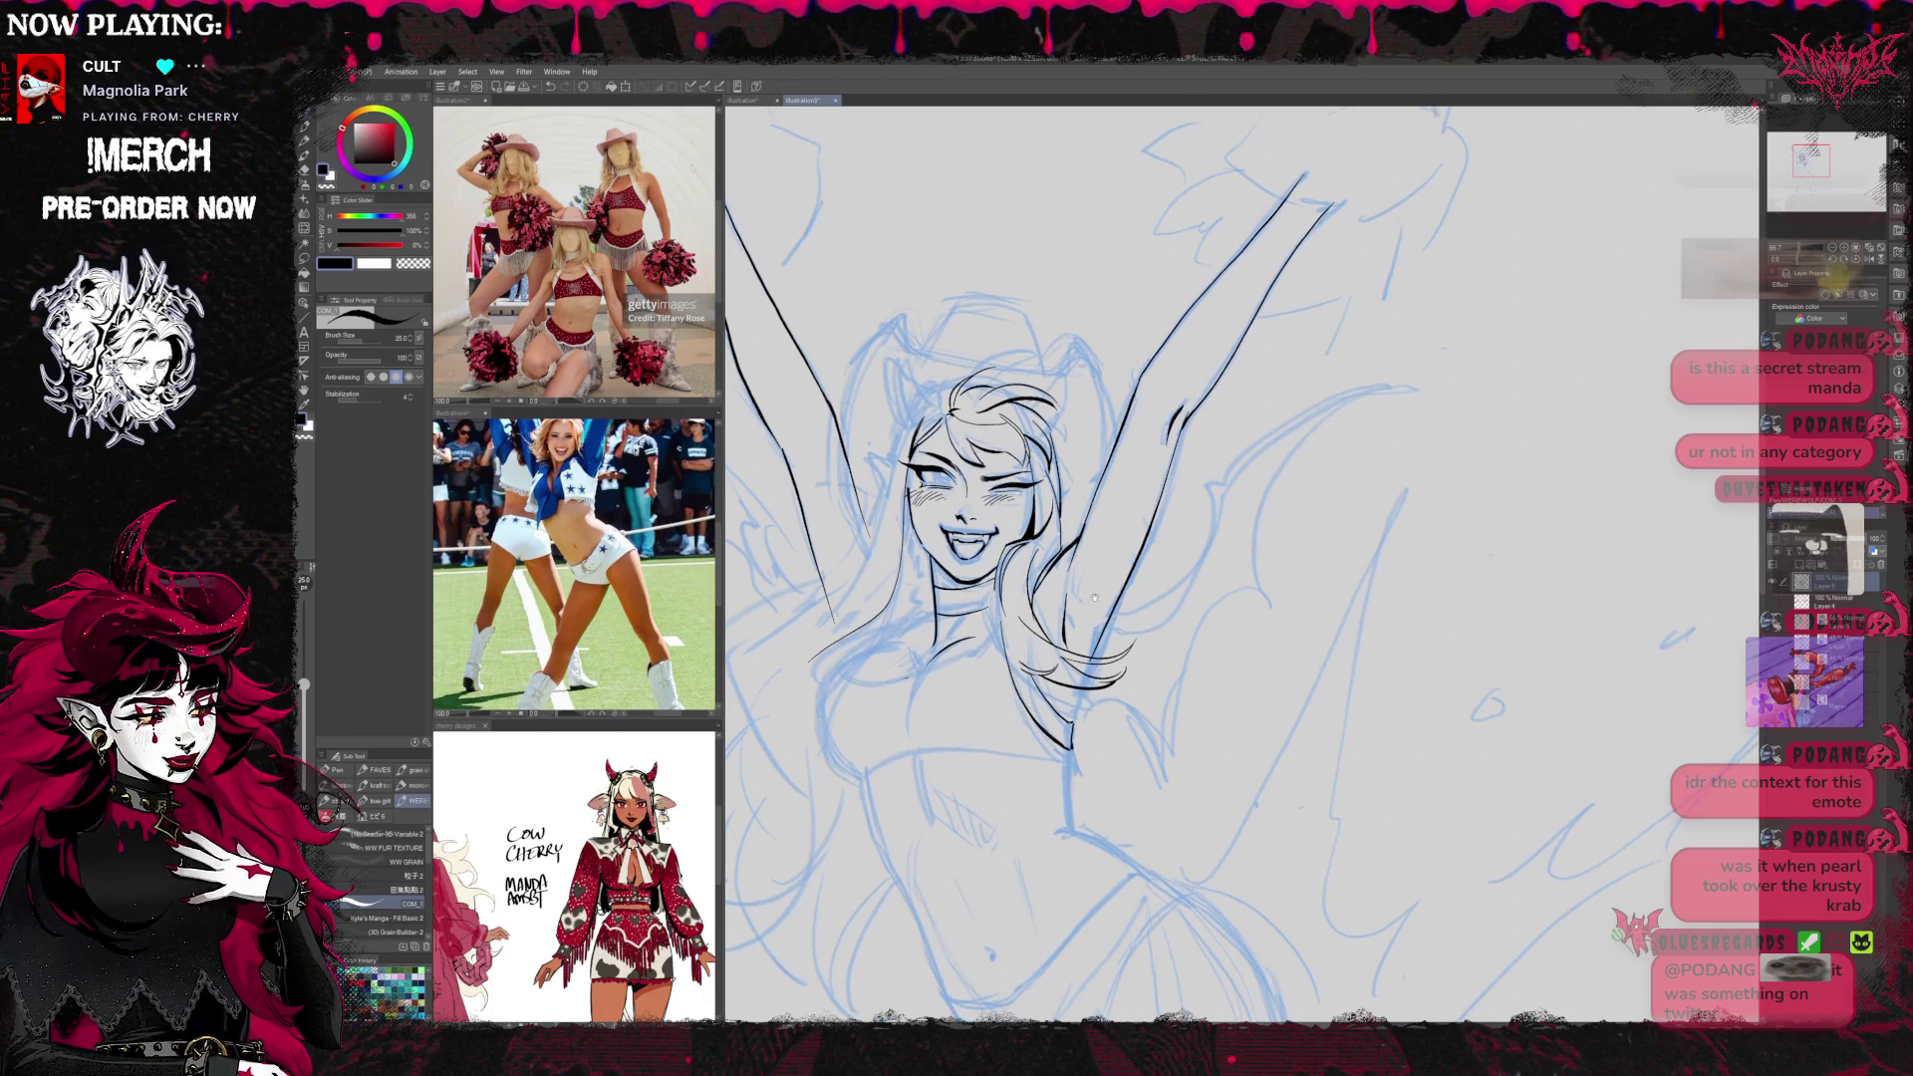
key("e")
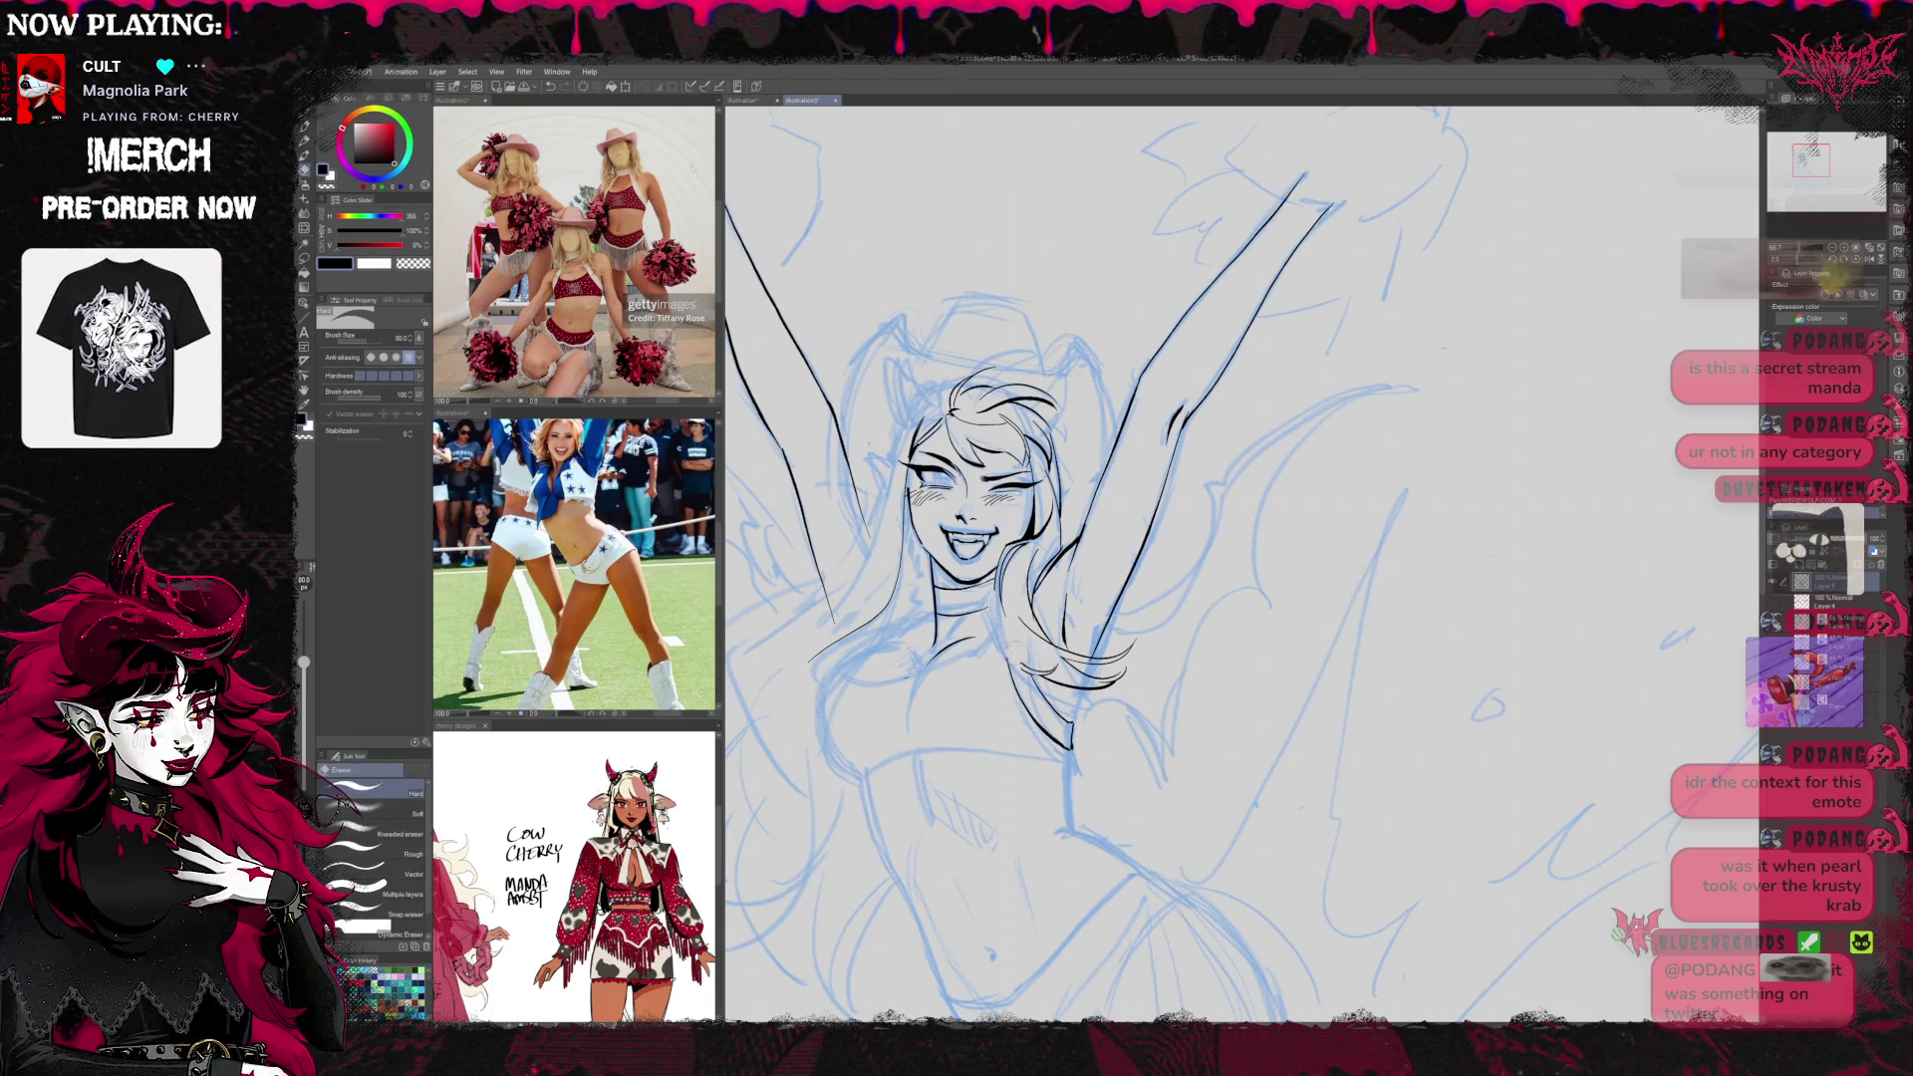
key("p")
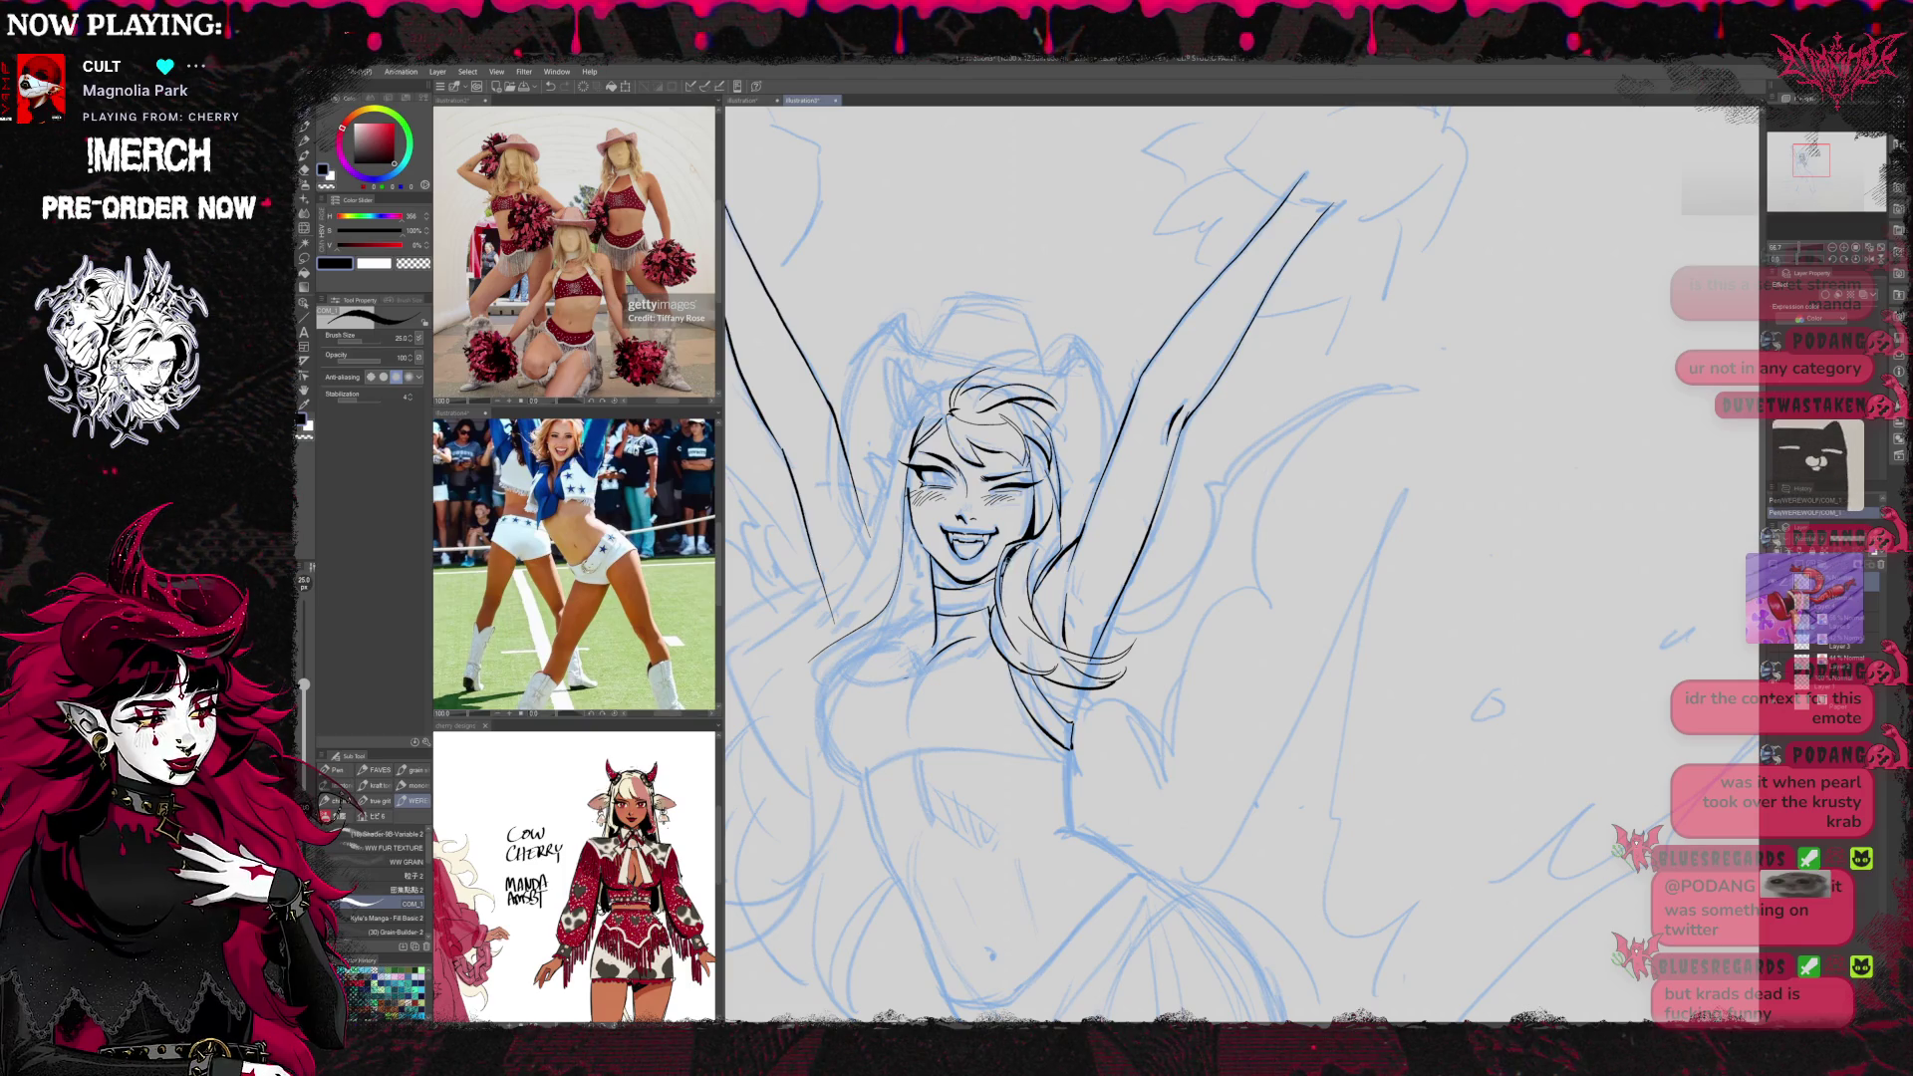
Continue inking the neck and chest outline, tilting and rotating the view for stroke angles
left_click_drag(1126, 678, 1114, 686)
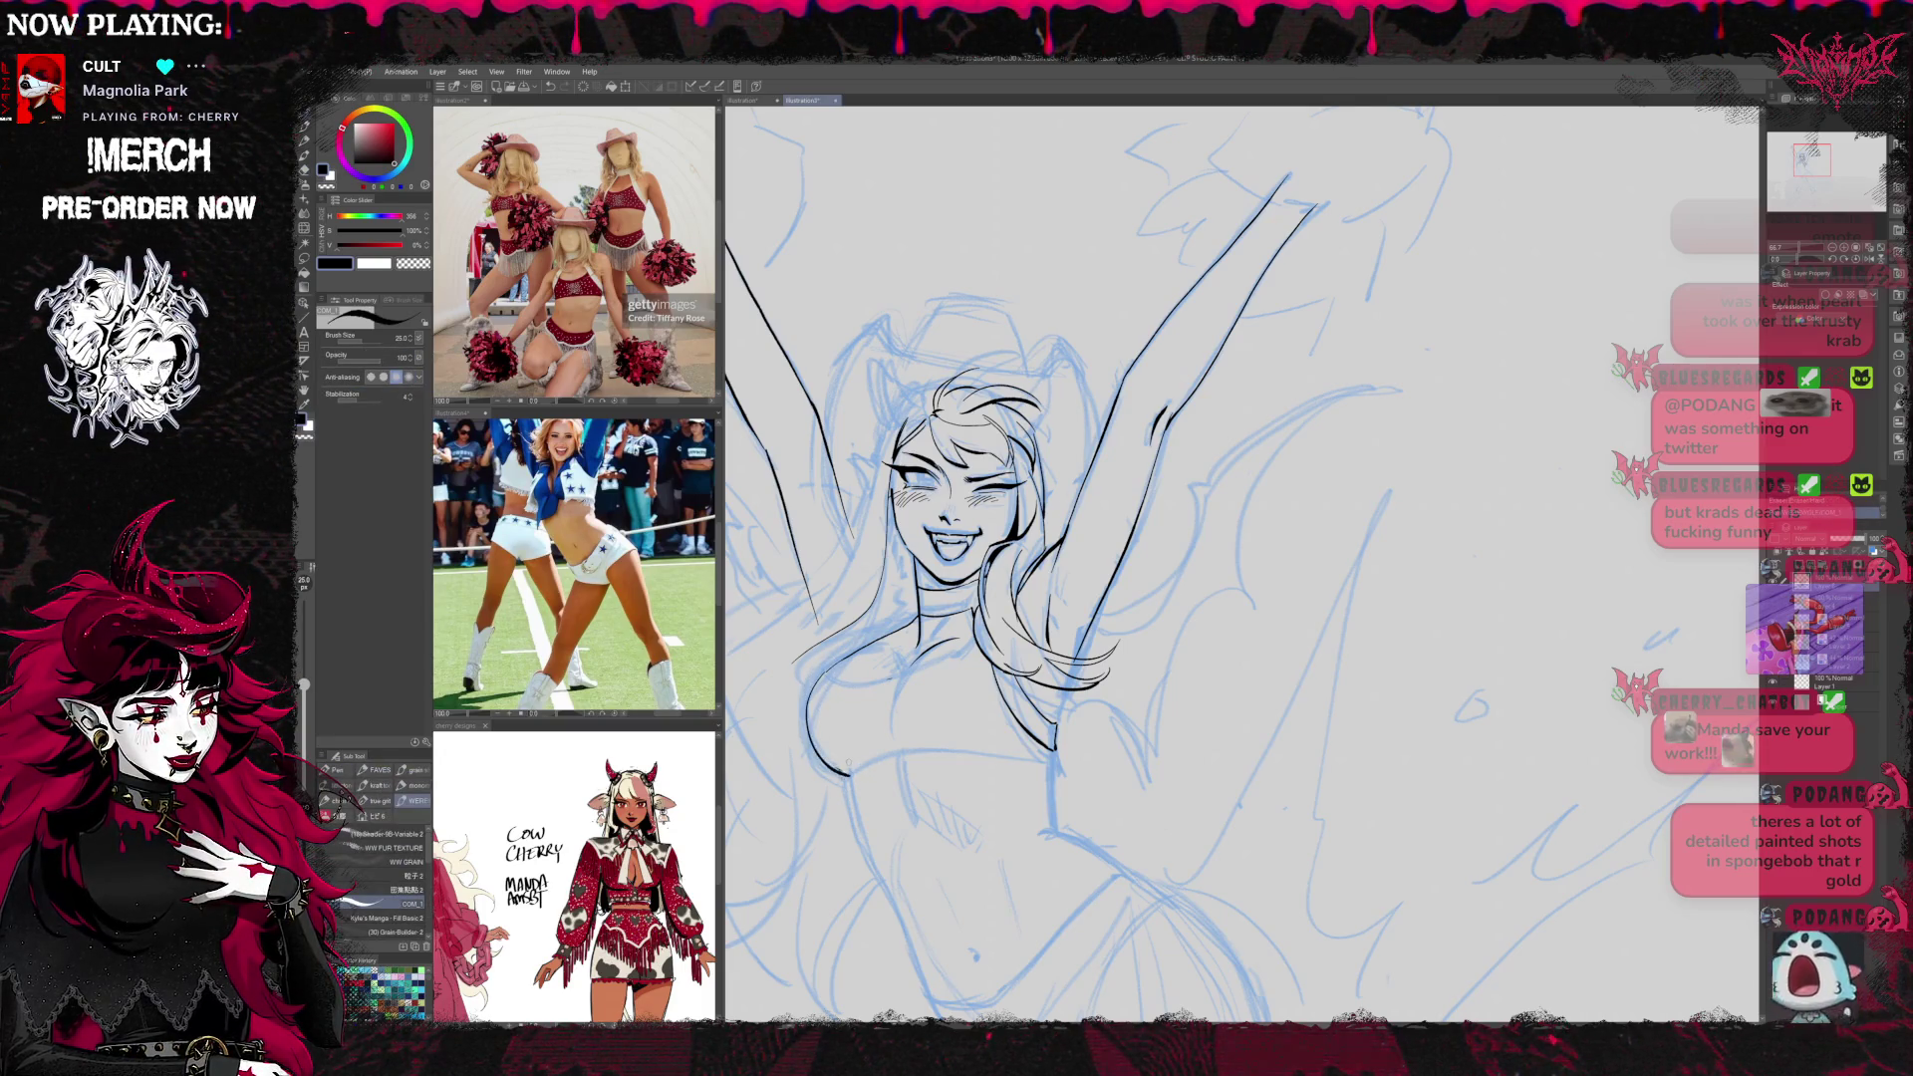
key("e")
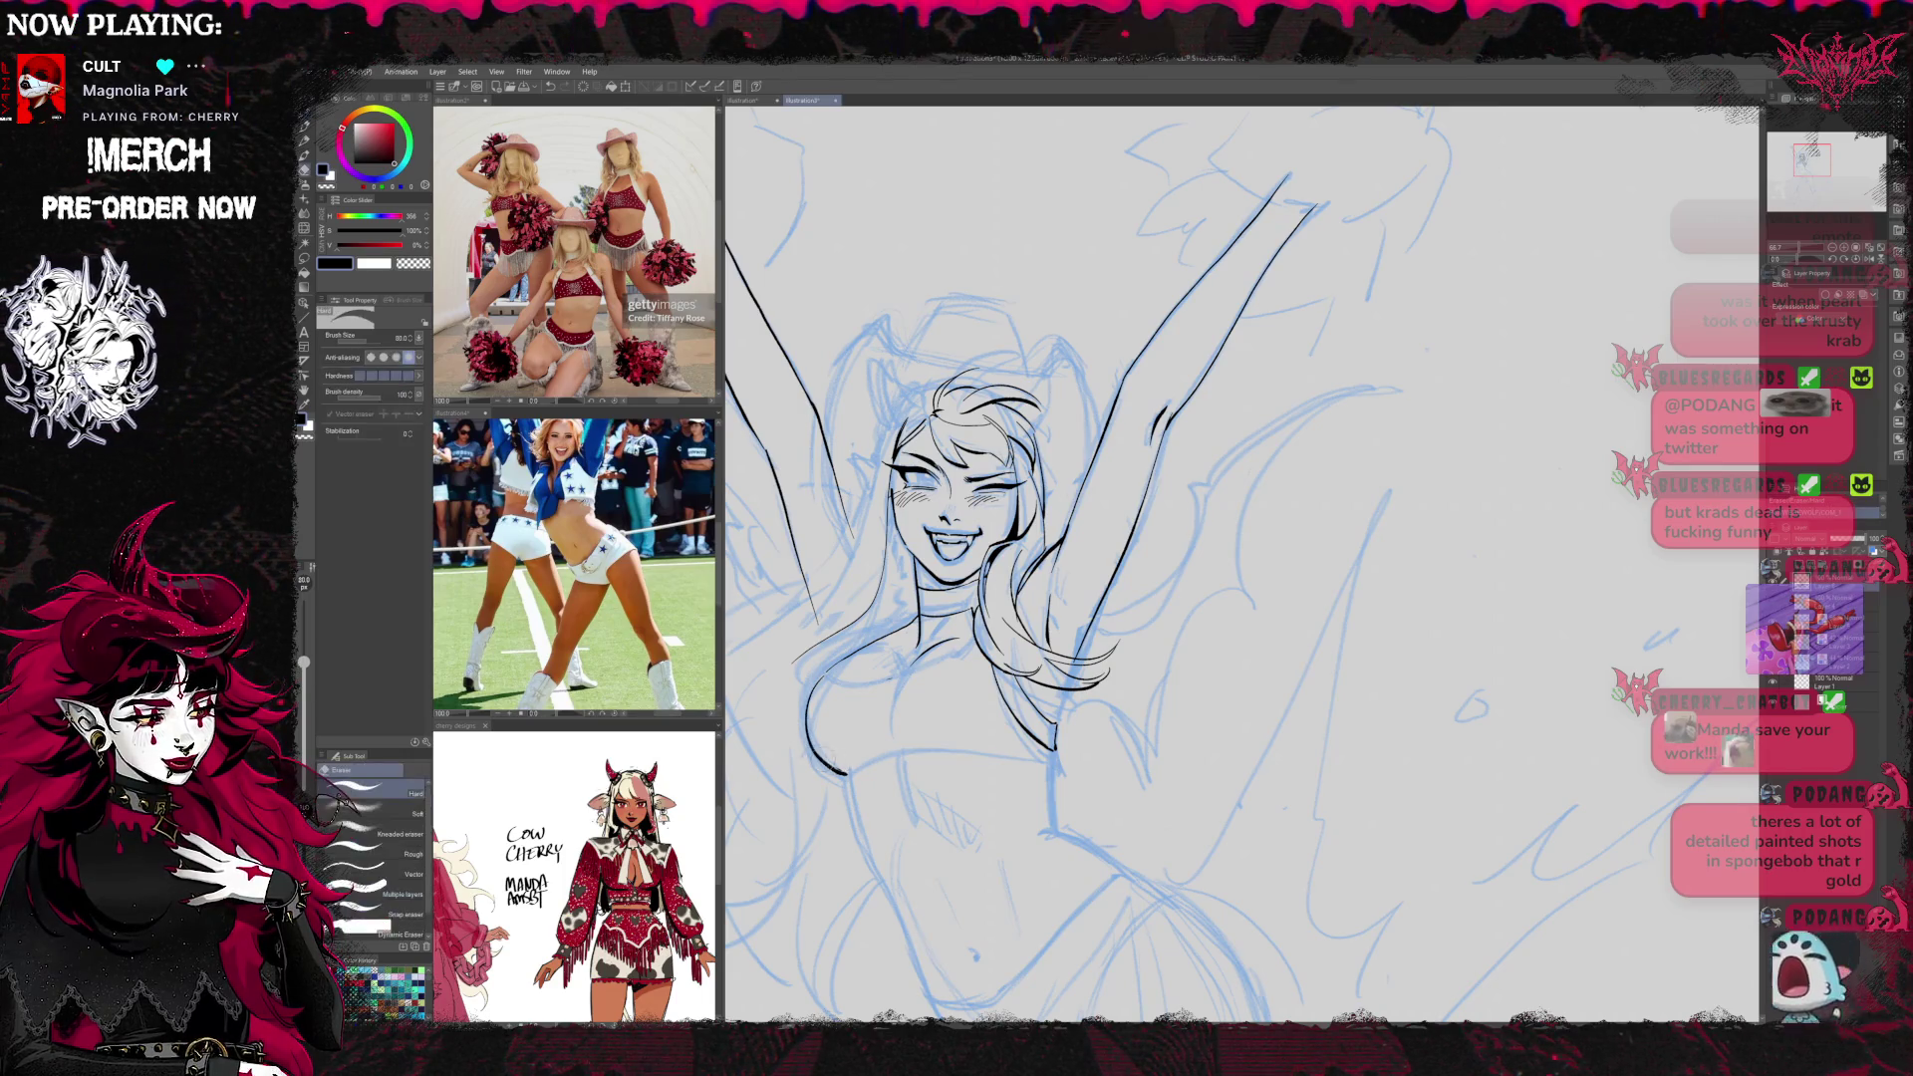
key("p")
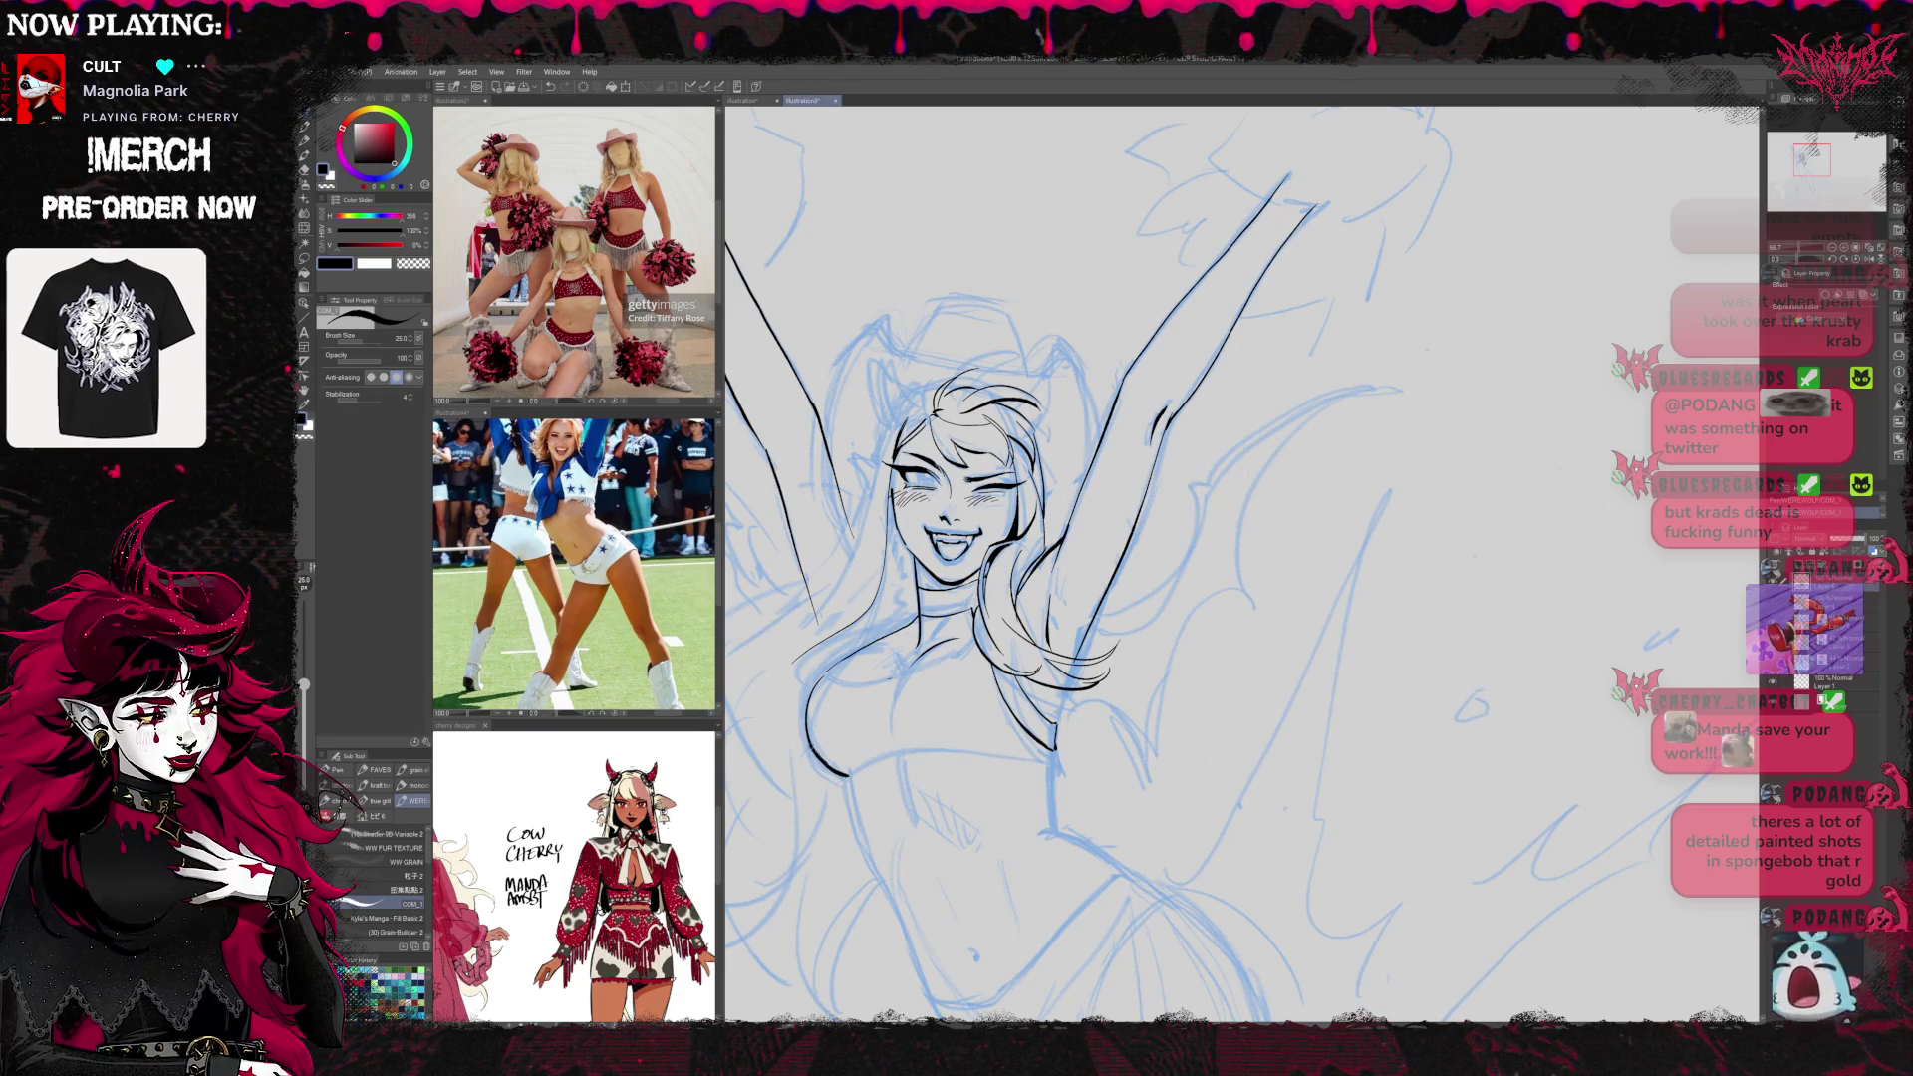
left_click_drag(1001, 606, 1026, 596)
mouse_move(986, 468)
left_mouse_down()
mouse_move(1453, 478)
mouse_move(1217, 470)
mouse_move(1111, 513)
mouse_move(907, 488)
left_mouse_up()
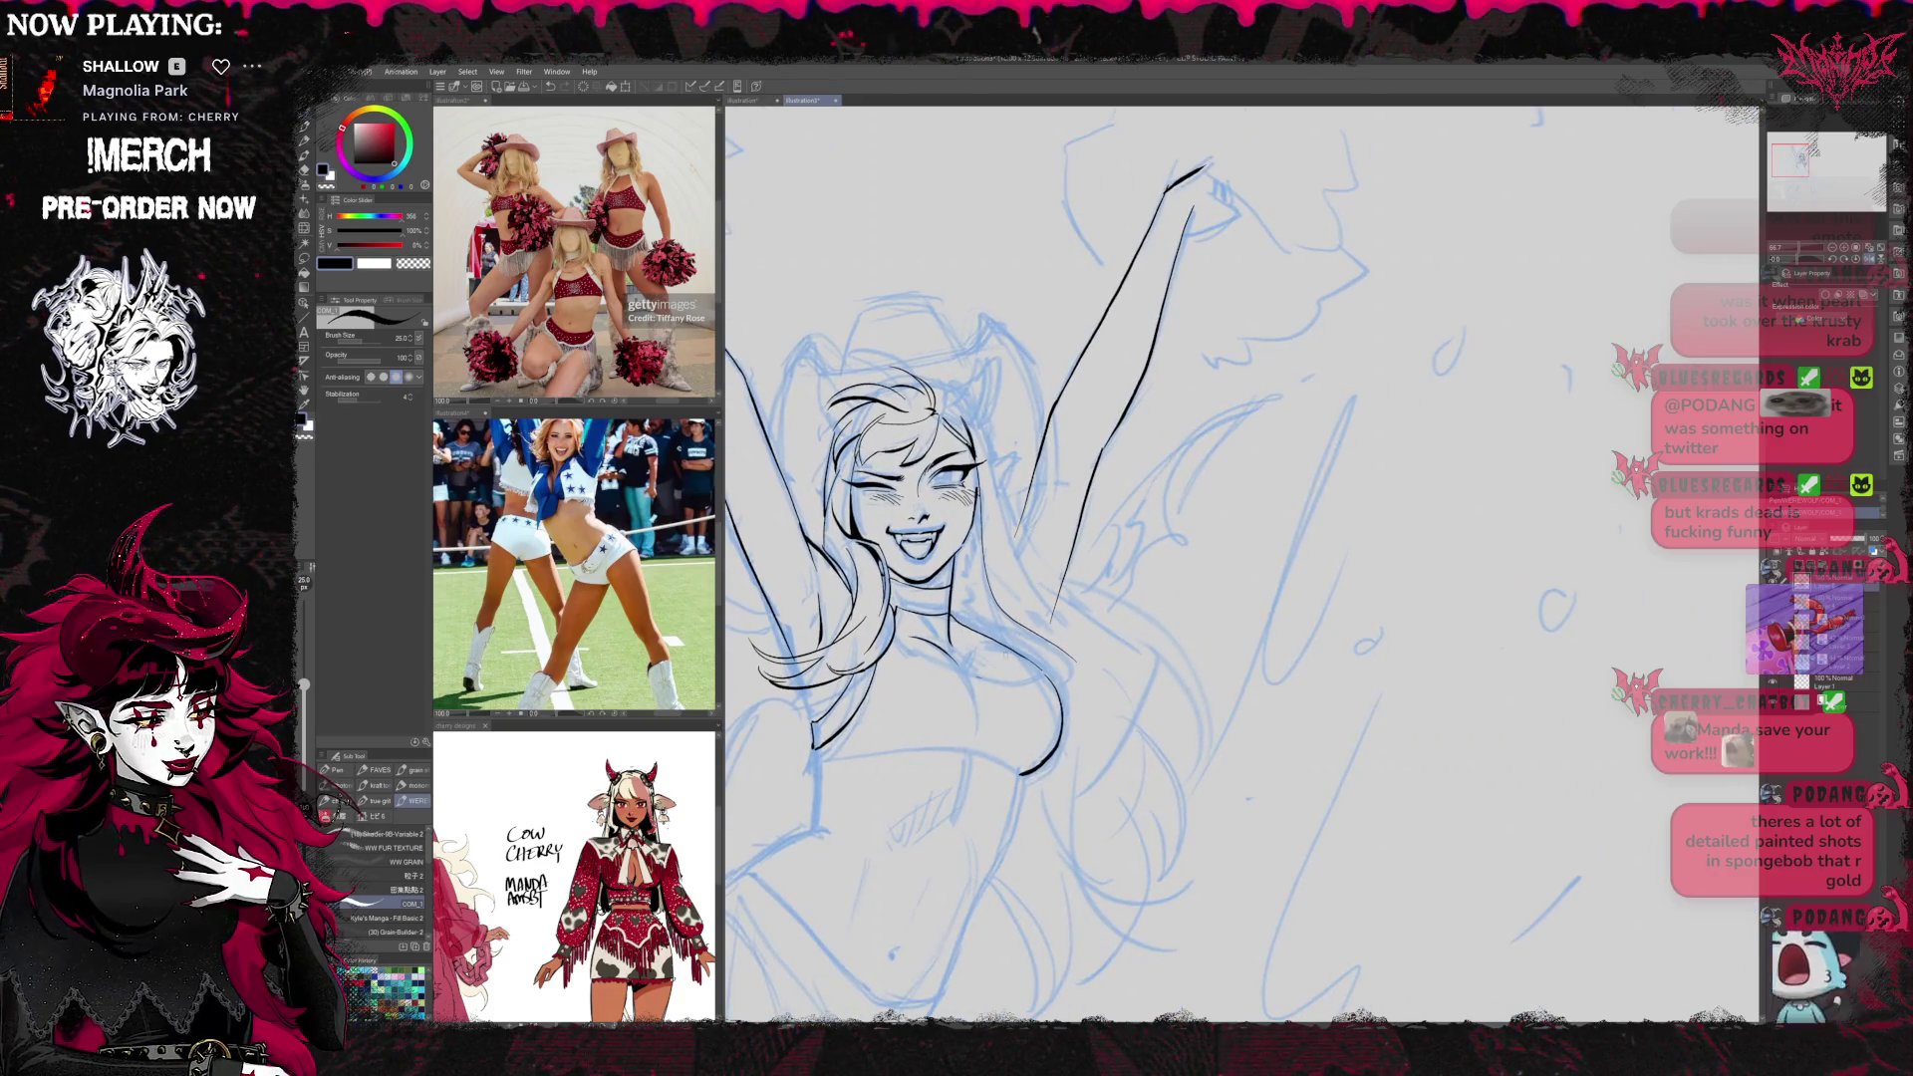
key("e")
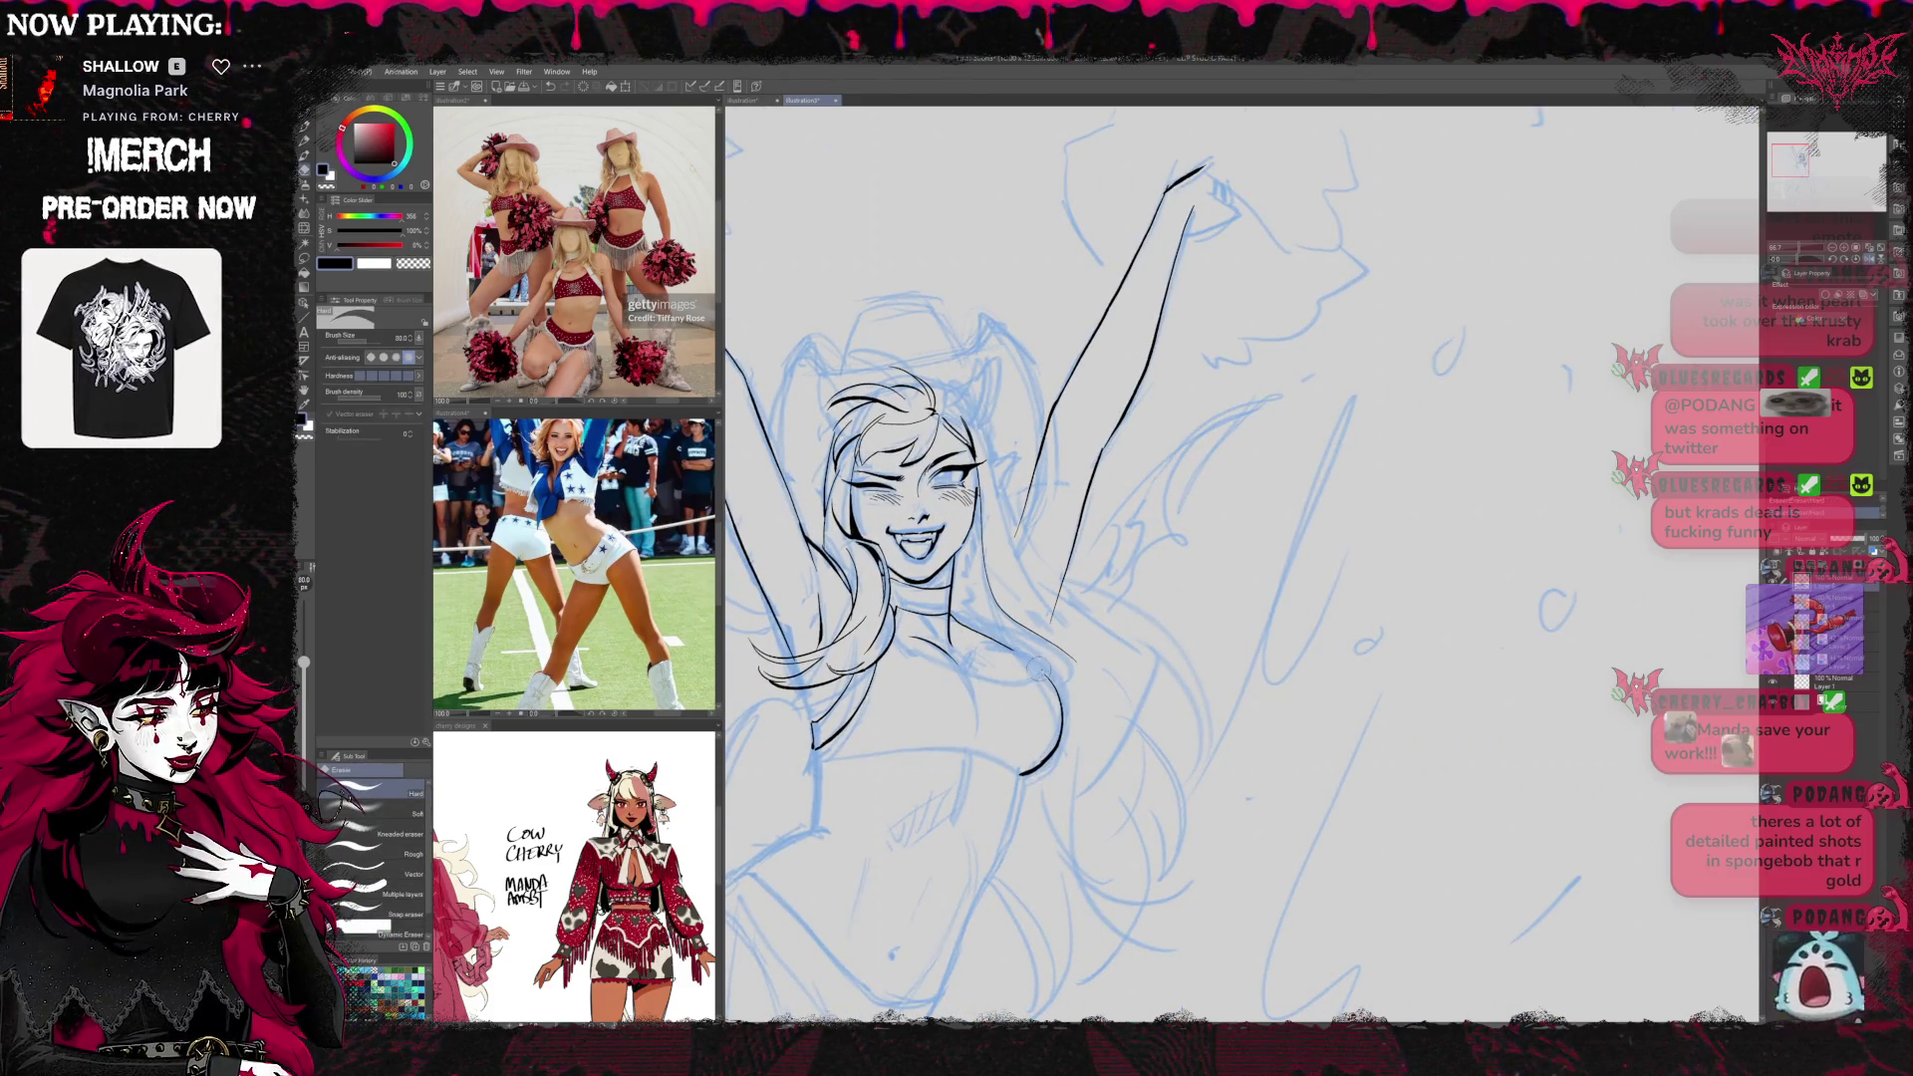
key("p")
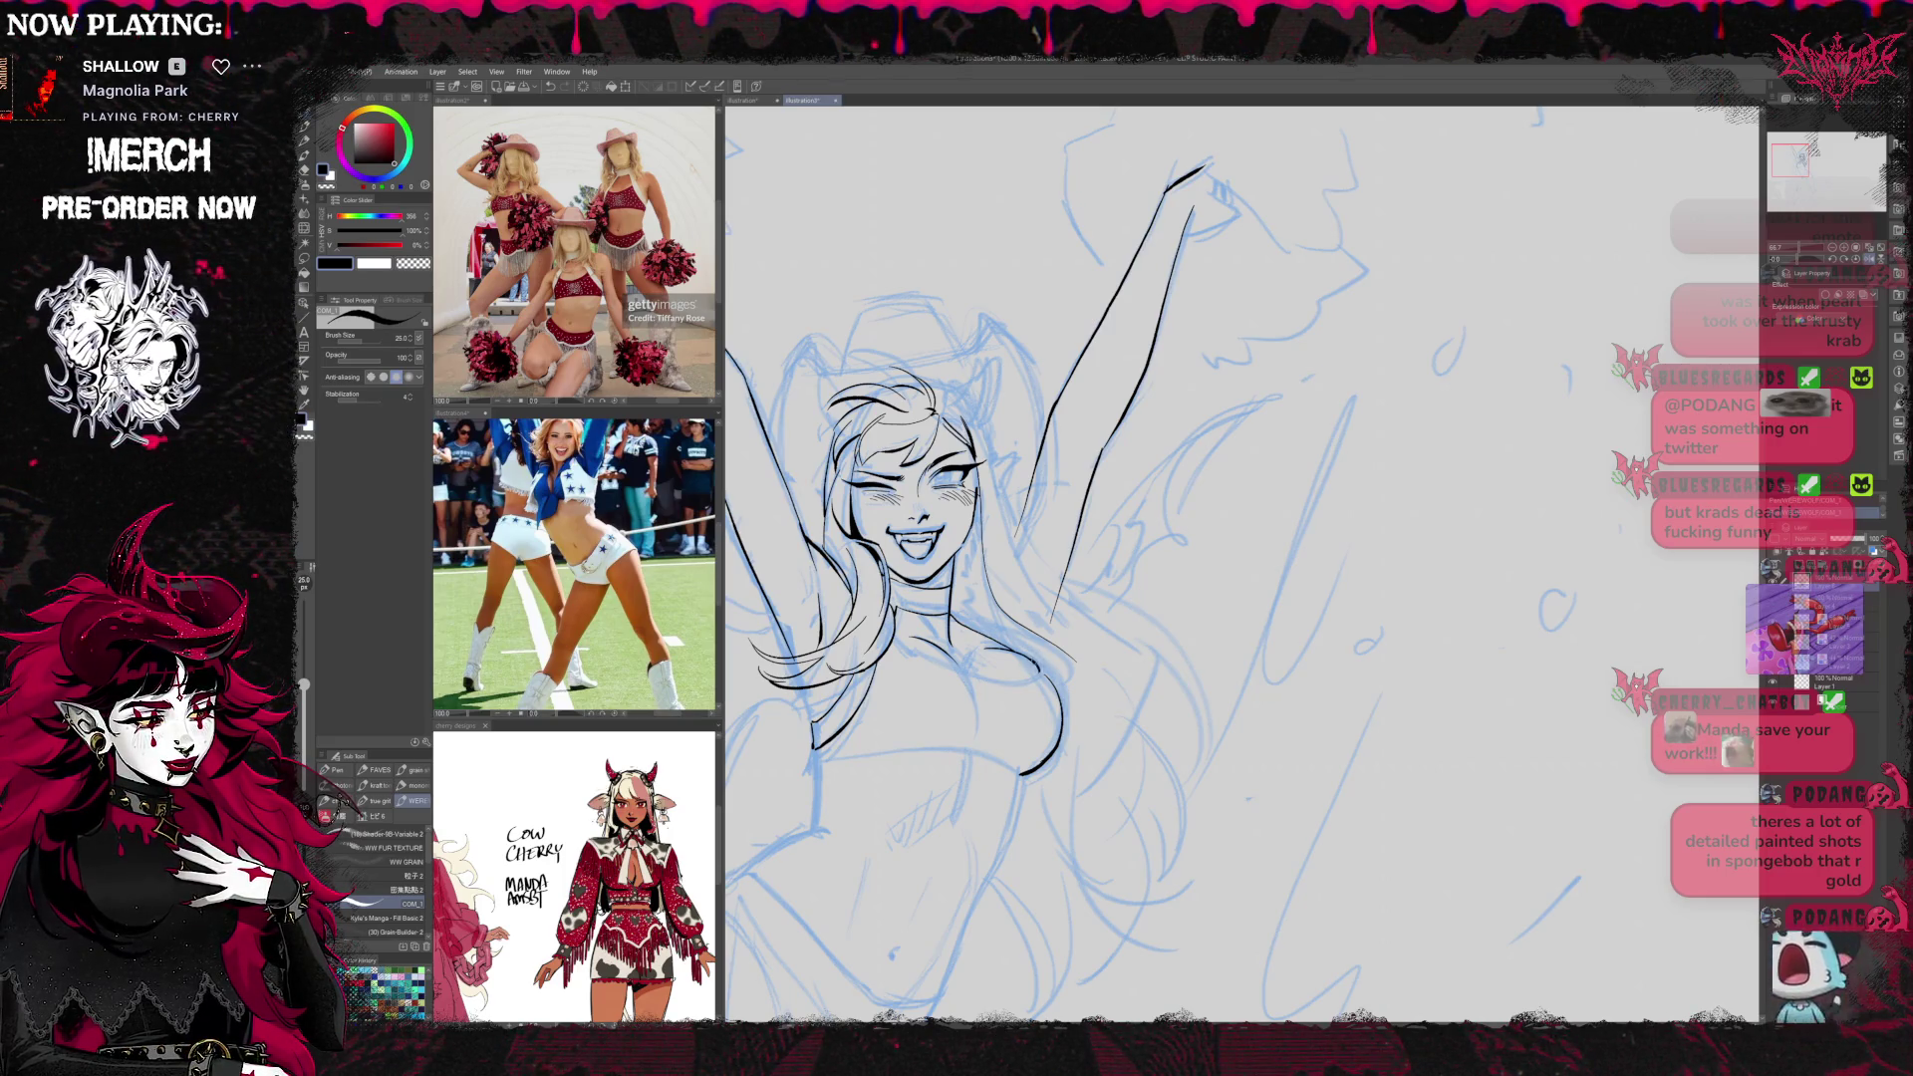
key("shift+space")
left_click_drag(1245, 558, 1396, 399)
Rotate the view upright and zoom in on the face and raised arm
left_click_drag(1455, 543, 987, 673)
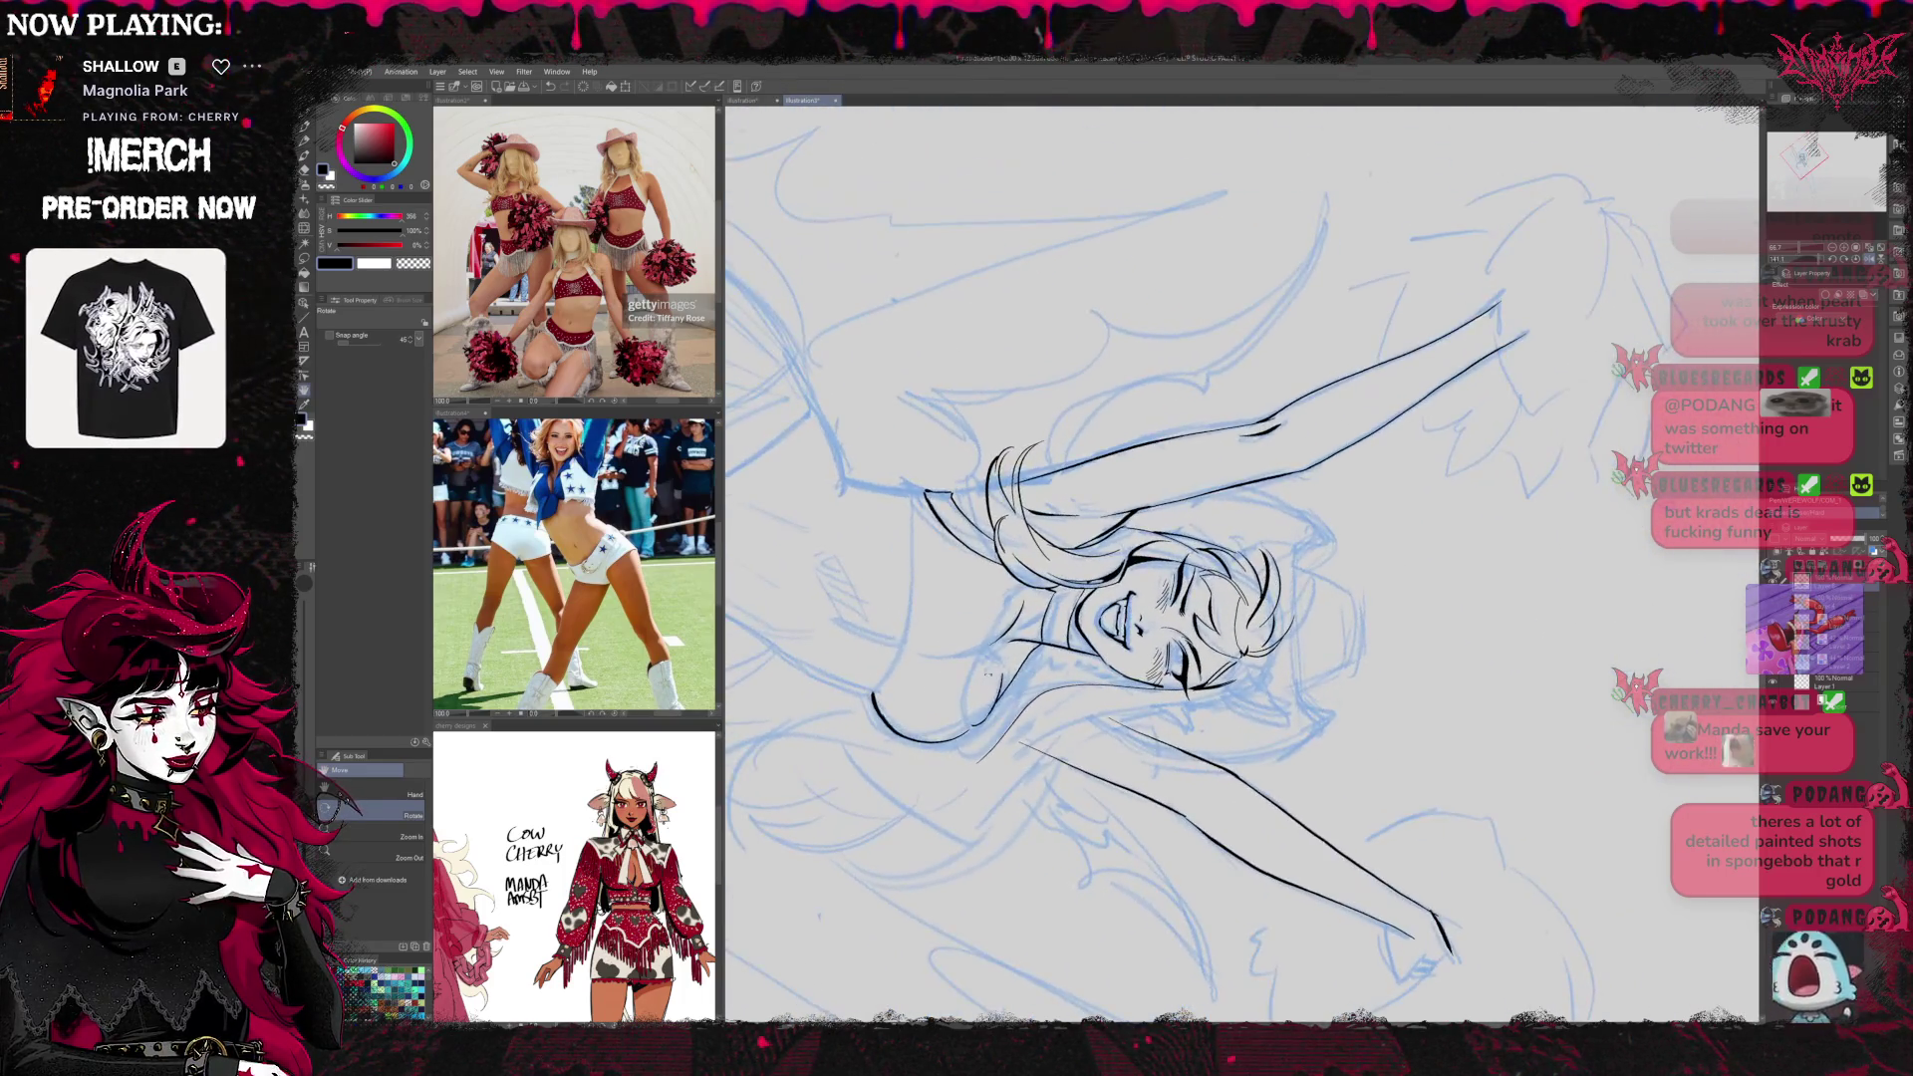
key("p")
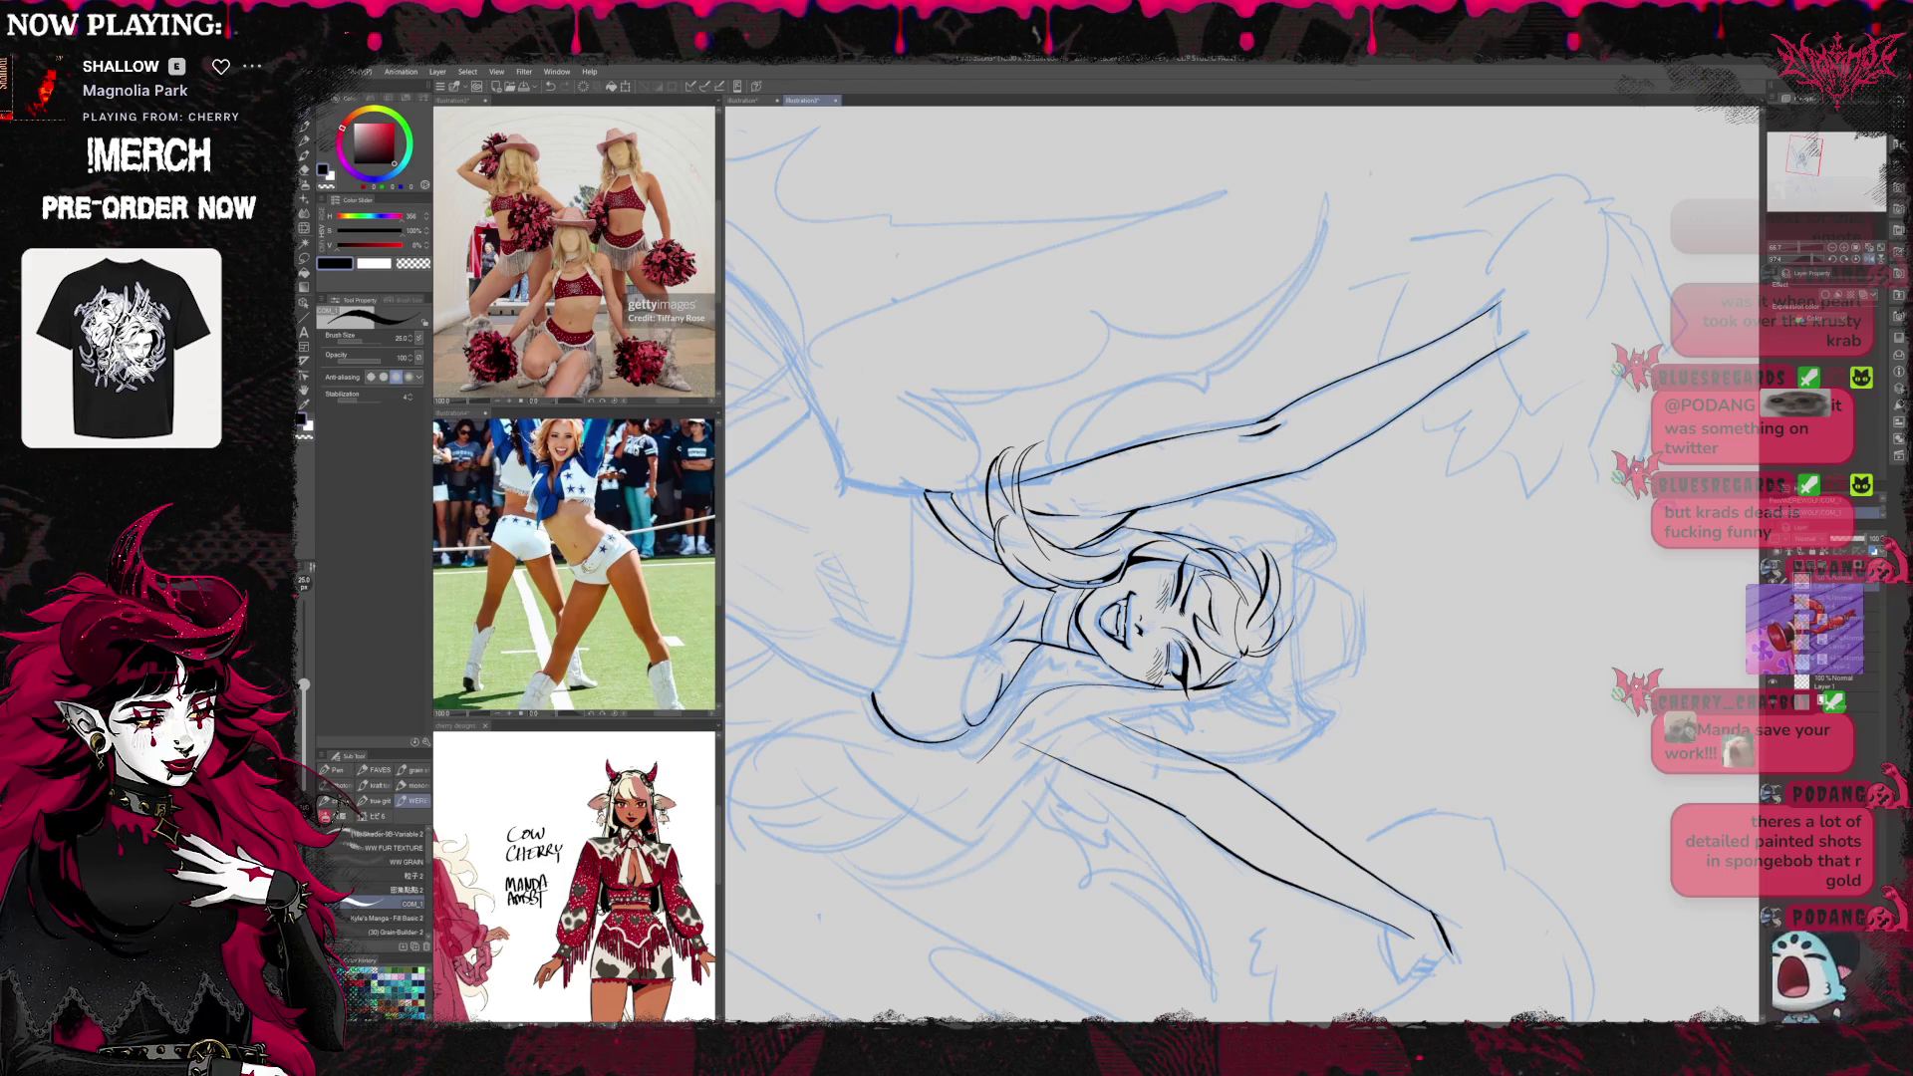
key("e")
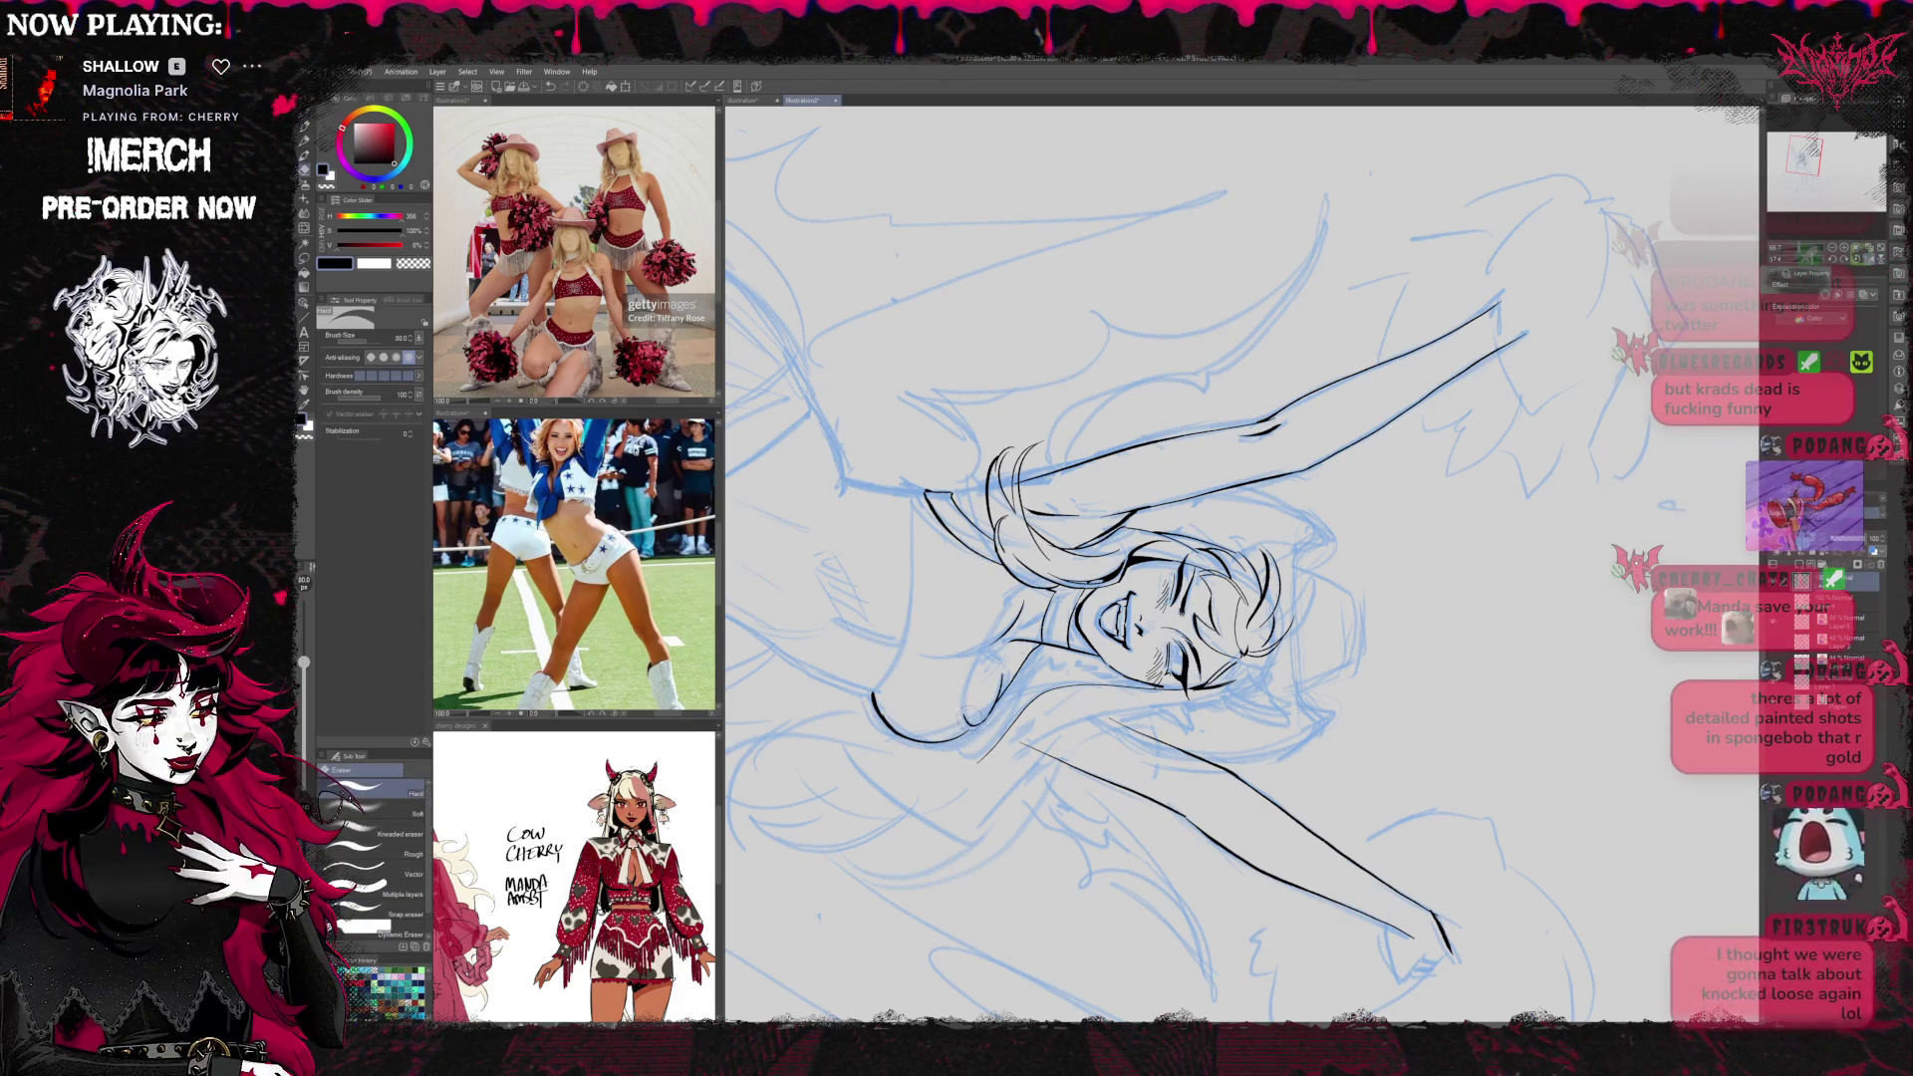
key("p")
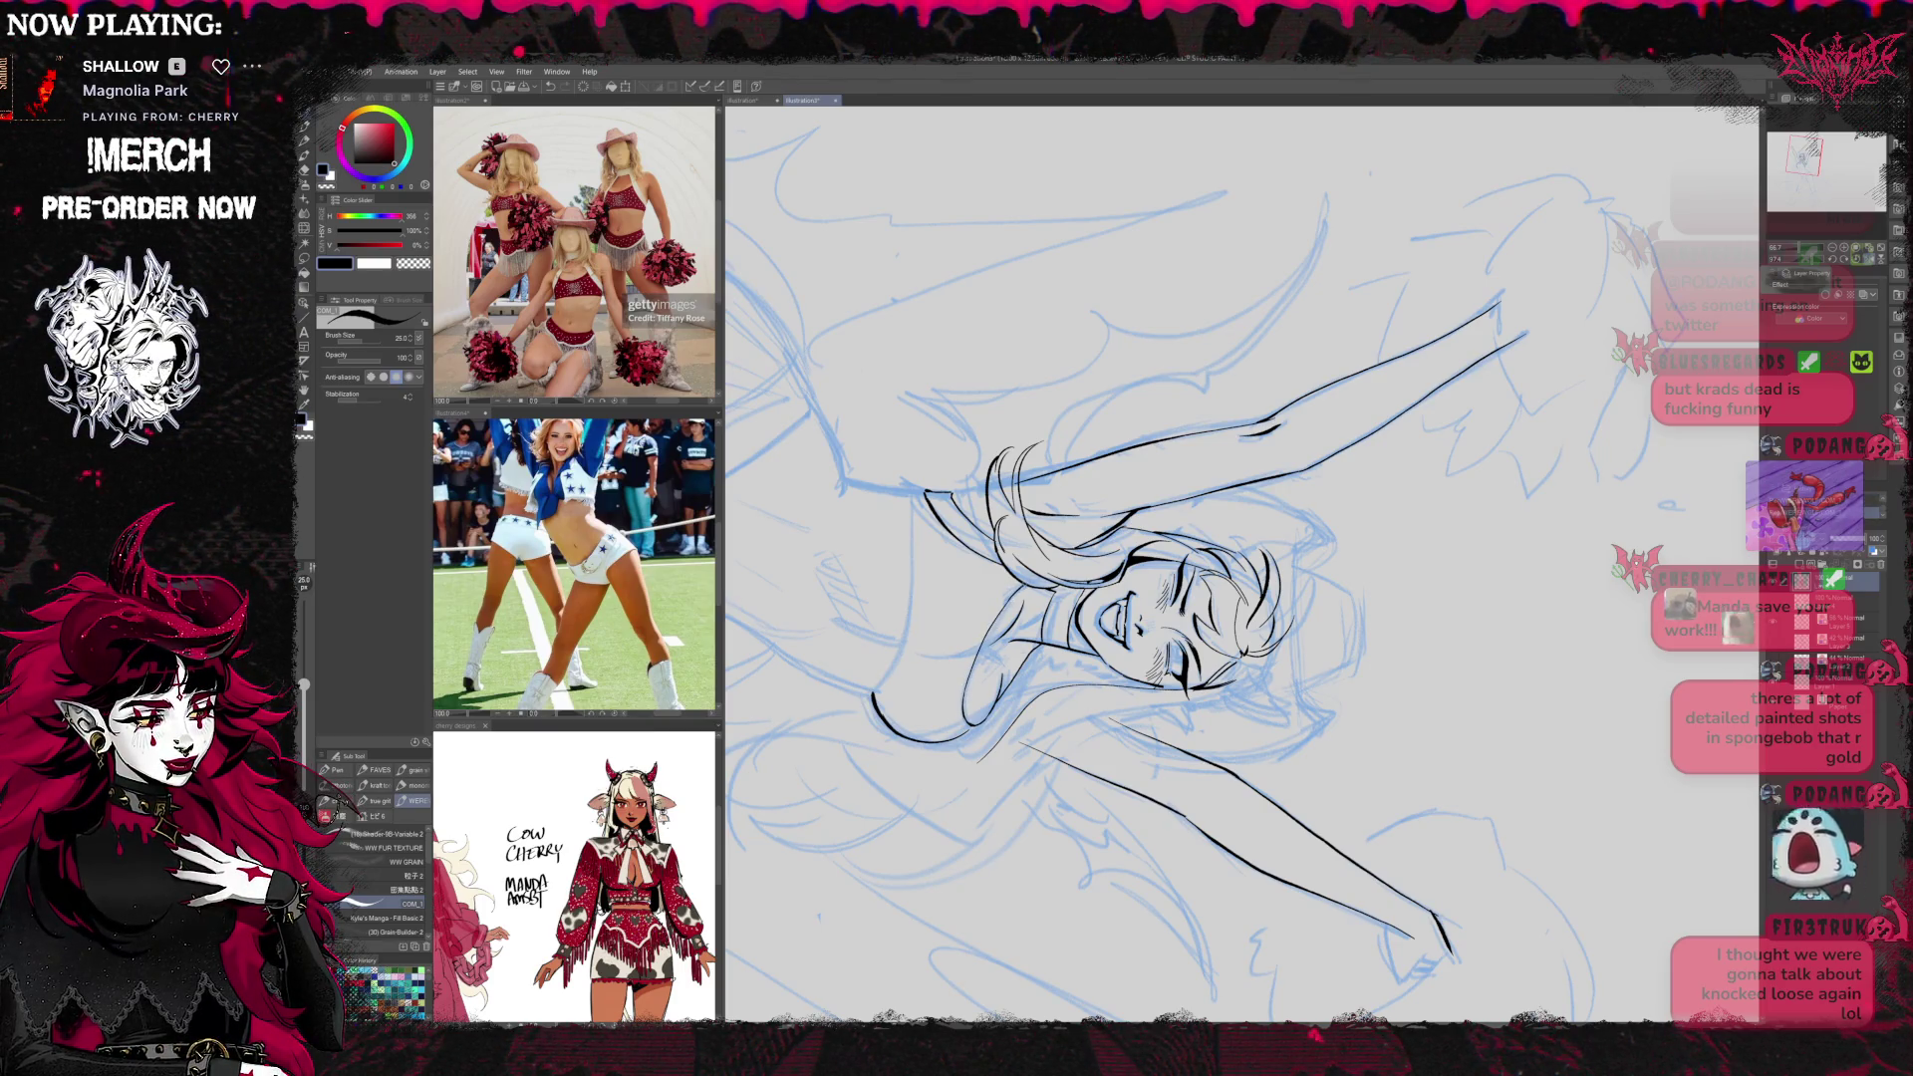
mouse_move(1425, 598)
left_mouse_down()
mouse_move(1396, 479)
mouse_move(1315, 419)
mouse_move(1183, 395)
left_mouse_up()
key("ctrl+plus")
key("ctrl+plus")
key("ctrl+plus")
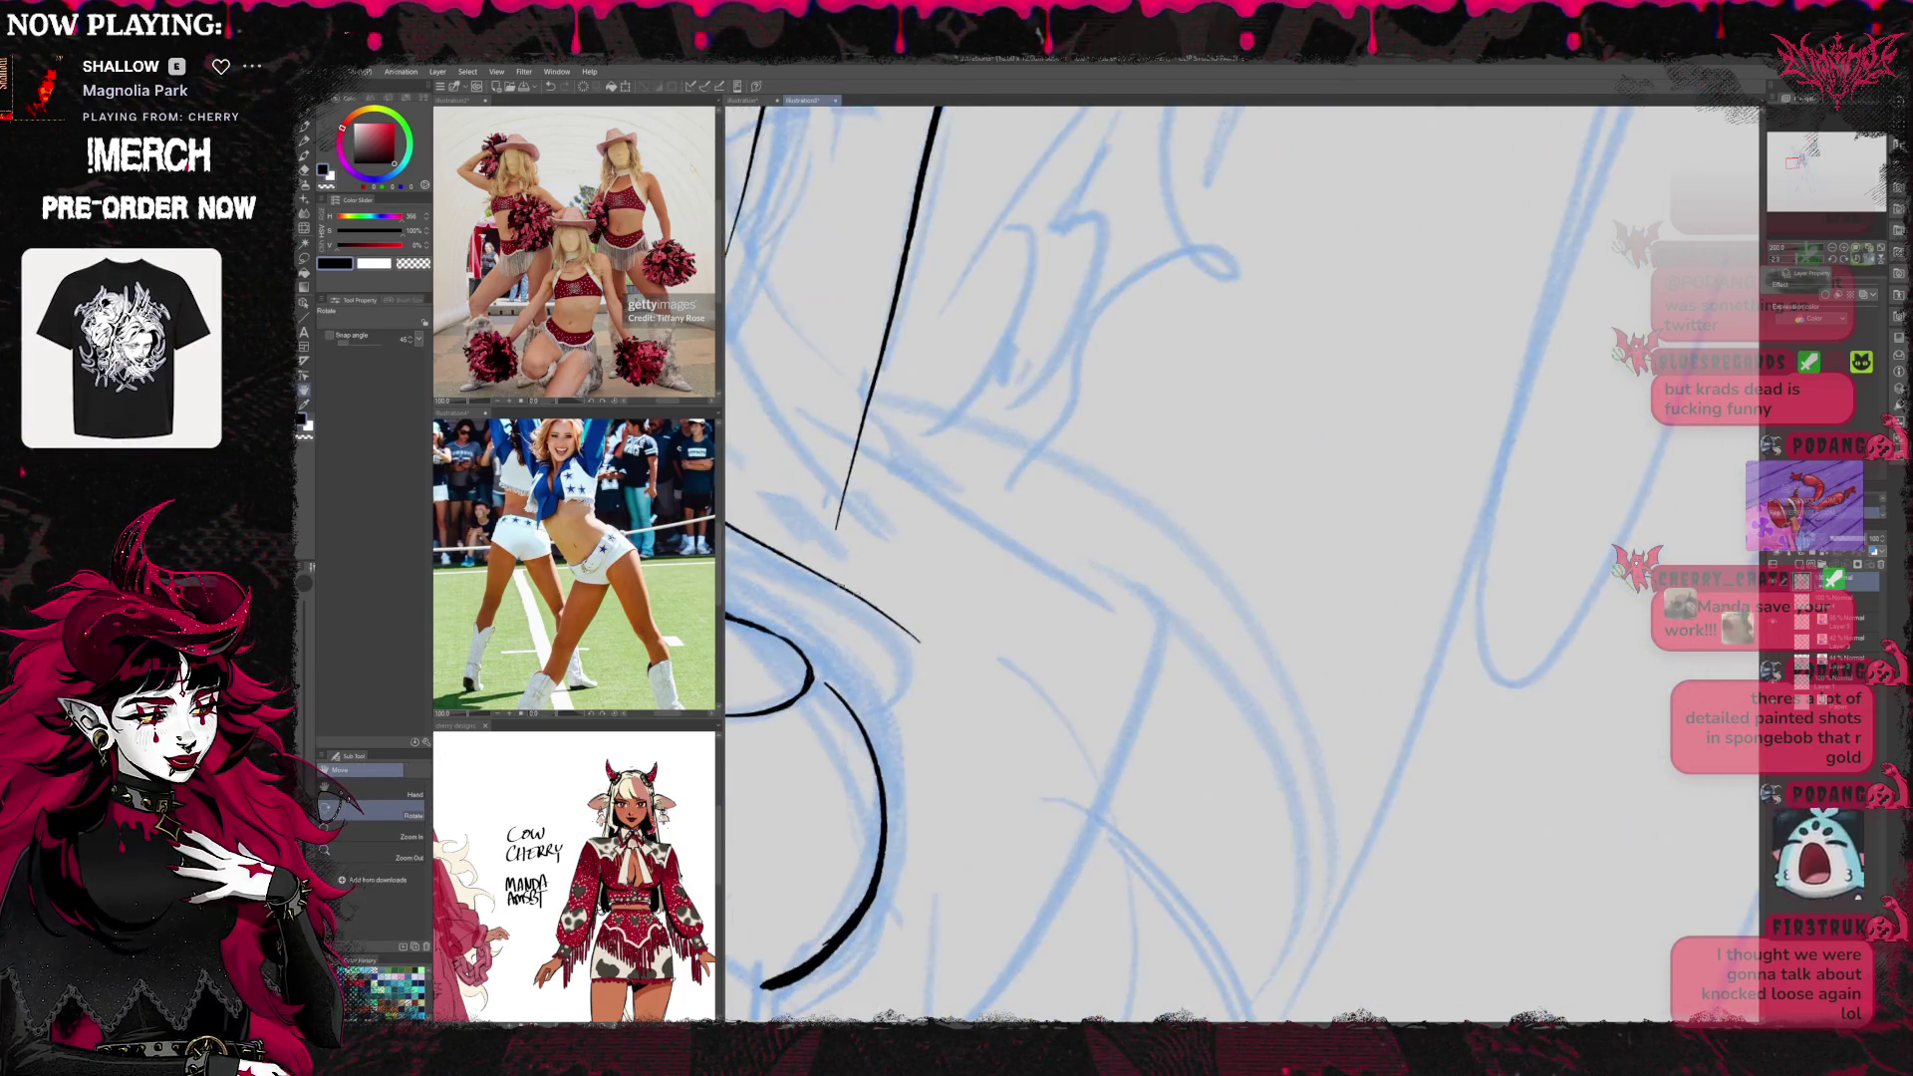
left_click_drag(826, 483, 942, 688)
key("e")
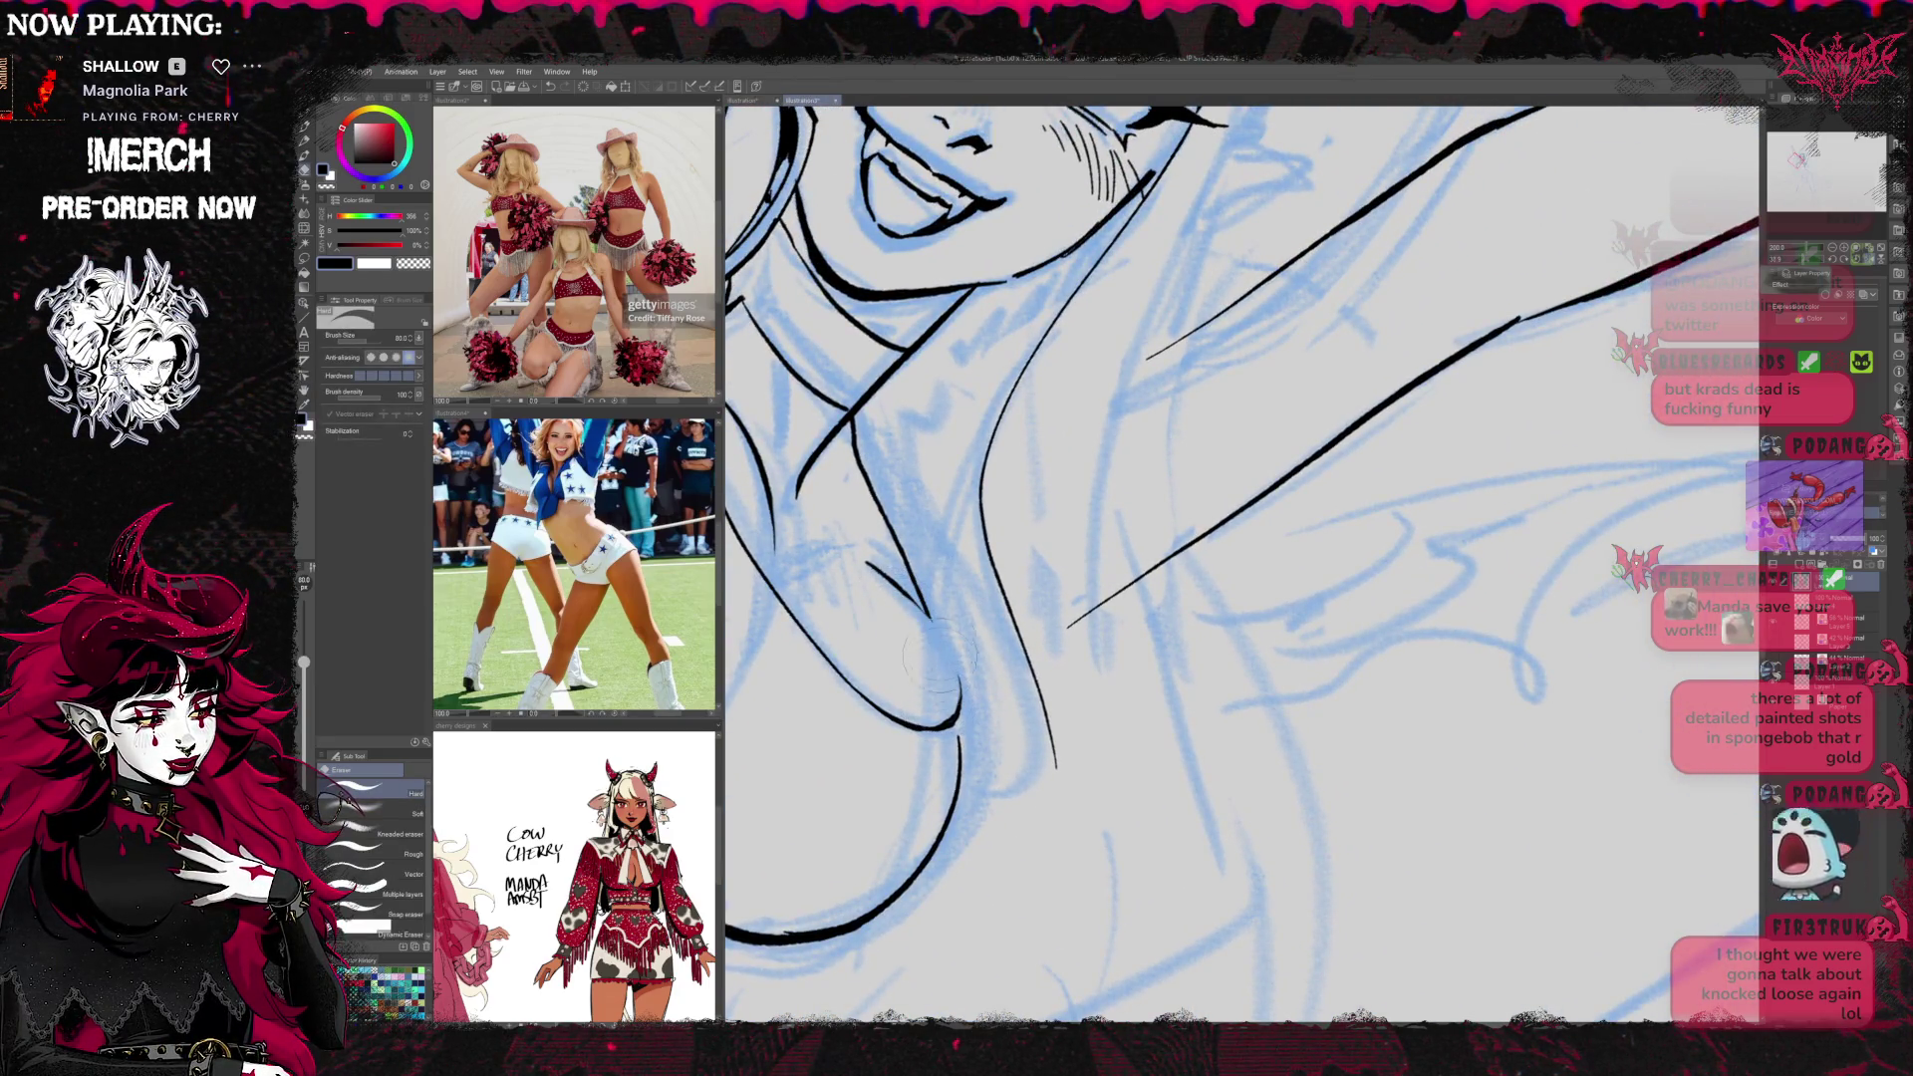
key("p")
Join the broken curve with an ink stroke and trim its junction with a size 20 eraser
mouse_move(927, 618)
left_mouse_down()
mouse_move(963, 703)
mouse_move(945, 726)
left_mouse_up()
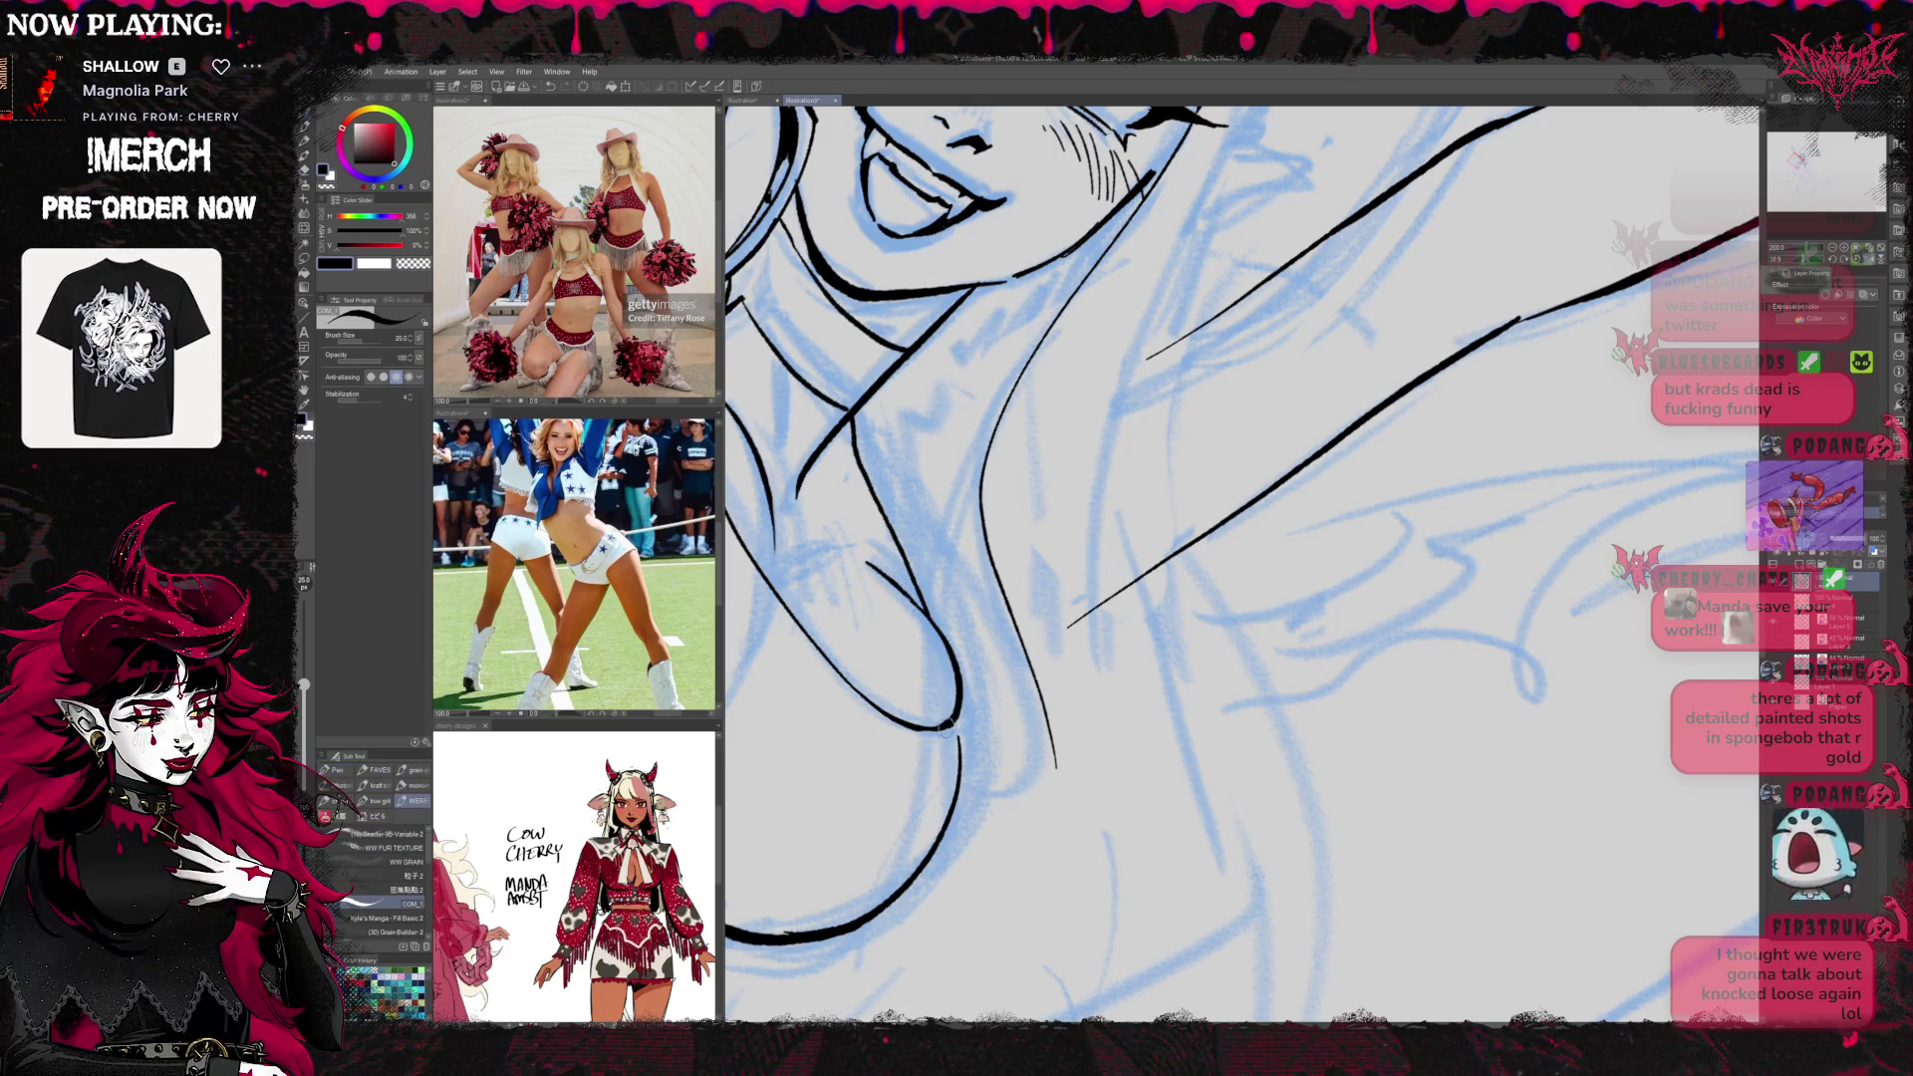
key("e")
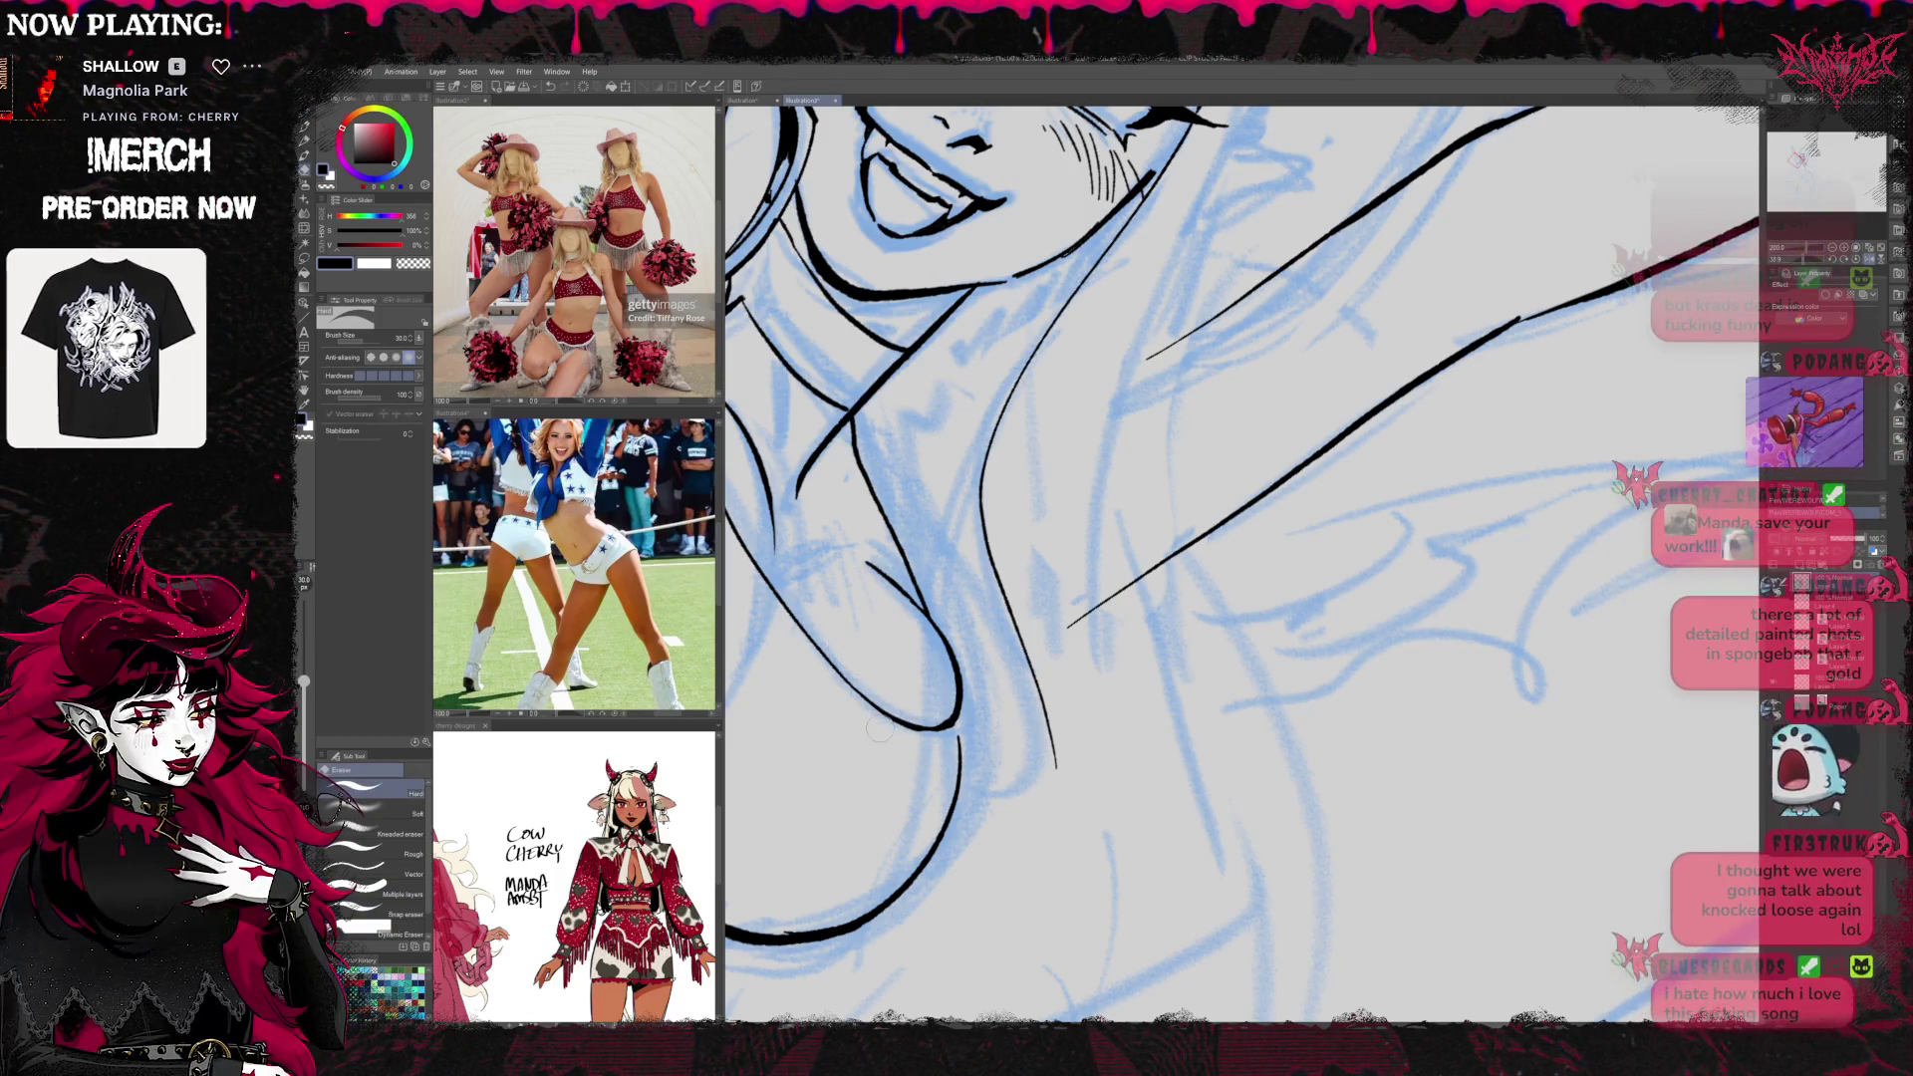
key("bracketleft")
key("bracketleft")
key("bracketleft")
mouse_move(892, 724)
left_mouse_down()
mouse_move(955, 720)
mouse_move(958, 687)
mouse_move(929, 684)
mouse_move(957, 712)
left_mouse_up()
key("p")
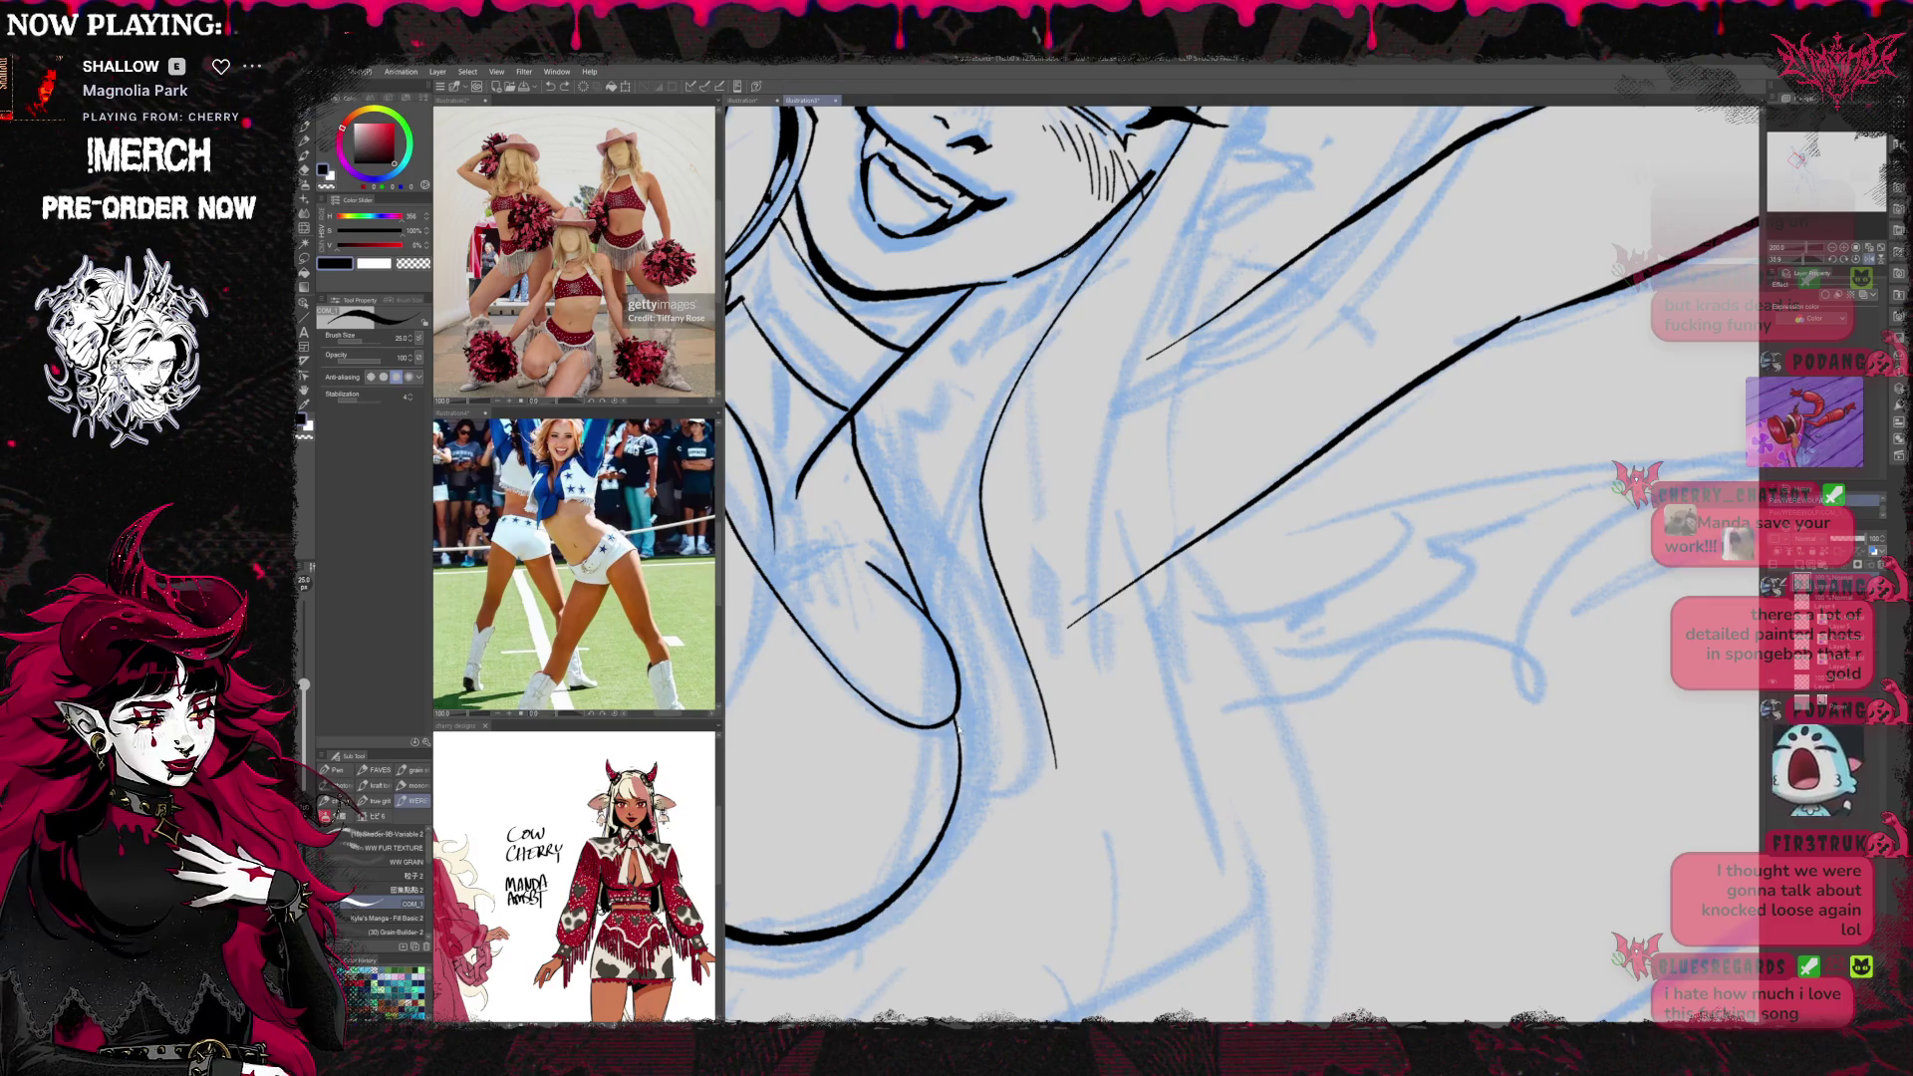
Bring the arm and shoulder lines into view, angled for easier strokes
mouse_move(954, 715)
left_mouse_down()
mouse_move(1247, 662)
mouse_move(1261, 714)
mouse_move(1211, 680)
left_mouse_up()
key("e")
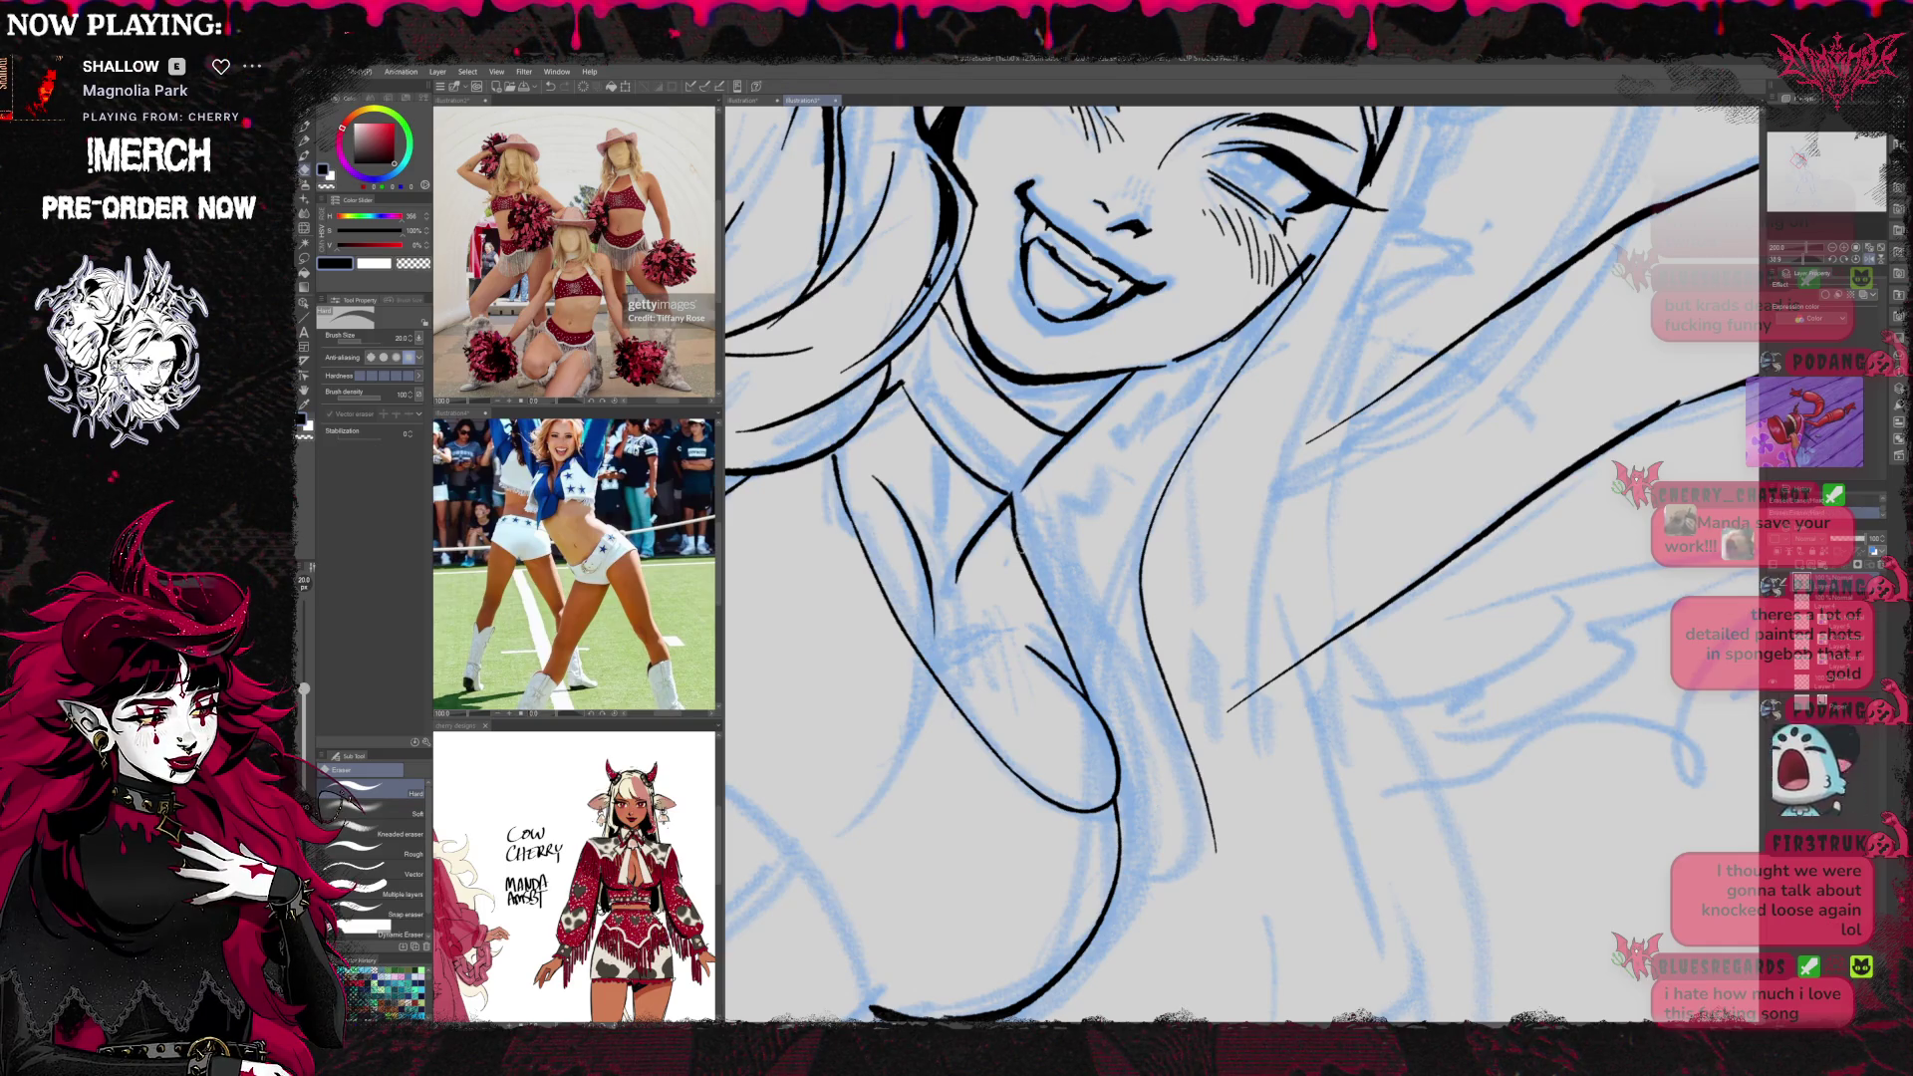
key("p")
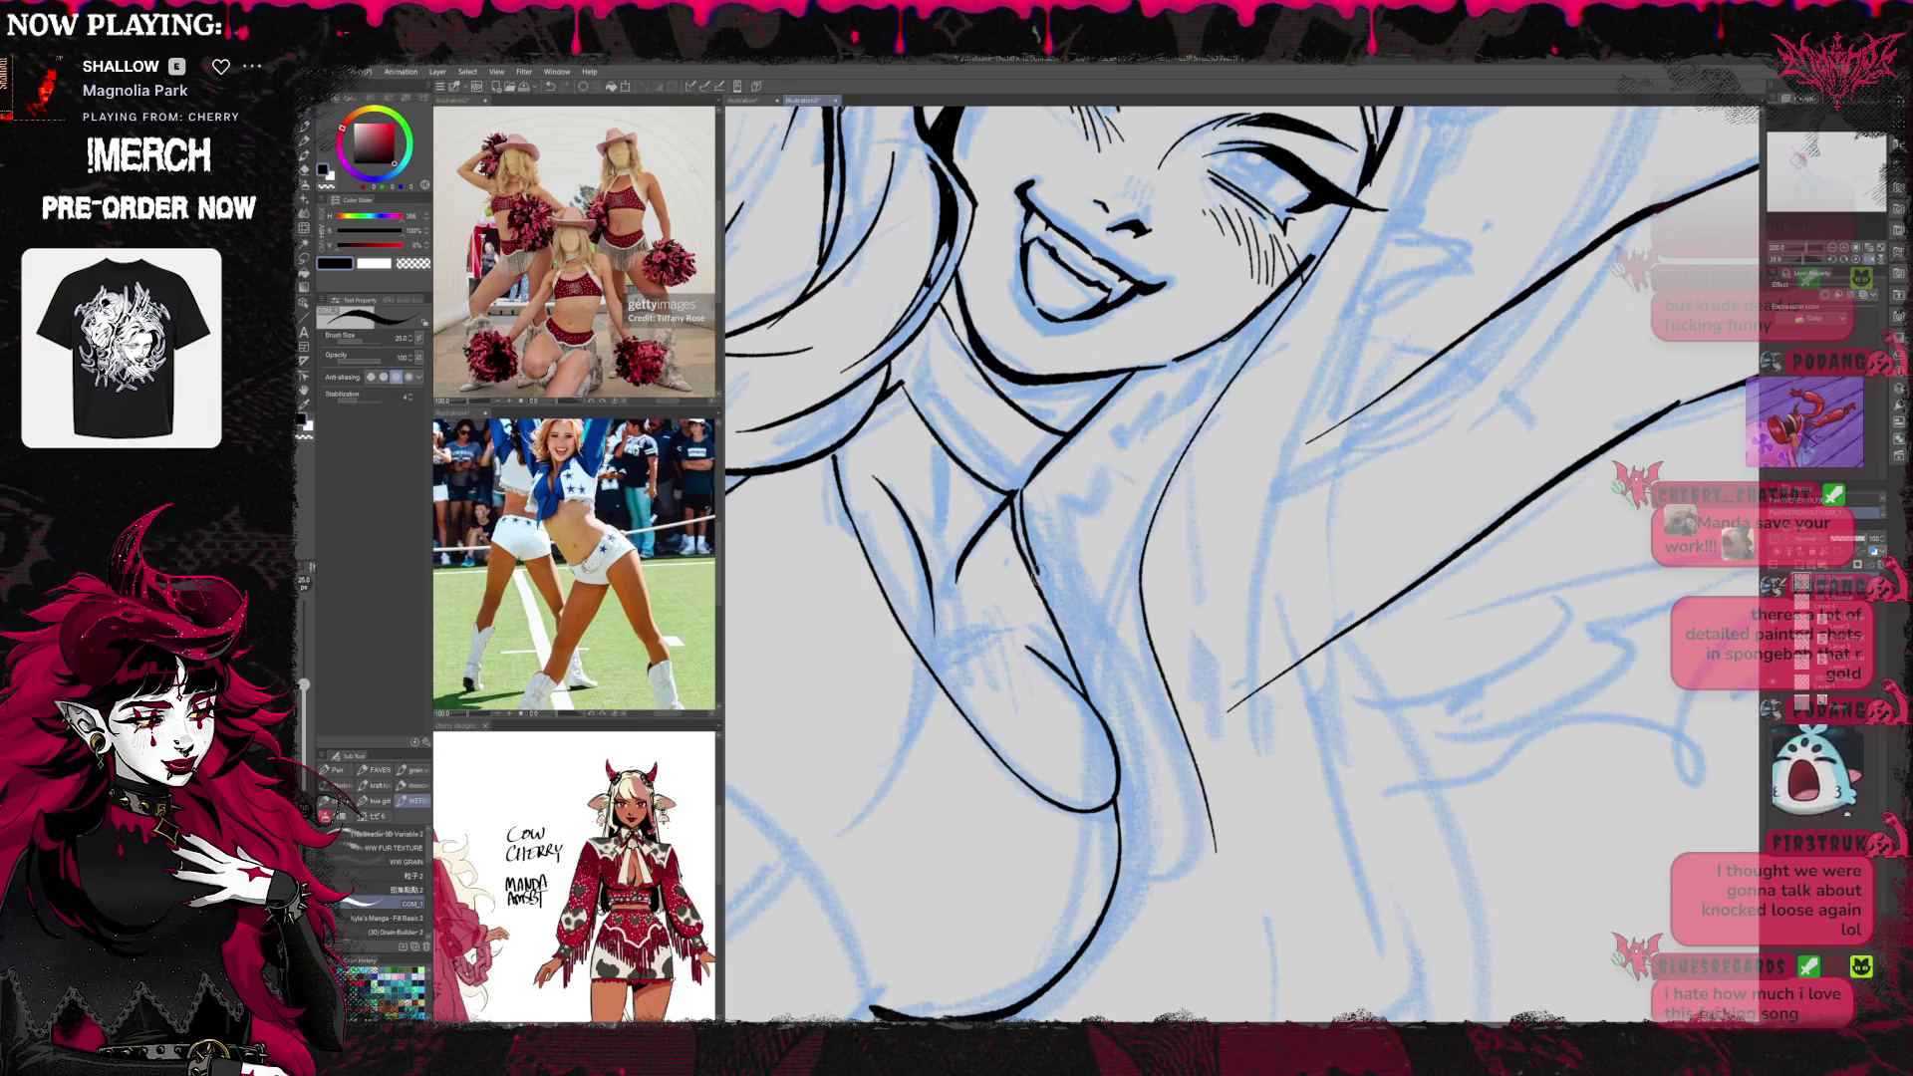
left_click_drag(1082, 663, 1383, 596)
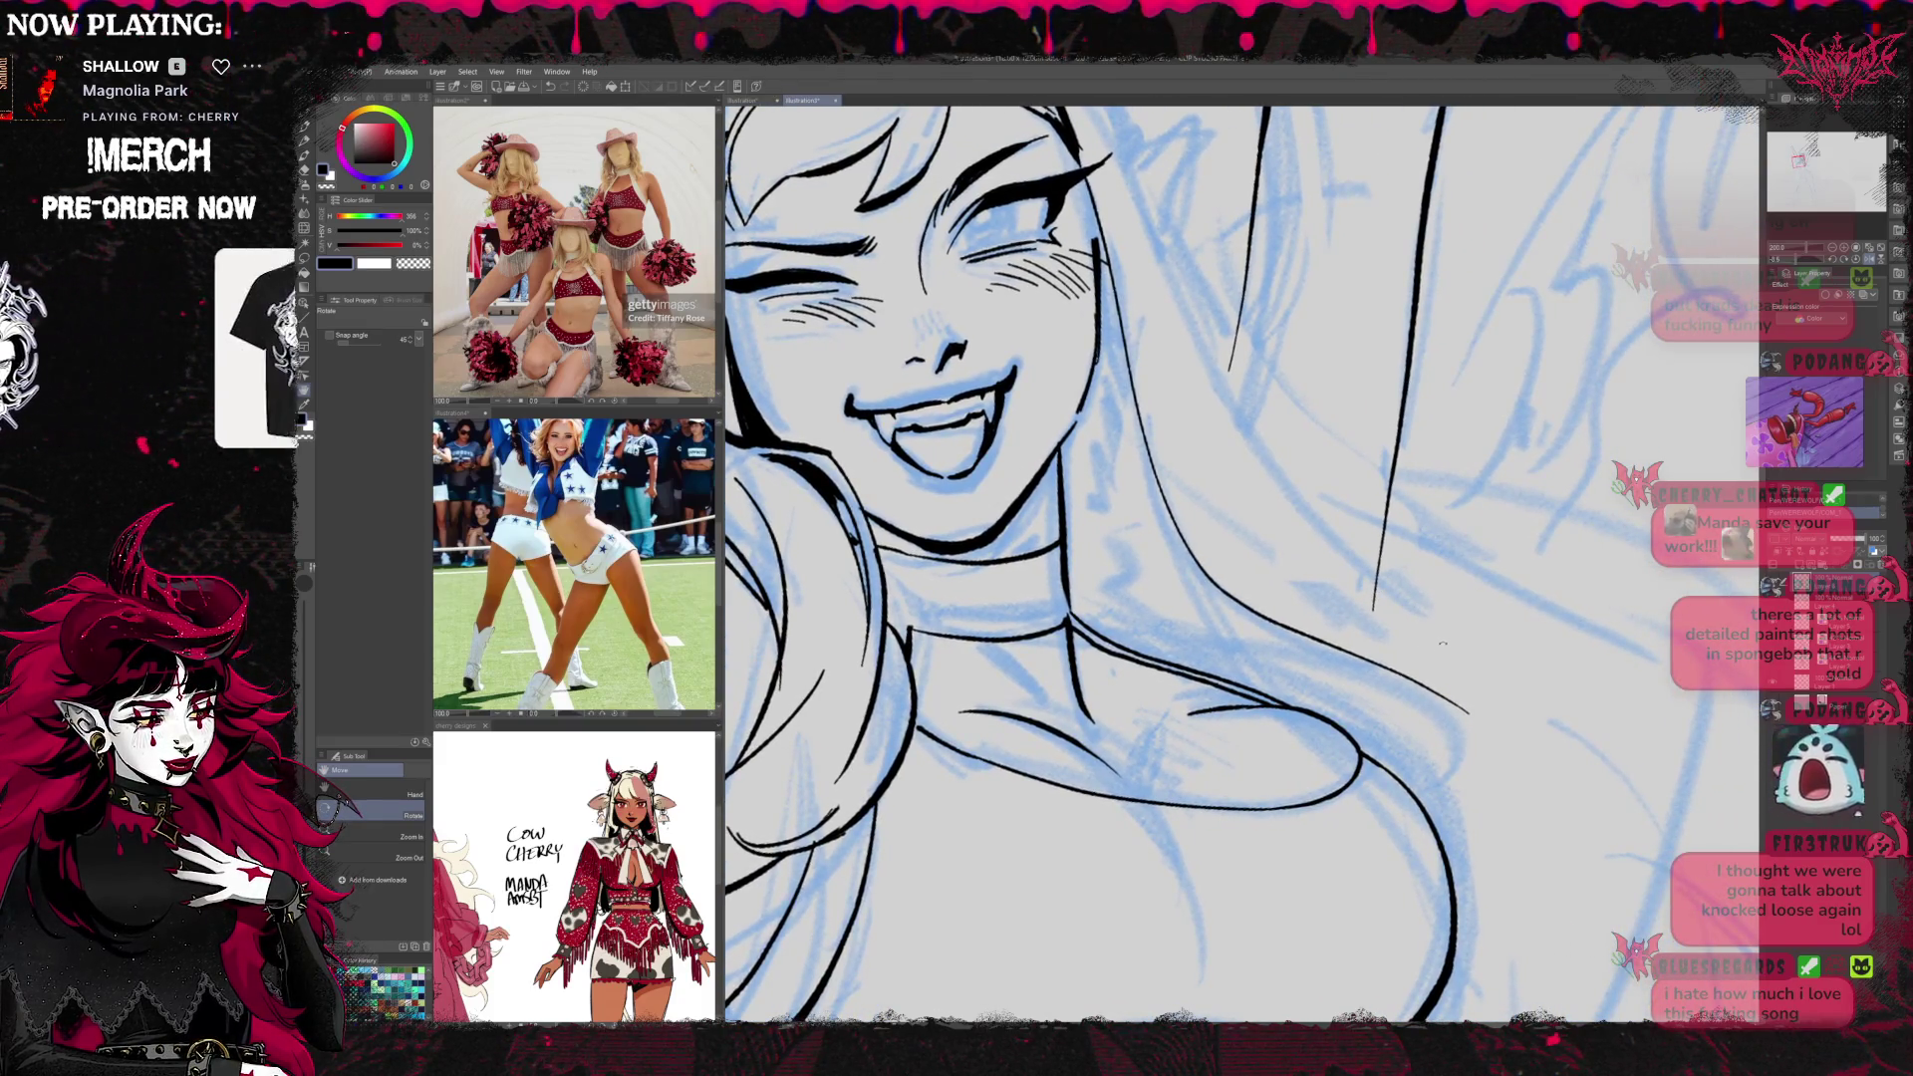
Erase the thin shoulder stroke and redraw it as a shorter black line
scroll(1416, 634, "up", 5)
key("e")
left_click_drag(1080, 698, 1158, 626)
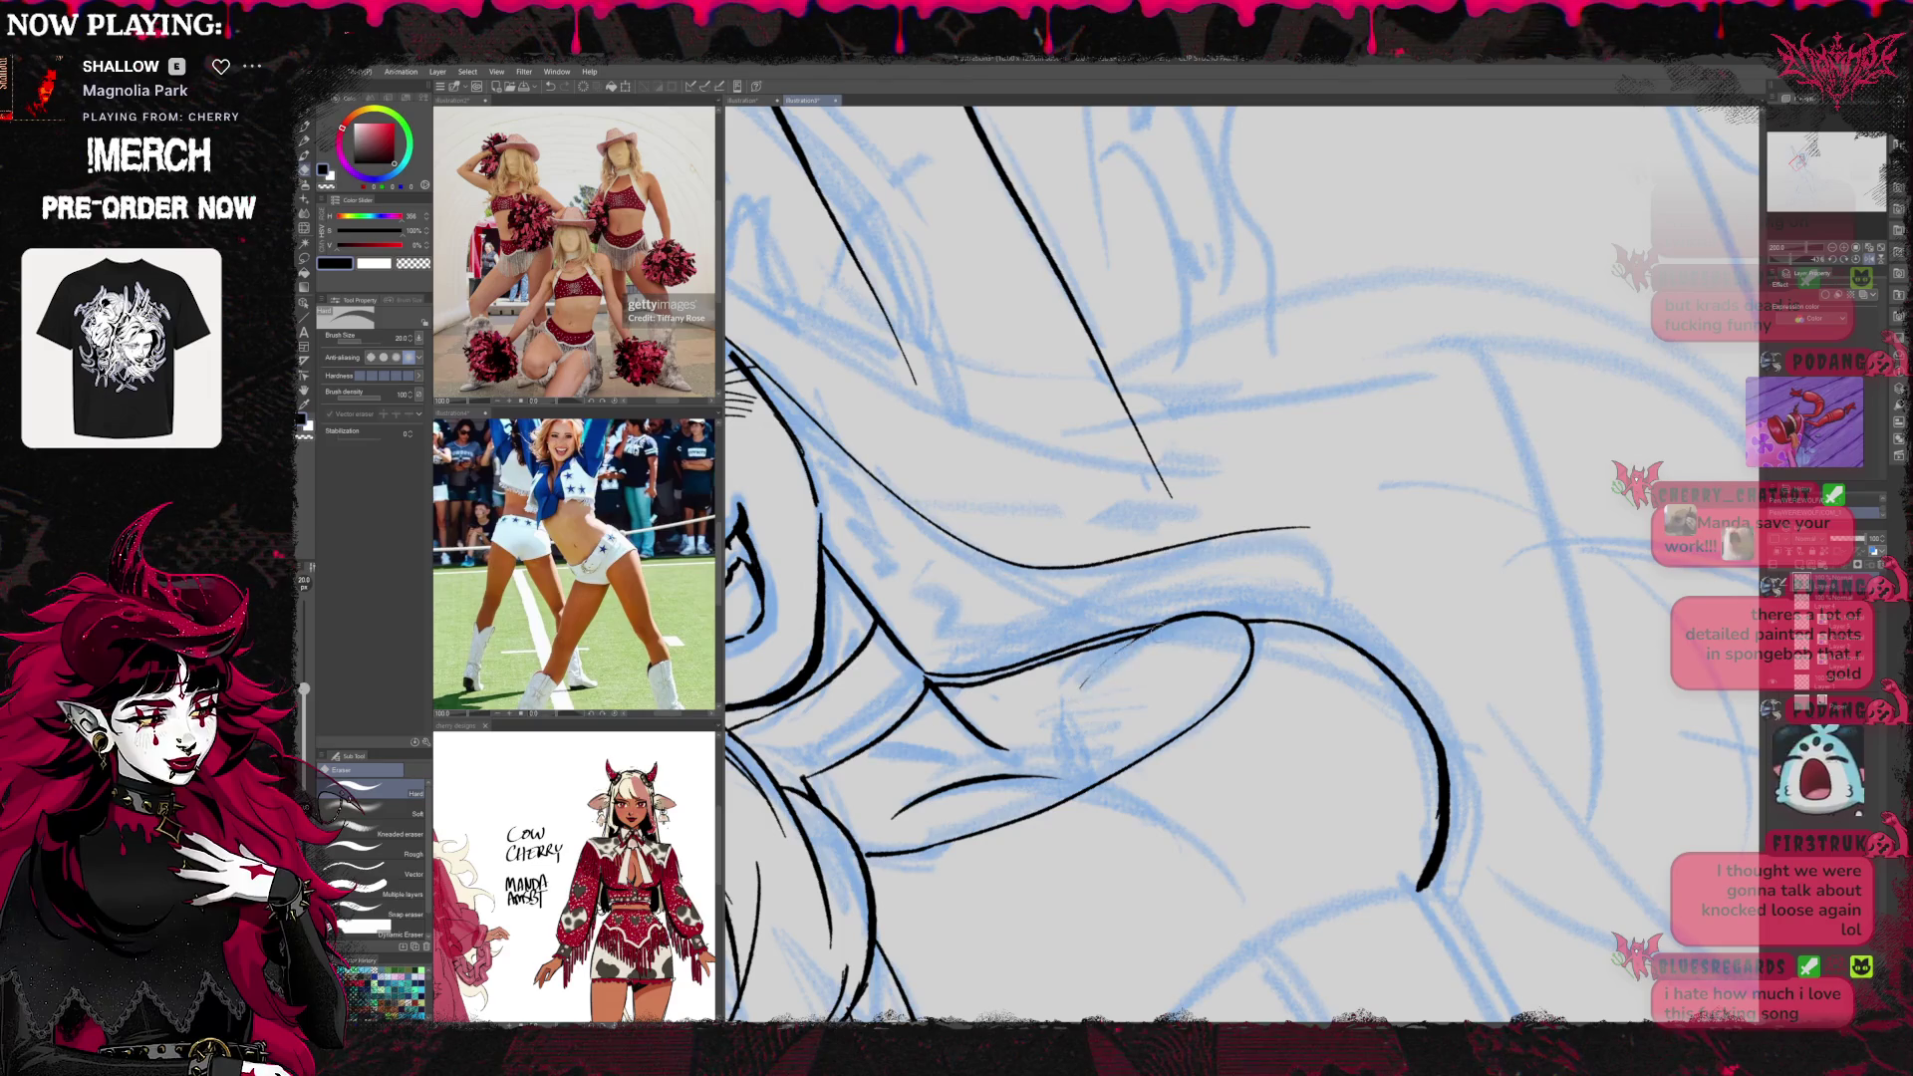
key("p")
left_click_drag(1062, 710, 1191, 619)
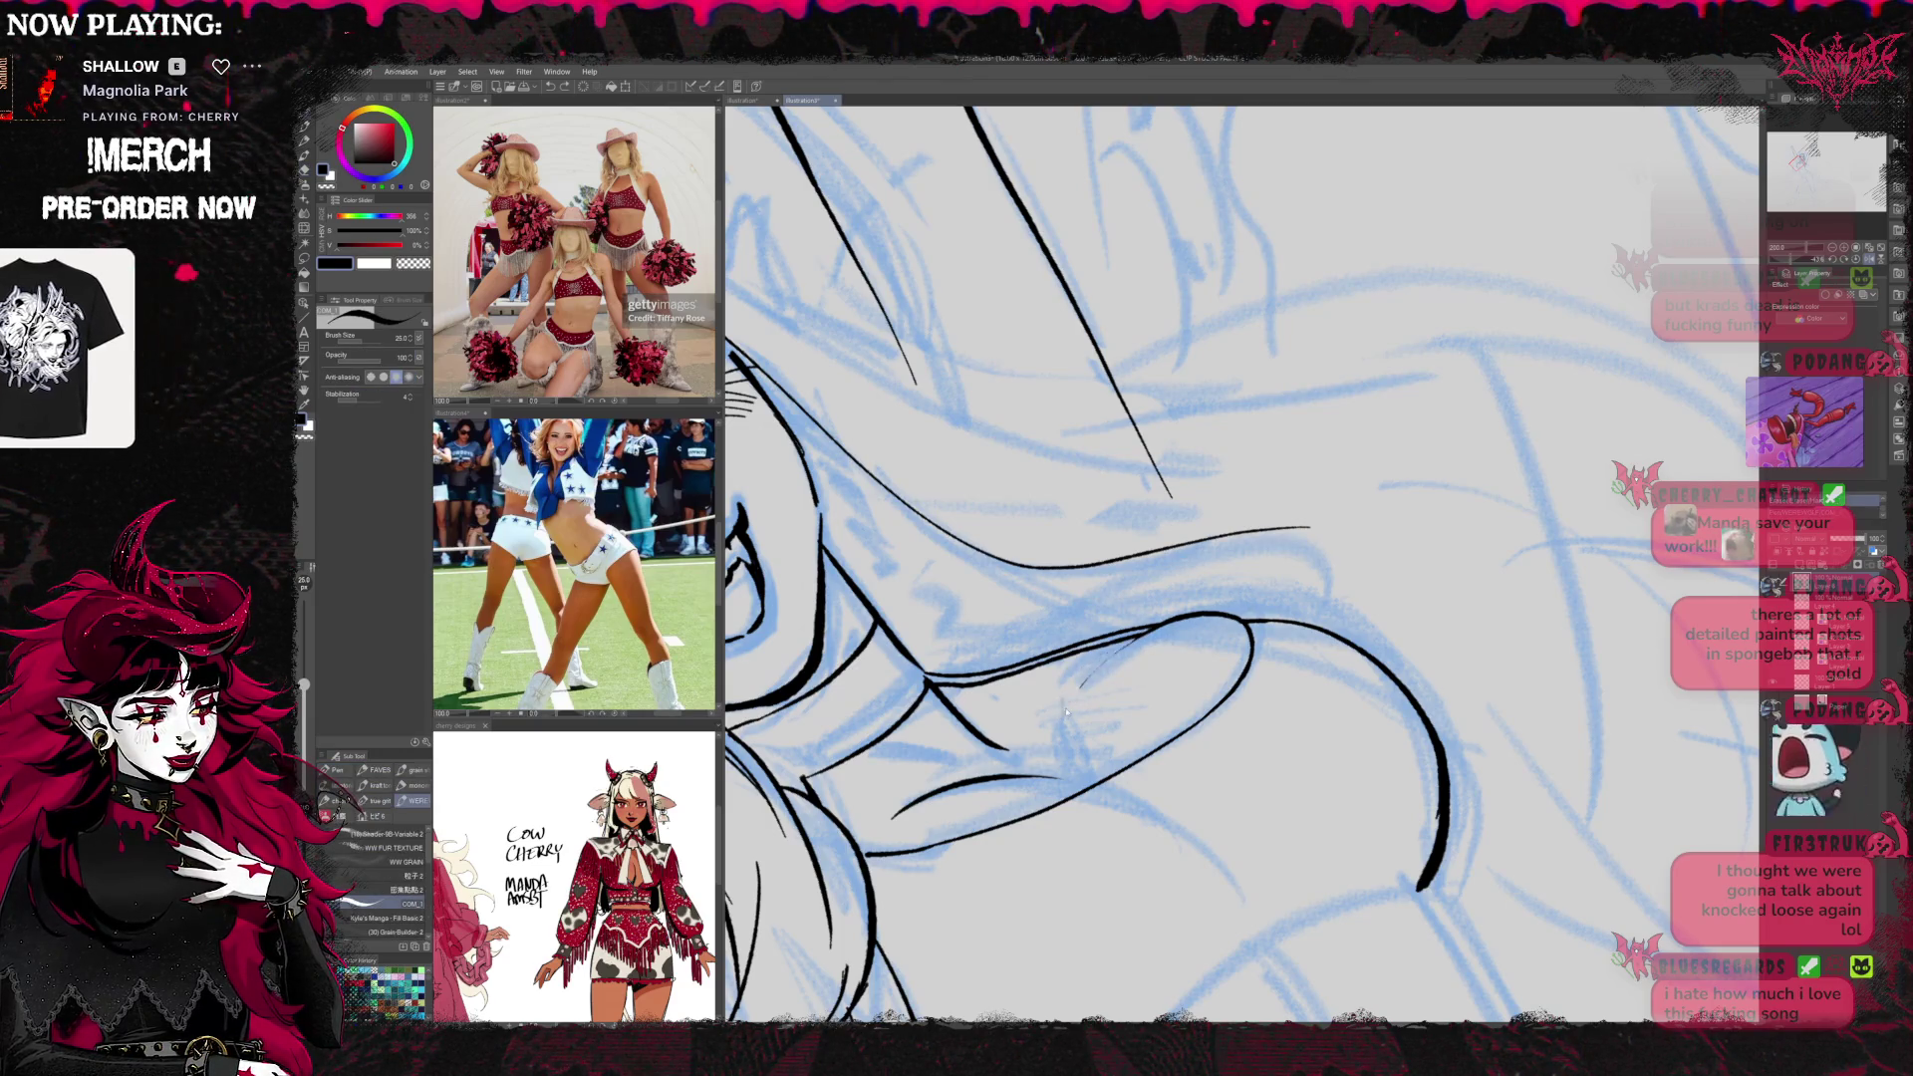
key("ctrl+z")
left_click_drag(1064, 708, 1157, 625)
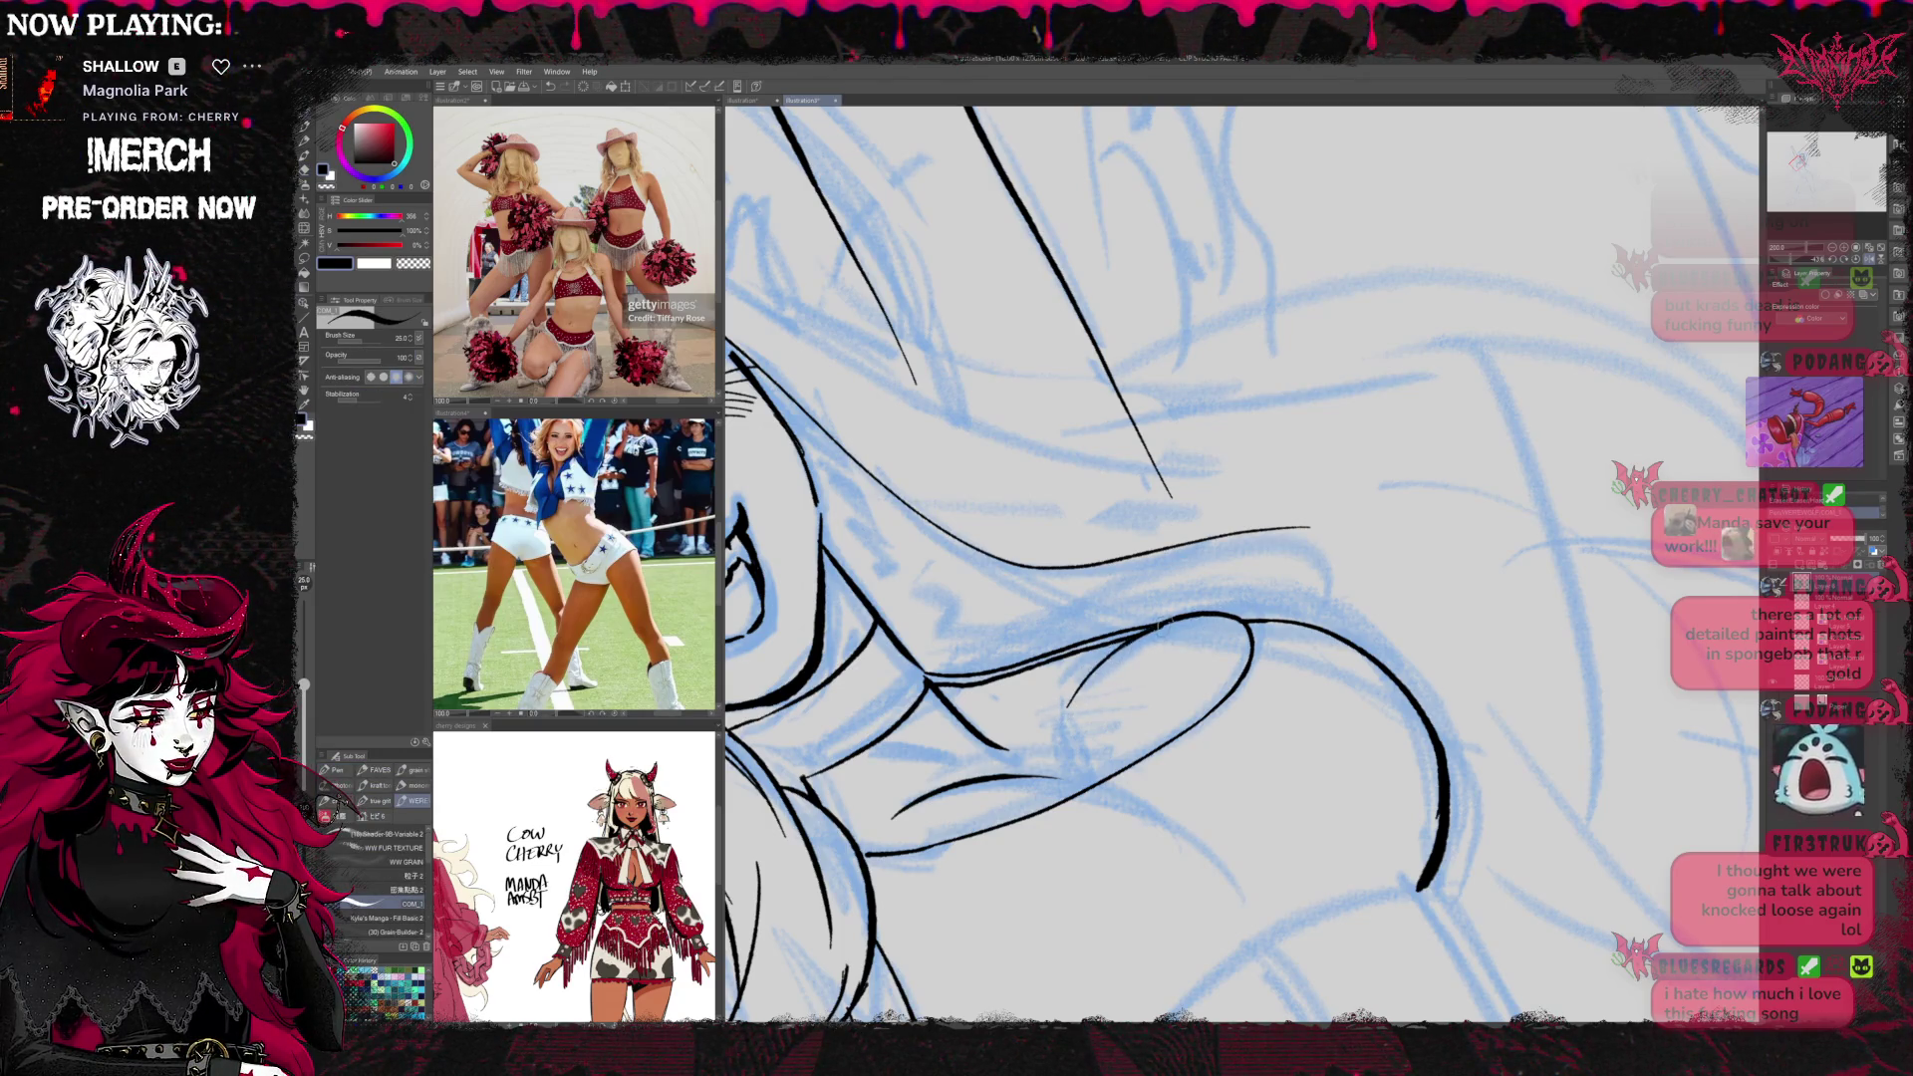
scroll(1275, 591, "down", 3)
scroll(1202, 643, "up", 3)
key("e")
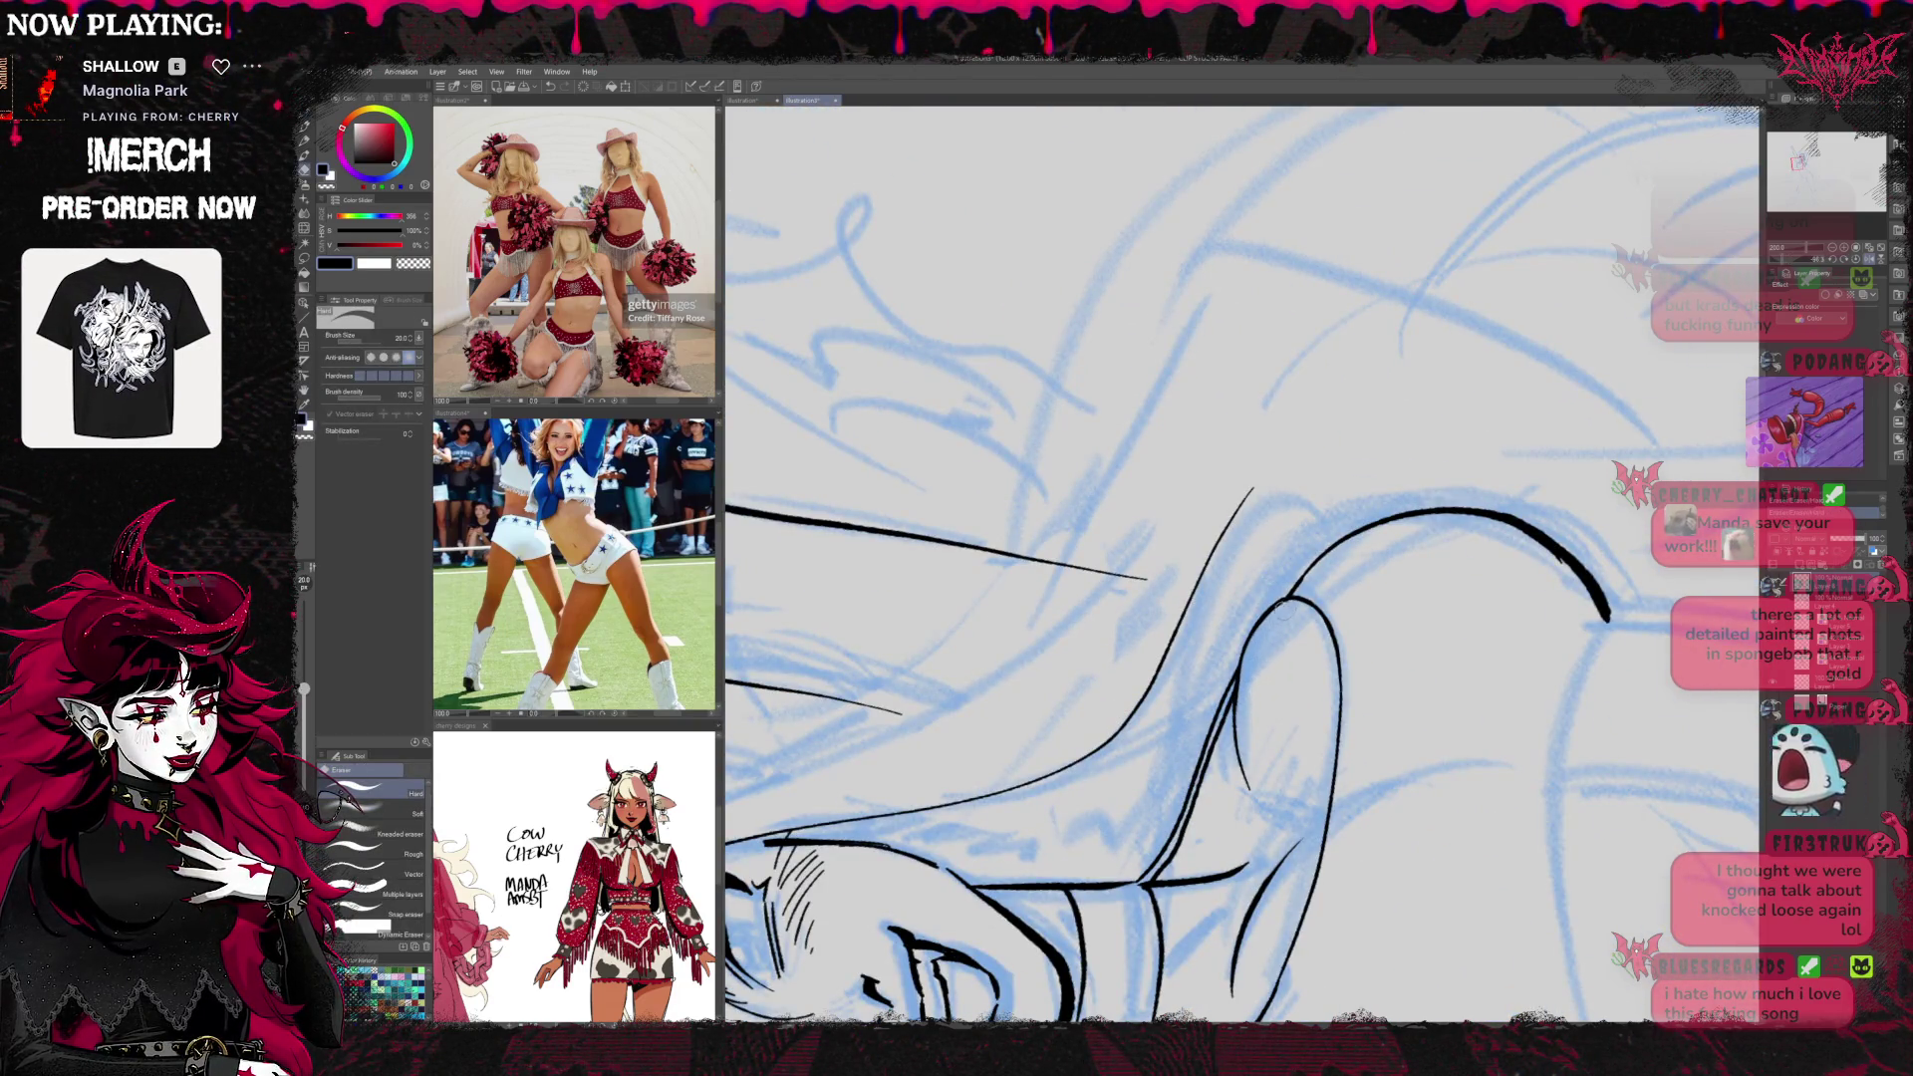
key("p")
Rotate the view and ink the neck and collarbone line
key("r")
mouse_move(1234, 683)
left_mouse_down()
mouse_move(1438, 503)
mouse_move(1395, 568)
left_mouse_up()
key("p")
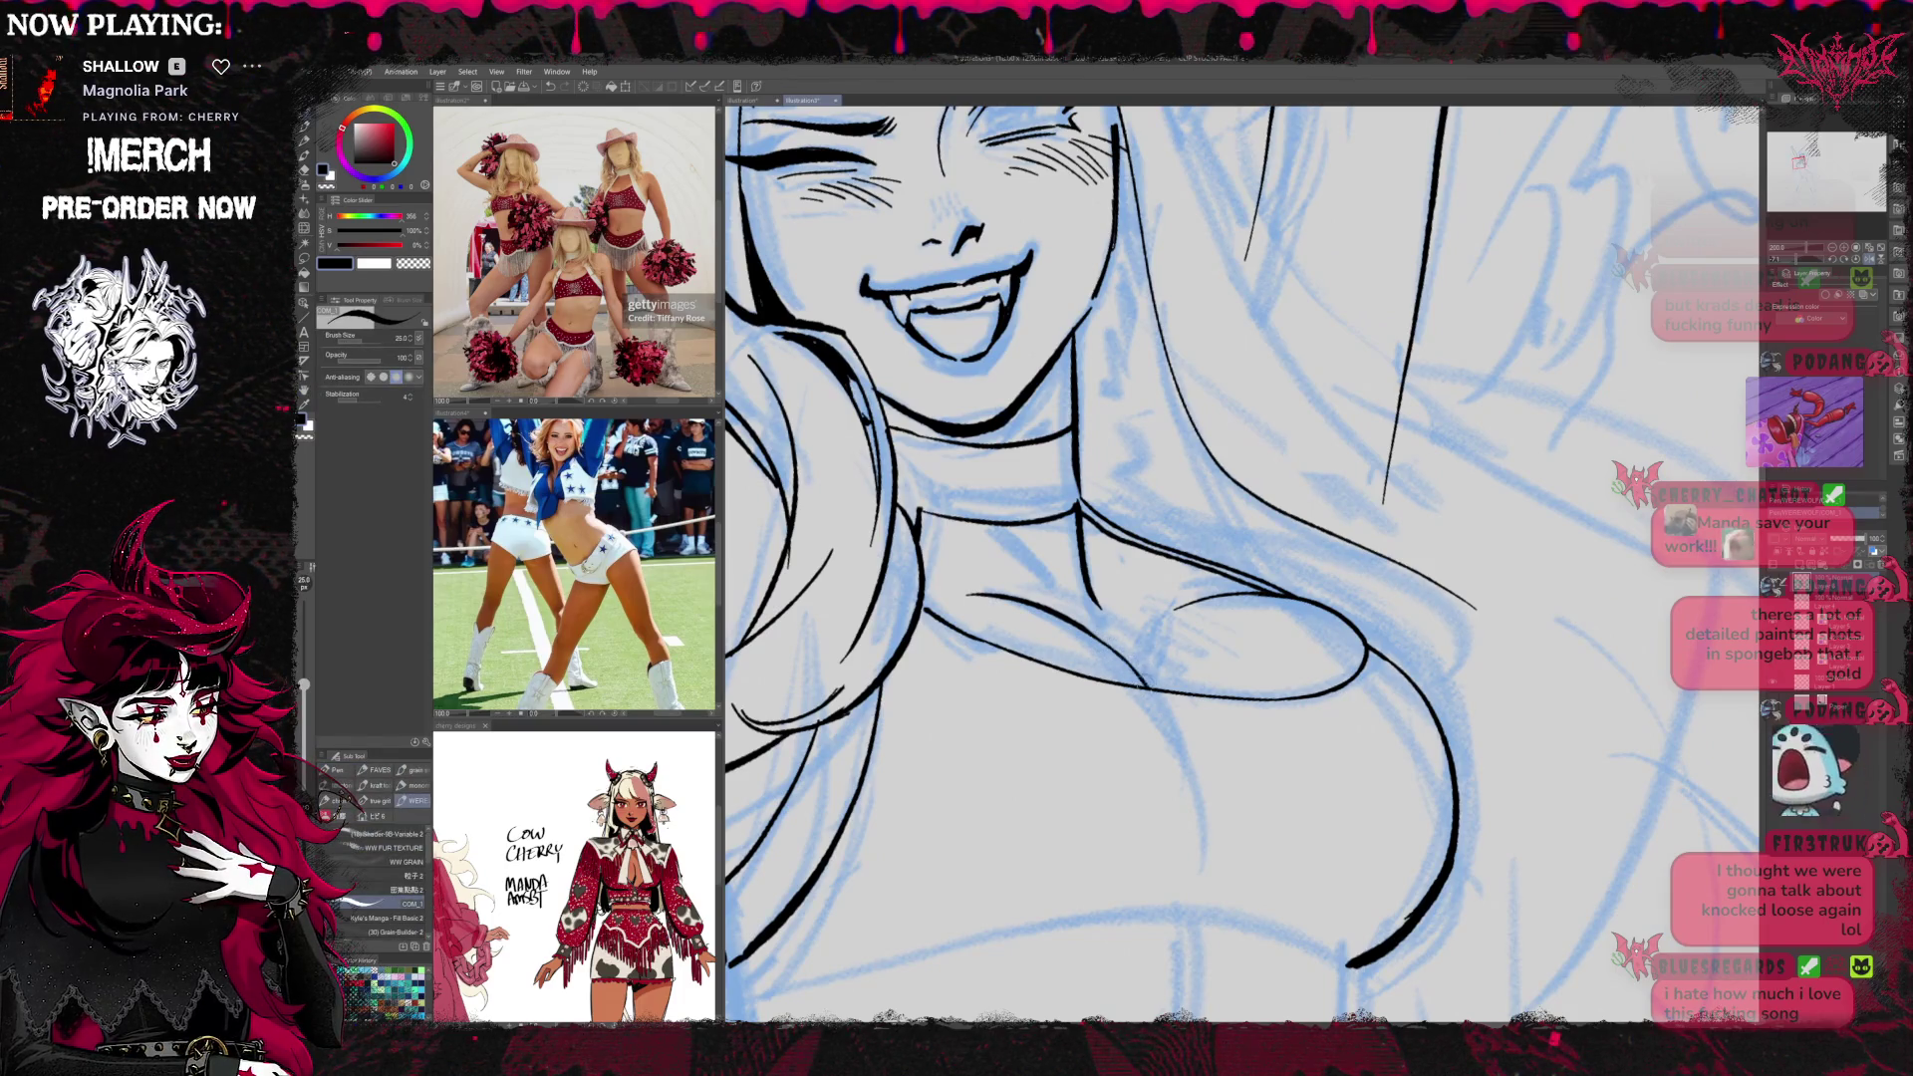
left_click_drag(1150, 688, 1195, 737)
left_click_drag(1022, 584, 1105, 658)
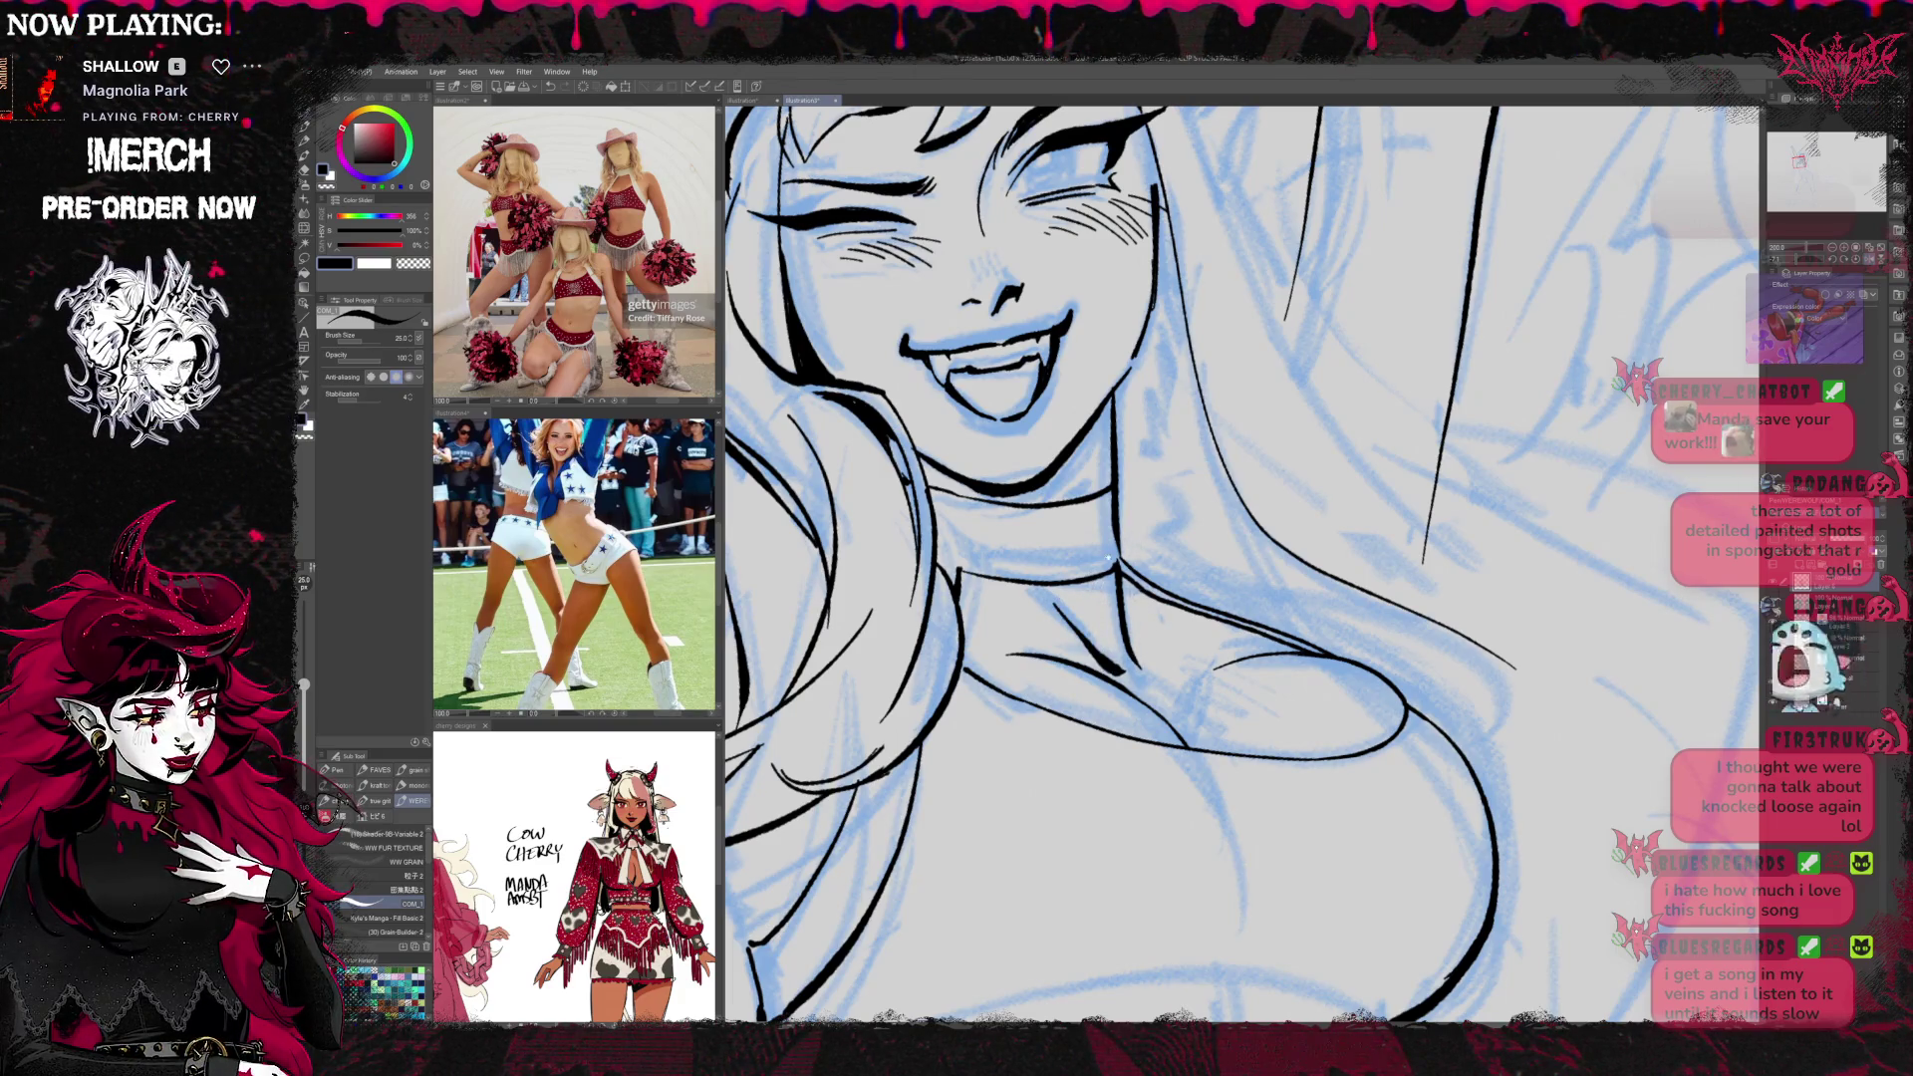
left_click_drag(1106, 566, 1126, 601)
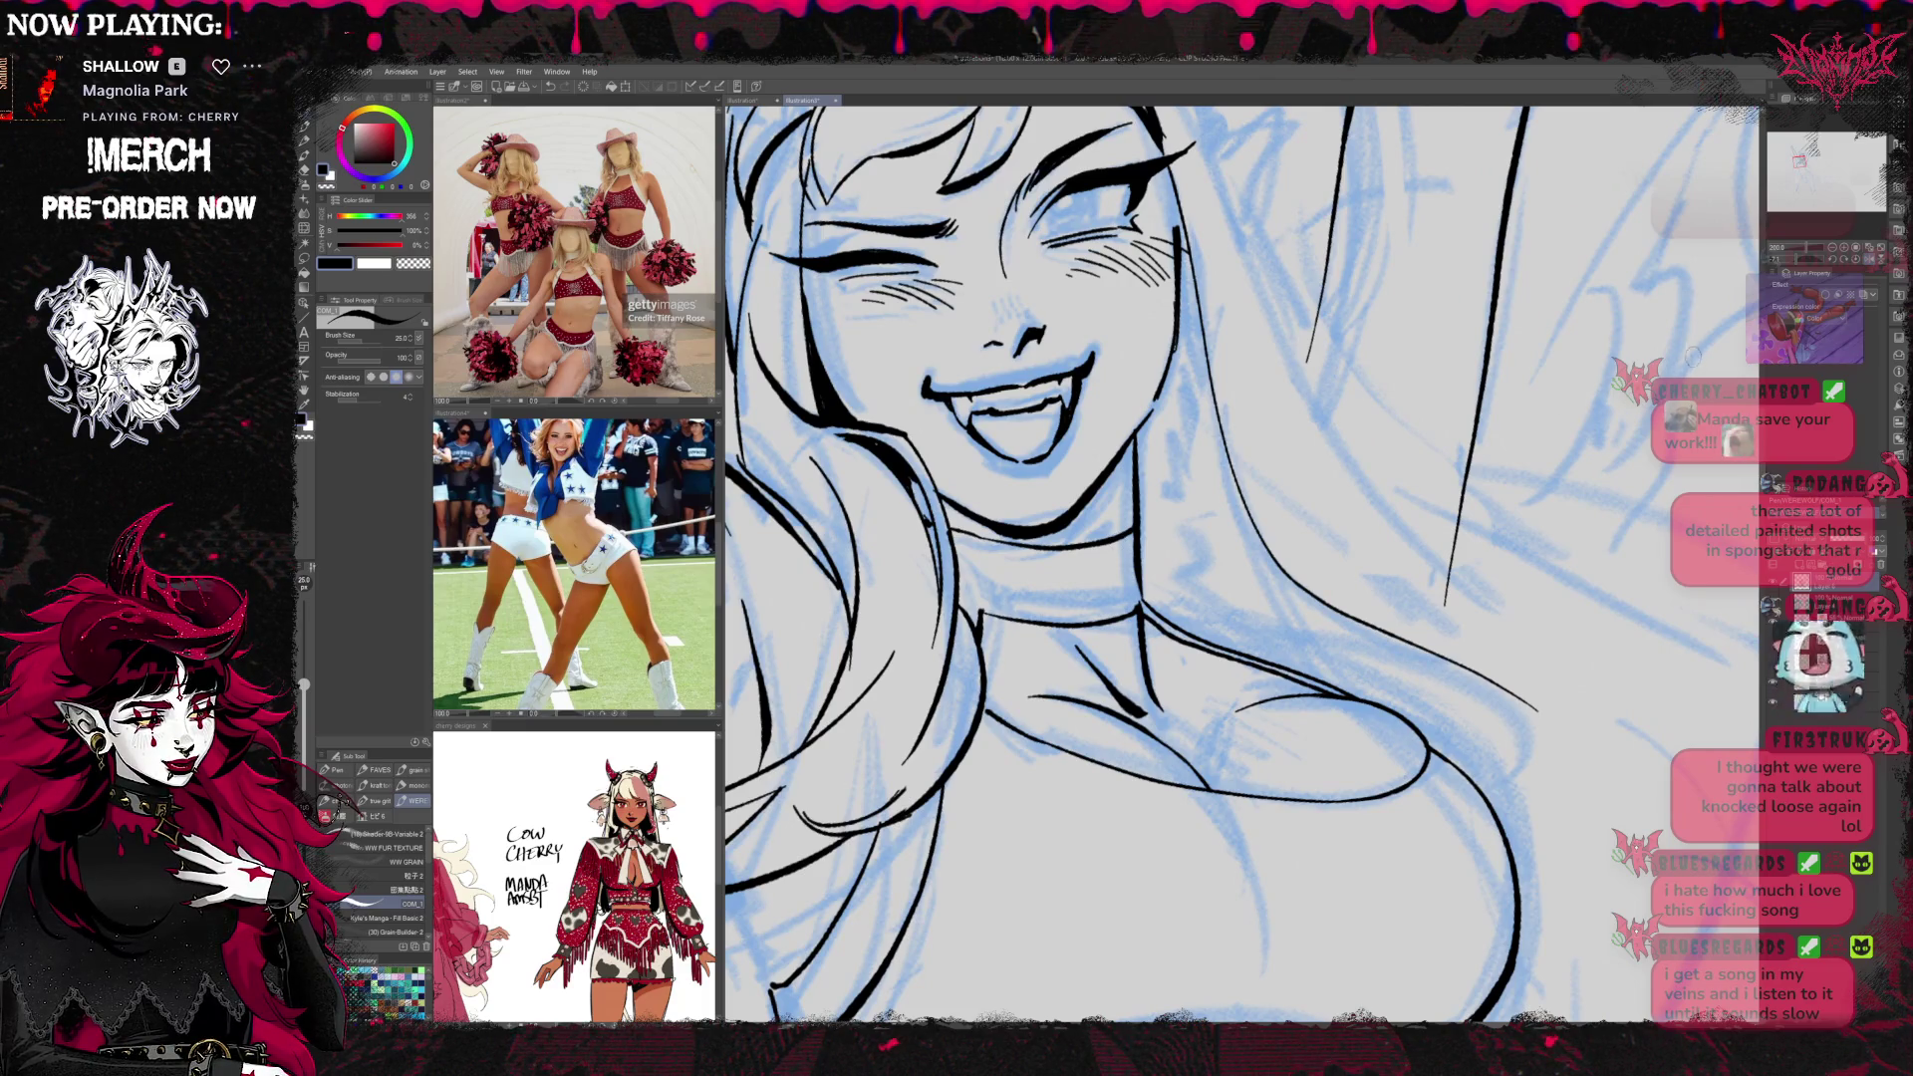
Ink the lower chest curve, redoing the stroke several times until it sits right
key("asciicircum")
key("asciicircum")
key("asciicircum")
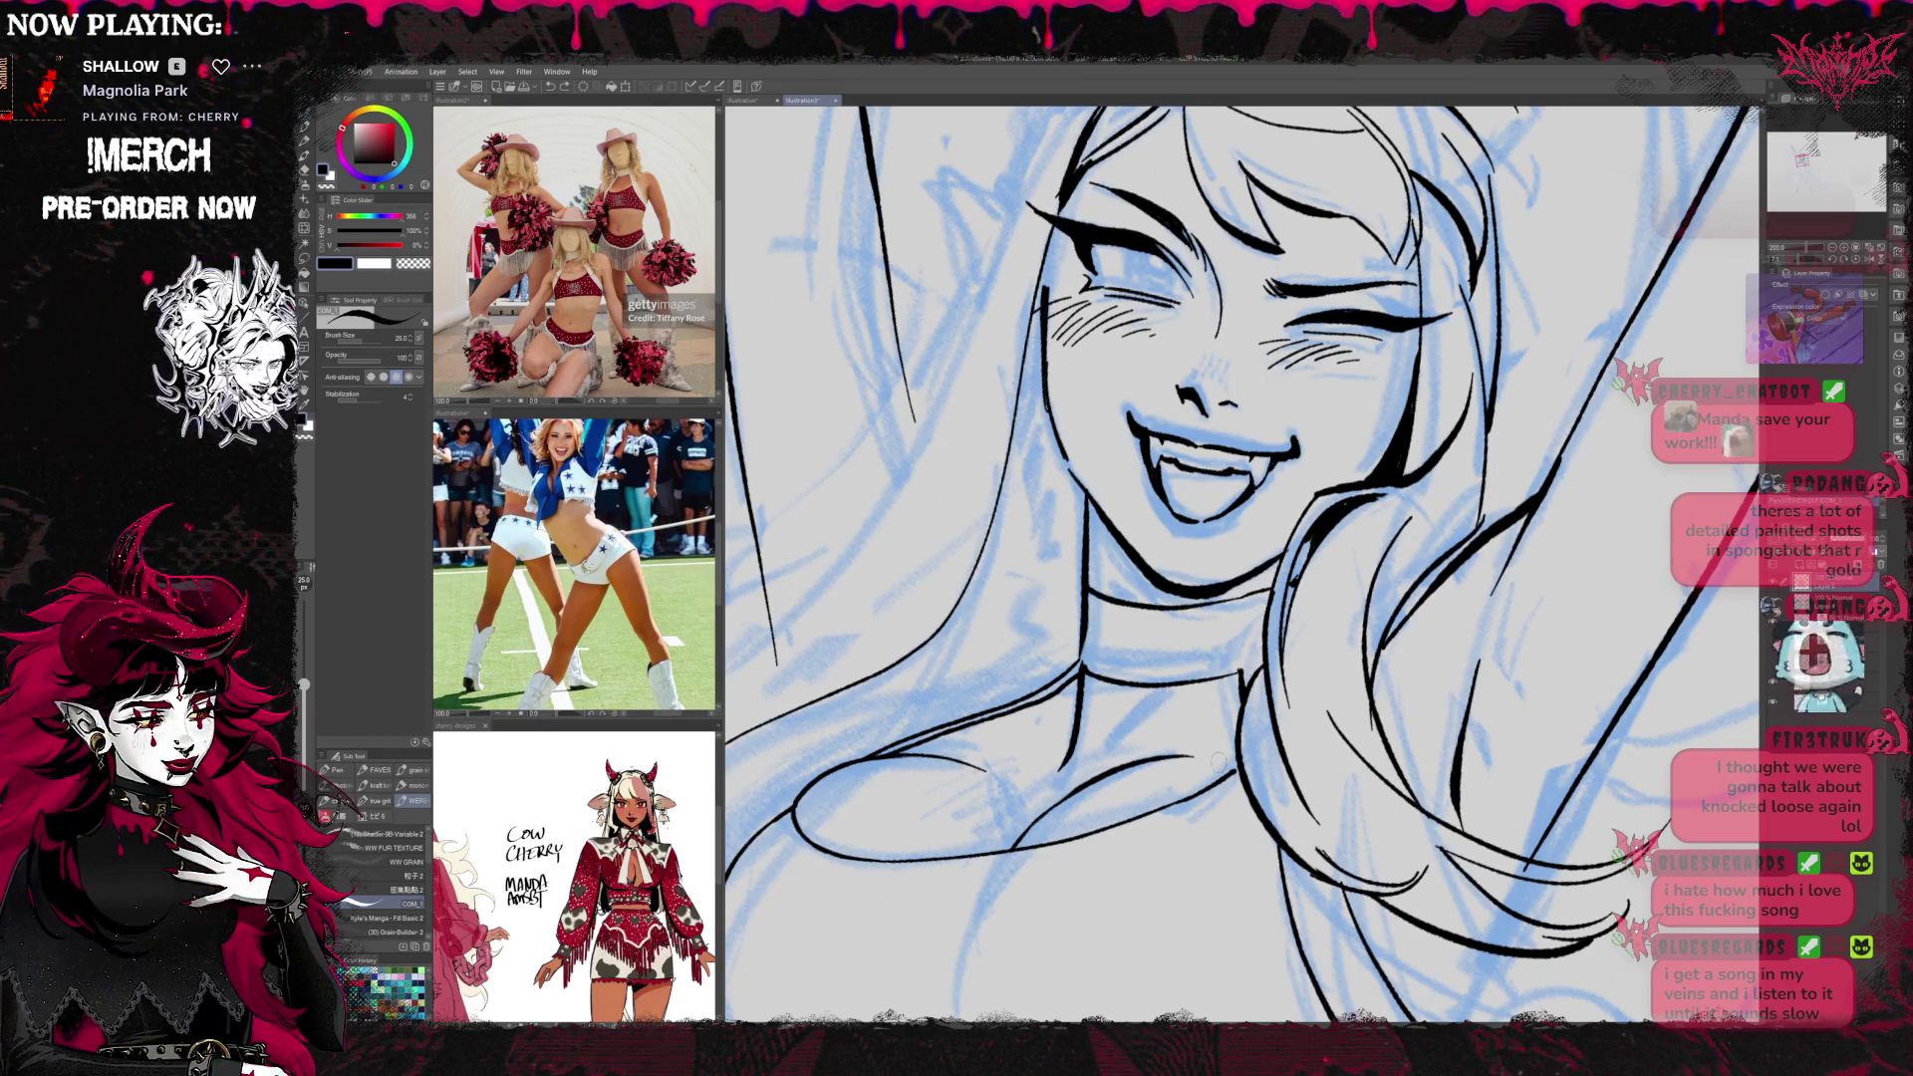
key("e")
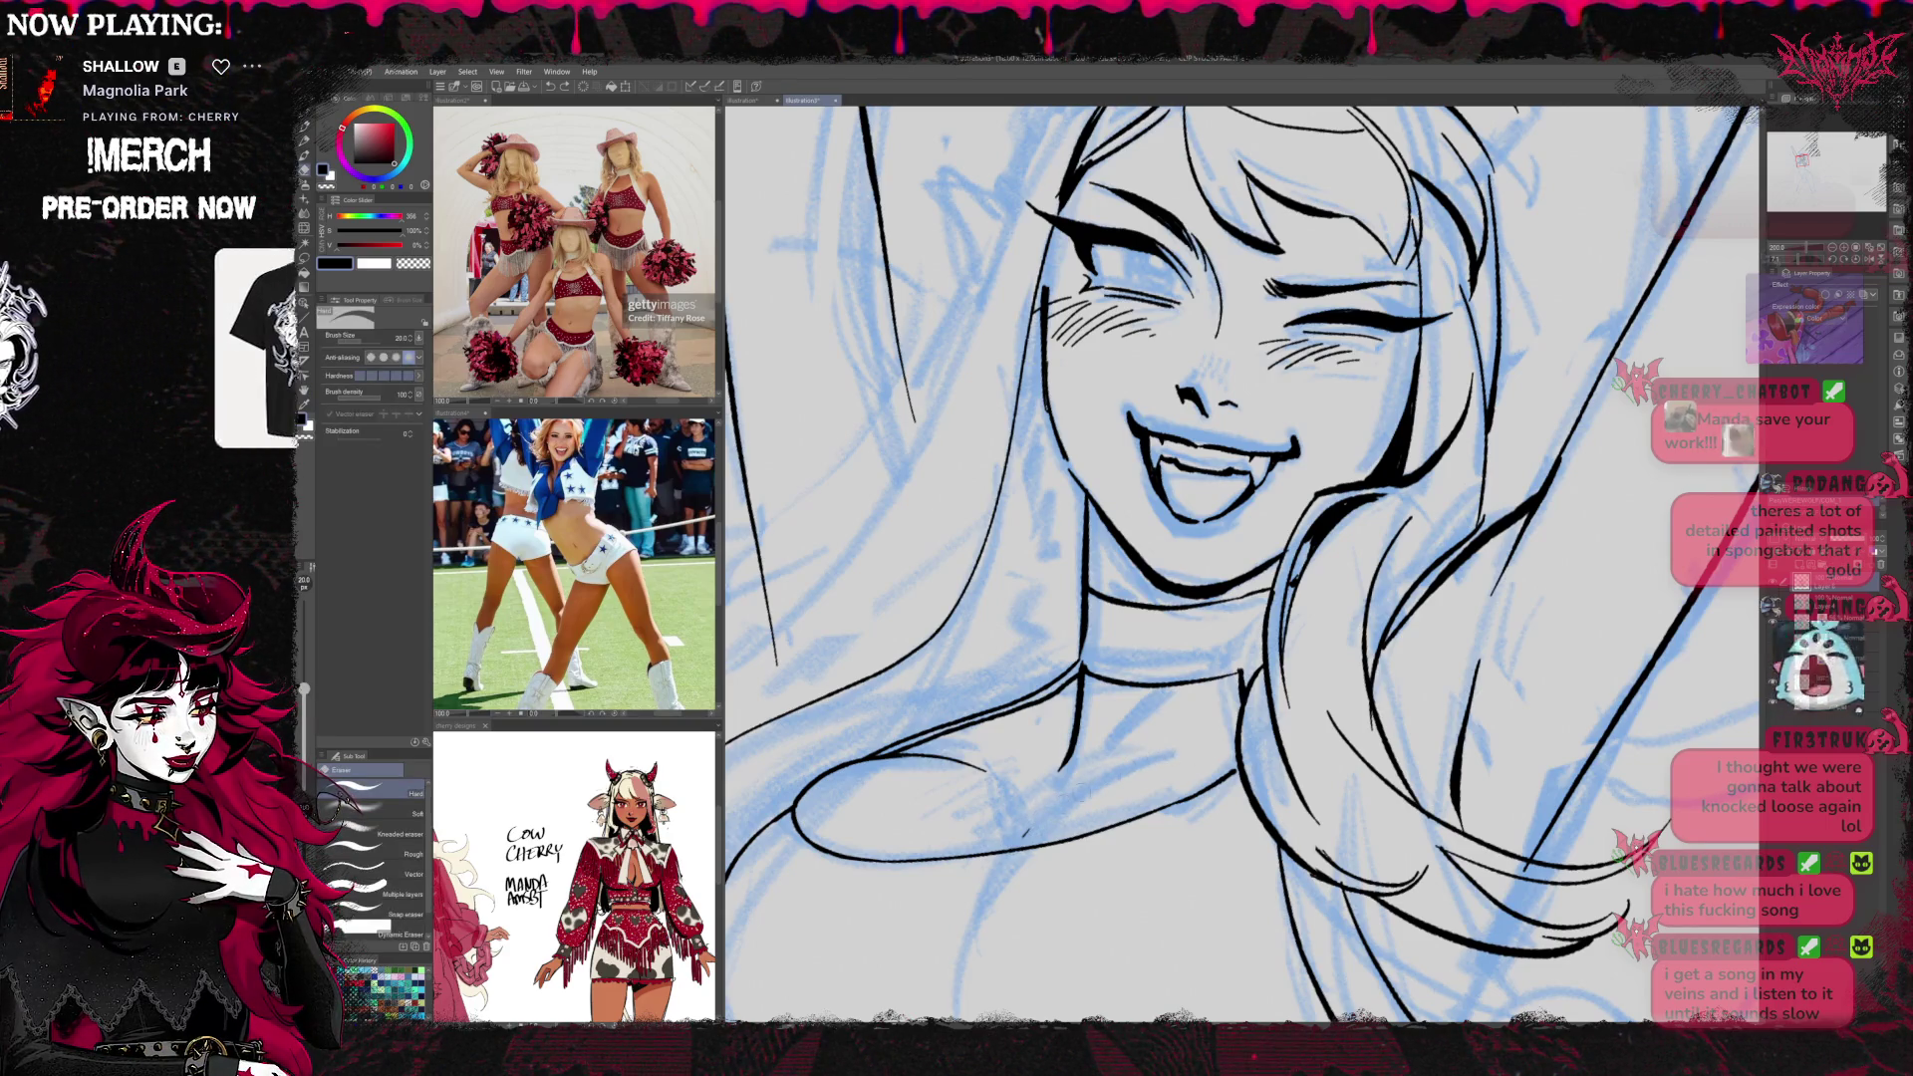
key("p")
mouse_move(1017, 852)
left_mouse_down()
mouse_move(1116, 787)
mouse_move(1206, 769)
mouse_move(1385, 549)
left_mouse_up()
key("ctrl+z")
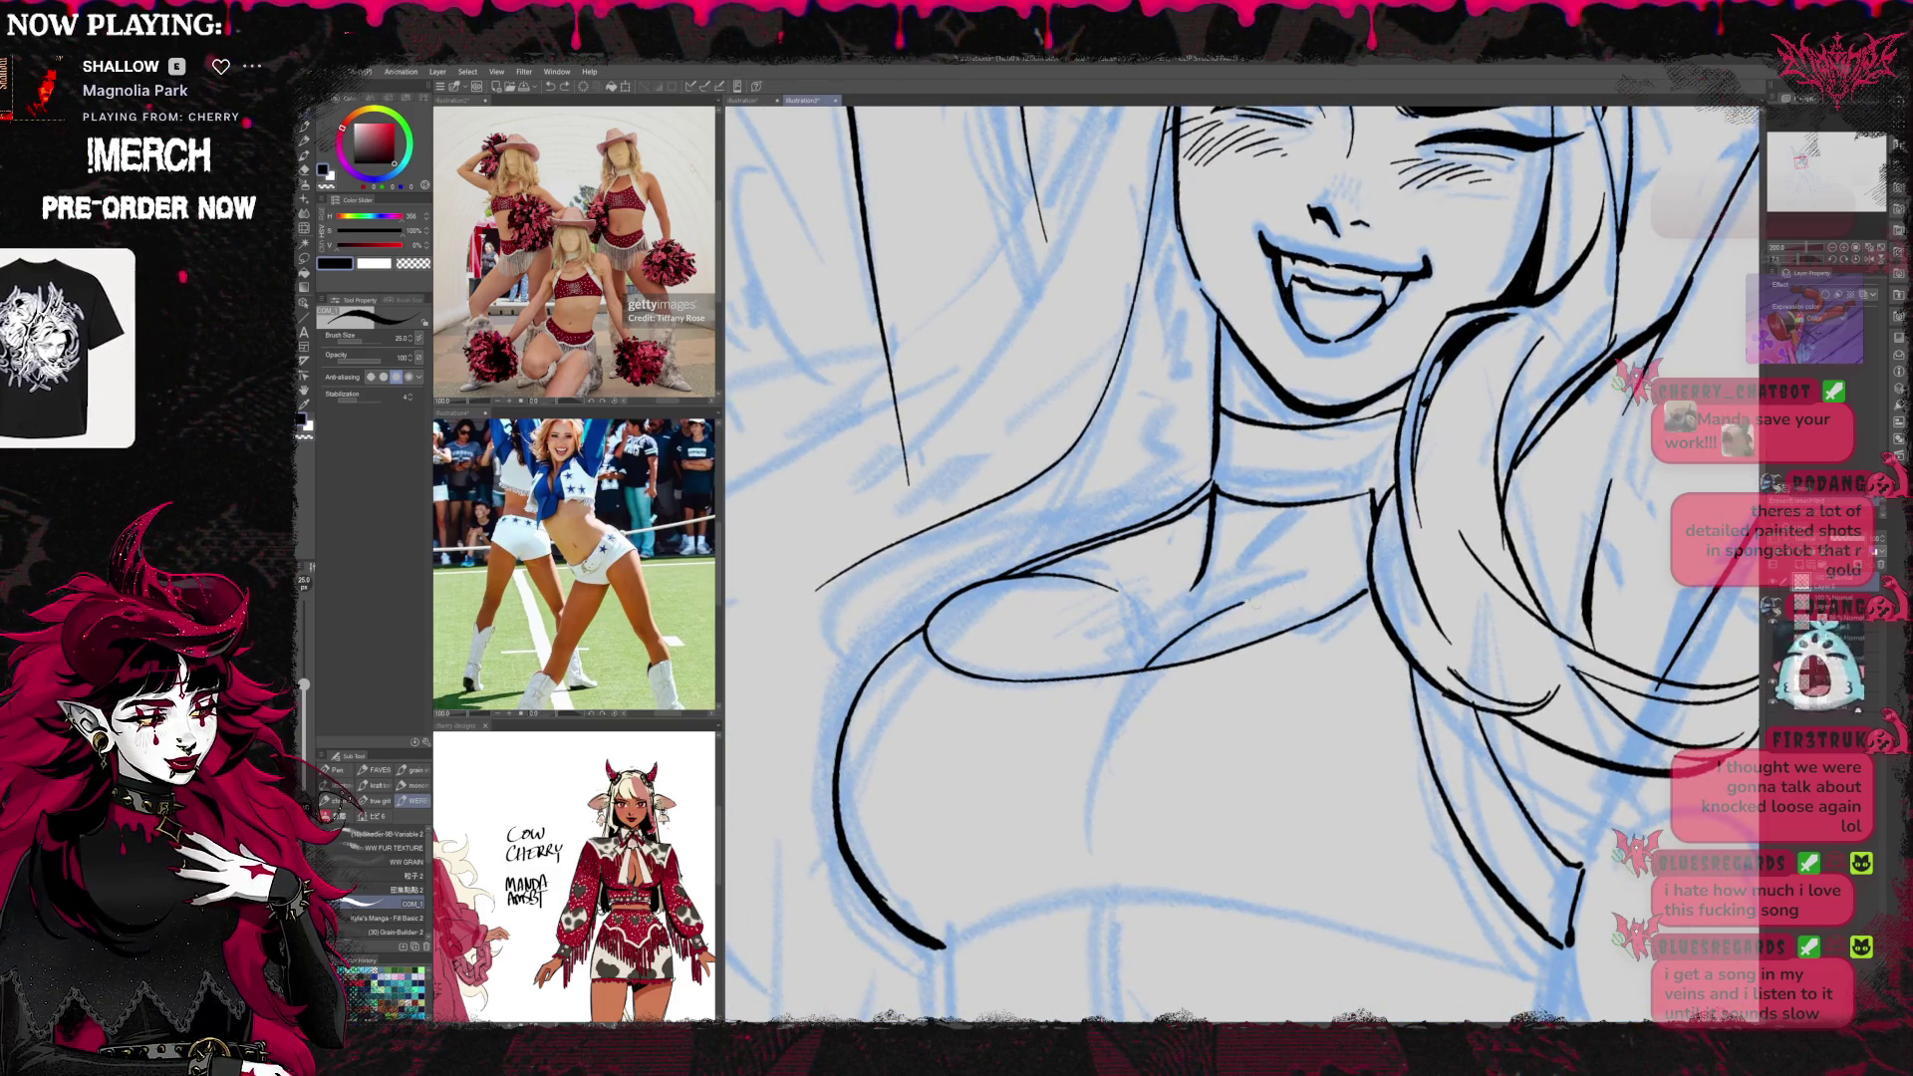
key("ctrl+z")
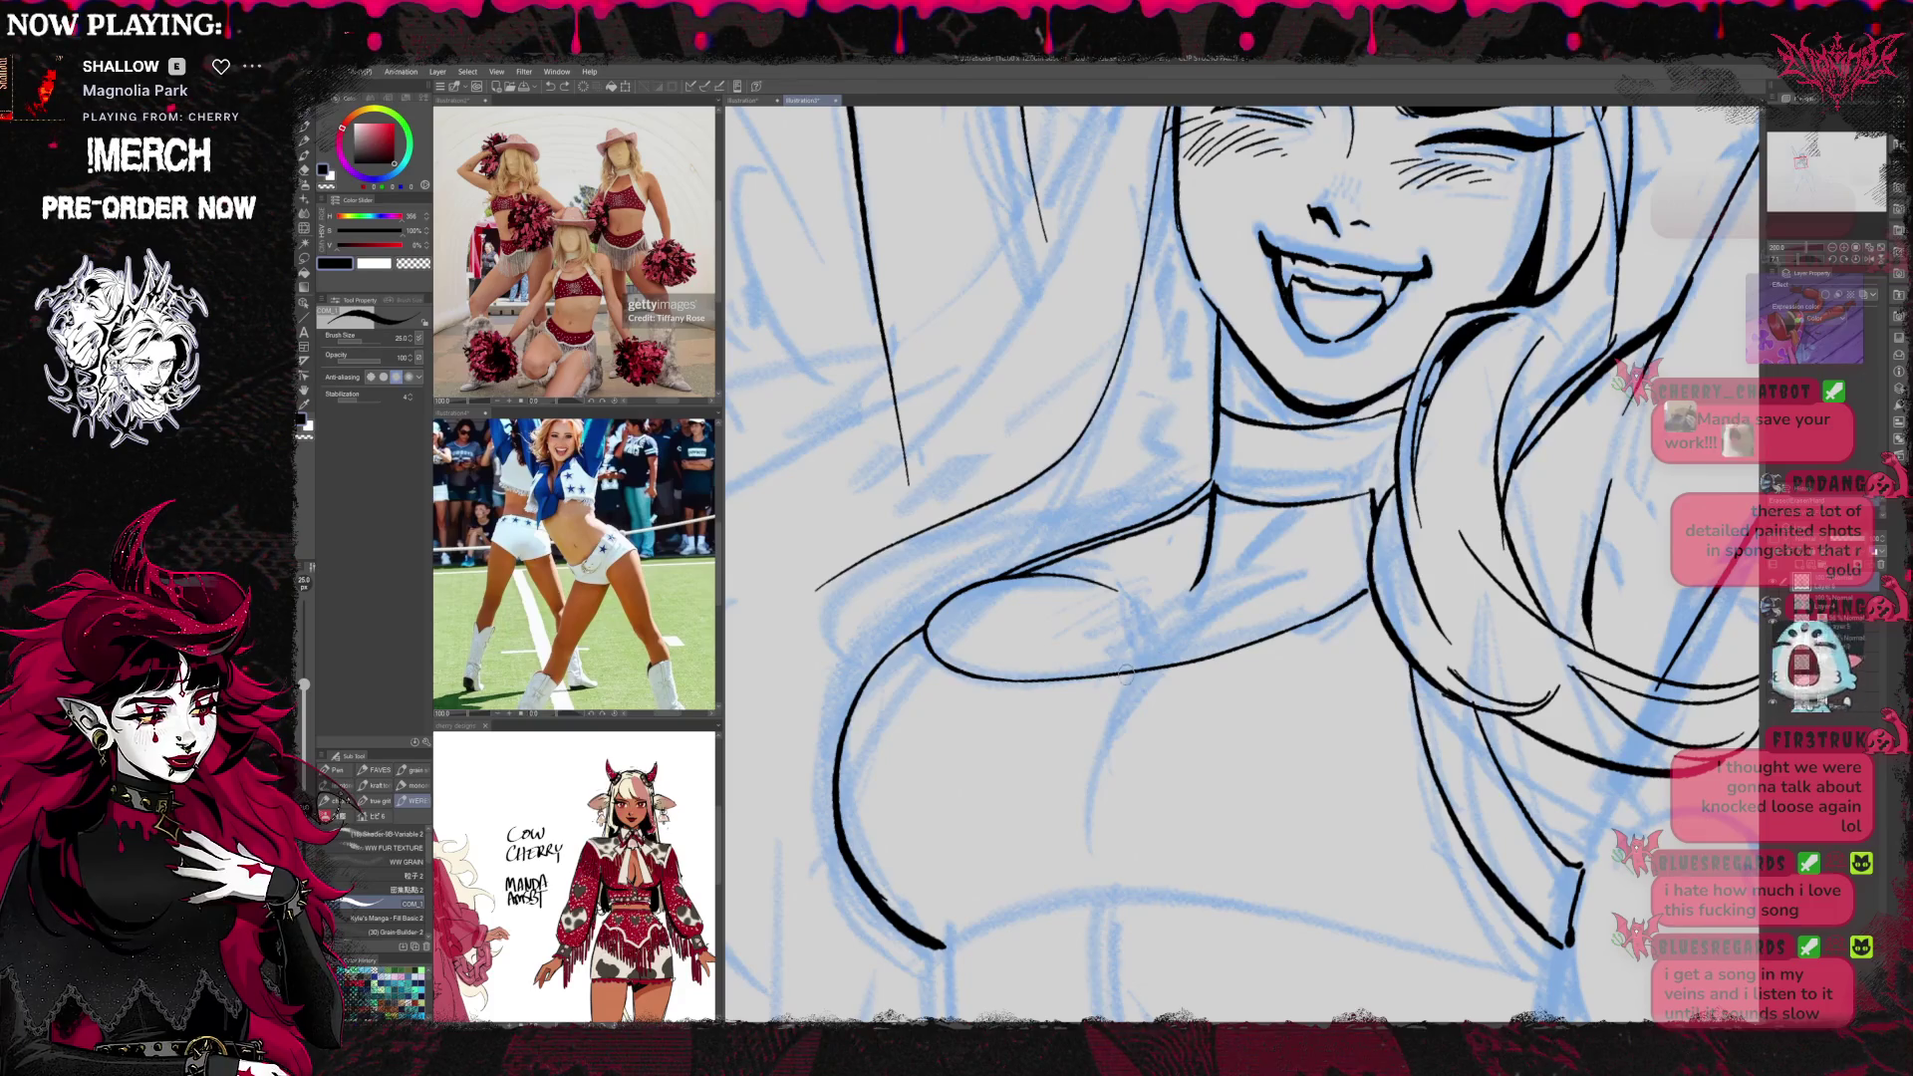
left_click_drag(1145, 663, 1335, 596)
key("ctrl+z")
left_click_drag(1146, 665, 1347, 588)
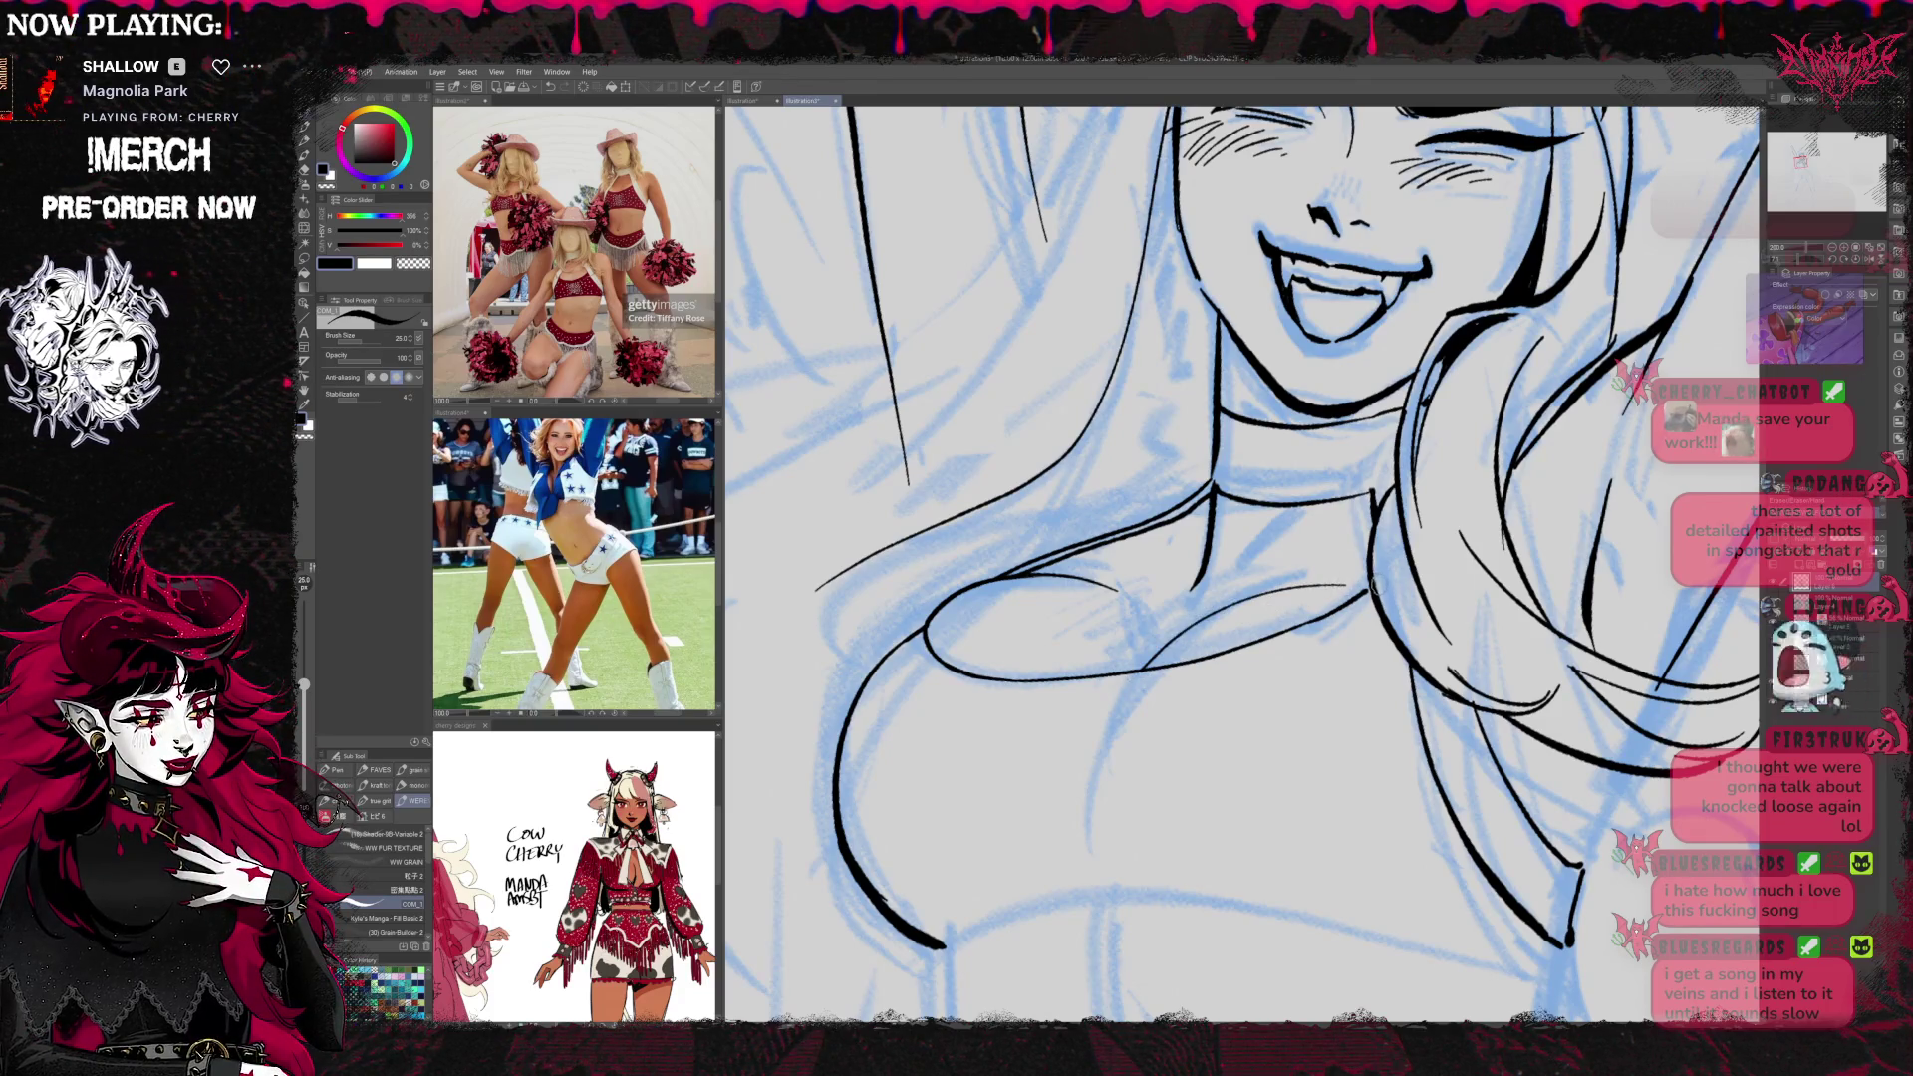
key("ctrl+z")
left_click_drag(1144, 668, 1311, 596)
Pan over the face and chest, then zoom out to fit the whole figure
left_click_drag(1475, 568, 1396, 688)
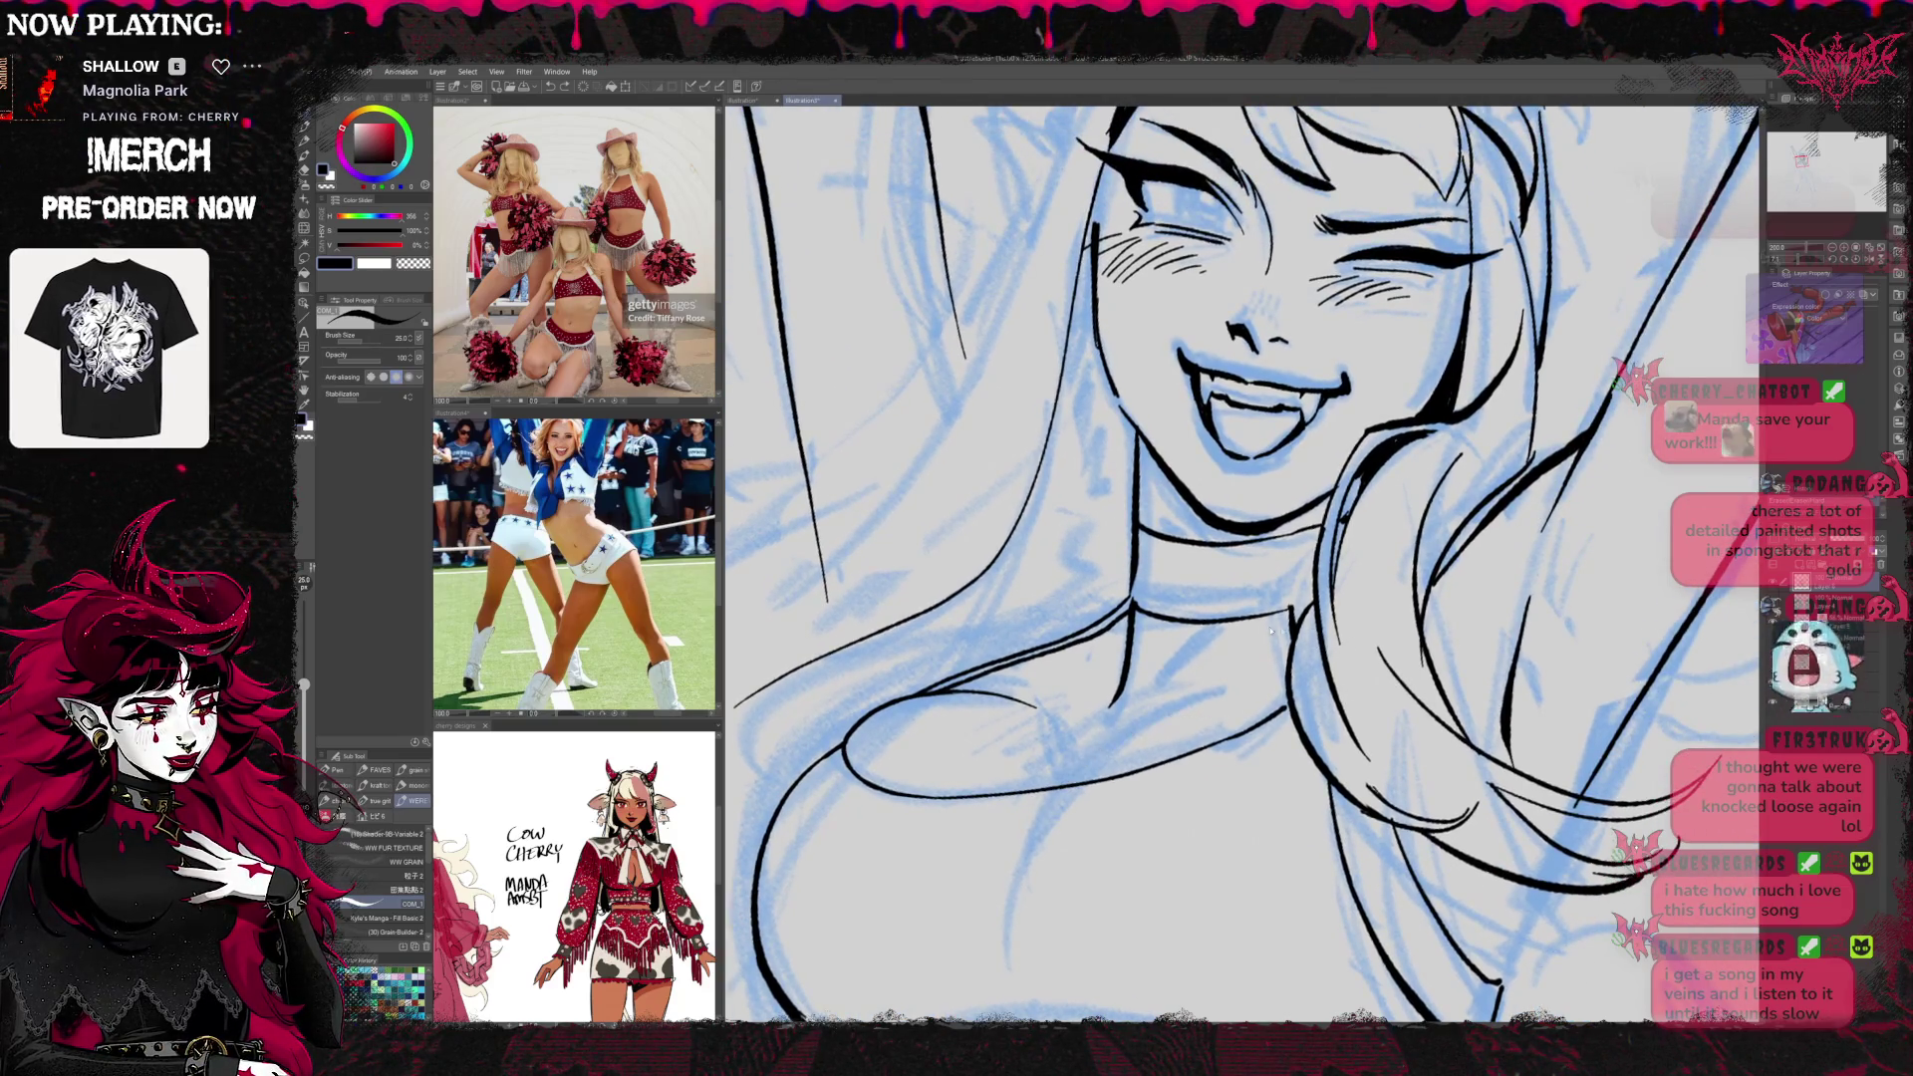
left_click_drag(1246, 598, 1276, 379)
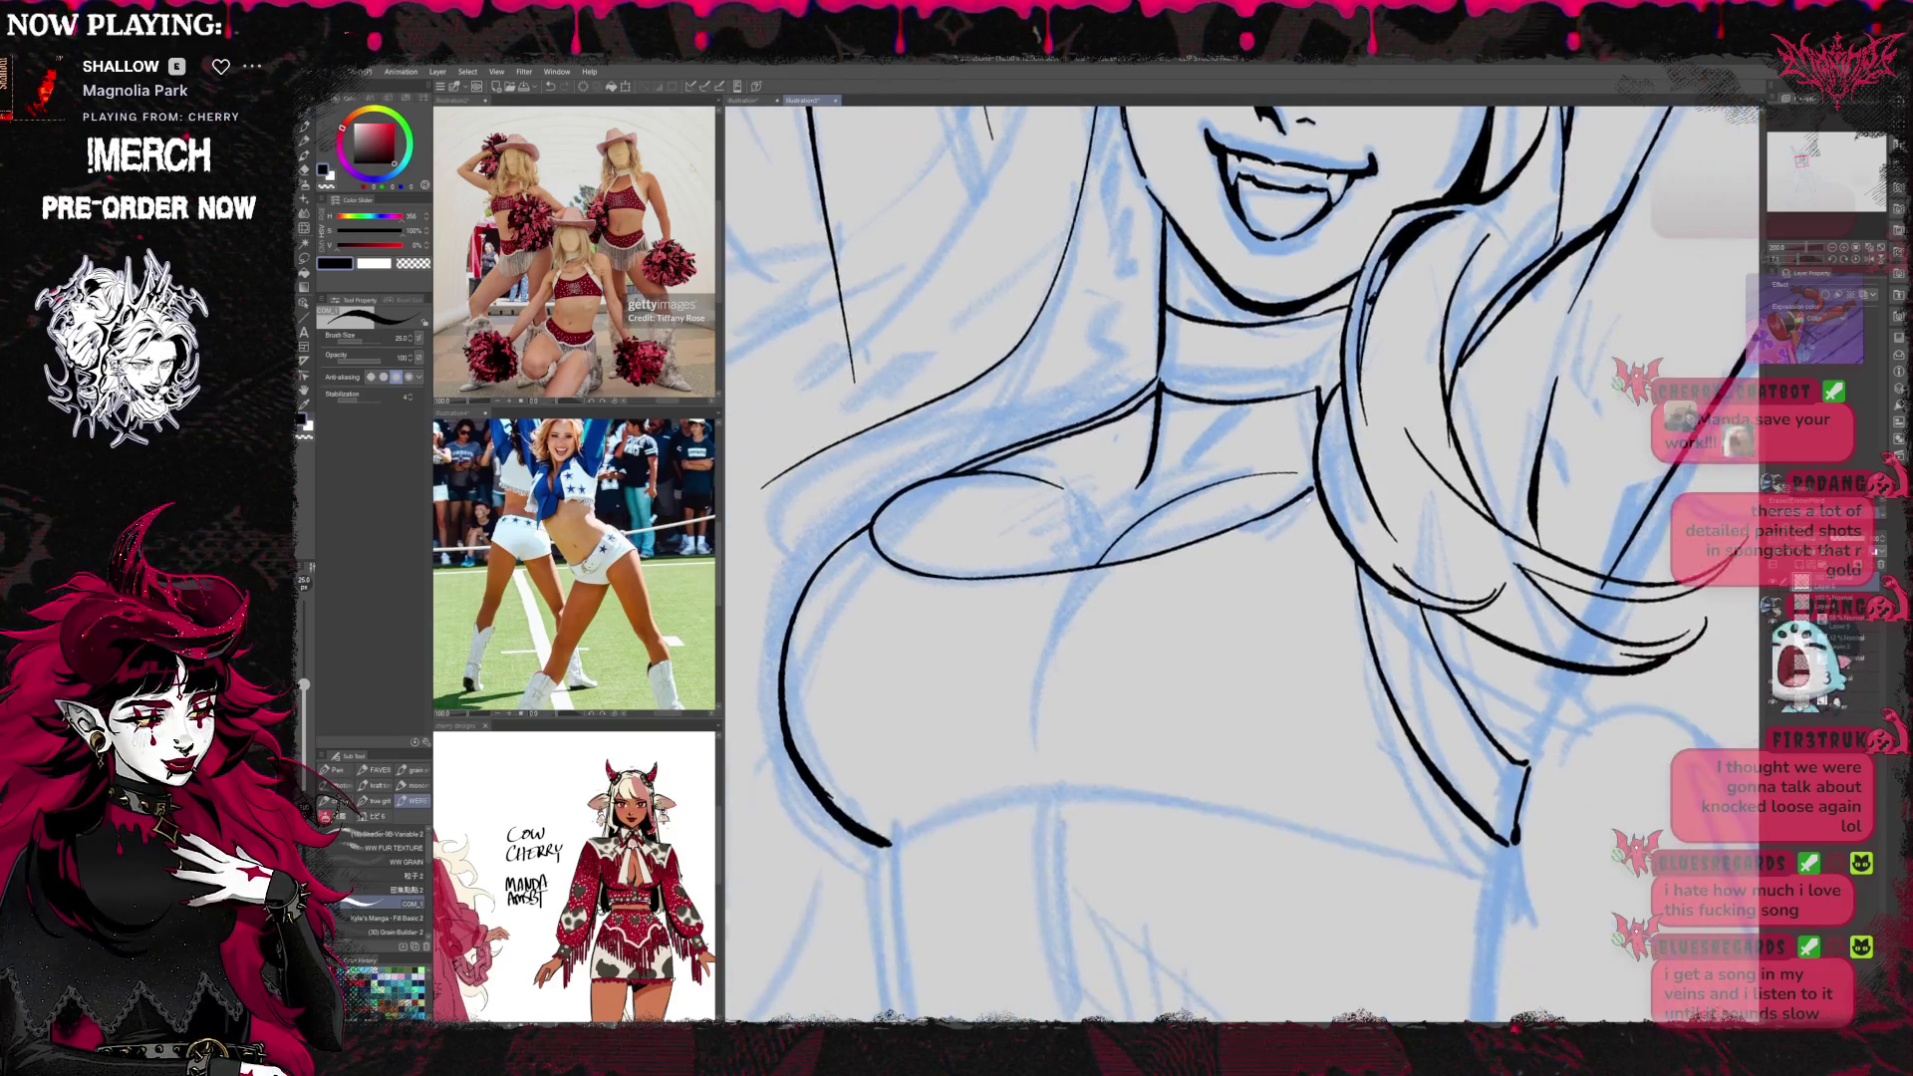
left_click_drag(1325, 605, 1282, 612)
mouse_move(1483, 554)
left_mouse_down()
mouse_move(1425, 579)
mouse_move(1445, 593)
left_mouse_up()
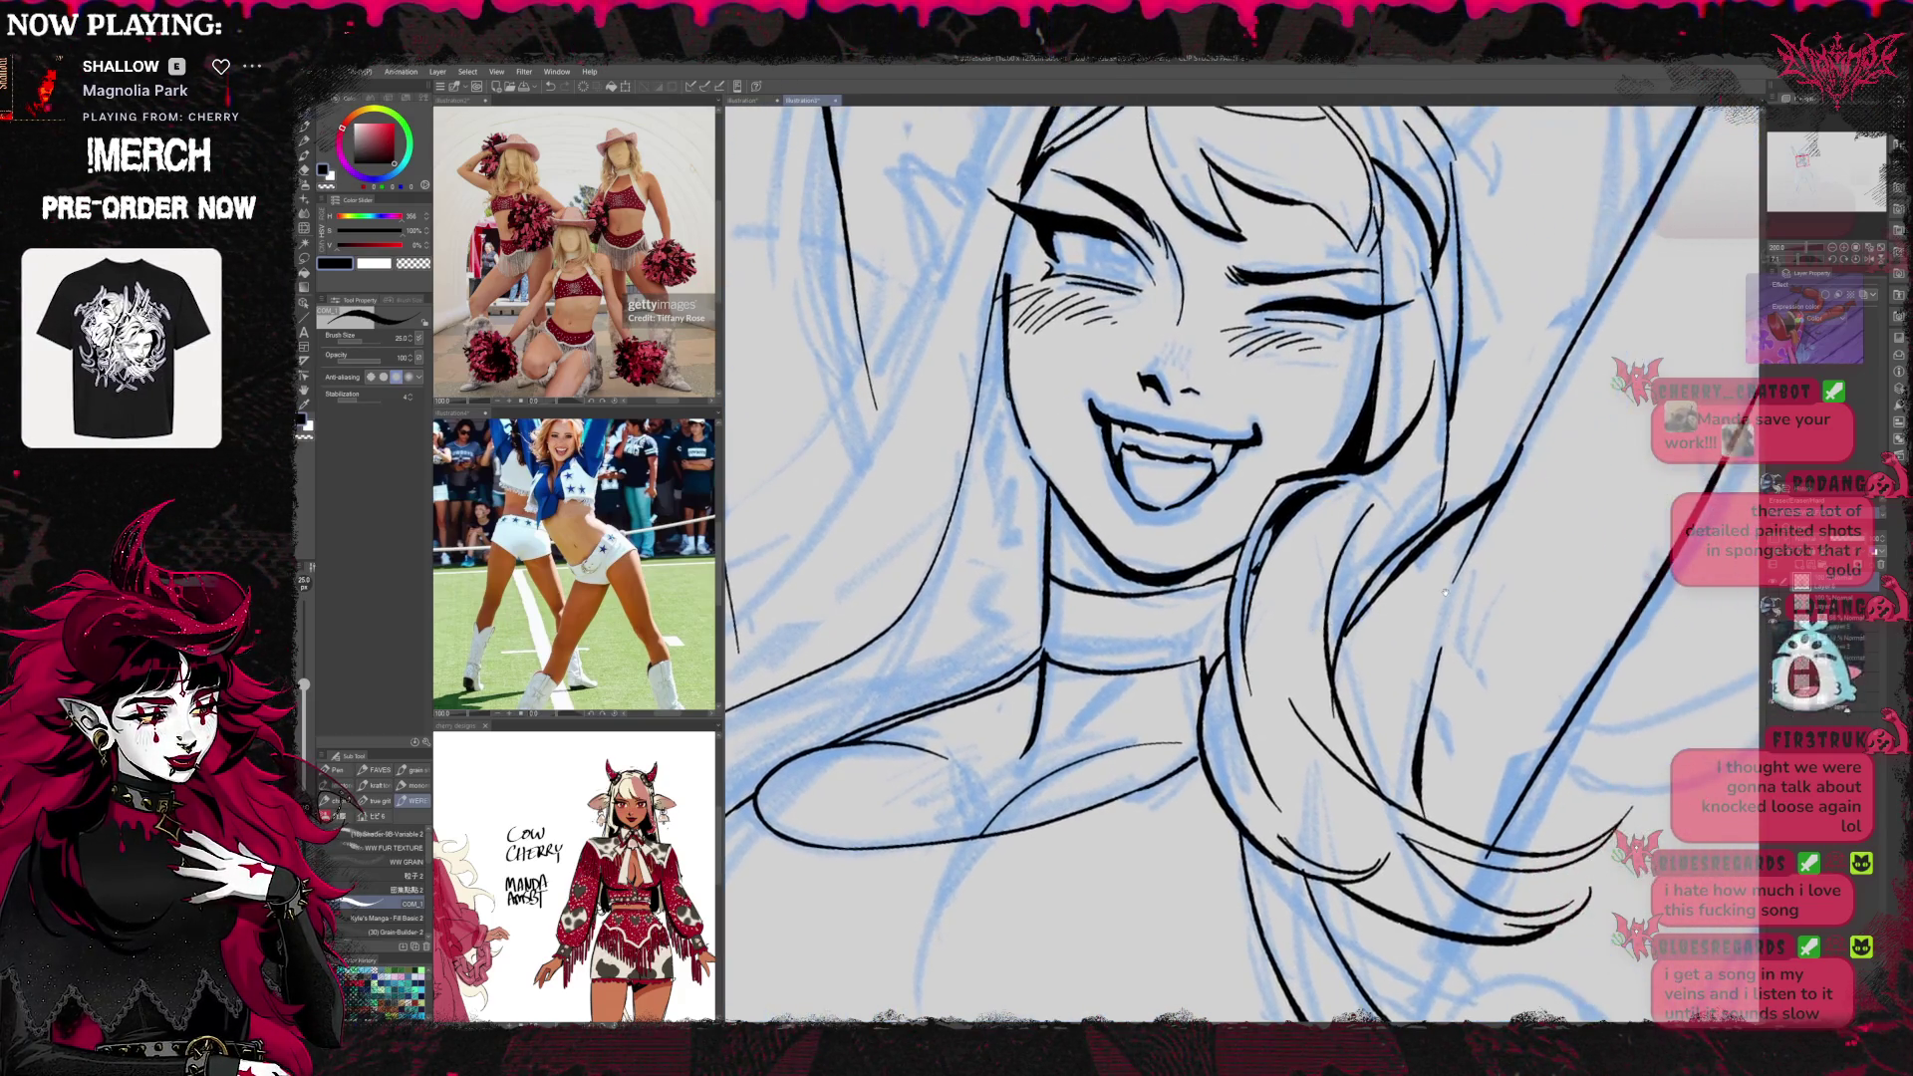
key("ctrl+0")
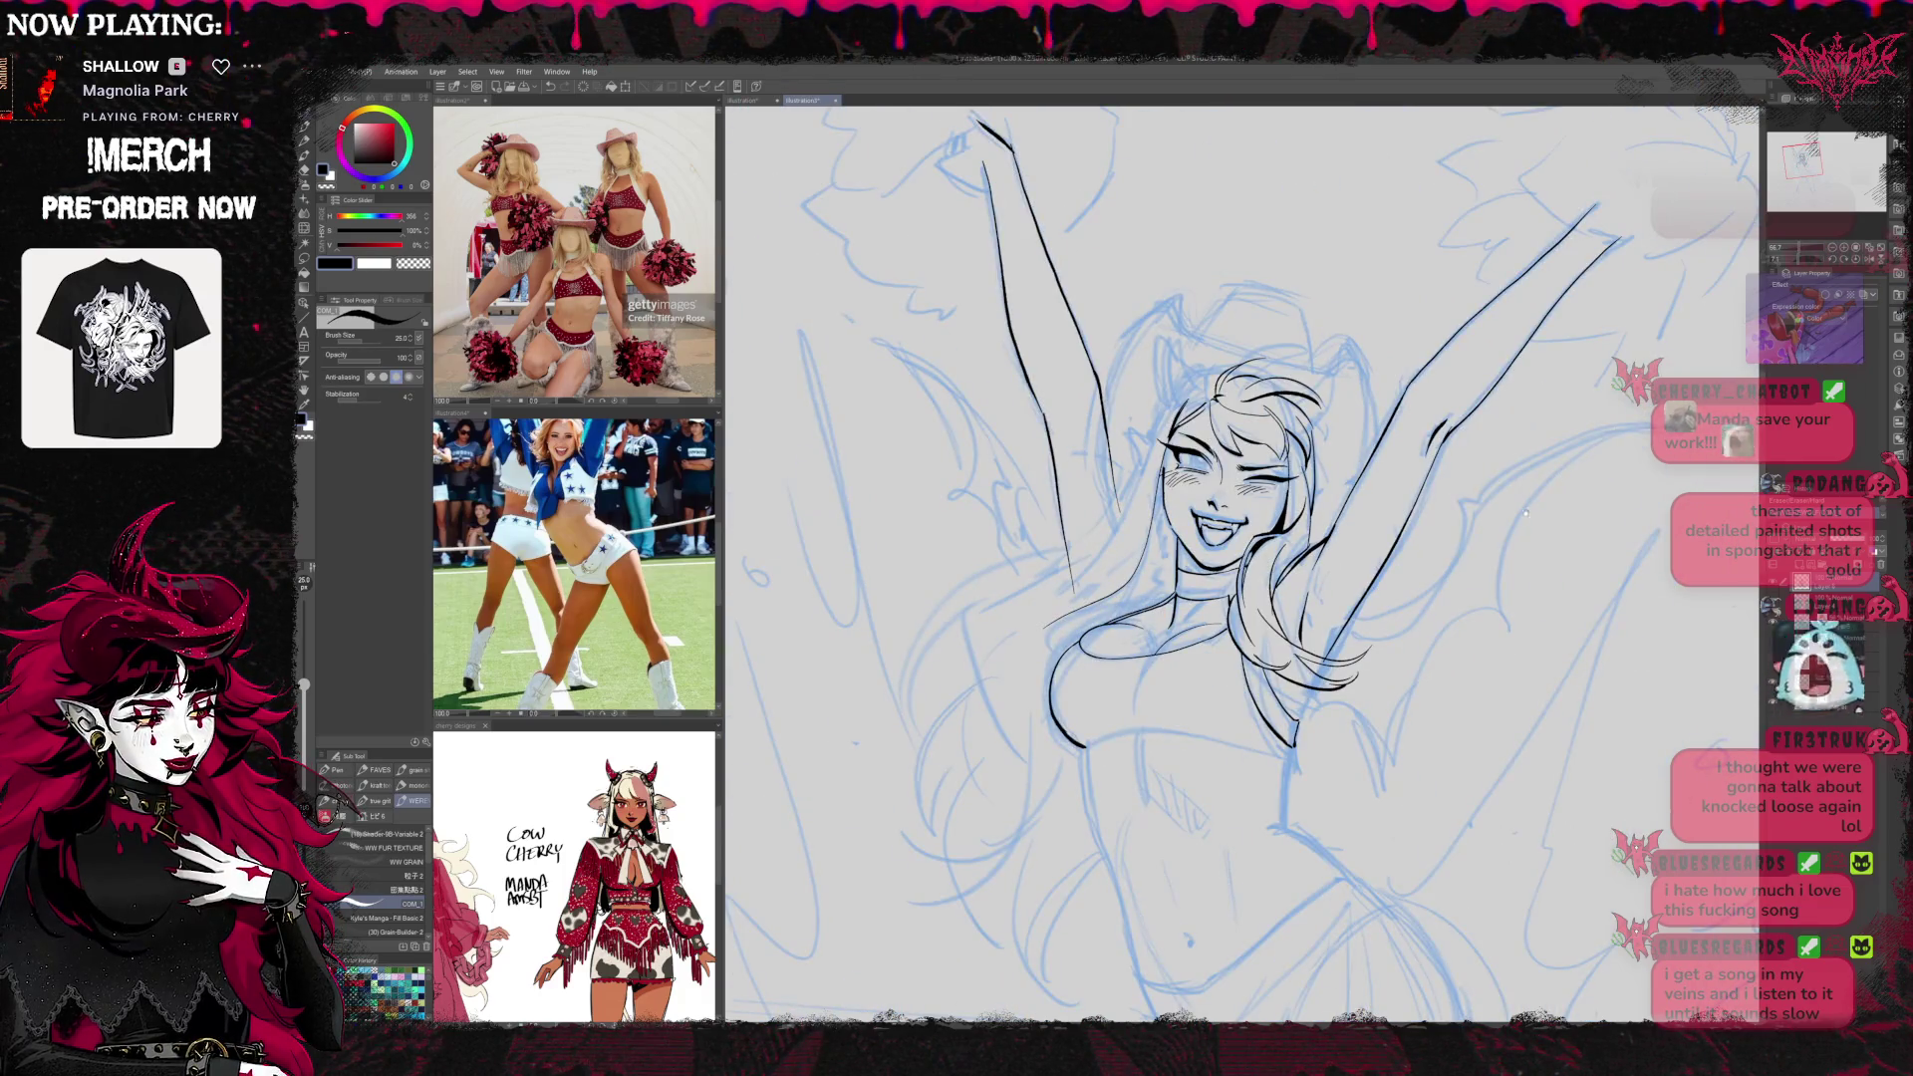
Check the lineart without the sketch, then zoom in and ink the long arm contour
left_click_drag(1526, 513, 1507, 504)
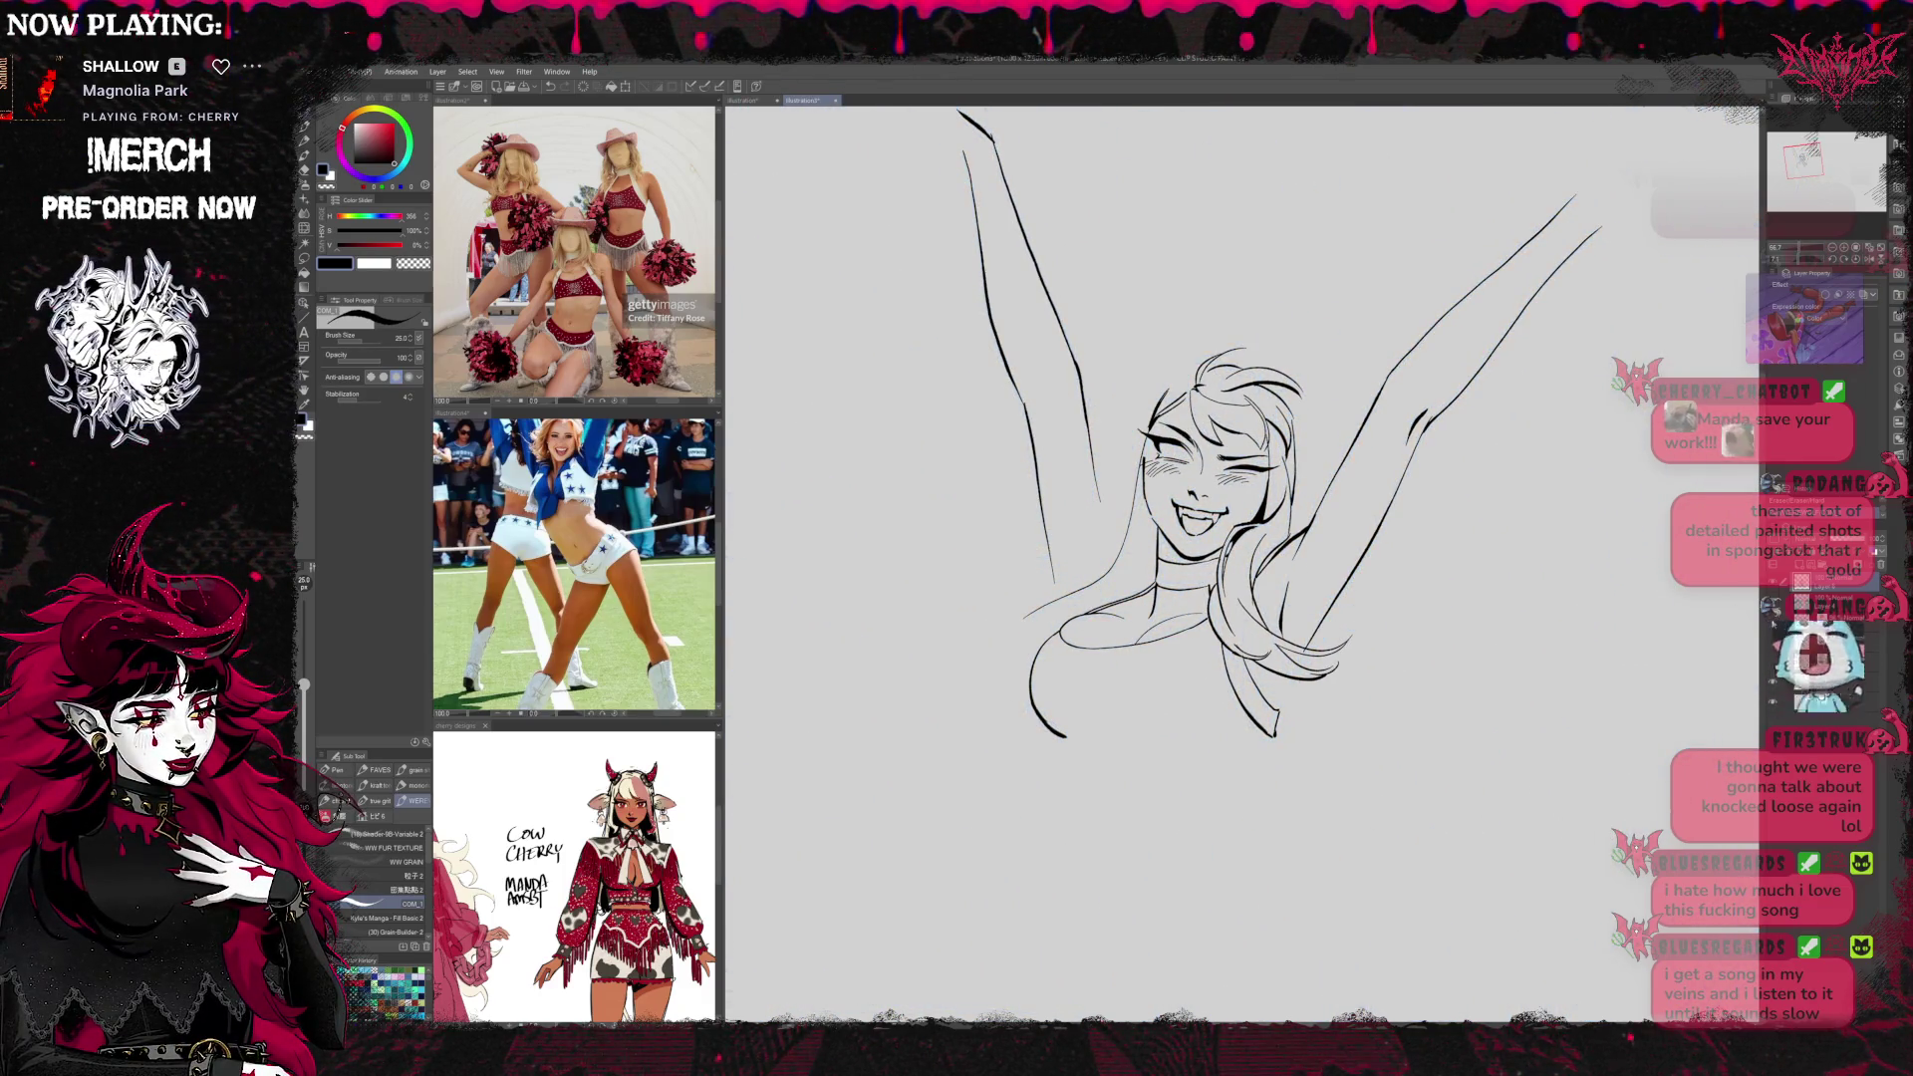
left_click(1773, 621)
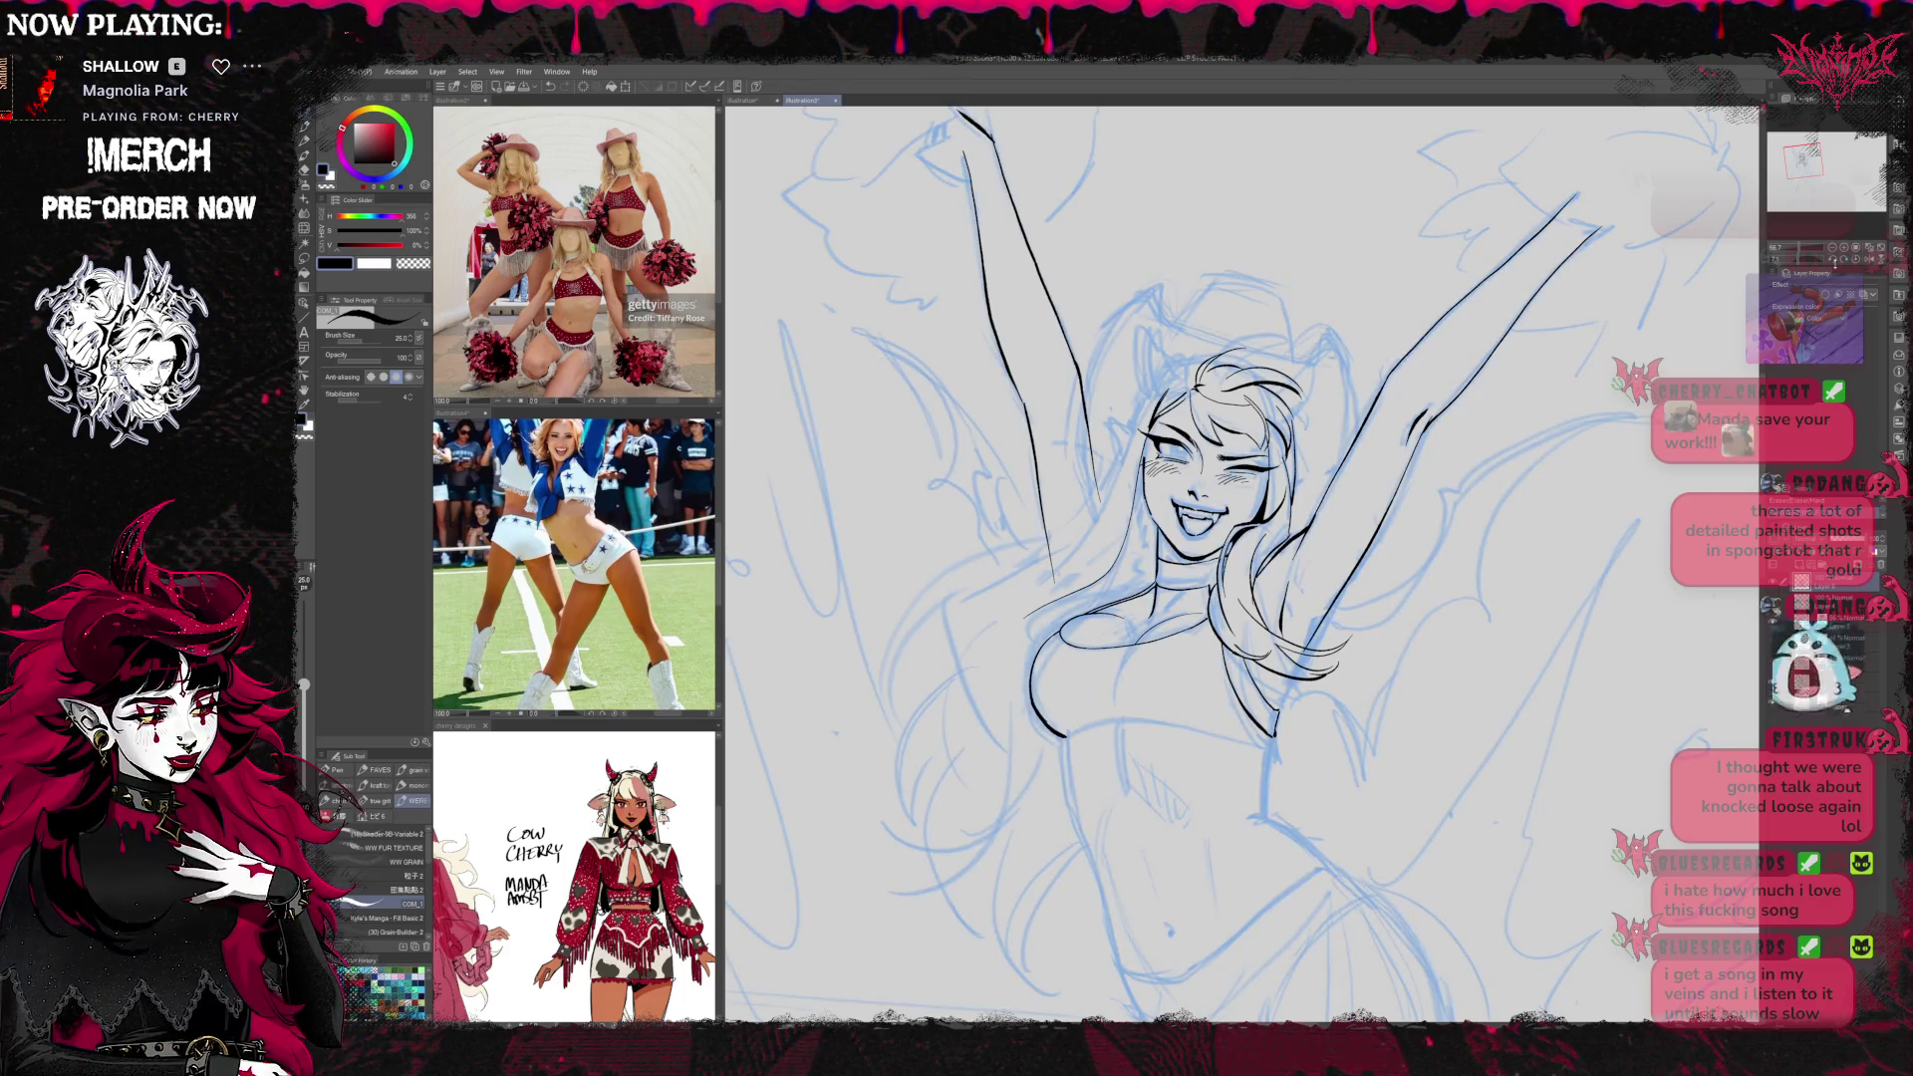
left_click(1841, 249)
left_click(1844, 249)
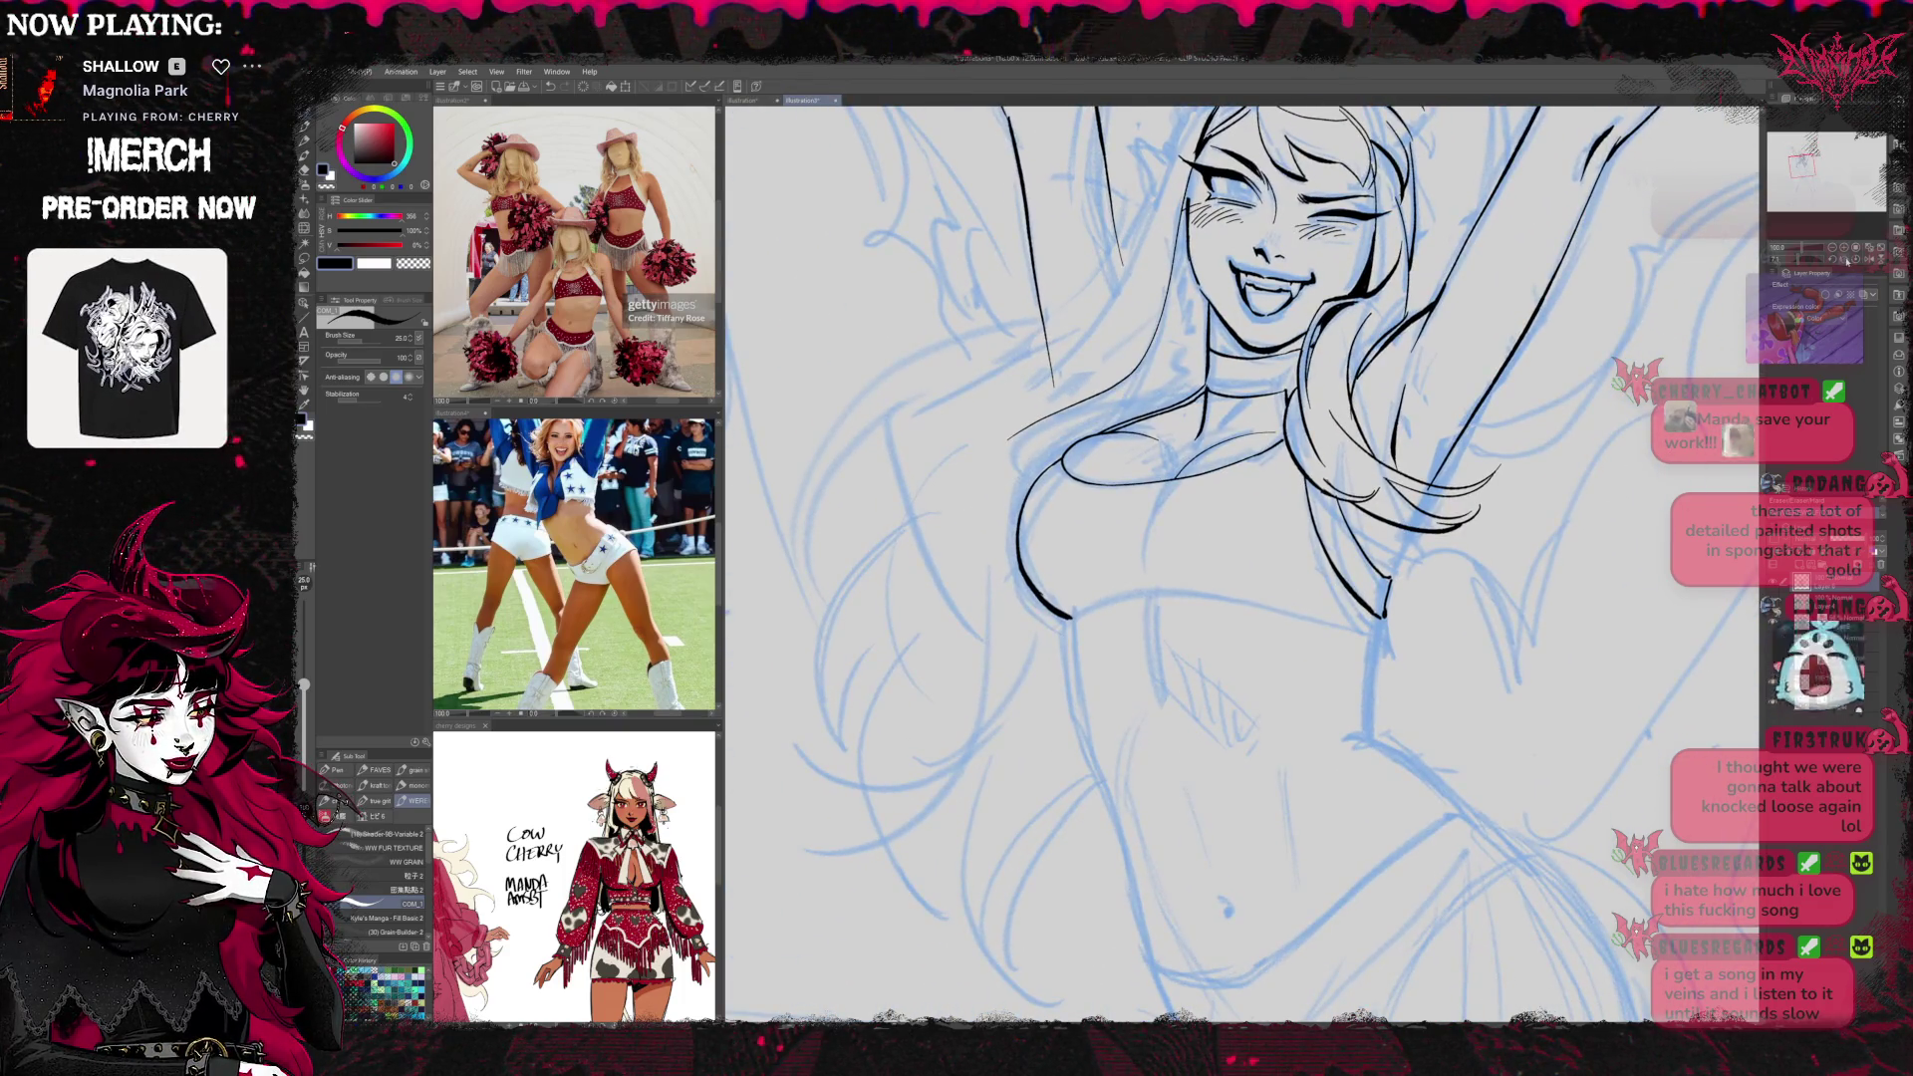
left_click(1845, 254)
mouse_move(1473, 747)
left_mouse_down()
mouse_move(1246, 797)
mouse_move(1093, 794)
left_mouse_up()
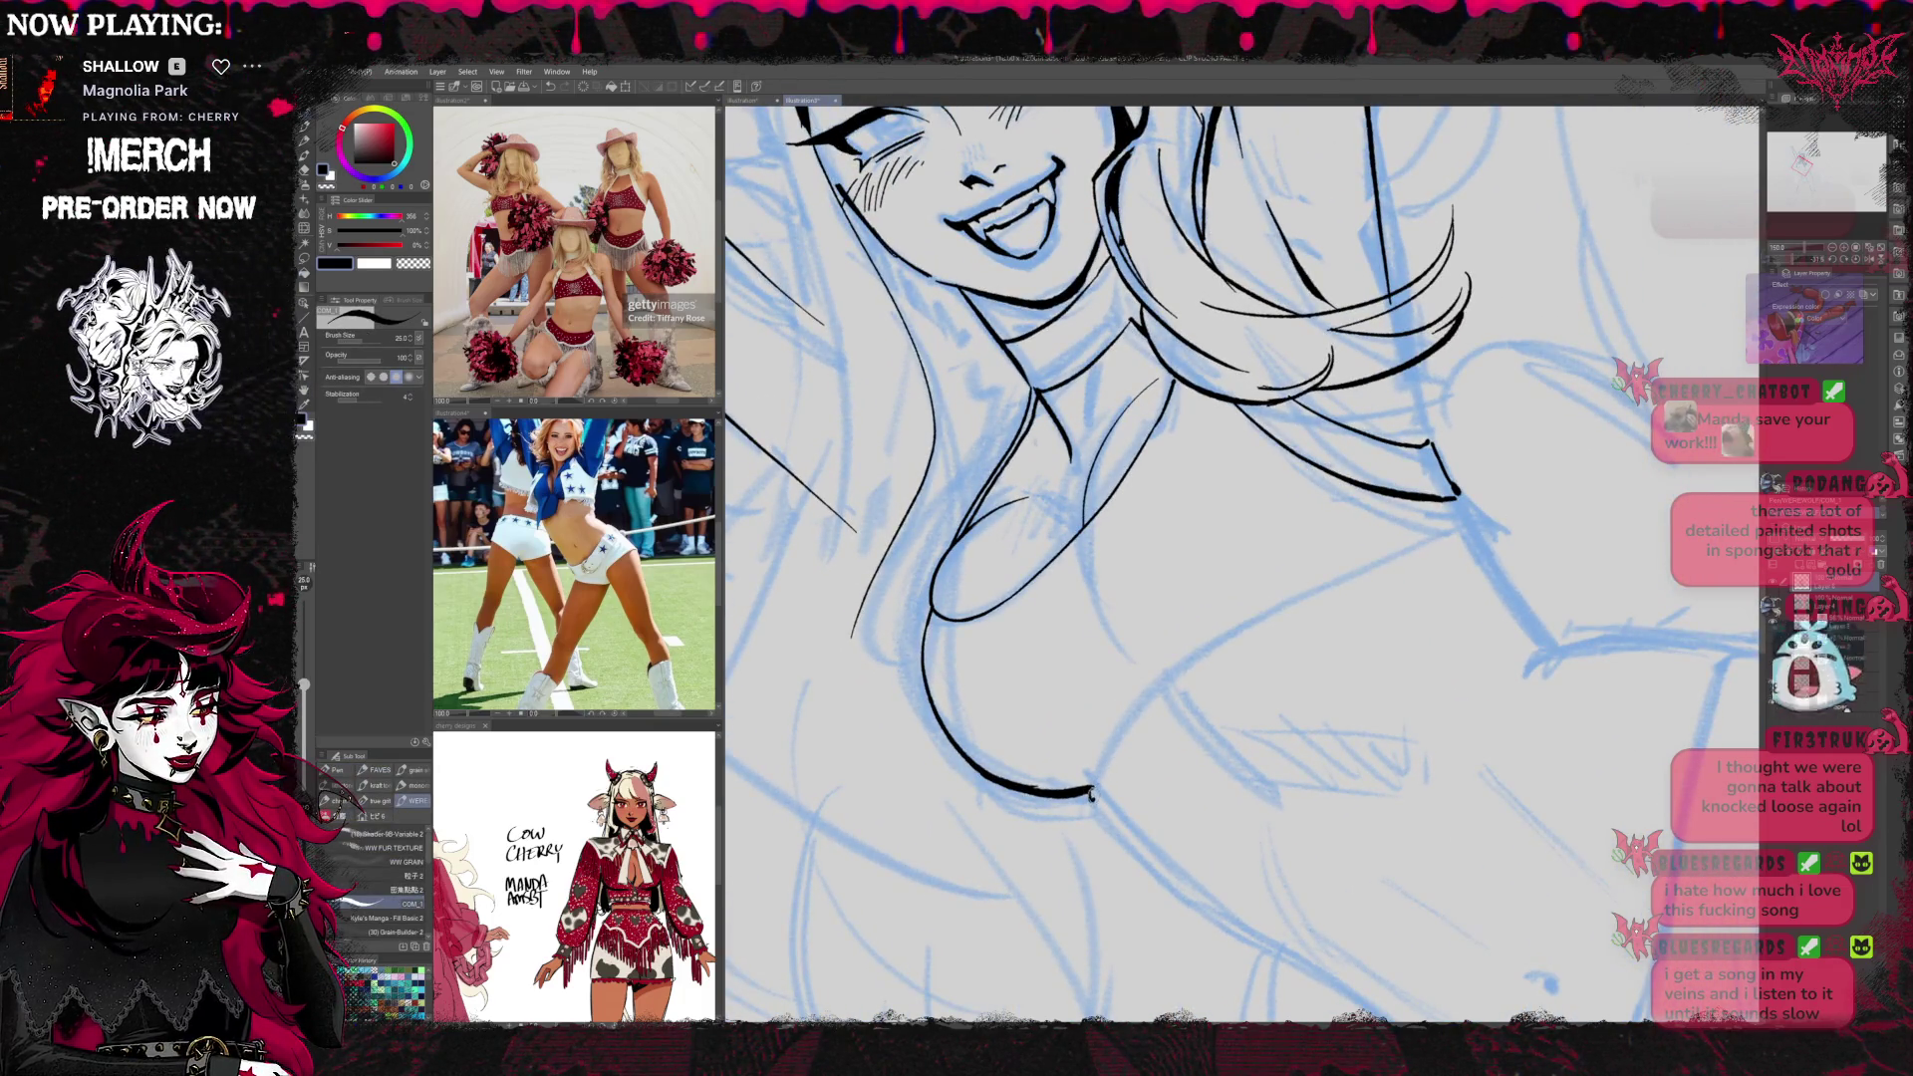
mouse_move(1094, 794)
left_mouse_down()
mouse_move(1186, 665)
mouse_move(1372, 562)
mouse_move(1490, 533)
left_mouse_up()
Touch up the arm contour by extending its end and darkening the line
key("e")
mouse_move(1552, 478)
left_mouse_down()
mouse_move(1495, 558)
mouse_move(1296, 698)
left_mouse_up()
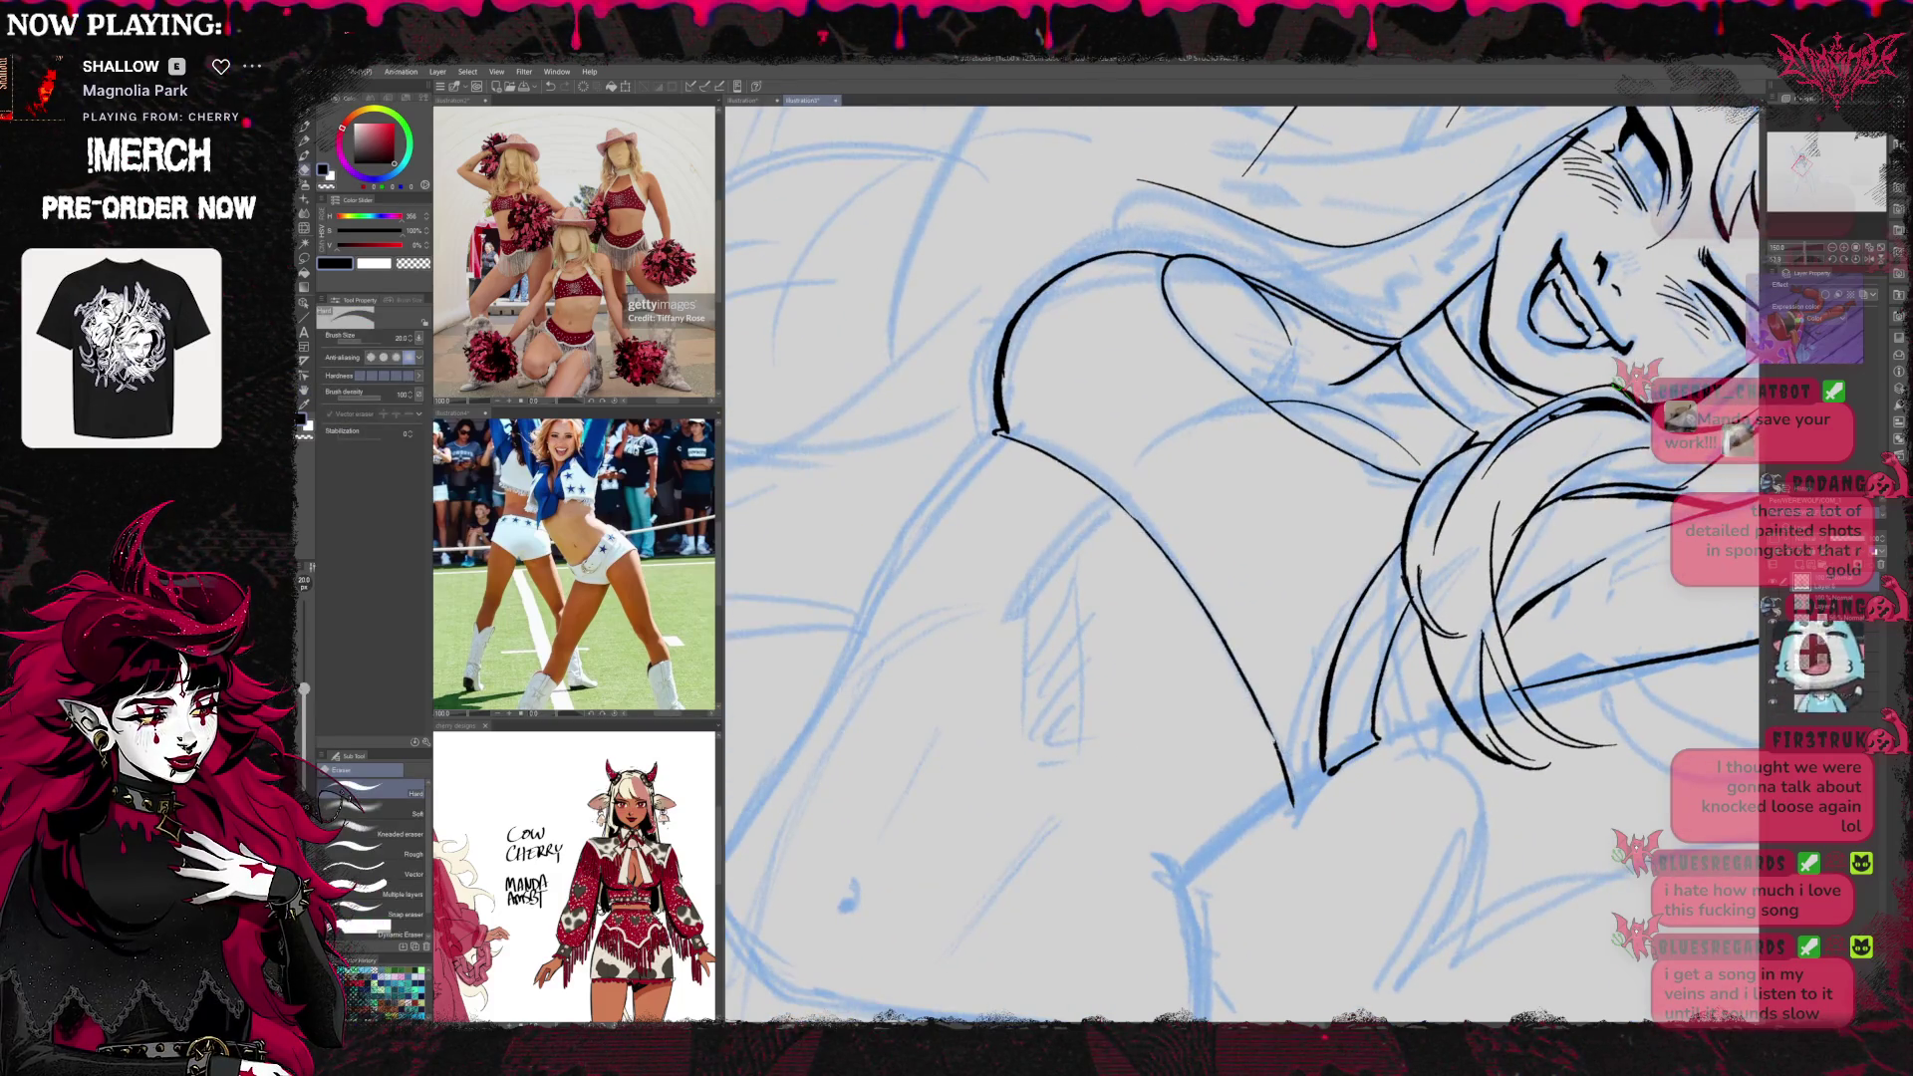
key("p")
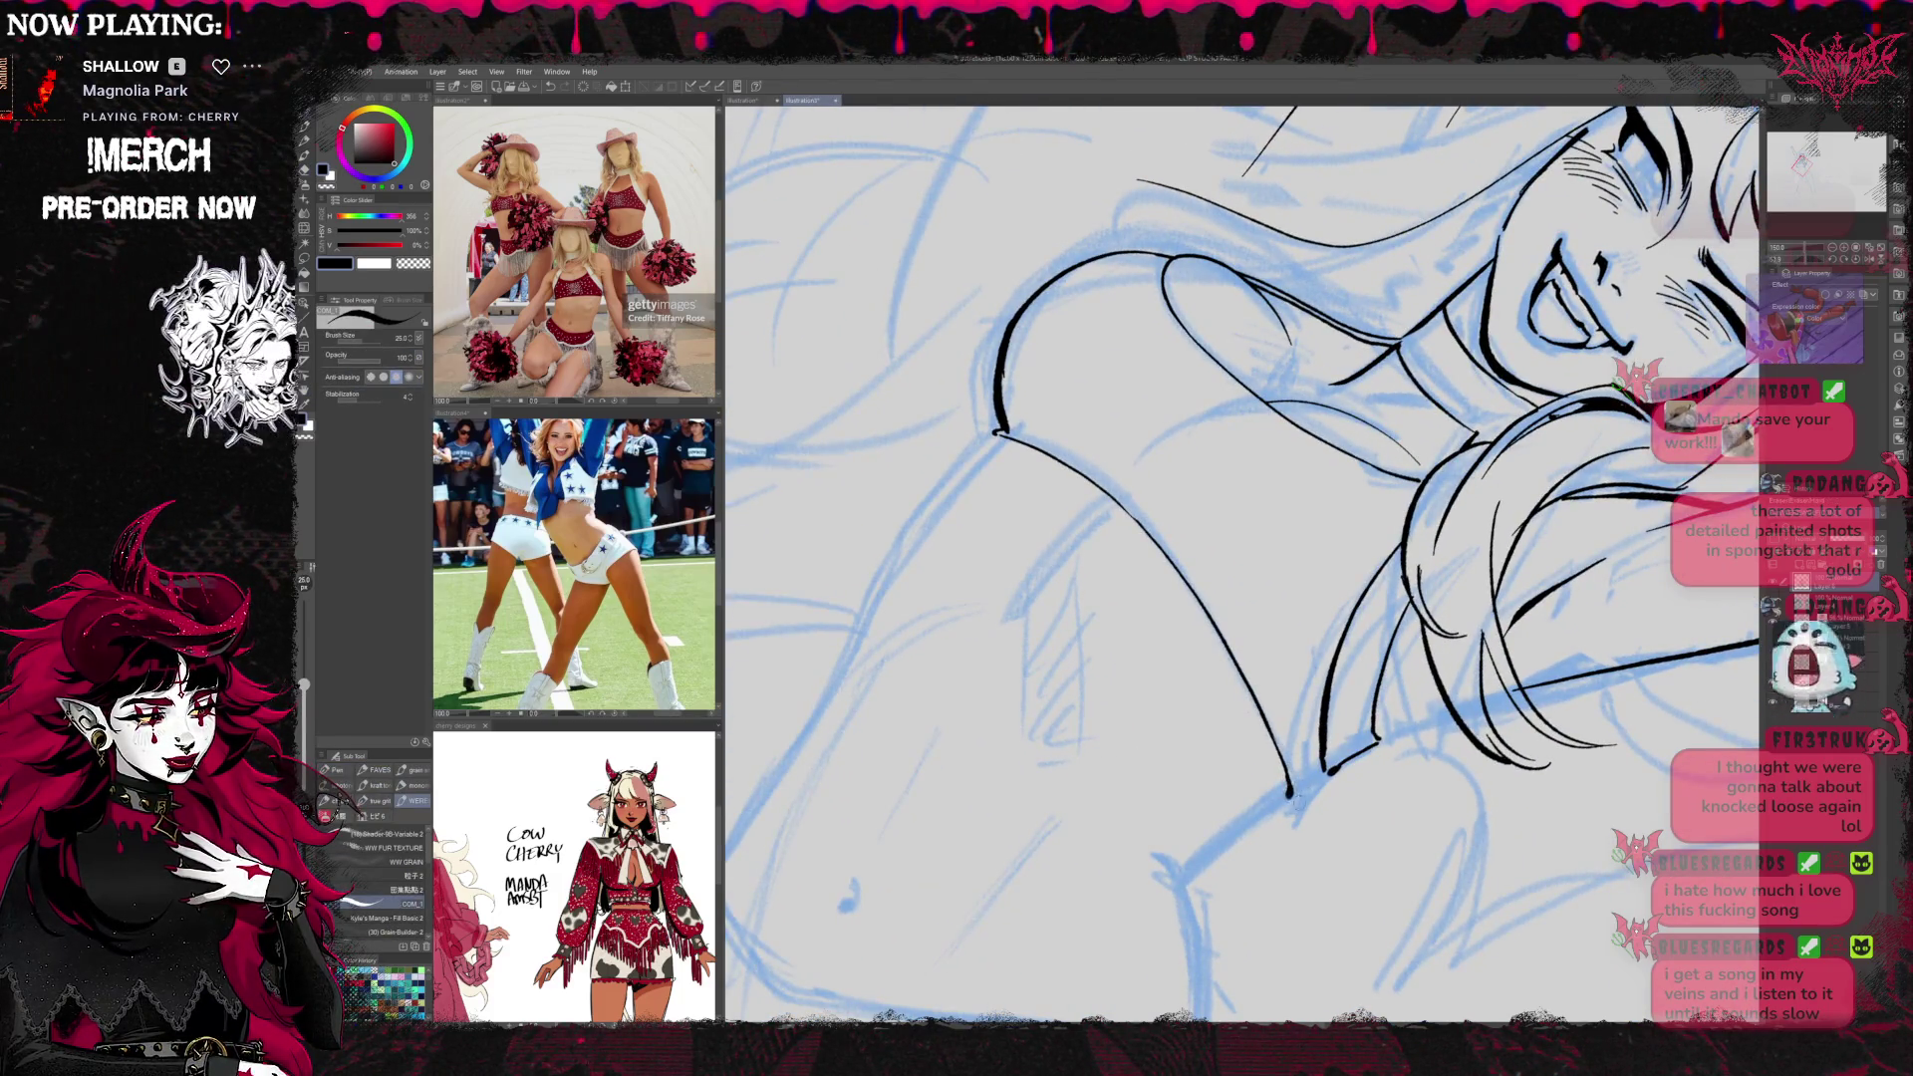
left_click_drag(1297, 797, 1331, 770)
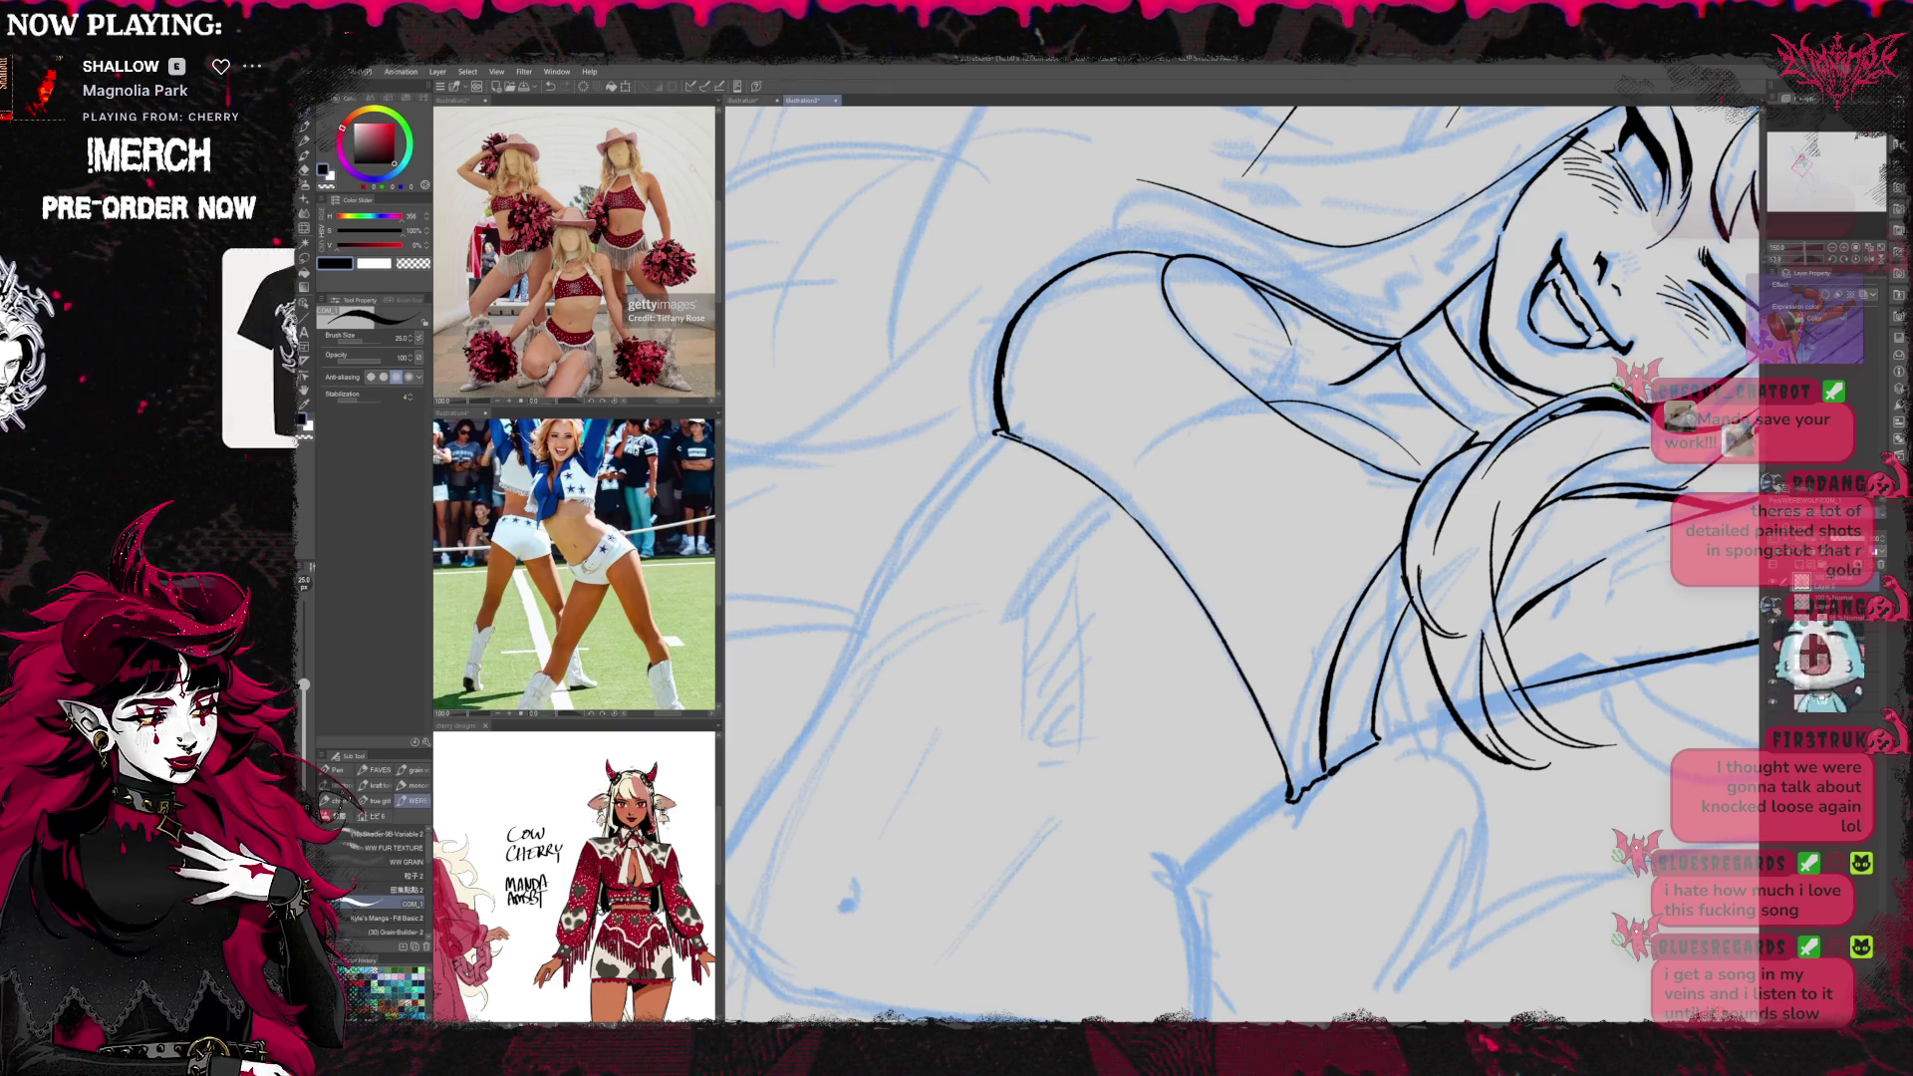
left_click_drag(1236, 648, 1266, 704)
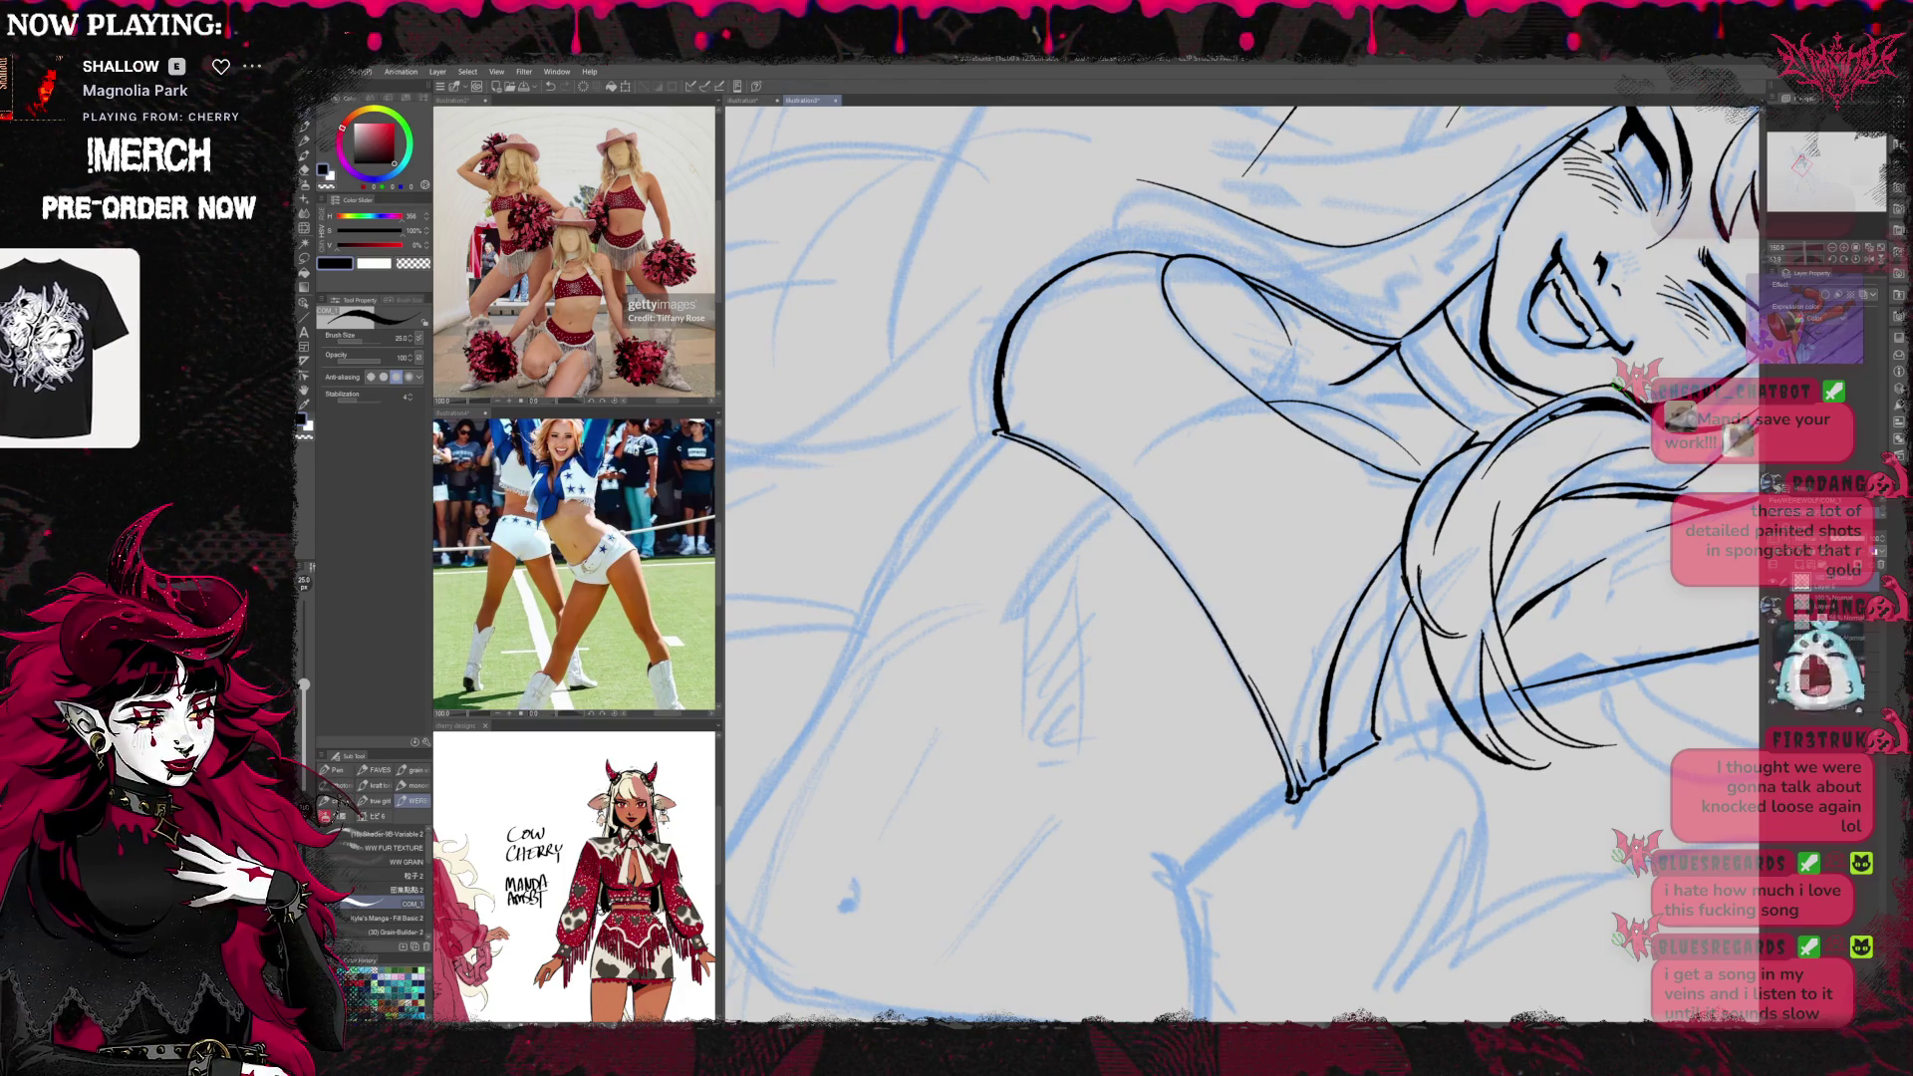
Ink a vertical line below the crop-top edge and extend it down the torso
left_click(1843, 255)
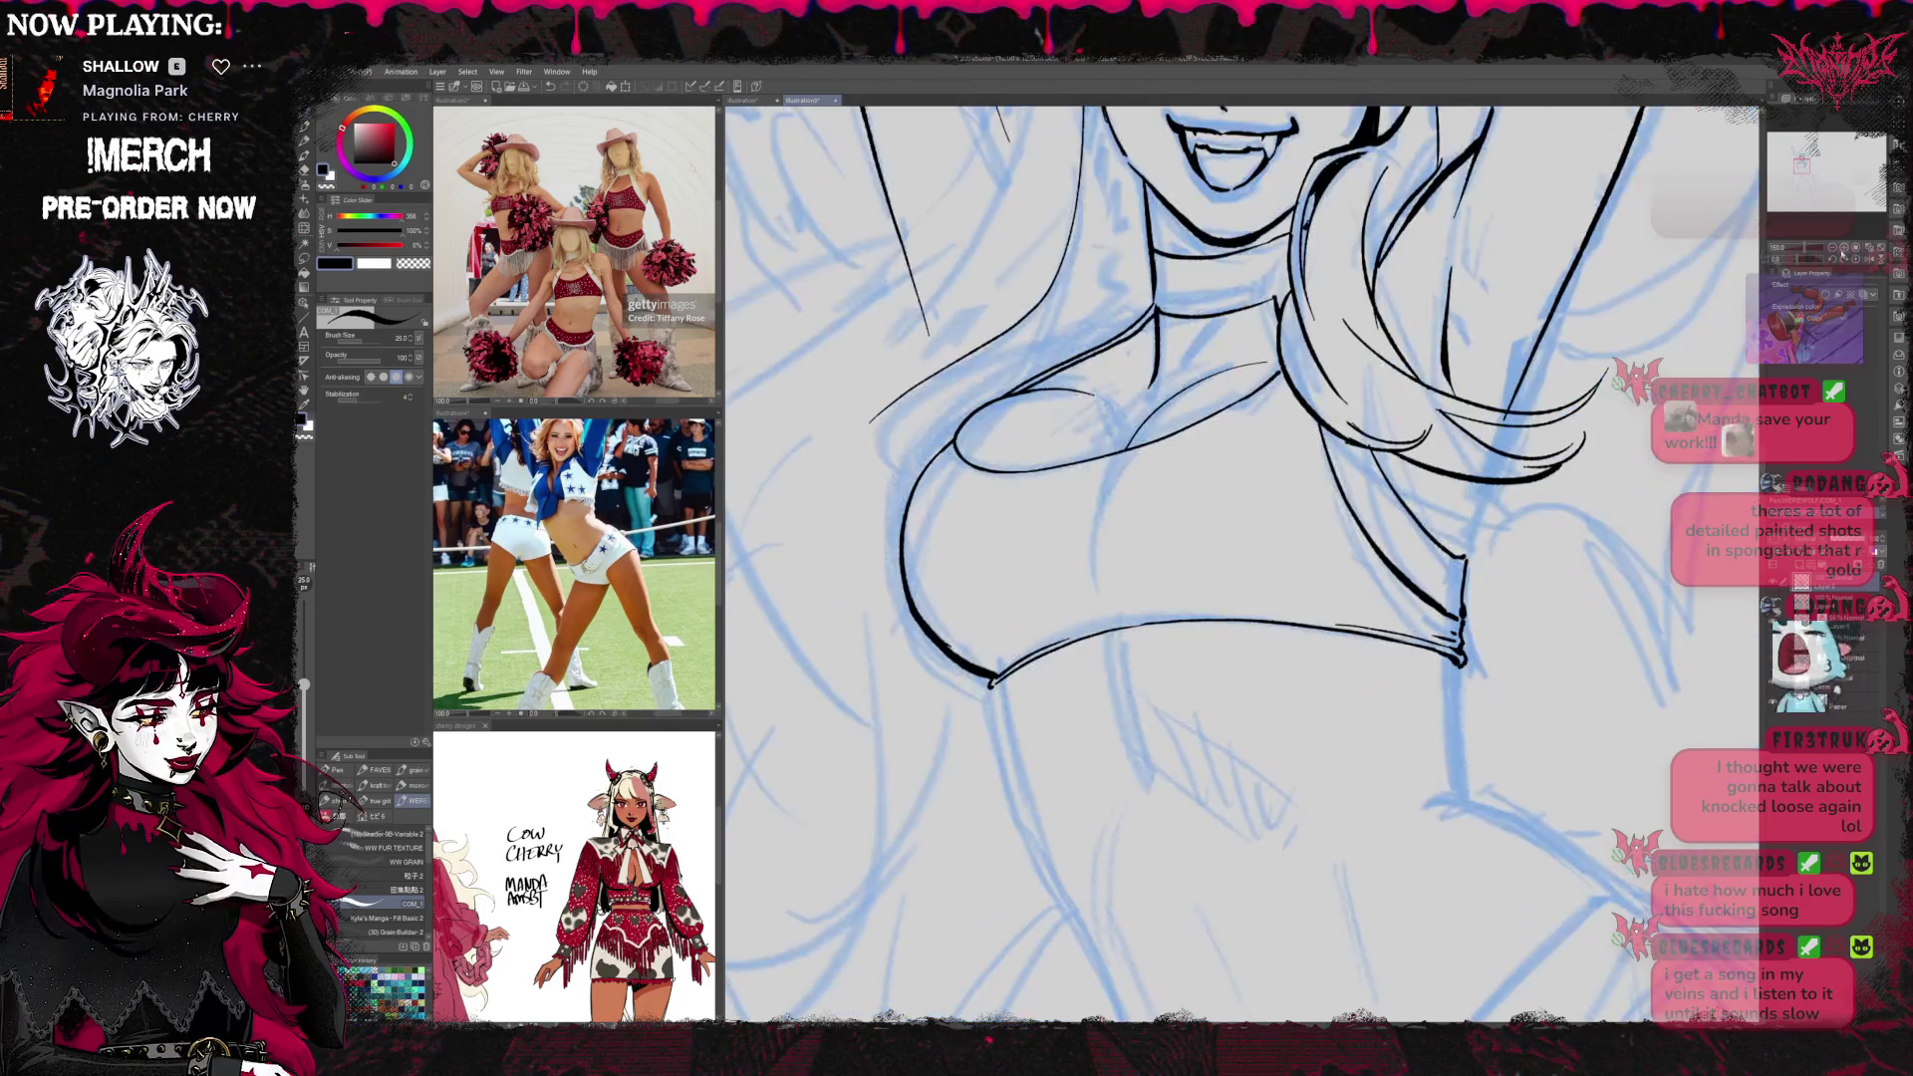
left_click_drag(1601, 442, 1502, 631)
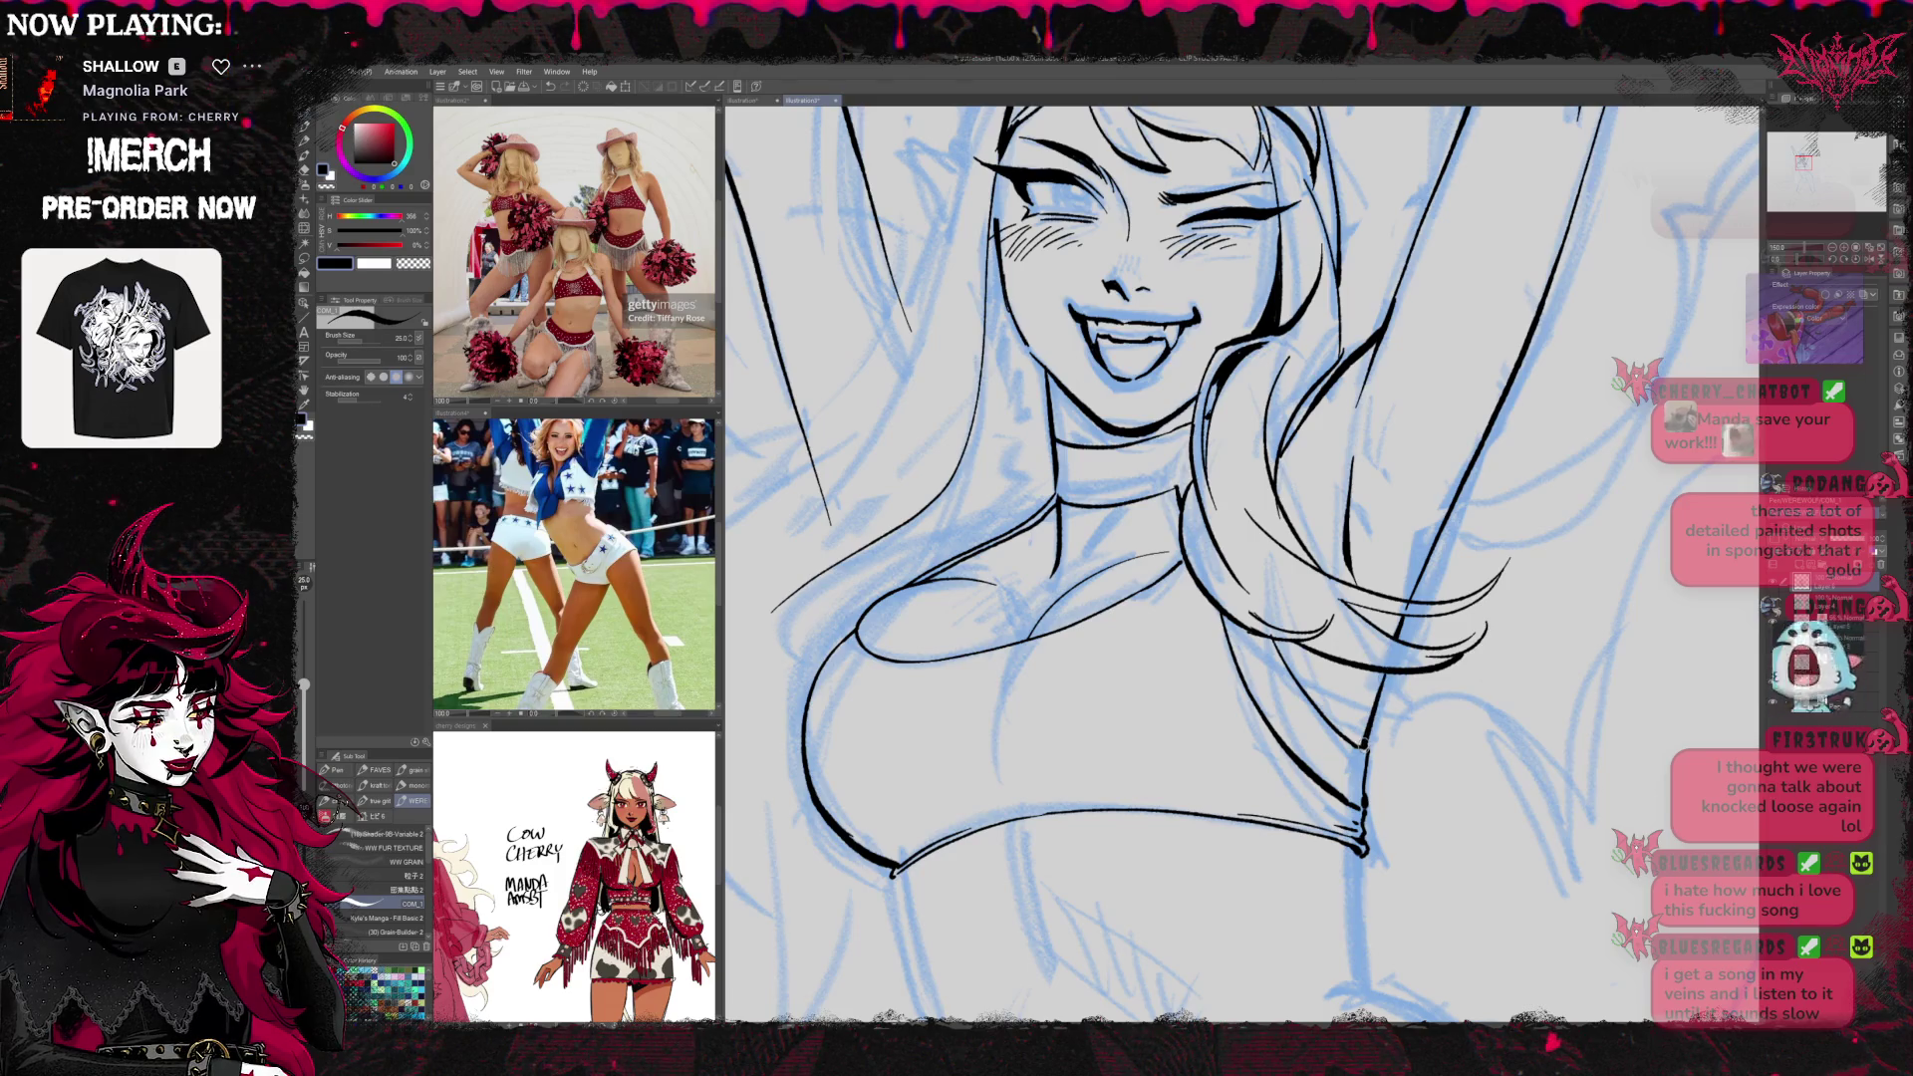
mouse_move(1325, 707)
left_mouse_down()
mouse_move(1330, 747)
mouse_move(1402, 638)
mouse_move(1365, 754)
mouse_move(1276, 447)
left_mouse_up()
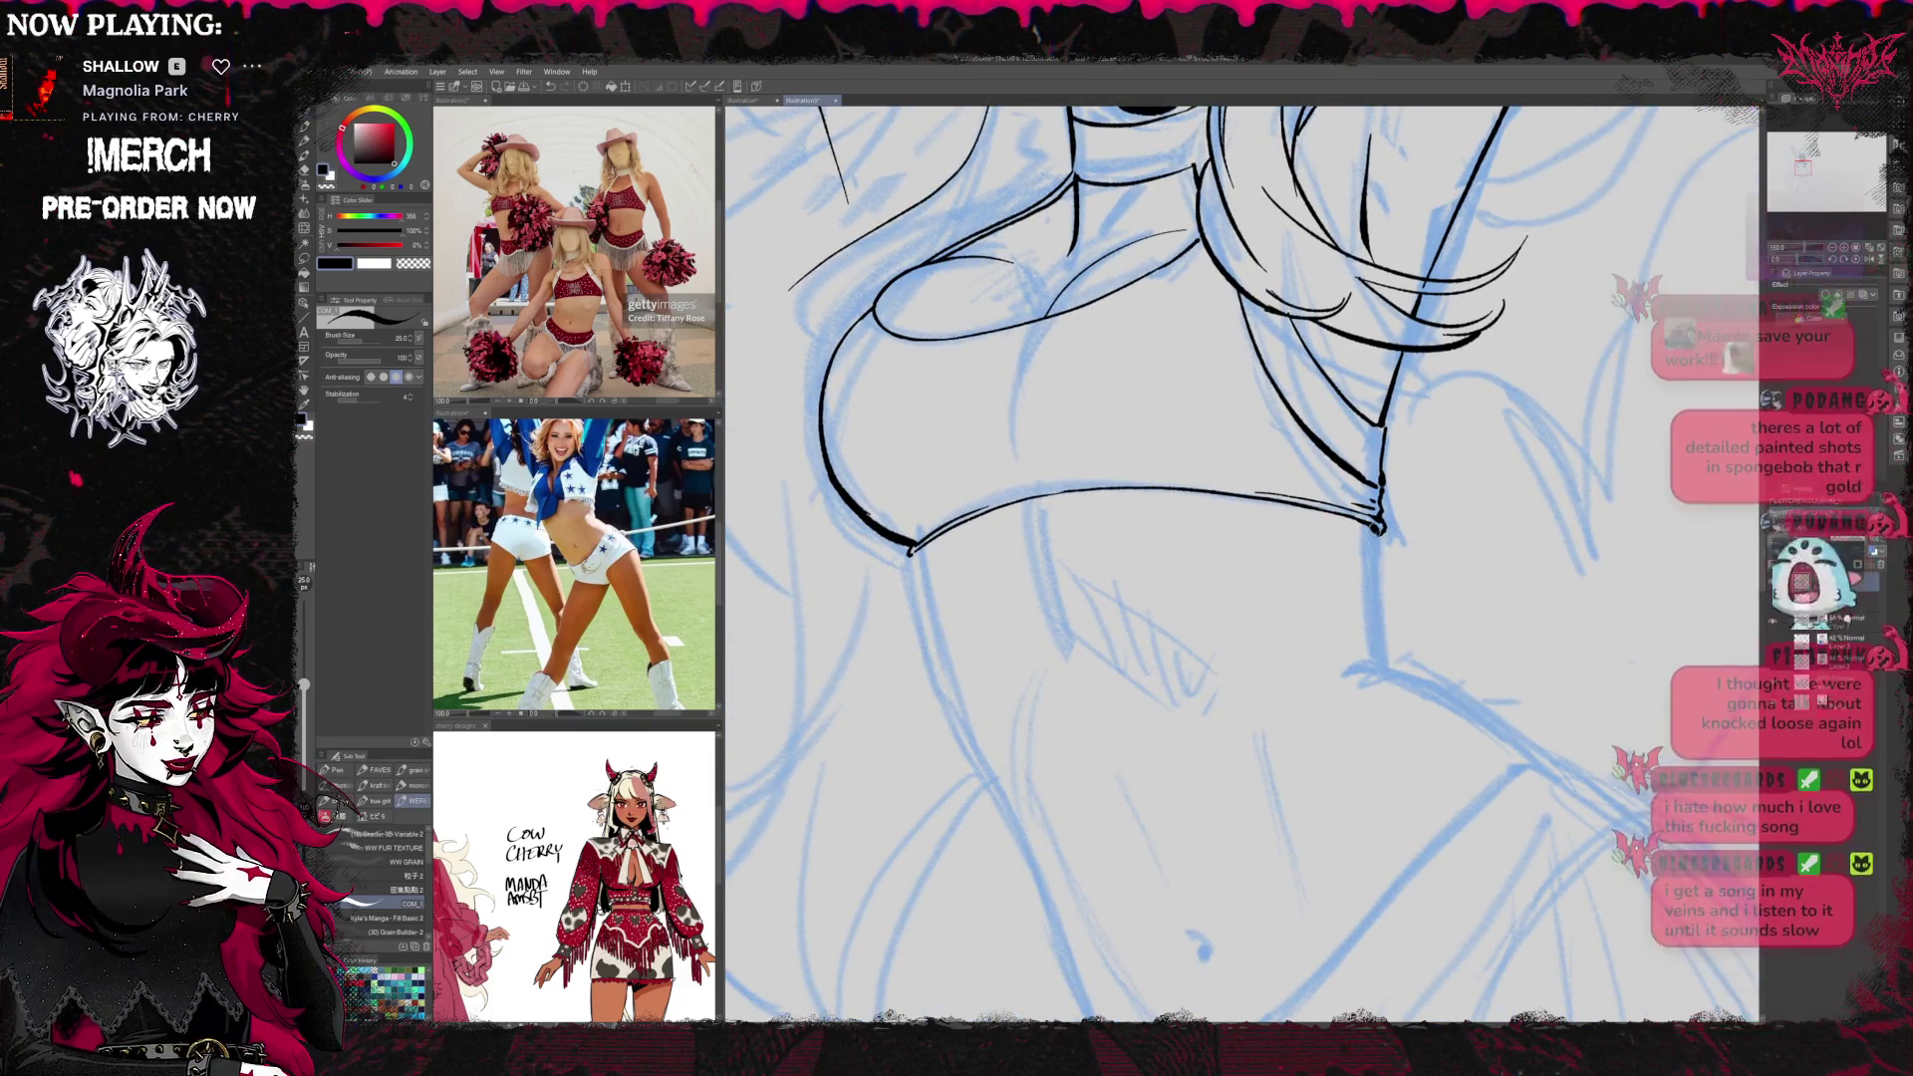
left_click_drag(1380, 533, 1383, 658)
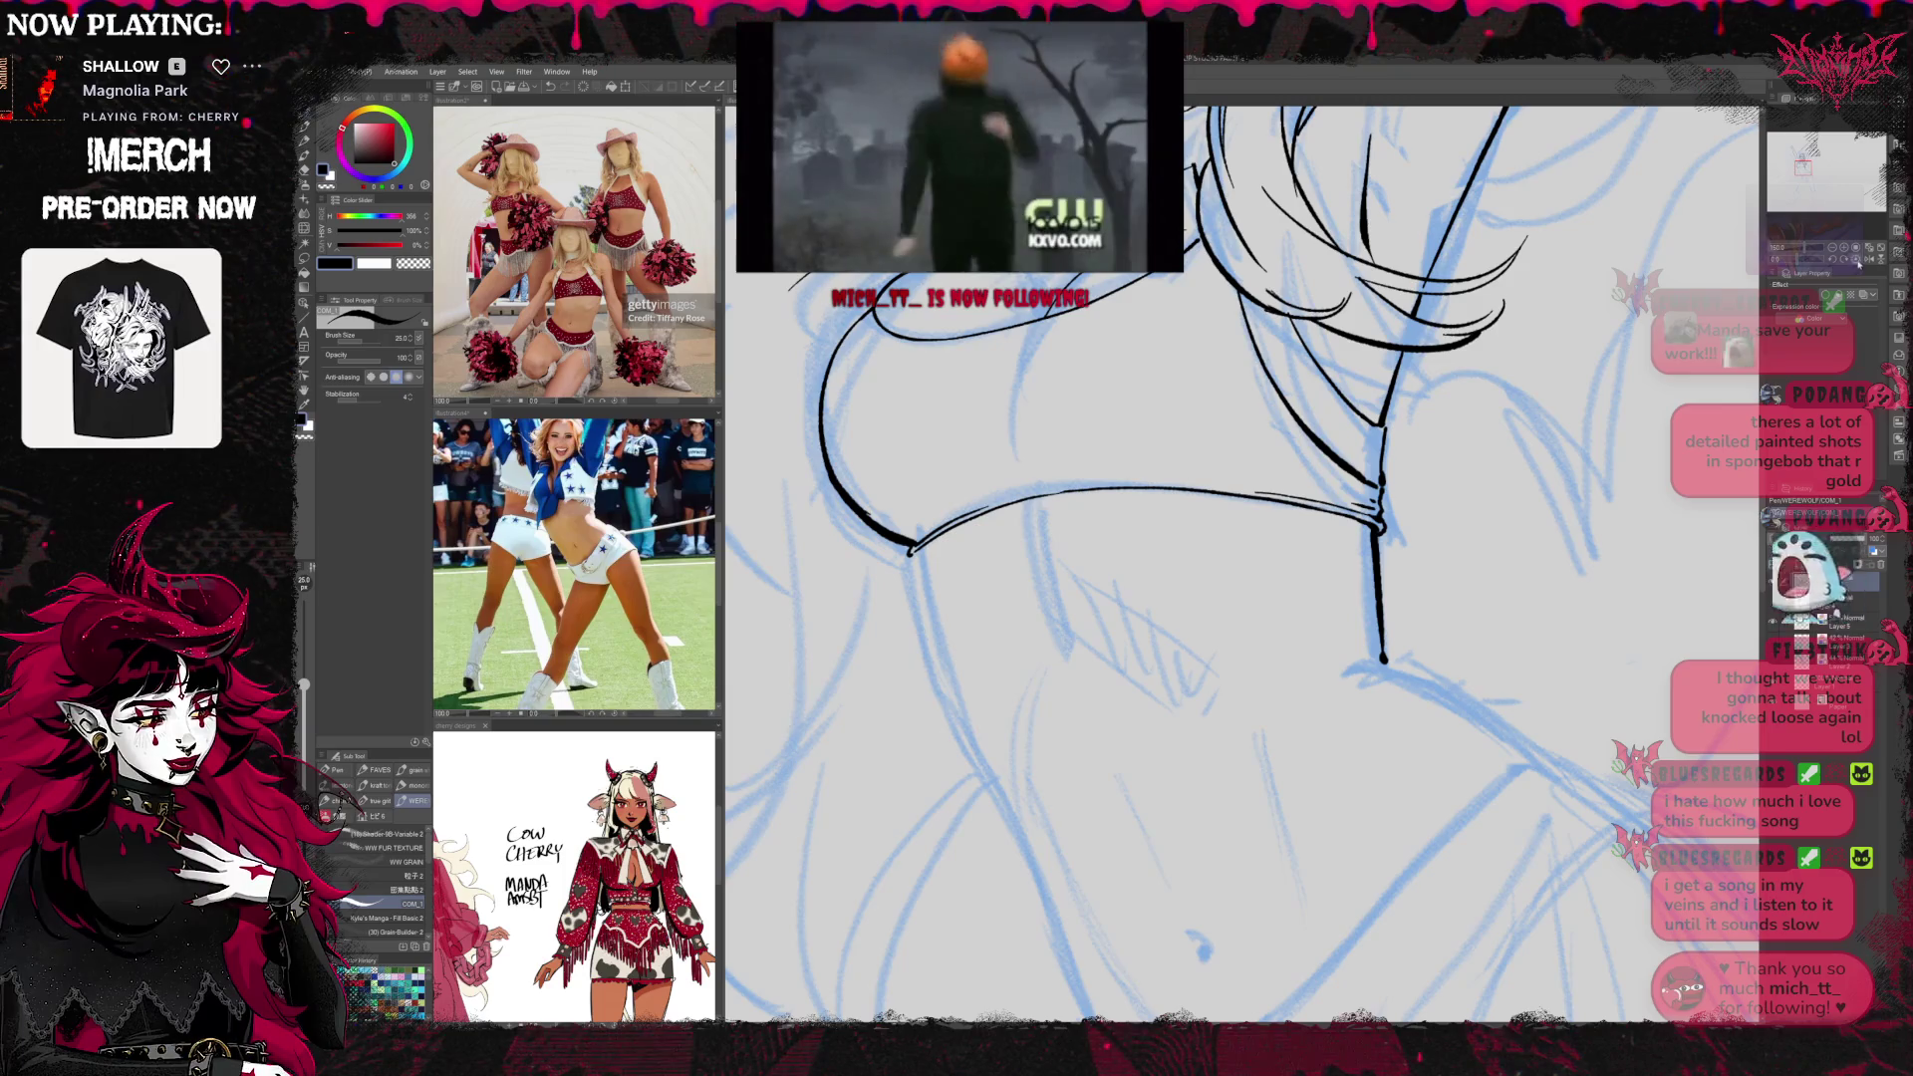
scroll(1220, 618, "down", 2)
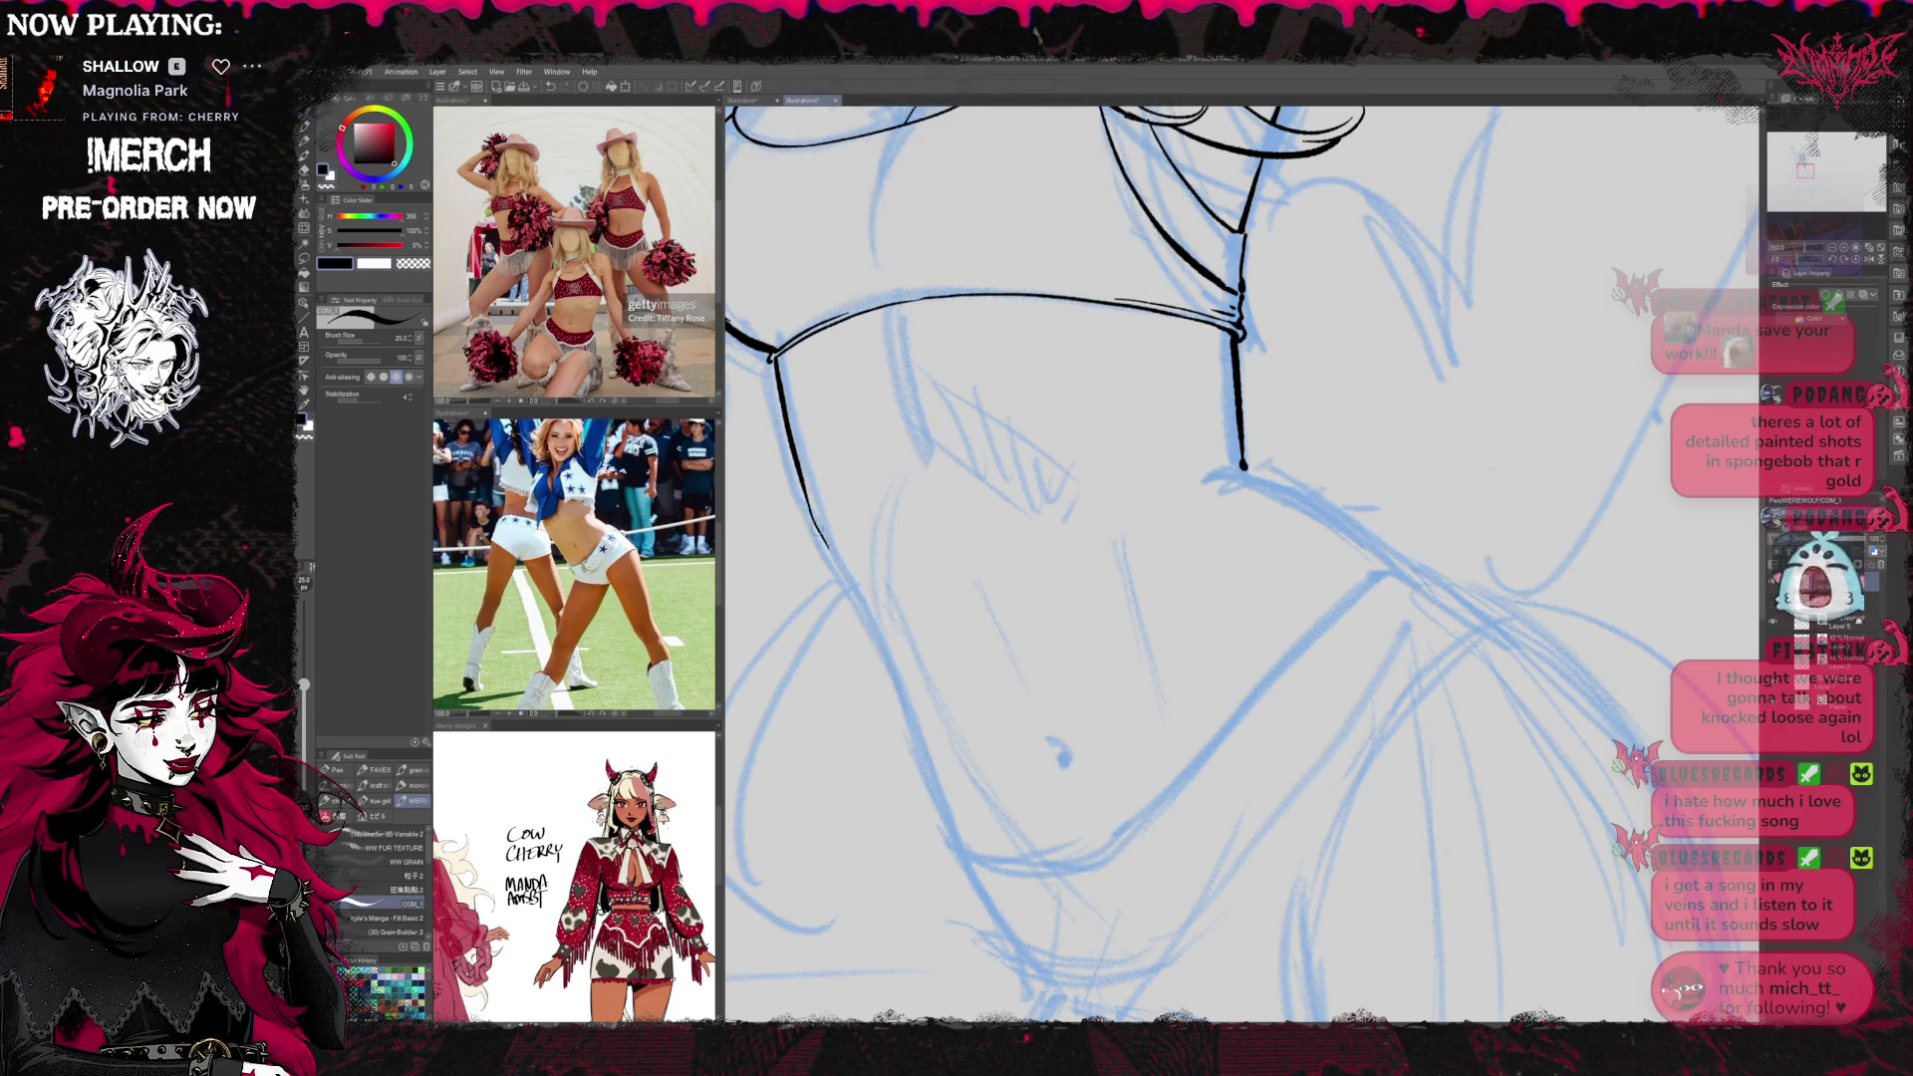
left_click_drag(873, 625, 963, 852)
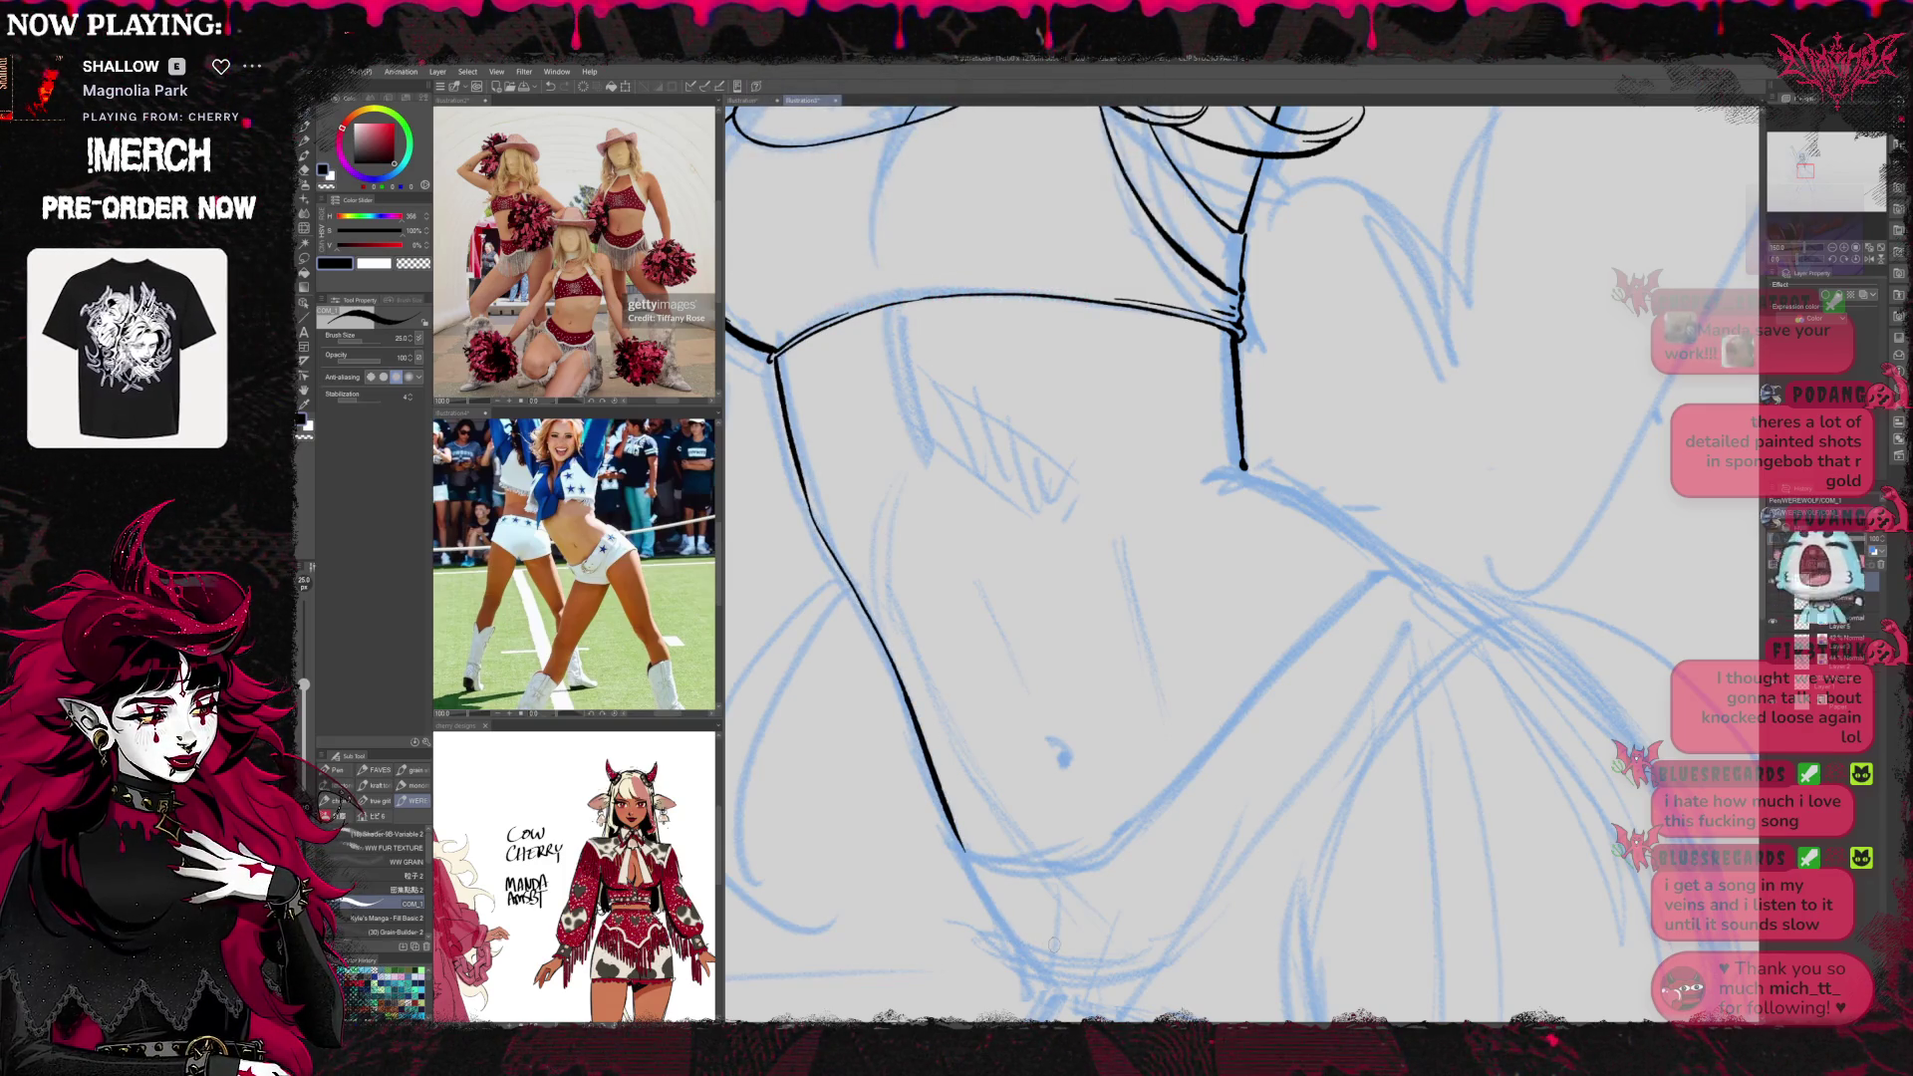
scroll(1084, 459, "up", 1)
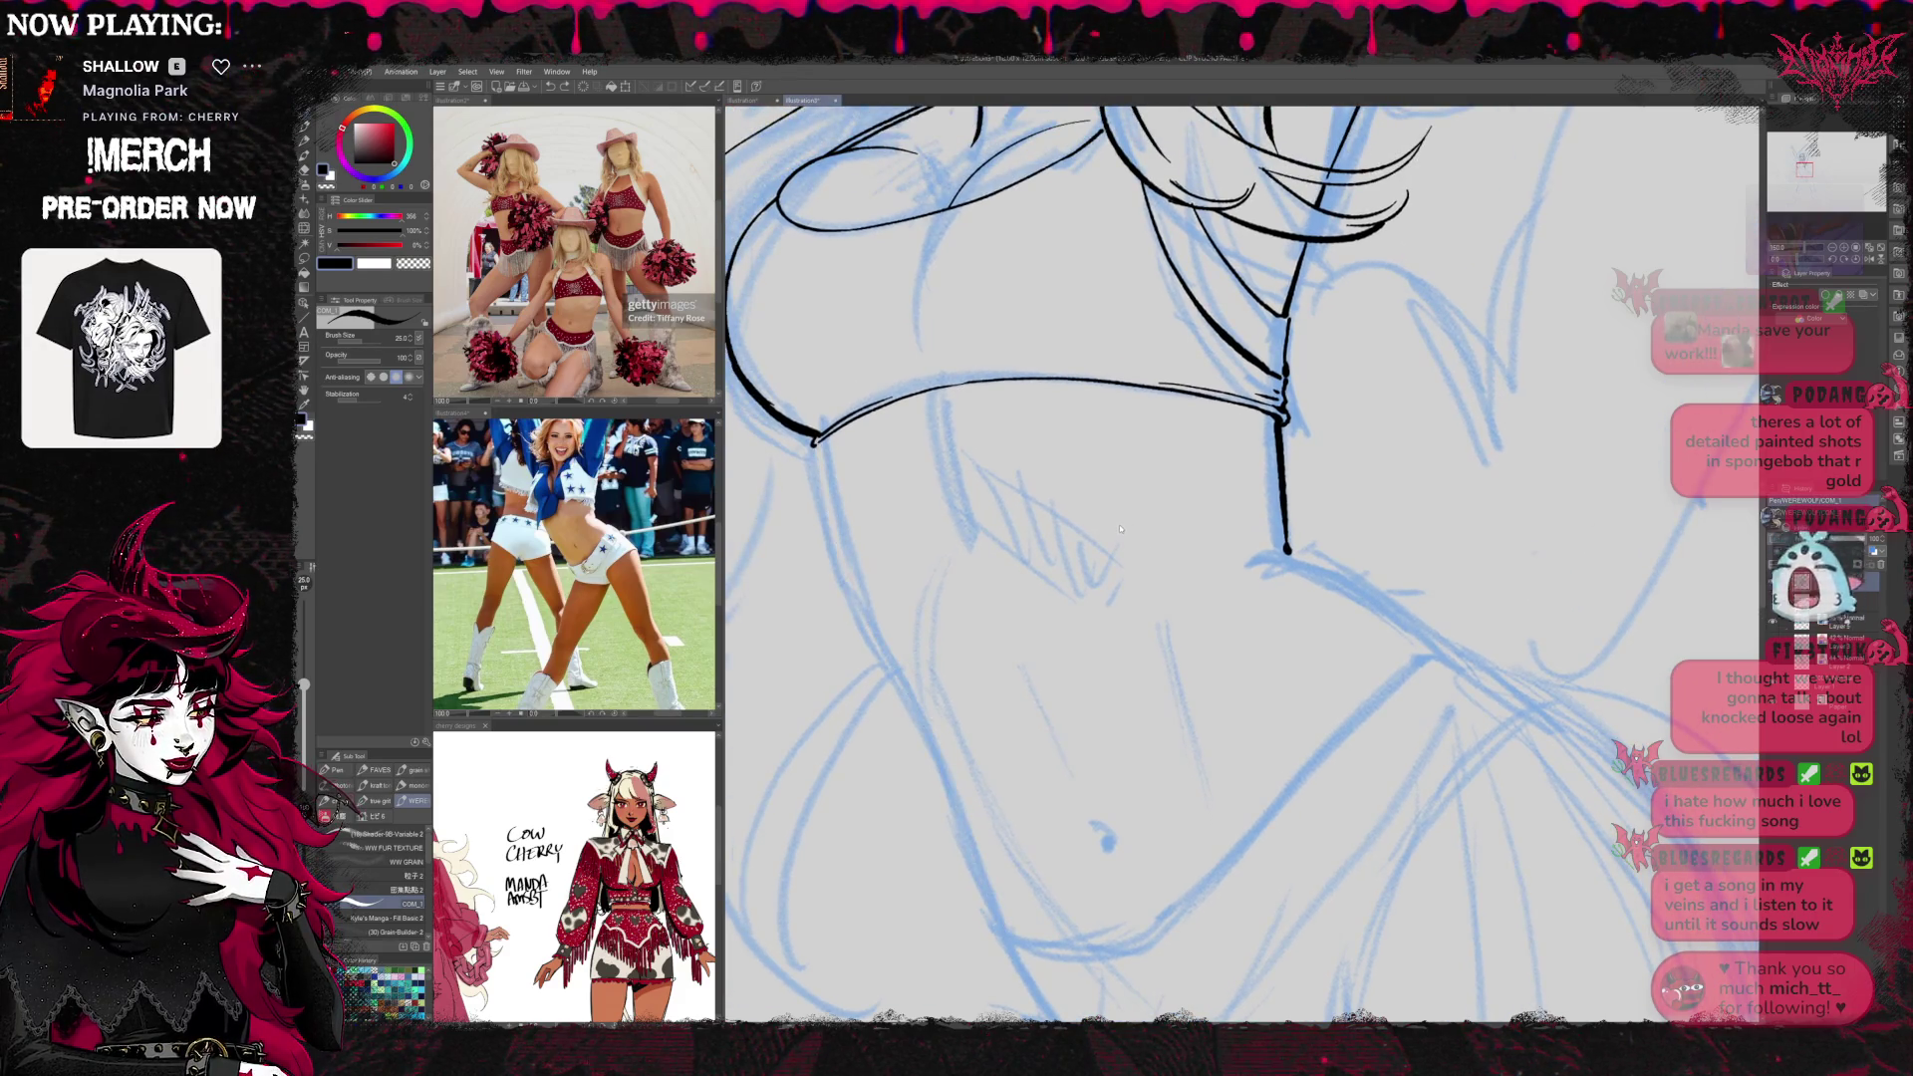
Redraw the neck line down from the collar point and add a stroke from its end
mouse_move(1063, 468)
left_mouse_down()
mouse_move(1004, 330)
mouse_move(946, 383)
mouse_move(935, 469)
left_mouse_up()
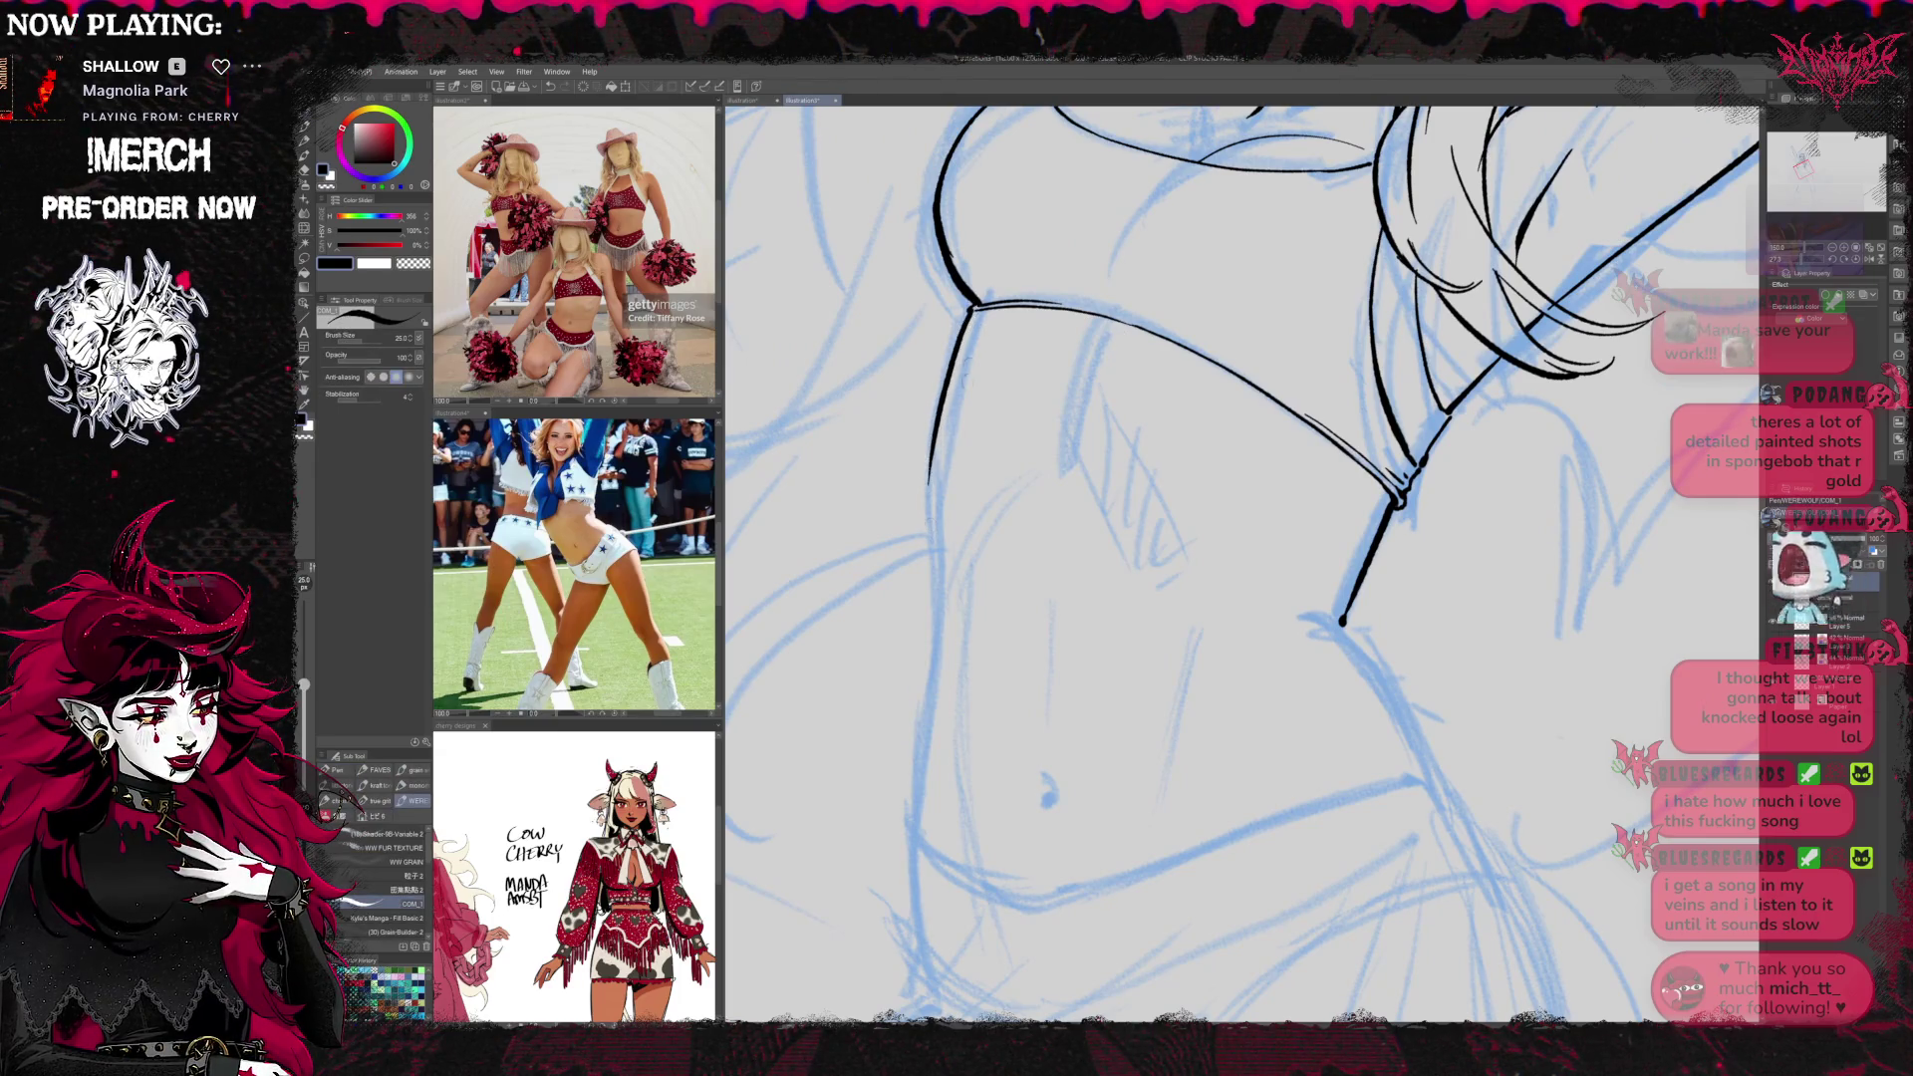
key("ctrl+z")
mouse_move(973, 307)
left_mouse_down()
mouse_move(935, 467)
mouse_move(915, 785)
left_mouse_up()
mouse_move(927, 962)
left_mouse_down()
mouse_move(862, 922)
mouse_move(718, 917)
left_mouse_up()
left_click_drag(1129, 583, 1218, 743)
key("ctrl+z")
mouse_move(1091, 573)
left_mouse_down()
mouse_move(1206, 685)
mouse_move(1236, 745)
left_mouse_up()
key("ctrl+z")
left_click_drag(1091, 571, 1226, 738)
Rework the curve below the neck line end until it sits right
mouse_move(1233, 576)
left_mouse_down()
mouse_move(1408, 618)
mouse_move(1187, 573)
left_mouse_up()
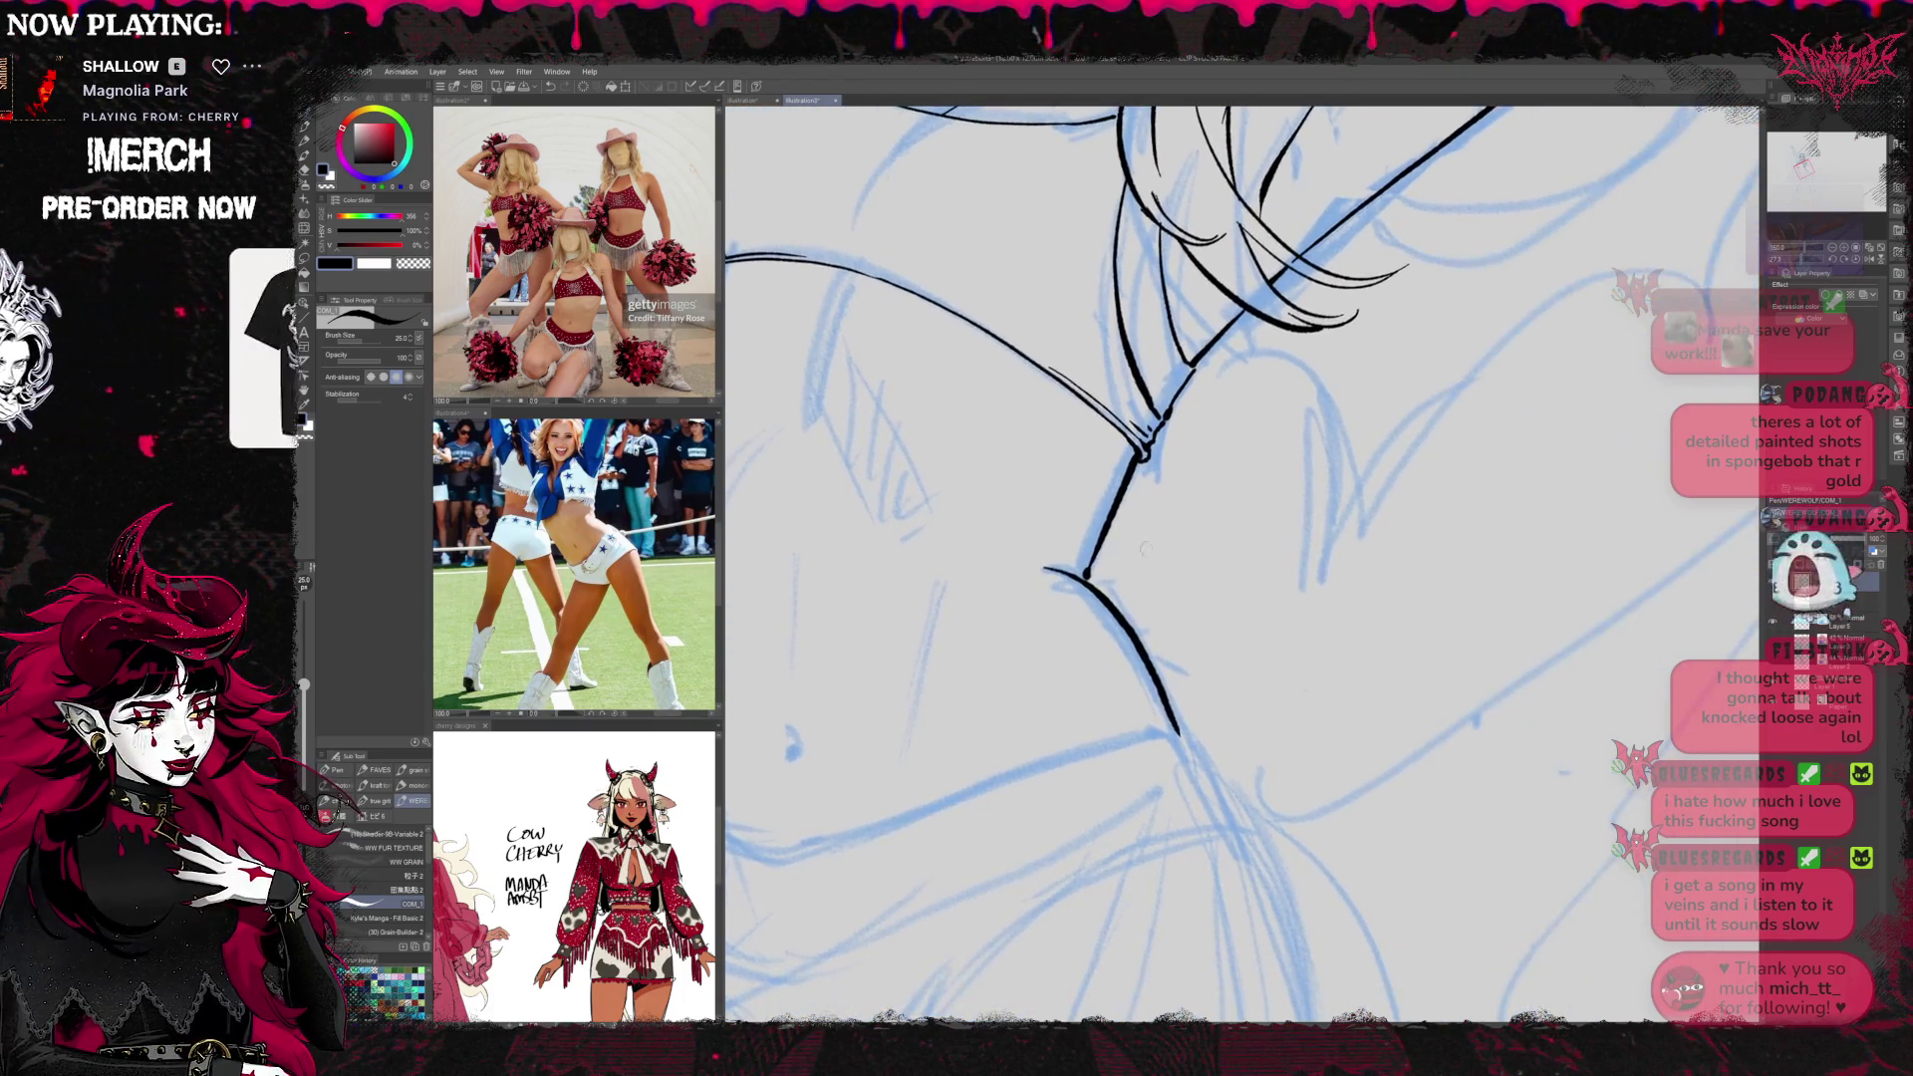
key("ctrl+z")
mouse_move(1044, 570)
left_mouse_down()
mouse_move(1088, 590)
mouse_move(1166, 700)
left_mouse_up()
key("ctrl+z")
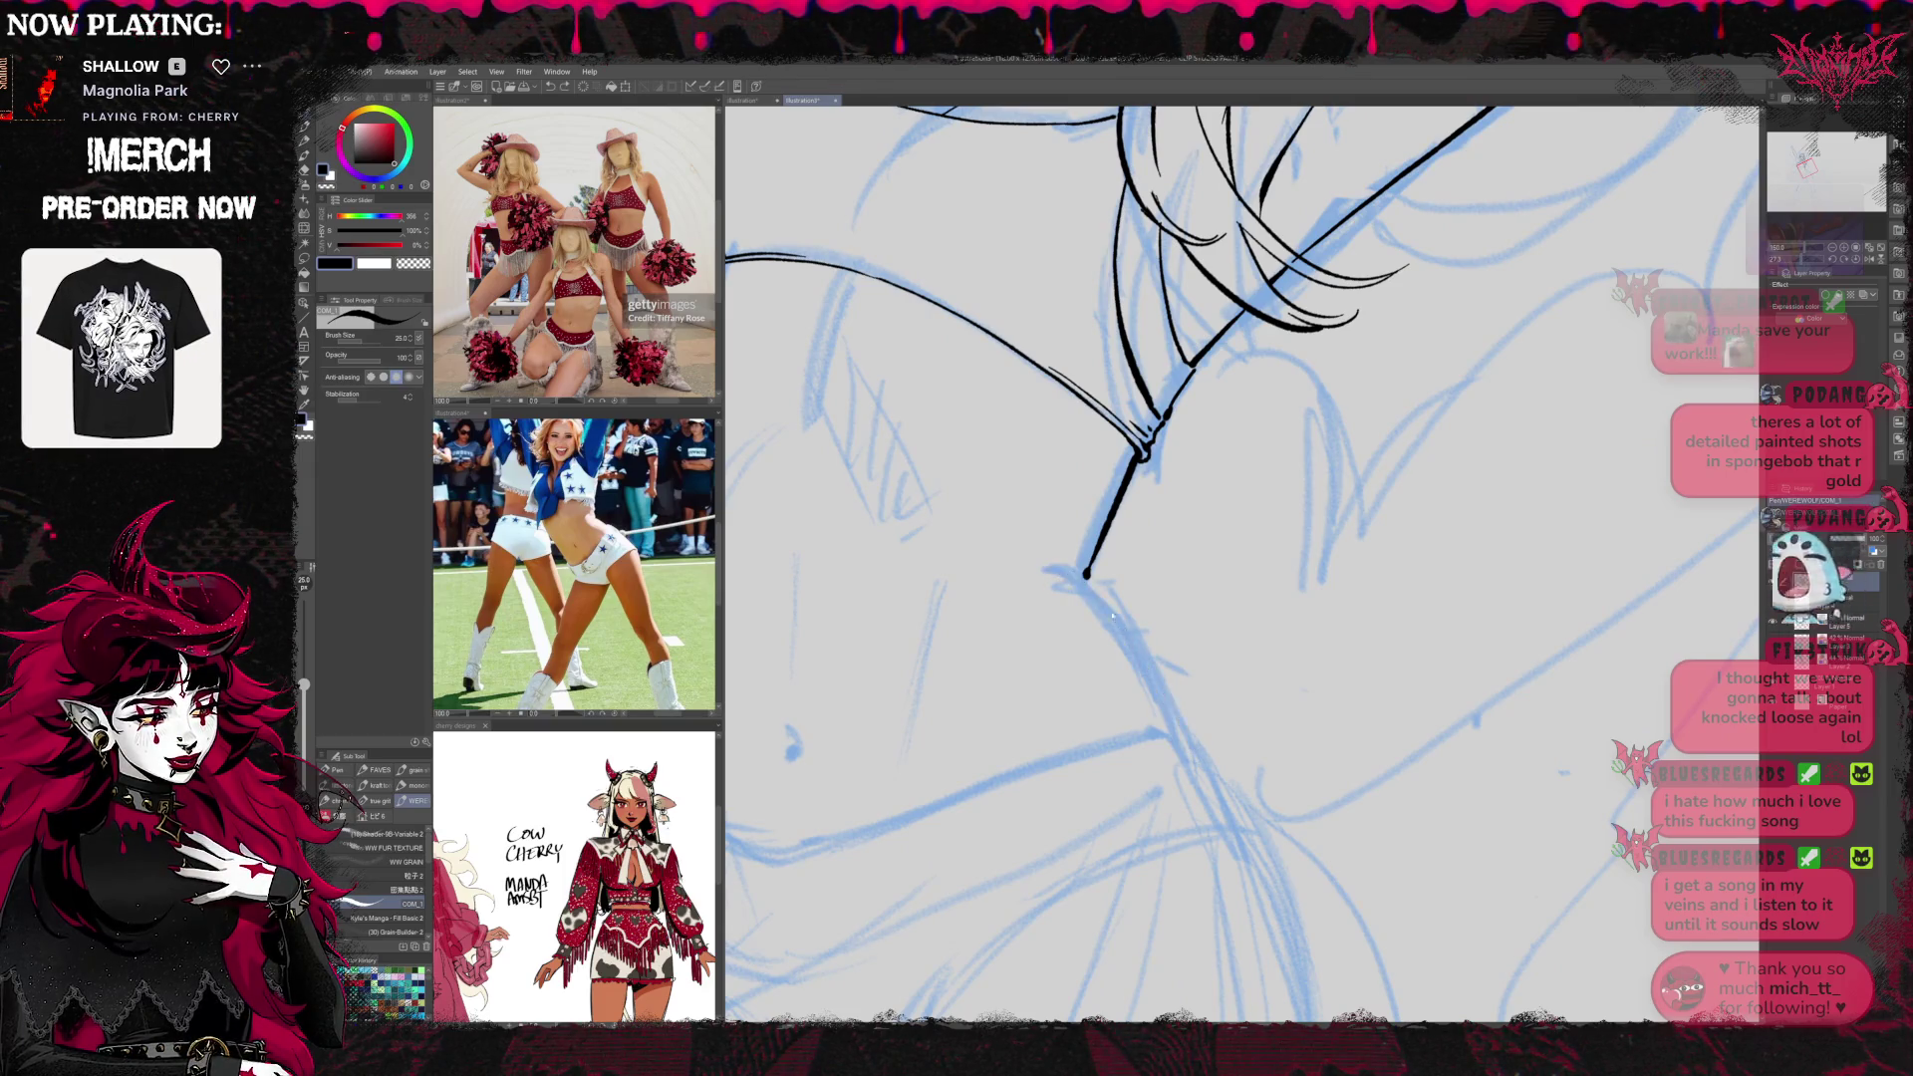
mouse_move(1046, 569)
left_mouse_down()
mouse_move(1158, 679)
mouse_move(1192, 754)
left_mouse_up()
Erase the chest edge line and redraw it upward
key("e")
left_click_drag(1089, 569, 1132, 472)
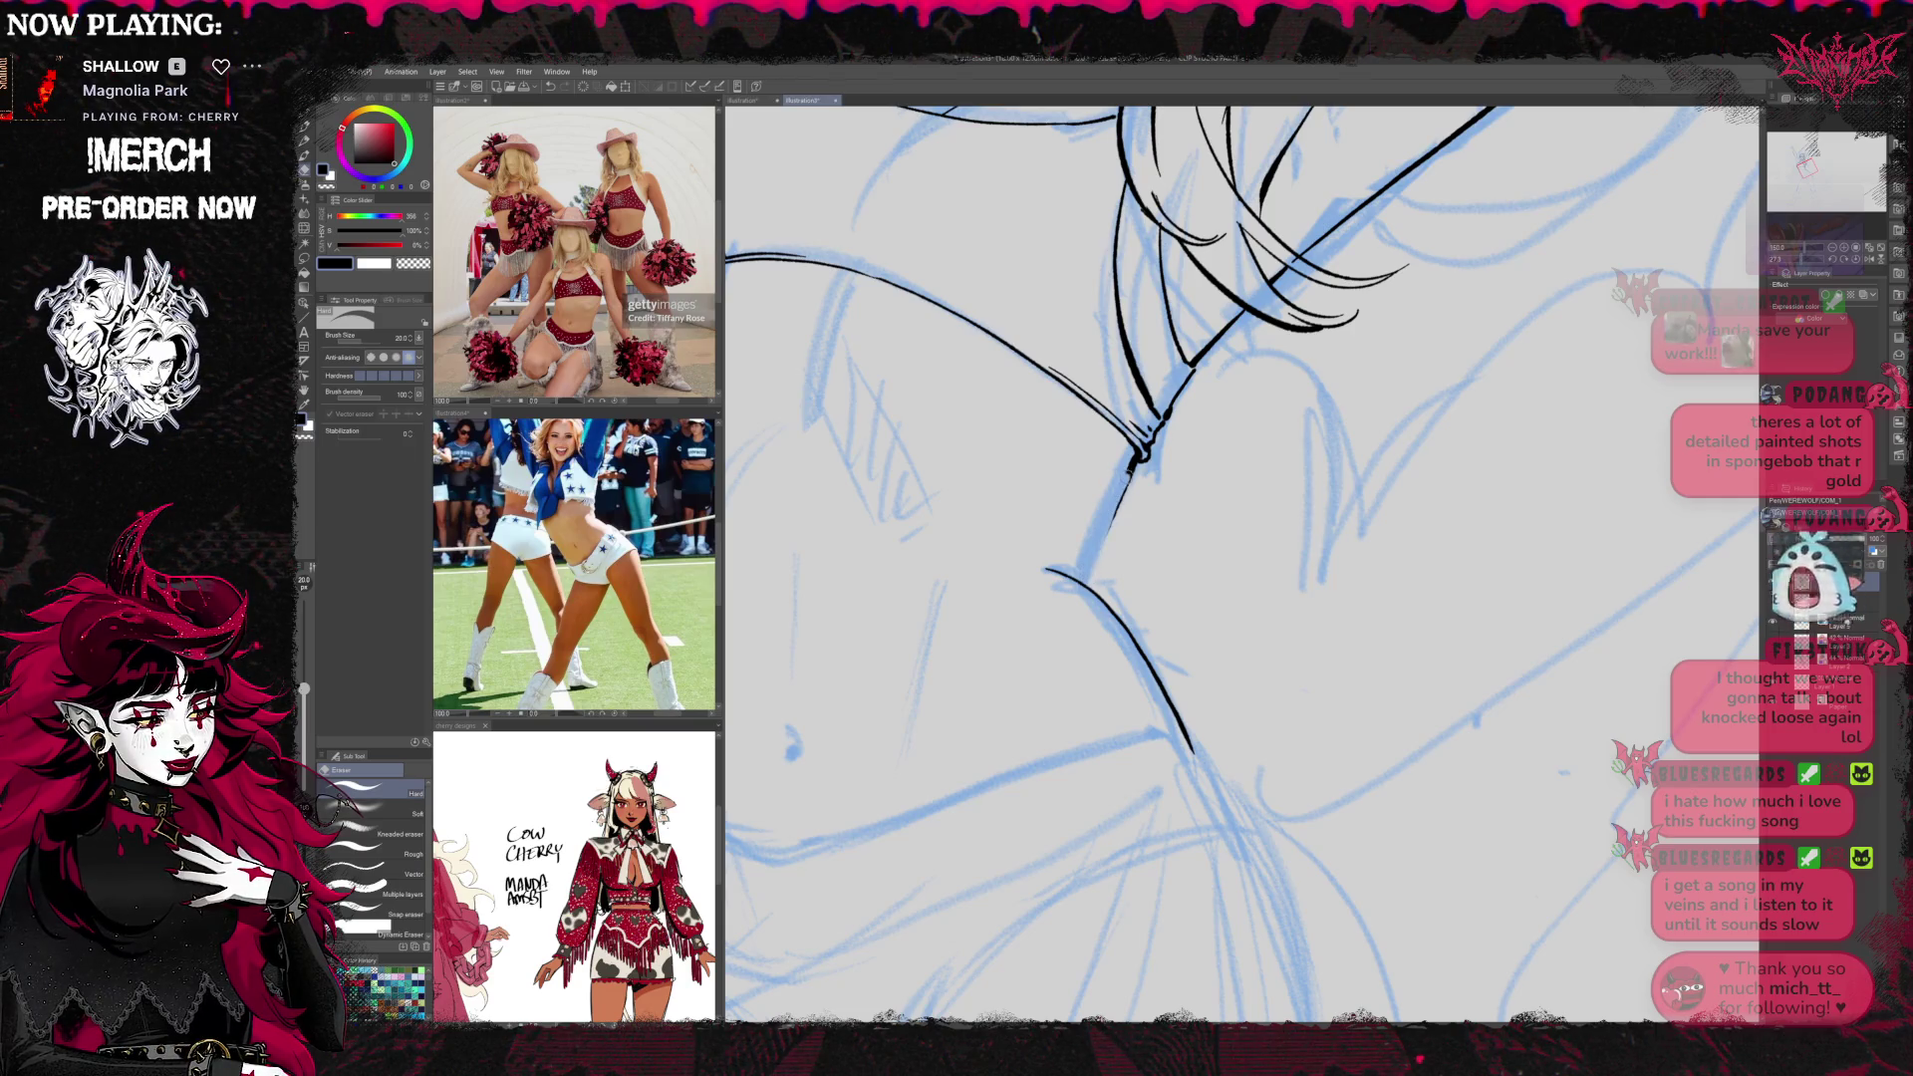
key("p")
left_click_drag(1084, 586, 1139, 458)
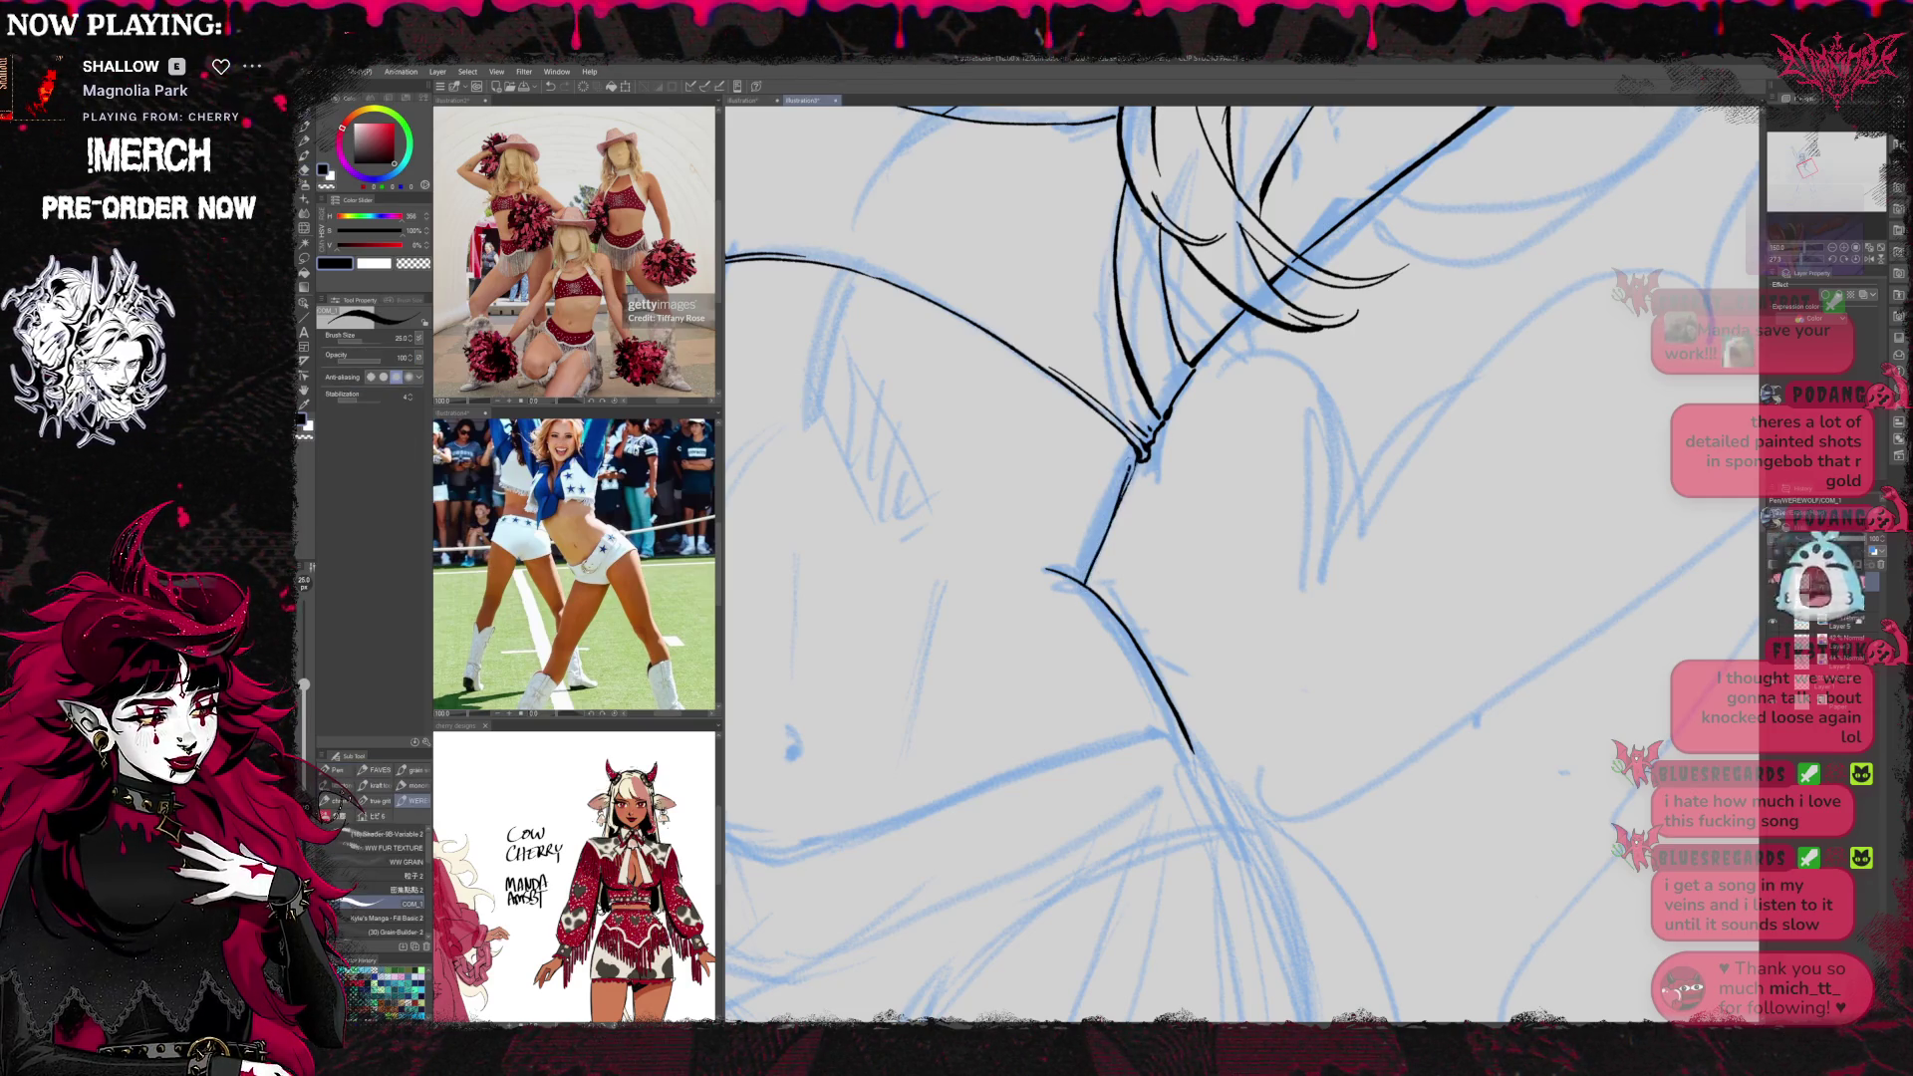
mouse_move(1082, 584)
left_mouse_down()
mouse_move(1143, 447)
mouse_move(1254, 464)
left_mouse_up()
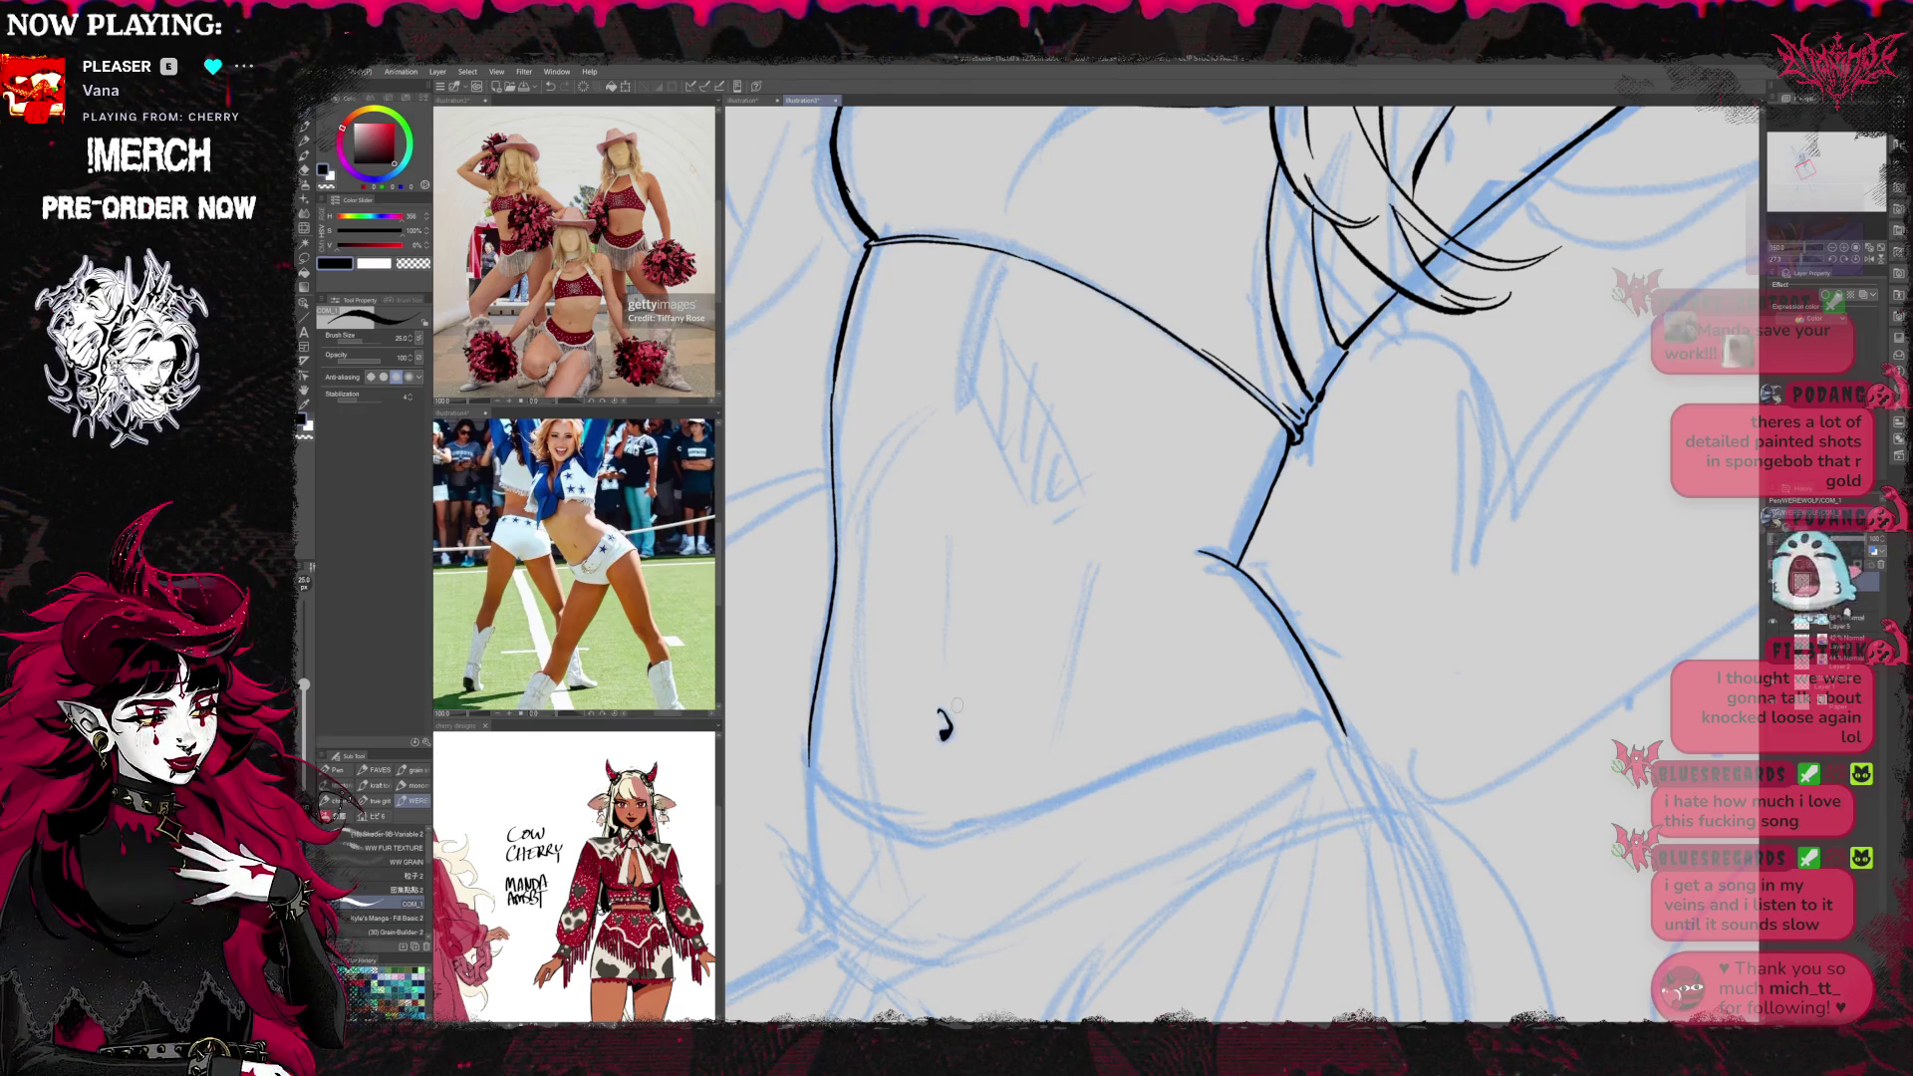
Ink the long curve down the side of the torso
left_click_drag(990, 263, 969, 400)
left_click_drag(981, 321, 977, 404)
key("ctrl+z")
key("ctrl+z")
key("ctrl+z")
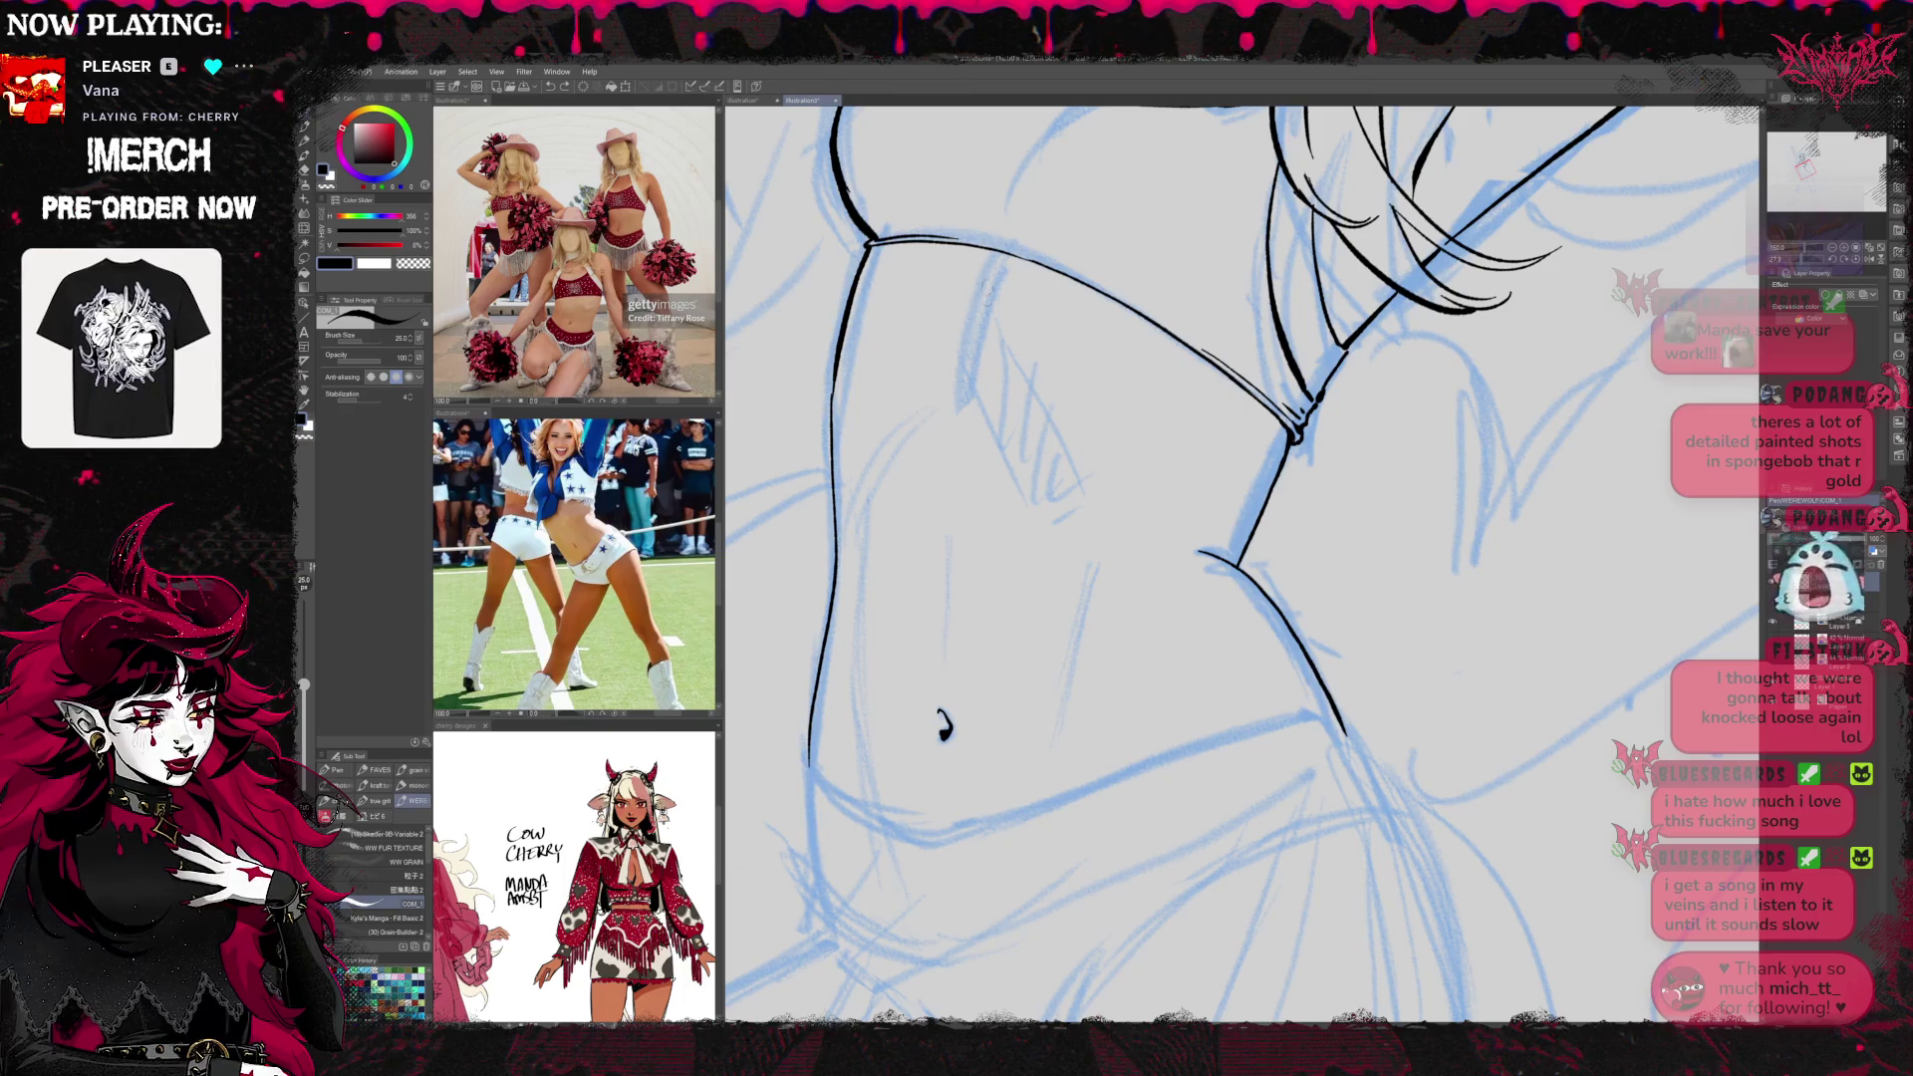
left_click_drag(980, 295, 972, 396)
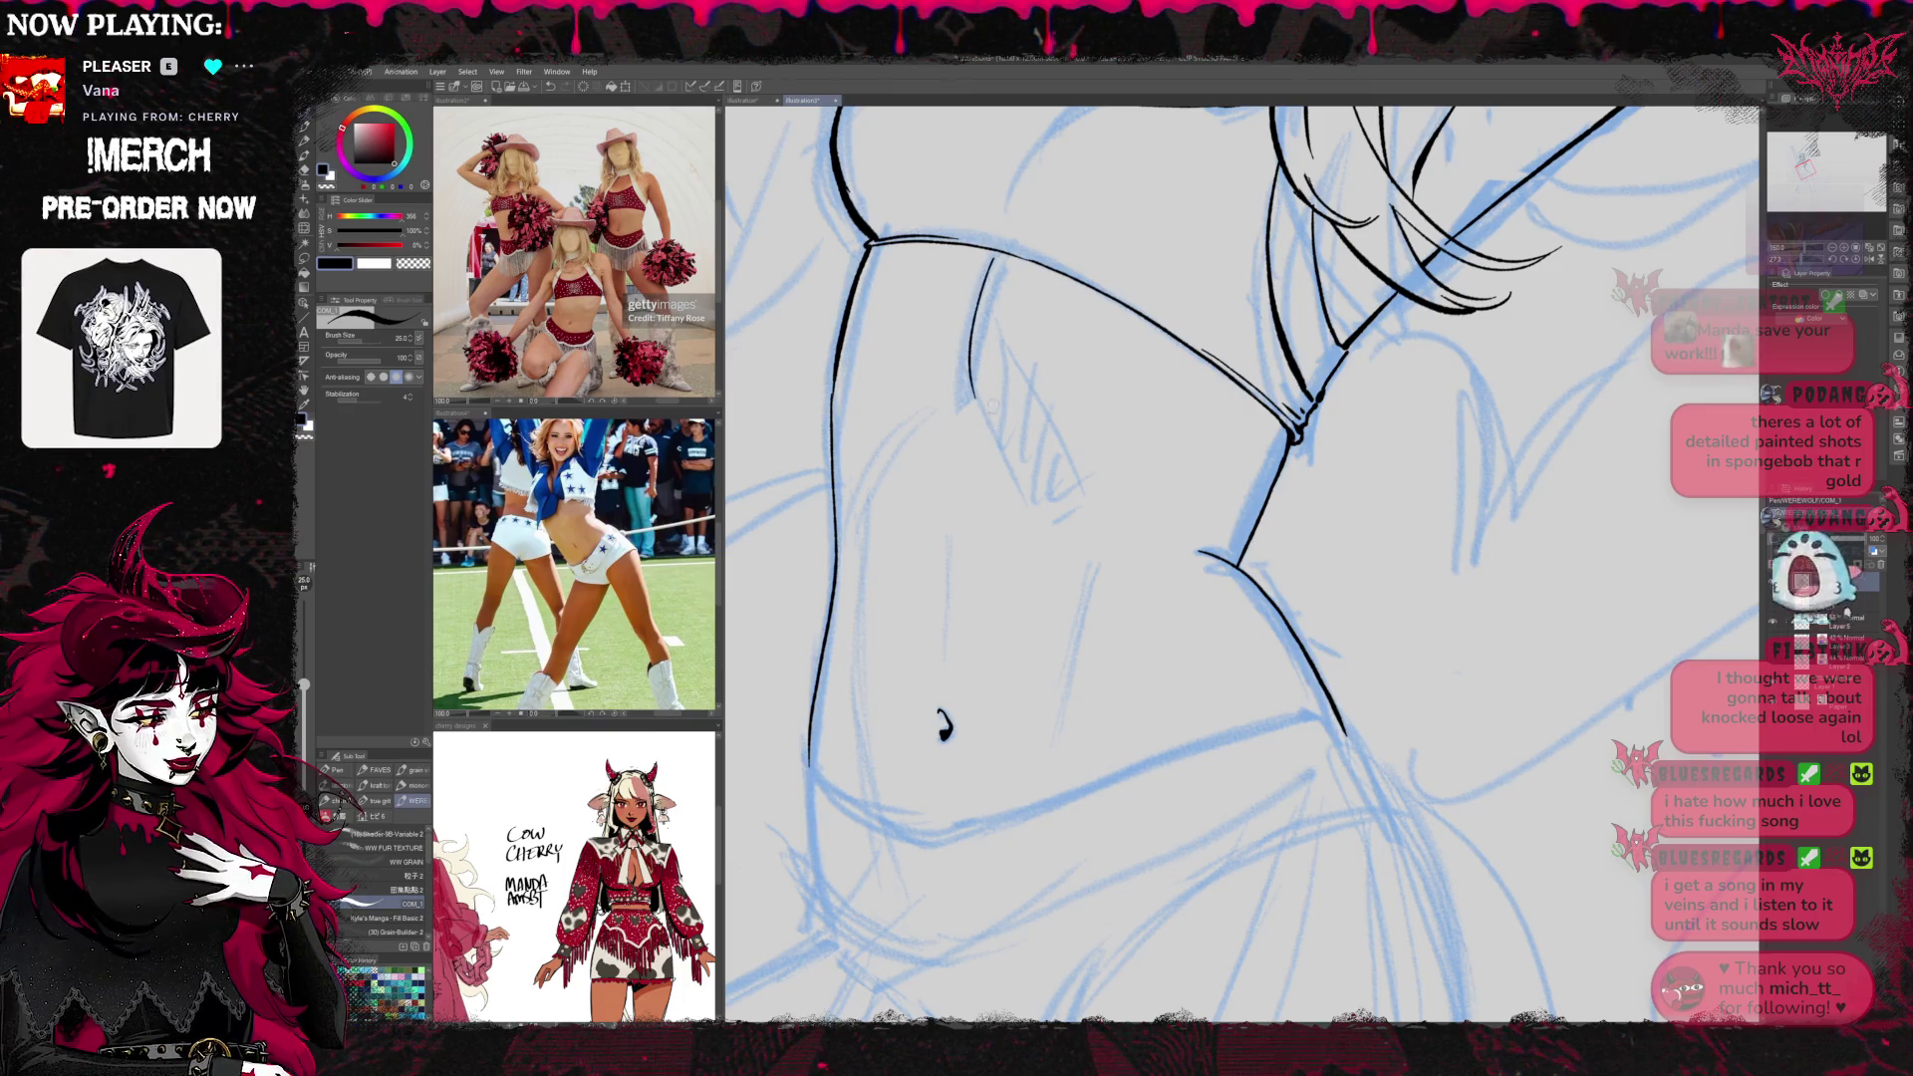
left_click_drag(1063, 459, 1111, 445)
left_click_drag(906, 507, 915, 485)
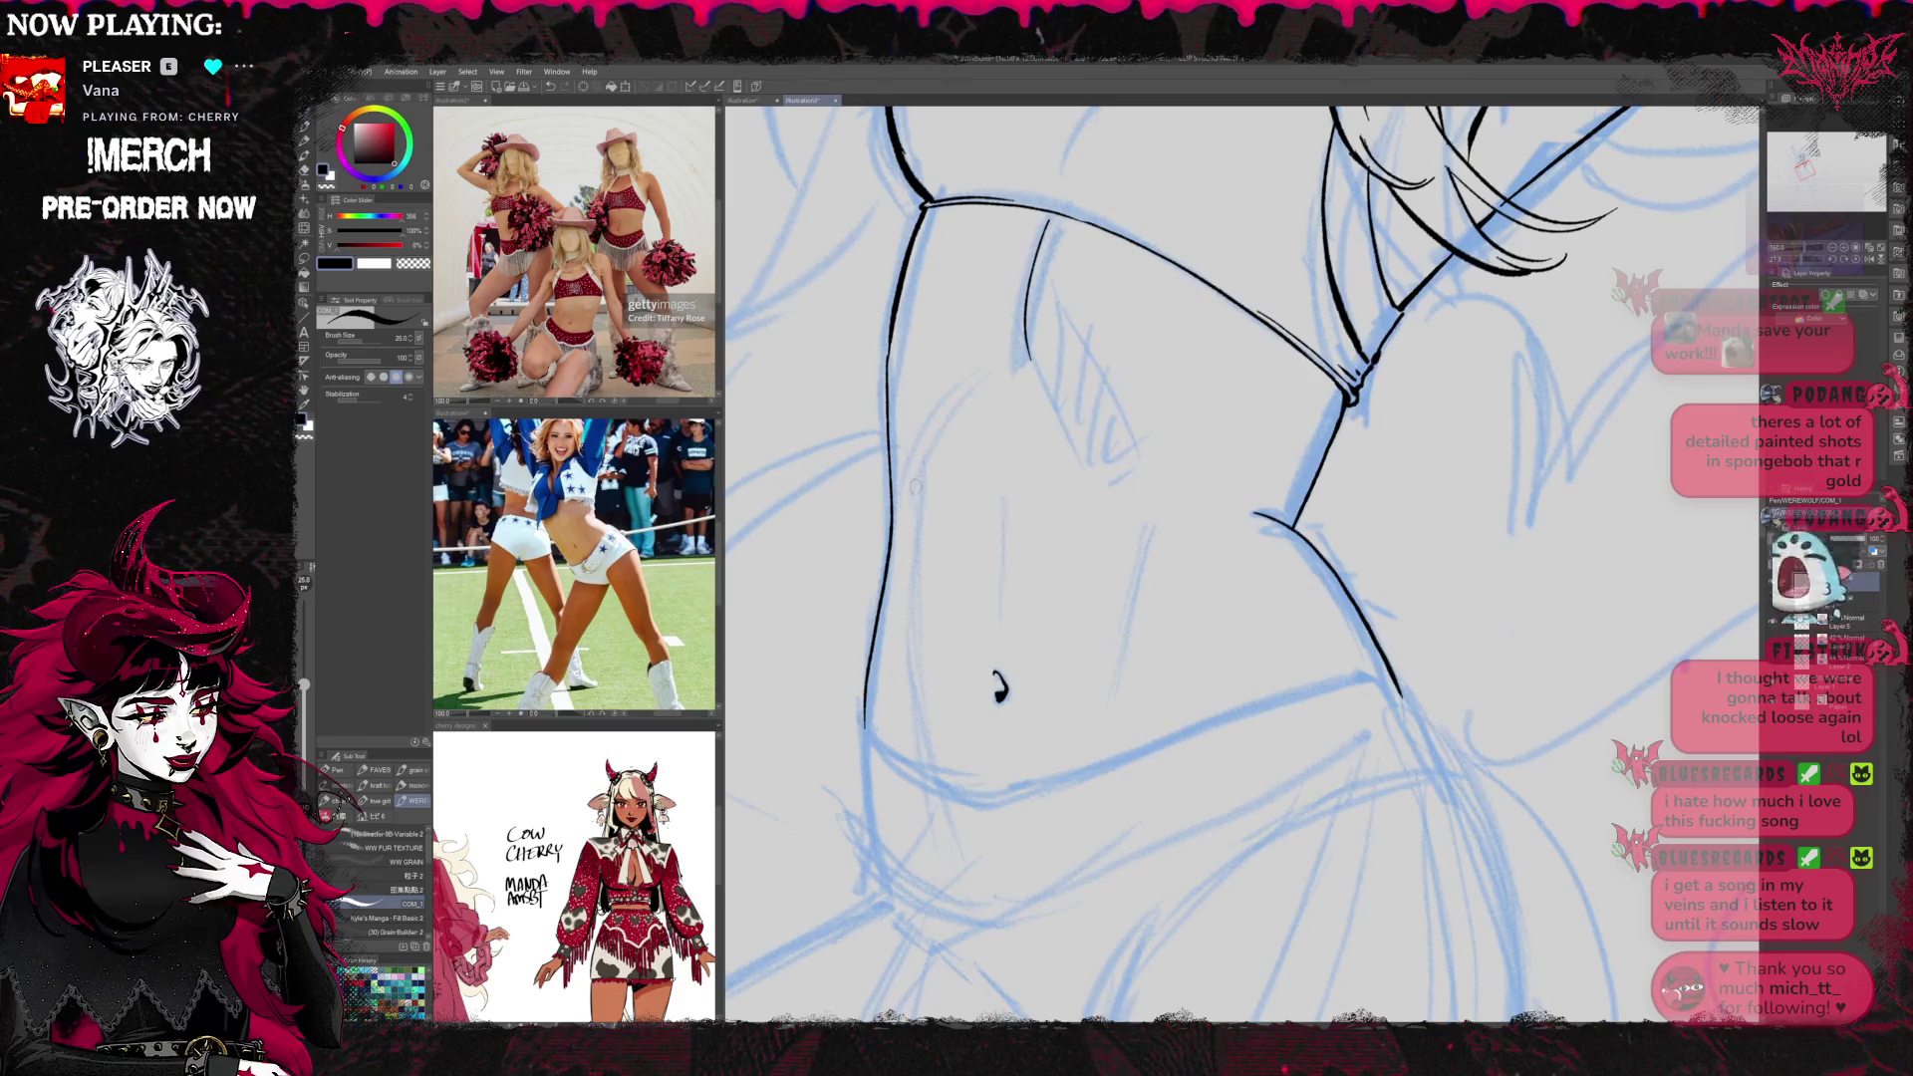
Extend the left torso line down and add abdomen detail strokes
left_click_drag(911, 601, 929, 748)
left_click_drag(1146, 546, 1104, 705)
left_click_drag(1017, 380, 1002, 613)
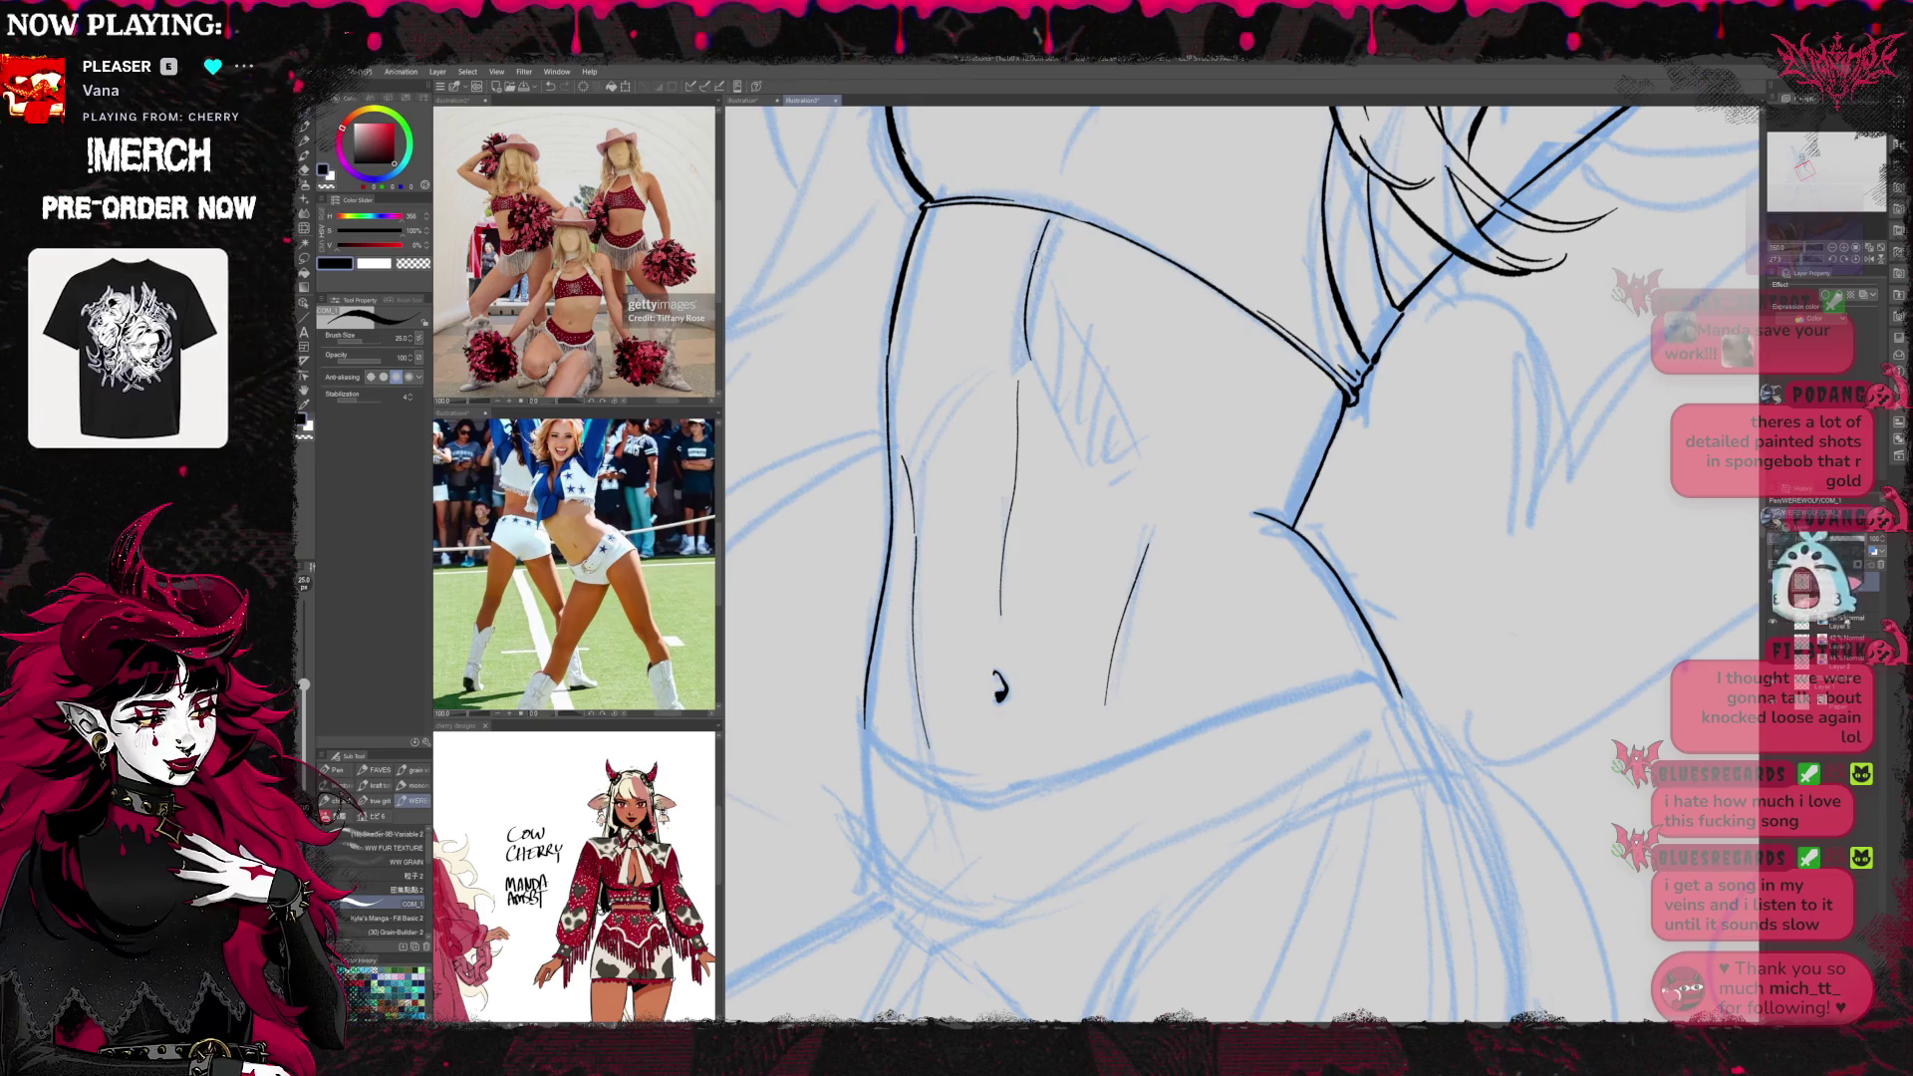
left_click_drag(1509, 638, 1549, 437)
mouse_move(1441, 471)
left_mouse_down()
mouse_move(1205, 548)
mouse_move(986, 588)
mouse_move(915, 538)
mouse_move(1044, 600)
mouse_move(1426, 476)
mouse_move(1007, 598)
left_mouse_up()
key("ctrl+z")
key("ctrl+z")
Zoom out to show the torso and face, and tilt the canvas counter-clockwise
key("e")
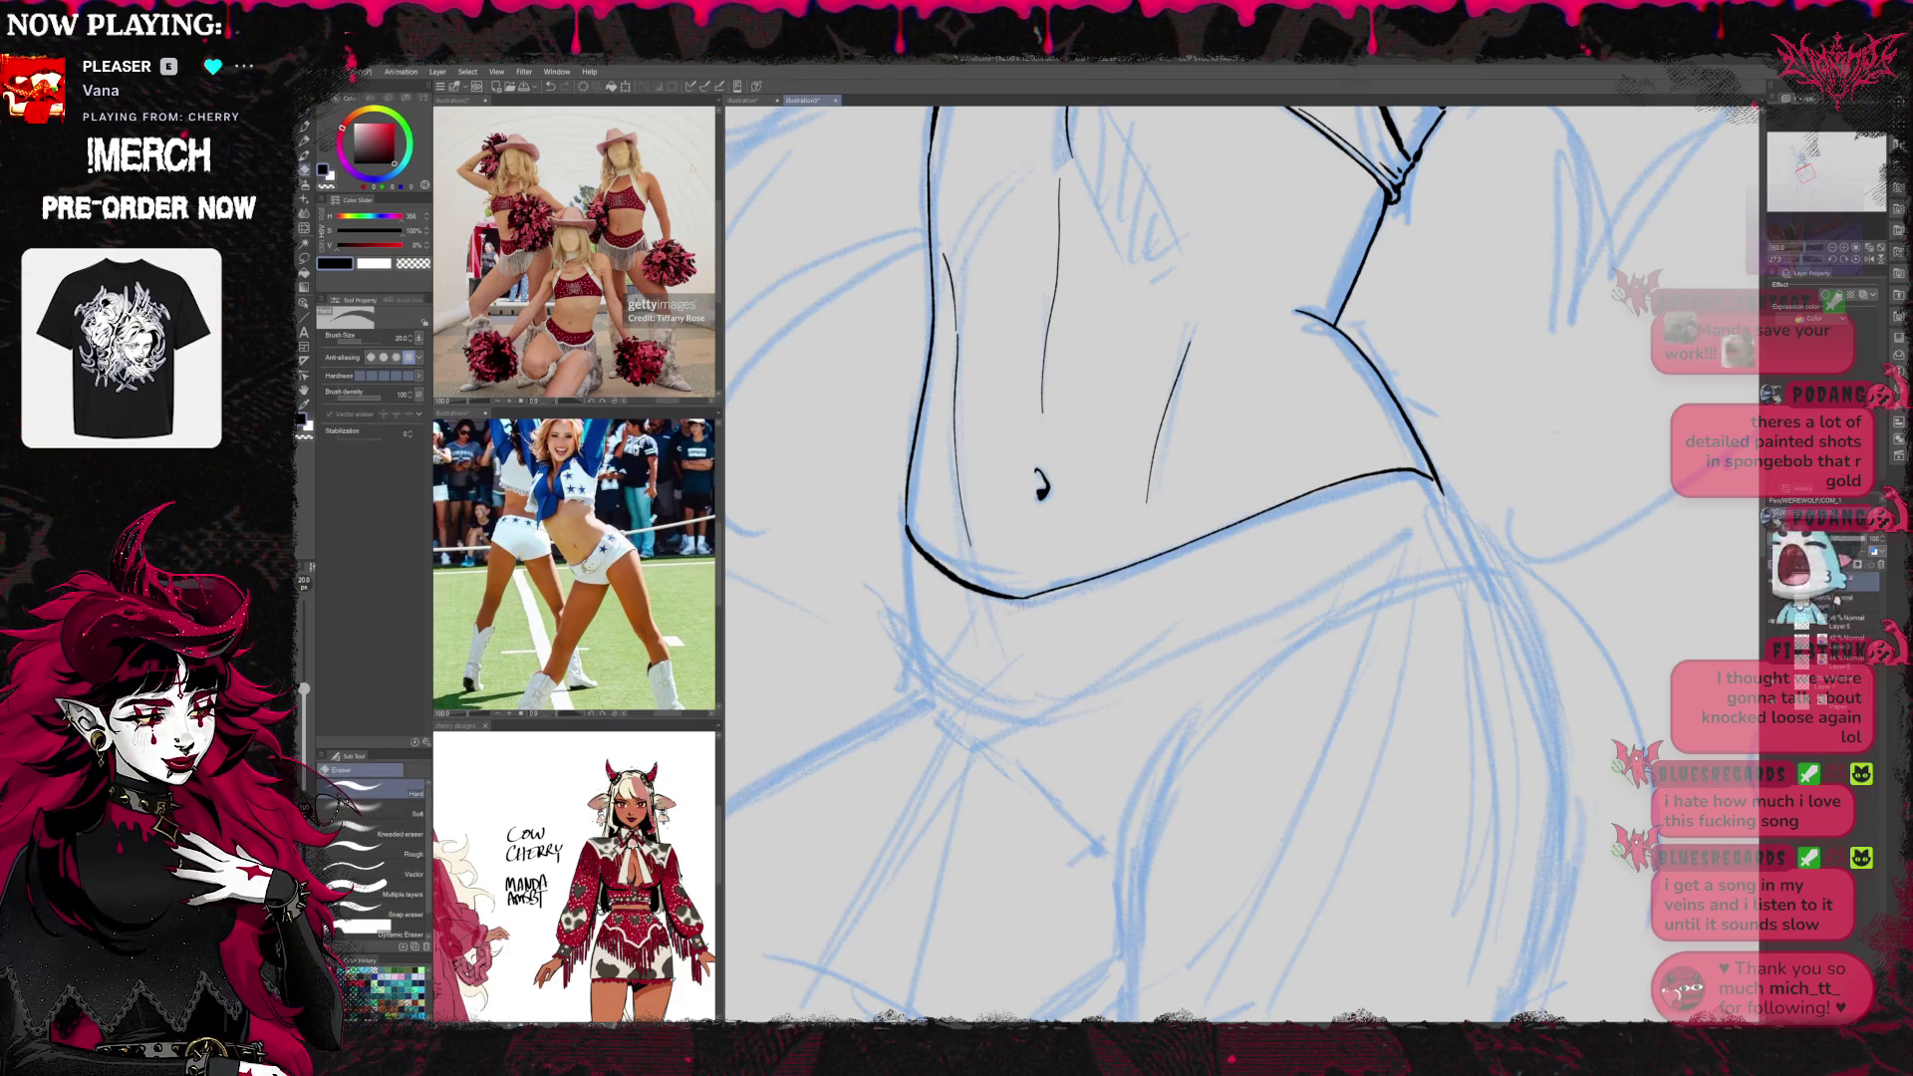
key("p")
scroll(1512, 326, "down", 5)
left_click(1832, 249)
left_click(1832, 249)
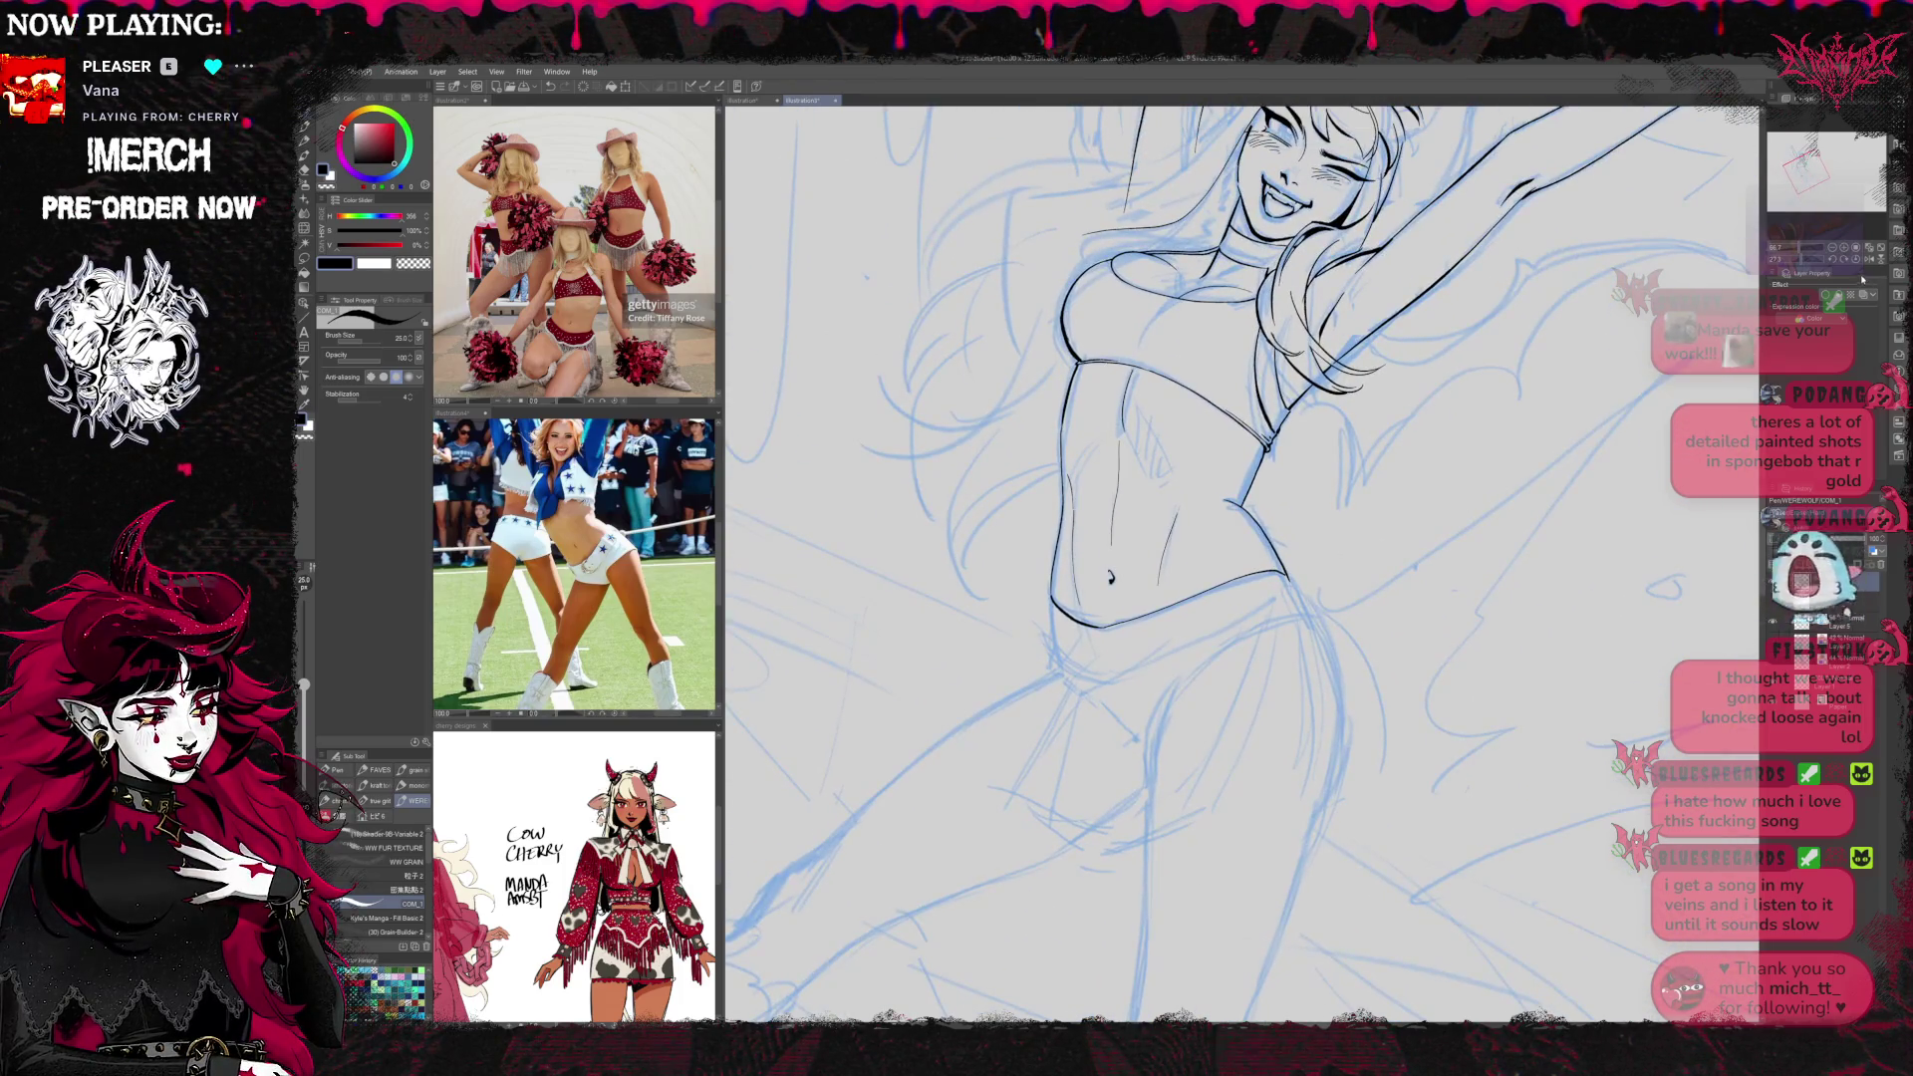
left_click(1859, 261)
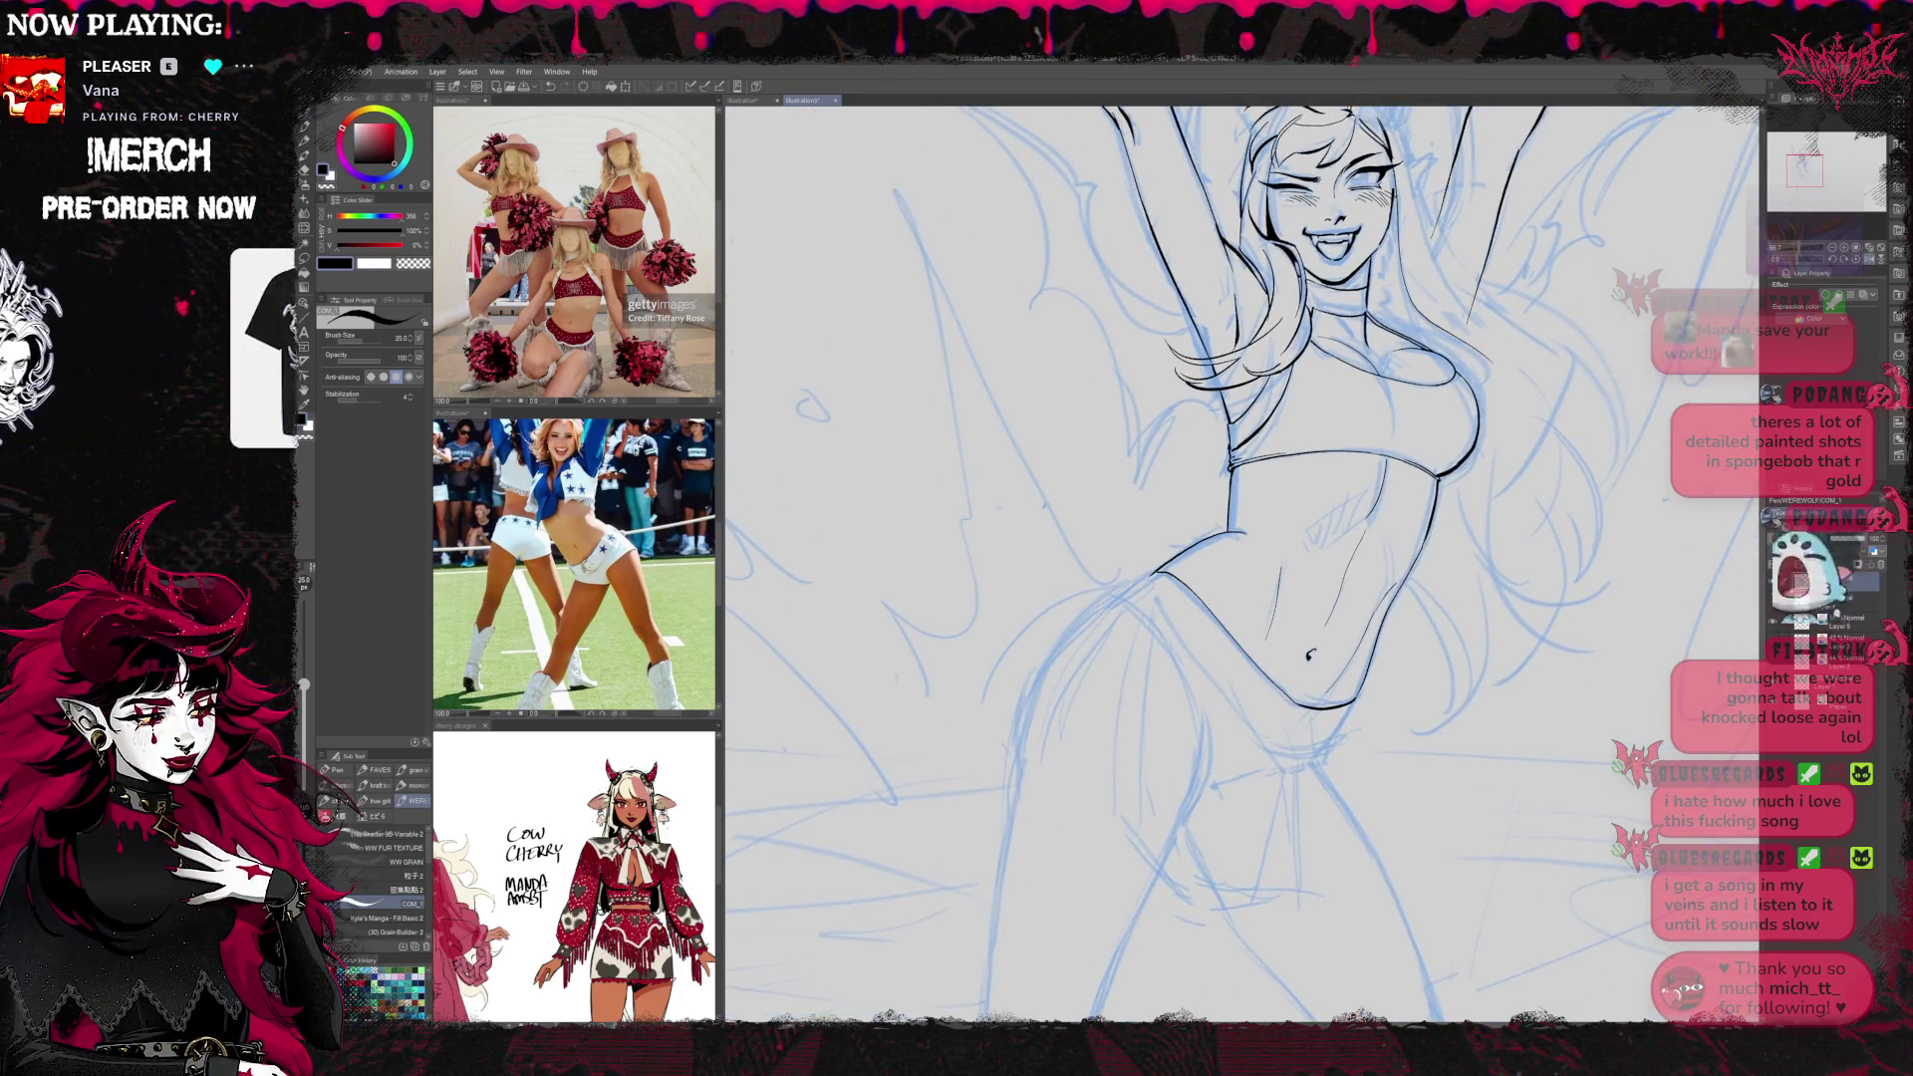
key("r")
left_click_drag(1614, 538, 1534, 600)
key("e")
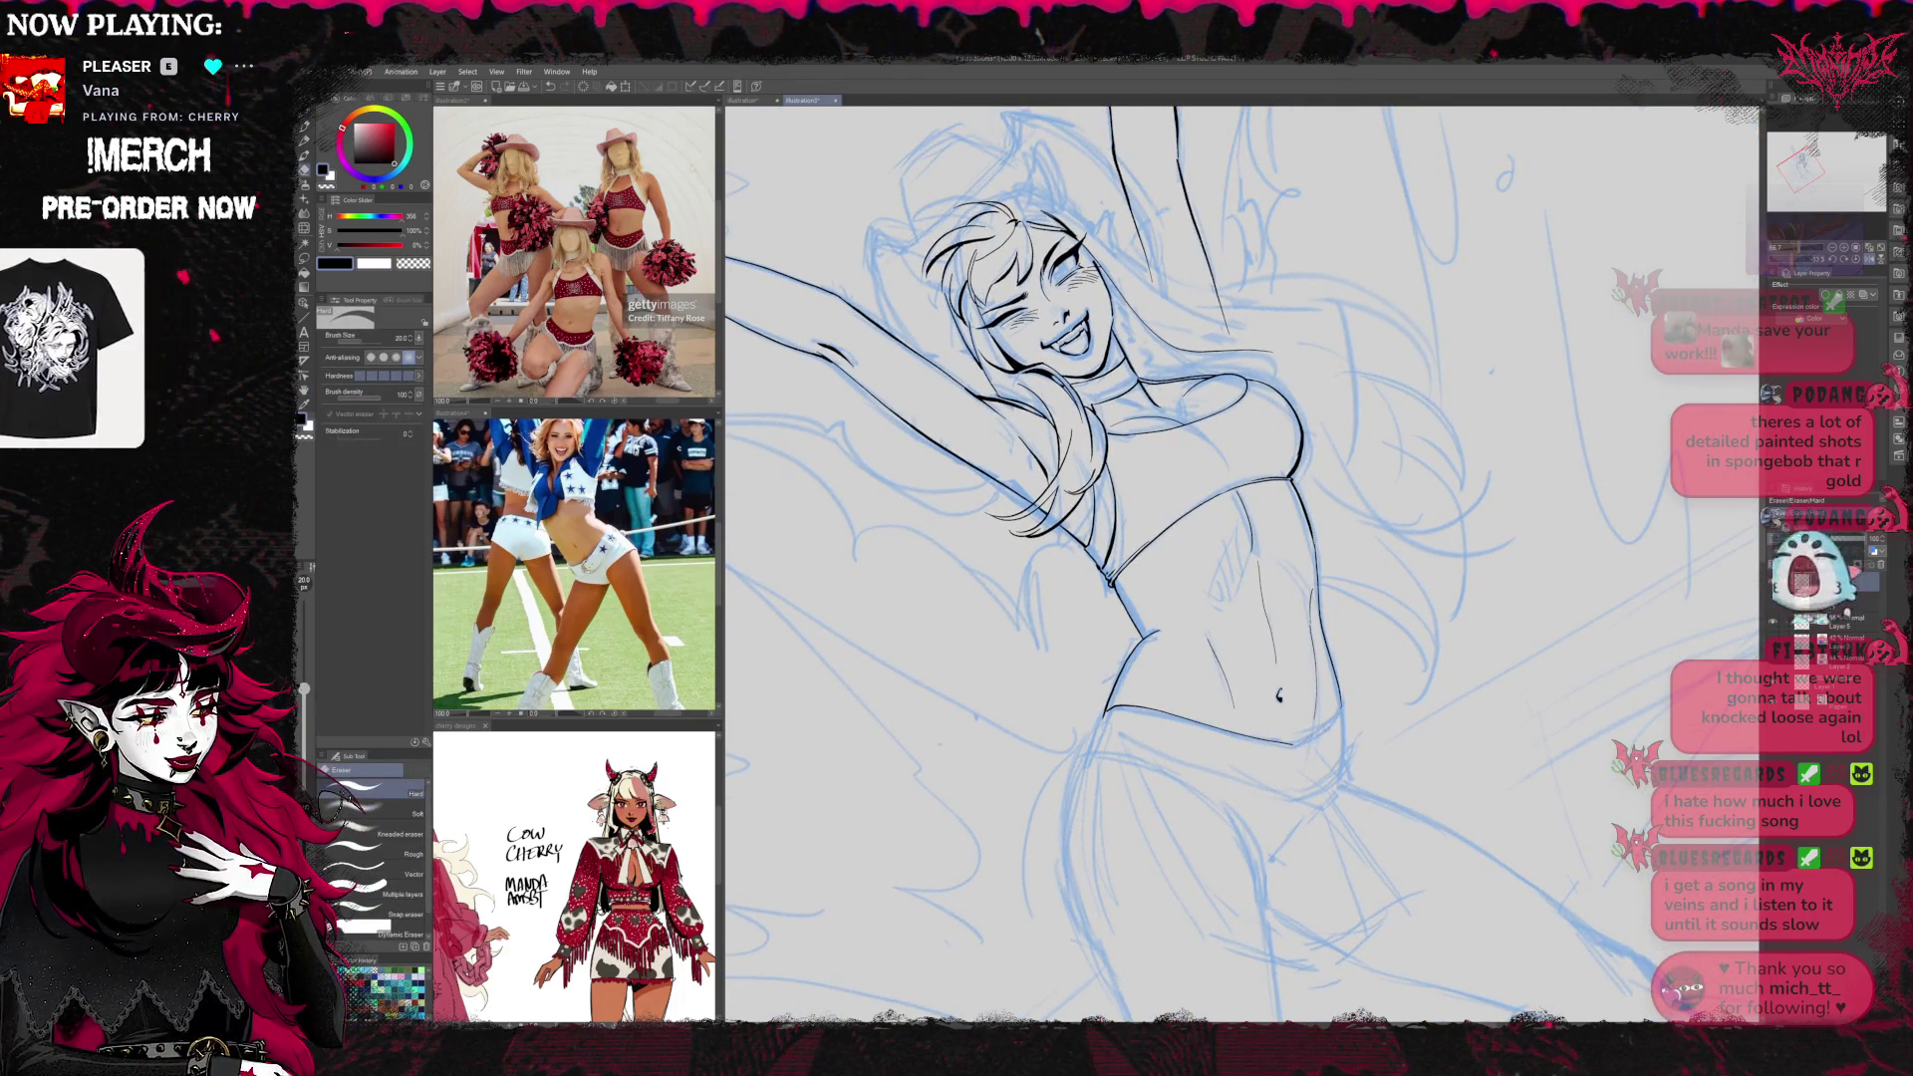
key("p")
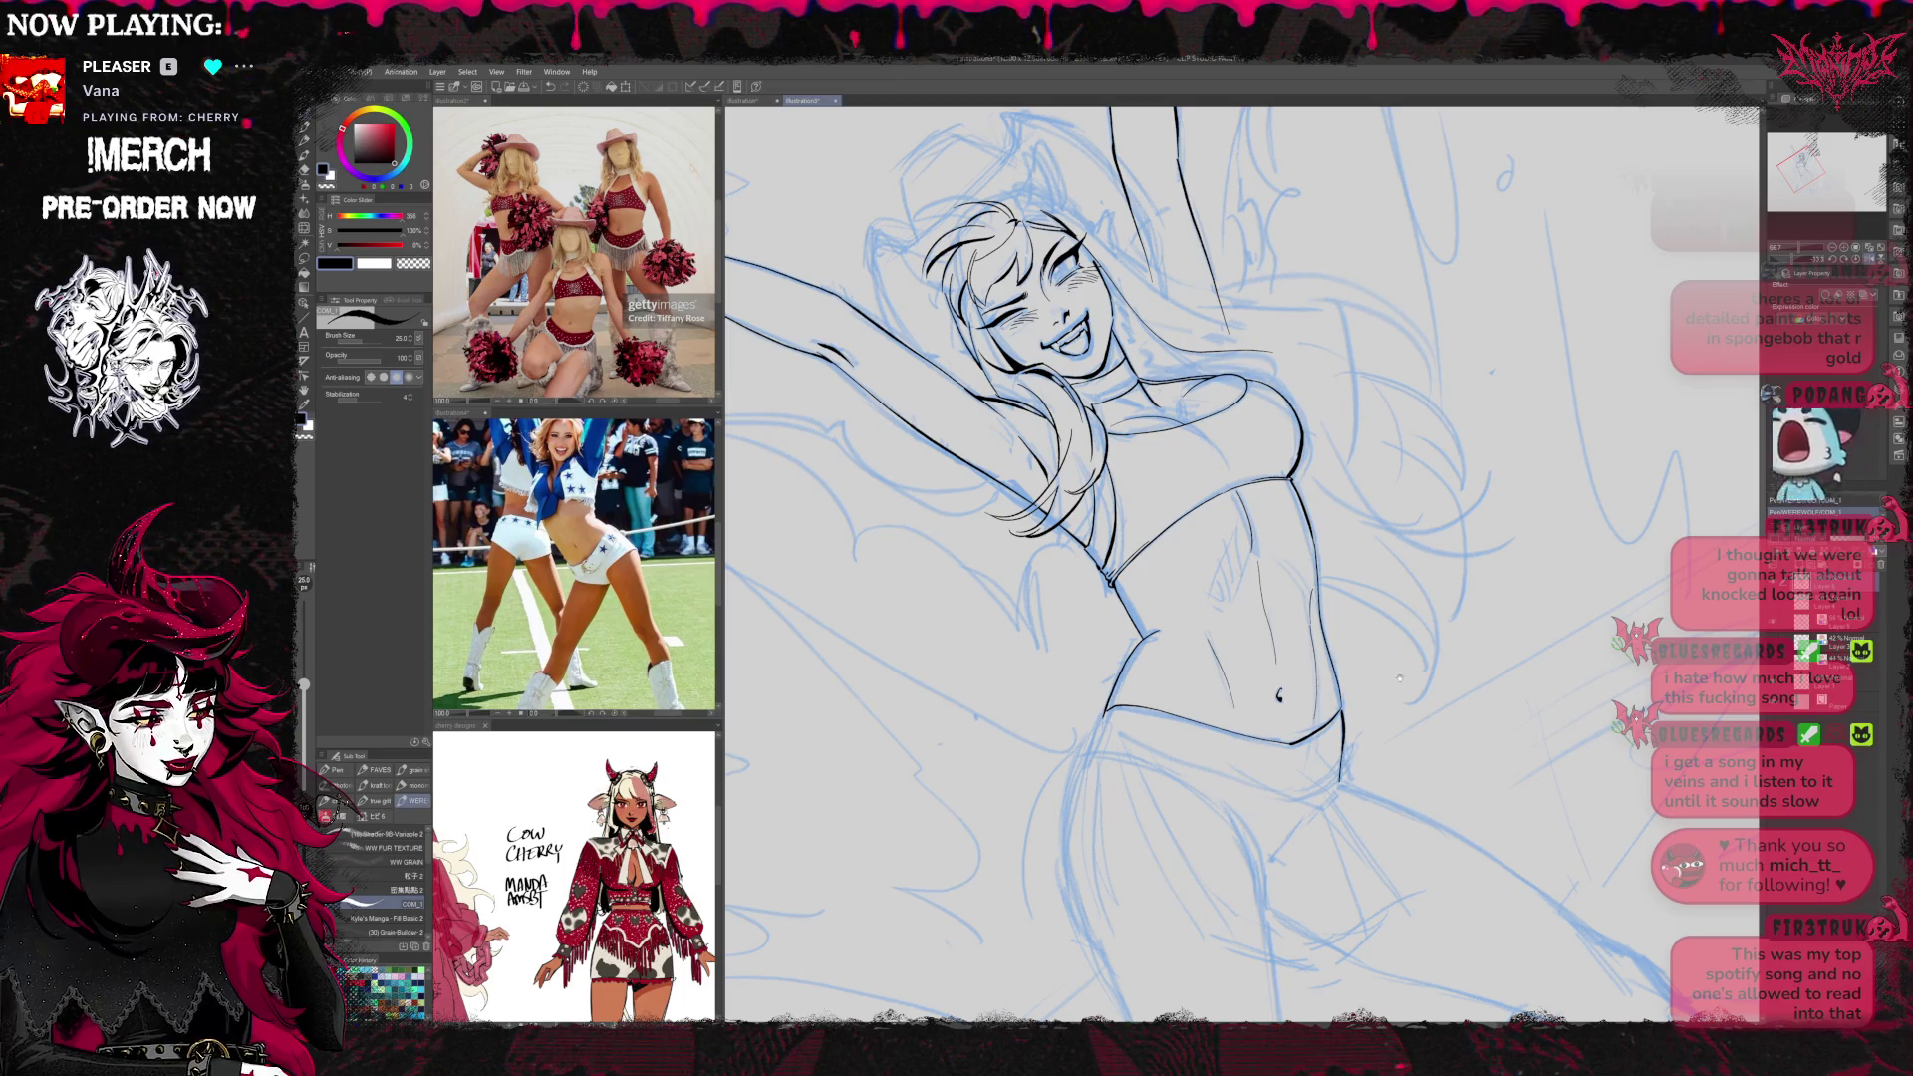
left_click_drag(1400, 673, 1375, 672)
Reset the view, toggle the sketch to check the lineart, and flip the canvas horizontally
key("ctrl+0")
scroll(1240, 563, "down", 3)
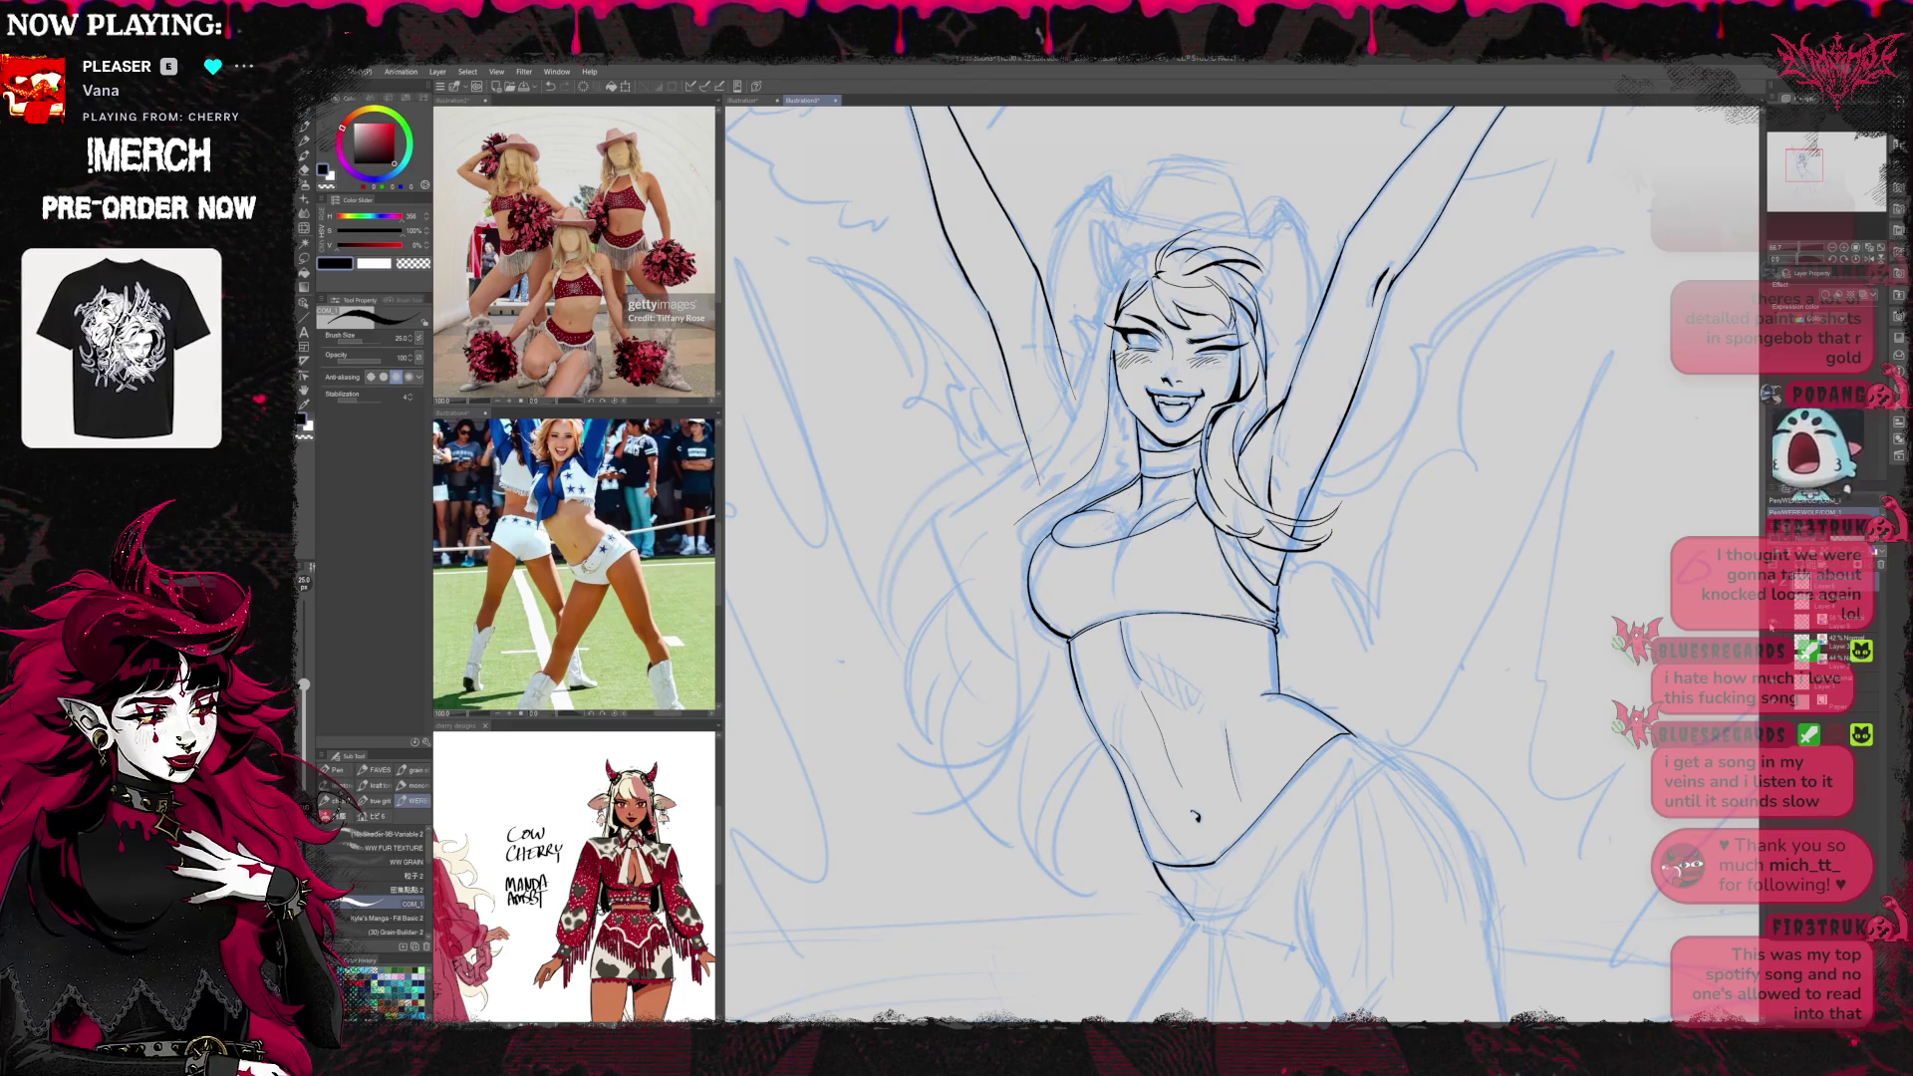
key("ctrl+h")
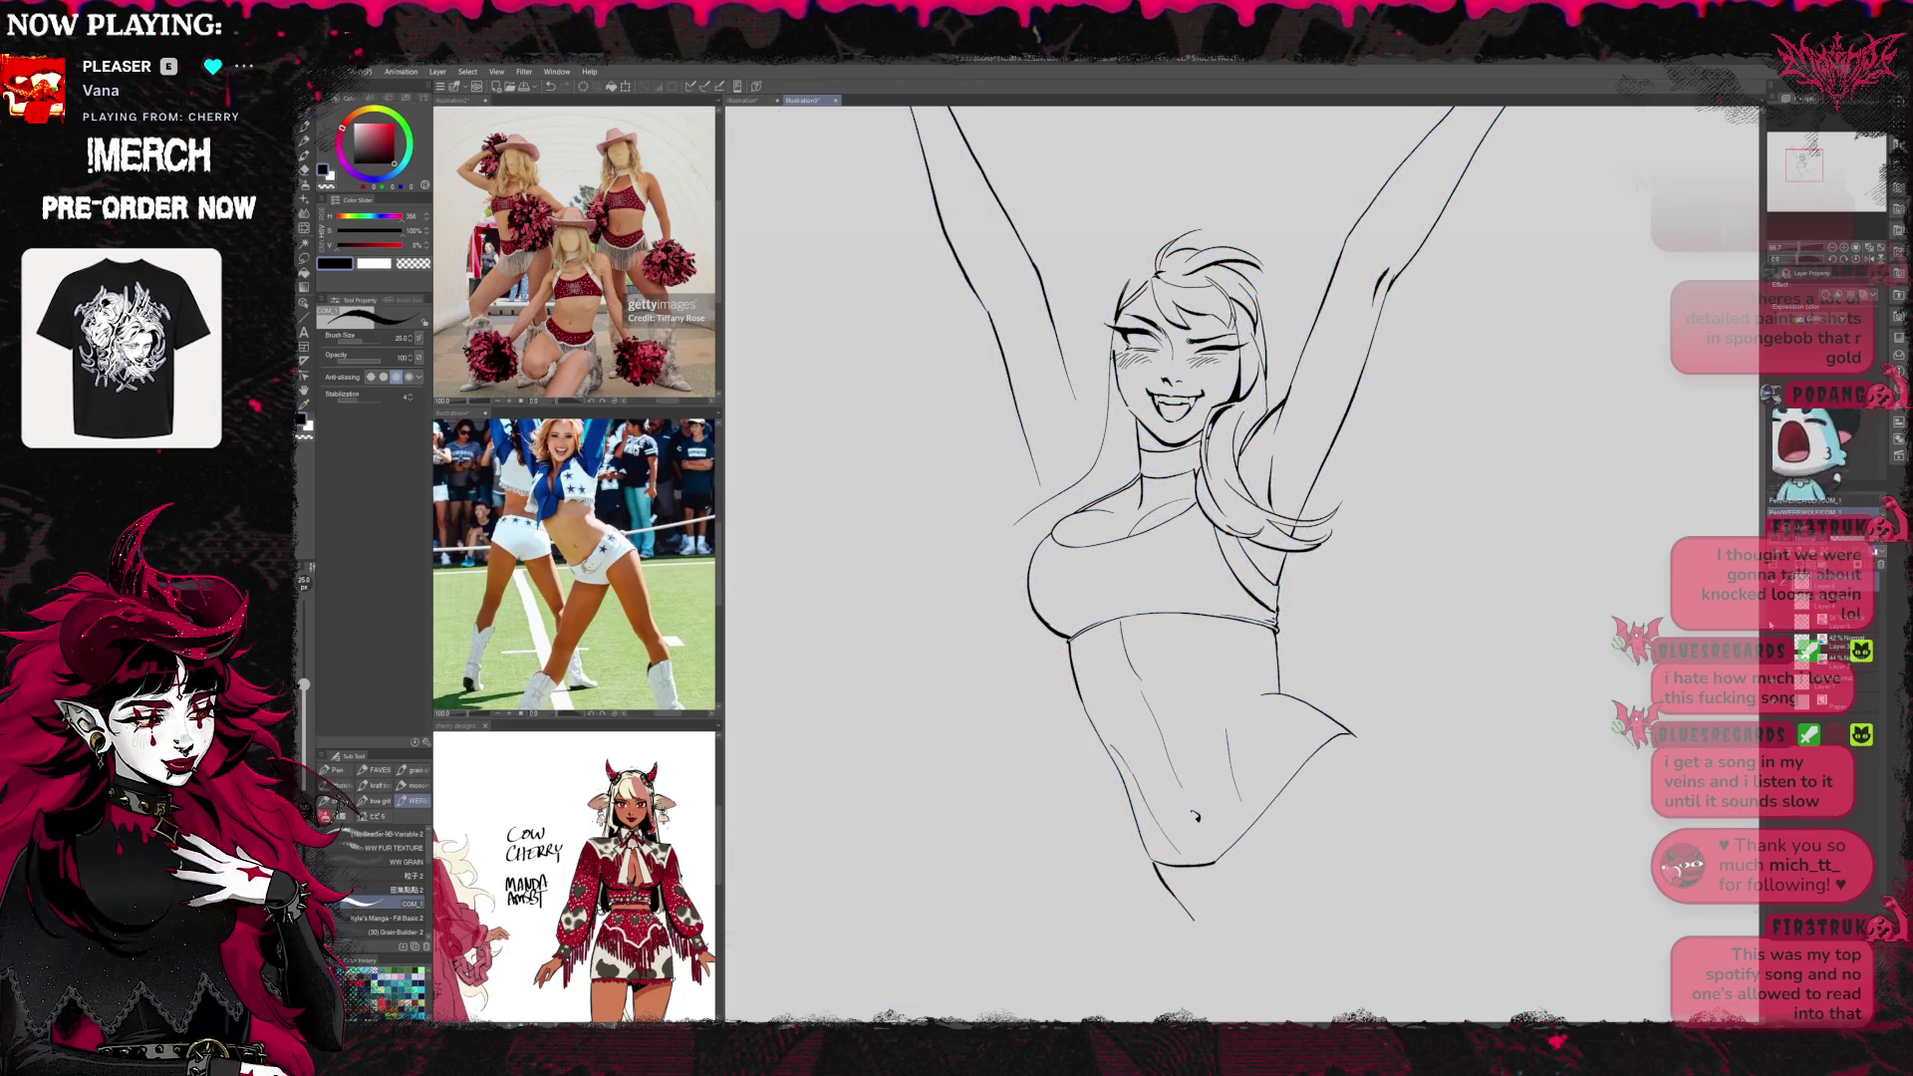
key("ctrl+h")
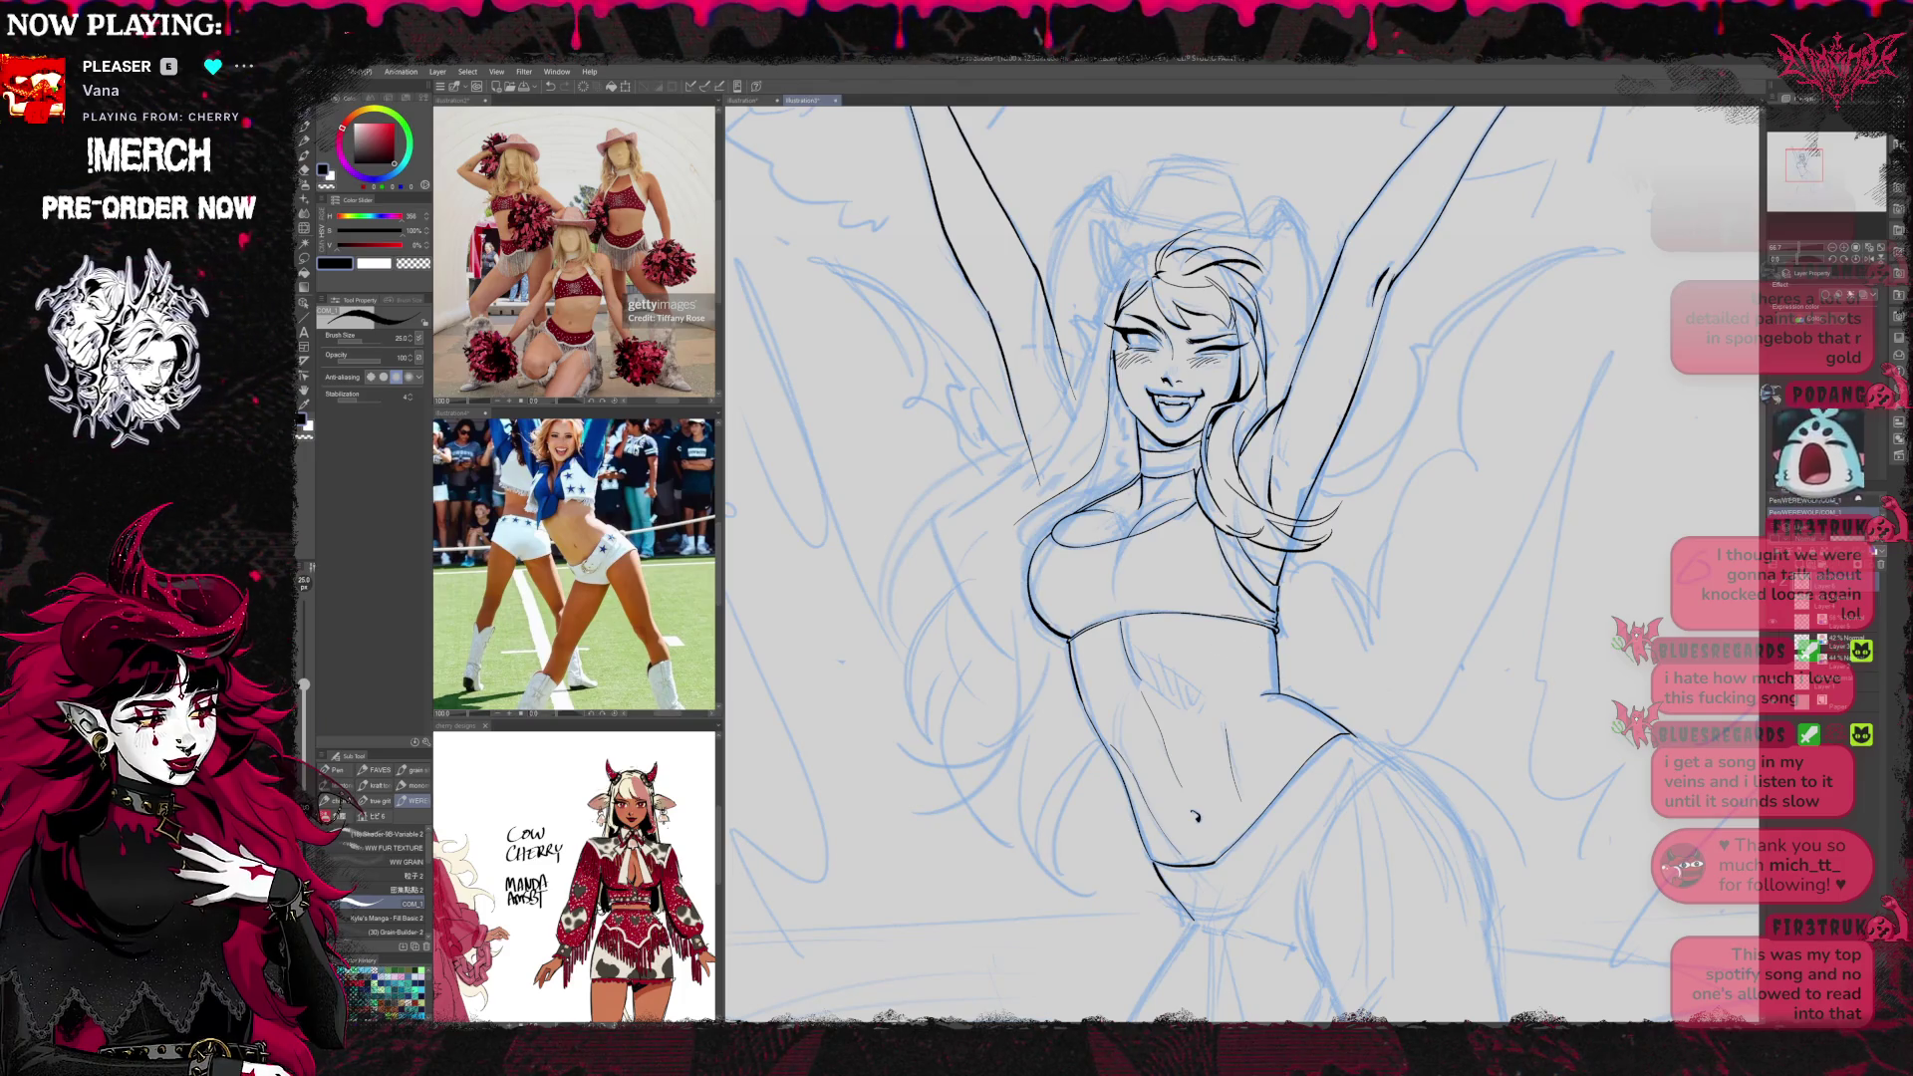
left_click(1844, 247)
left_click(1843, 247)
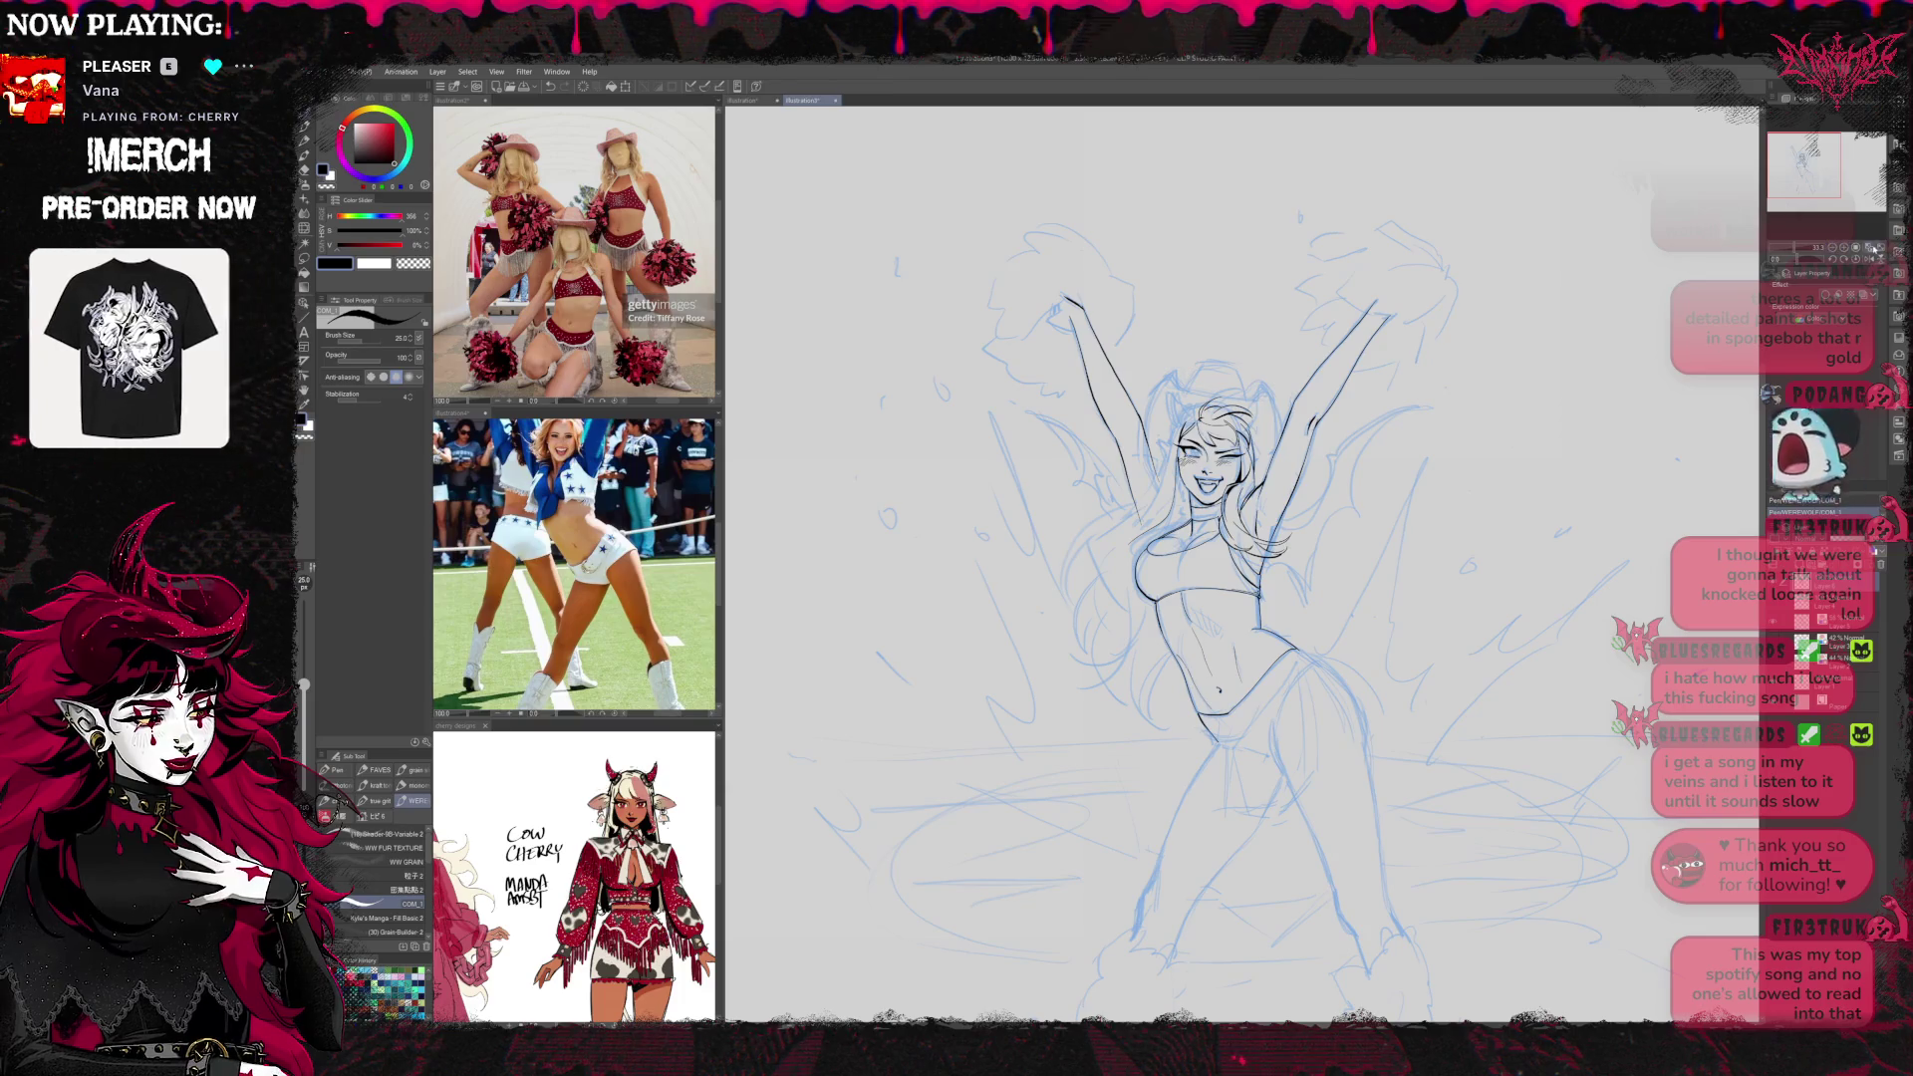
left_click(1873, 258)
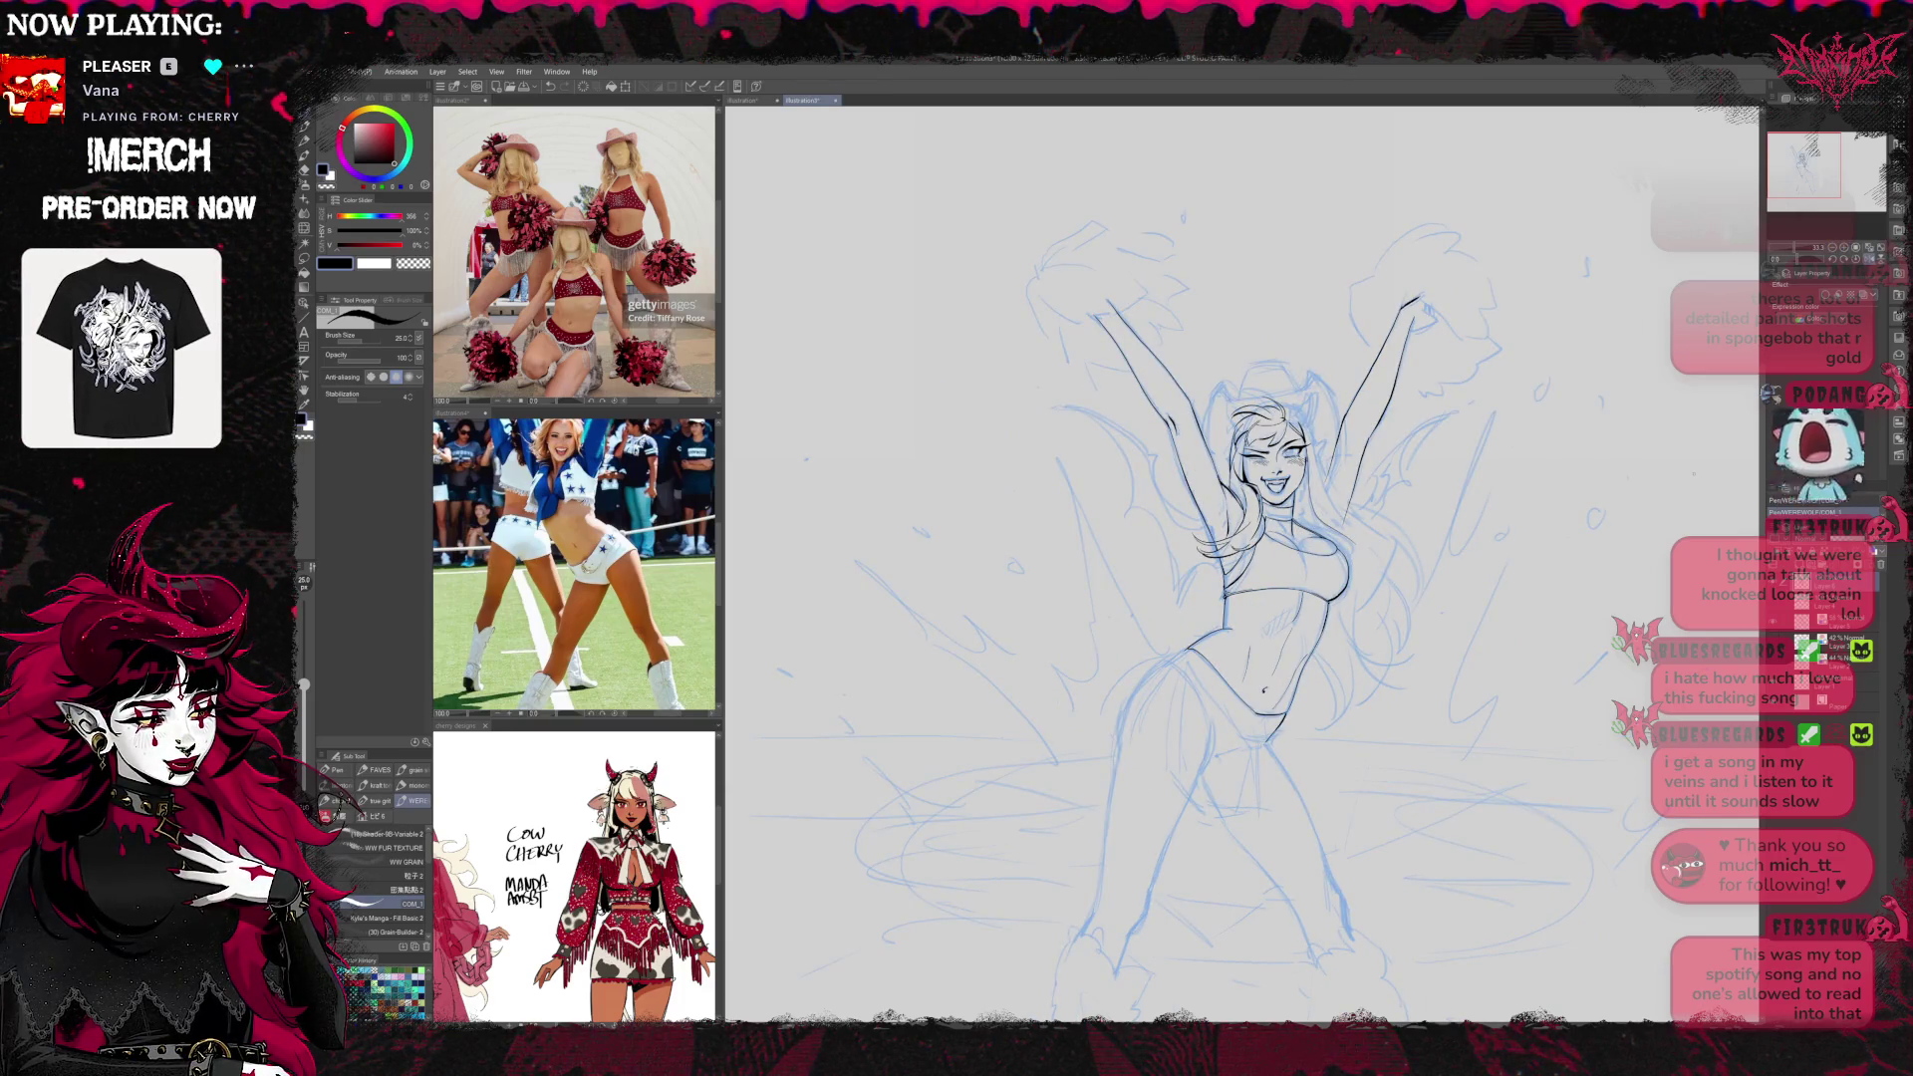
key("j")
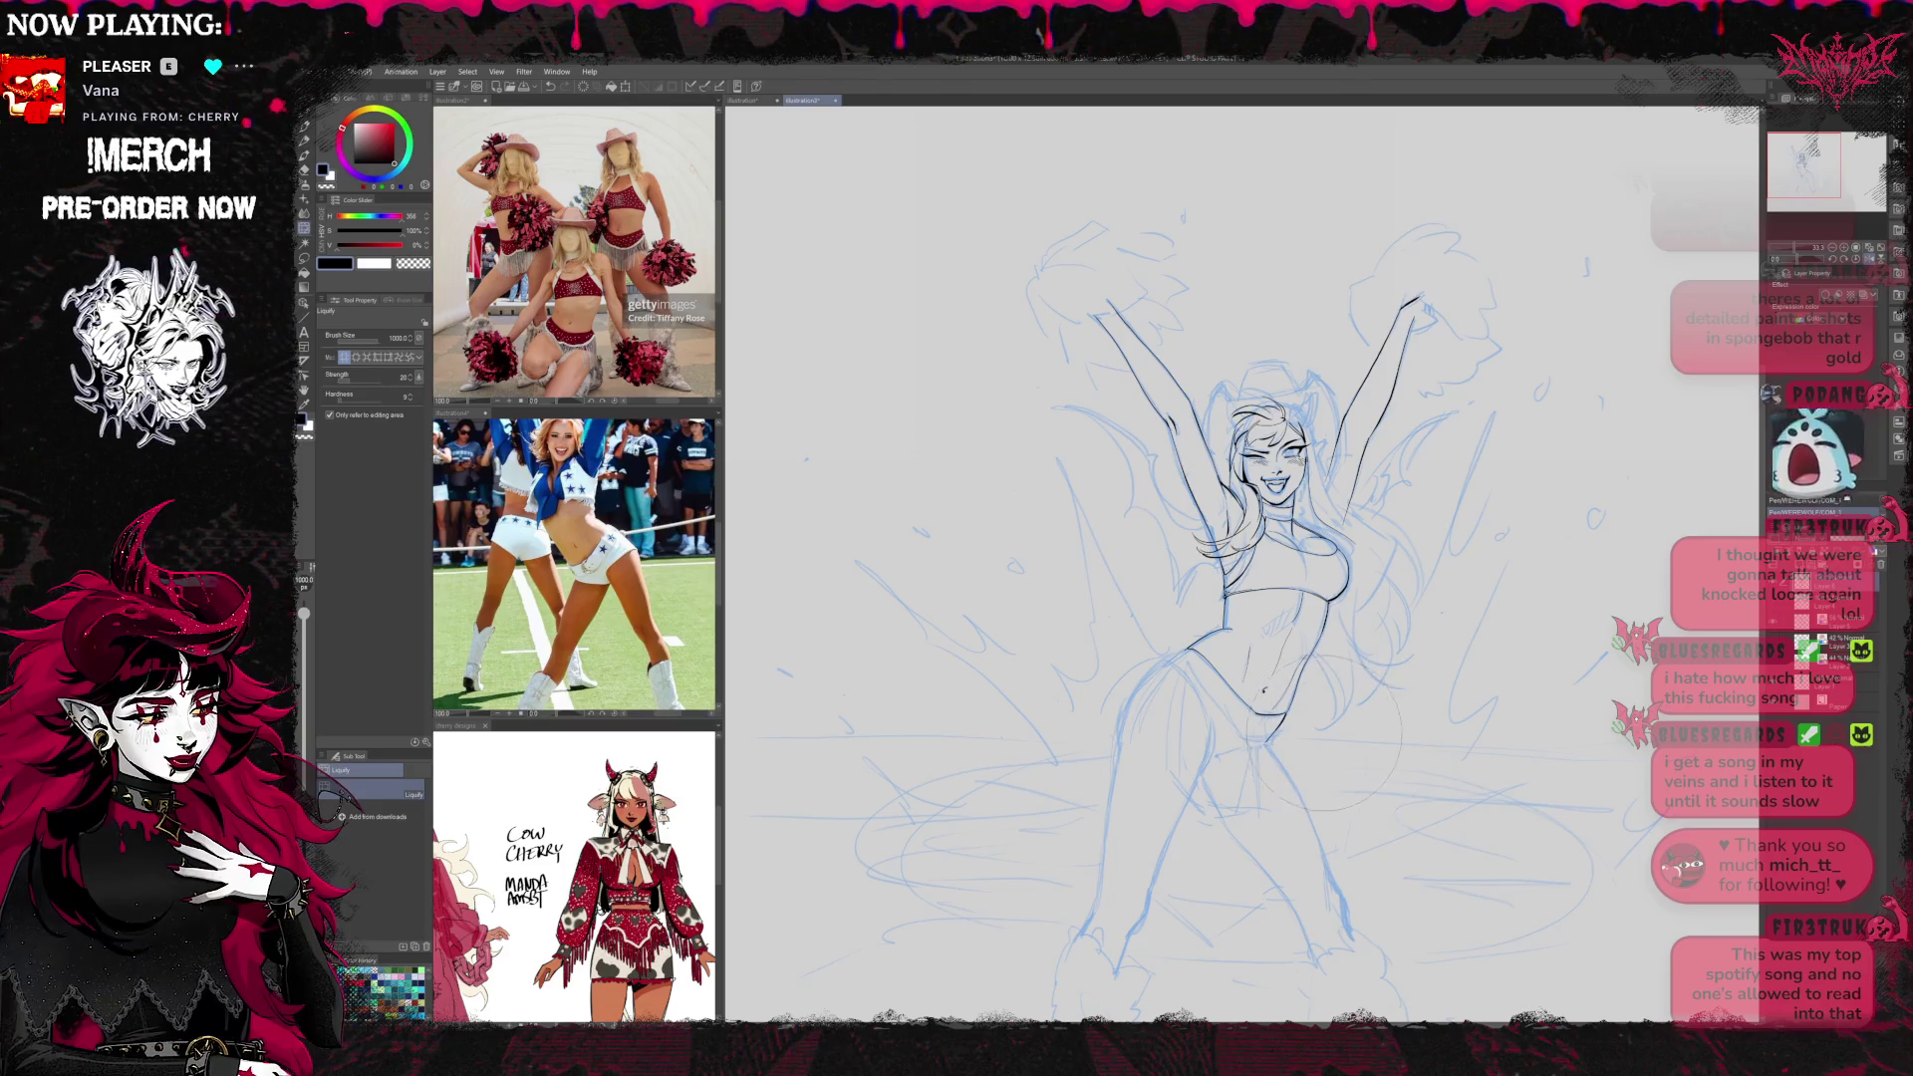
Enlarge the Liquify brush to 500, return to the Pen, and zoom in on the waist and hips
key("bracketright")
key("bracketright")
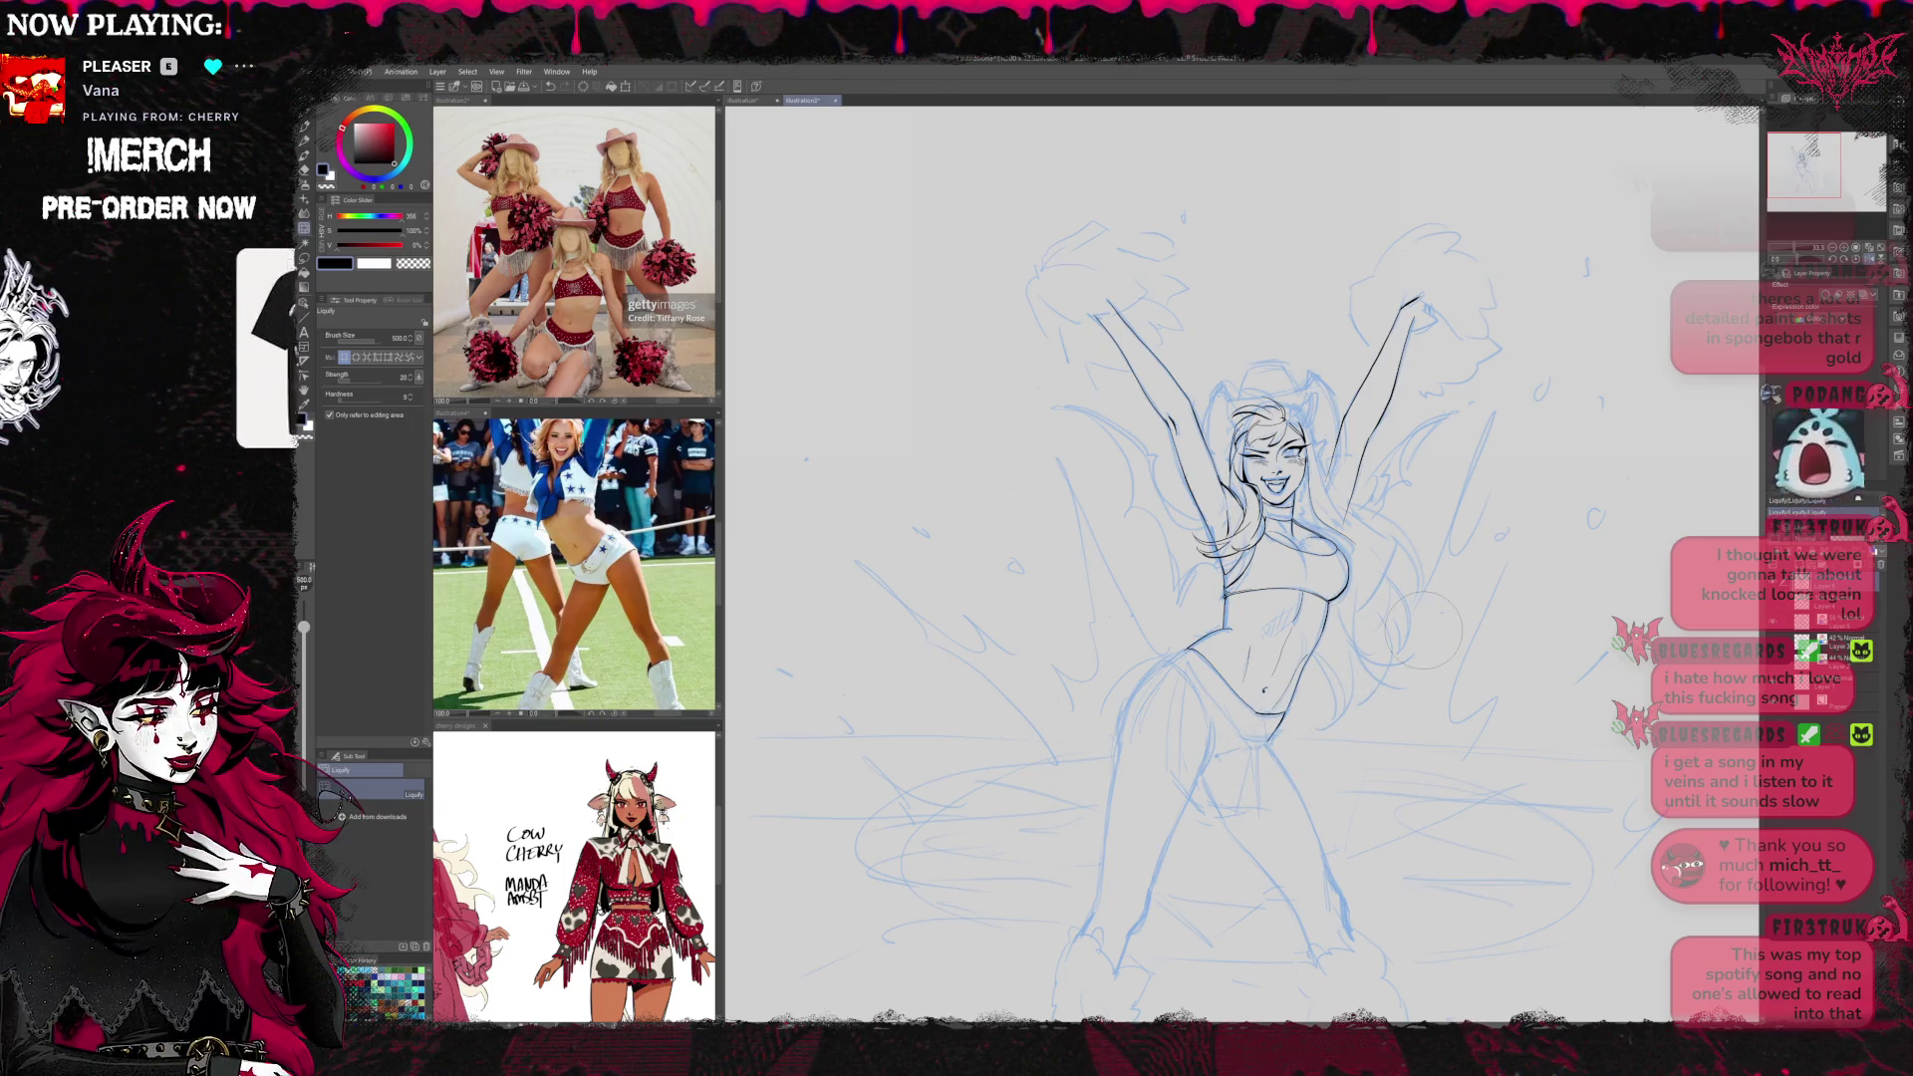
left_click(307, 120)
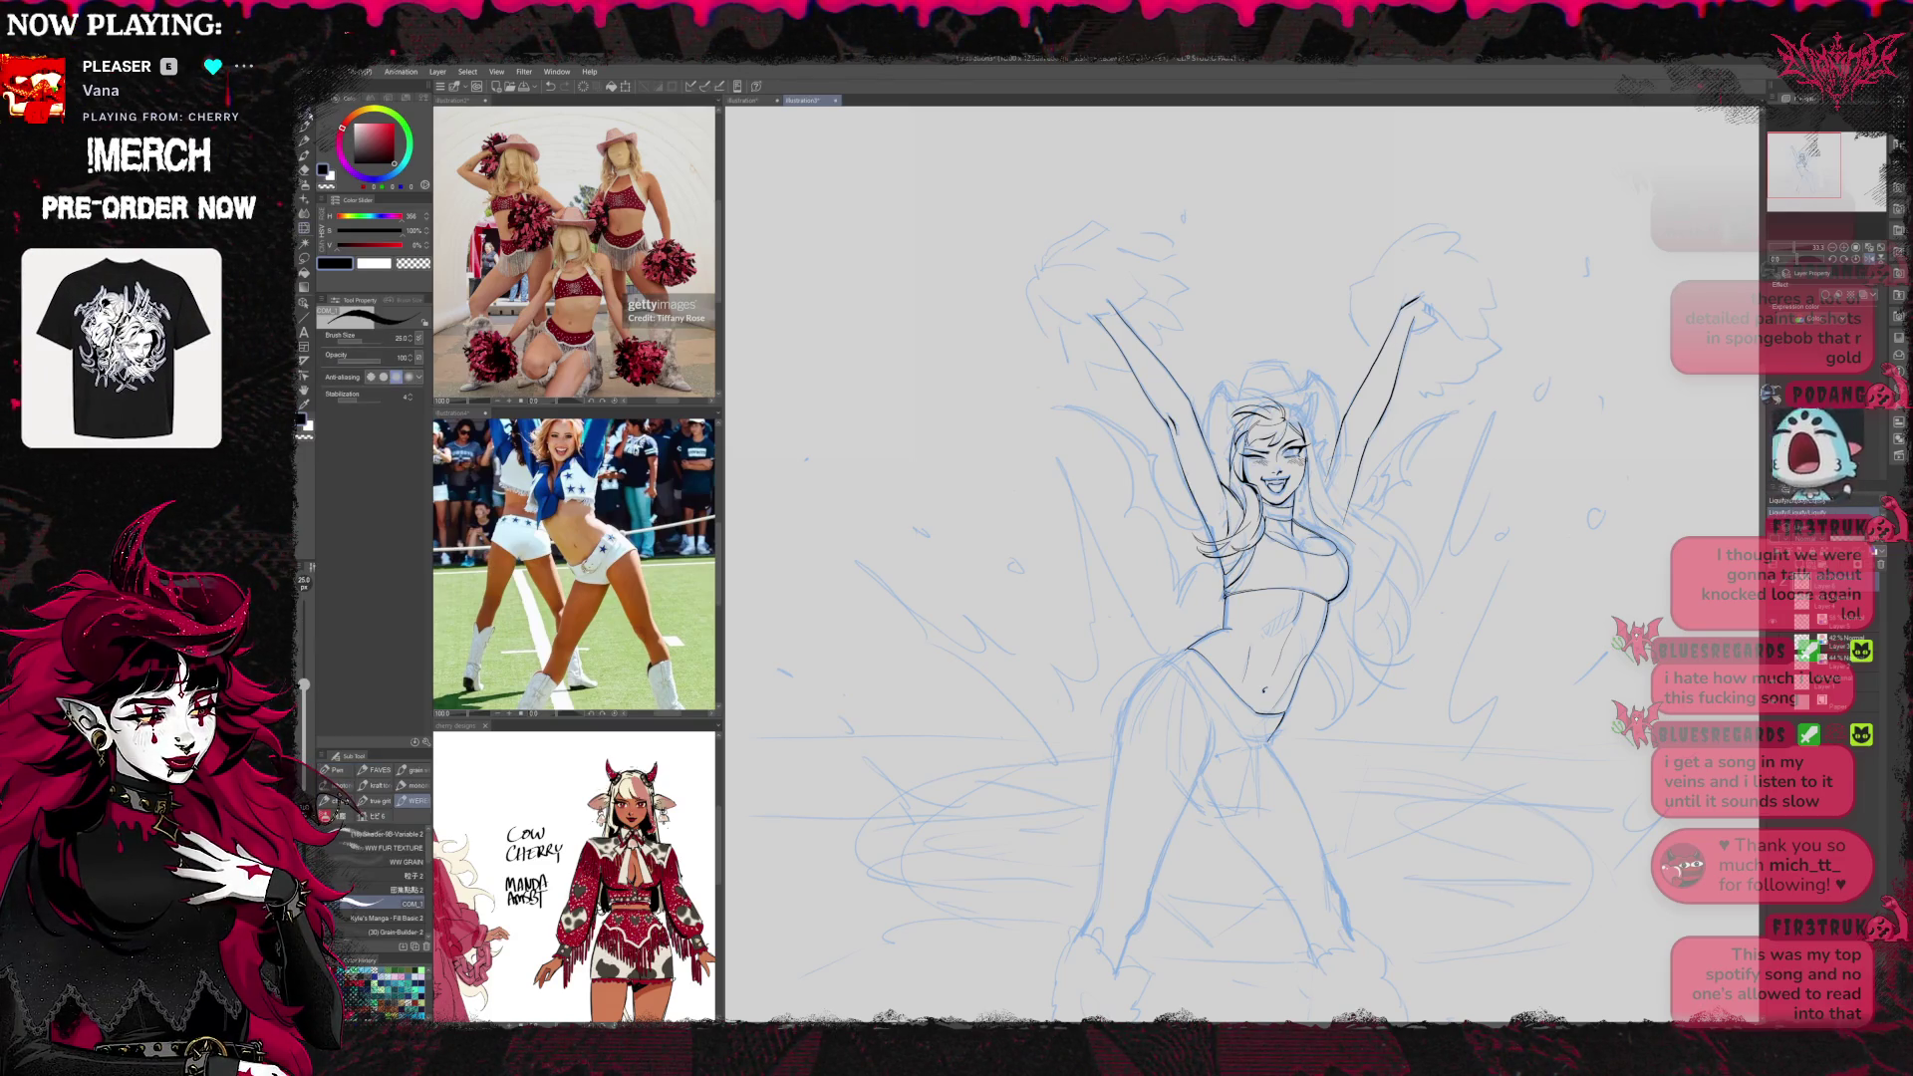
scroll(1345, 441, "up", 3)
scroll(1345, 440, "up", 3)
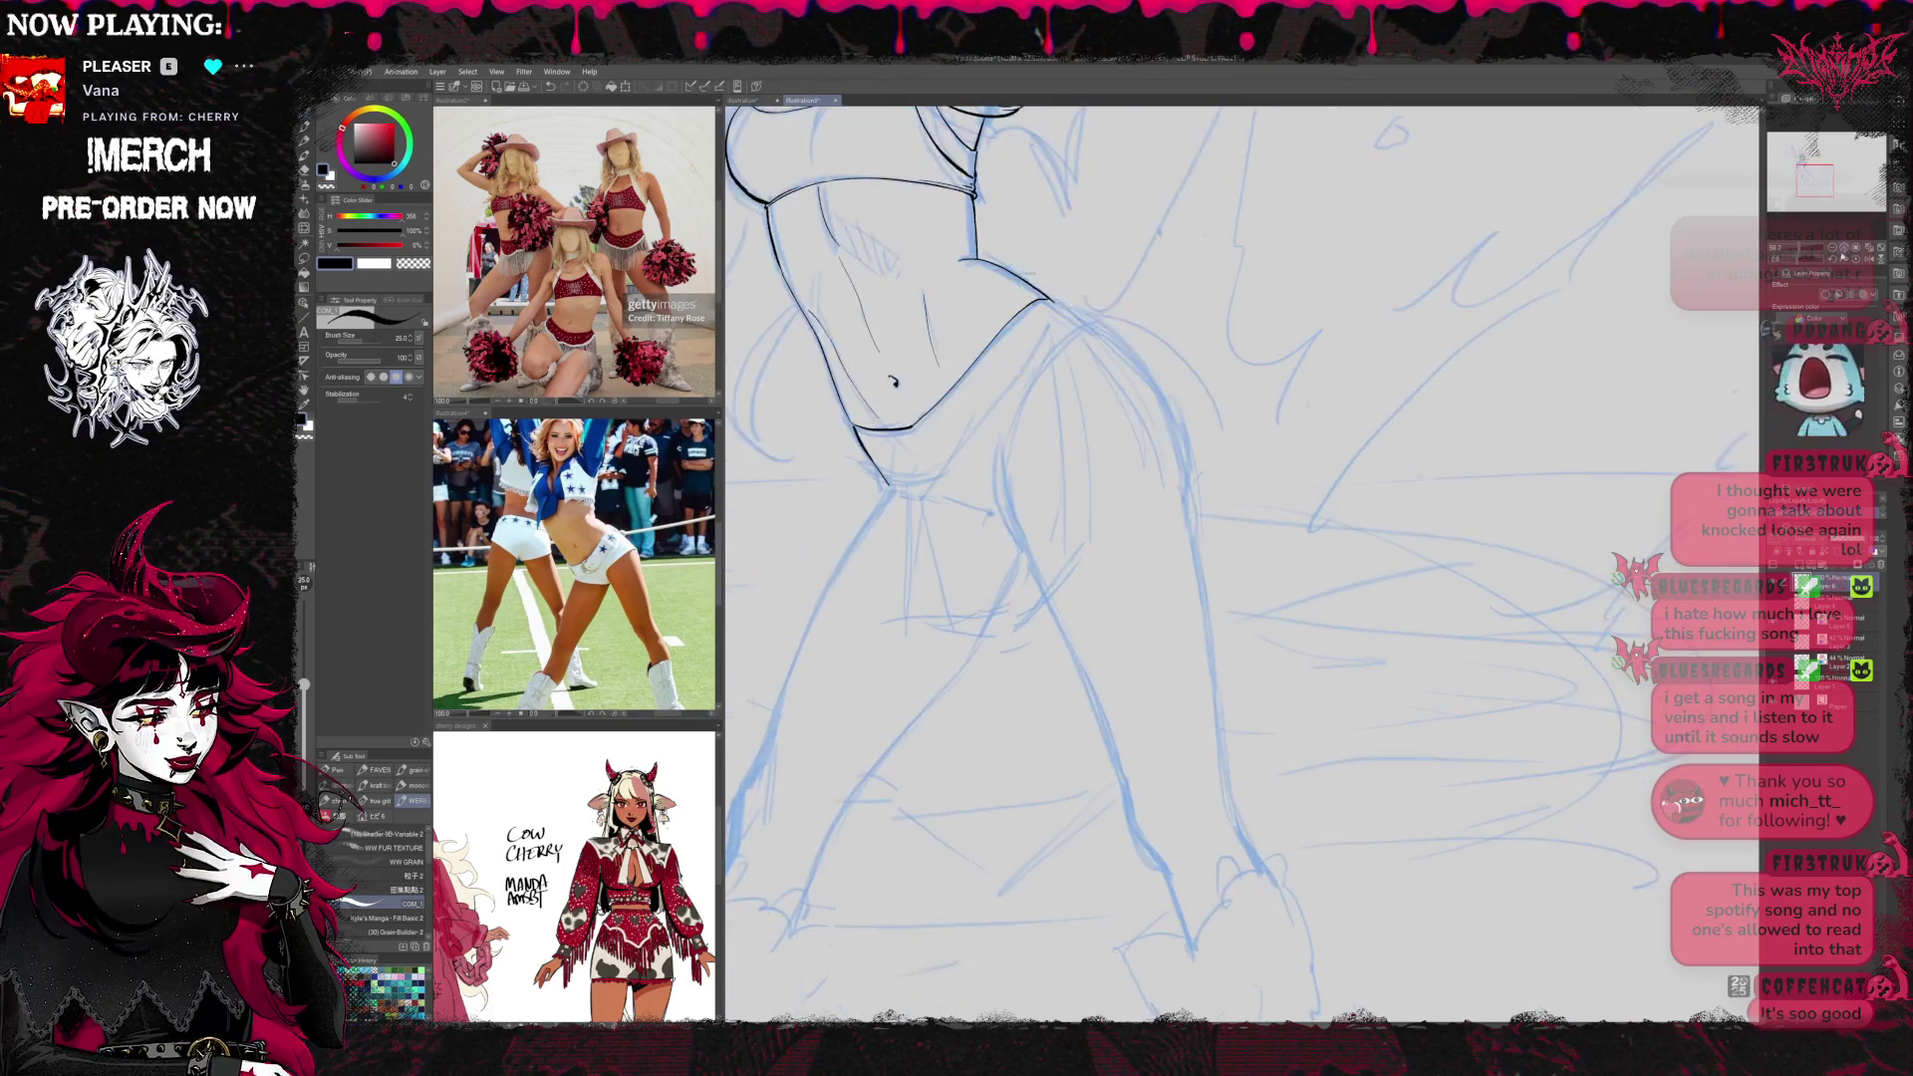
Try inking the hip curve below the waist, undoing the attempts that miss
scroll(574, 249, "down", 2)
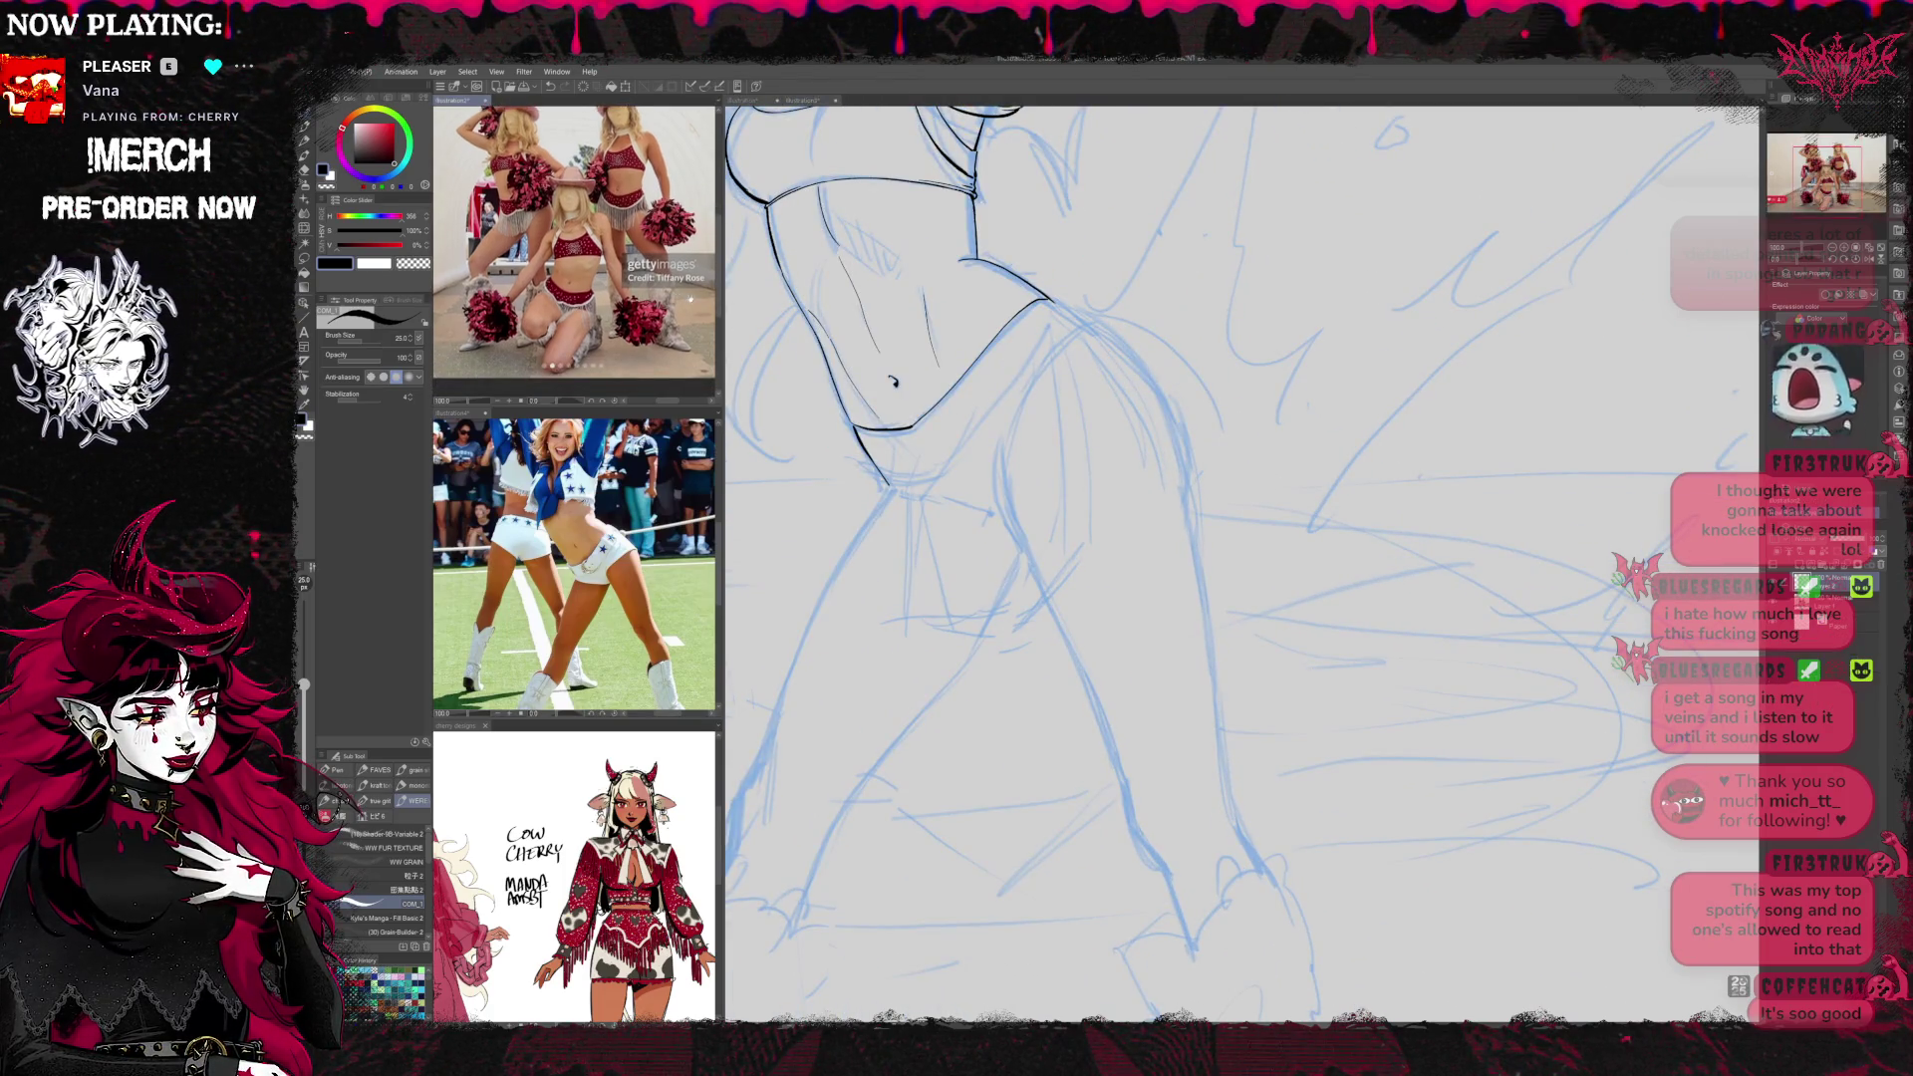
left_click(1042, 362)
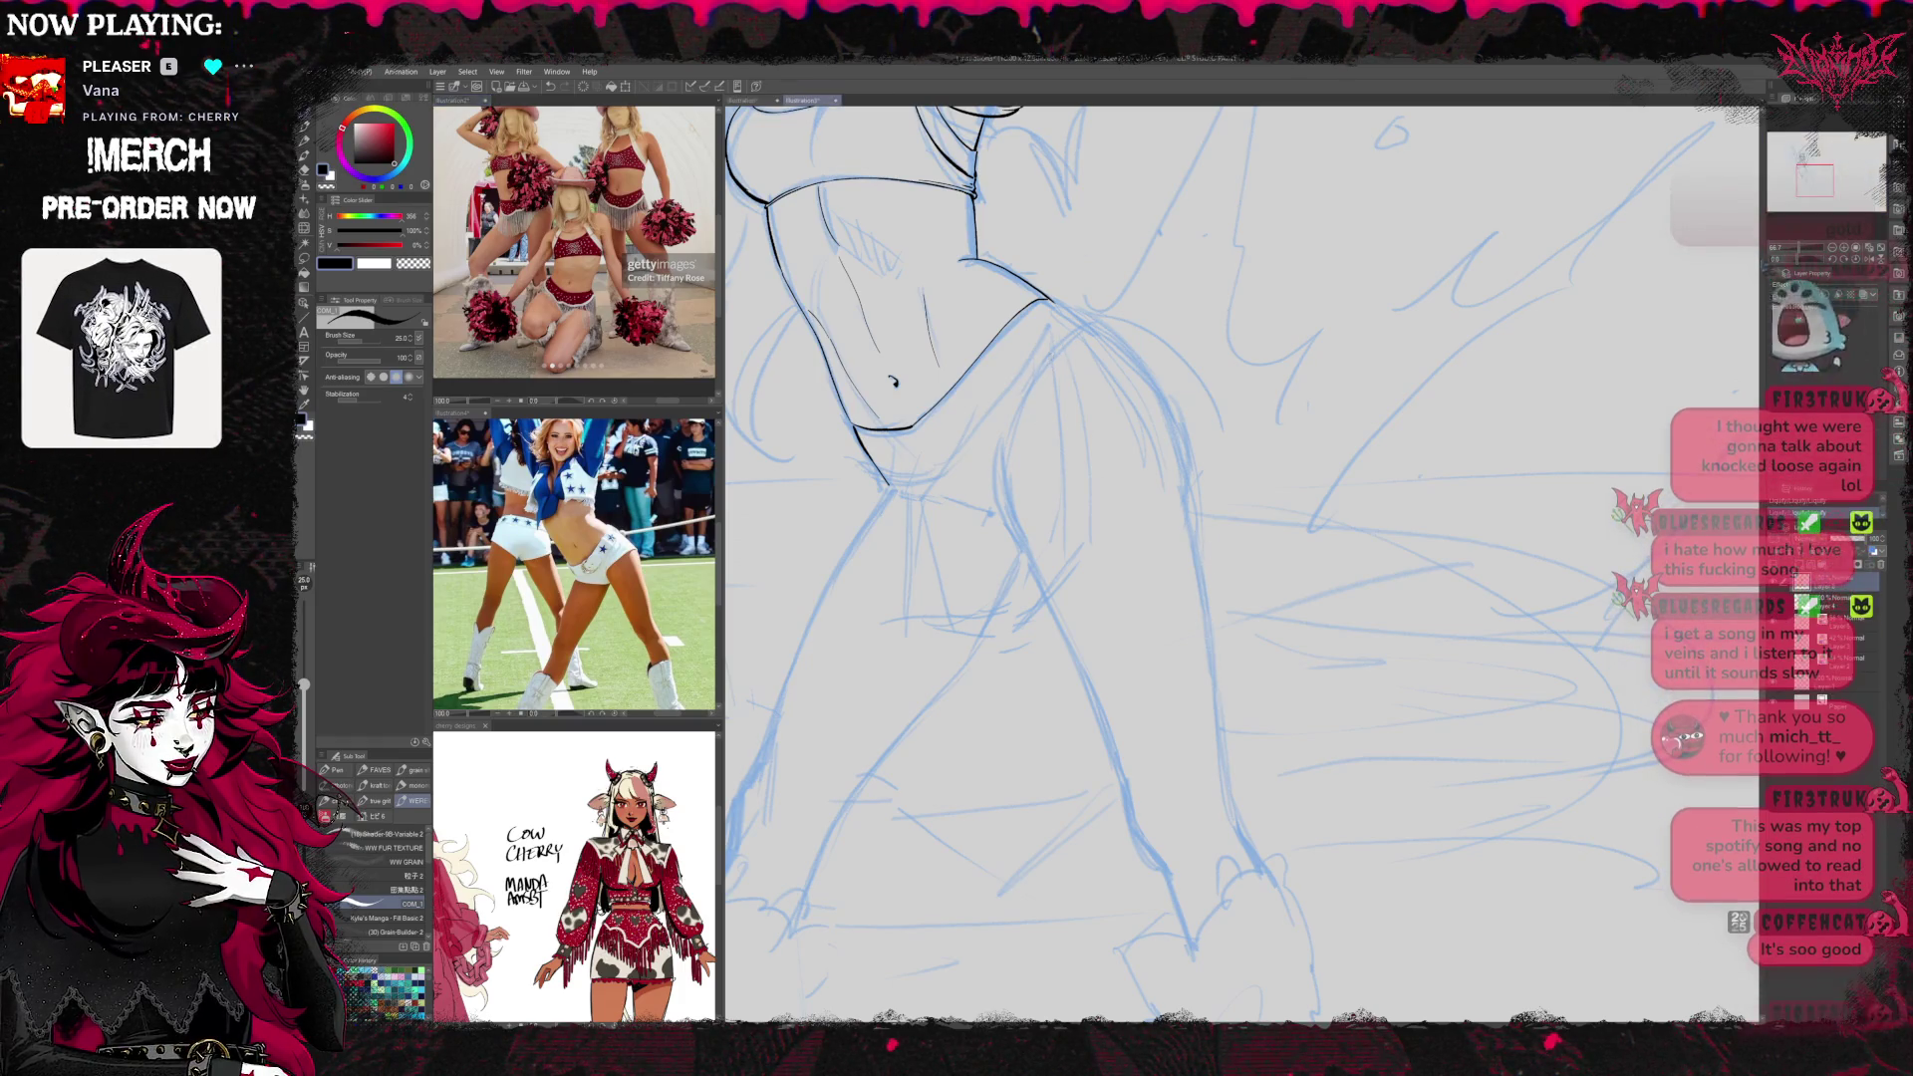
left_click_drag(1041, 368, 1001, 485)
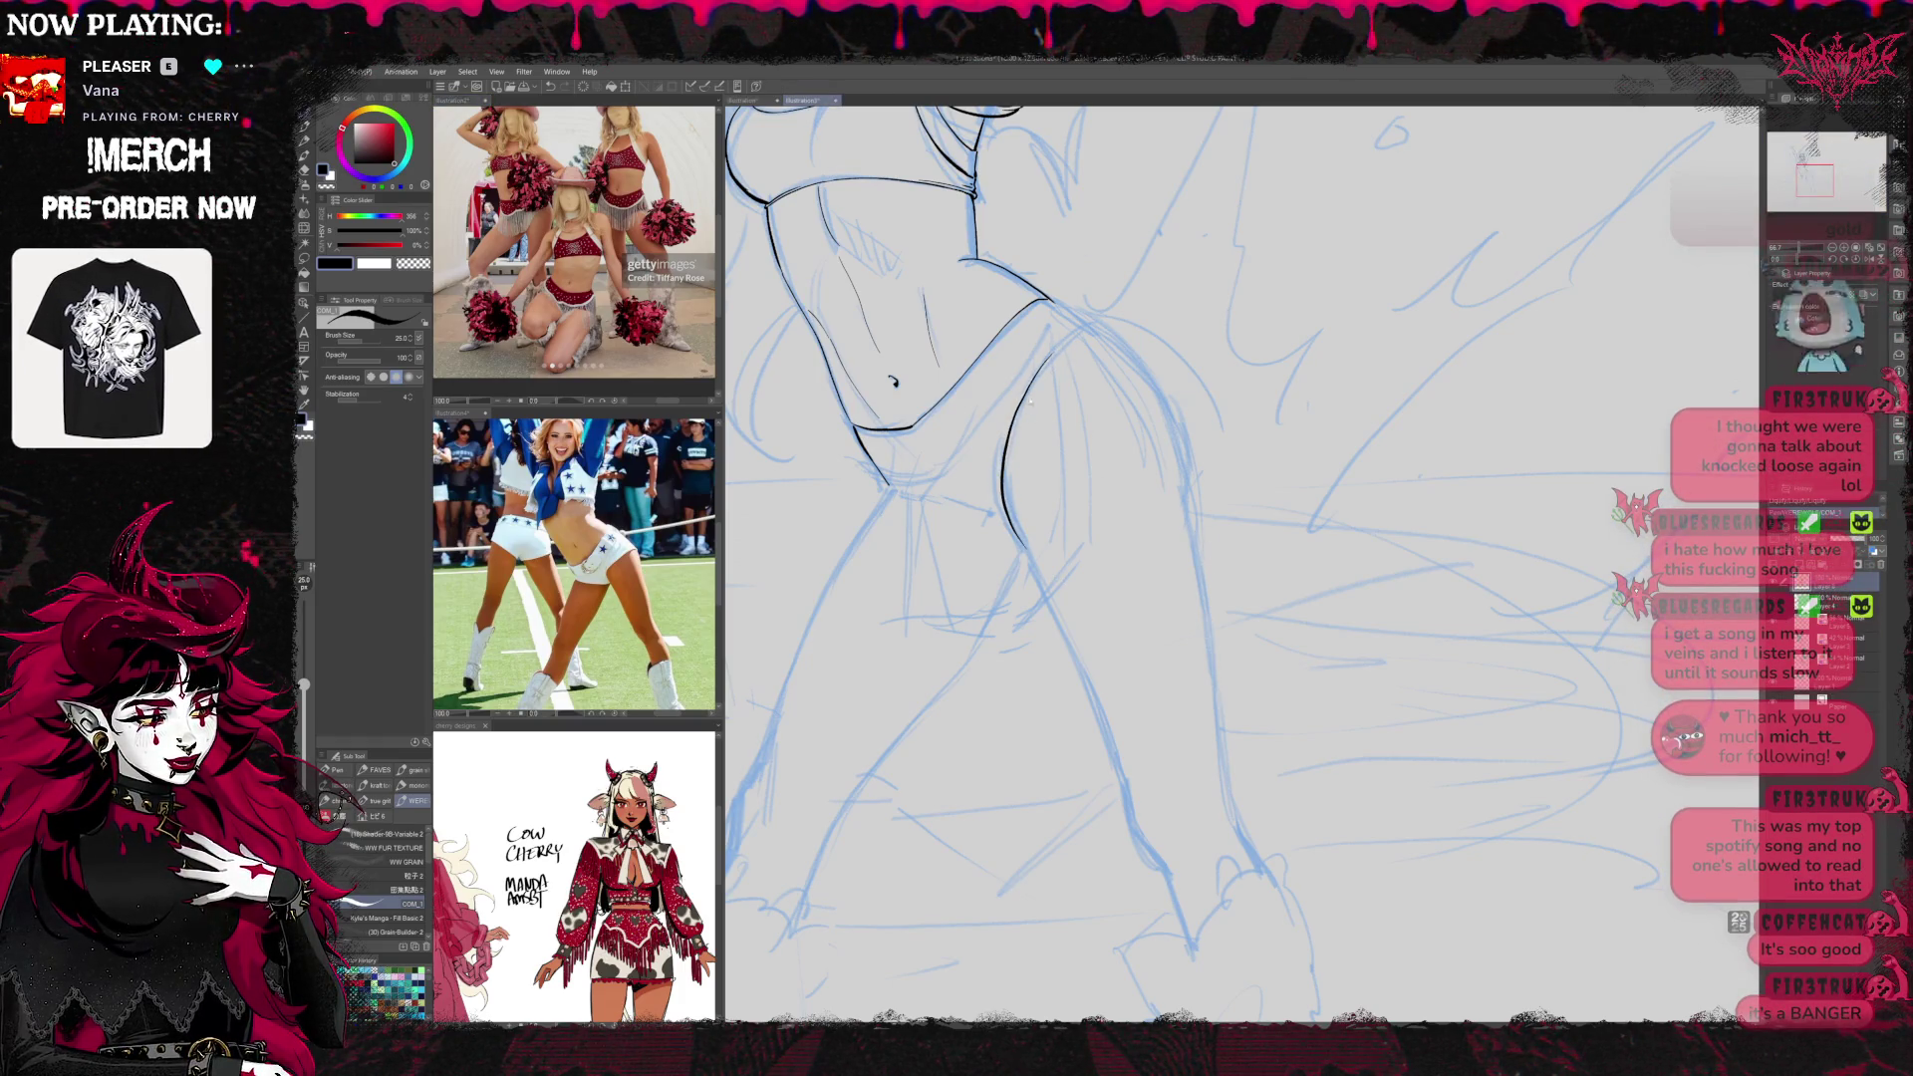
key("ctrl+z")
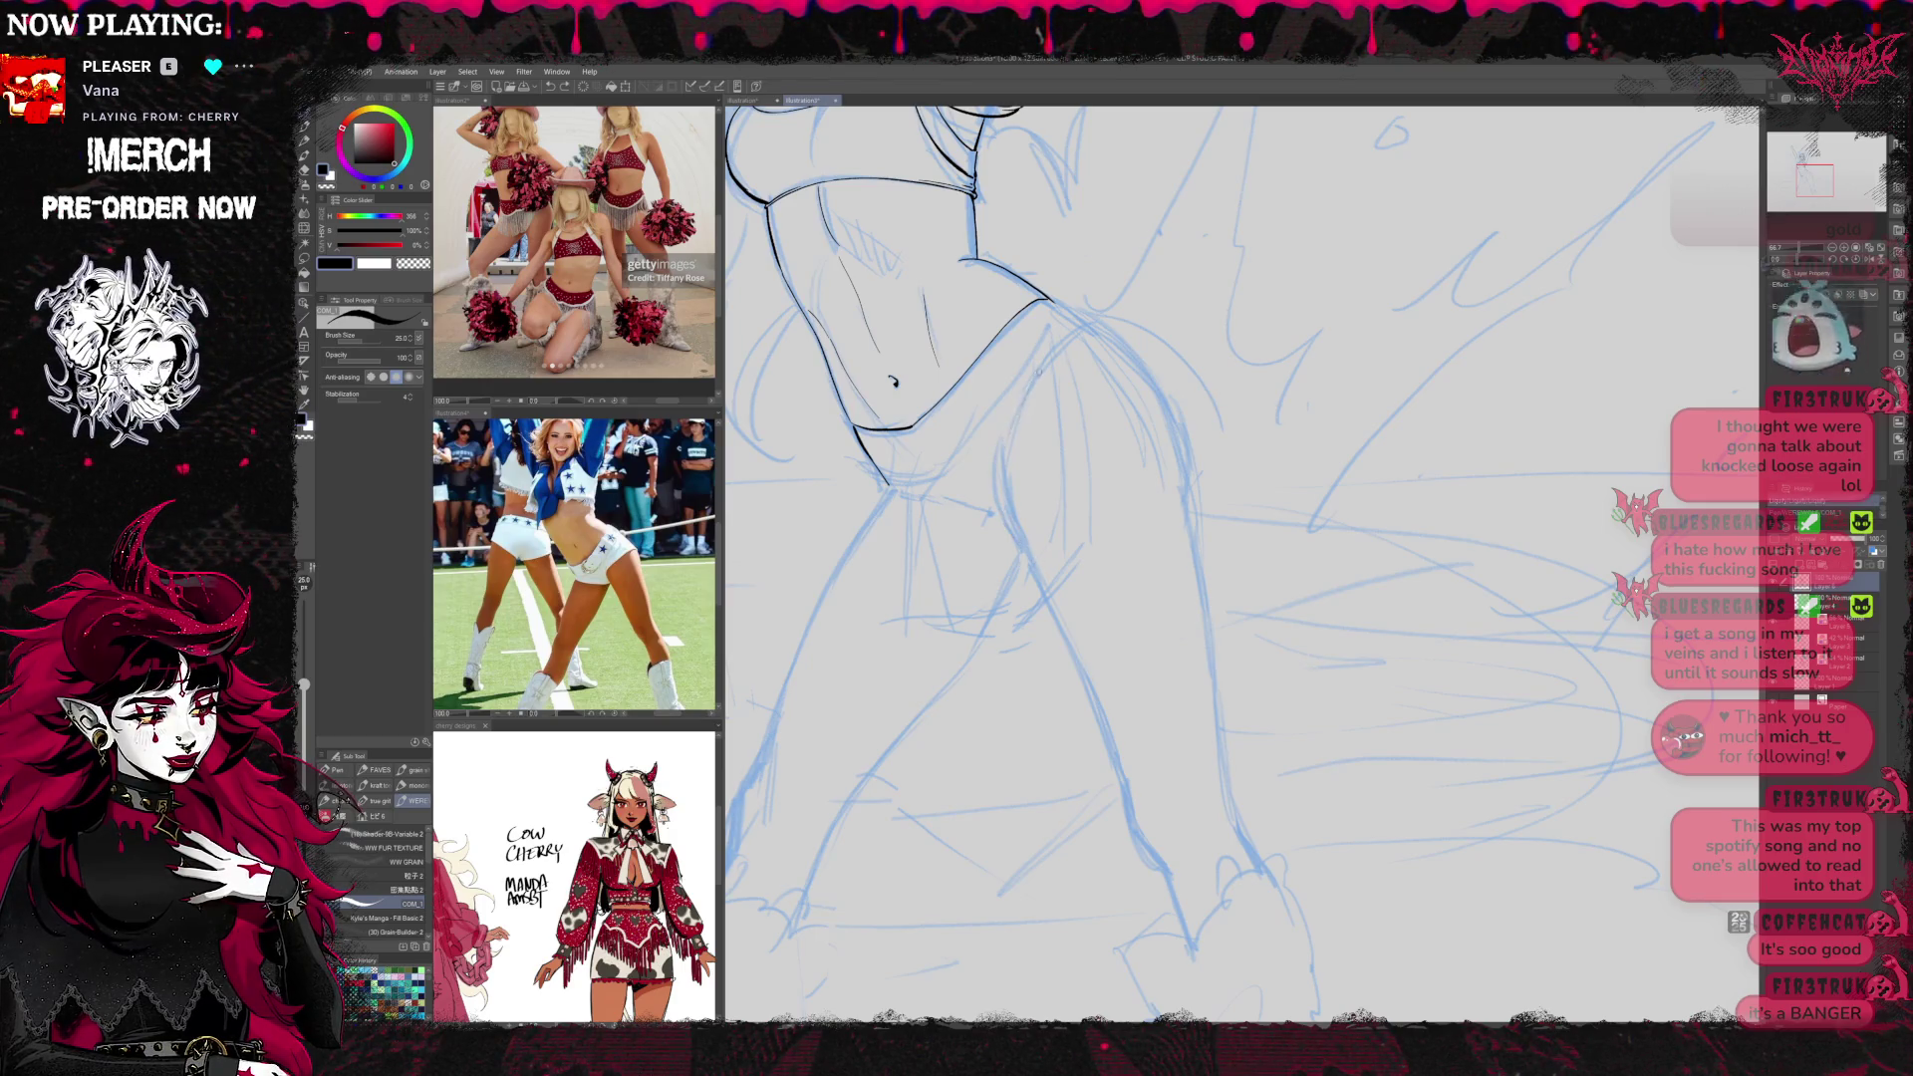
left_click_drag(1031, 392, 1001, 482)
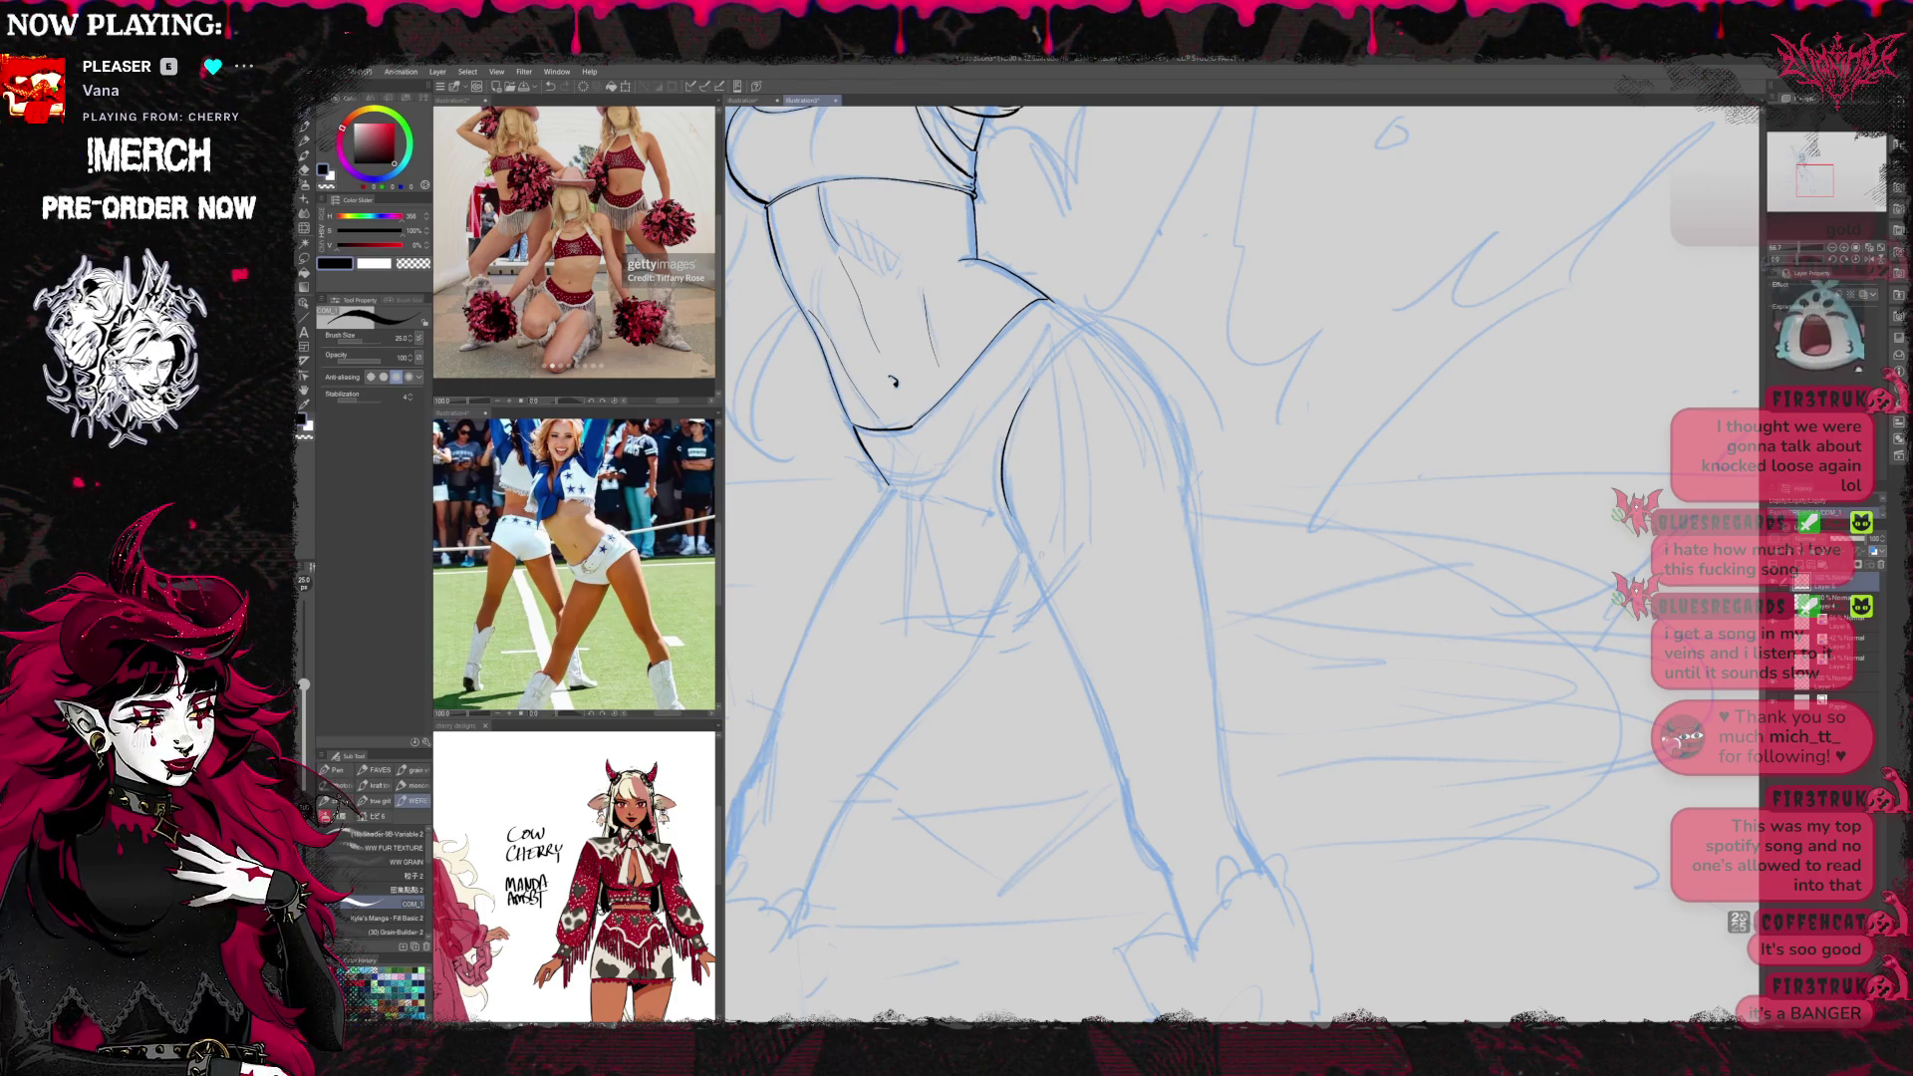
key("ctrl+z")
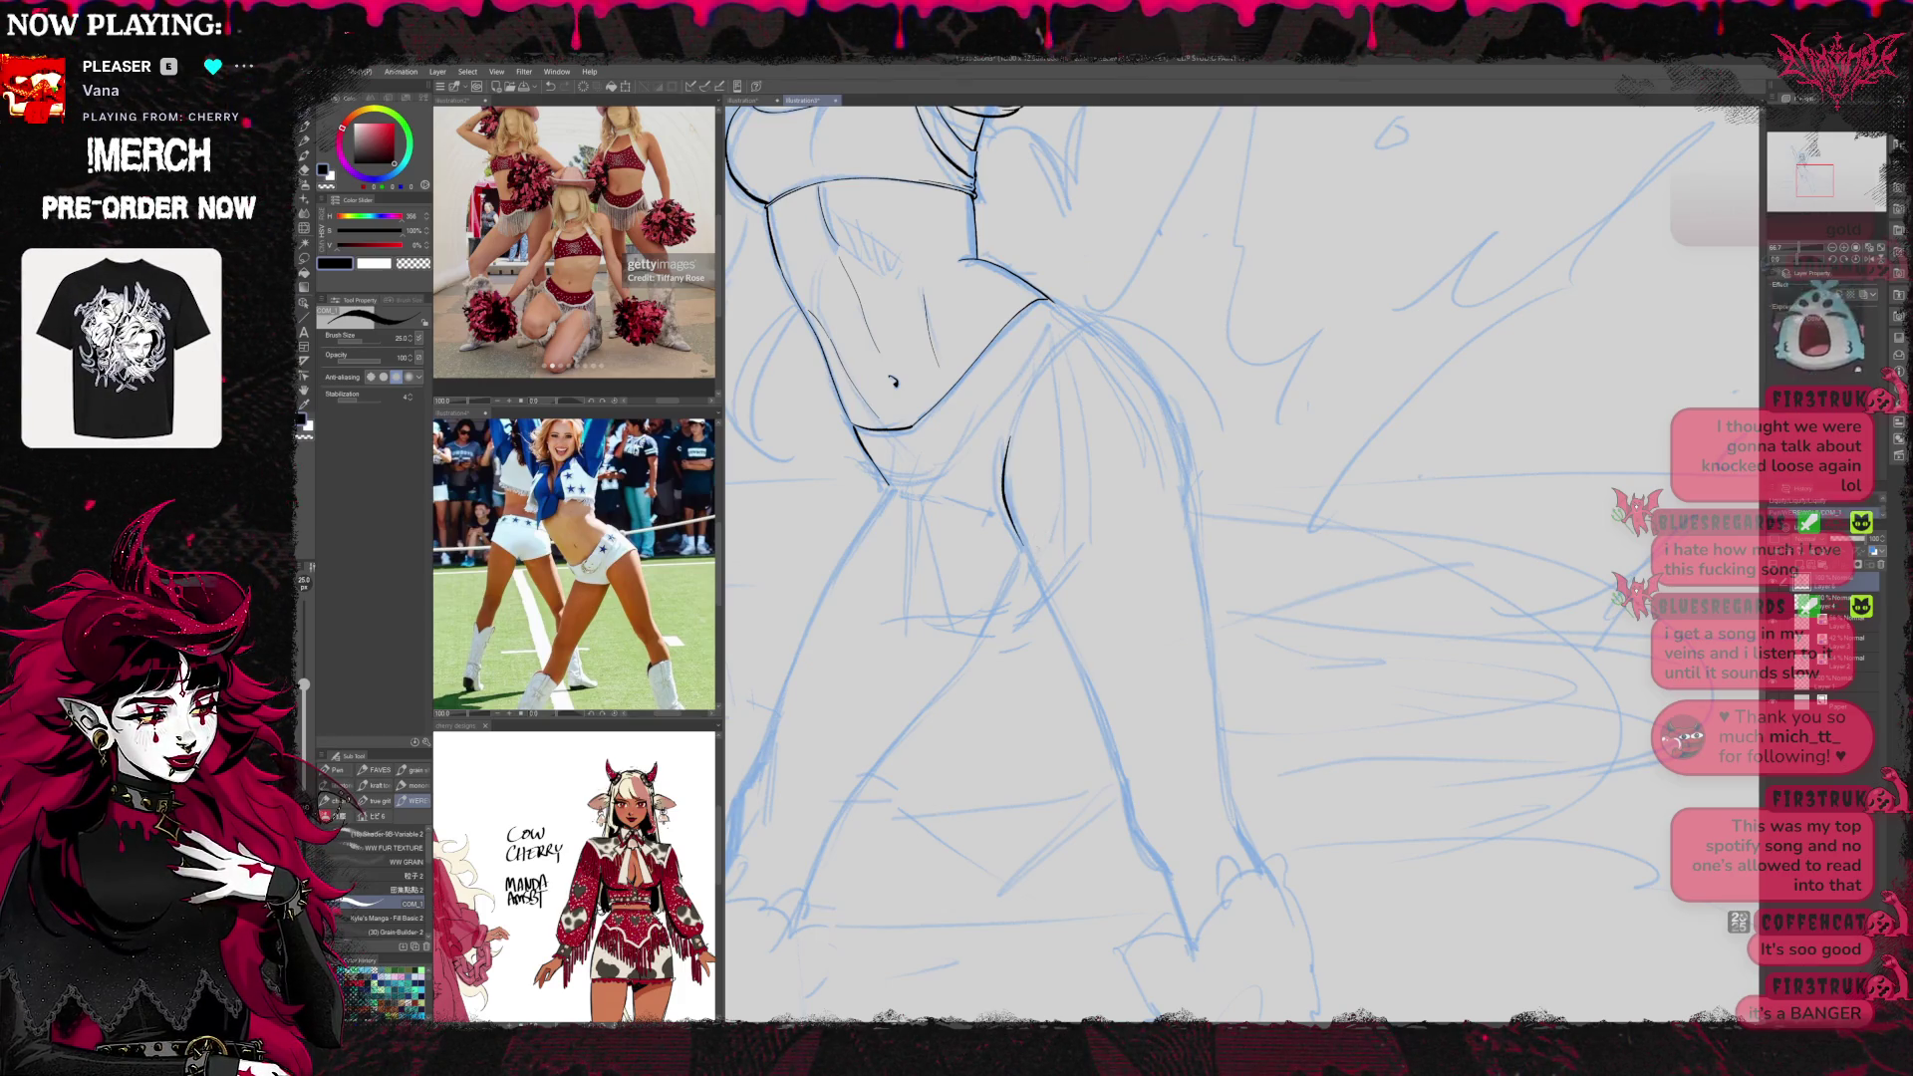
scroll(1036, 558, "up", 2)
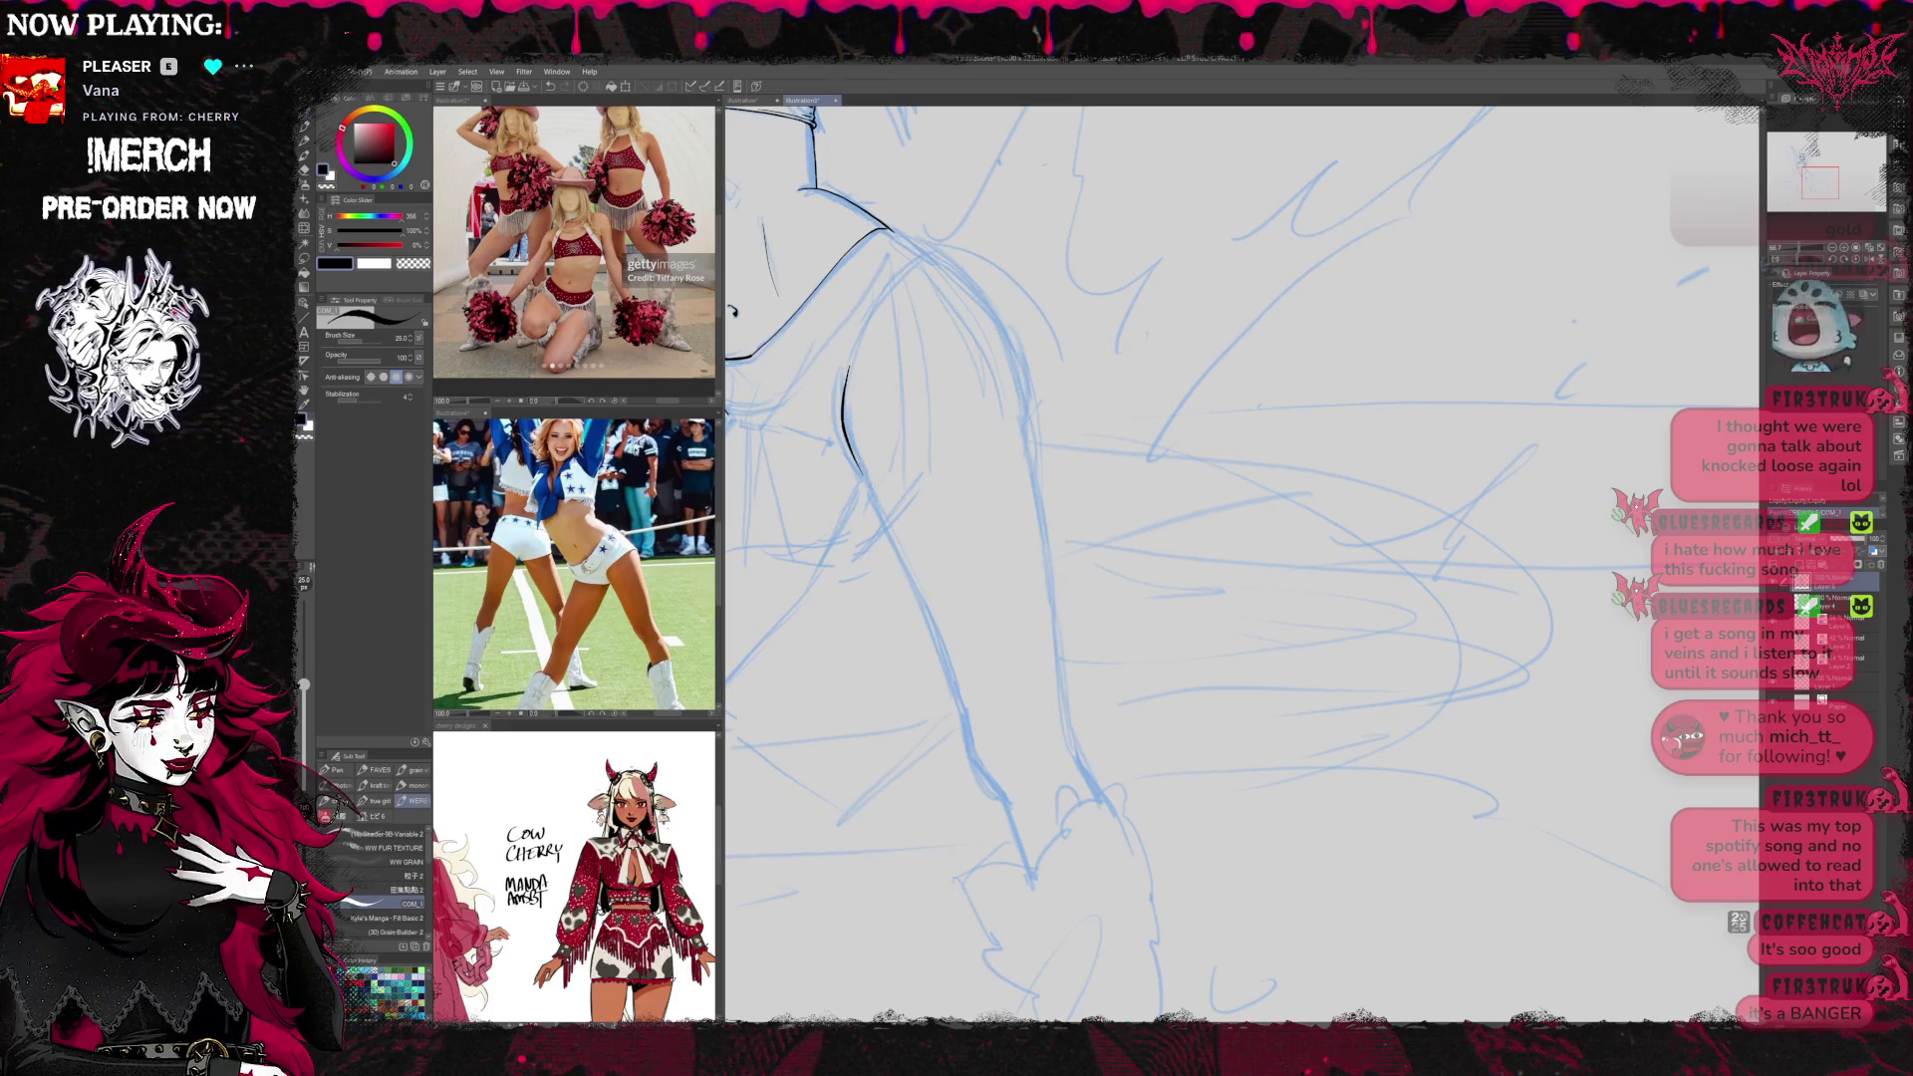
key("ctrl+z")
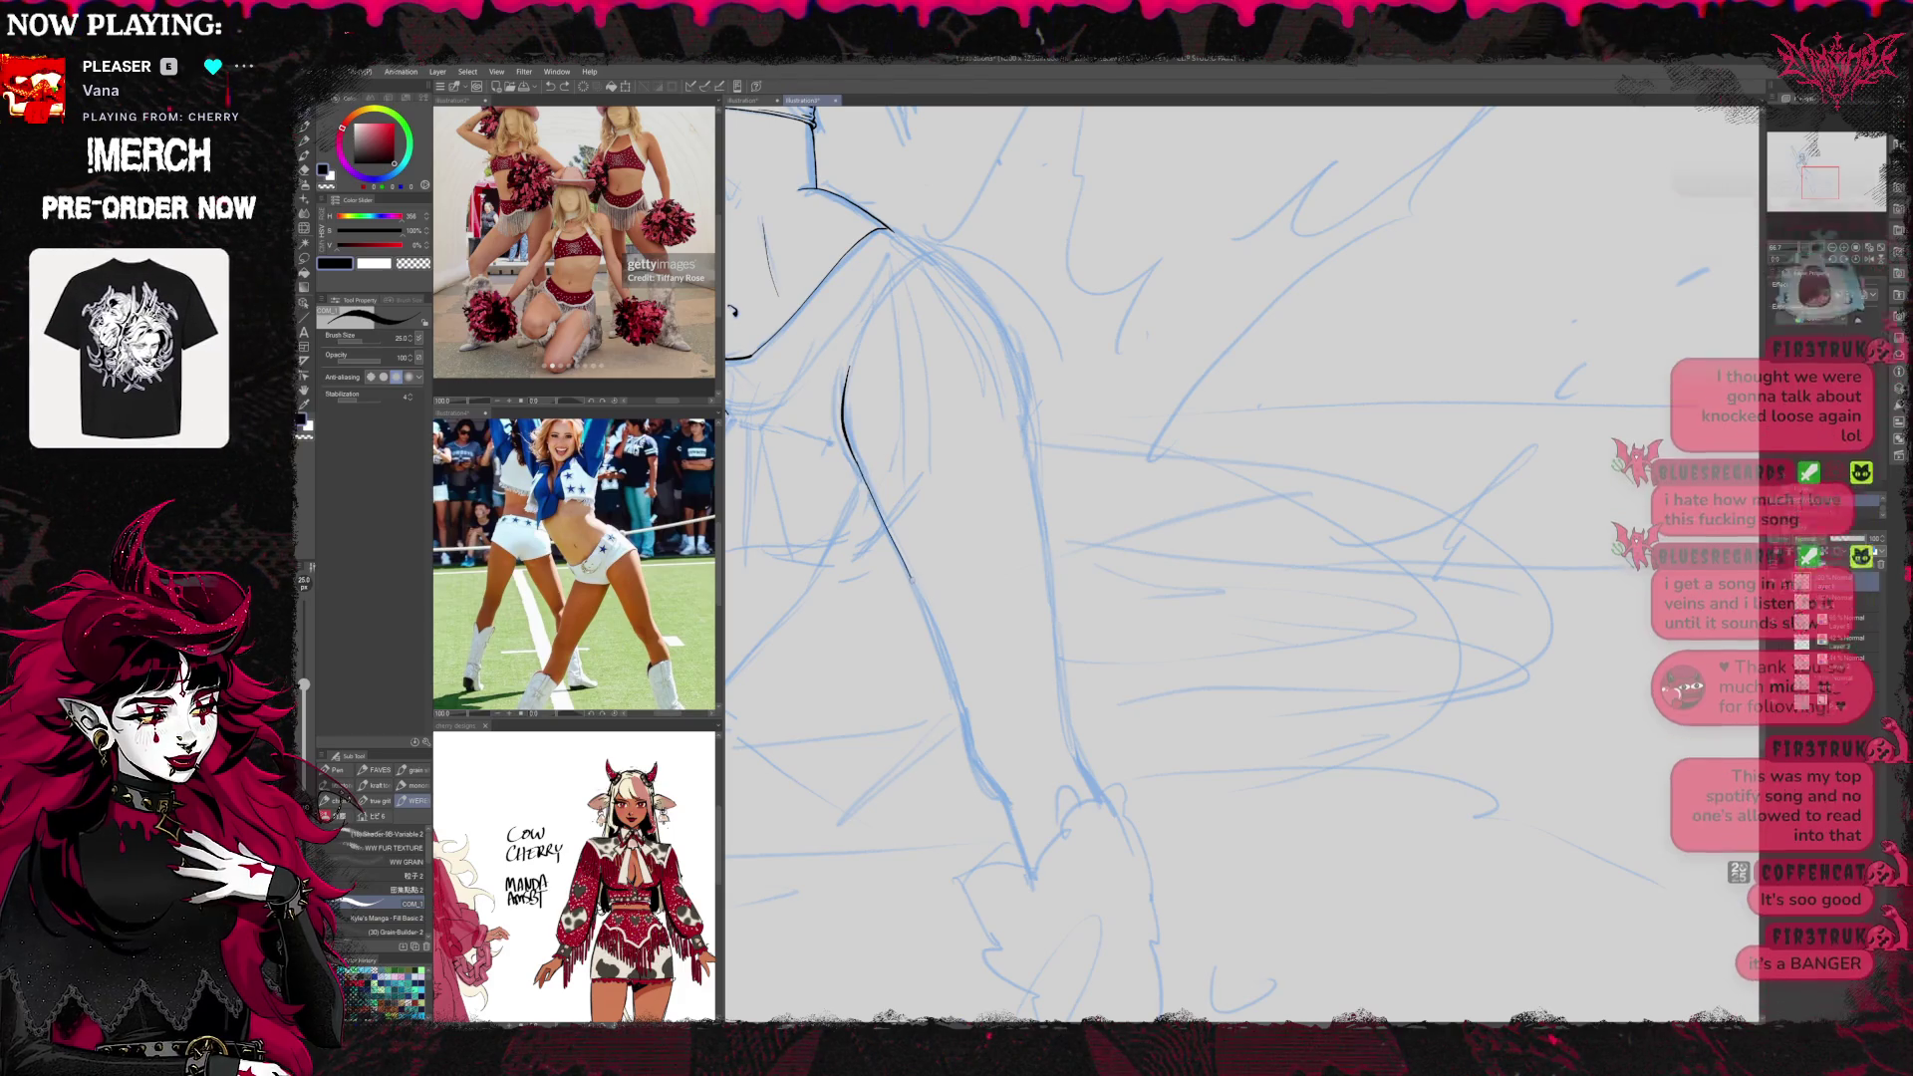
Extend the ink line down the outer left leg in two strokes
mouse_move(978, 679)
left_mouse_down()
mouse_move(931, 545)
mouse_move(869, 518)
left_mouse_up()
key("e")
key("p")
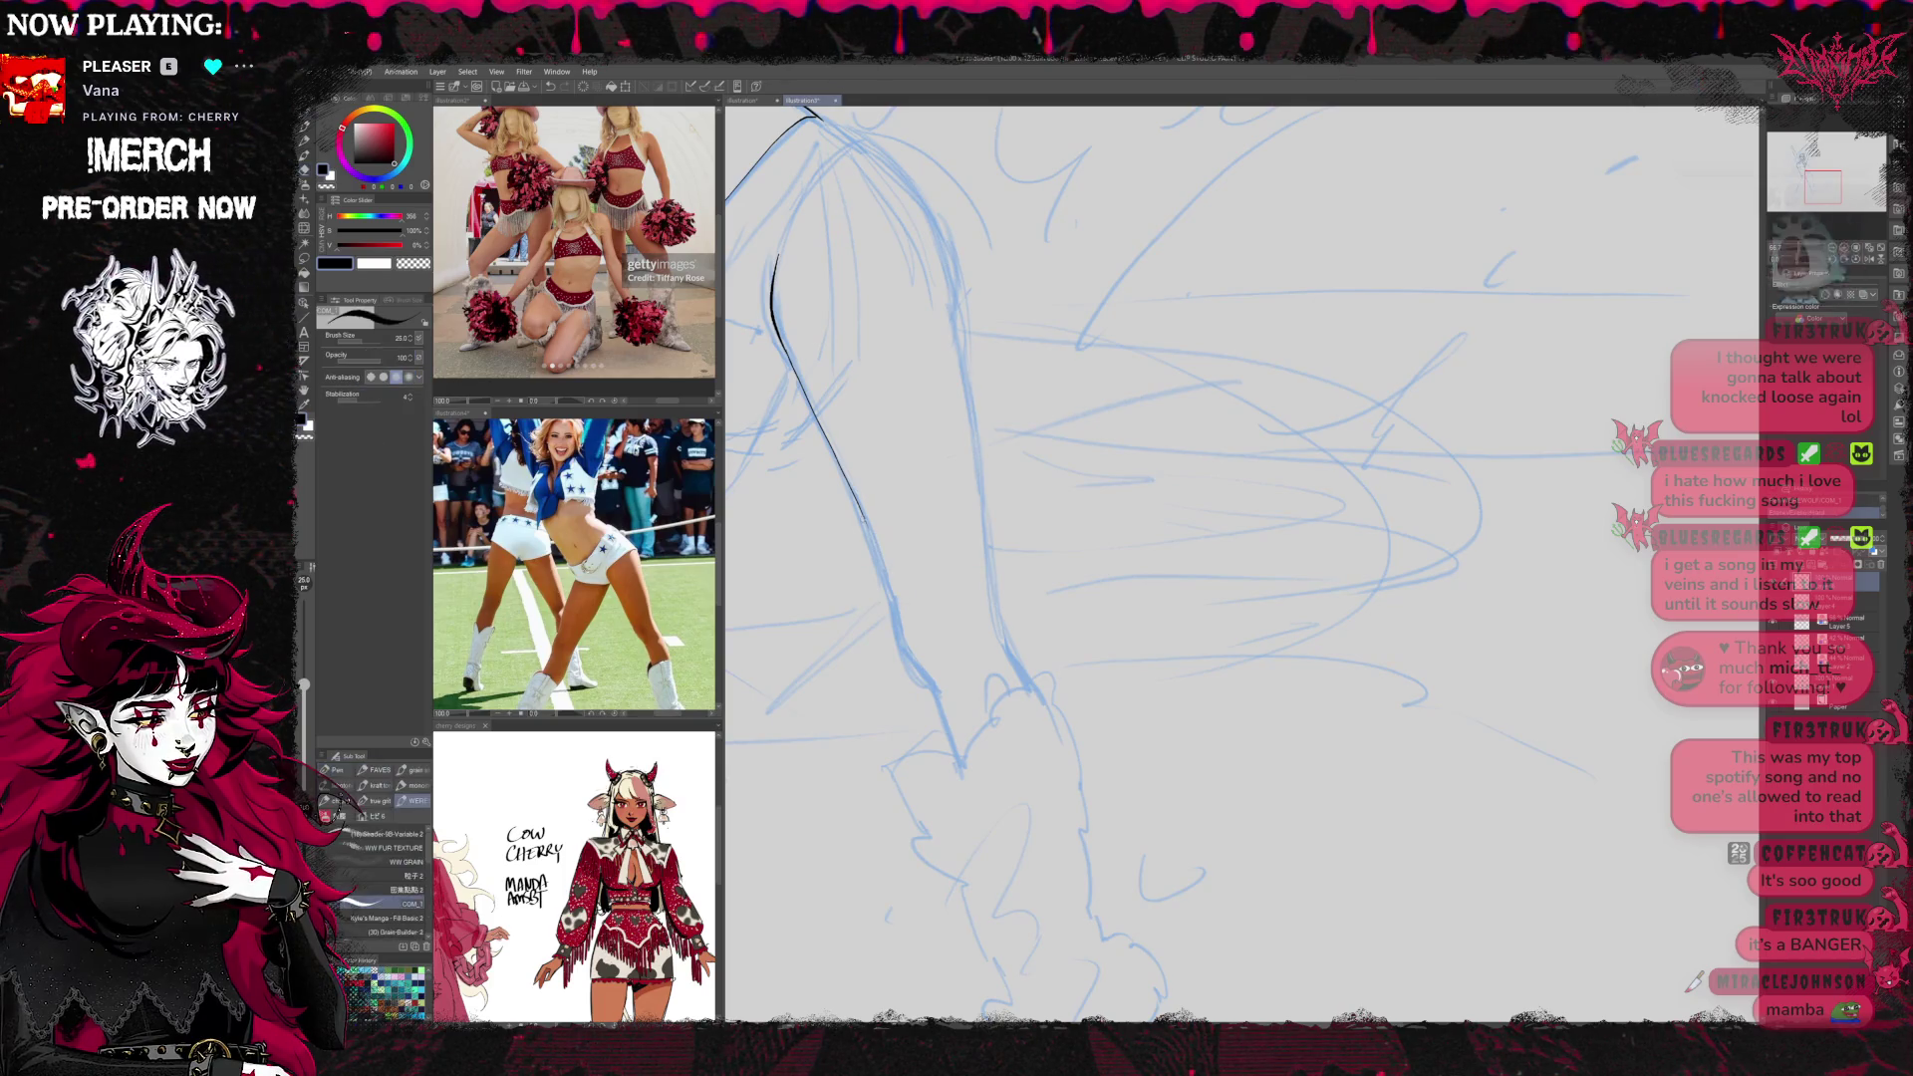
left_click_drag(863, 513, 895, 601)
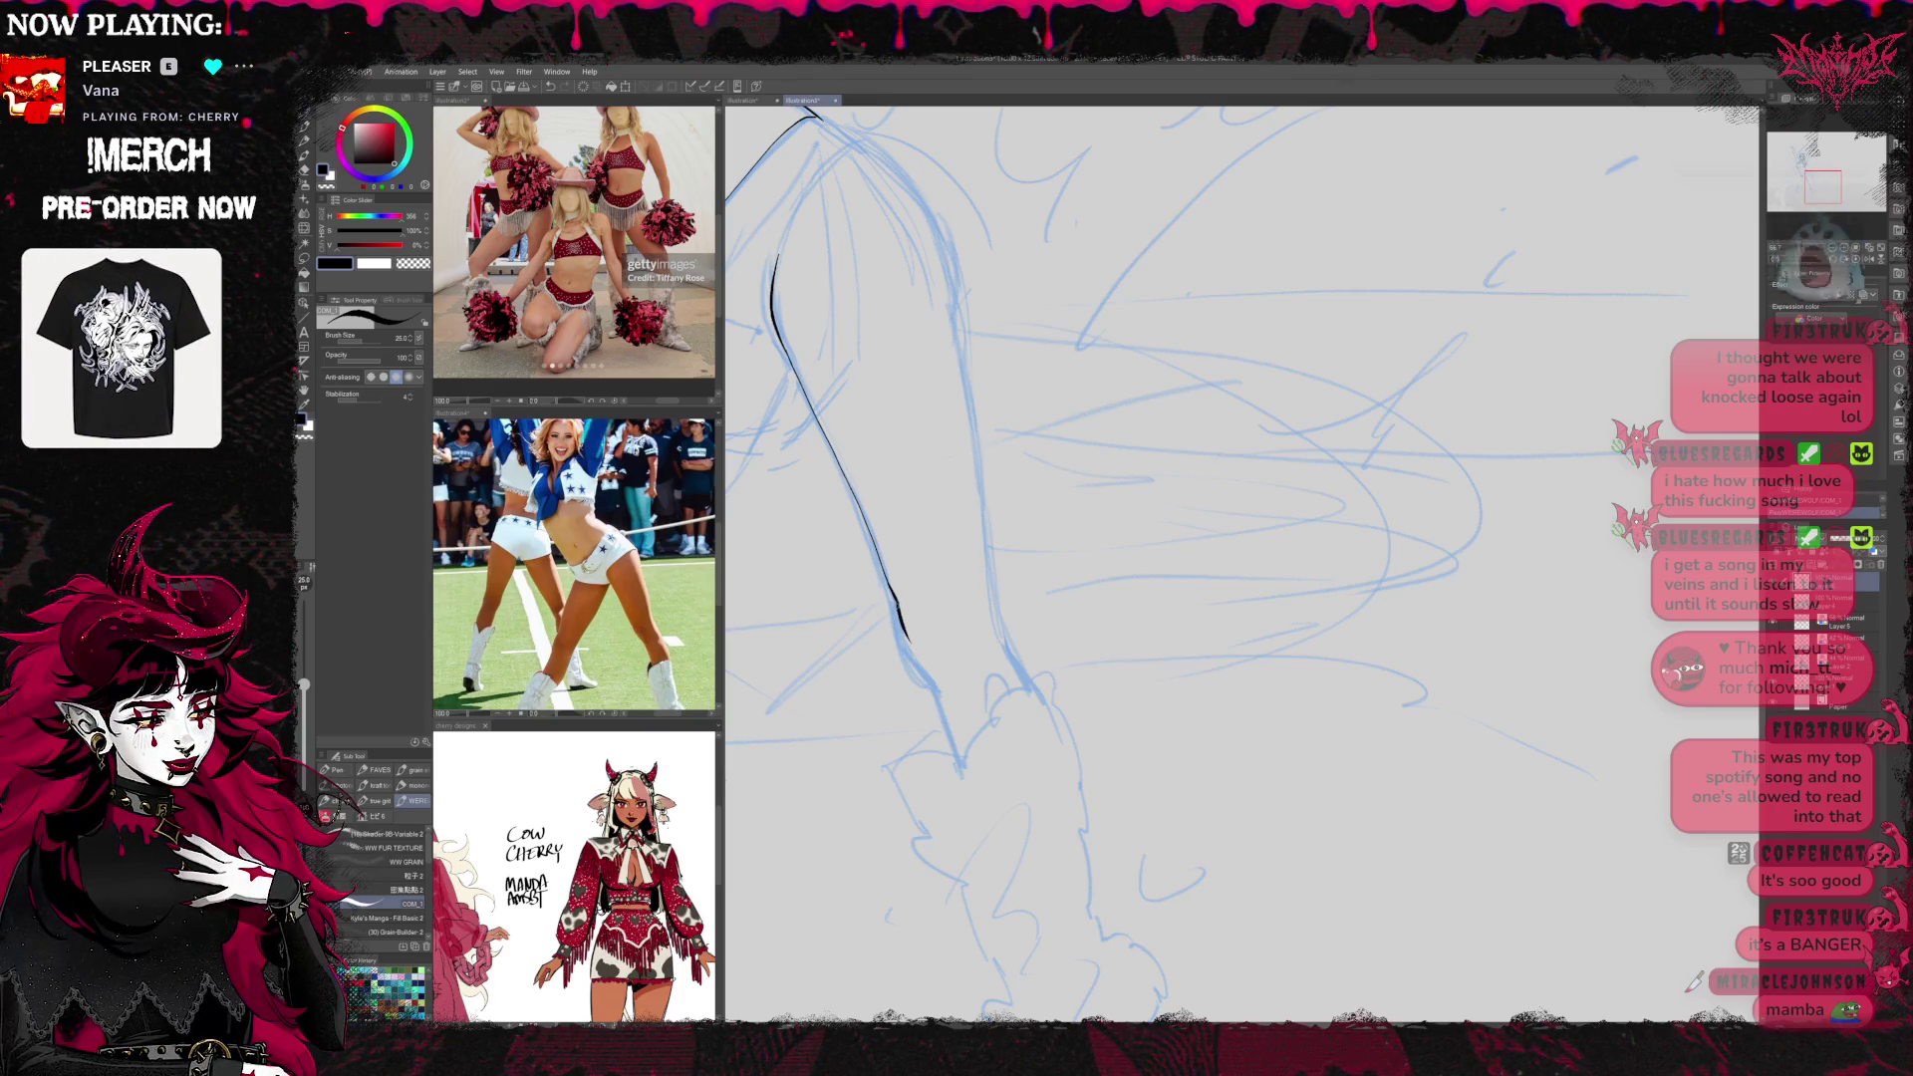
left_click_drag(905, 630, 942, 693)
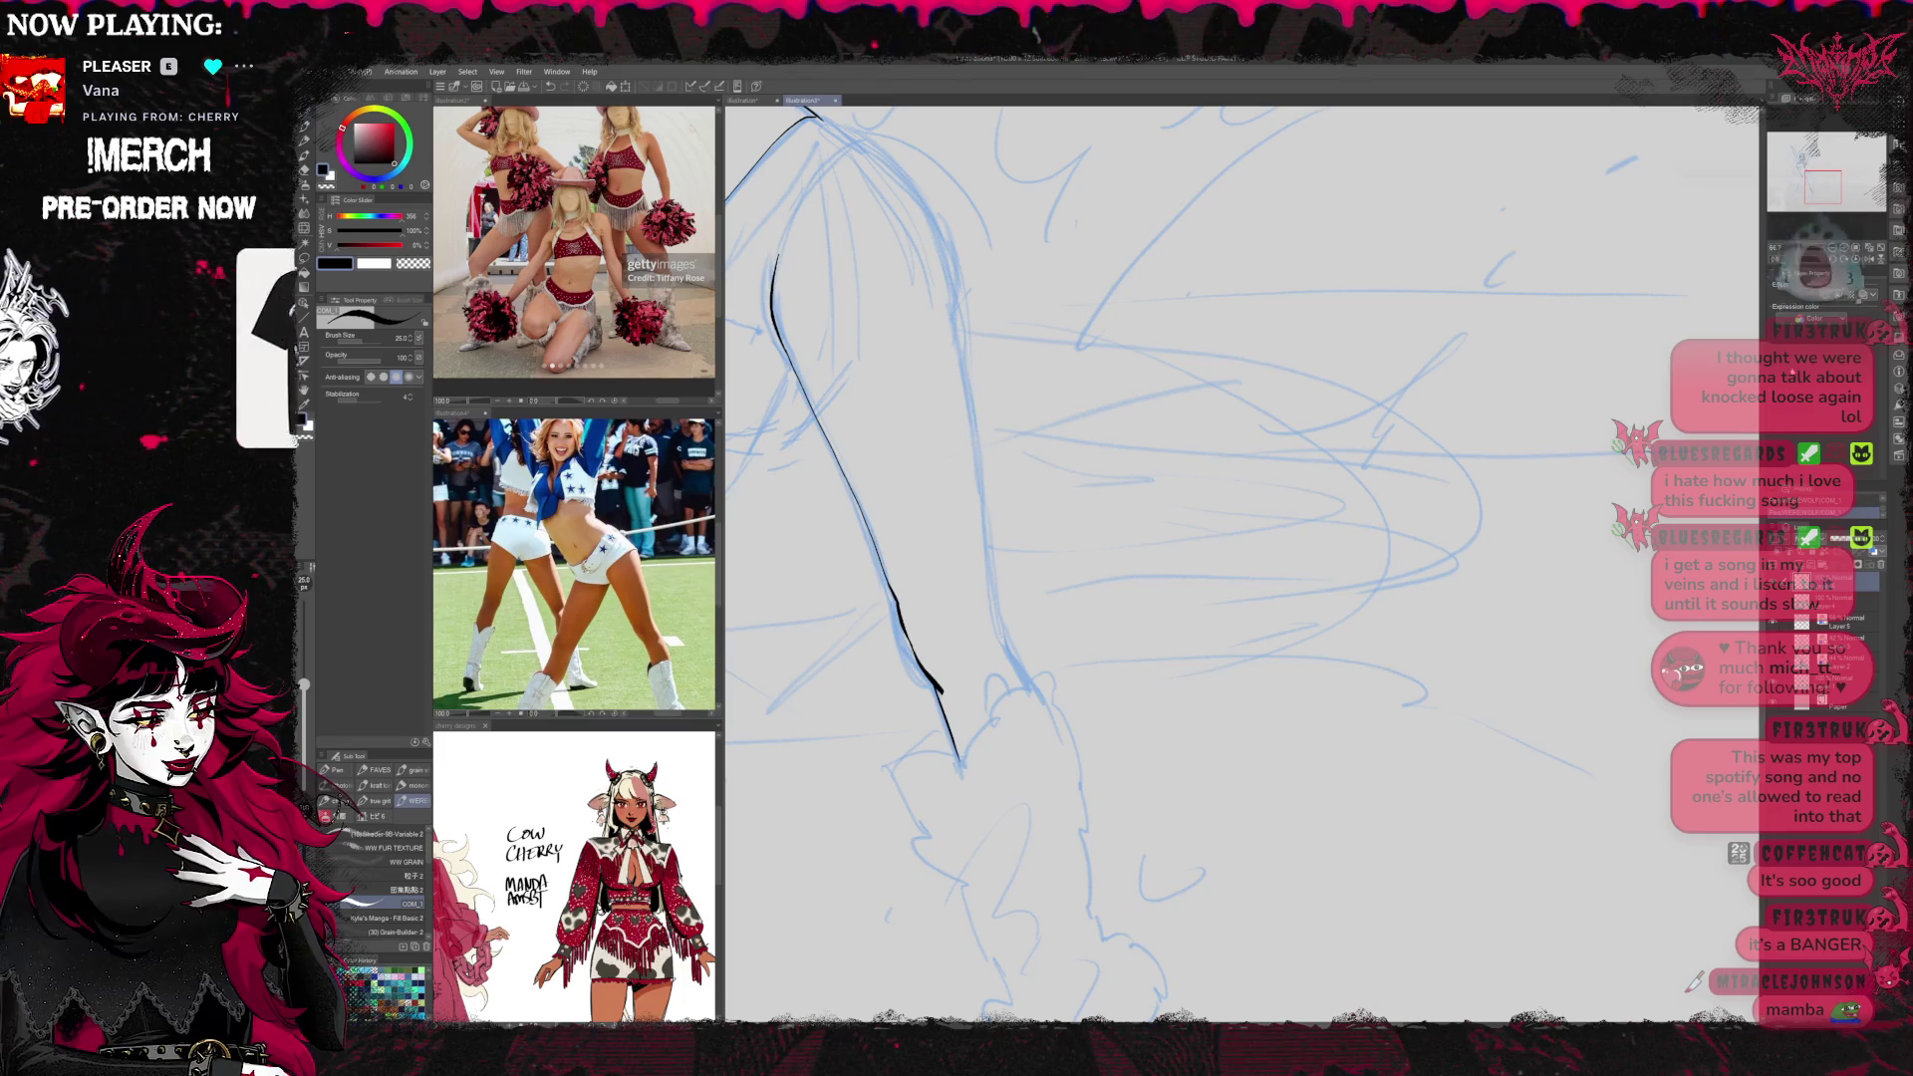
mouse_move(957, 598)
left_mouse_down()
mouse_move(1400, 617)
mouse_move(1102, 658)
mouse_move(1305, 580)
left_mouse_up()
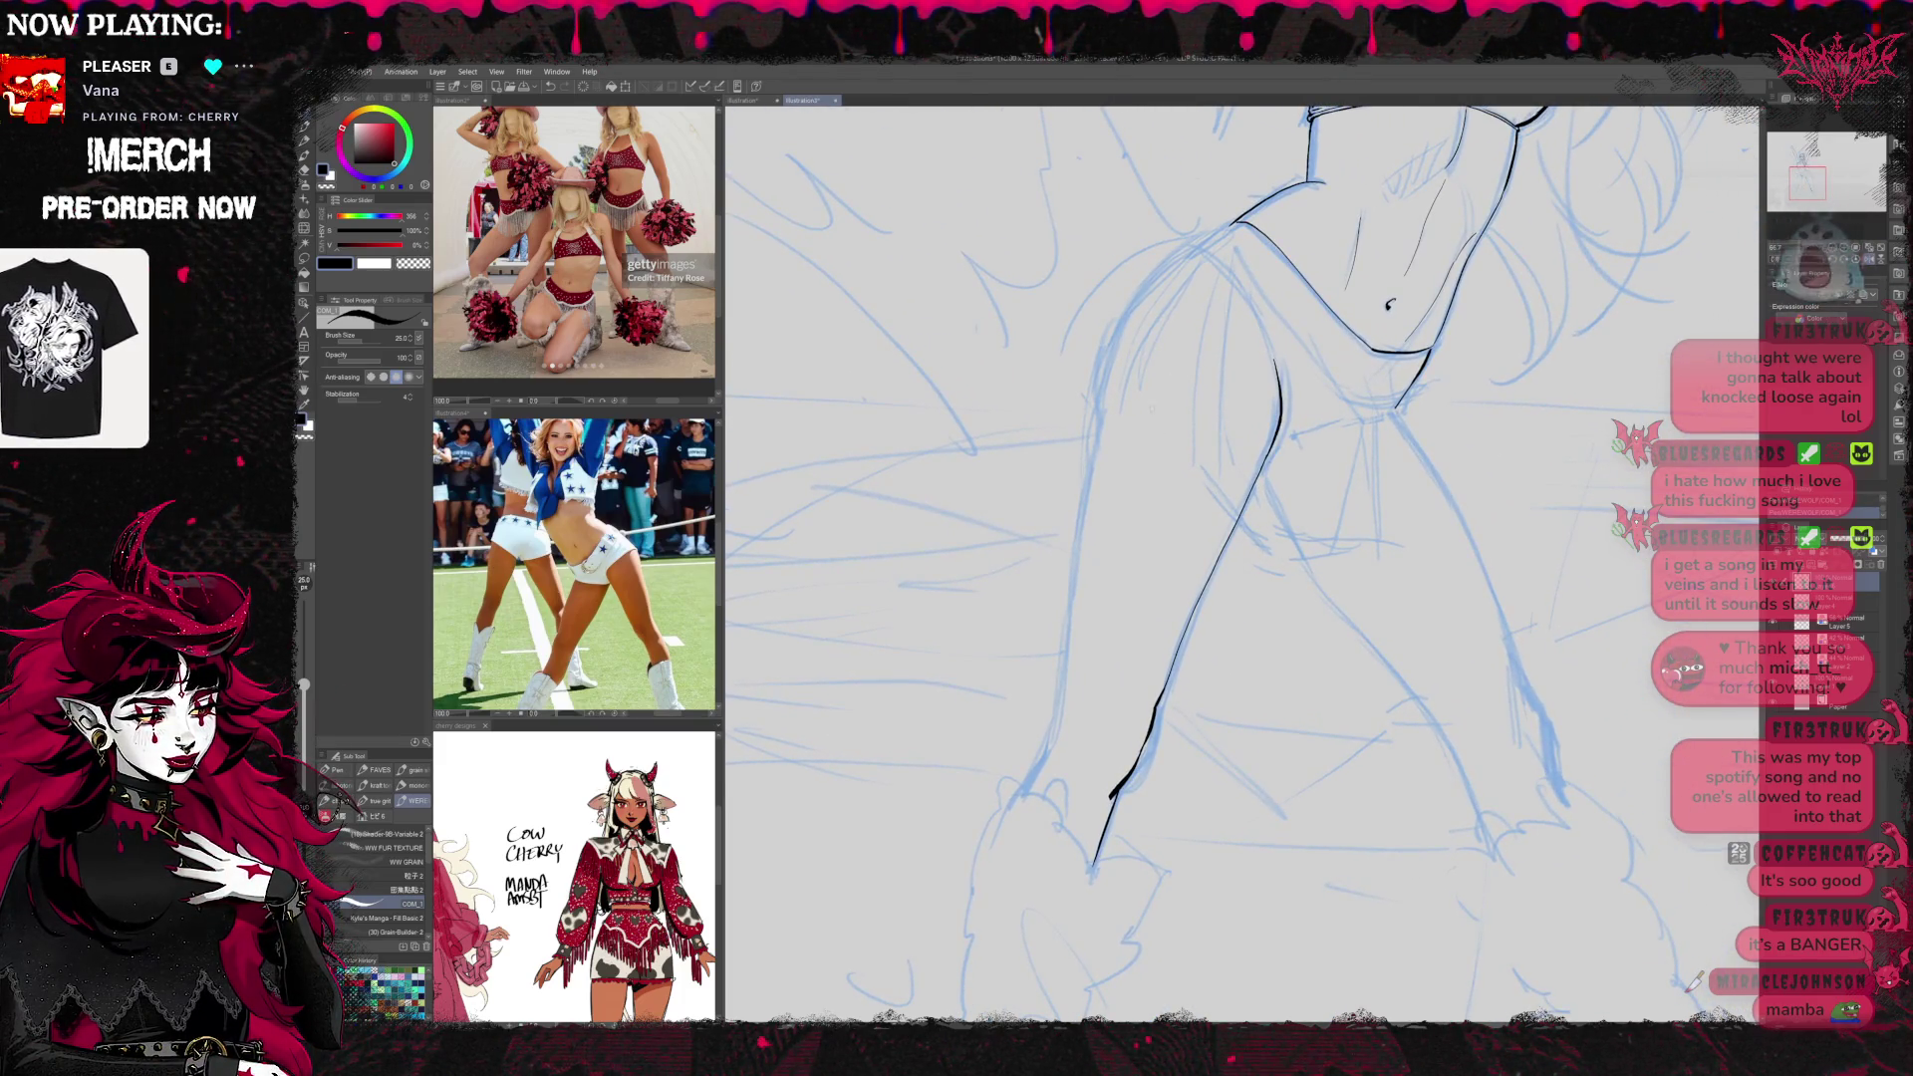
Ink a stroke from the chest line down the left thigh, trimming its lower part
mouse_move(1231, 228)
left_mouse_down()
mouse_move(1117, 323)
mouse_move(1091, 410)
left_mouse_up()
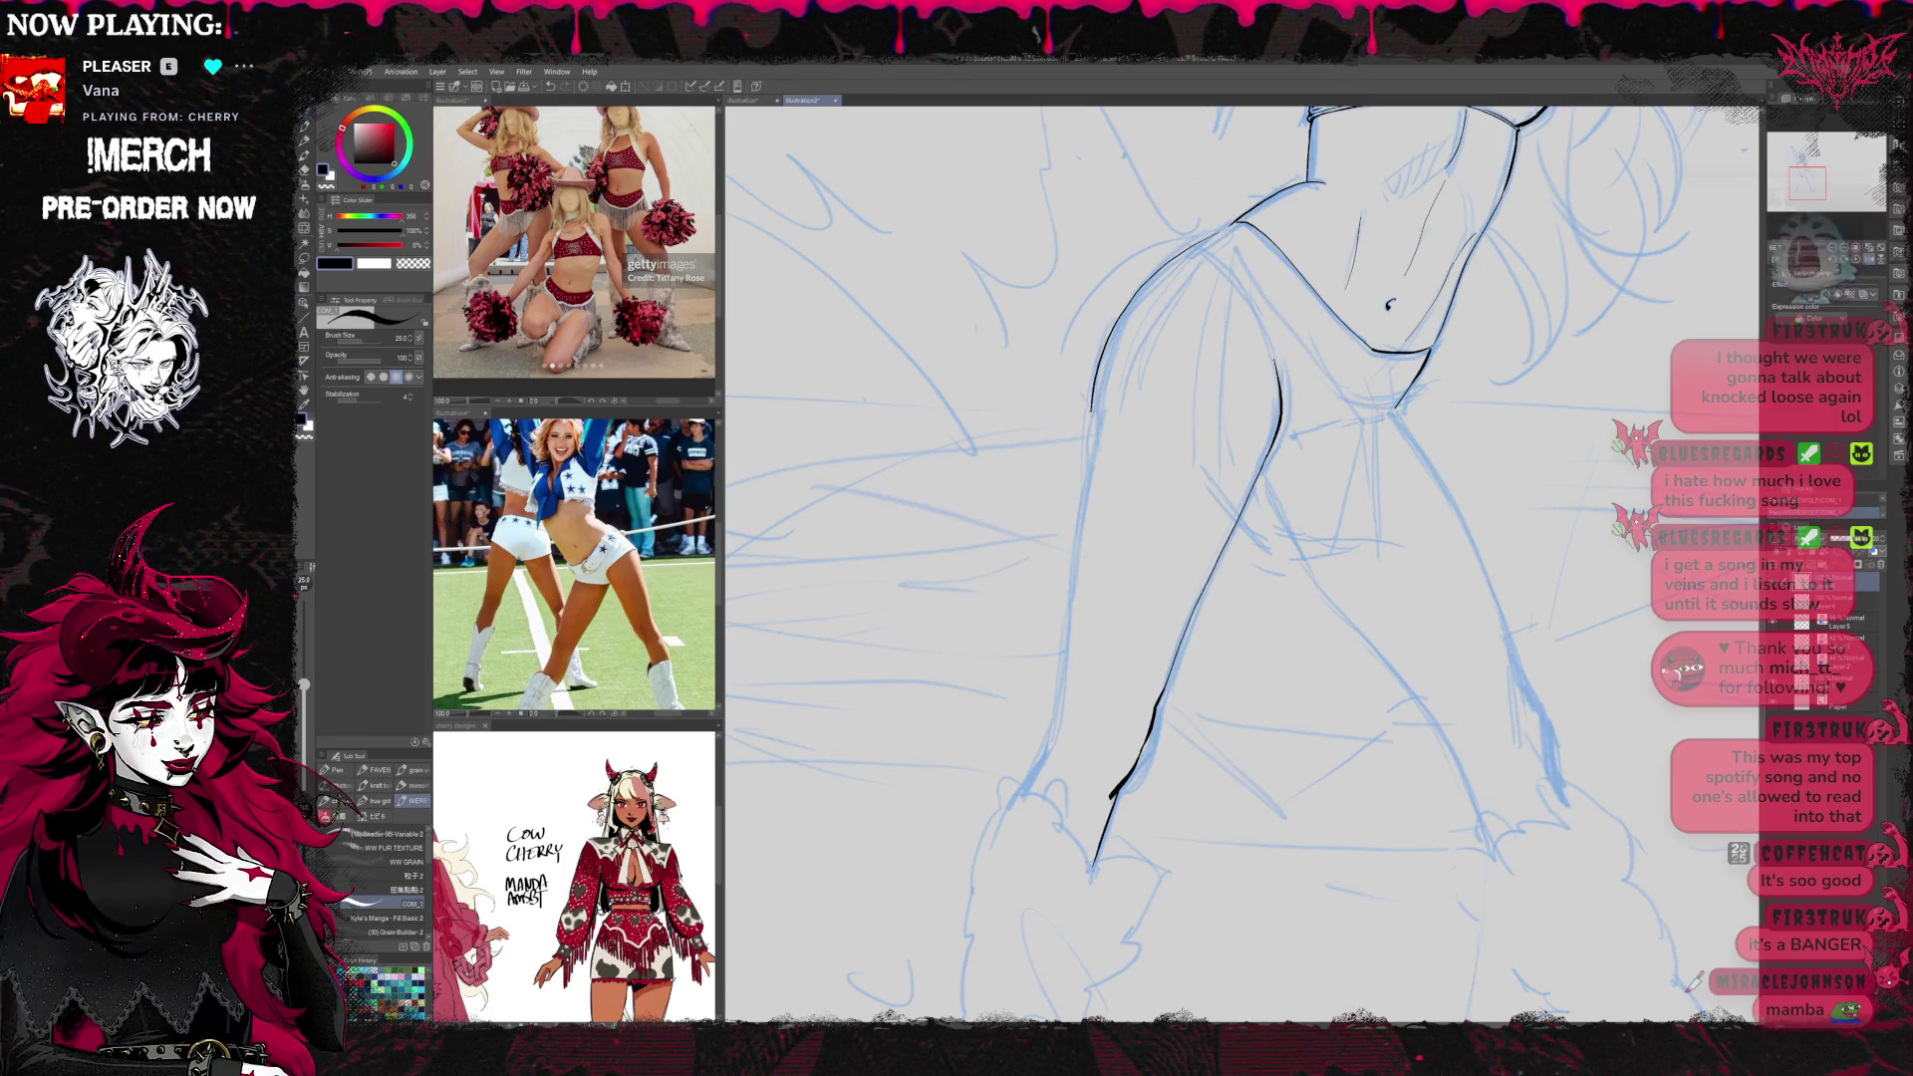
left_click_drag(1078, 498, 1055, 739)
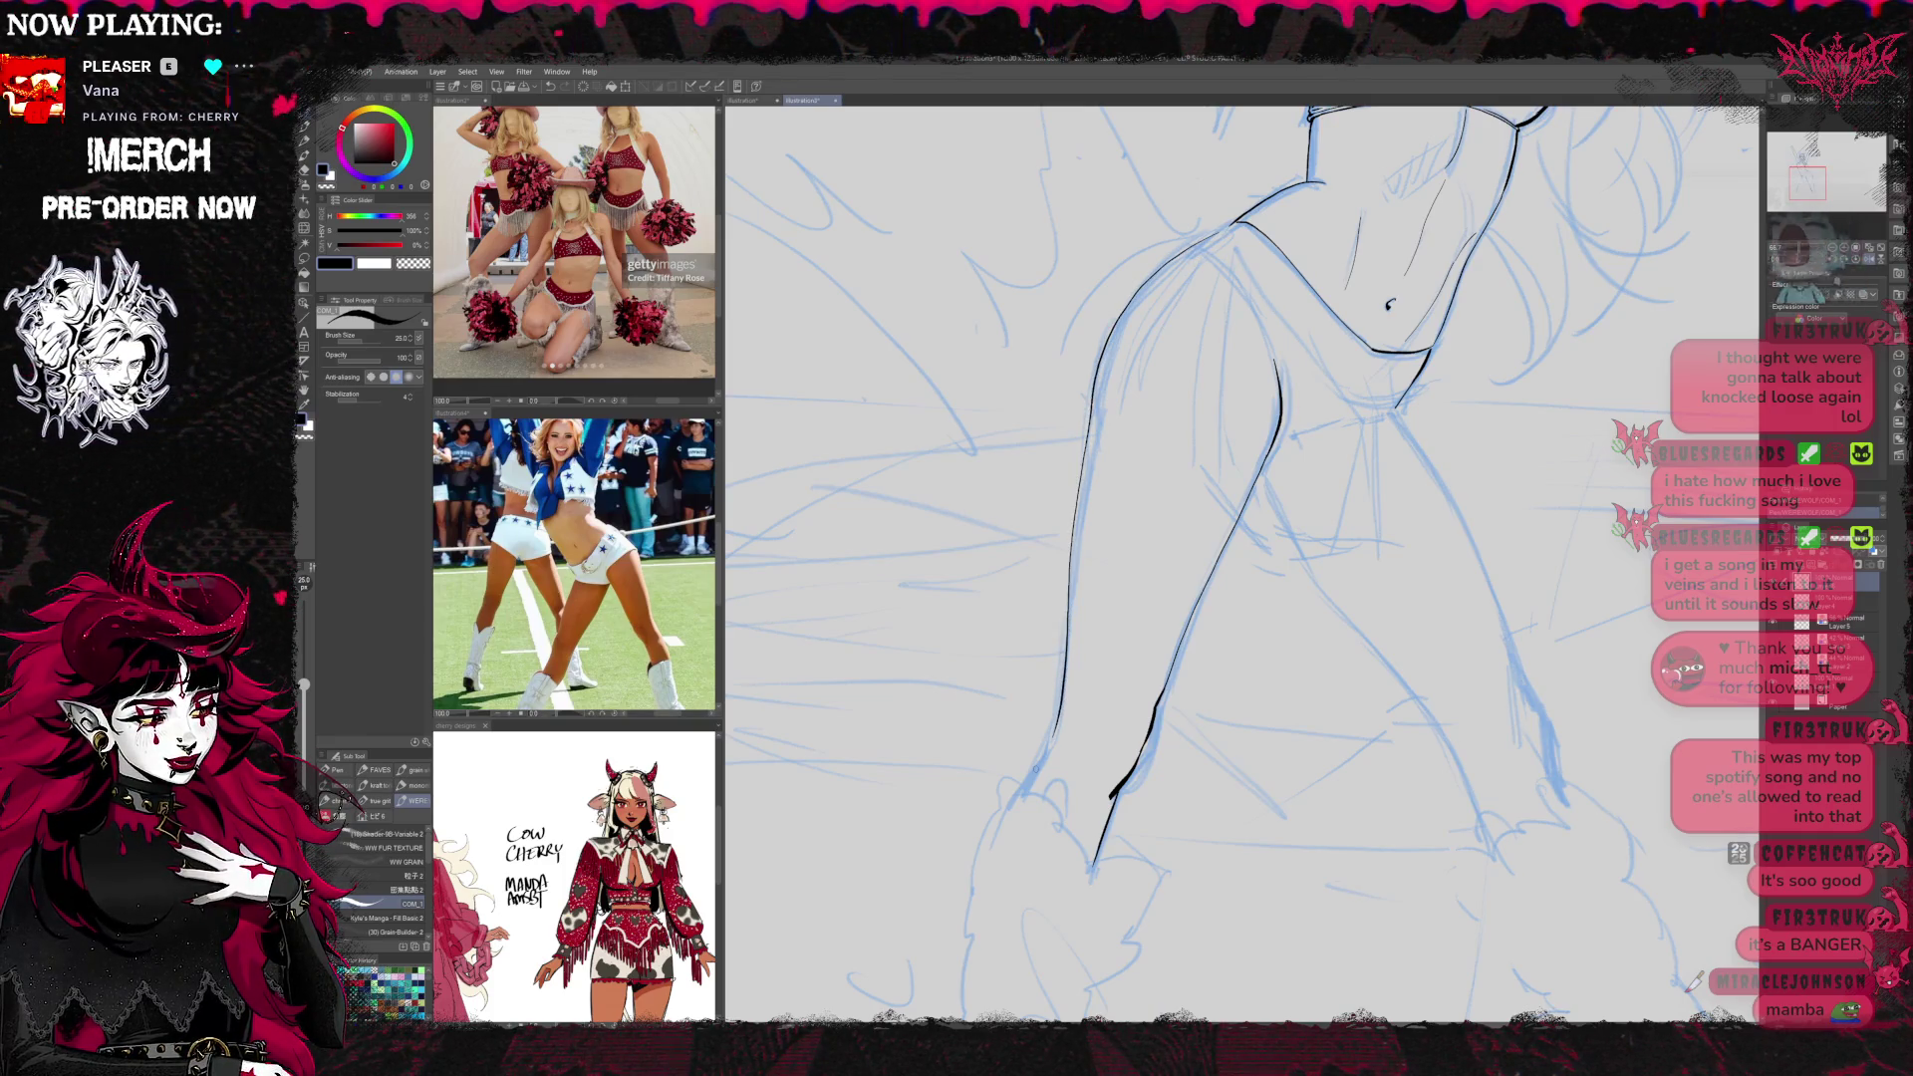
key("e")
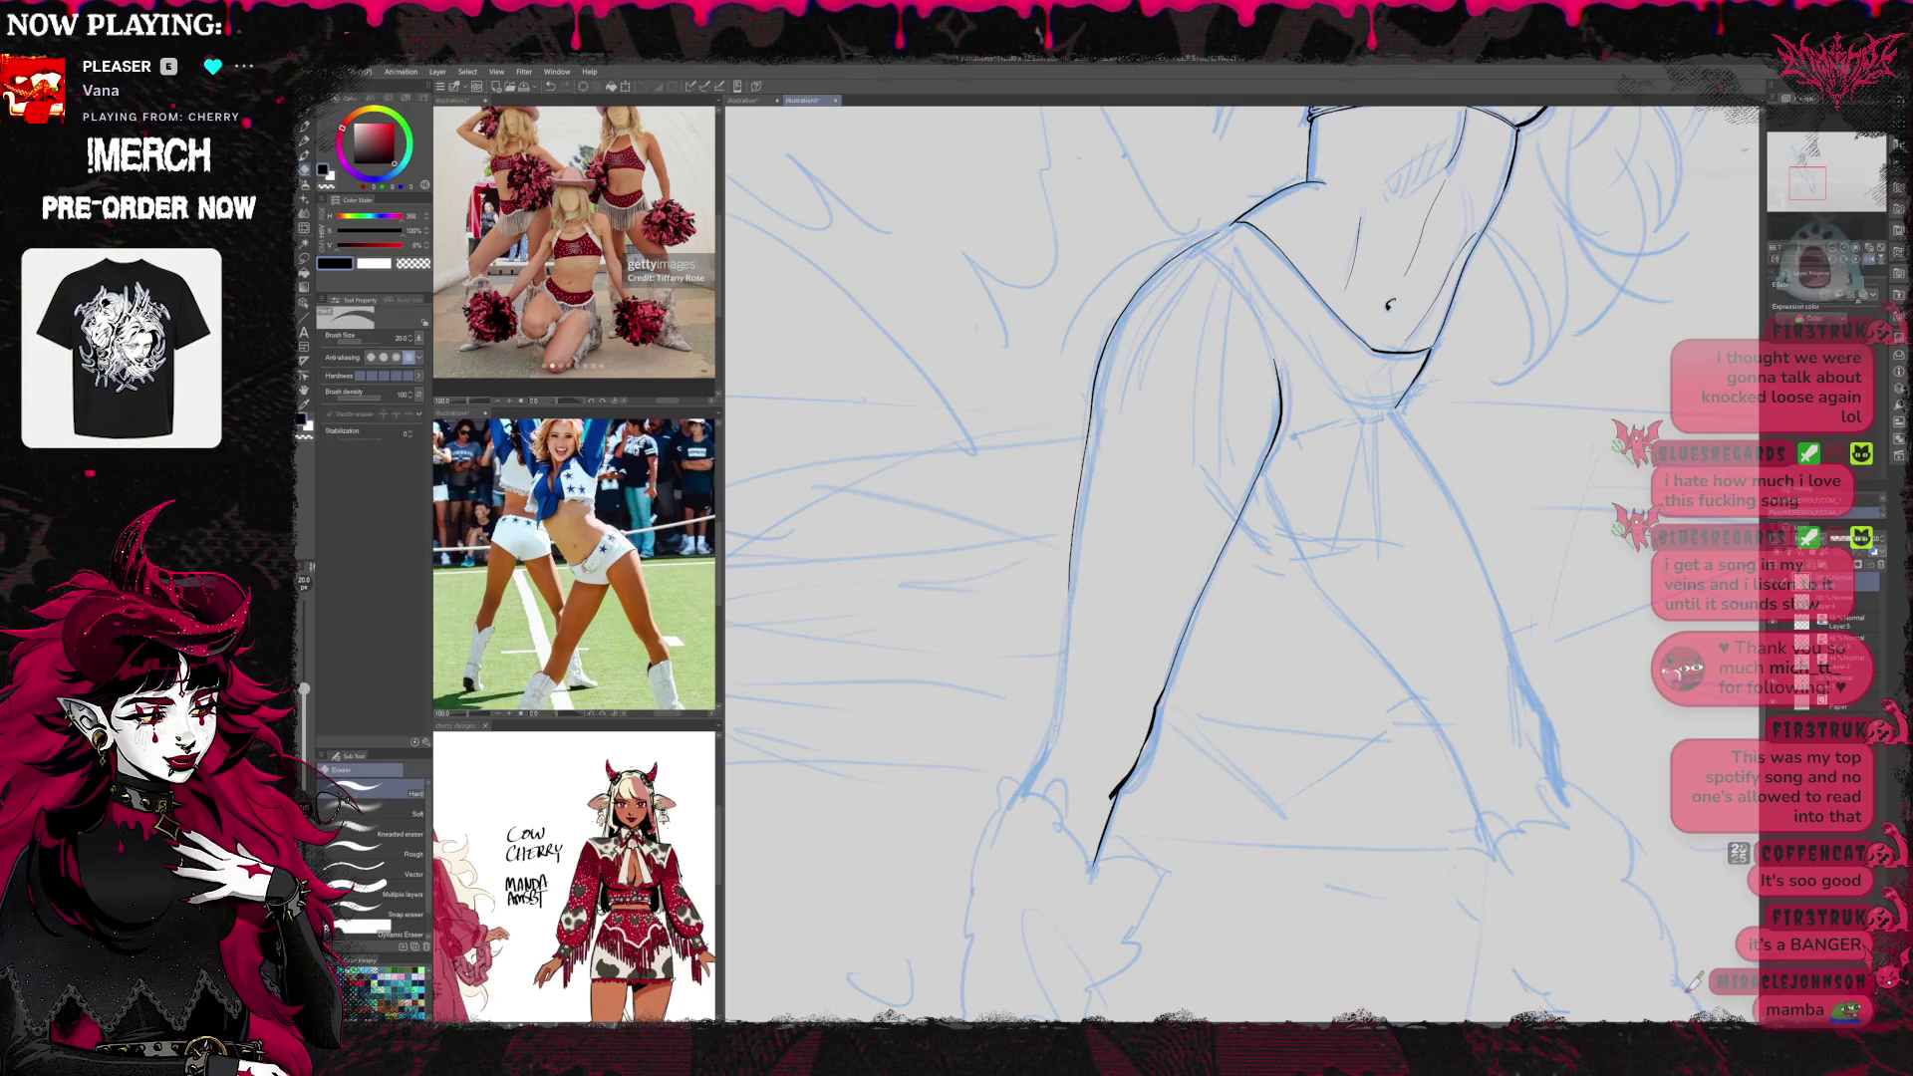
key("p")
key("ctrl+z")
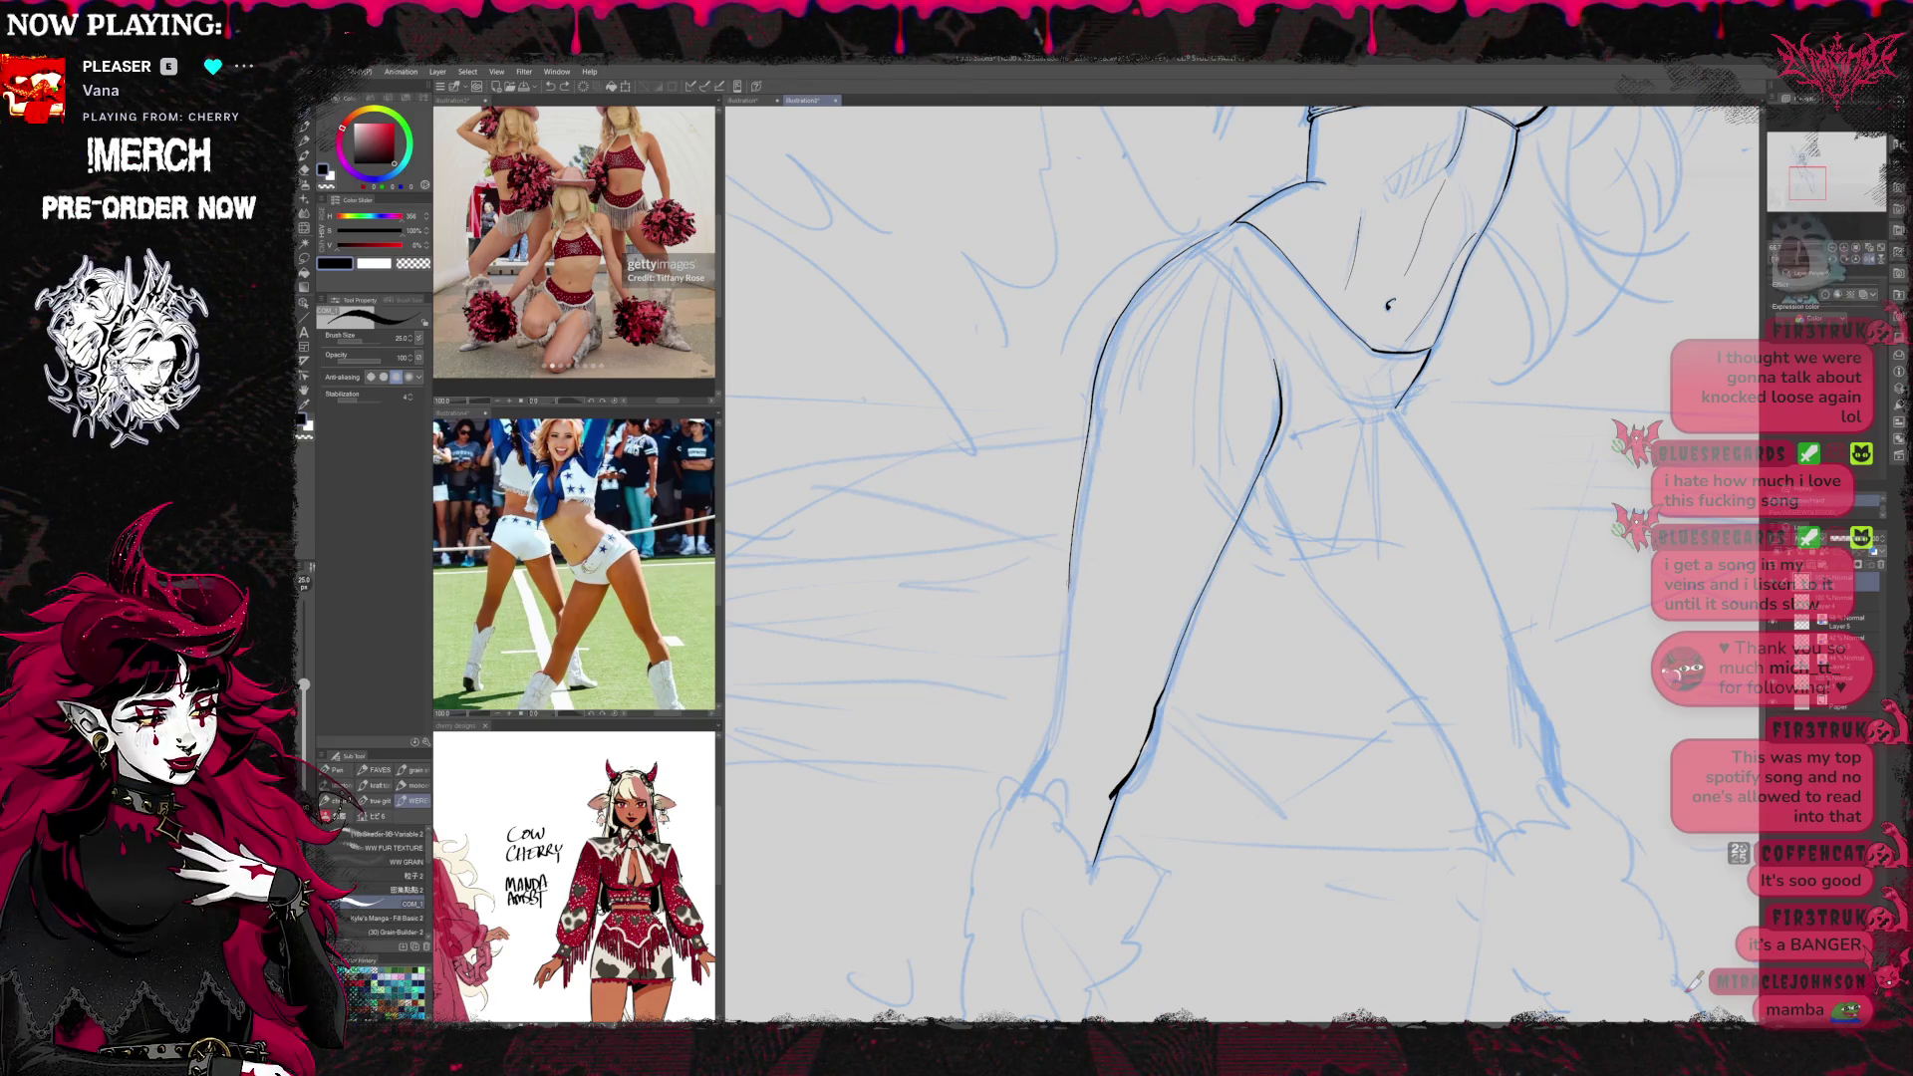
key("e")
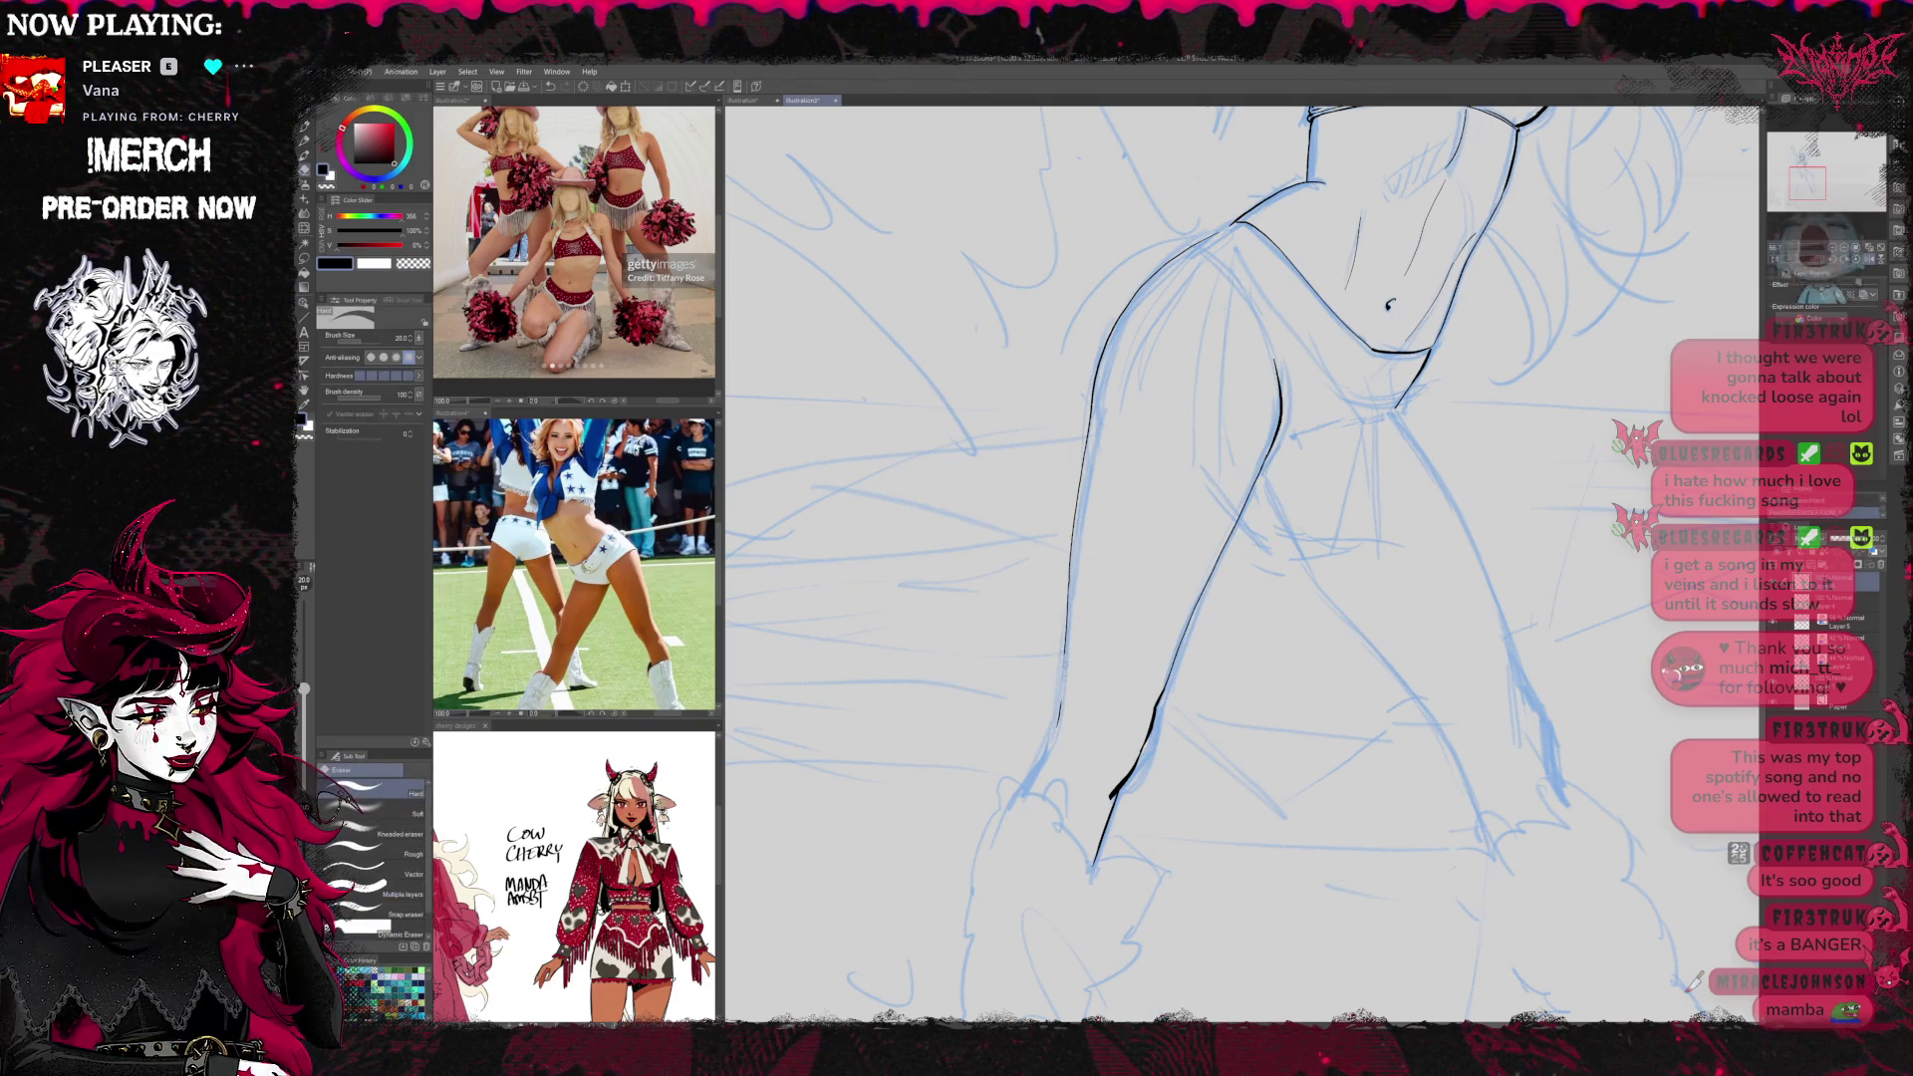
key("p")
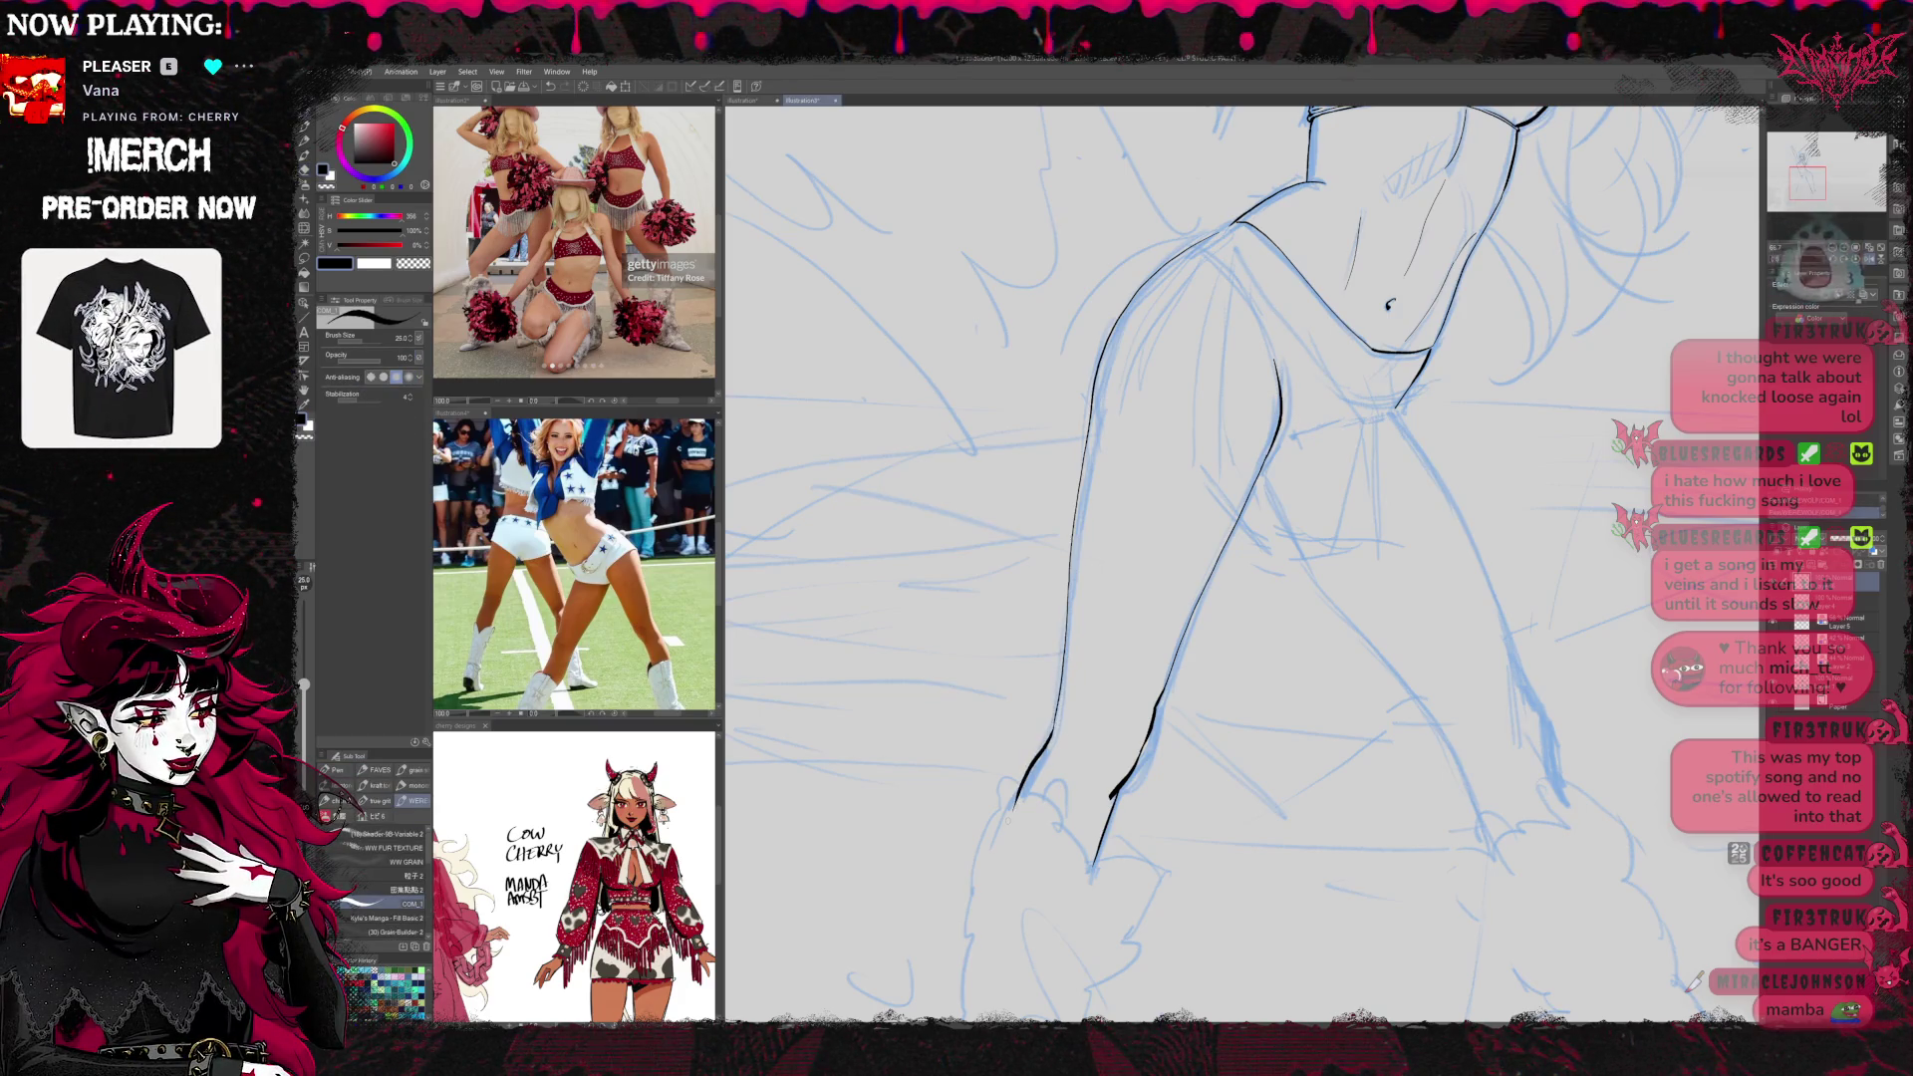
Ink the lower left thigh line, redrawing it once
left_click_drag(1042, 757, 997, 832)
key("ctrl+z")
left_click_drag(1051, 743, 993, 839)
key("e")
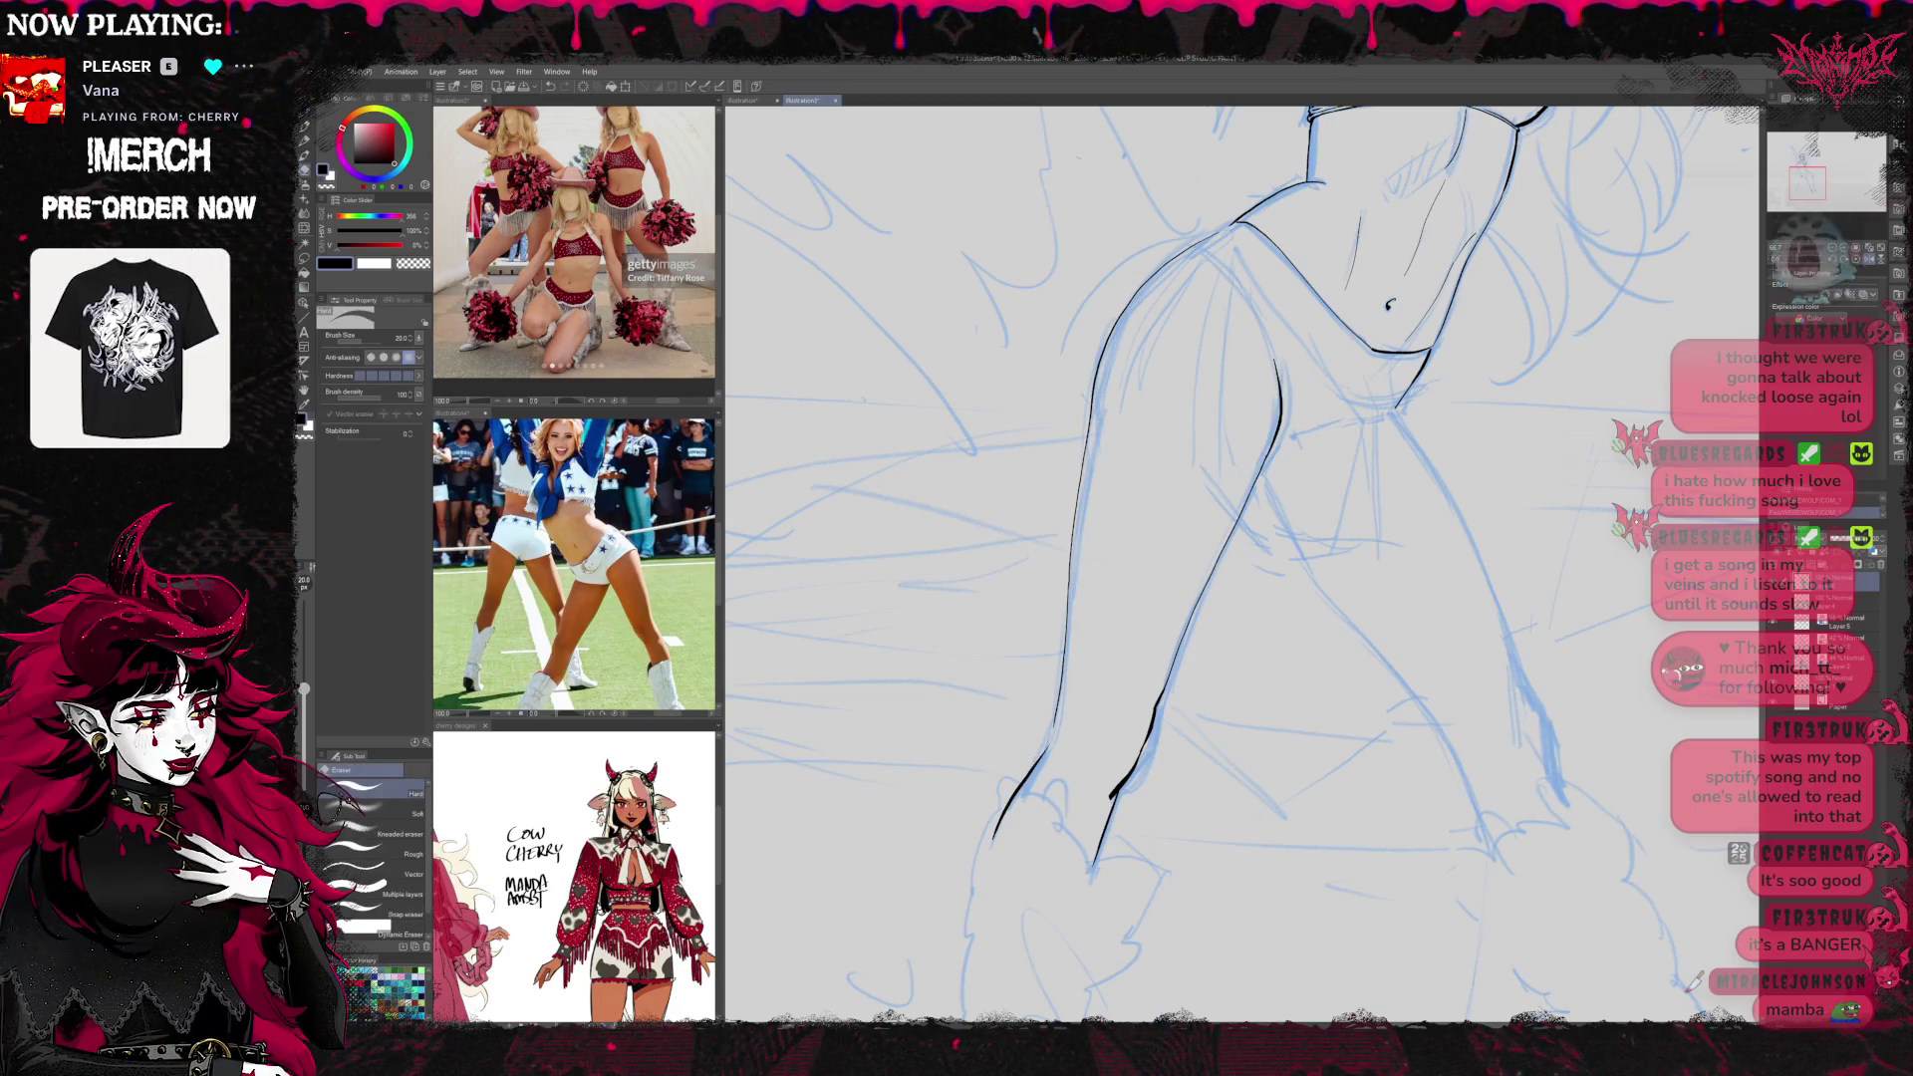
key("p")
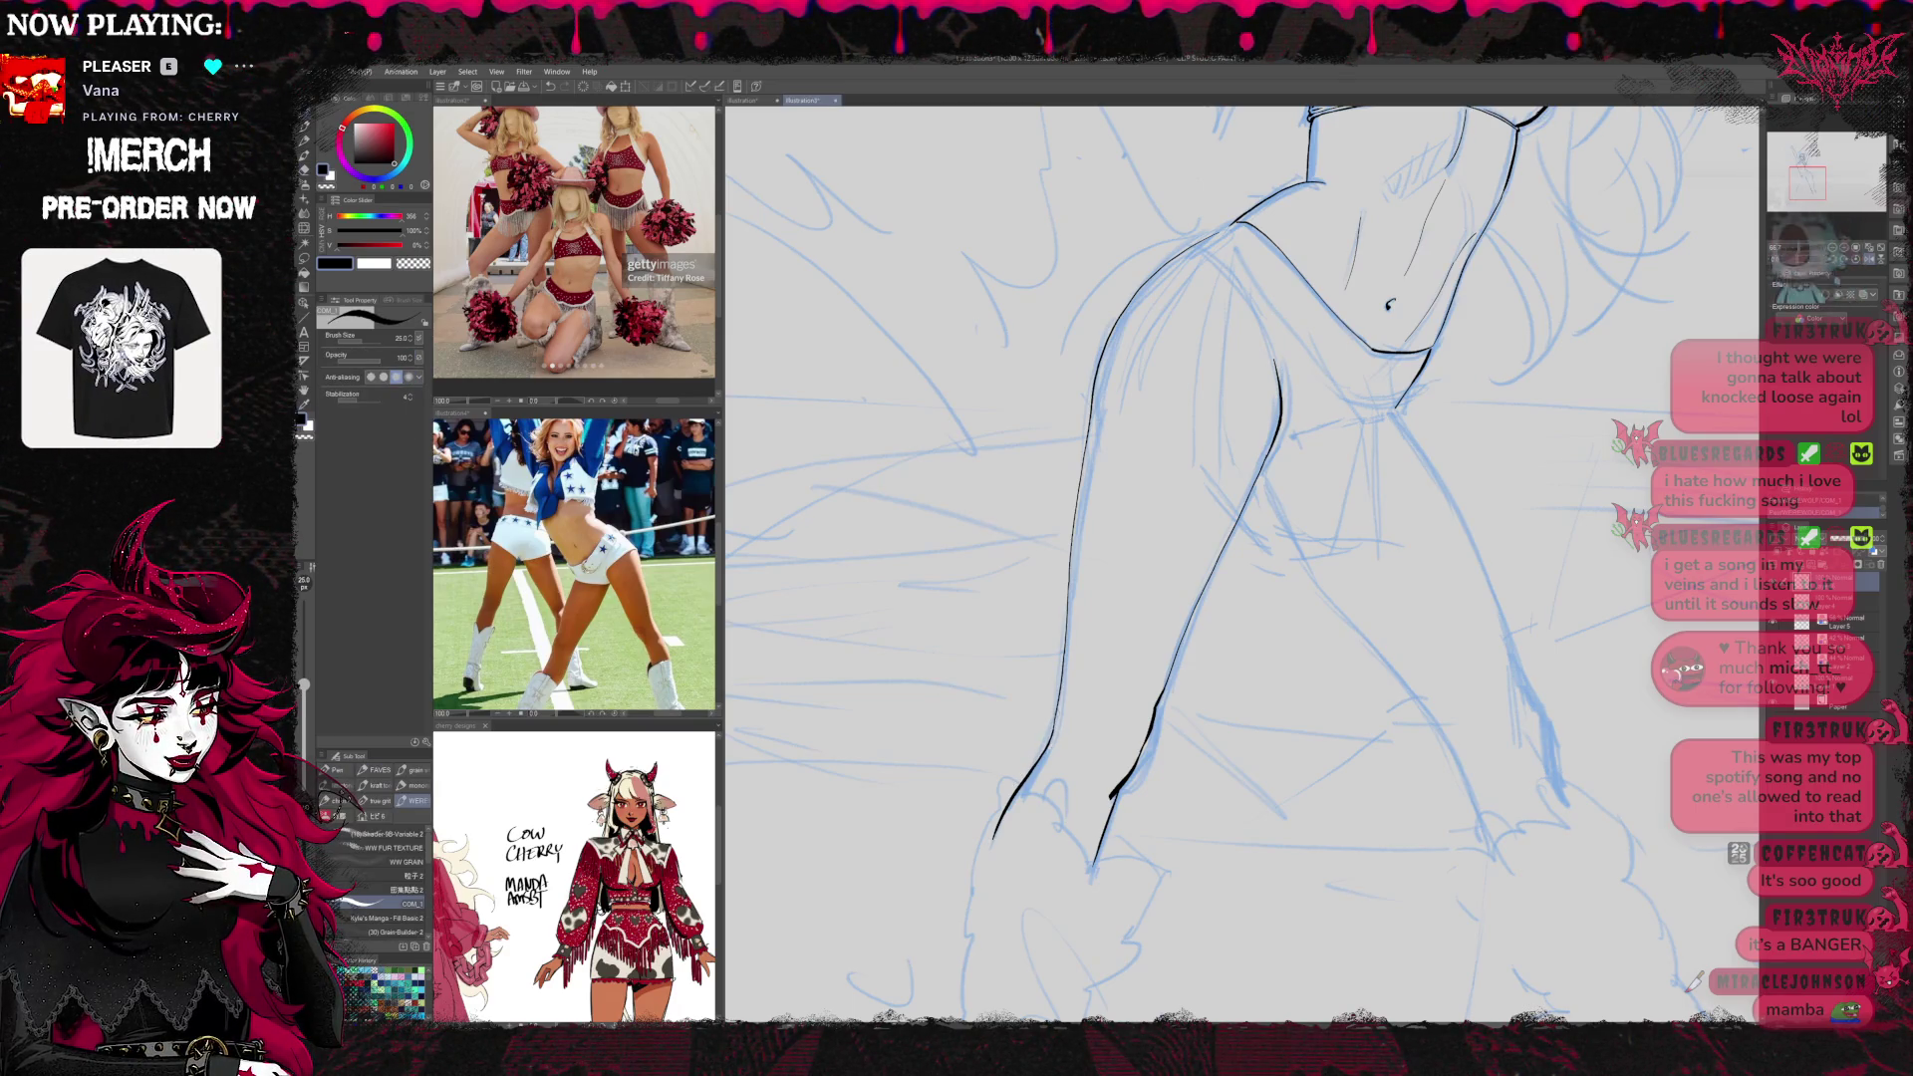
key("e")
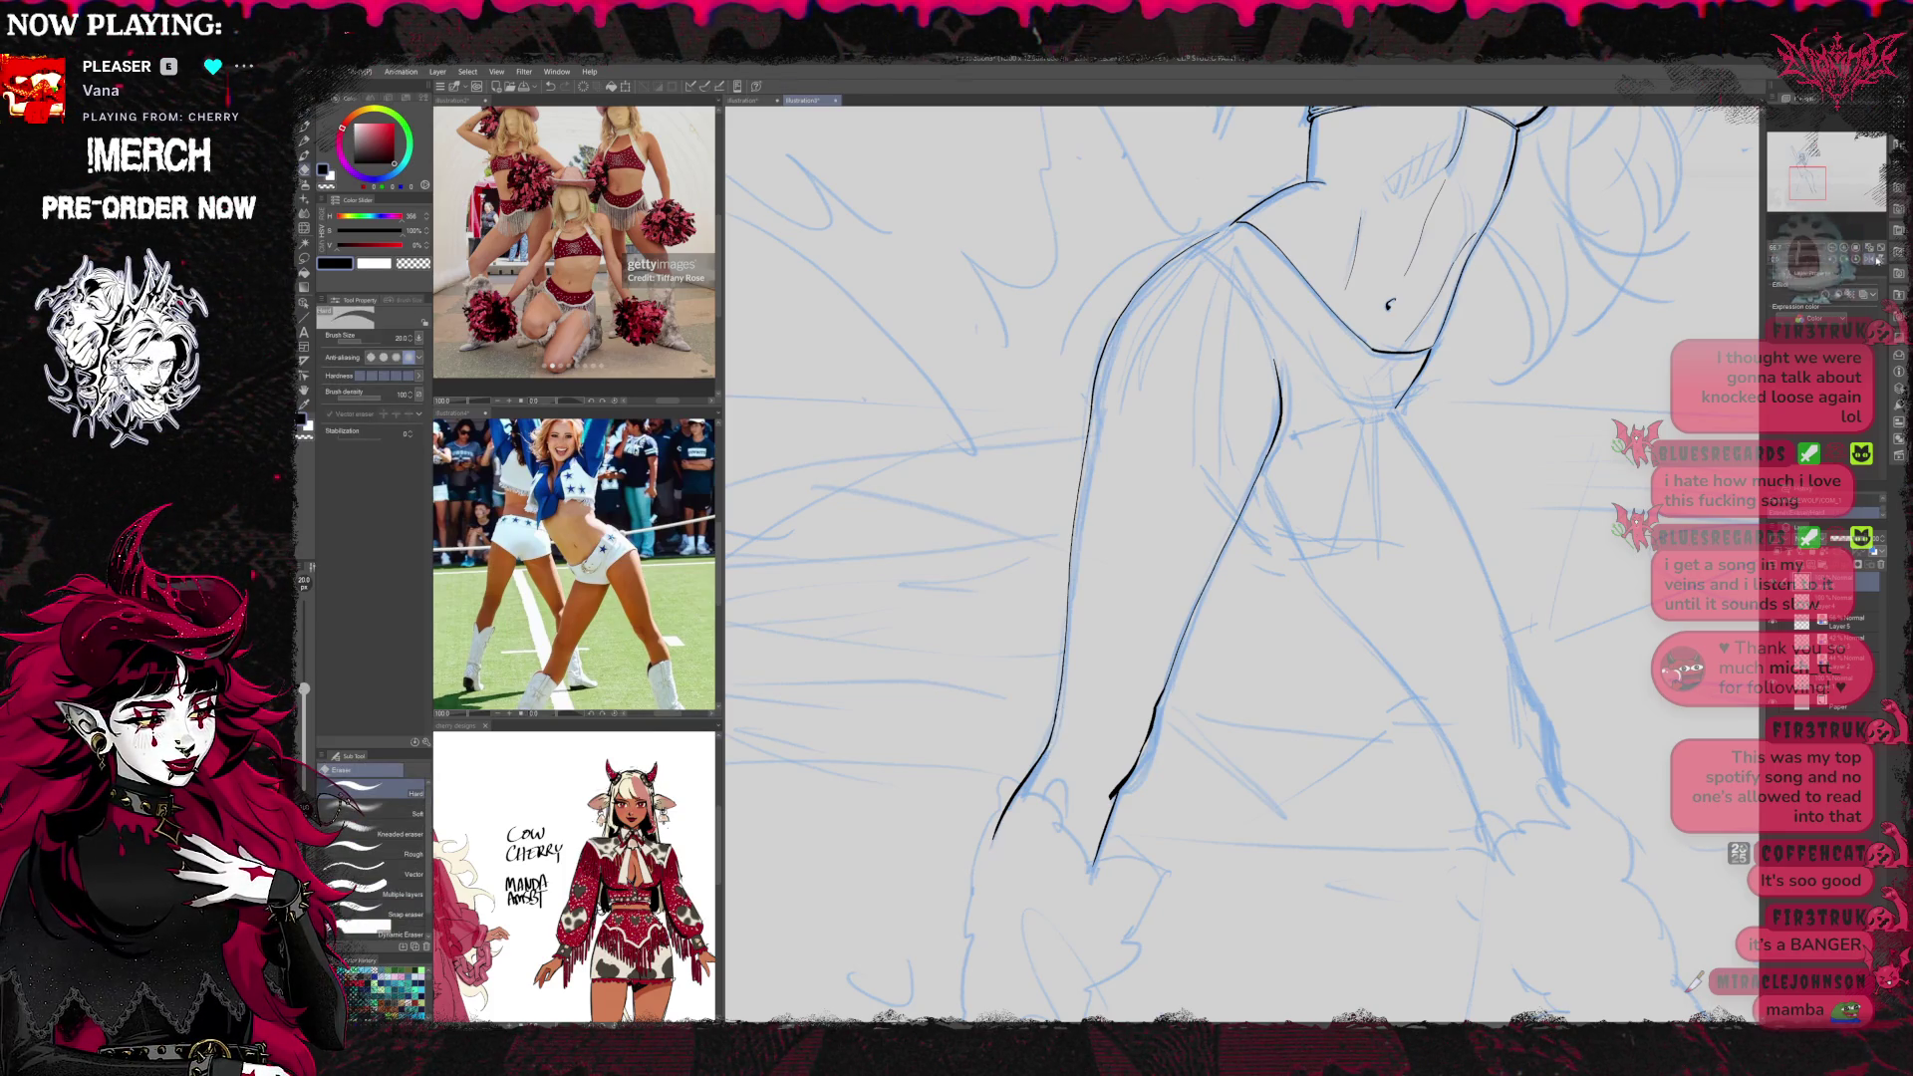
Mirror the canvas and toggle the blue sketch to check the leg lineart
key("h")
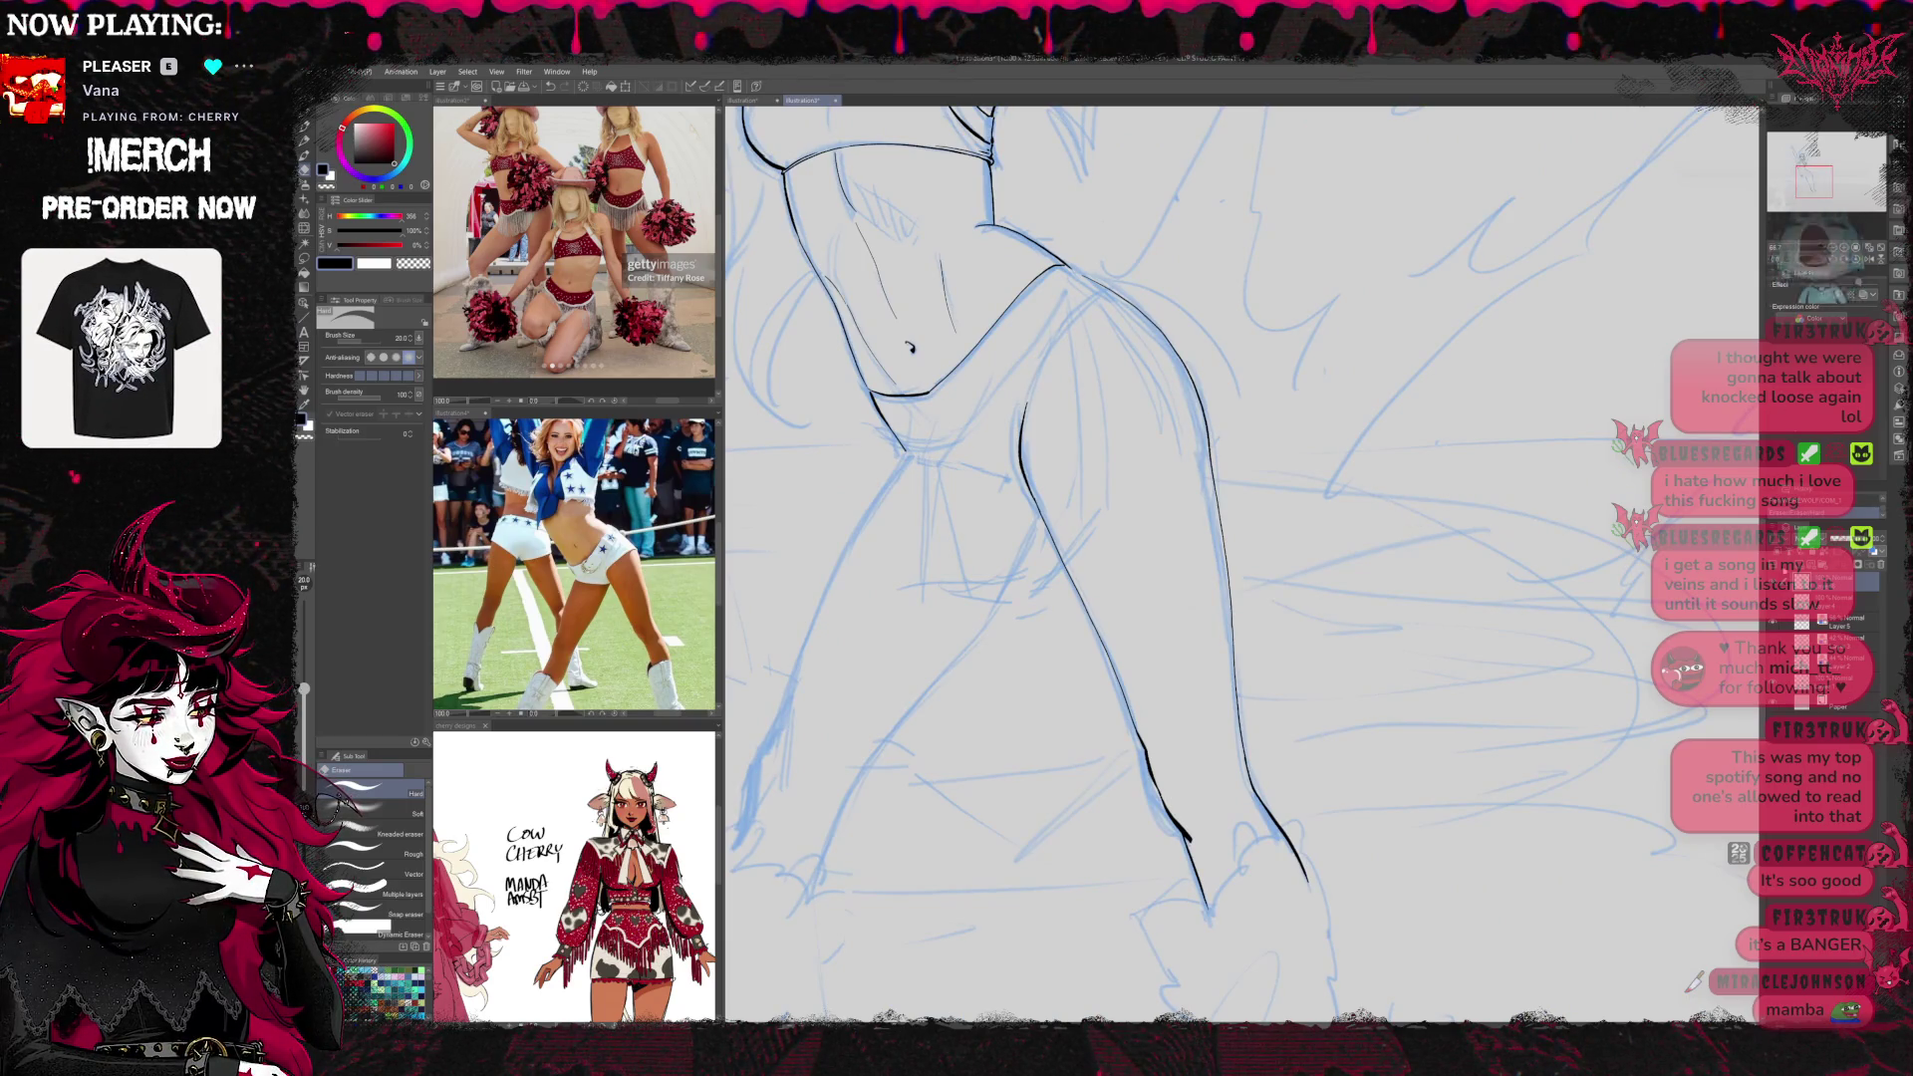
left_click(1775, 623)
left_click(1773, 623)
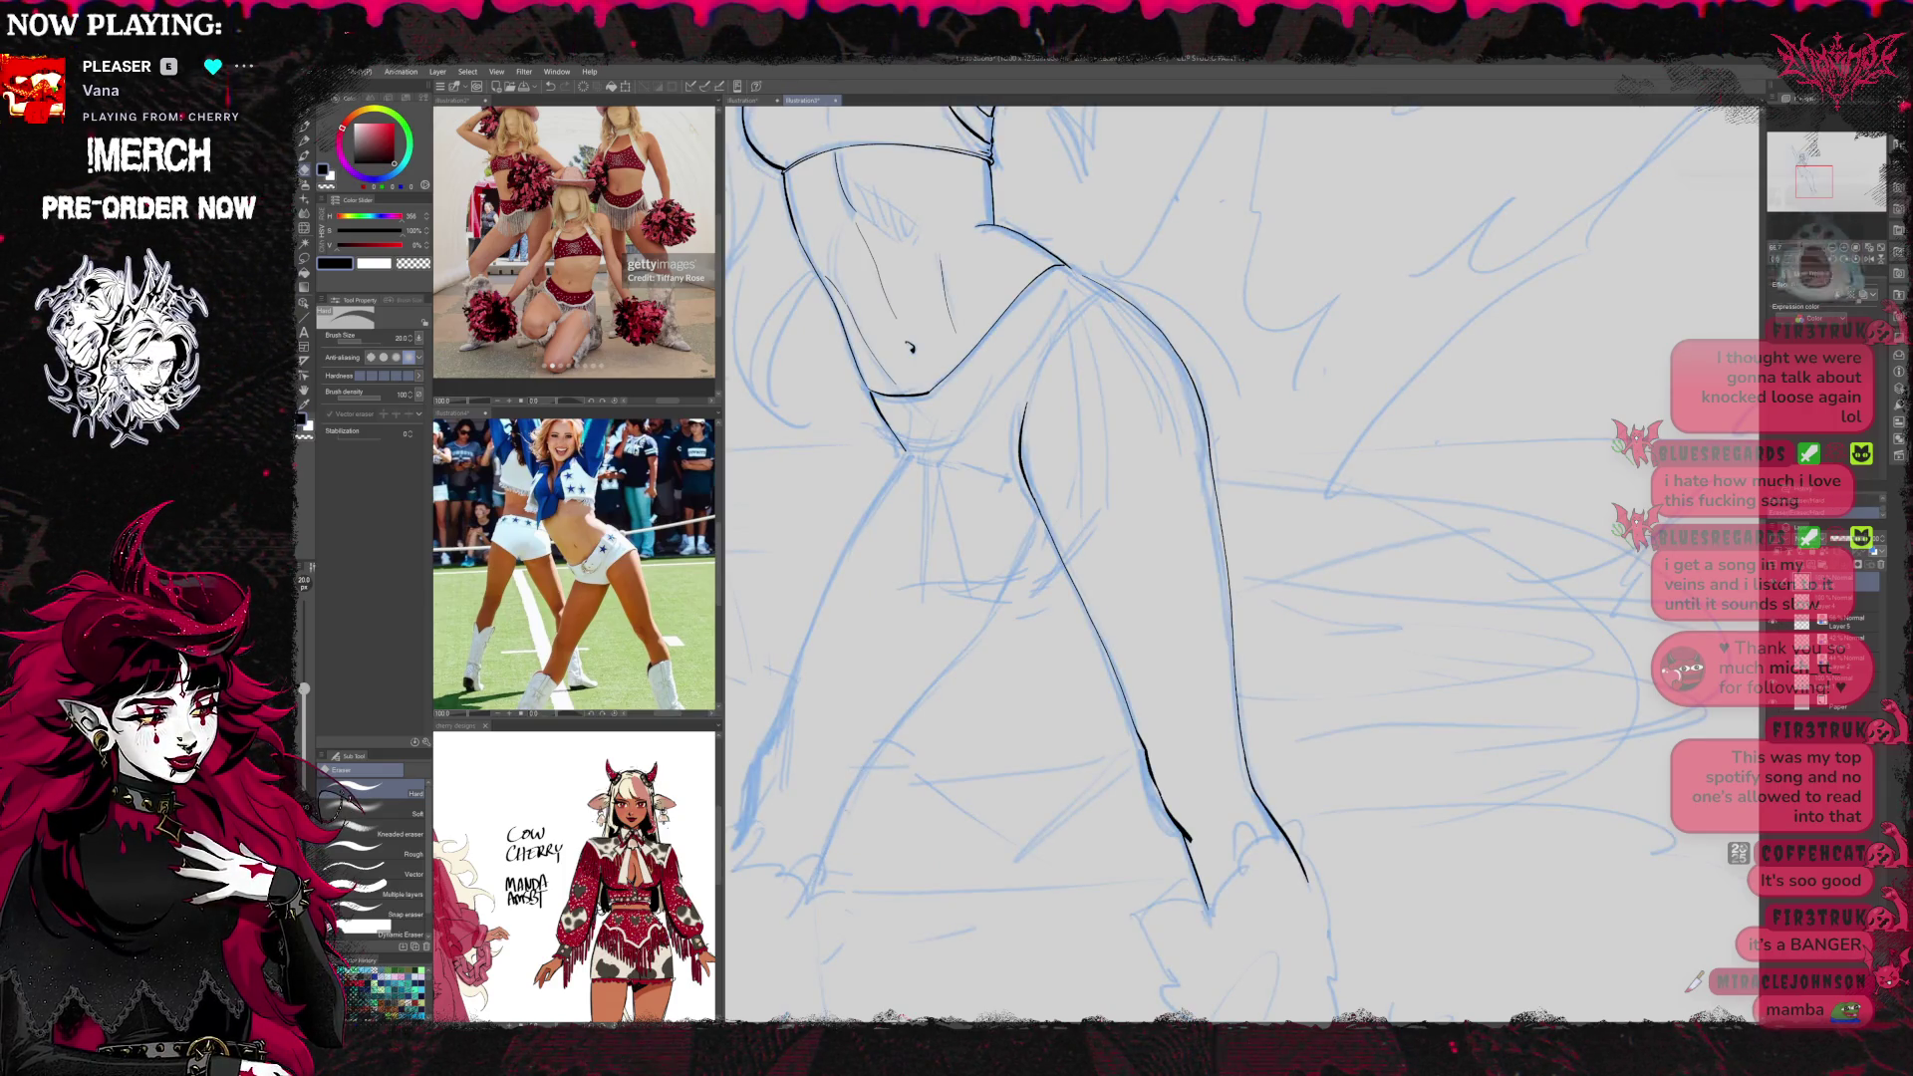
key("p")
left_click_drag(1097, 549, 1168, 594)
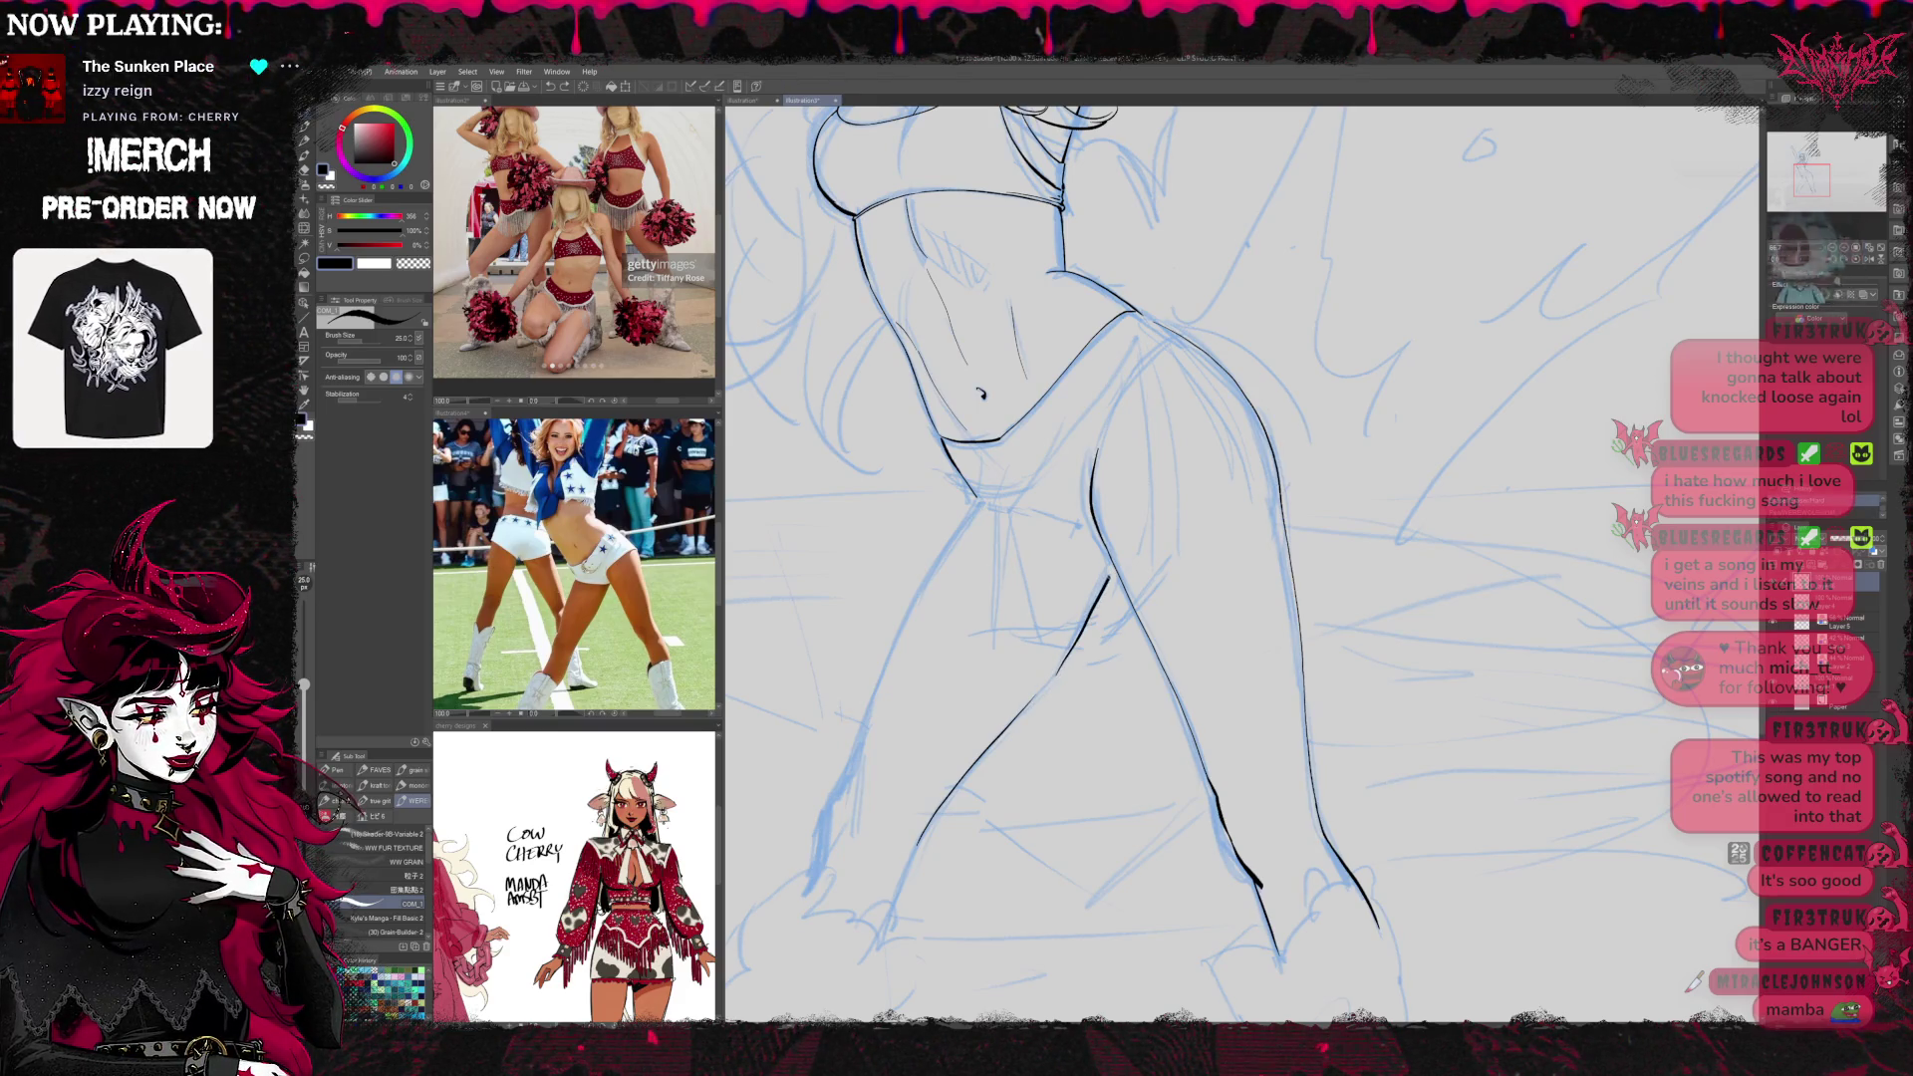
Extend the inner-thigh line with two short strokes
left_click_drag(1098, 601, 1052, 679)
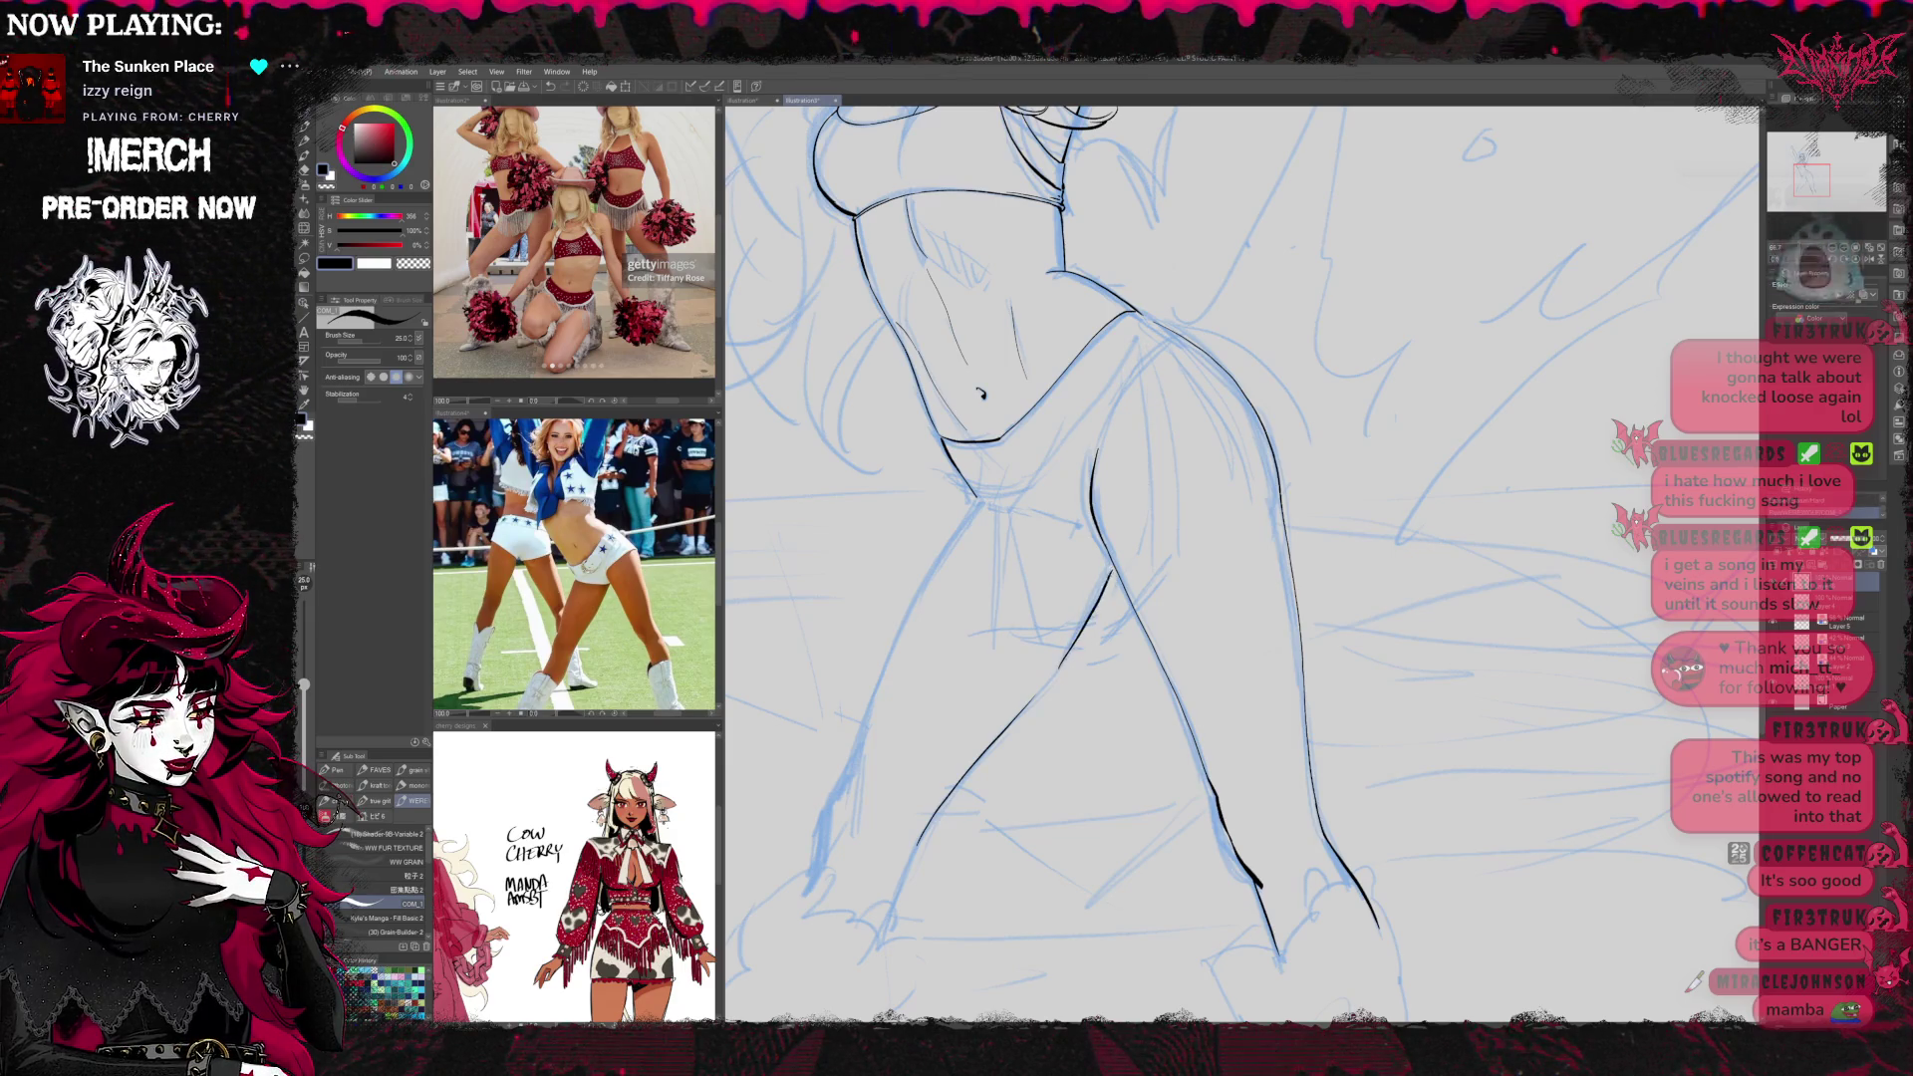
left_click_drag(1114, 572, 1096, 608)
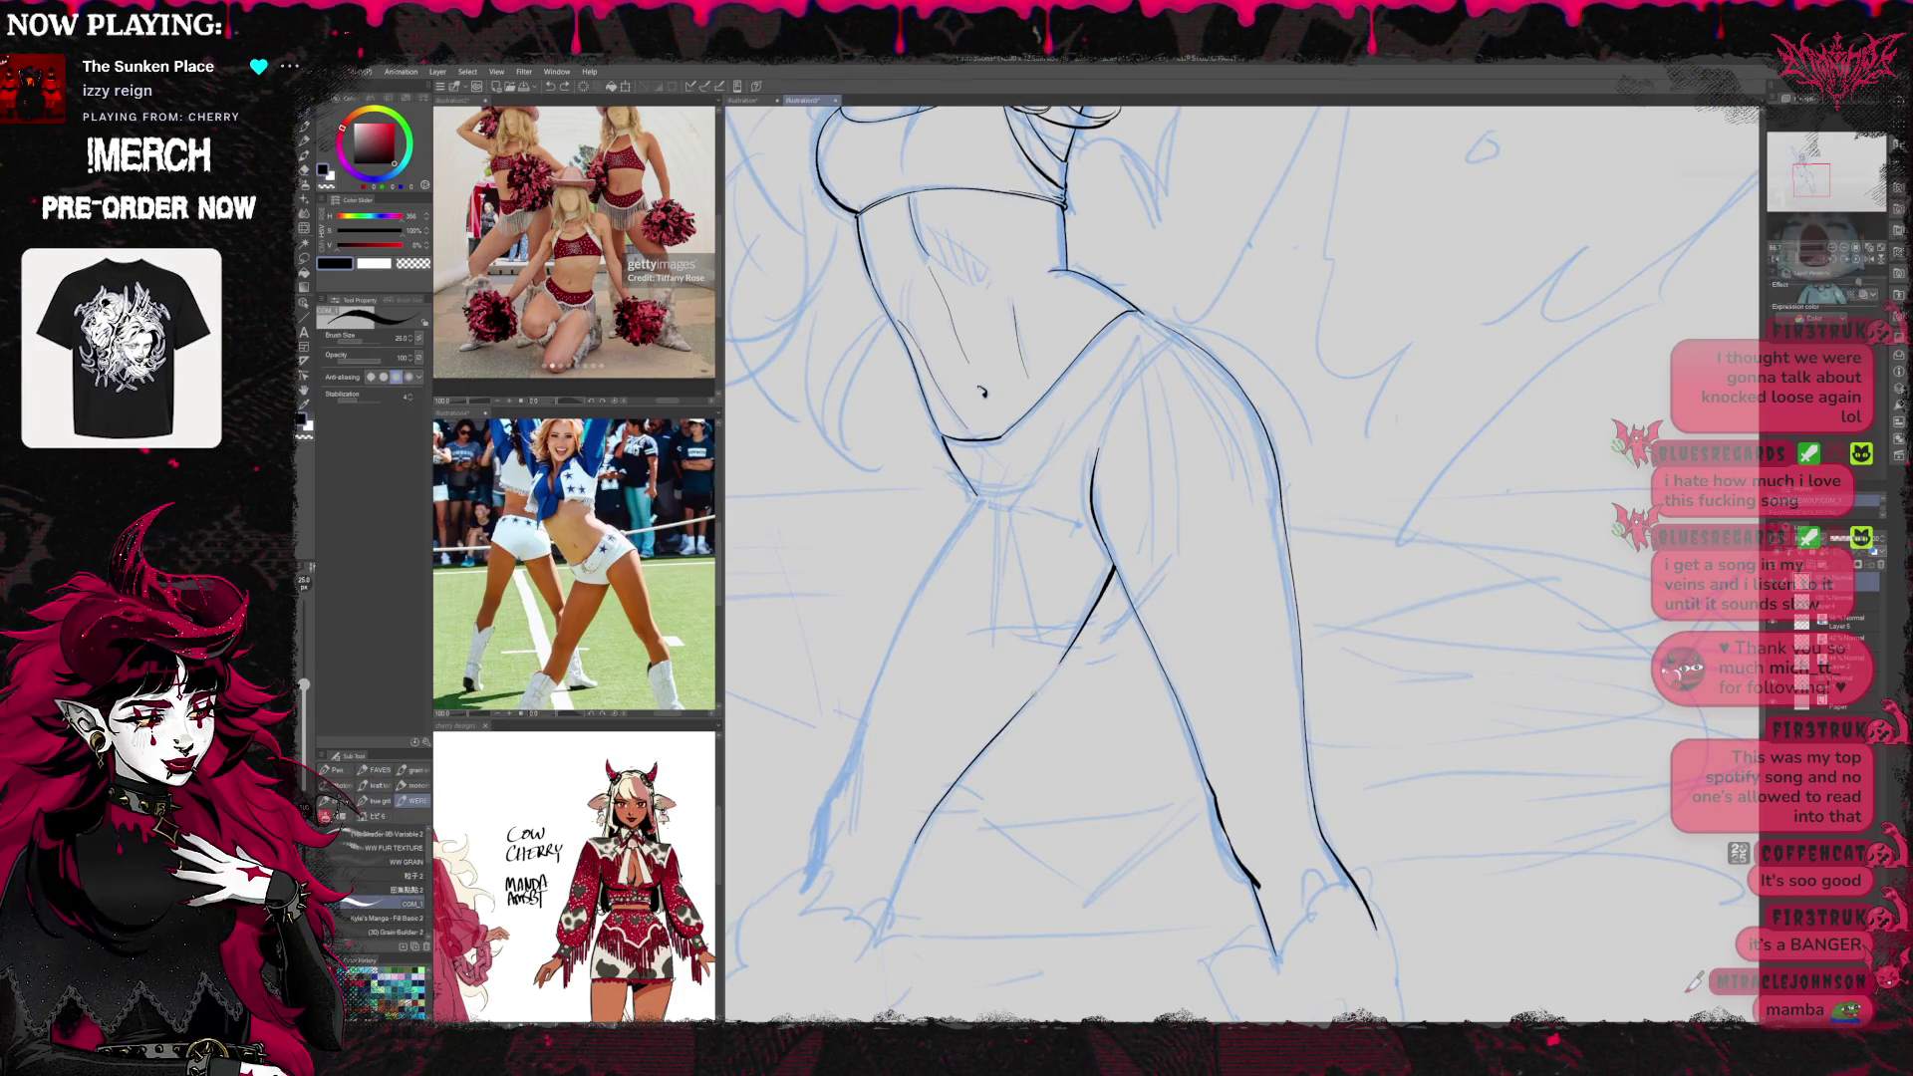
key("e")
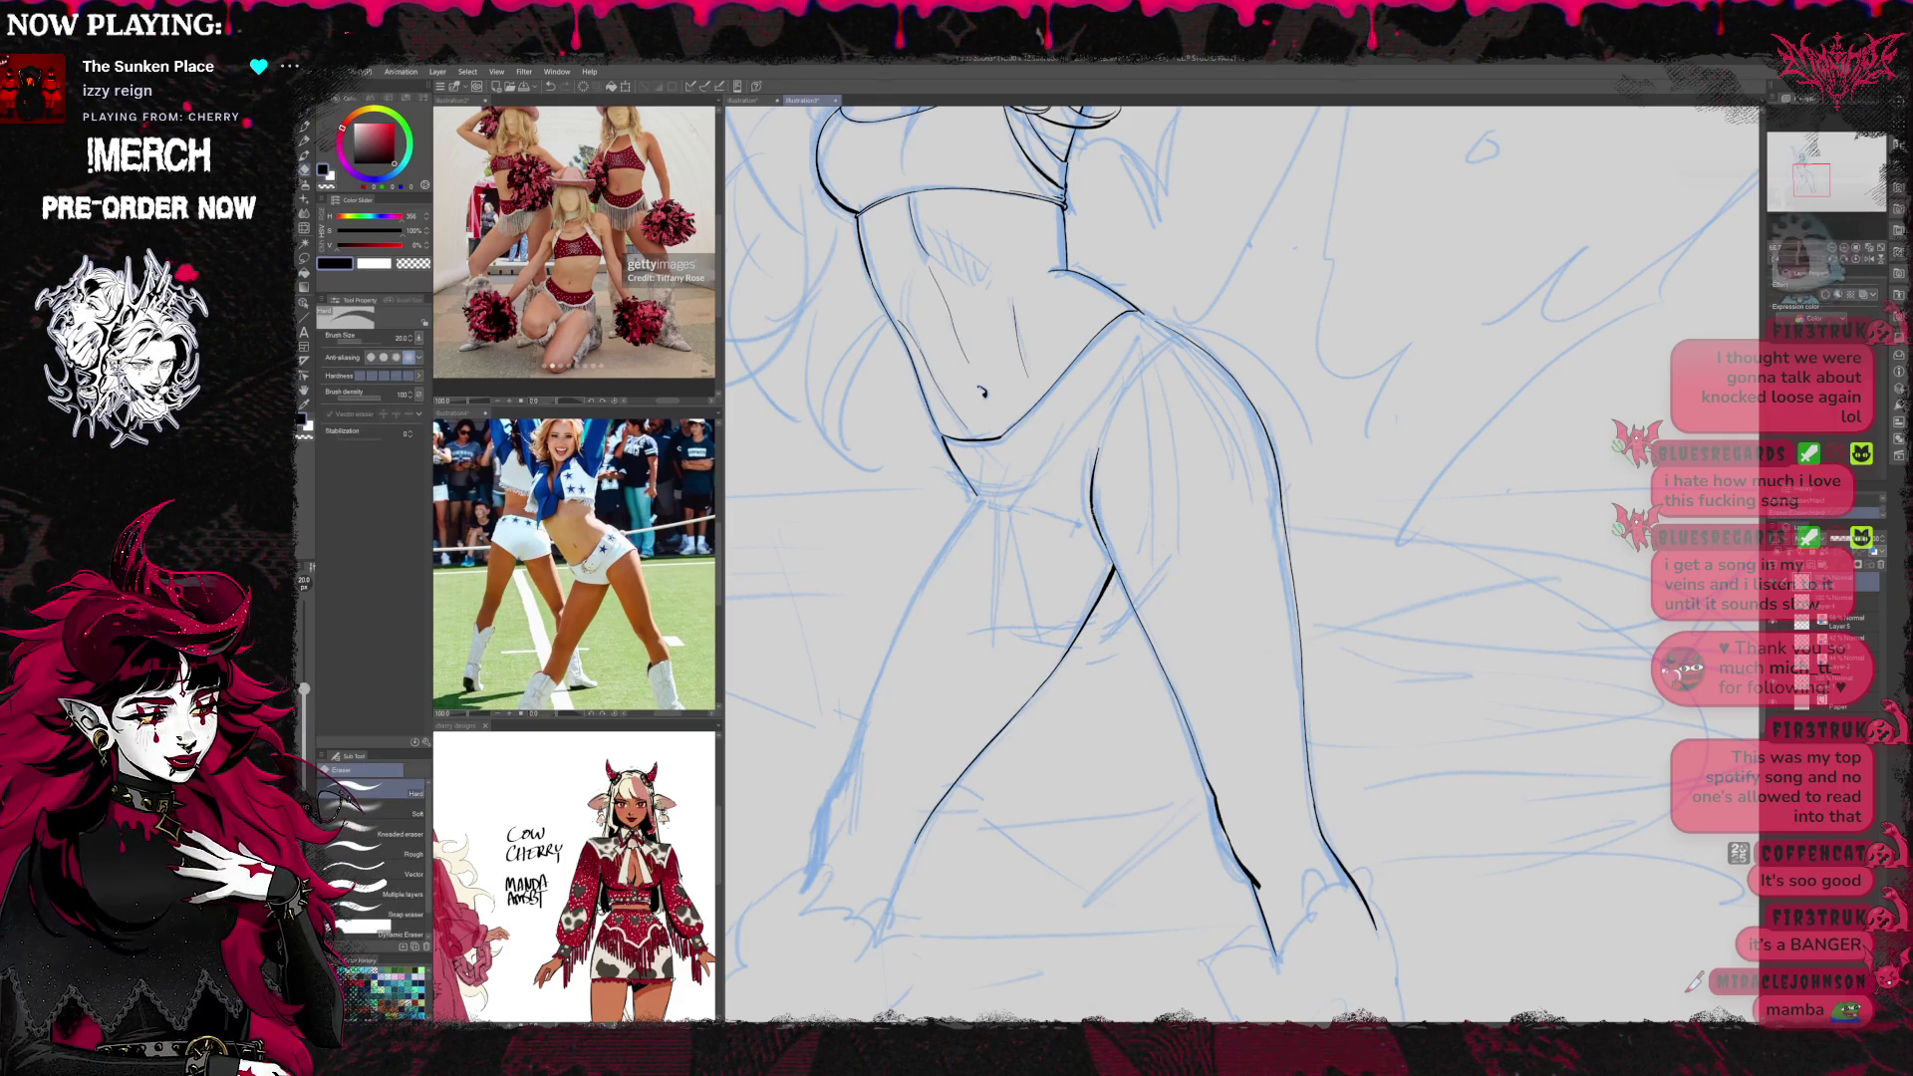
key("p")
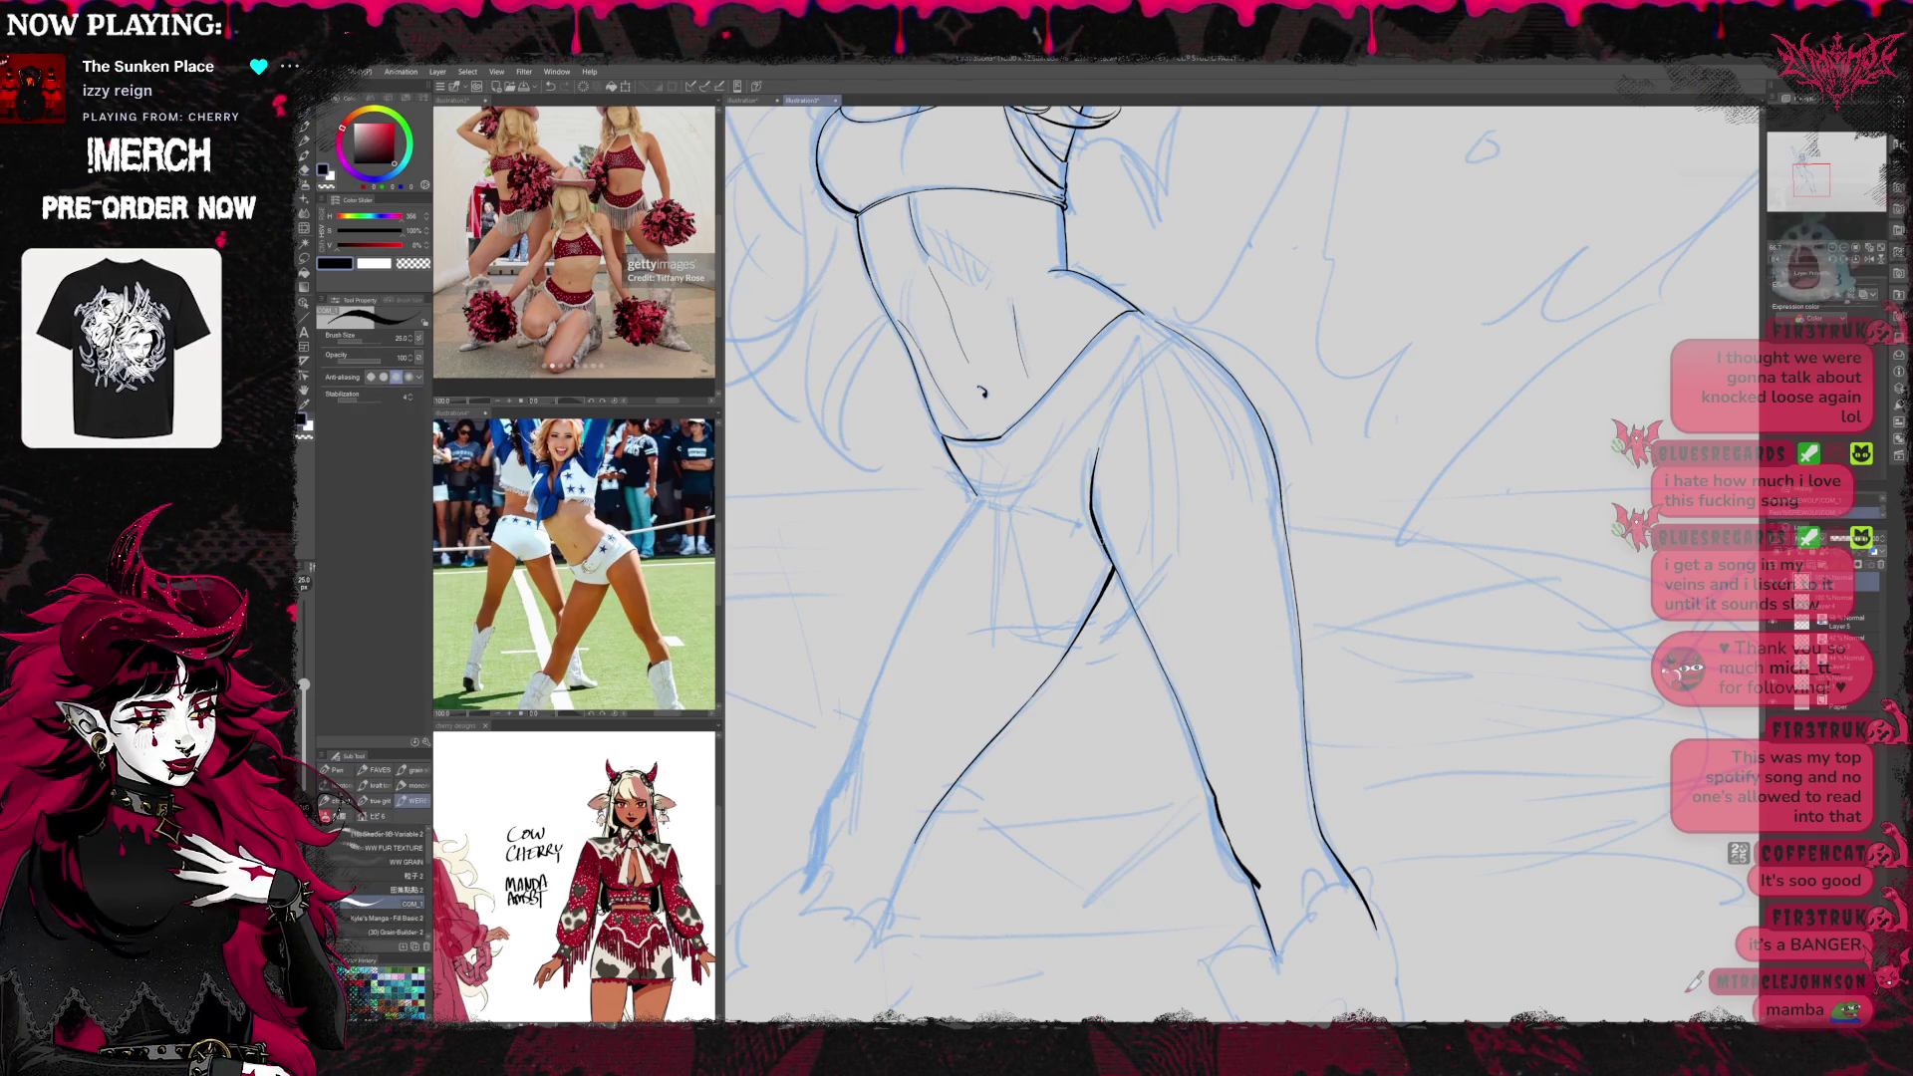
Pan and rotate the view from the legs up toward the torso
left_click_drag(1182, 411, 1237, 532)
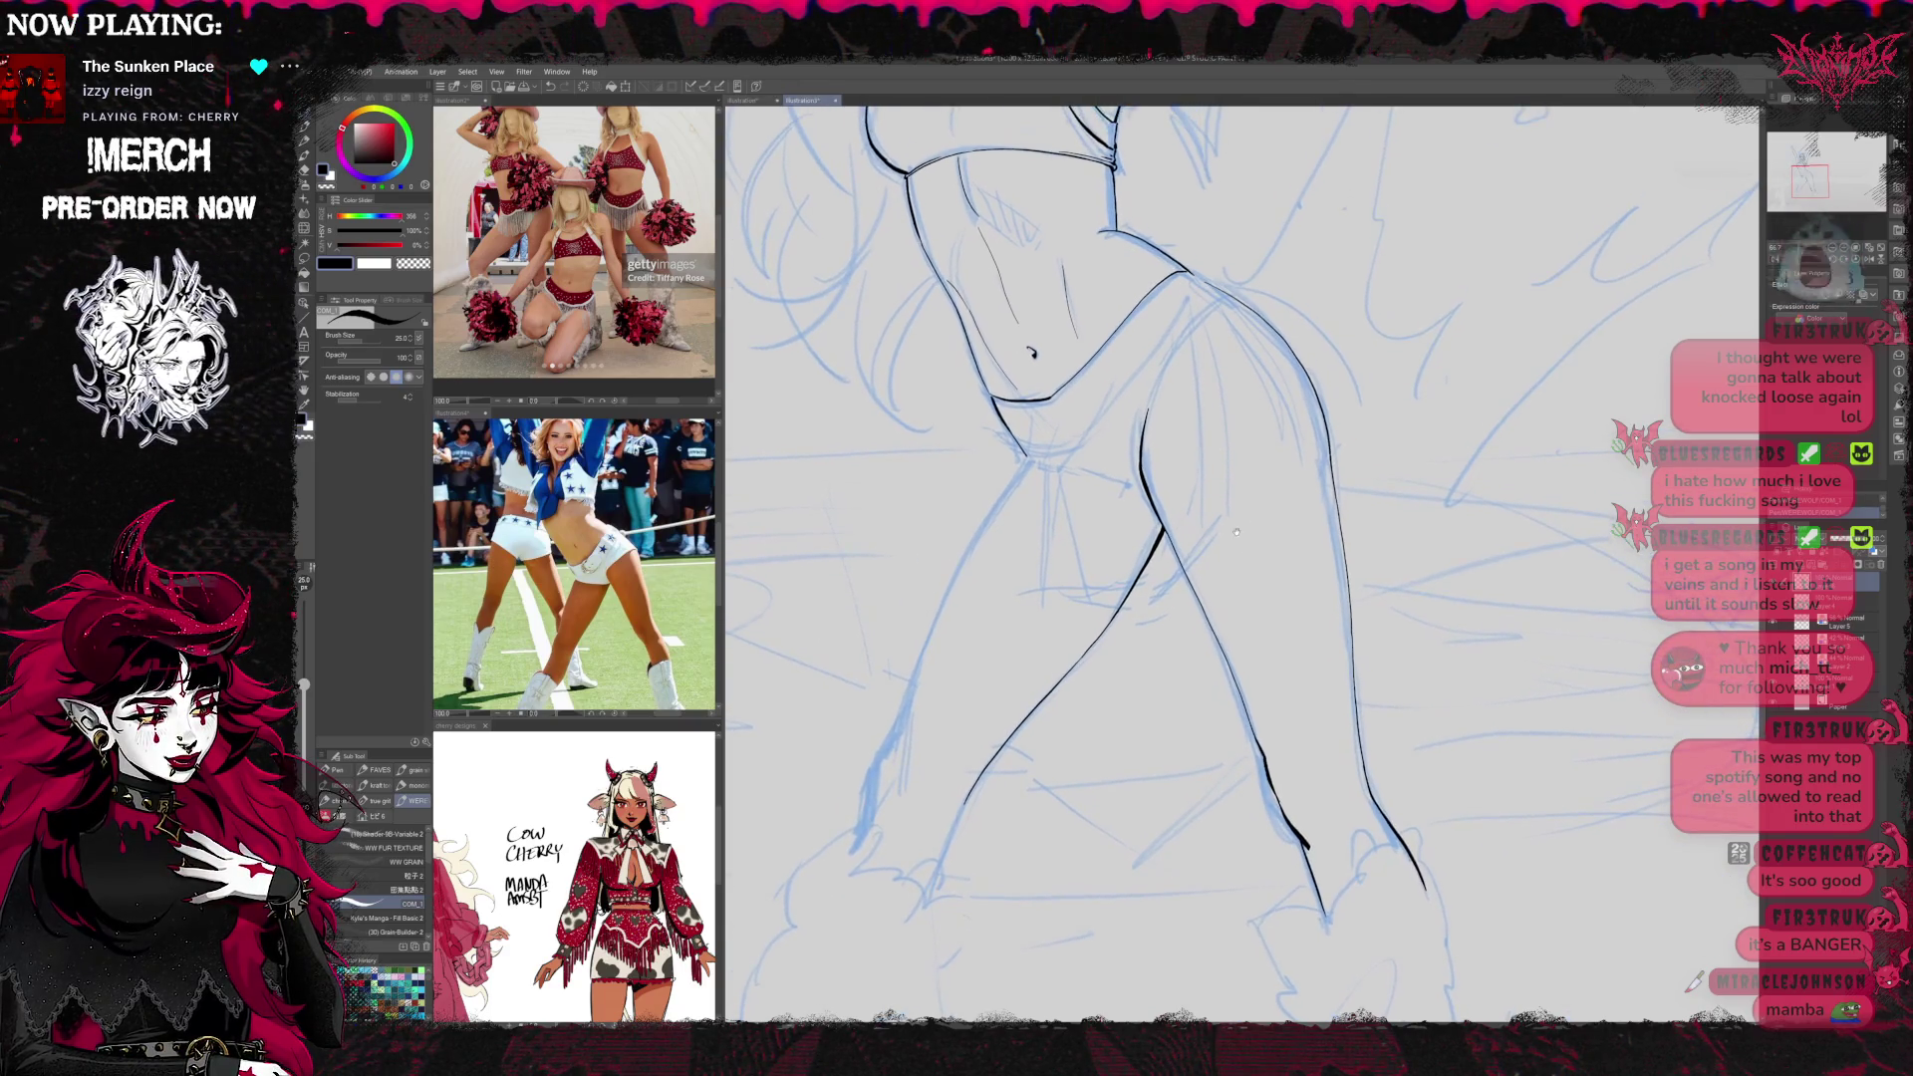
left_click_drag(906, 665, 901, 681)
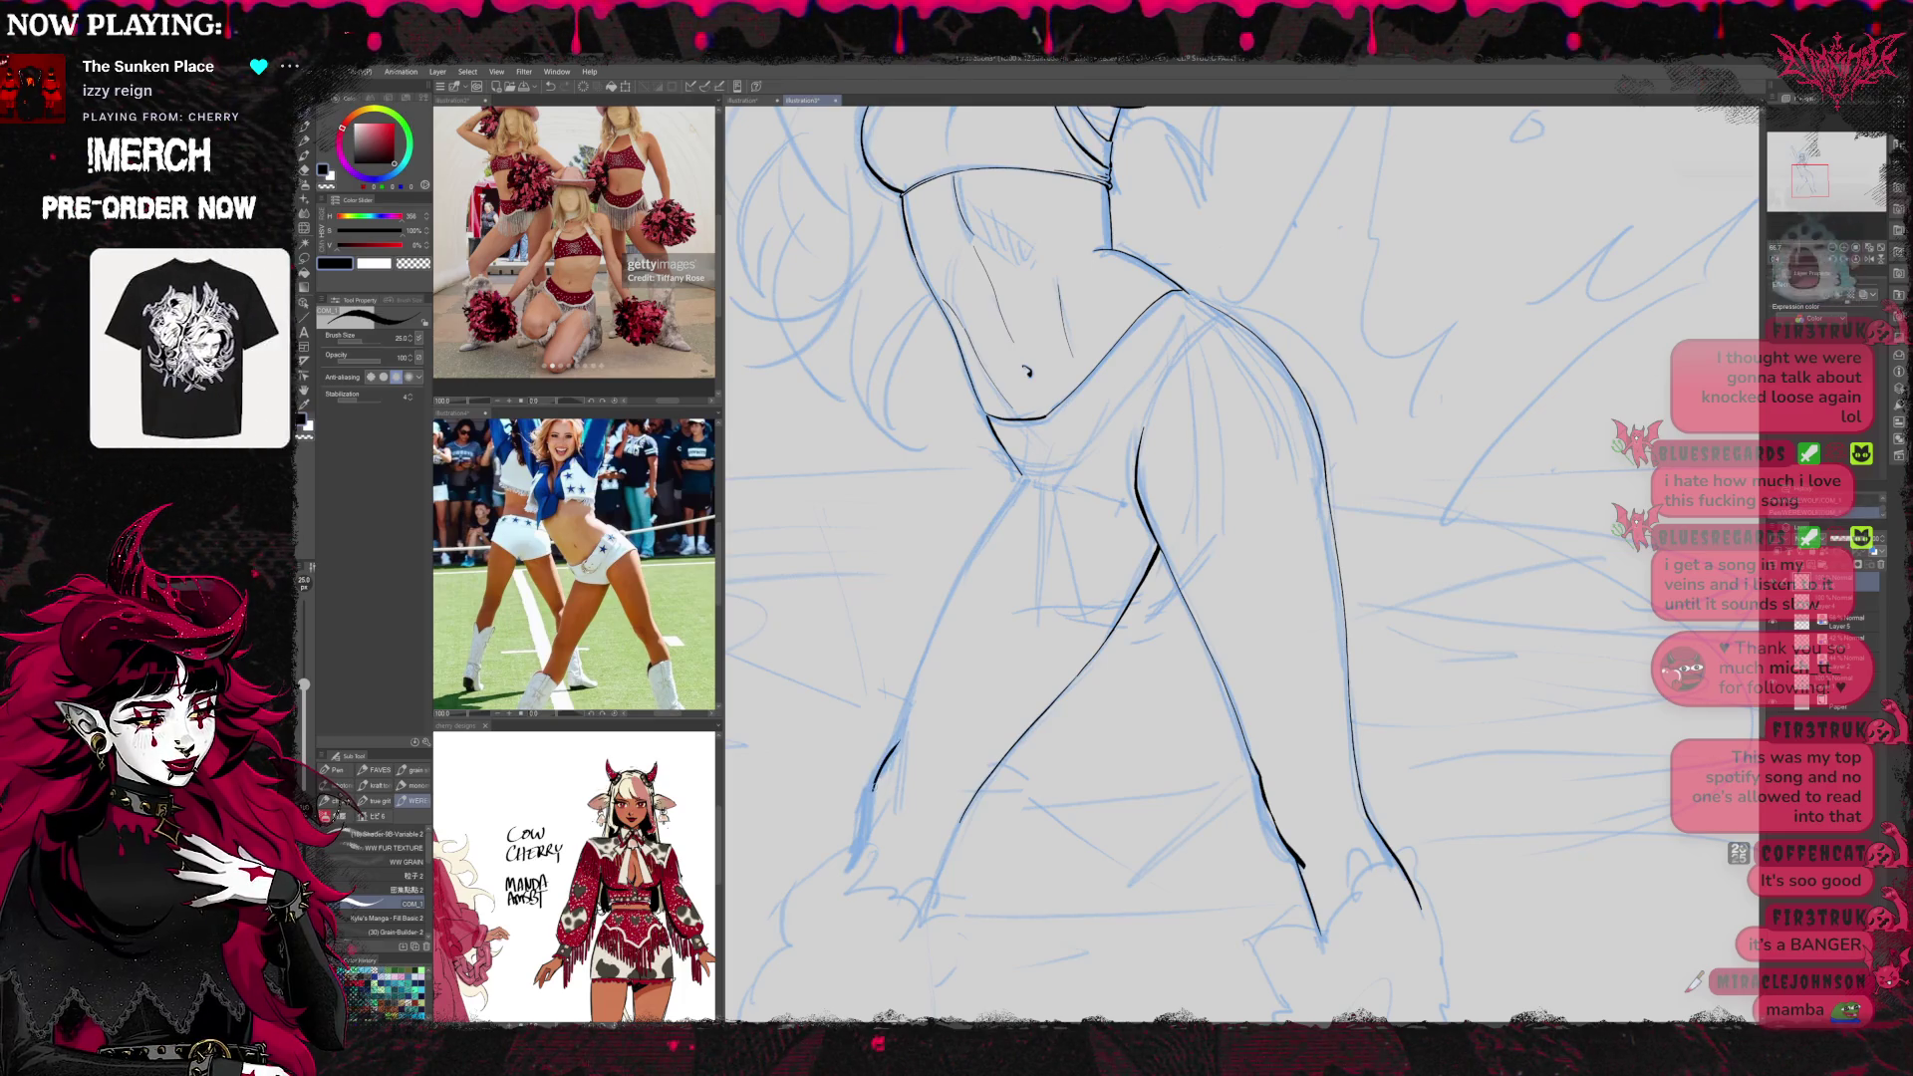
left_click_drag(939, 692, 1017, 650)
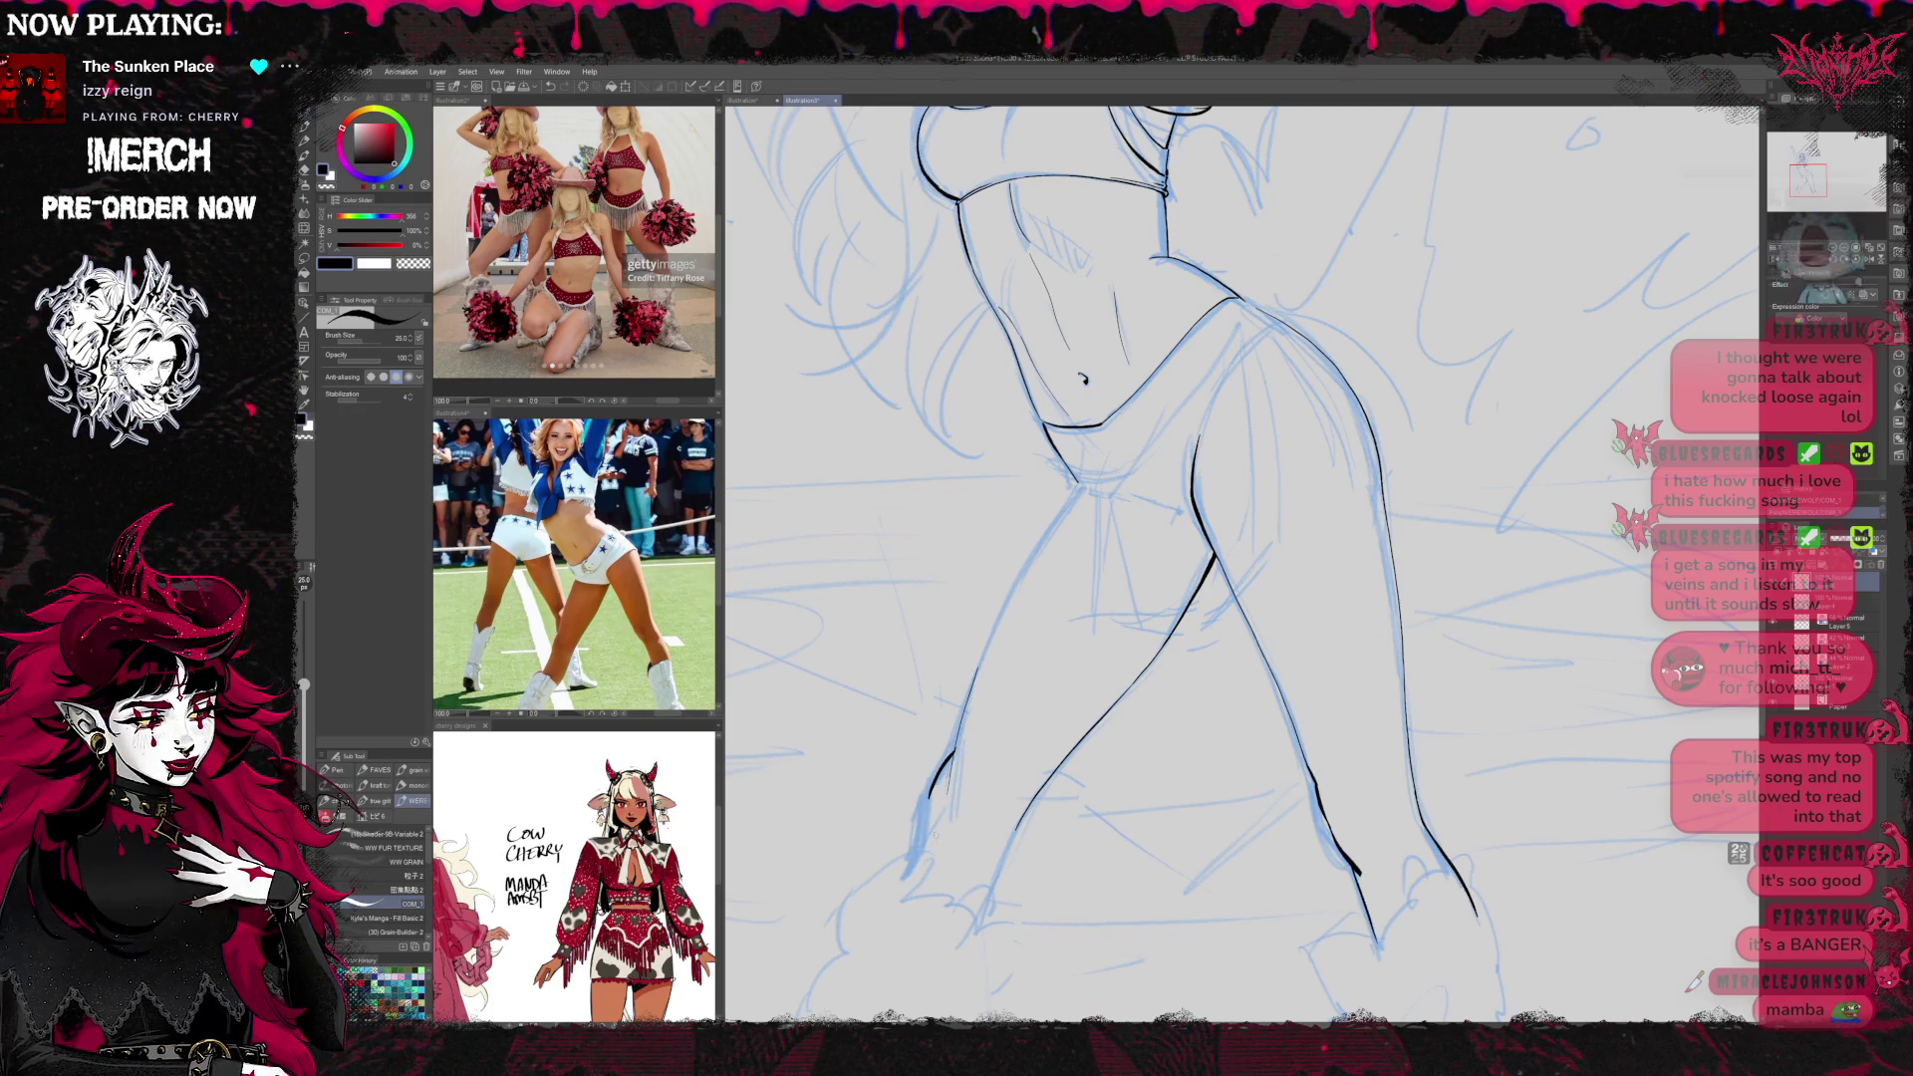
left_click_drag(1061, 556, 1009, 666)
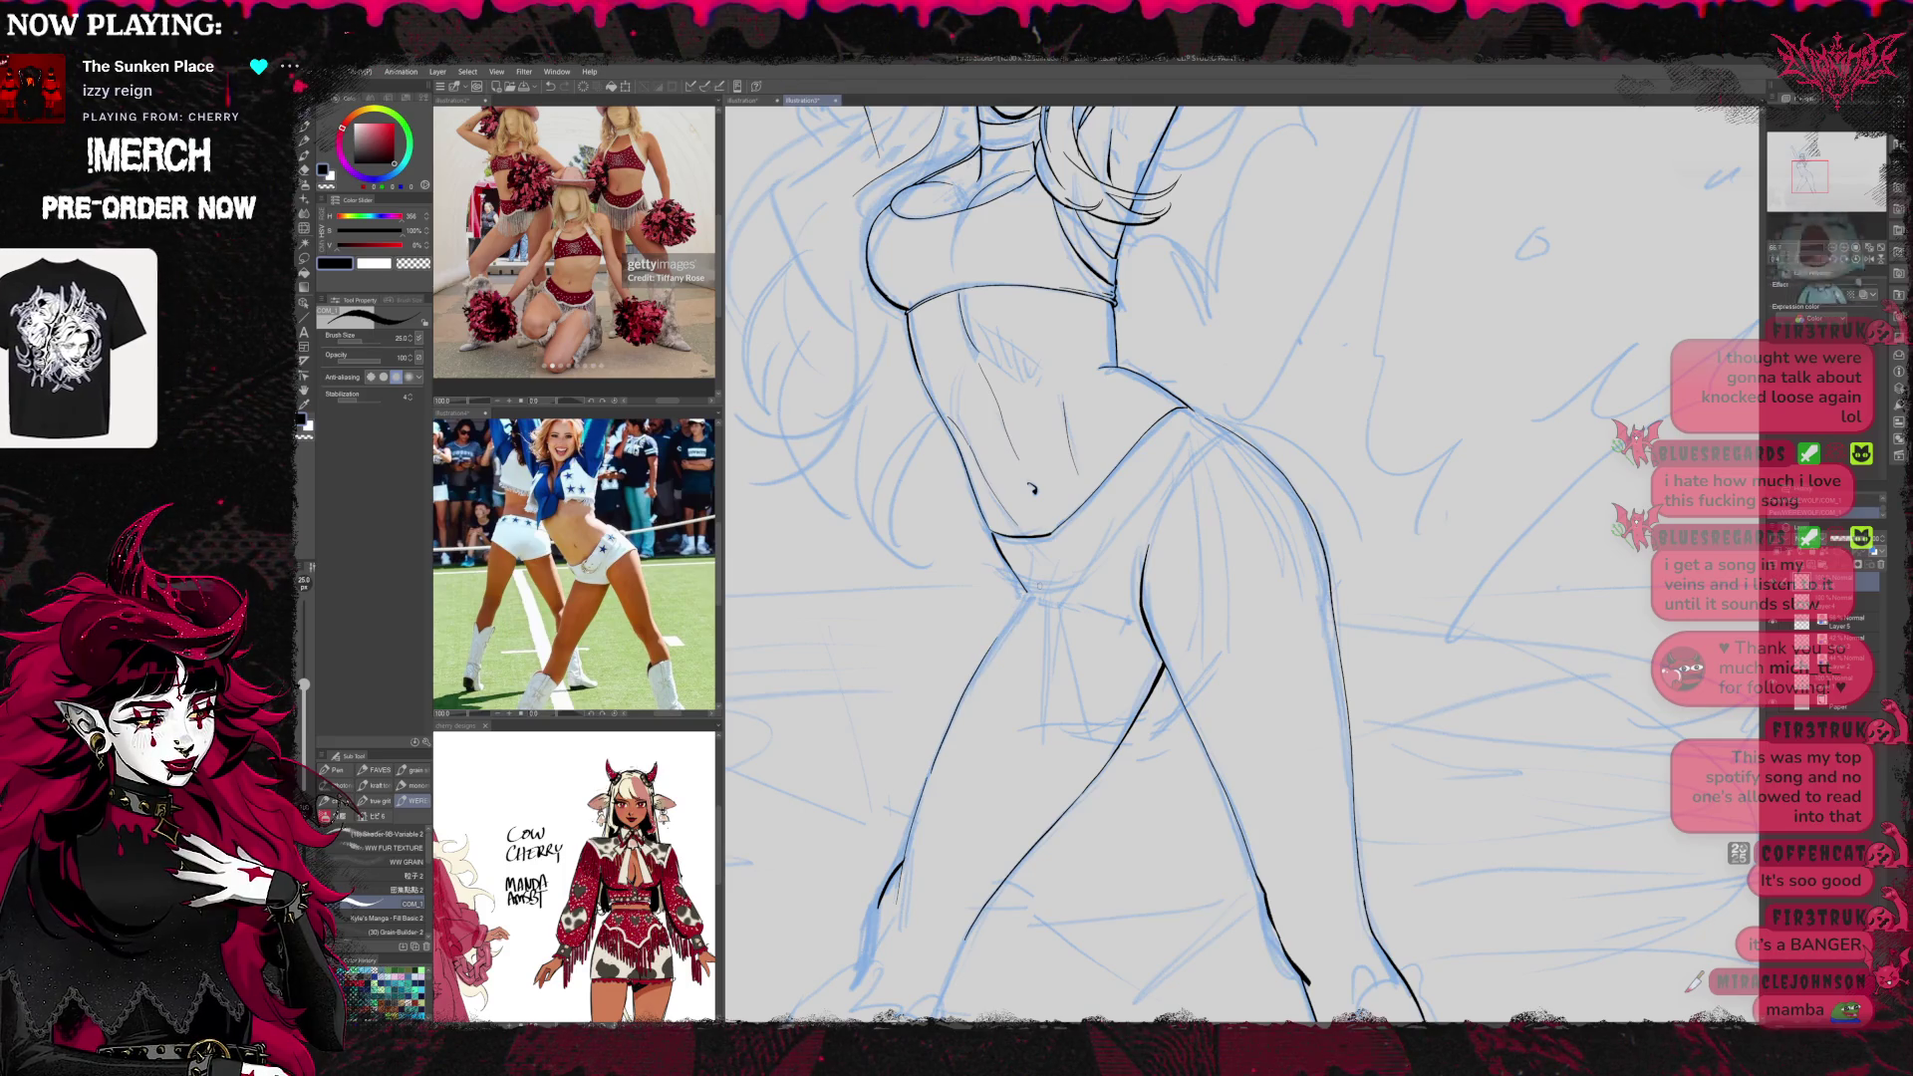
left_click_drag(1041, 585, 1232, 421)
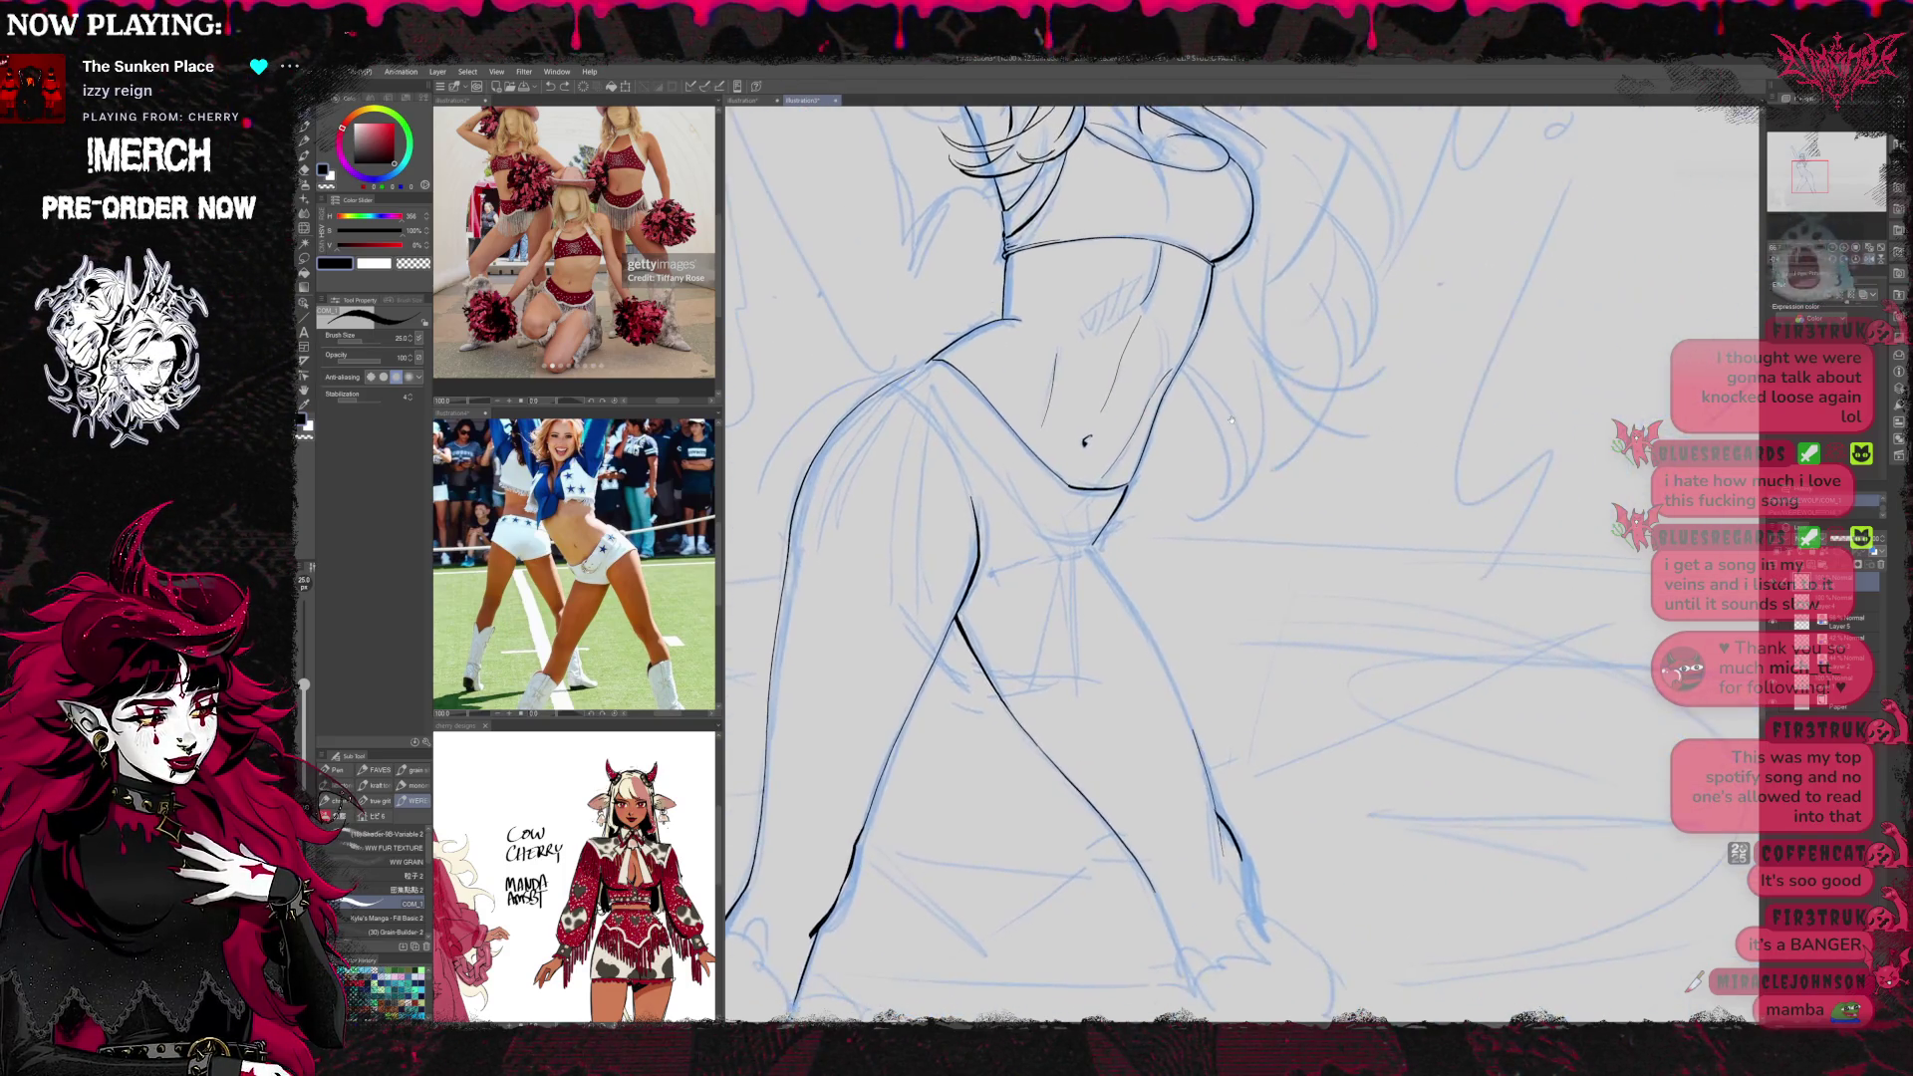
left_click_drag(1086, 440, 1123, 406)
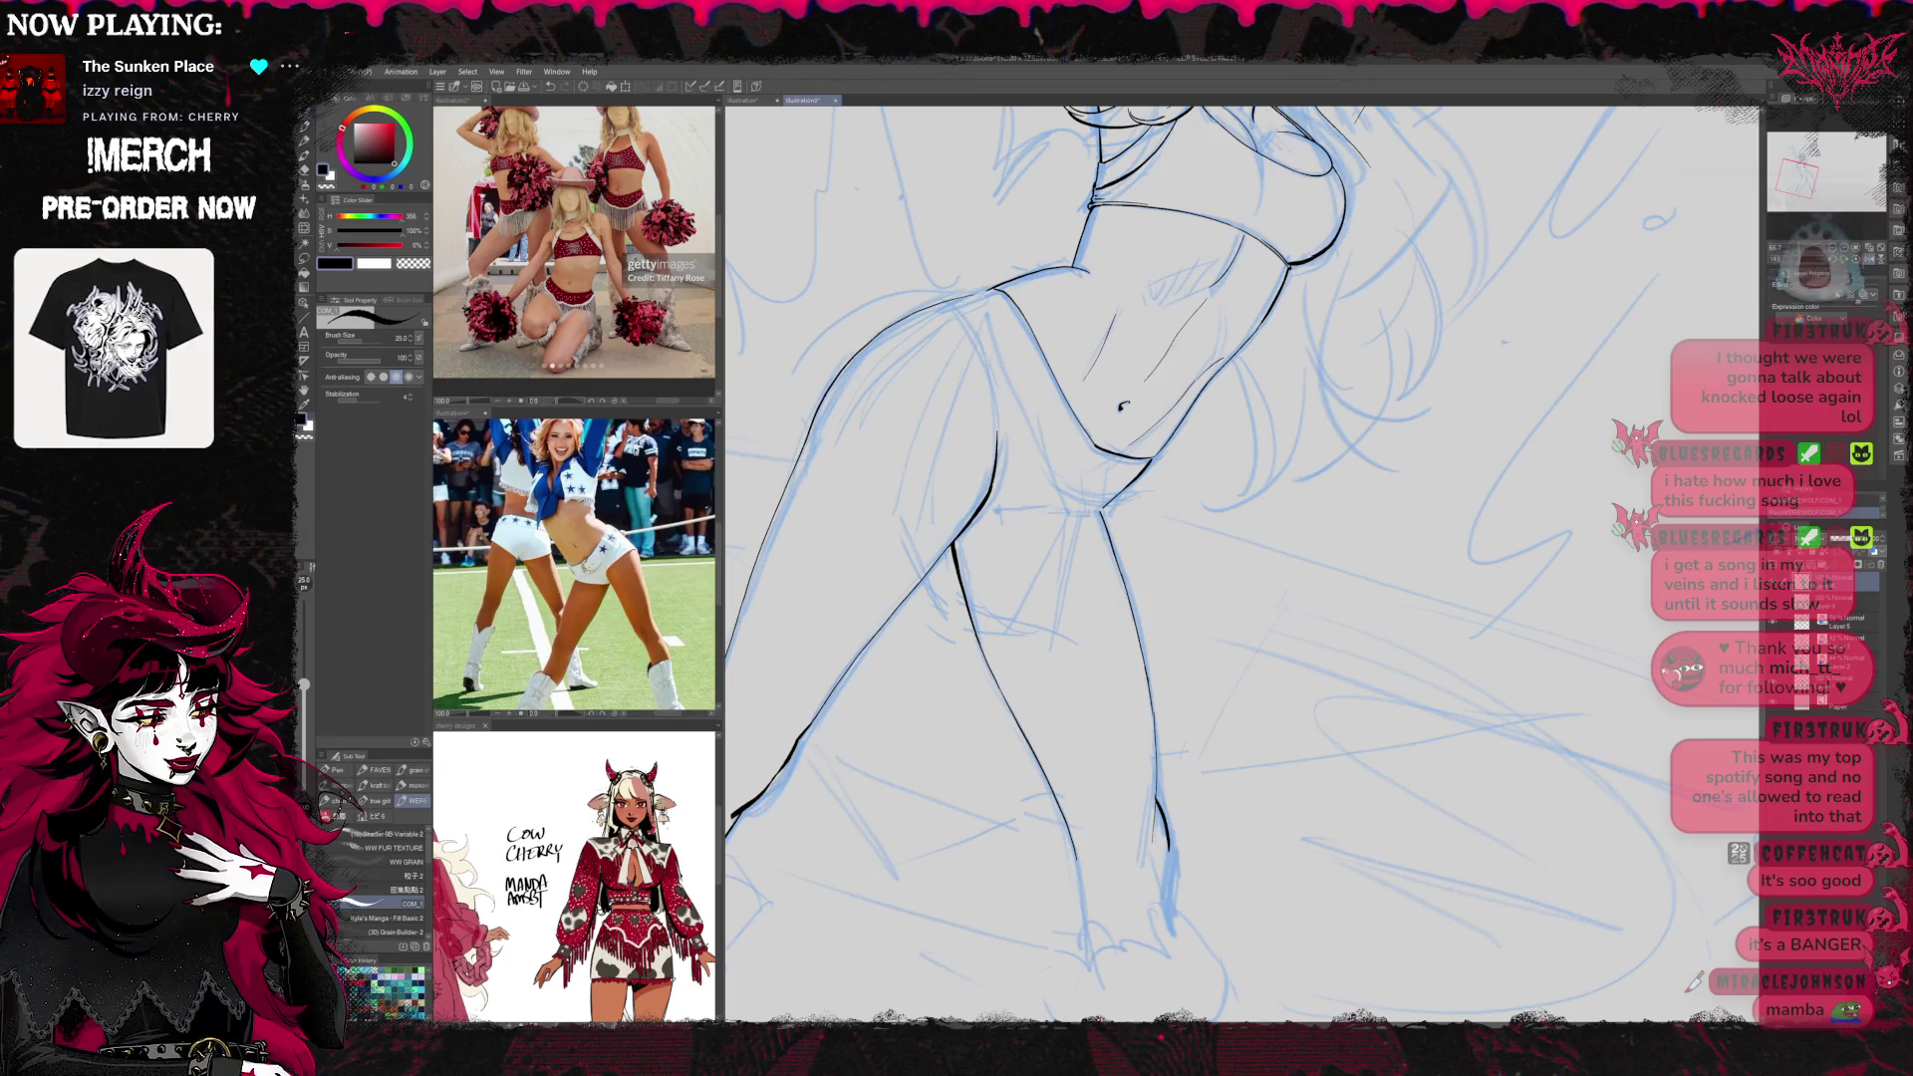
mouse_move(1199, 549)
left_mouse_down()
mouse_move(1195, 684)
mouse_move(1122, 475)
mouse_move(1033, 408)
left_mouse_up()
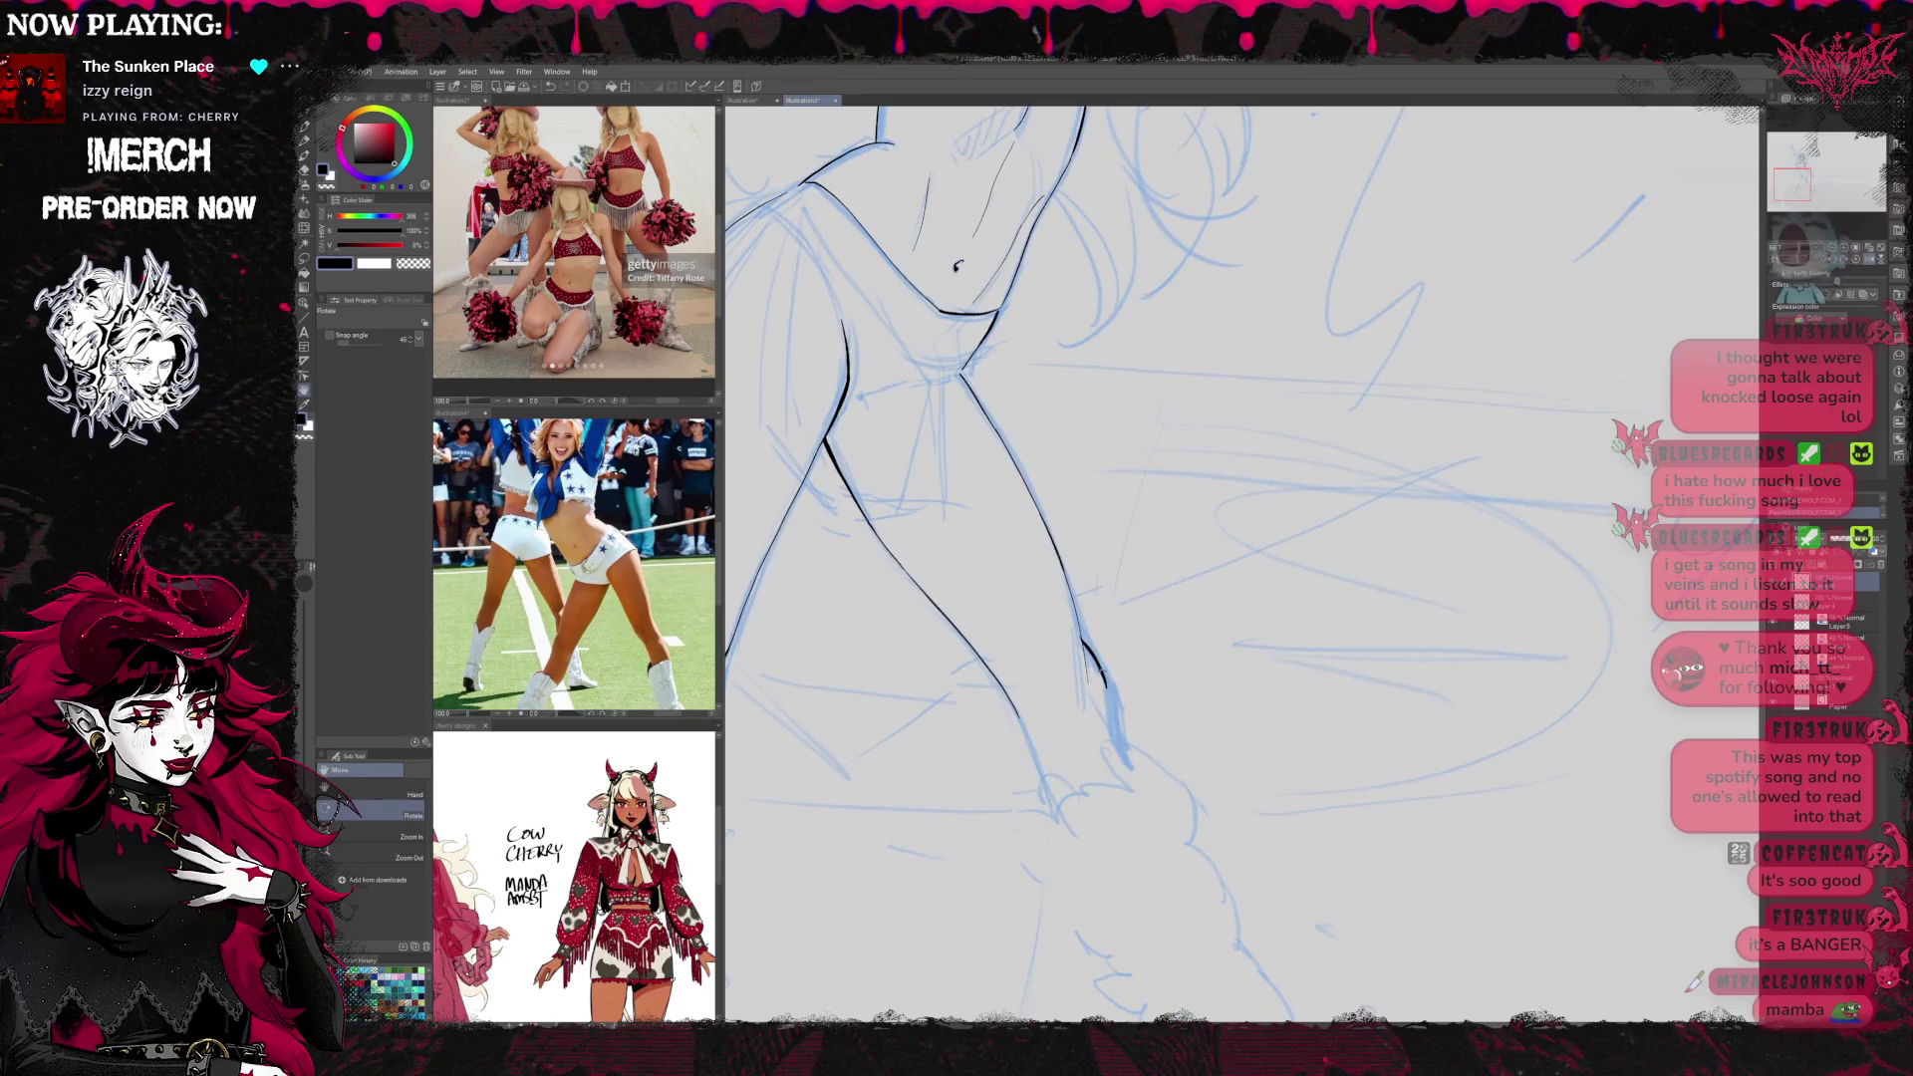
Redraw the thigh stroke darker and complete
key("p")
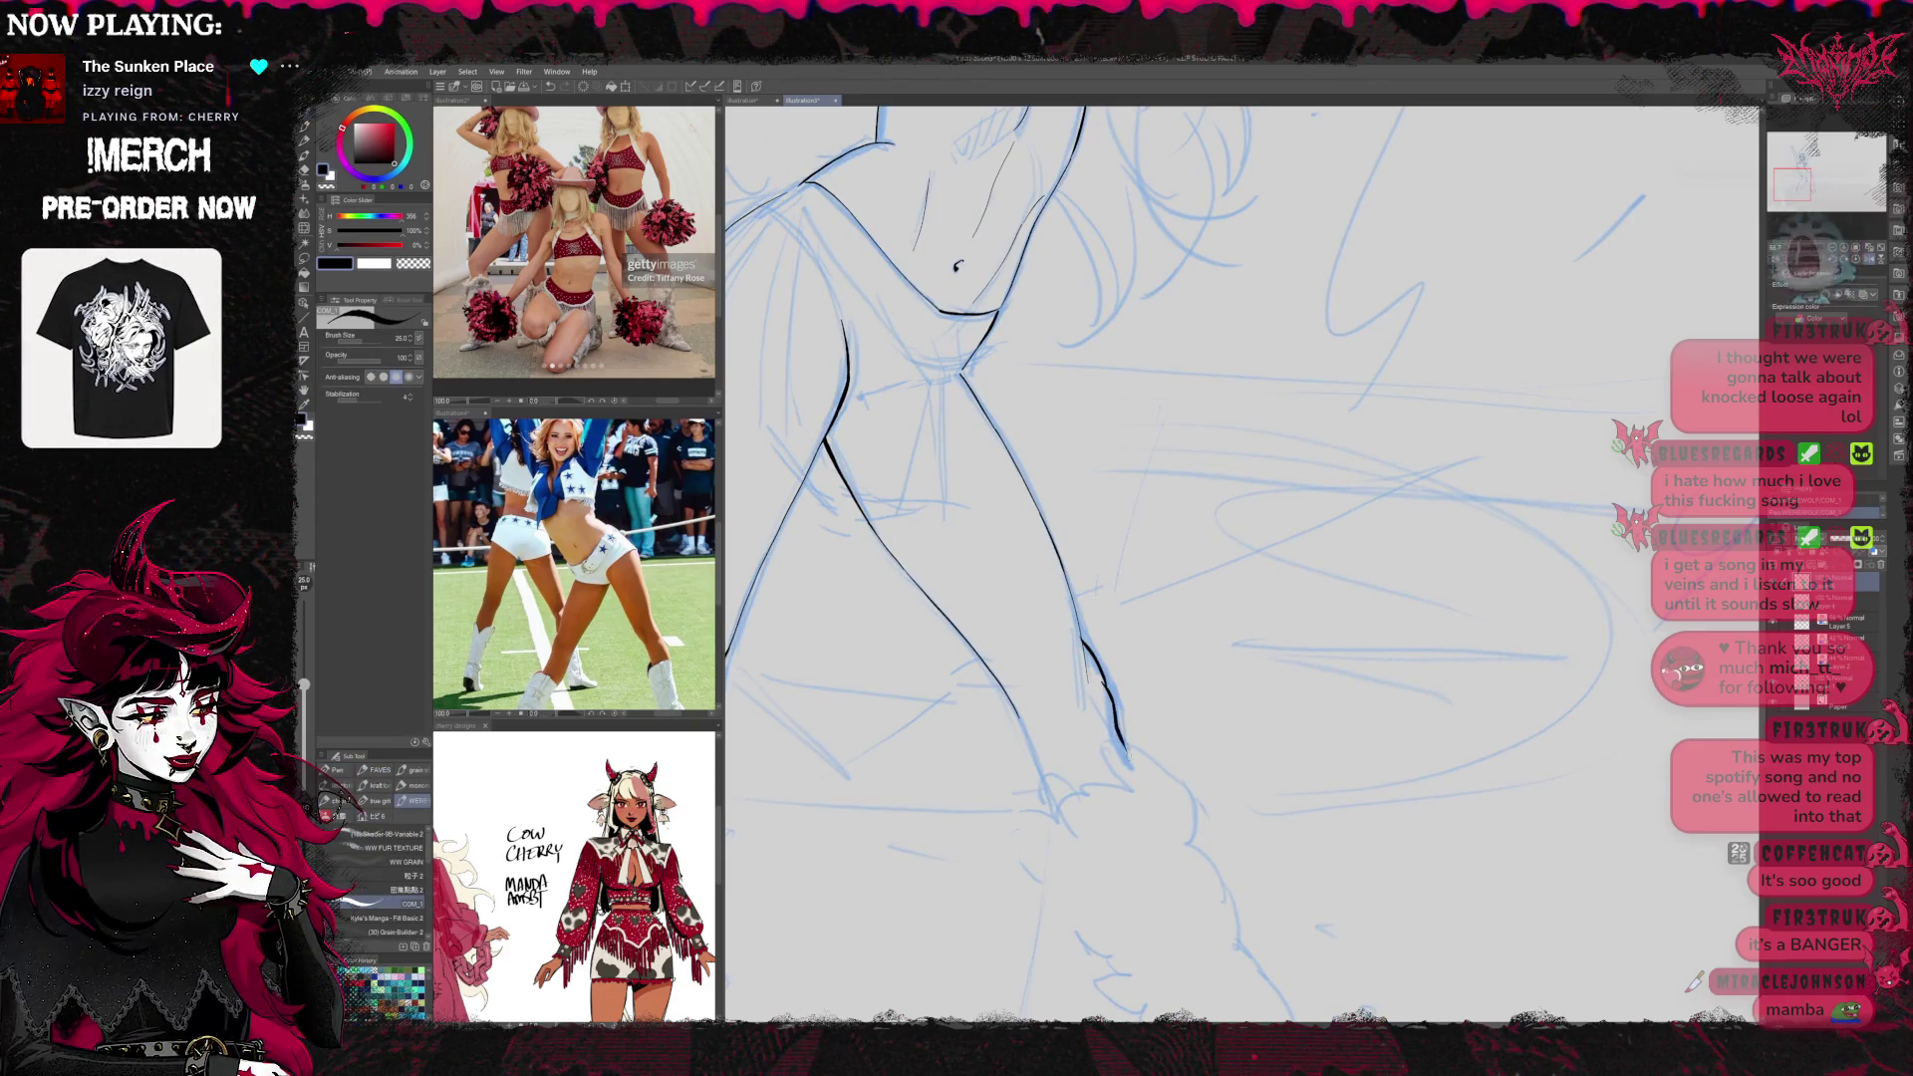
left_click_drag(1033, 408, 974, 318)
key("e")
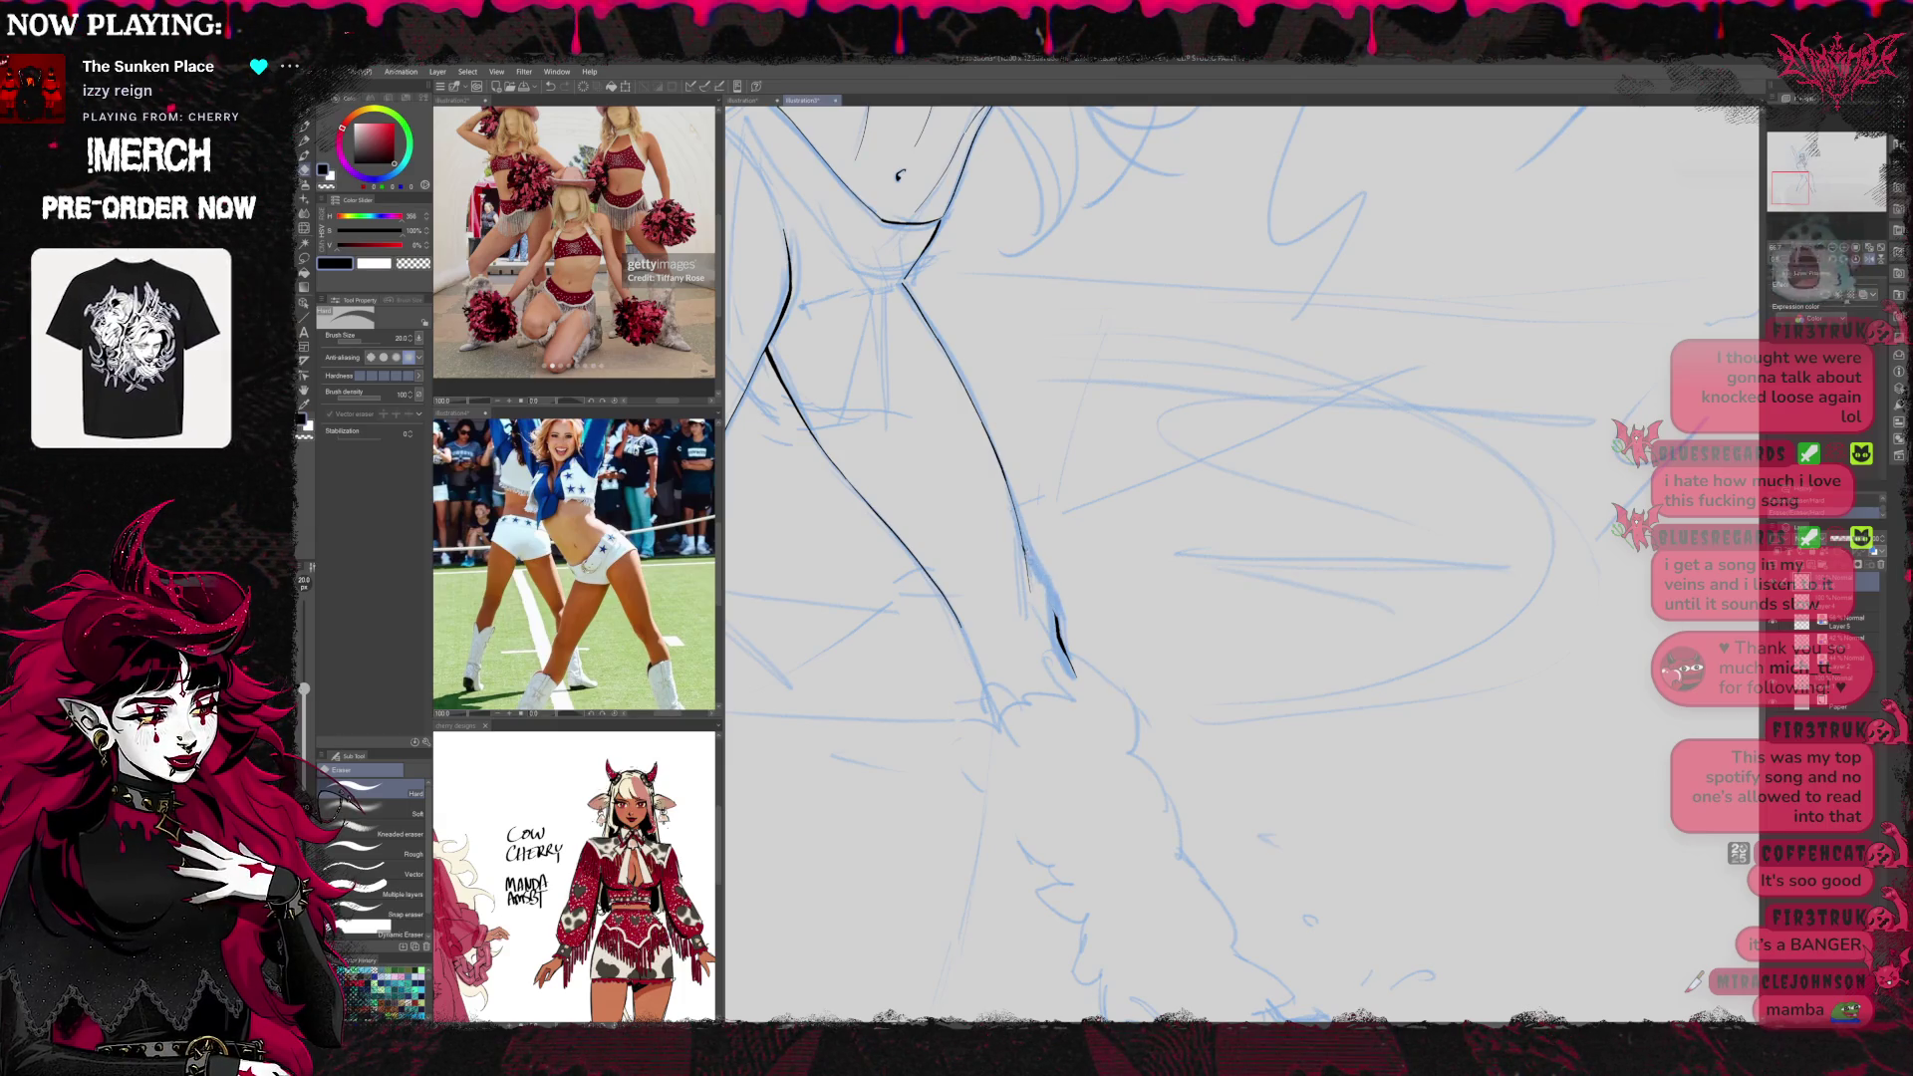
key("p")
left_click_drag(1041, 580, 1056, 601)
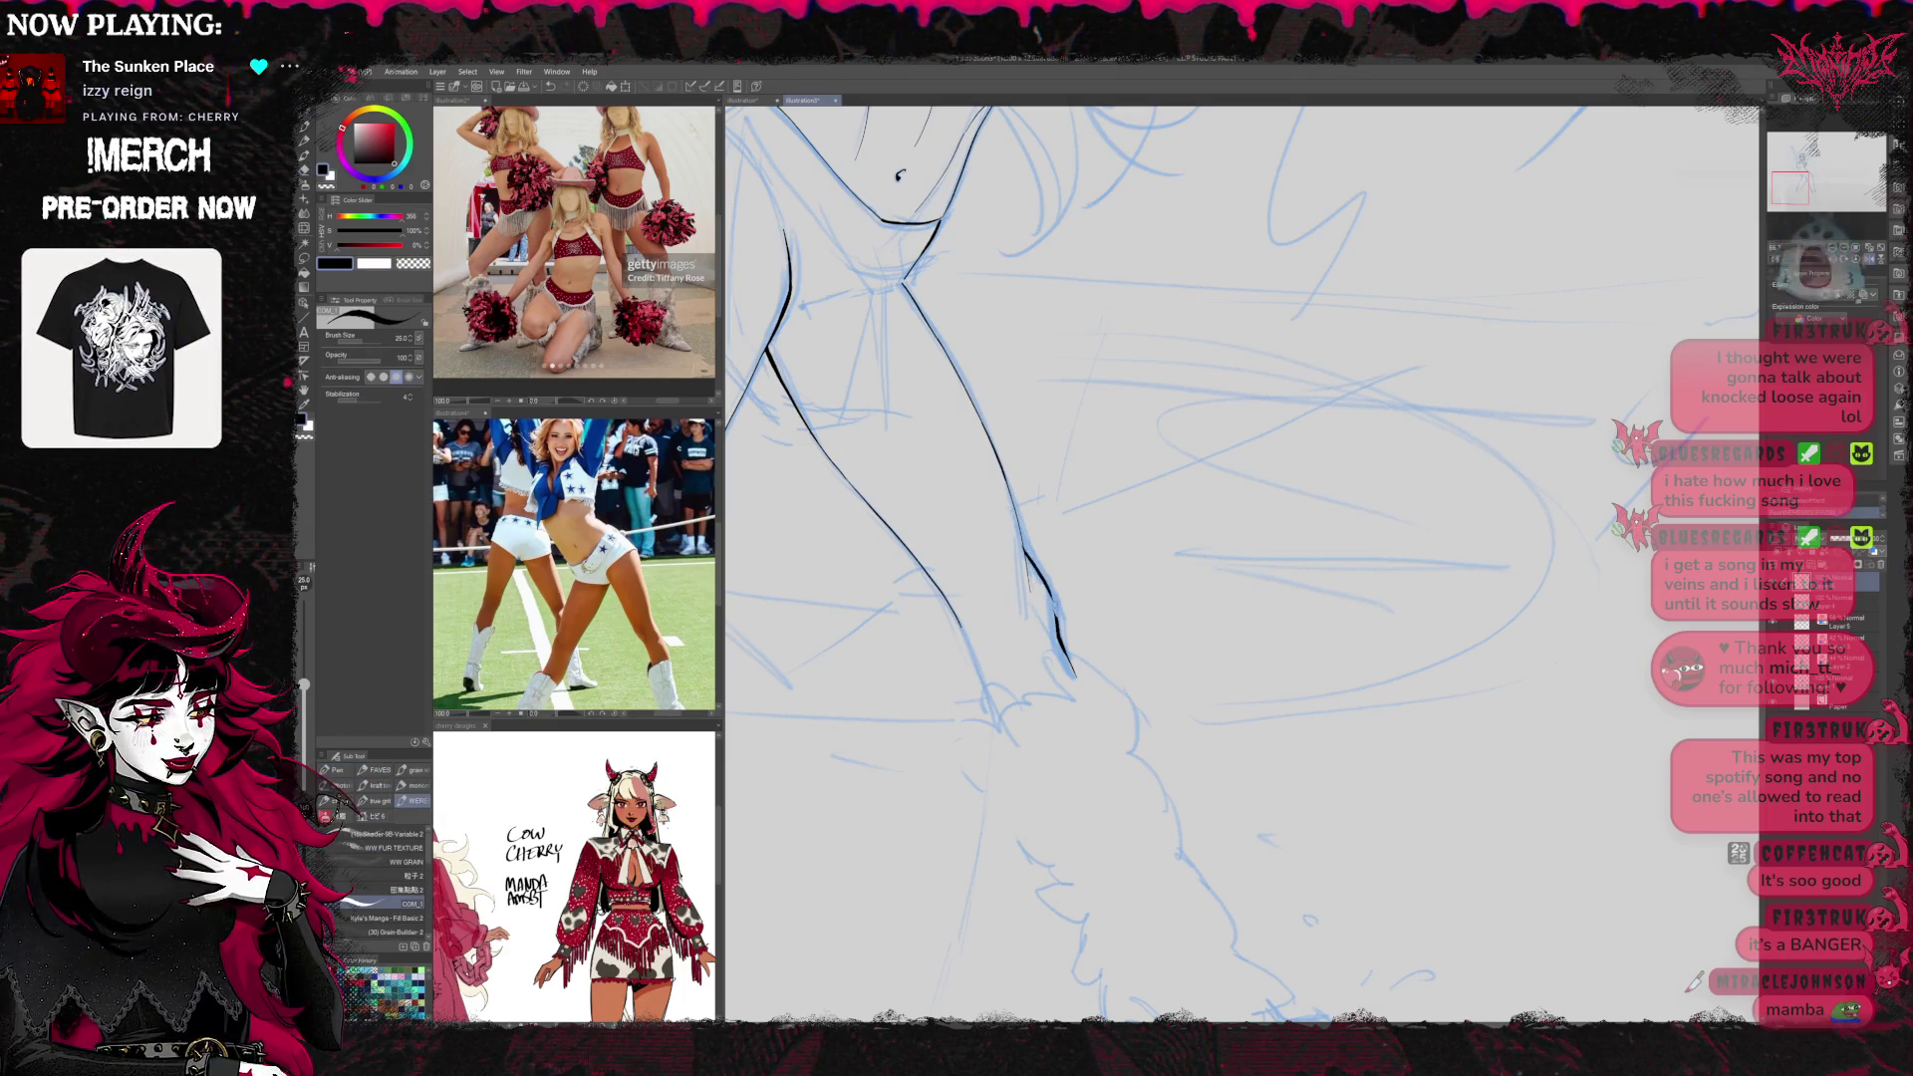
mouse_move(997, 499)
left_mouse_down()
mouse_move(1309, 418)
mouse_move(1370, 444)
left_mouse_up()
key("e")
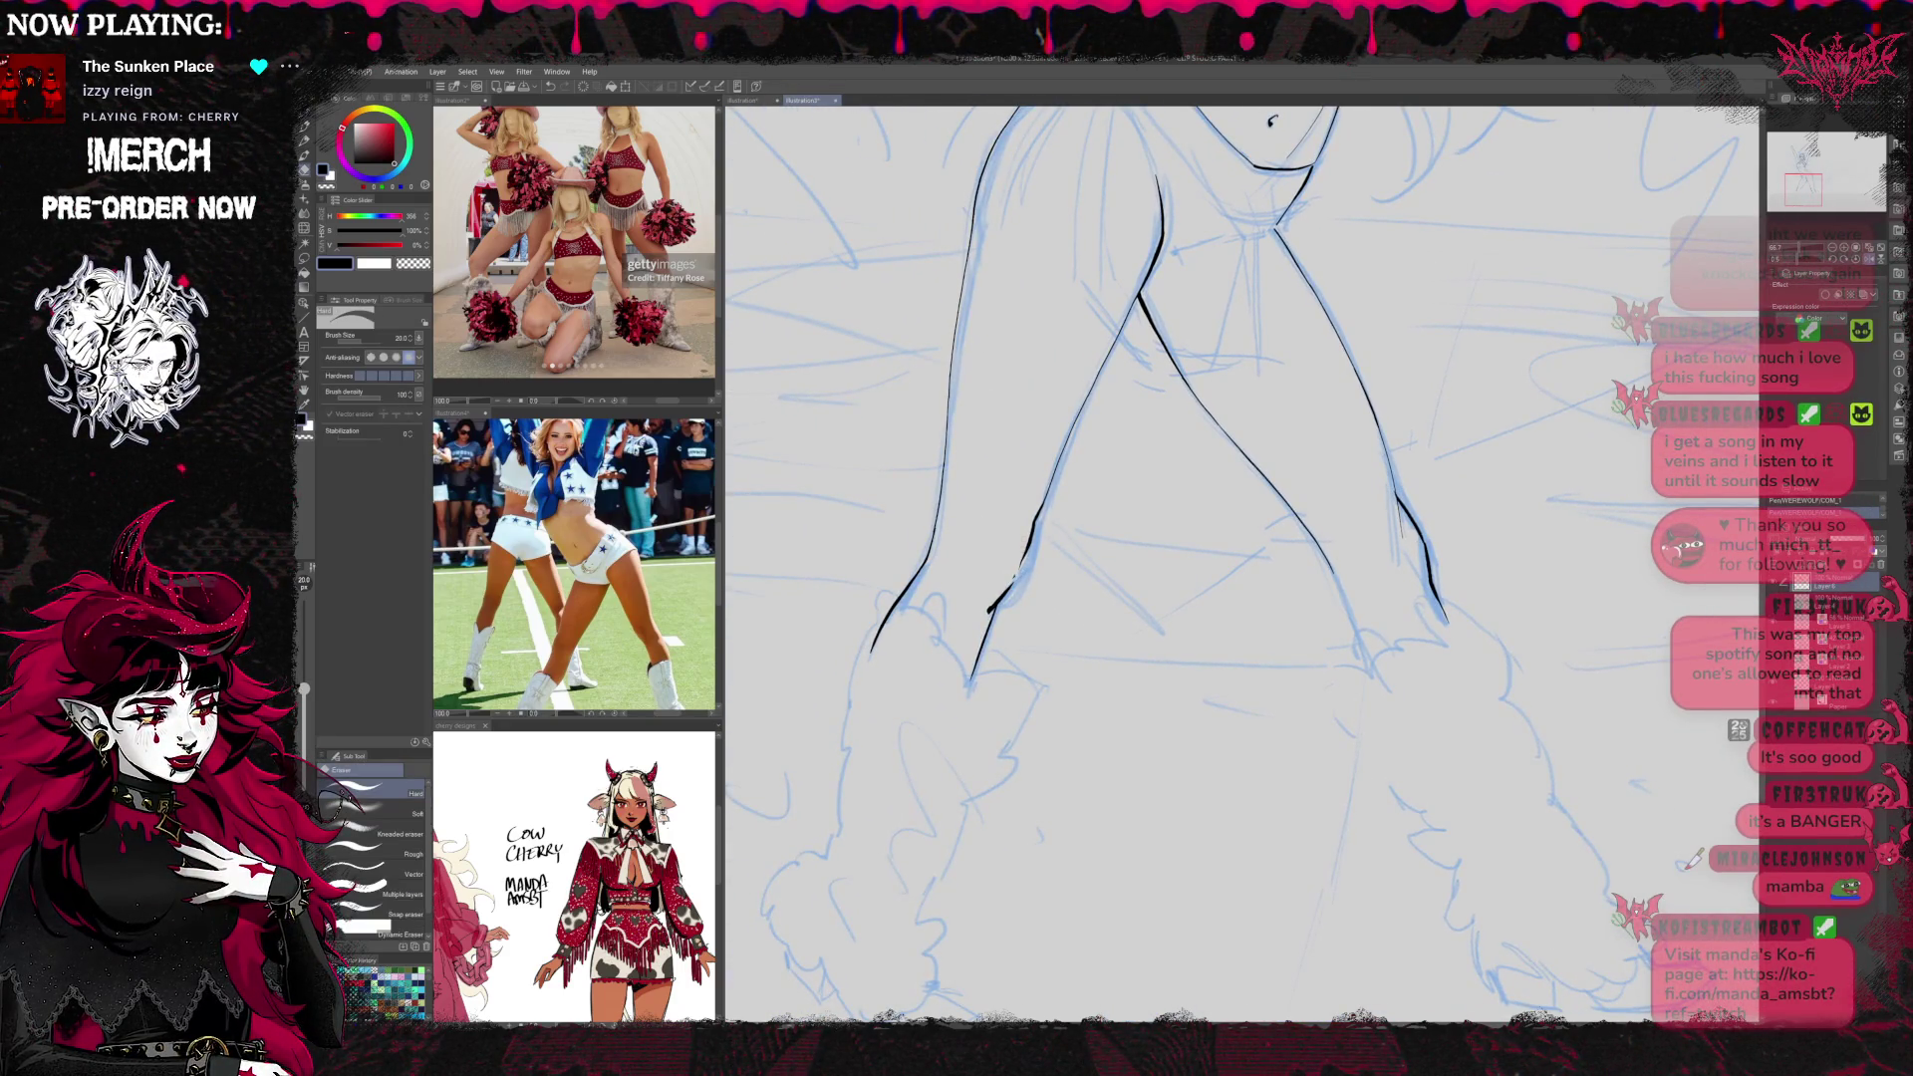
key("p")
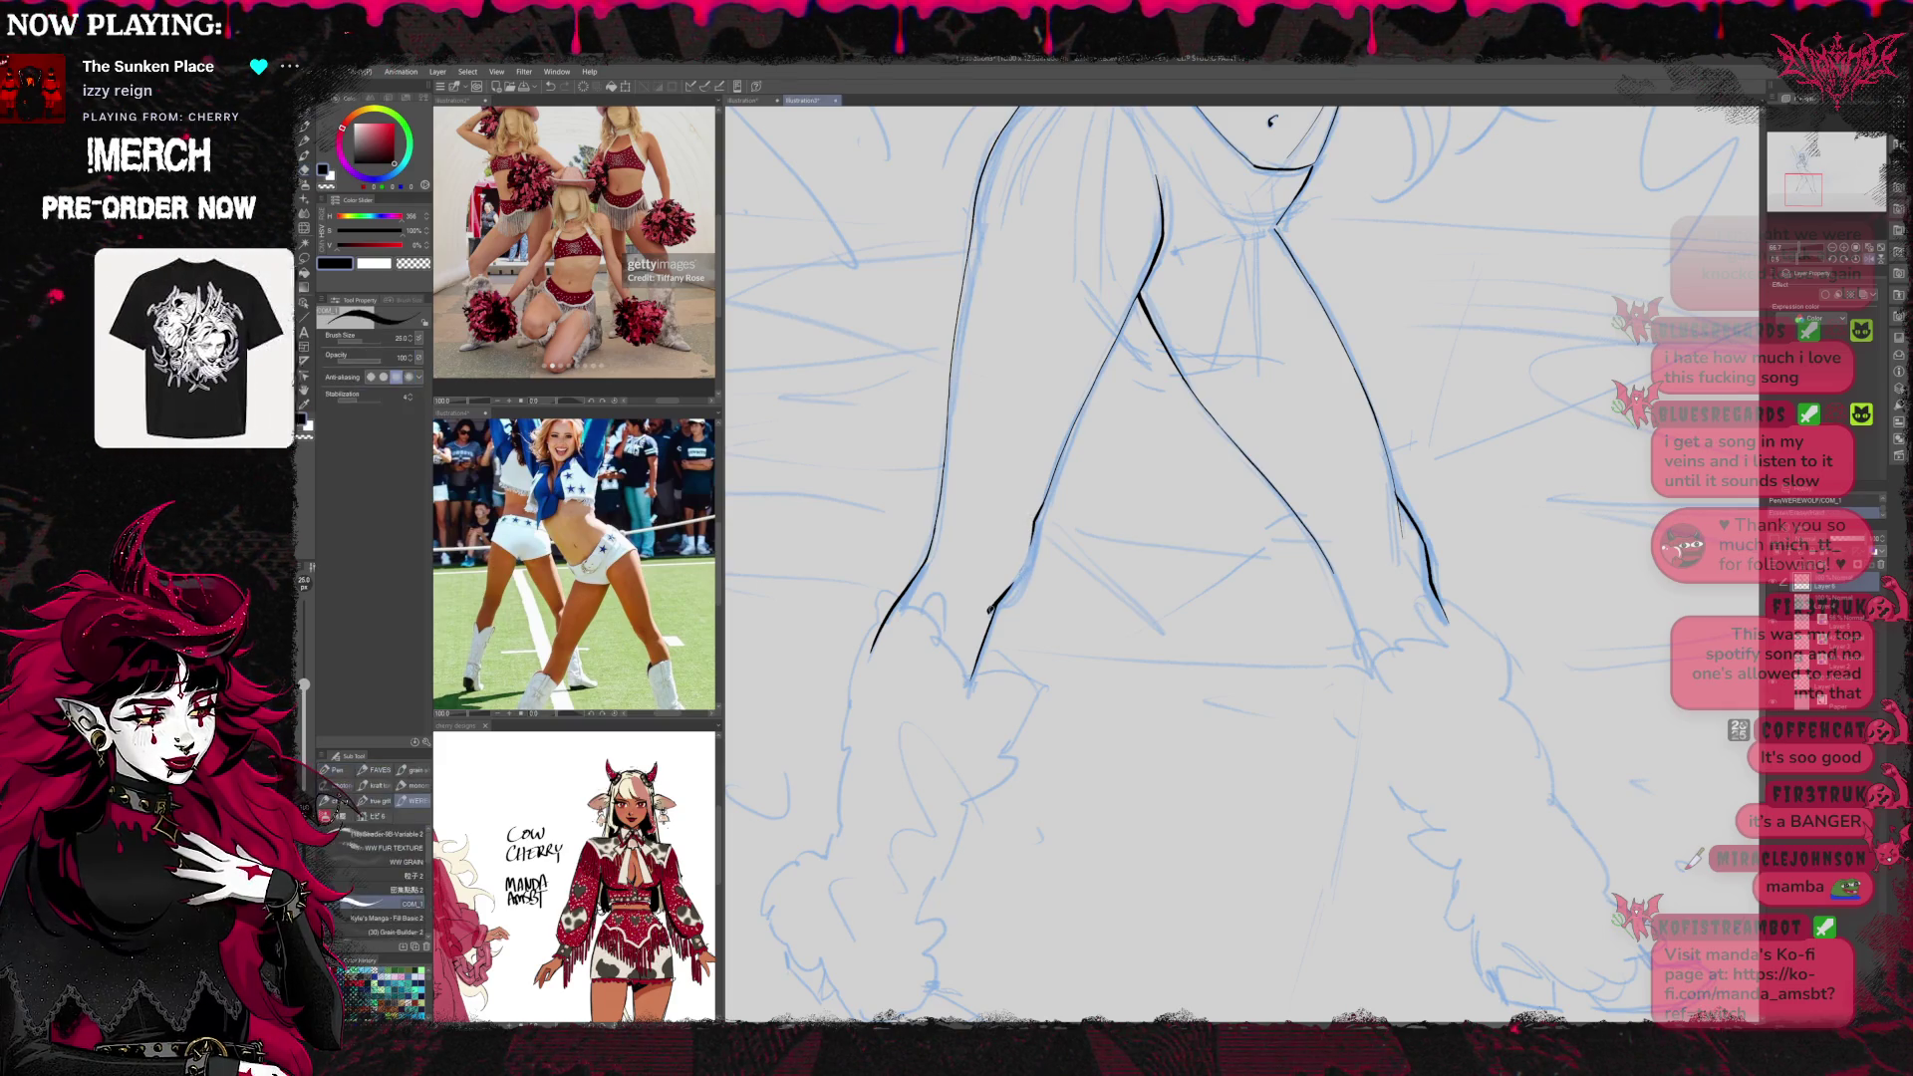
Ink and trim the left leg's inner contour, then extend a leg contour toward the knee
left_click_drag(1031, 520, 1017, 583)
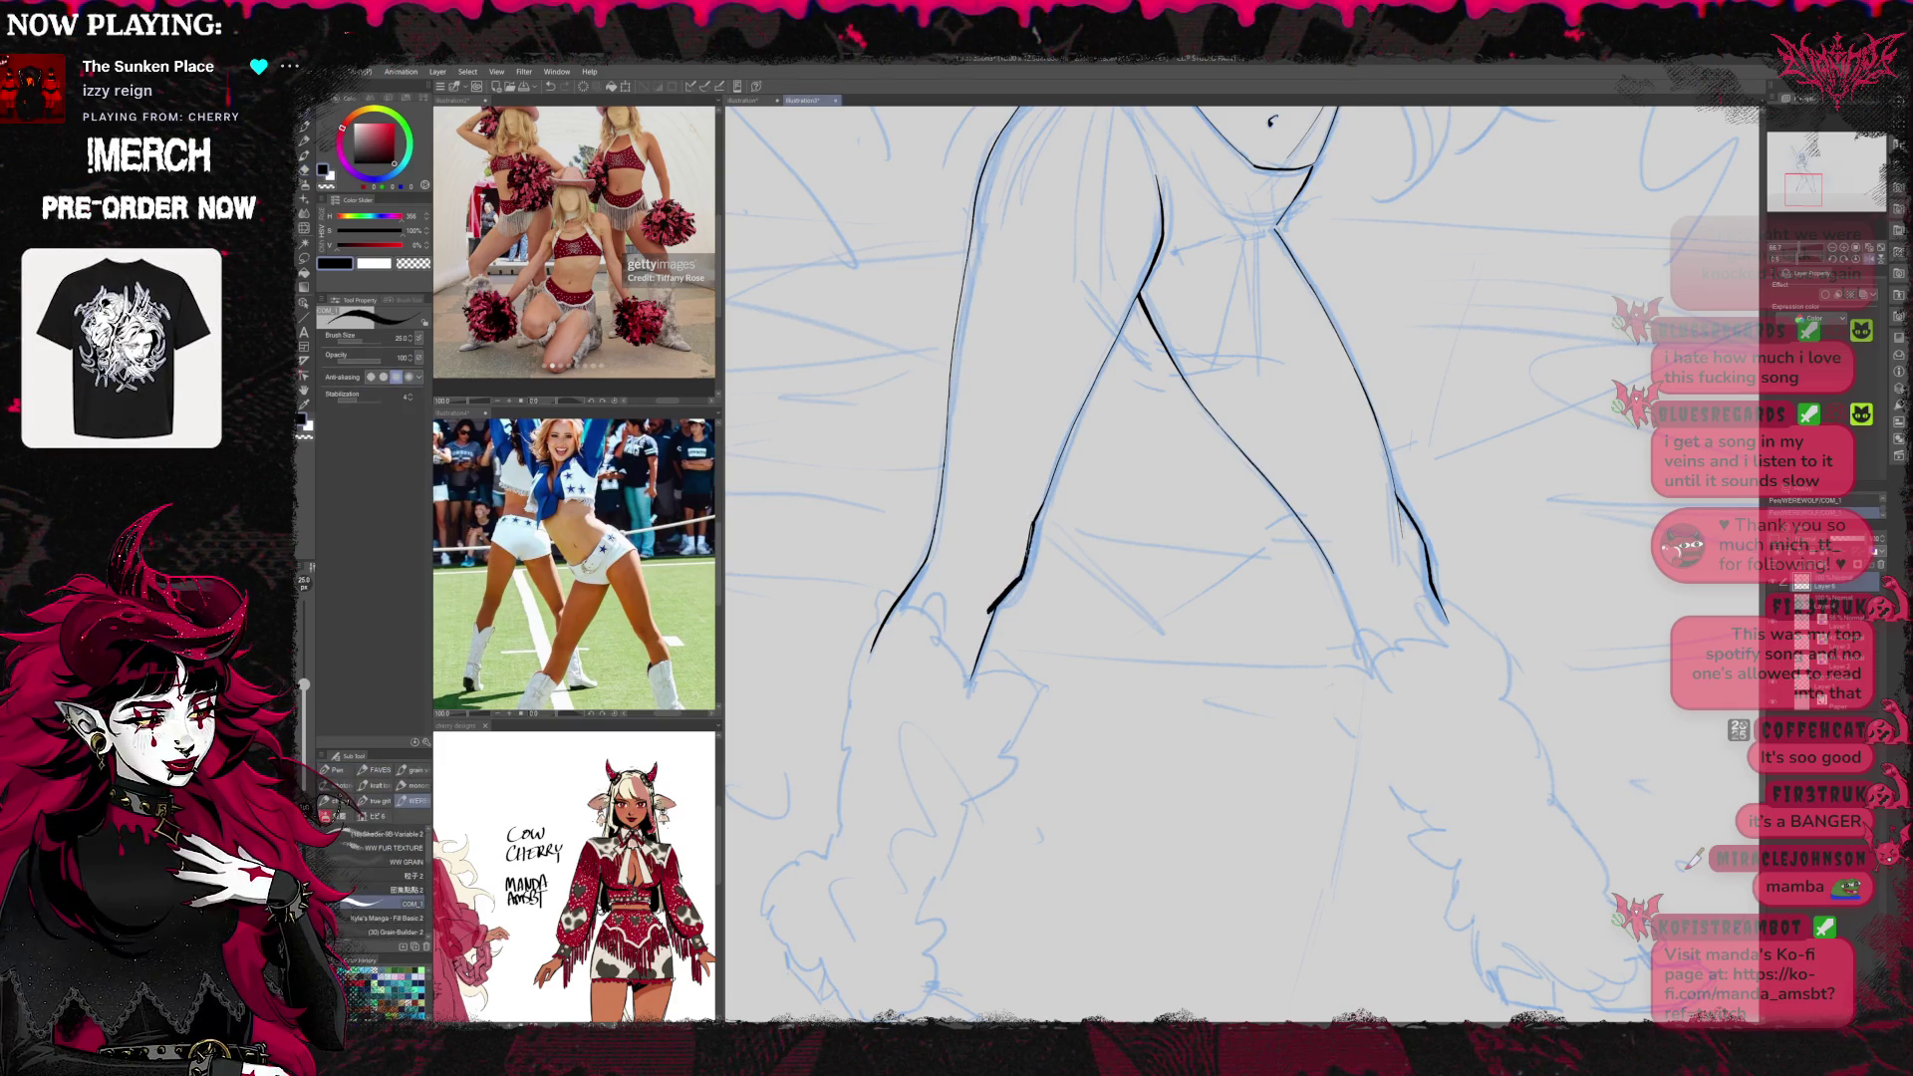
key("e")
left_click_drag(1036, 525, 1024, 570)
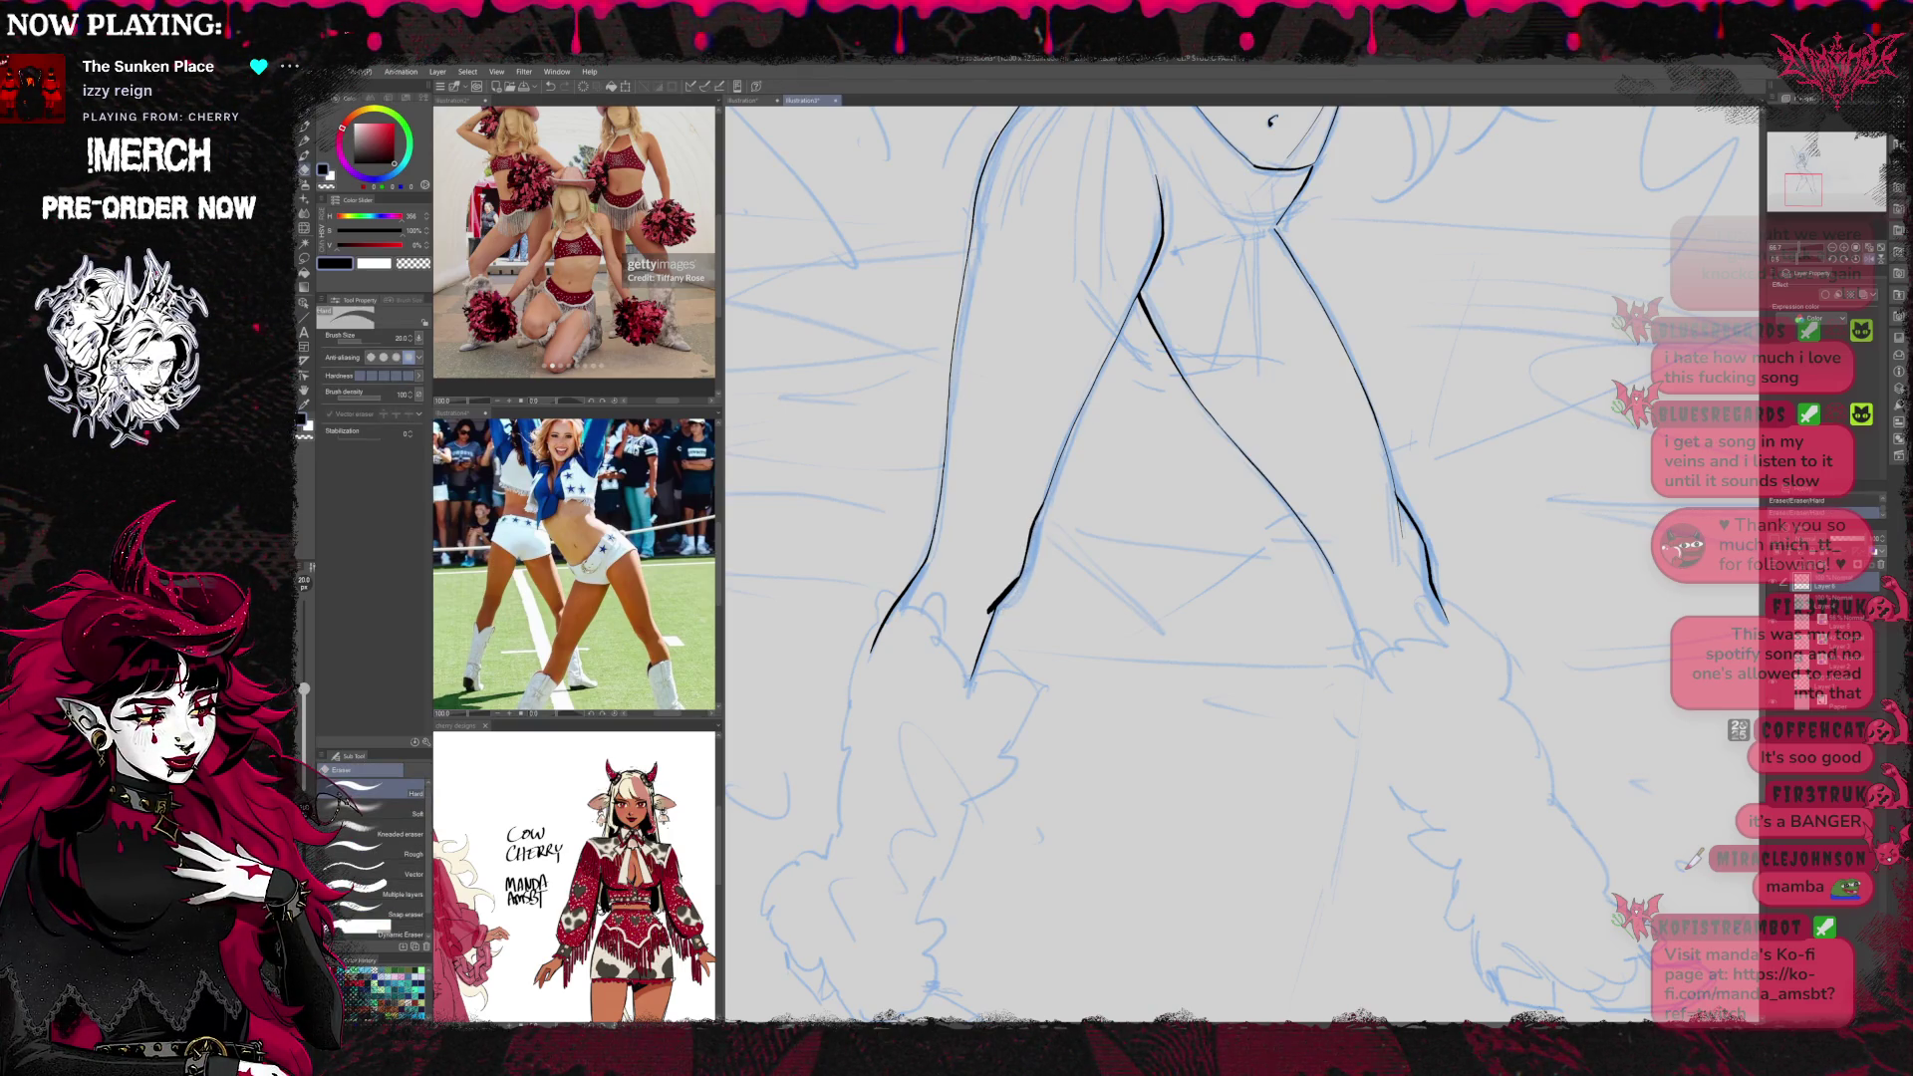
key("p")
mouse_move(1472, 486)
left_mouse_down()
mouse_move(1174, 551)
mouse_move(1131, 654)
left_mouse_up()
key("e")
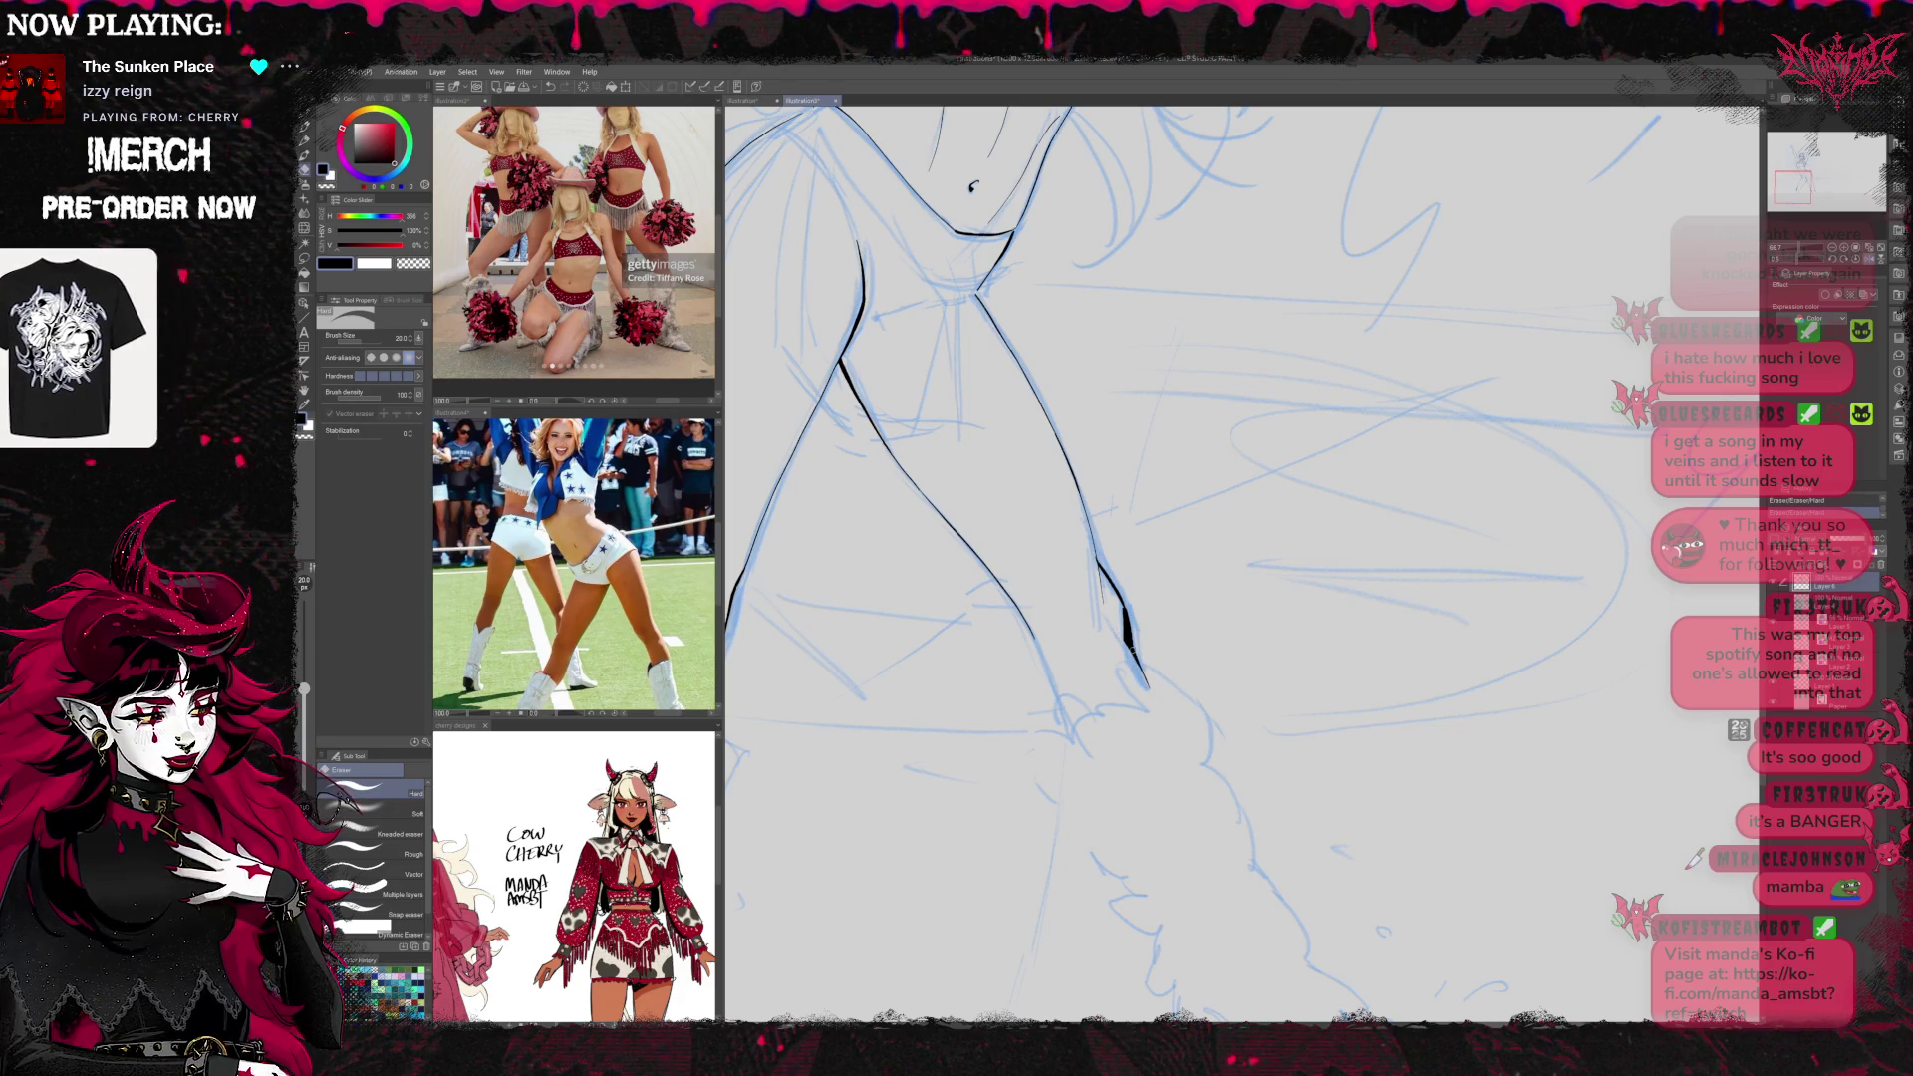
key("p")
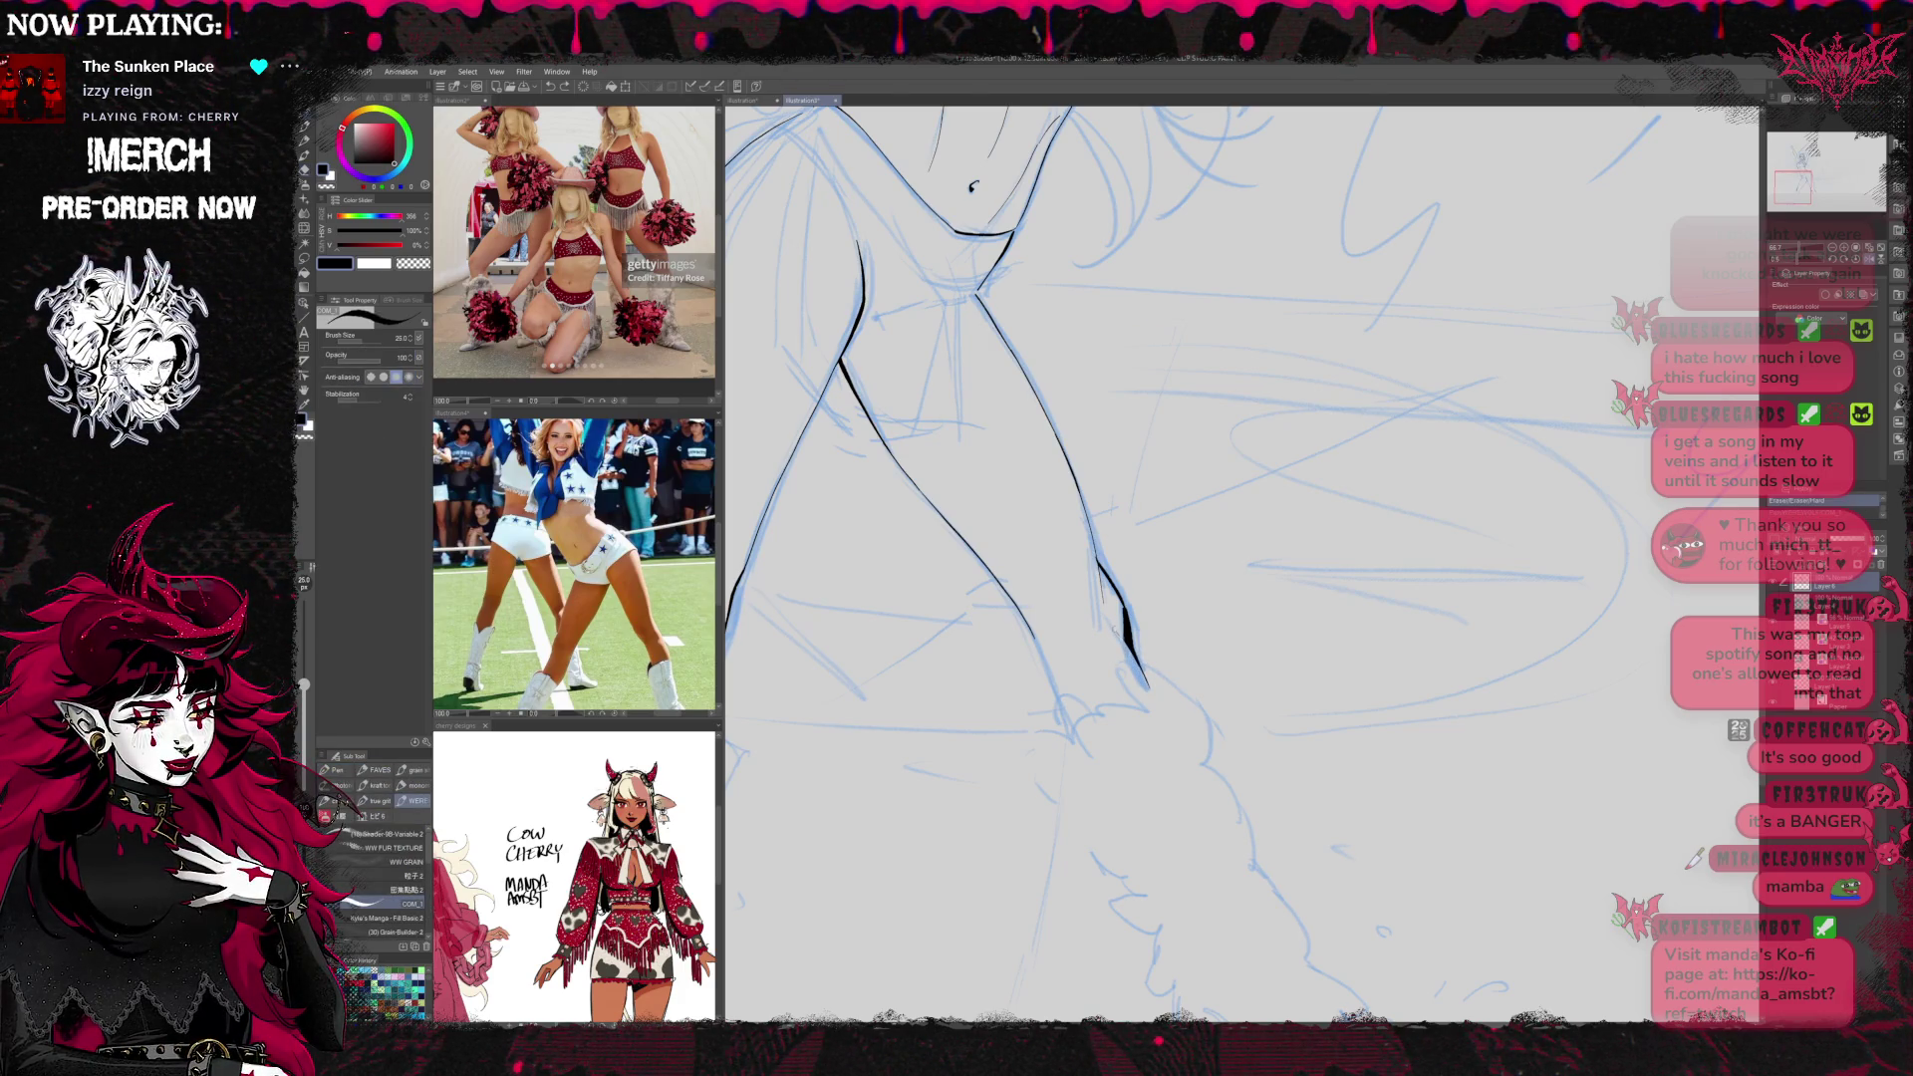
left_click_drag(1034, 635, 1079, 746)
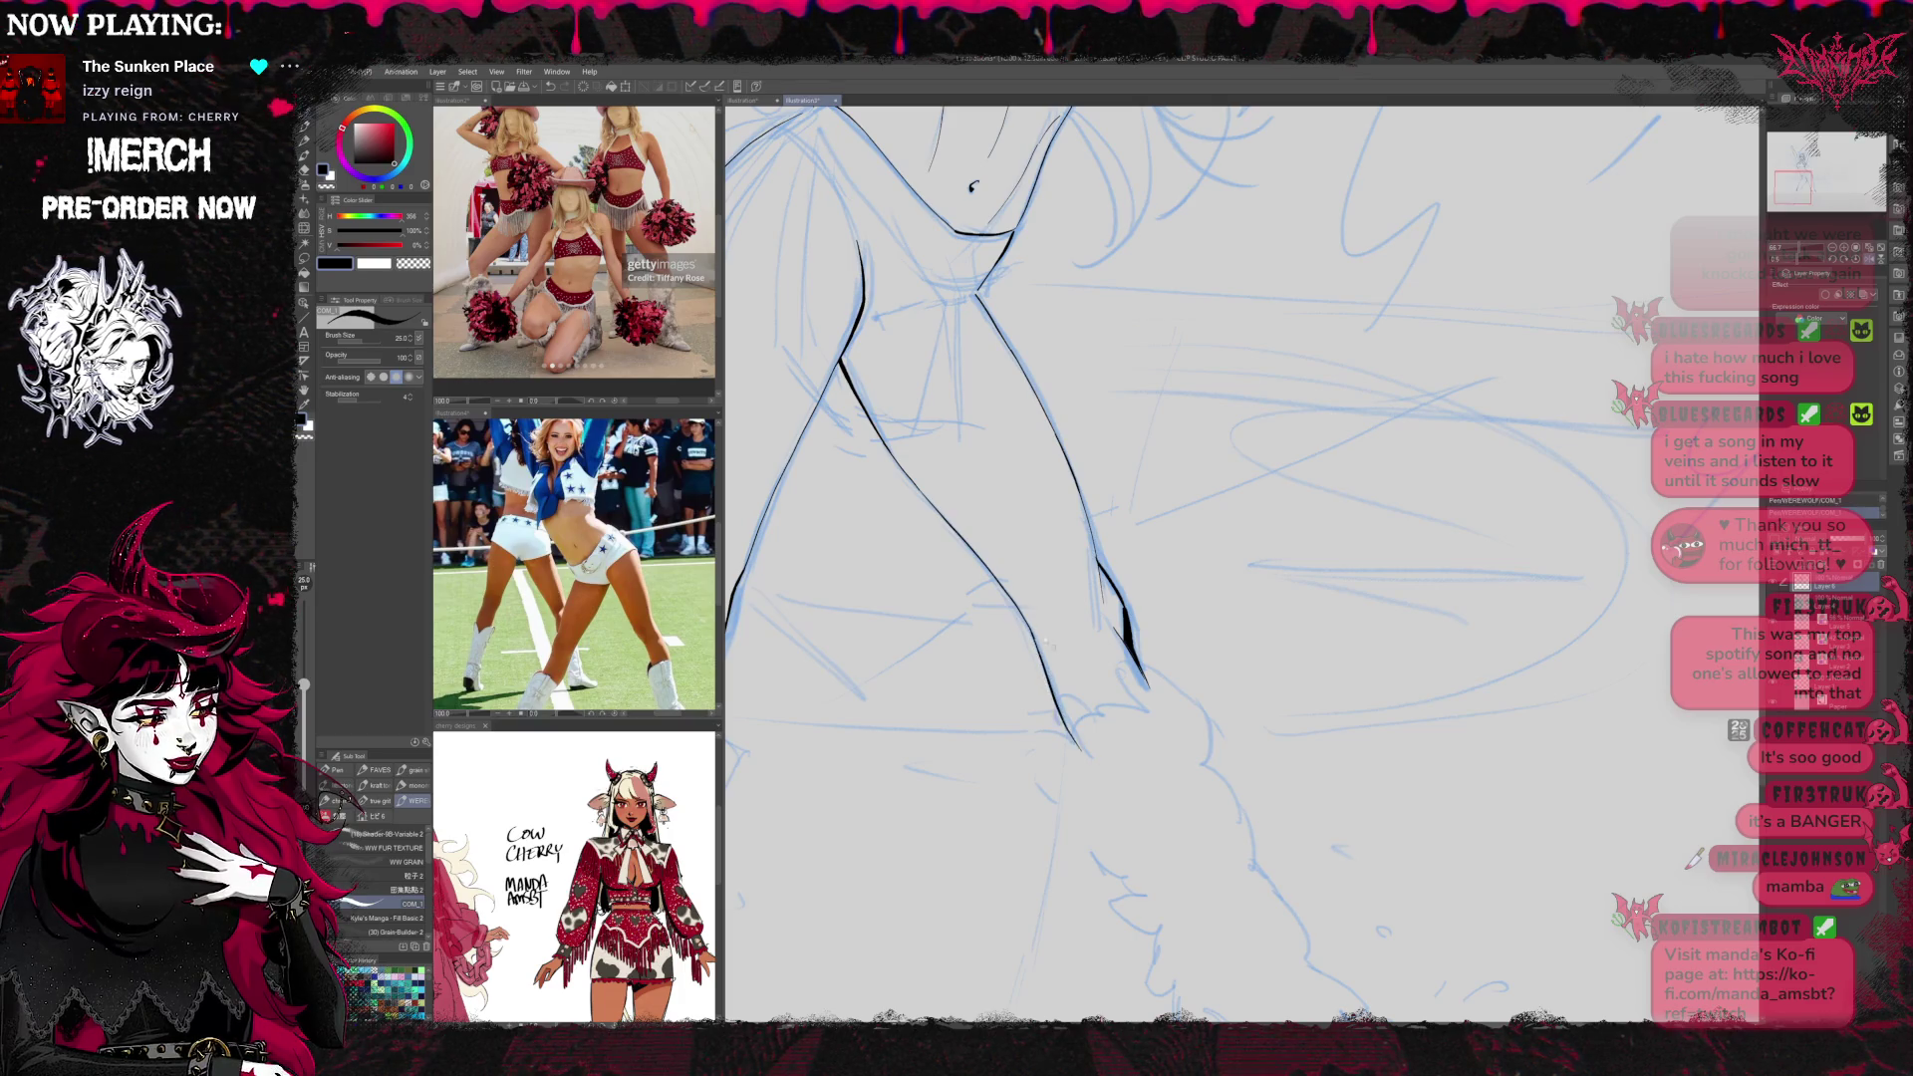
Extend the leg contour downward in black ink, then frame the torso and right leg
left_click_drag(1036, 634, 1081, 748)
scroll(1096, 558, "down", 3)
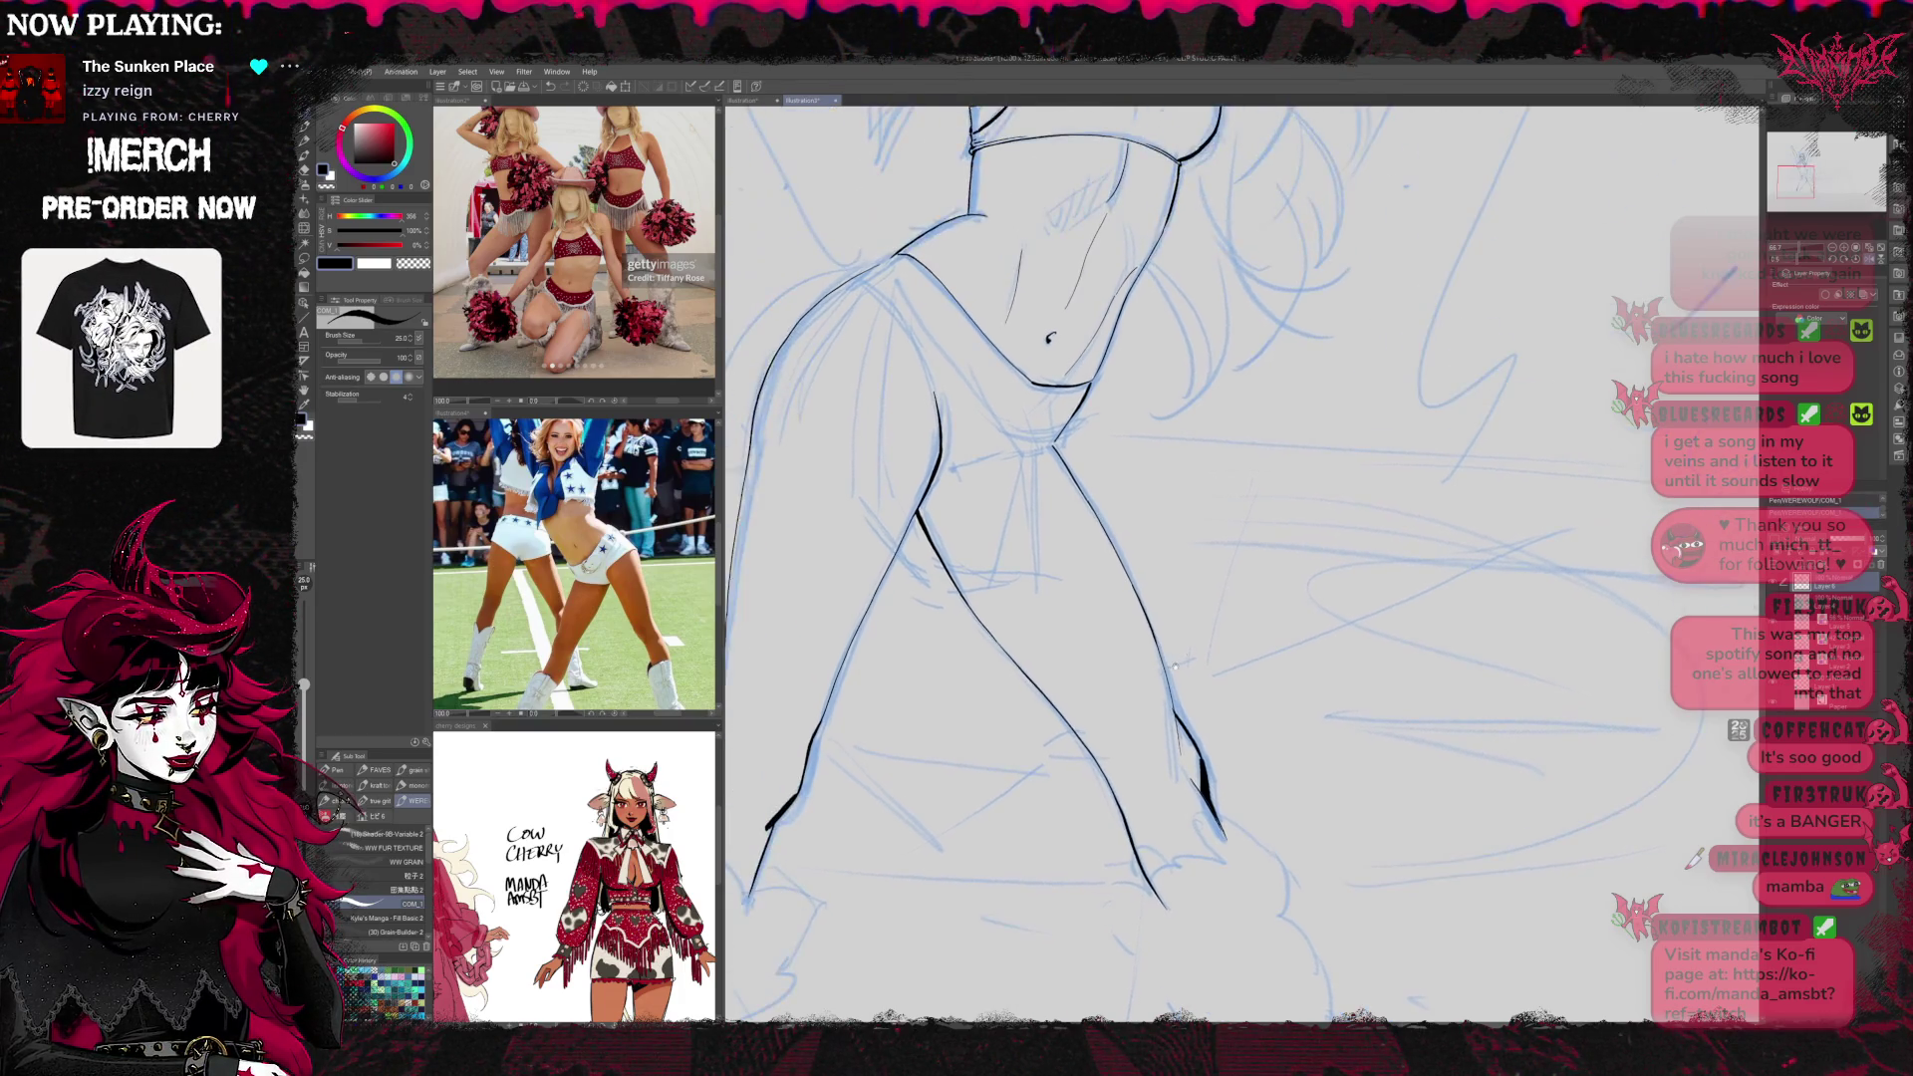
left_click_drag(1175, 542, 1305, 580)
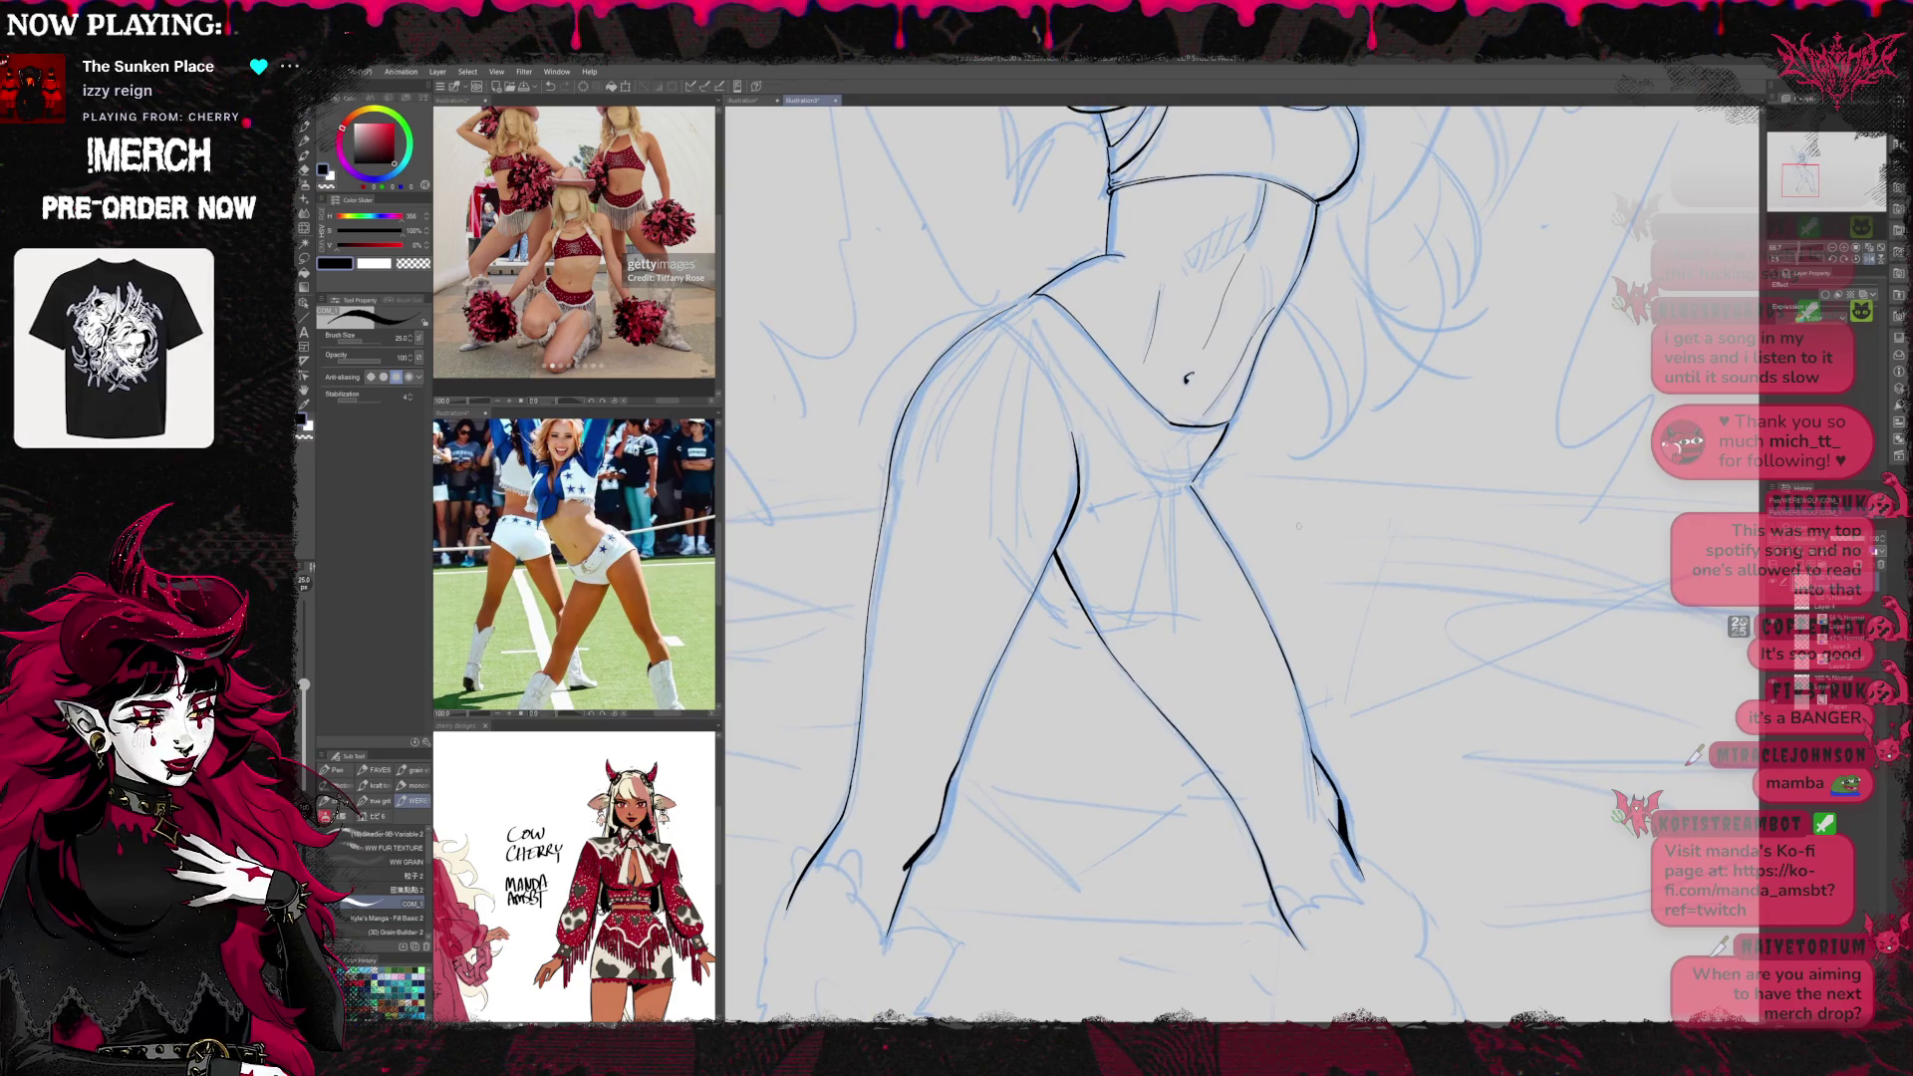
left_click_drag(1329, 467, 1341, 513)
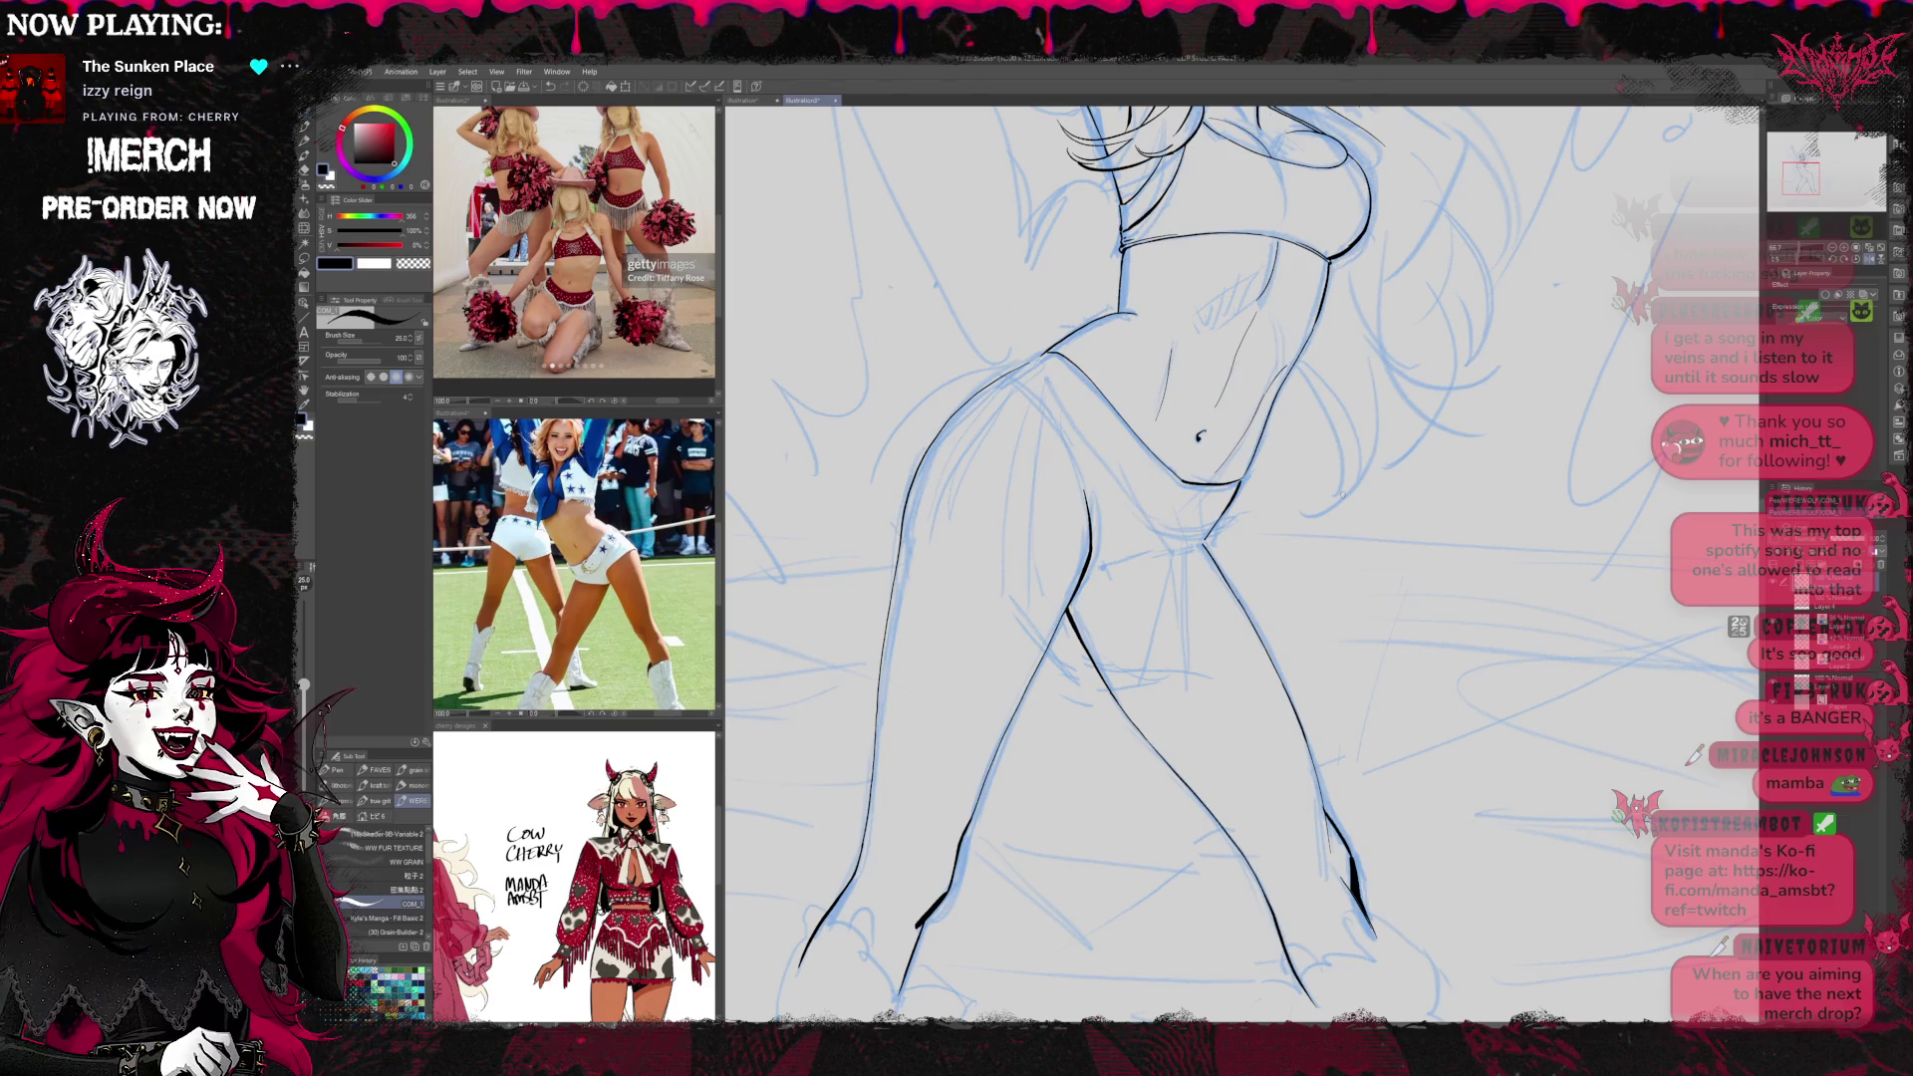
mouse_move(1468, 478)
left_mouse_down()
mouse_move(1188, 482)
mouse_move(1119, 508)
left_mouse_up()
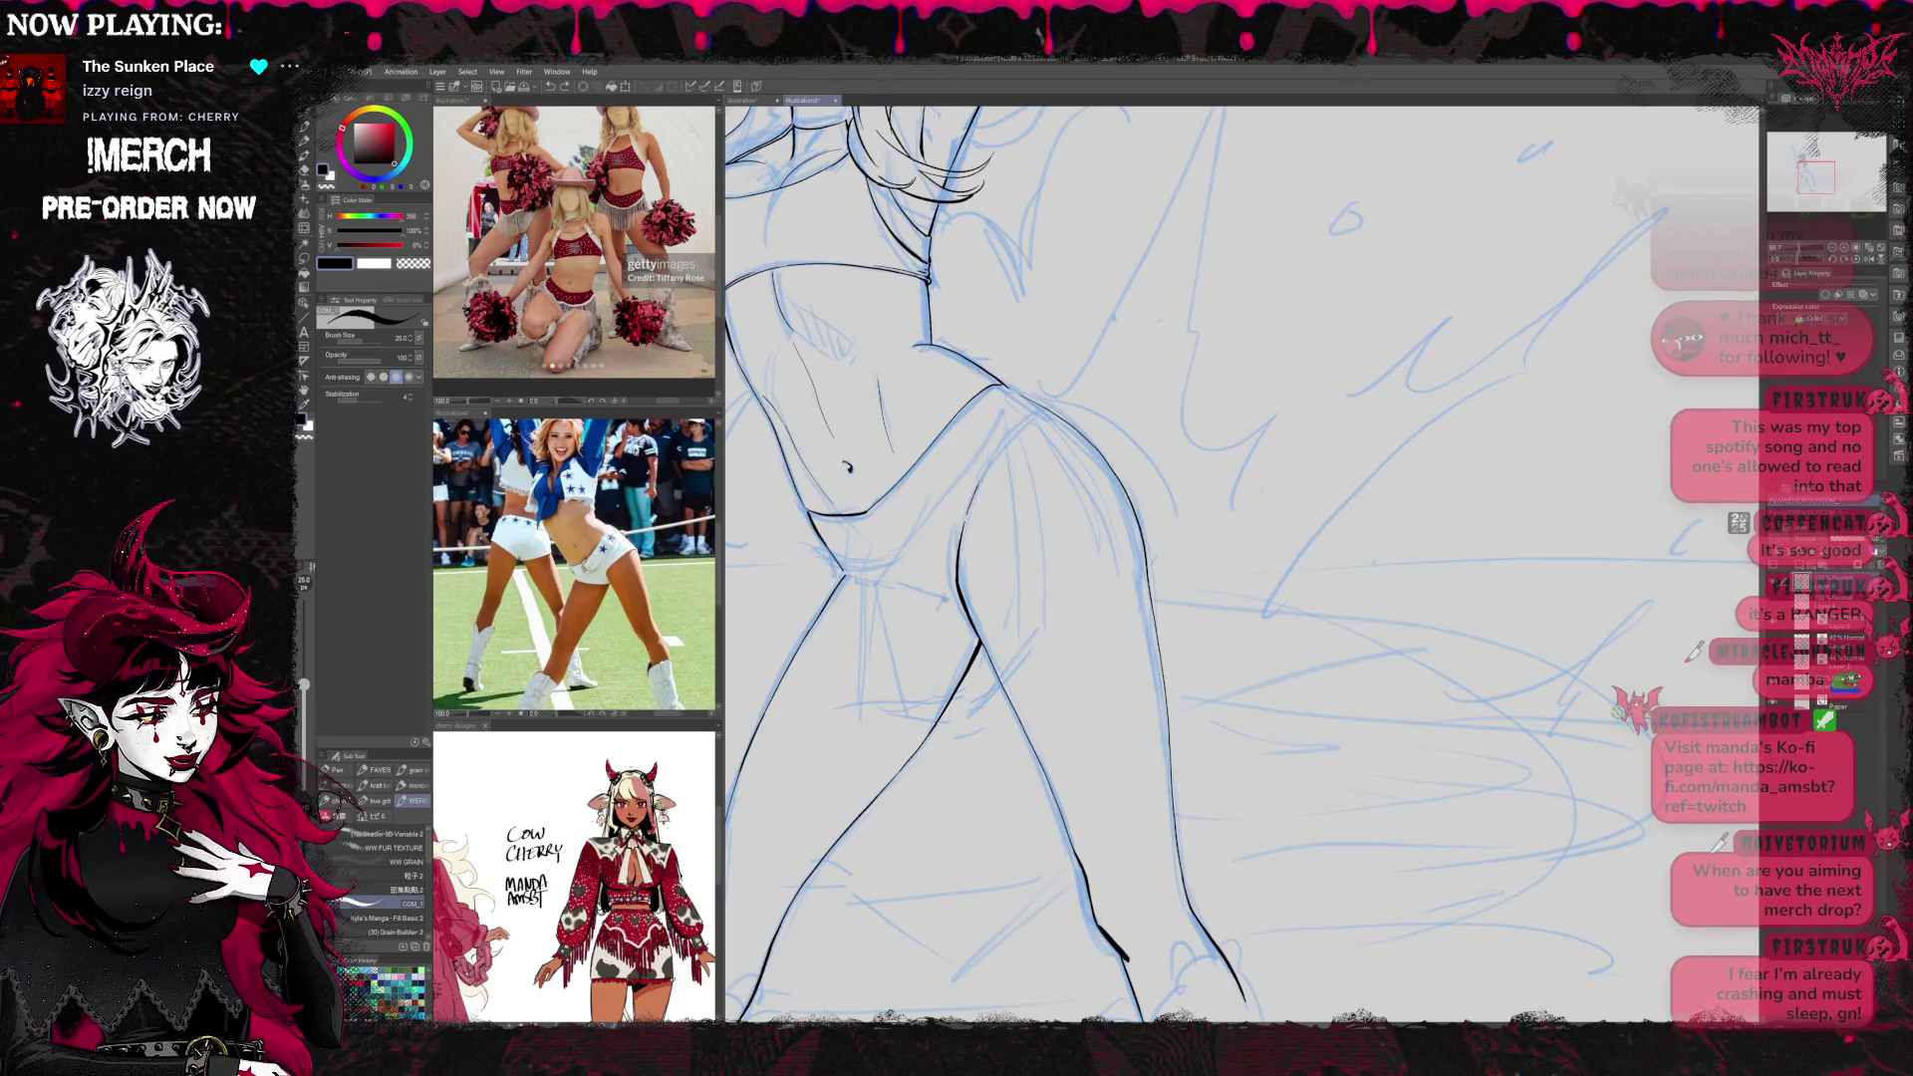
Ink the top of the thigh contour and the shorts' lower edge across the hips
left_click_drag(1002, 439, 1044, 412)
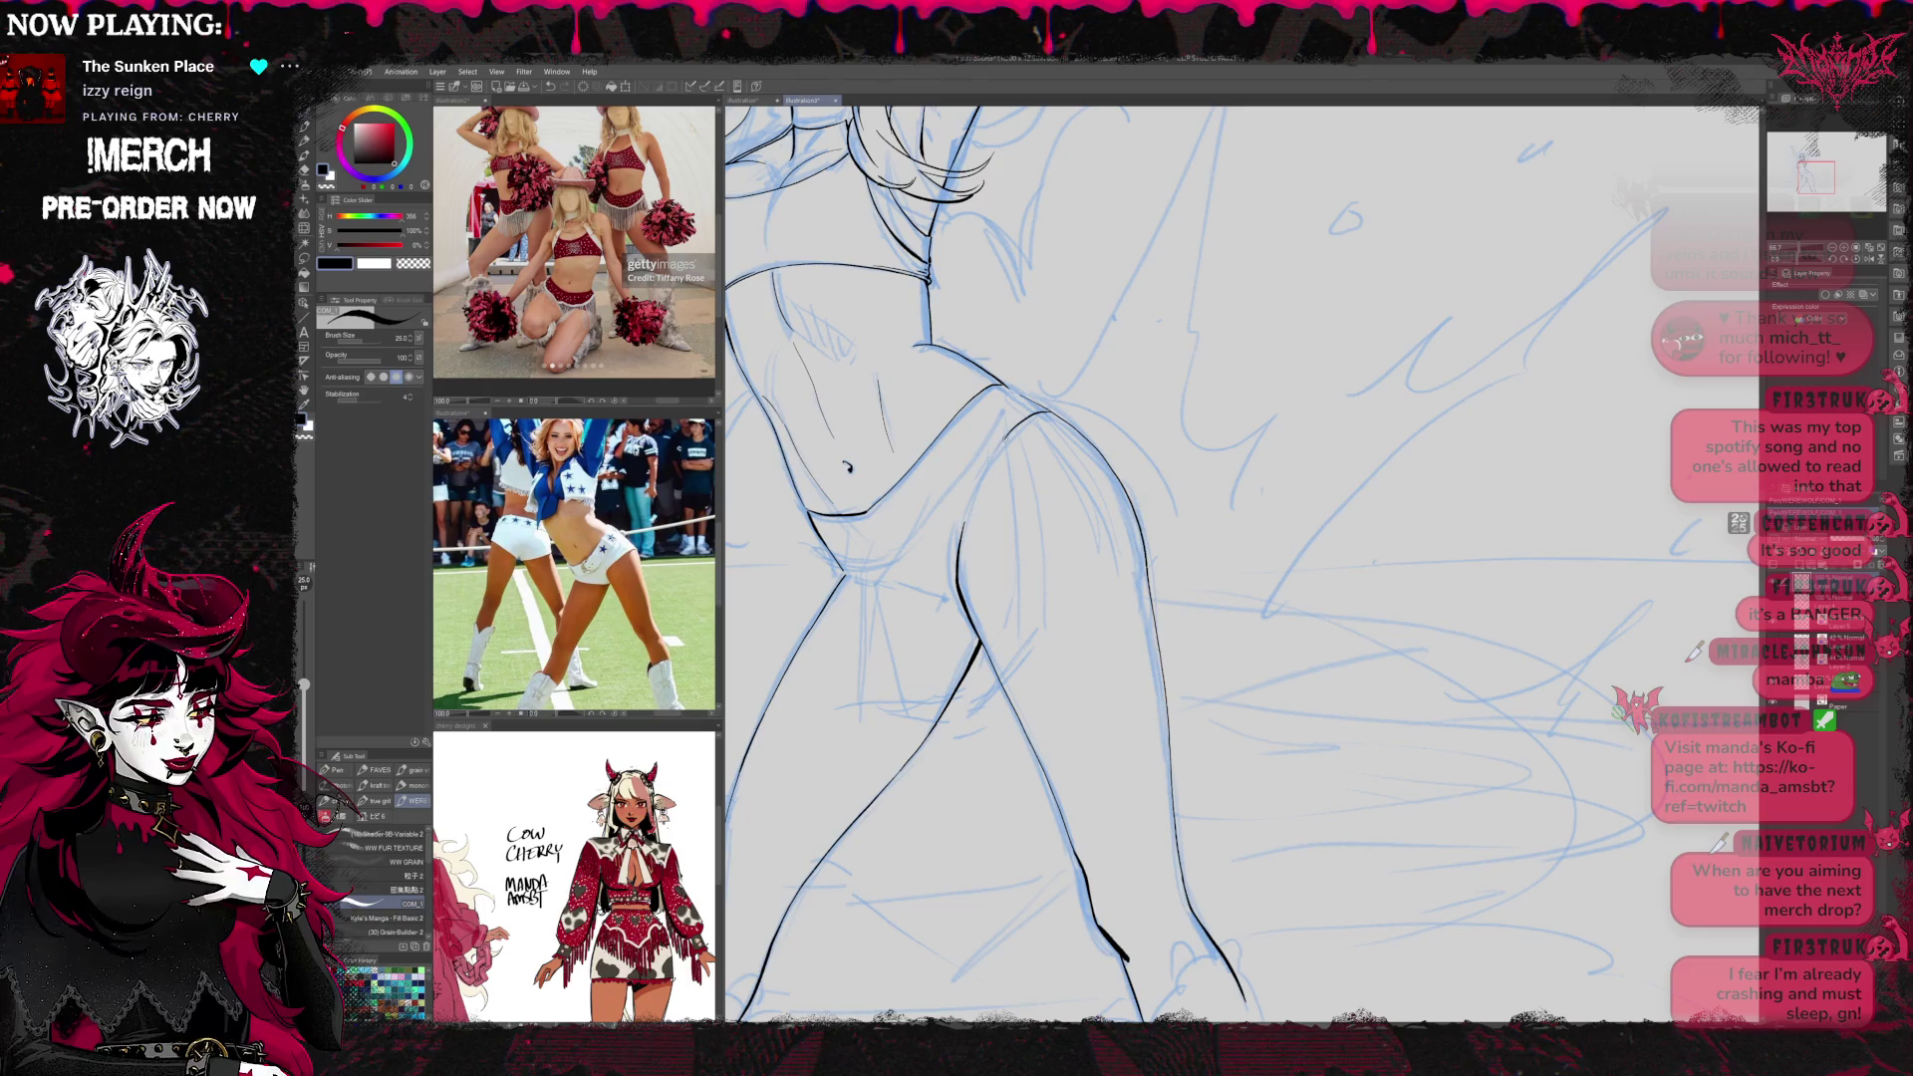
scroll(1011, 449, "down", 10)
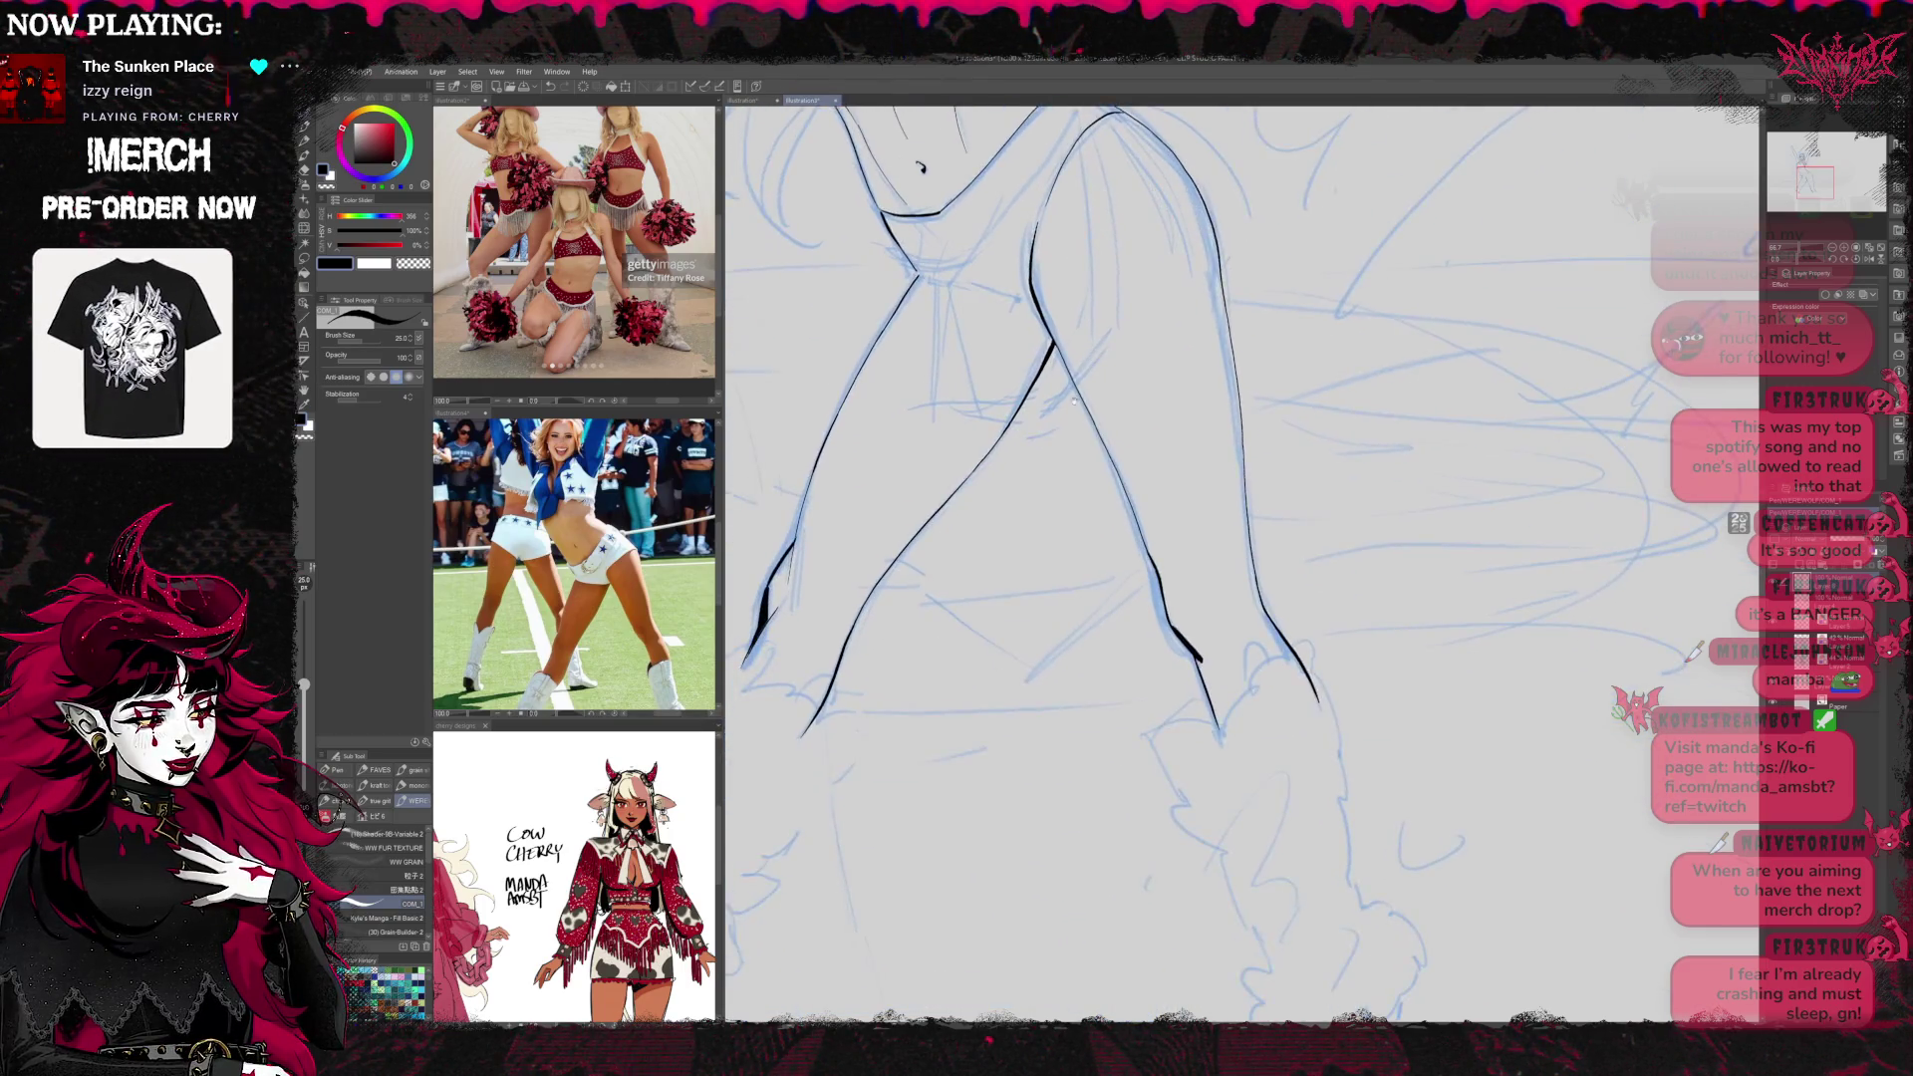
scroll(1129, 420, "up", 10)
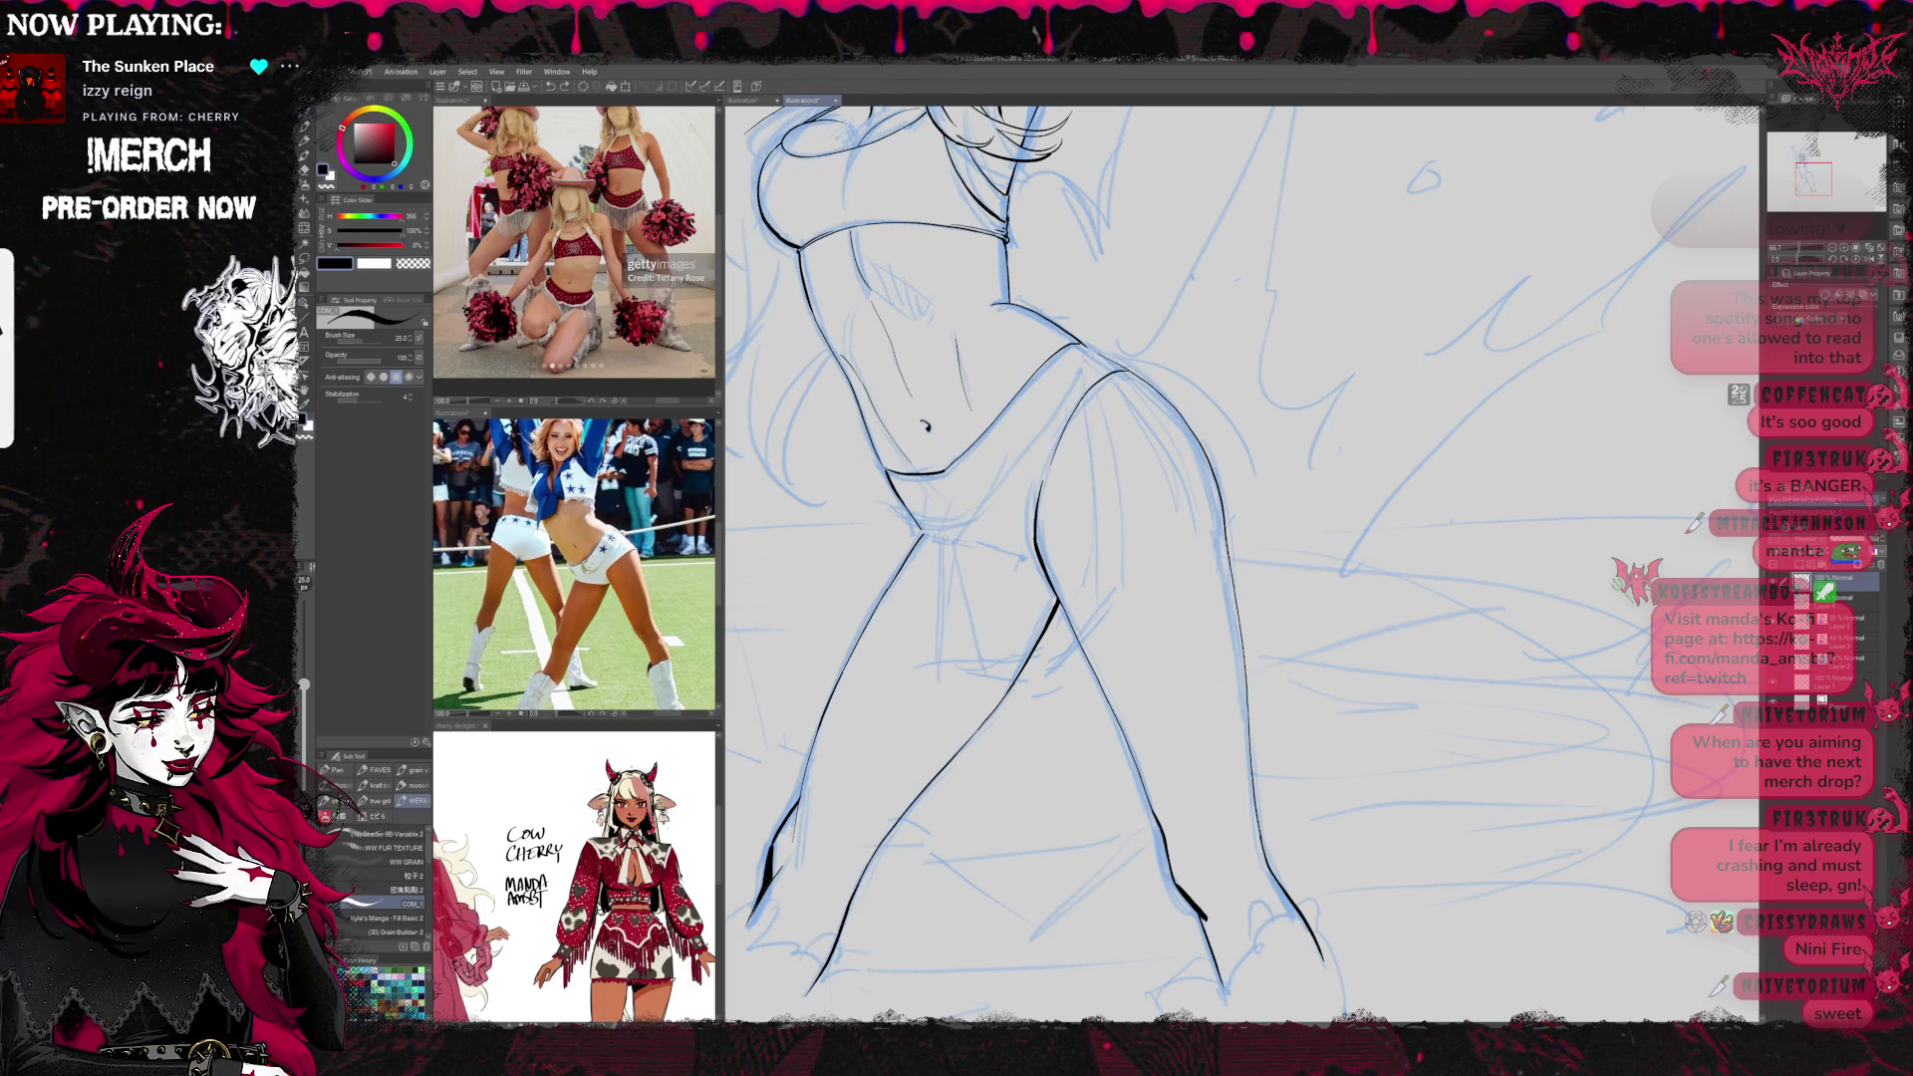
left_click_drag(927, 534, 1006, 550)
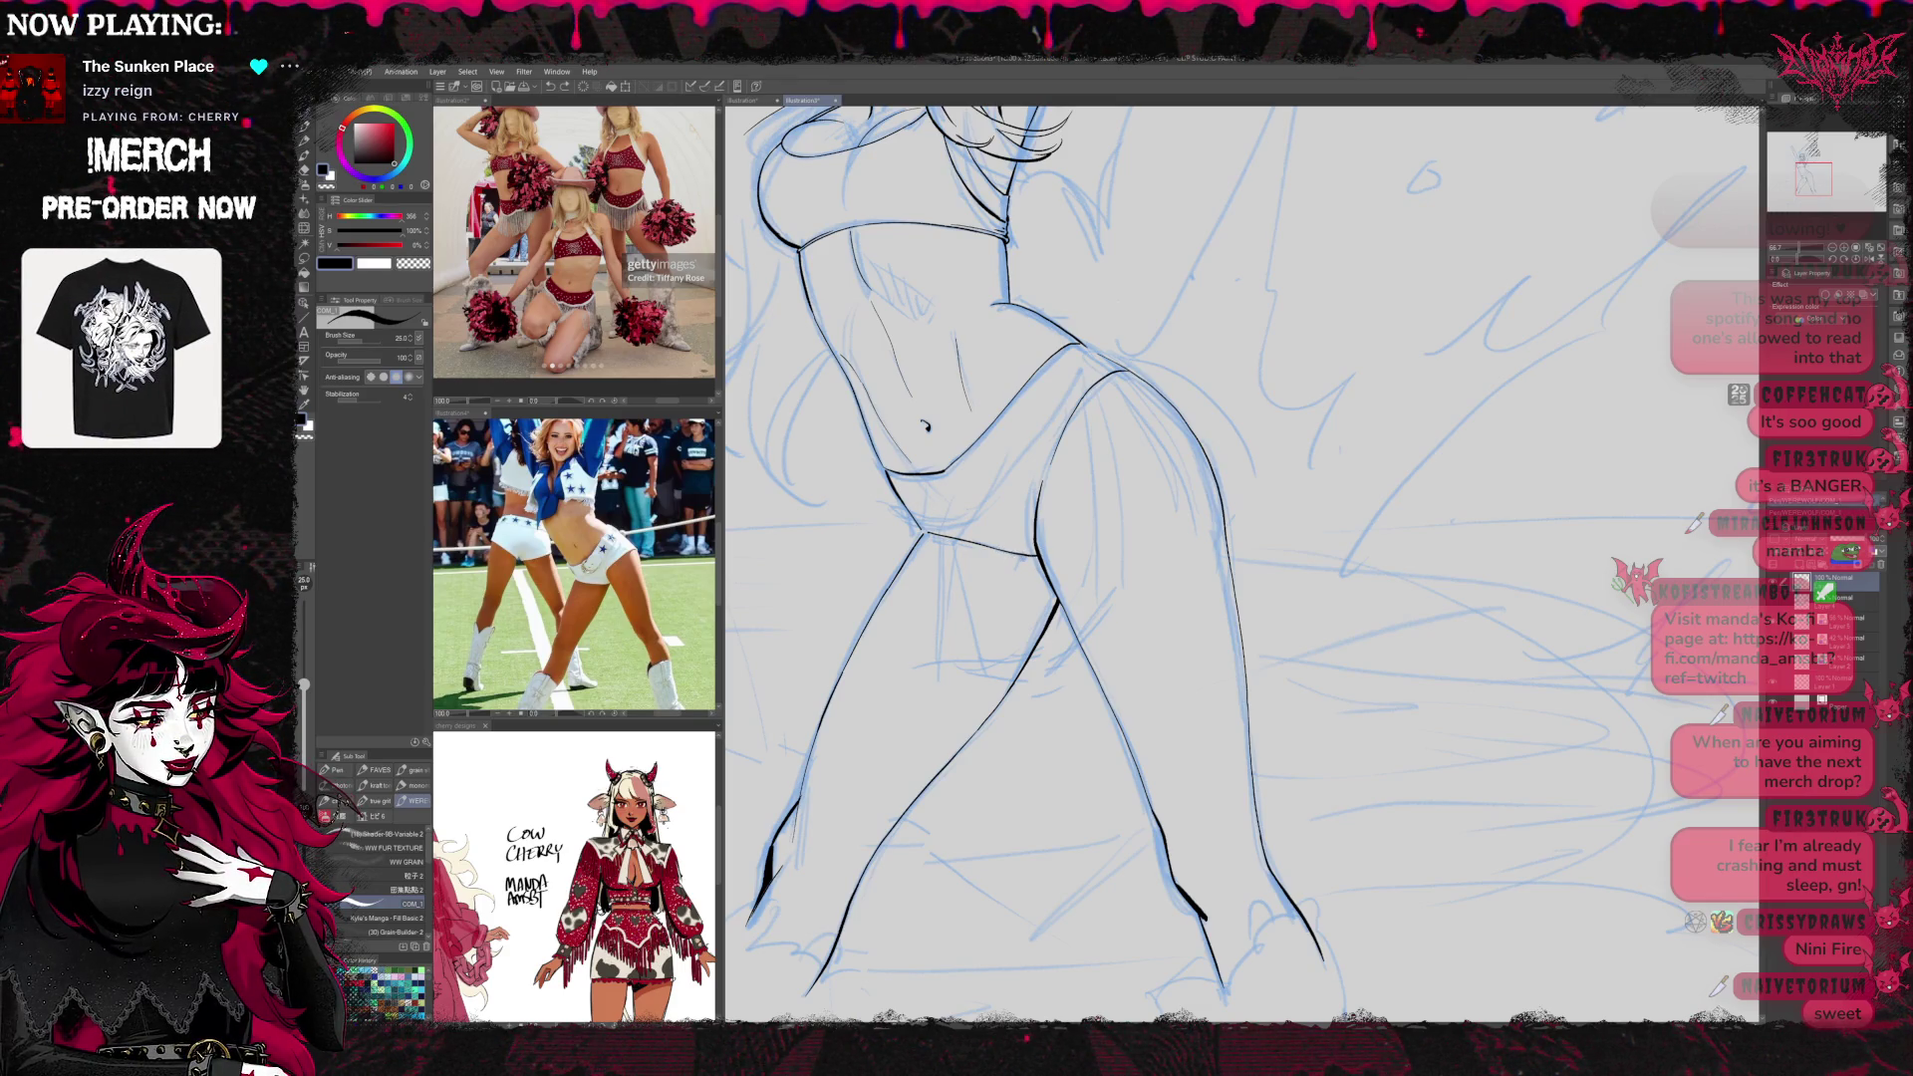
left_click_drag(996, 549, 1042, 563)
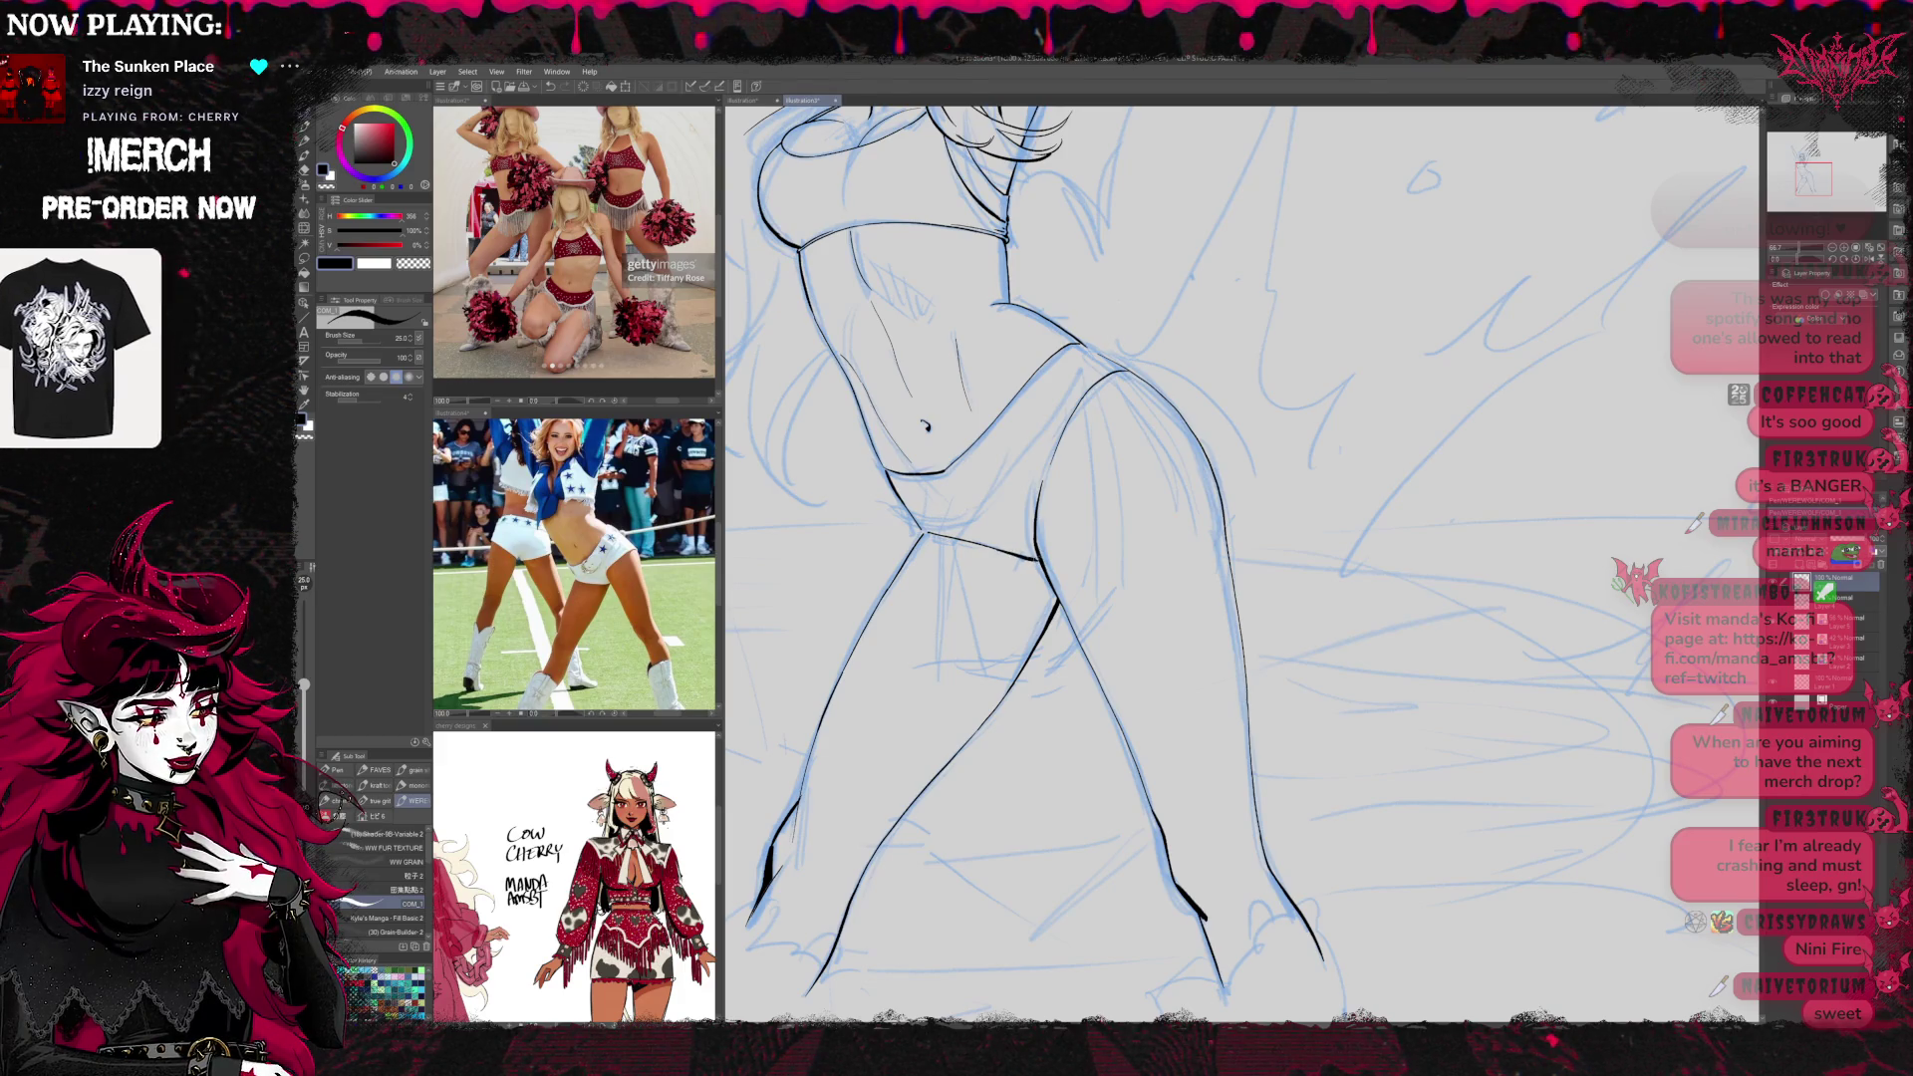
mouse_move(1108, 511)
left_mouse_down()
mouse_move(1143, 541)
mouse_move(1323, 151)
mouse_move(1452, 109)
mouse_move(1116, 805)
left_mouse_up()
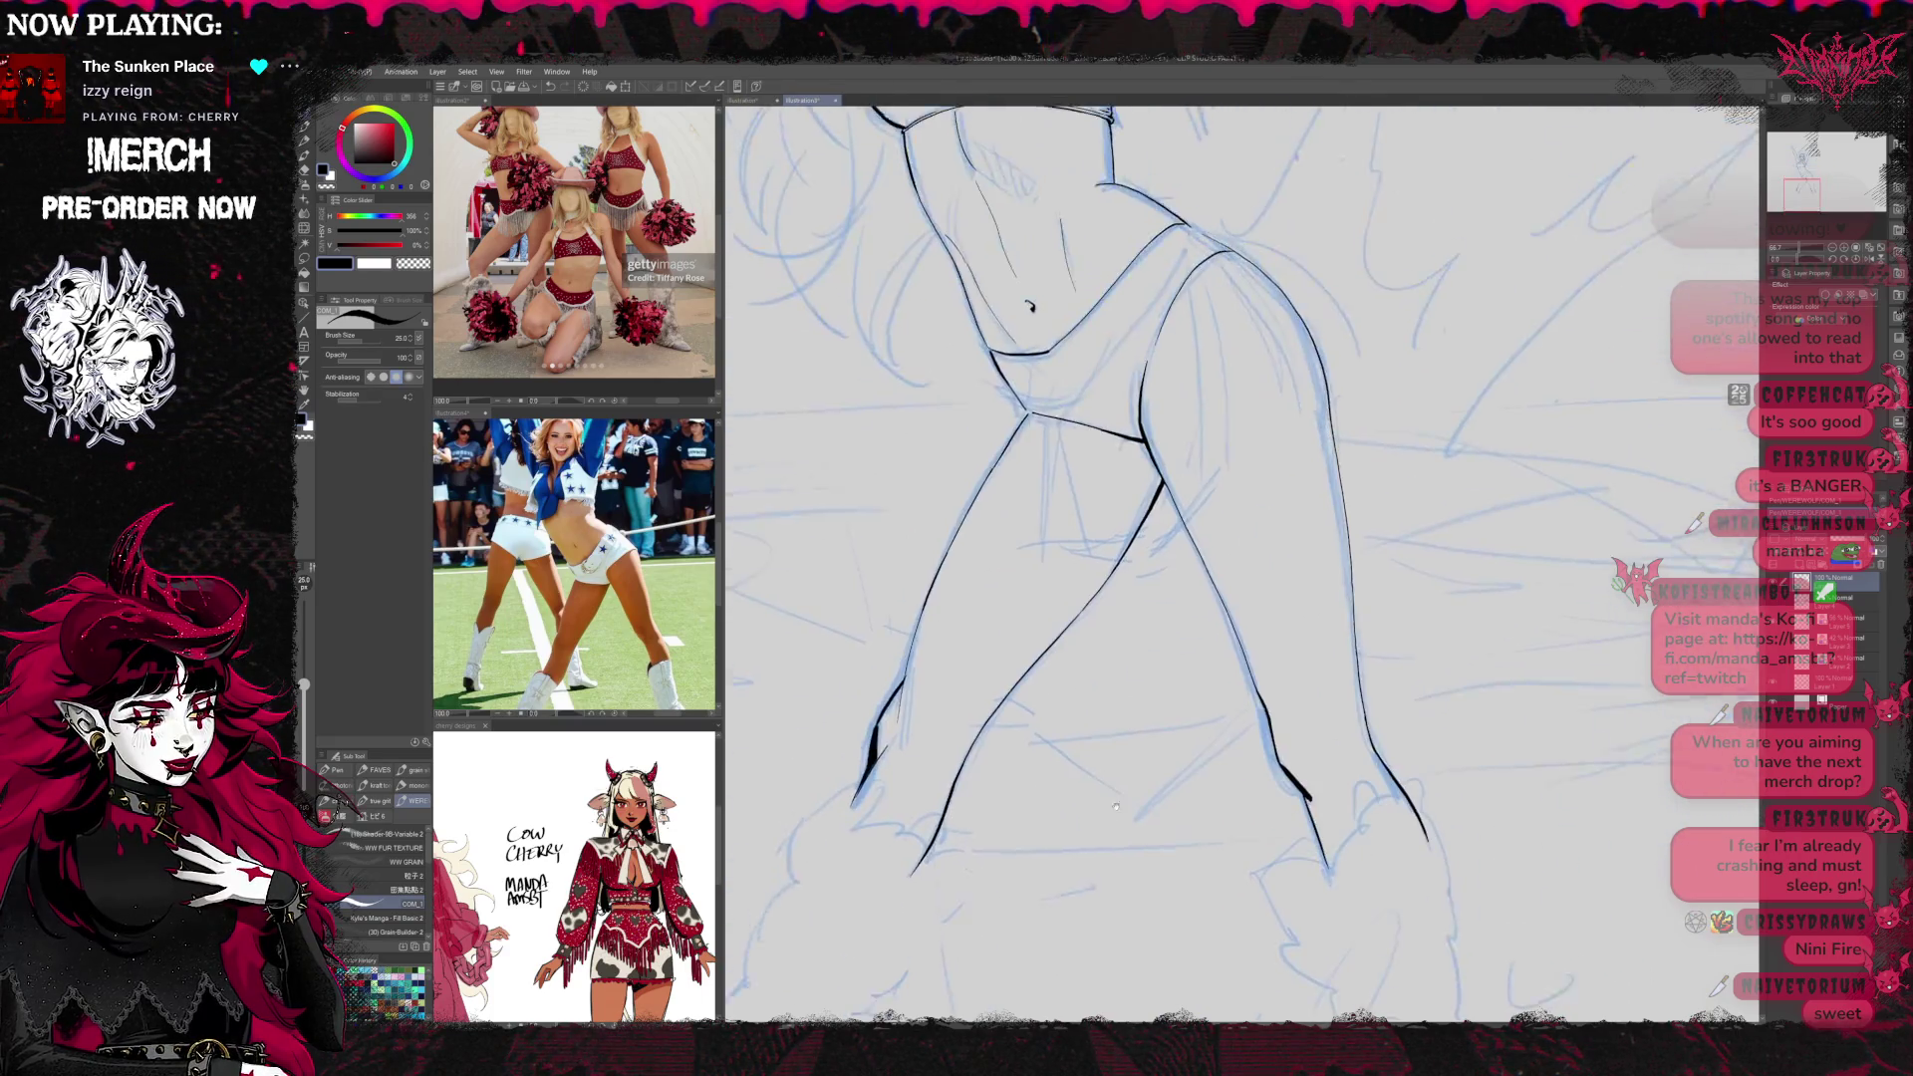
scroll(1116, 806, "up", 8)
Try inking a hair strand beside the face, undoing the too-long strokes
scroll(1201, 528, "up", 1)
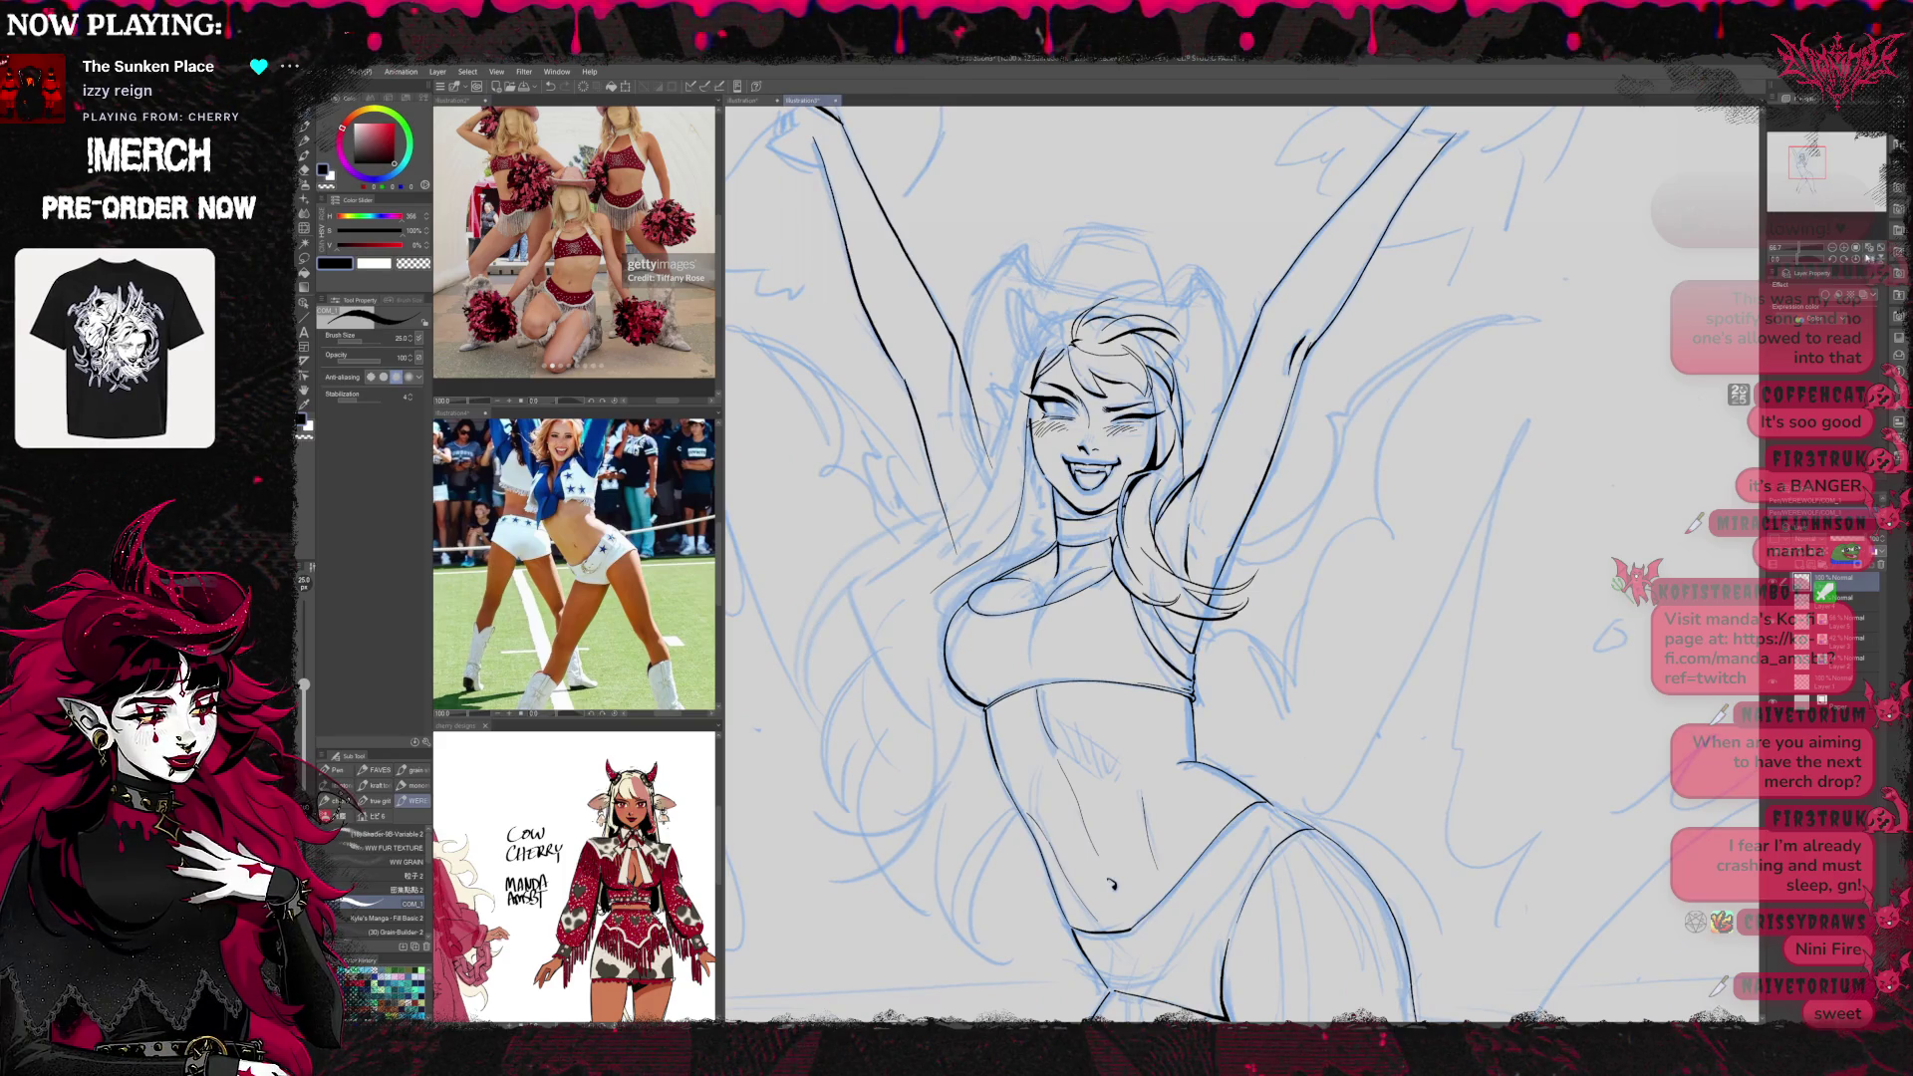
scroll(1382, 467, "right", 3)
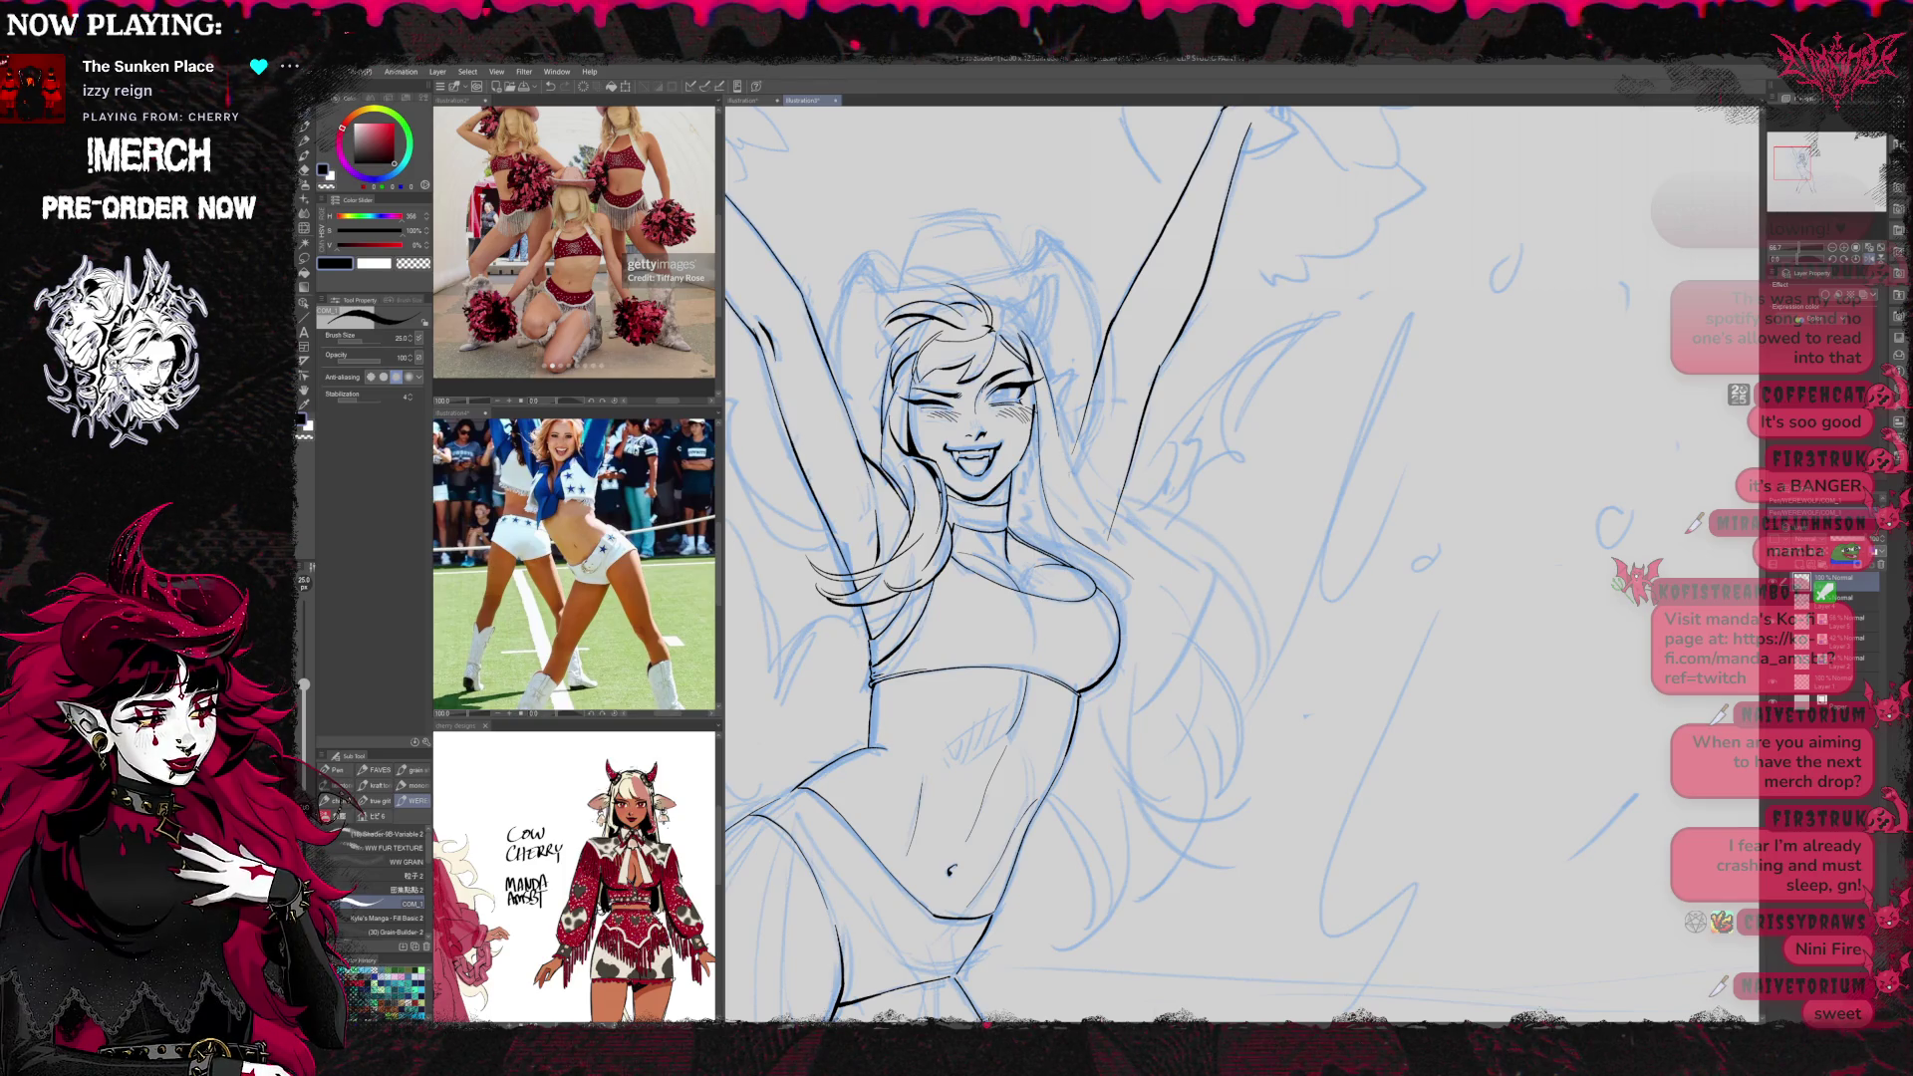
left_click_drag(1058, 432, 1218, 594)
key("ctrl+z")
mouse_move(1059, 429)
left_mouse_down()
mouse_move(1071, 471)
mouse_move(1202, 580)
left_mouse_up()
key("ctrl+z")
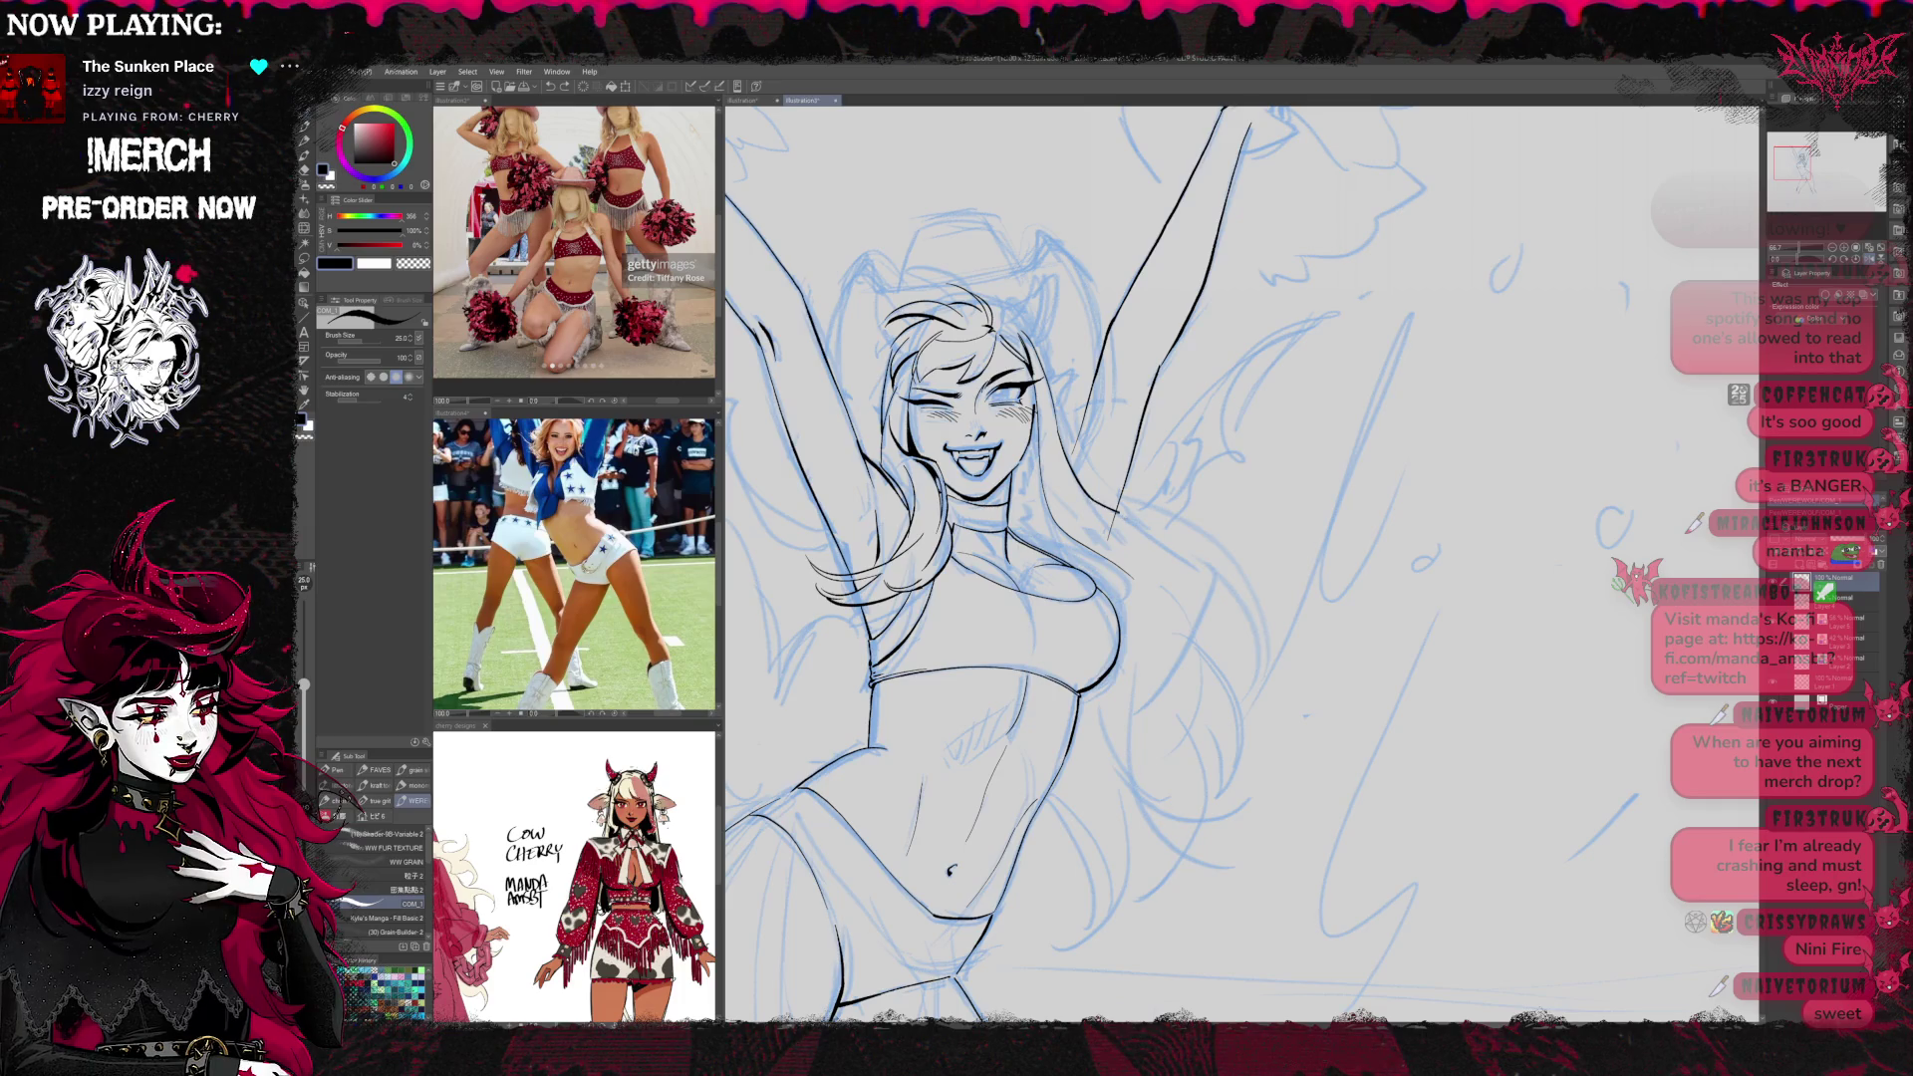
Zoom out to the whole figure and hide the blue sketch layer with Ctrl+H
left_click_drag(996, 598, 1038, 483)
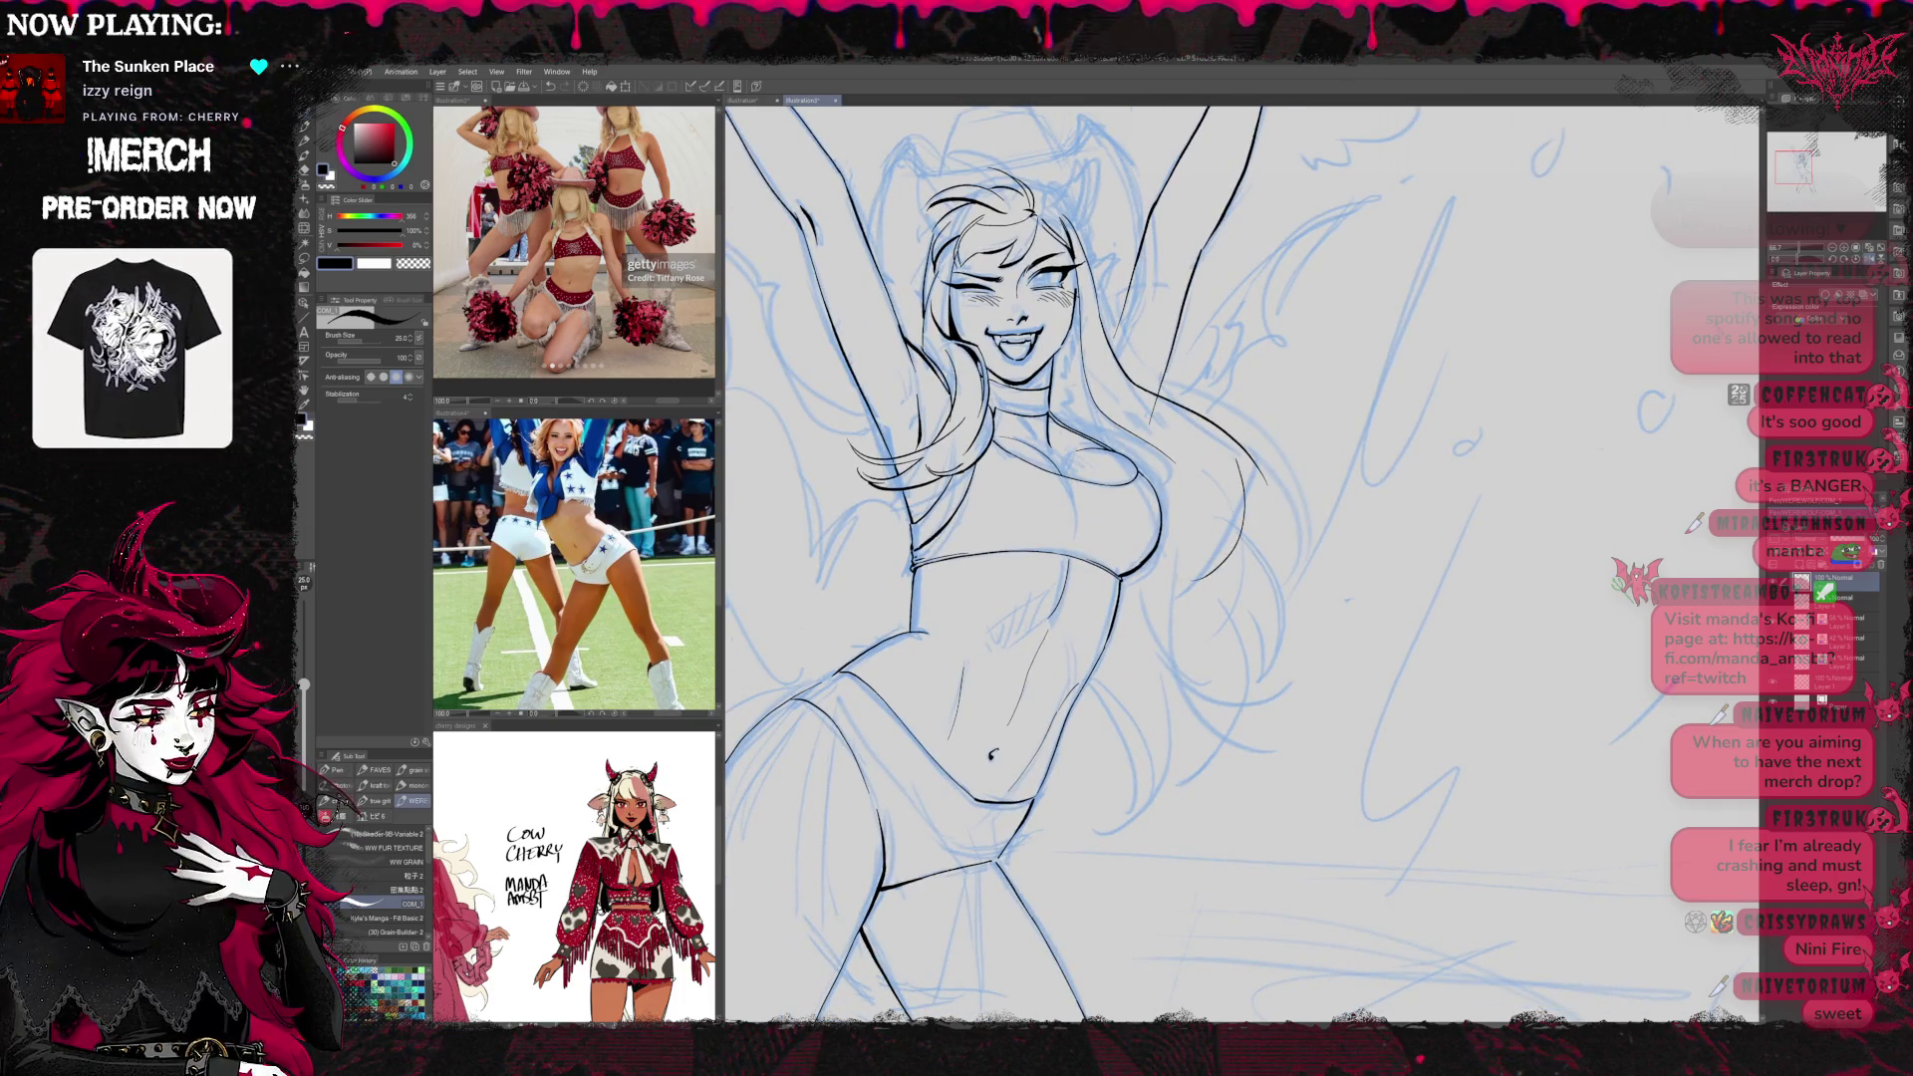
left_click_drag(1256, 539, 1177, 710)
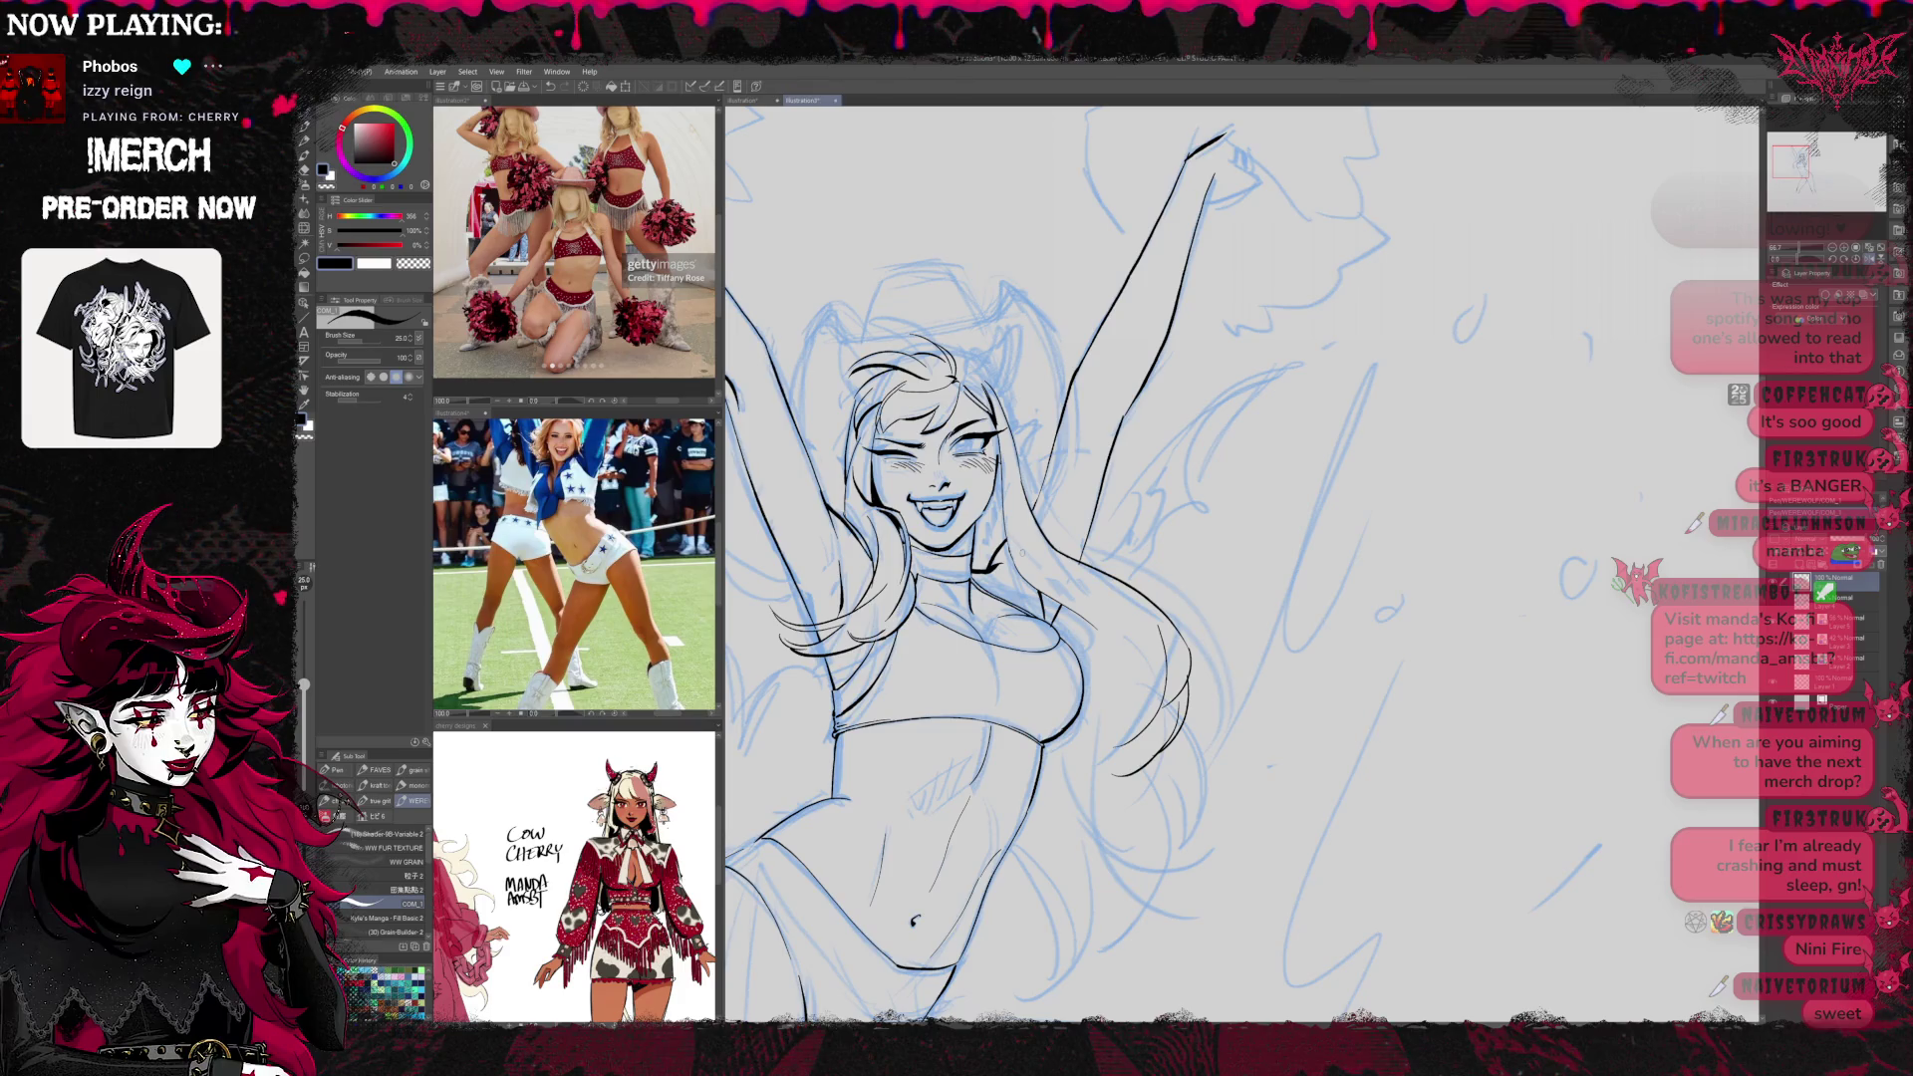
mouse_move(937, 448)
left_mouse_down()
mouse_move(1602, 469)
mouse_move(1473, 427)
mouse_move(1133, 406)
mouse_move(1136, 468)
left_mouse_up()
key("ctrl+h")
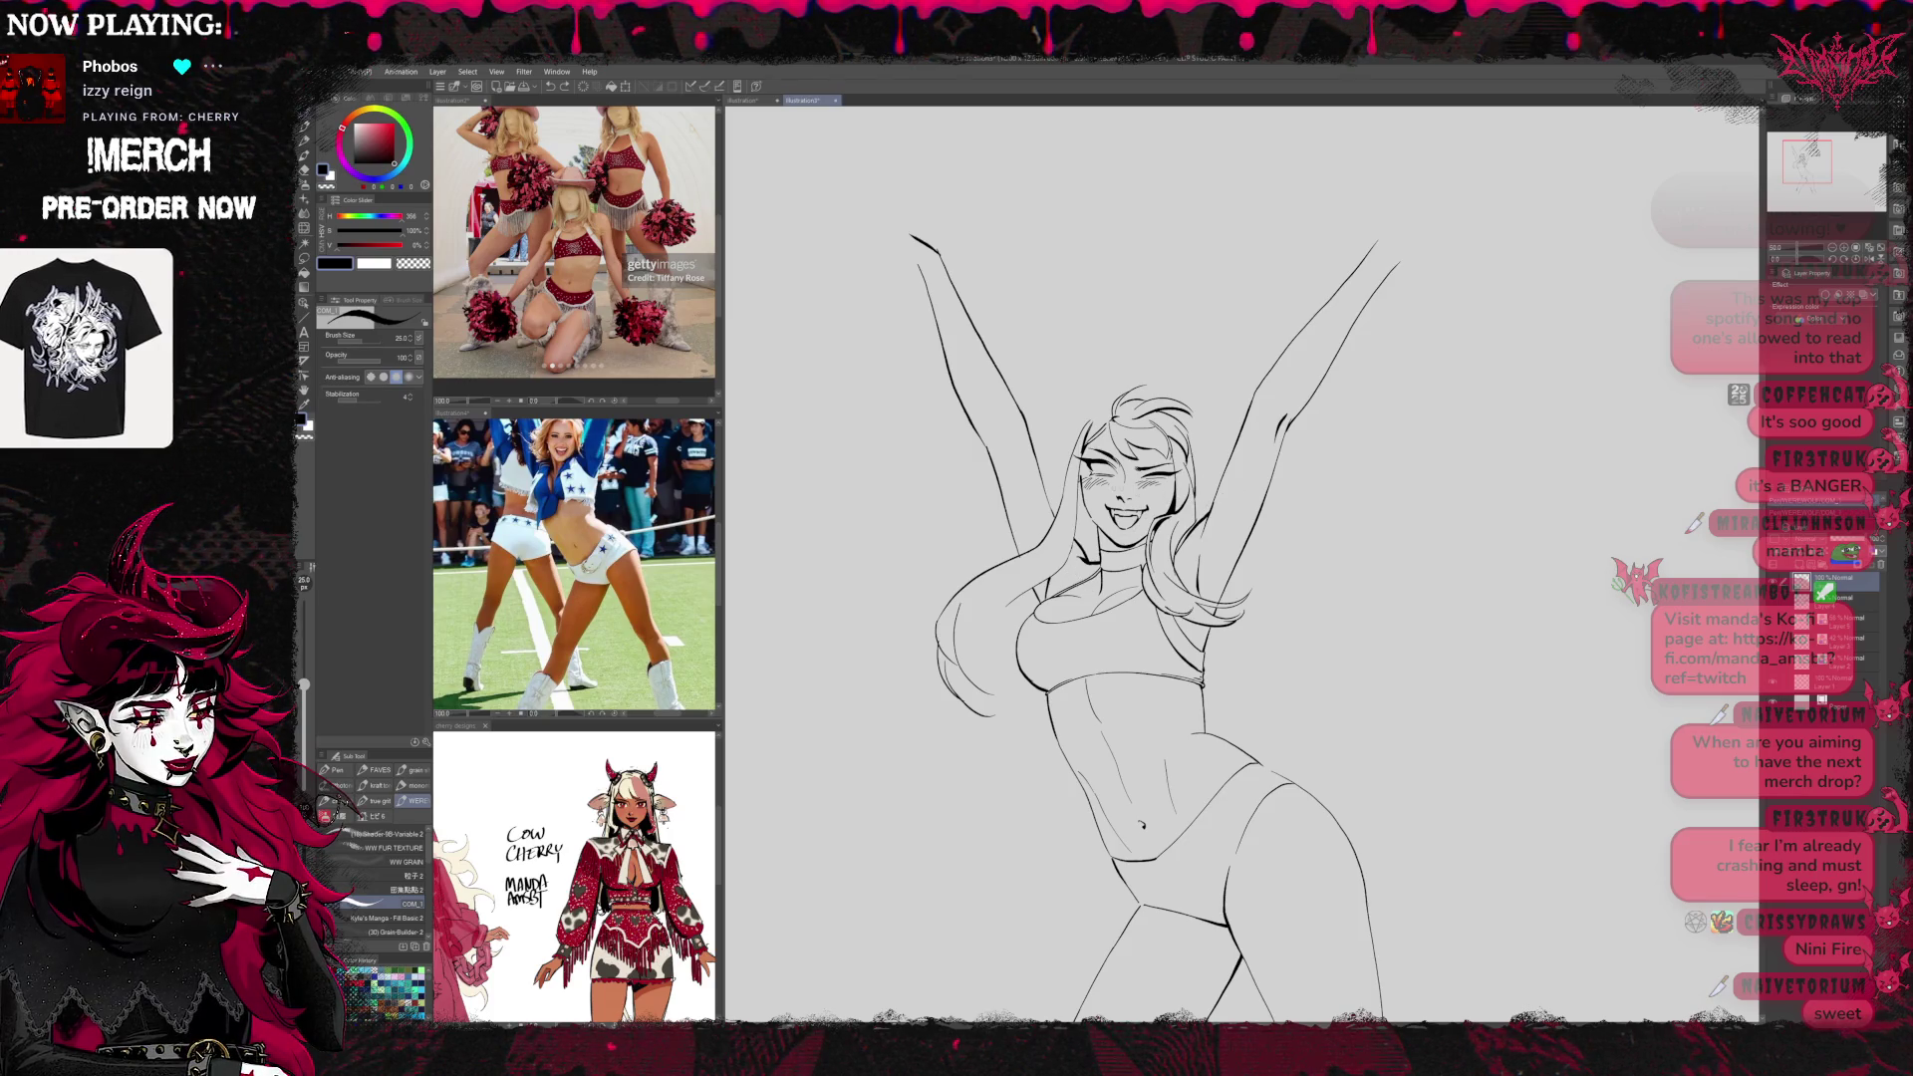
Toggle between Eraser and Pen, then mirror the canvas view horizontally
key("e")
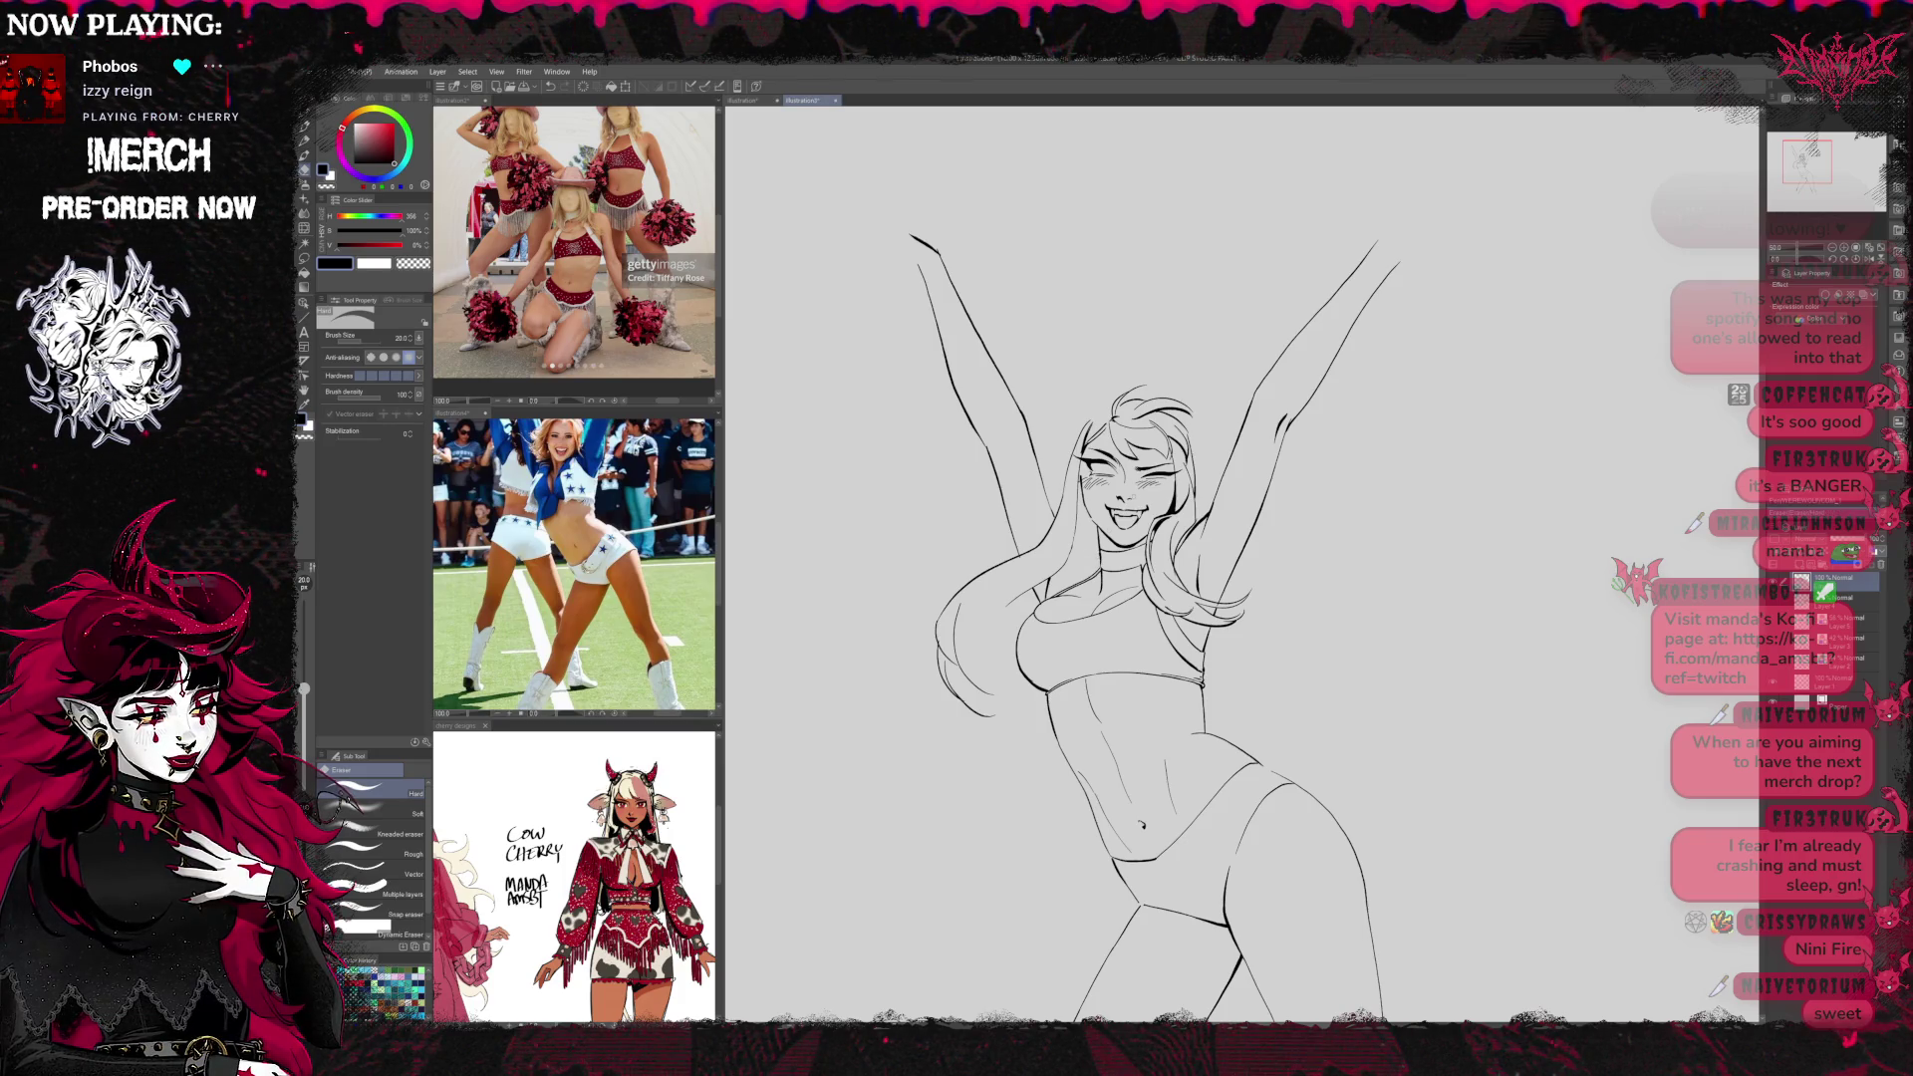
key("p")
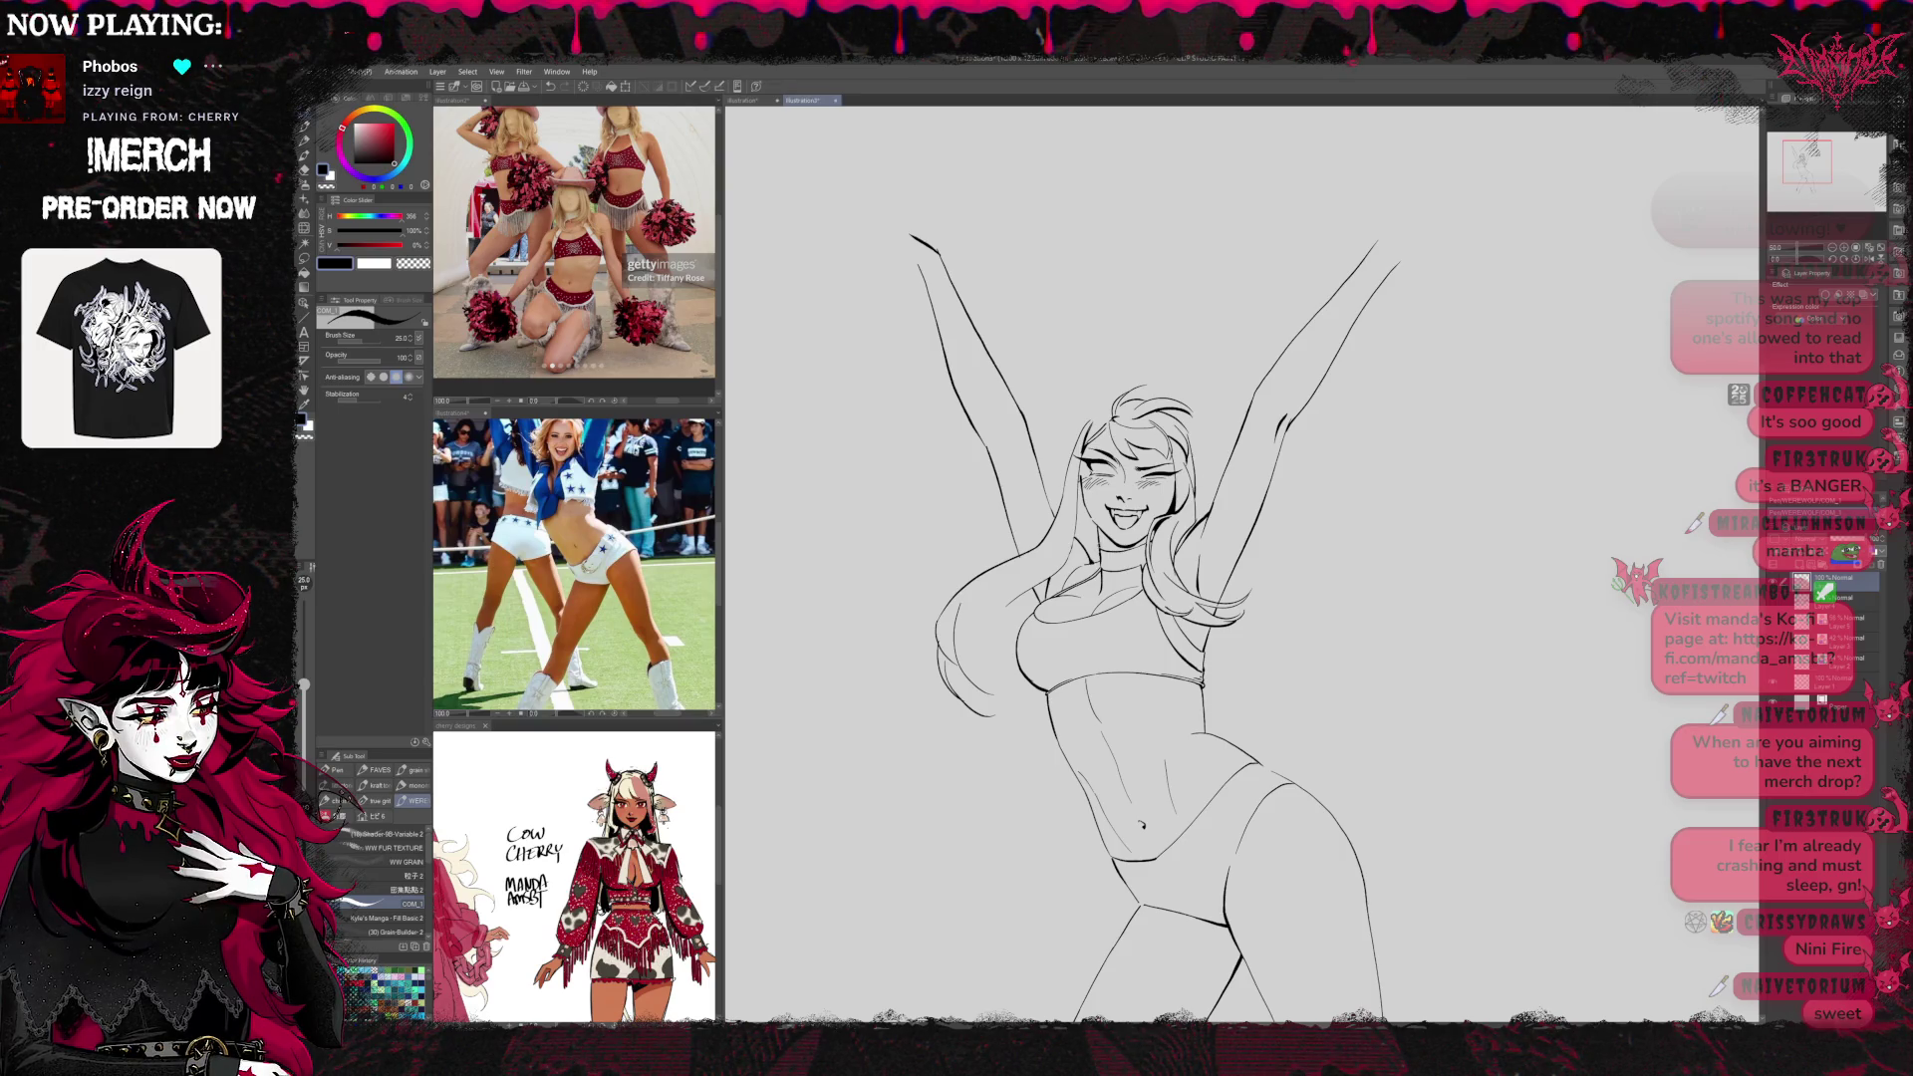
key("h")
key("minus")
Switch between Eraser and Pen while panning across the mirrored lineart to check it
key("e")
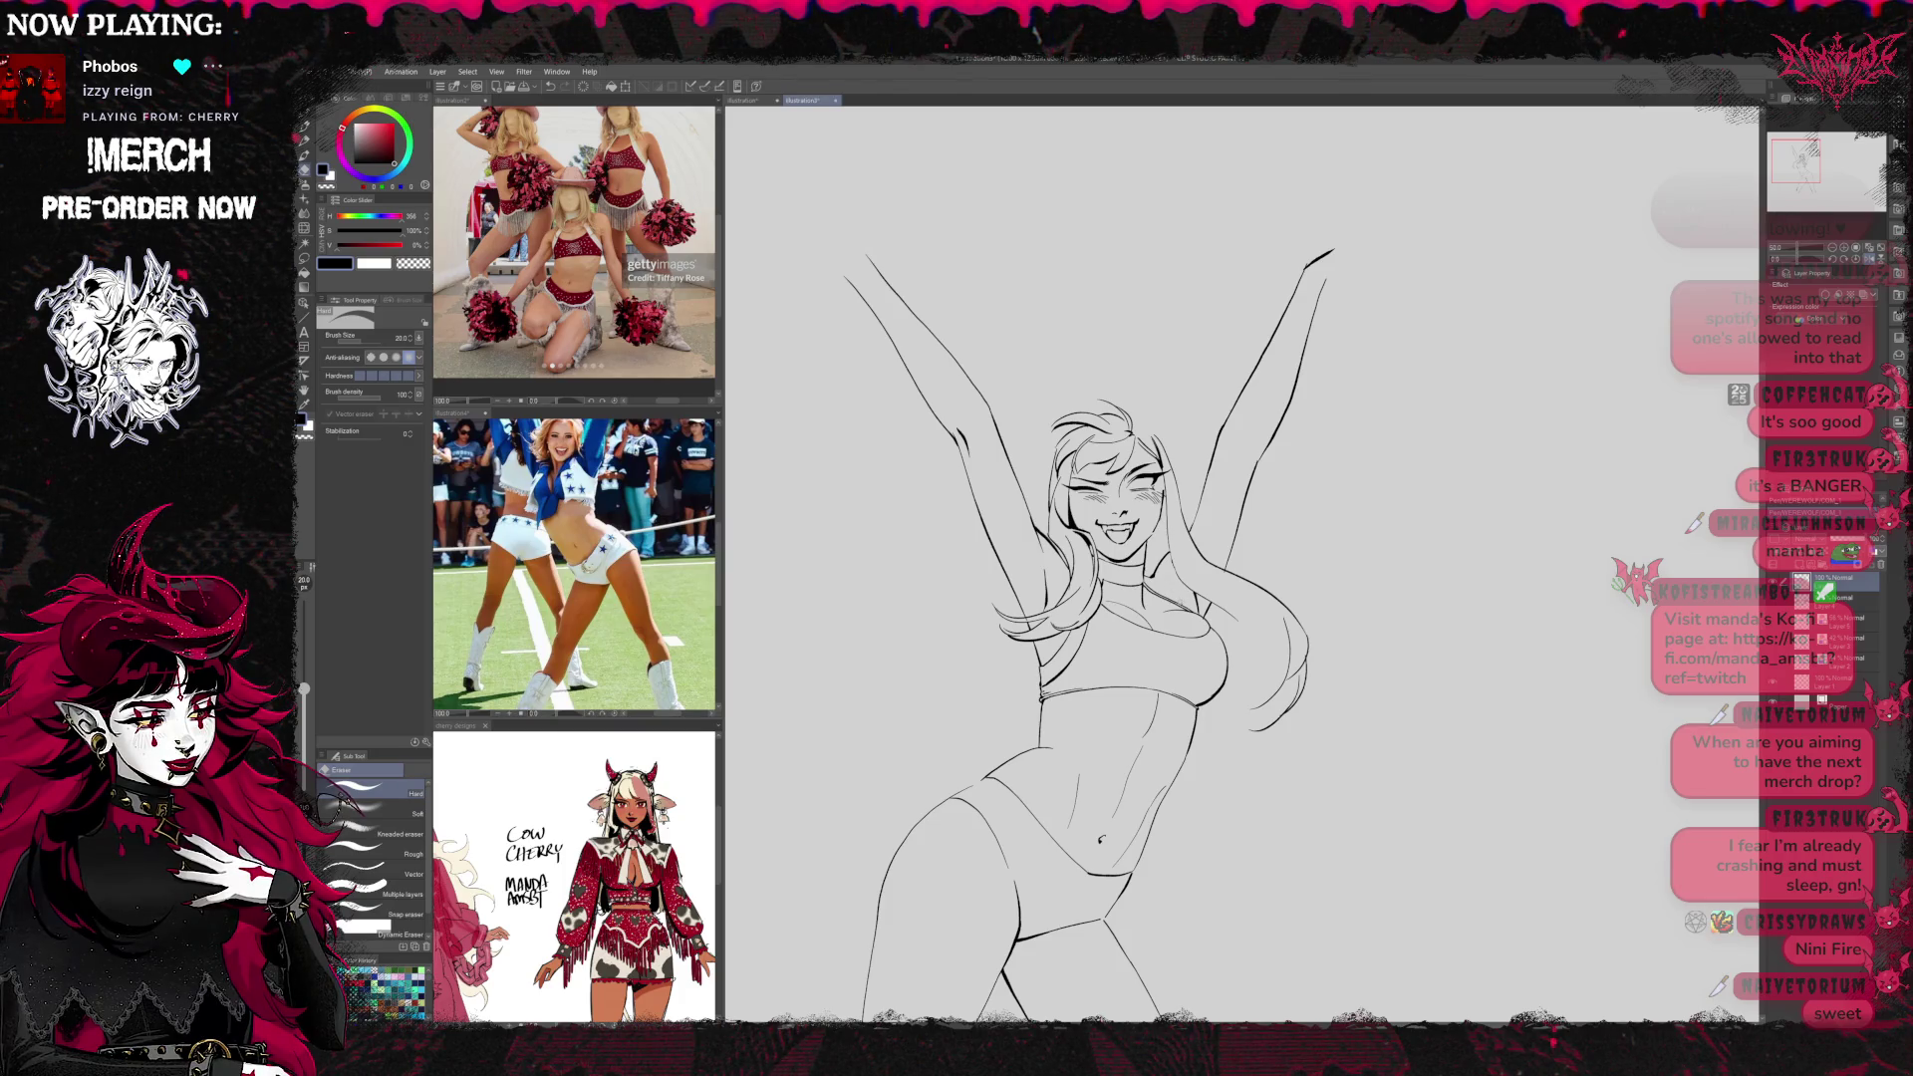
key("p")
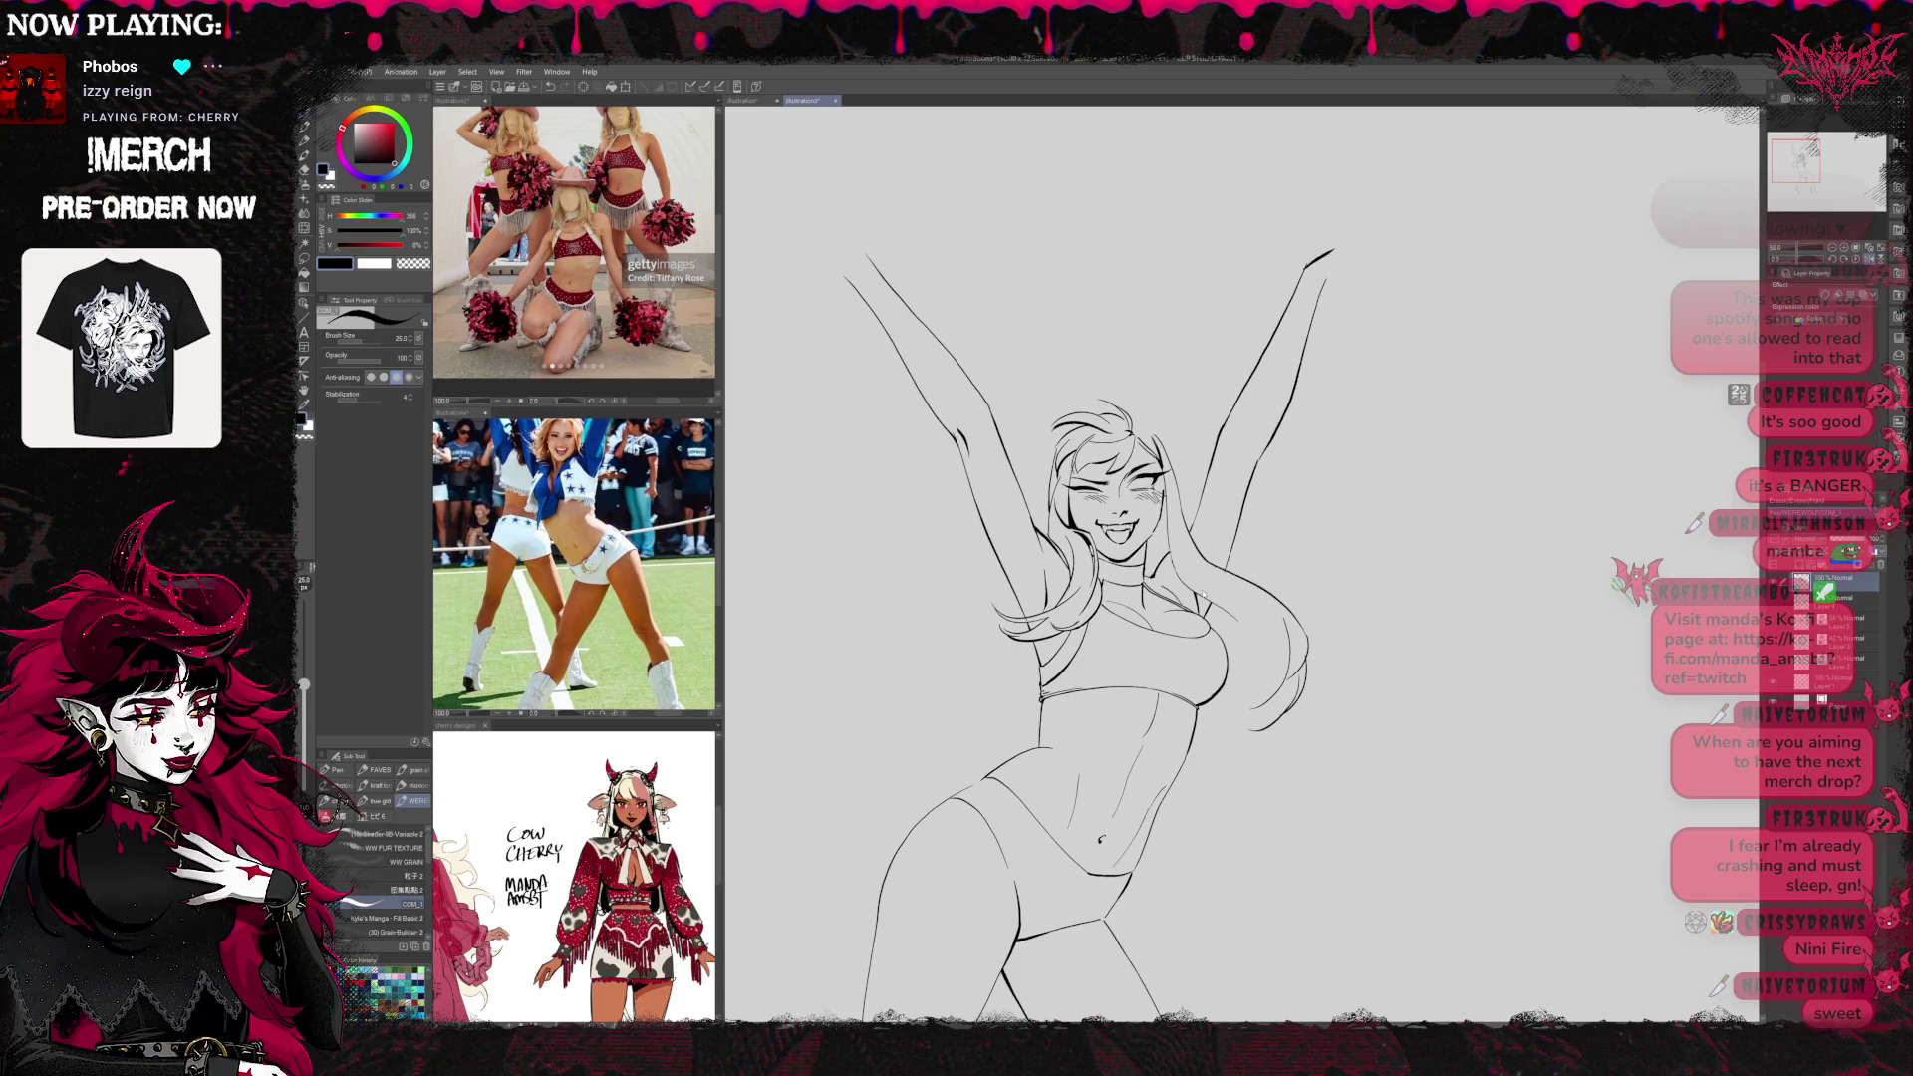
scroll(1205, 504, "right", 3)
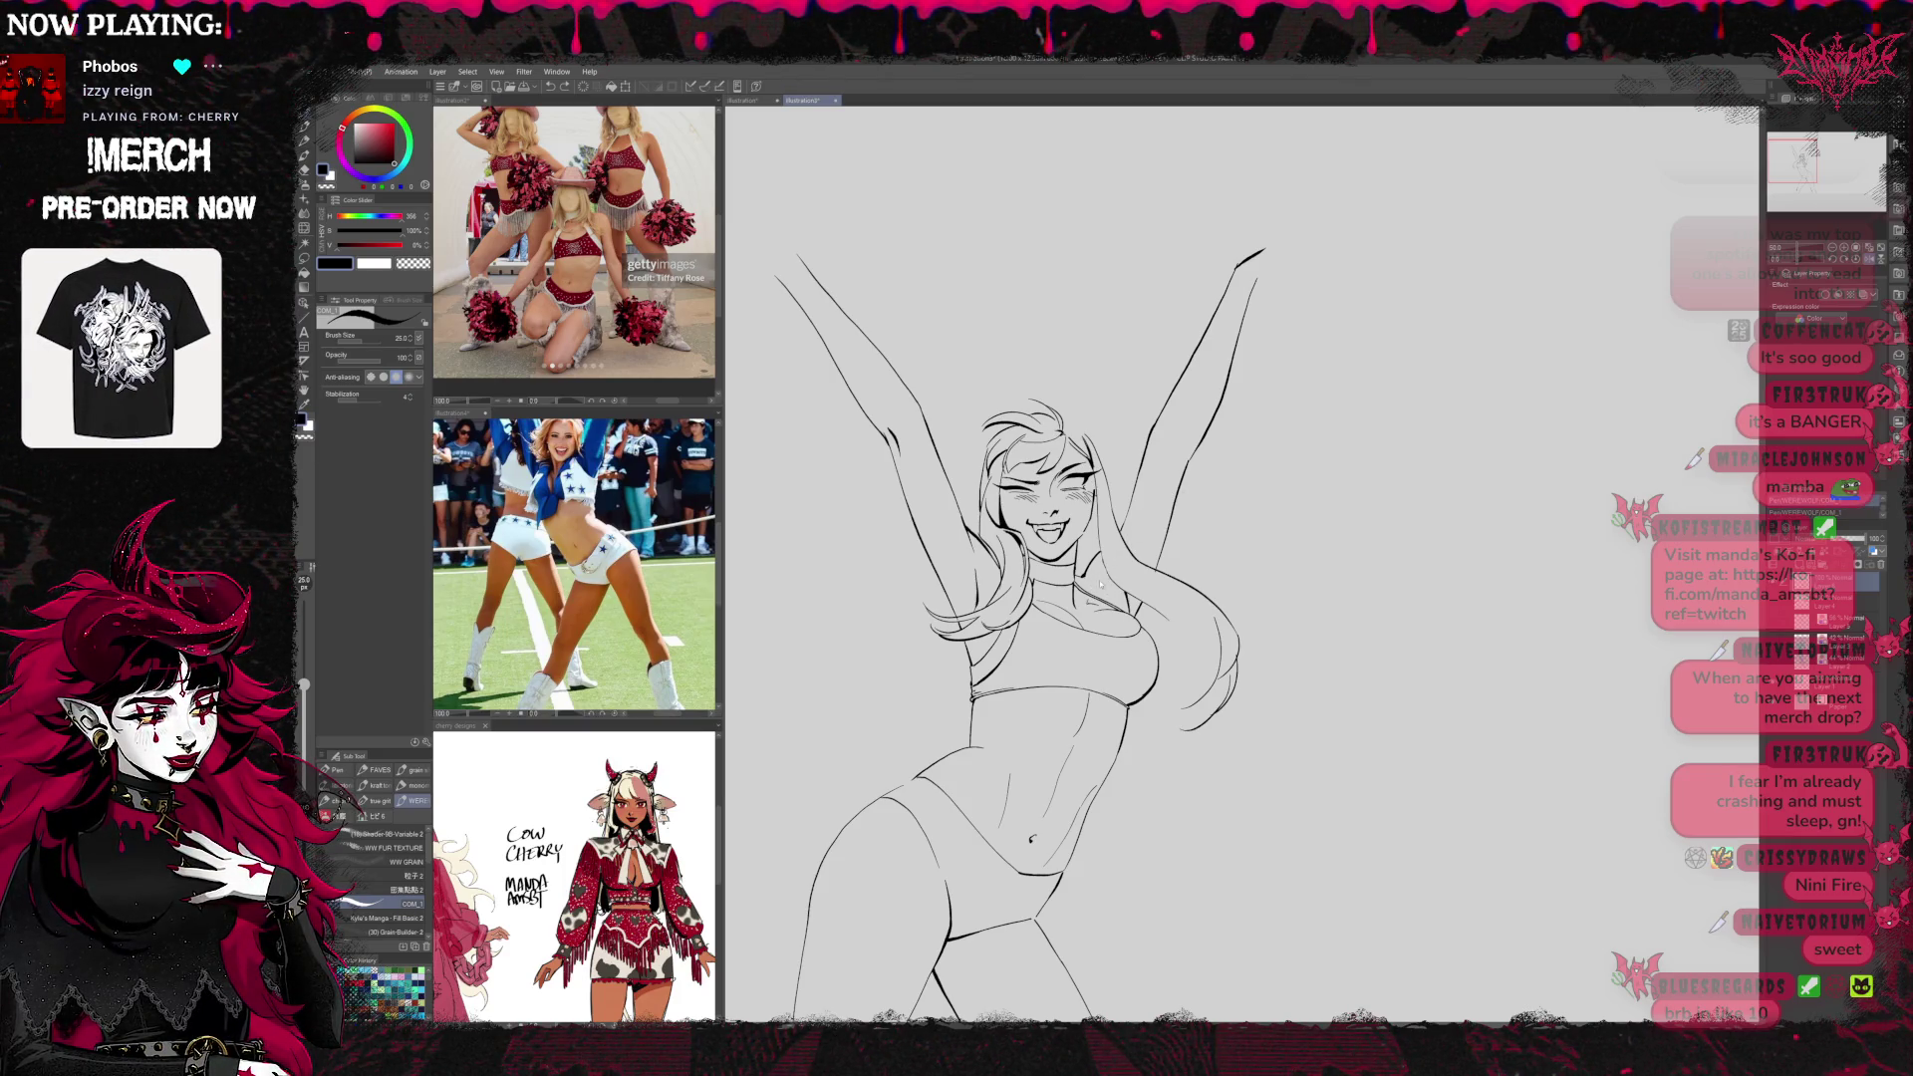
key("e")
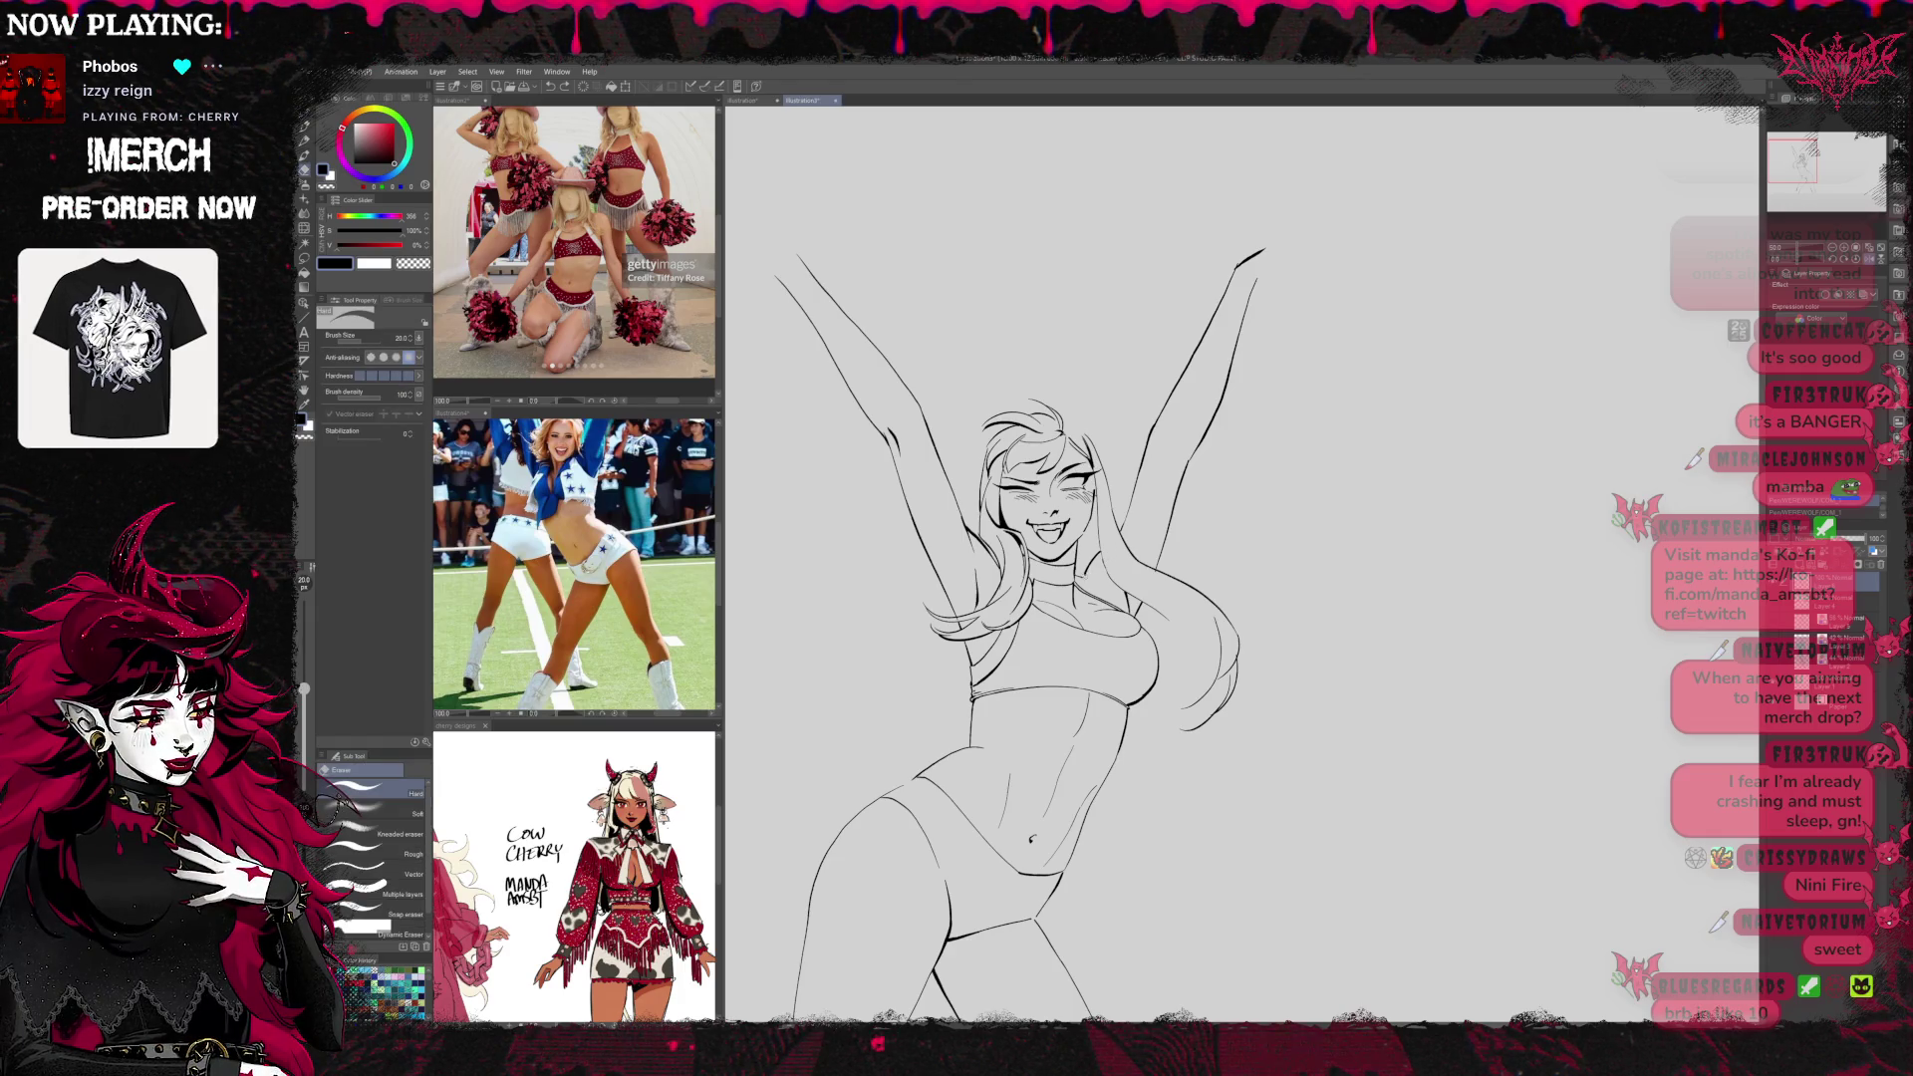
key("p")
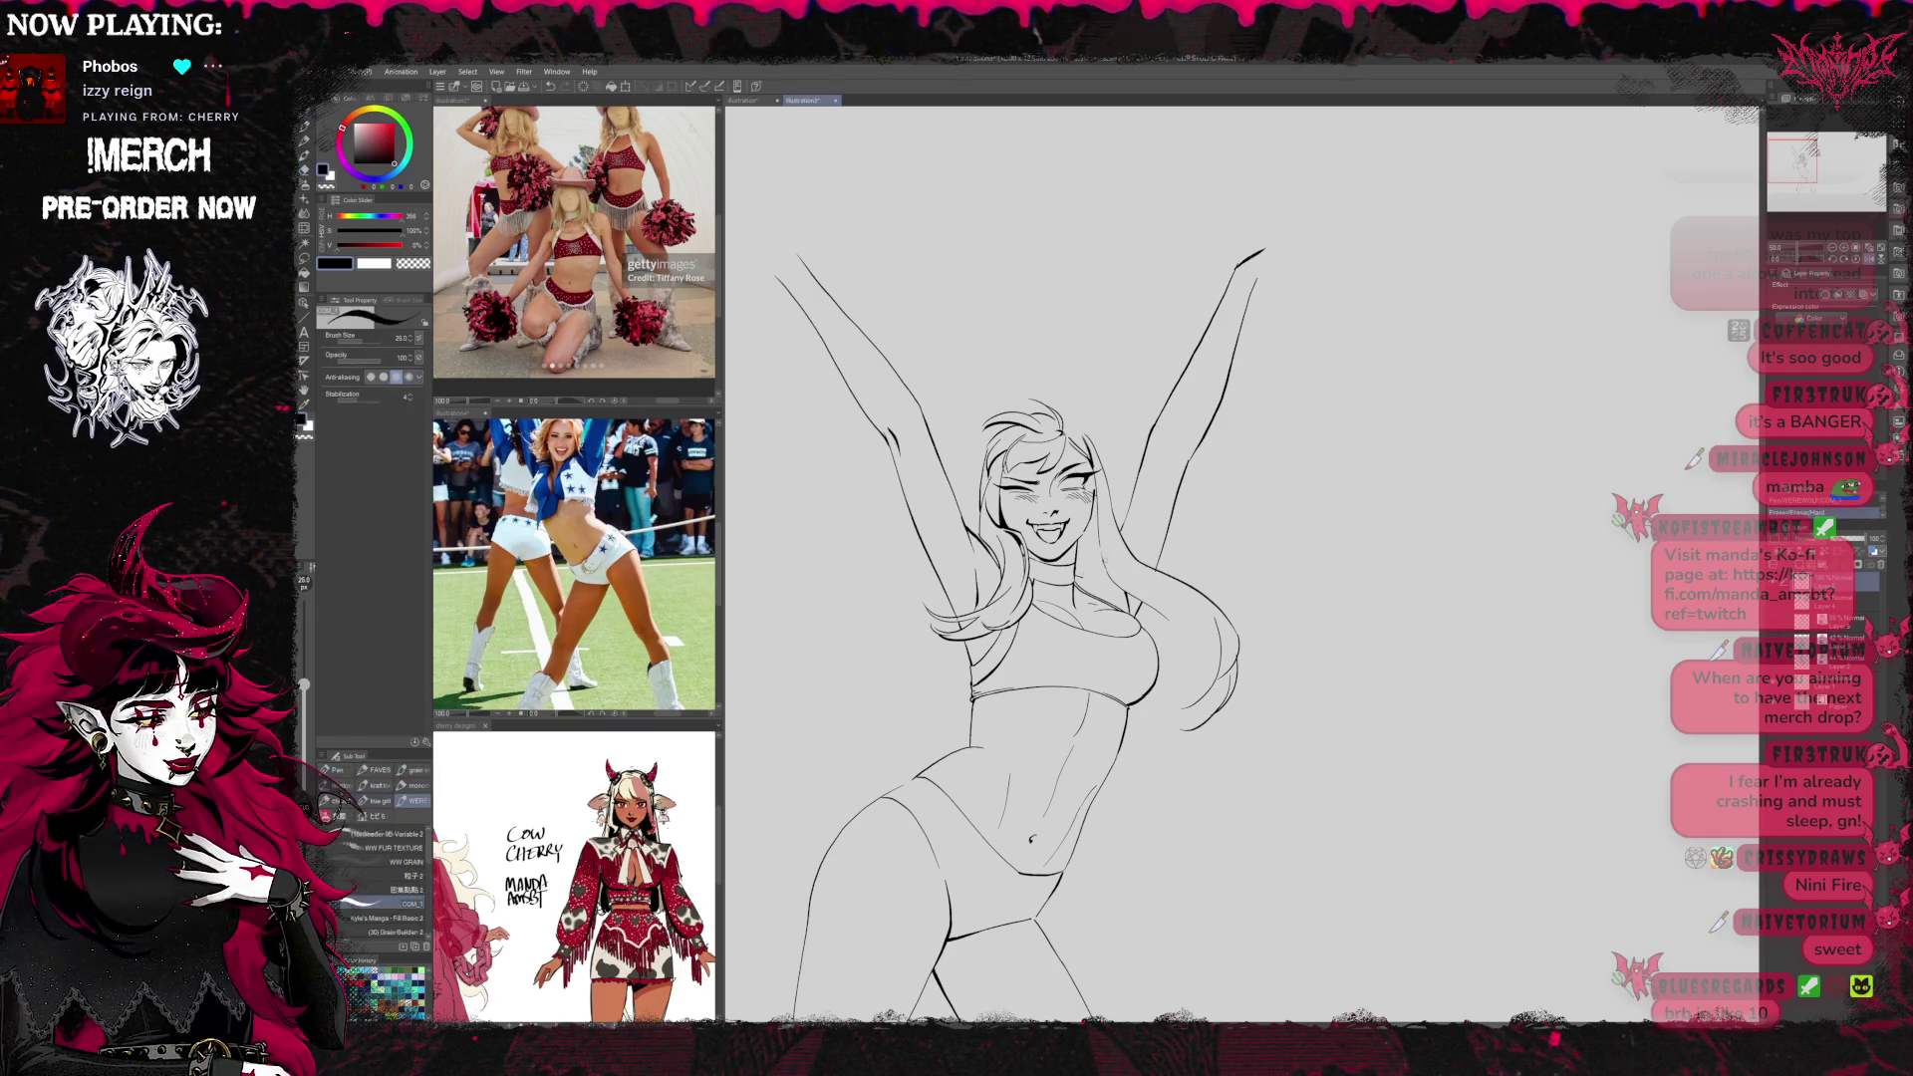
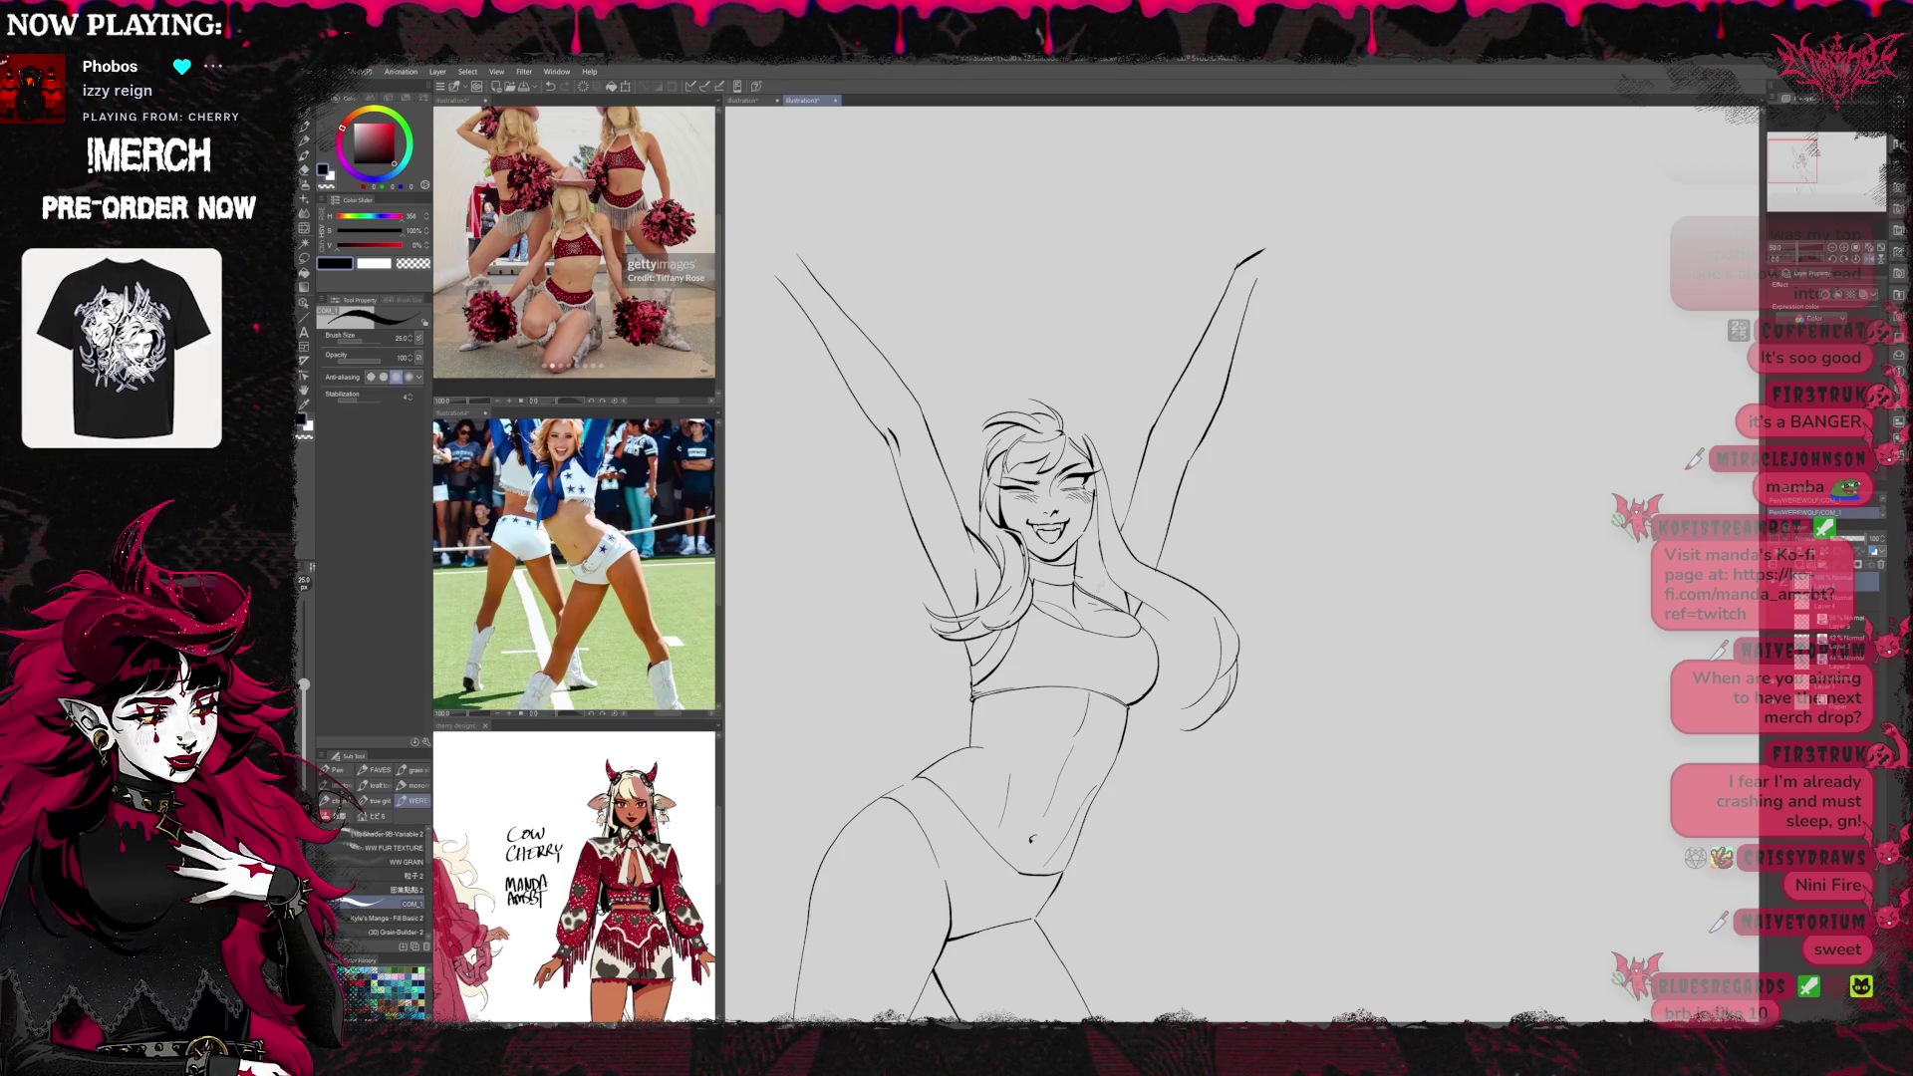
Touch up the line art, alternating between the hard eraser and the pen
key("e")
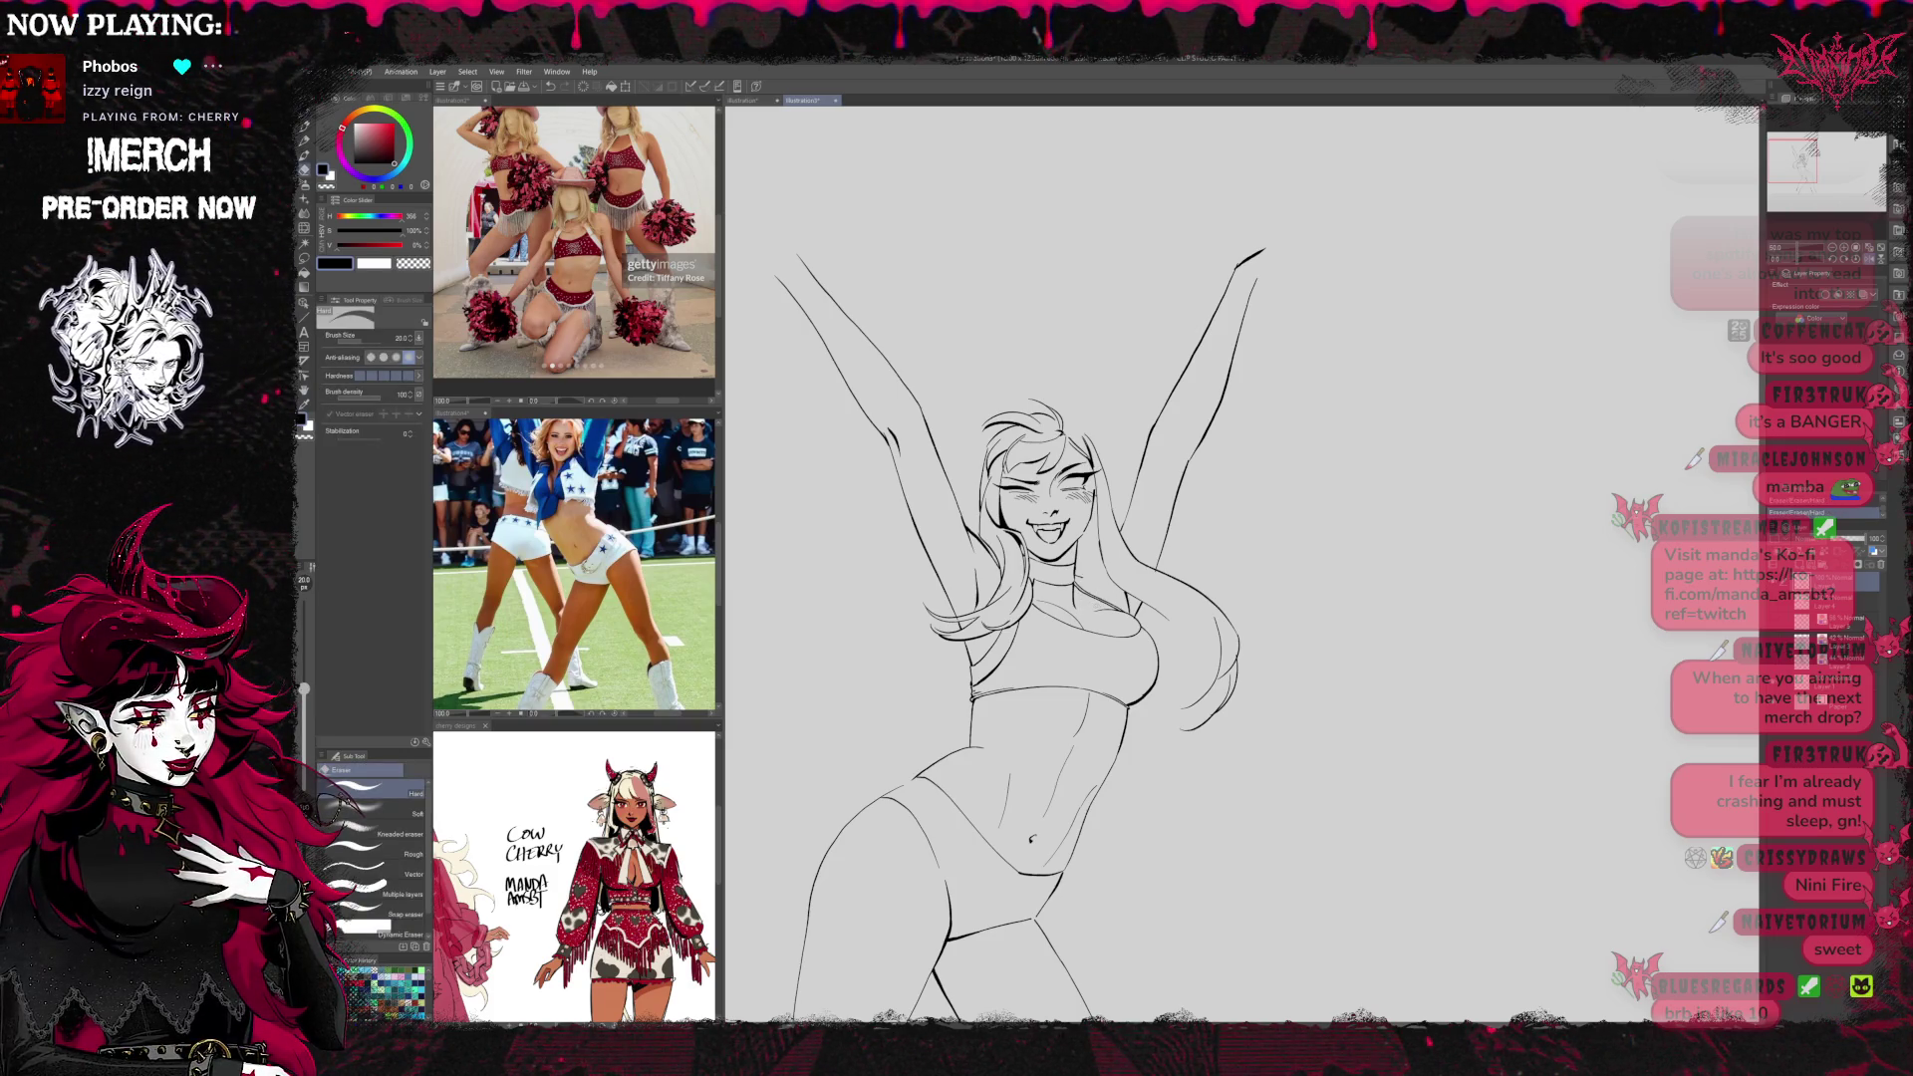
key("p")
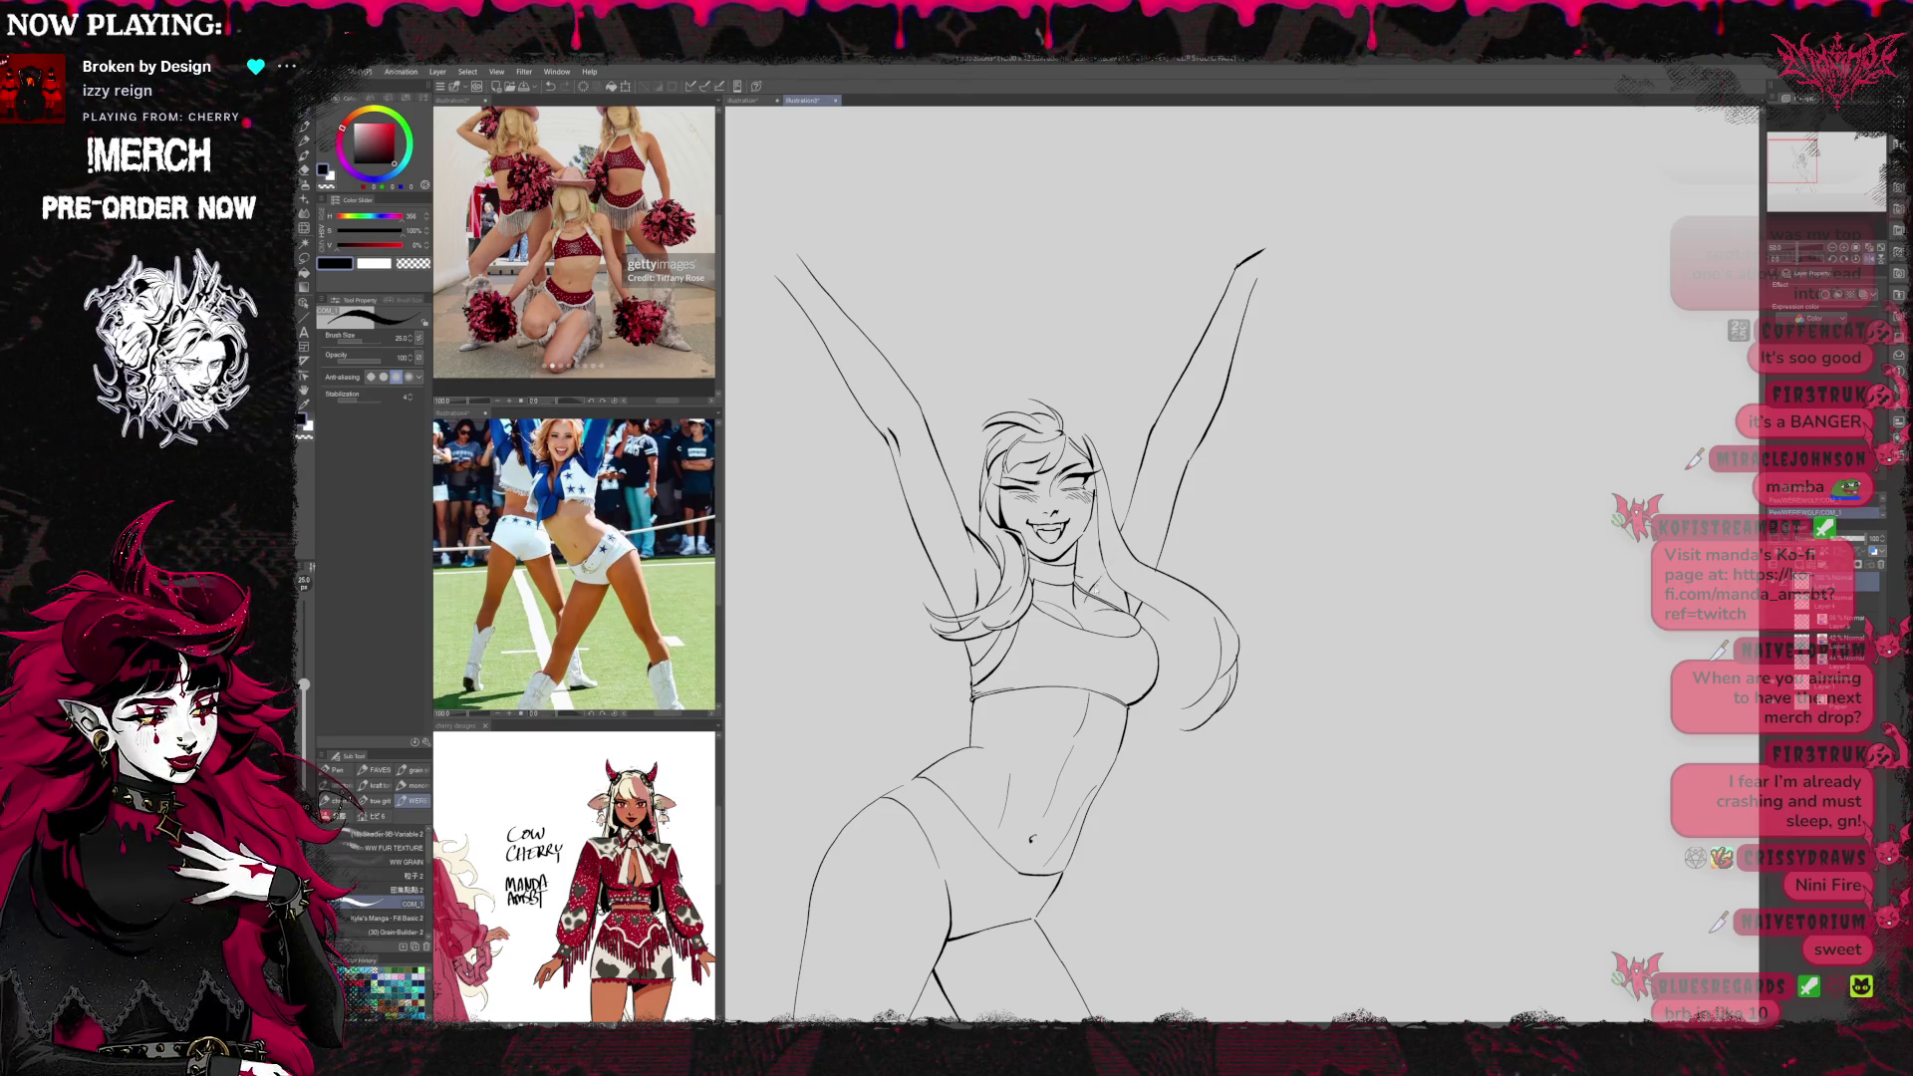
key("e")
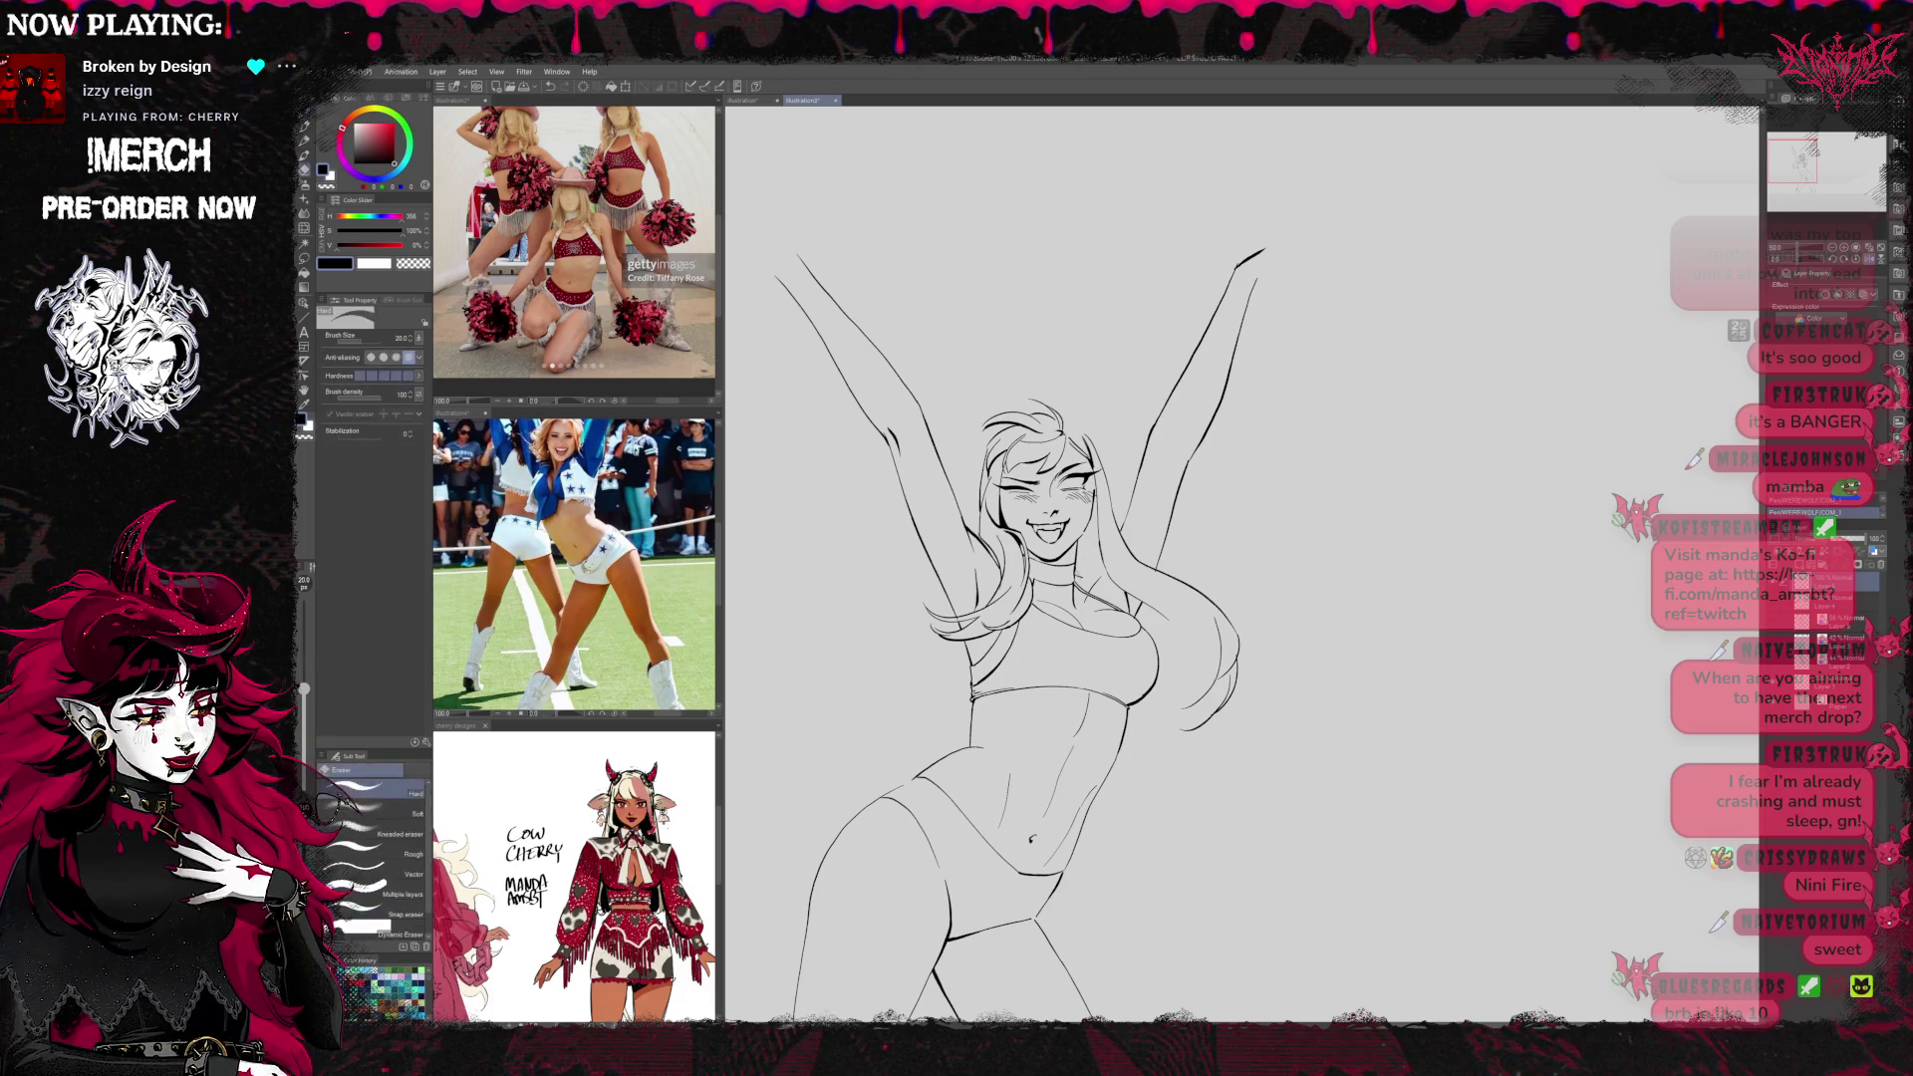
key("p")
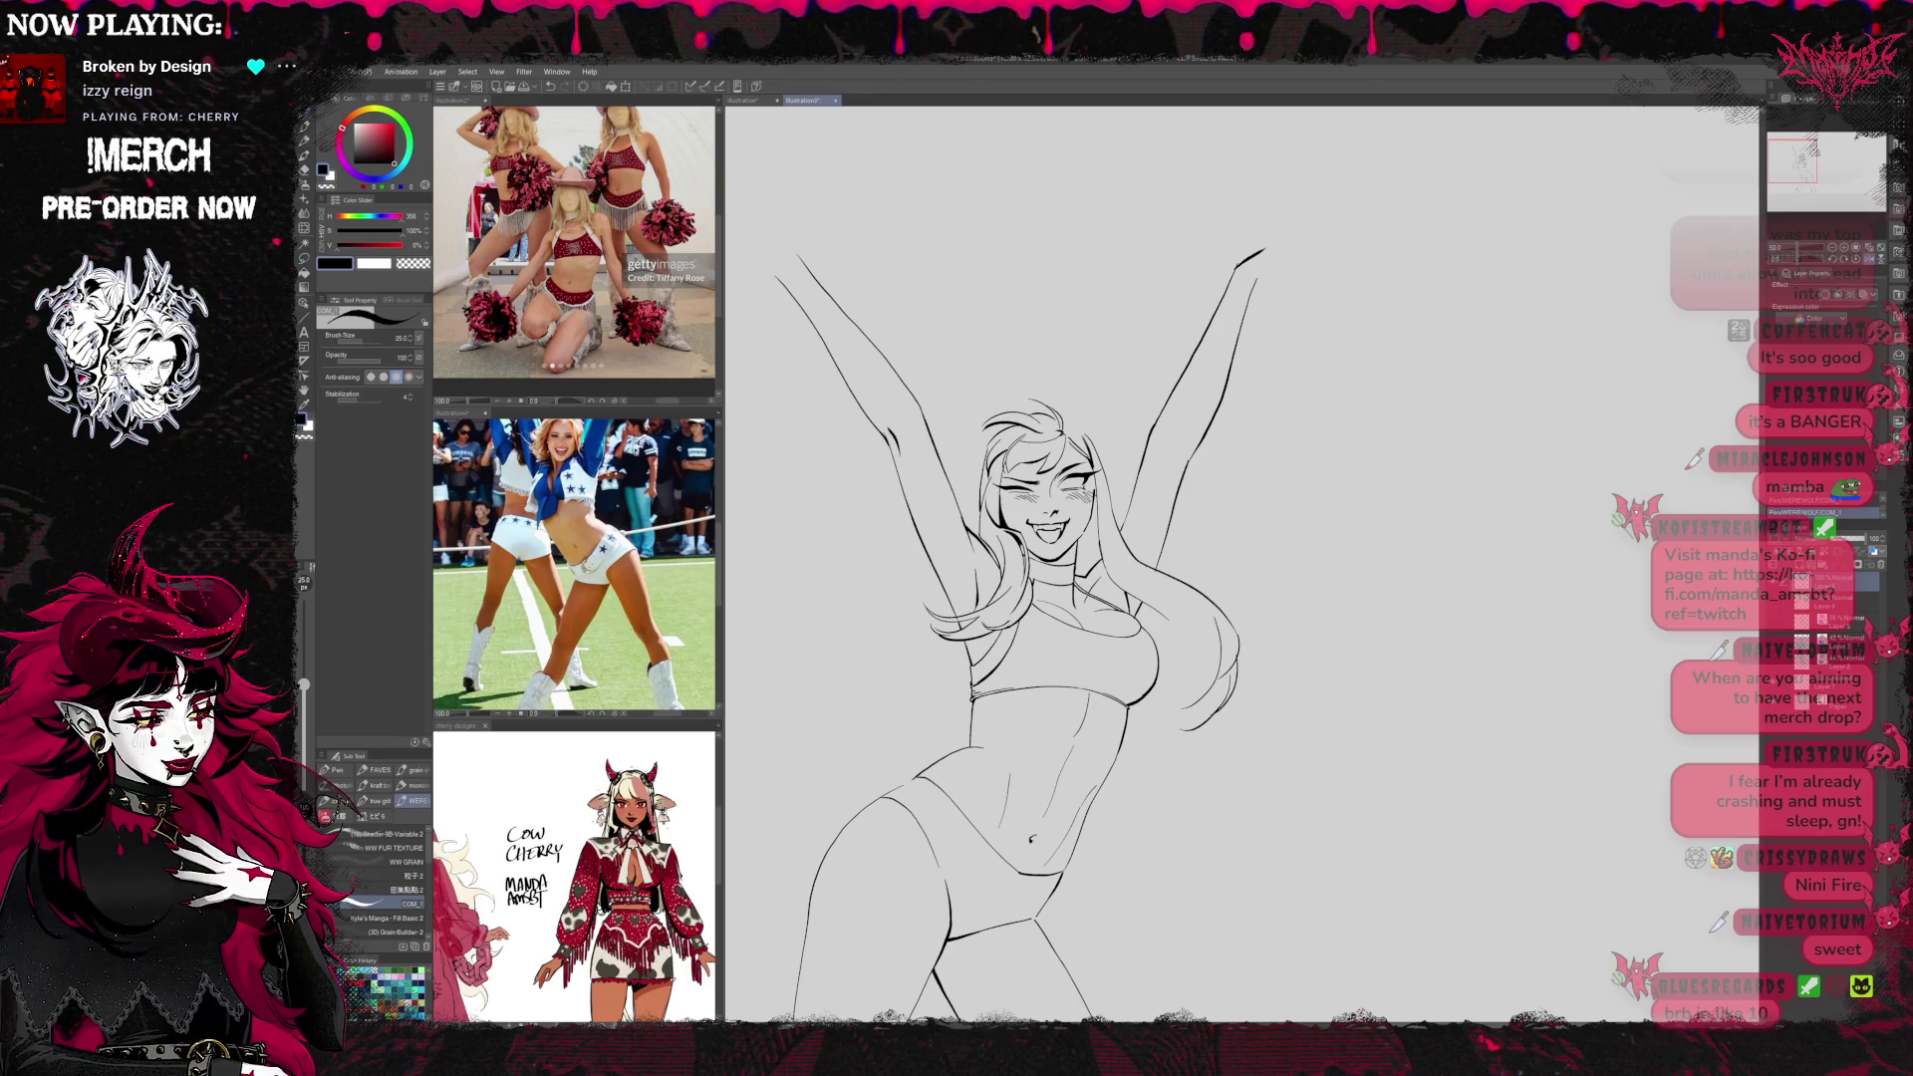
Show the blue rough sketch layer beneath the line art and recentre the view
mouse_move(1222, 403)
left_mouse_down()
mouse_move(1611, 398)
mouse_move(1366, 412)
mouse_move(1304, 491)
mouse_move(1260, 456)
mouse_move(1395, 366)
left_mouse_up()
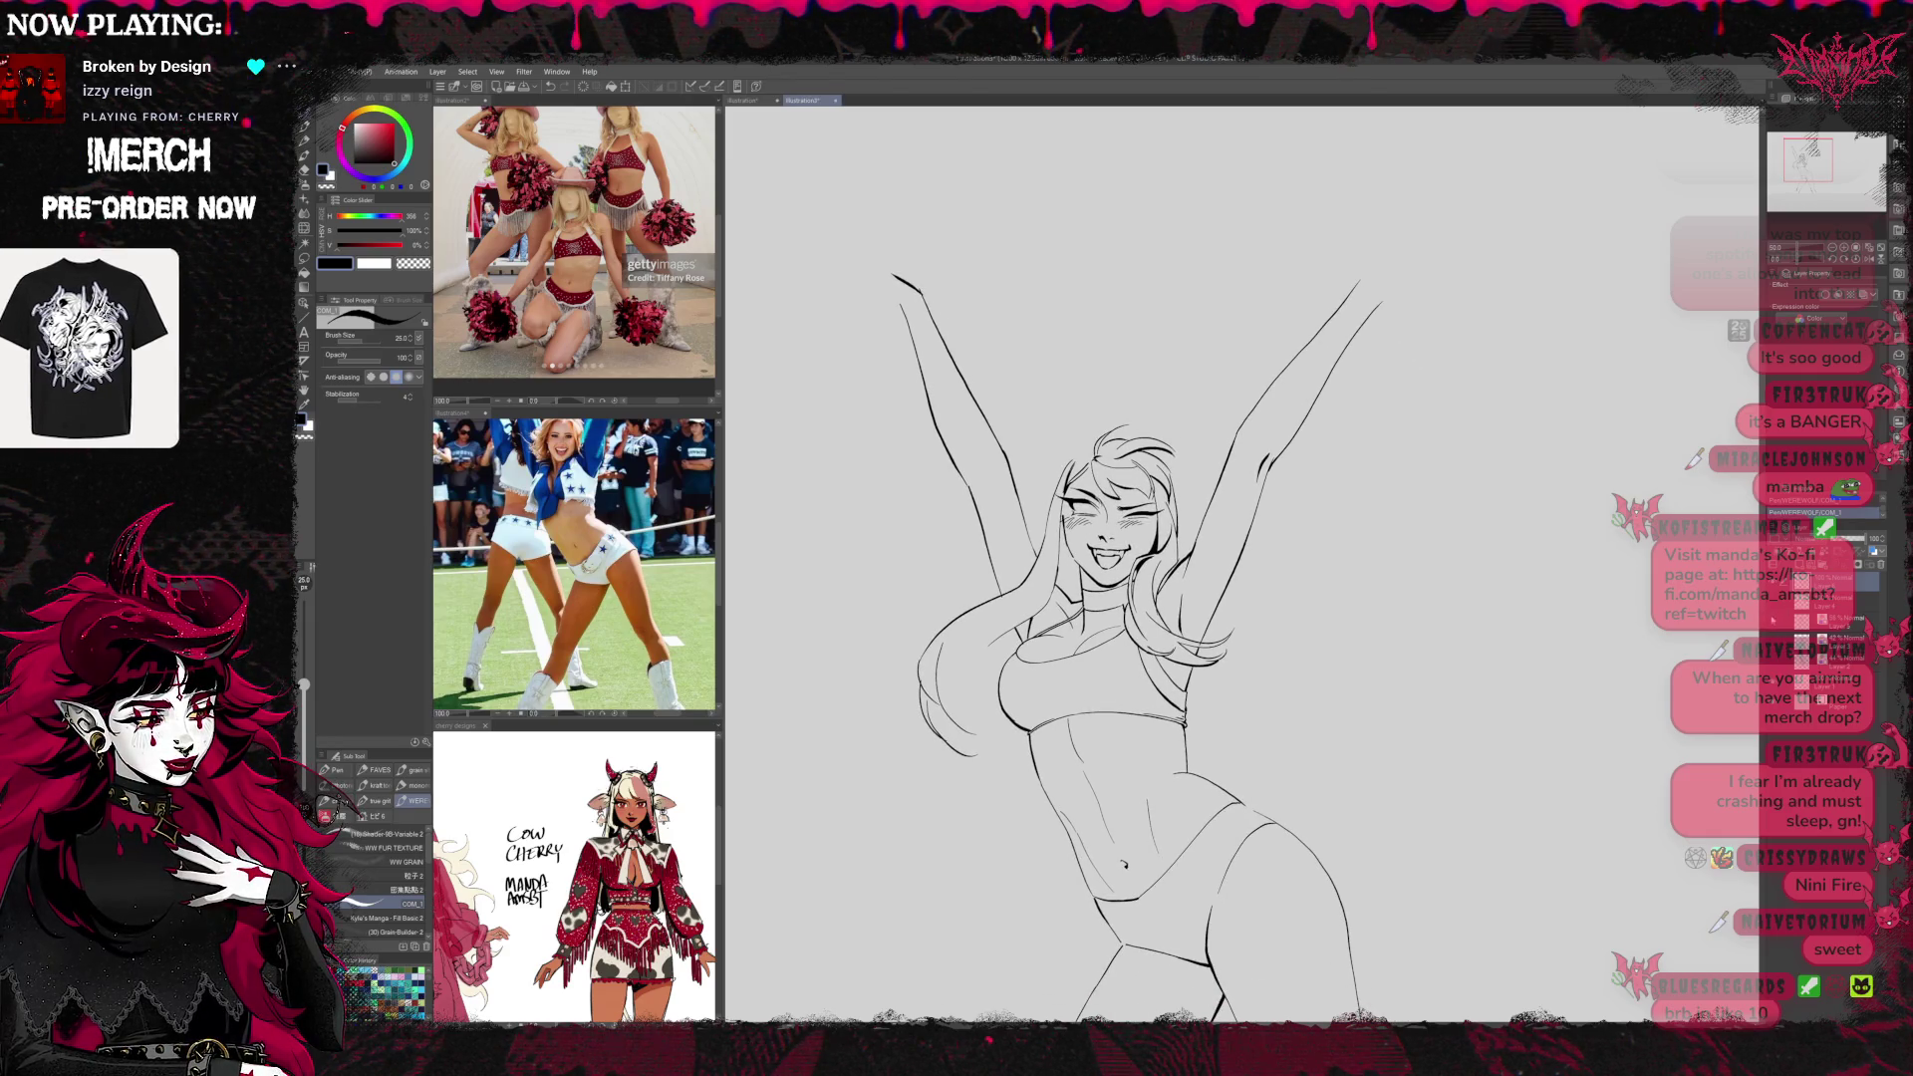
left_click(1773, 620)
left_click_drag(1255, 527, 1330, 577)
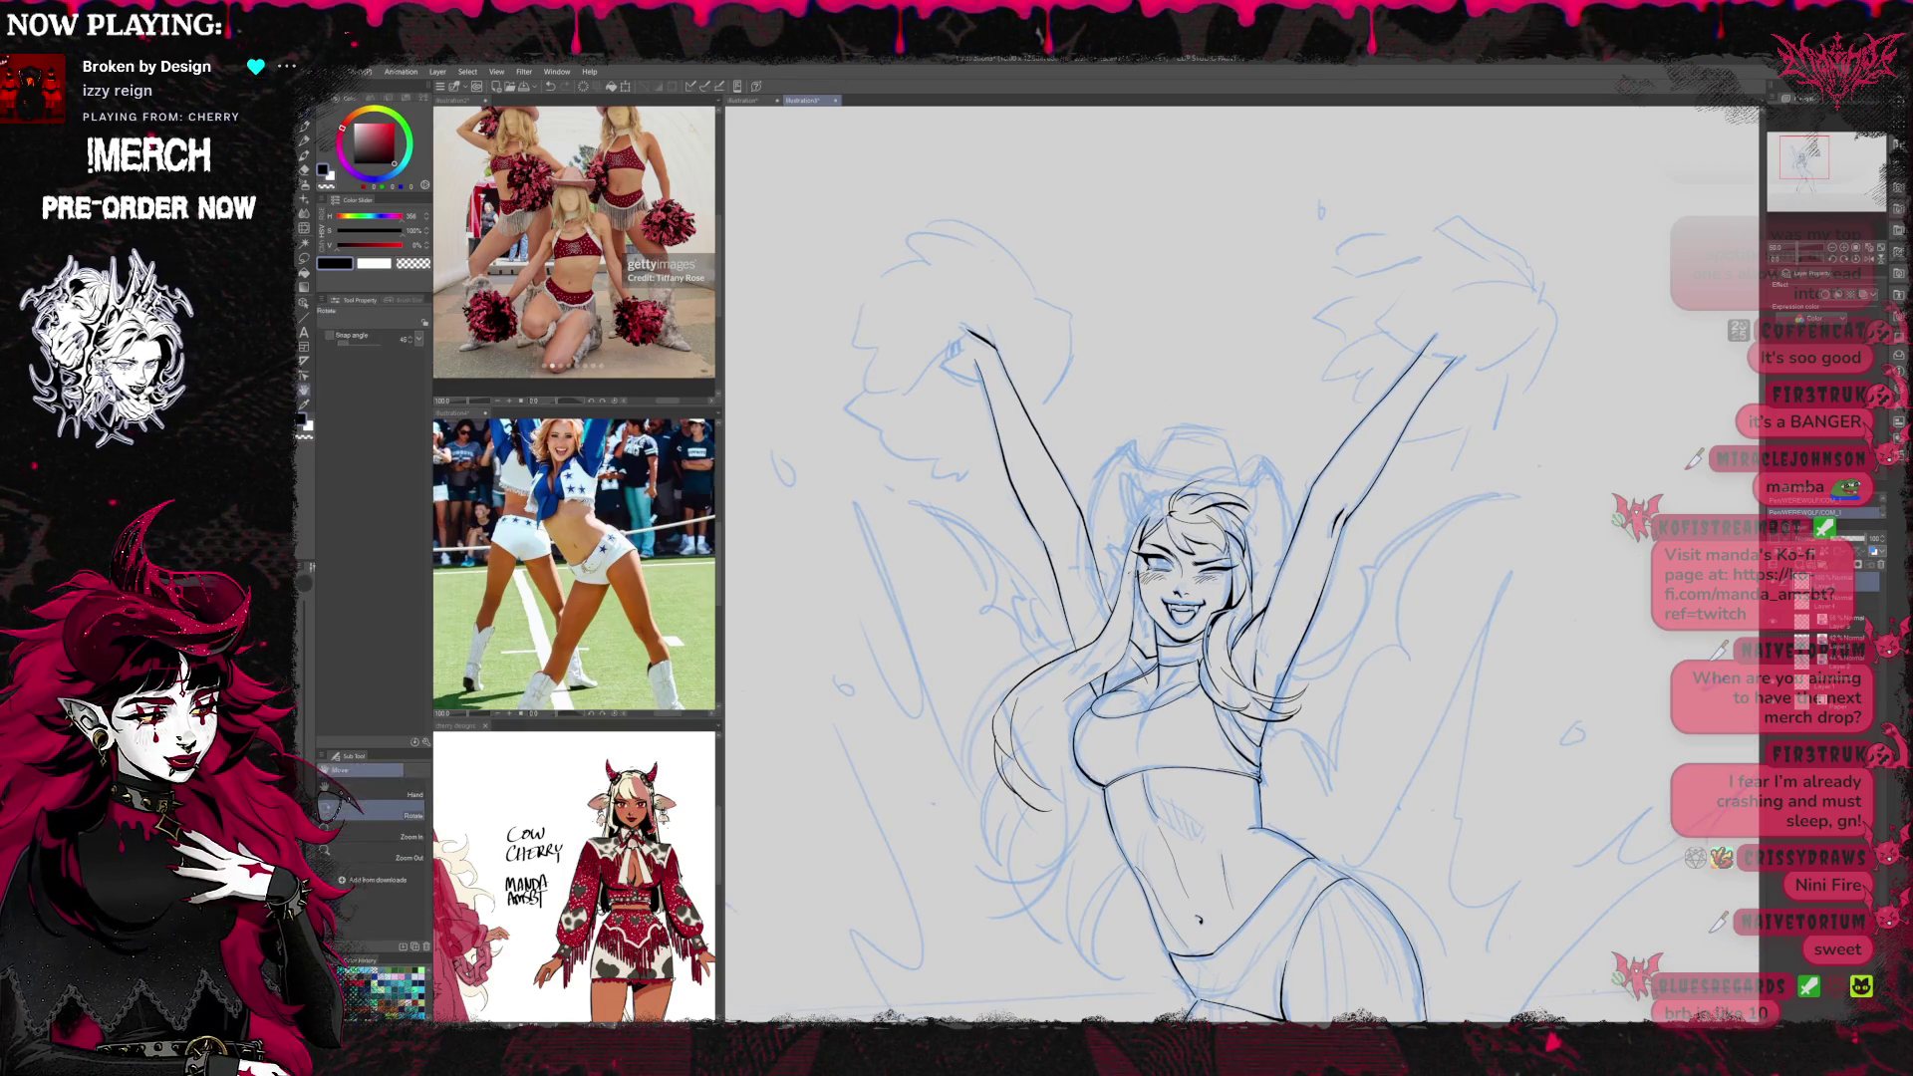
Make a quick eraser touch-up, then frame the face, hair and torso in view
key("e")
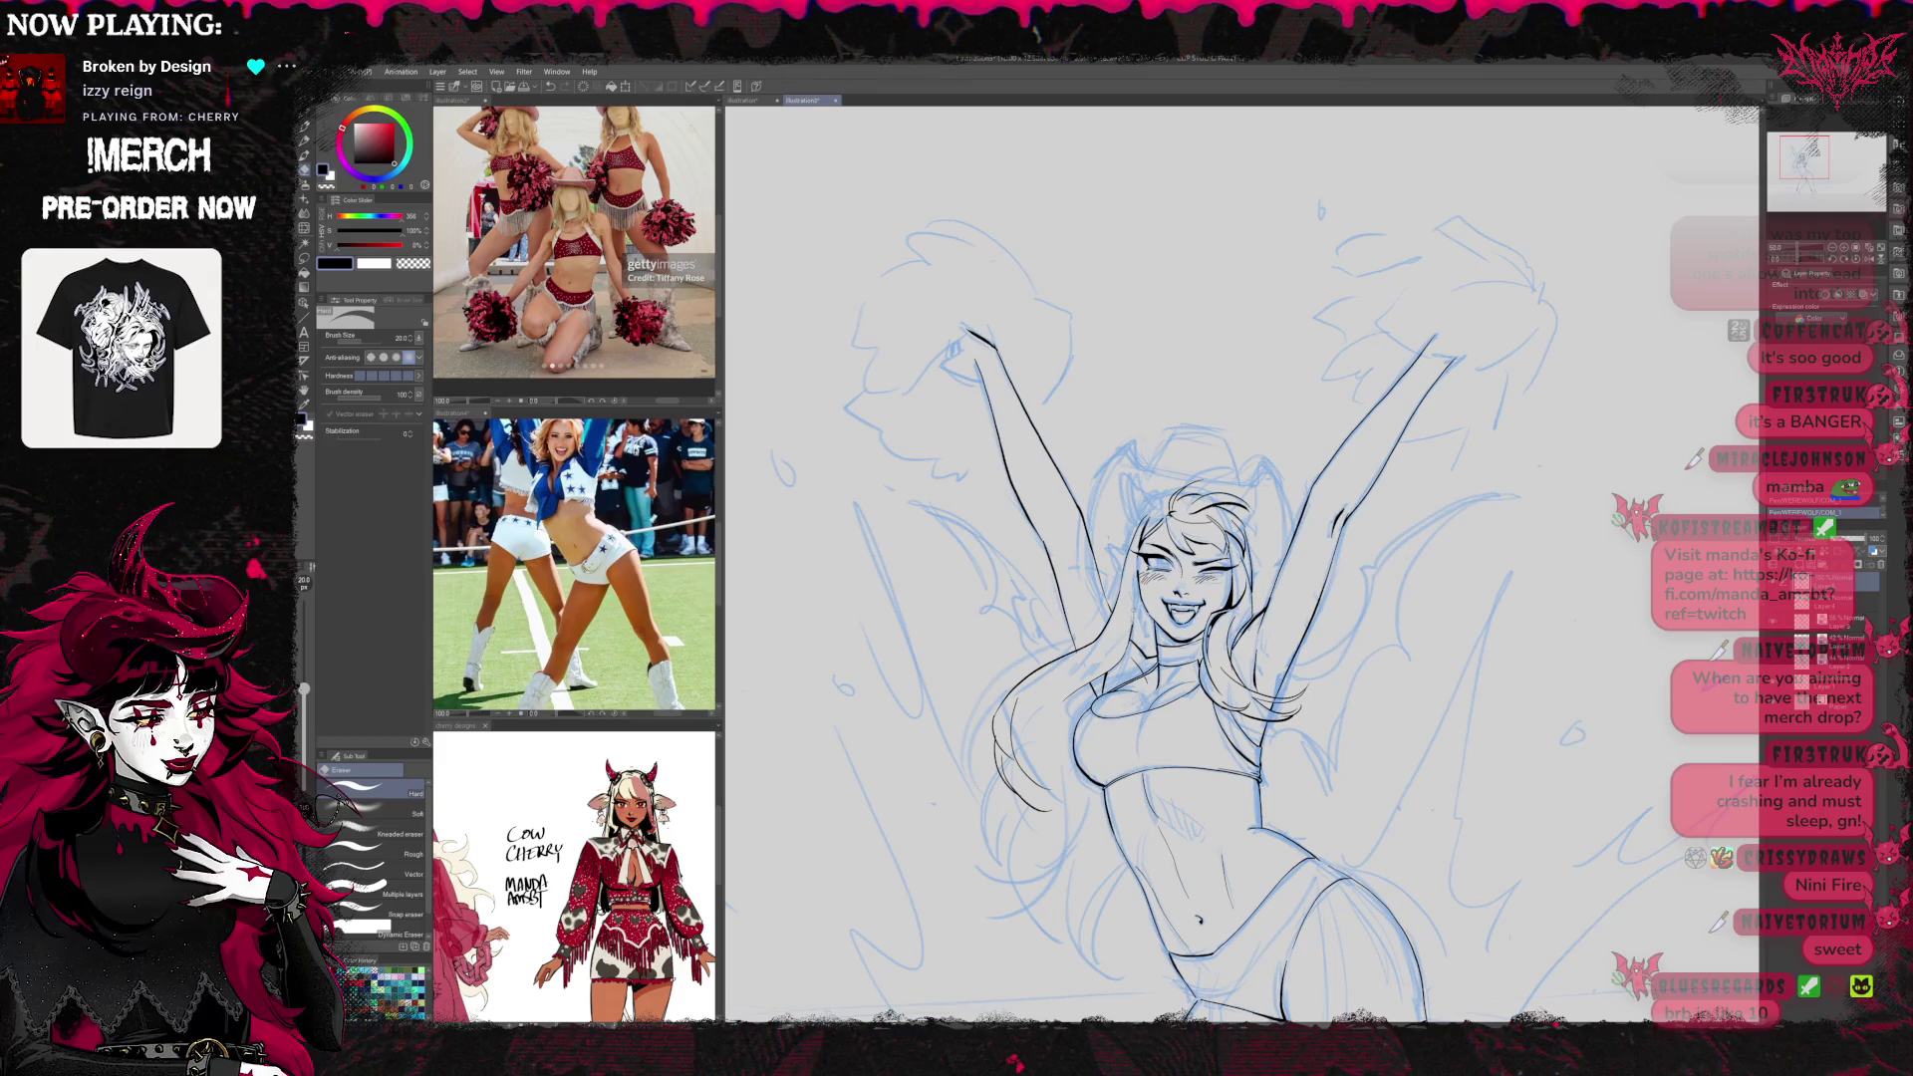
key("p")
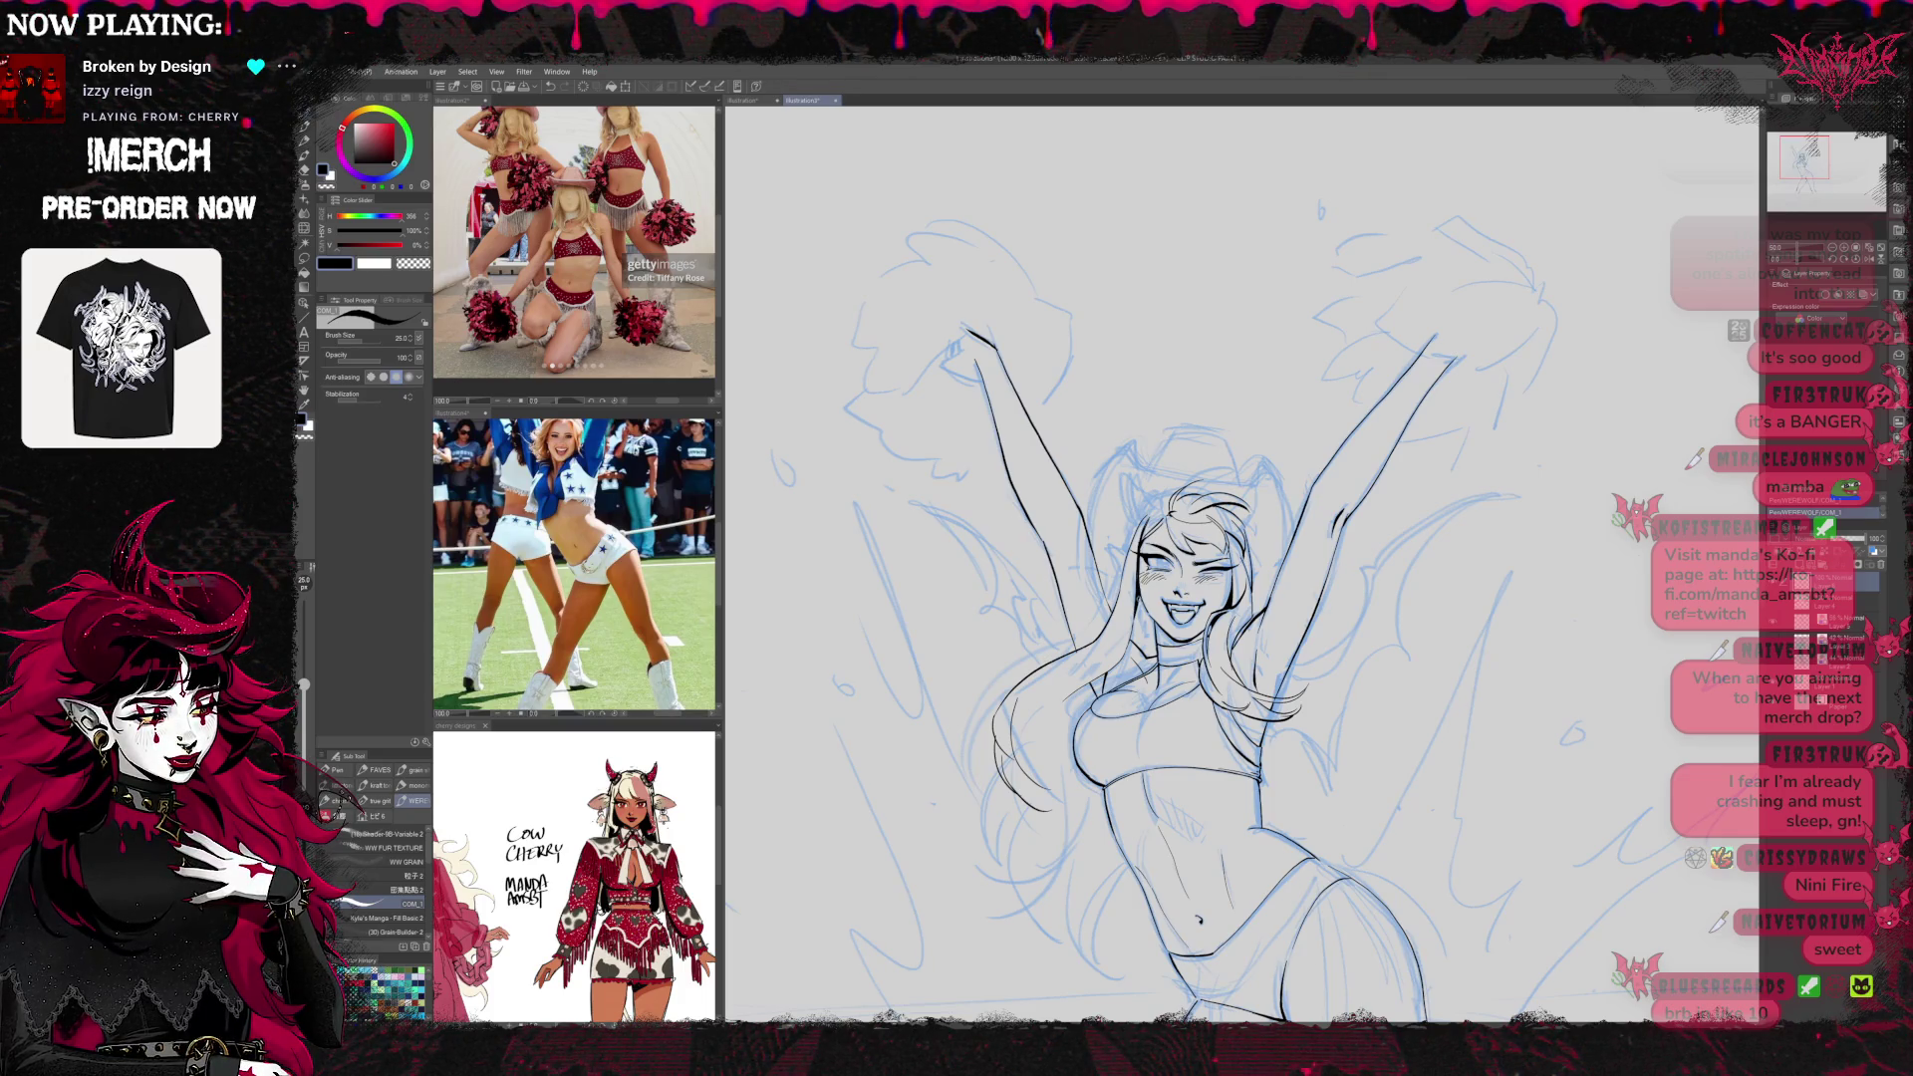
scroll(887, 508, "up", 2)
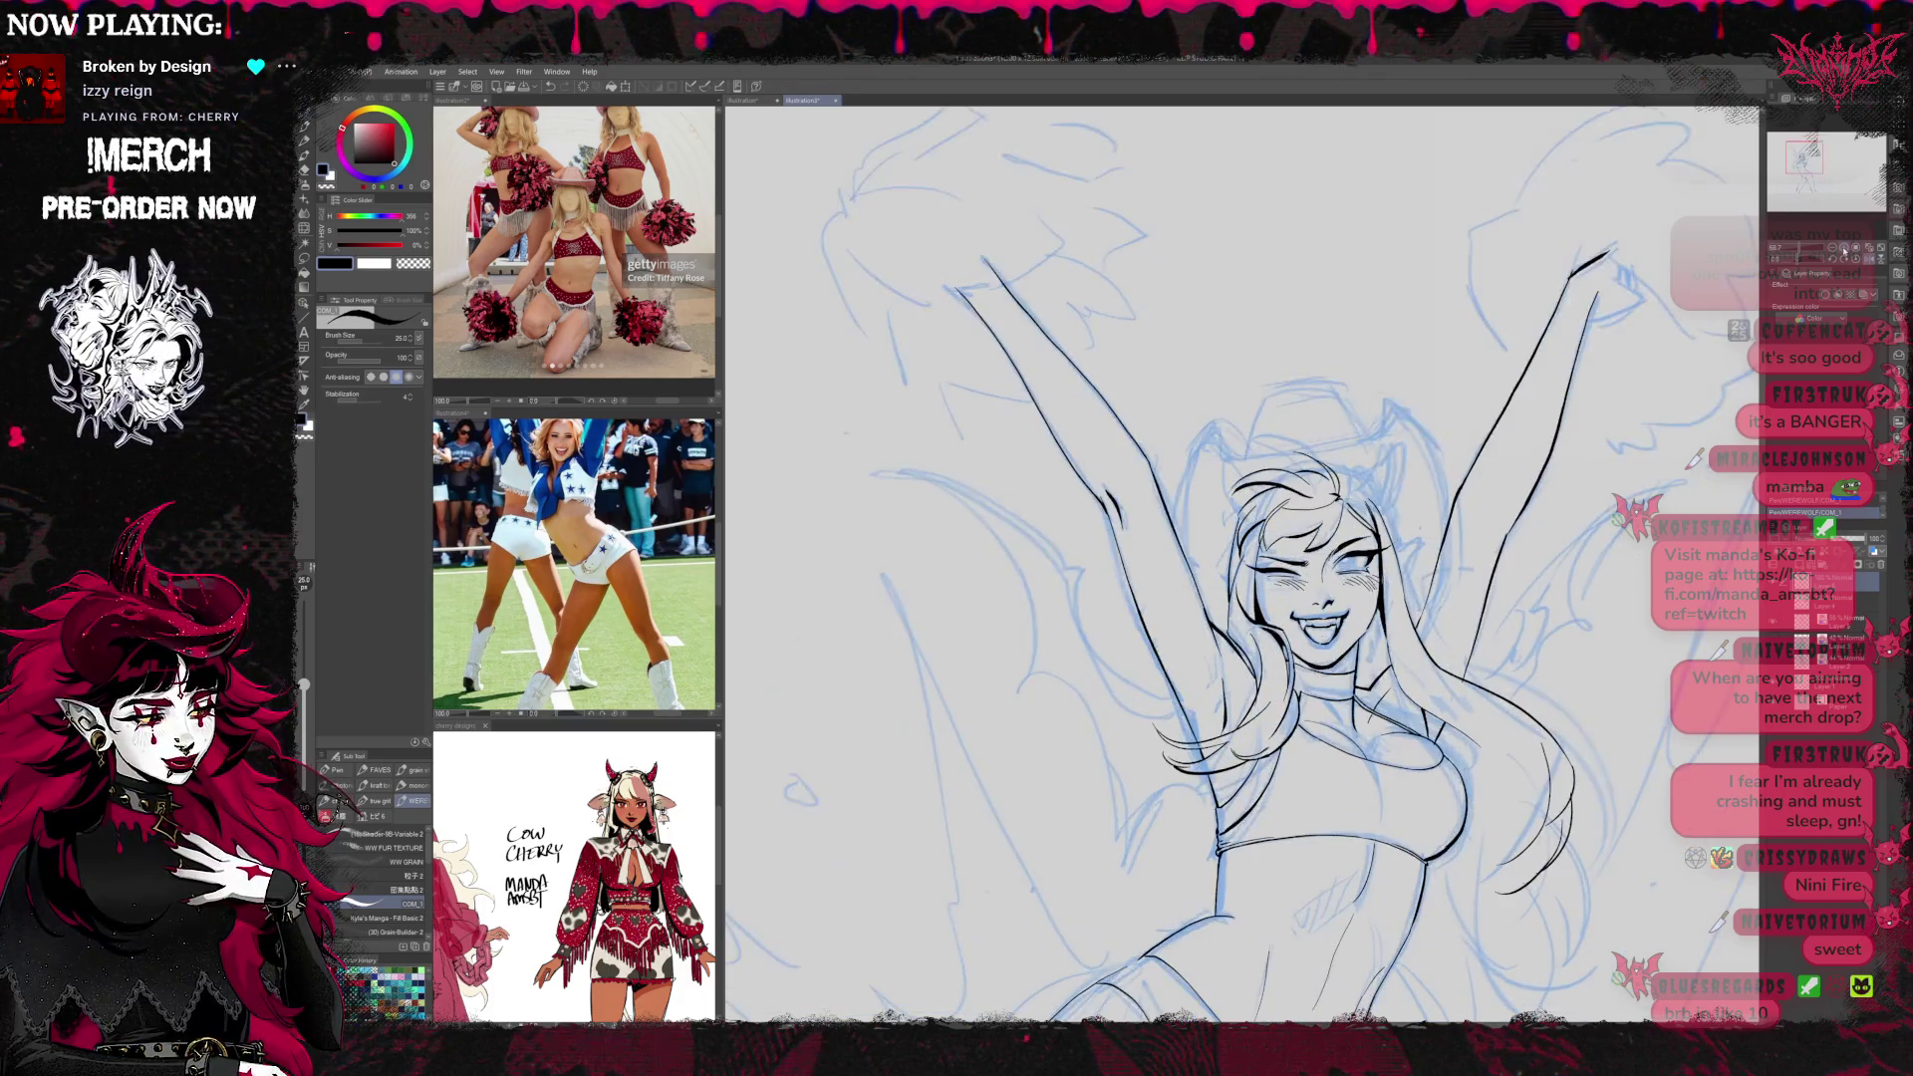
left_click_drag(1518, 479, 1370, 539)
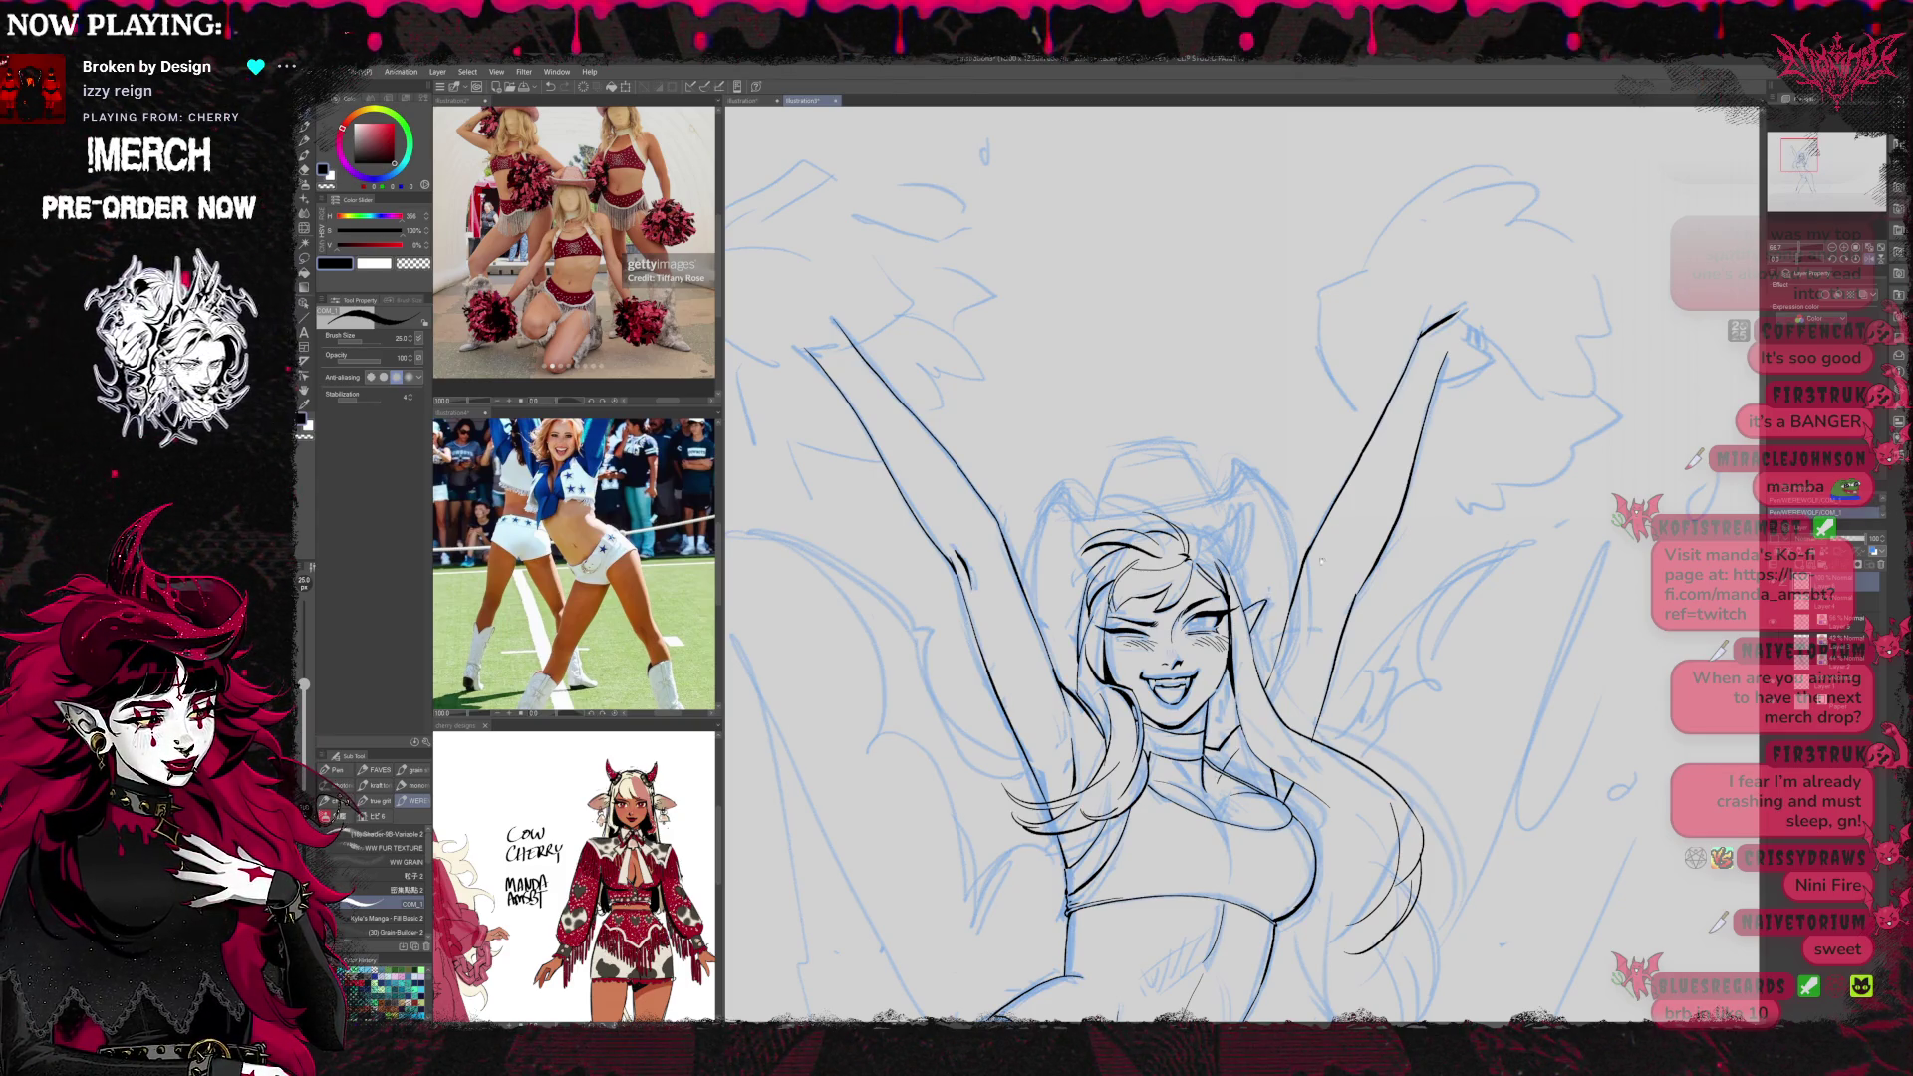
left_click_drag(1321, 561, 1292, 481)
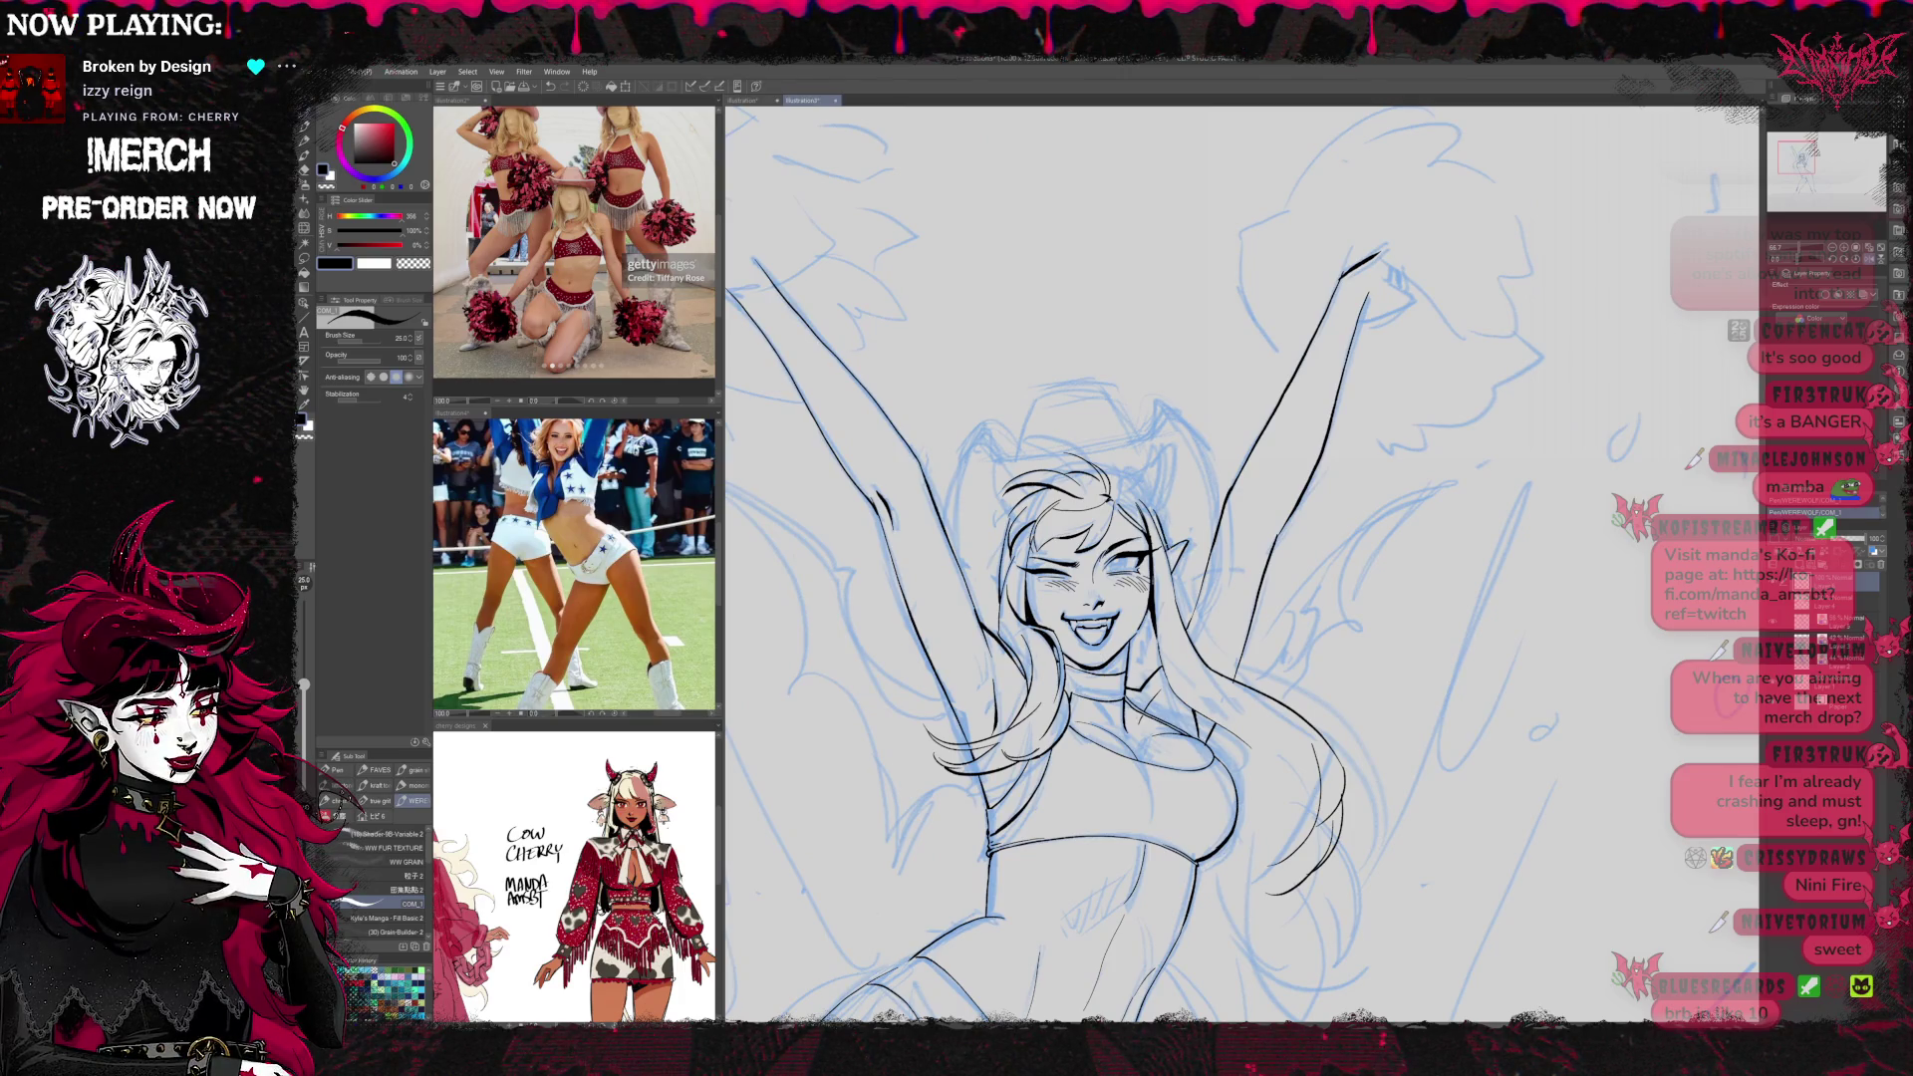
left_click_drag(1186, 525, 1215, 503)
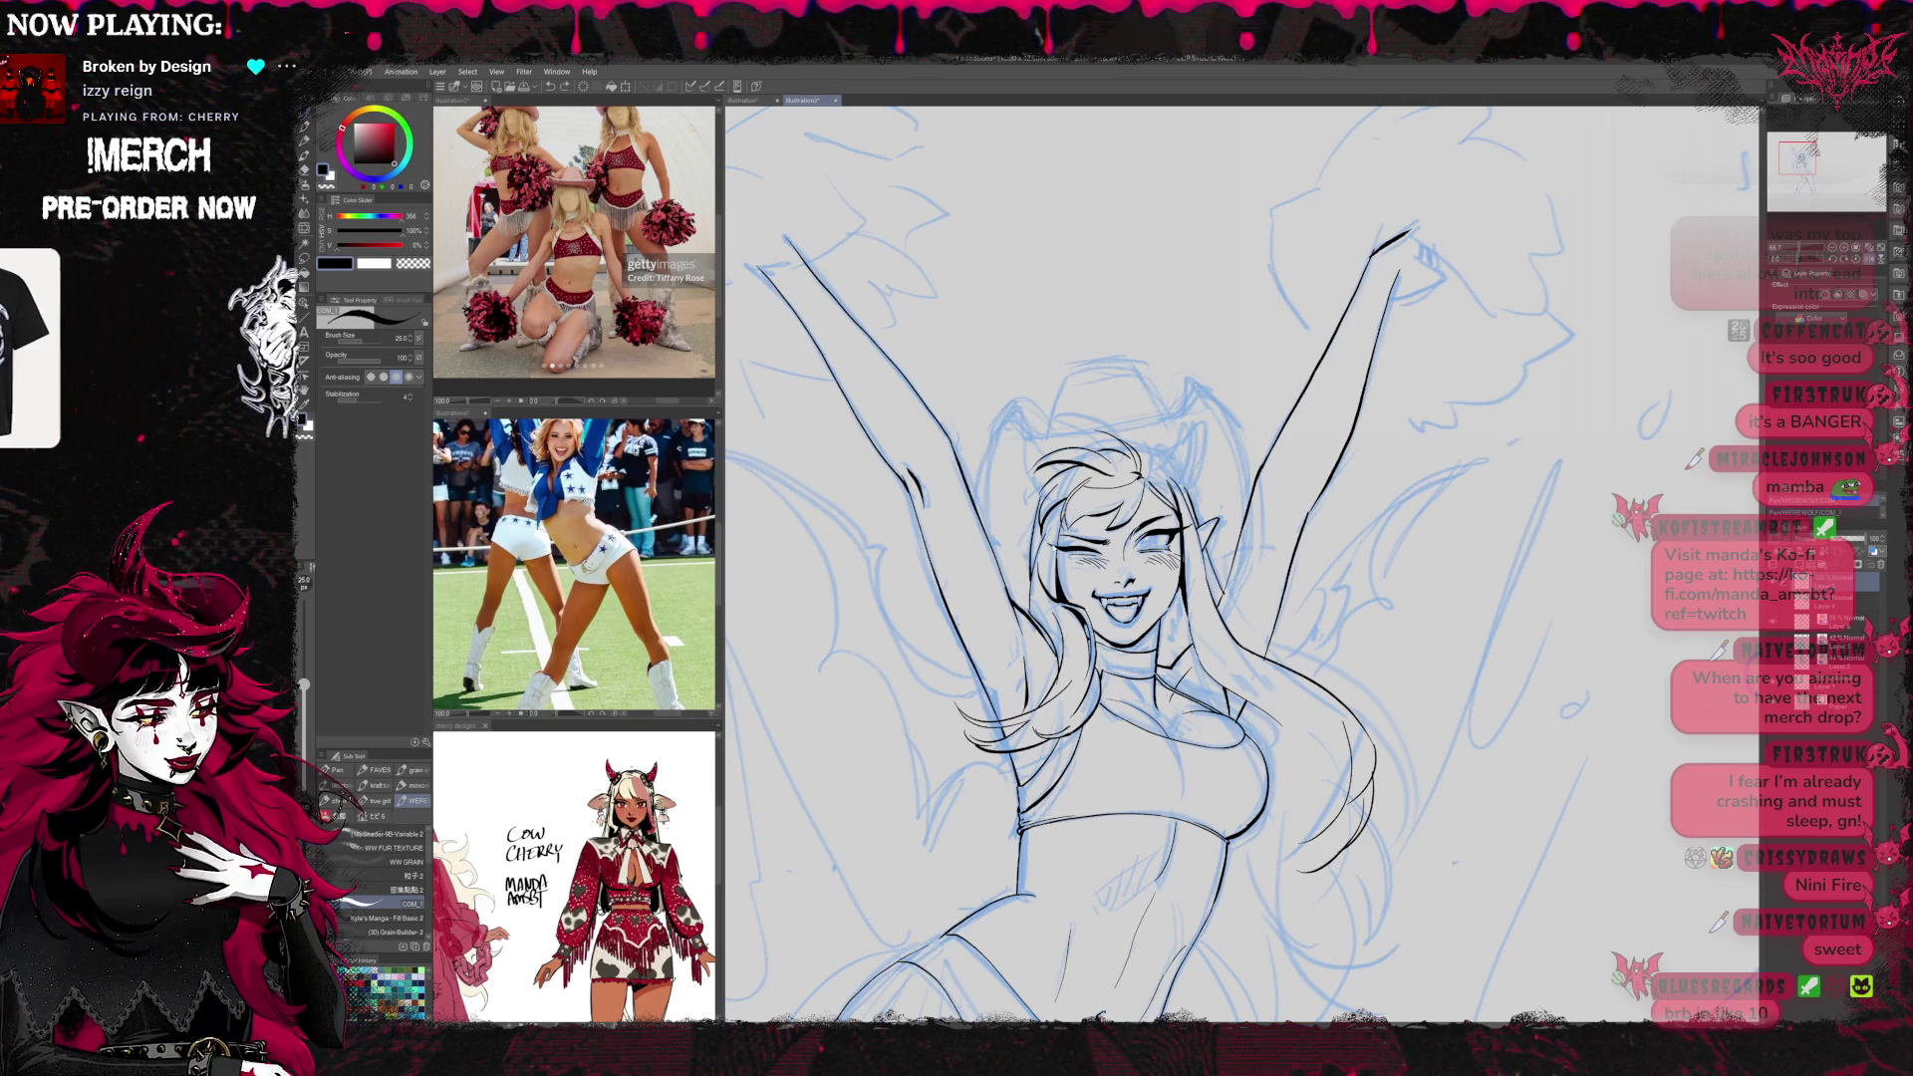
left_click_drag(1196, 558, 1057, 503)
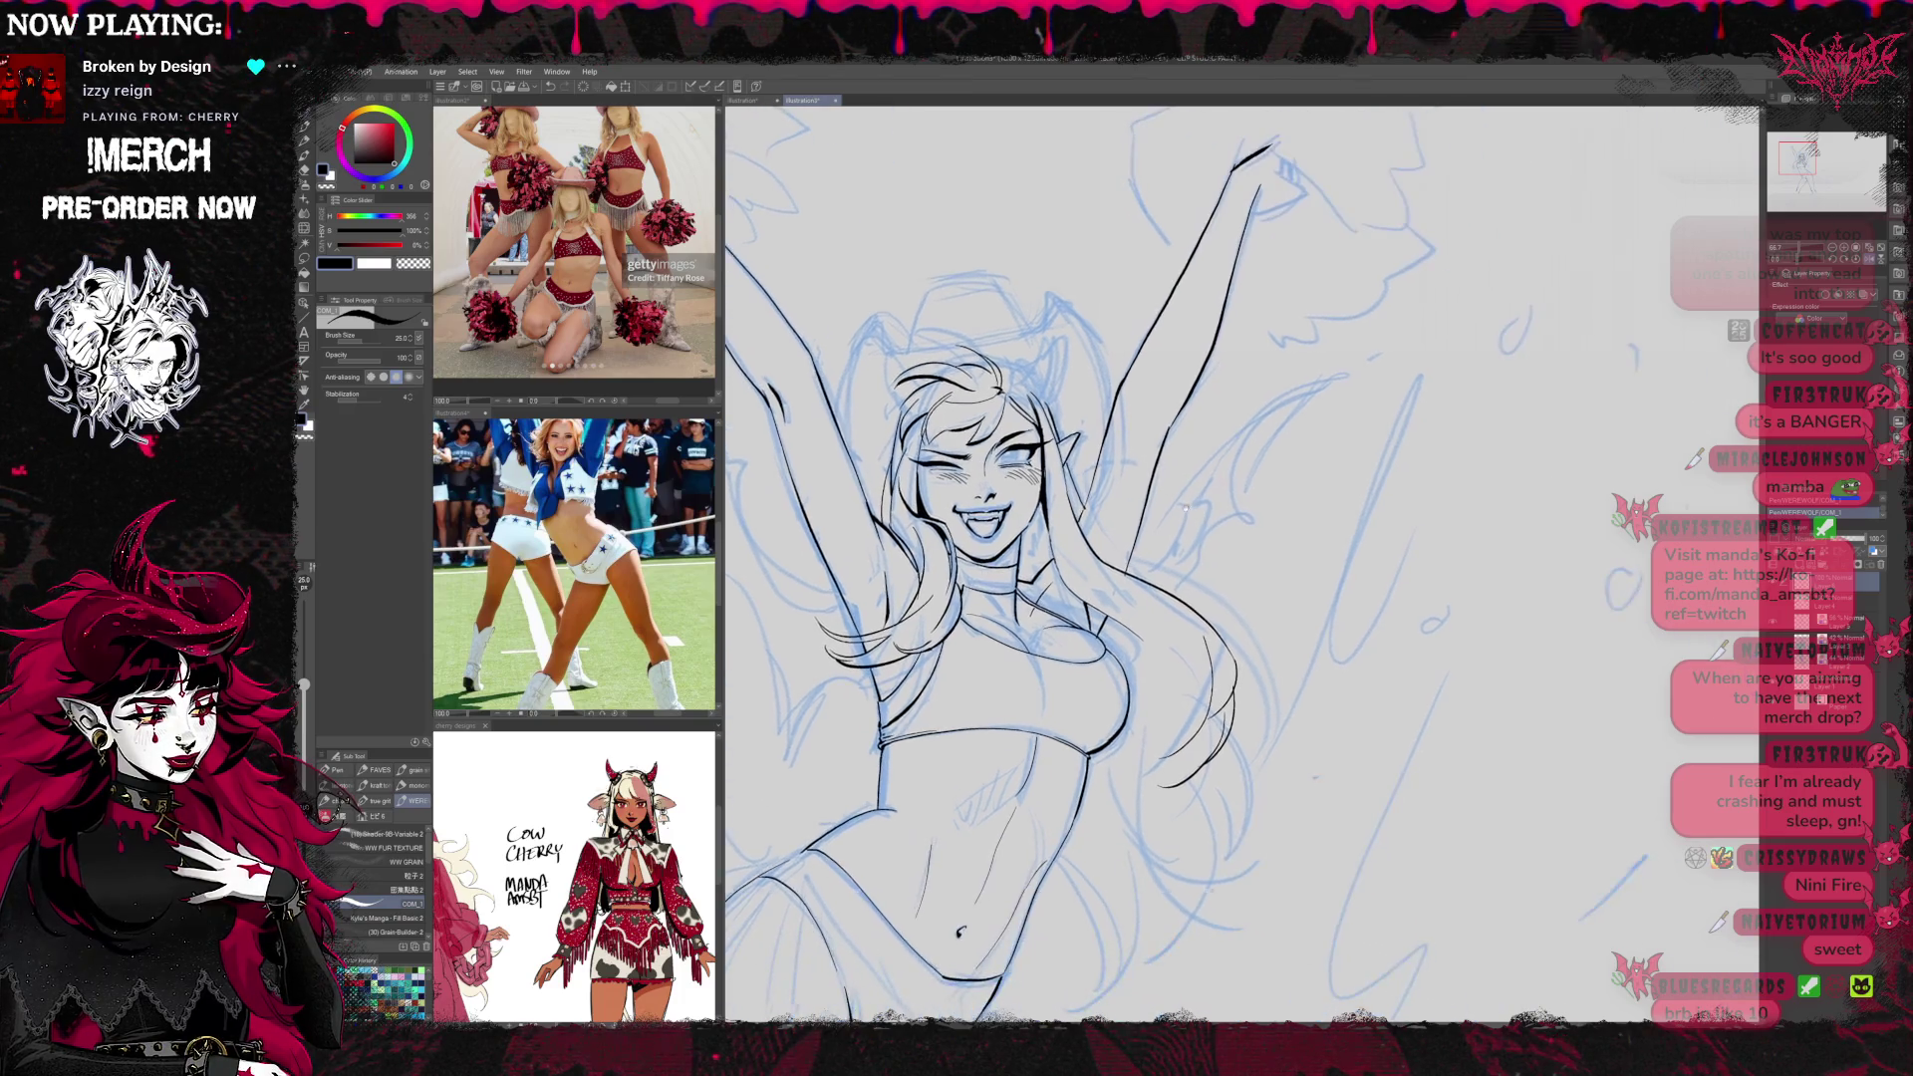
Ink hair strands on the figure's right side and the right hip curve, undoing one stroke
left_click_drag(1127, 558, 1278, 702)
left_click_drag(1196, 558, 1196, 475)
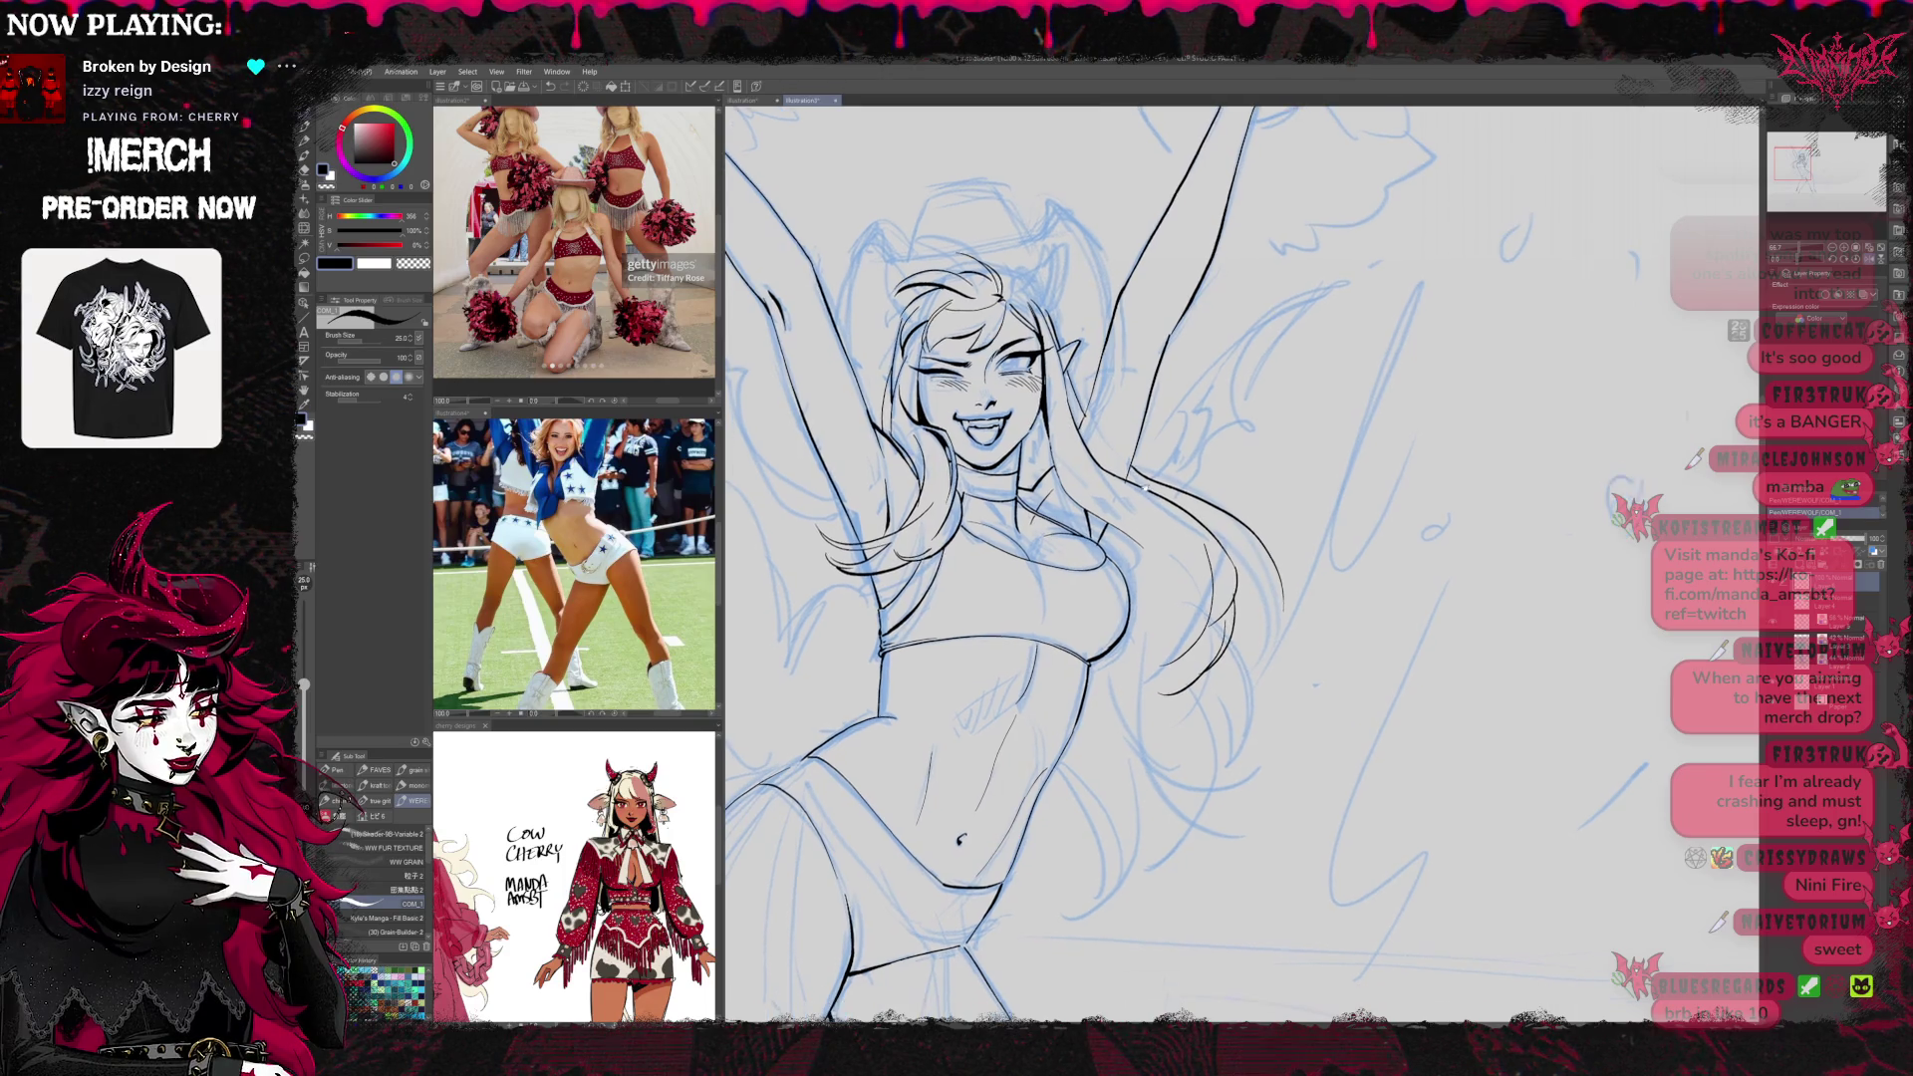
left_click_drag(1226, 596, 1250, 570)
left_click_drag(1065, 740, 1107, 869)
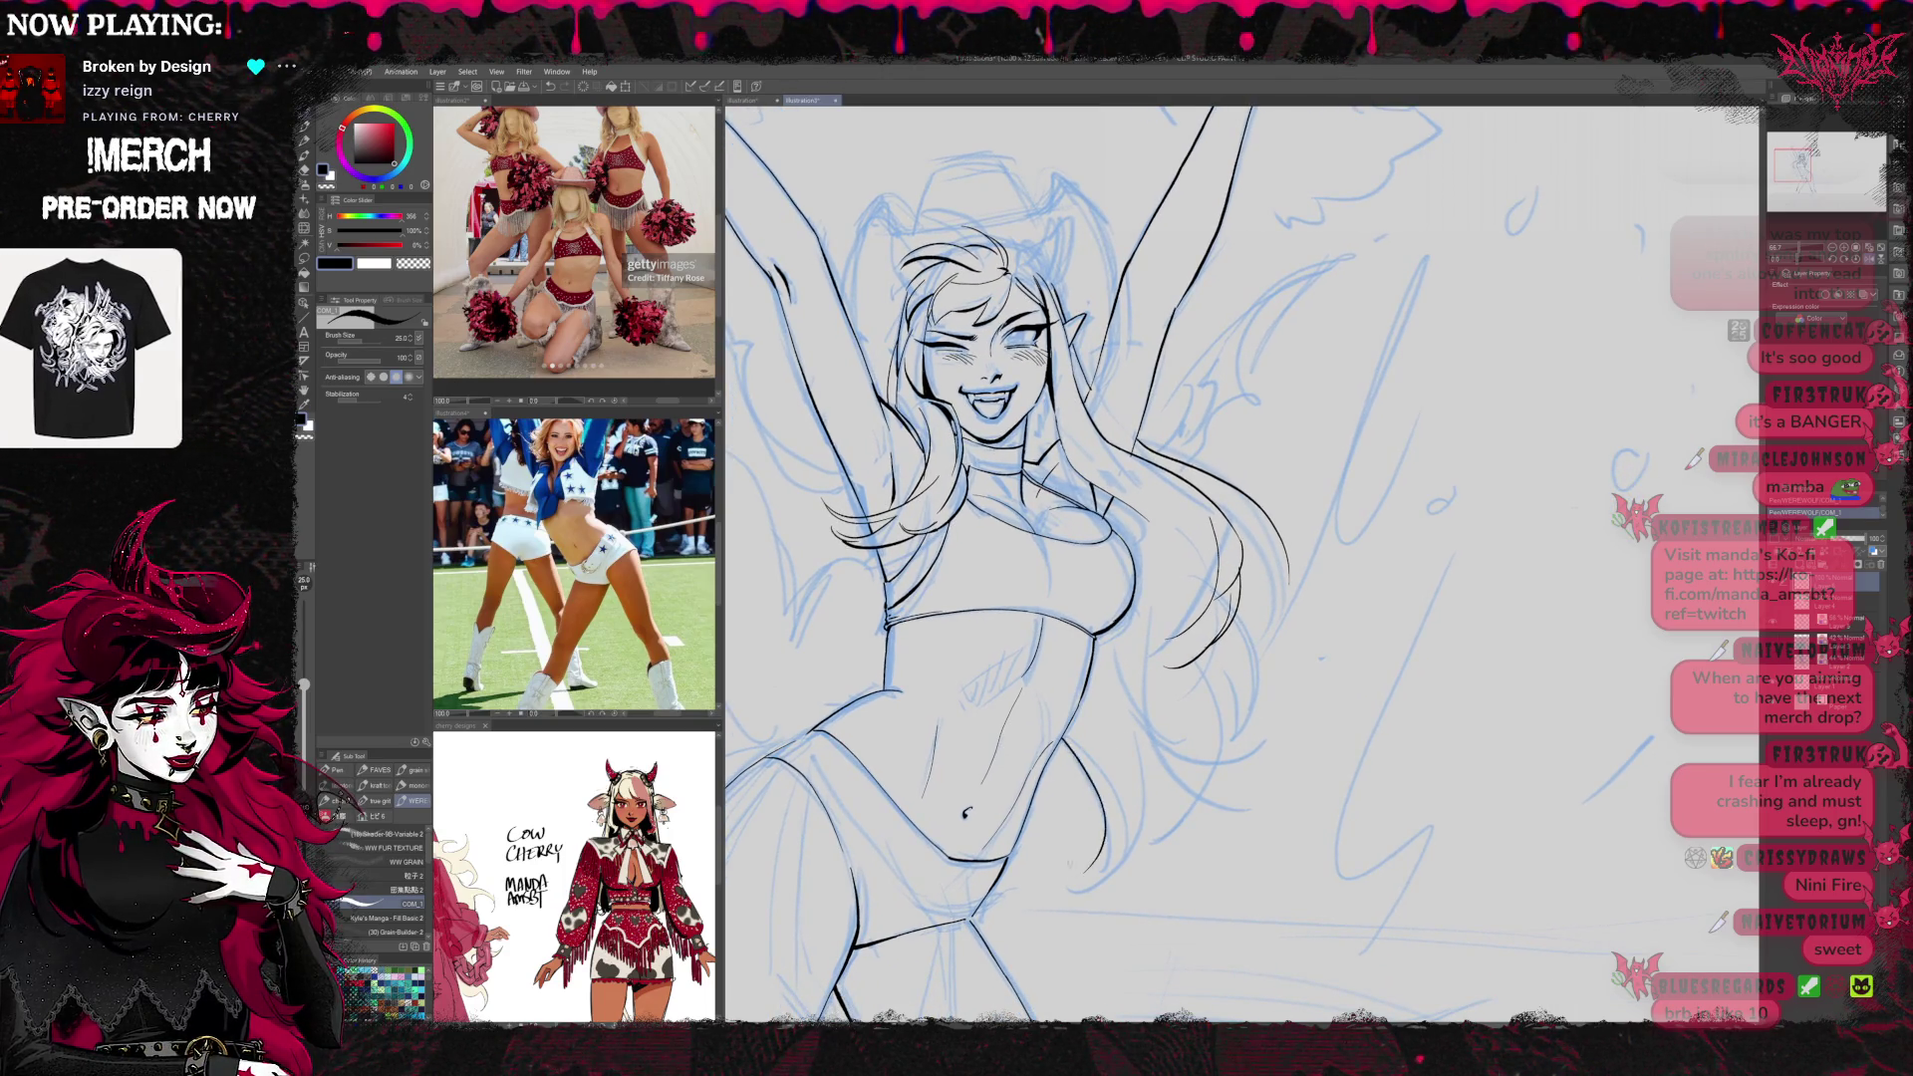
left_click_drag(1066, 777, 1116, 863)
key("ctrl+z")
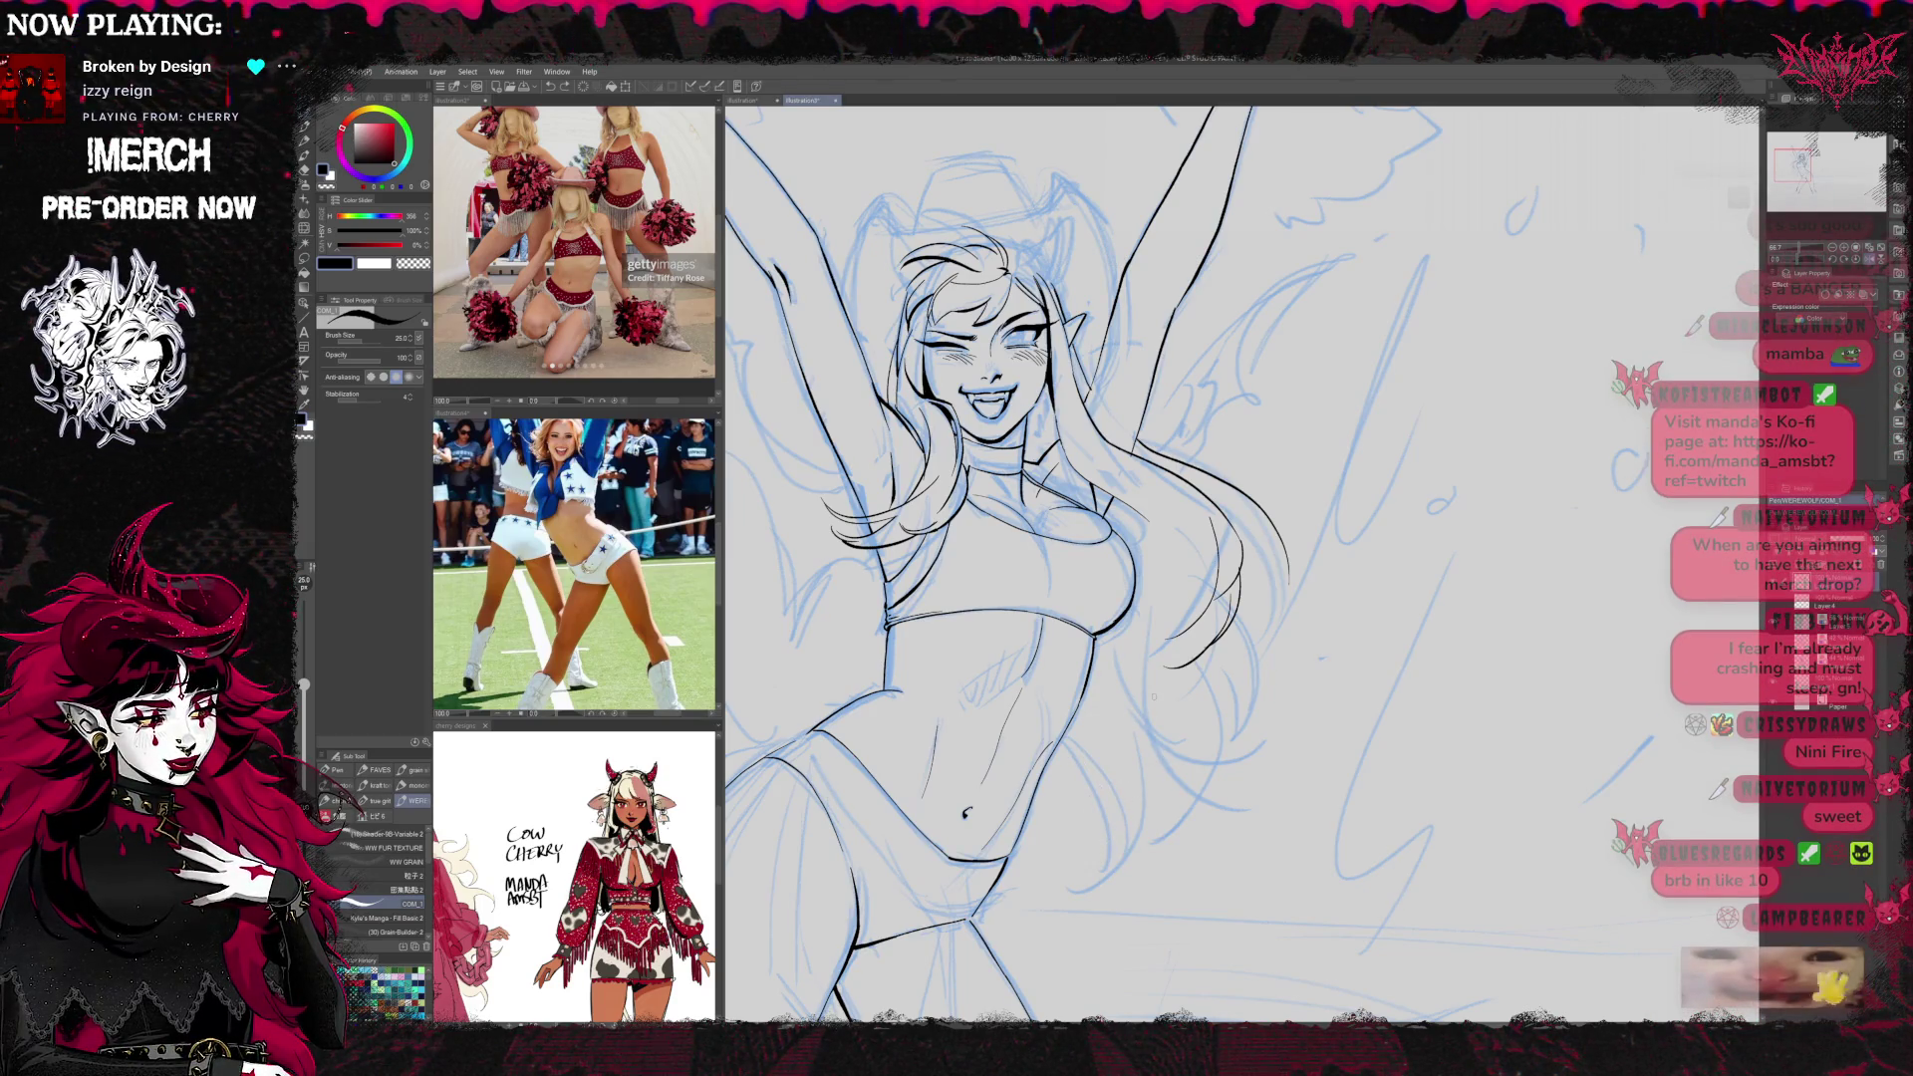
Zoom out to the whole figure and ink hair strands left of the hip and waist
left_click(1843, 252)
left_click(1842, 252)
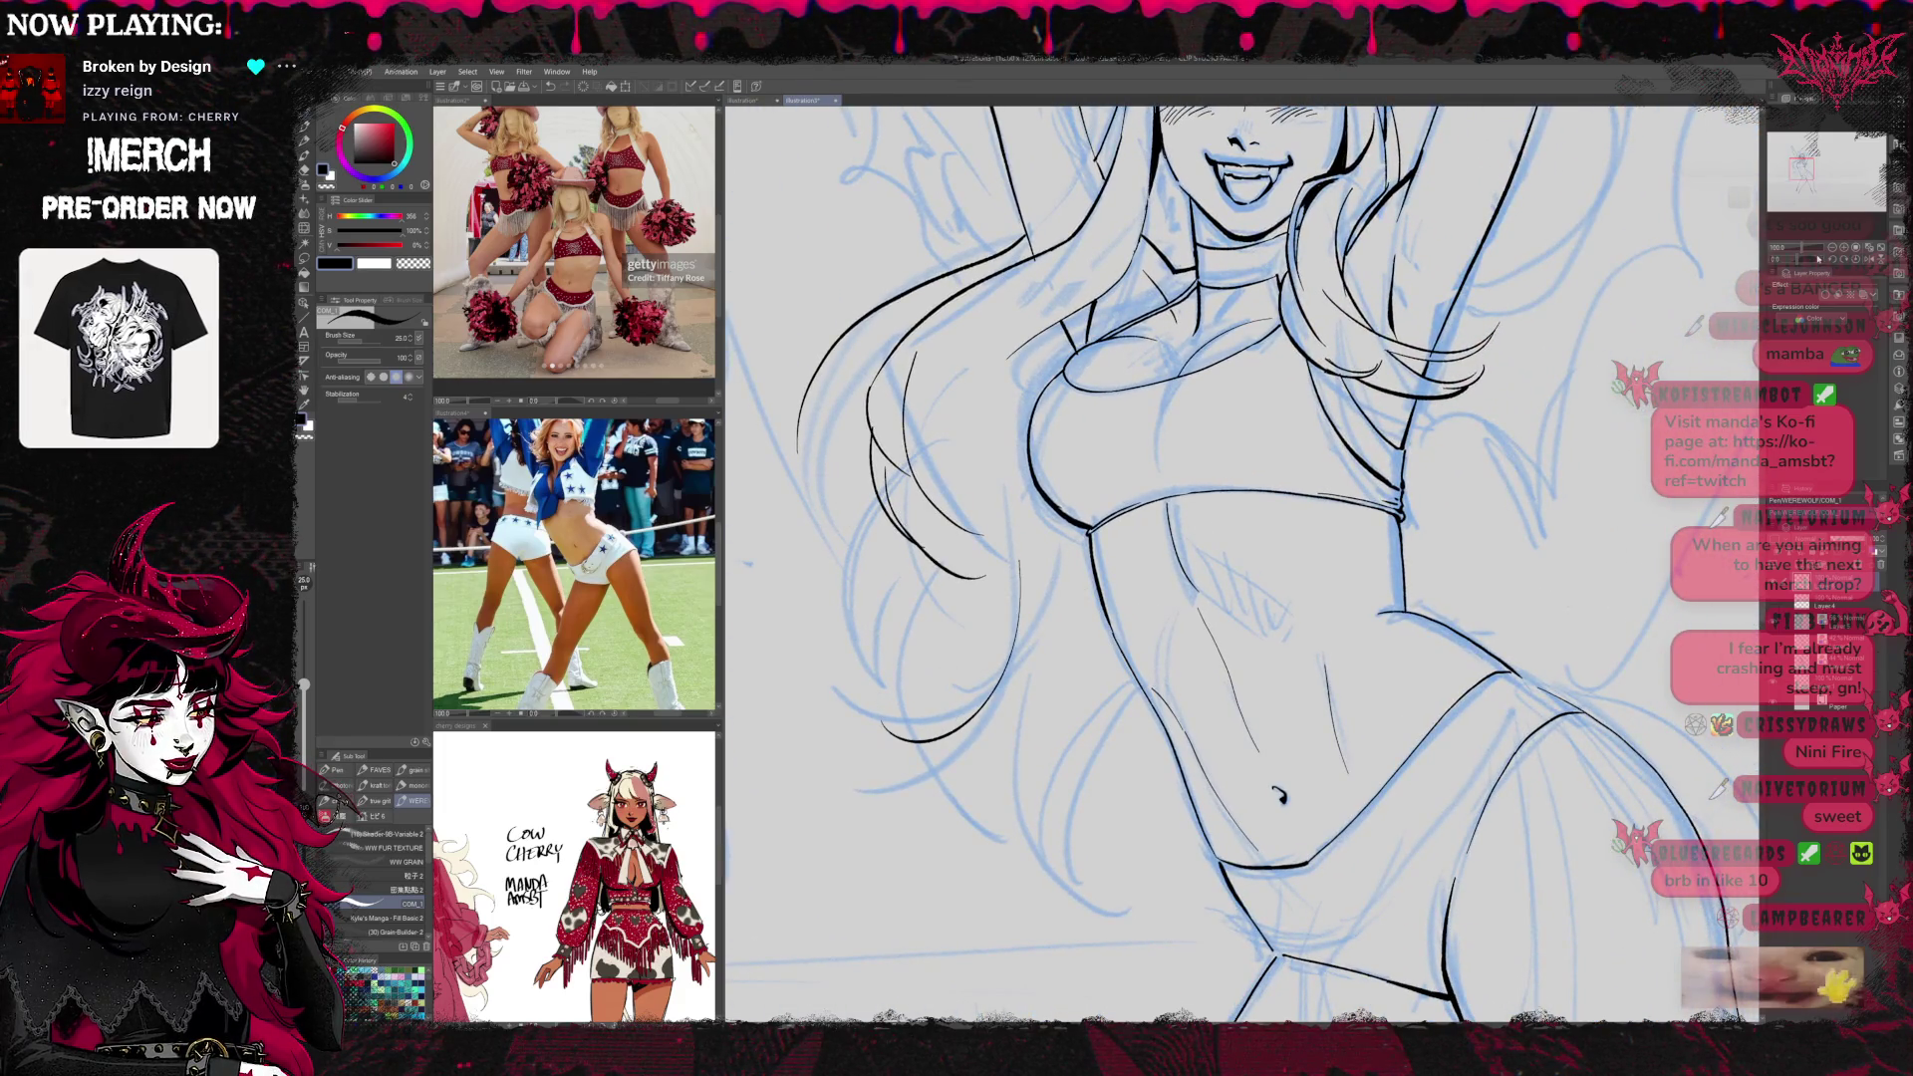
left_click(1842, 252)
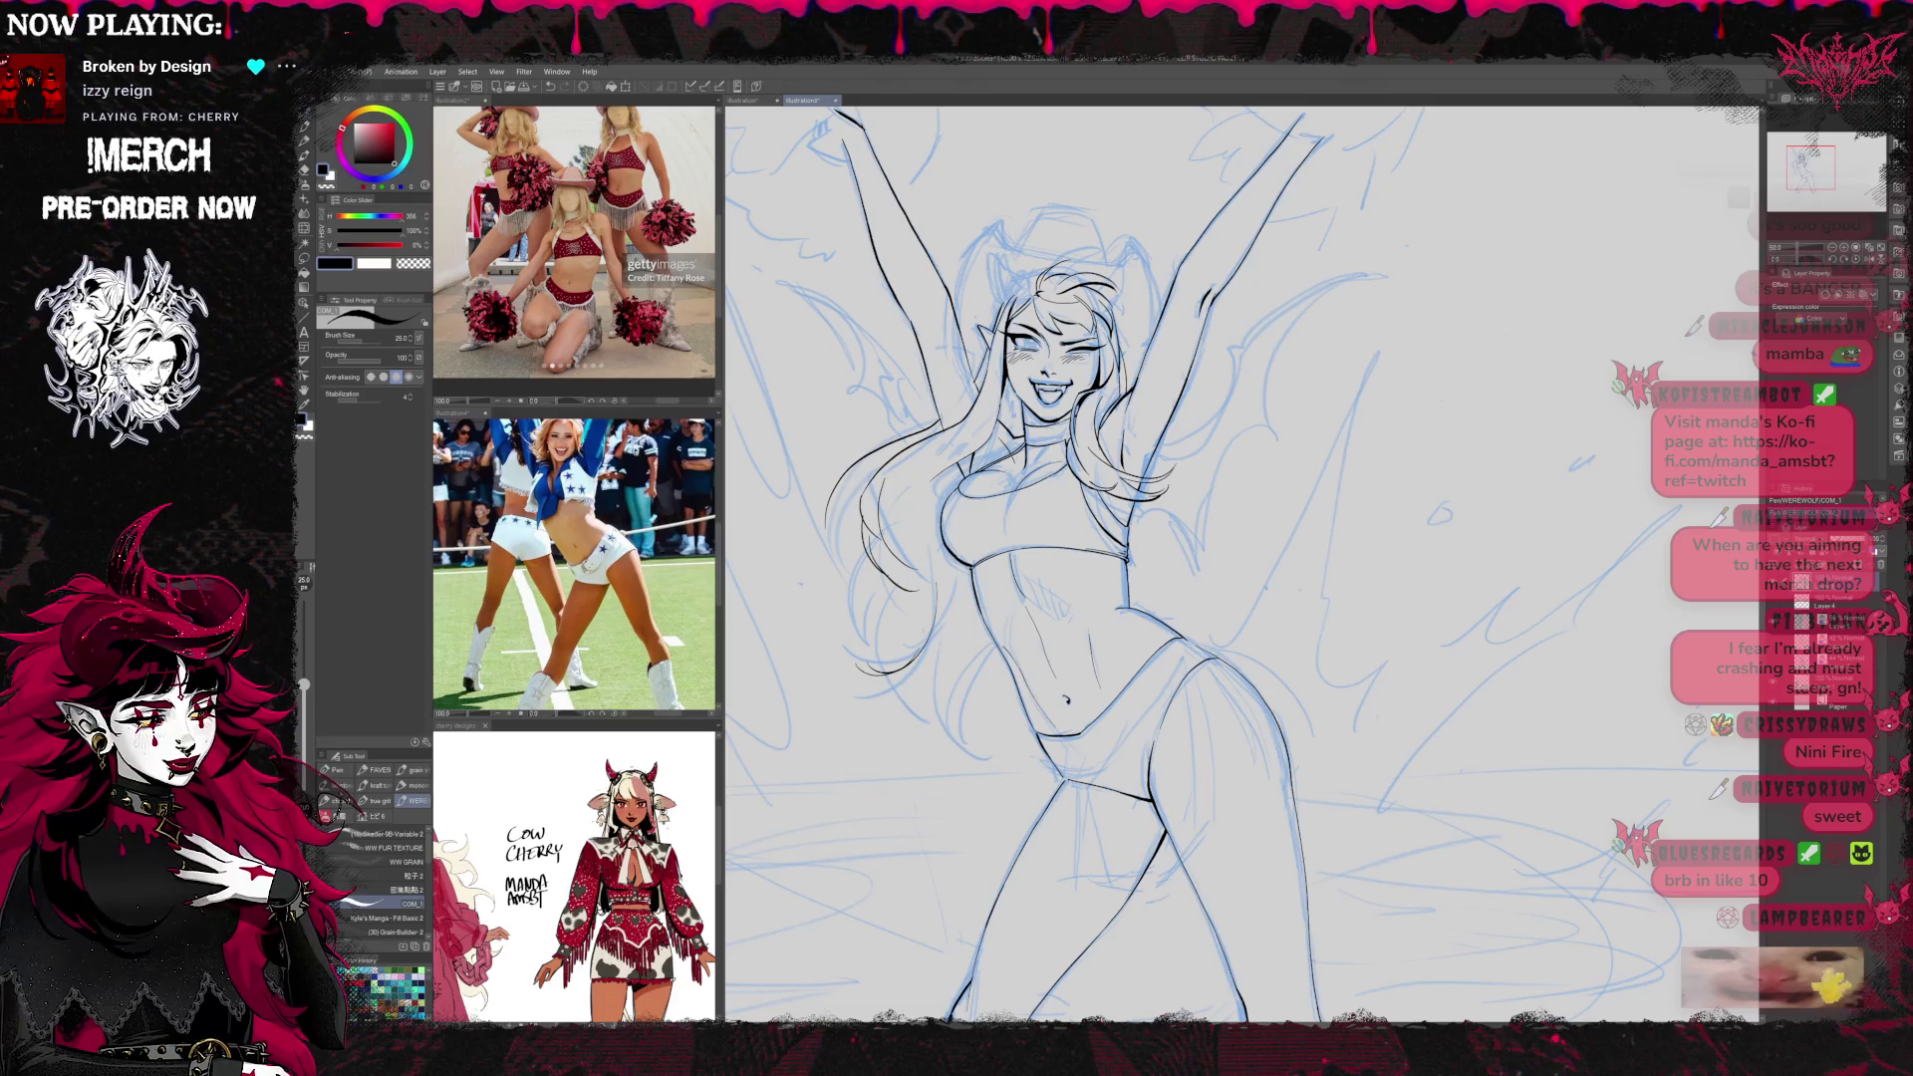
left_click_drag(990, 648, 955, 719)
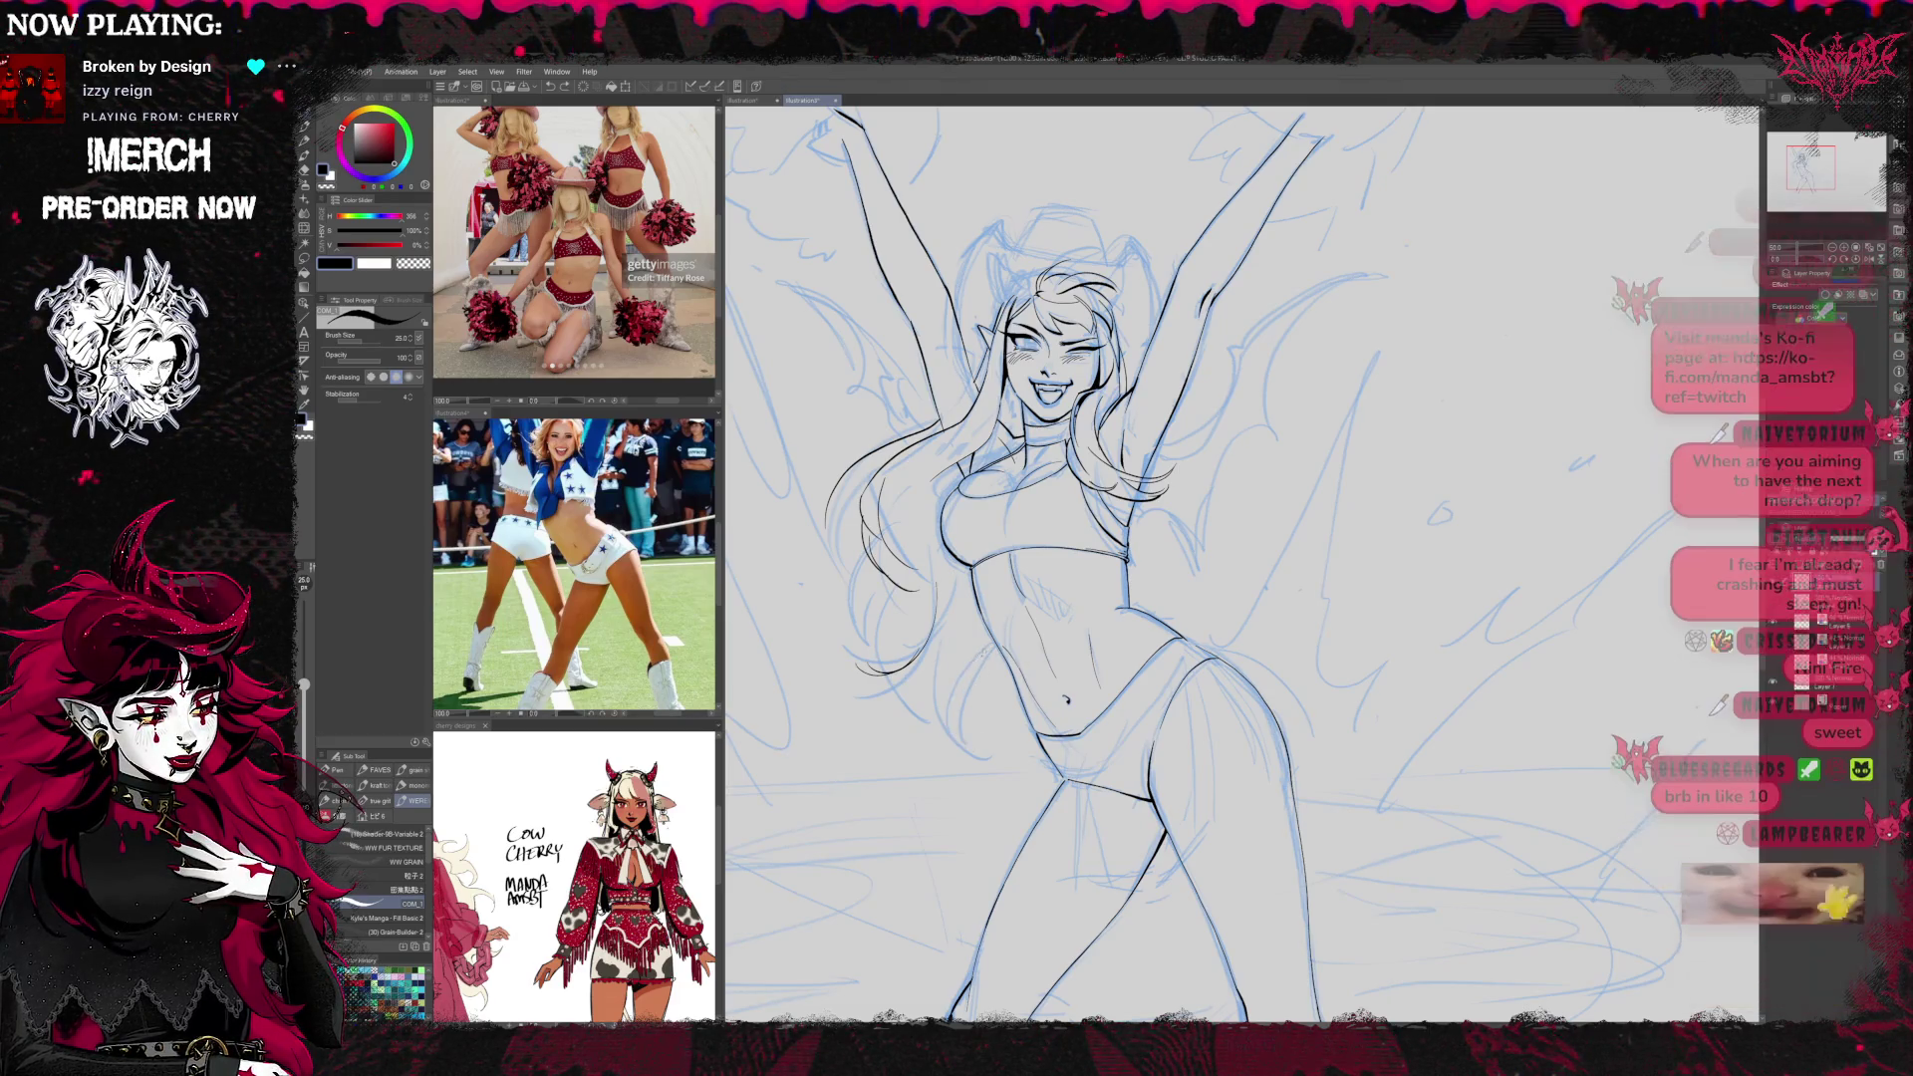
left_click_drag(949, 653, 923, 734)
left_click_drag(917, 597, 893, 702)
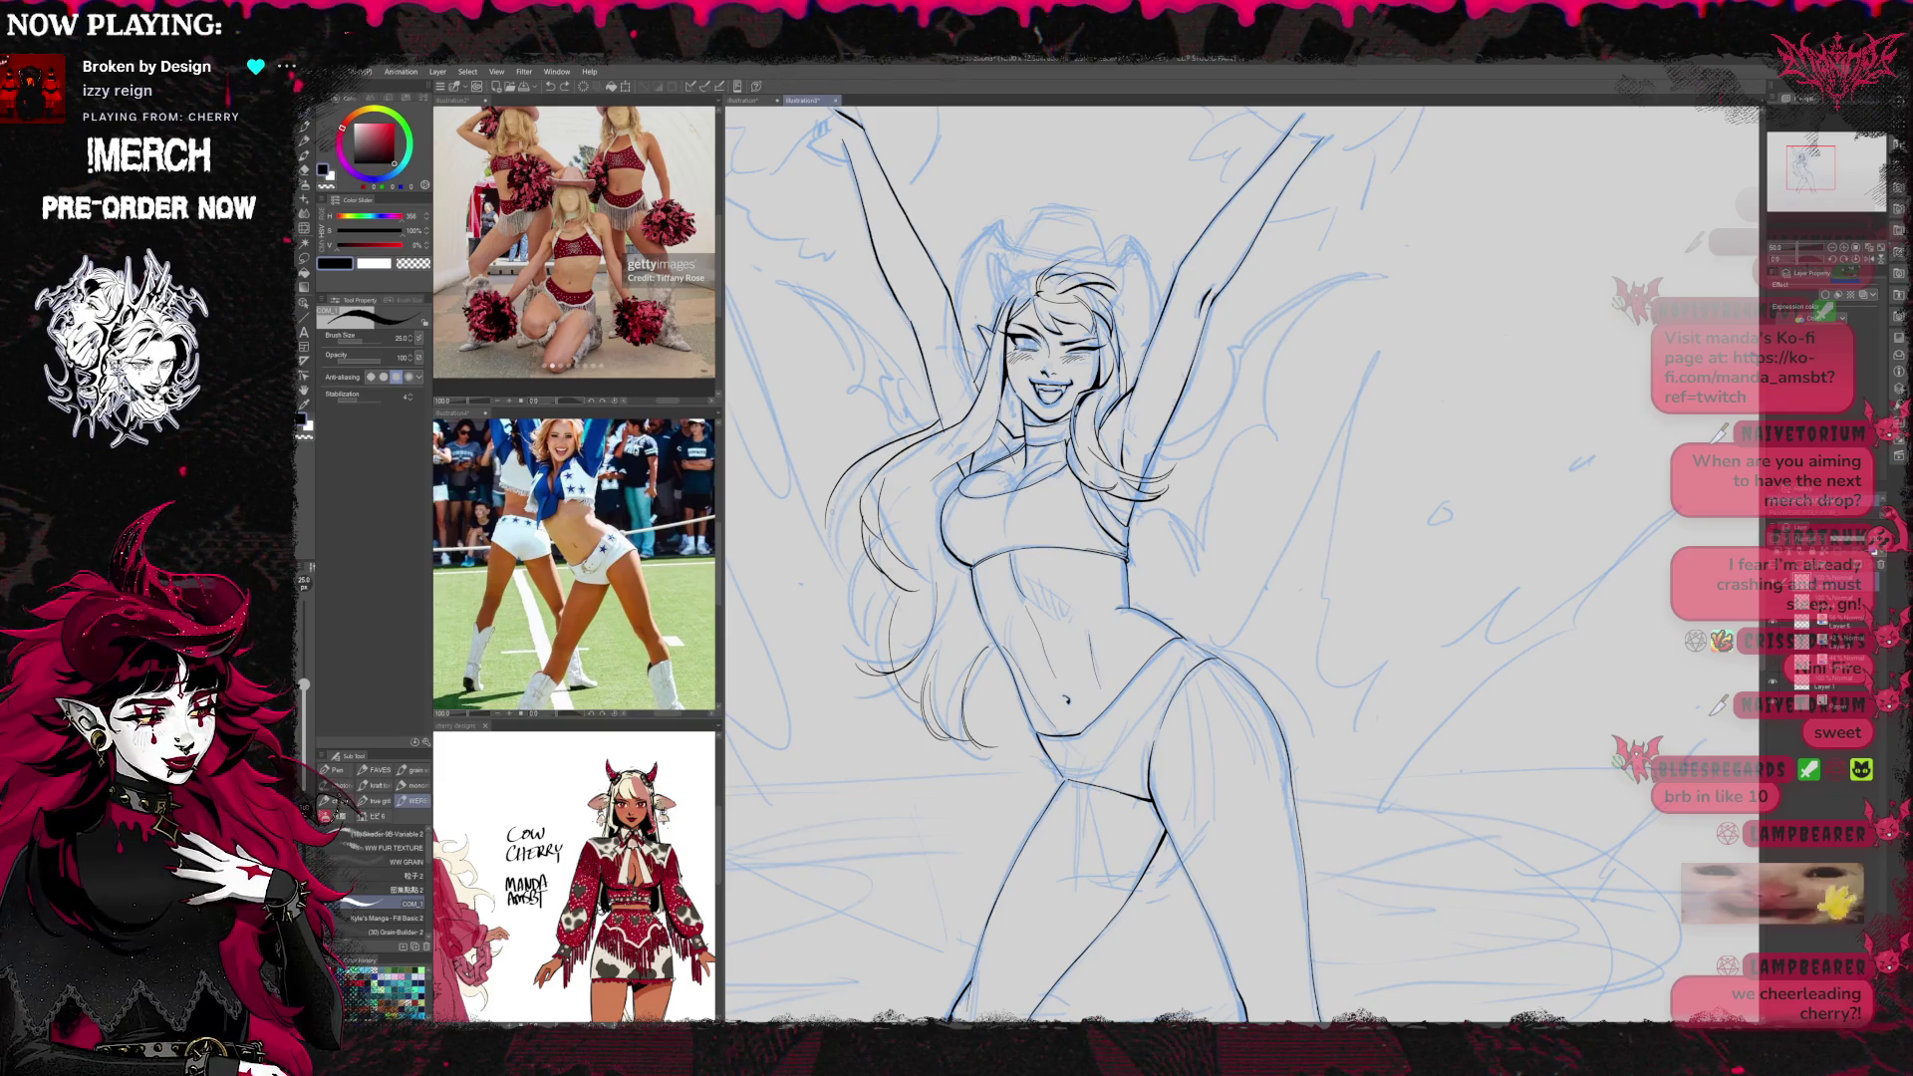
key("e")
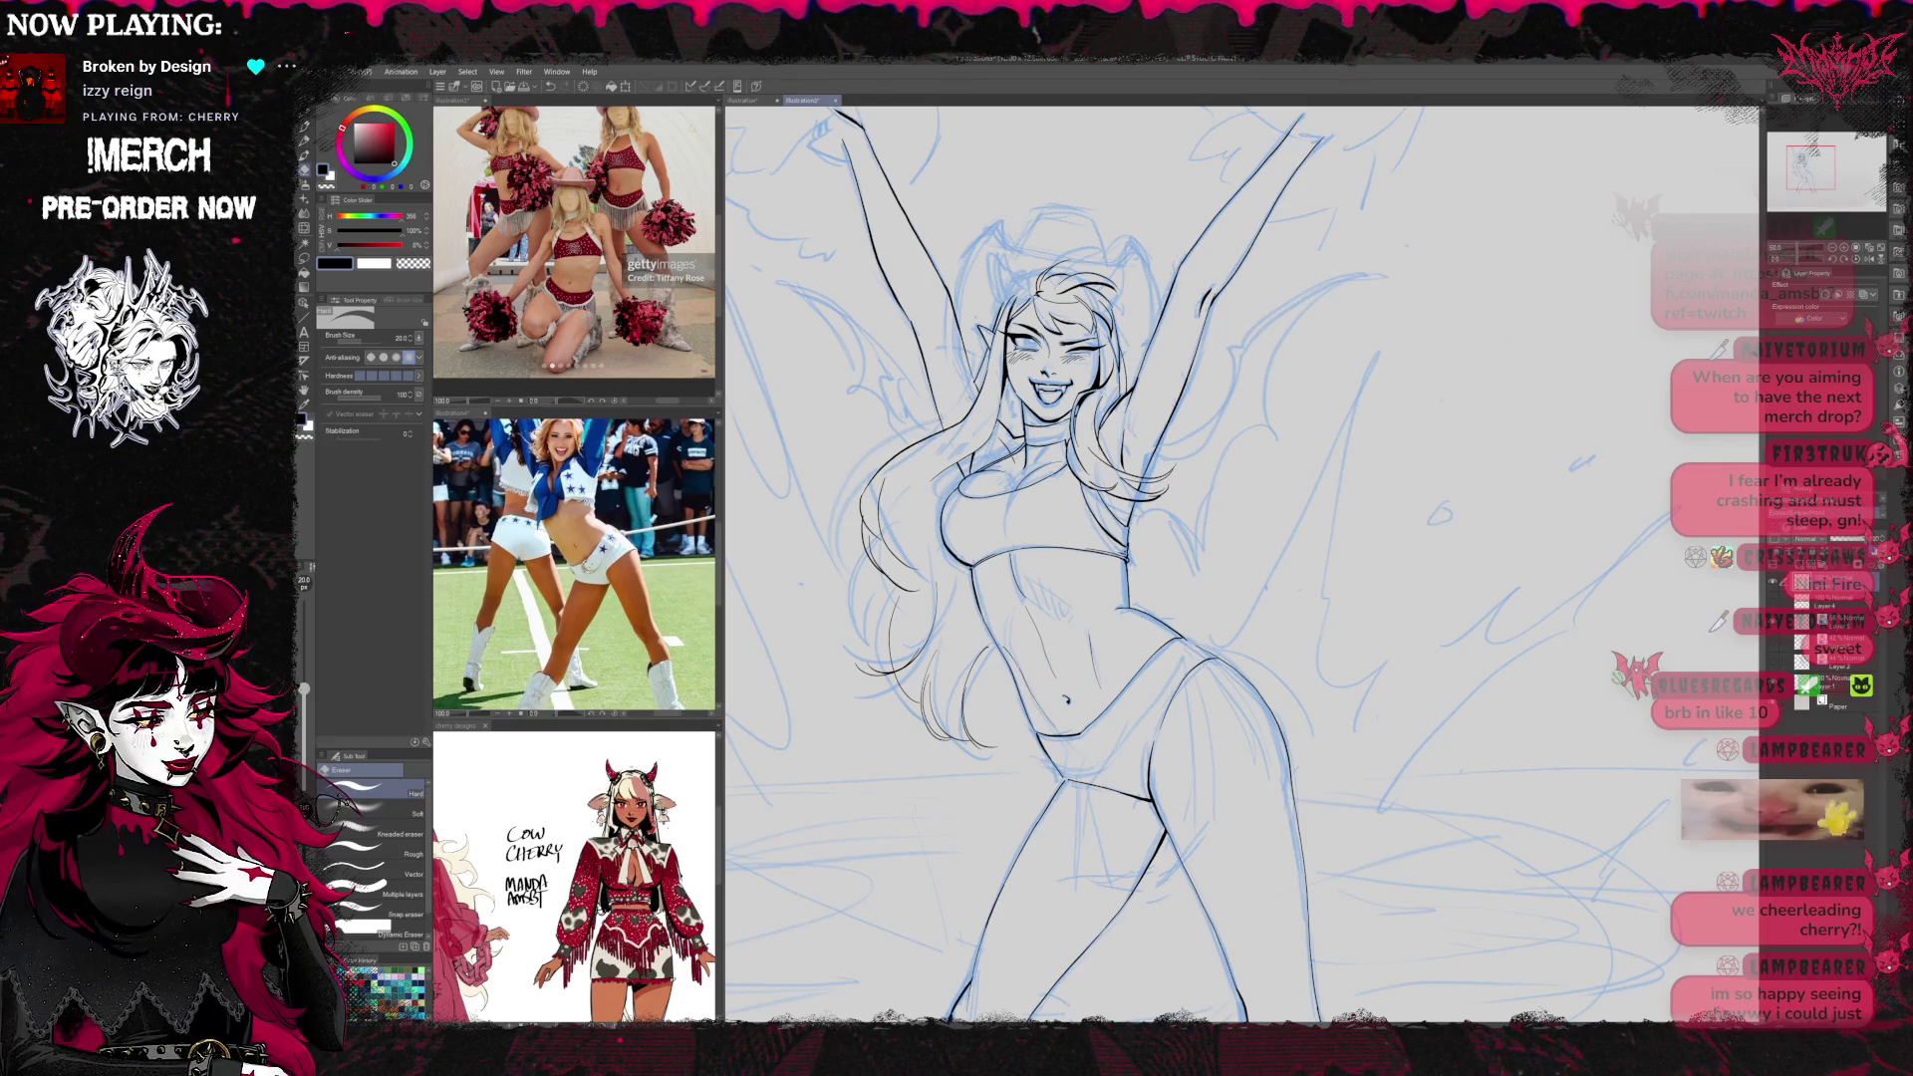
key("p")
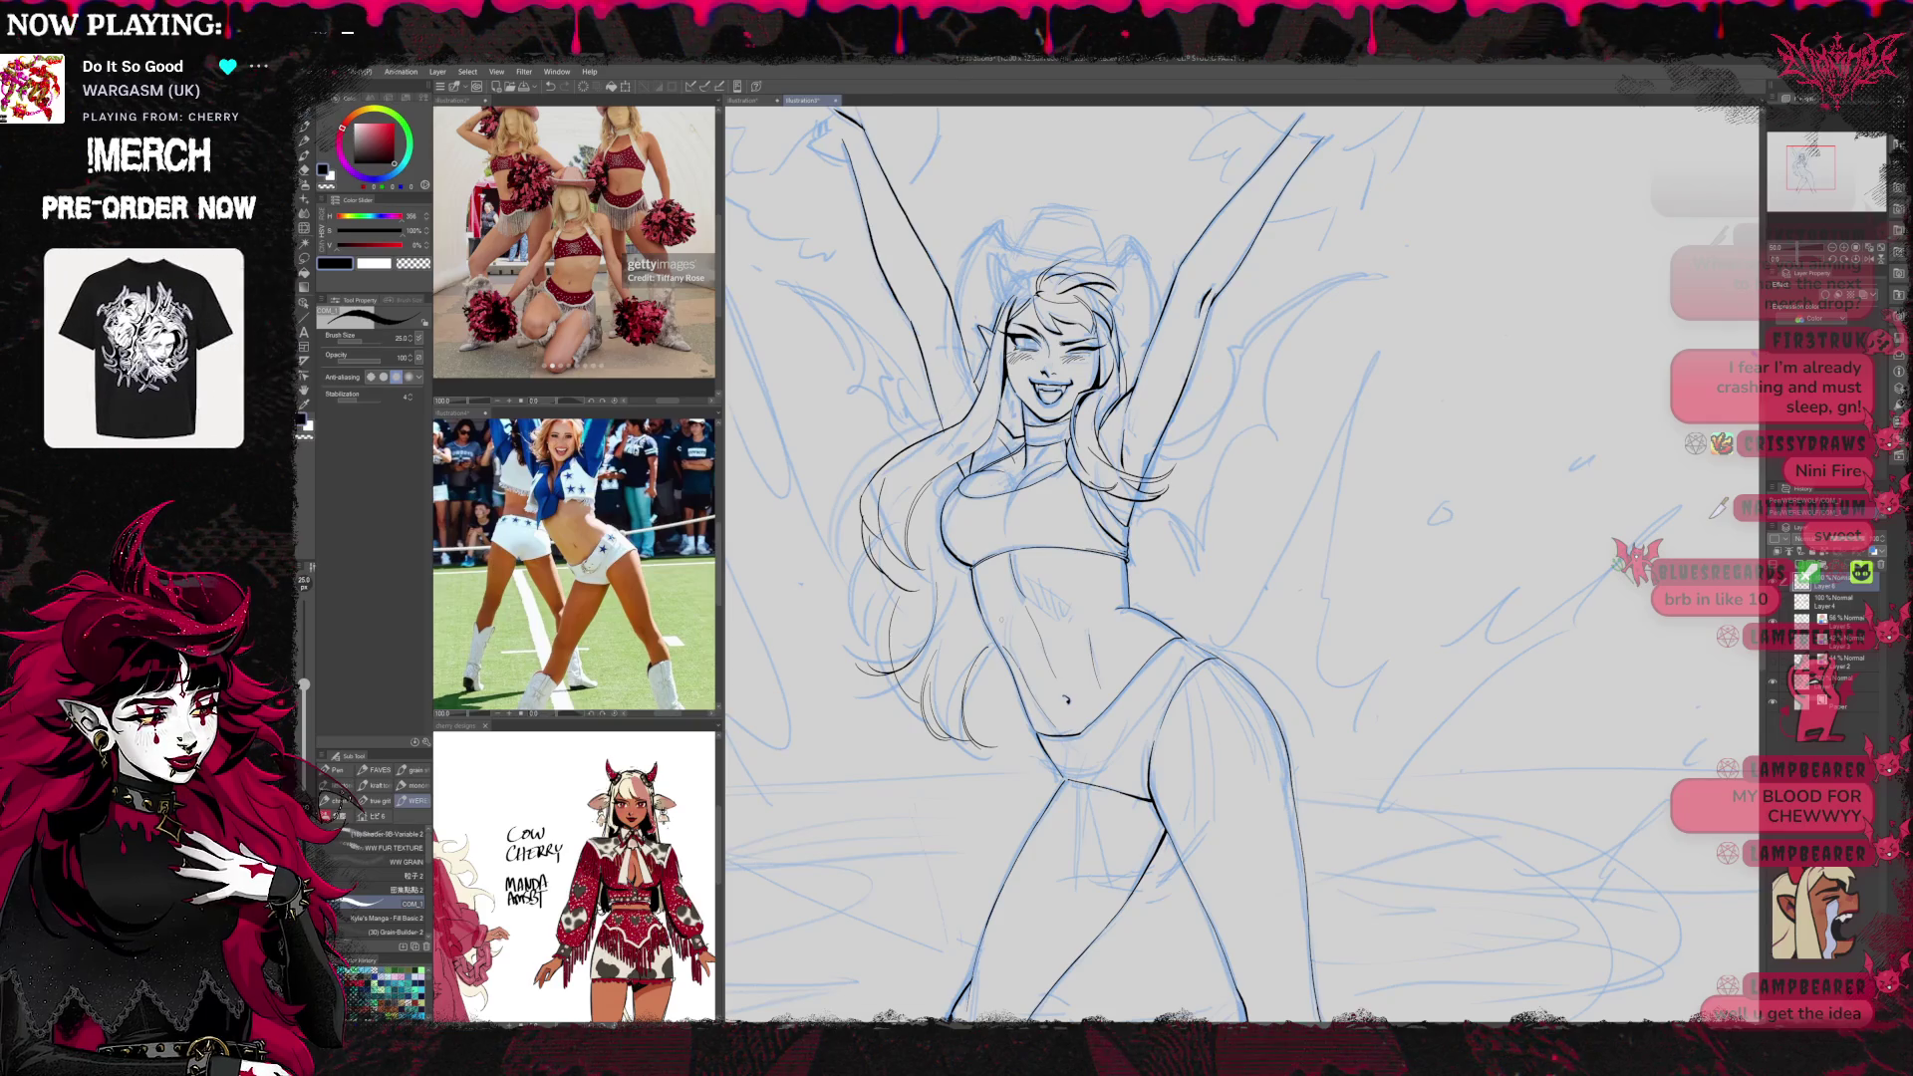
Ink the winking face, horns, raised arms and outer hair, fixing strokes with the eraser
scroll(1236, 570, "up", 5)
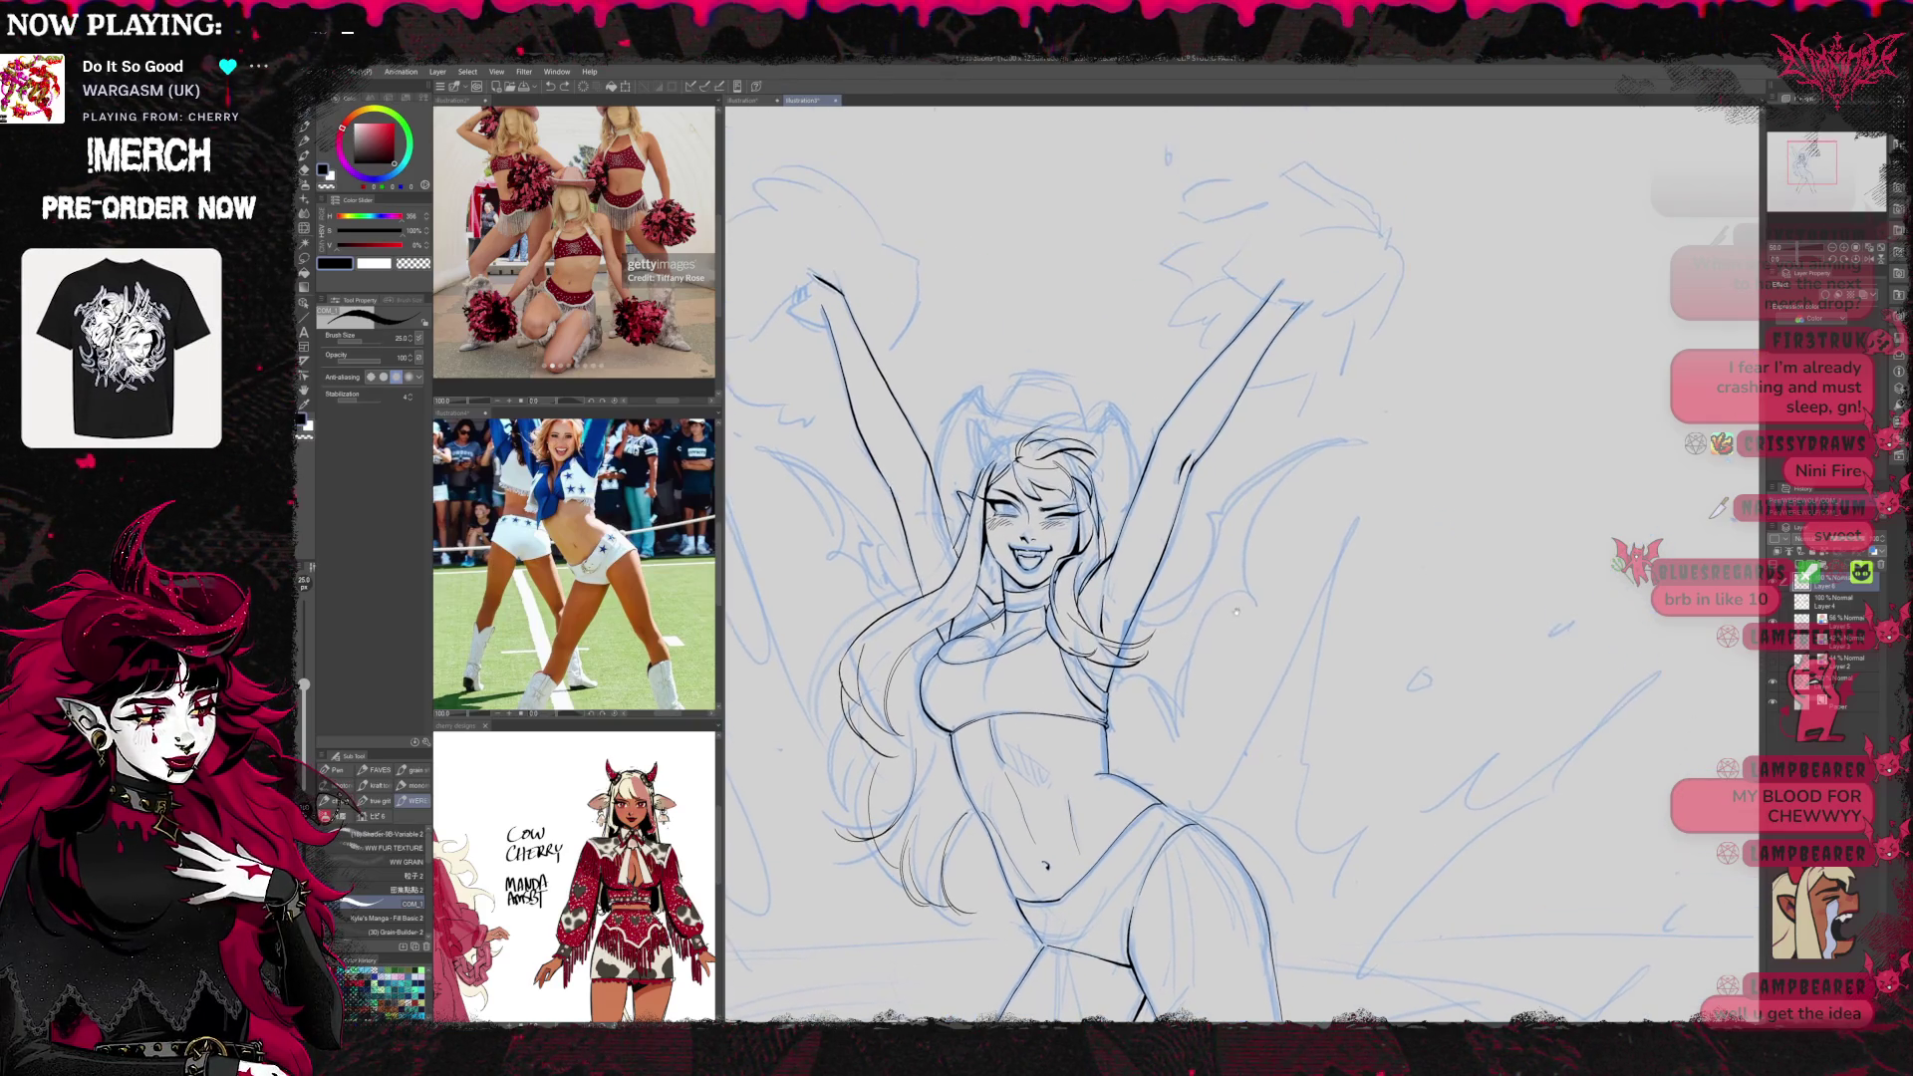
scroll(1235, 570, "down", 6)
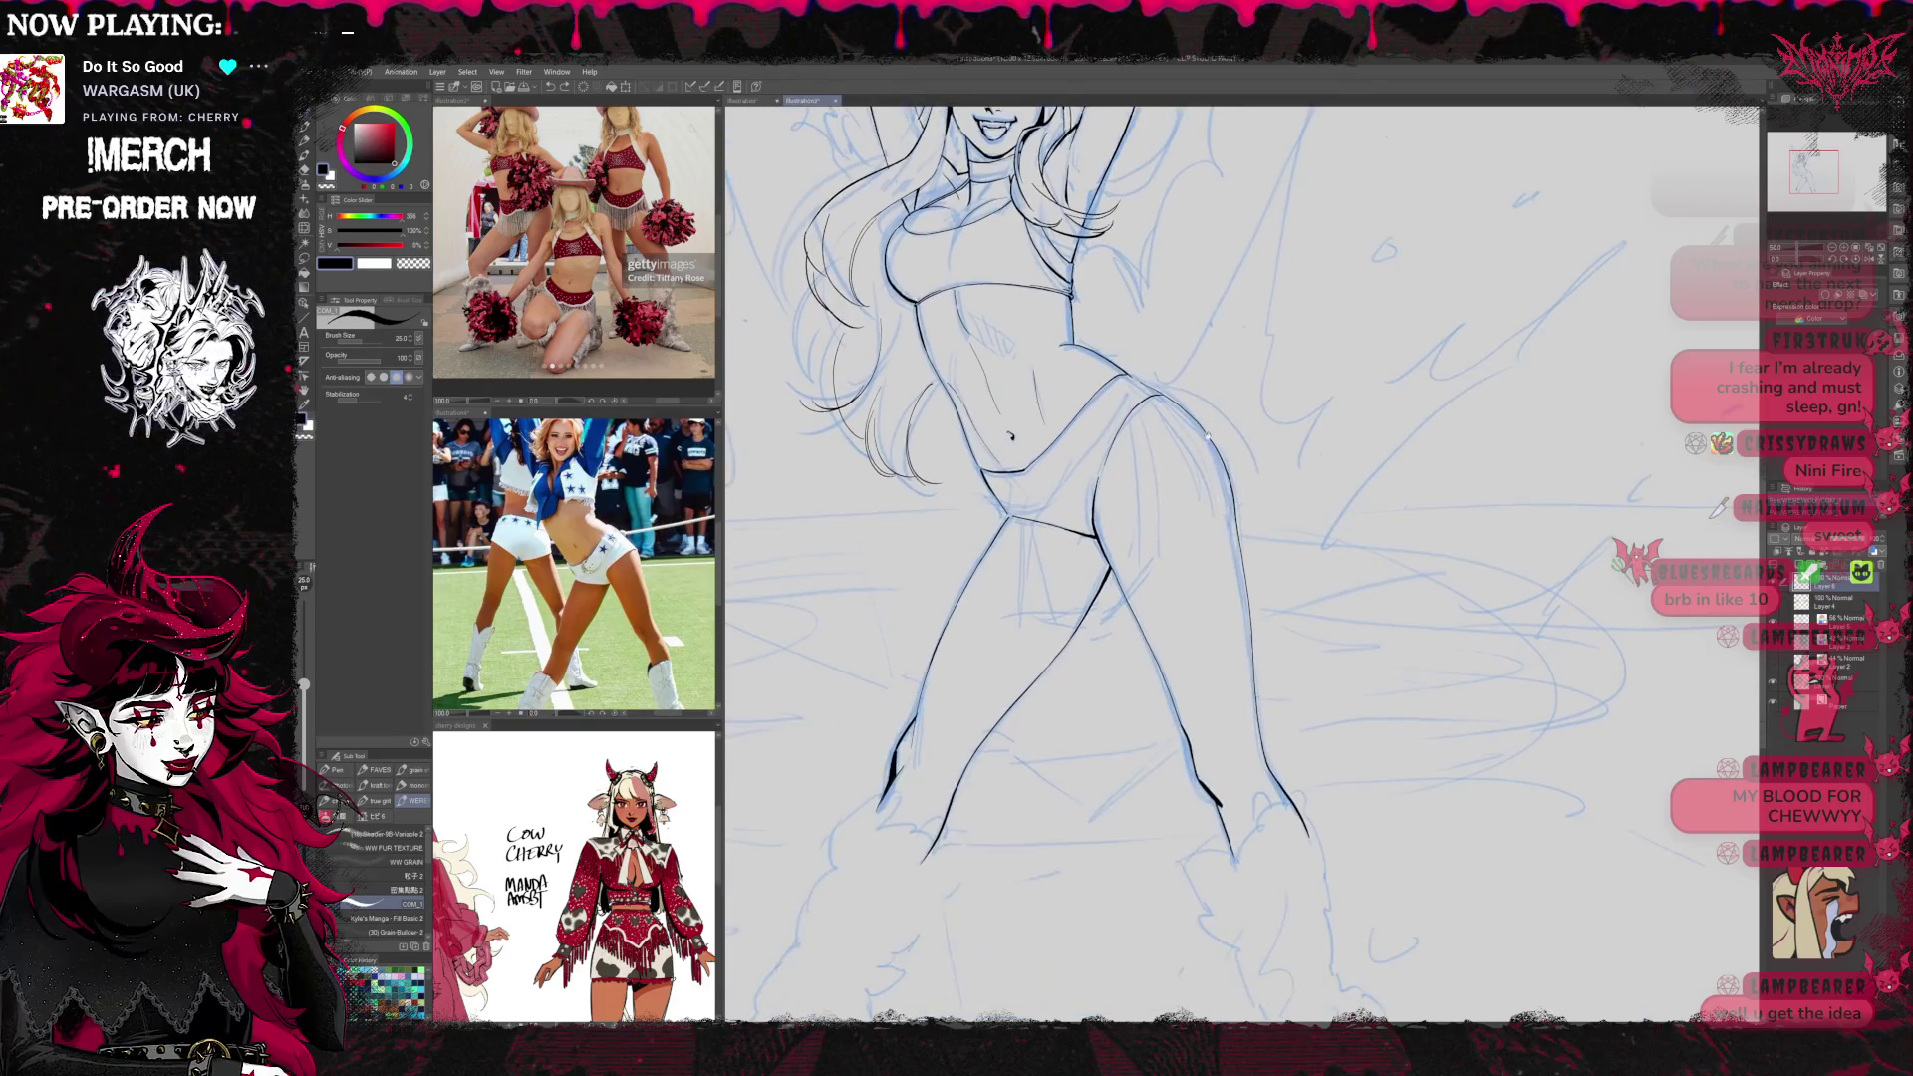
scroll(1158, 742, "up", 5)
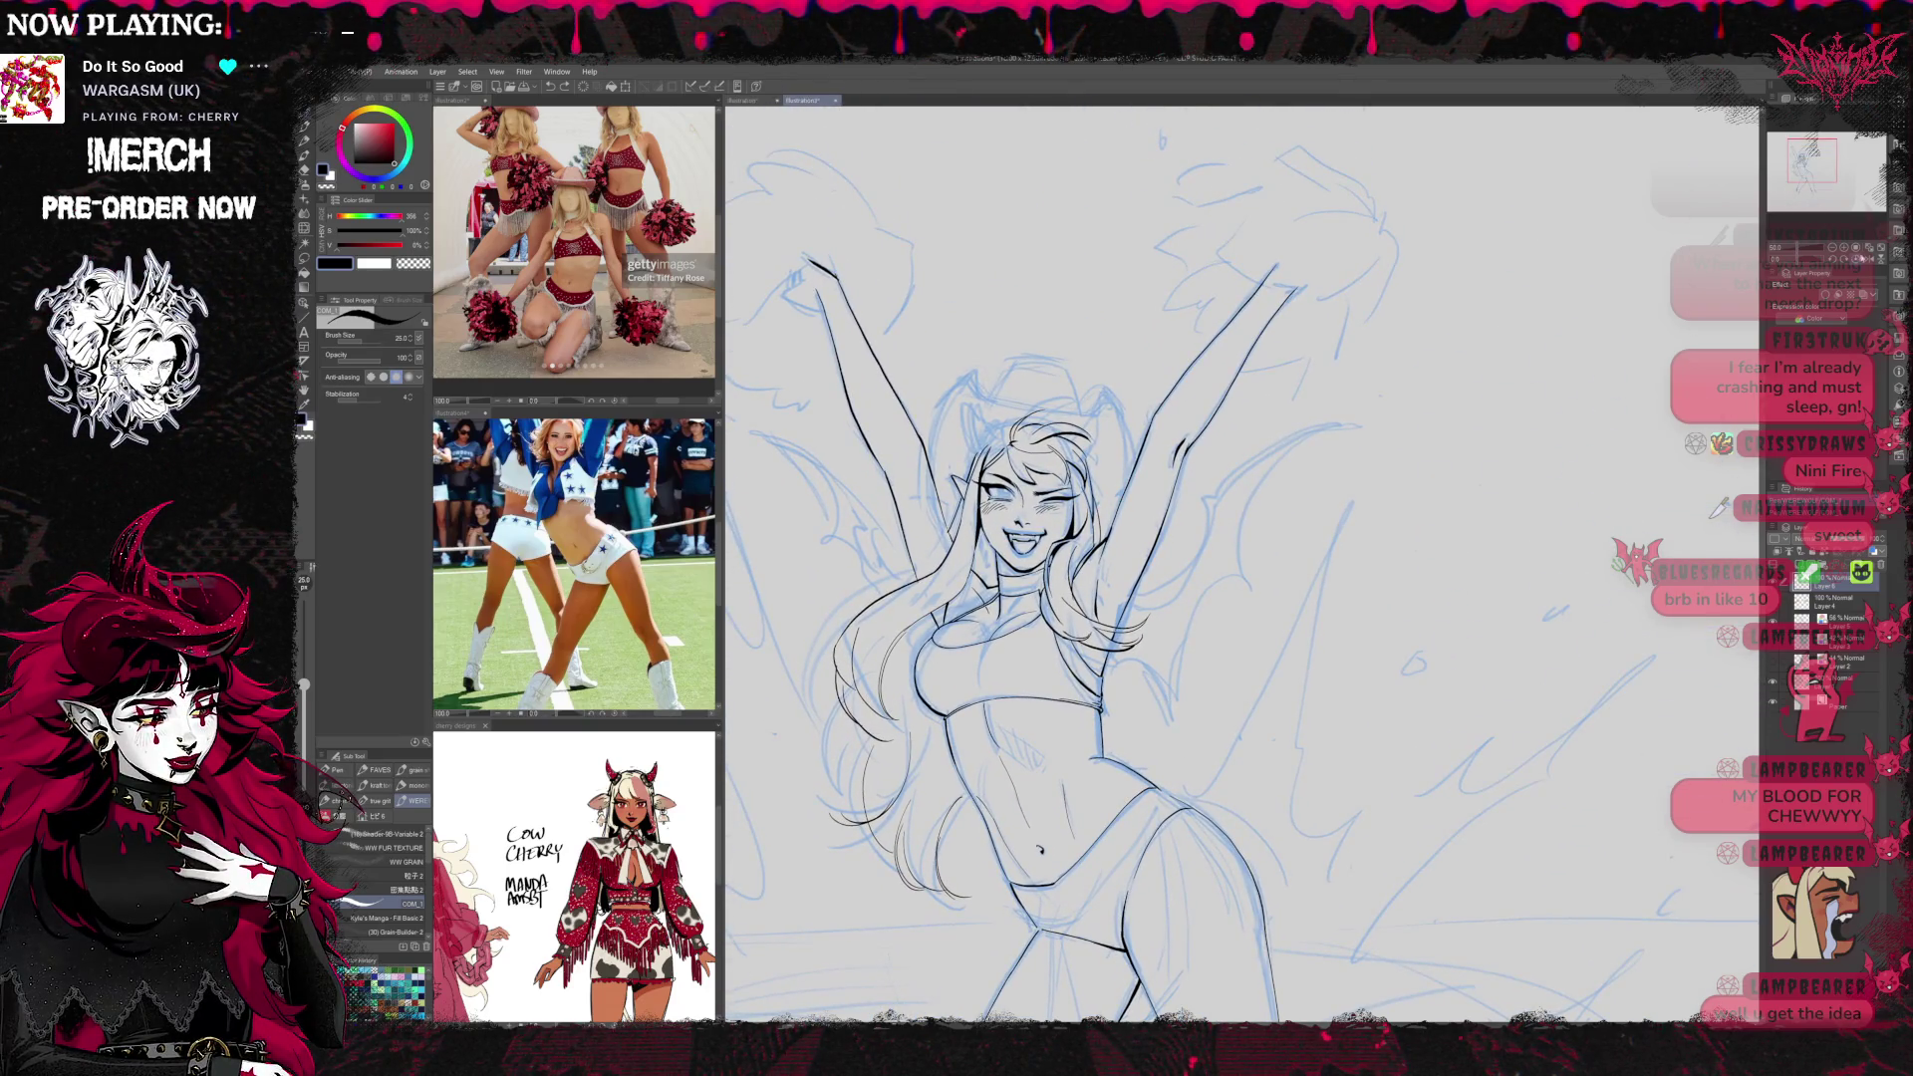
scroll(1027, 508, "up", 2)
scroll(1235, 570, "up", 4)
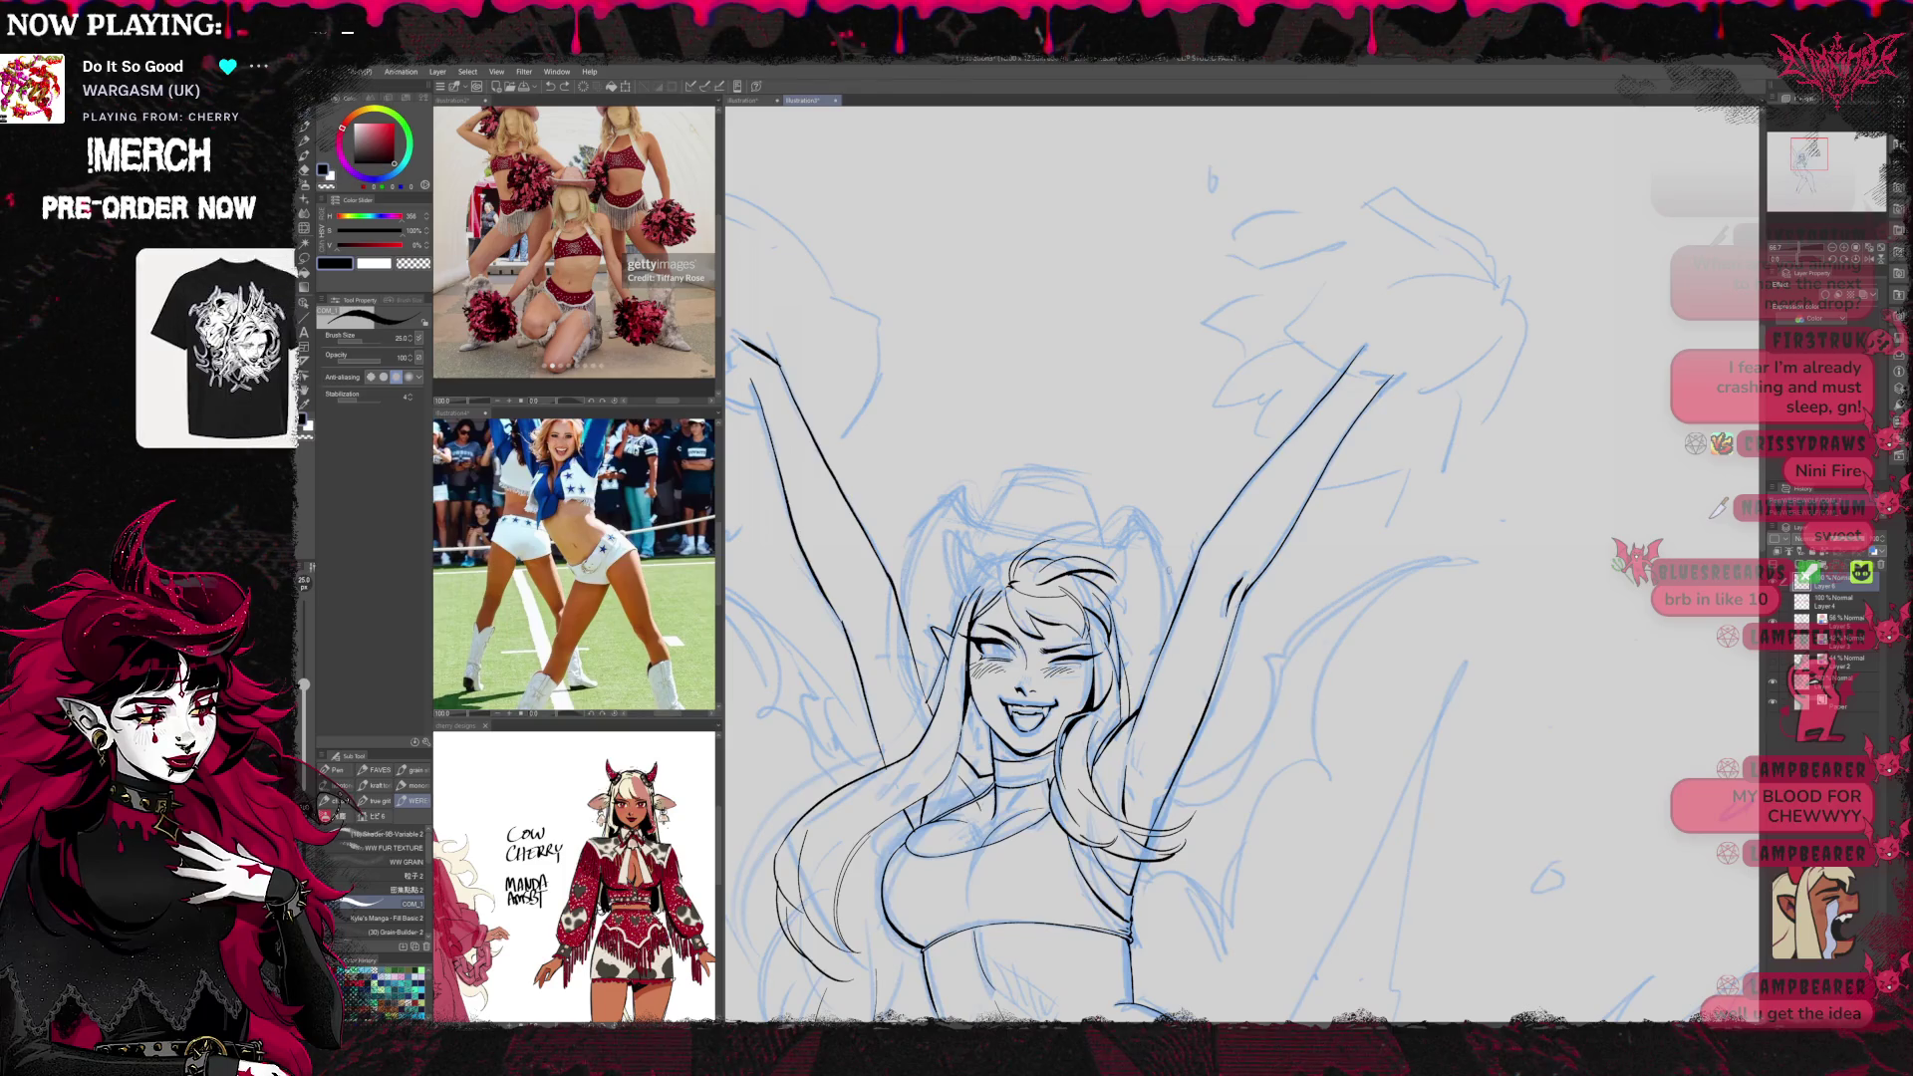
key("e")
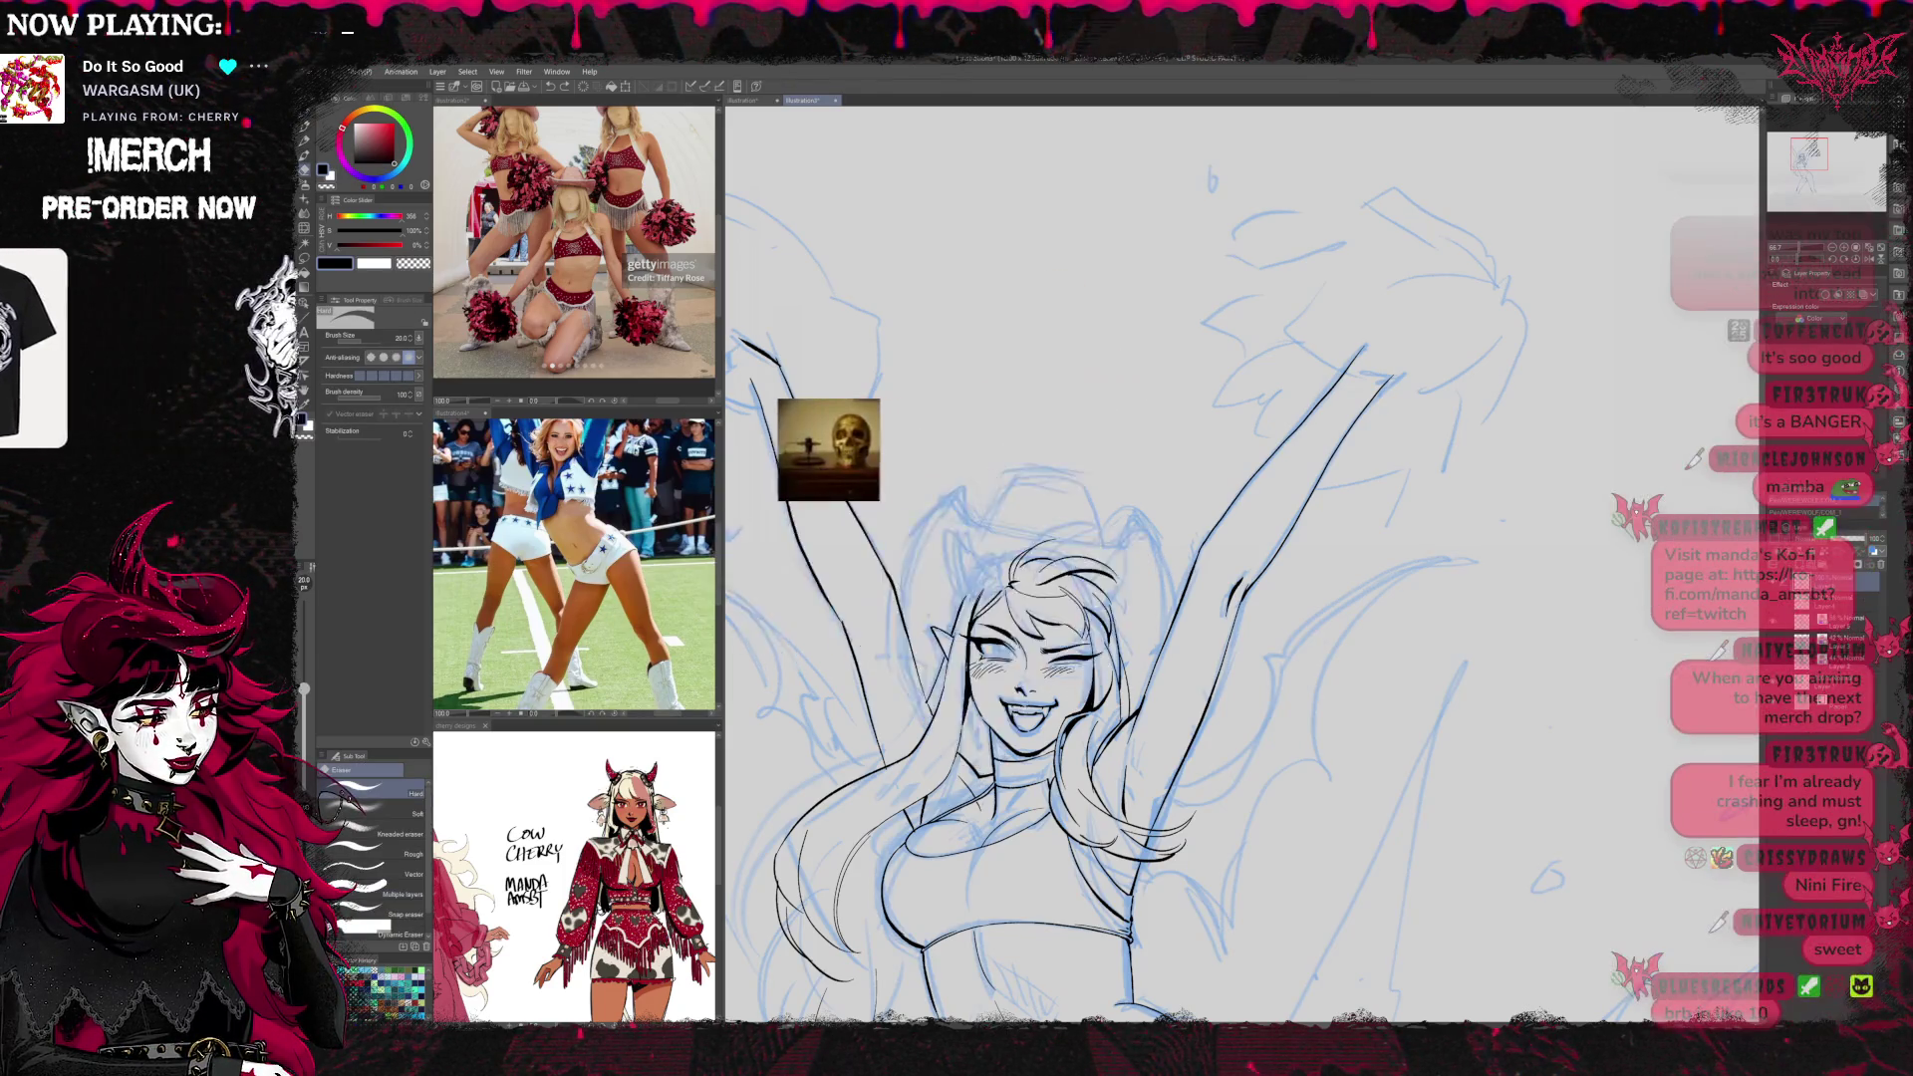
key("p")
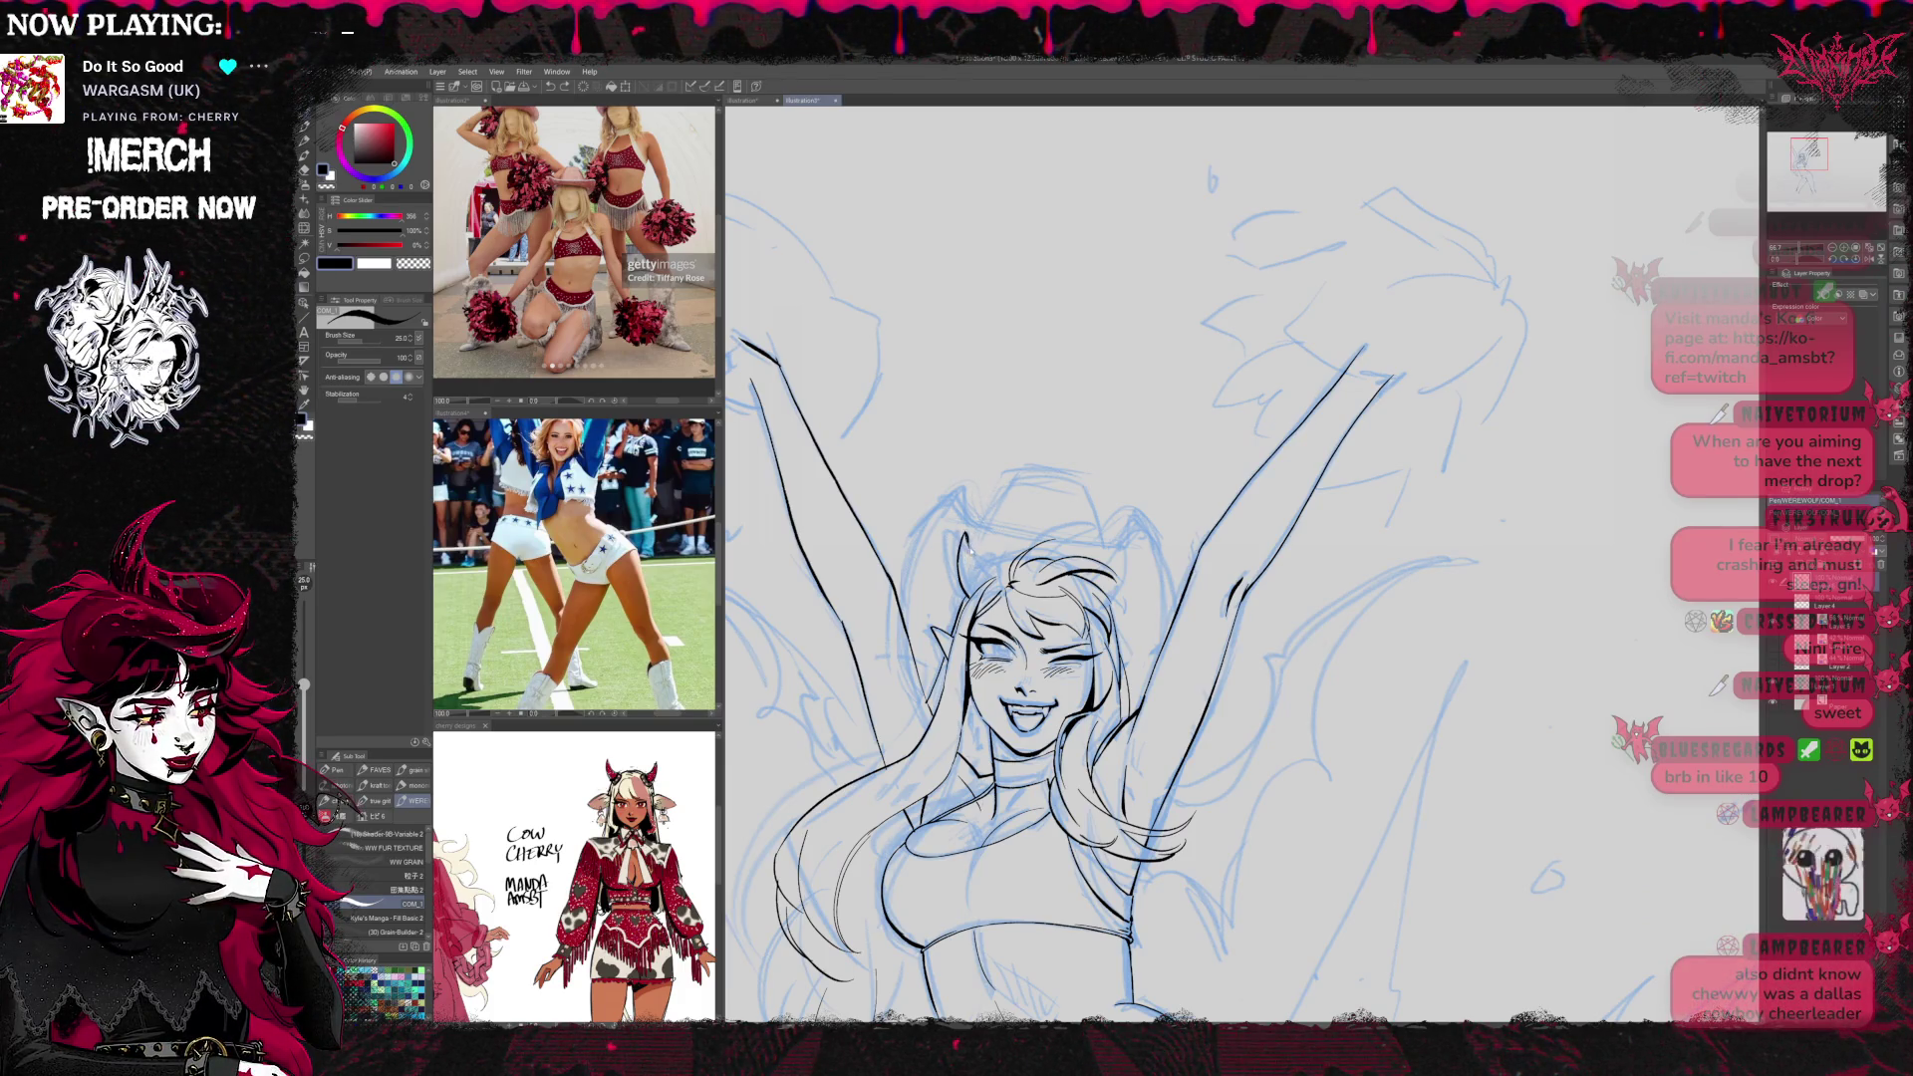
key("e")
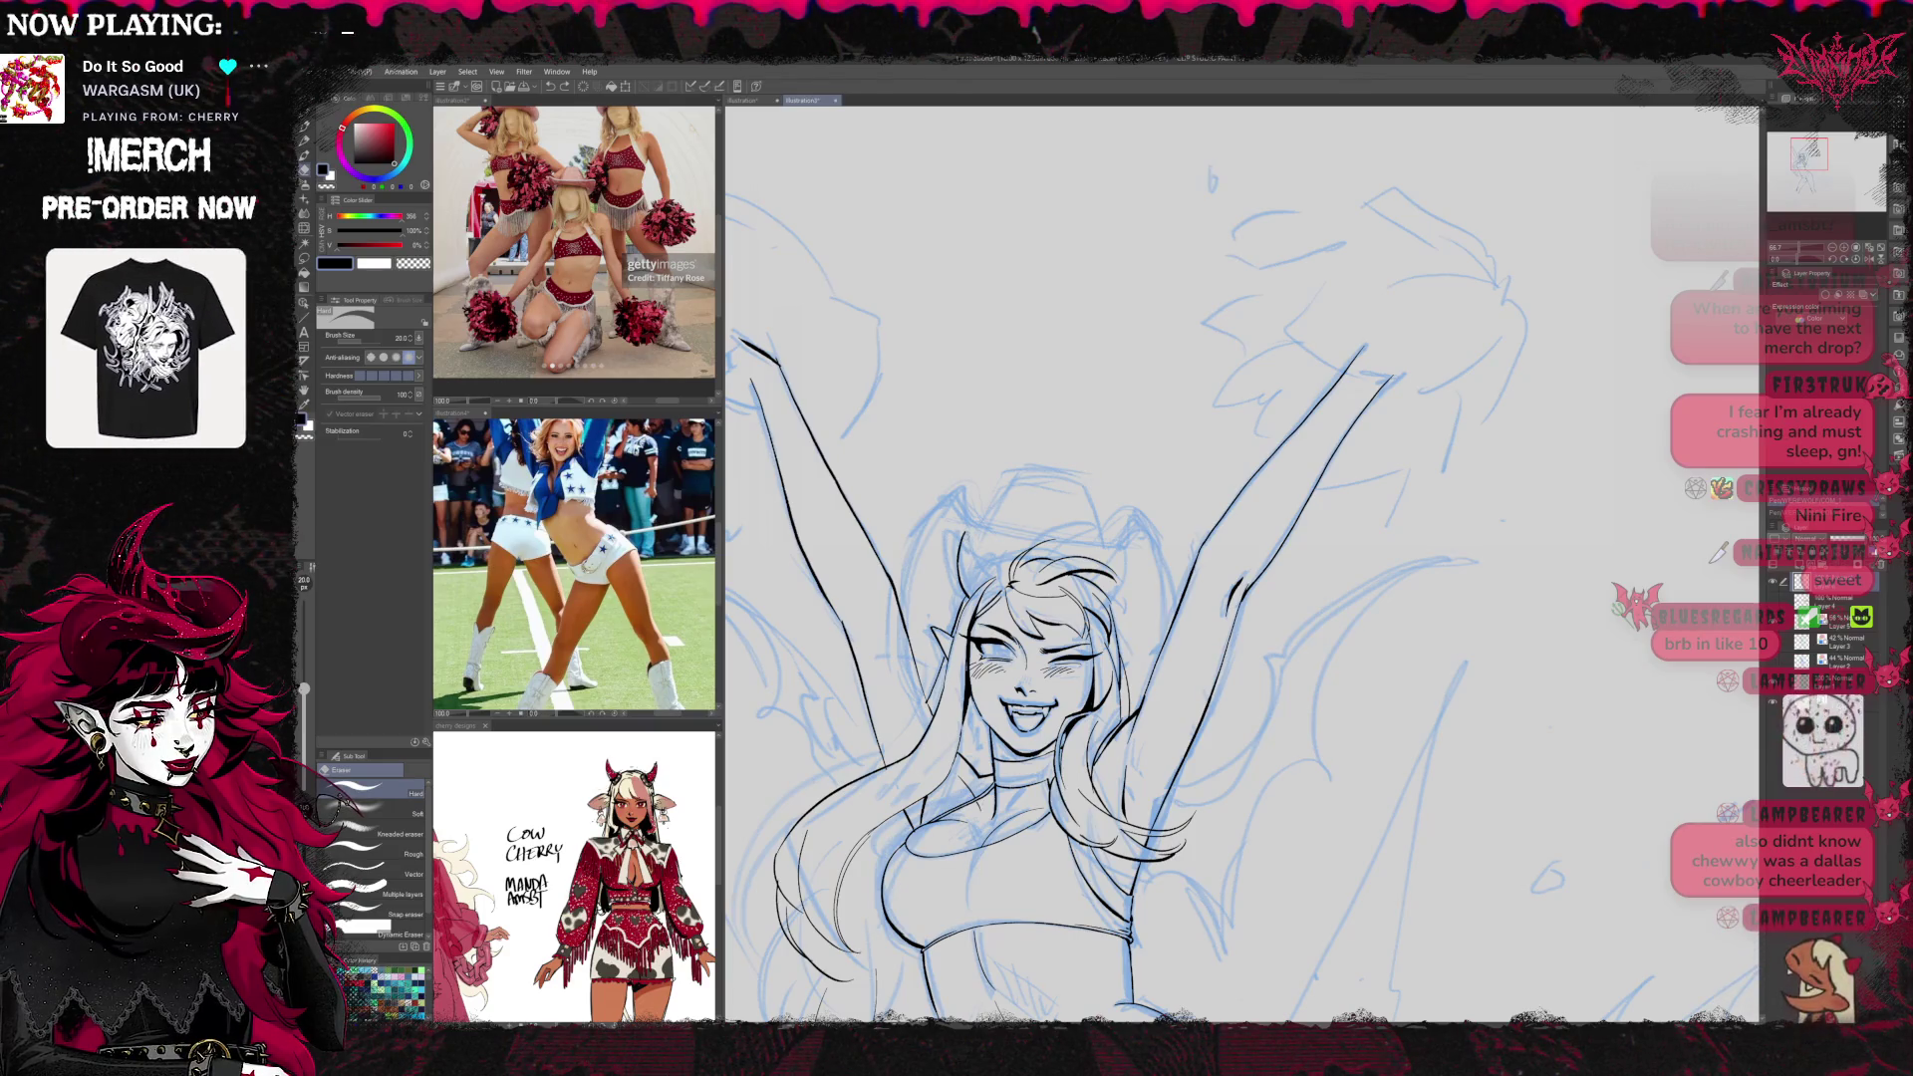
key("p")
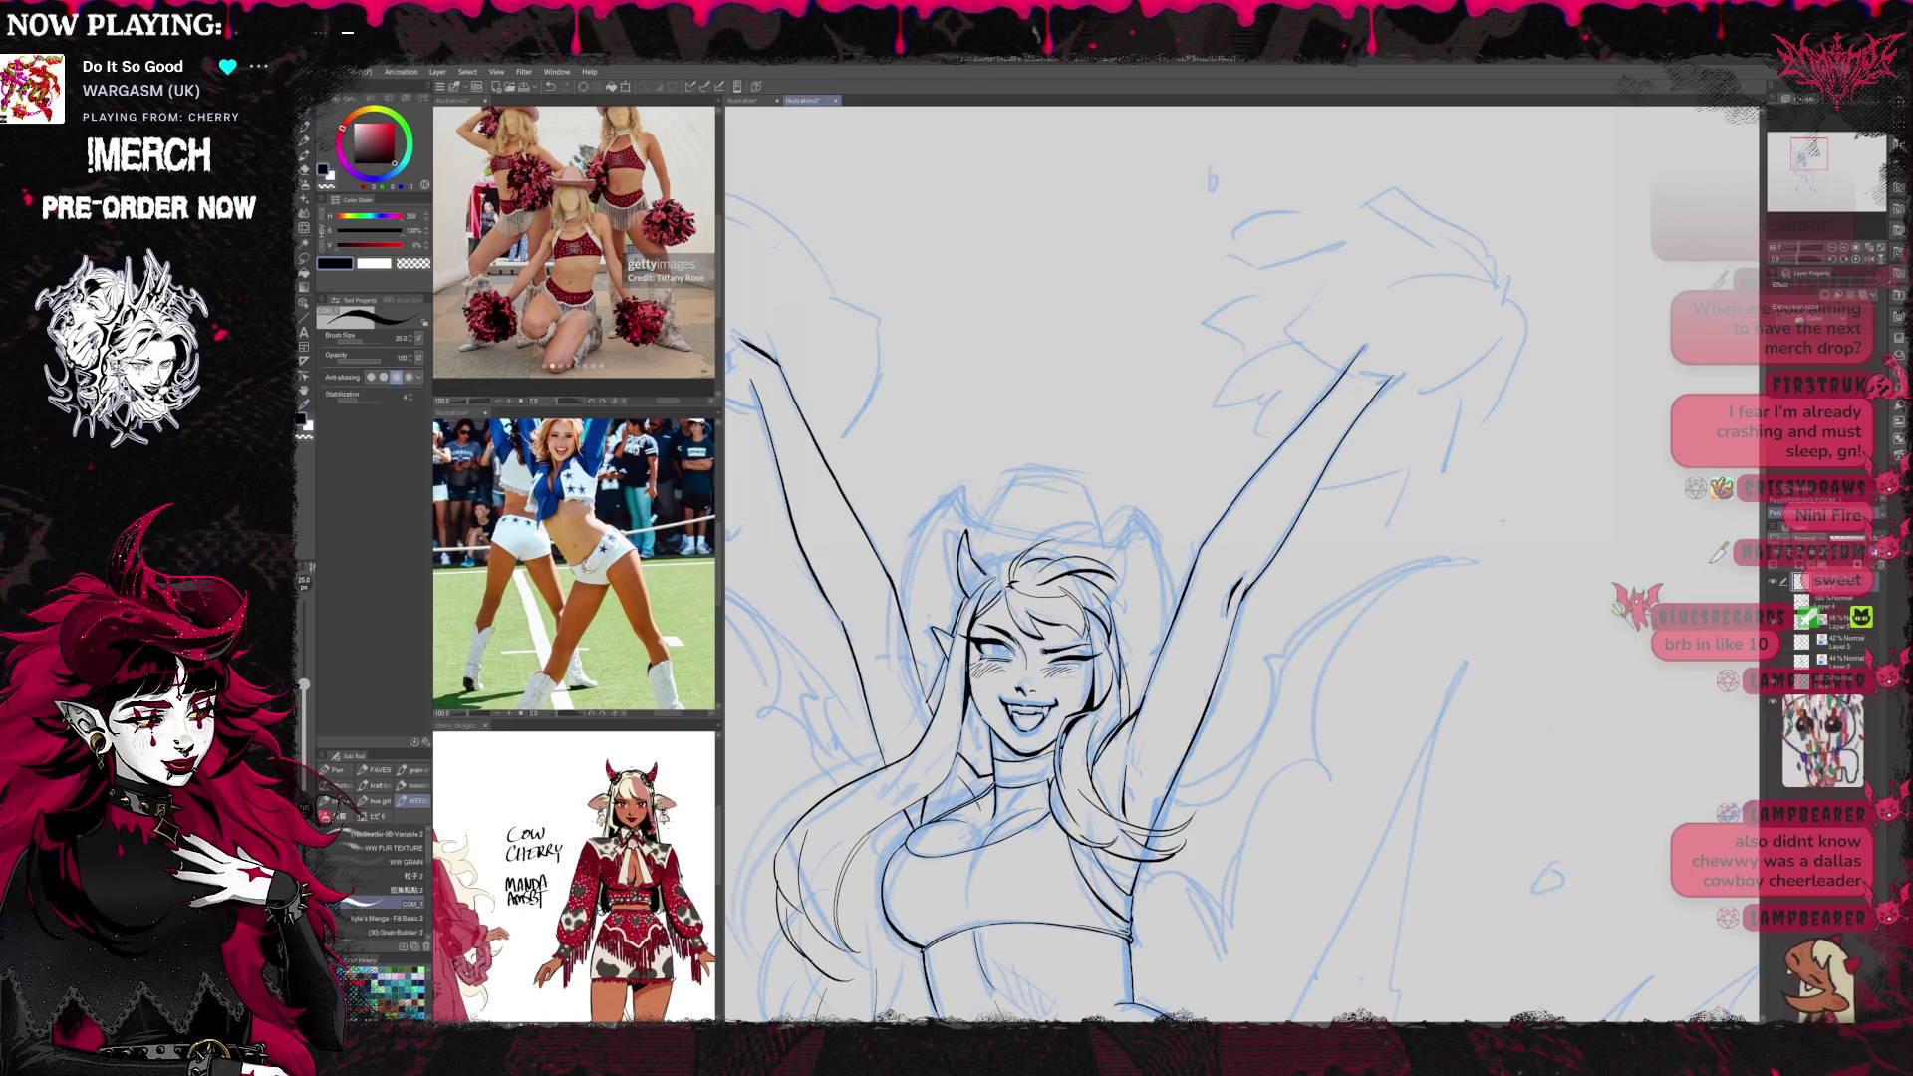
key("e")
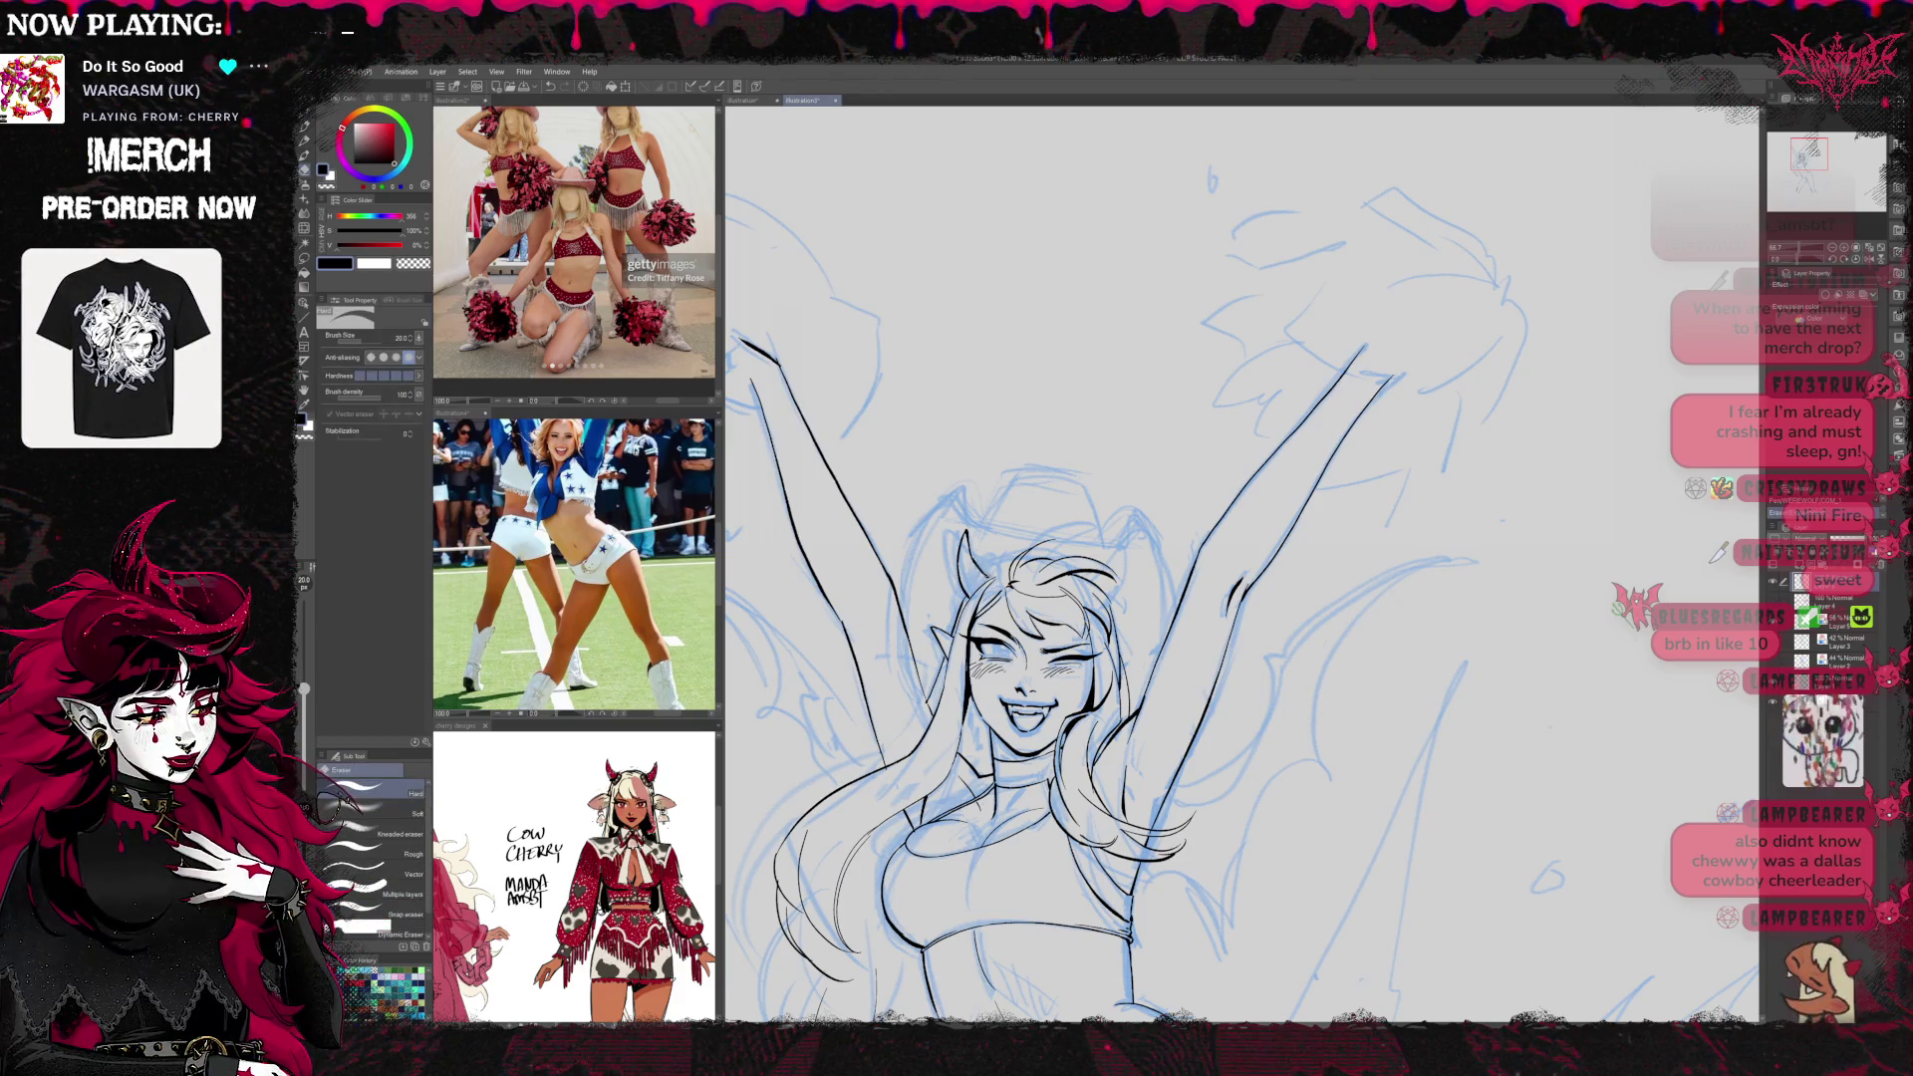
Mirror the canvas horizontally to check the drawing, erasing stray ink lines
key("p")
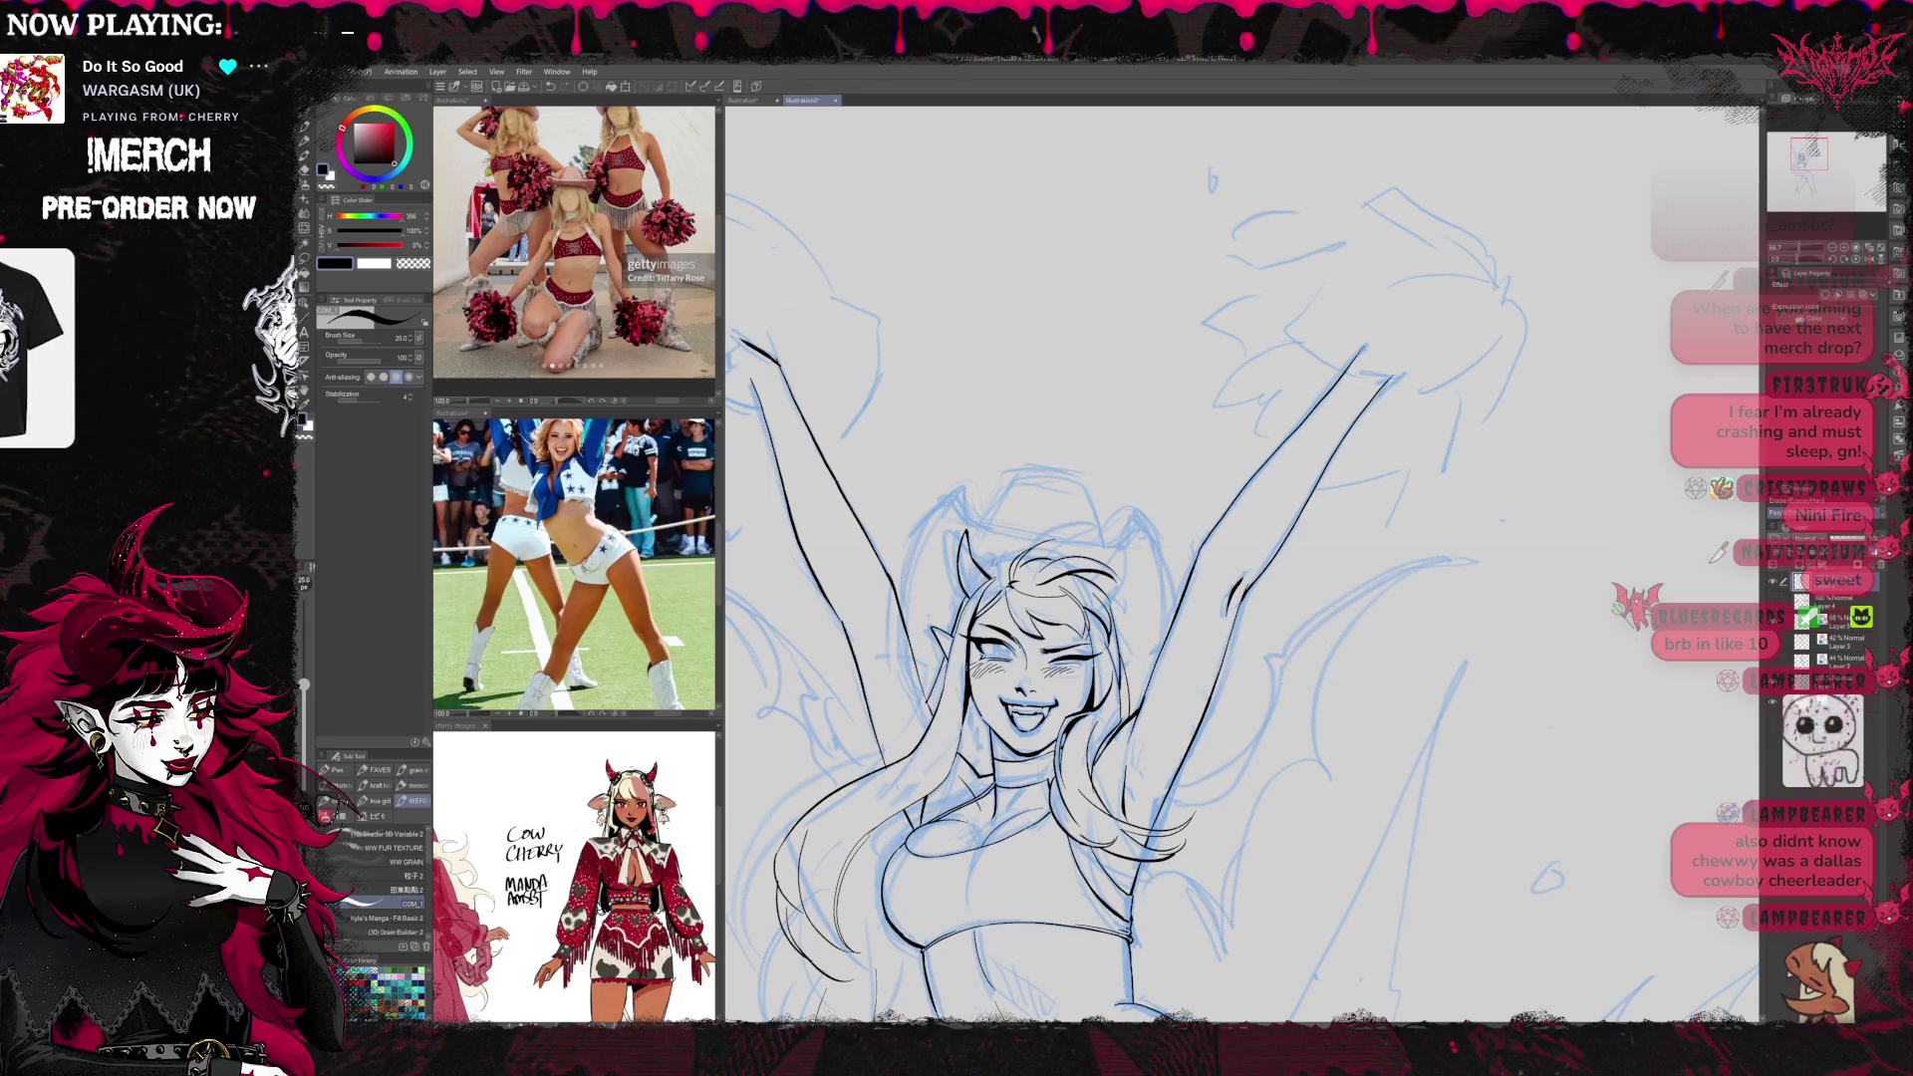
key("h")
key("e")
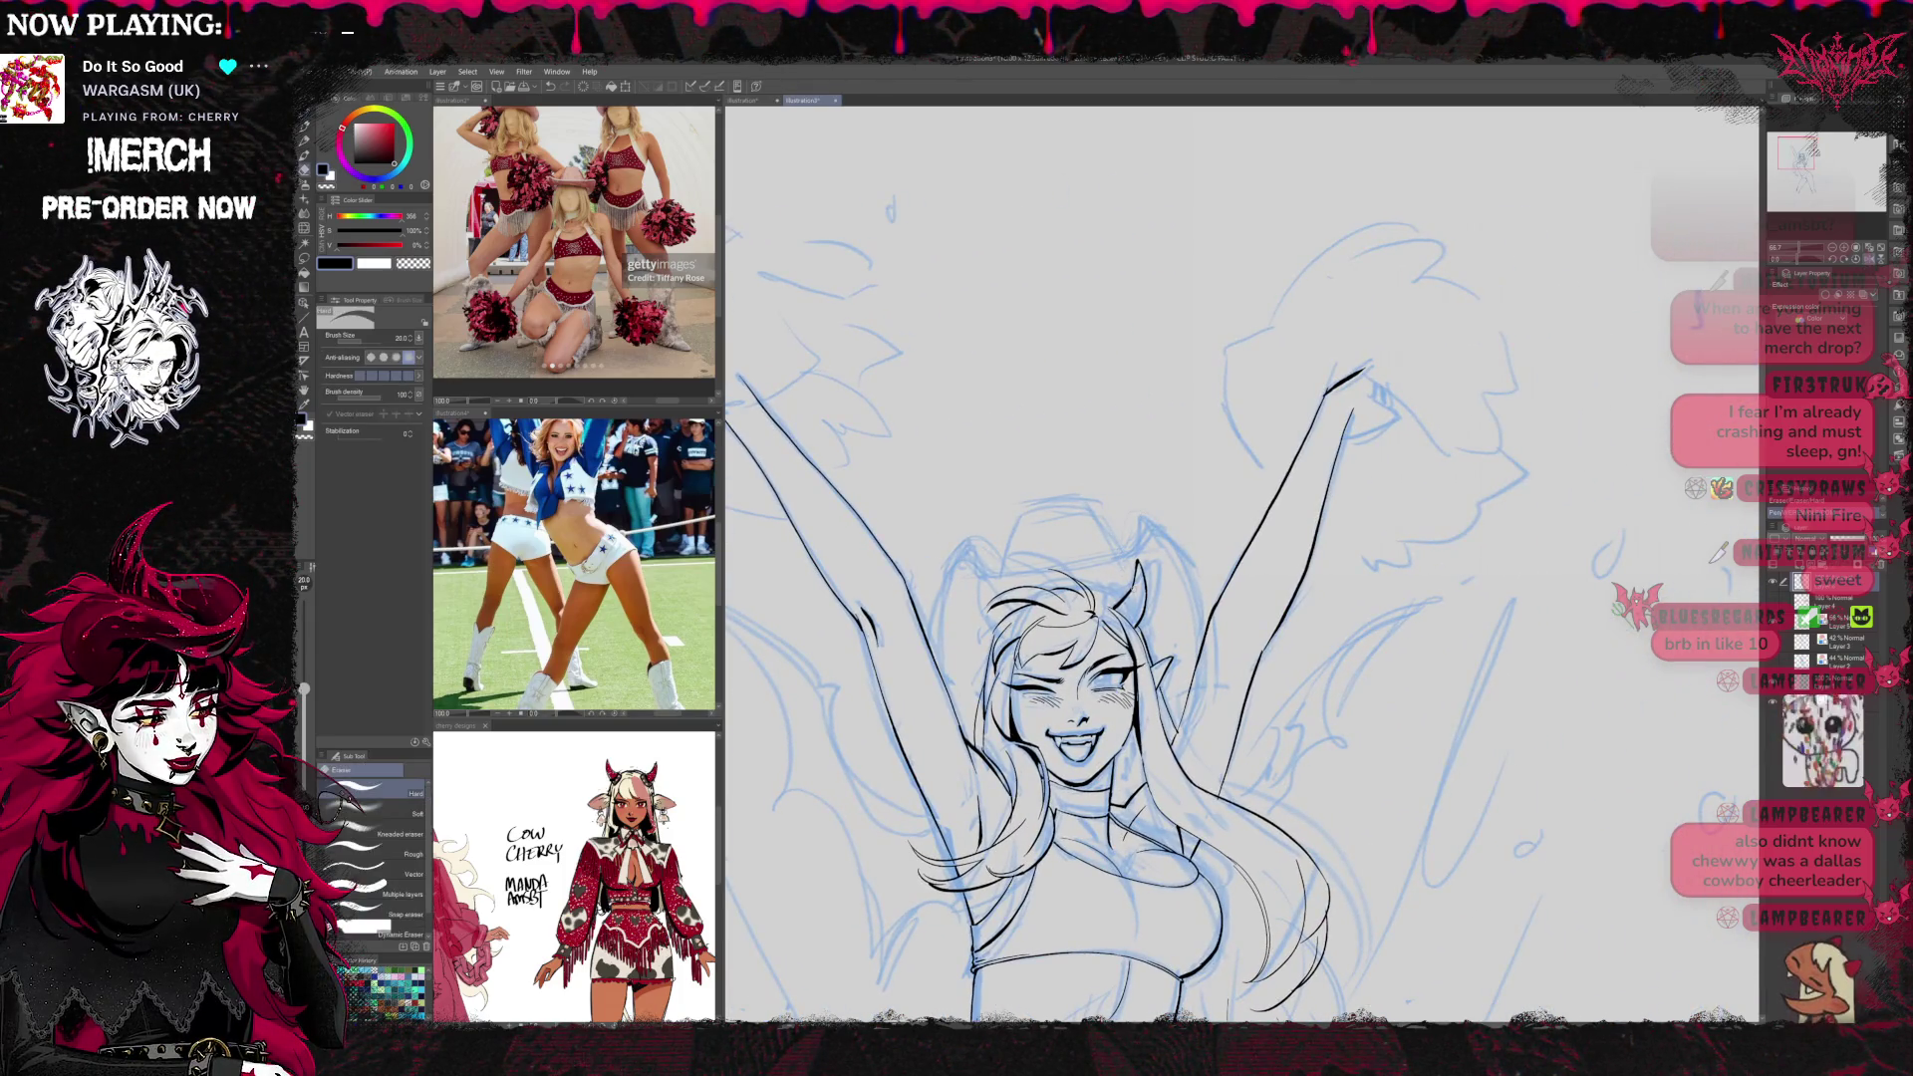
key("p")
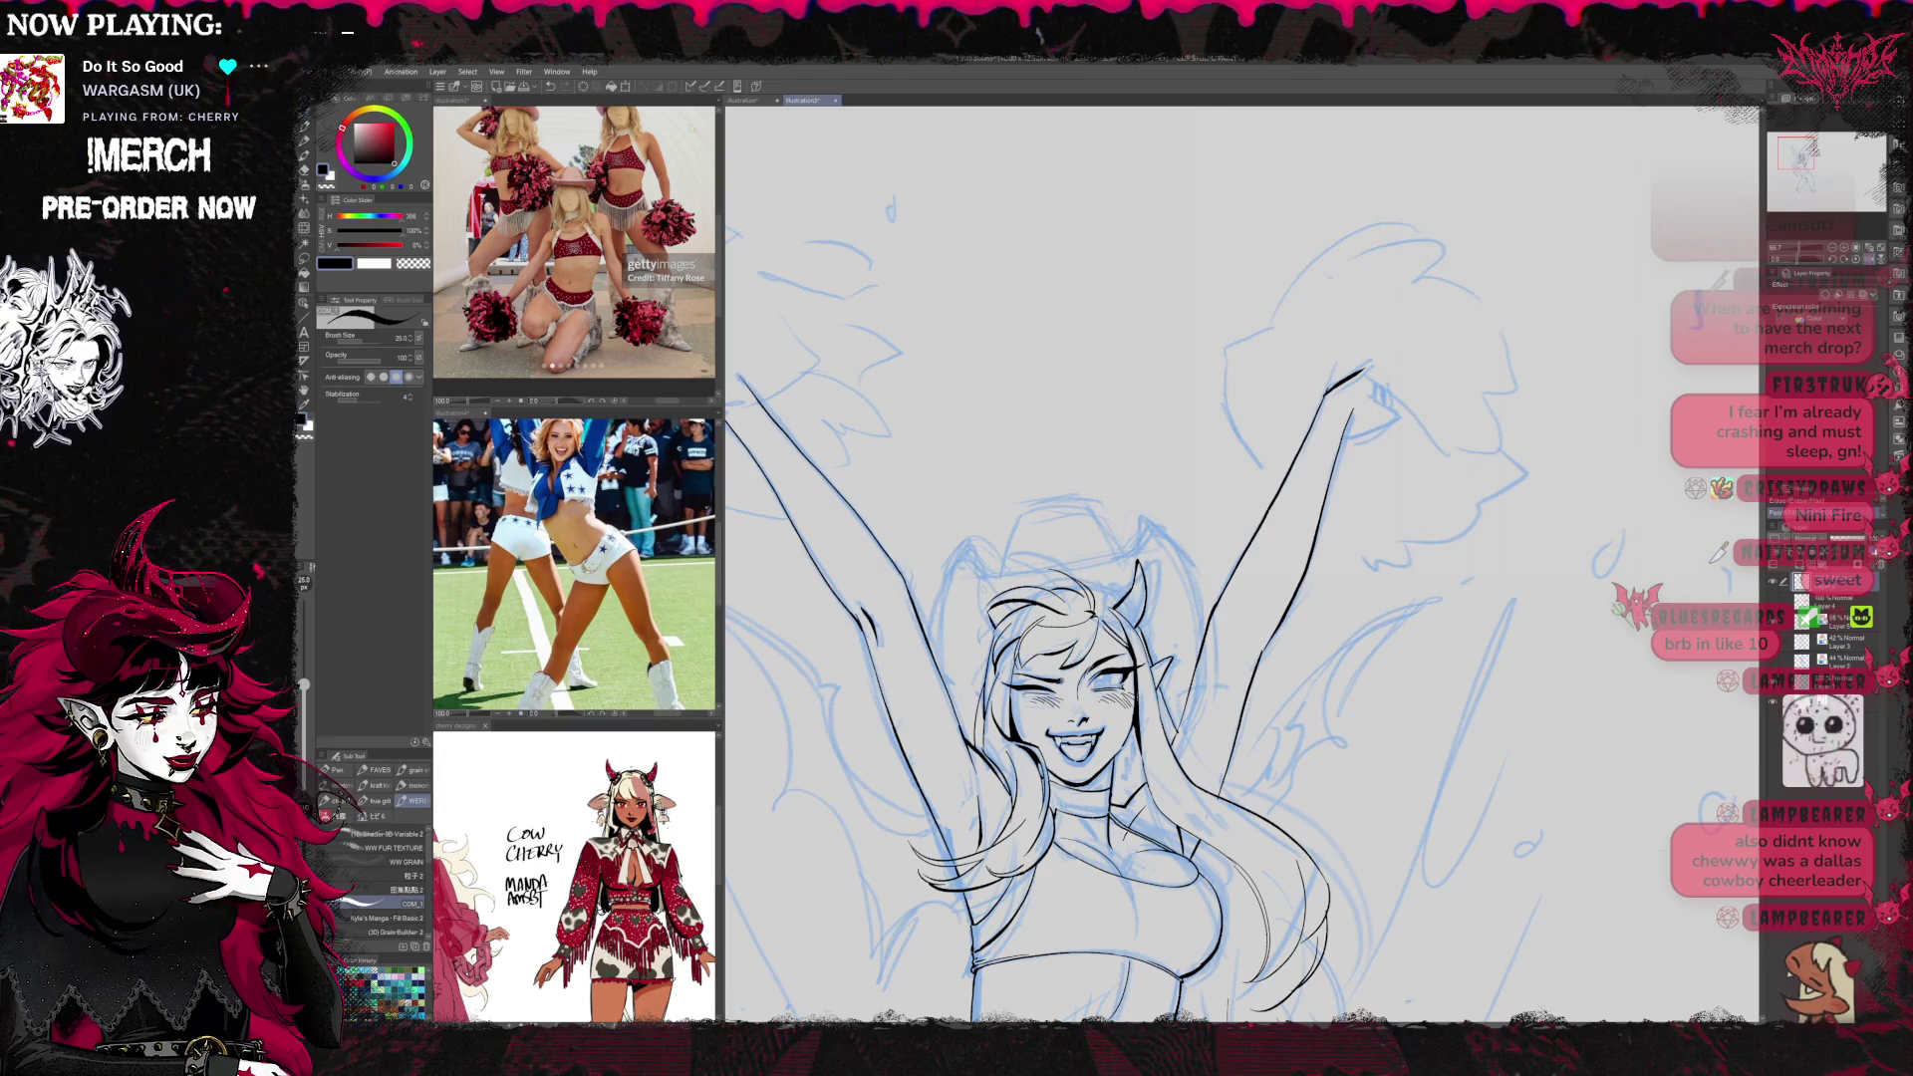
key("e")
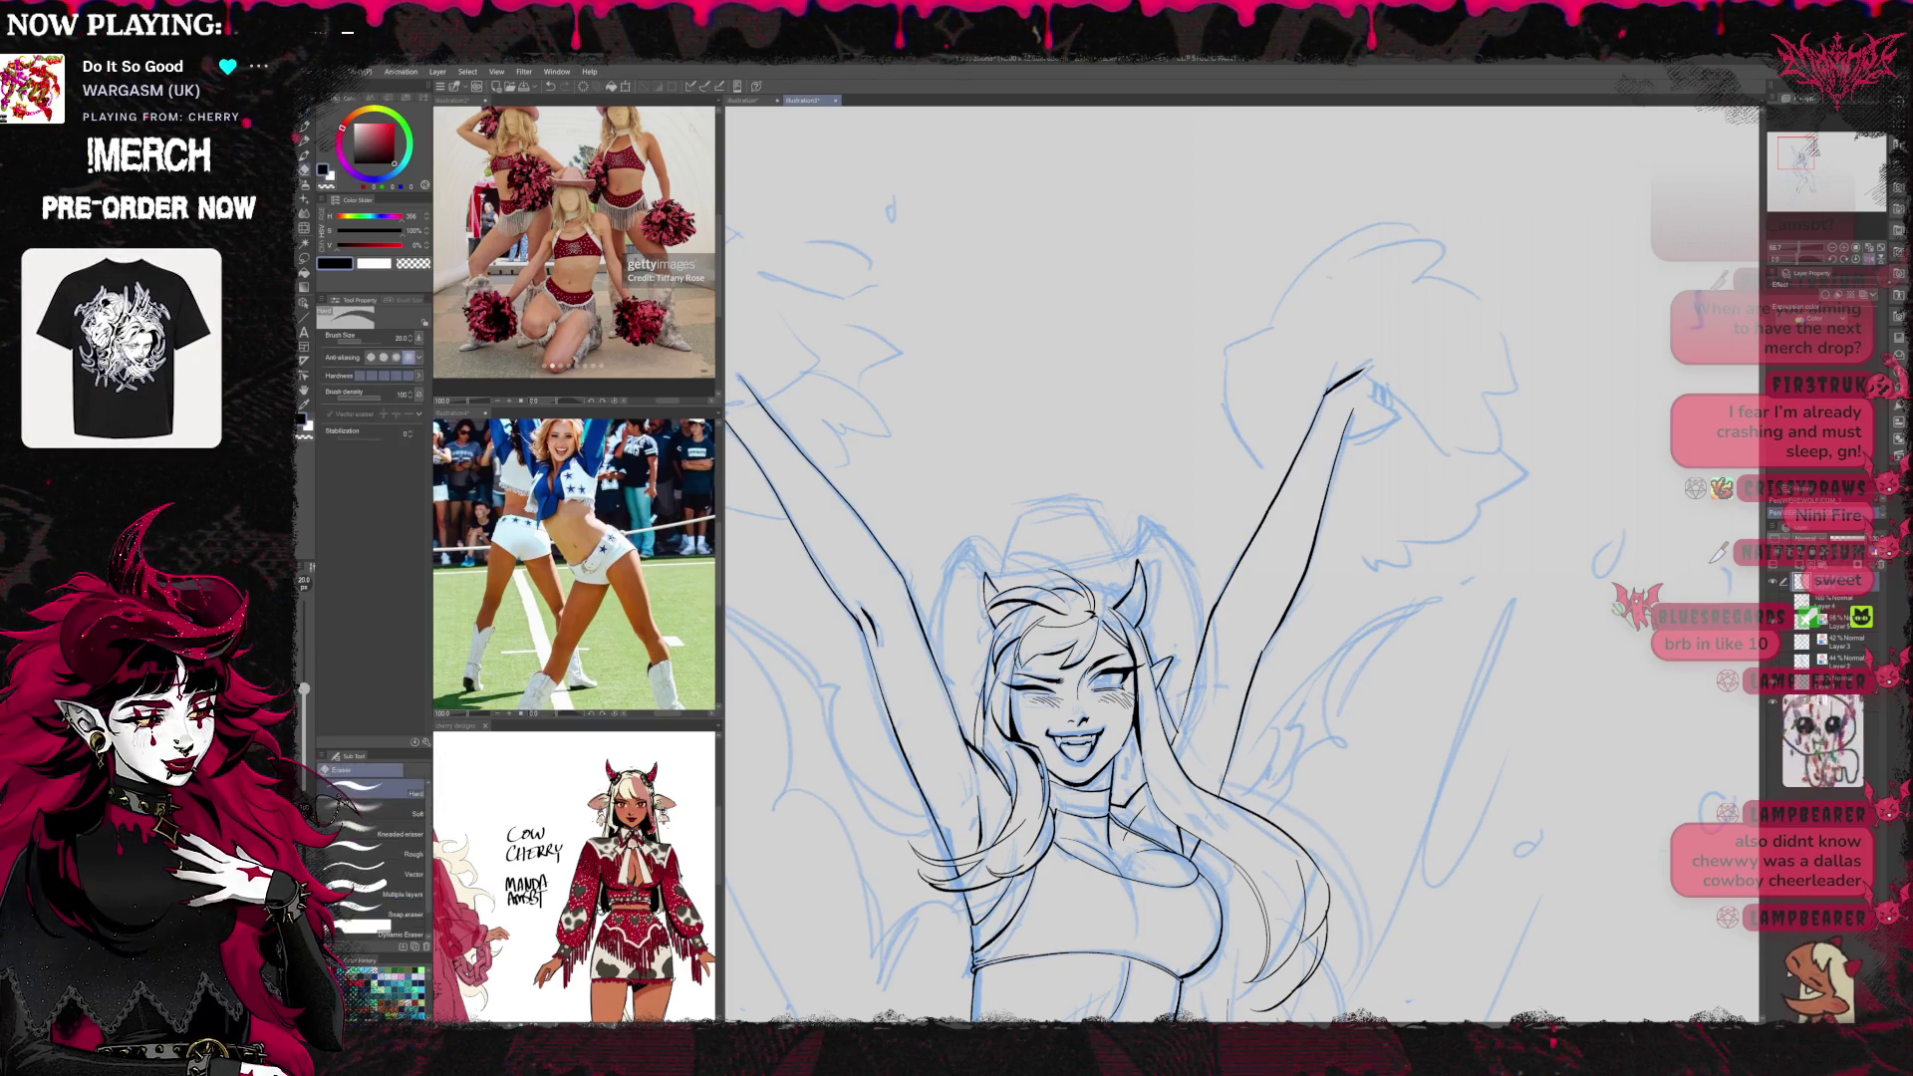
key("p")
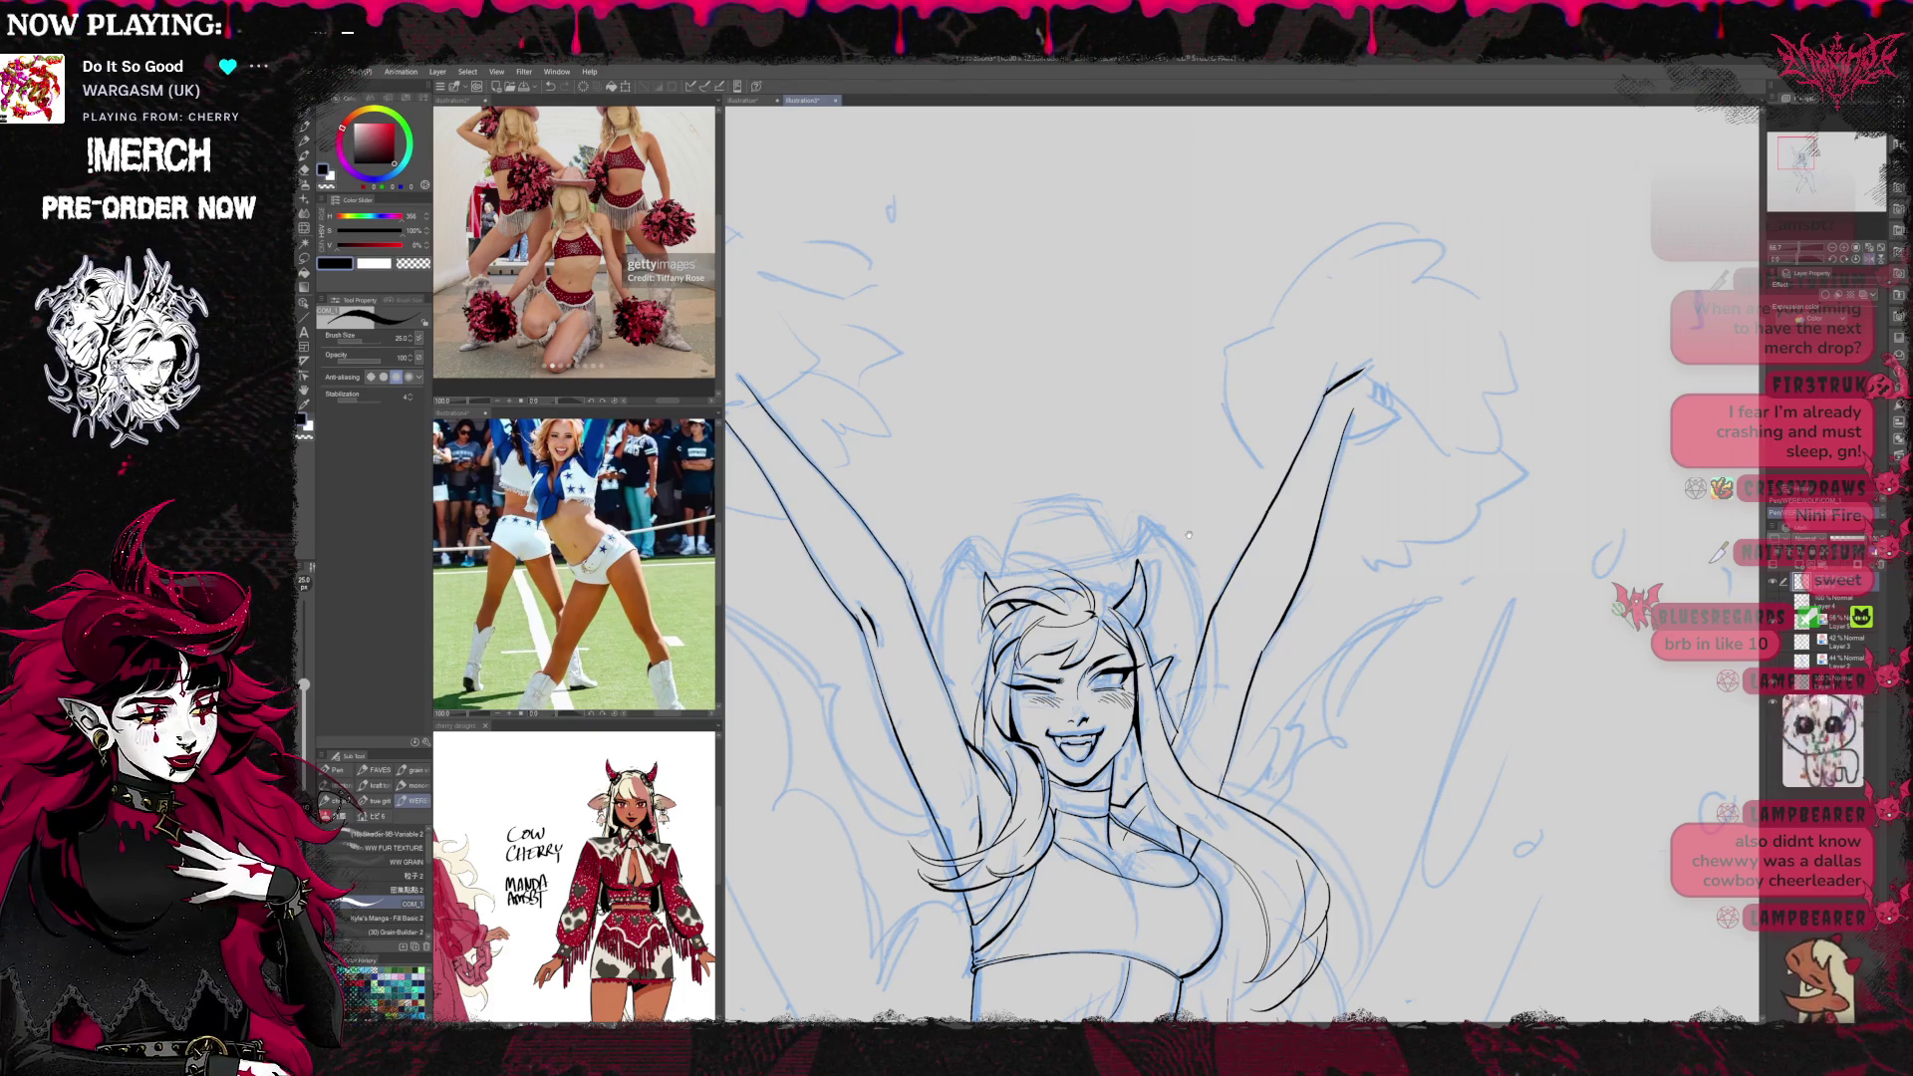
Ink the head and raised right arm, erasing stray strokes
left_click_drag(1240, 474, 1174, 441)
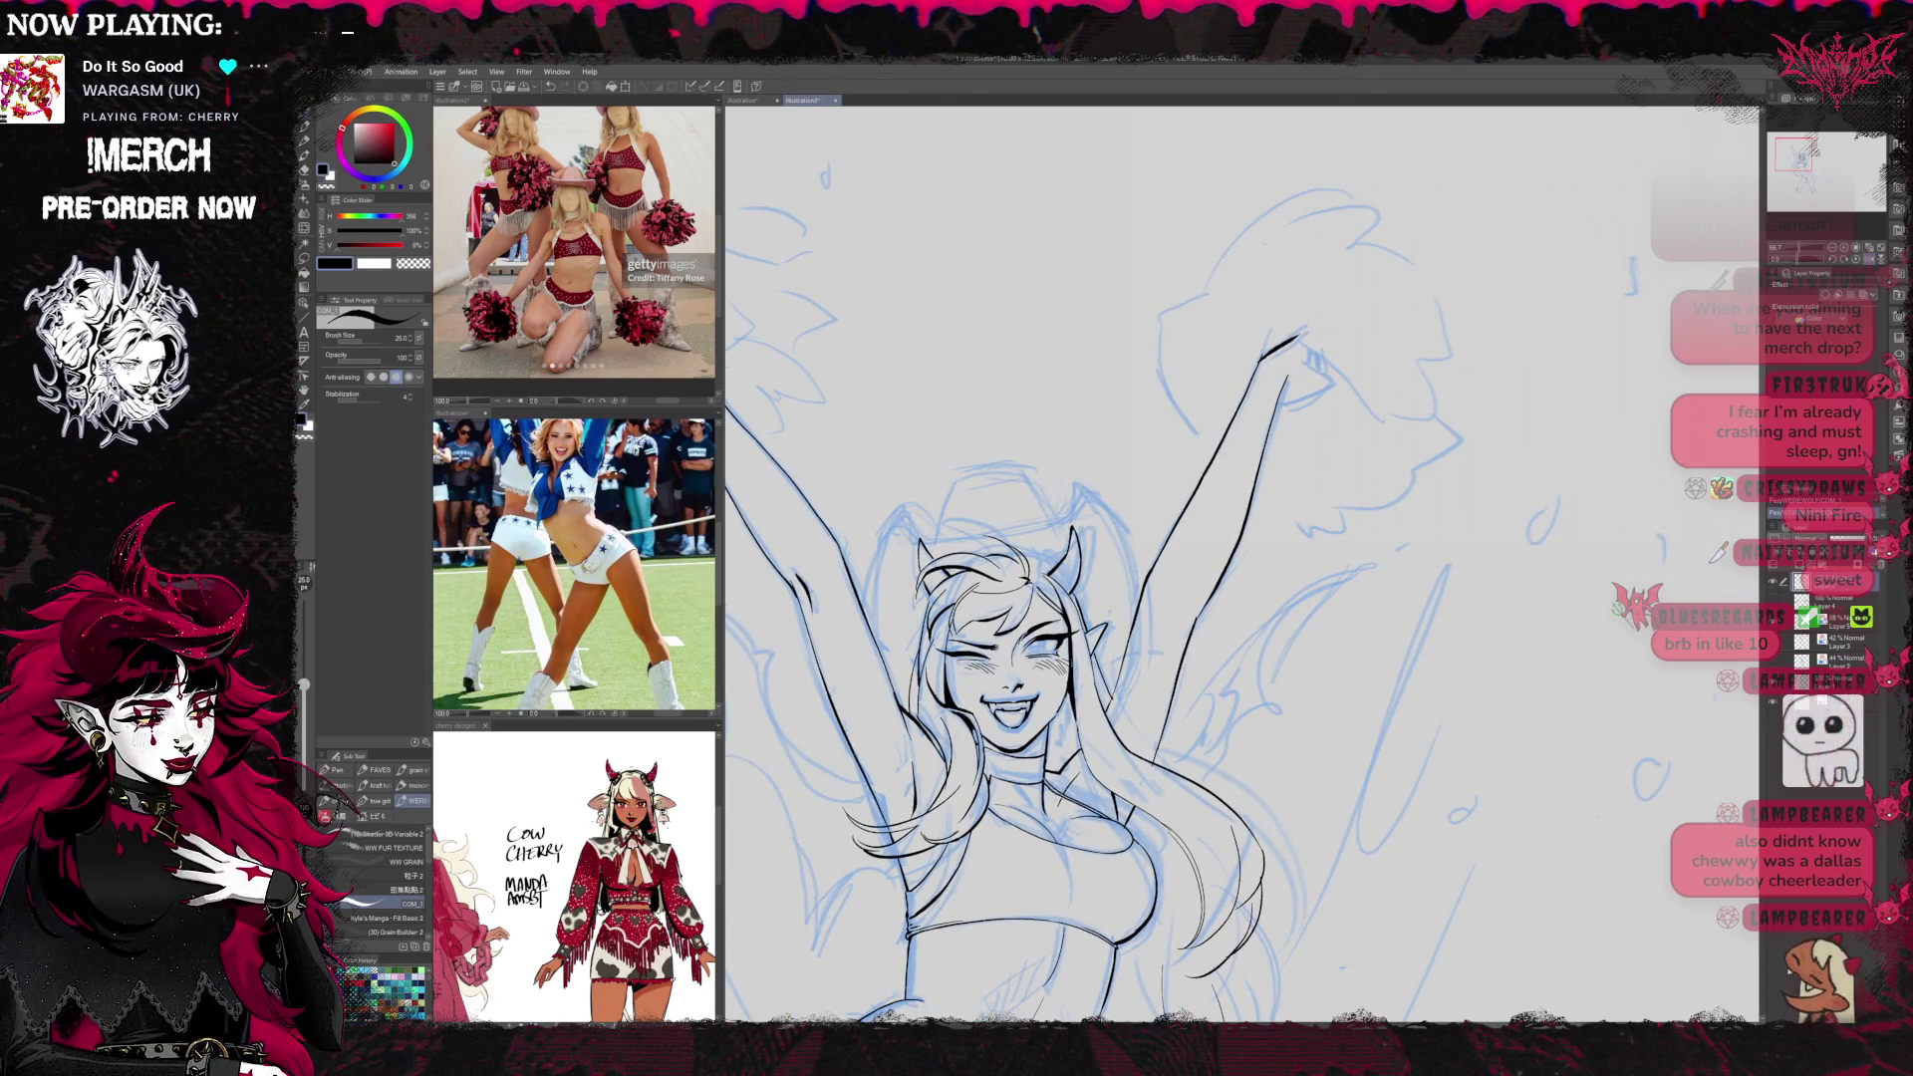
key("e")
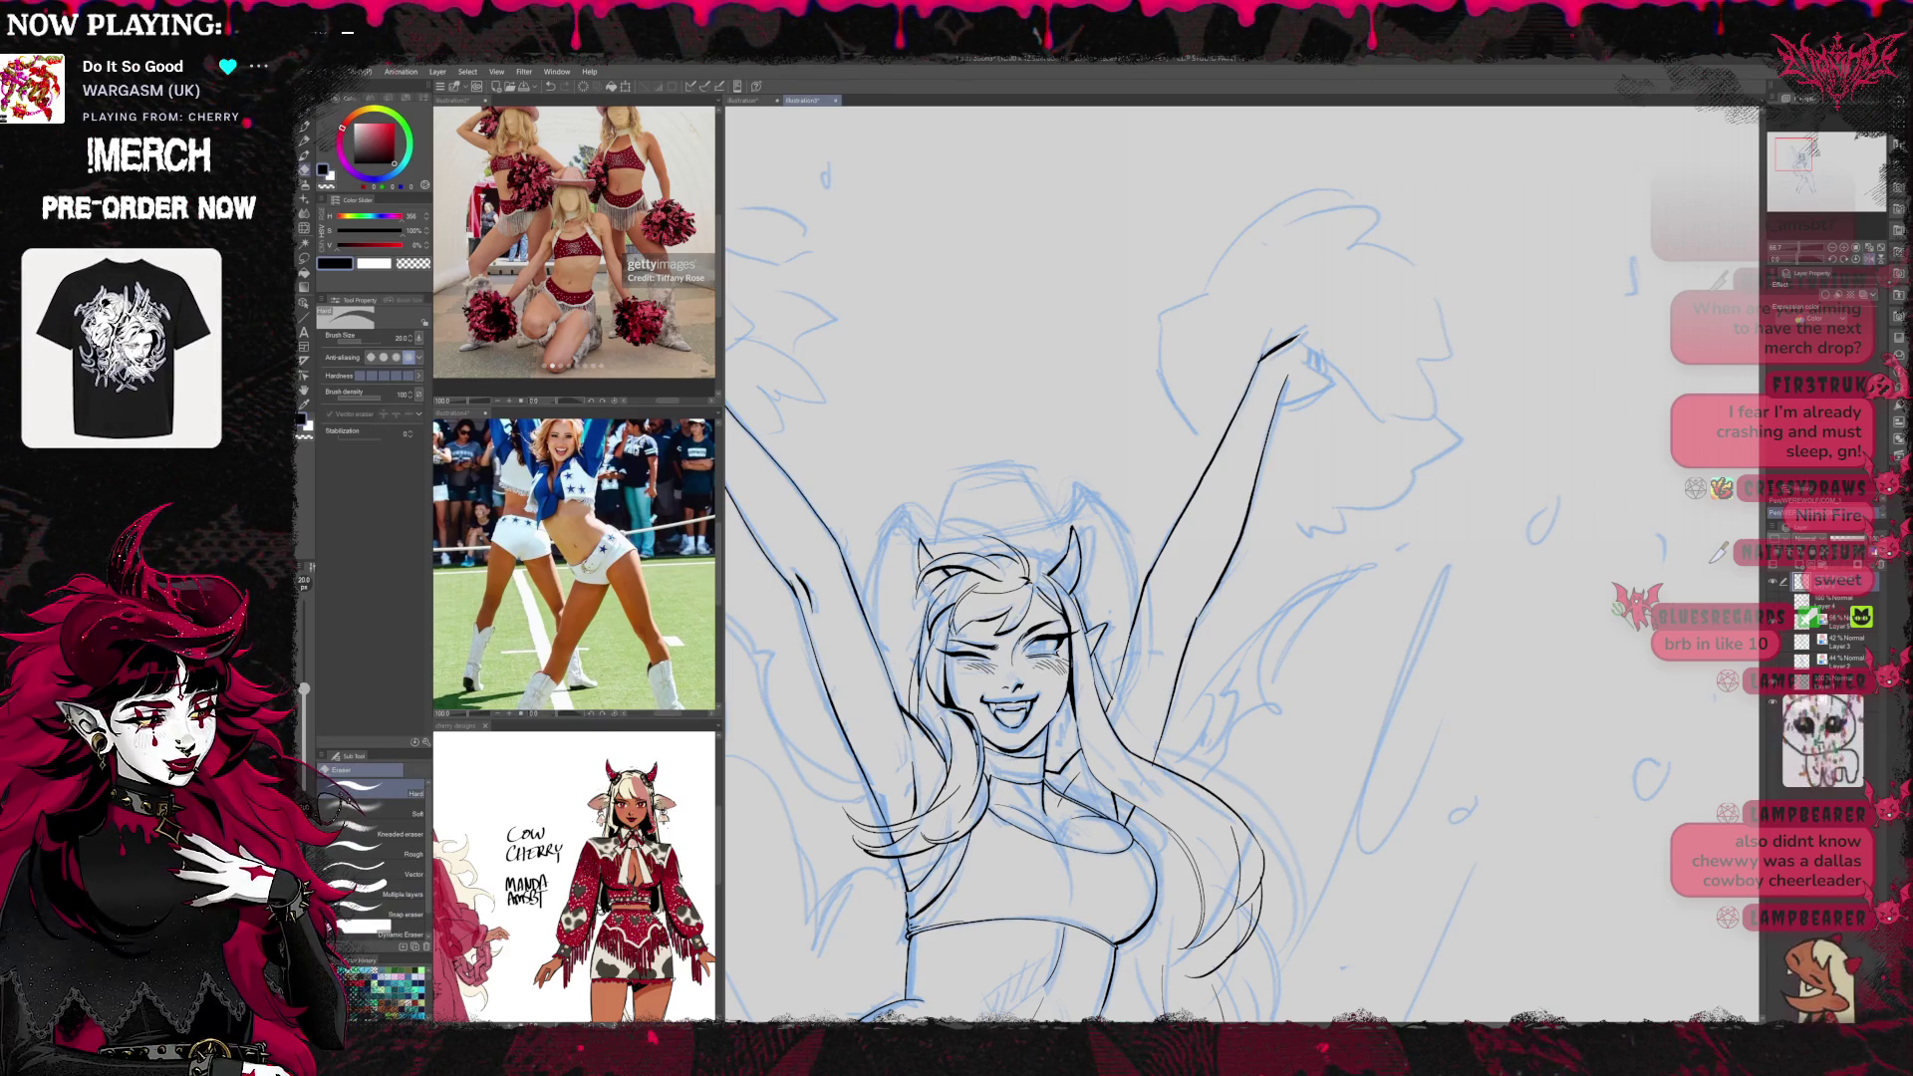
key("p")
left_click_drag(1196, 598, 1138, 558)
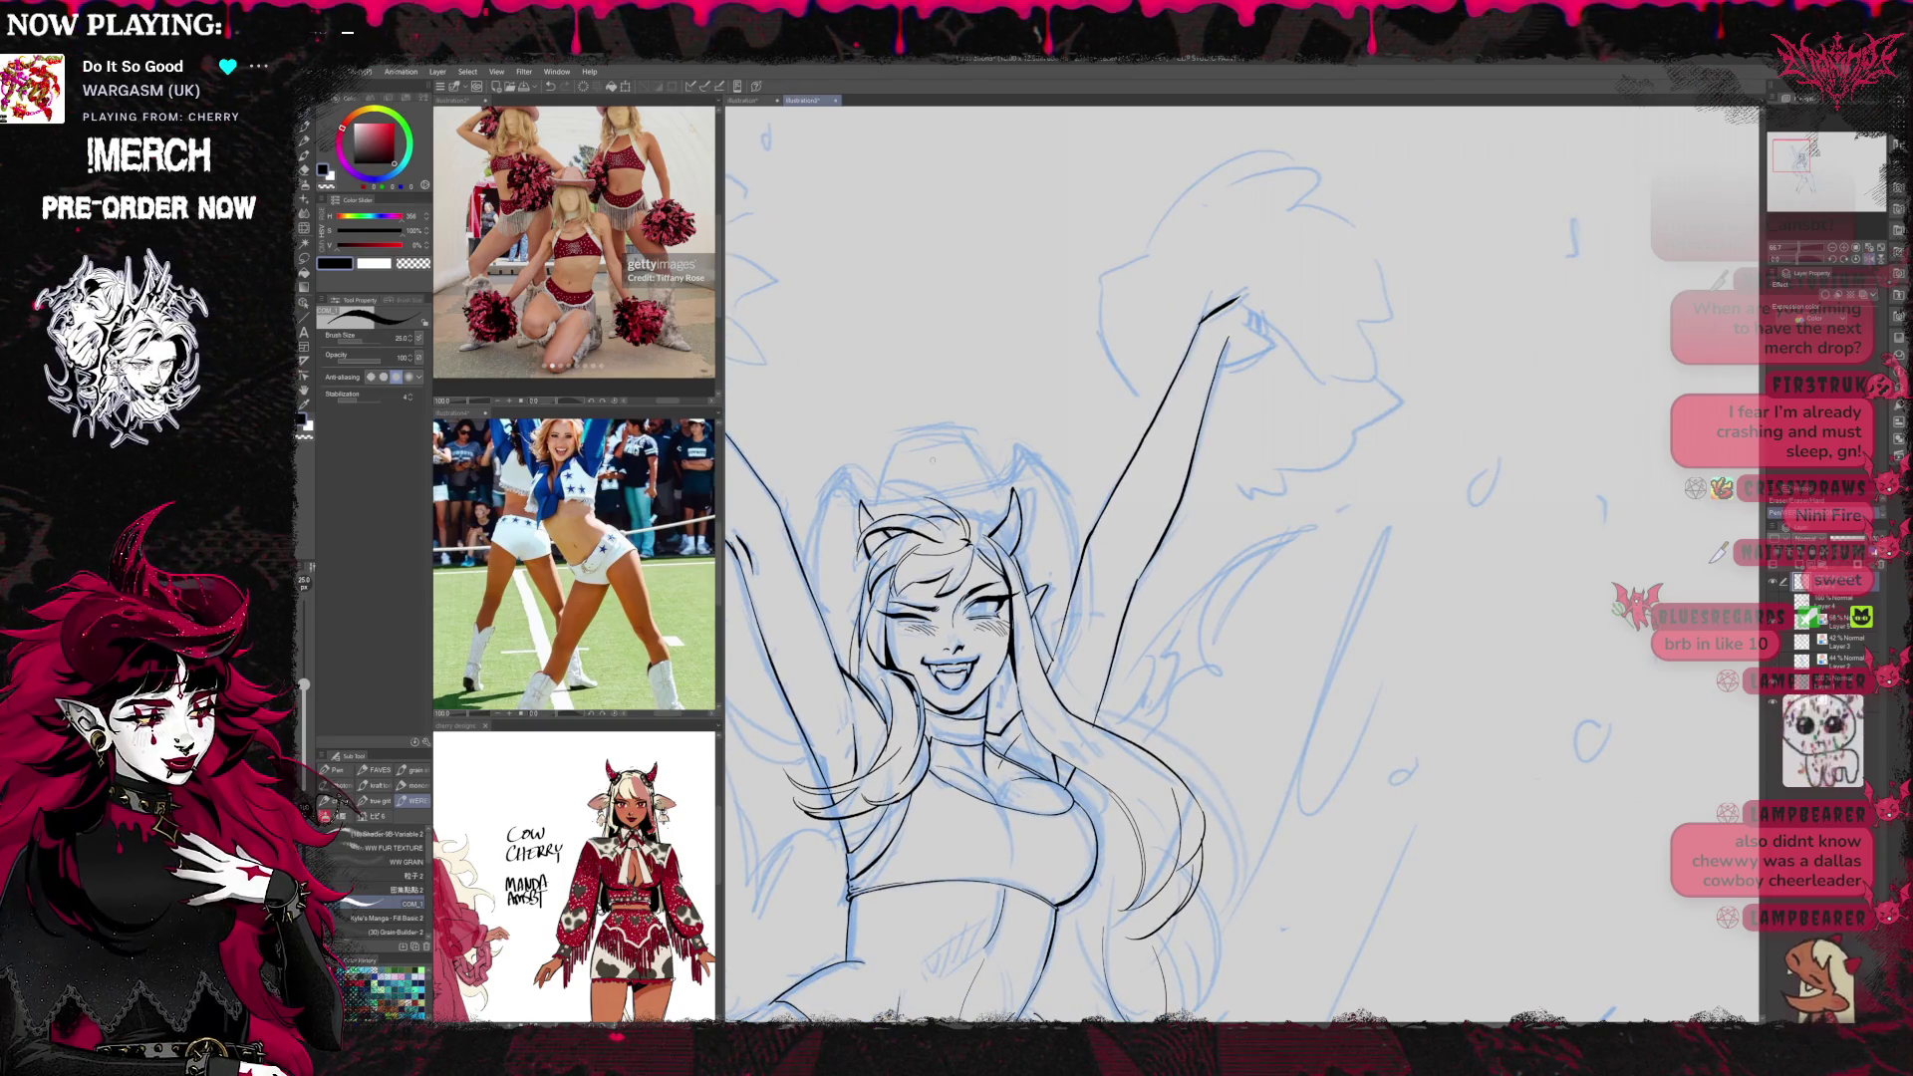
key("e")
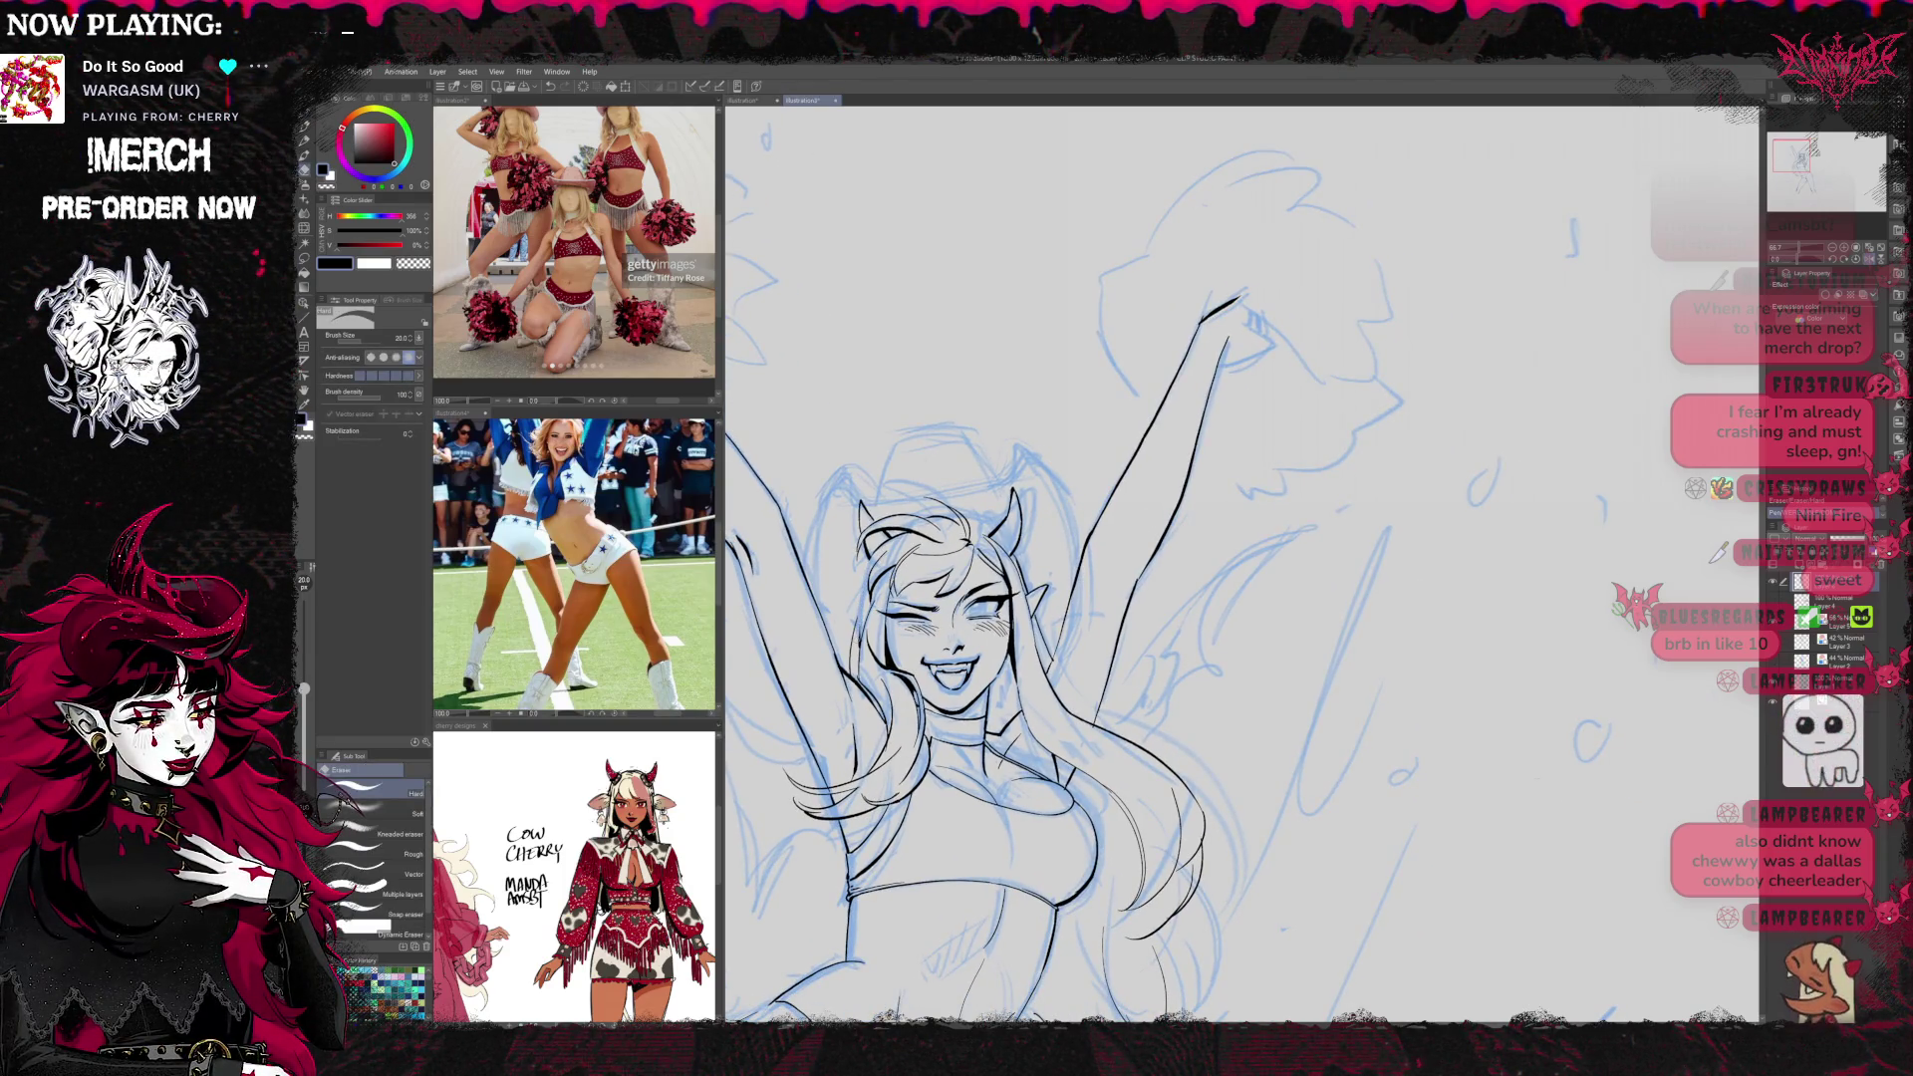
key("p")
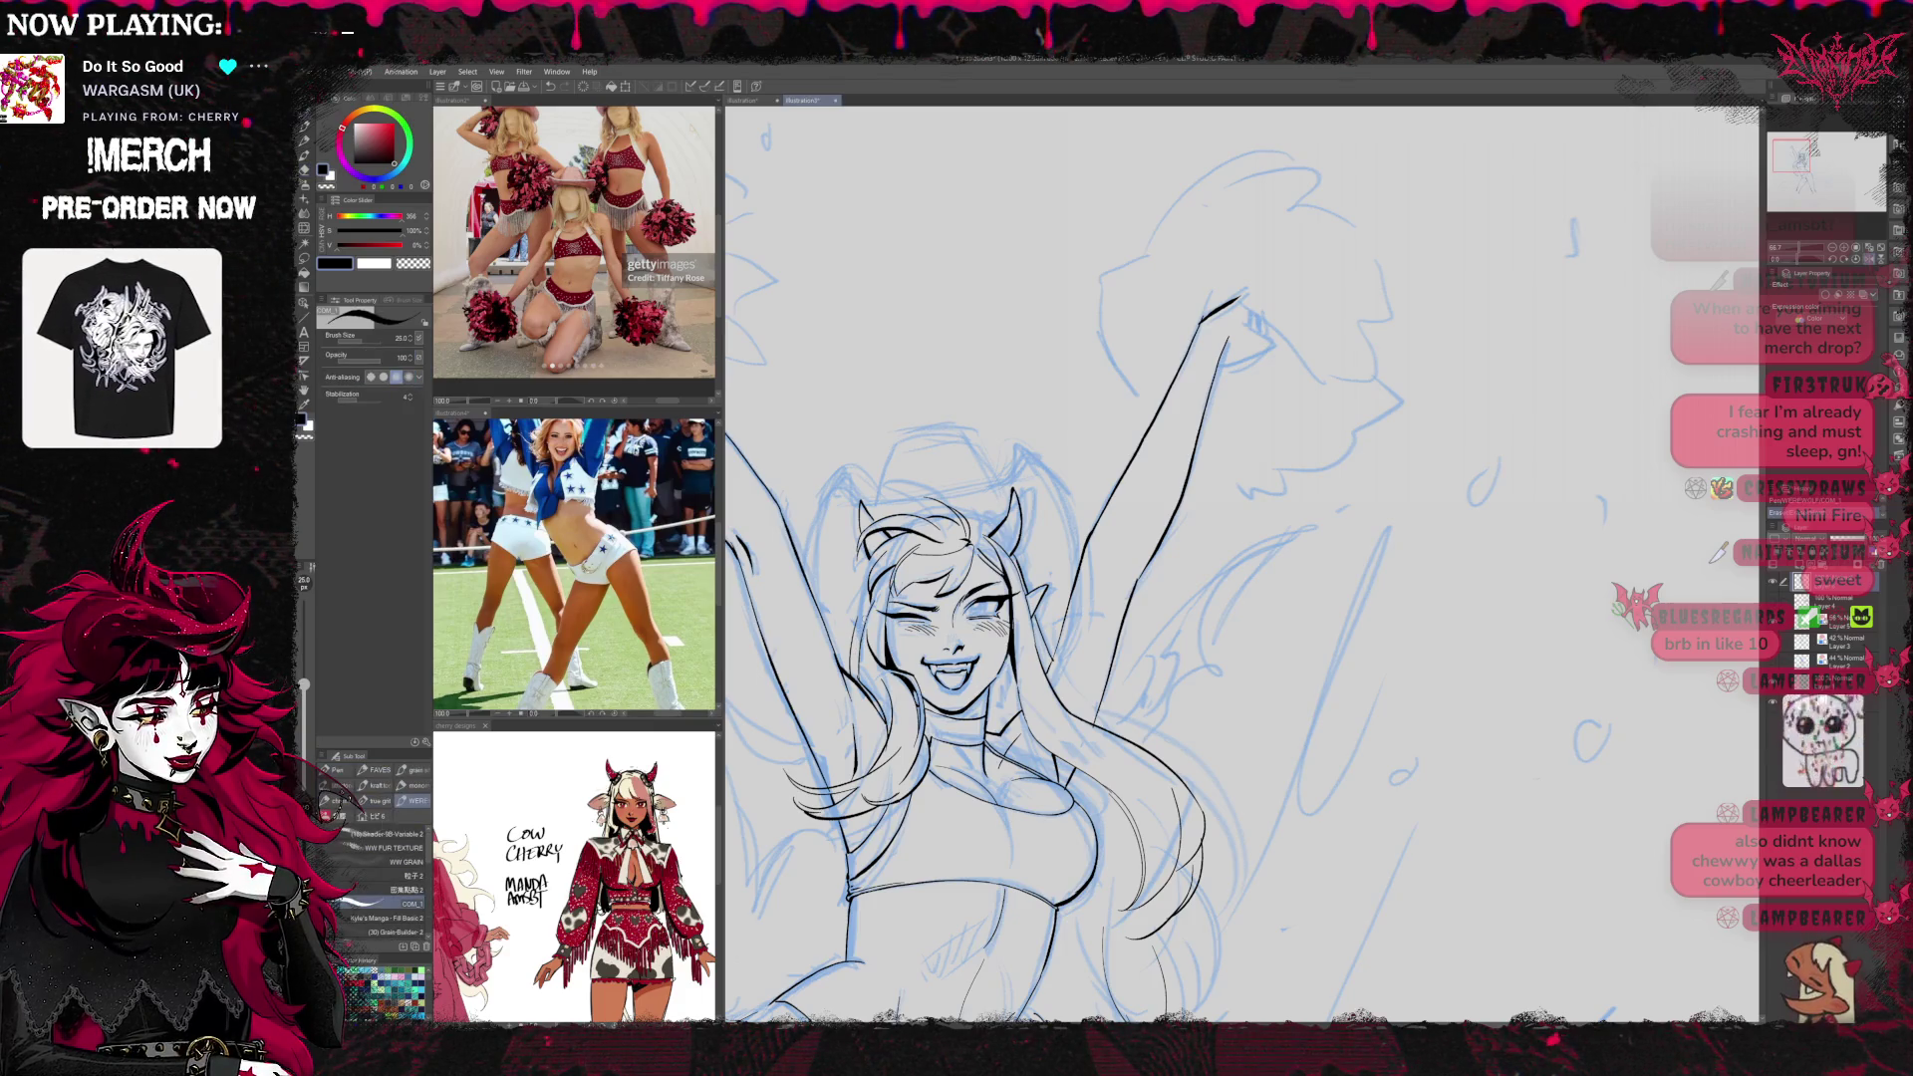
Ink the crop top, waist and navel, erasing stray strokes as needed
key("e")
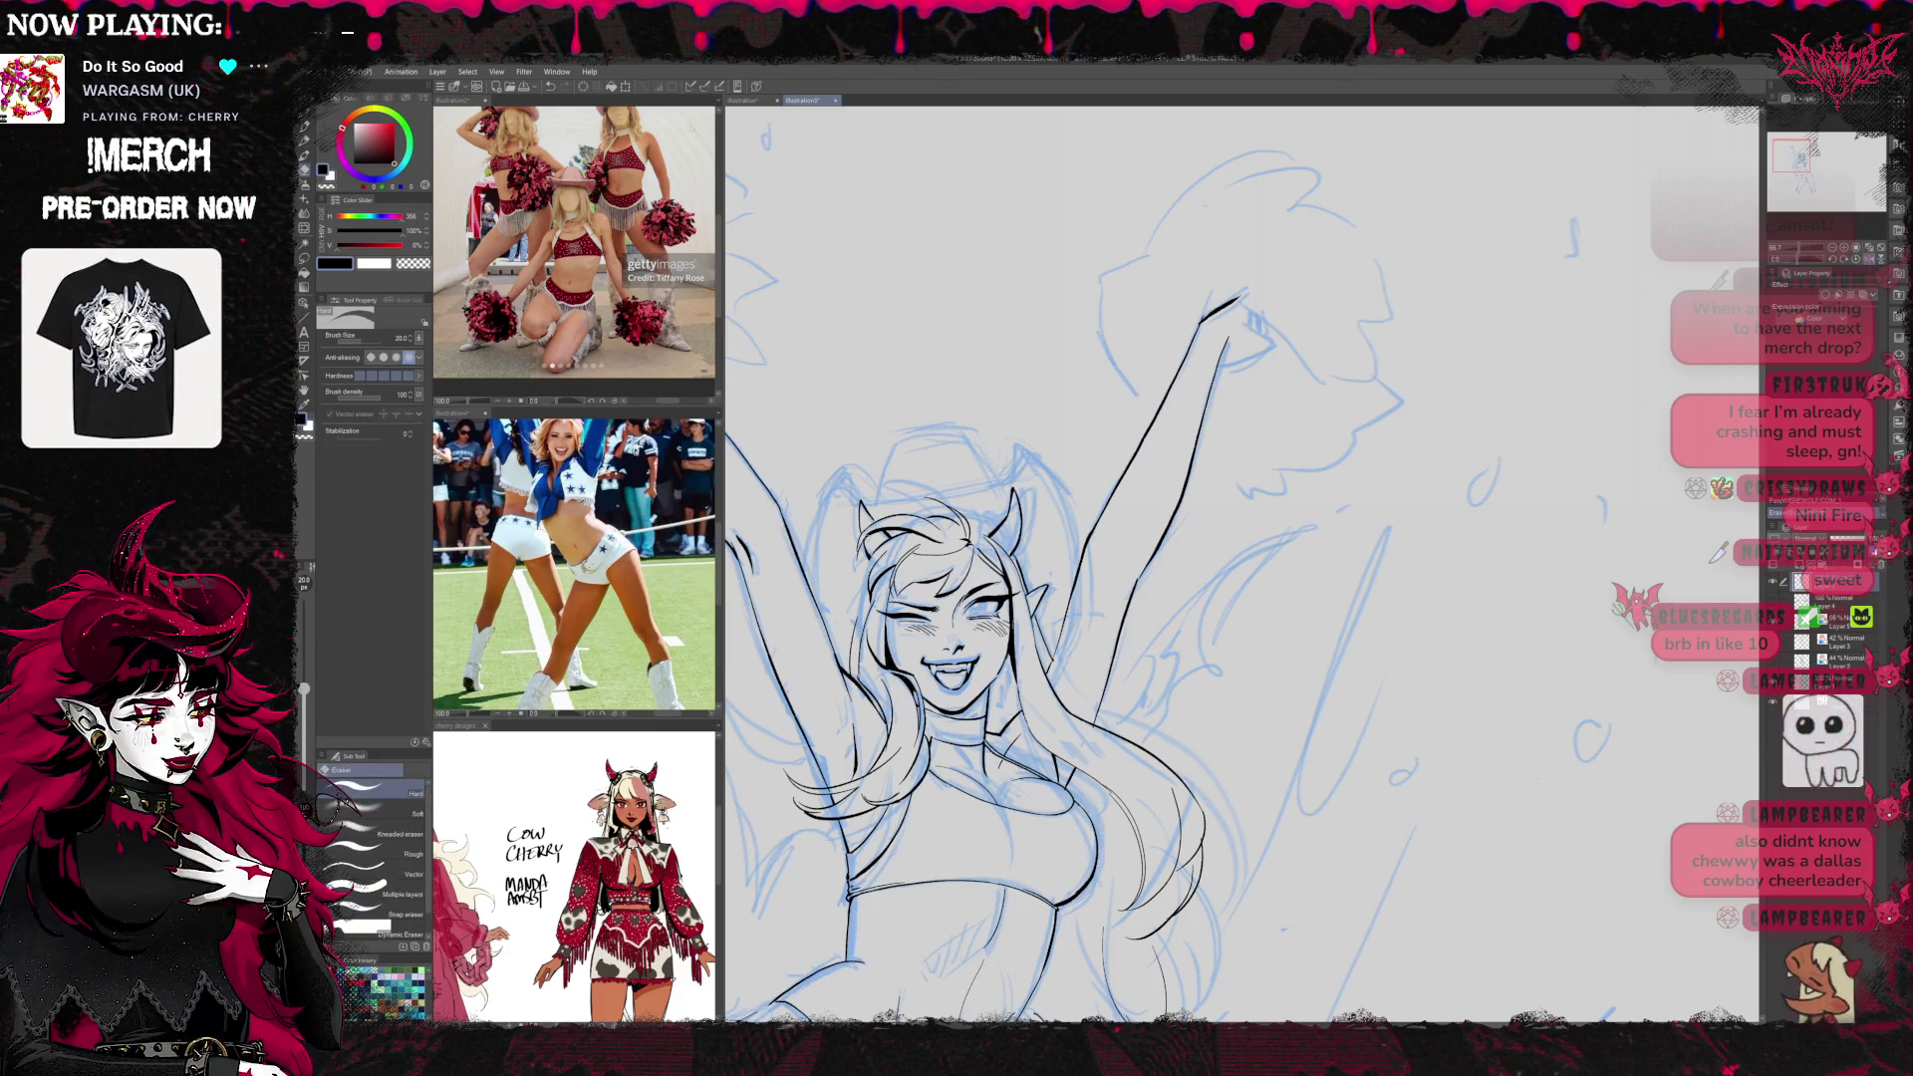
key("p")
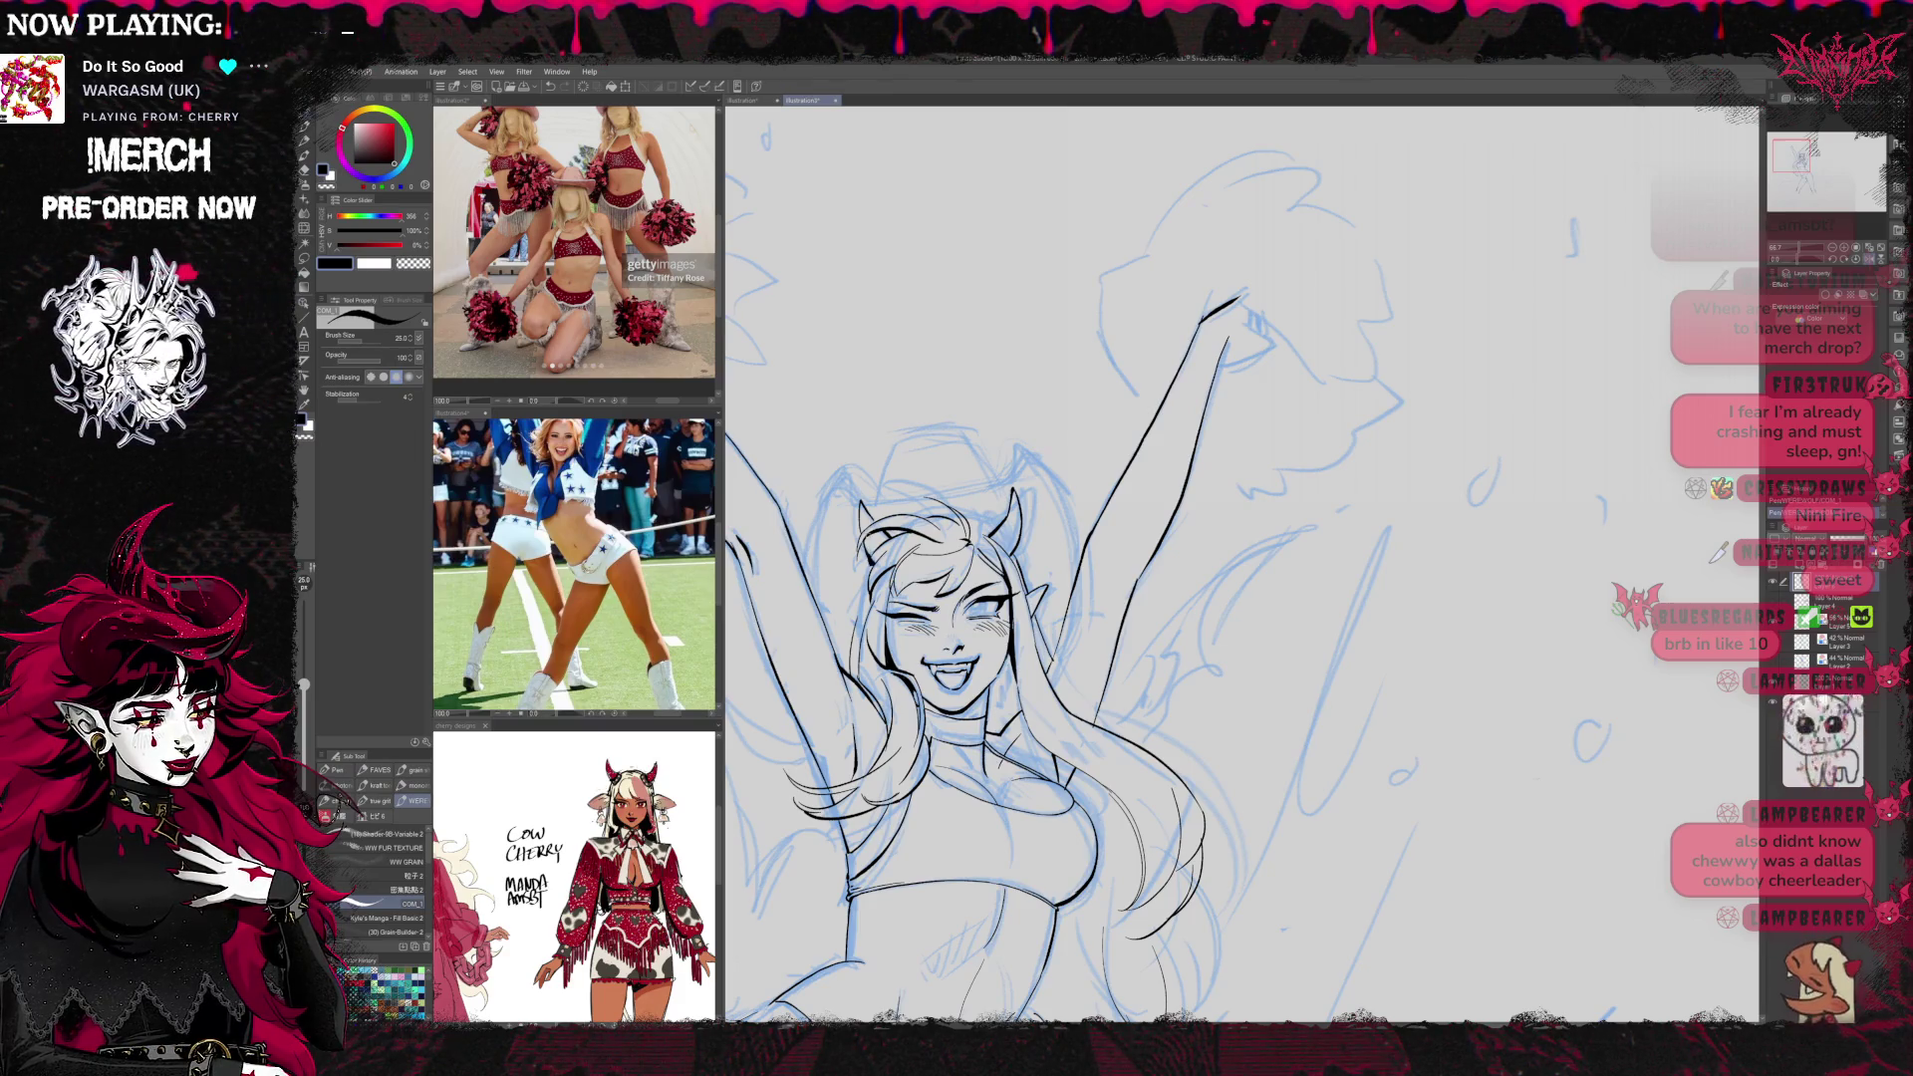
key("e")
key("p")
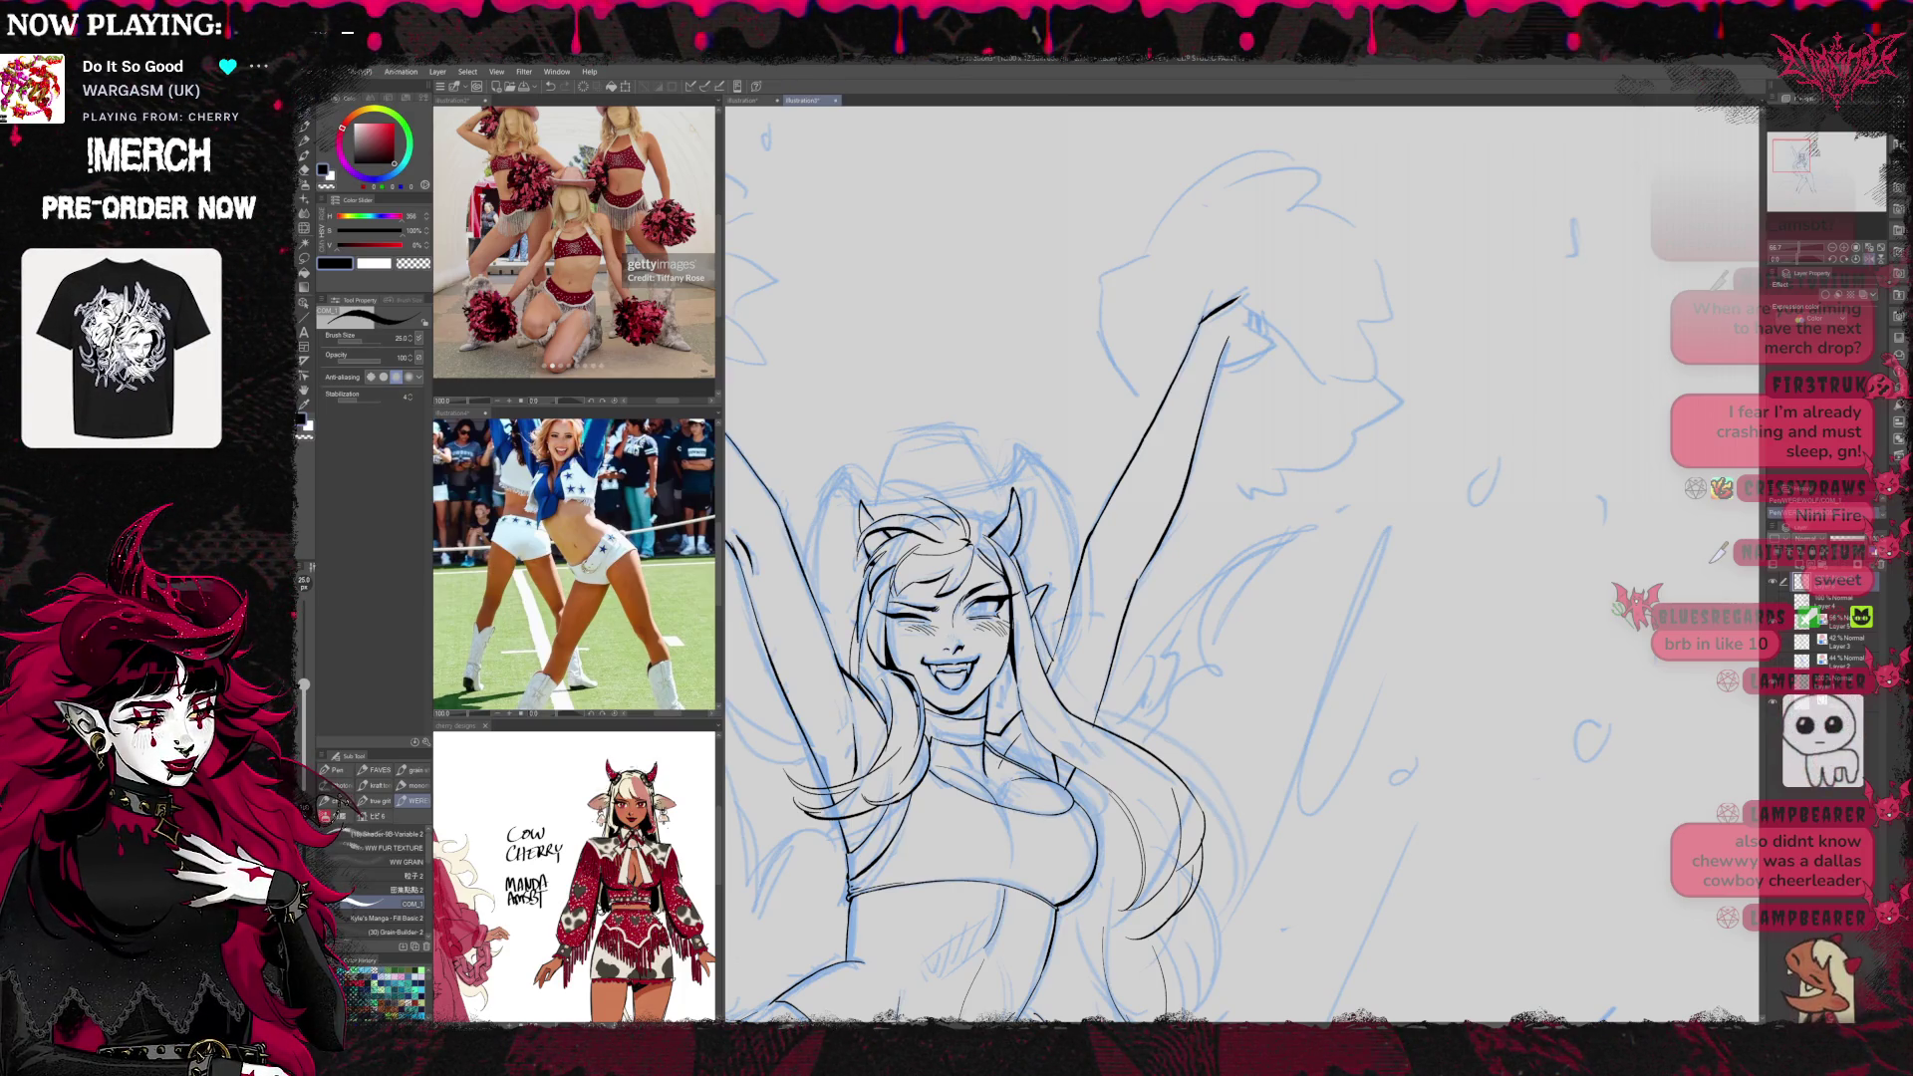
left_click_drag(997, 598, 1013, 475)
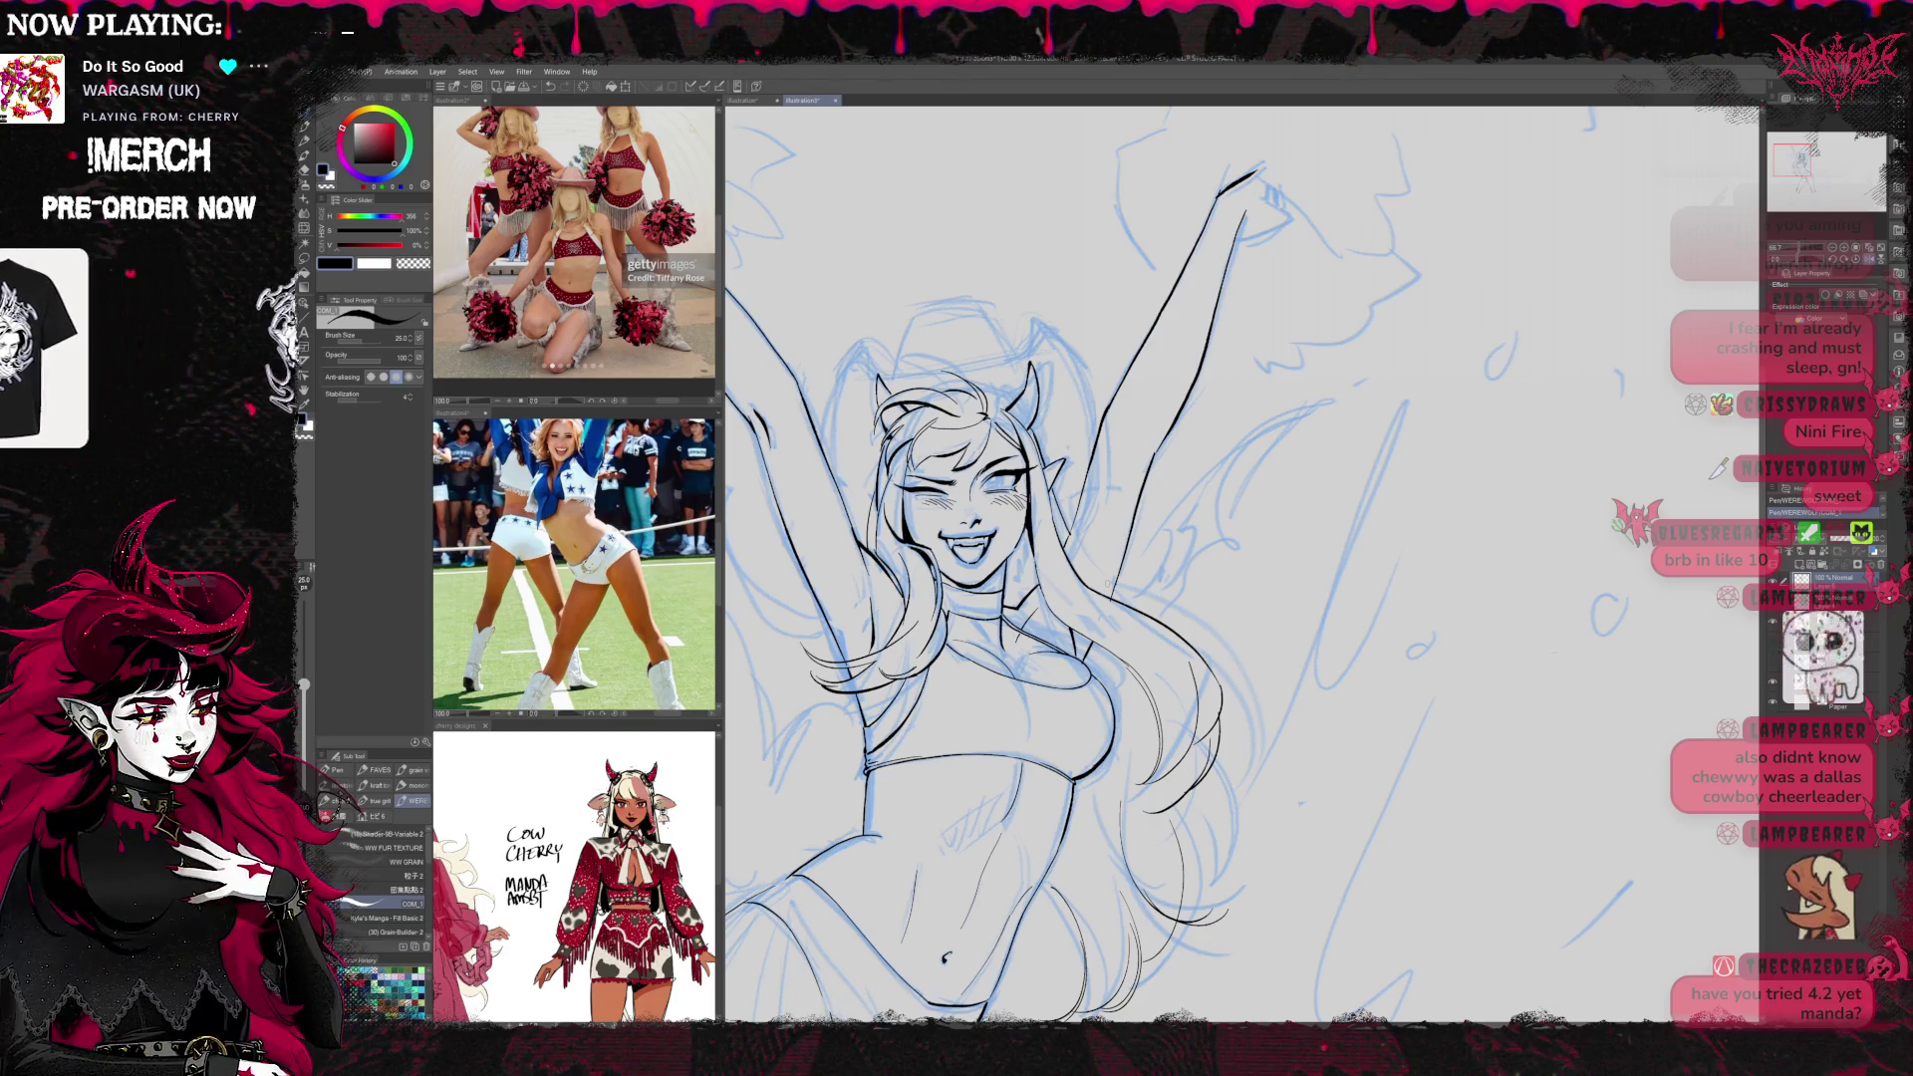
left_click_drag(1206, 594, 1180, 592)
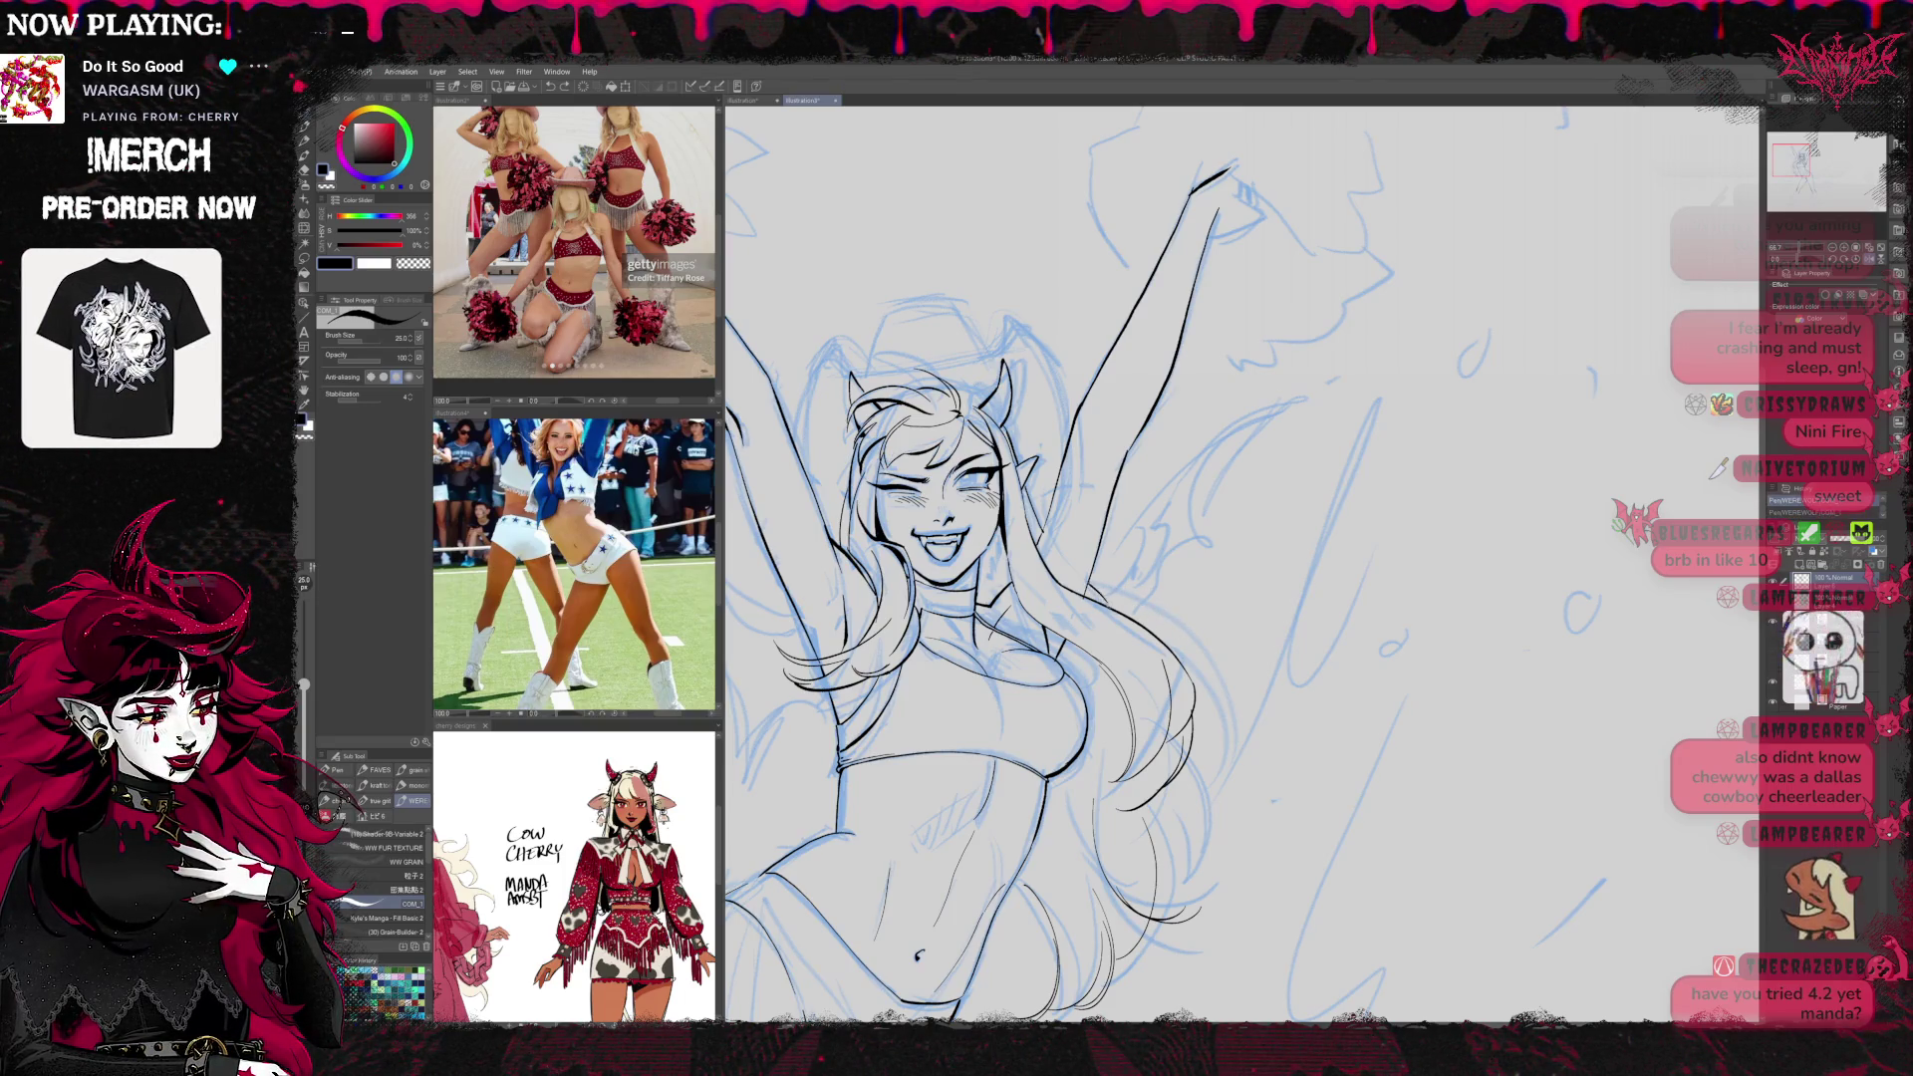
left_click_drag(1174, 559, 1345, 525)
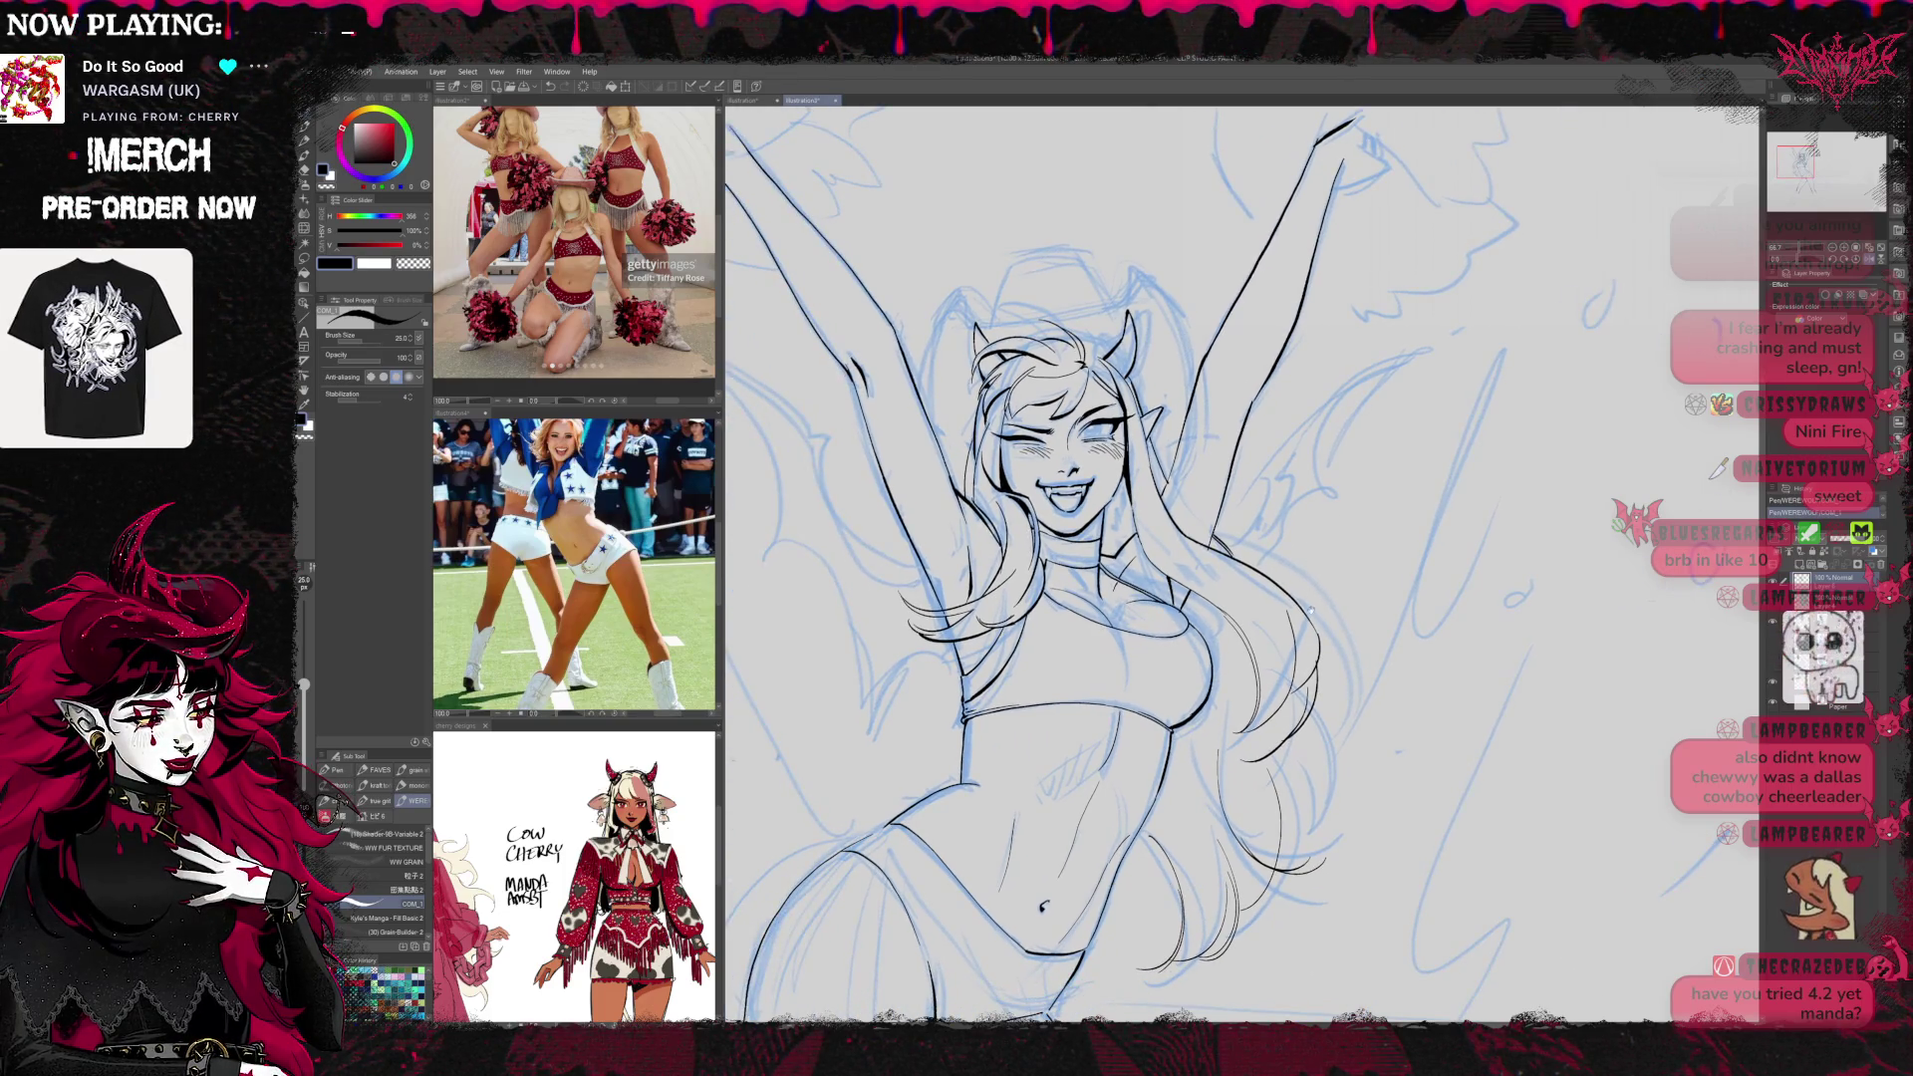
Rotate the canvas slightly and ink the hips, touching up with the eraser
key("minus")
key("minus")
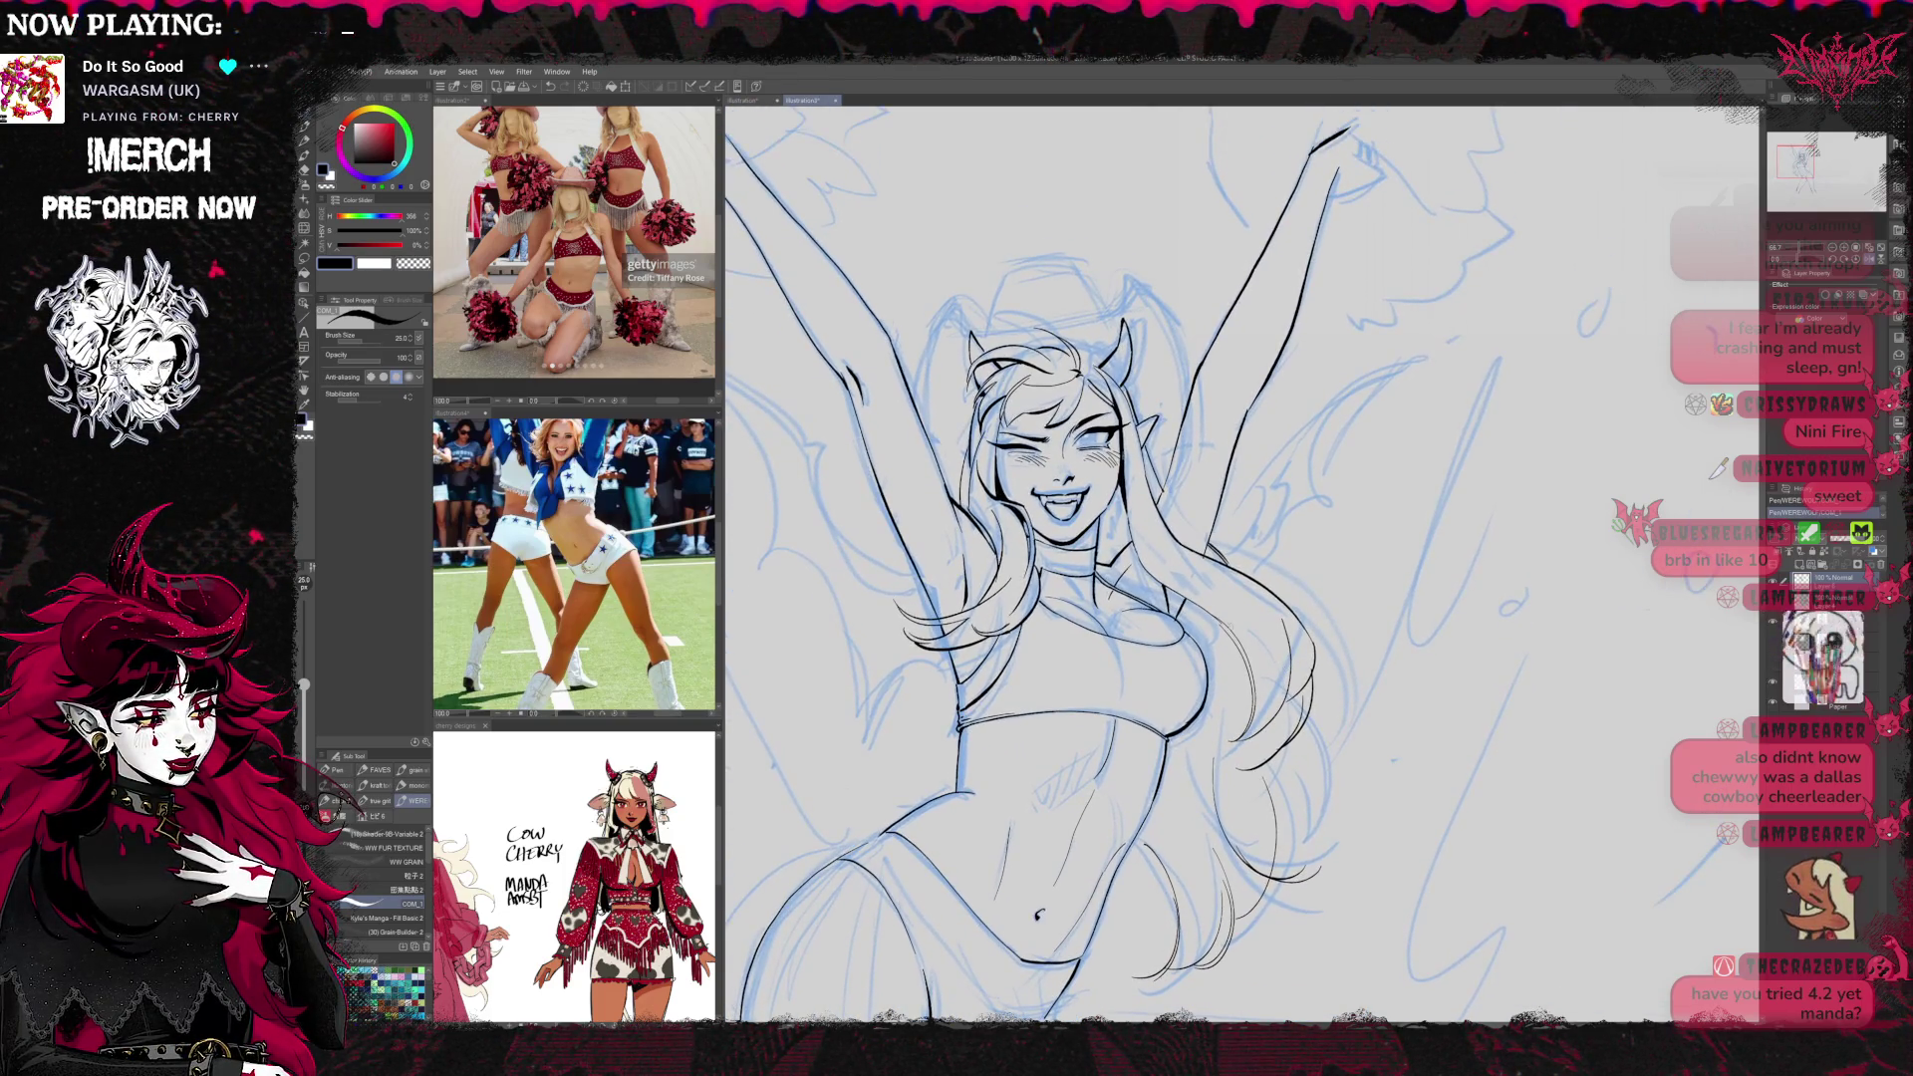
scroll(1096, 563, "down", 3)
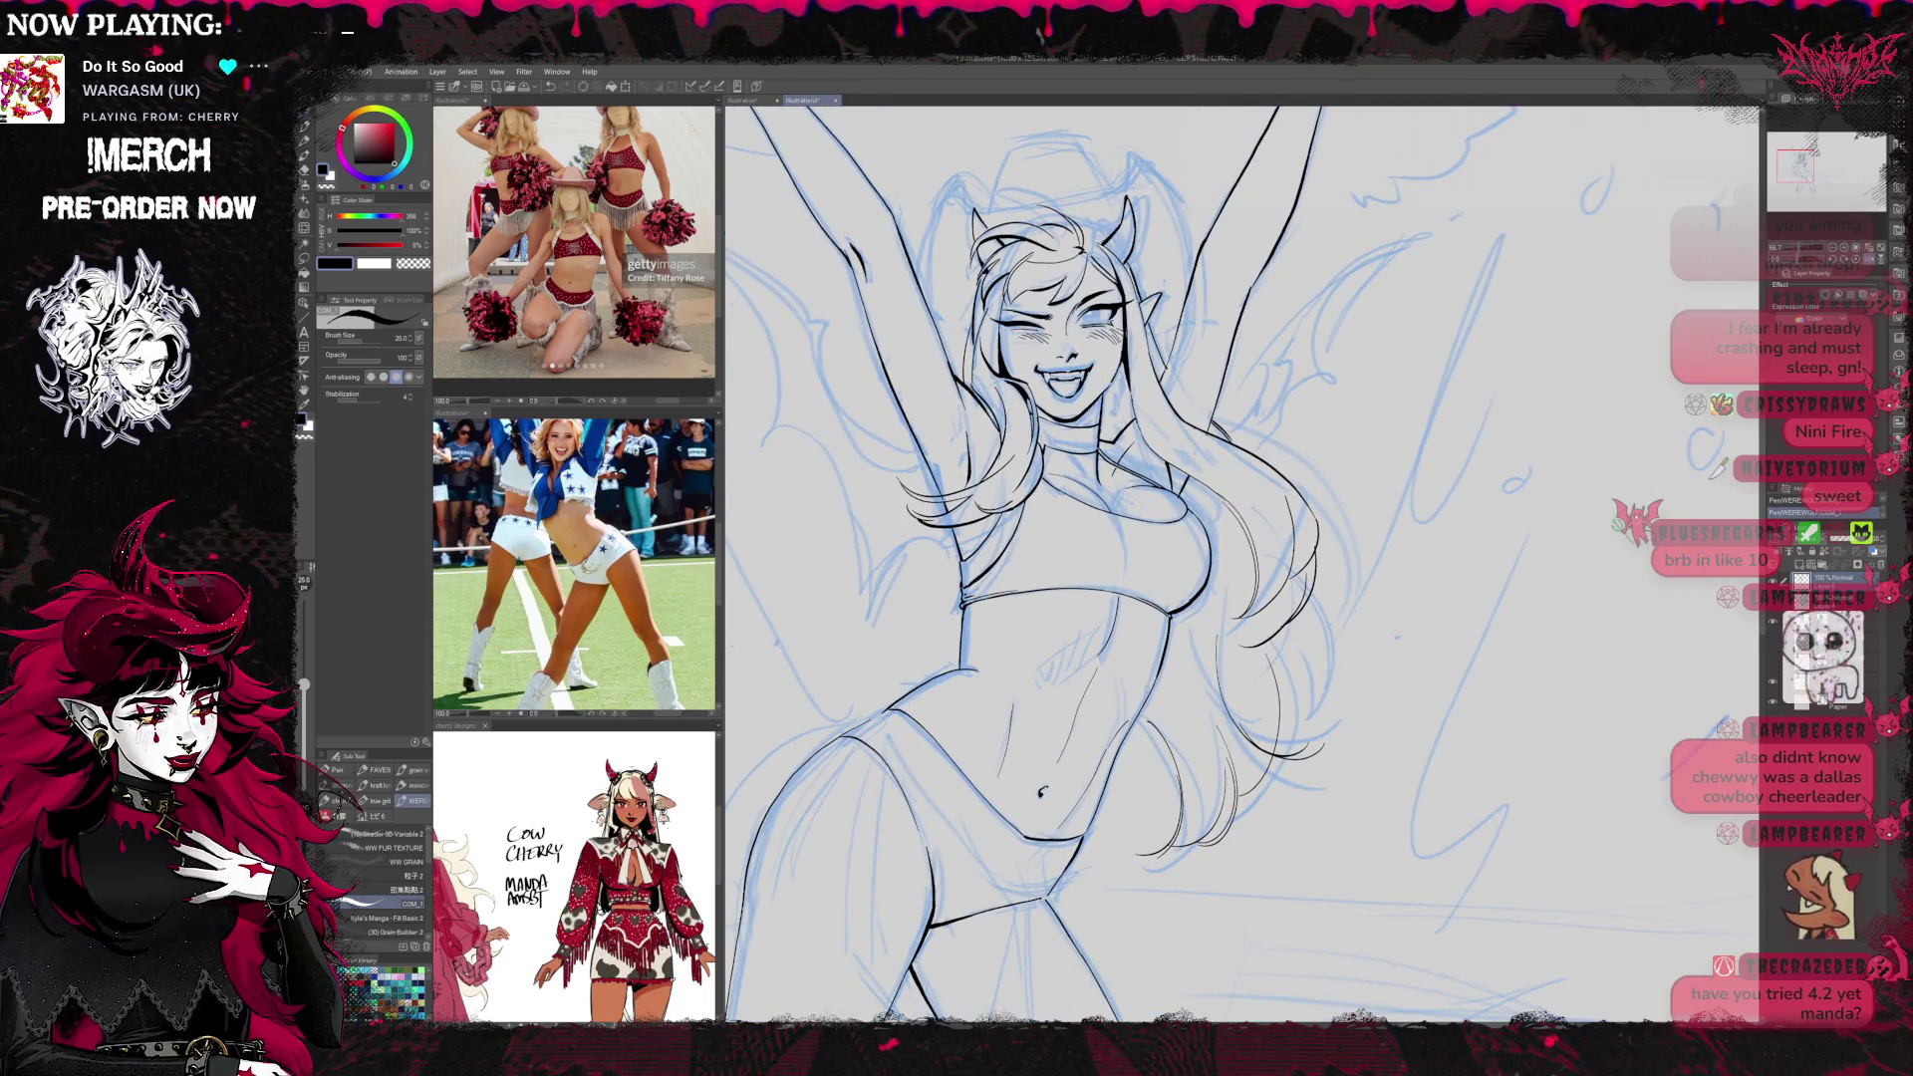
key("e")
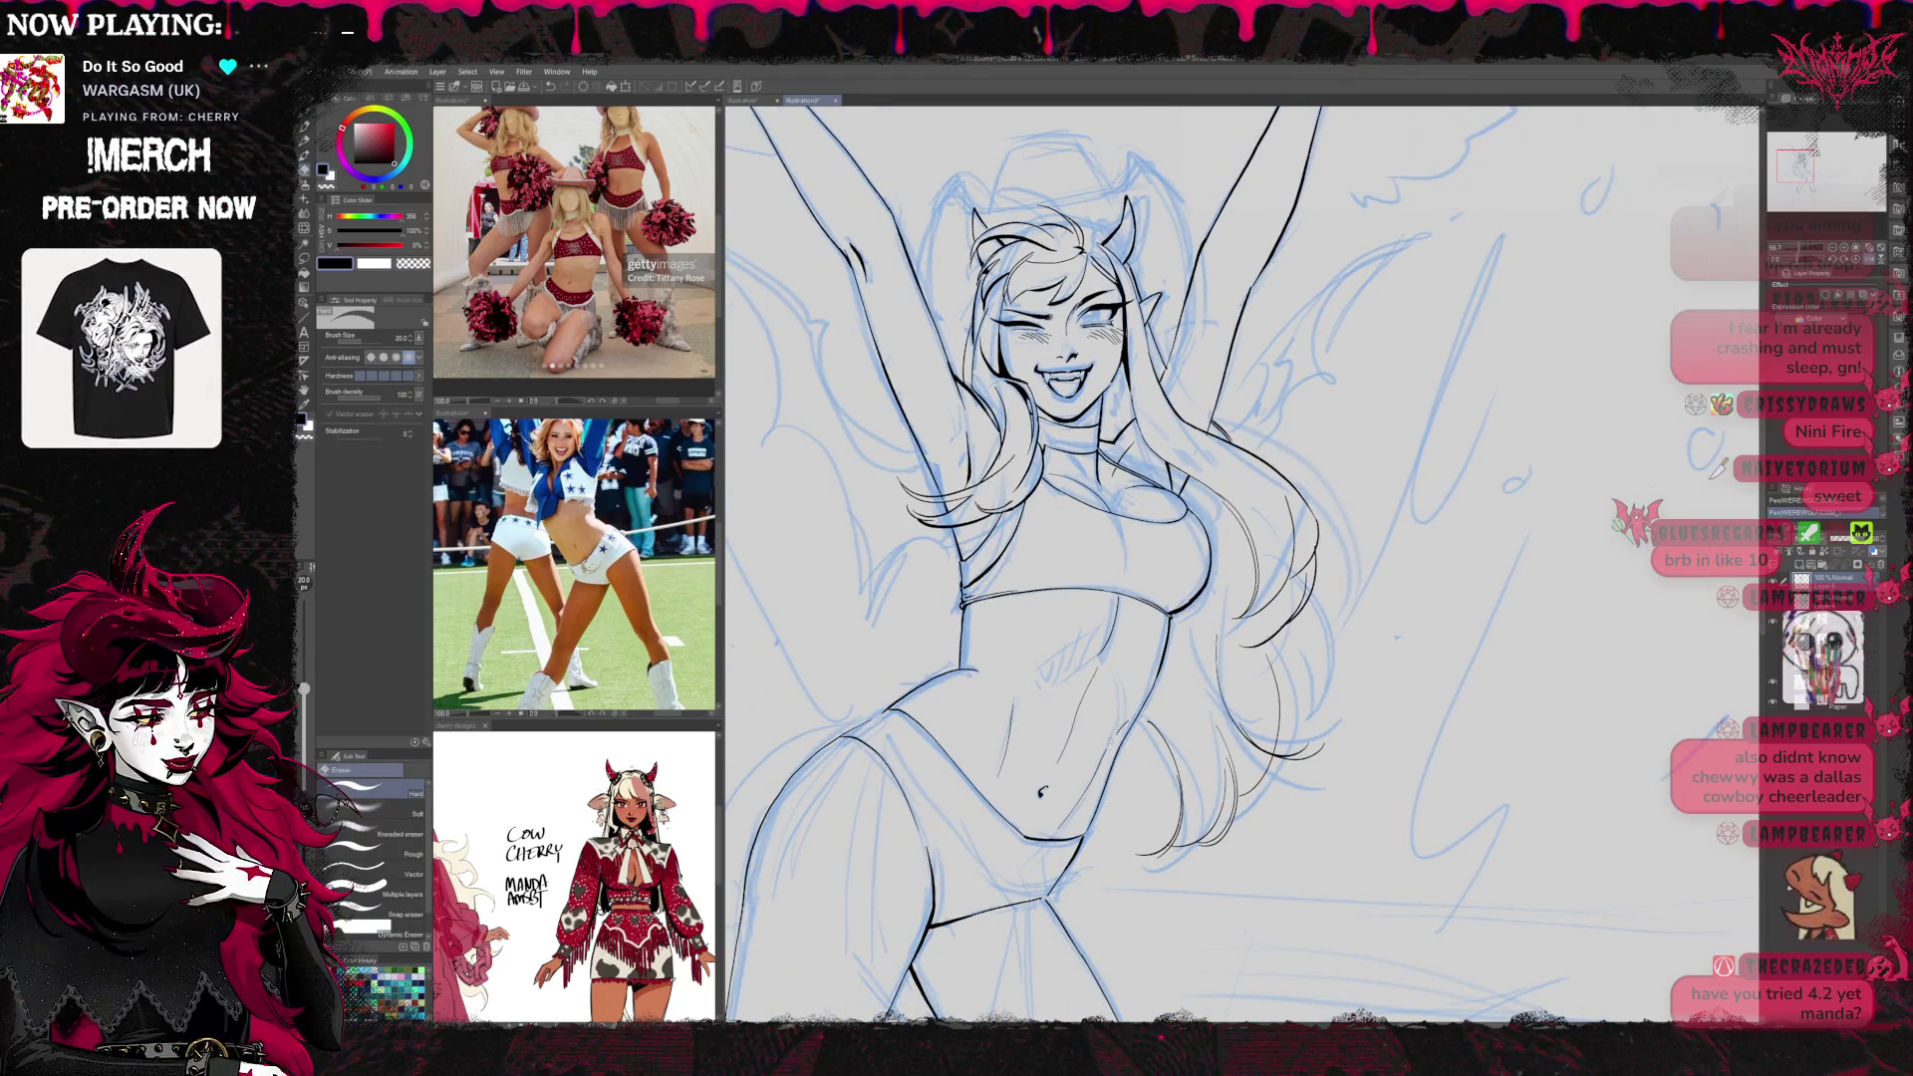
key("p")
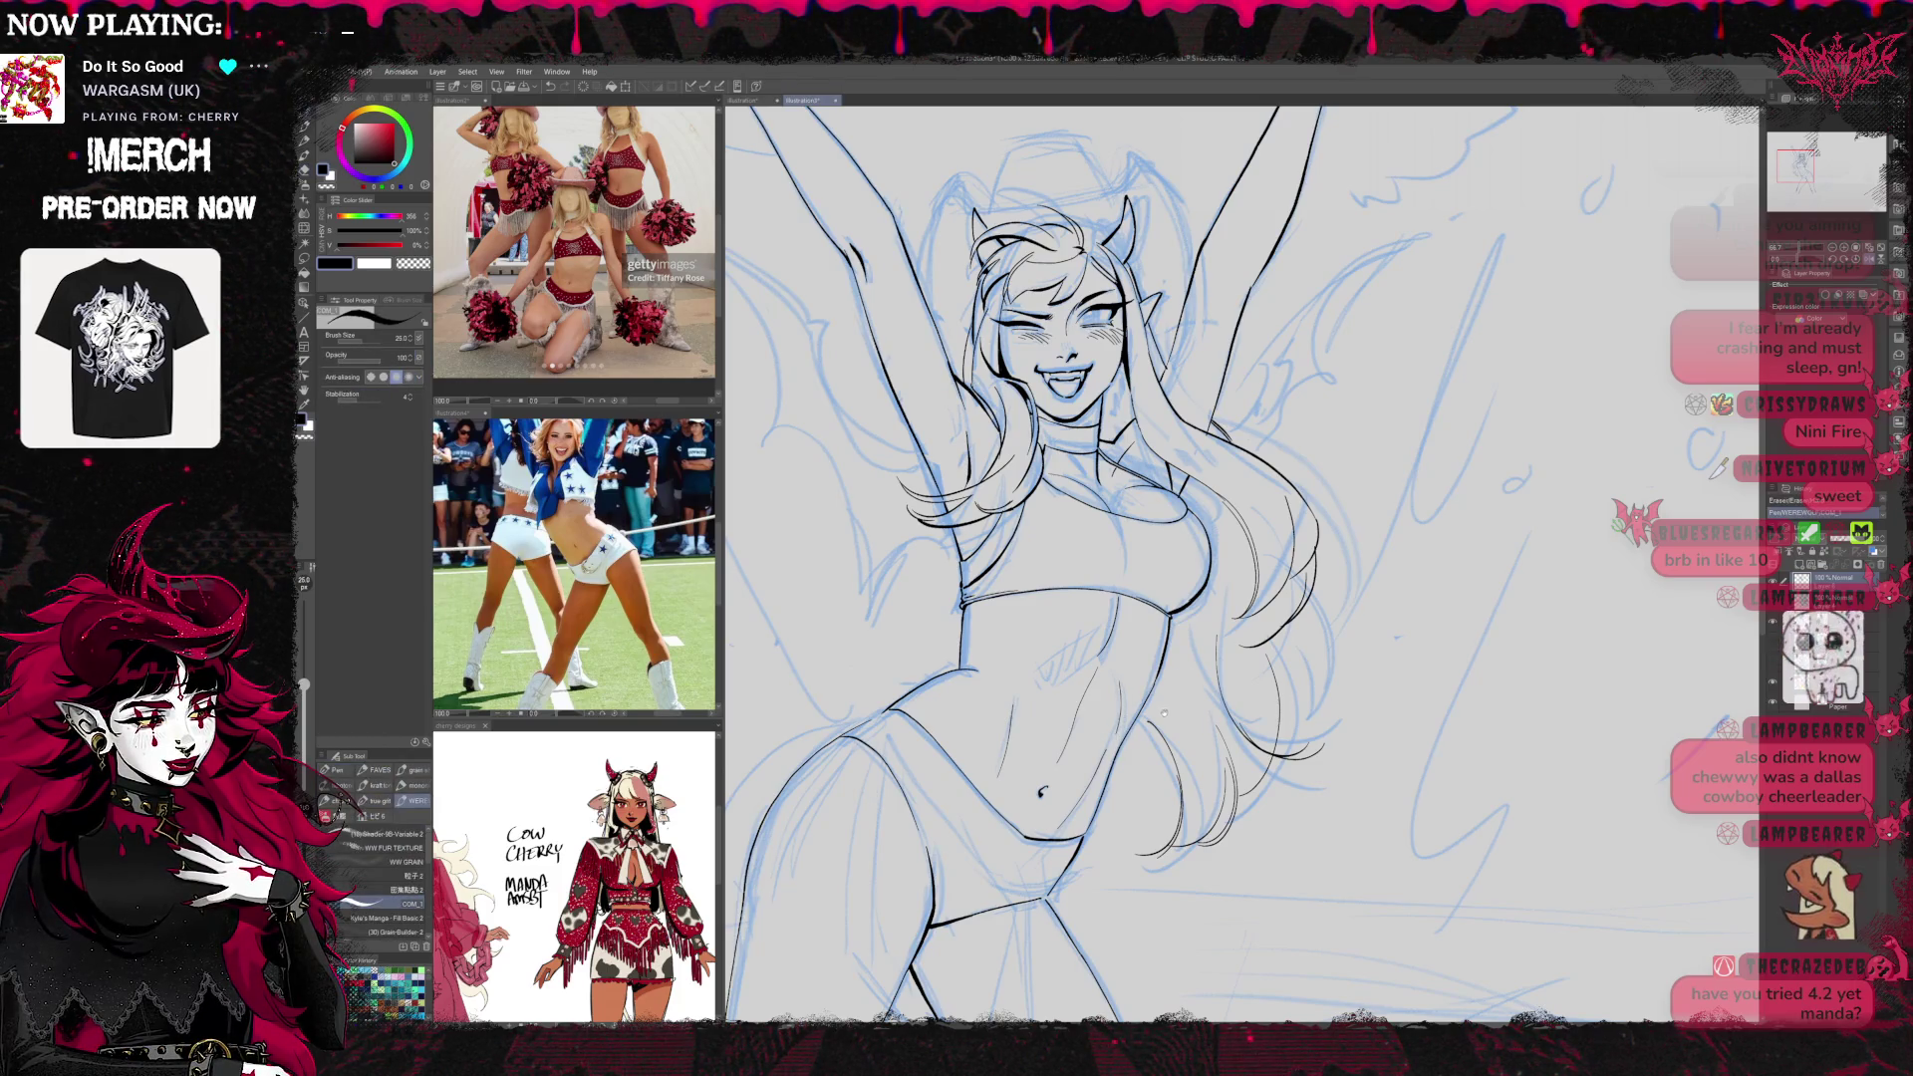
scroll(1160, 608, "down", 5)
scroll(1160, 608, "up", 6)
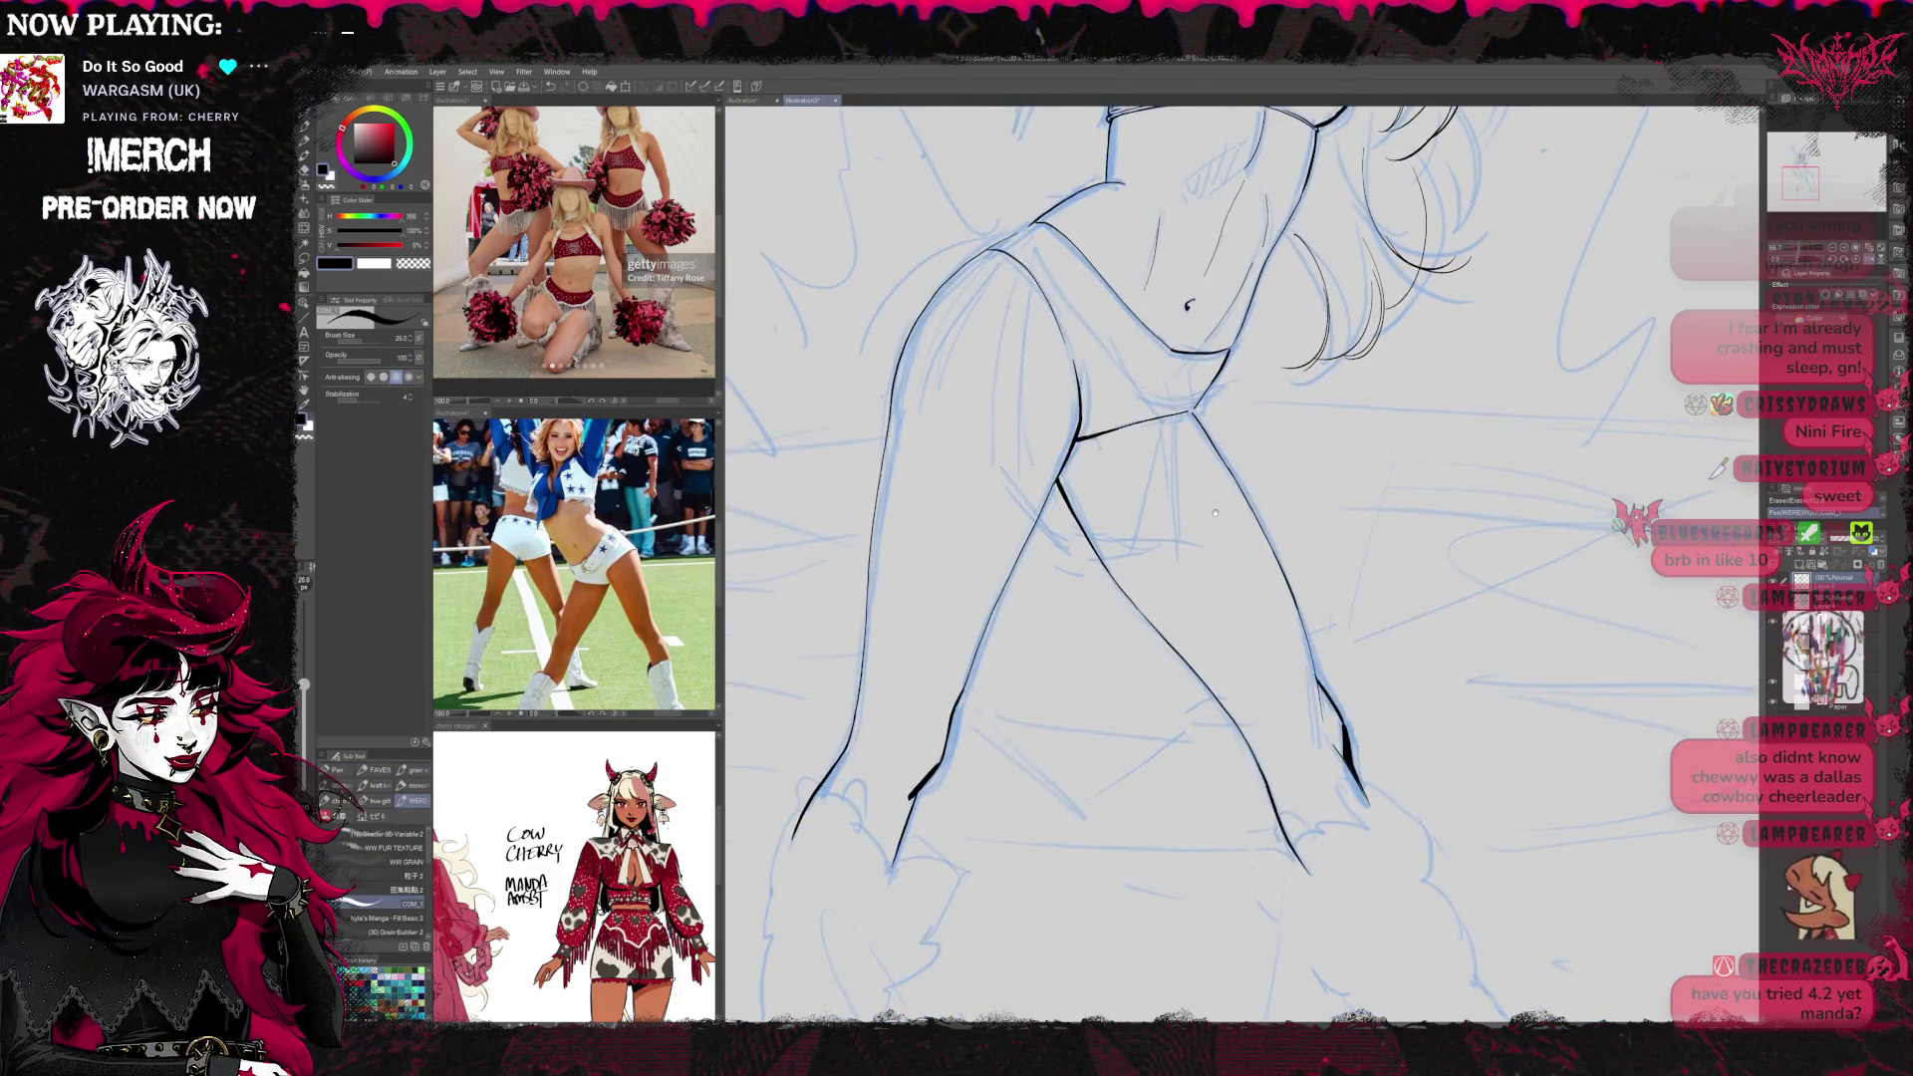
left_click_drag(1413, 577, 1264, 637)
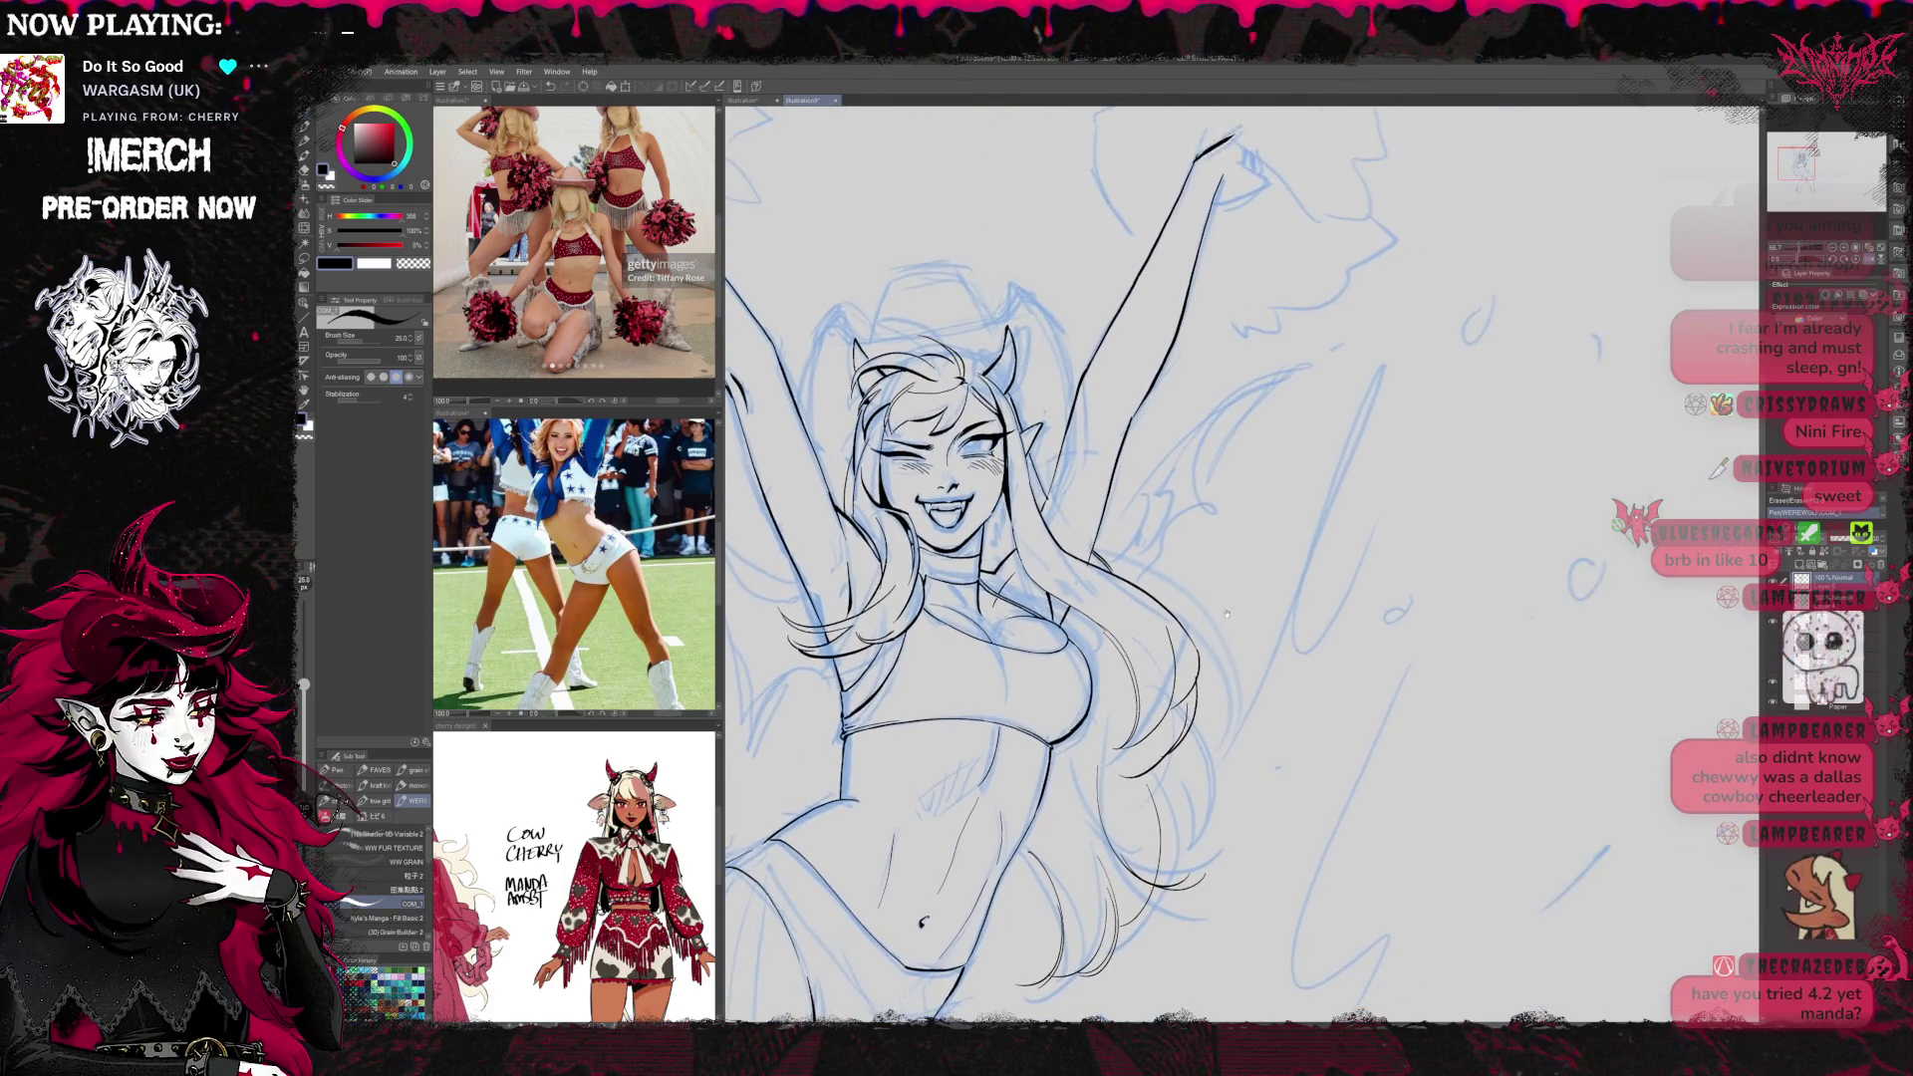
Resize the eraser from 8 to 100 for cleanup, then return to the pen
key("e")
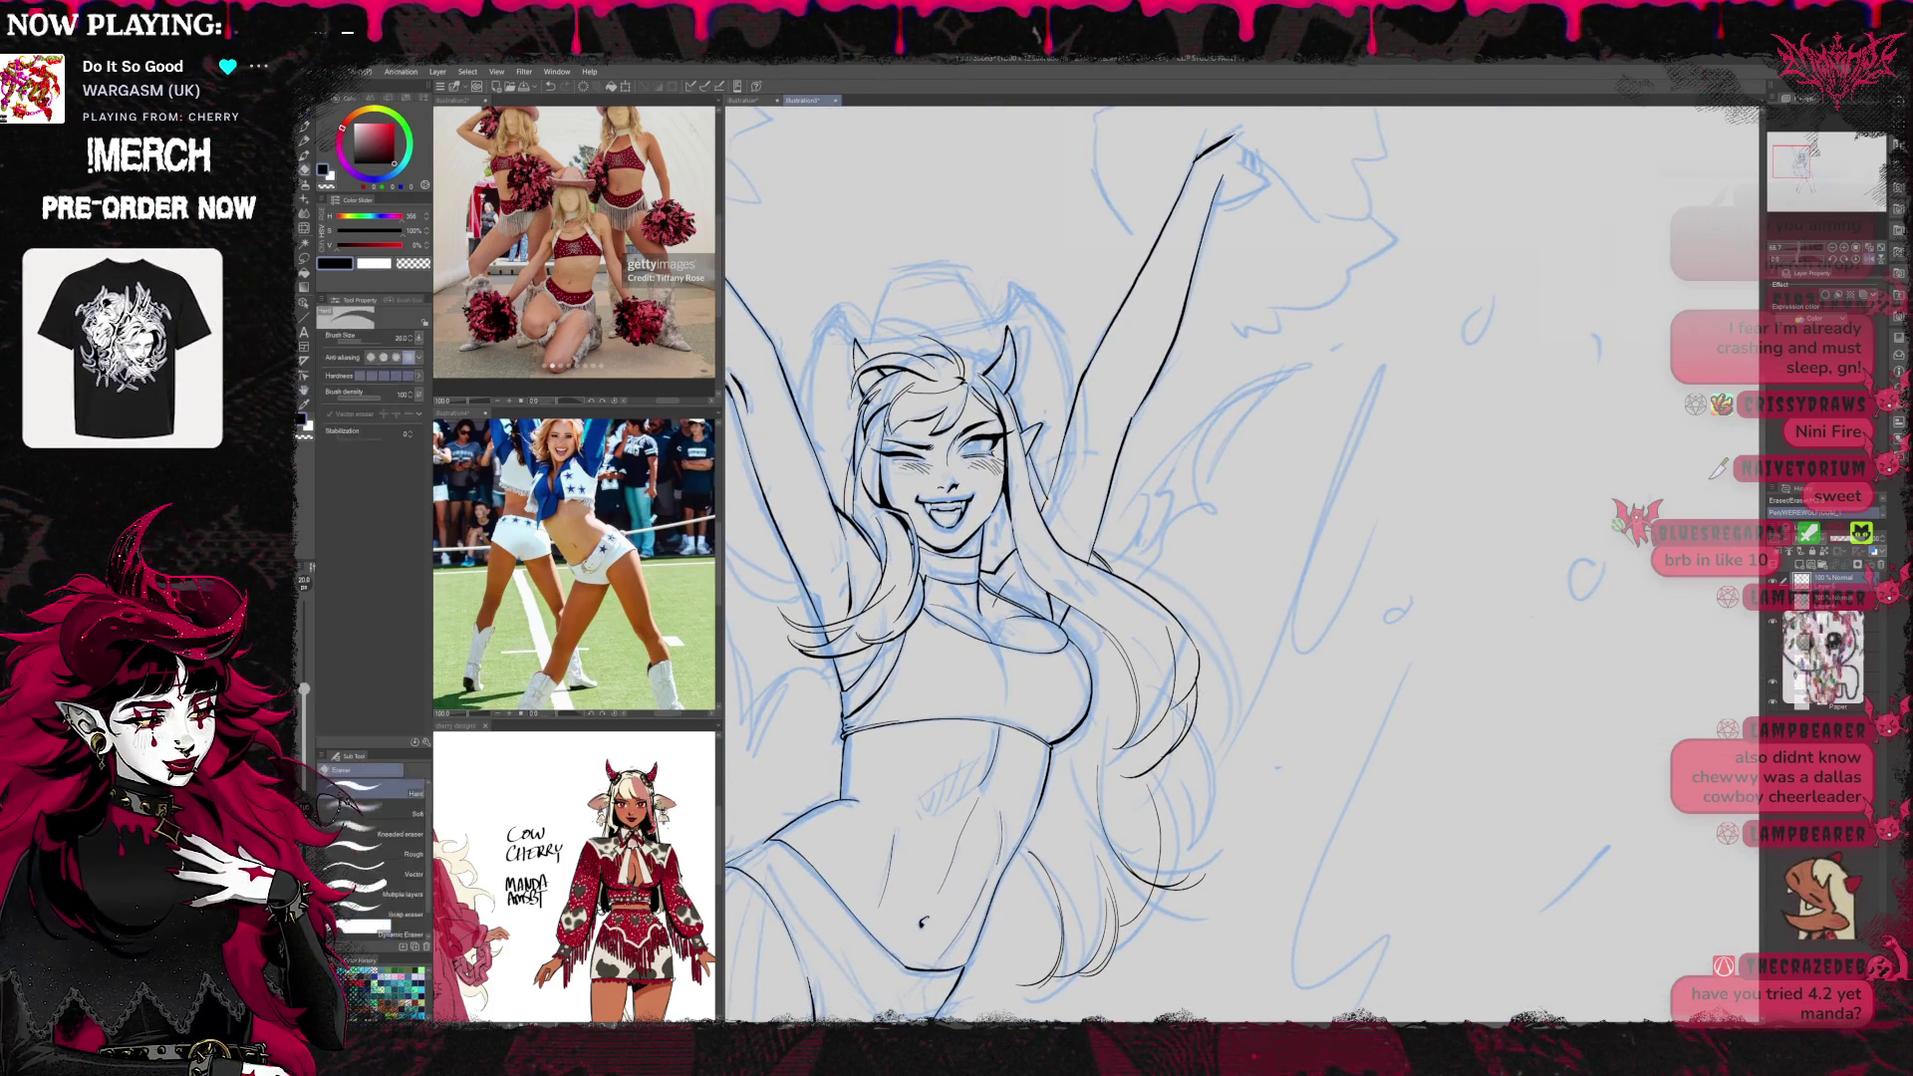
key("bracketleft")
key("bracketleft")
key("bracketleft")
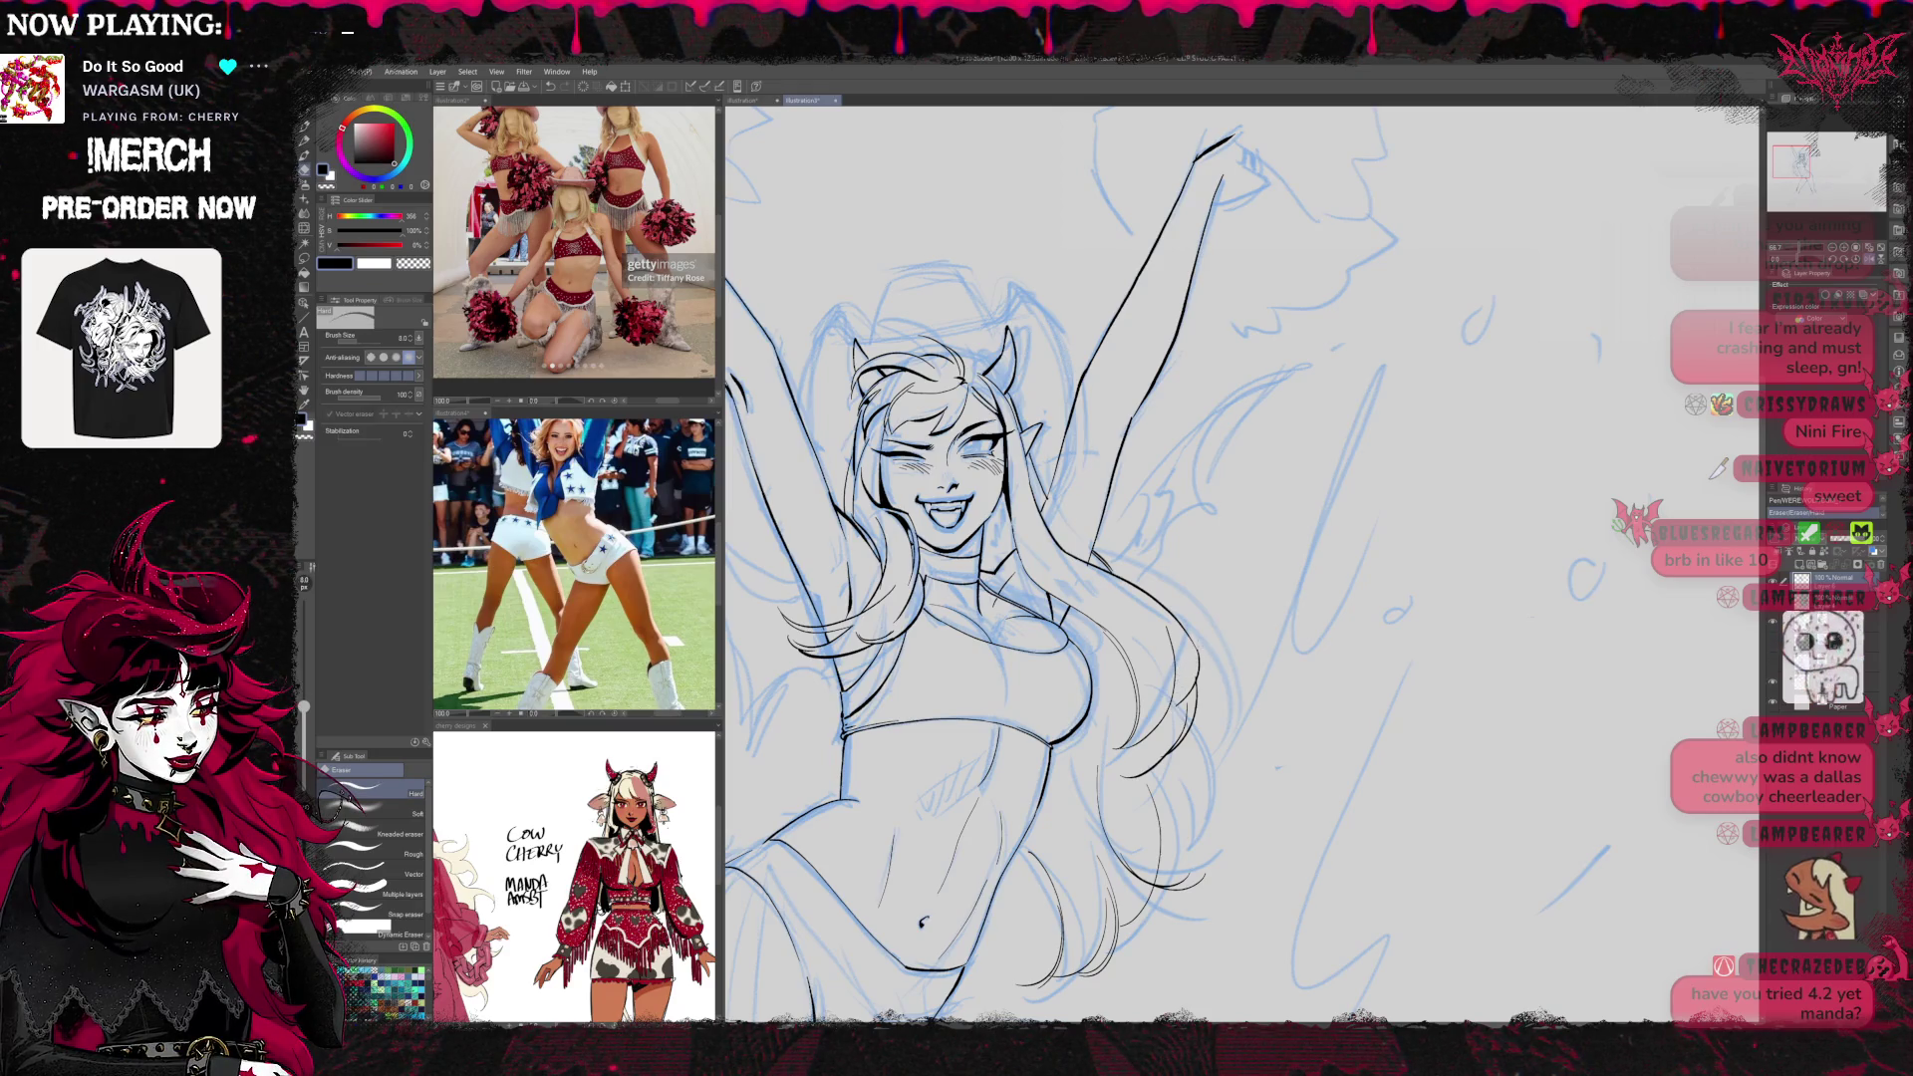
key("bracketright")
key("bracketright")
key("bracketright")
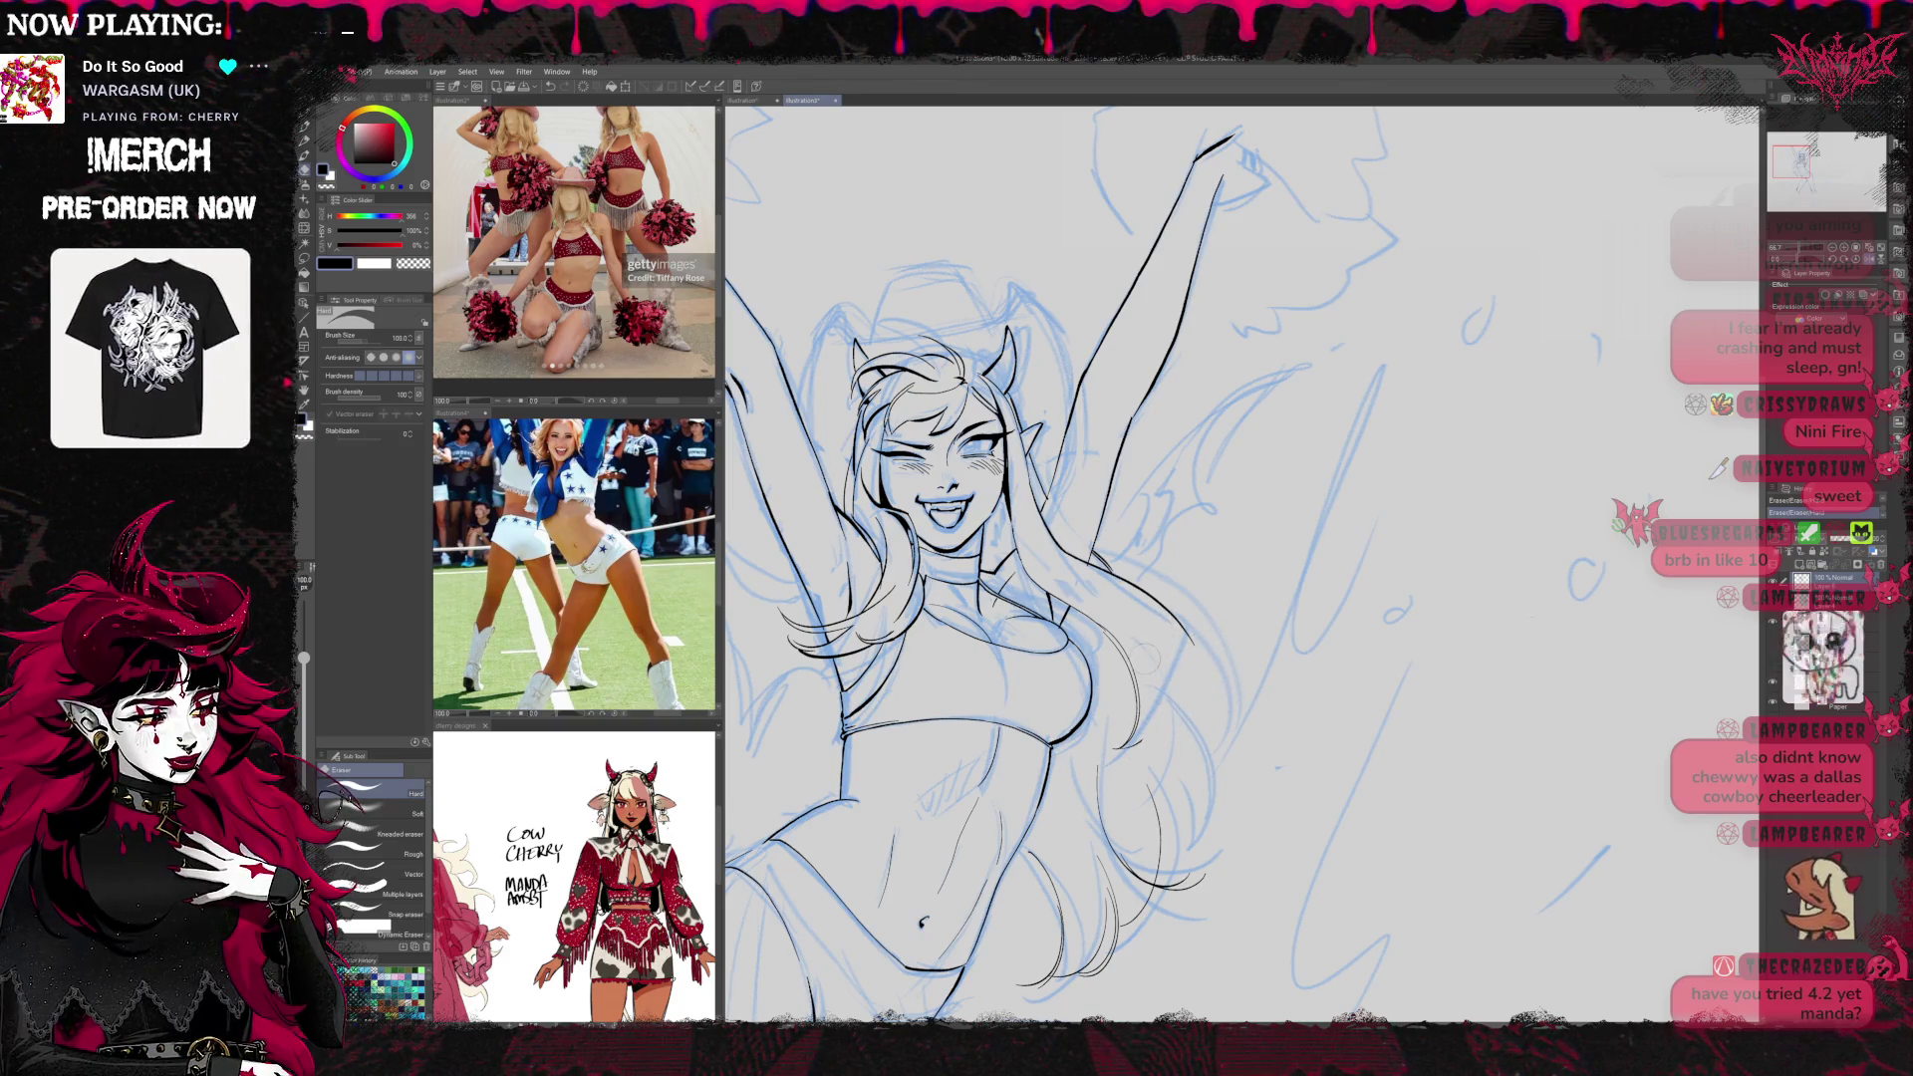
key("p")
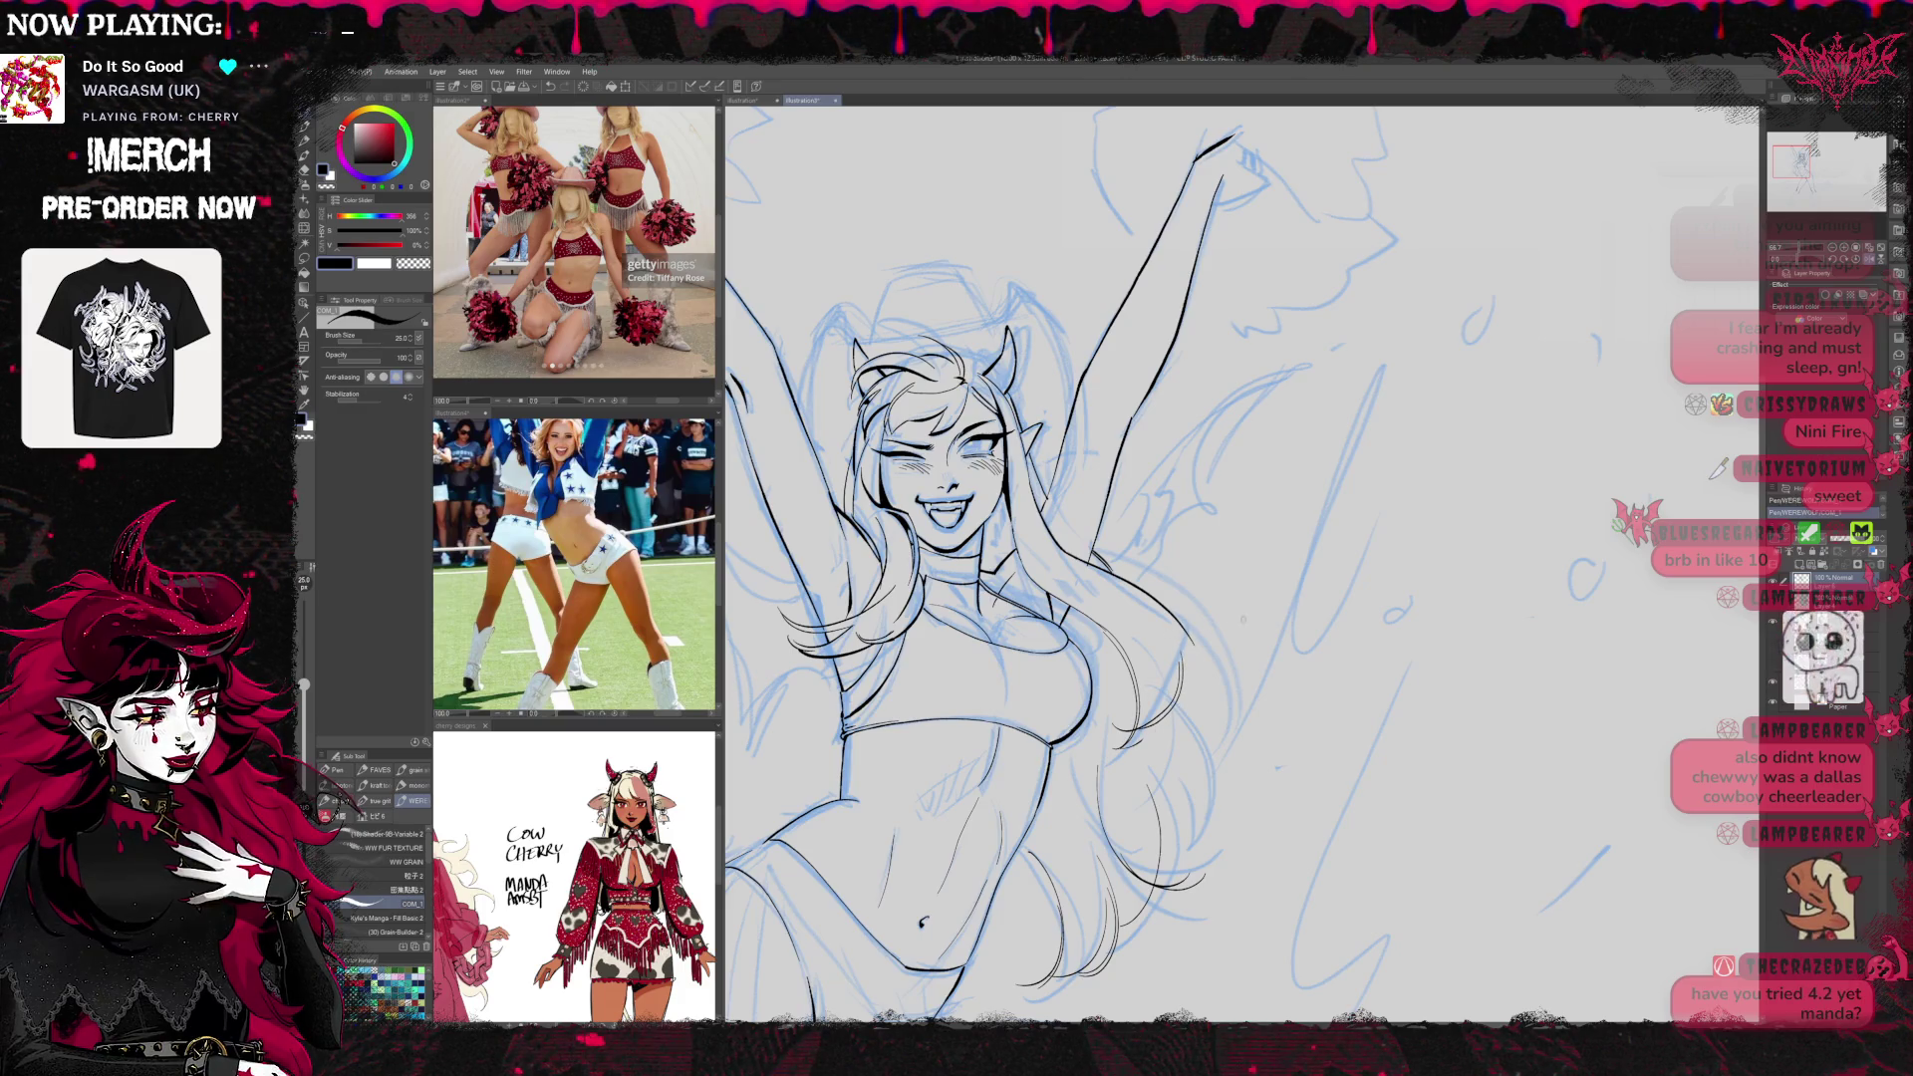
mouse_move(947, 459)
left_mouse_down()
mouse_move(1495, 469)
mouse_move(1136, 488)
left_mouse_up()
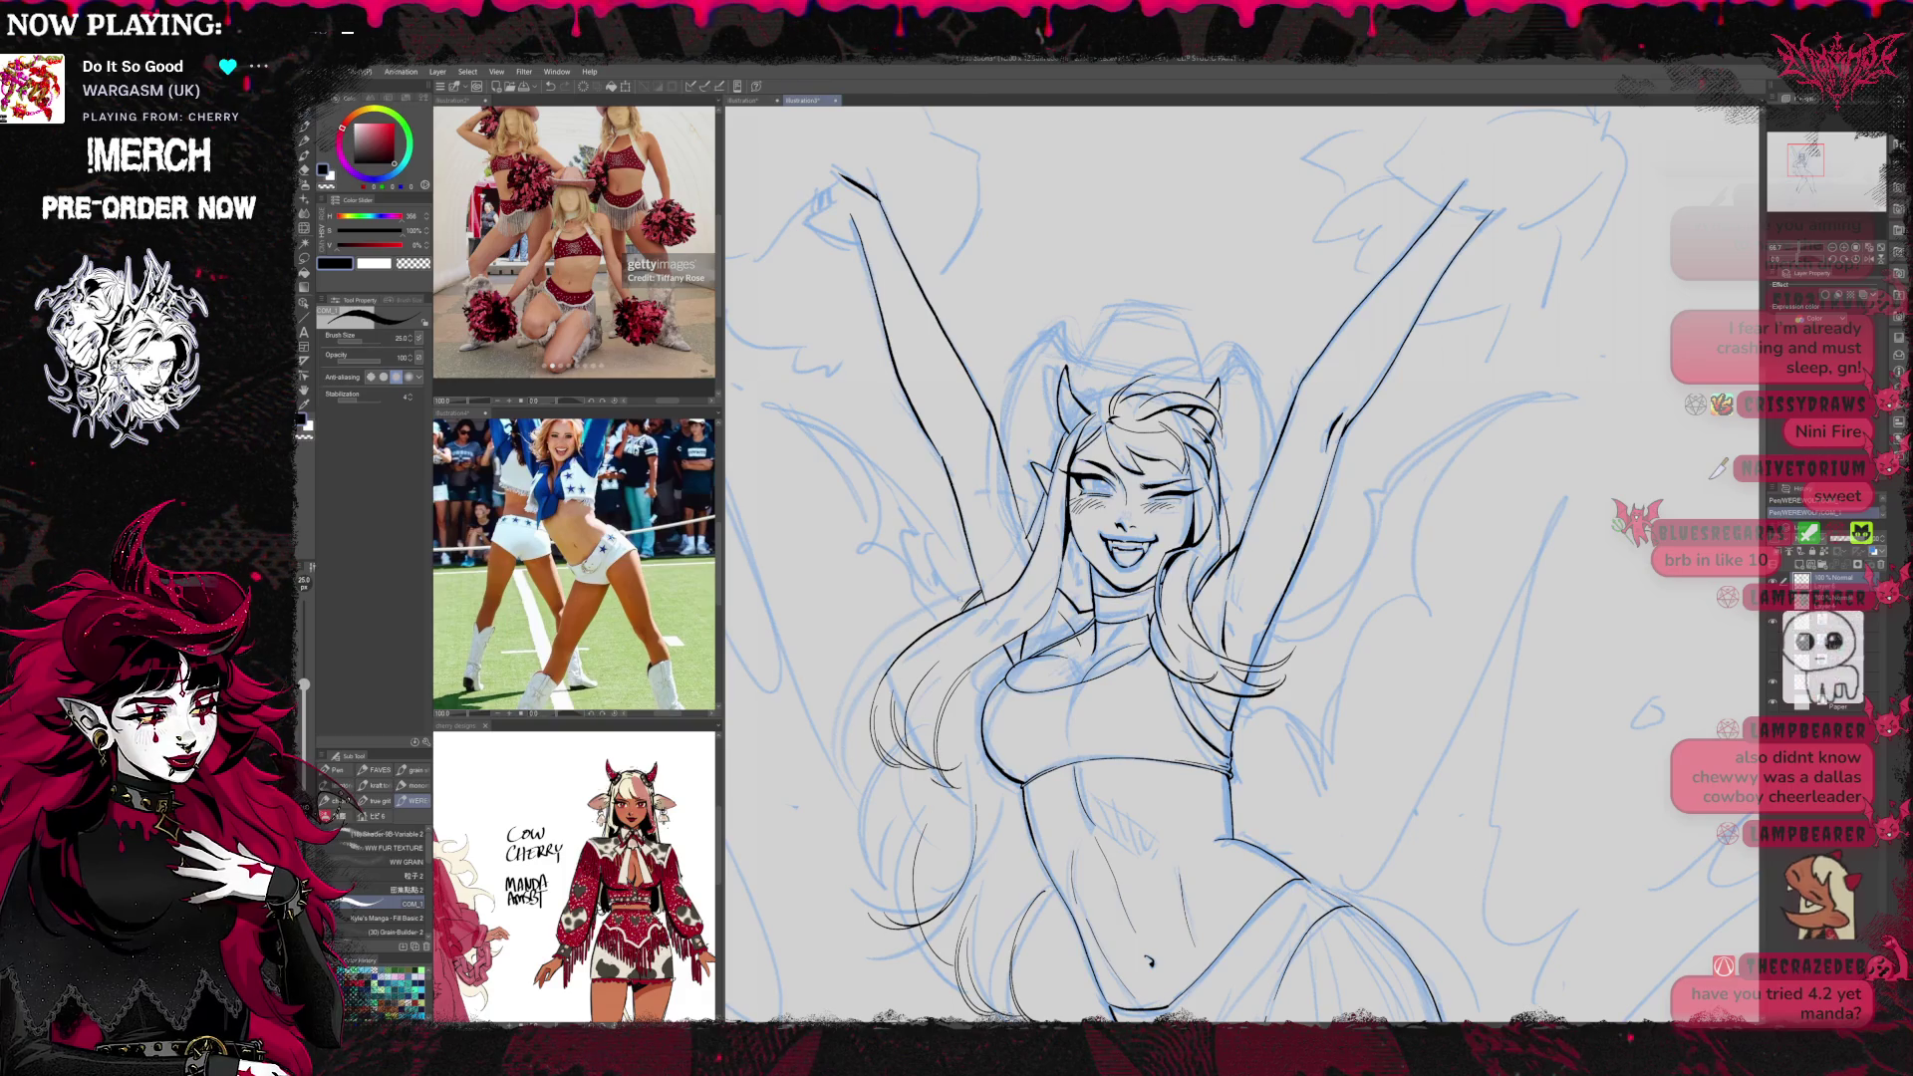
Ink extra flowing hair strands and the legs, ending back on the inking pen
key("e")
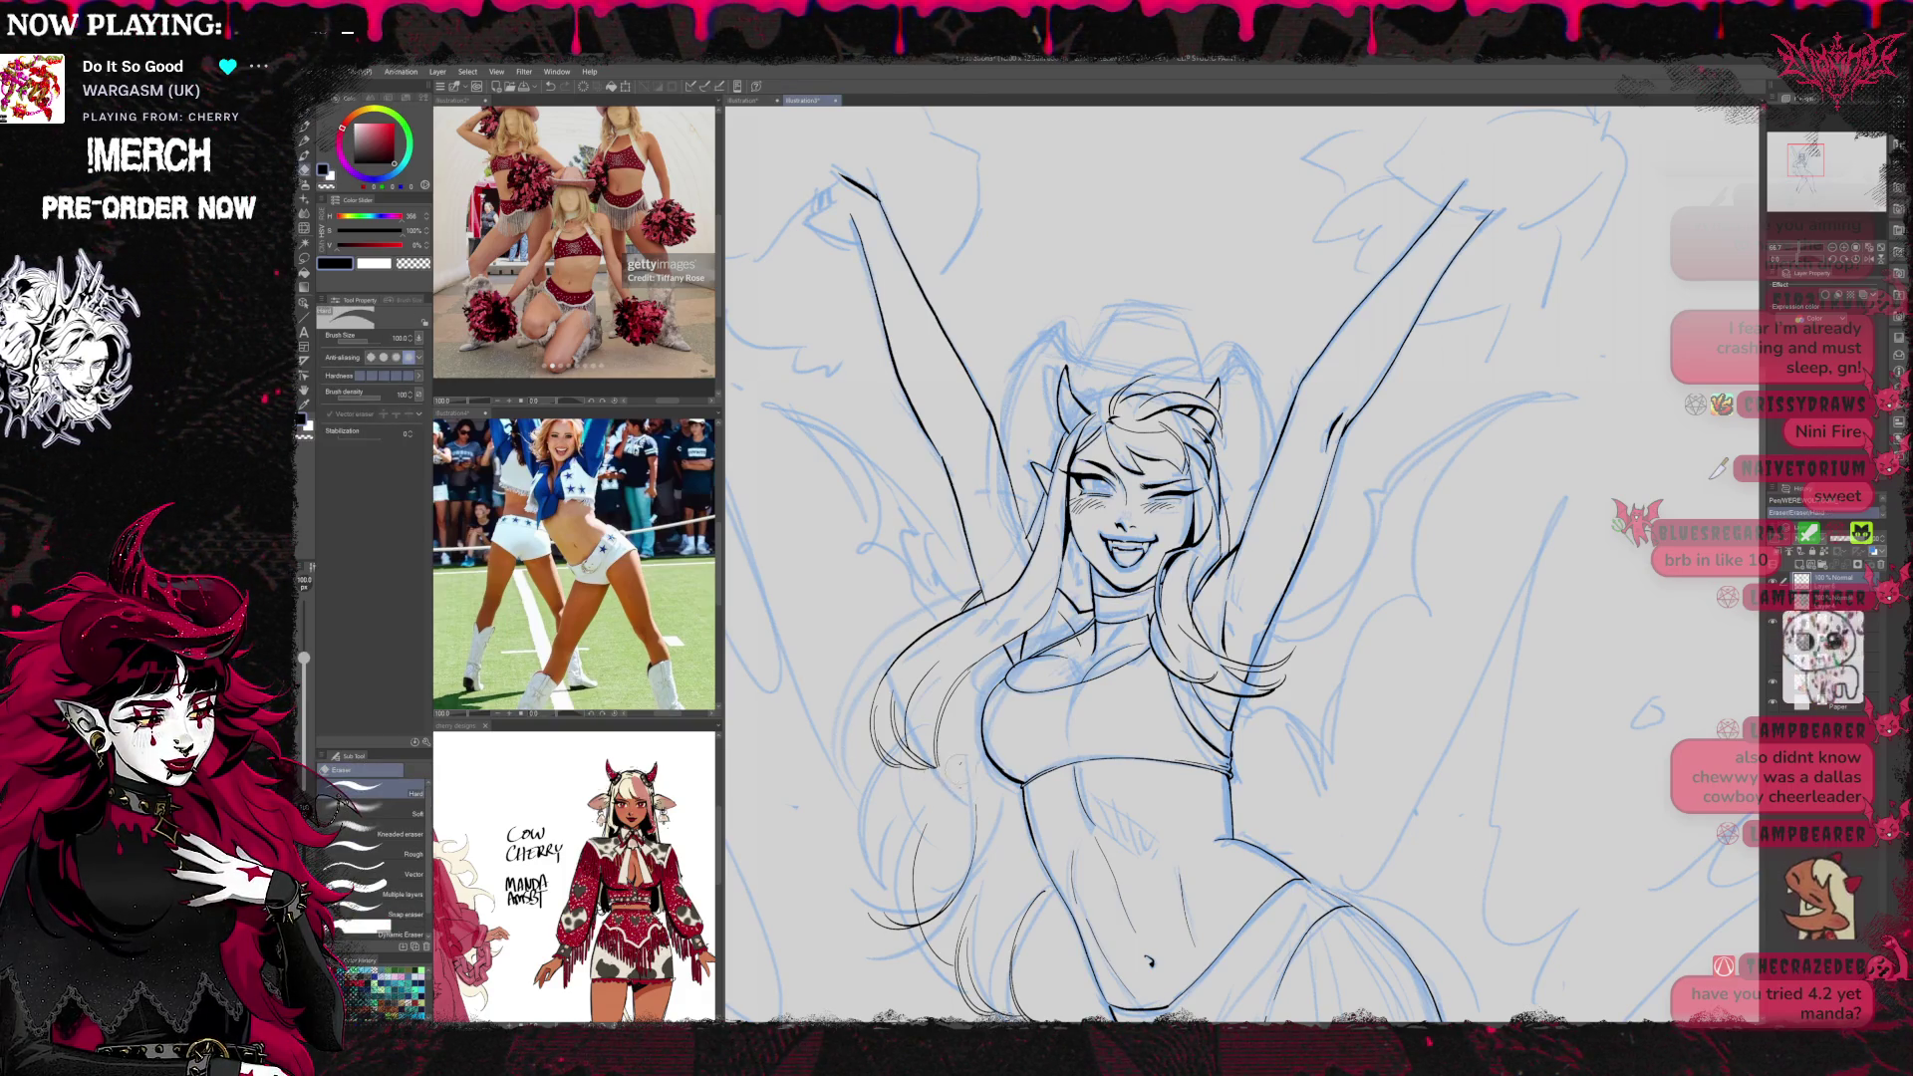
key("p")
key("b")
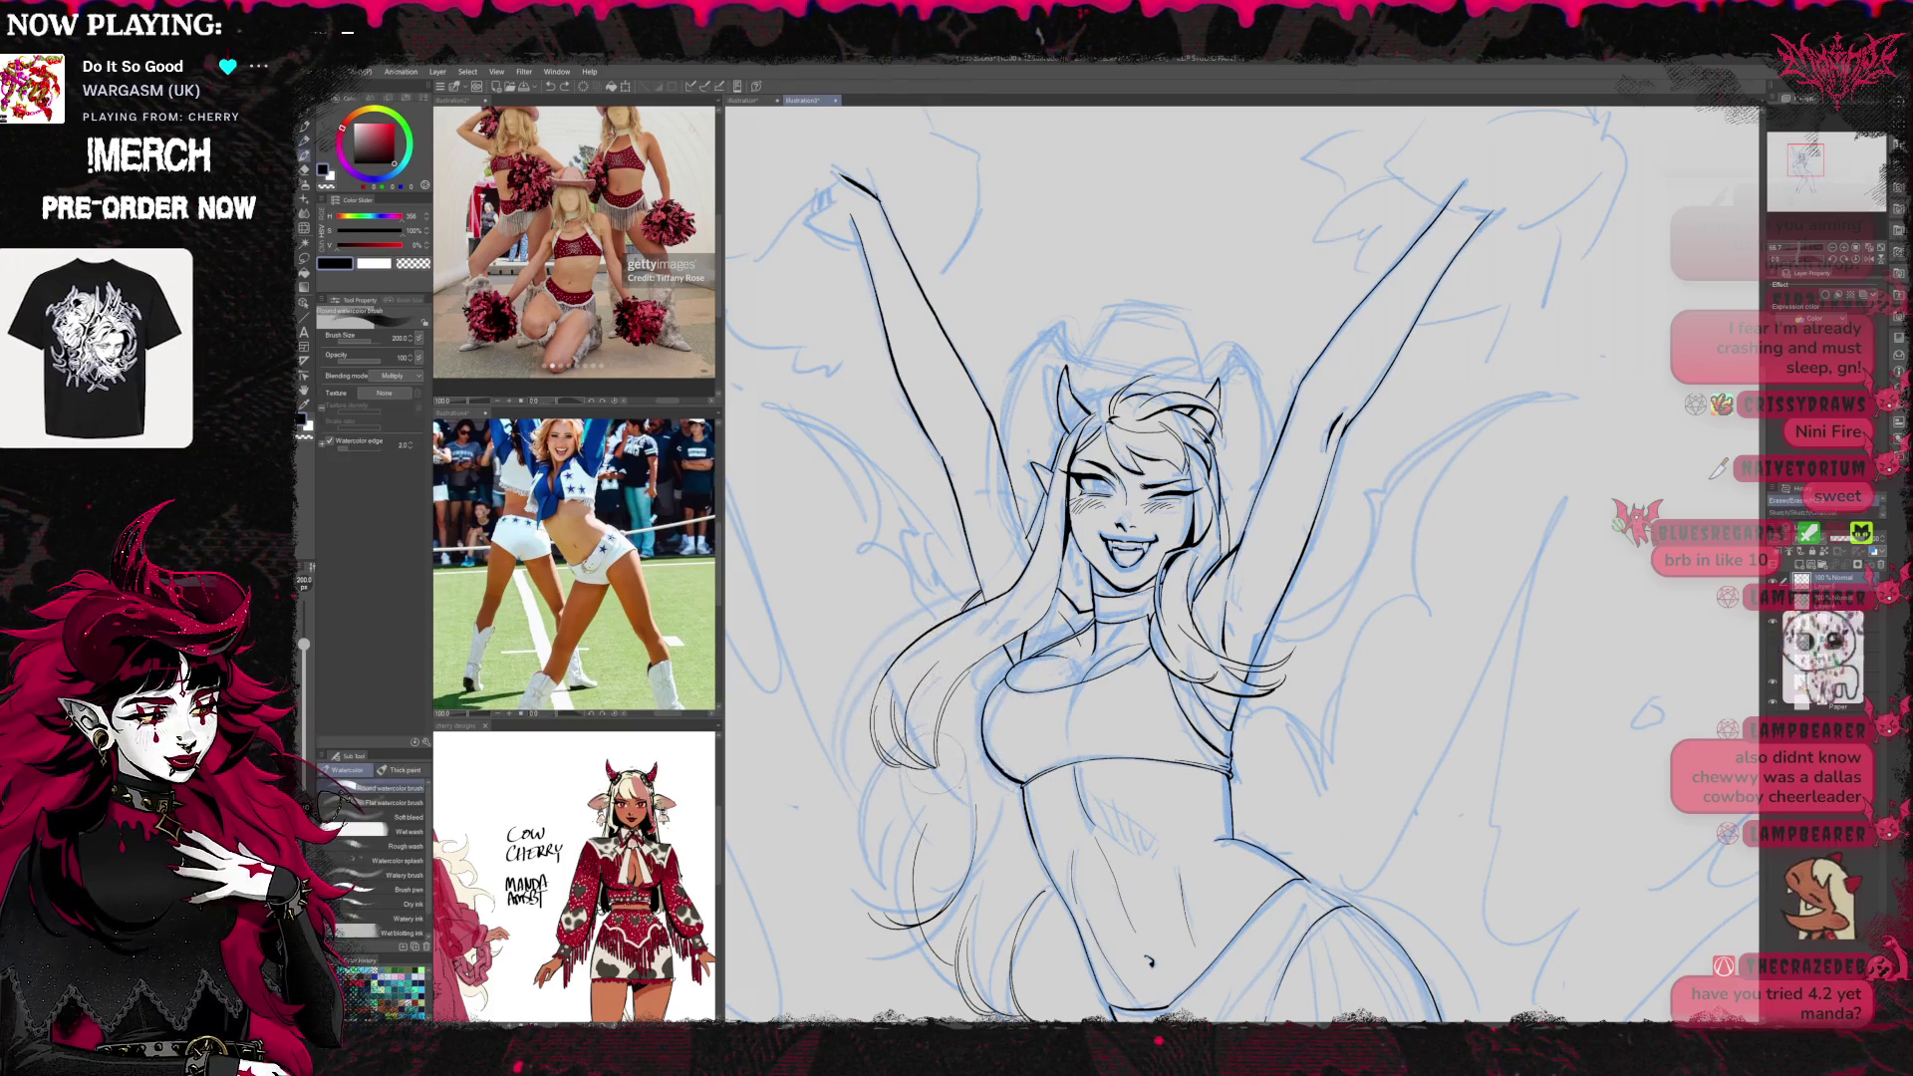
key("p")
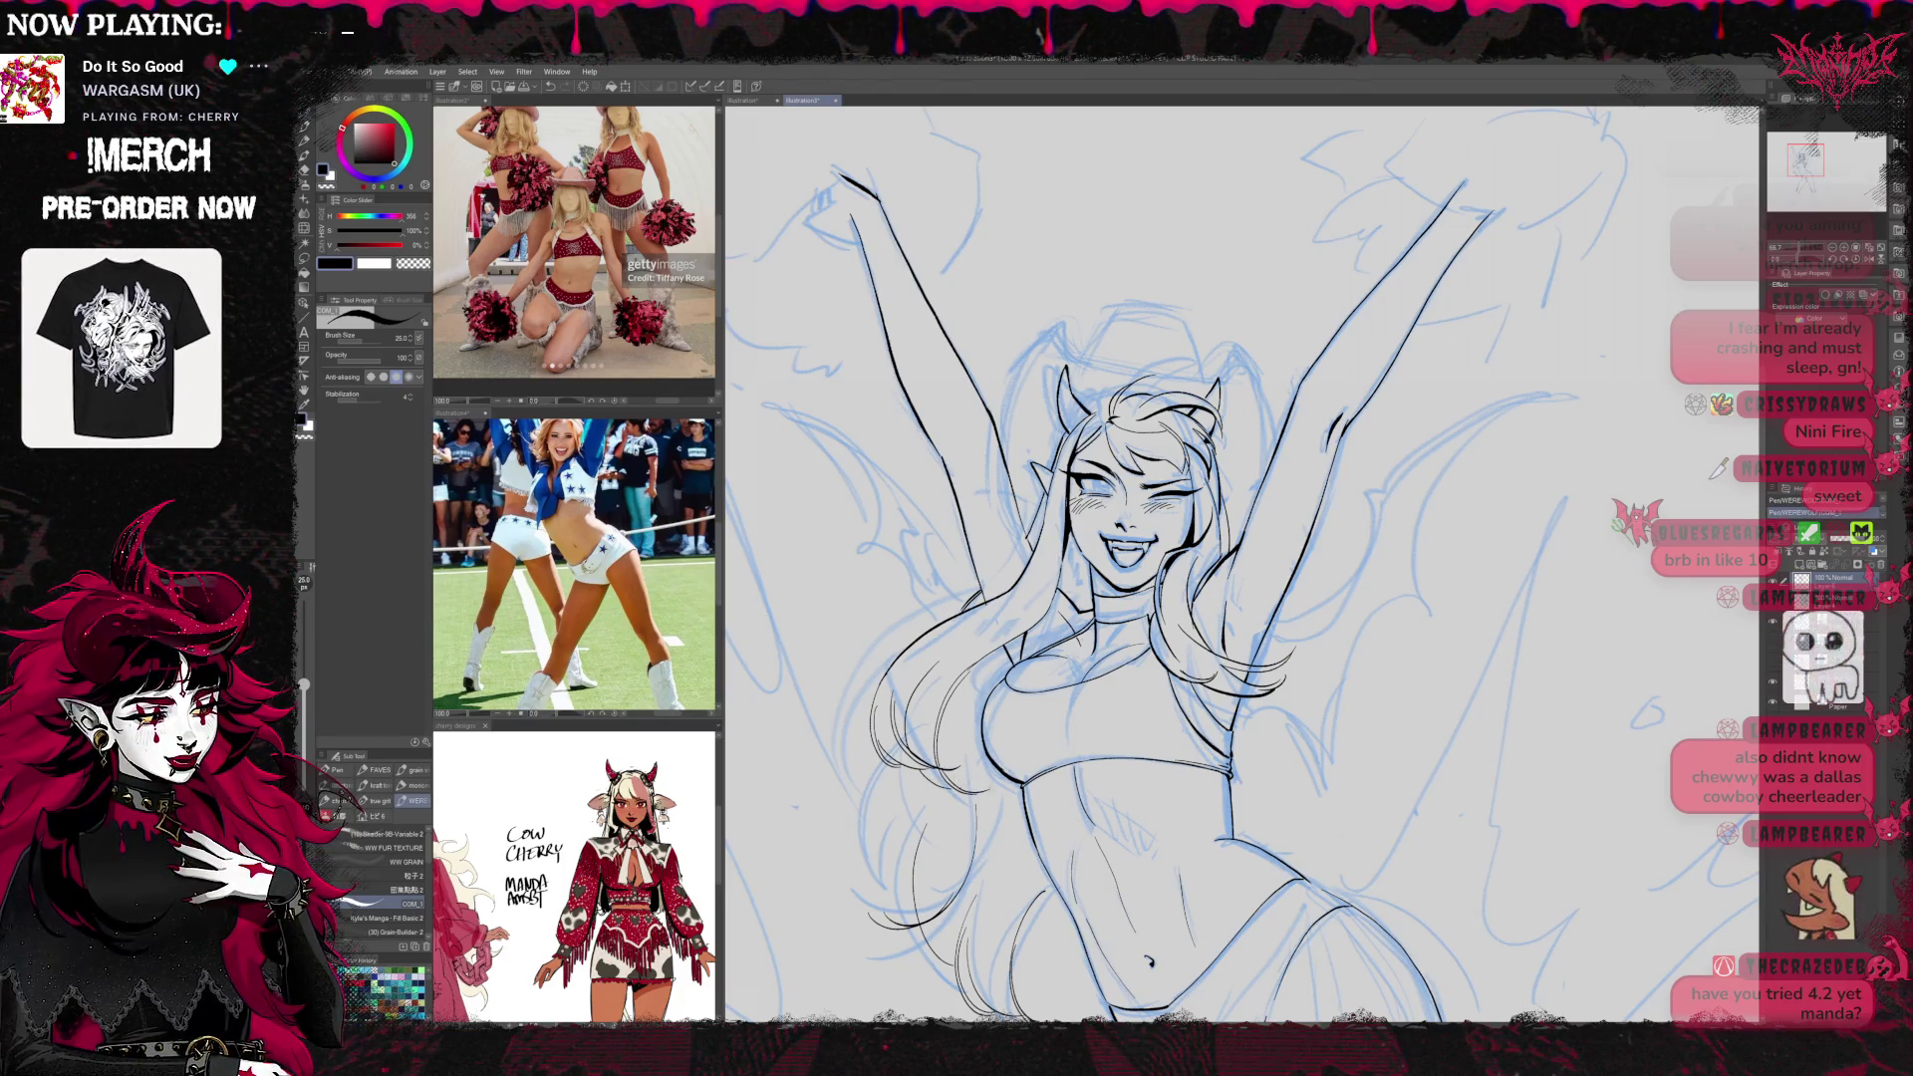
scroll(1227, 538, "down", 2)
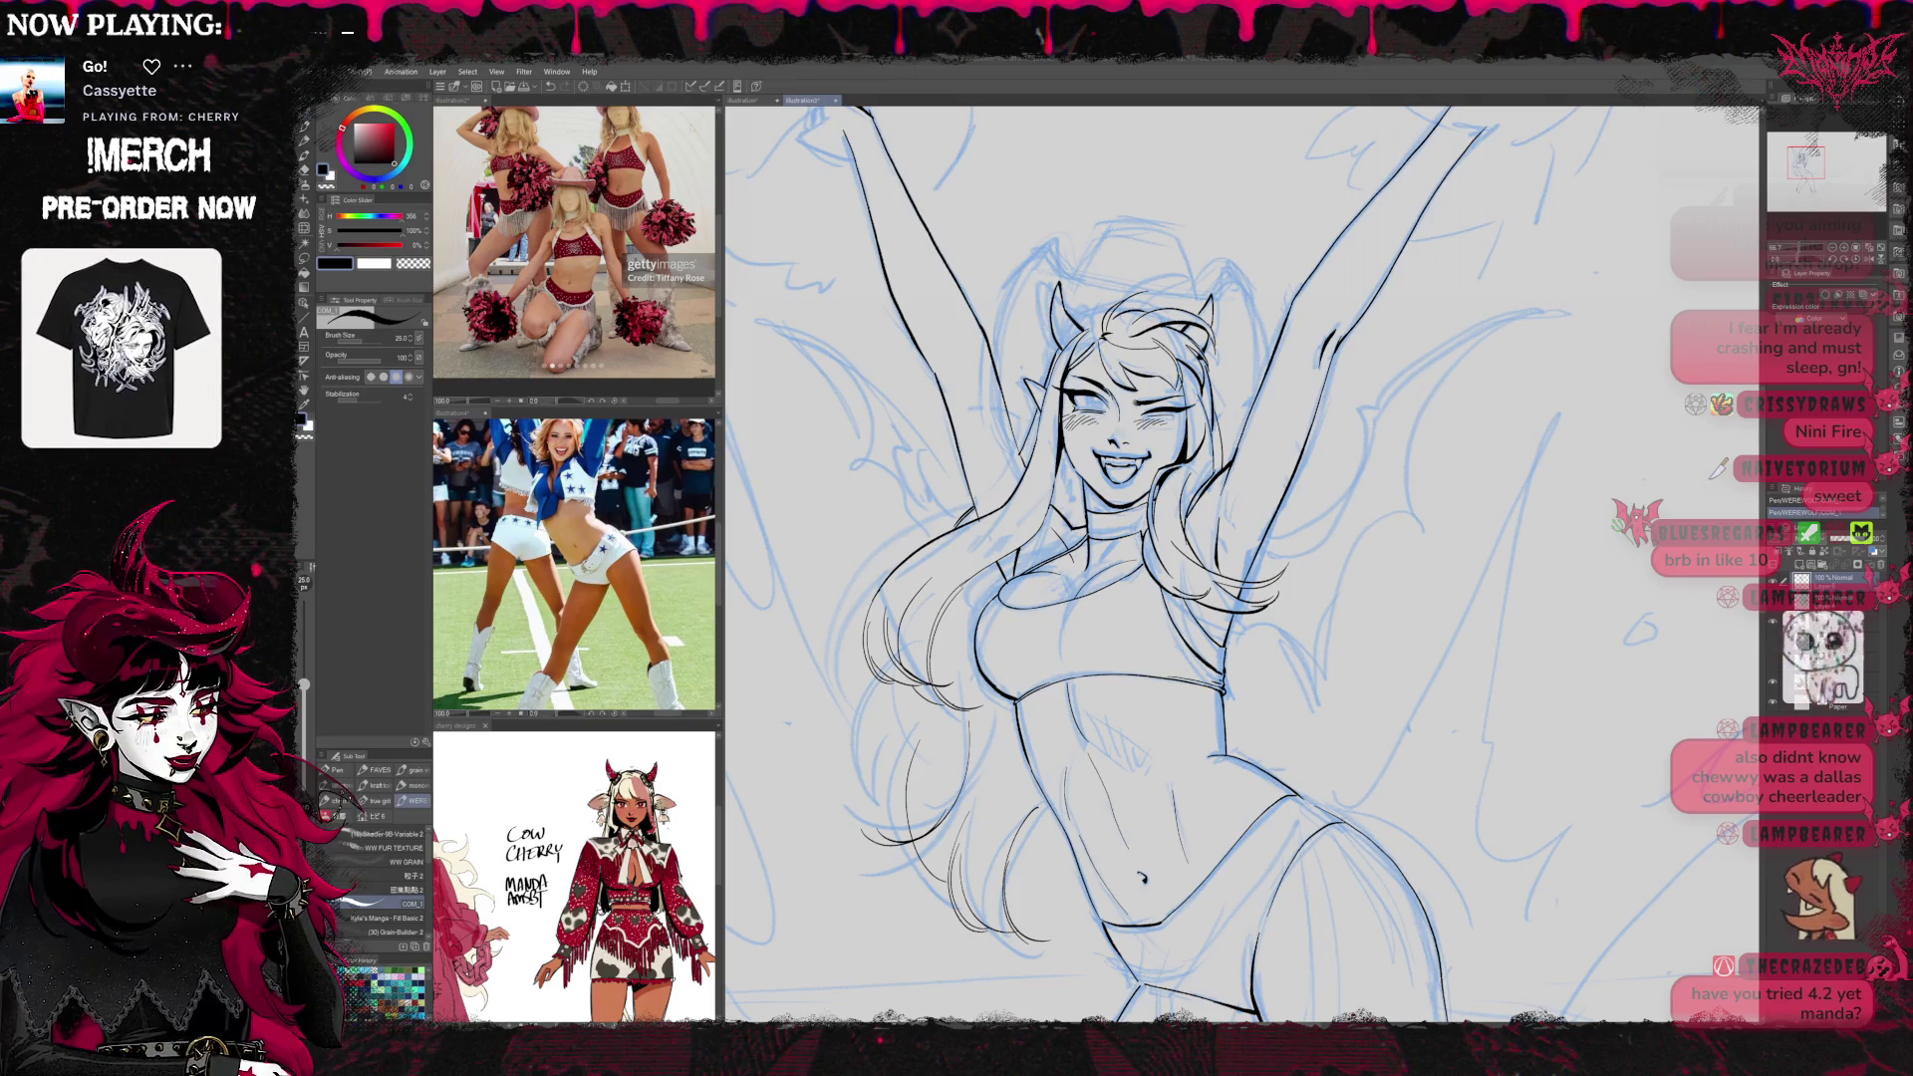
Zoom out to see more of the inked cheerleader
left_click(1830, 248)
left_click(1831, 248)
left_click(1831, 248)
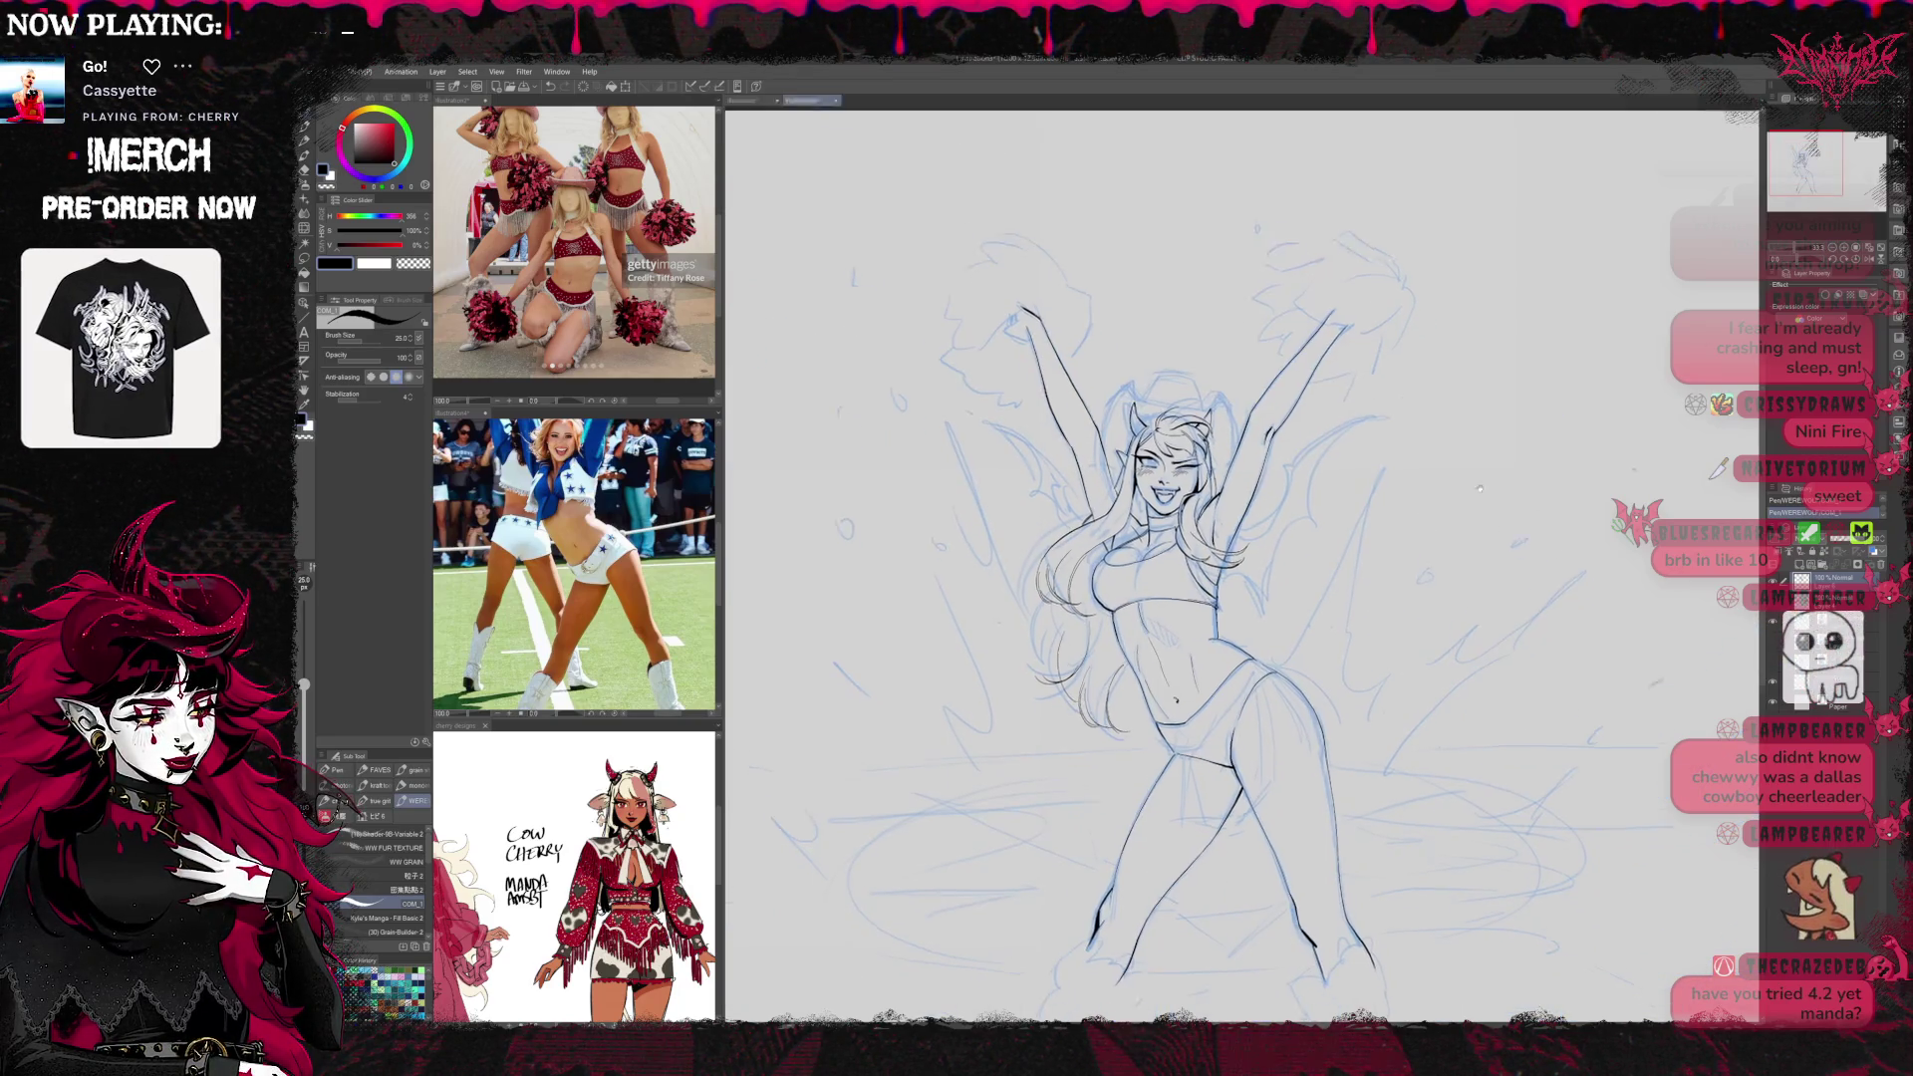
left_click(1831, 248)
left_click(1774, 625)
left_click(1774, 625)
left_click(1832, 248)
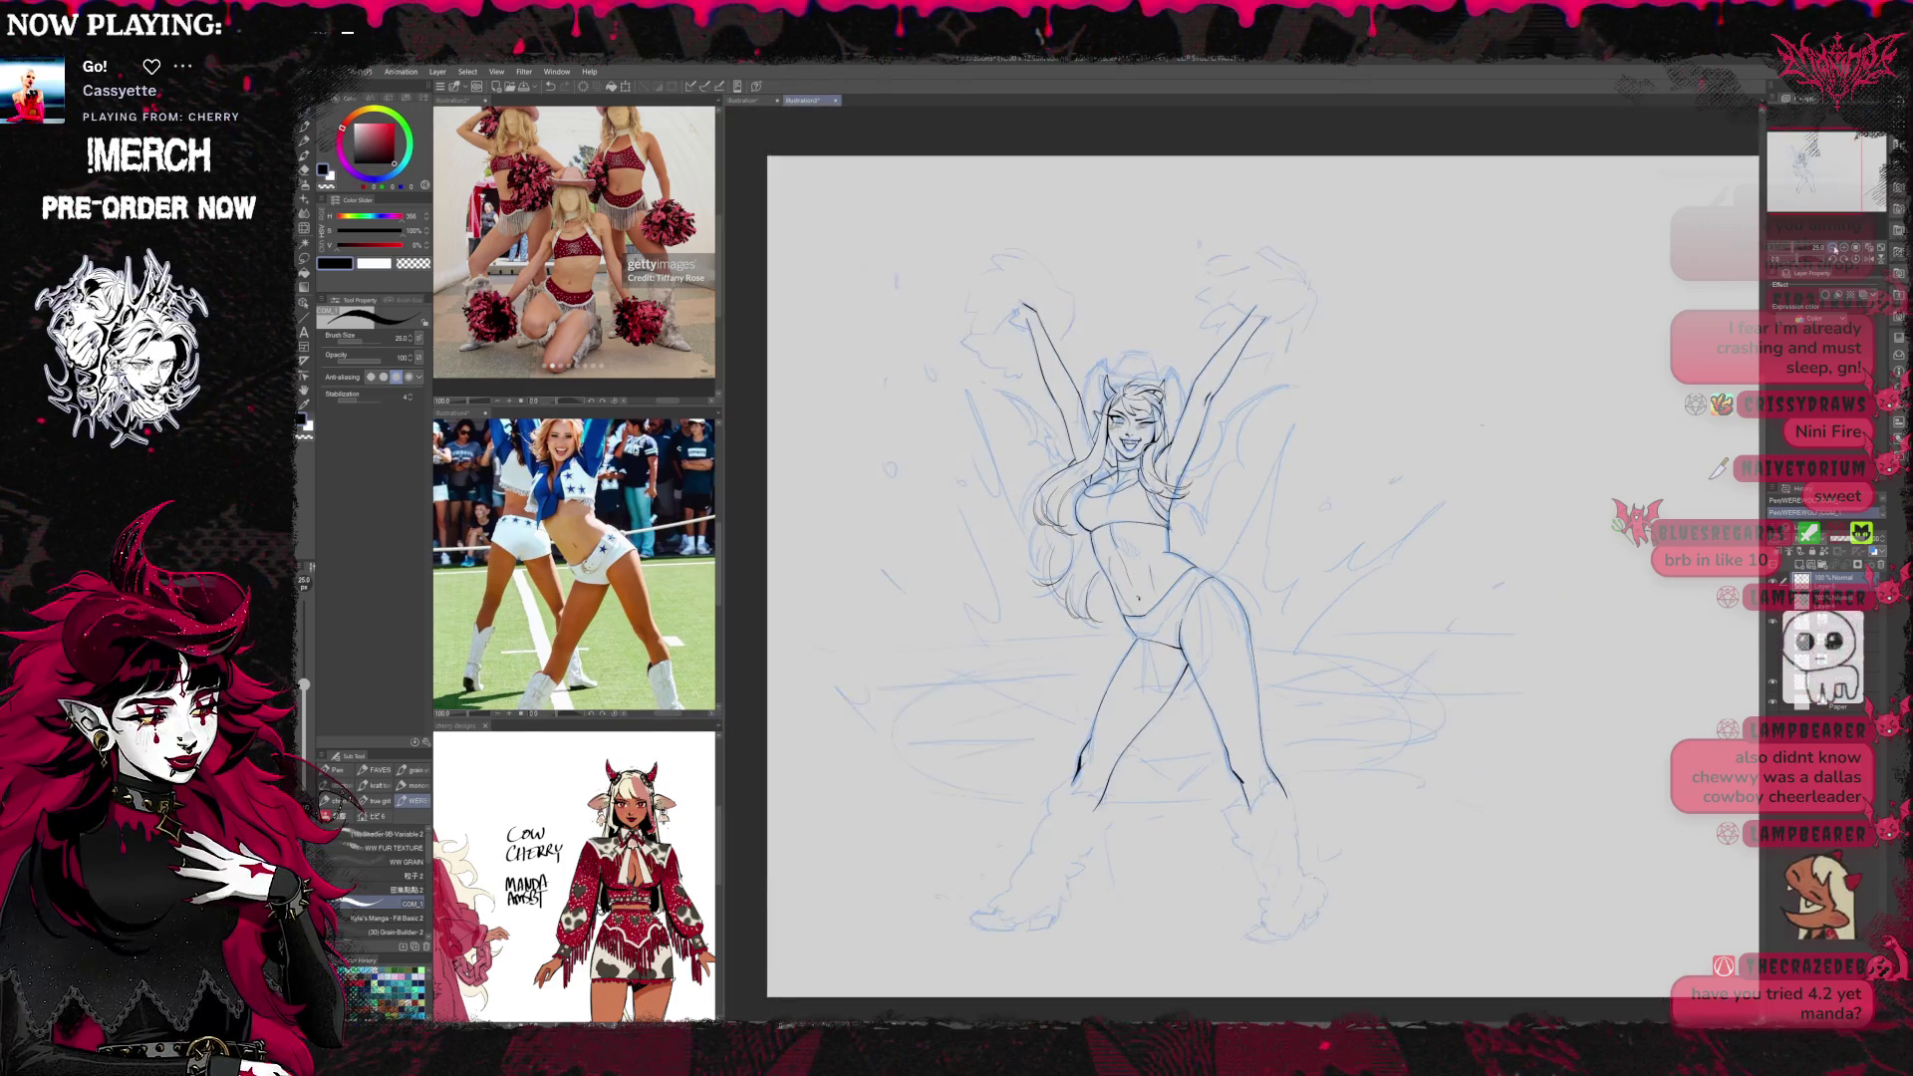
left_click(1843, 247)
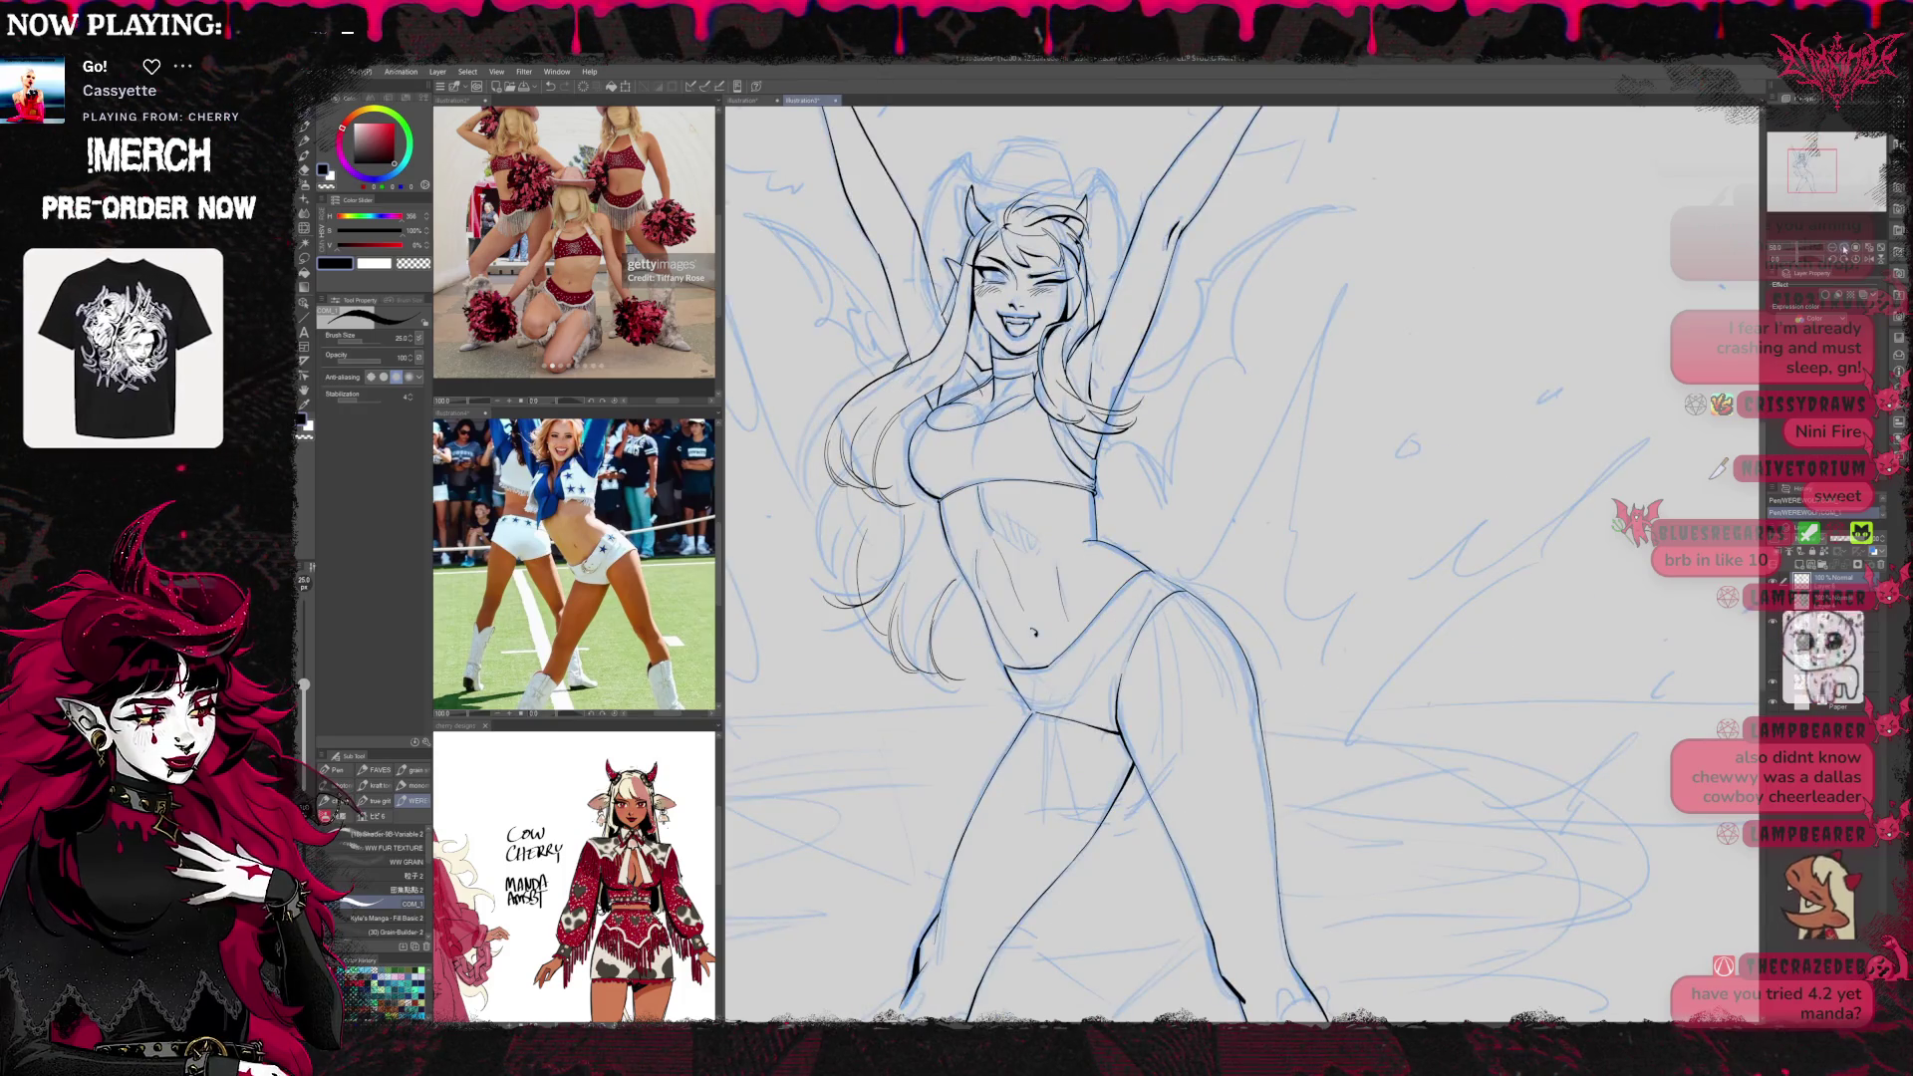
left_click(1844, 247)
scroll(1309, 531, "up", 6)
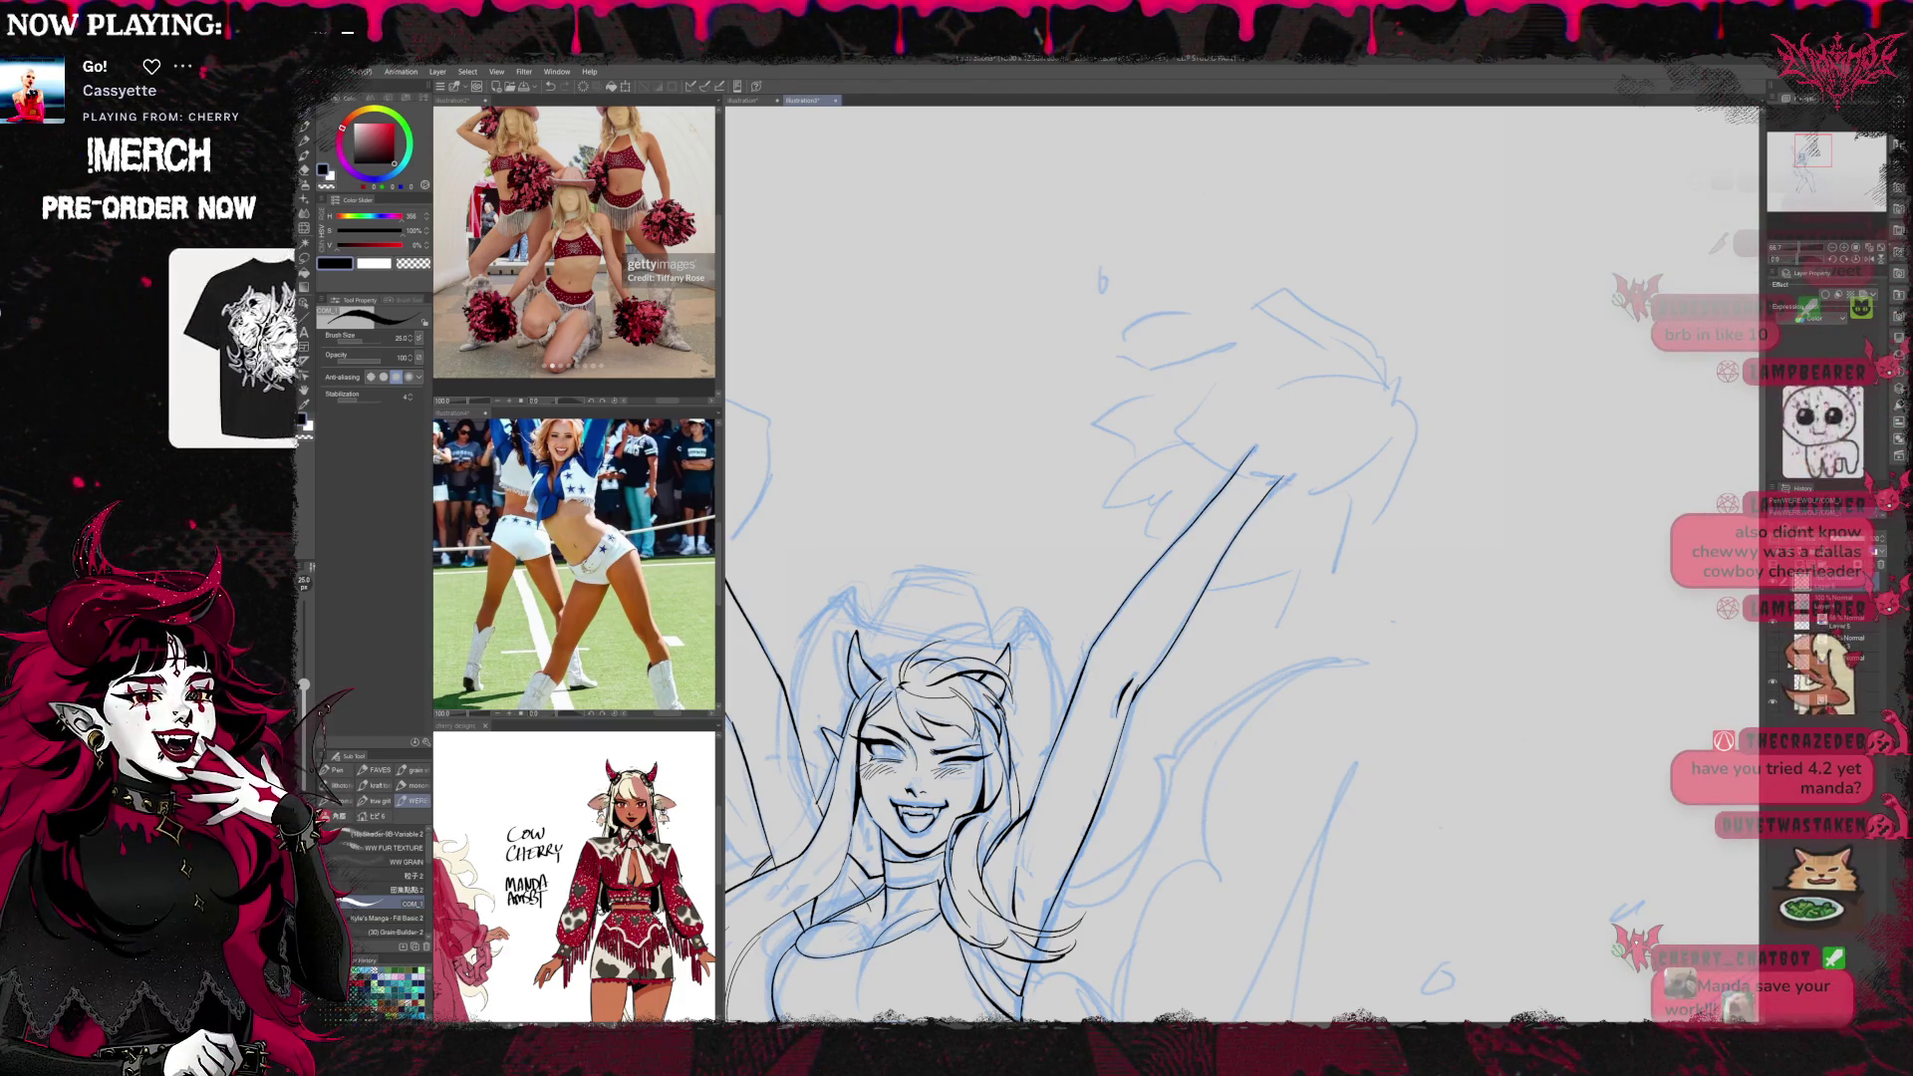
Ink strands at the top of the pom-pom and beside the hand, undoing the bad ones
mouse_move(1189, 421)
left_mouse_down()
mouse_move(1282, 418)
mouse_move(1302, 473)
left_mouse_up()
key("ctrl+z")
key("ctrl+z")
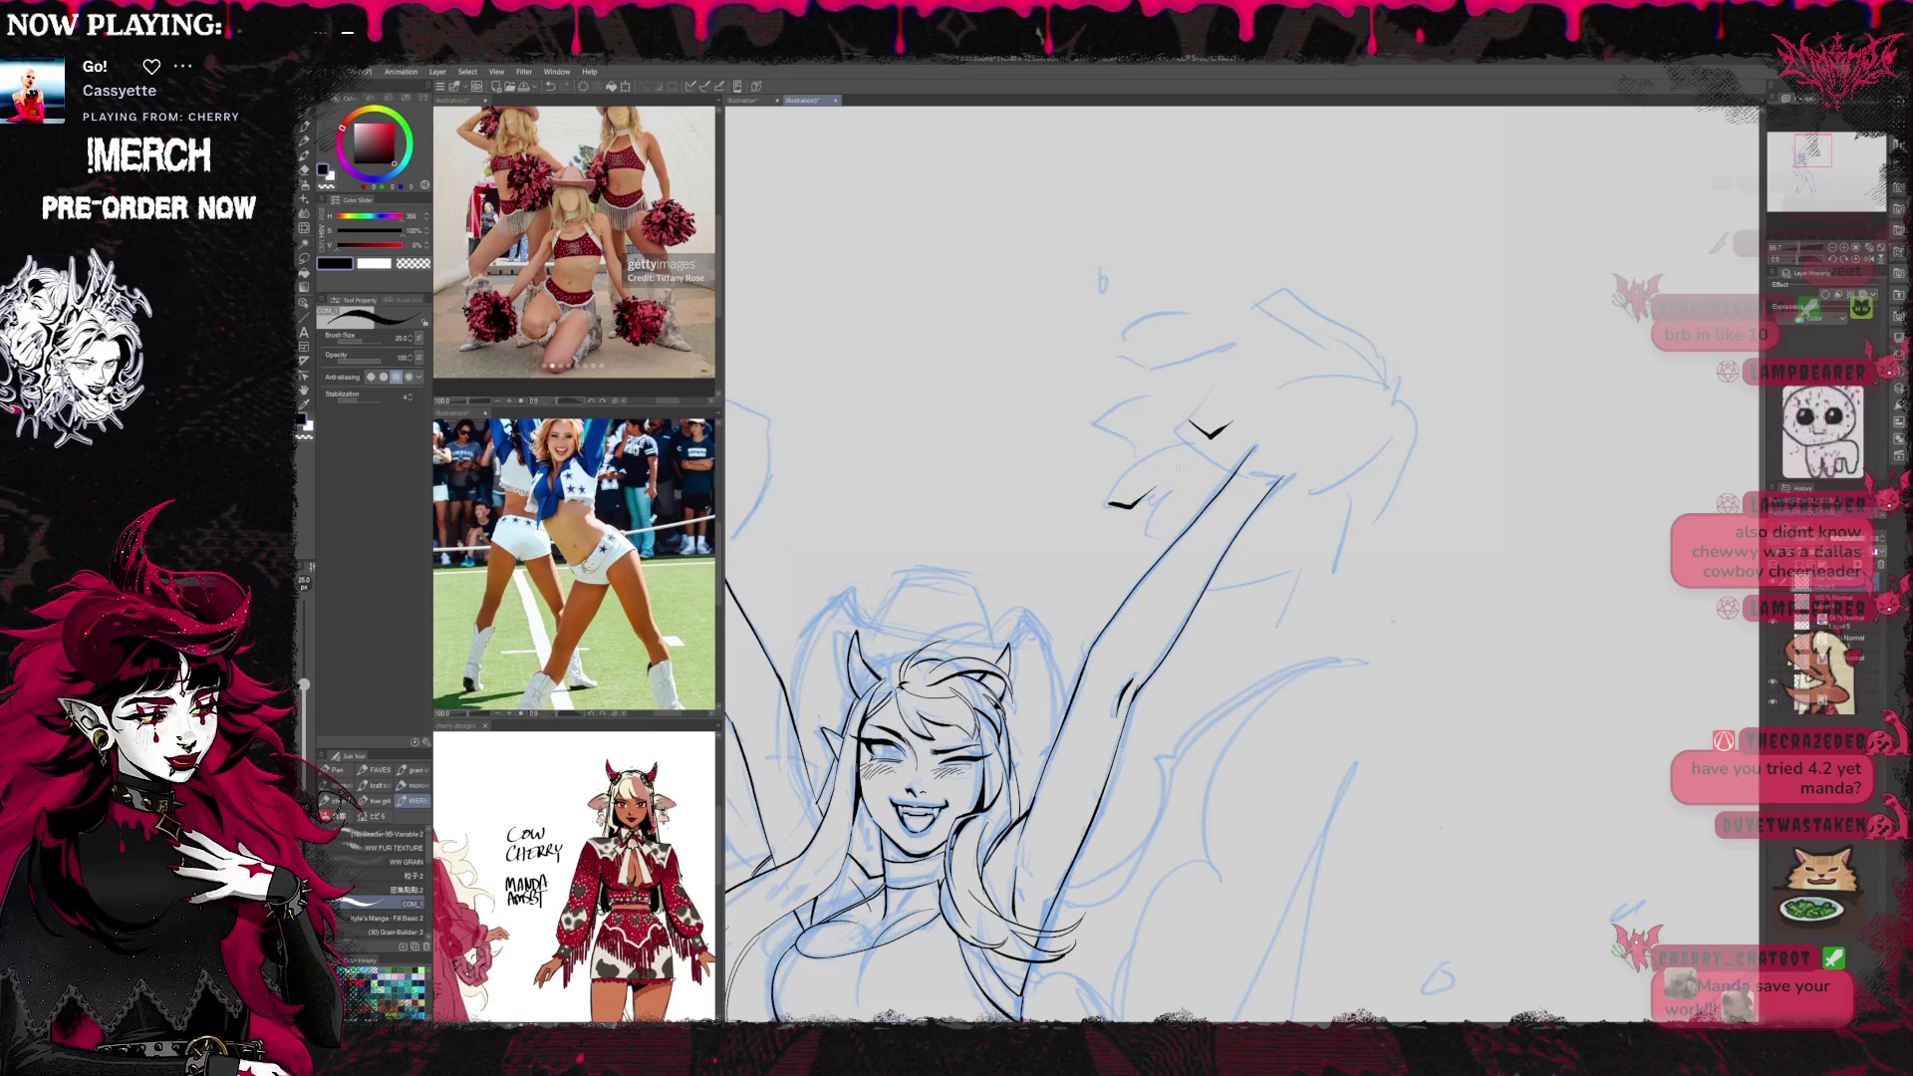
mouse_move(1141, 455)
left_mouse_down()
mouse_move(1113, 476)
mouse_move(1154, 488)
left_mouse_up()
mouse_move(1142, 420)
left_mouse_down()
mouse_move(1093, 426)
mouse_move(1112, 353)
left_mouse_up()
key("ctrl+z")
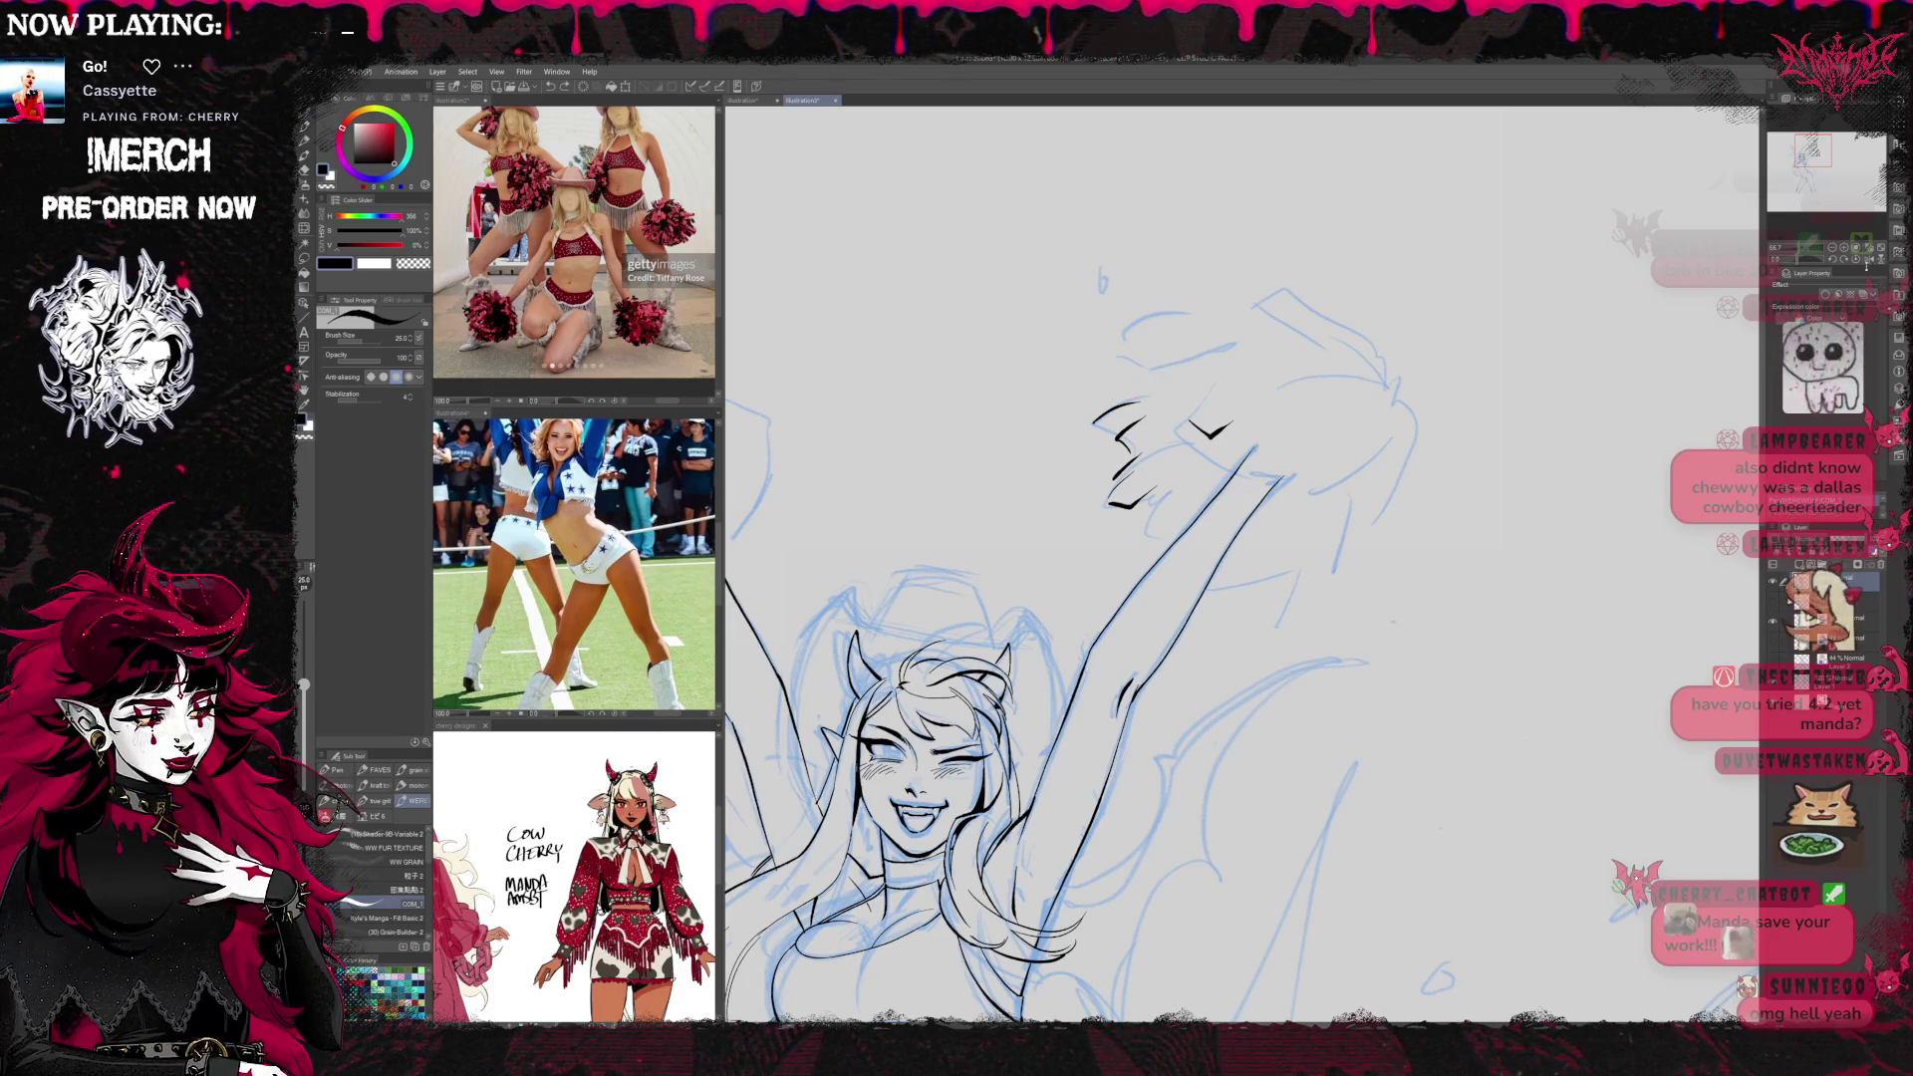
Flip the canvas horizontally and ink a curved strand on the pom-pom, undoing a stray stroke
key("h")
left_click_drag(992, 456, 1064, 507)
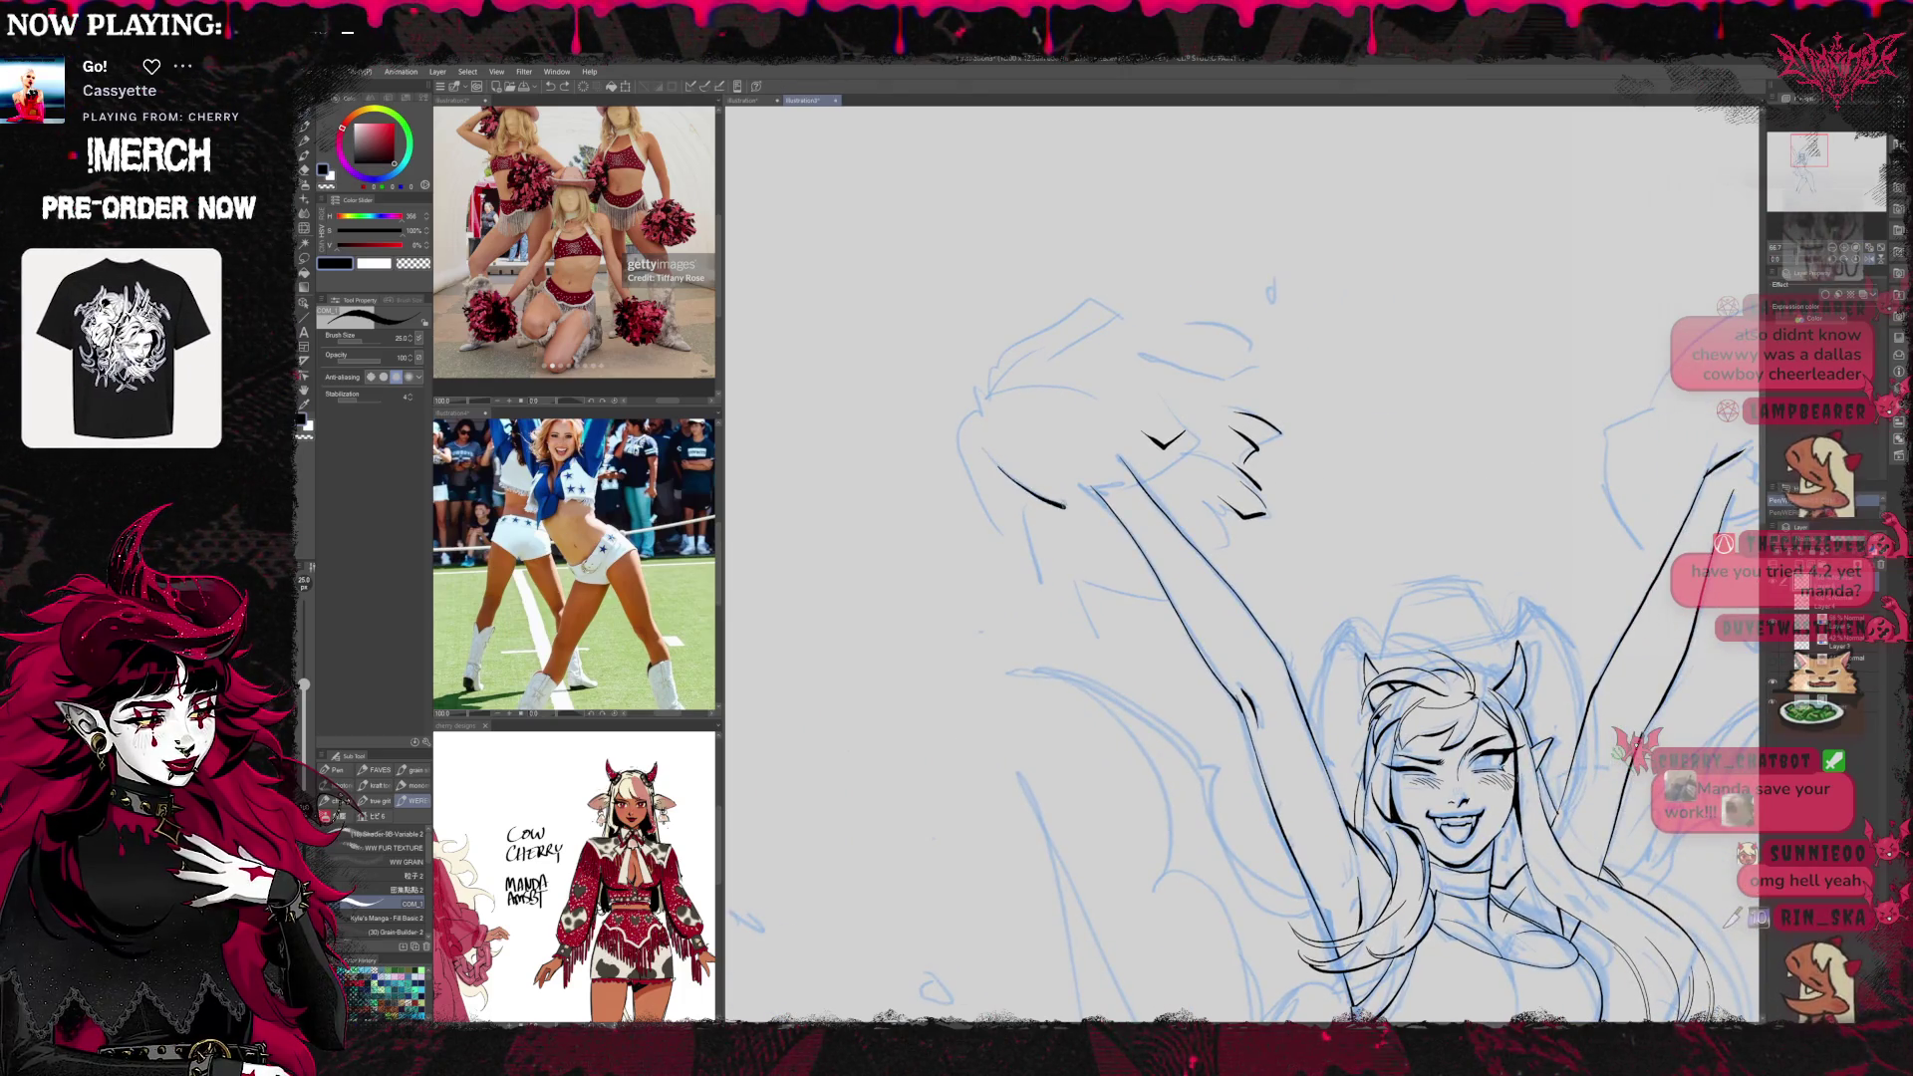
left_click_drag(975, 410, 1005, 551)
key("ctrl+z")
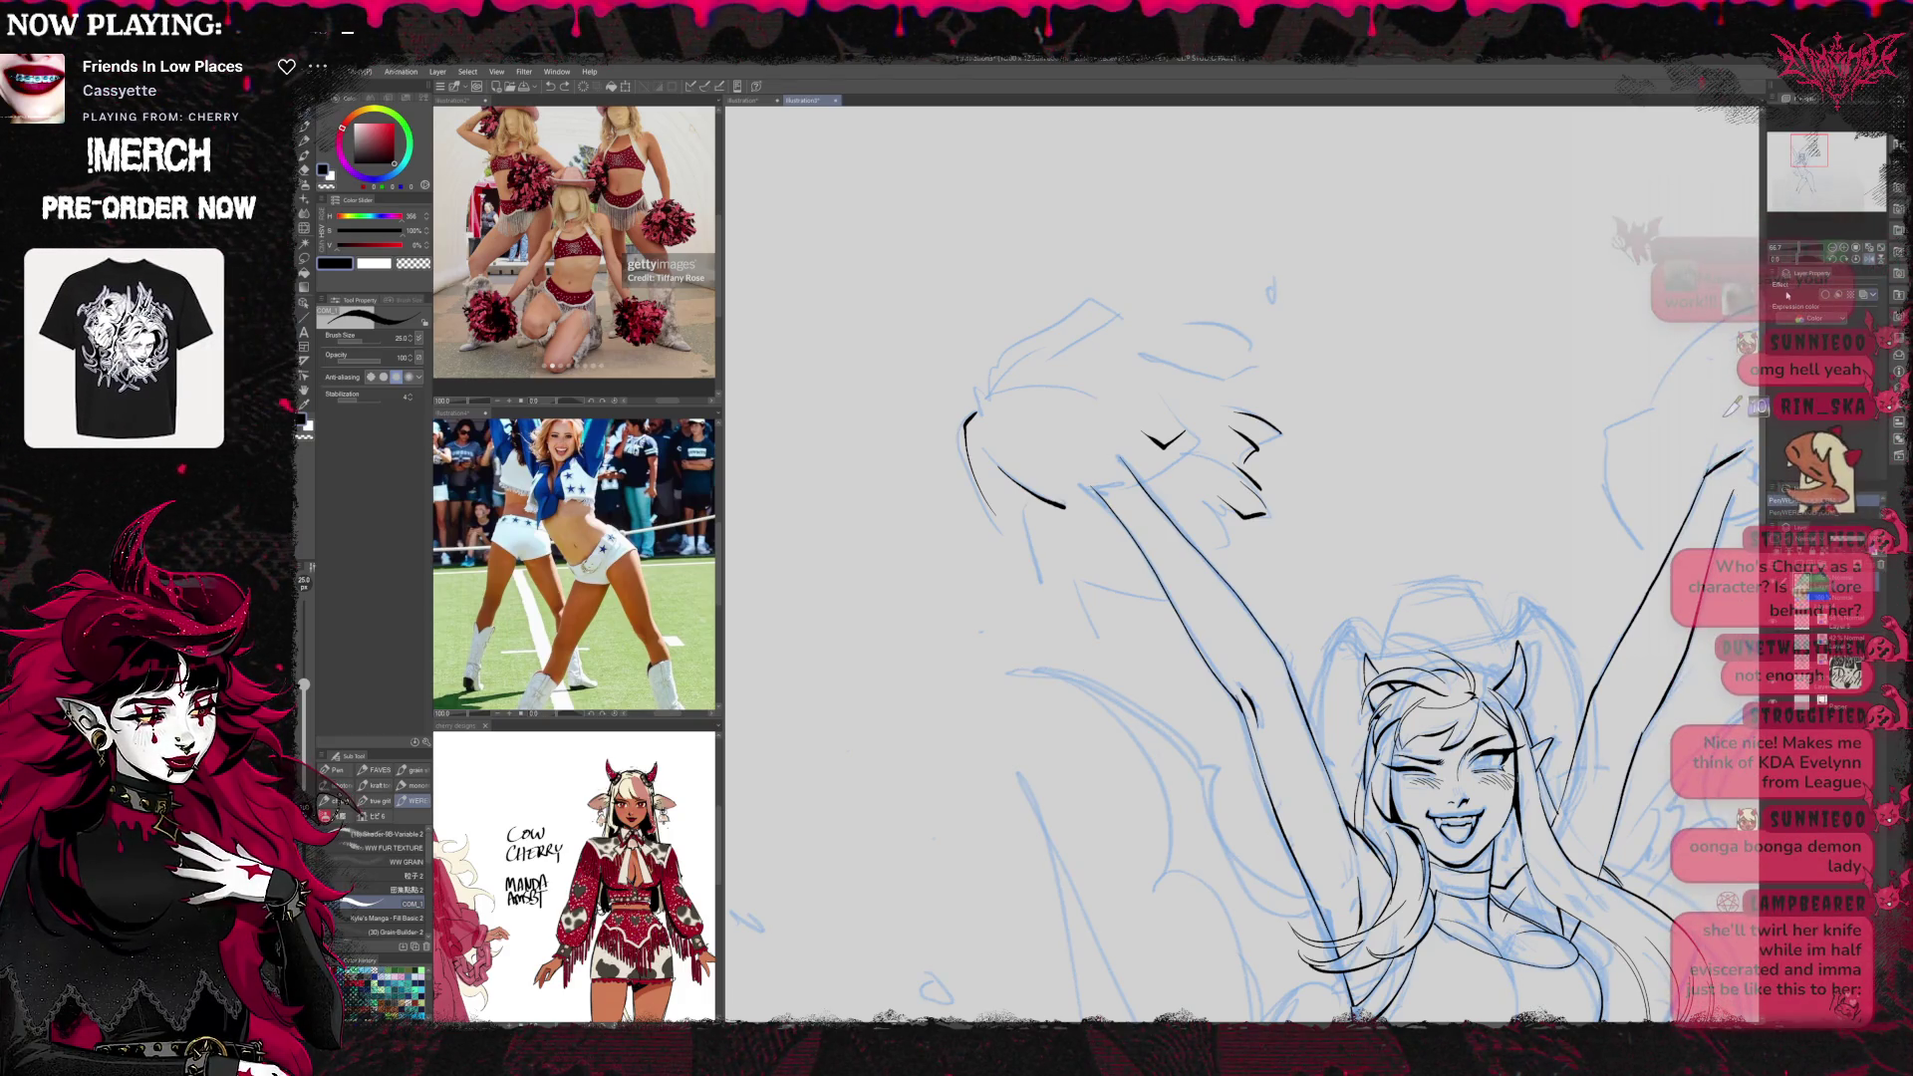
scroll(857, 429, "down", 3)
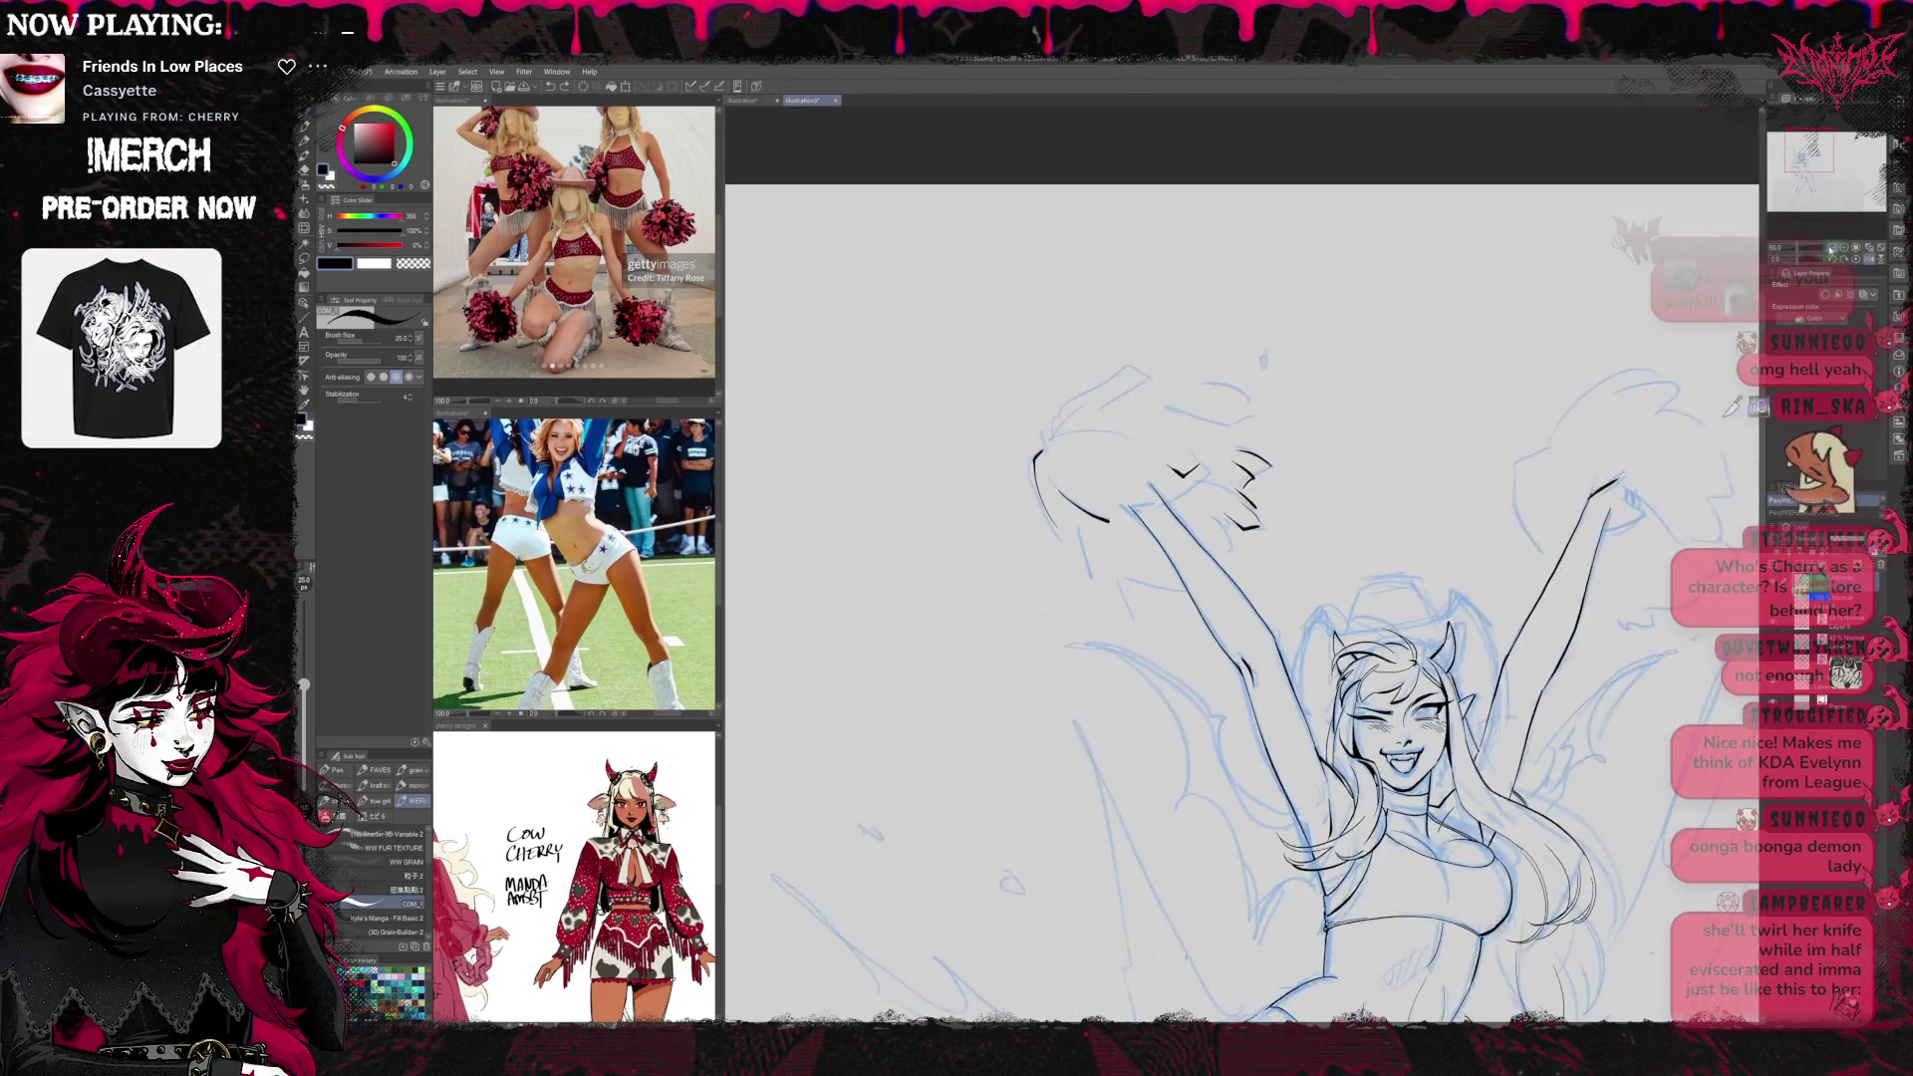
Zoom in and ink strands along the pom-pom's top-left, top-right edge and side
left_click_drag(1347, 379, 1415, 371)
scroll(1071, 433, "up", 4)
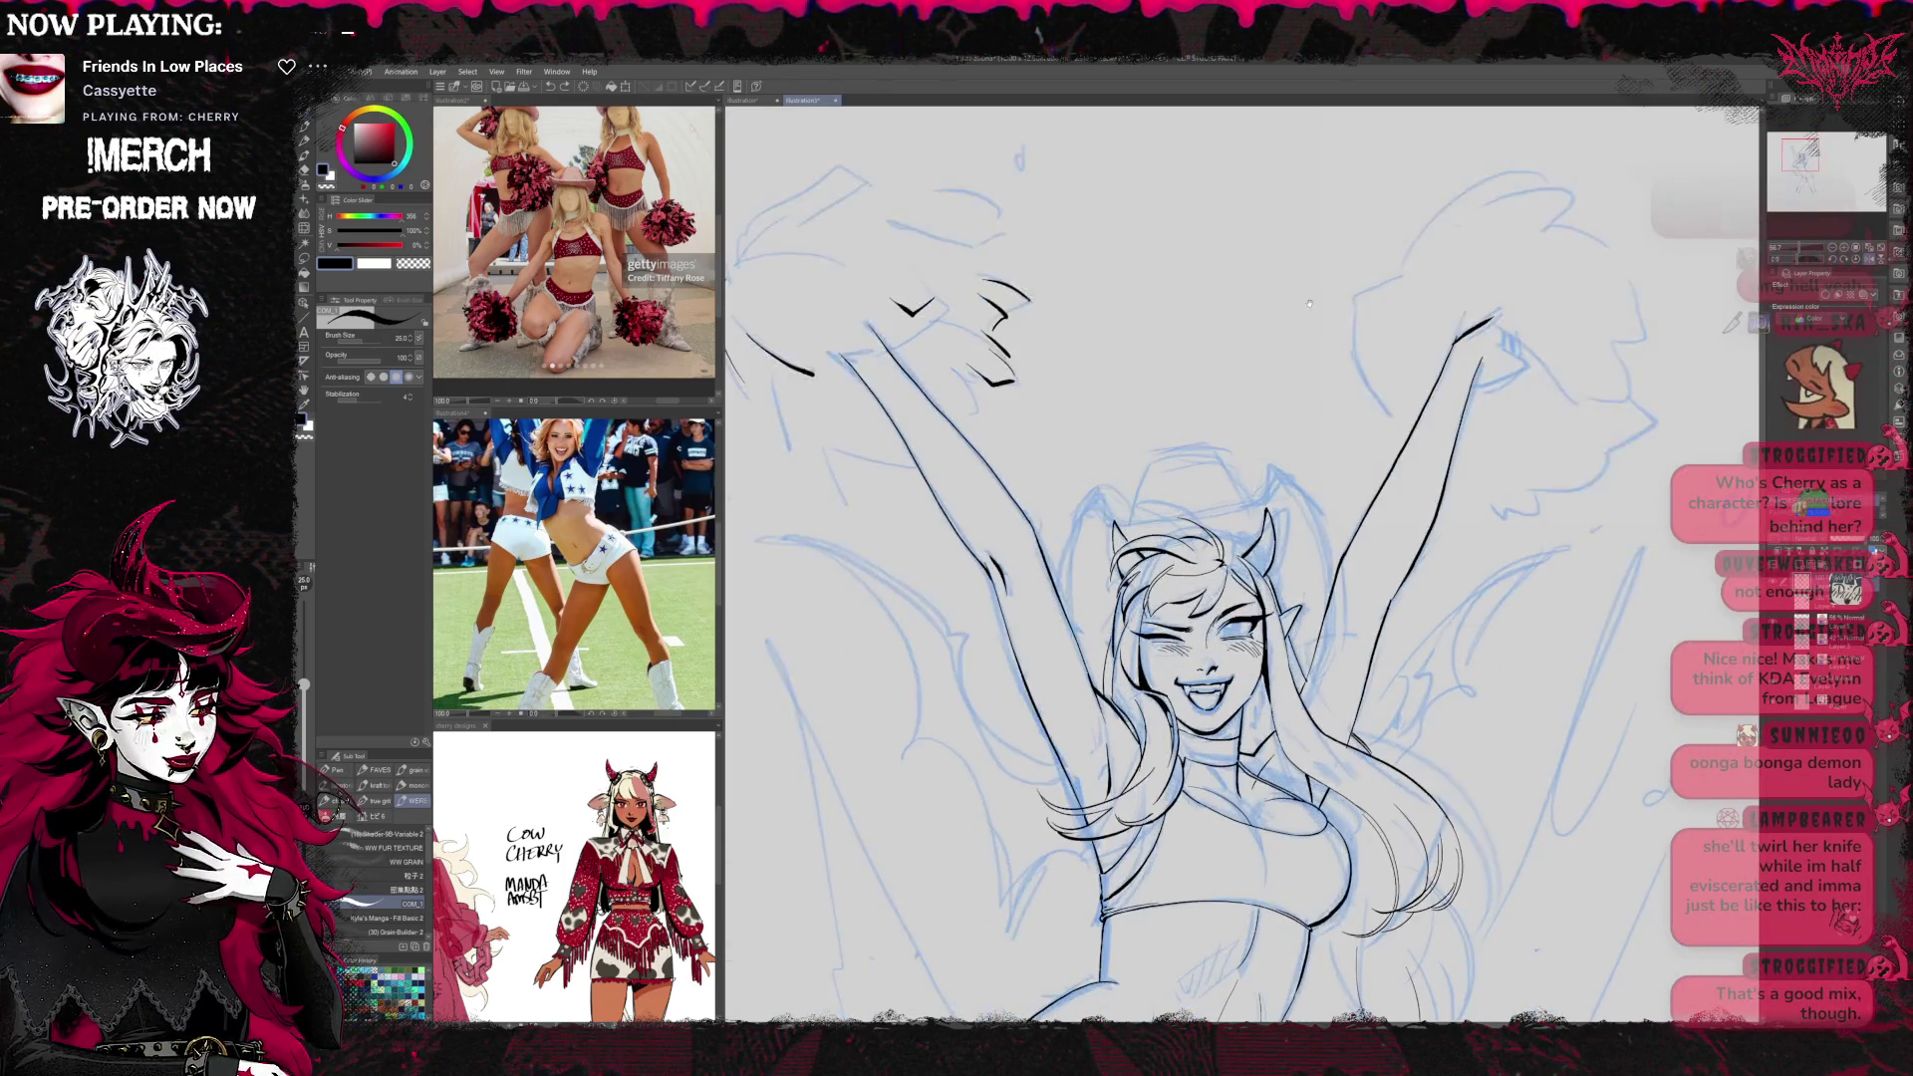
mouse_move(912, 482)
left_mouse_down()
mouse_move(969, 586)
mouse_move(1056, 588)
left_mouse_up()
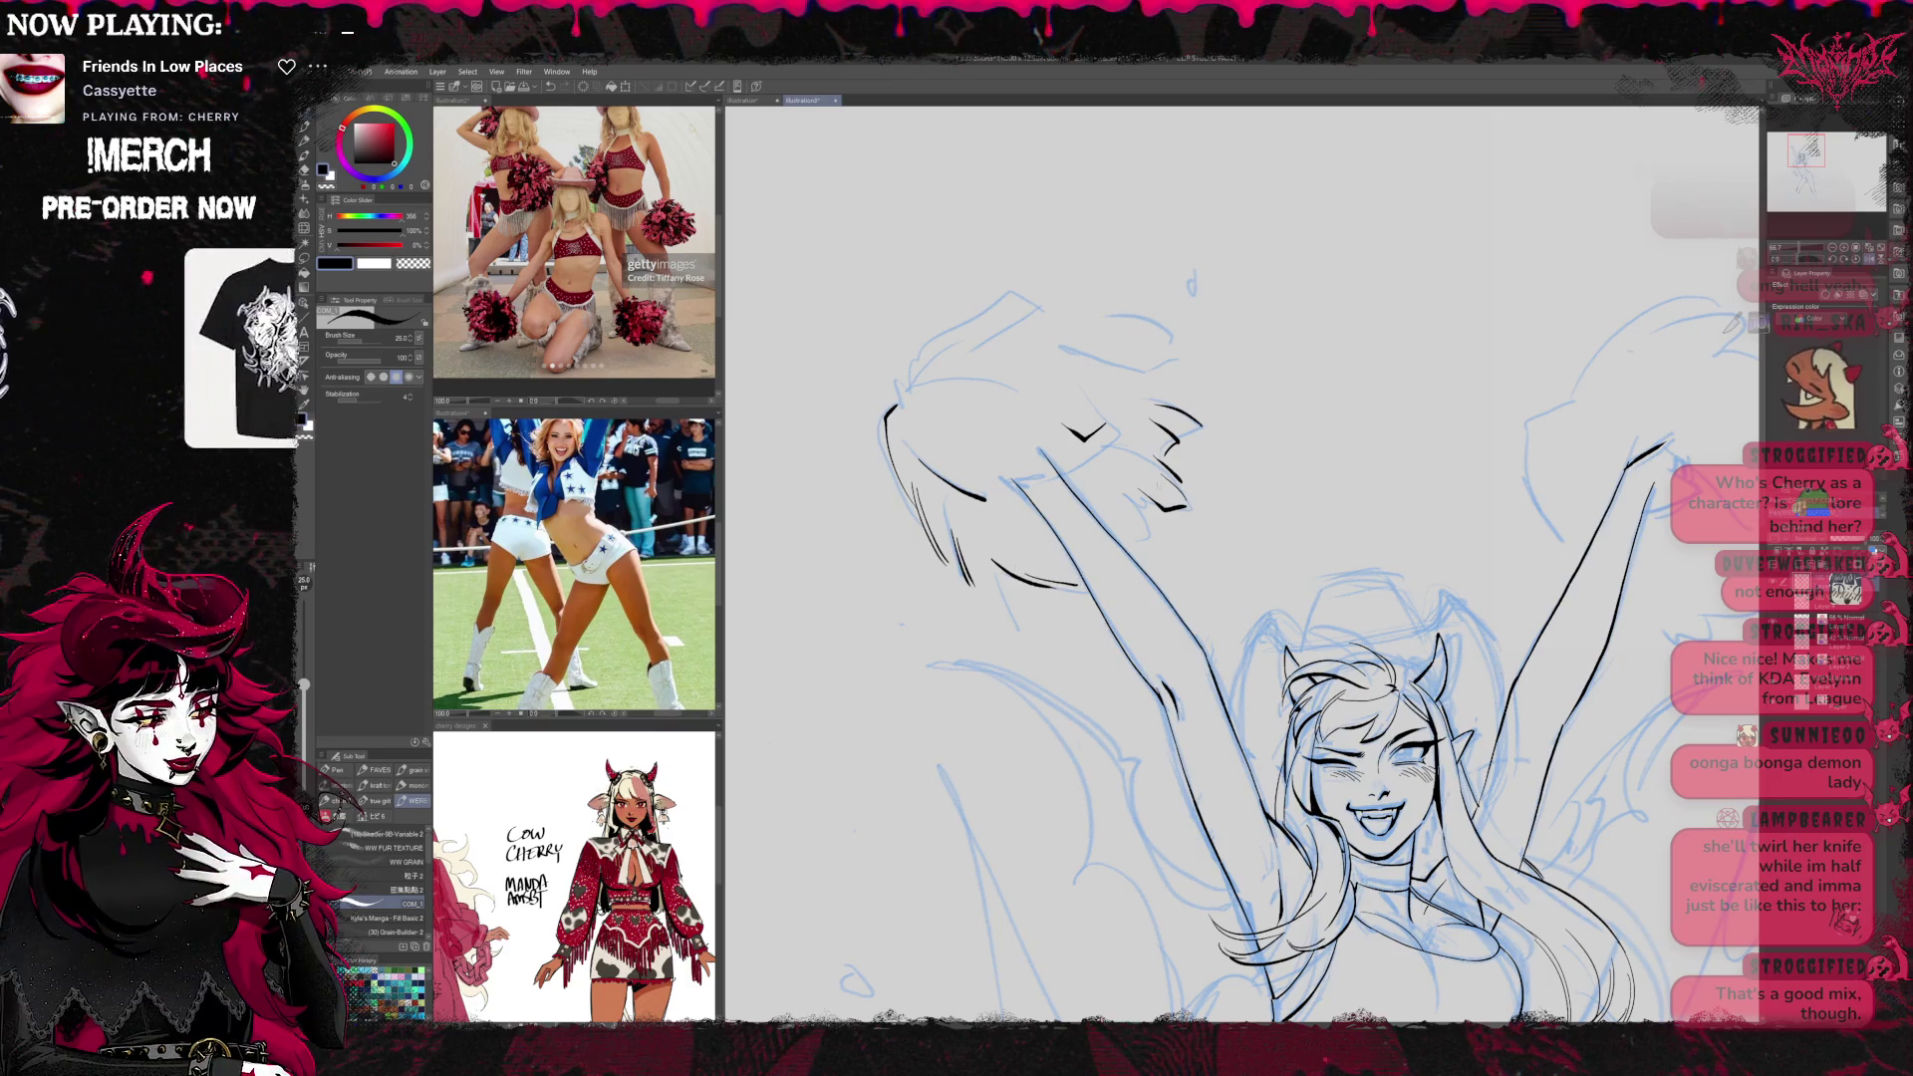
left_click_drag(1149, 501, 1132, 543)
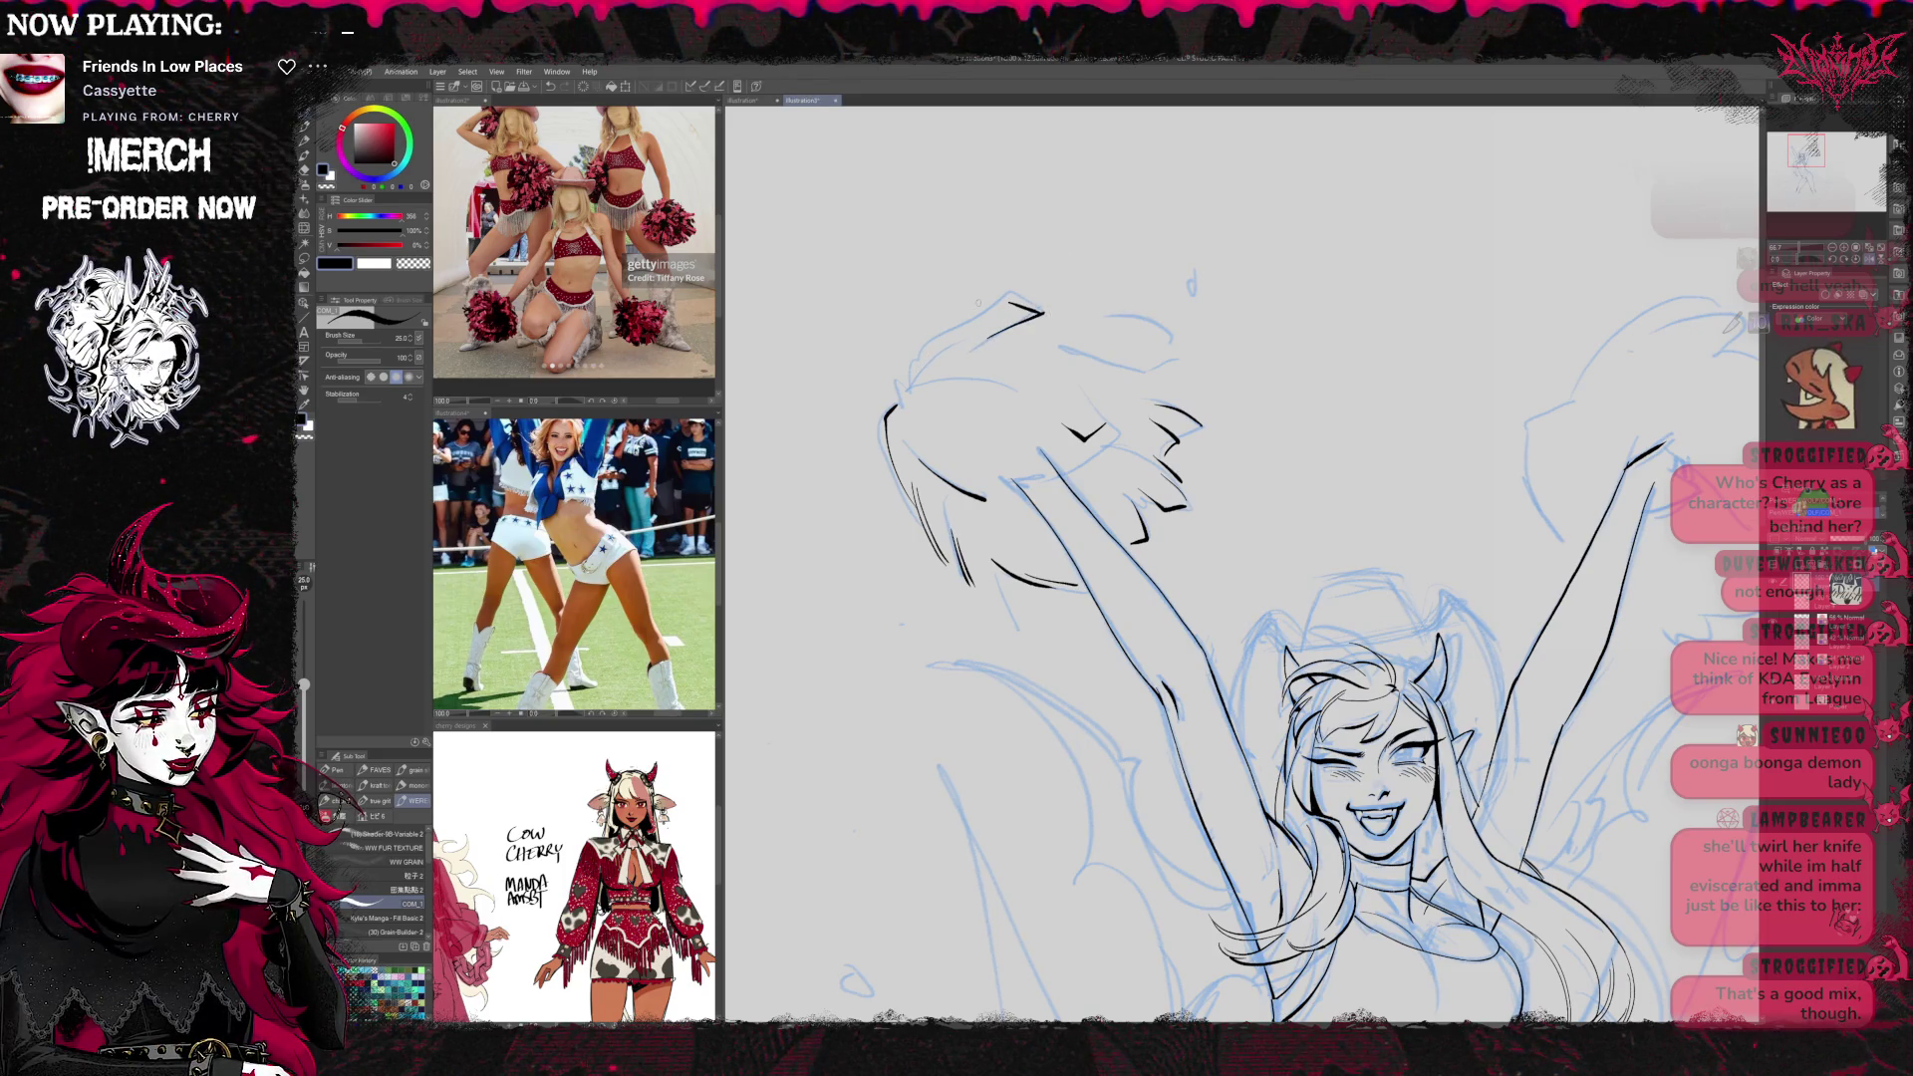
left_click_drag(911, 385, 978, 331)
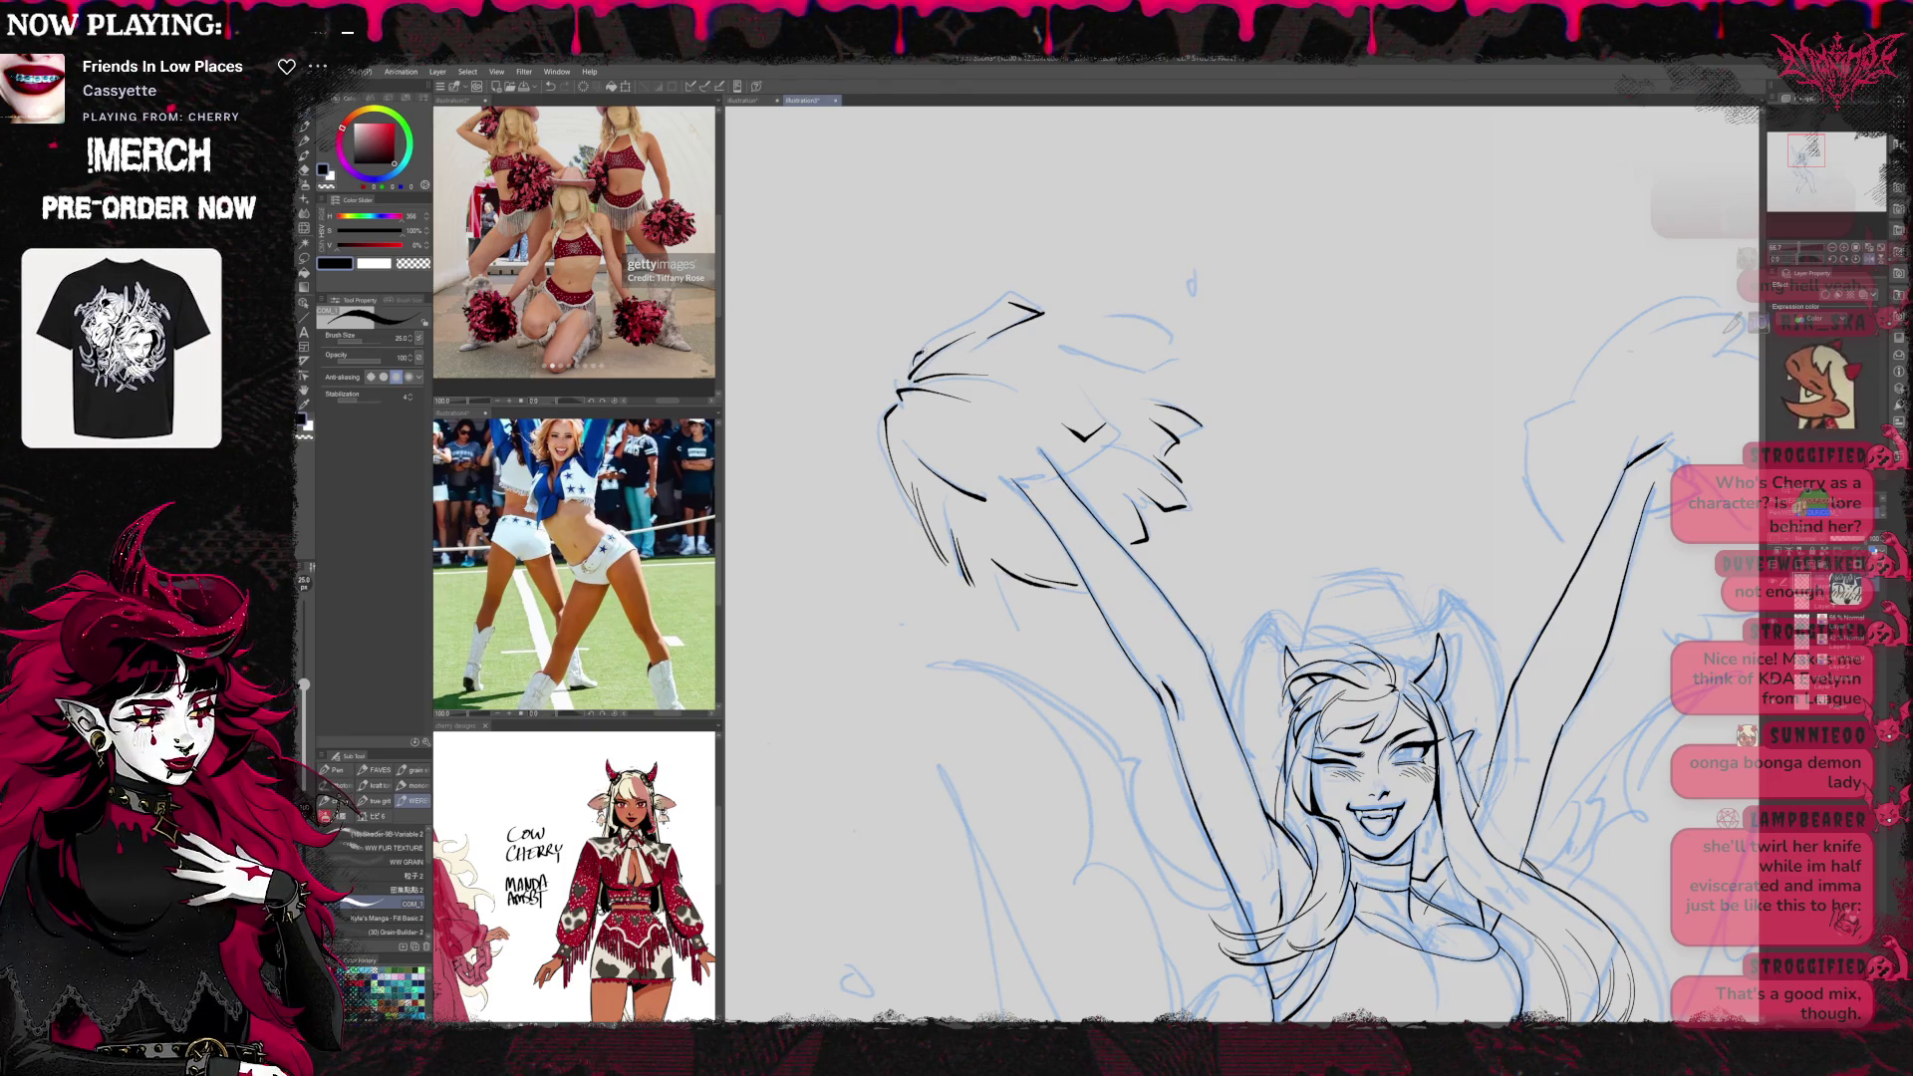
mouse_move(1082, 317)
left_mouse_down()
mouse_move(1176, 331)
mouse_move(1151, 357)
mouse_move(1186, 361)
left_mouse_up()
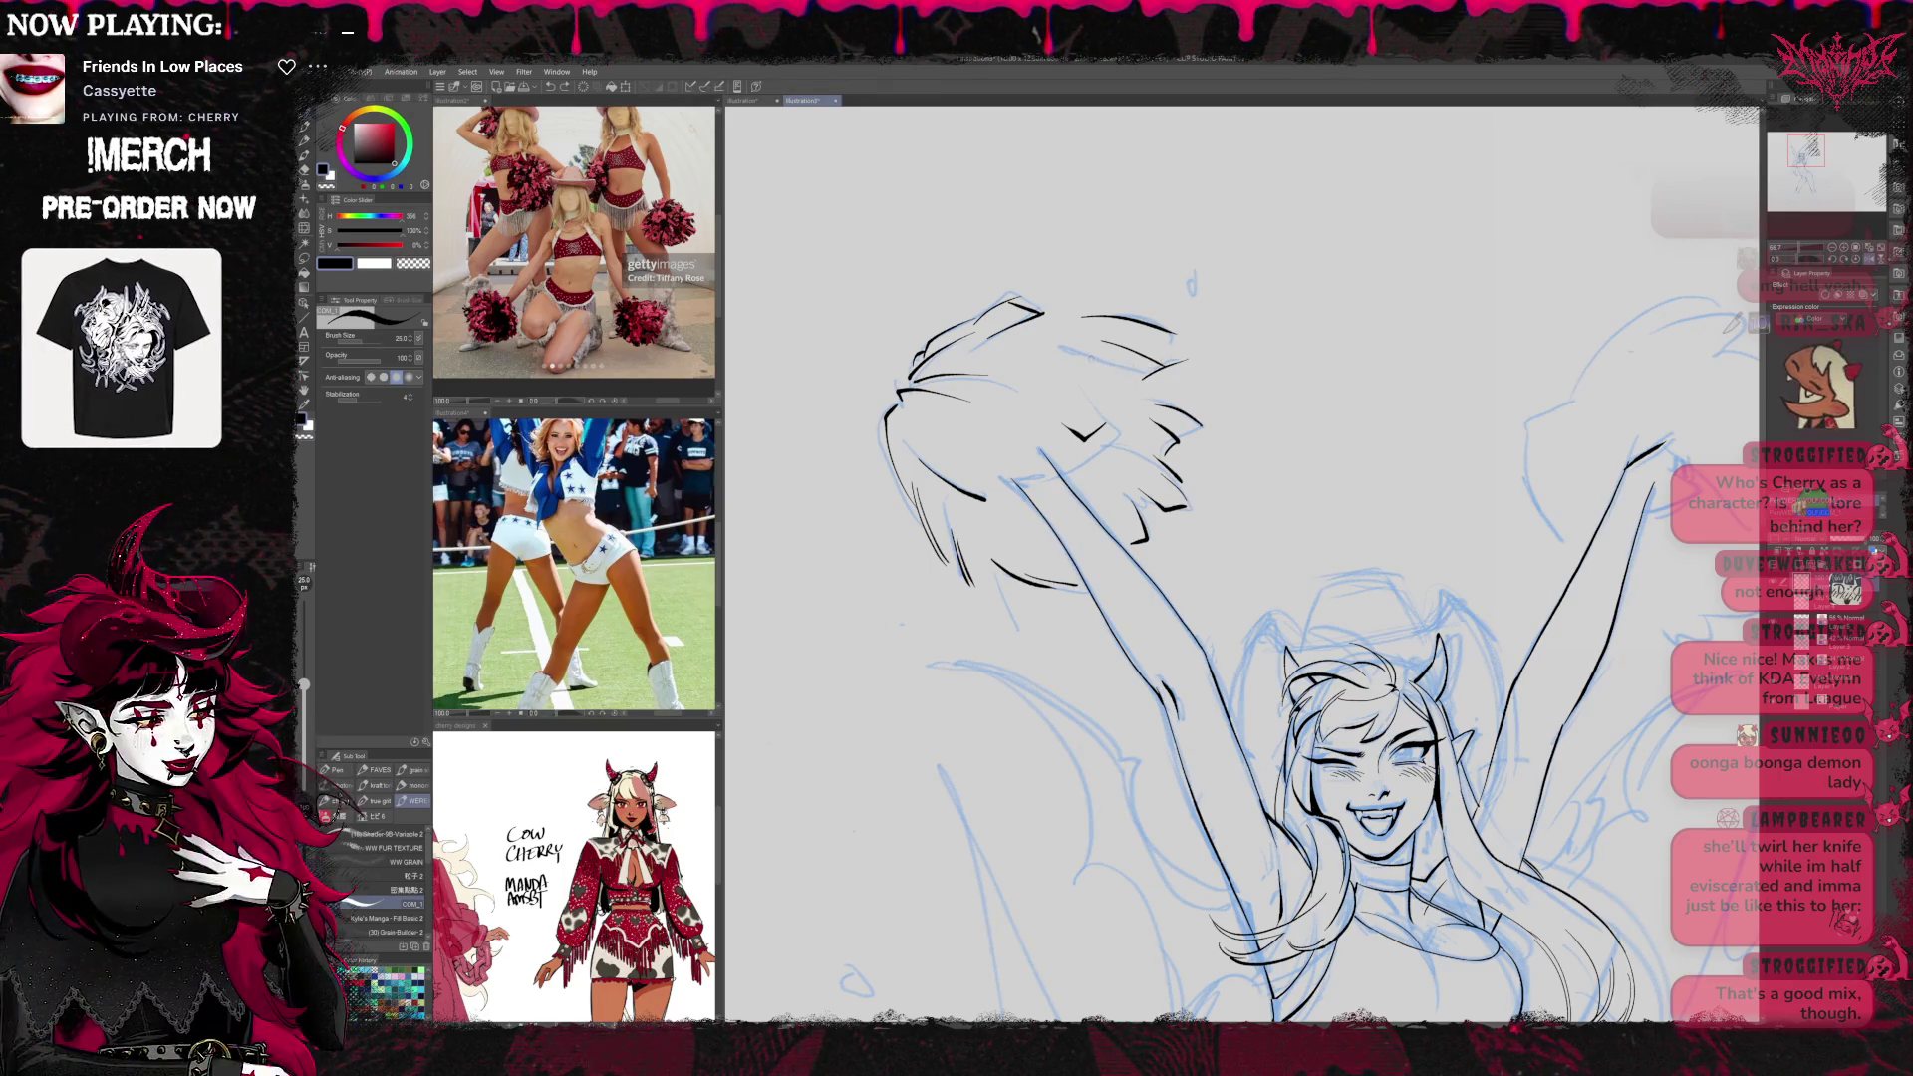
key("e")
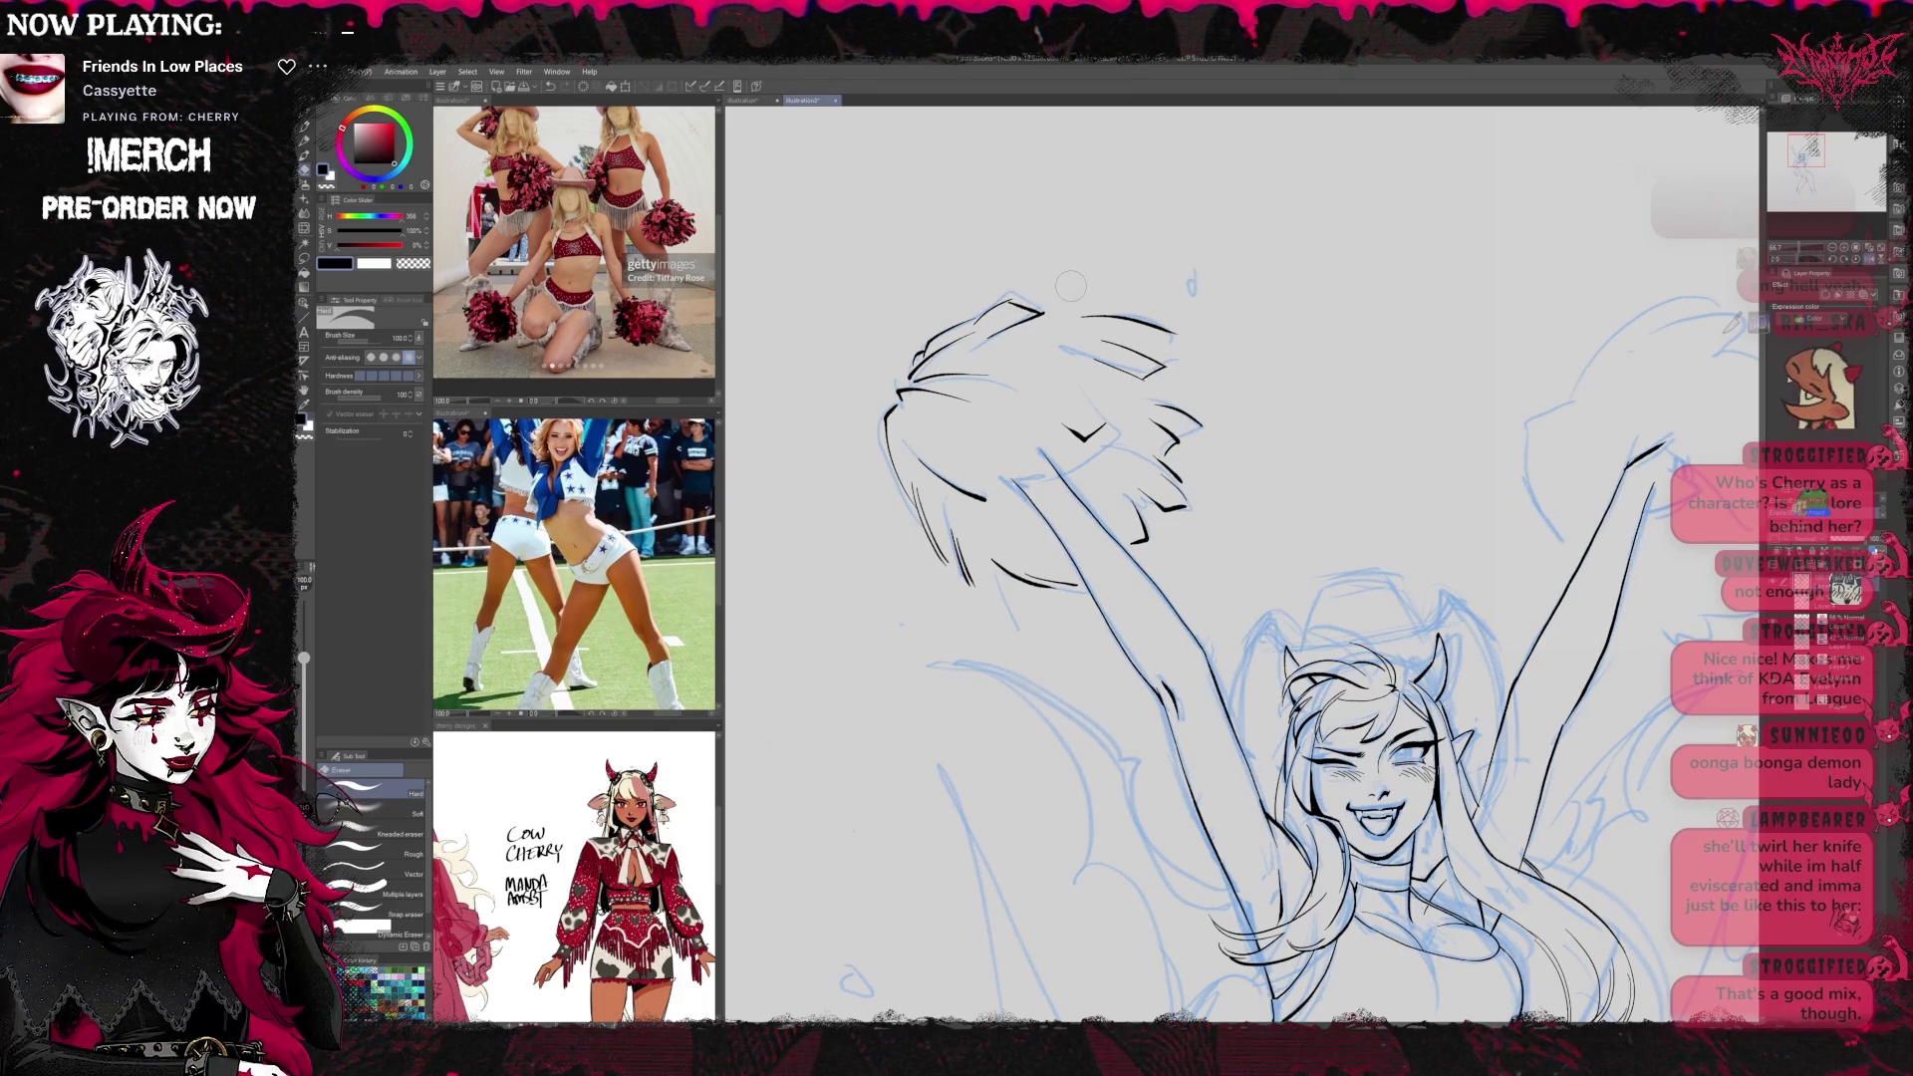
Flip the view back and add another strand inside the pom-pom
key("p")
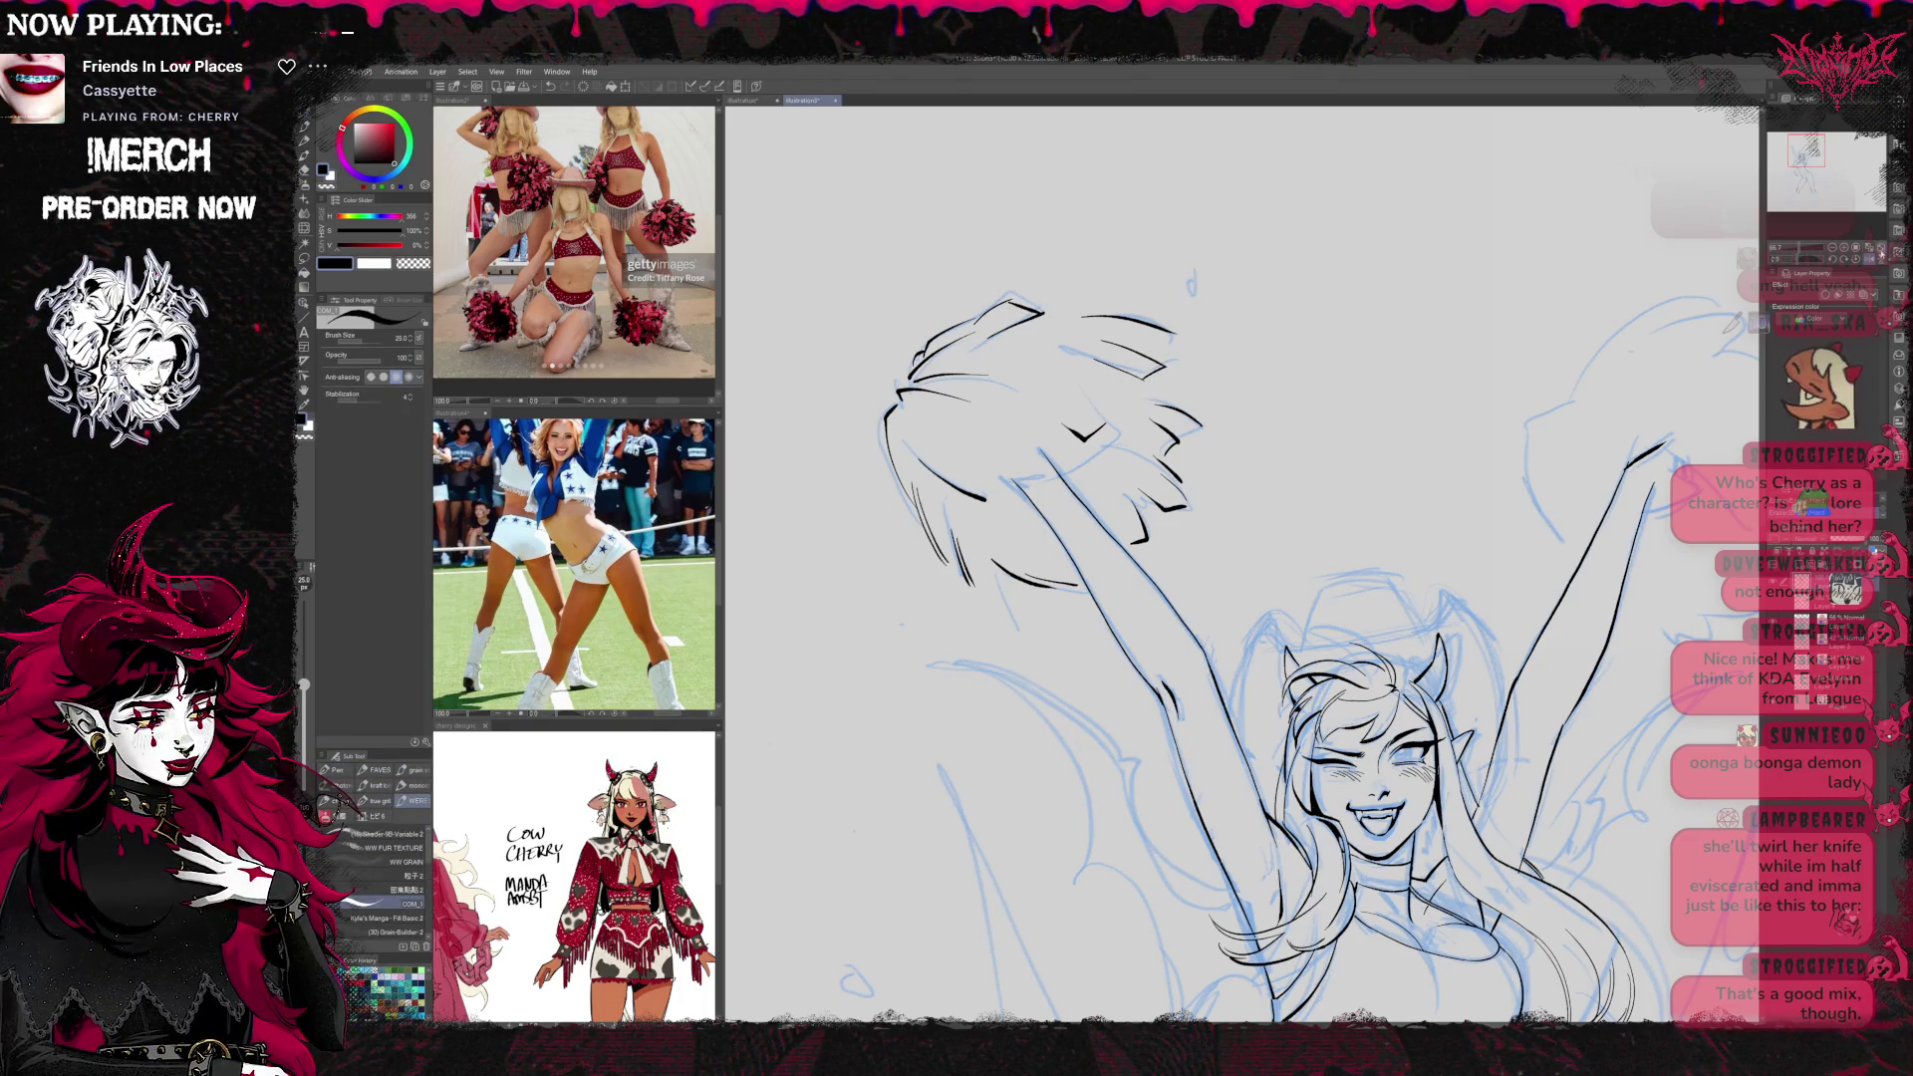
key("h")
left_click_drag(1417, 438, 1496, 454)
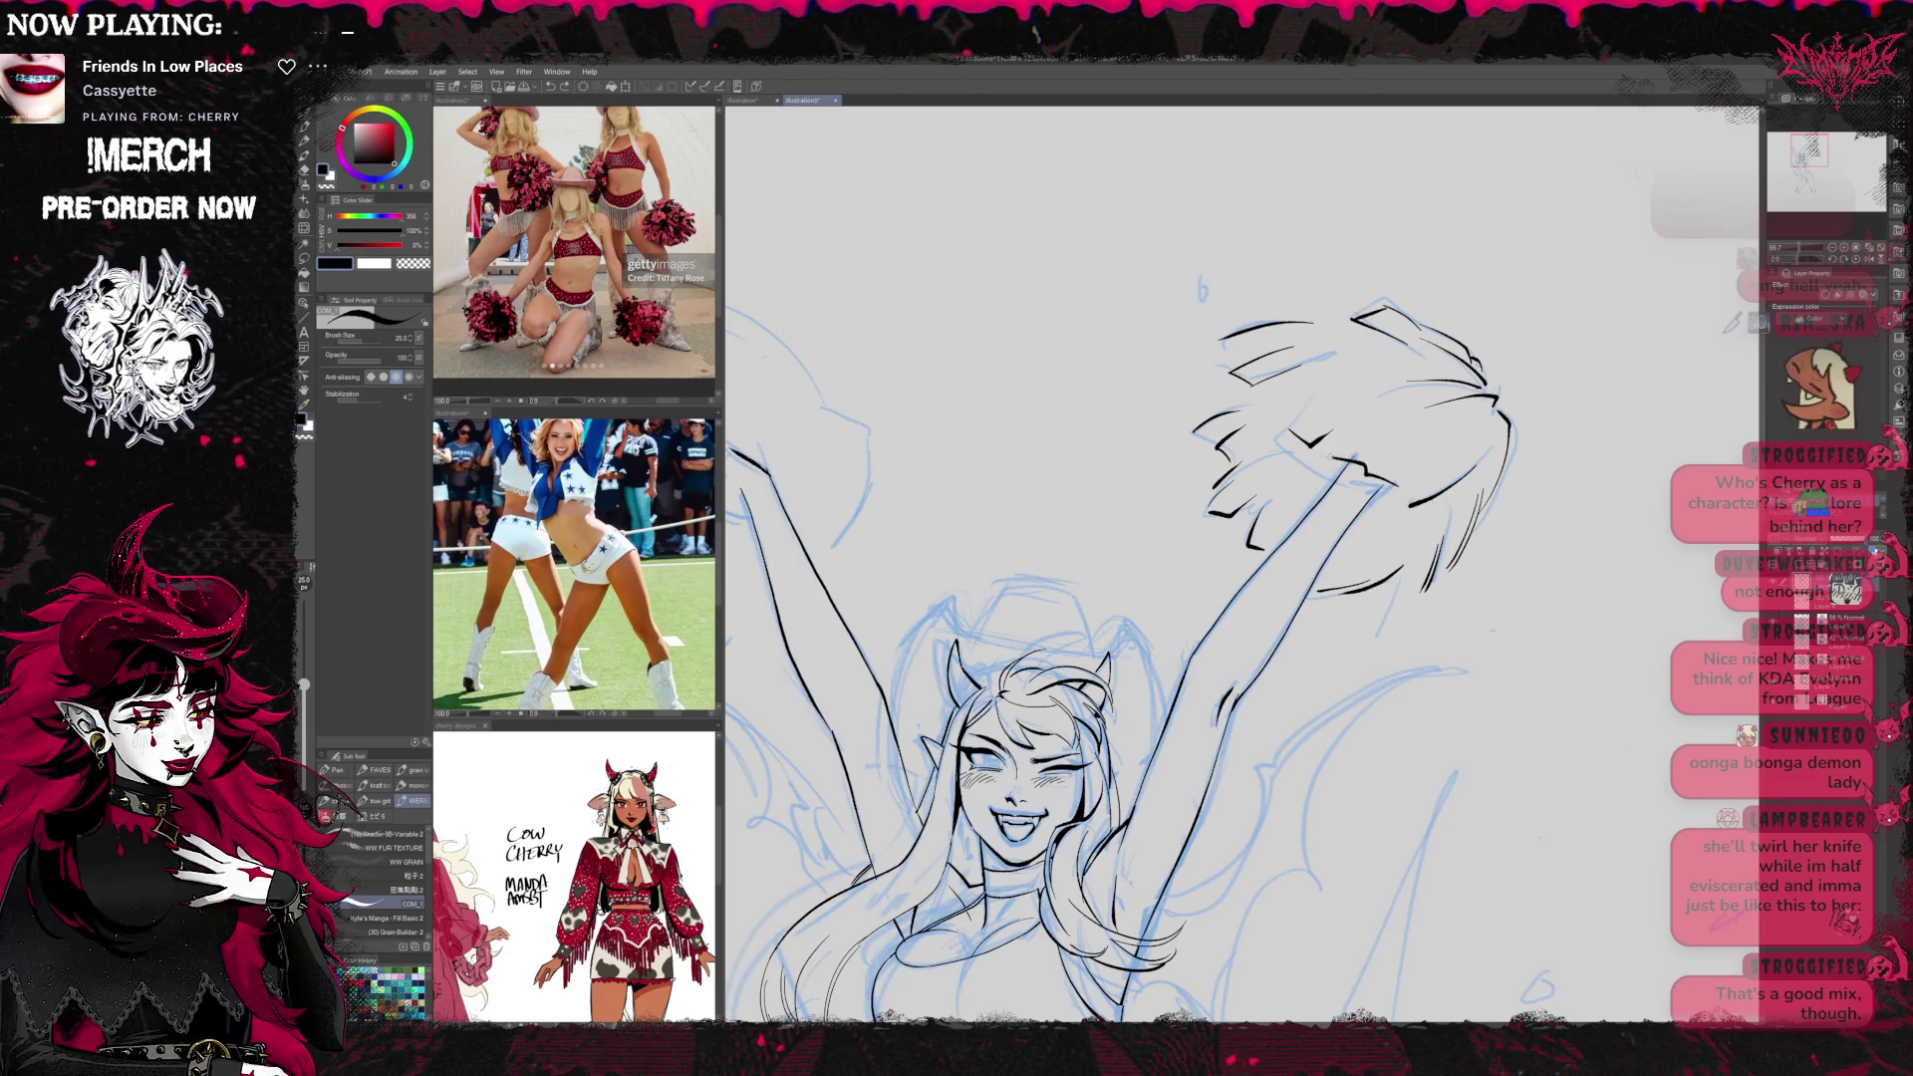
left_click_drag(1333, 449, 1381, 486)
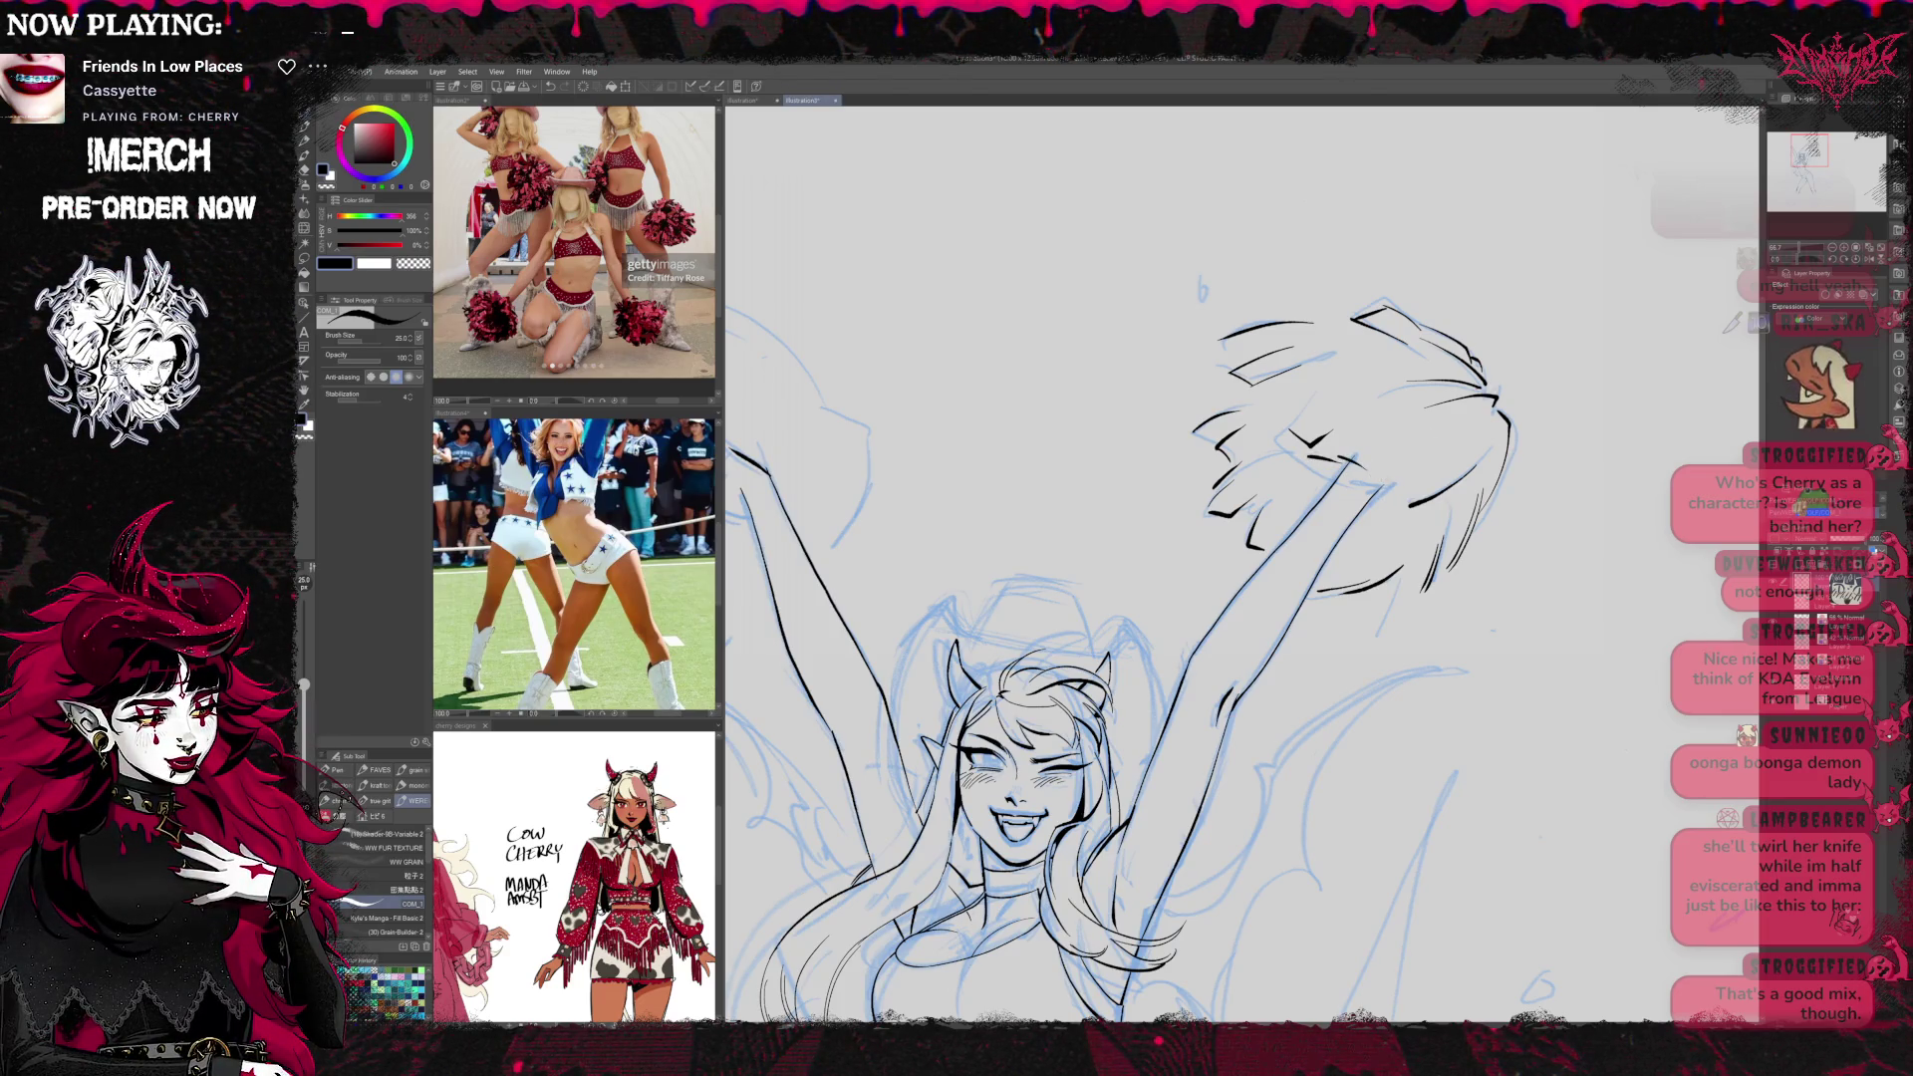
Outline the other raised fist, then zoom out to see the whole figure
mouse_move(1126, 411)
left_mouse_down()
mouse_move(1455, 386)
mouse_move(1437, 395)
left_mouse_up()
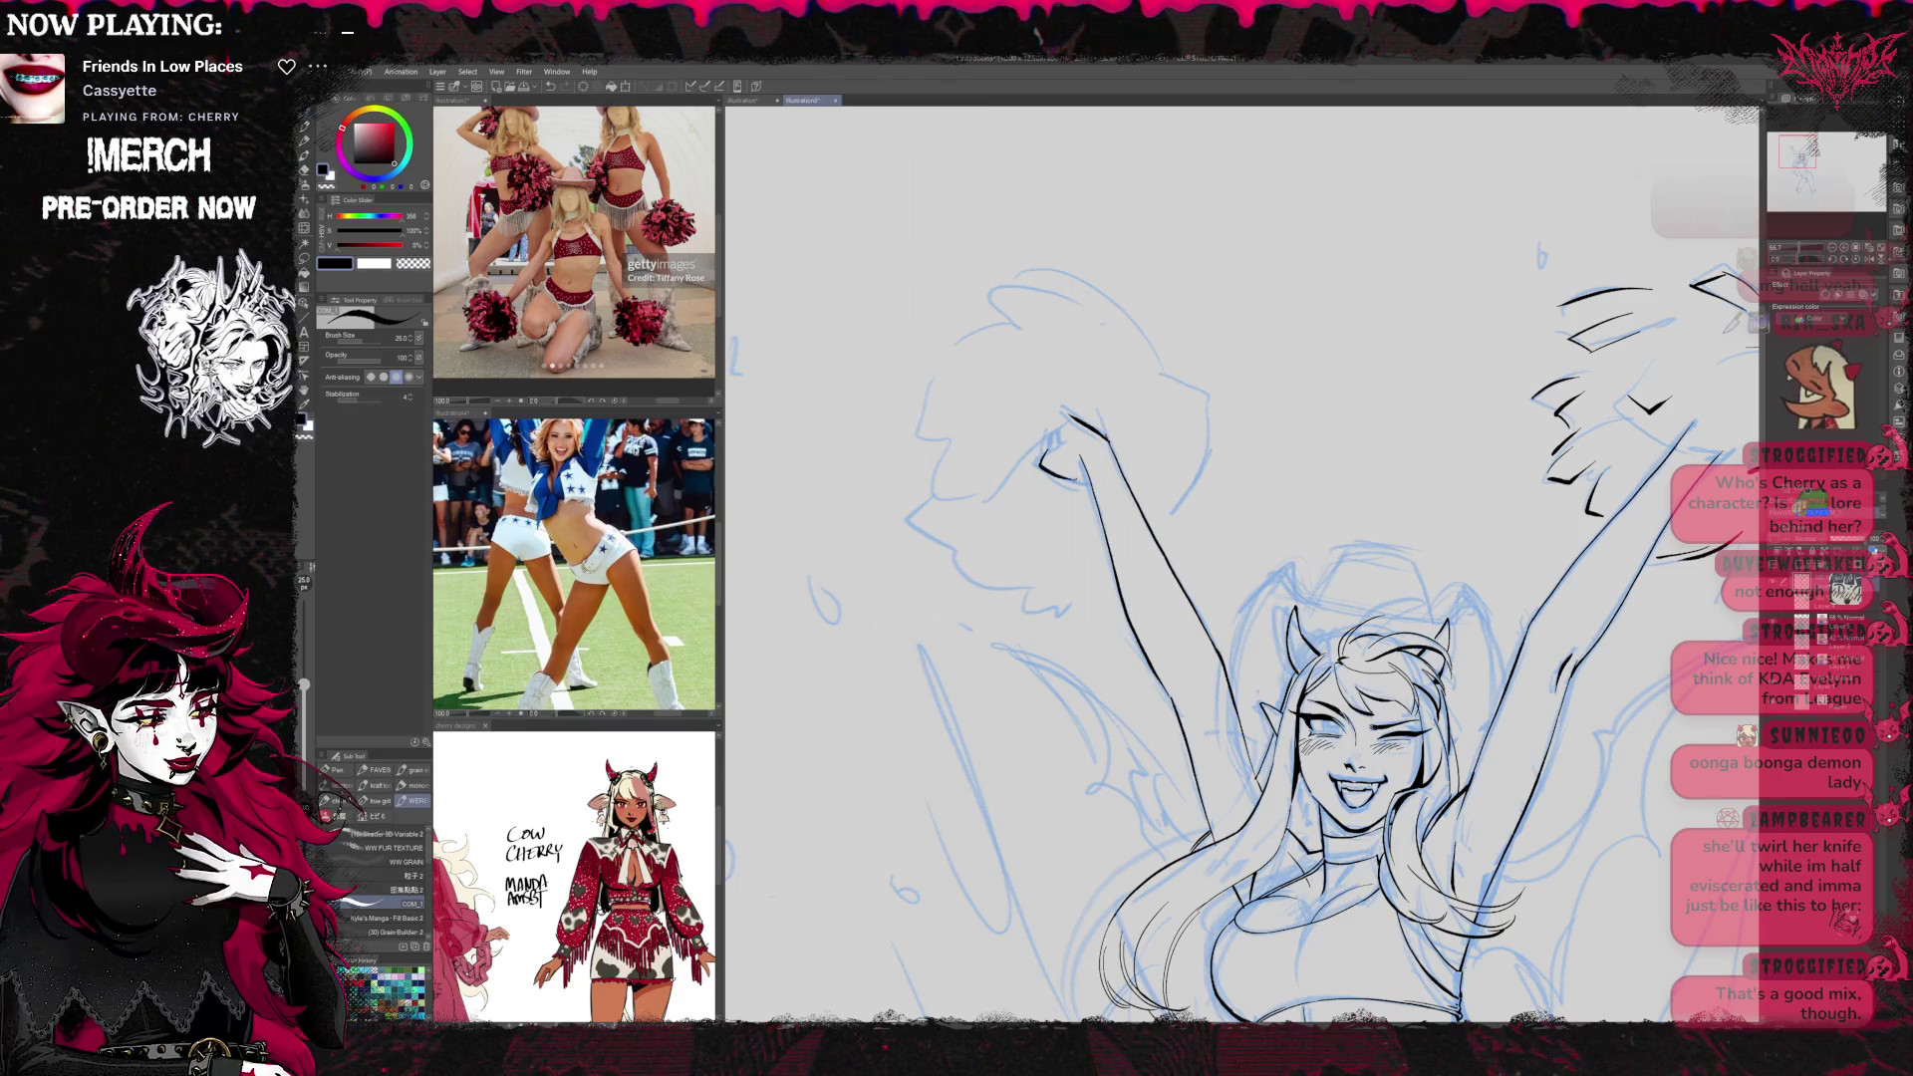
left_click_drag(1041, 462, 1084, 479)
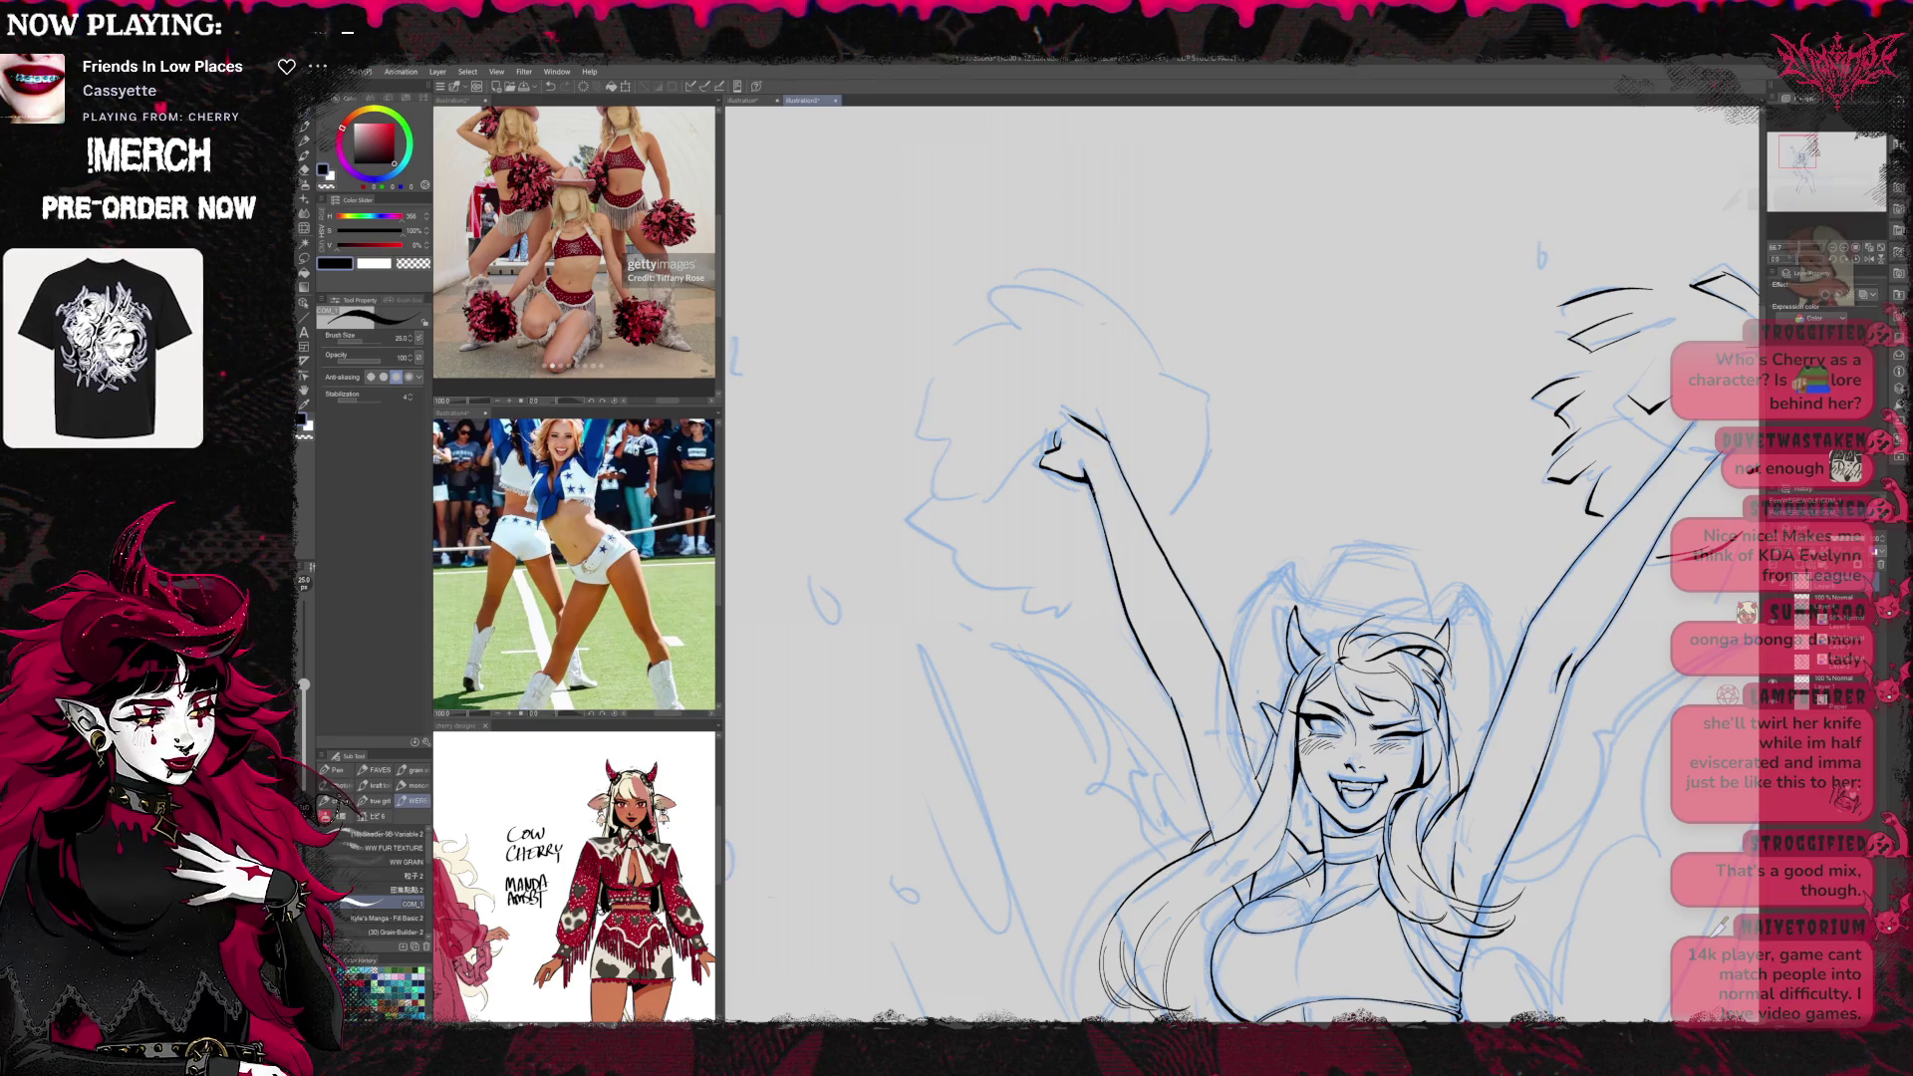
mouse_move(1574, 743)
left_mouse_down()
mouse_move(1515, 623)
mouse_move(1435, 583)
left_mouse_up()
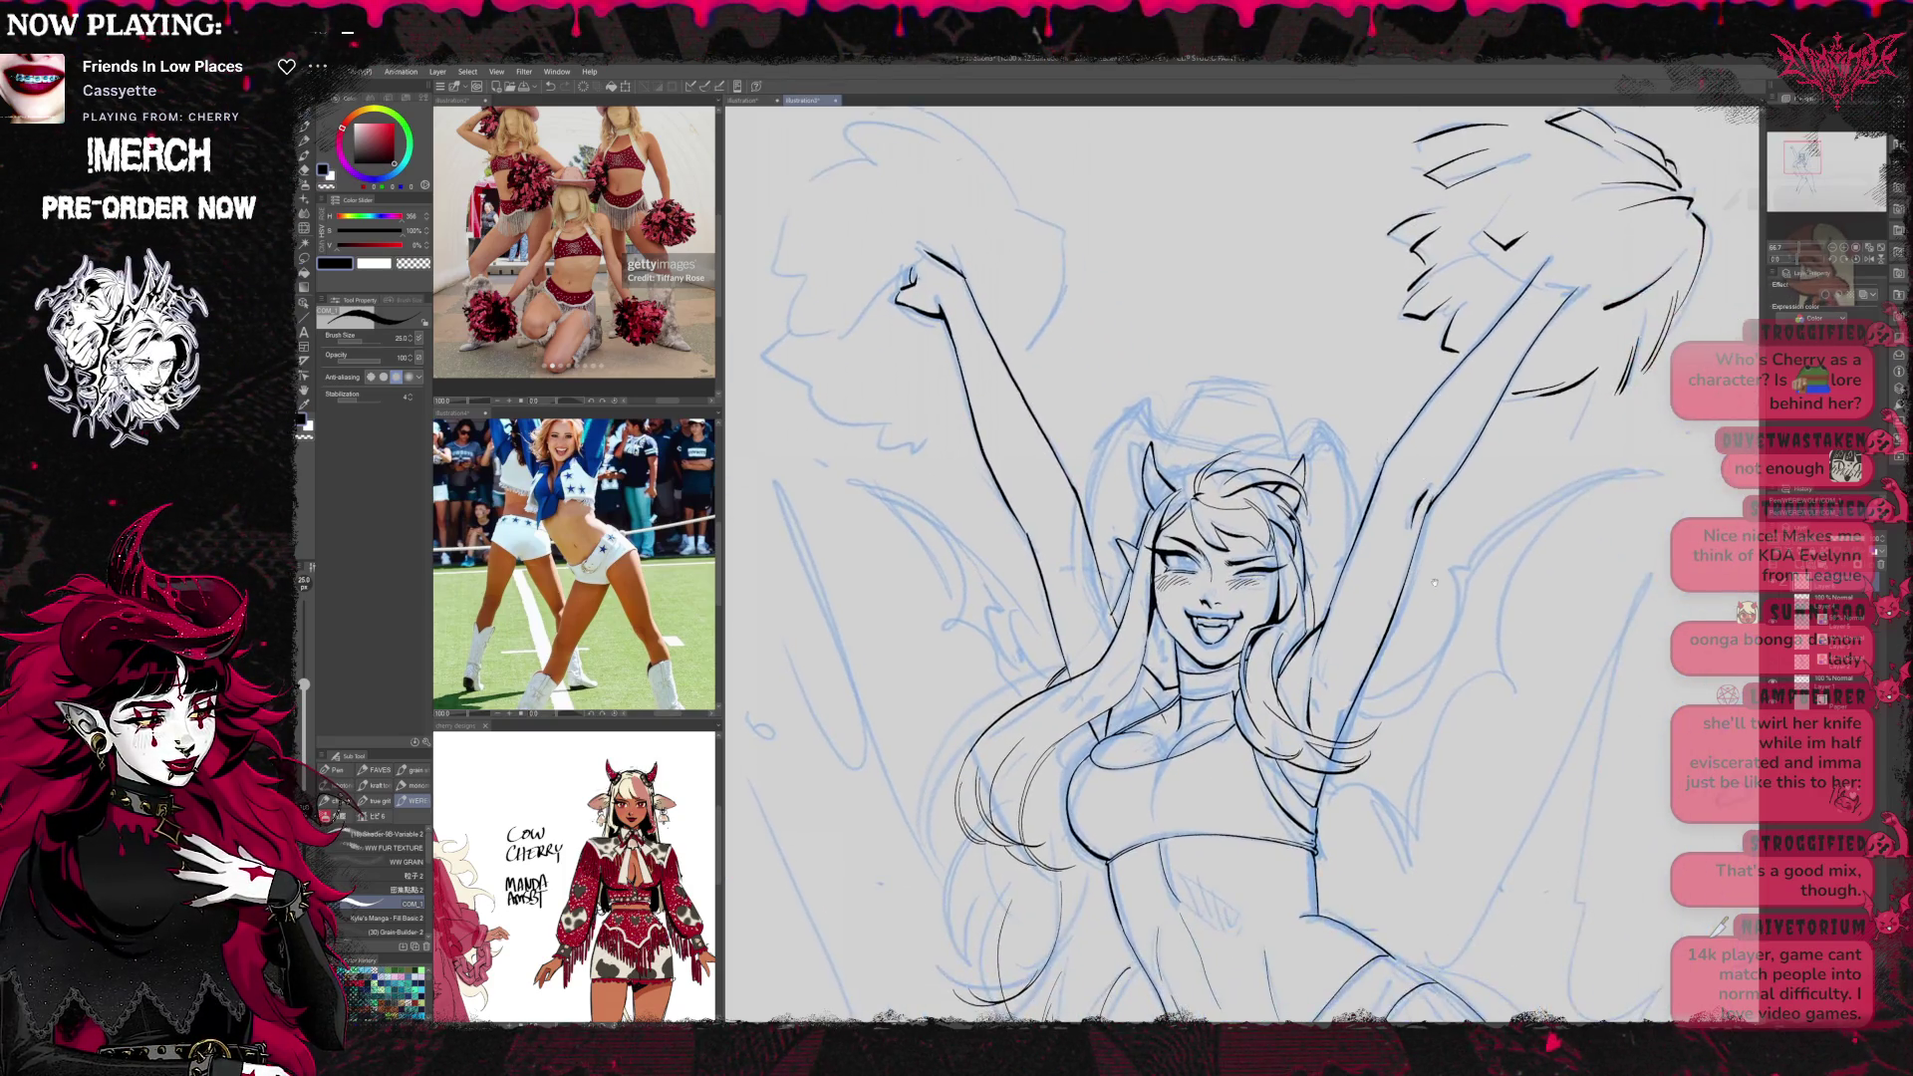
key("ctrl+minus")
key("ctrl+minus")
key("ctrl+minus")
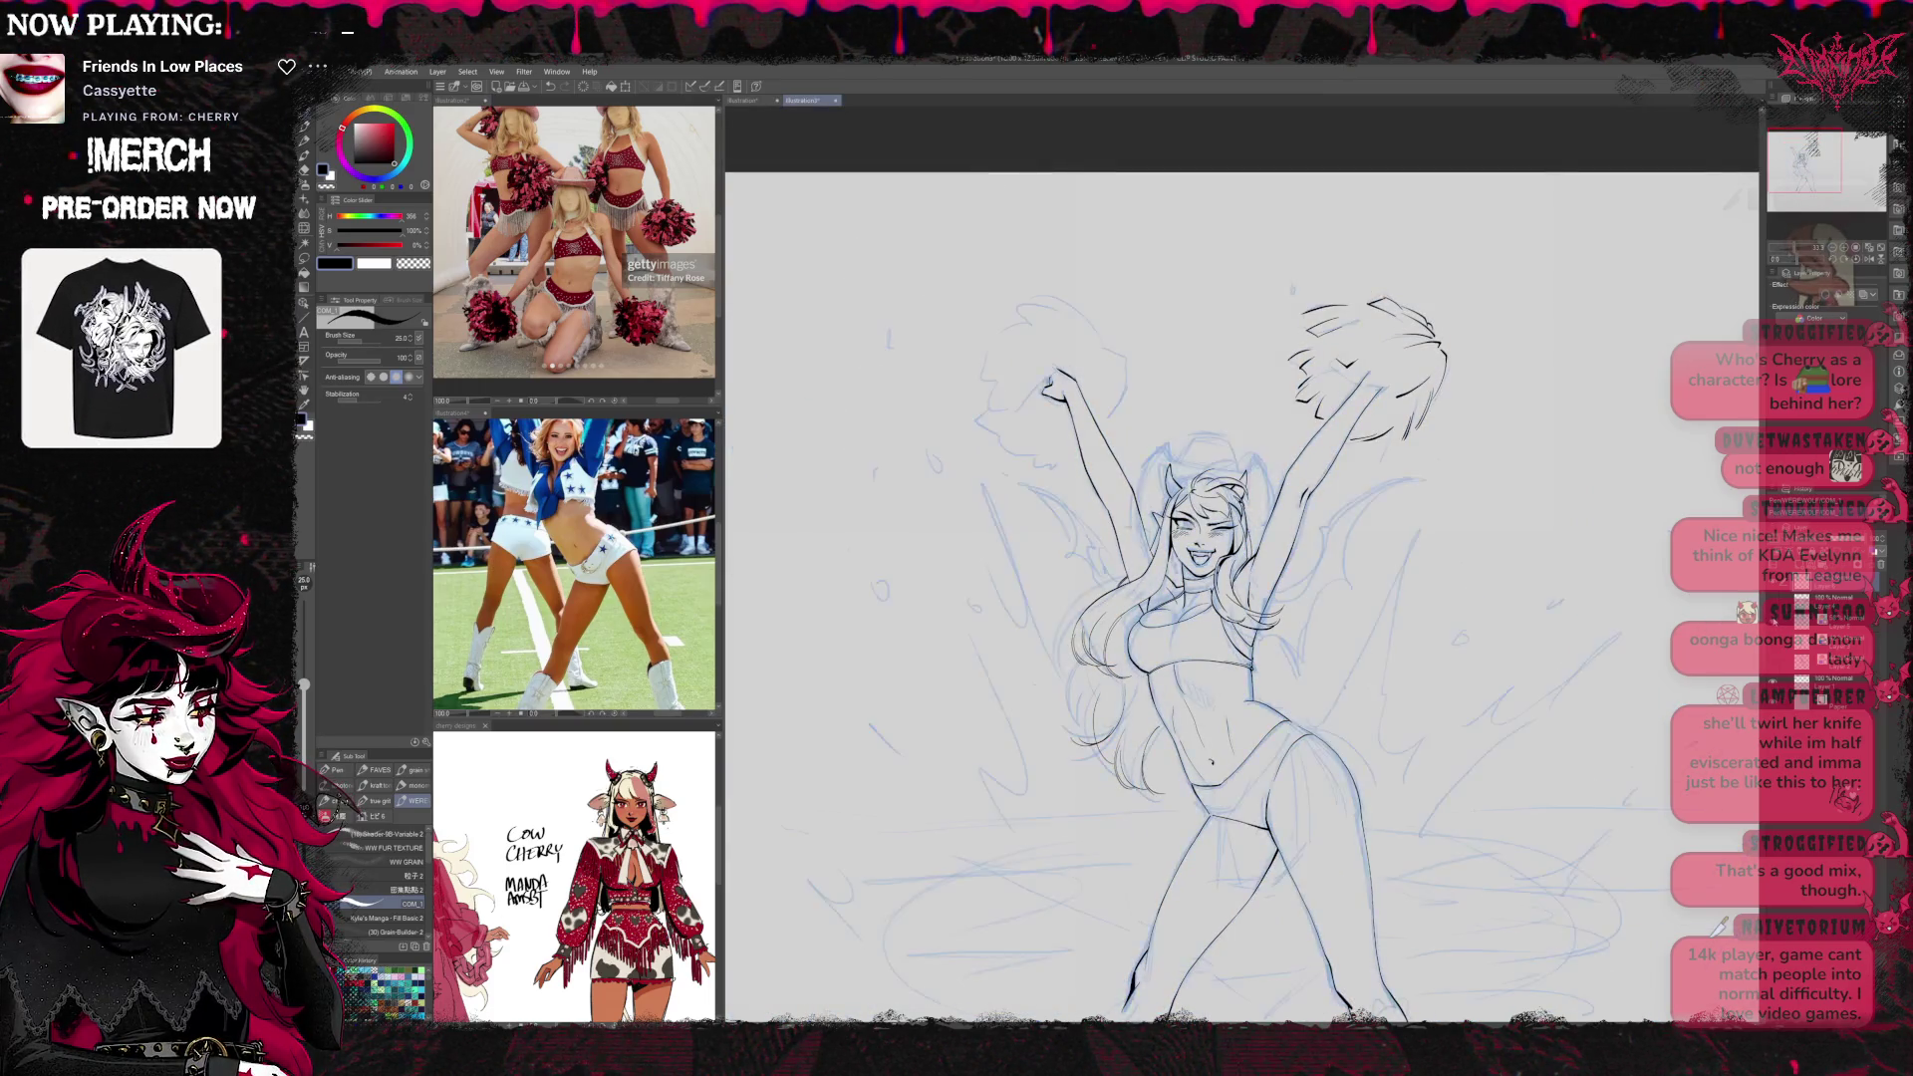
Ink the left pom-pom's top arc, strands, bottom and right edges
left_click_drag(1535, 633, 1495, 548)
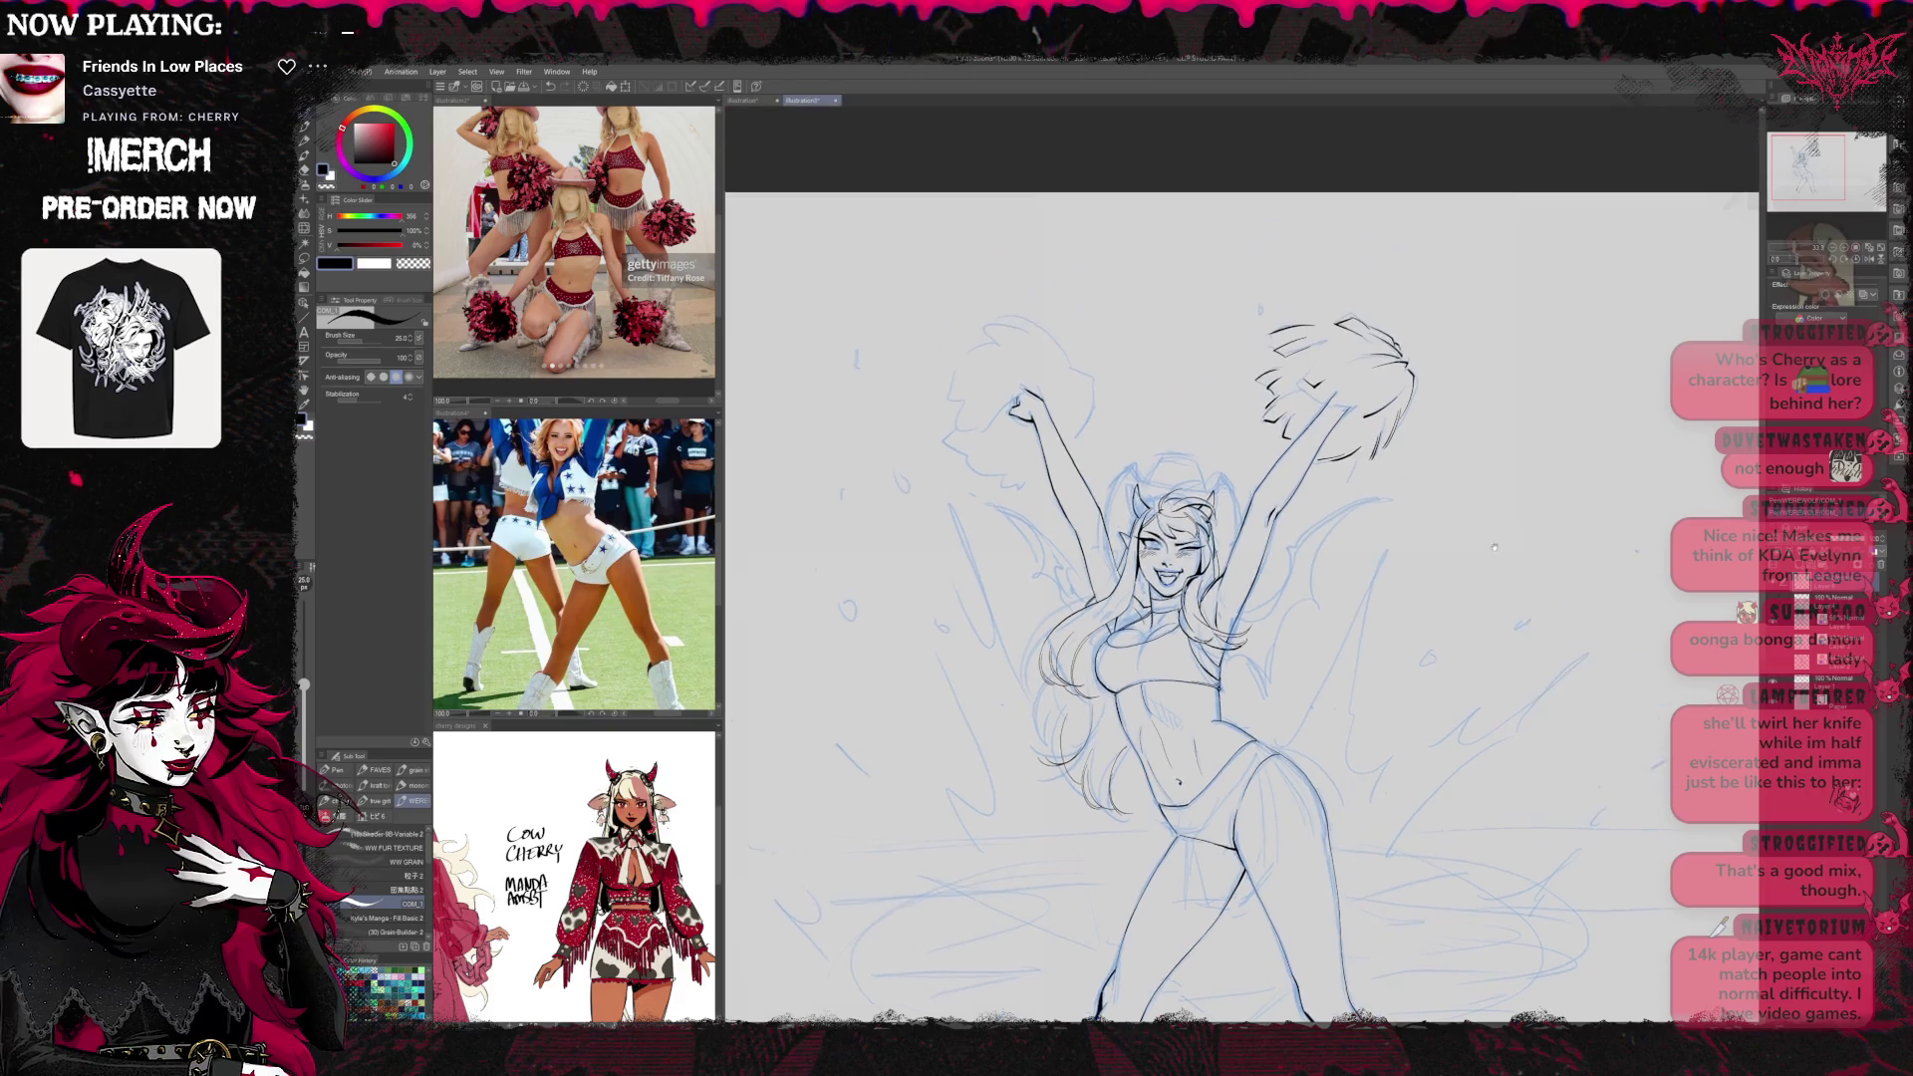
key("ctrl+plus")
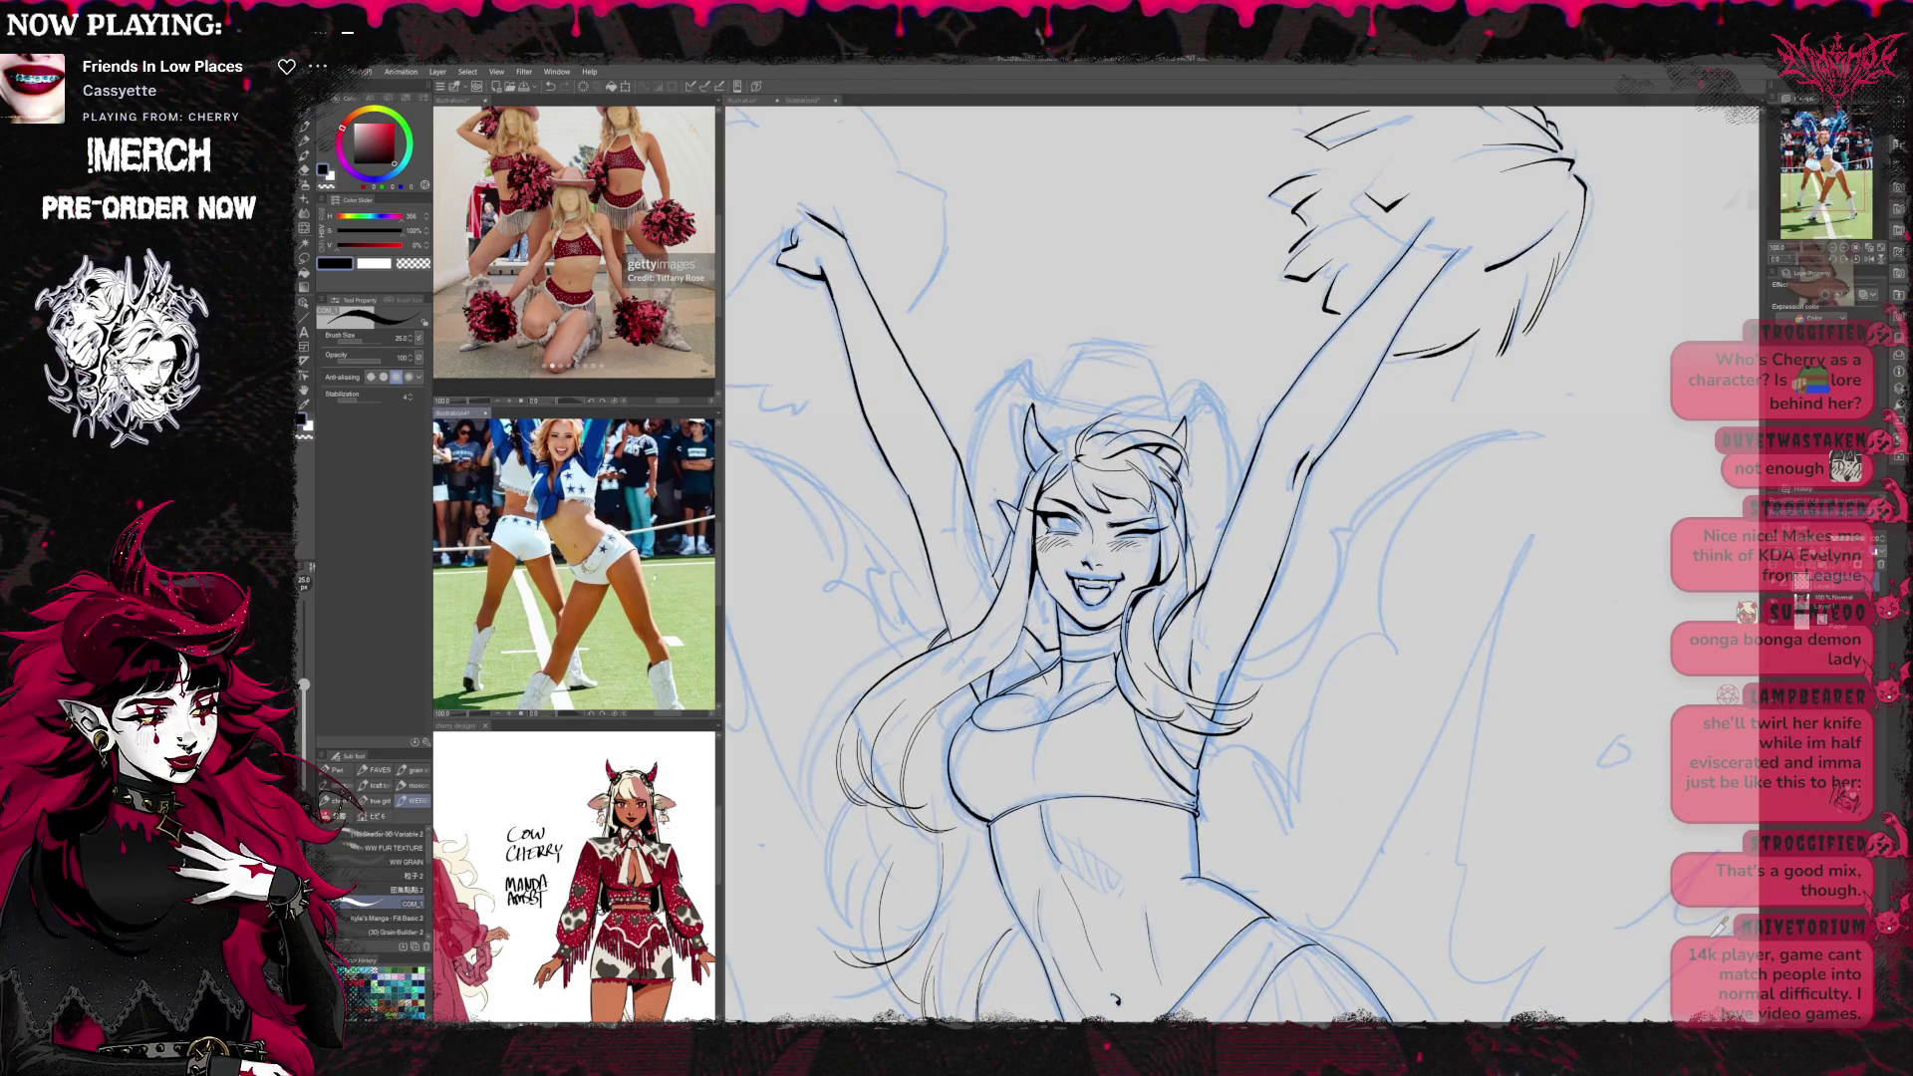
left_click_drag(979, 254, 1206, 467)
left_click_drag(900, 408, 895, 430)
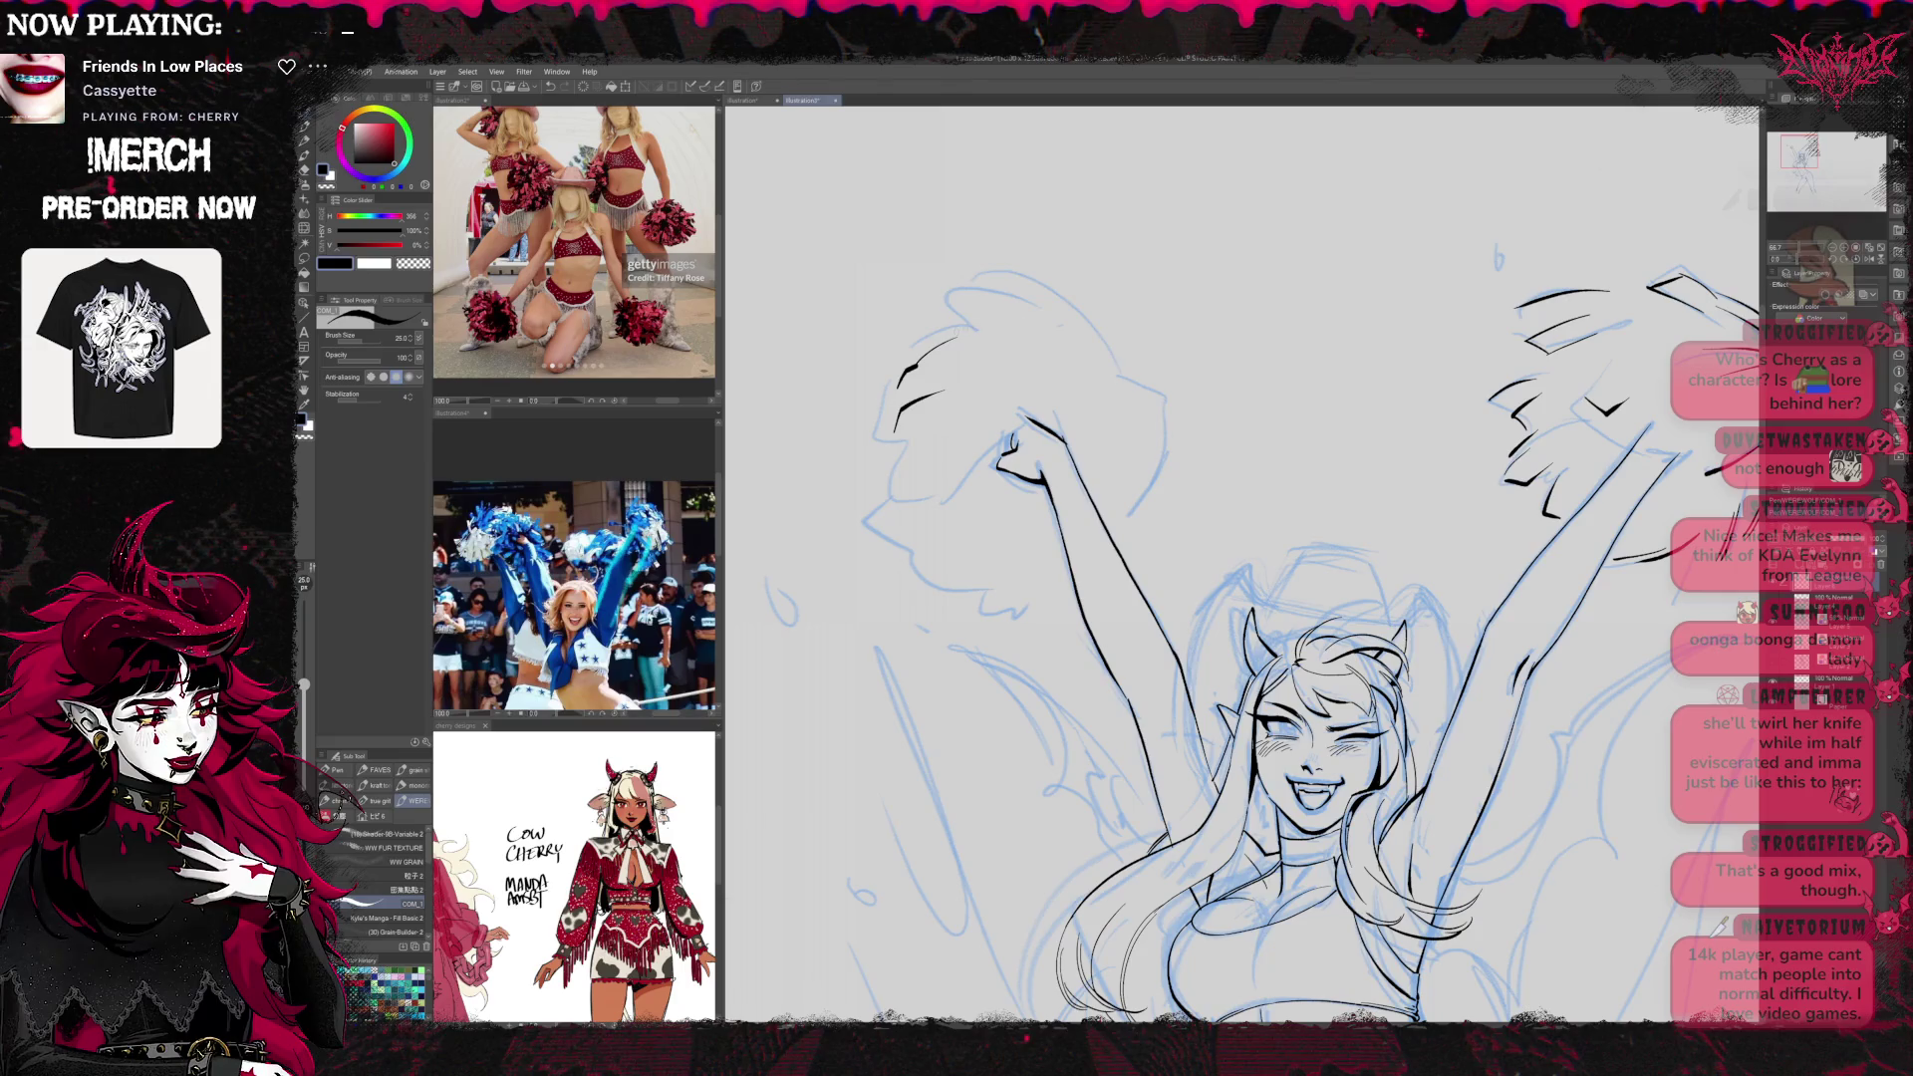
left_click_drag(963, 317, 1021, 304)
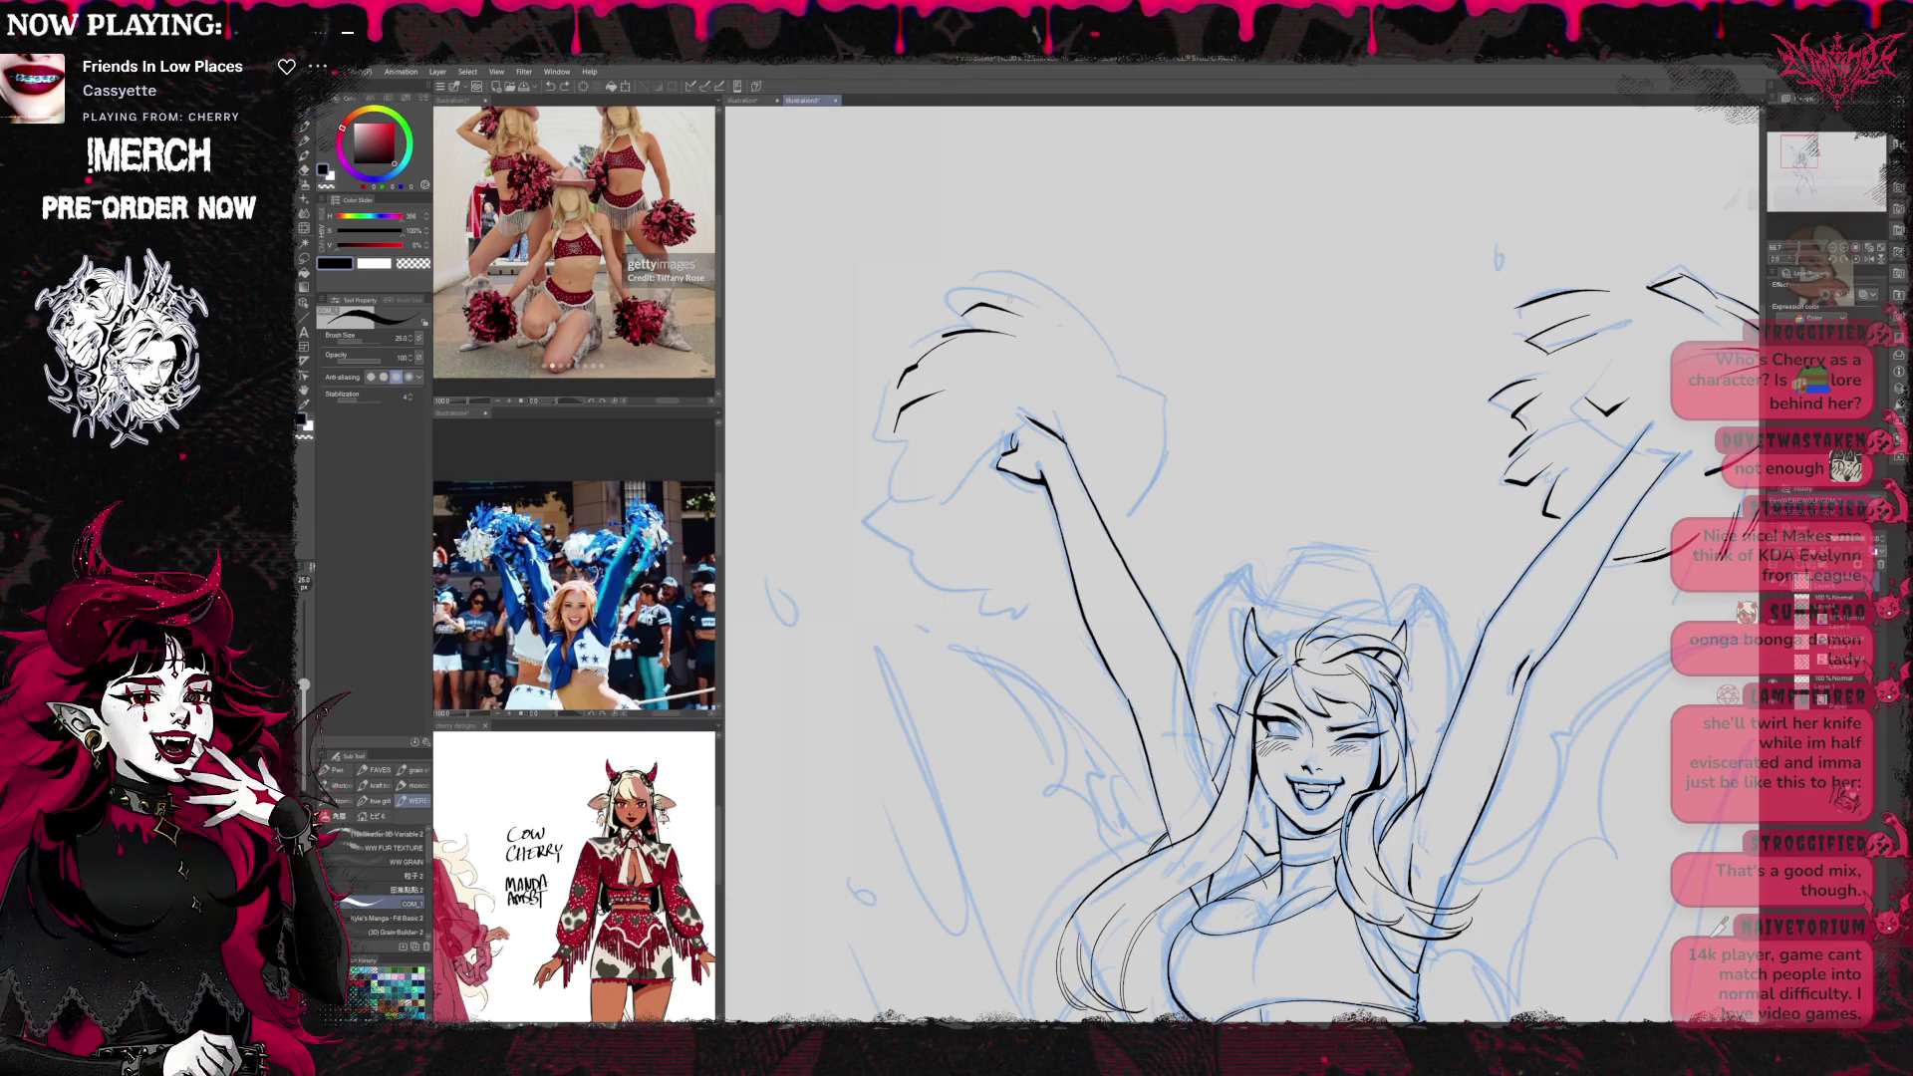
left_click_drag(1081, 317, 1112, 360)
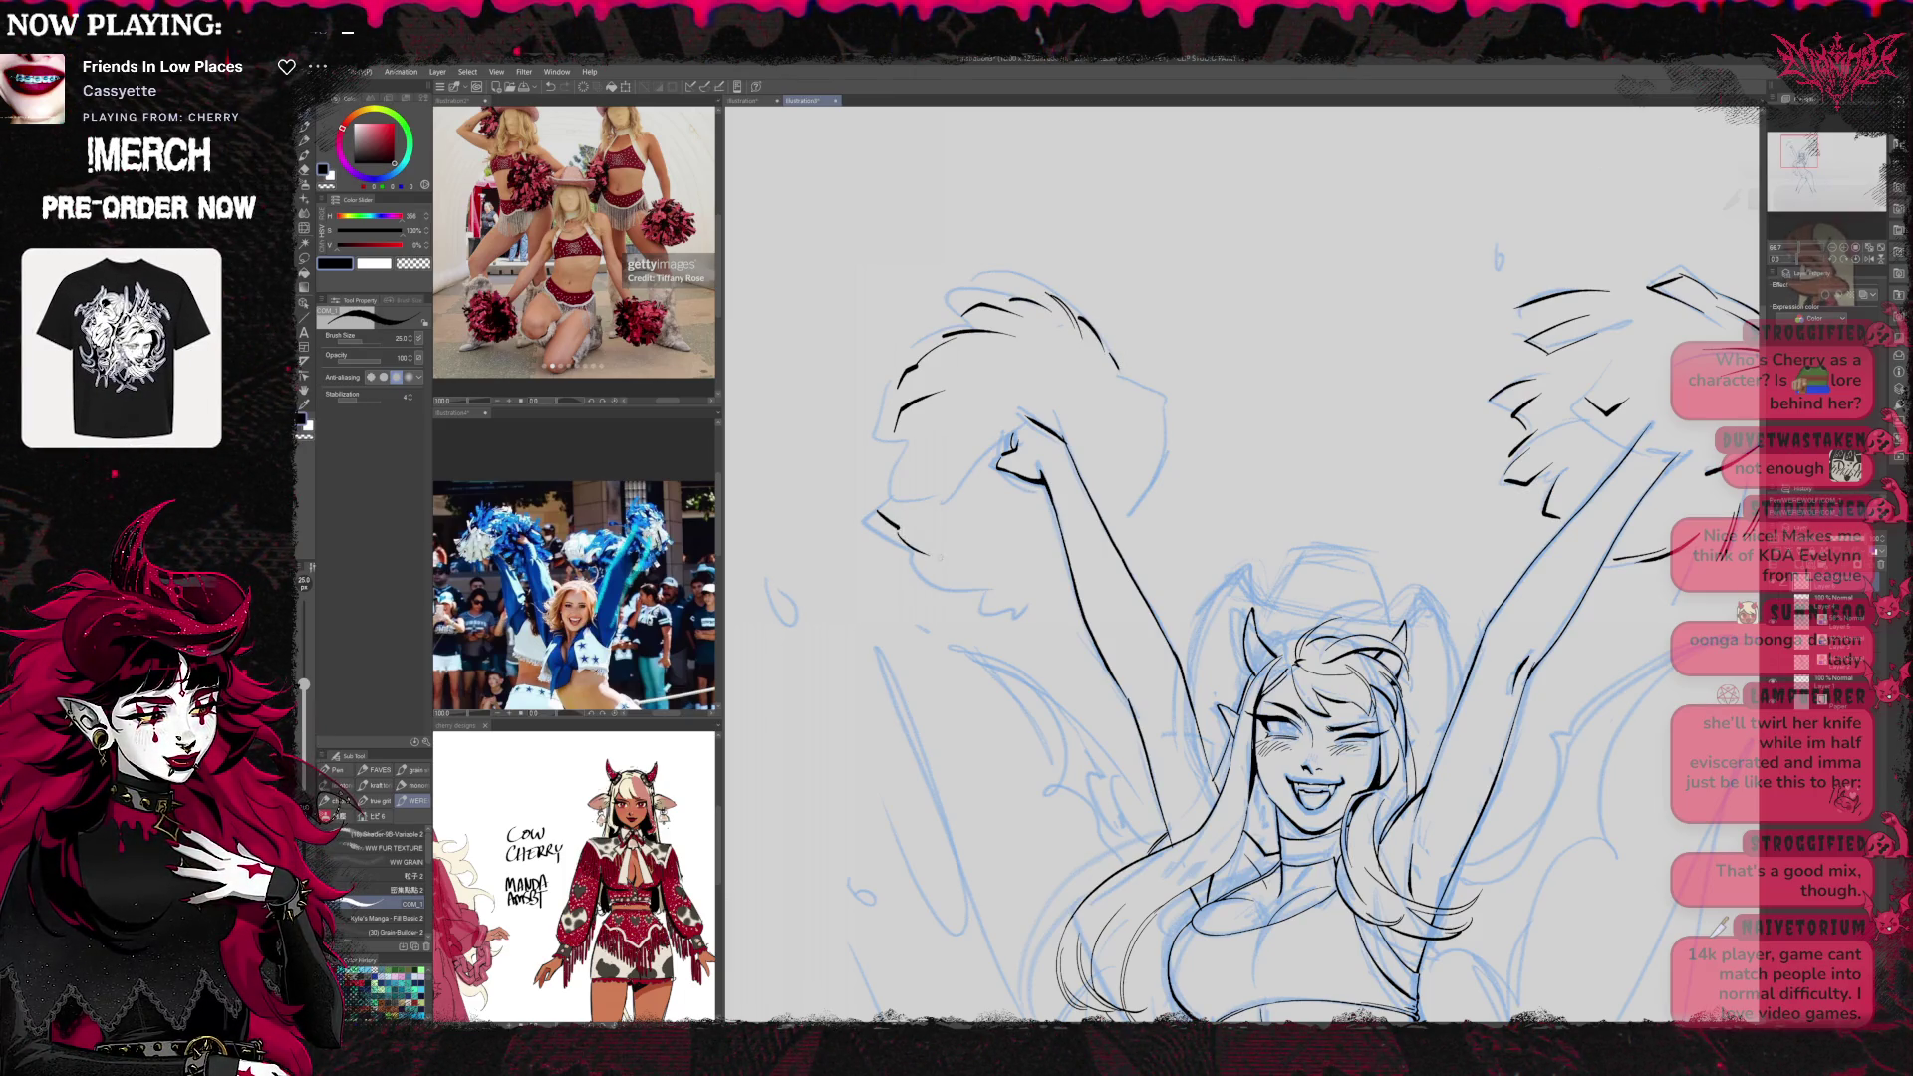
left_click_drag(1022, 588, 1047, 584)
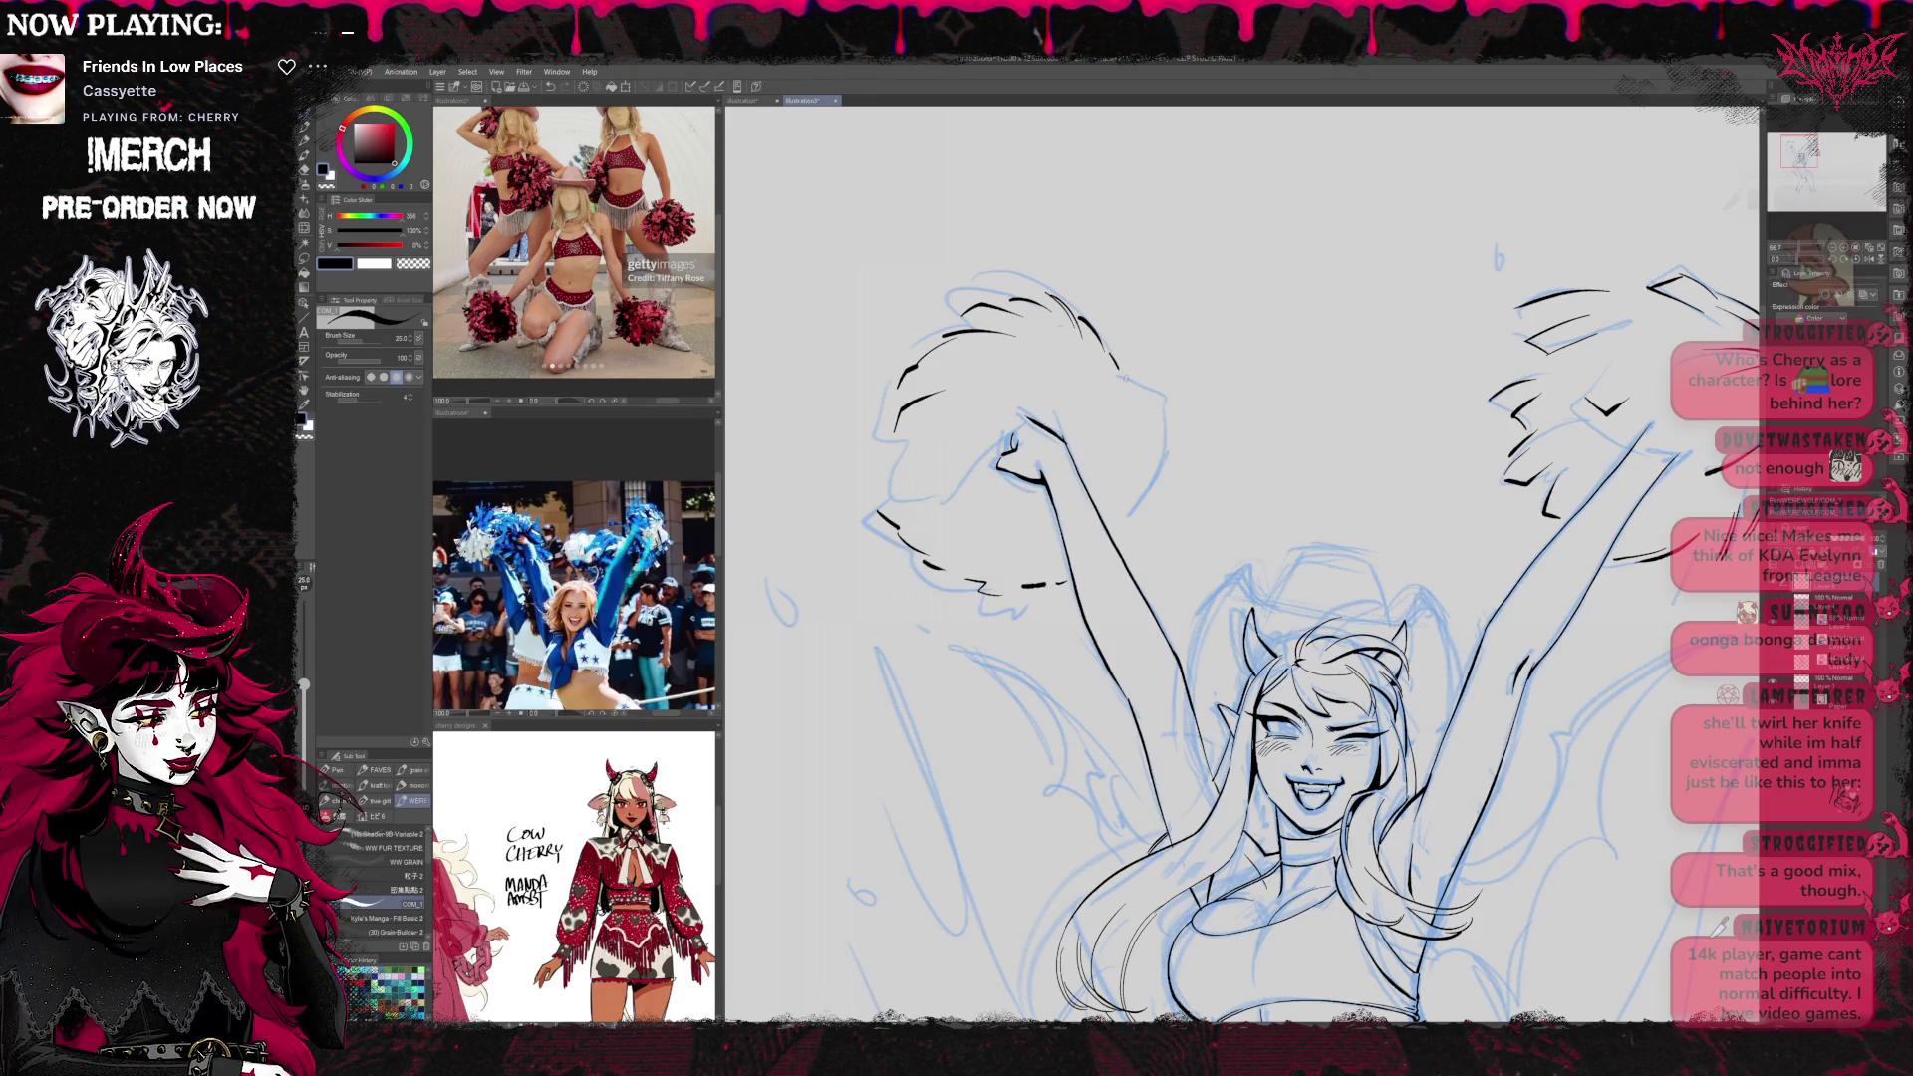
left_click_drag(1129, 389, 1158, 431)
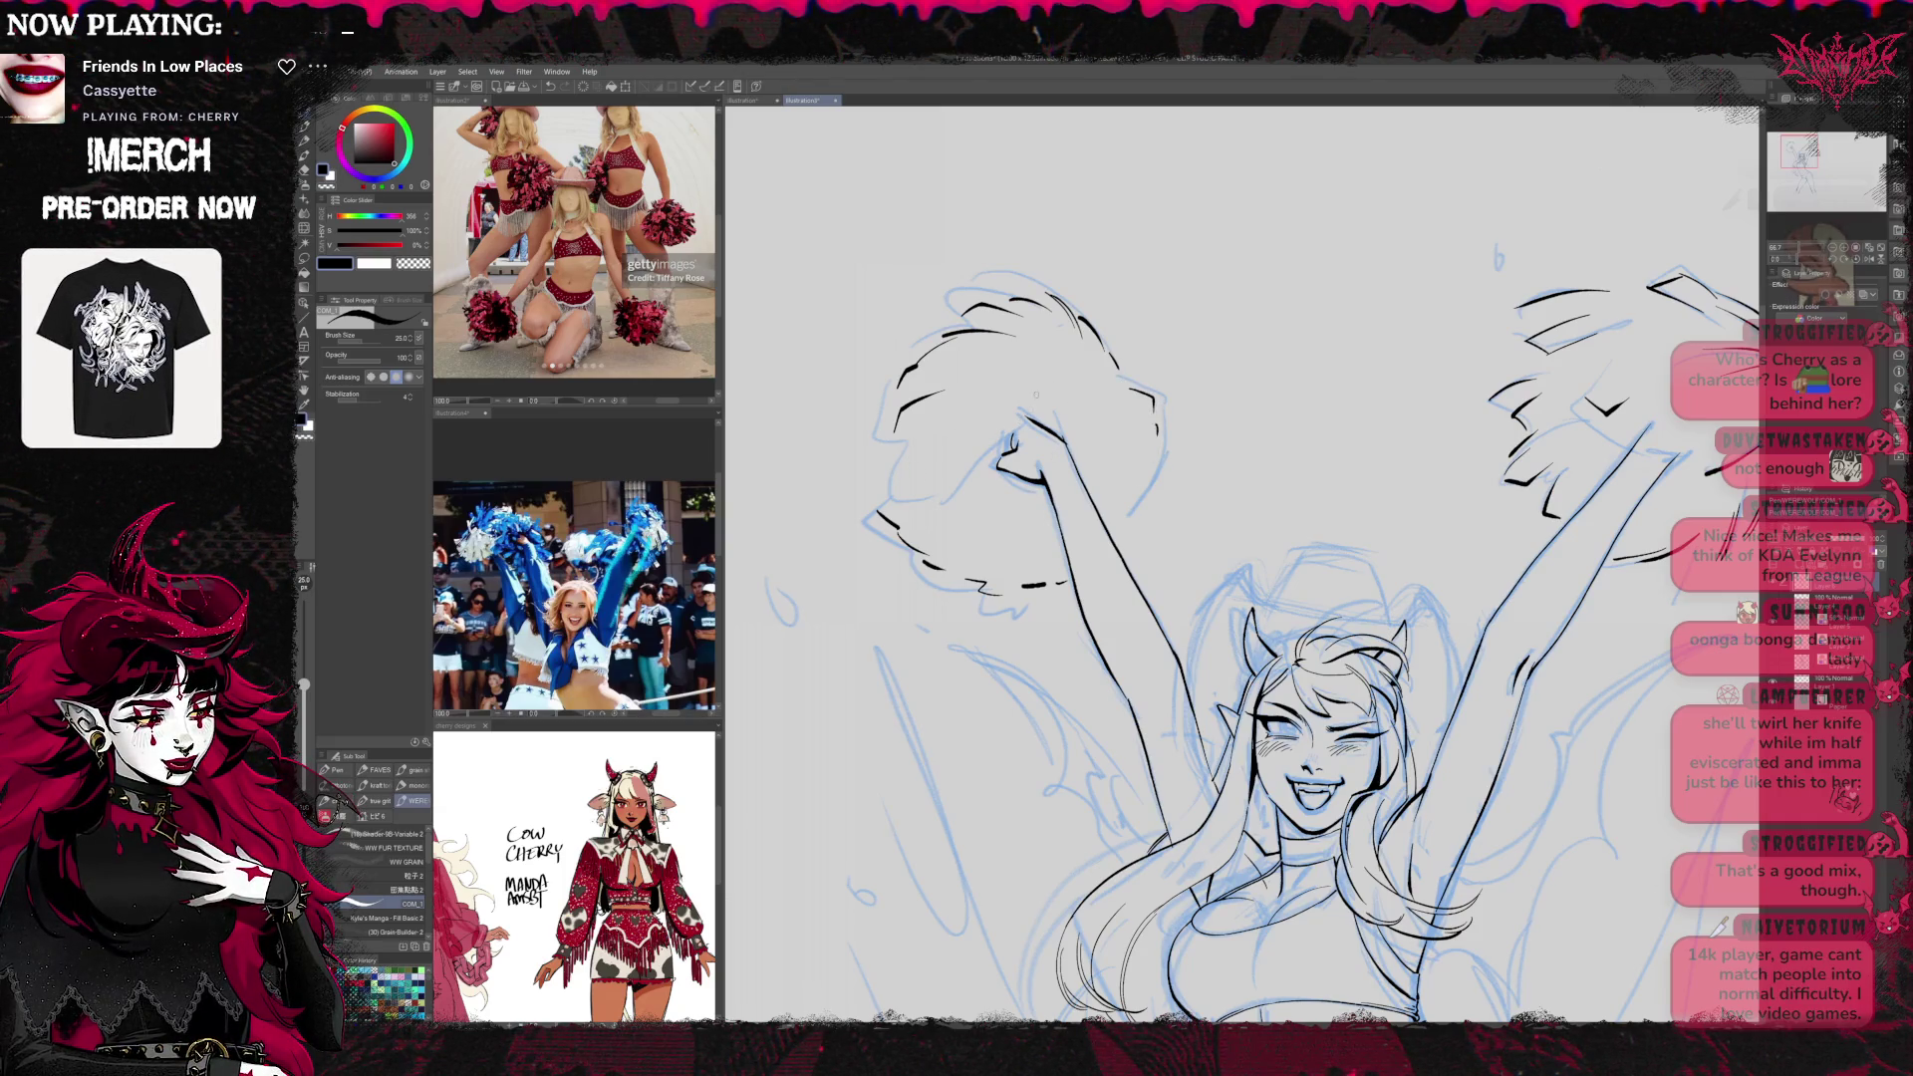
left_click_drag(1014, 440, 952, 498)
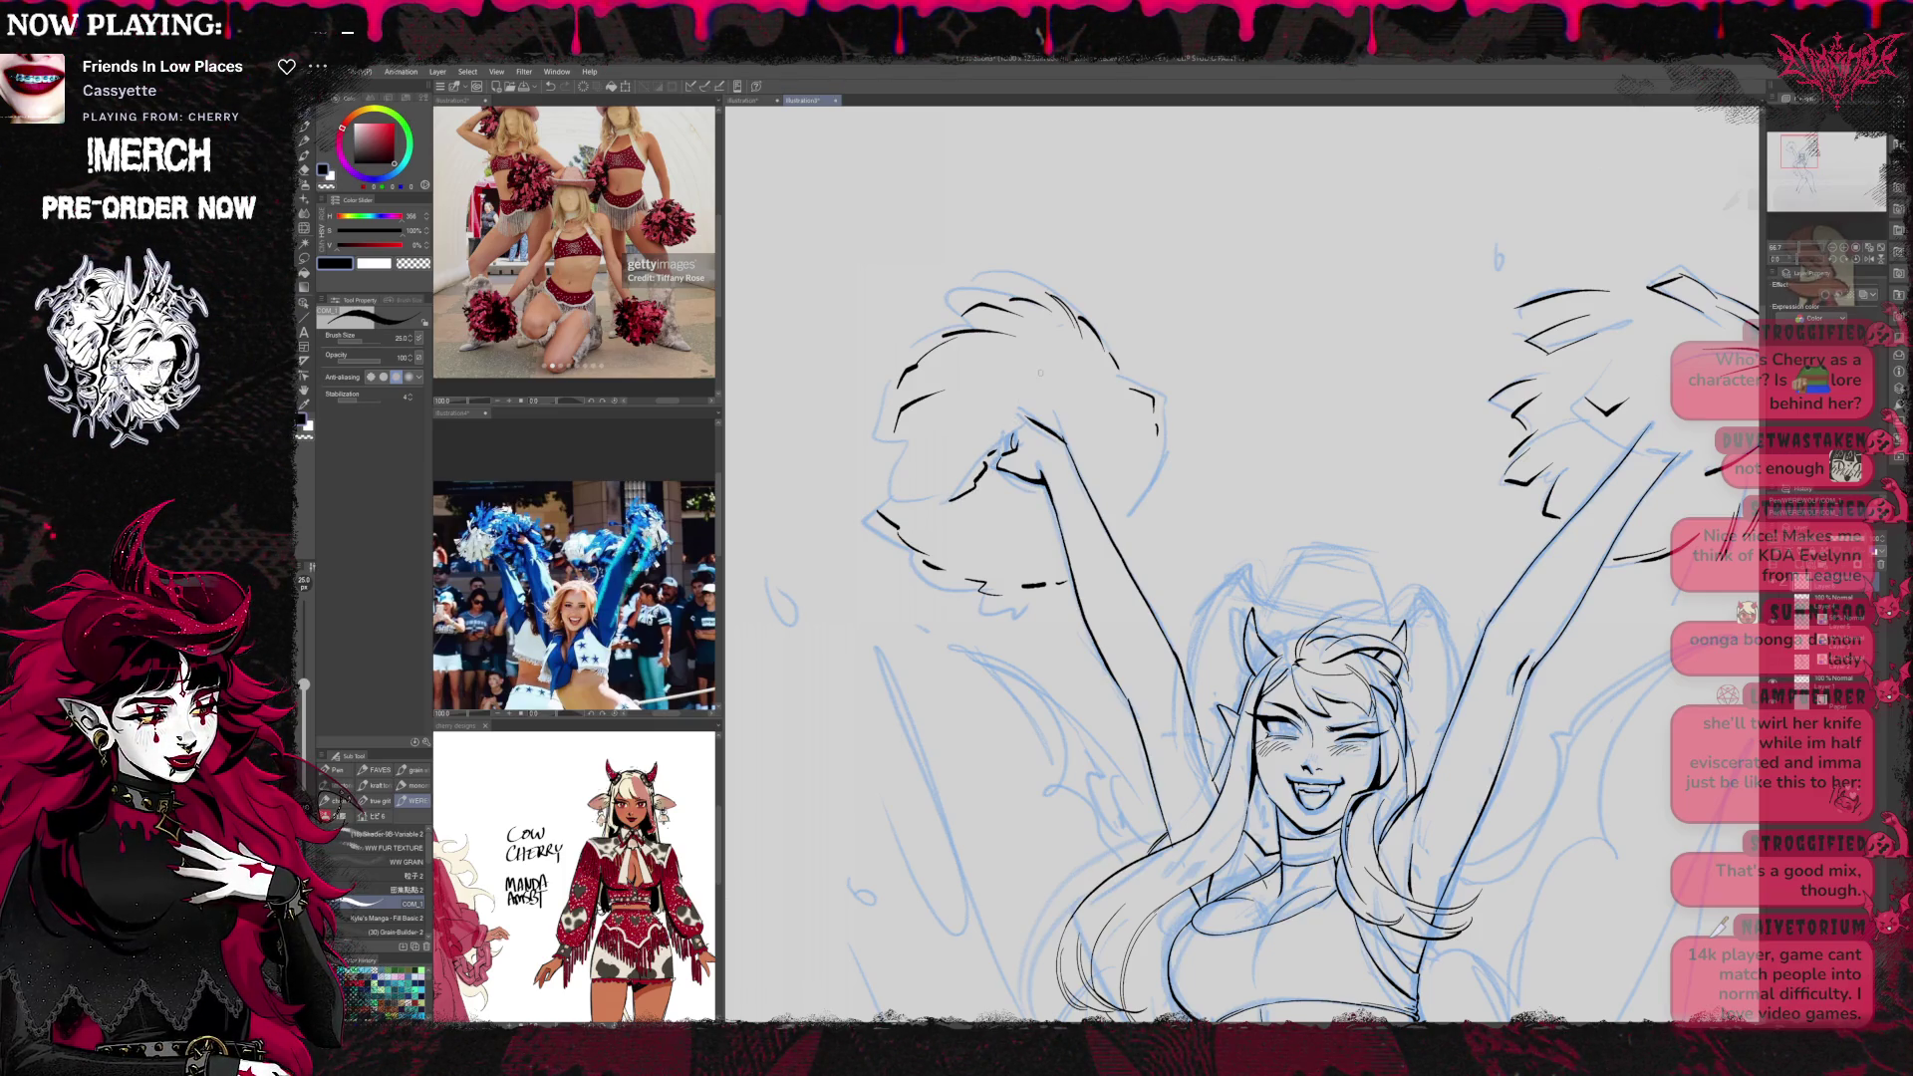
Undo the last pom-pom stroke and hide the blue sketch to check the line art
key("ctrl+z")
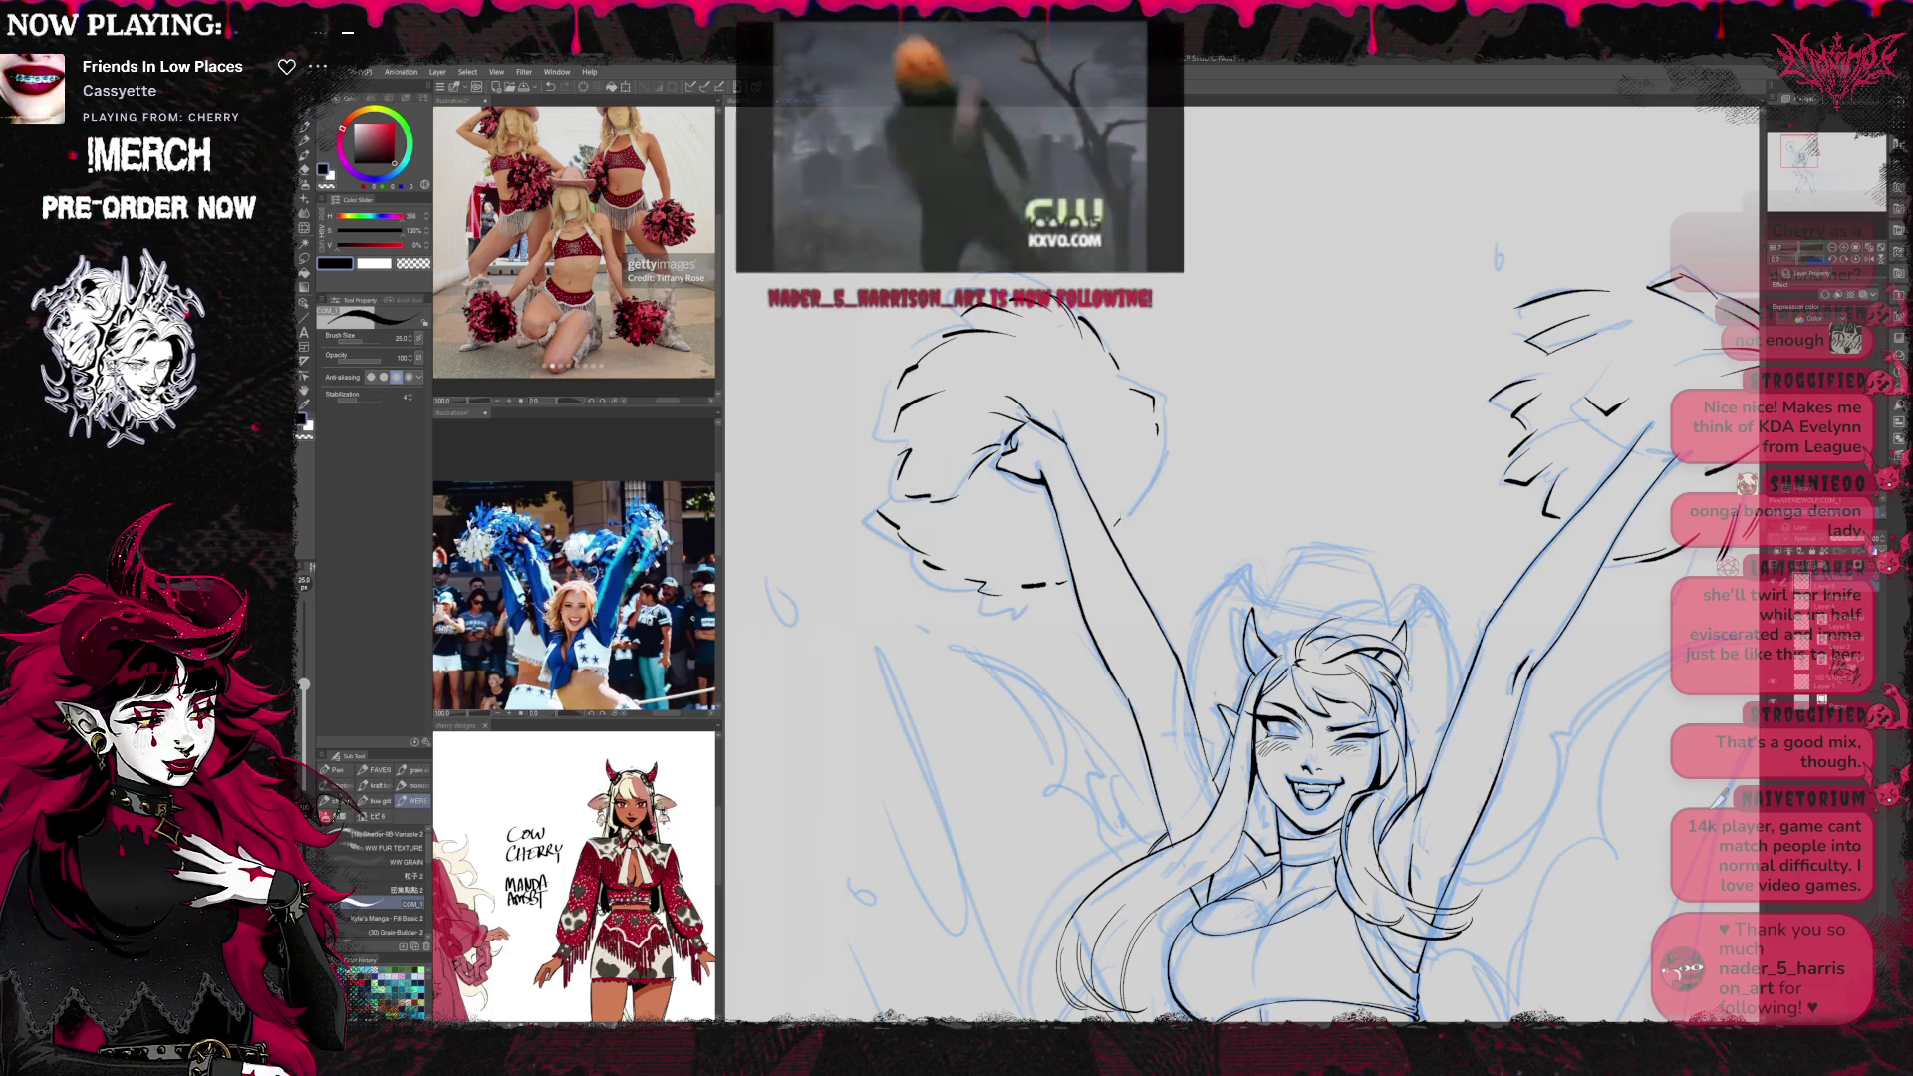
left_click_drag(1315, 718, 1205, 637)
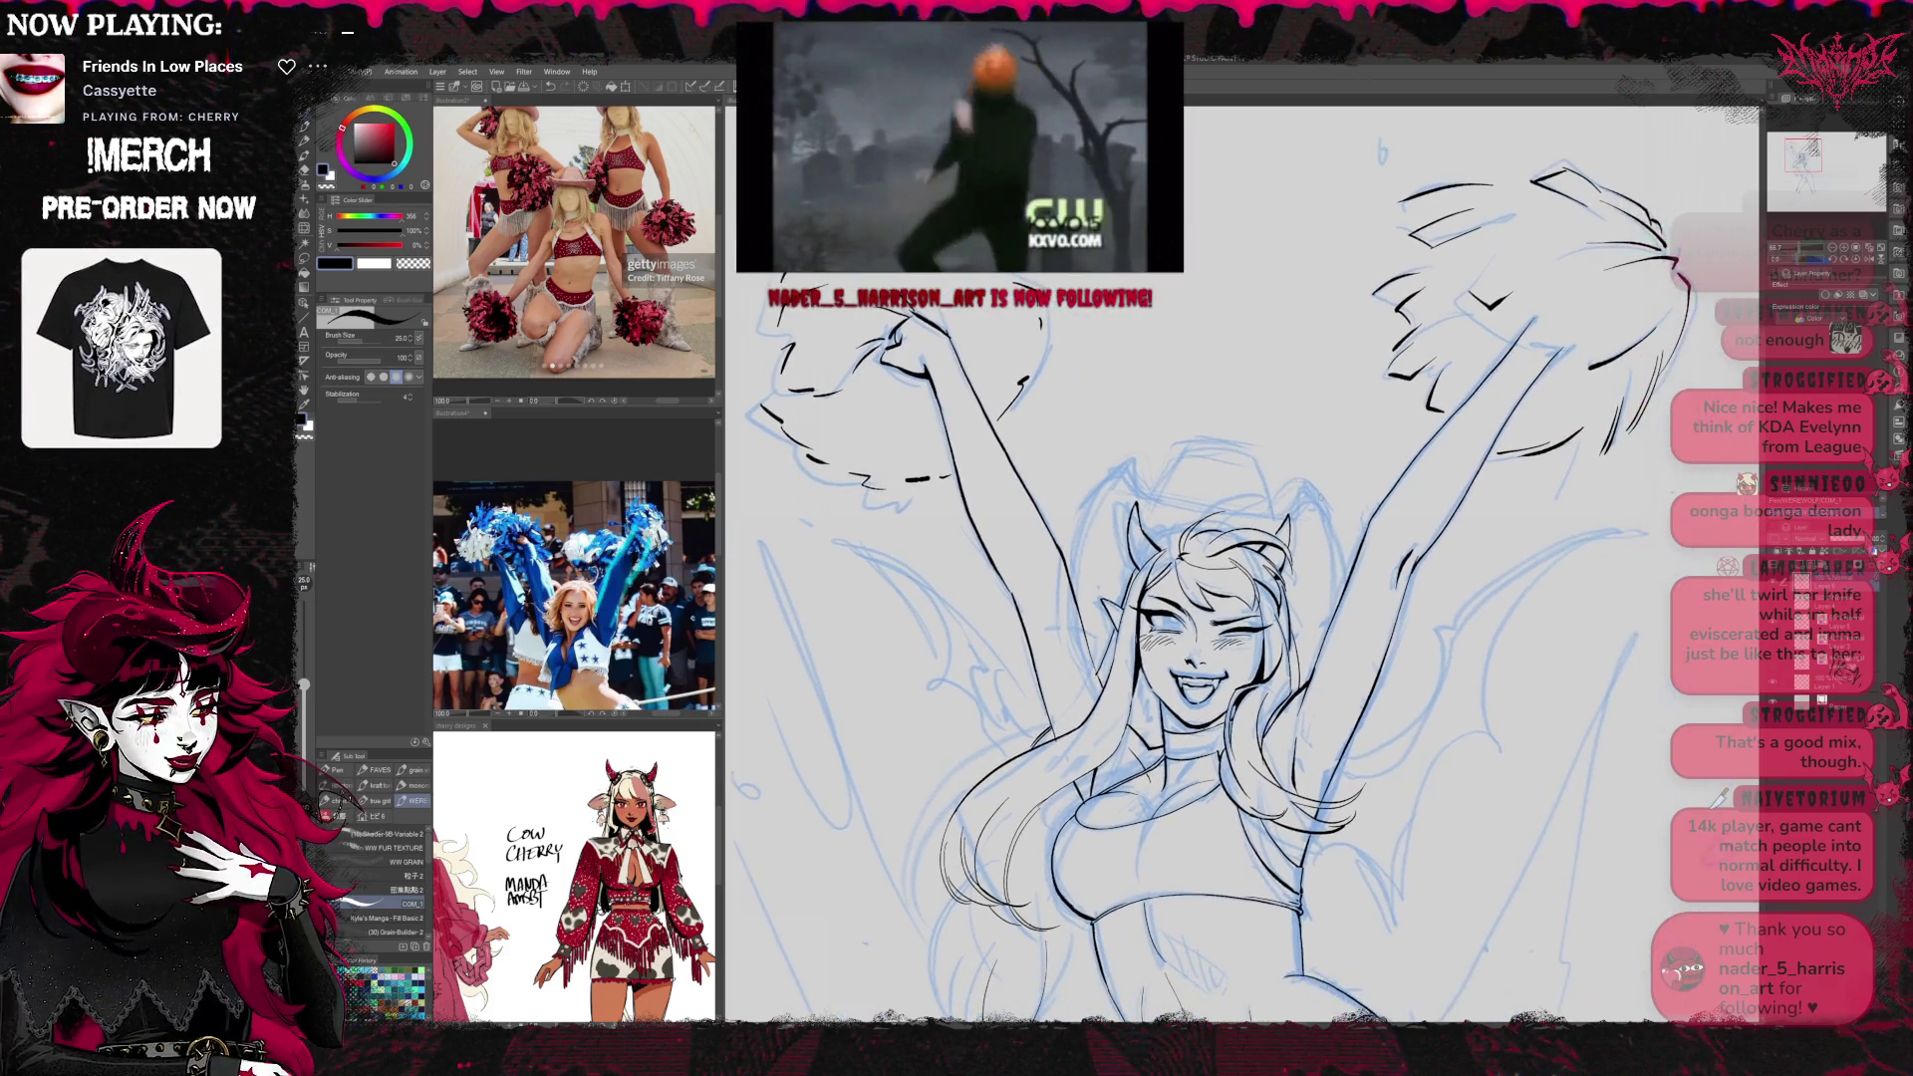
key("h")
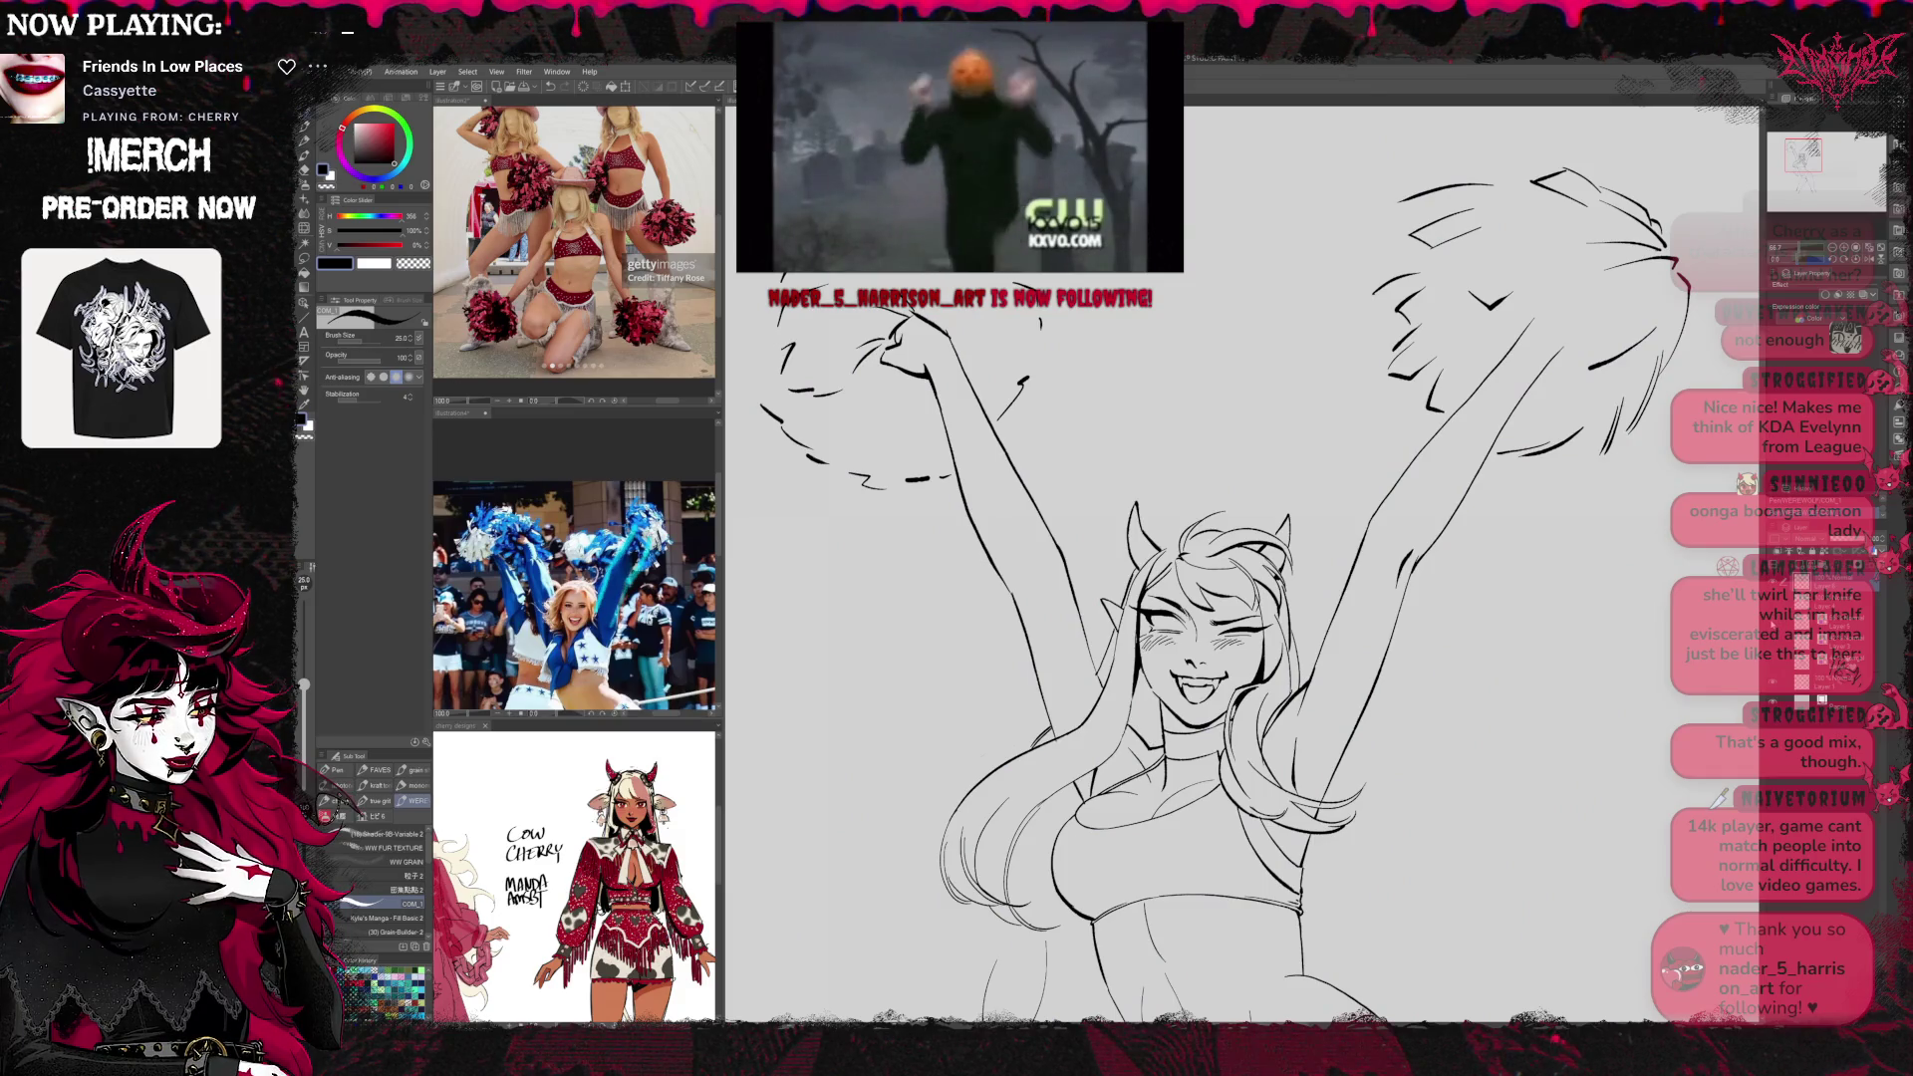
key("h")
left_click_drag(1195, 598, 1102, 708)
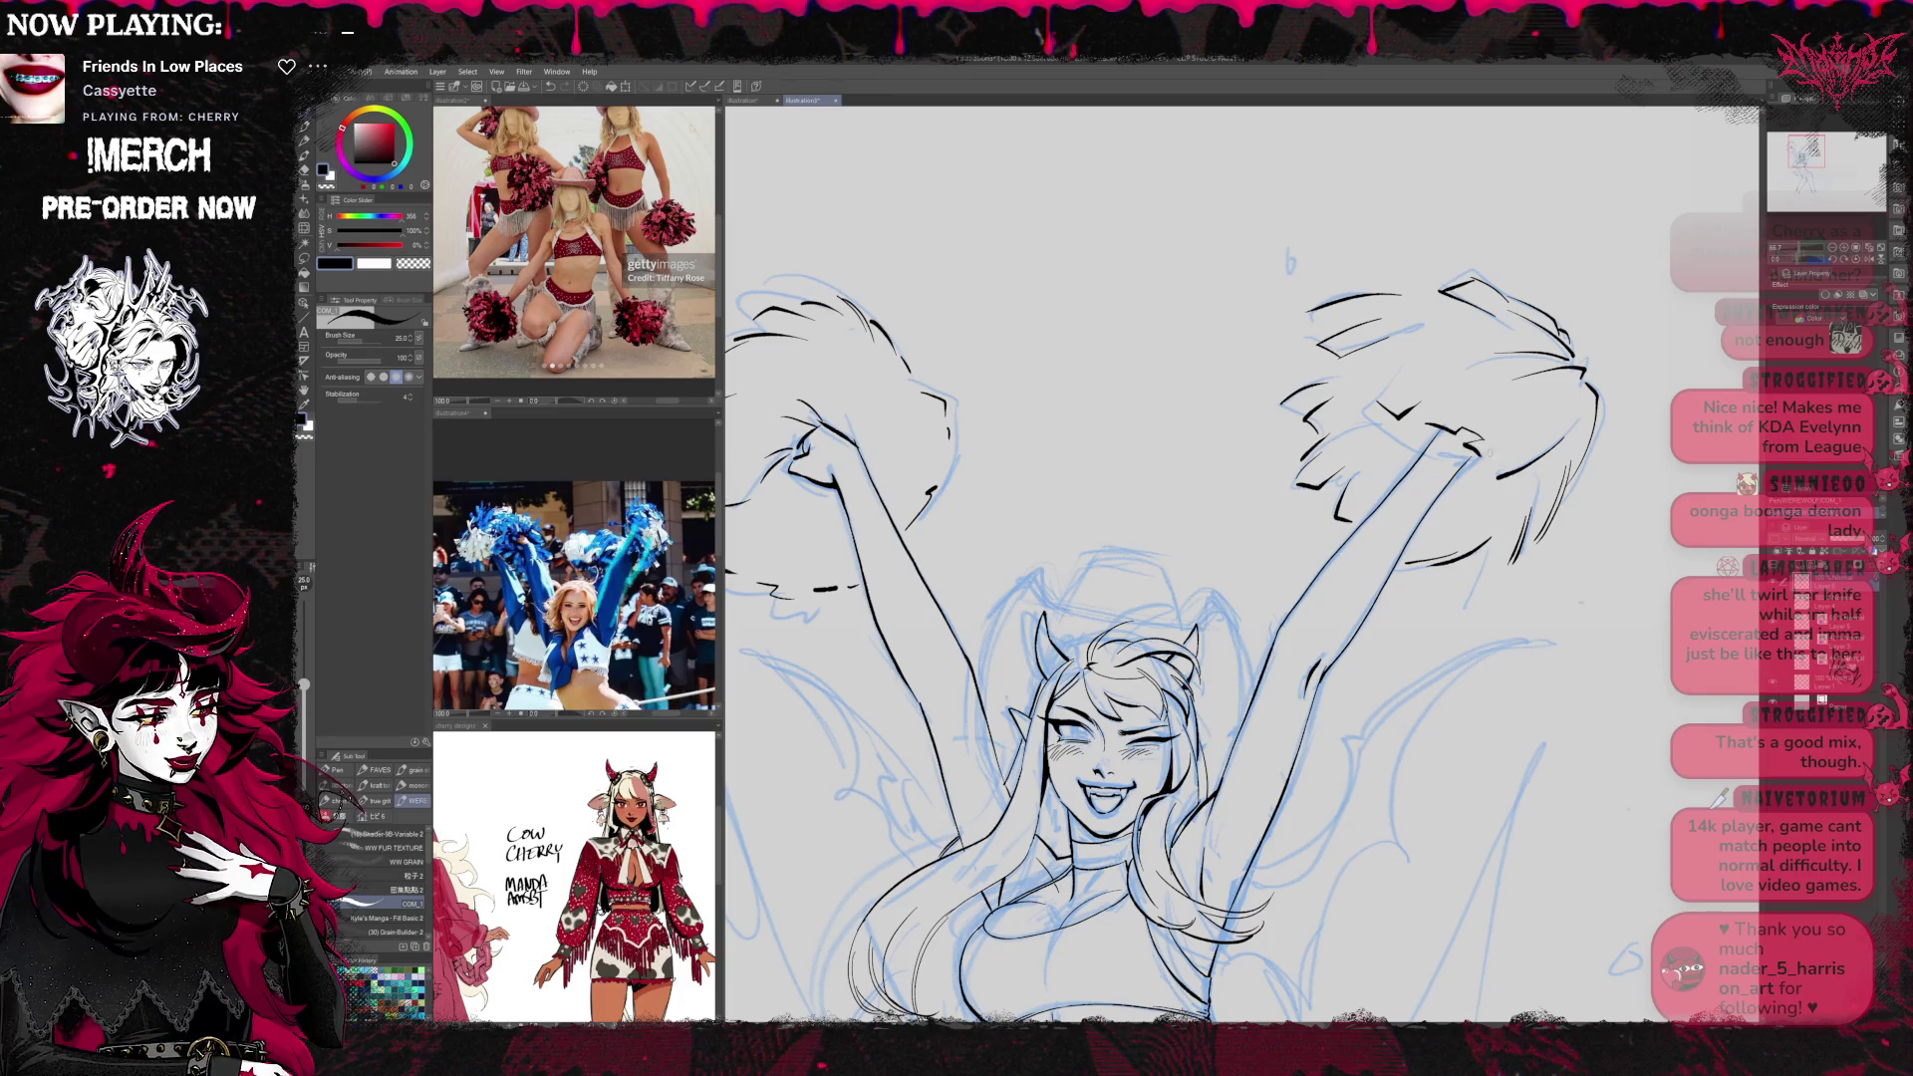
key("e")
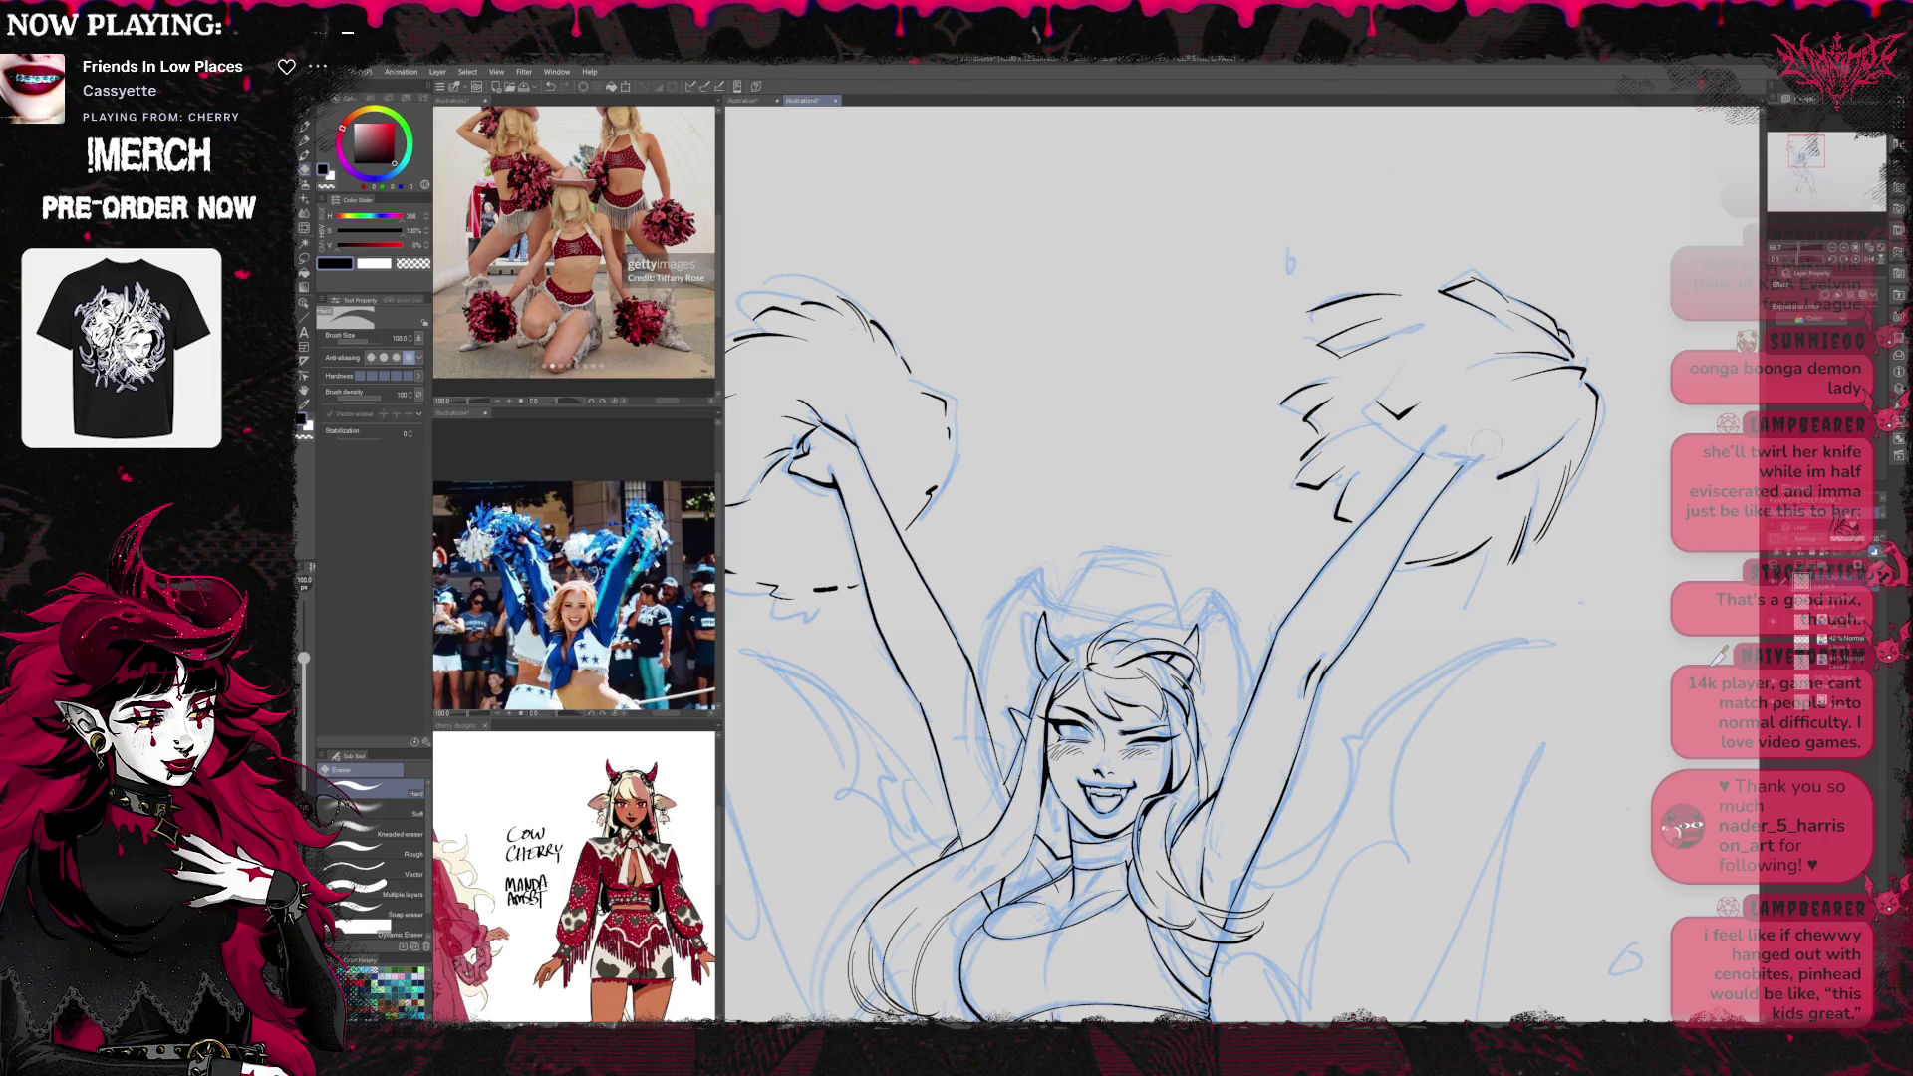
key("p")
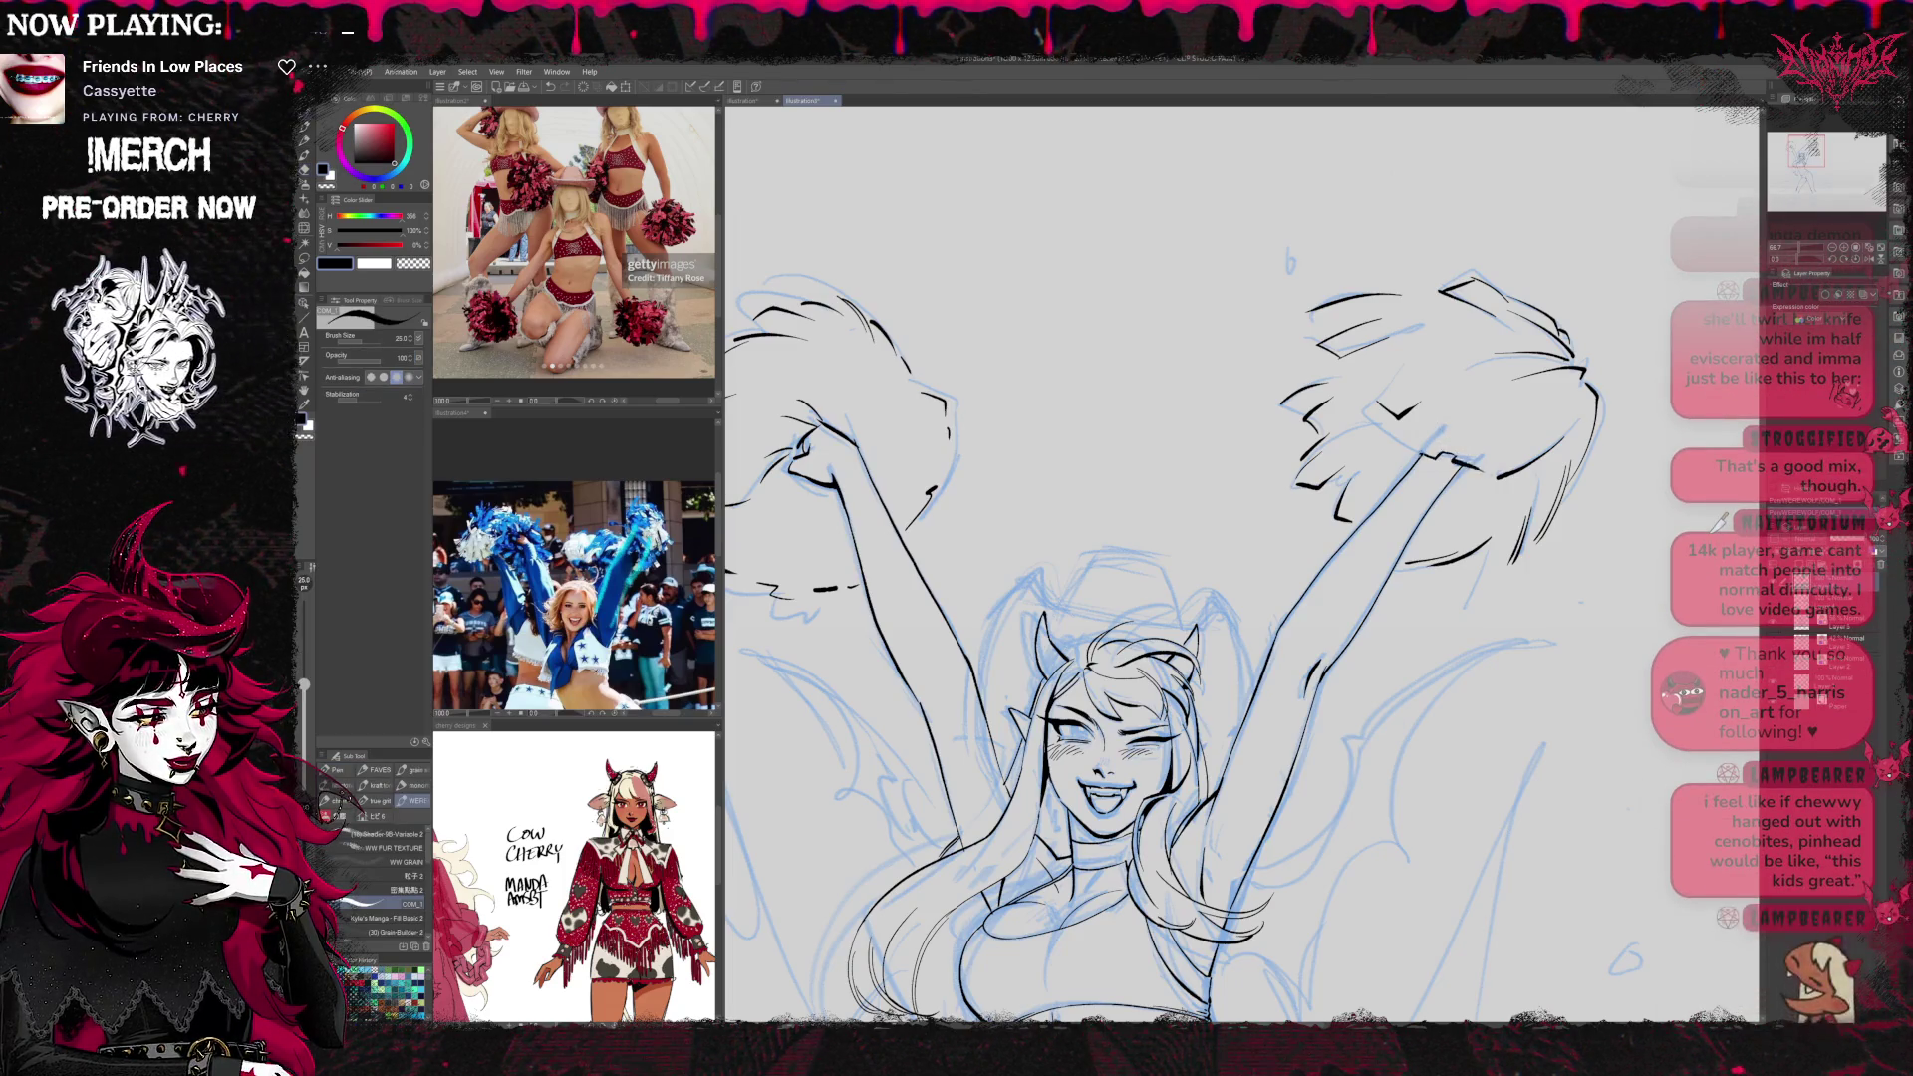
mouse_move(1106, 767)
left_mouse_down()
mouse_move(1194, 633)
mouse_move(1199, 685)
left_mouse_up()
key("r")
key("e")
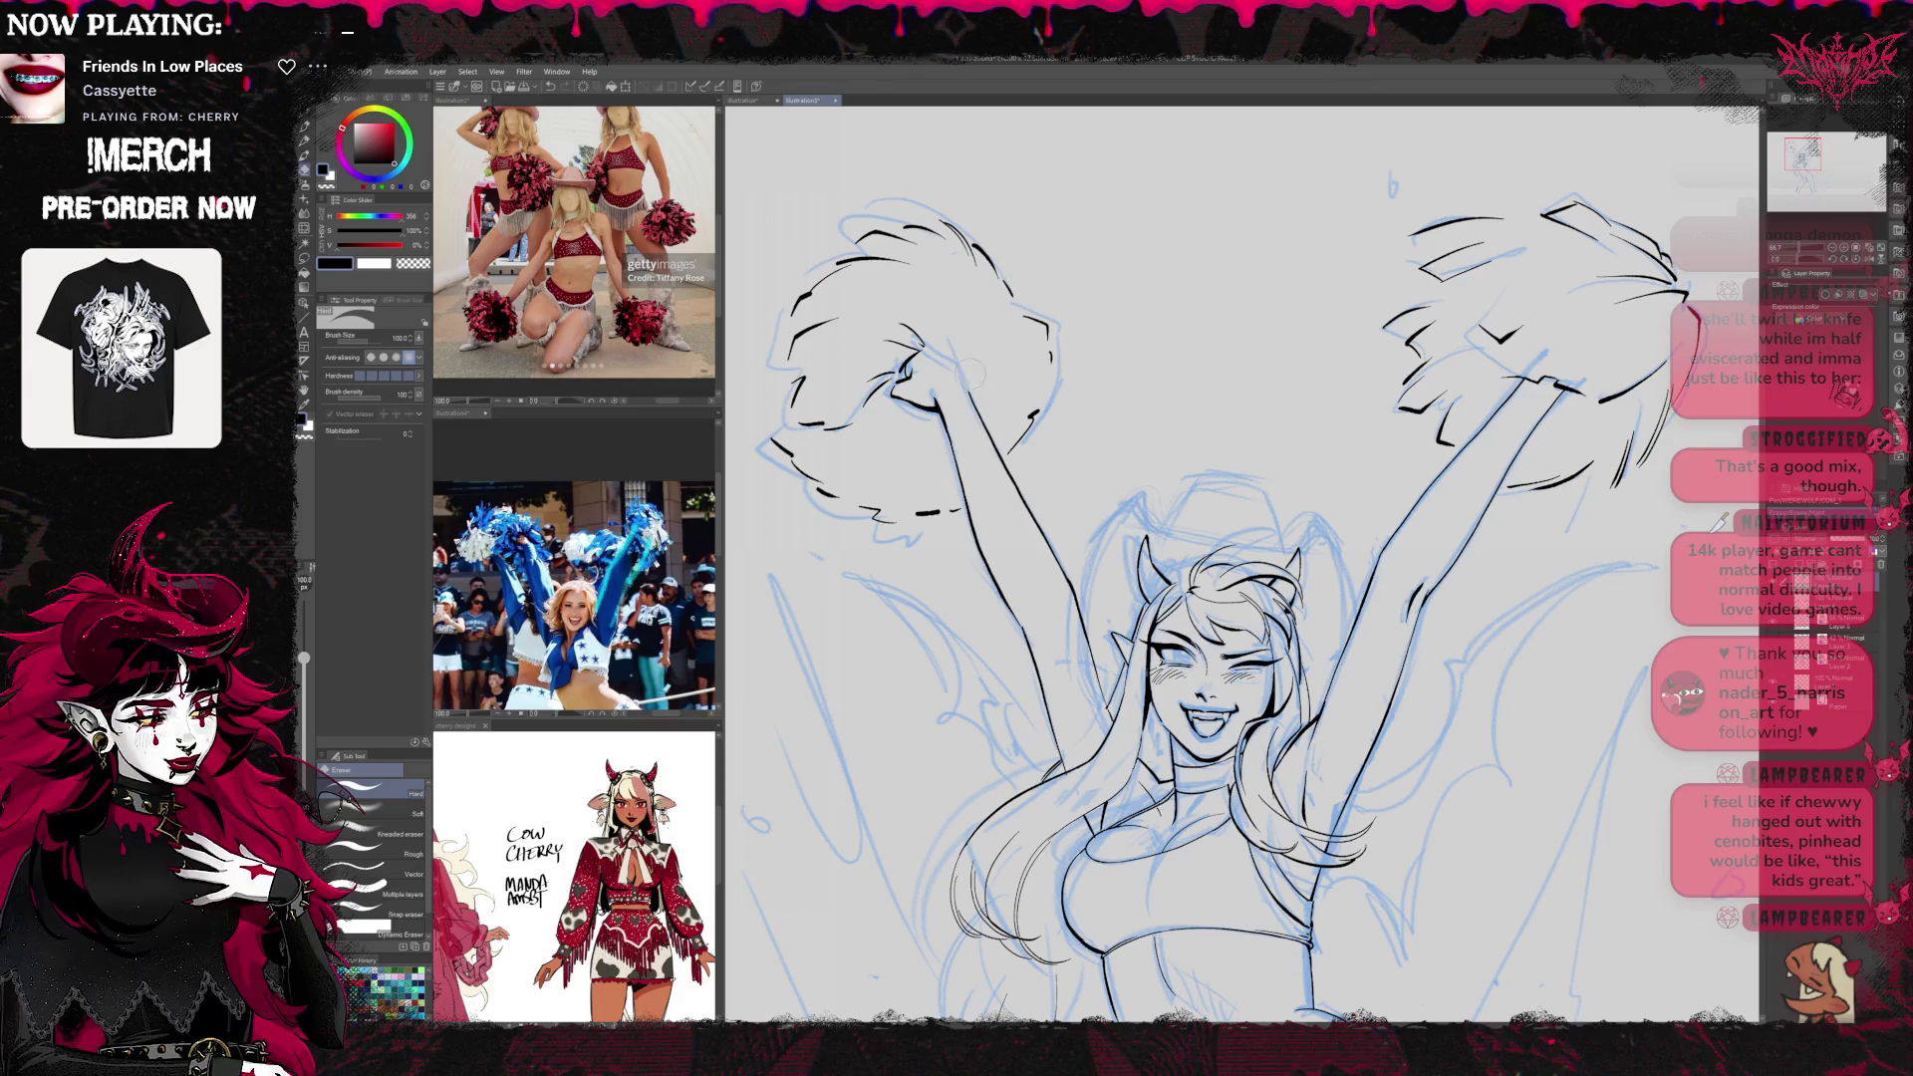
key("p")
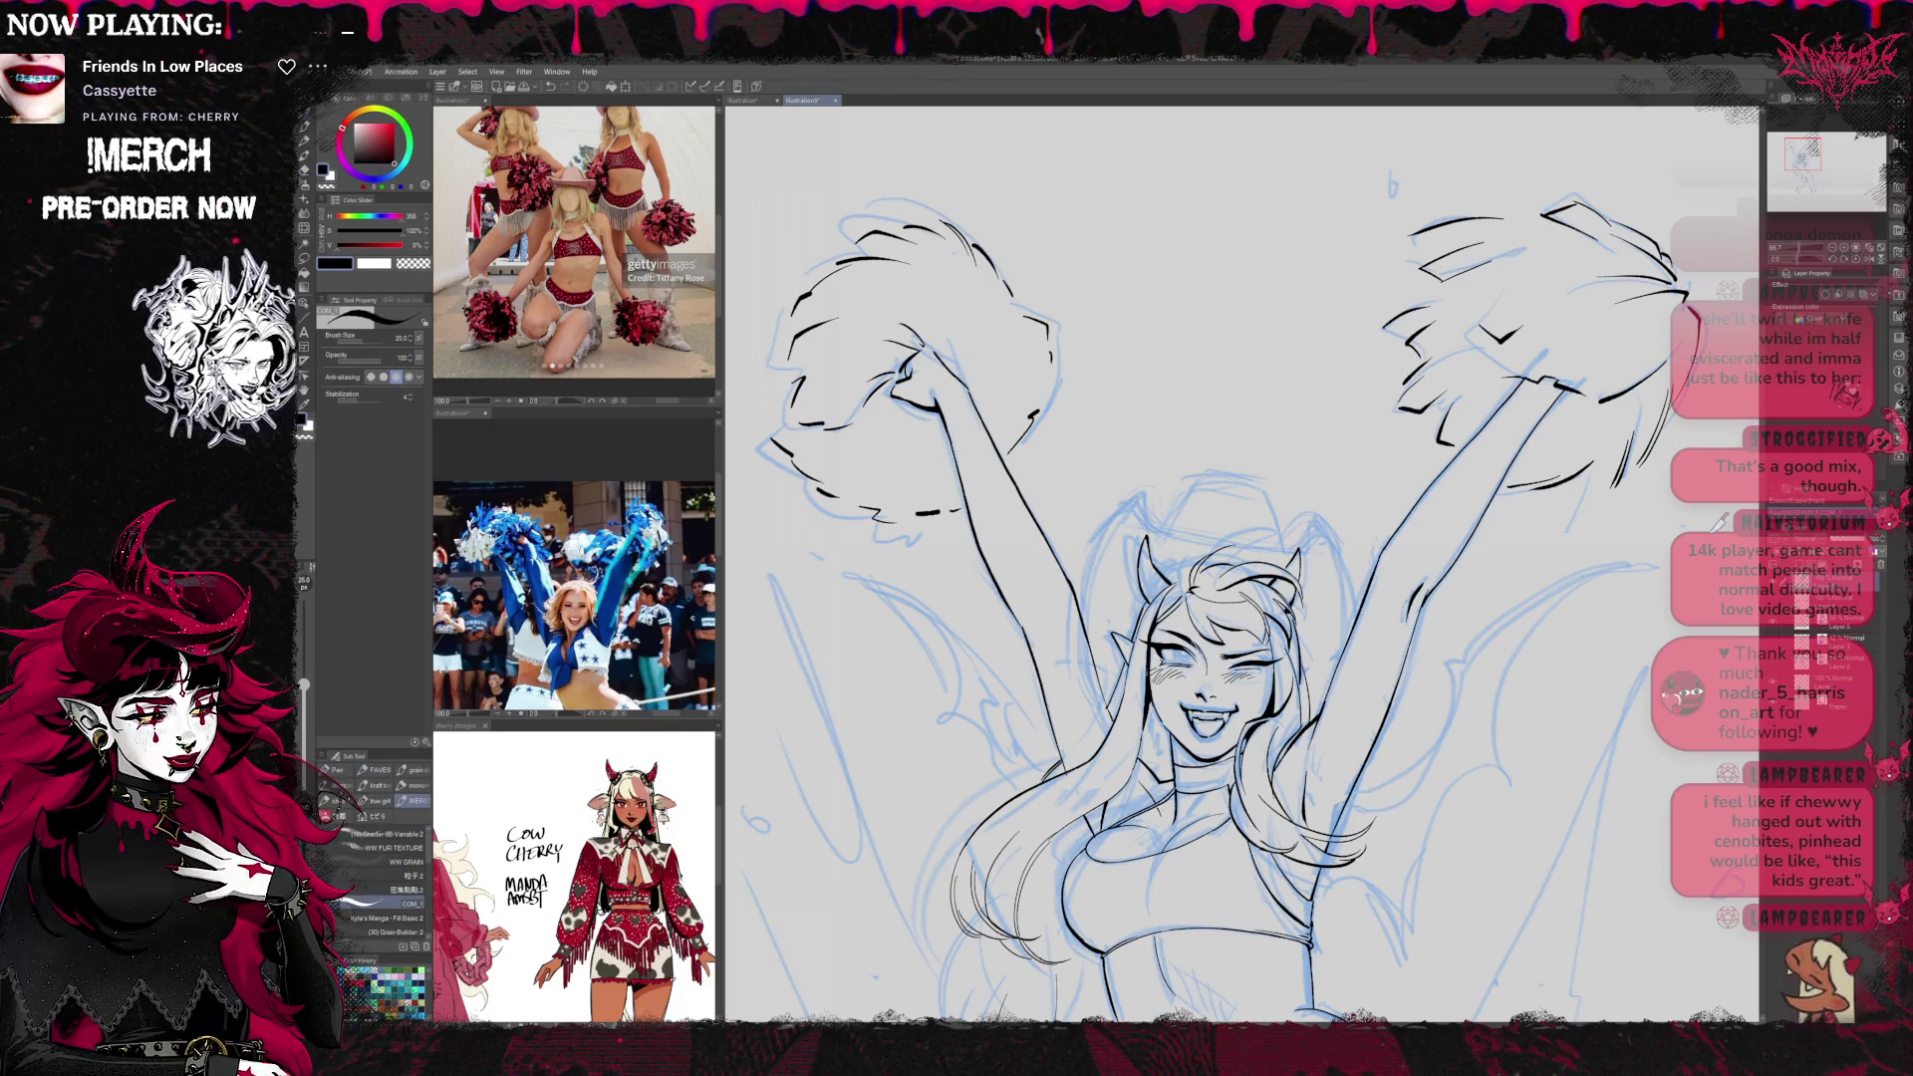
key("e")
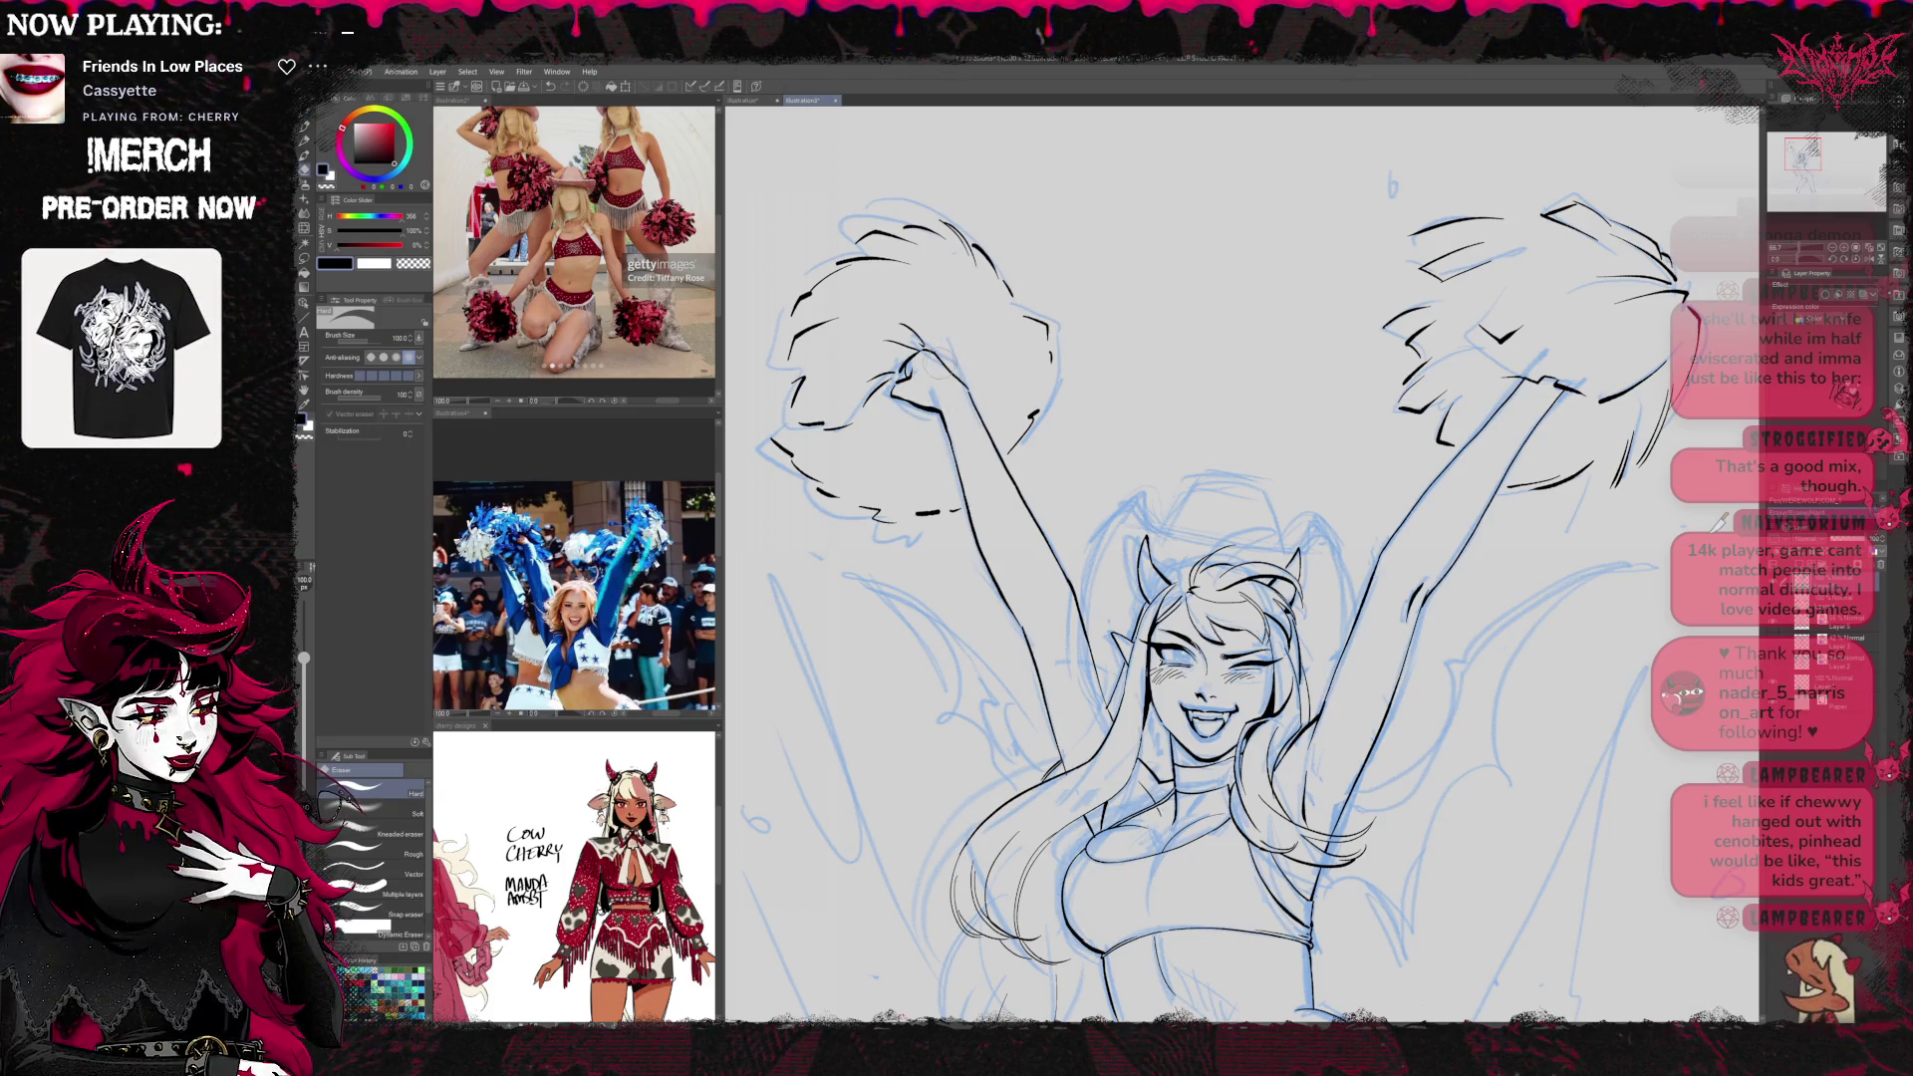
key("p")
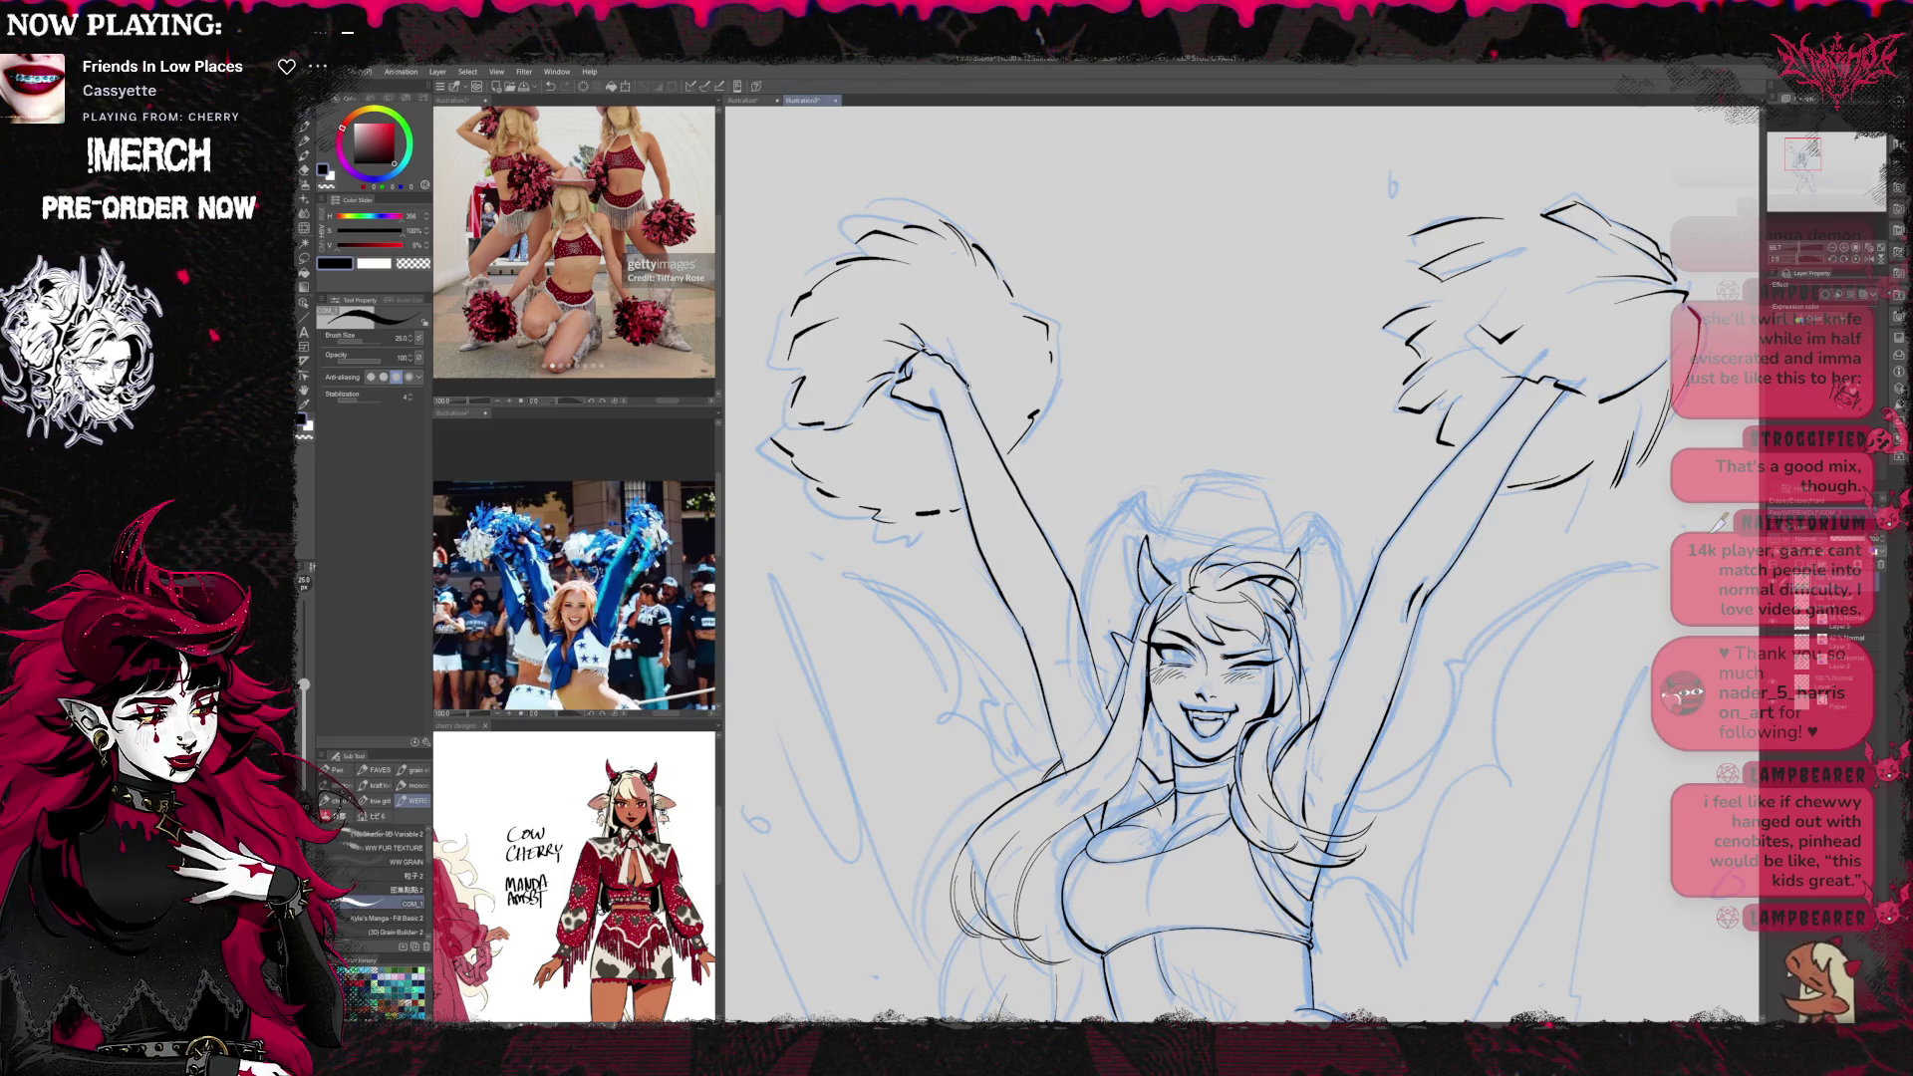
key("e")
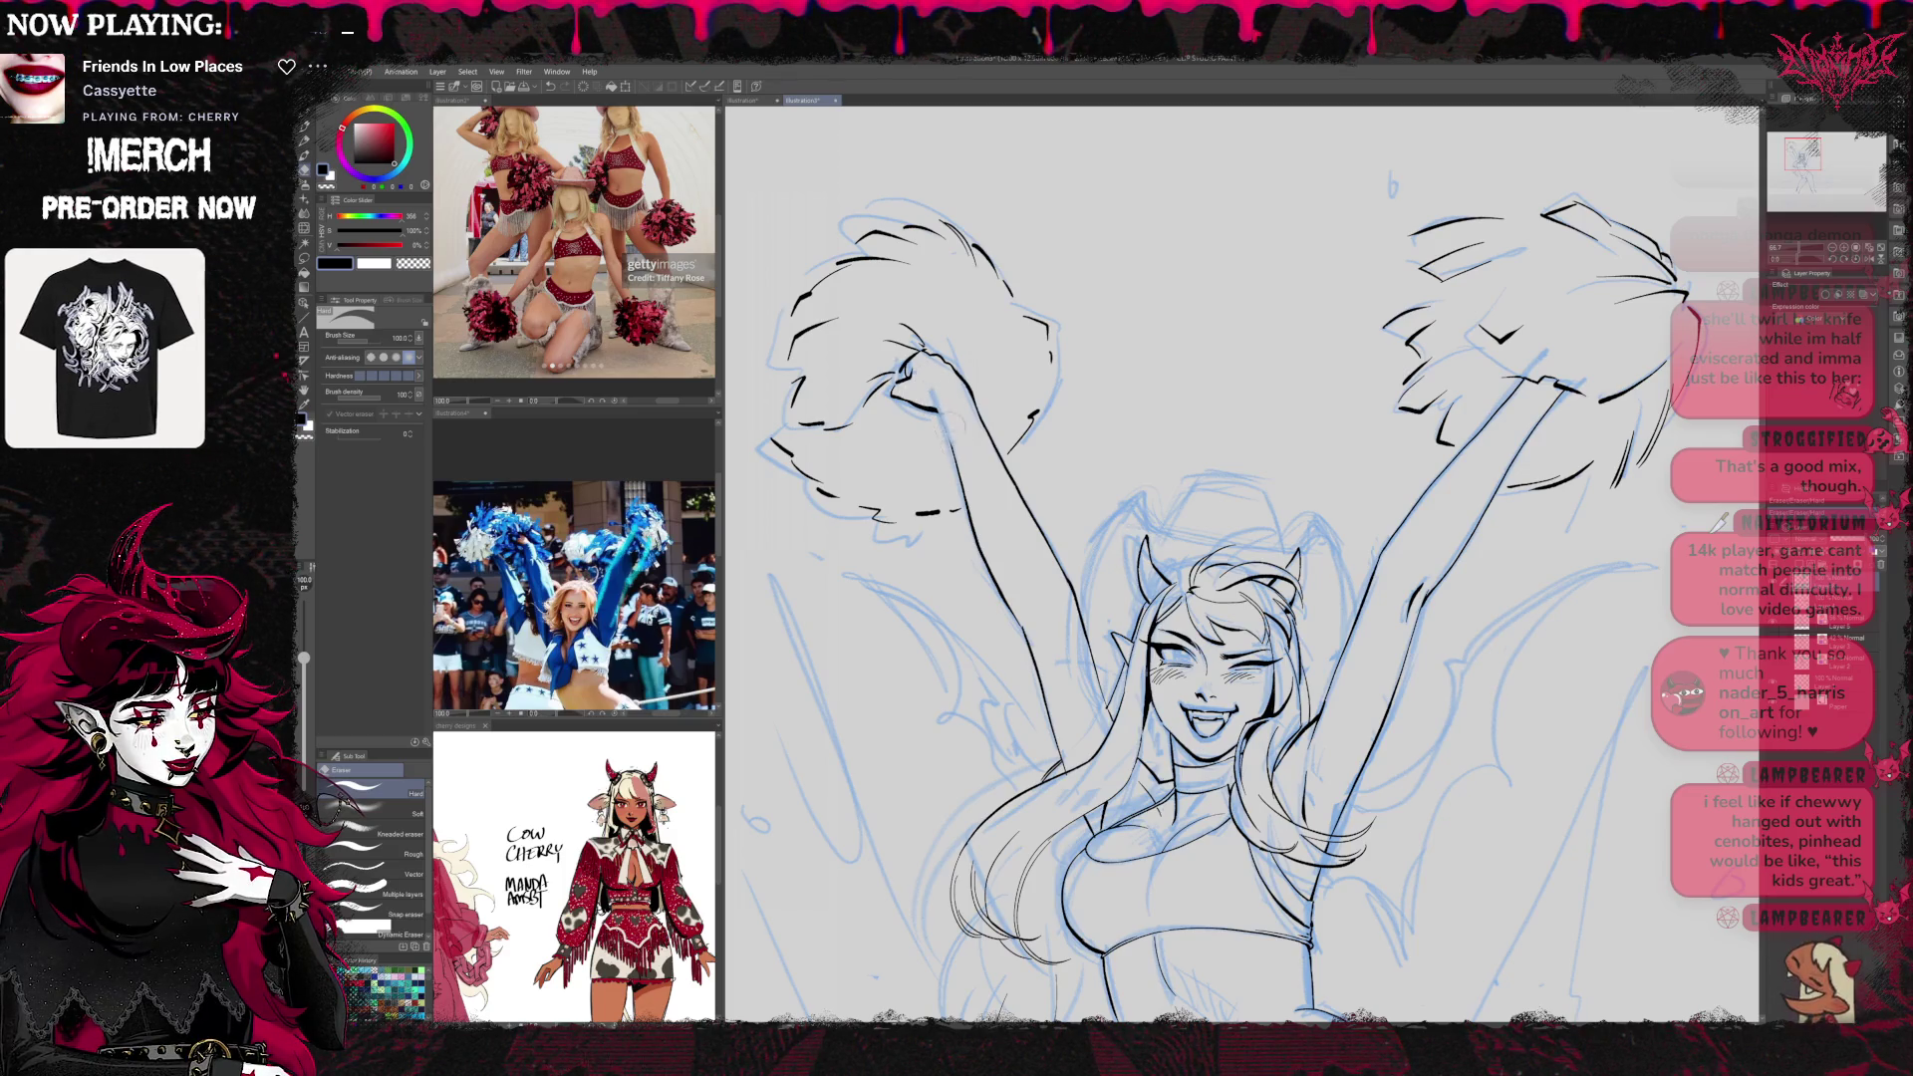
key("p")
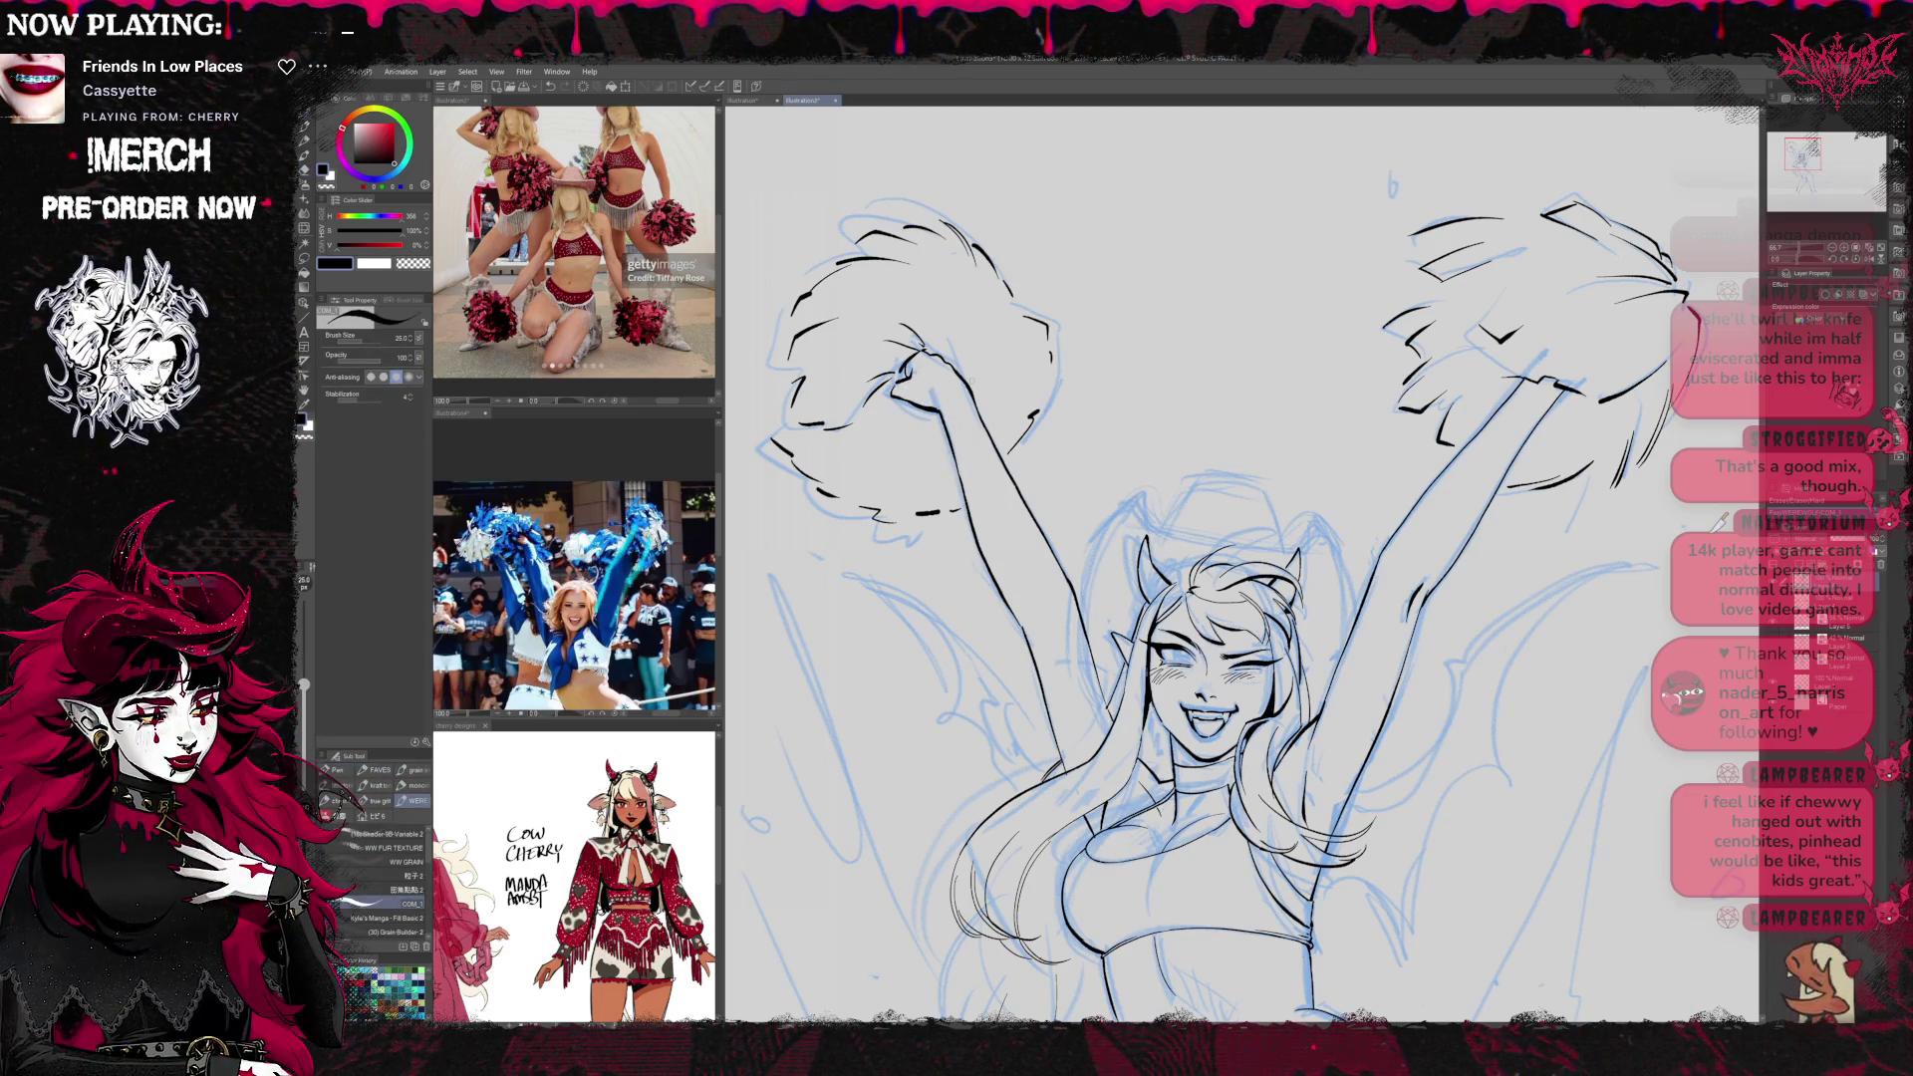
left_click(1779, 617)
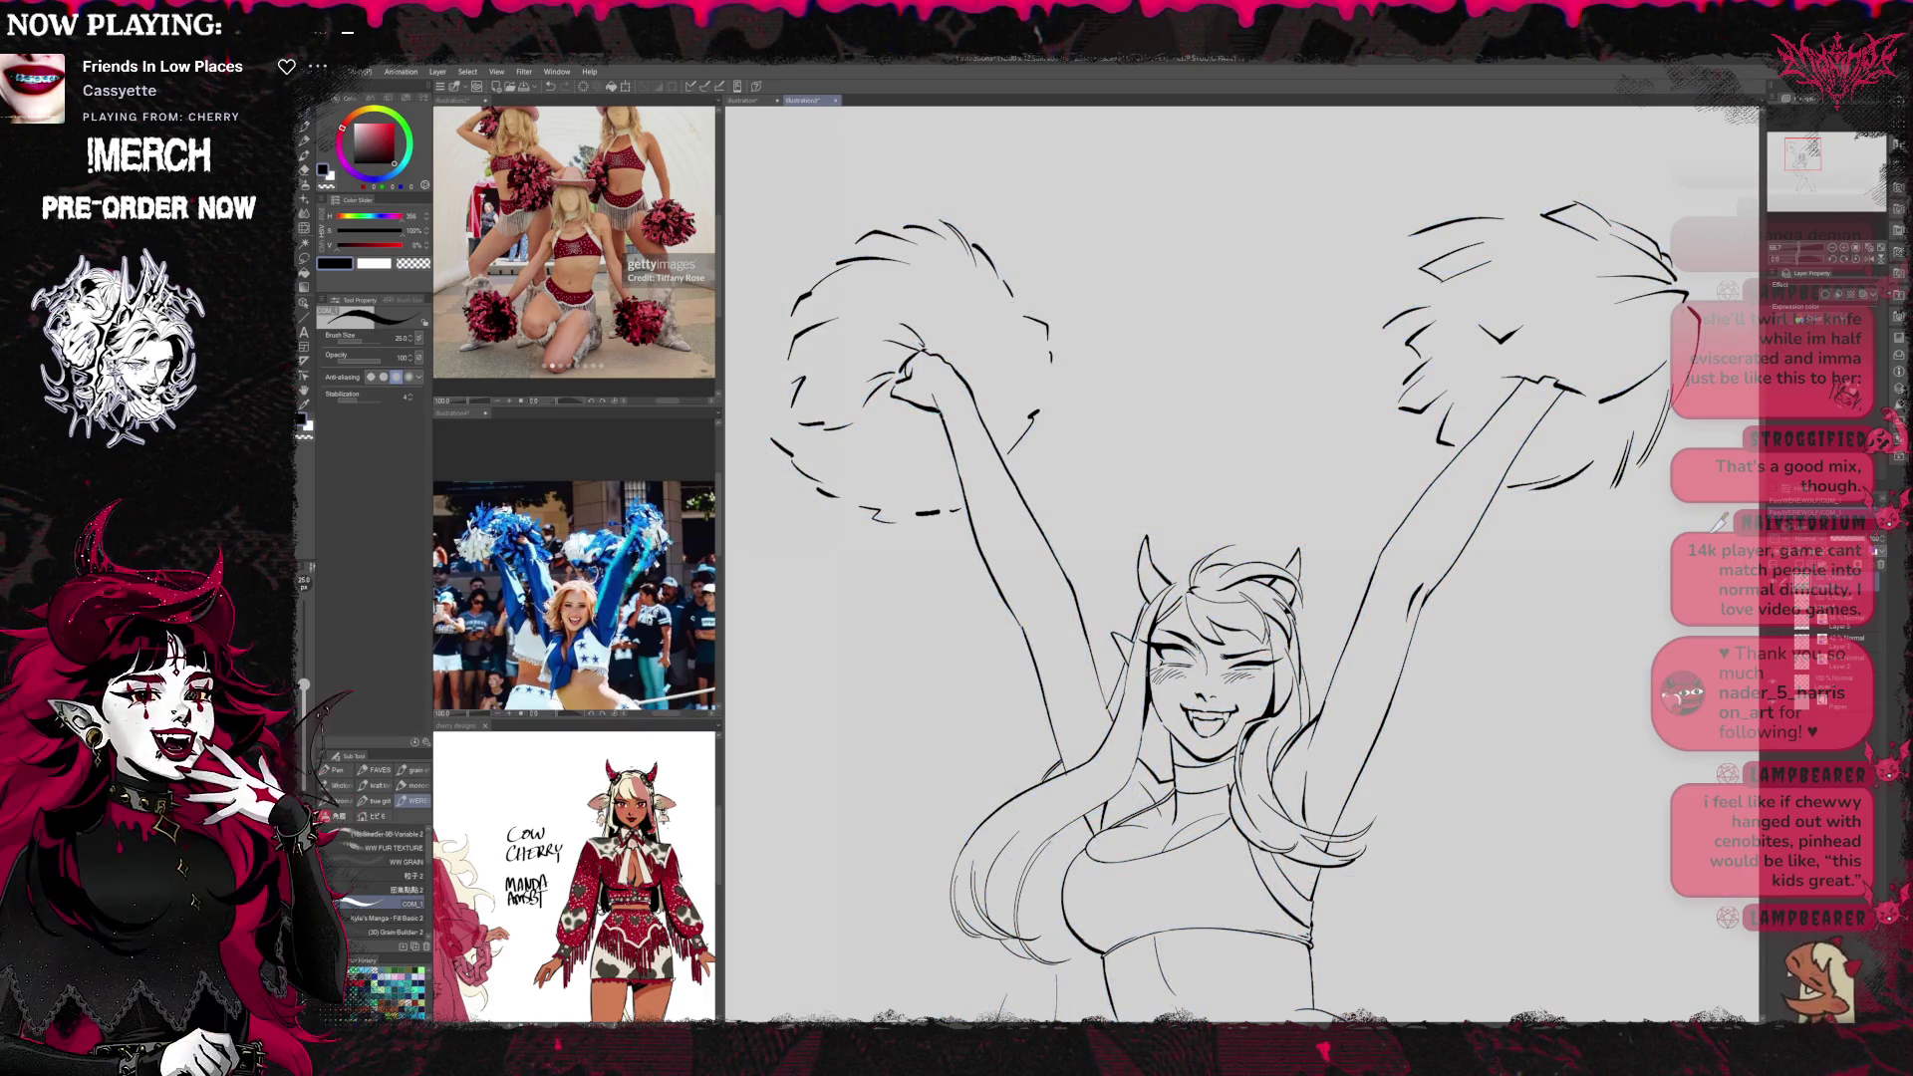
Undo to restore the fist shape on the left hand
key("e")
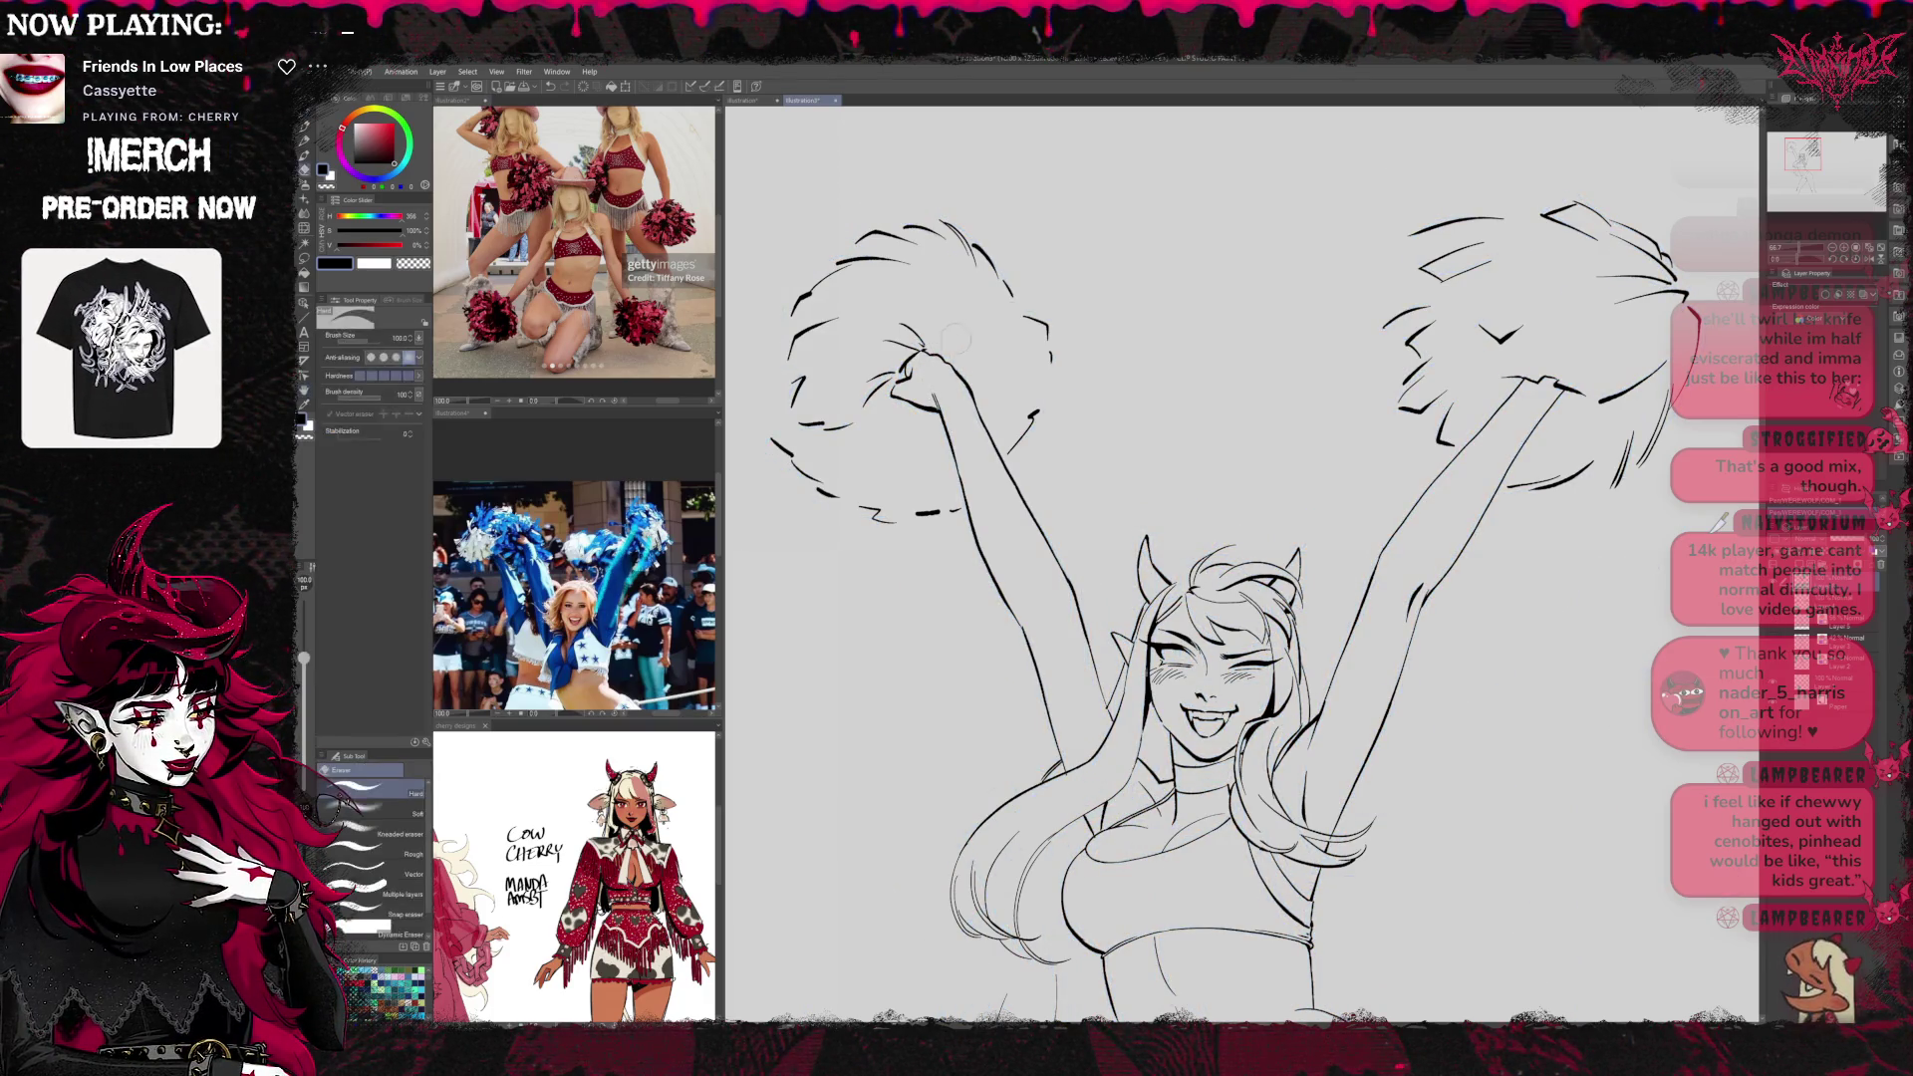
key("ctrl+z")
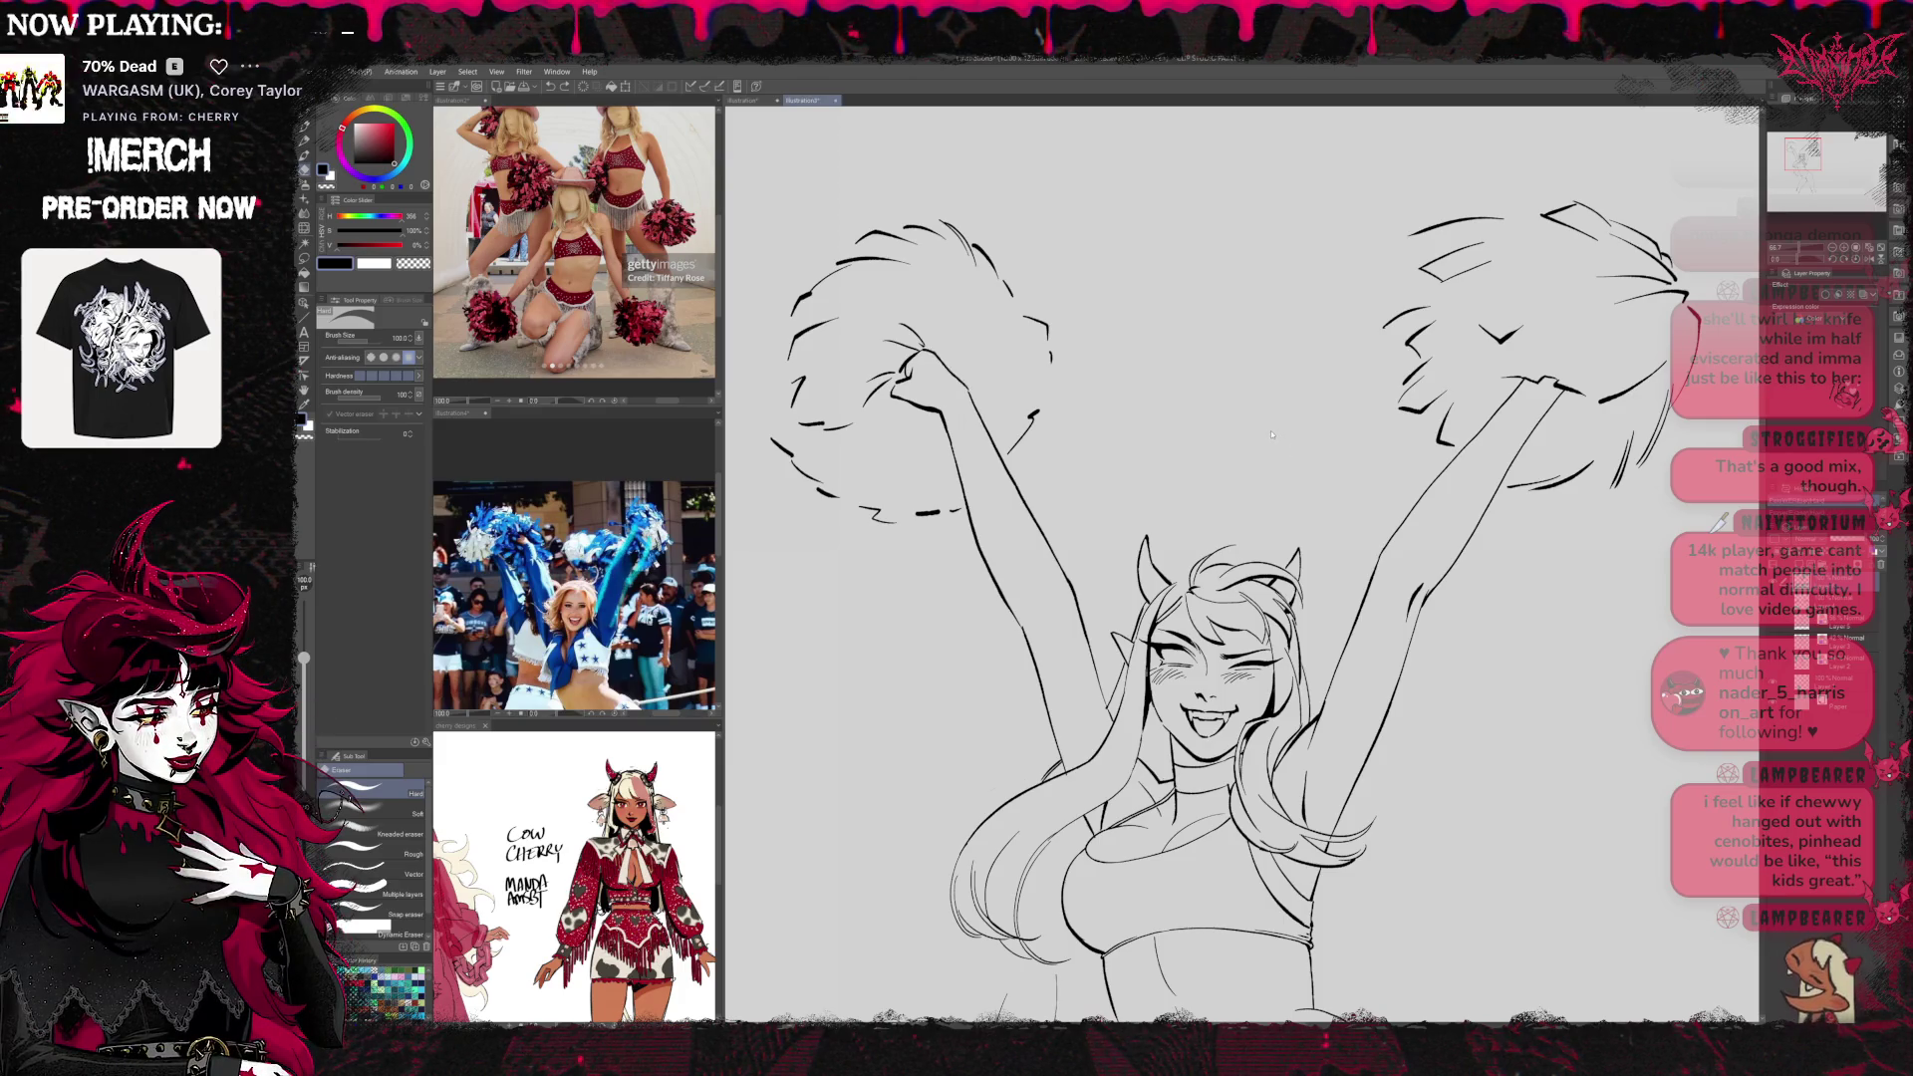
left_click(565, 87)
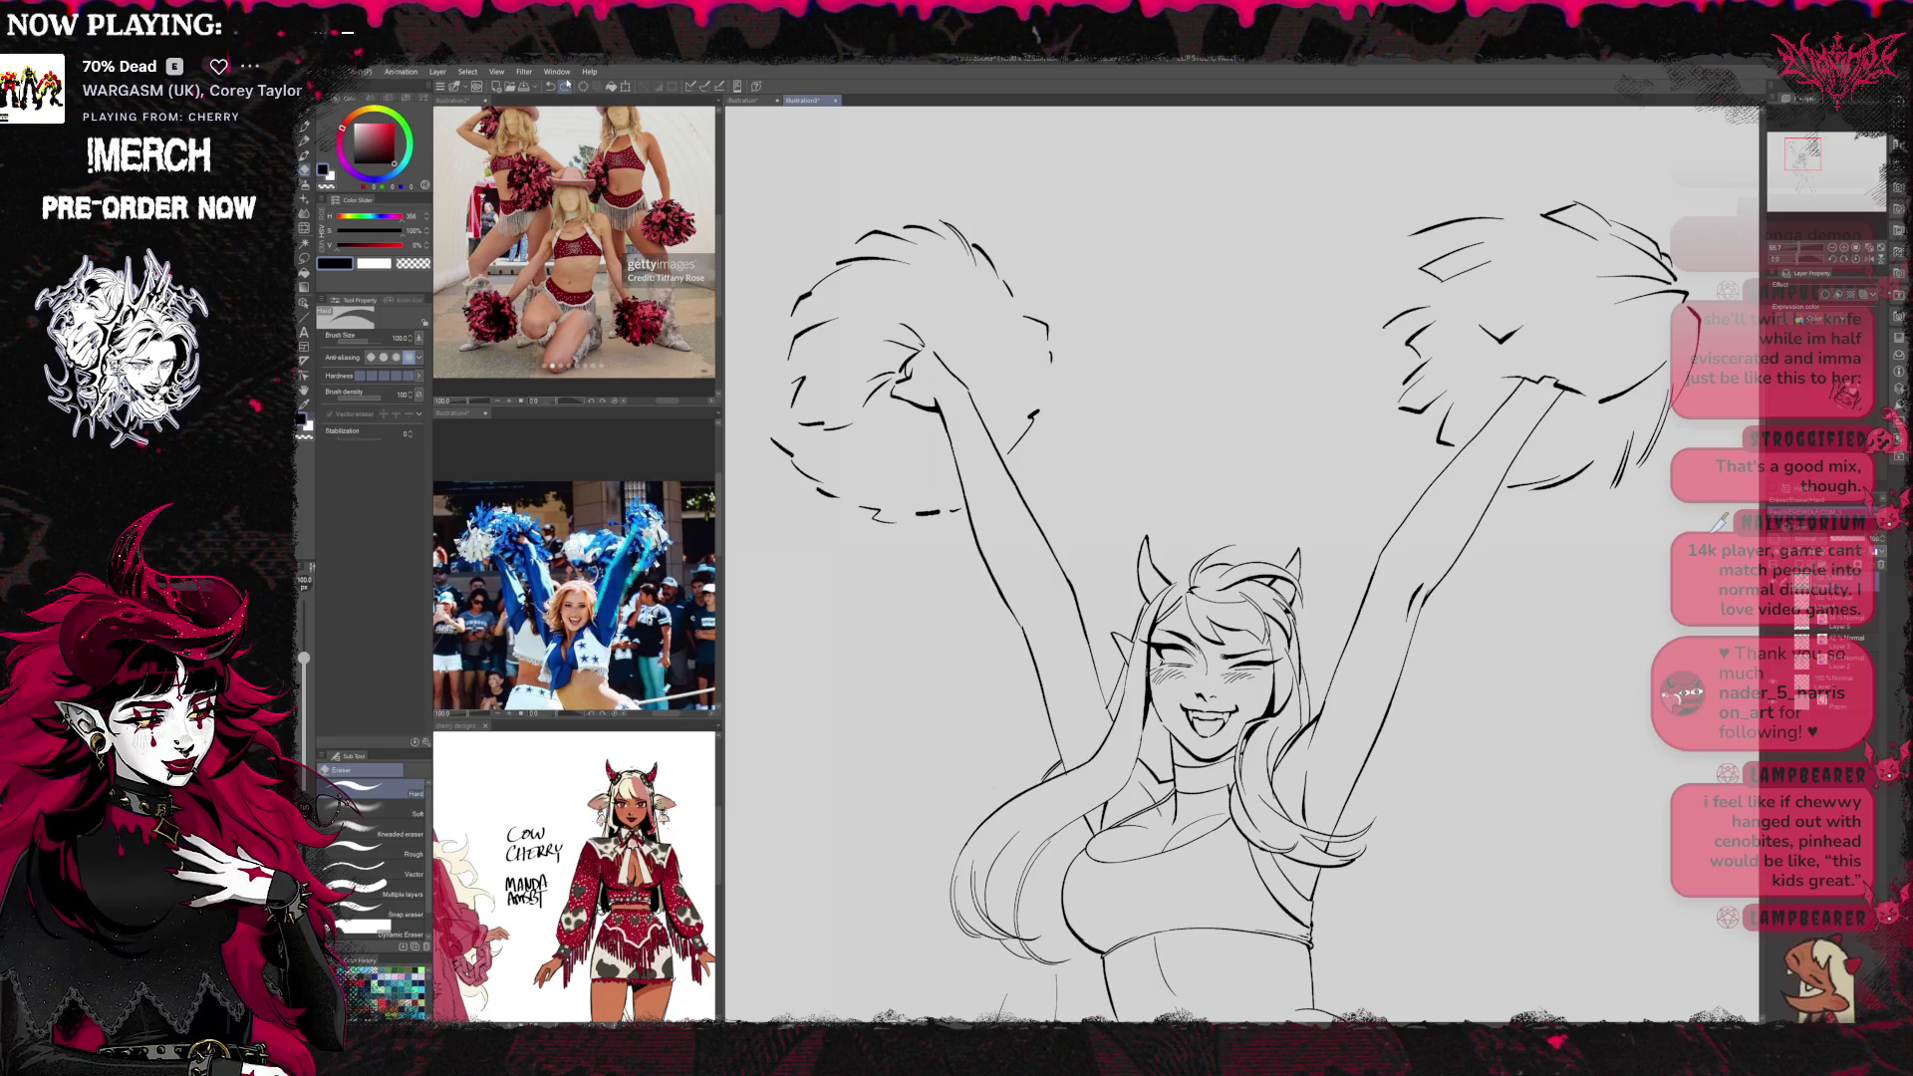
Bring the right pom-pom into view and touch up its lines with pen and eraser
left_click_drag(1629, 357, 1425, 401)
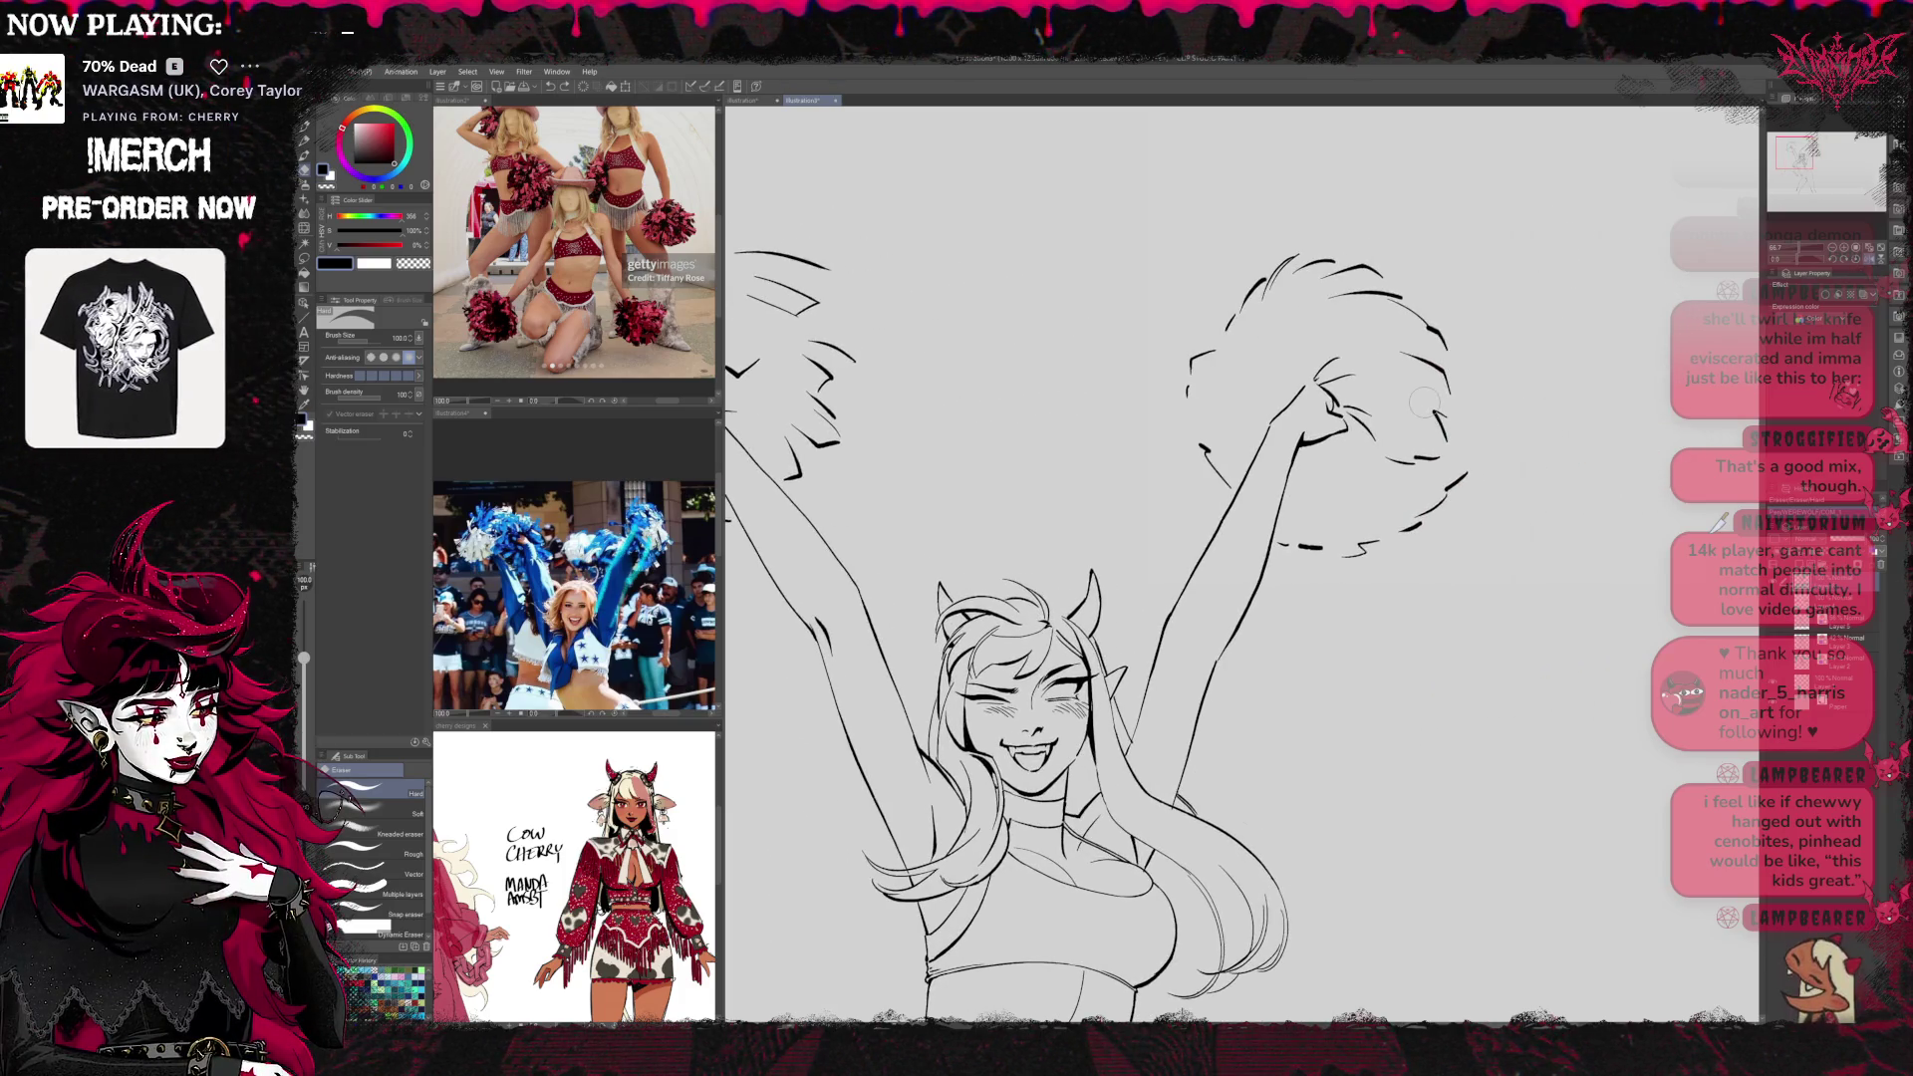
key("p")
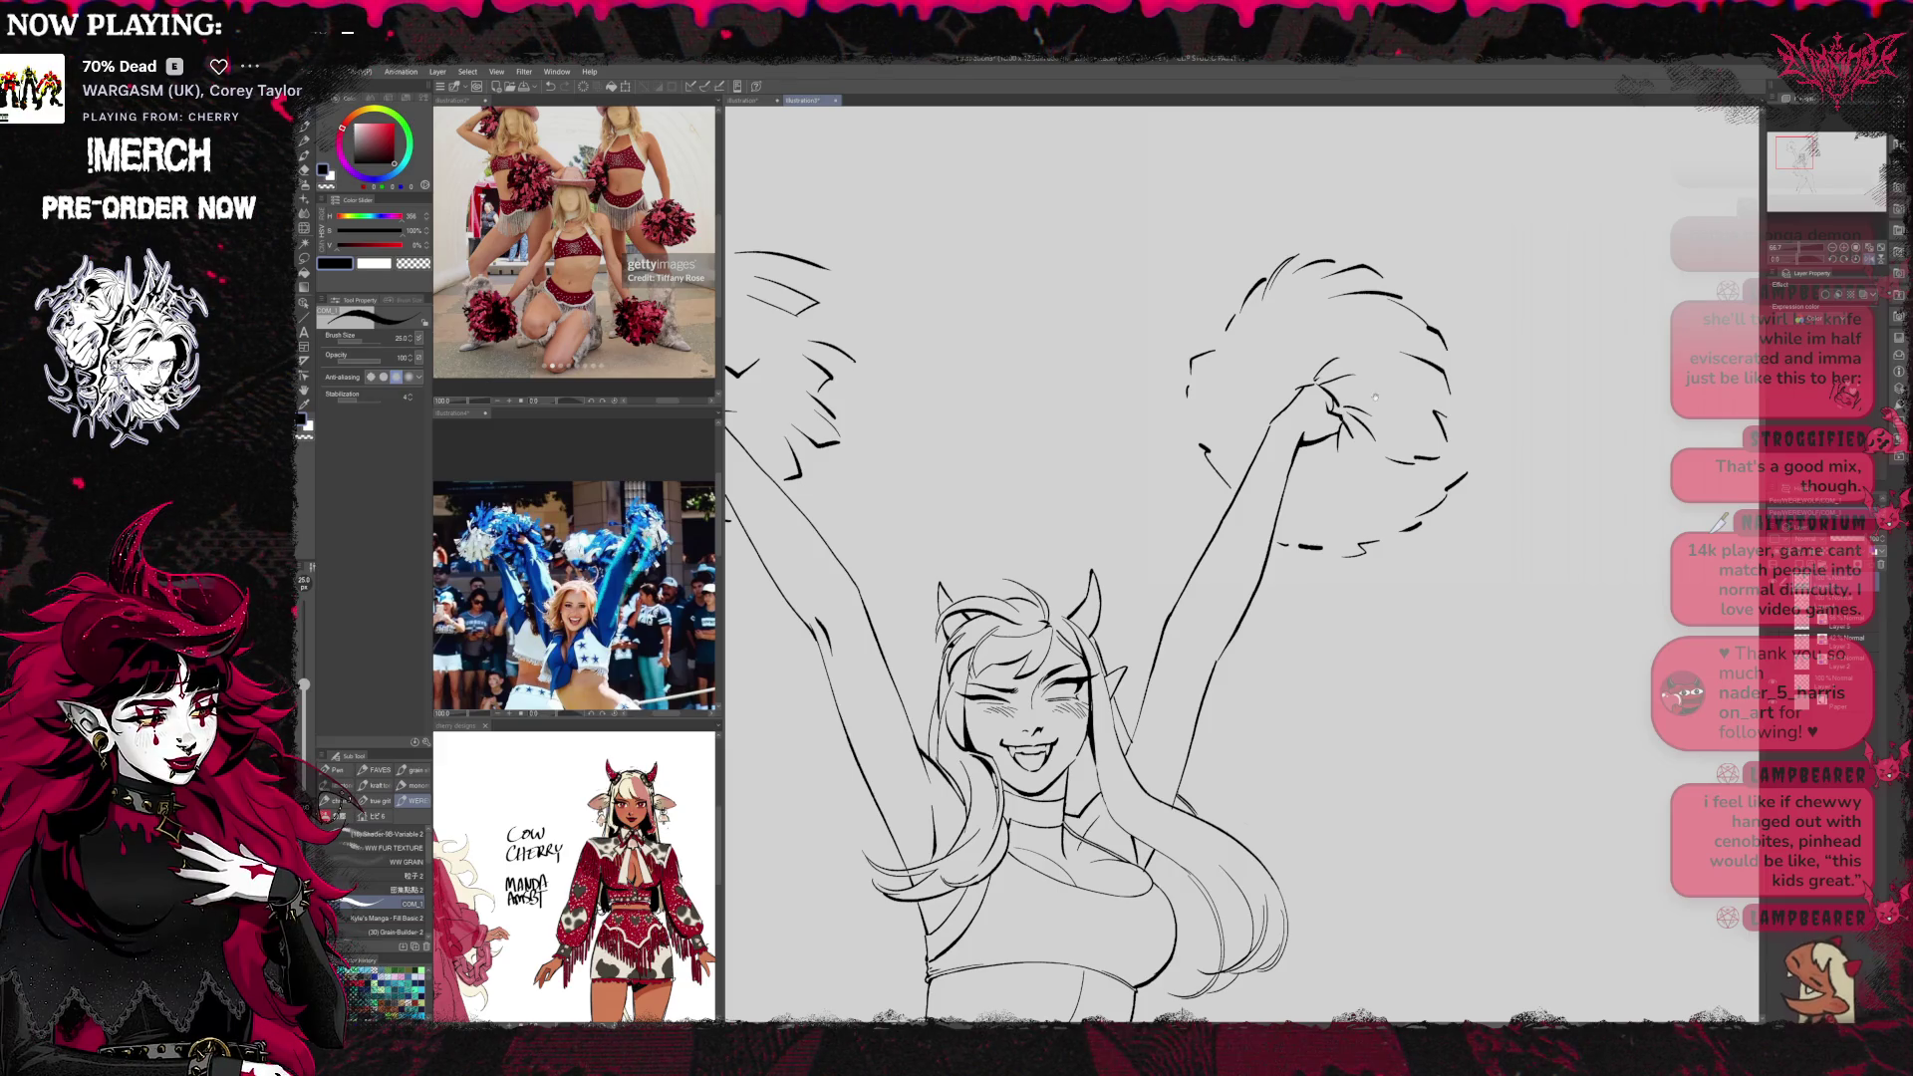
left_click_drag(1331, 399, 1391, 391)
key("e")
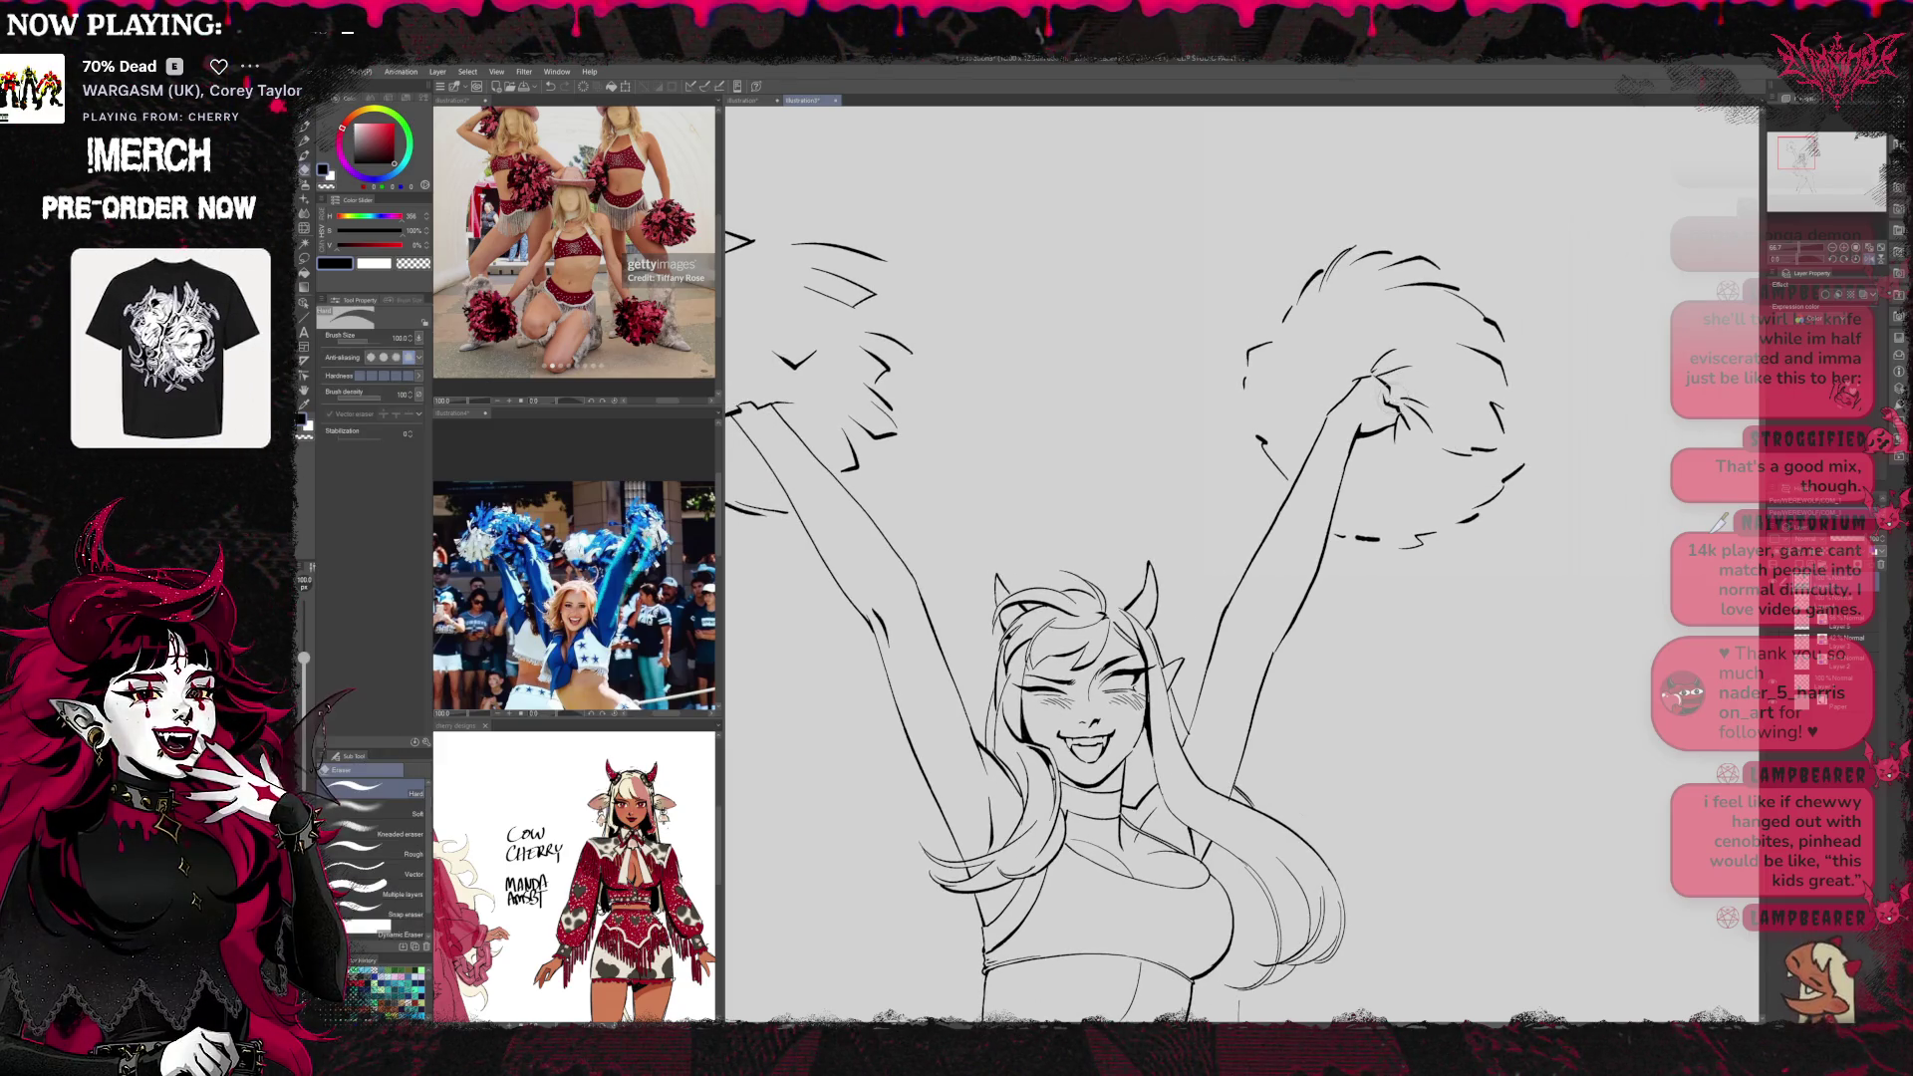
key("p")
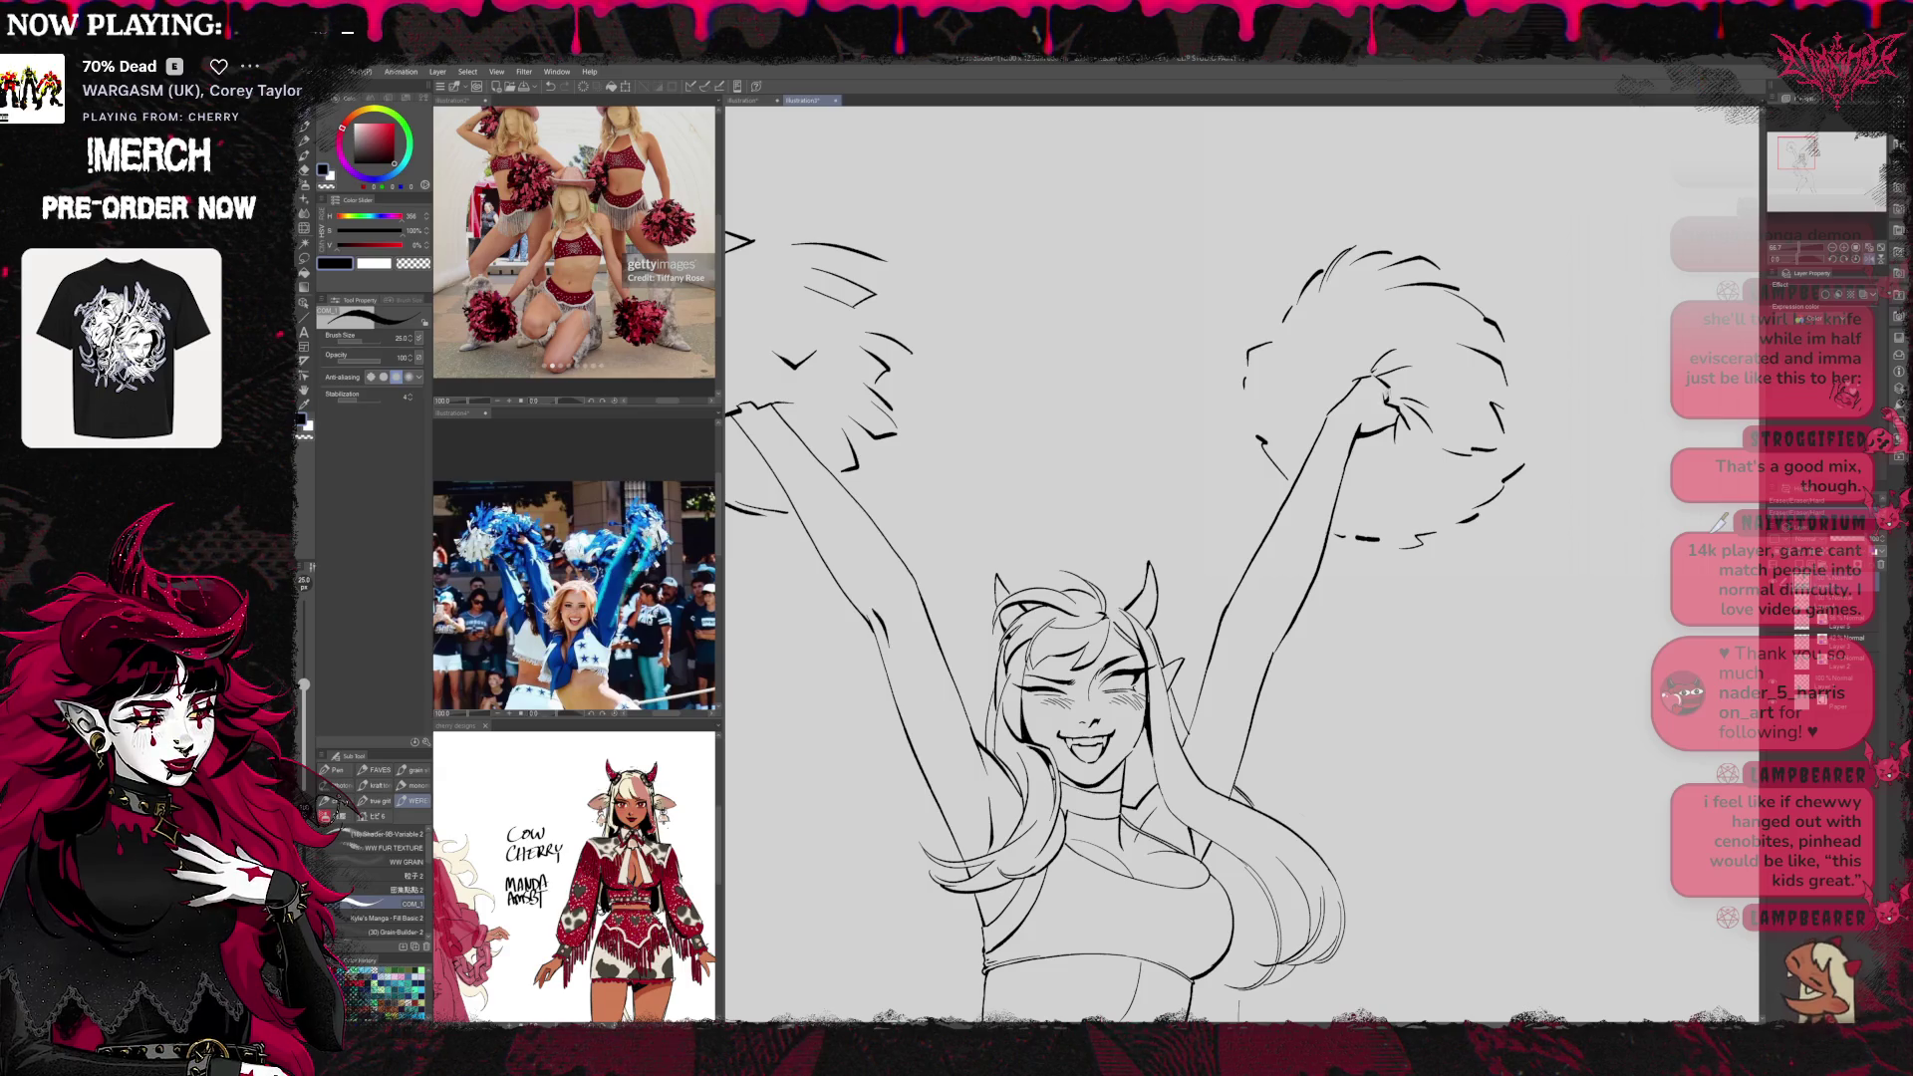
key("e")
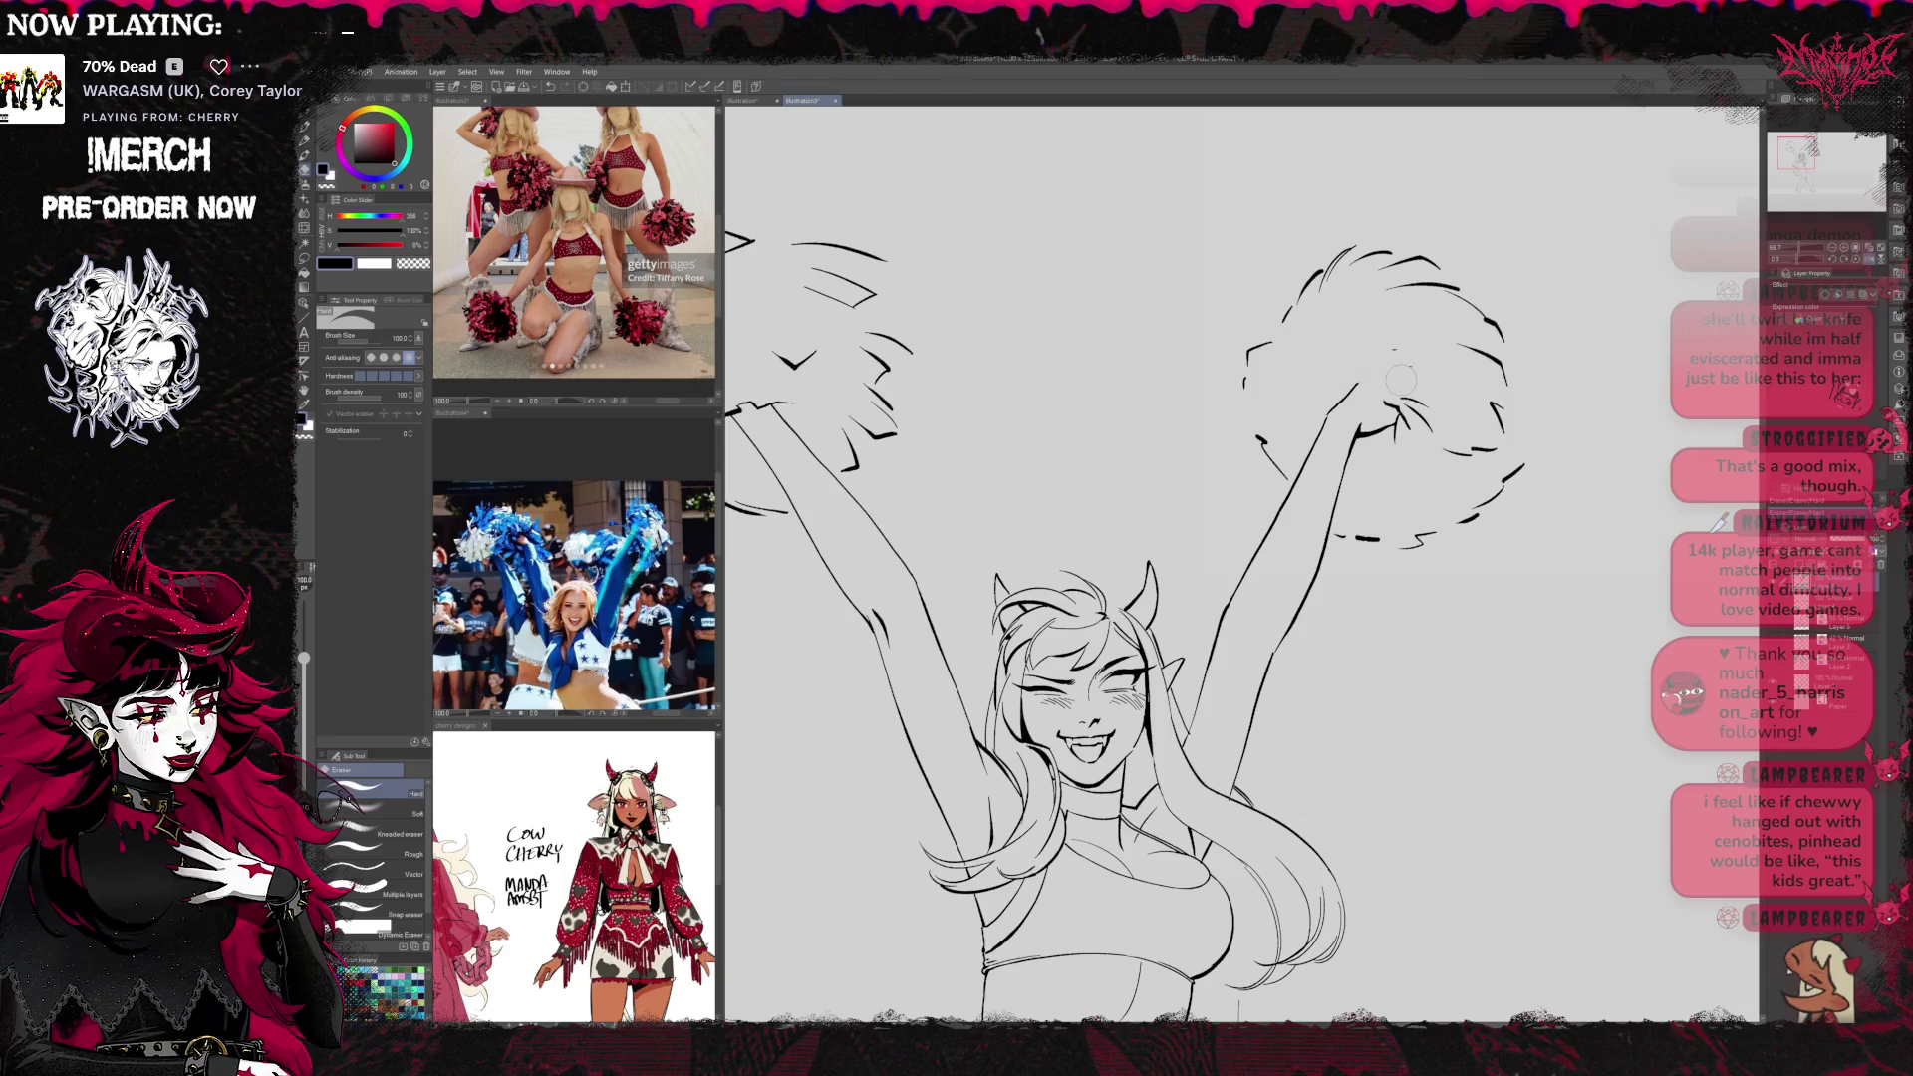
key("p")
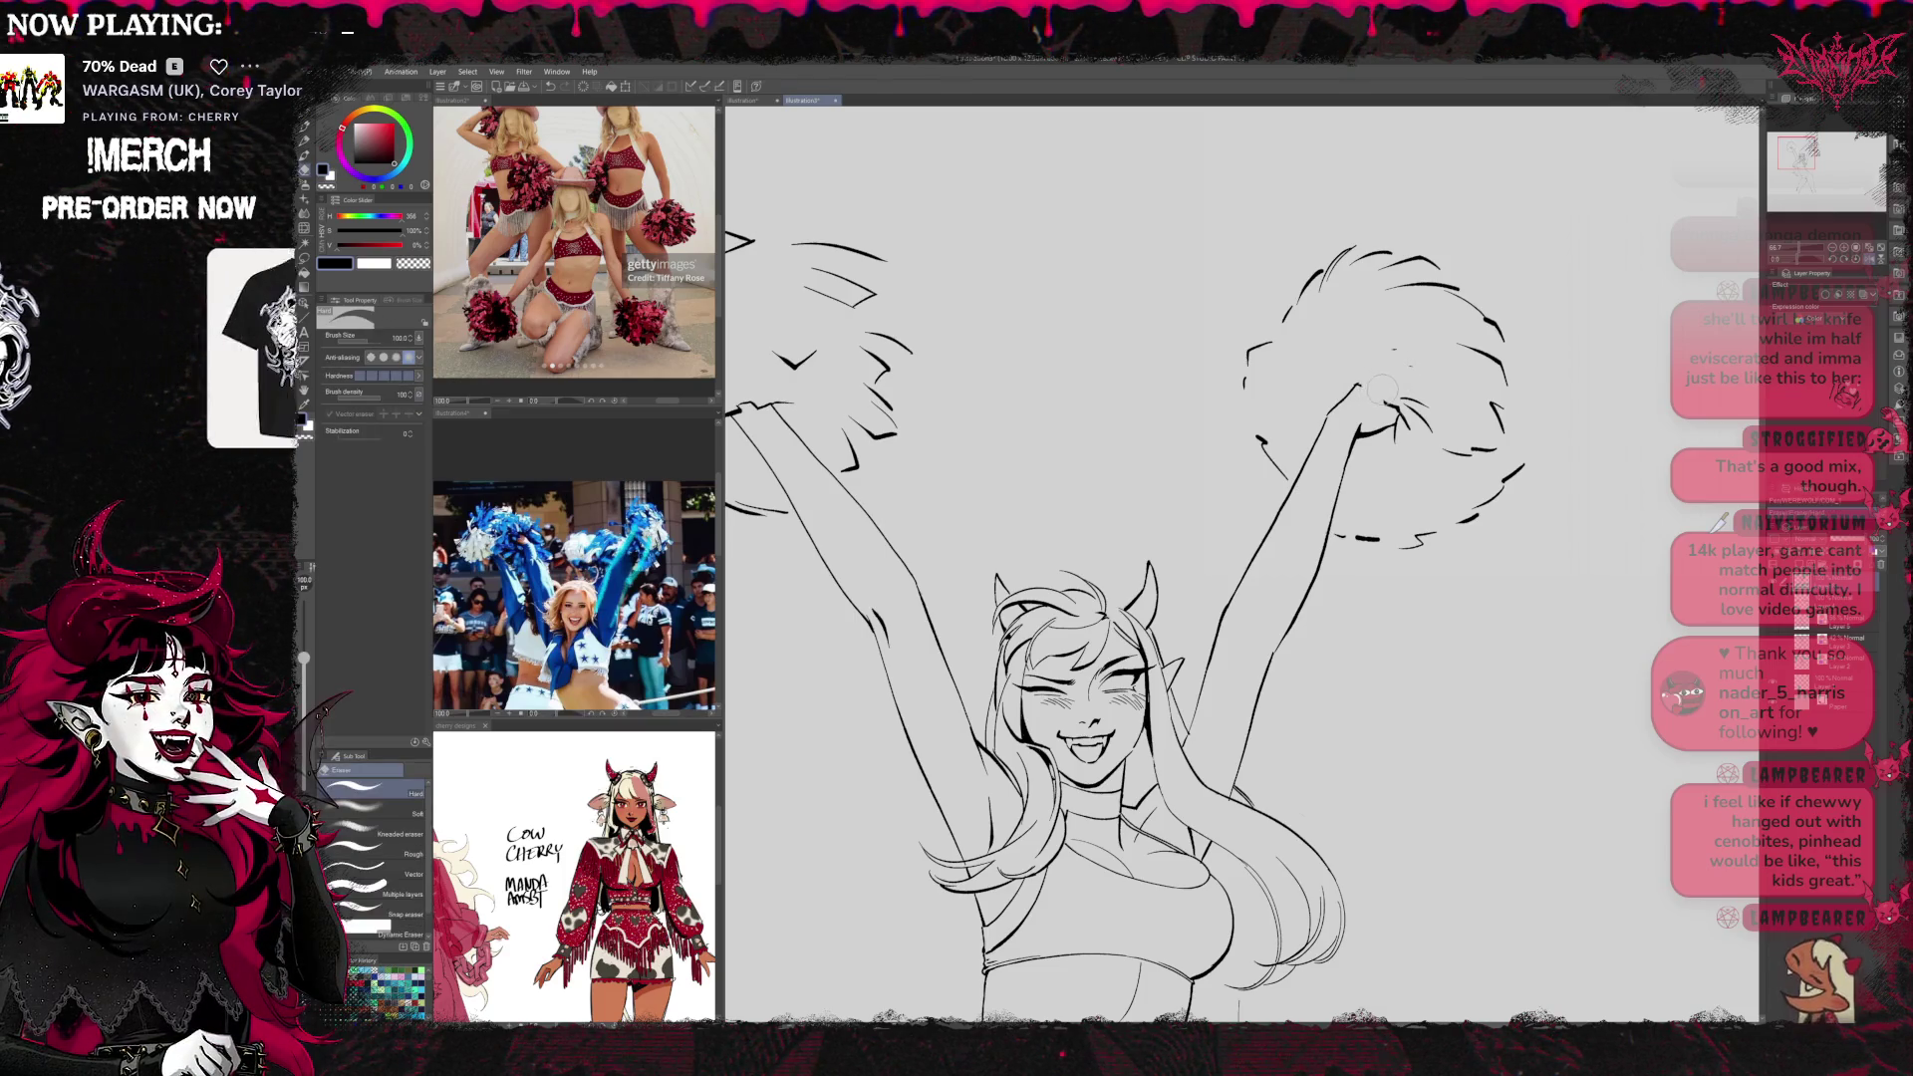
key("e")
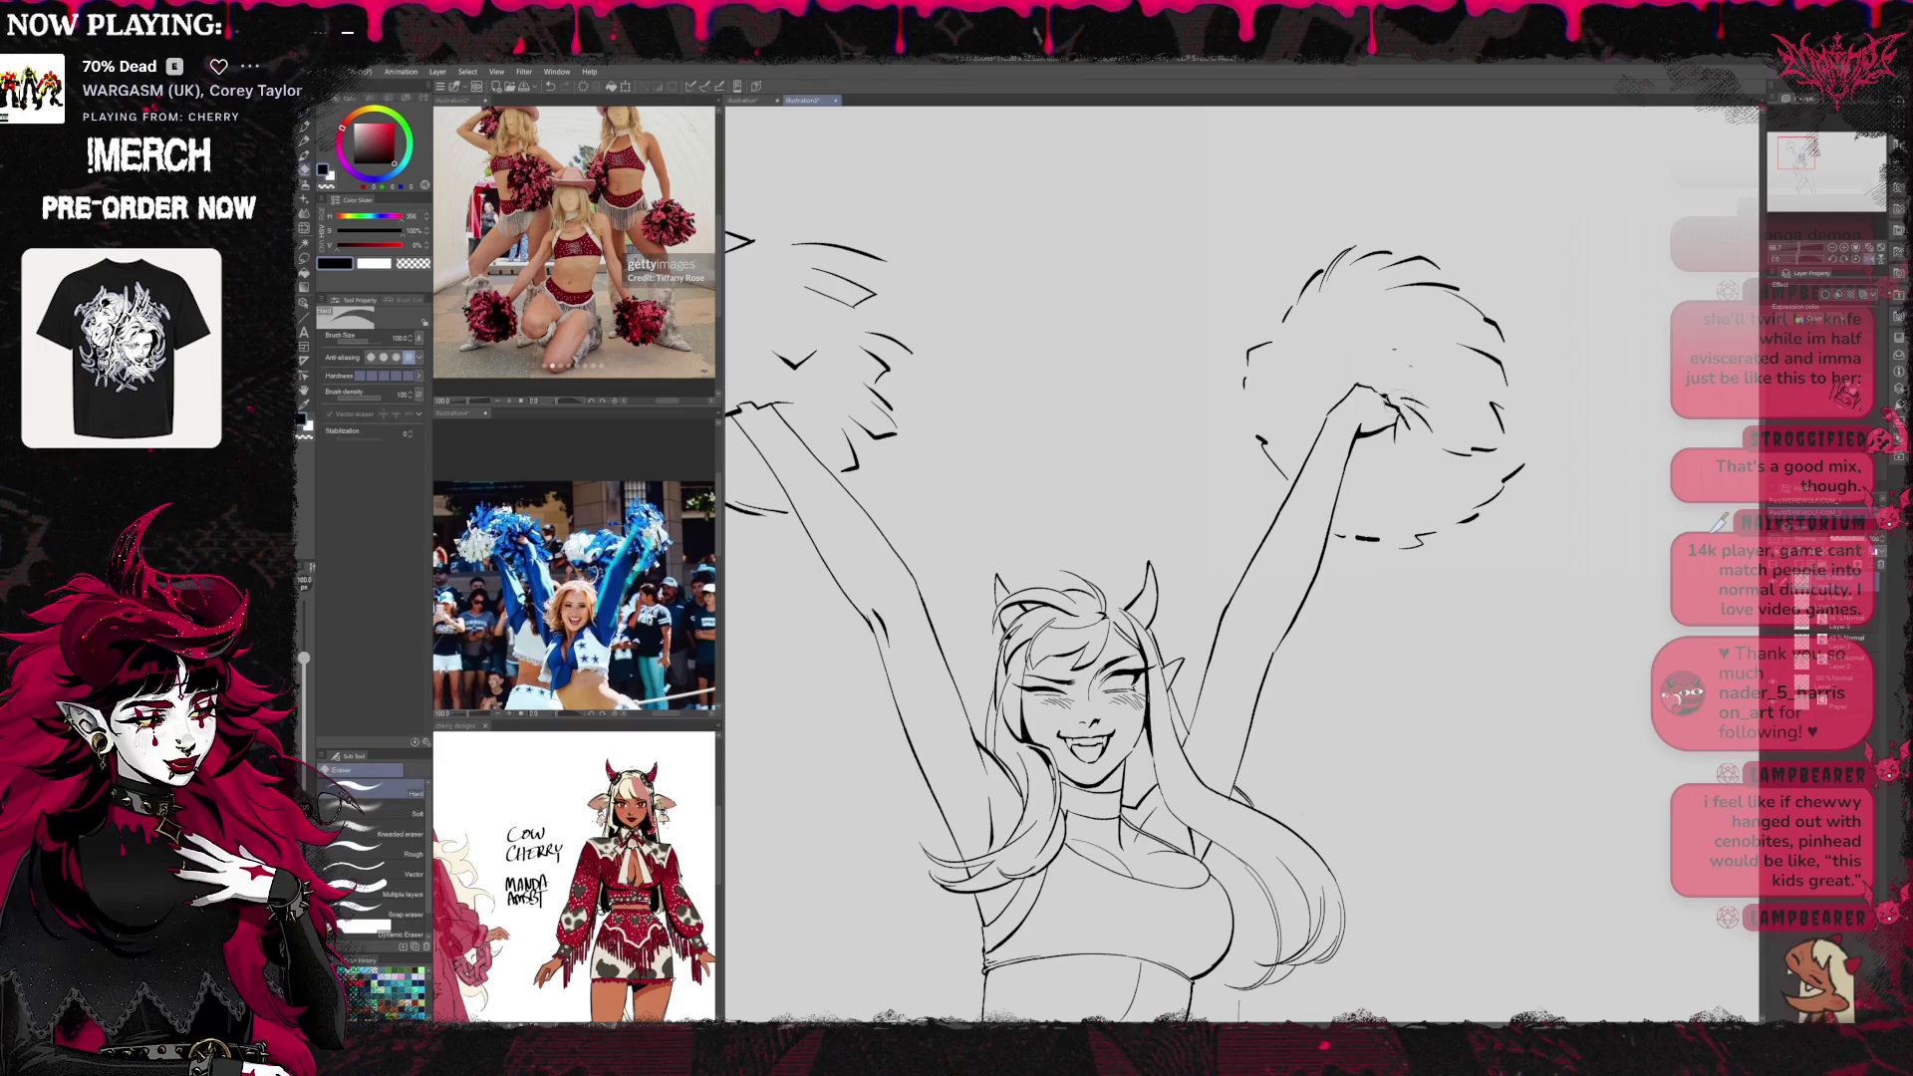
key("p")
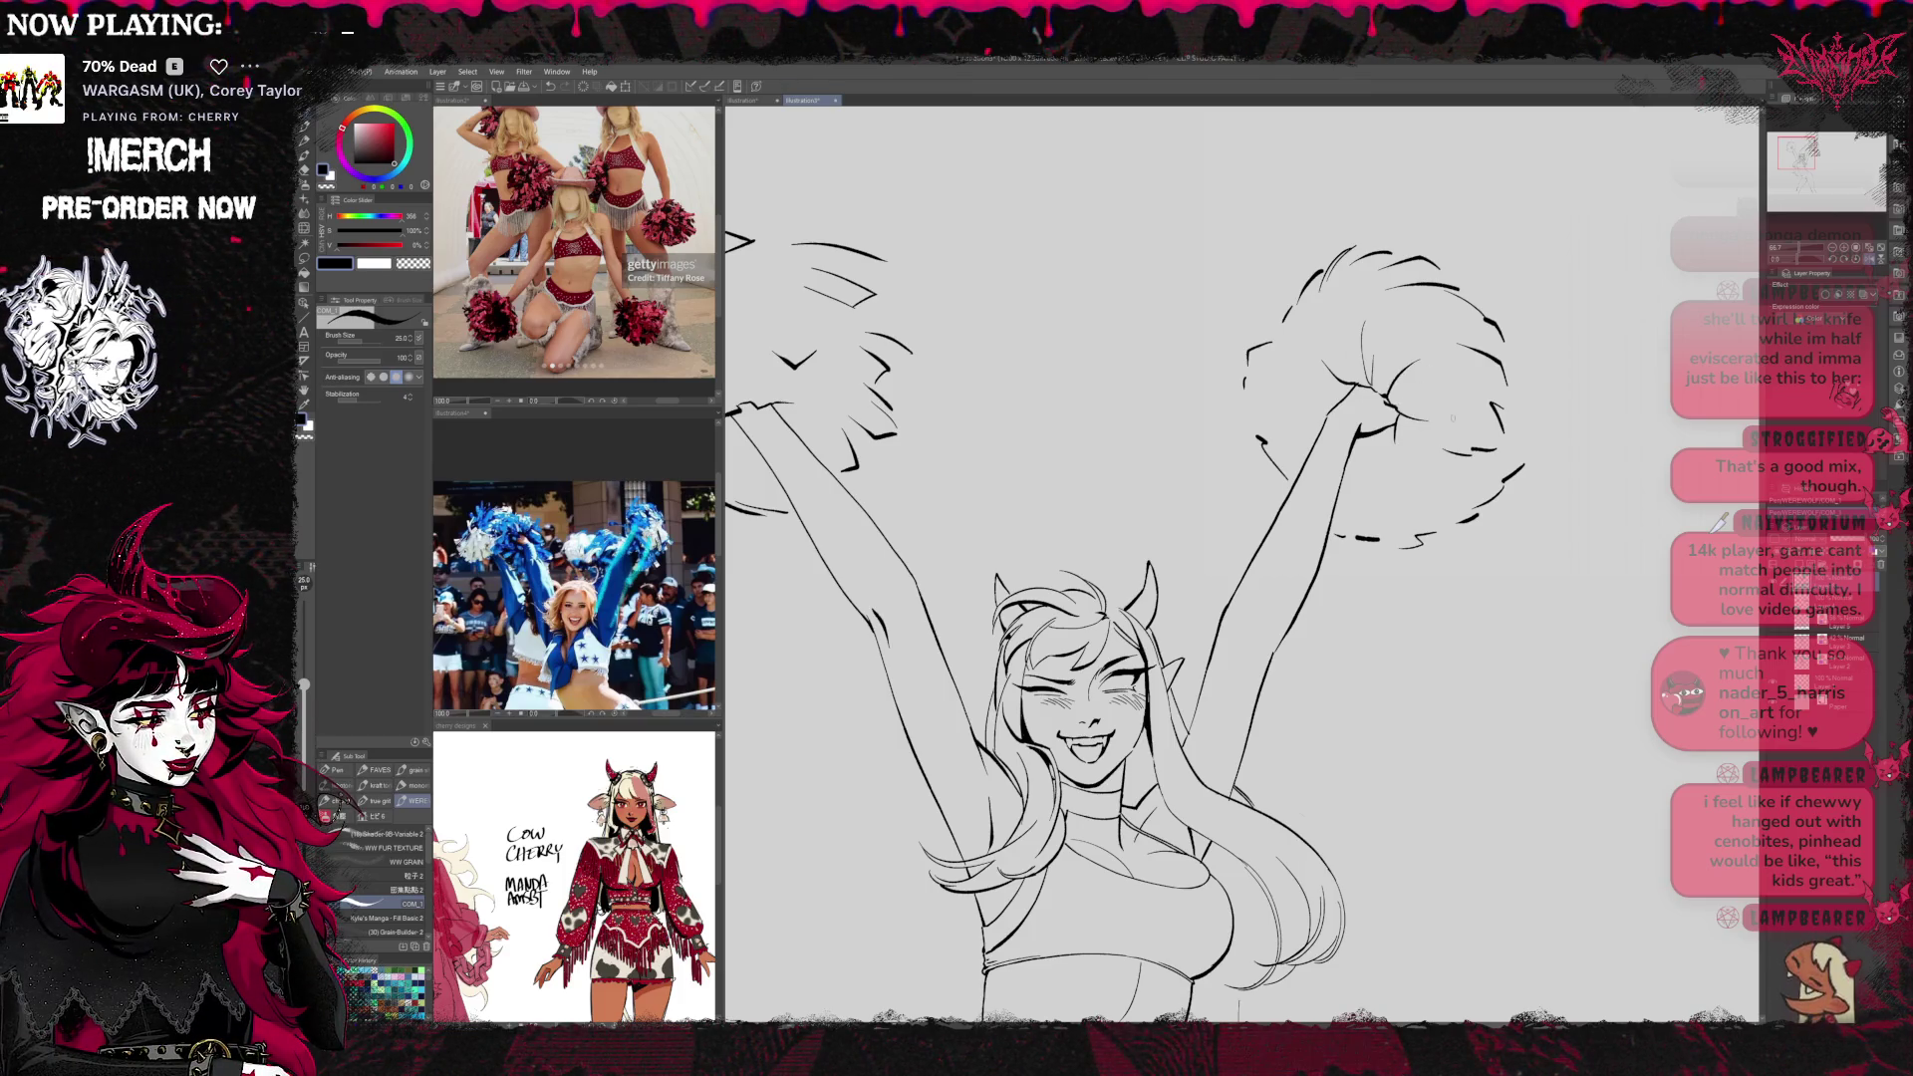
Center the raised pom-pom, erase stray strokes near the fist, and ink strands below it
mouse_move(1296, 598)
left_mouse_down()
mouse_move(1031, 618)
mouse_move(1042, 658)
left_mouse_up()
key("e")
left_click_drag(1112, 394, 1126, 443)
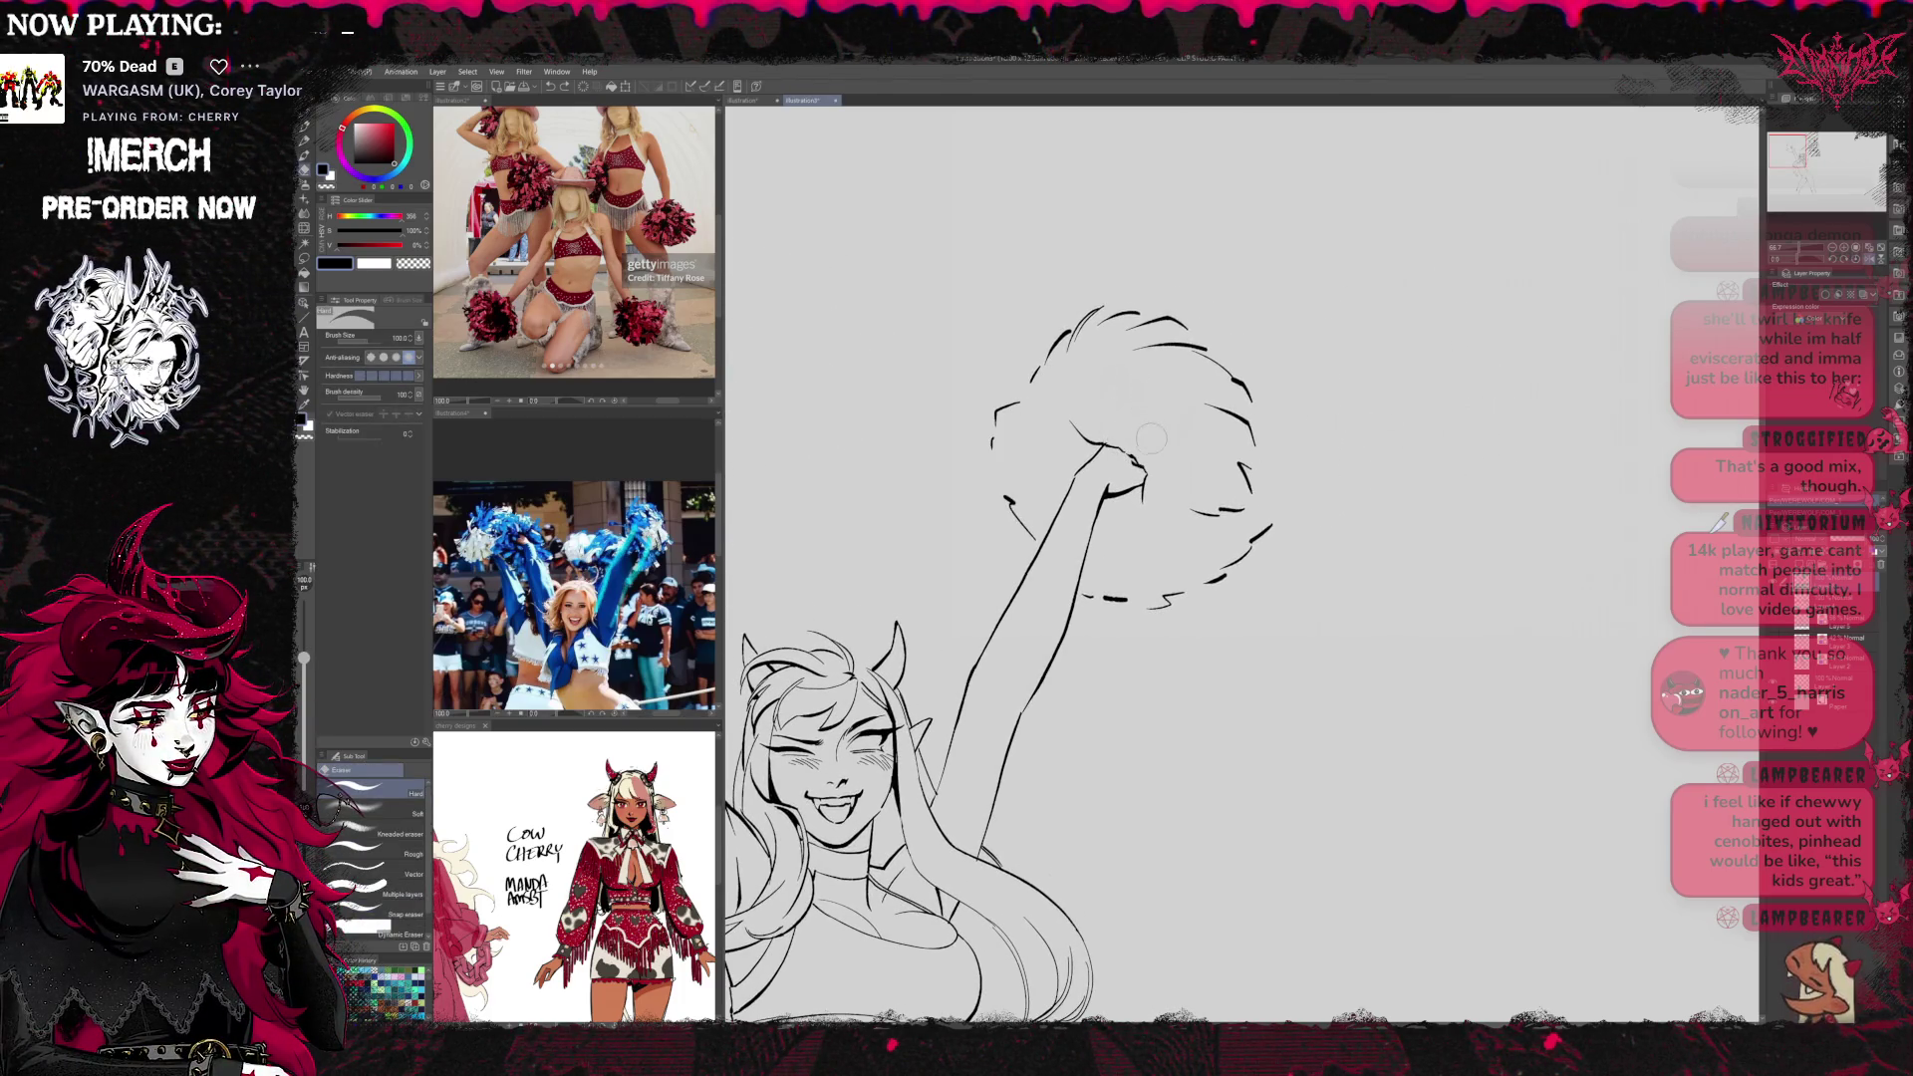
key("p")
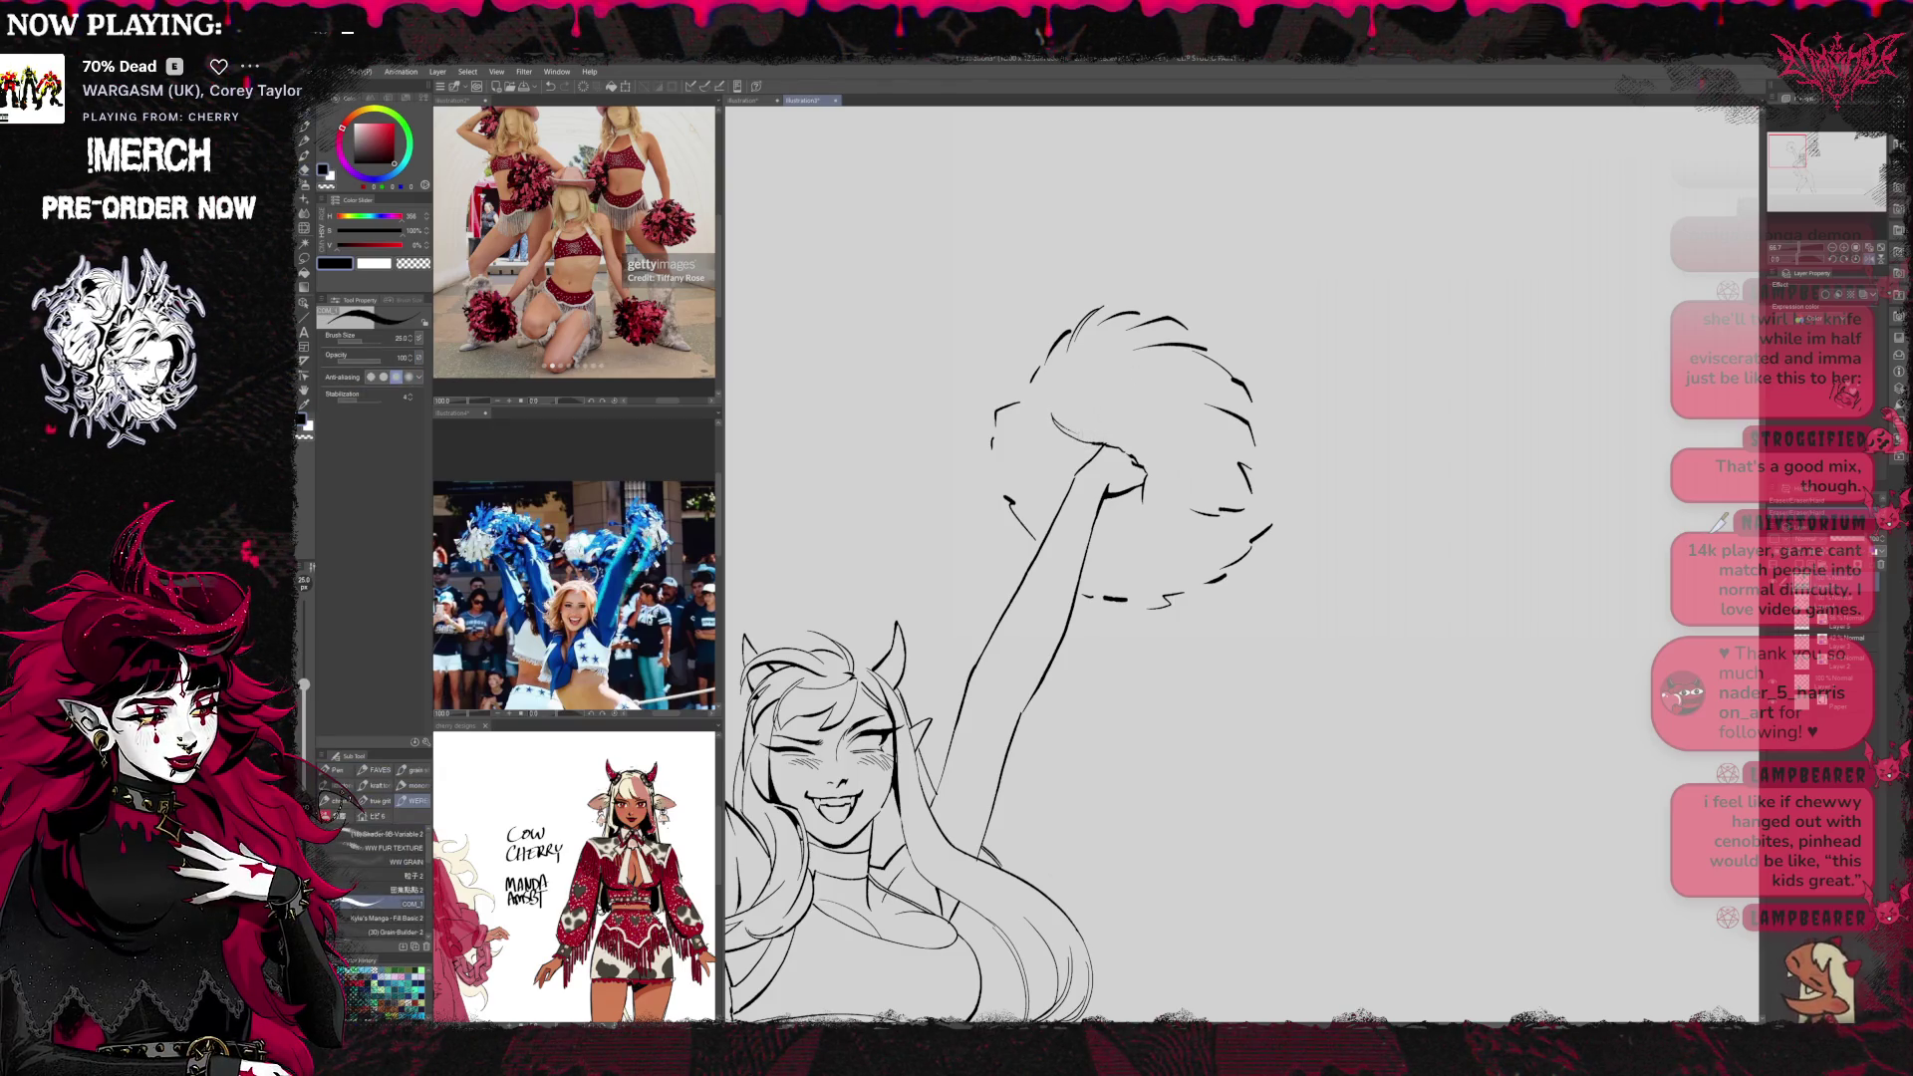
left_click_drag(1092, 403, 1143, 449)
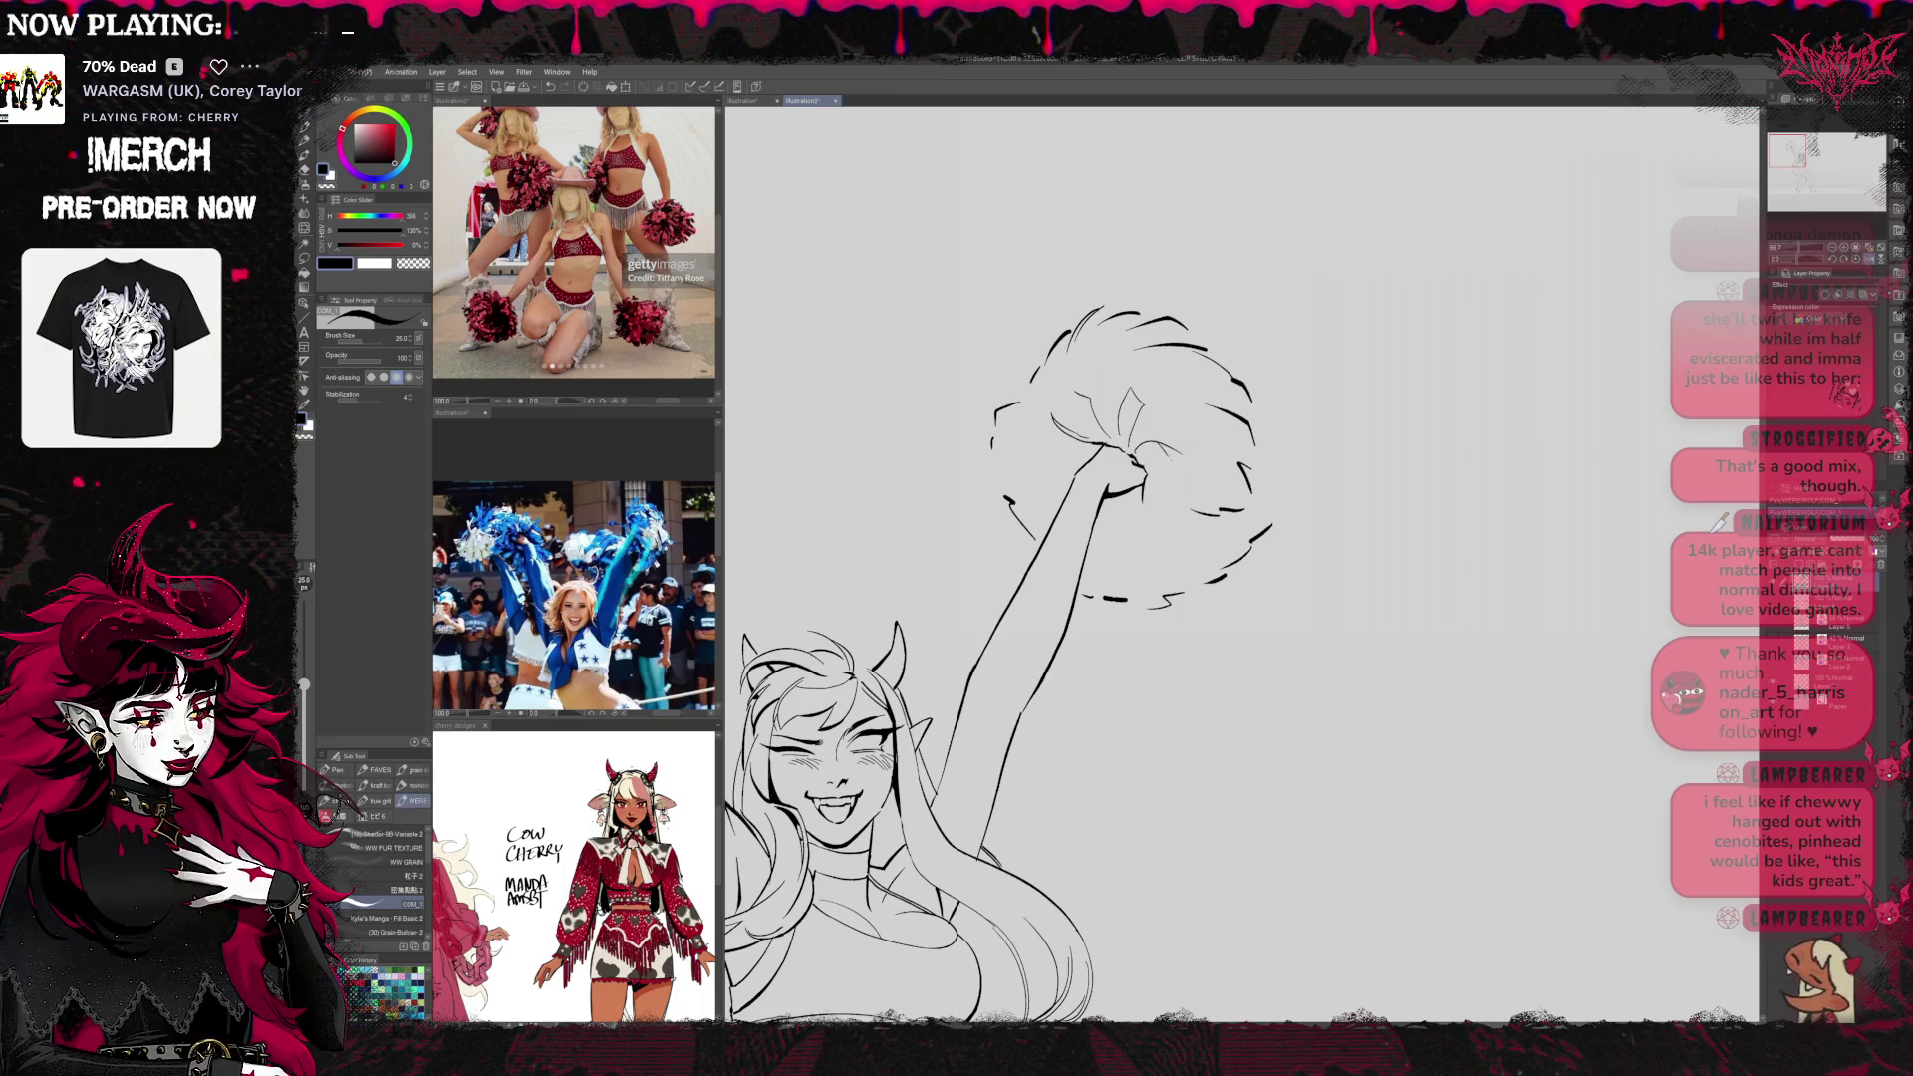
mouse_move(1134, 459)
left_mouse_down()
mouse_move(1168, 534)
mouse_move(1122, 548)
left_mouse_up()
Add pom-pom strands on the left, upper right and lower right, then mirror the view
key("e")
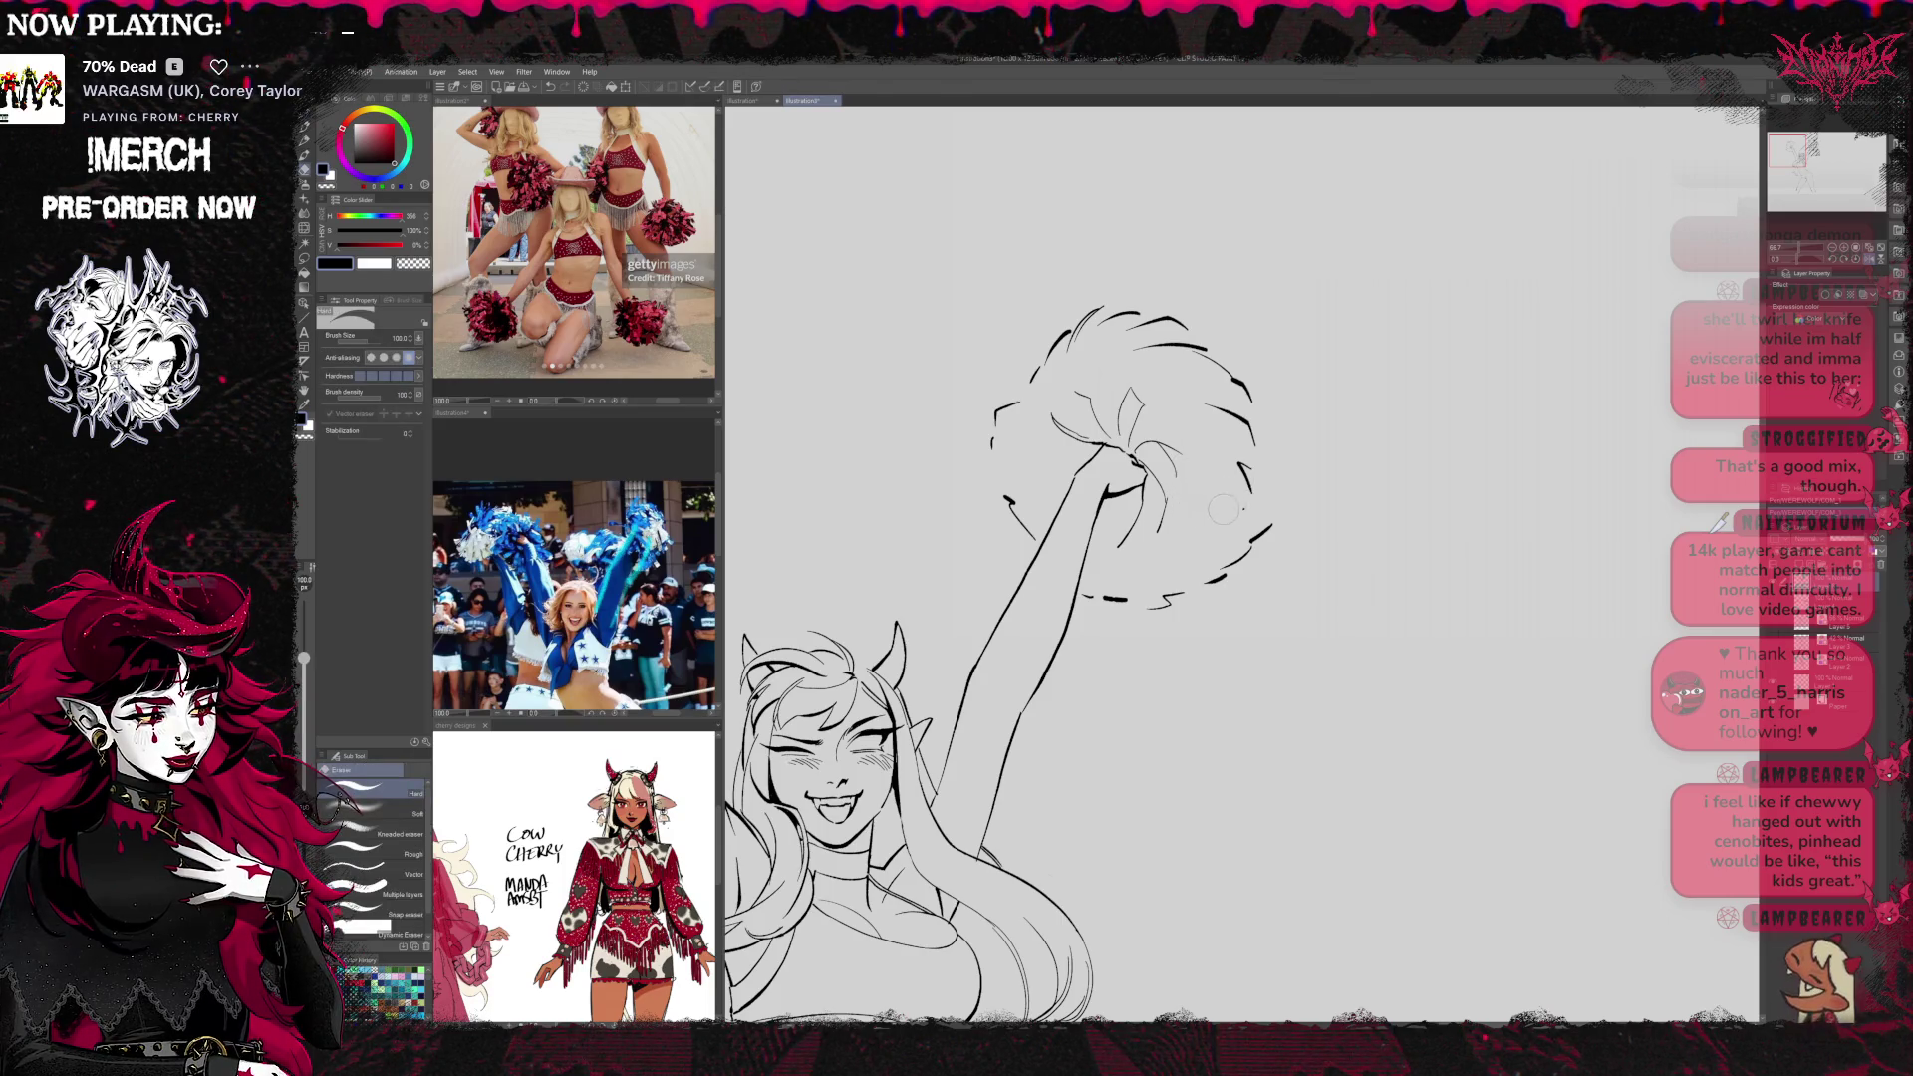
key("p")
left_click_drag(1062, 468, 1031, 488)
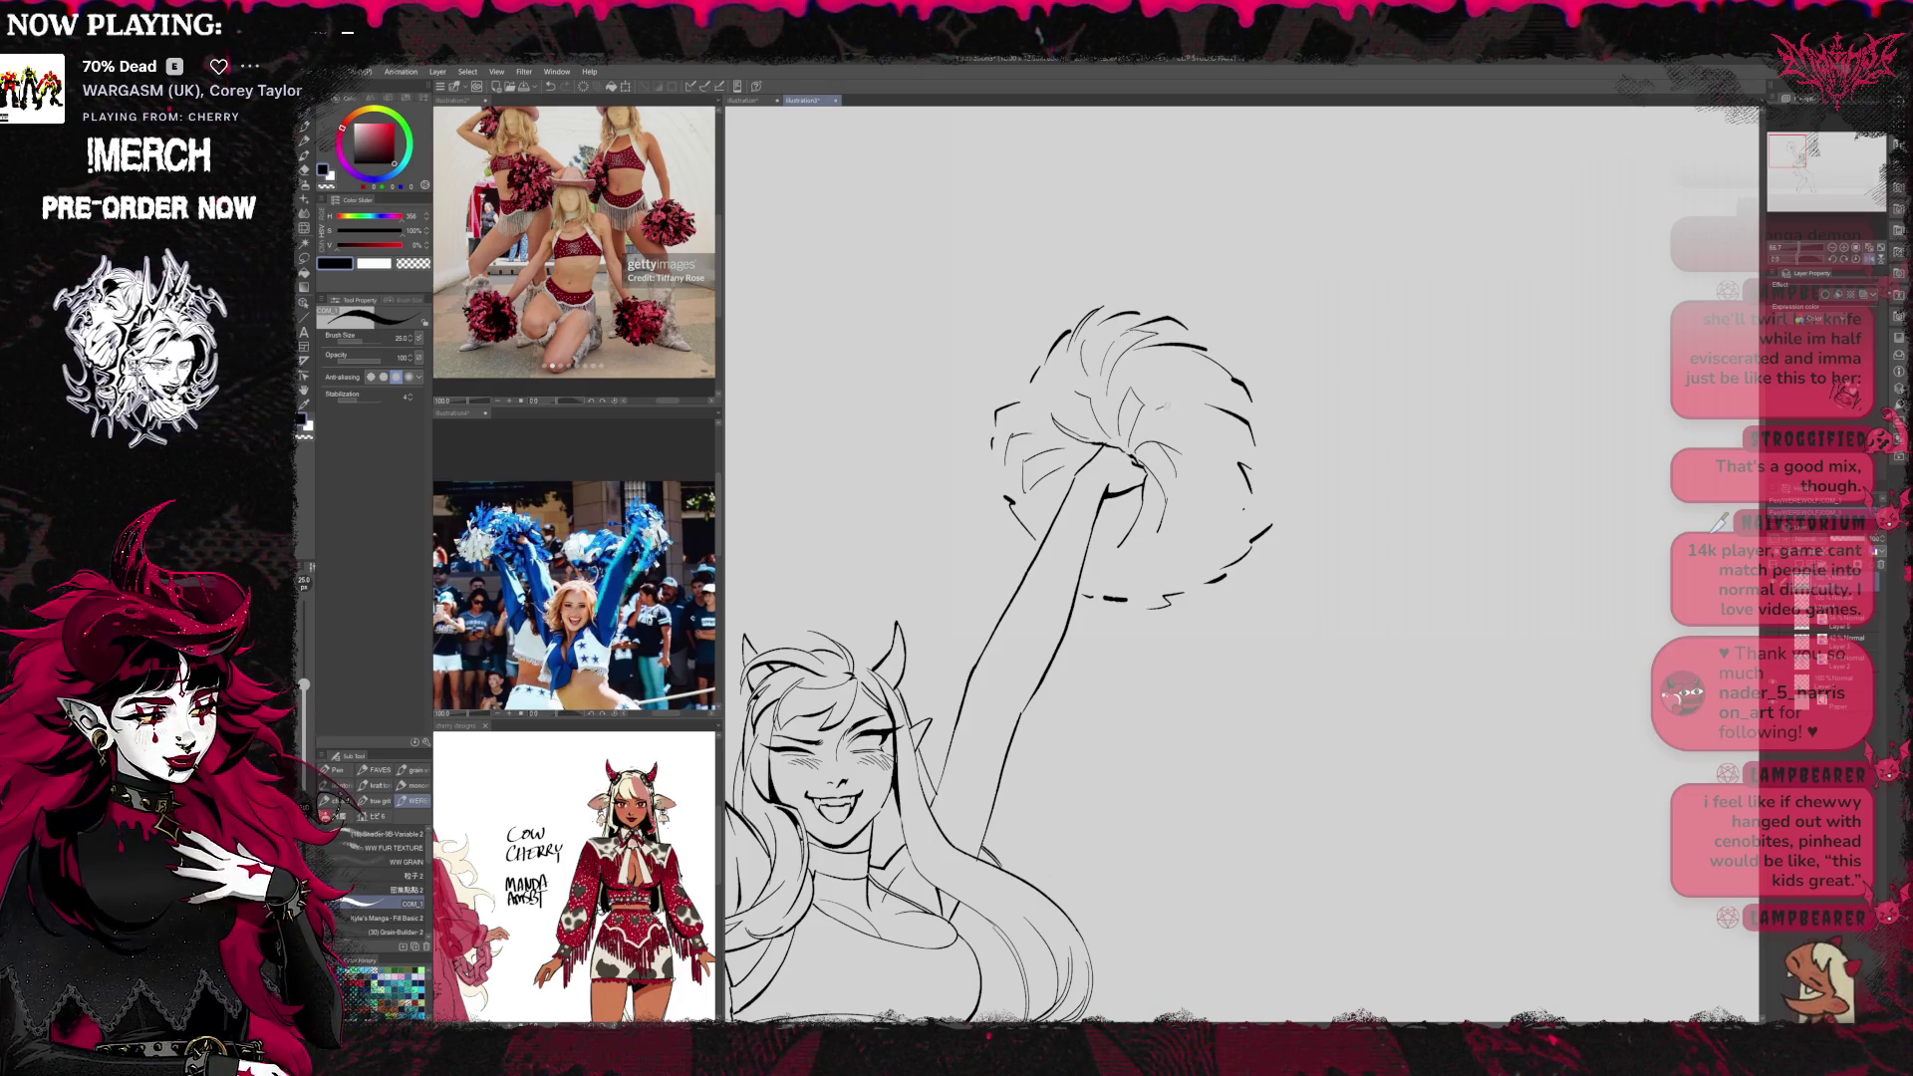
left_click_drag(1164, 422, 1204, 397)
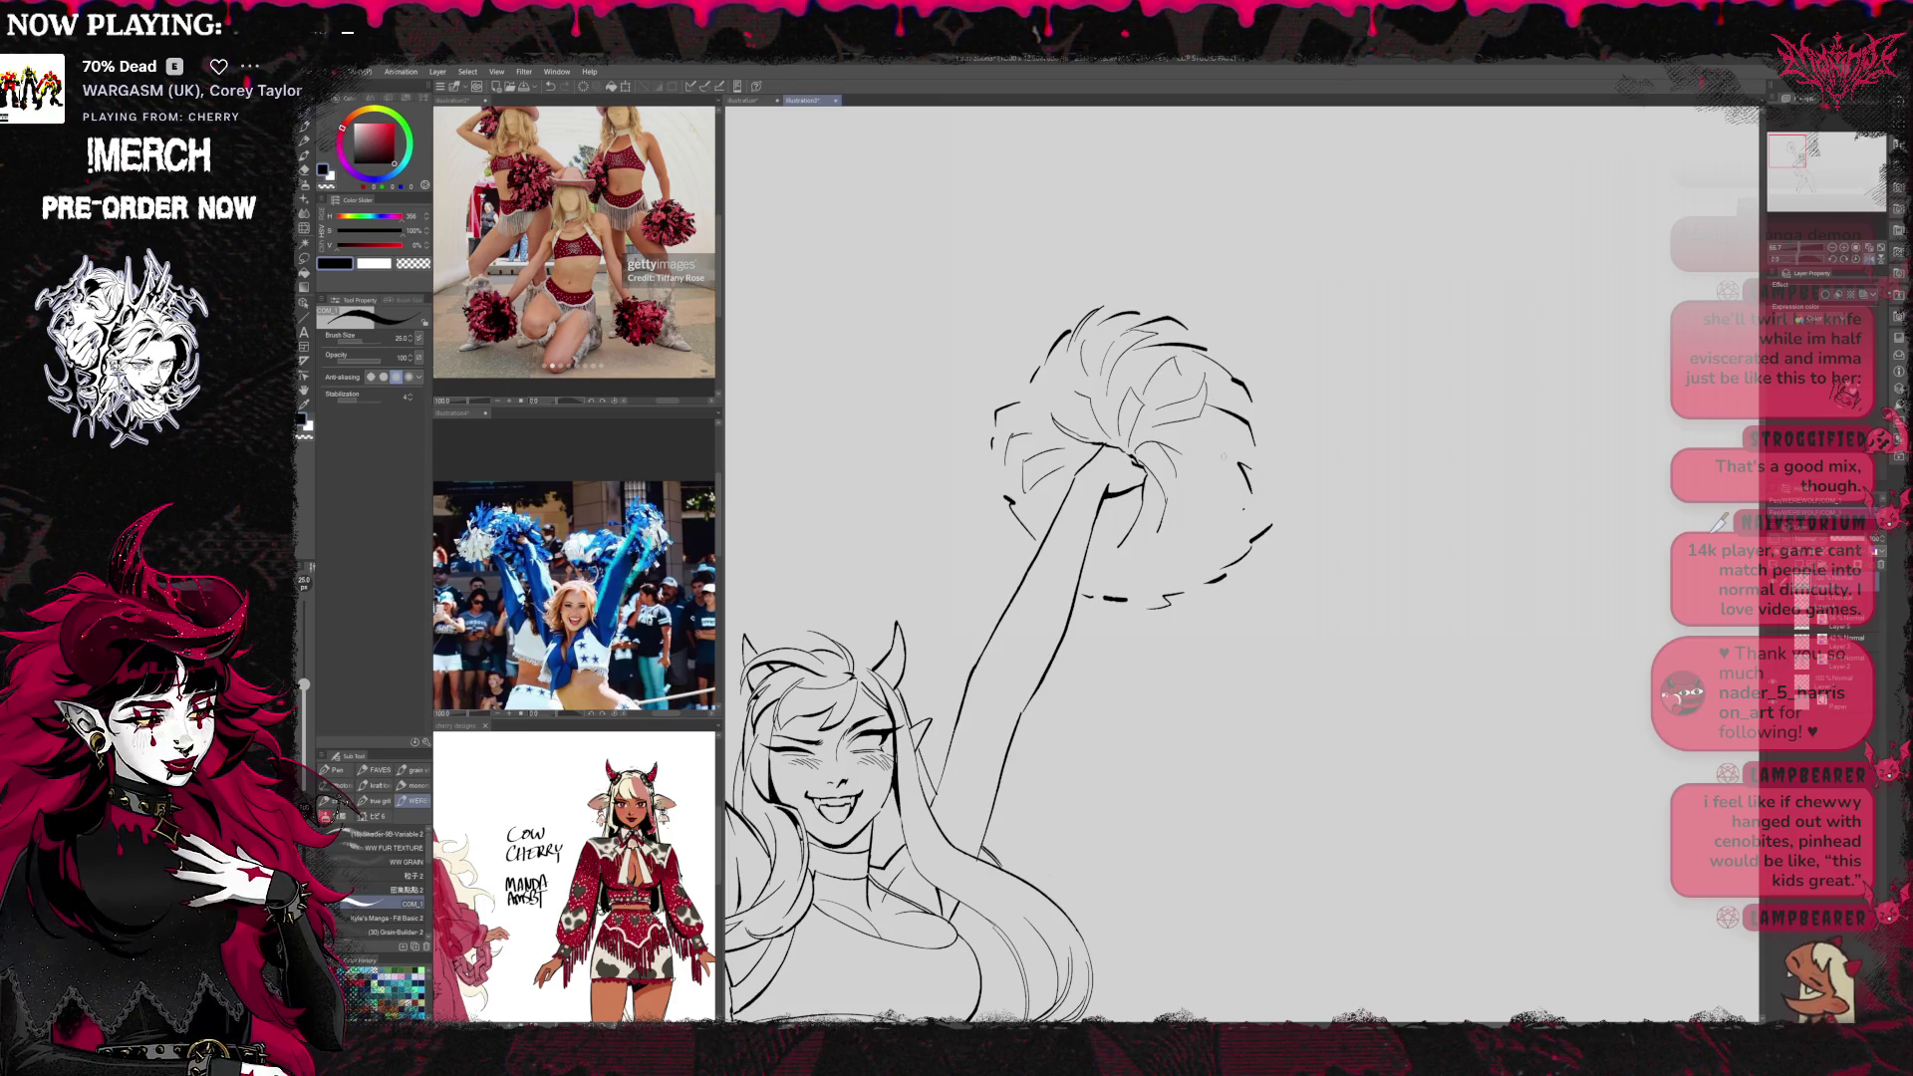
left_click_drag(1191, 484, 1208, 546)
key("e")
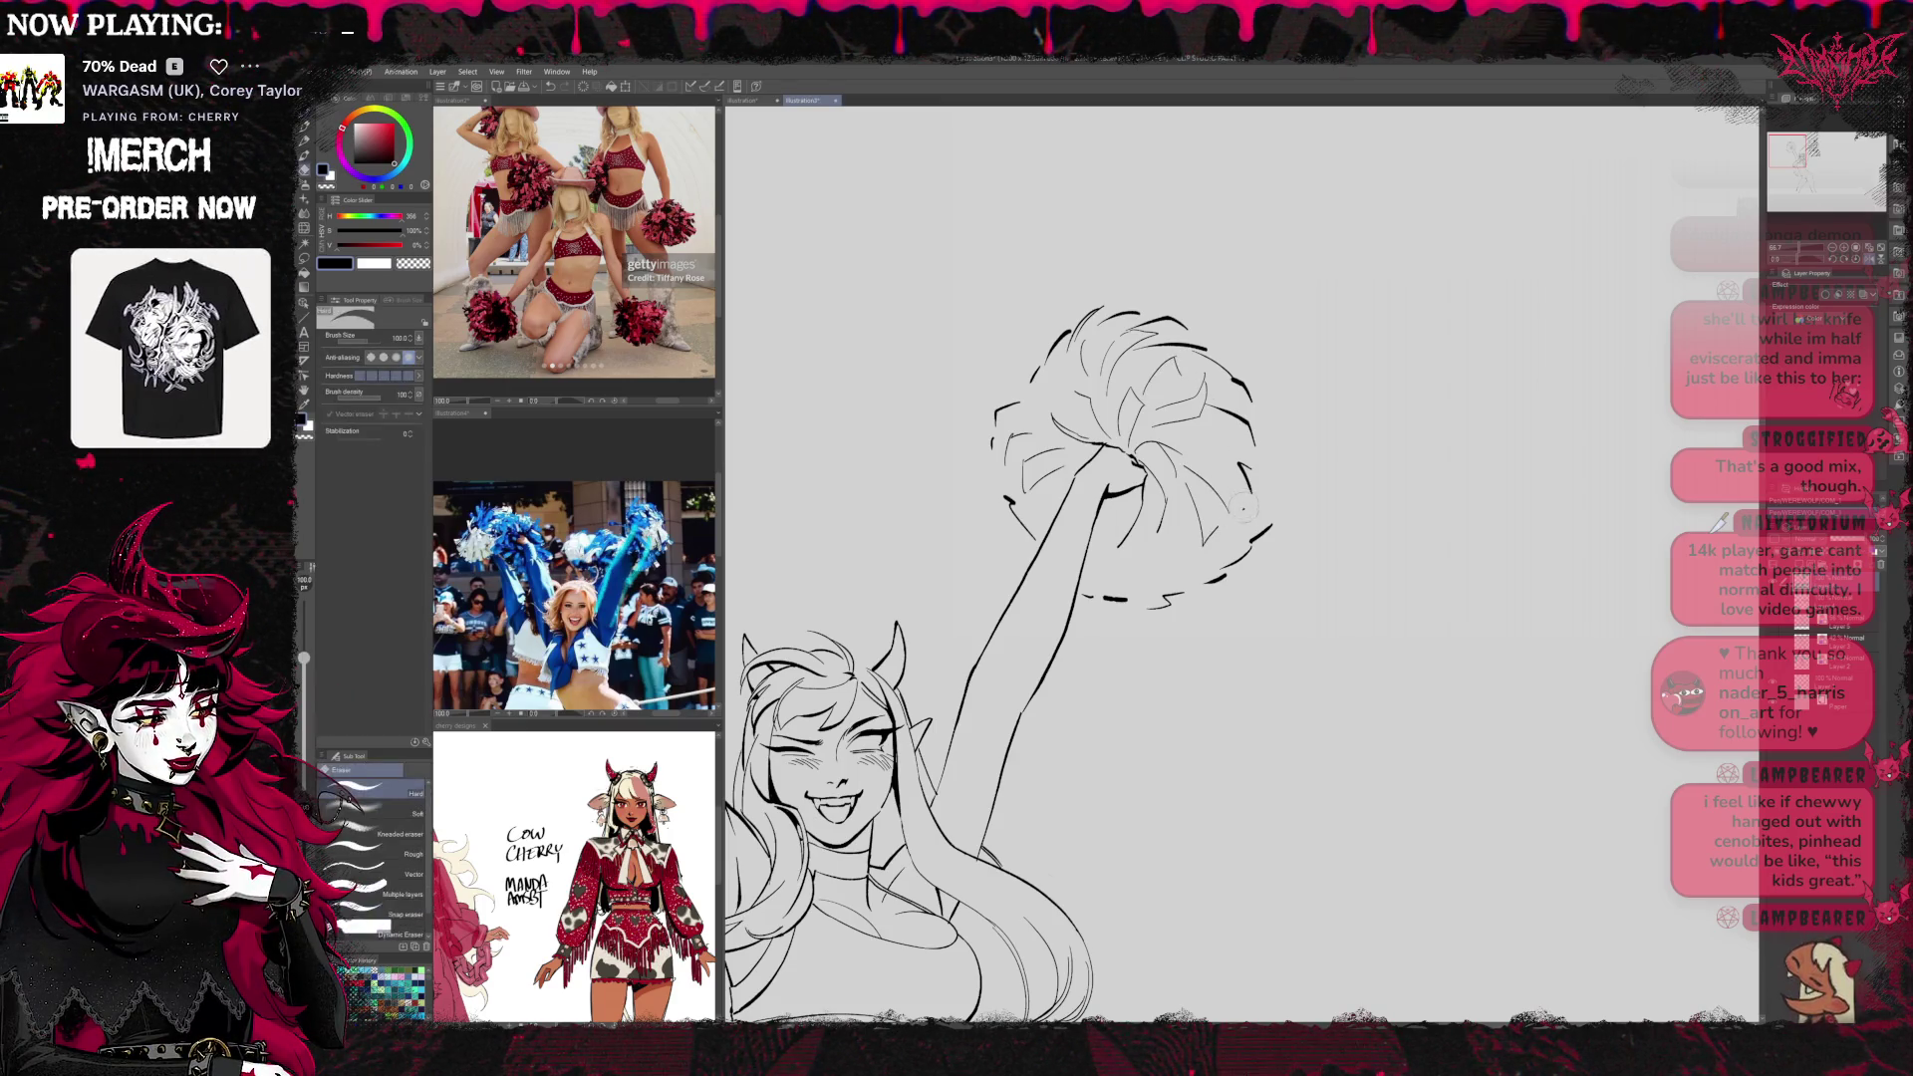
key("p")
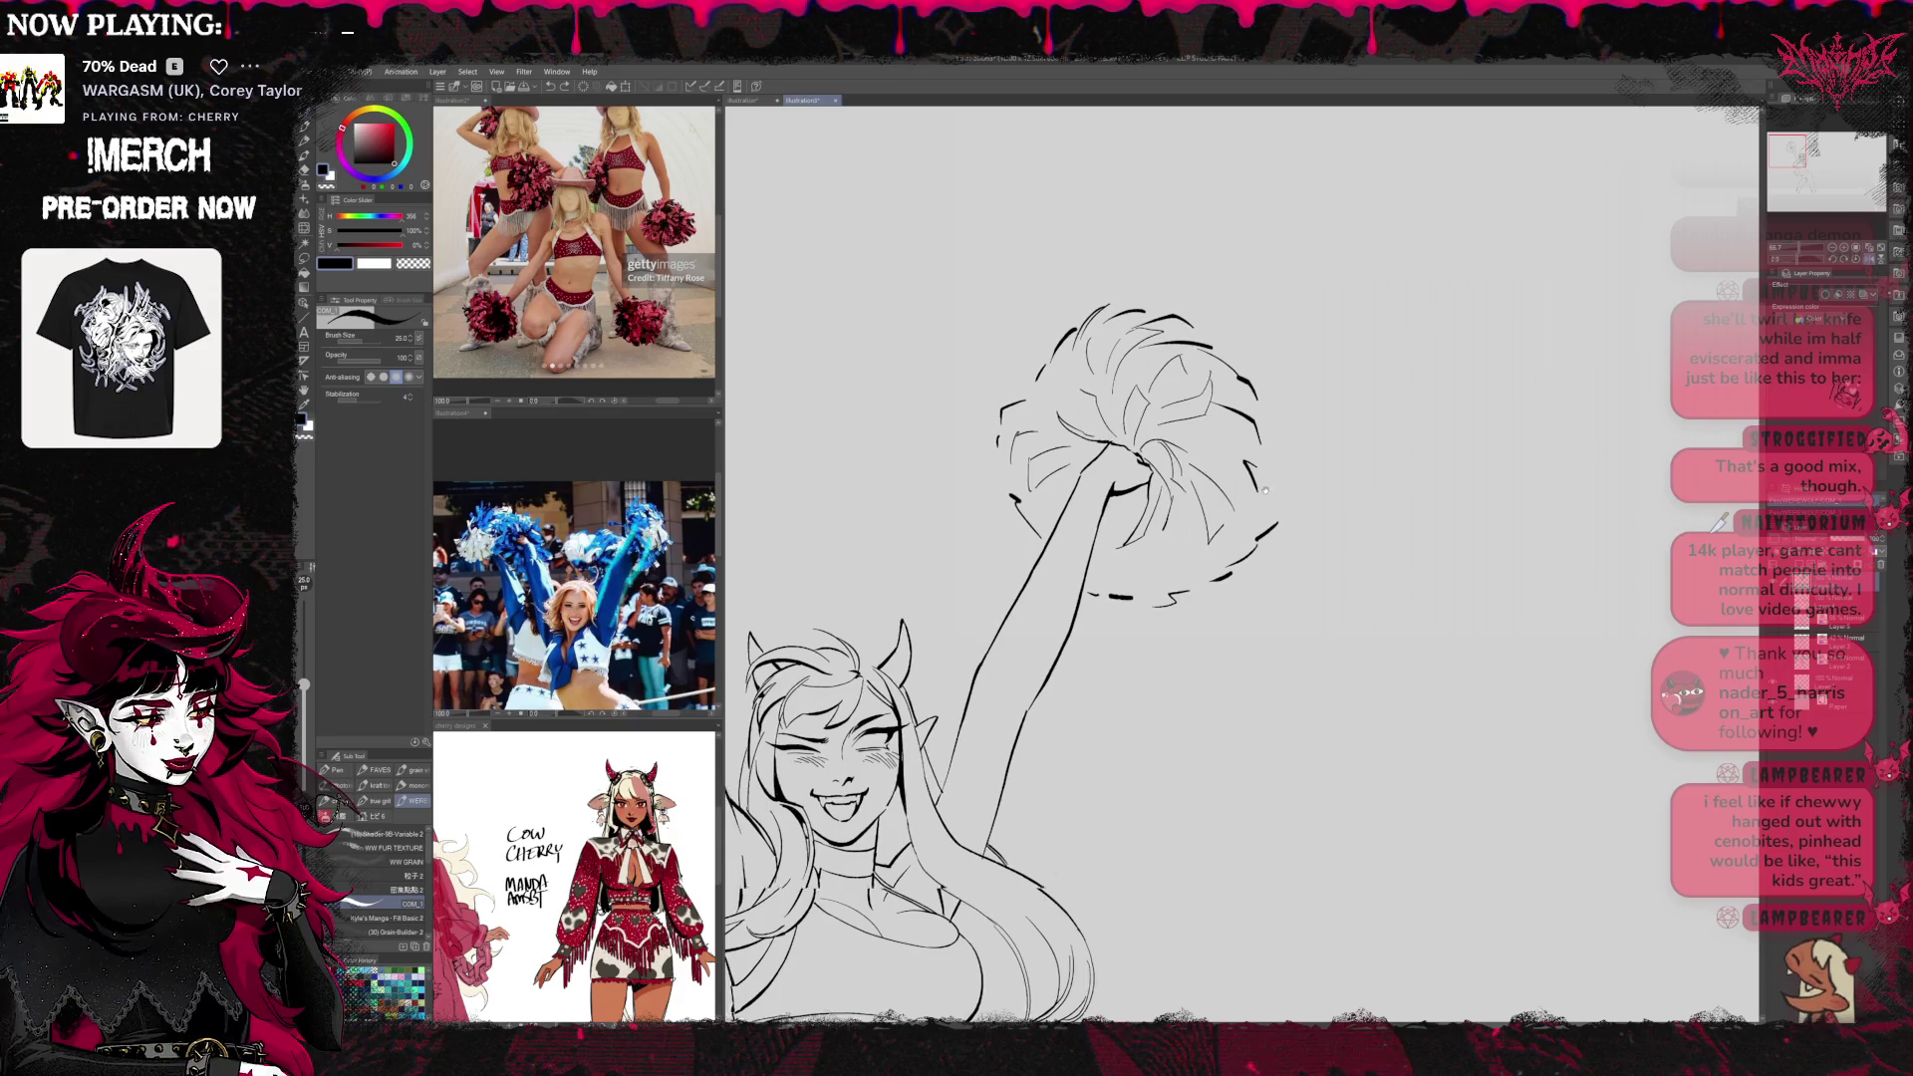
key("h")
scroll(1528, 495, "up", 3)
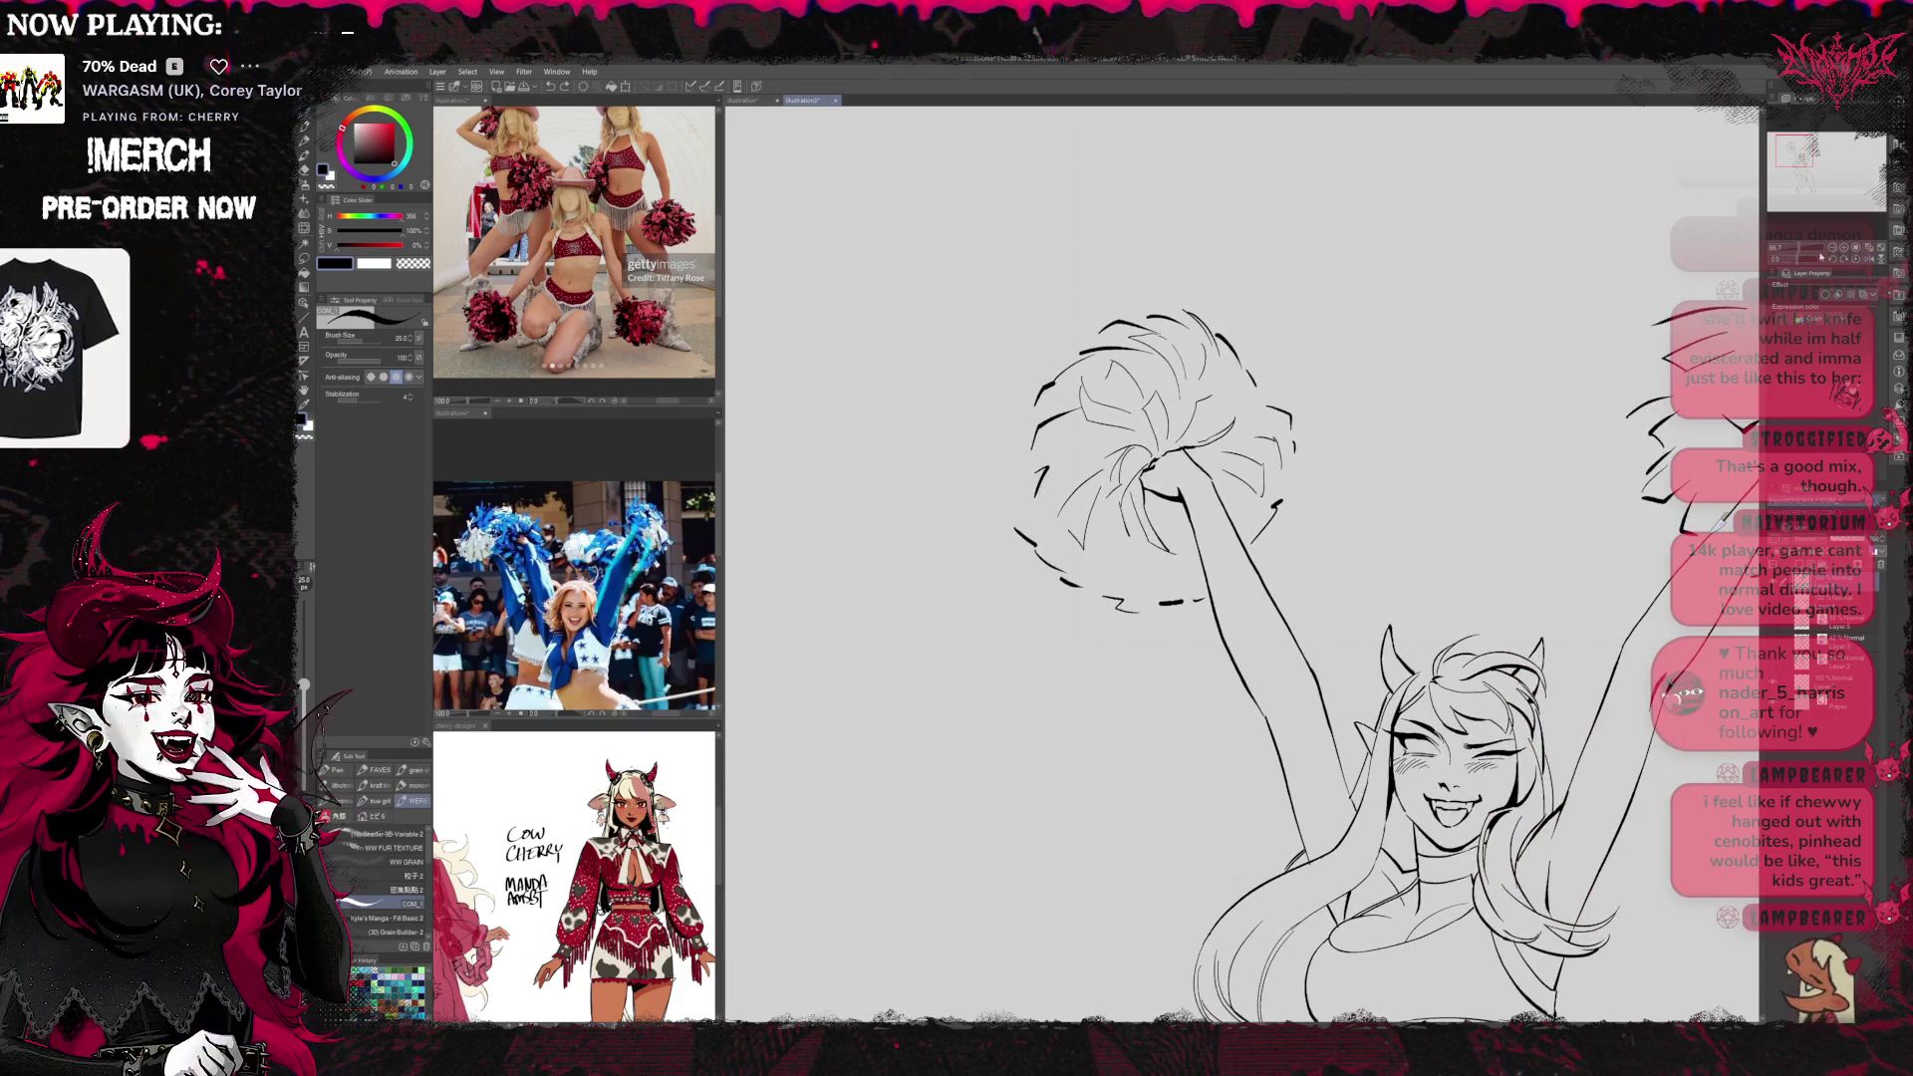
Ink extra strands along the right pom-pom's top and fringe, zooming out to show both pom-poms
scroll(758, 738, "down", 5)
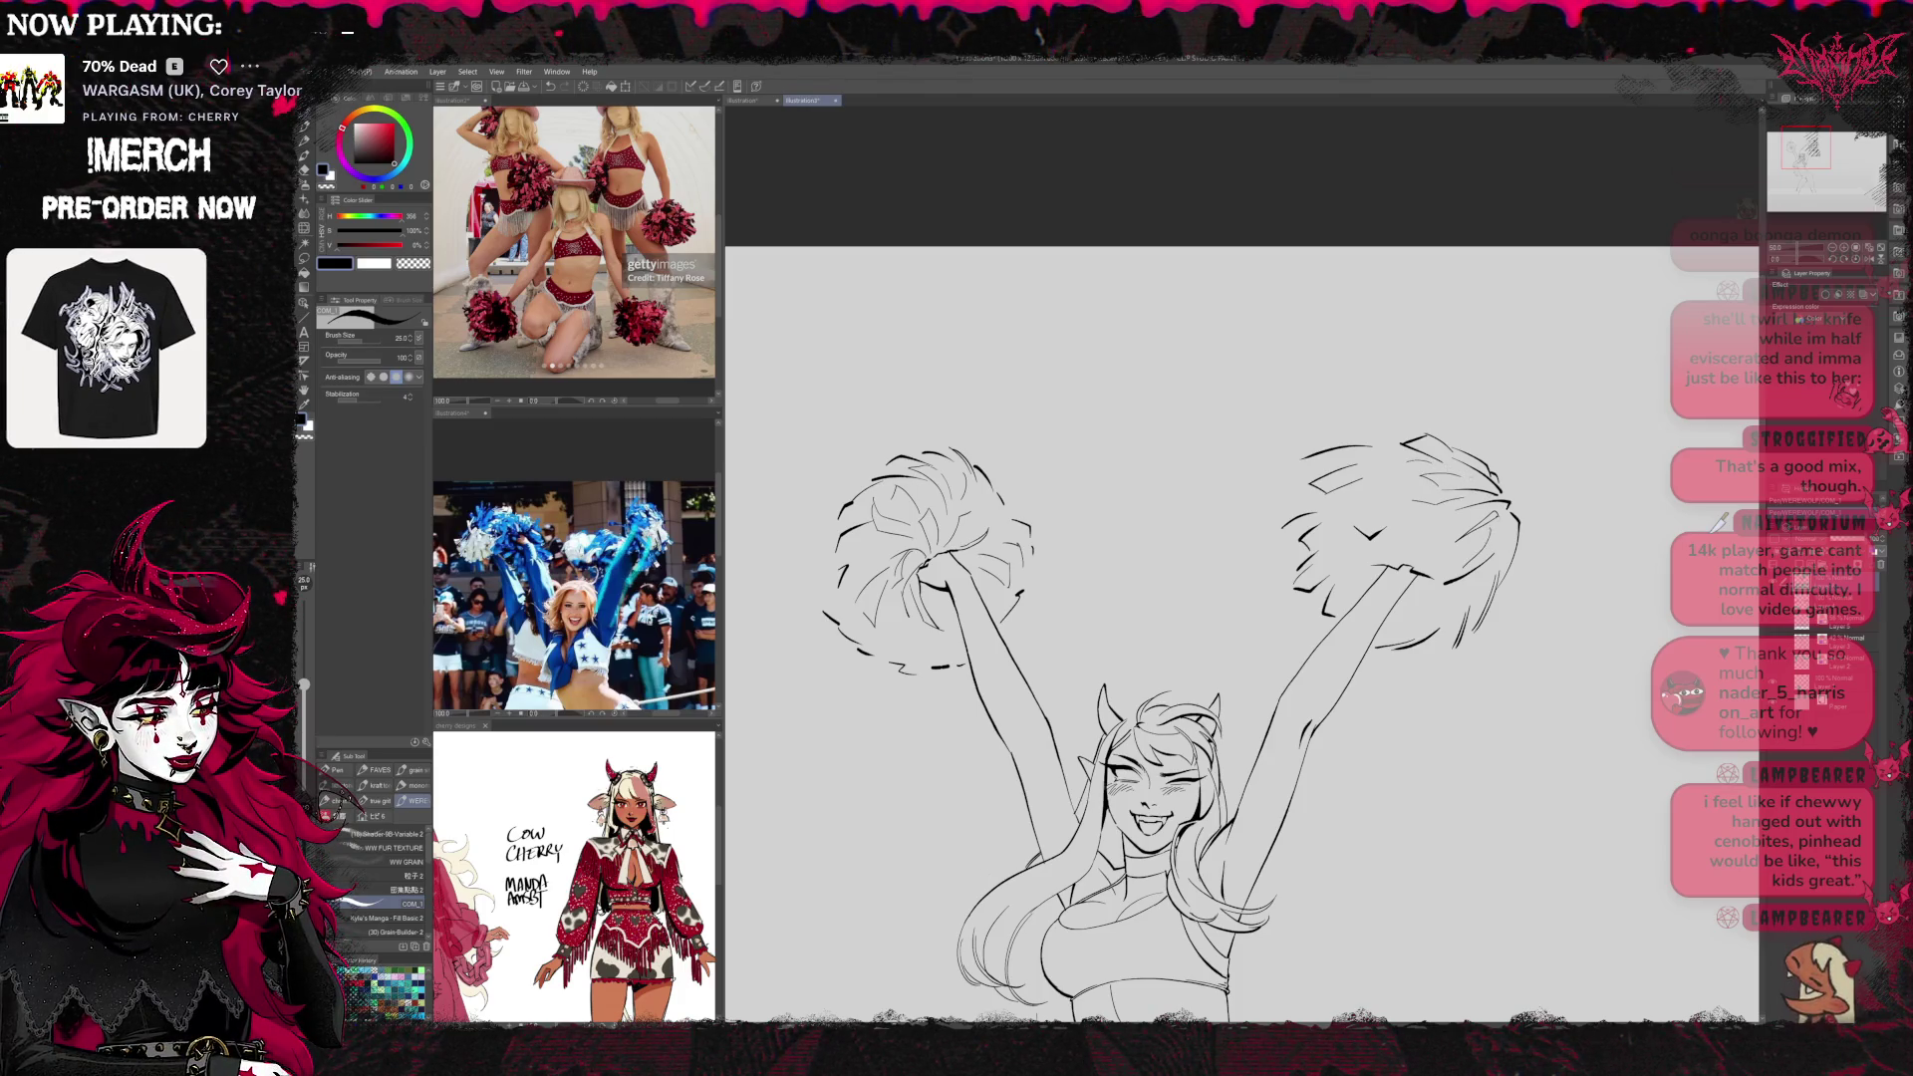
left_click_drag(1351, 499, 1387, 480)
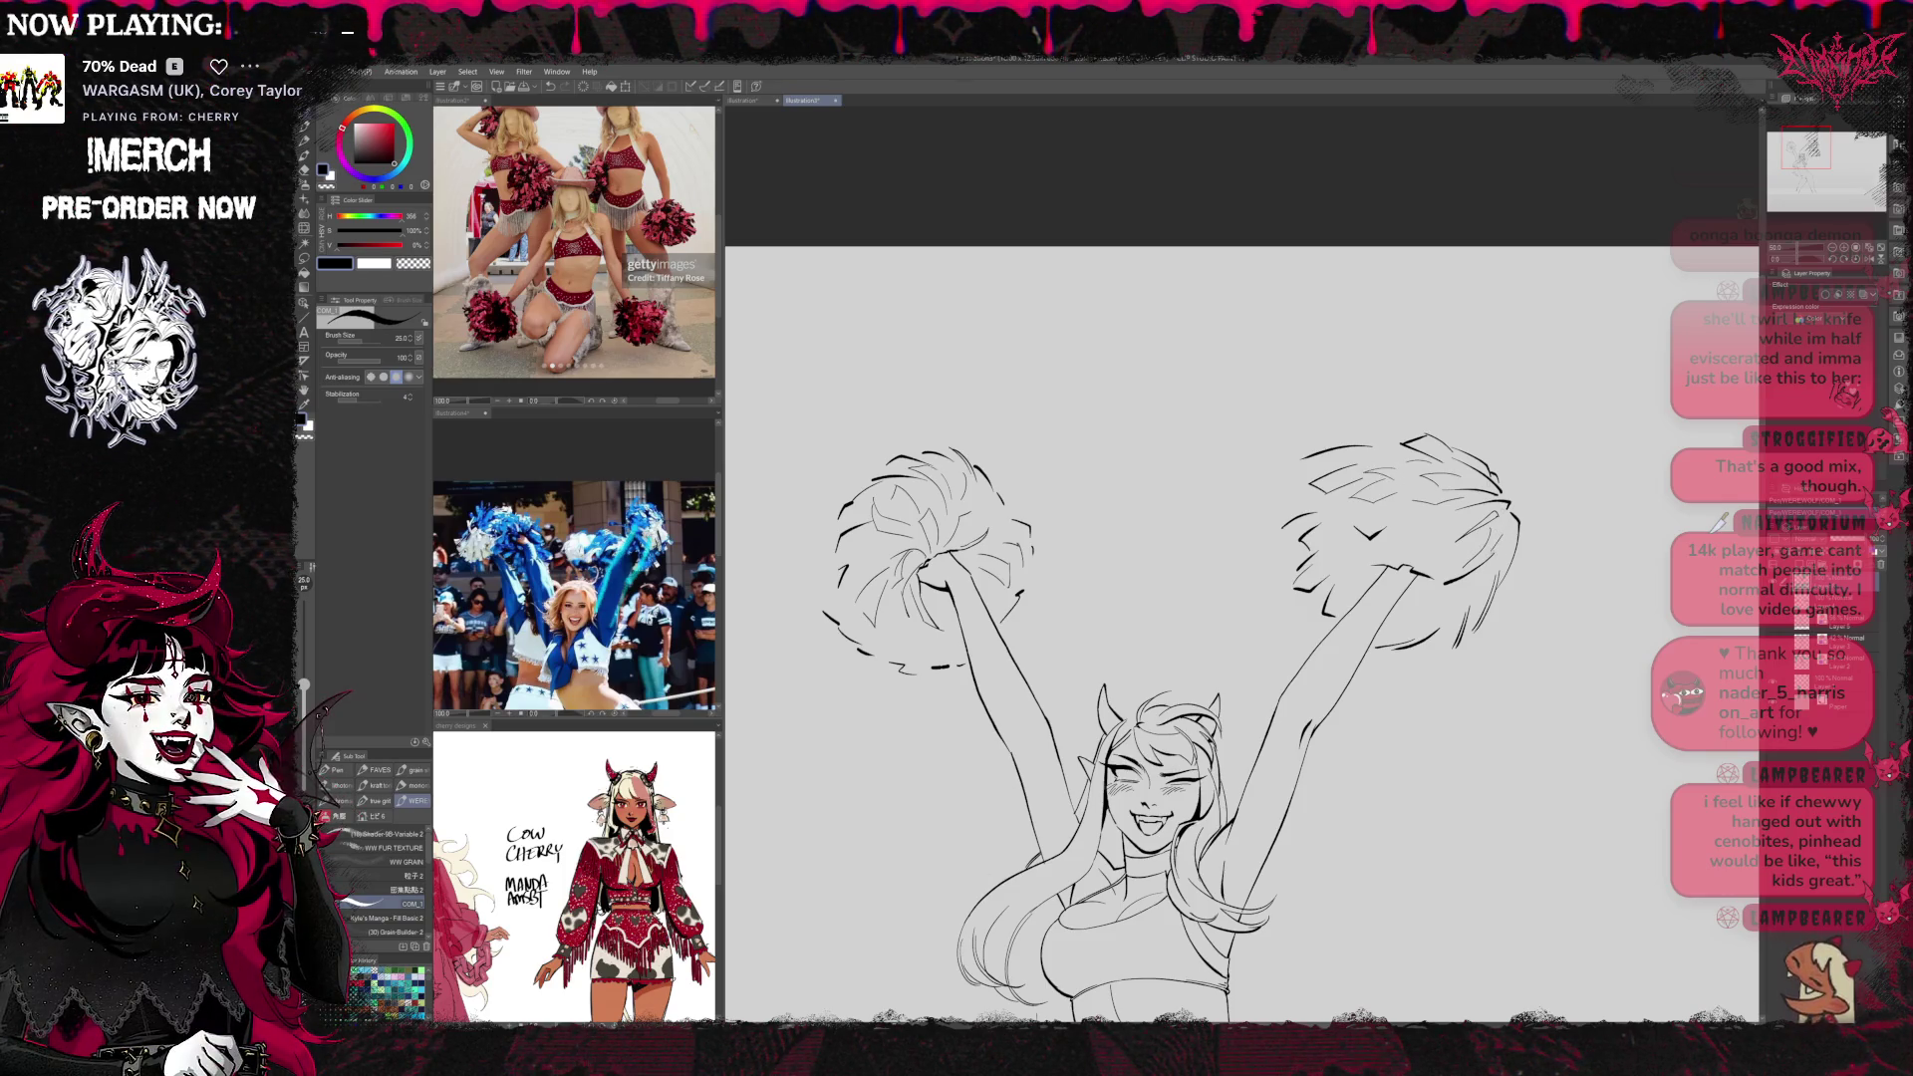
key("r")
key("p")
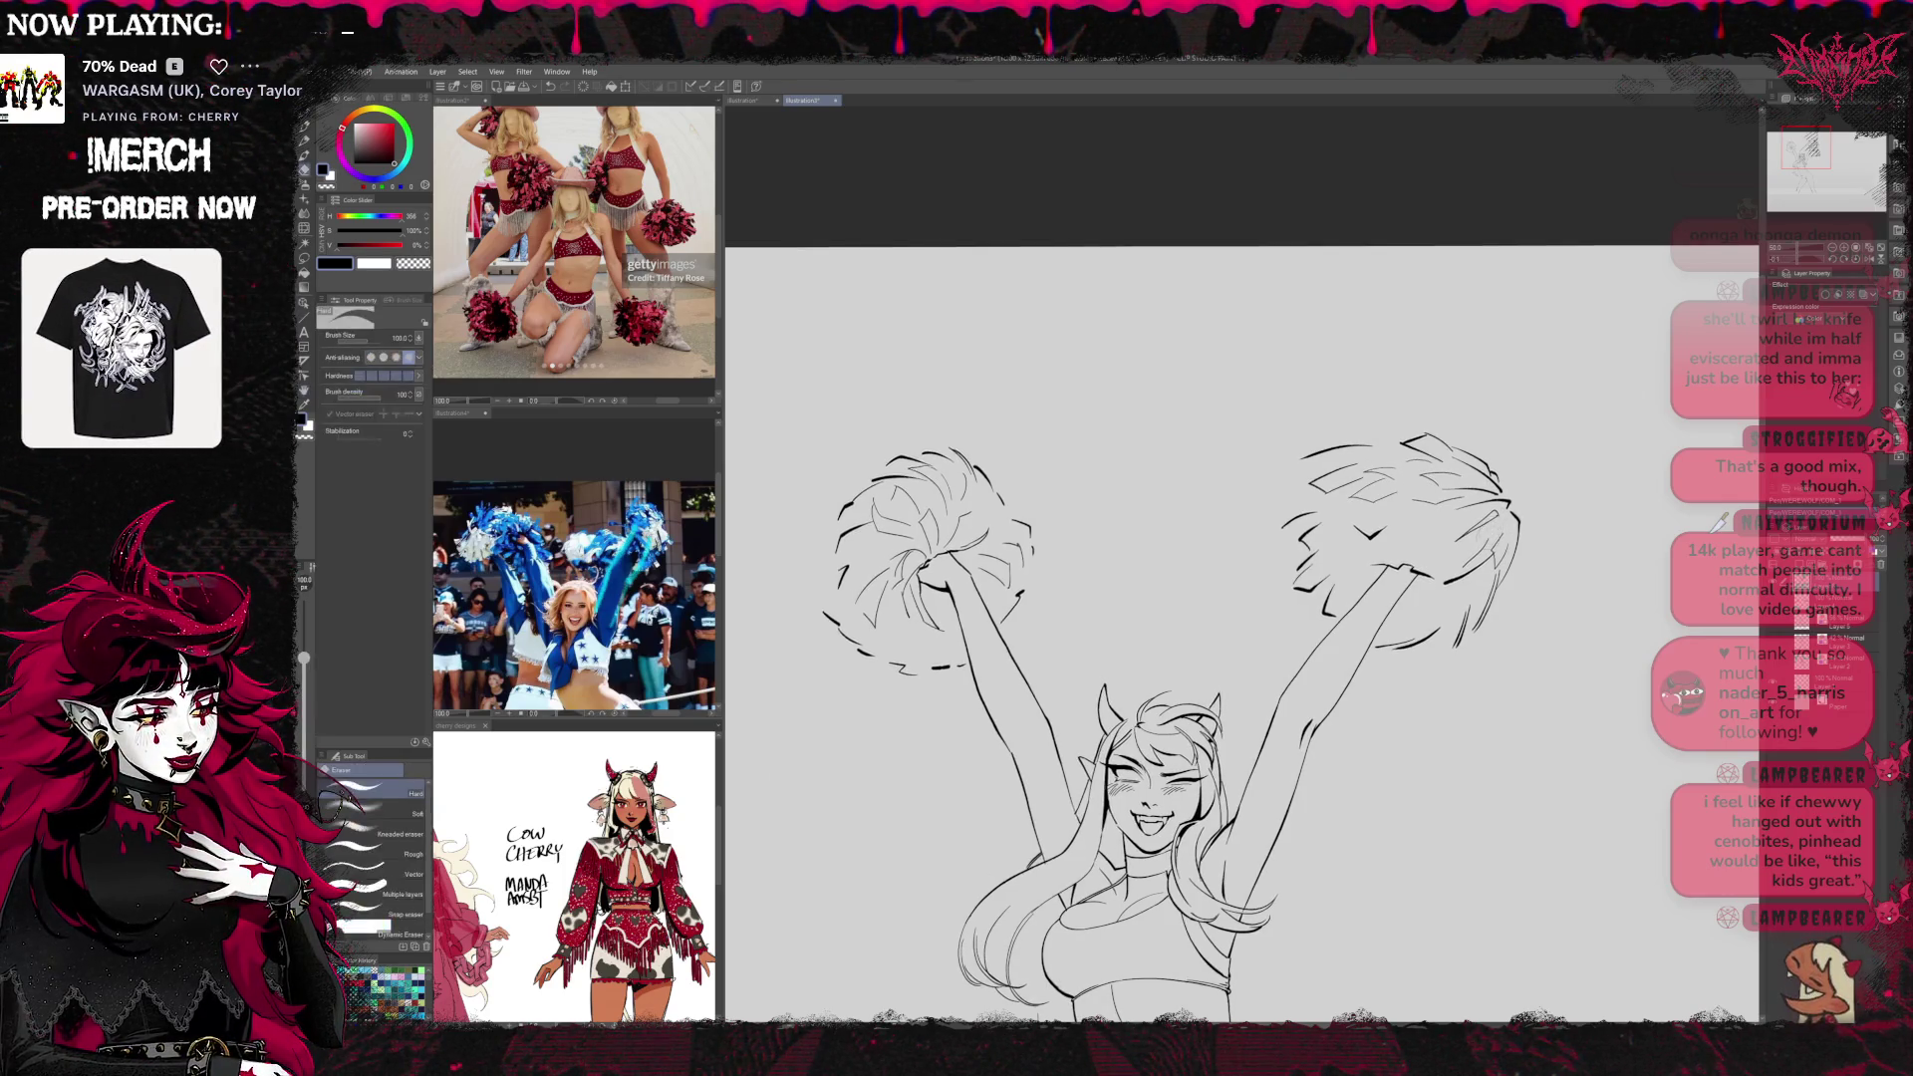
left_click_drag(1499, 527, 1469, 543)
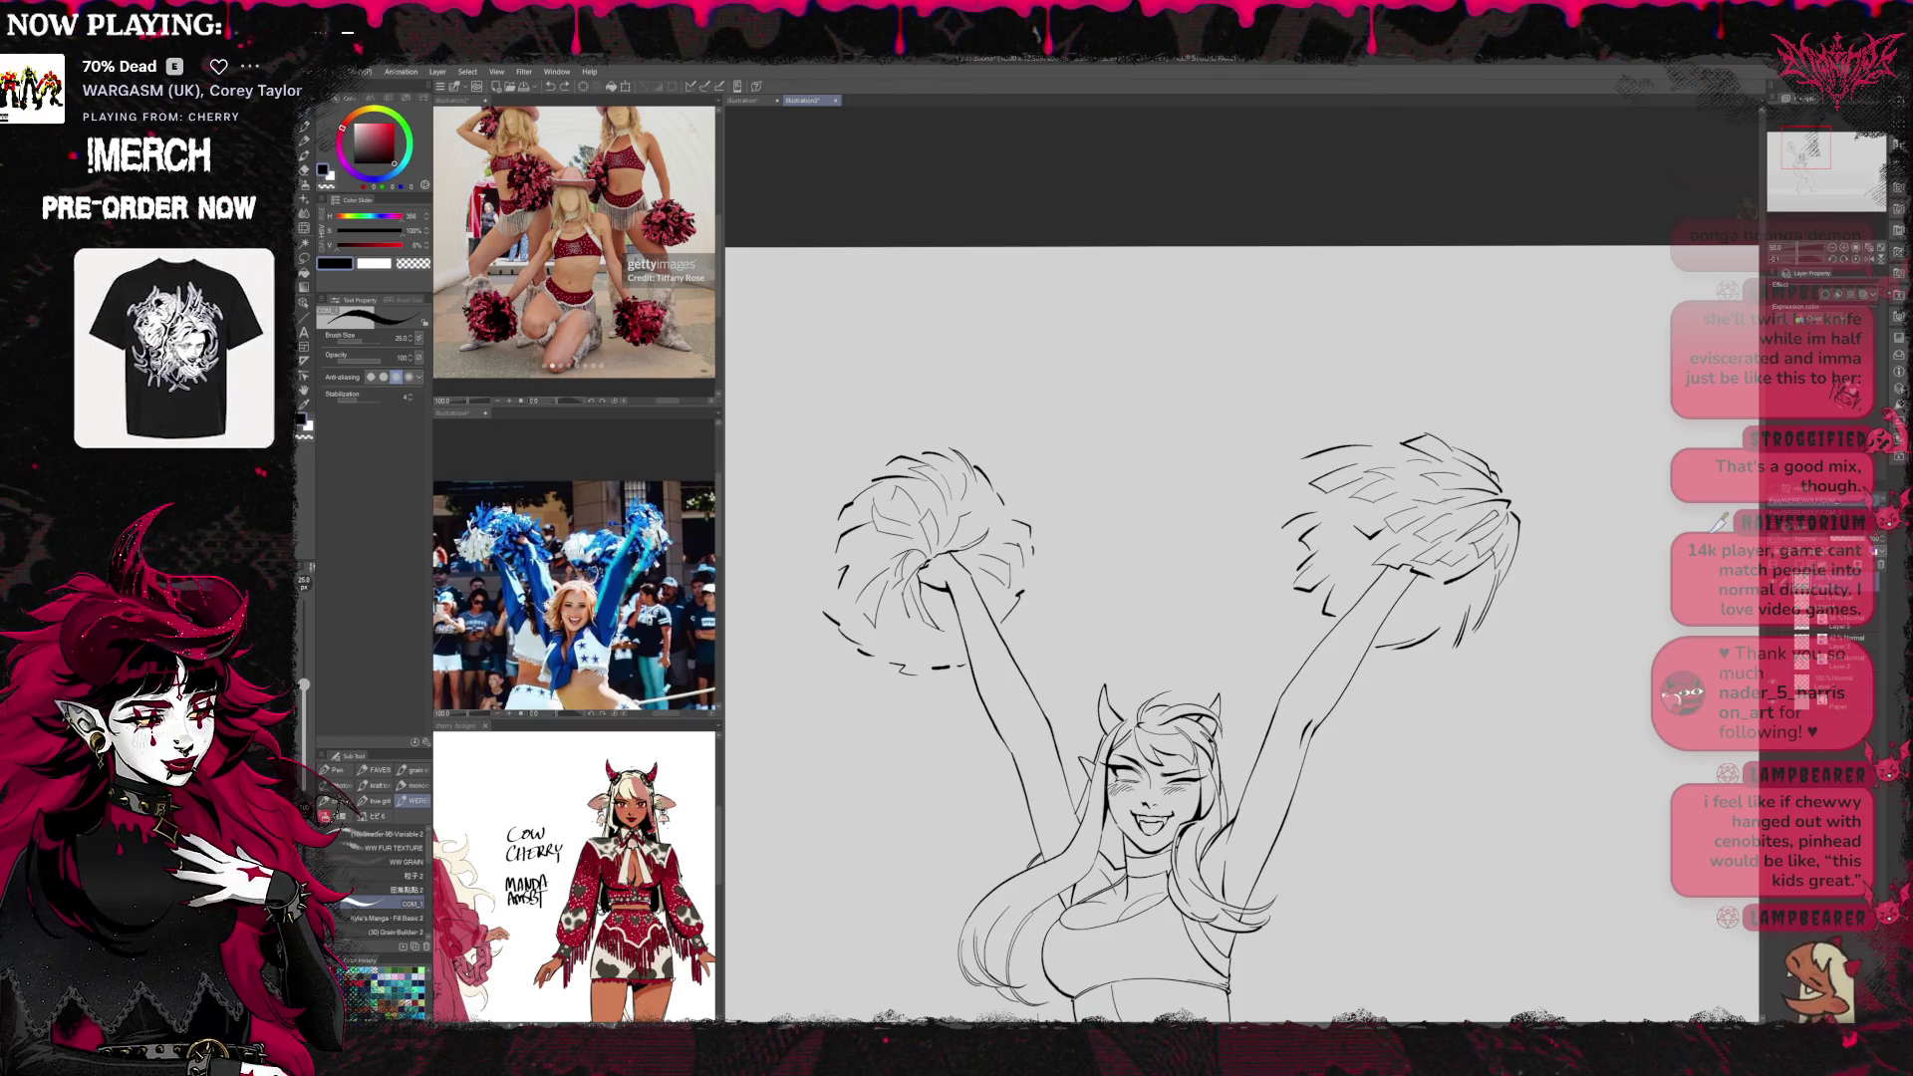
scroll(1534, 545, "down", 1)
key("e")
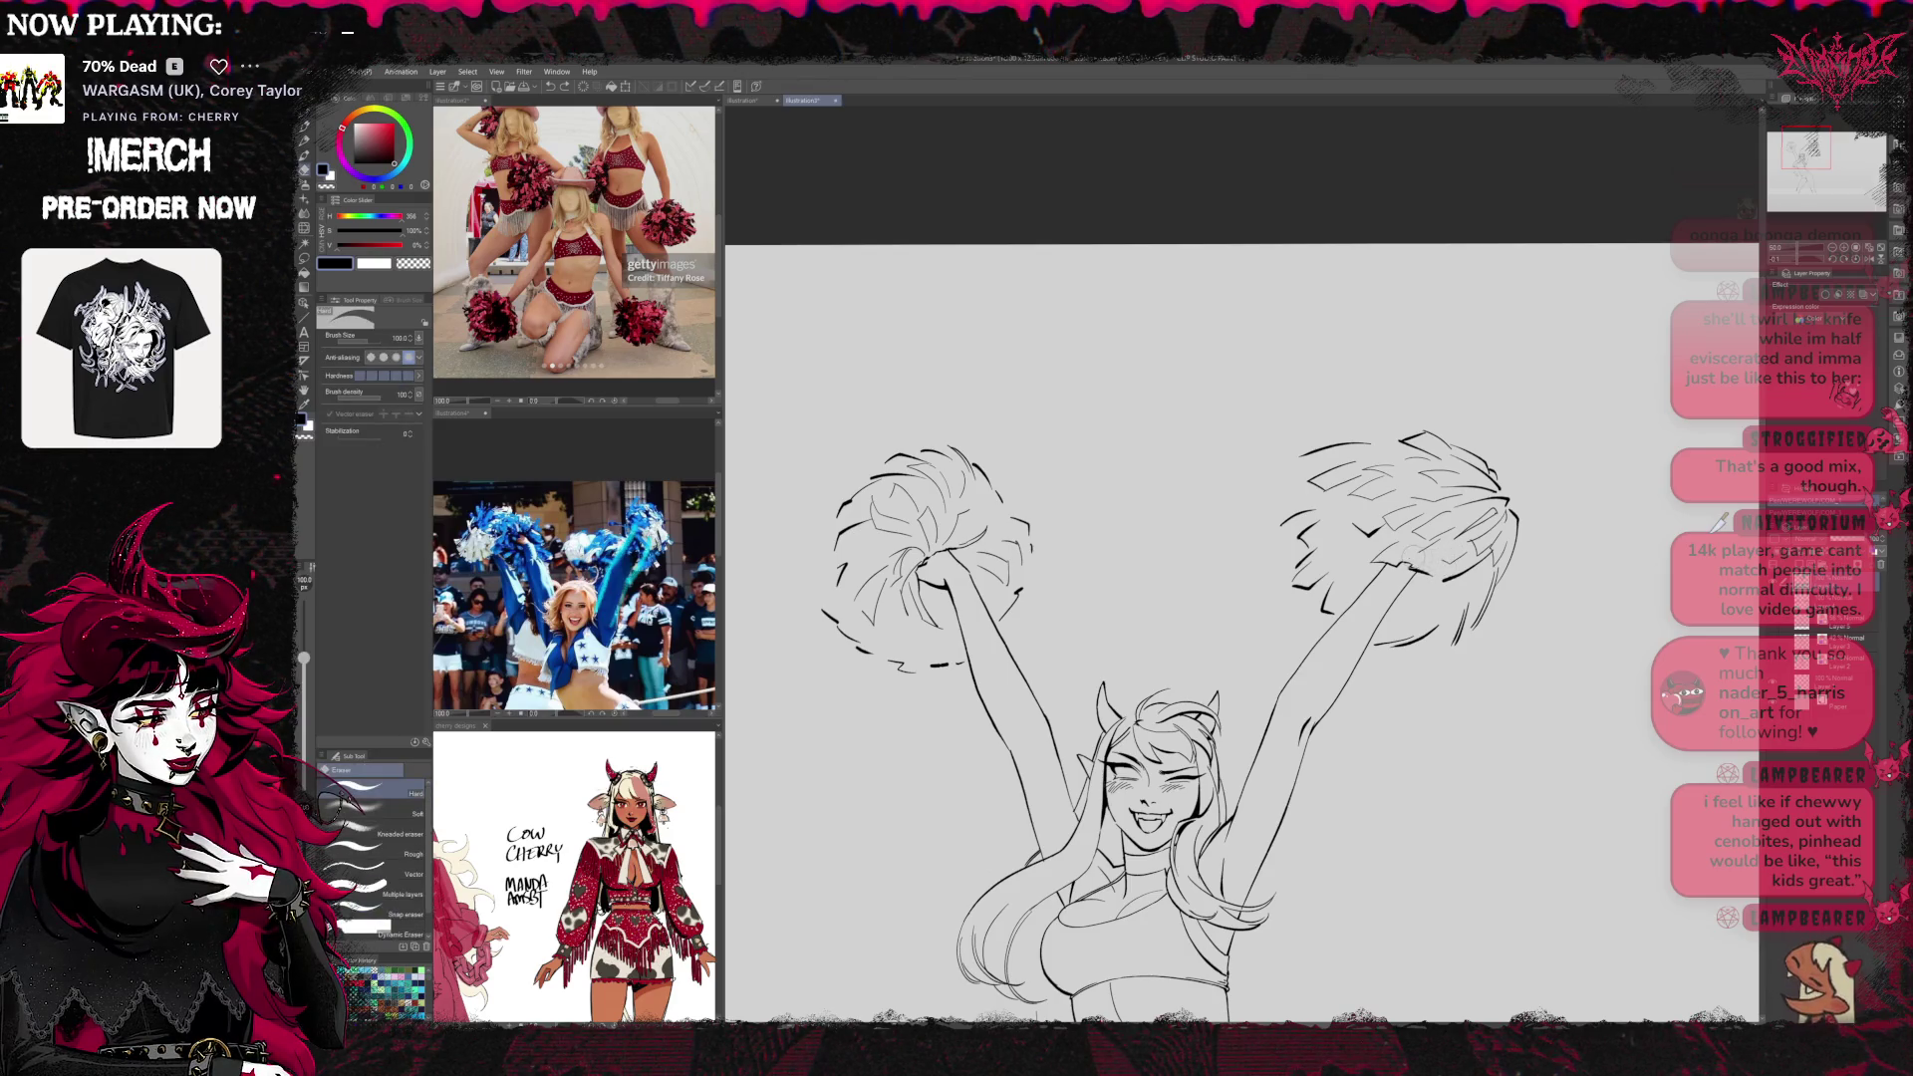
key("p")
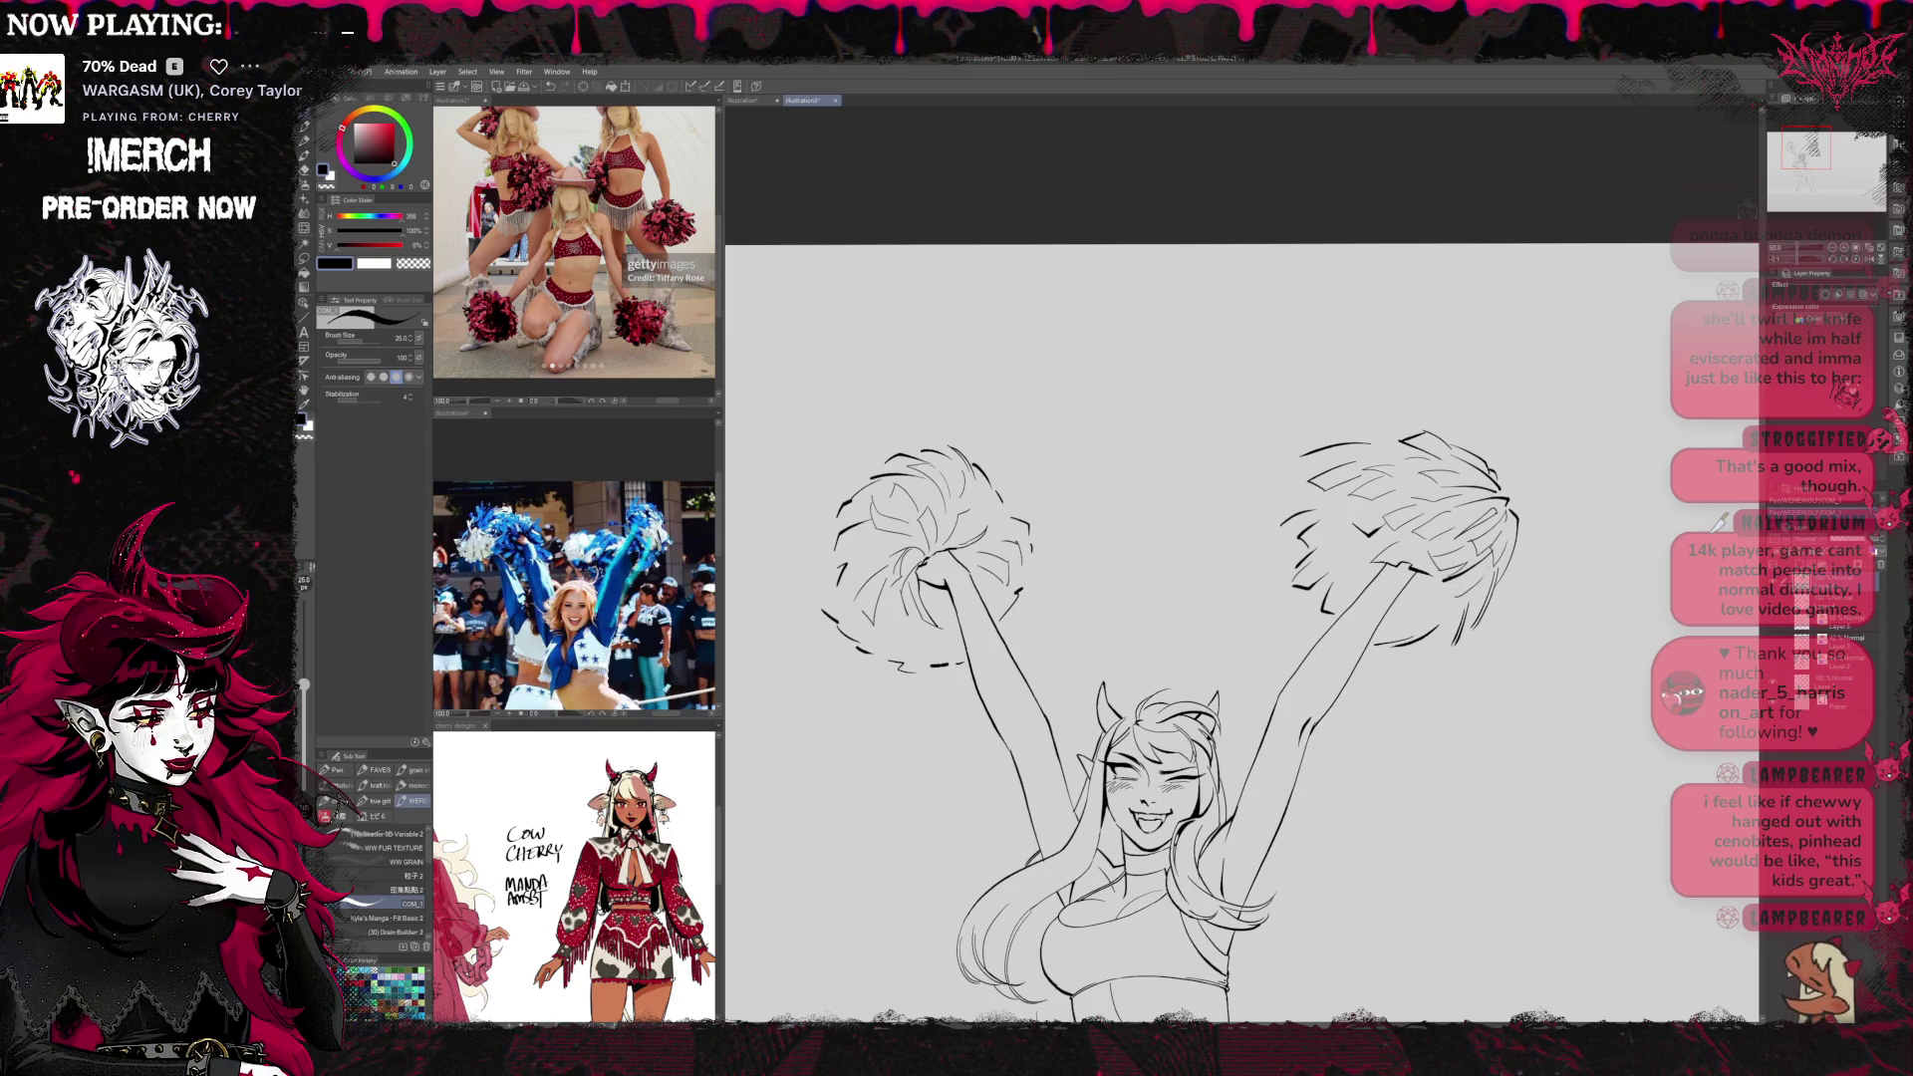
scroll(1241, 657, "up", 1)
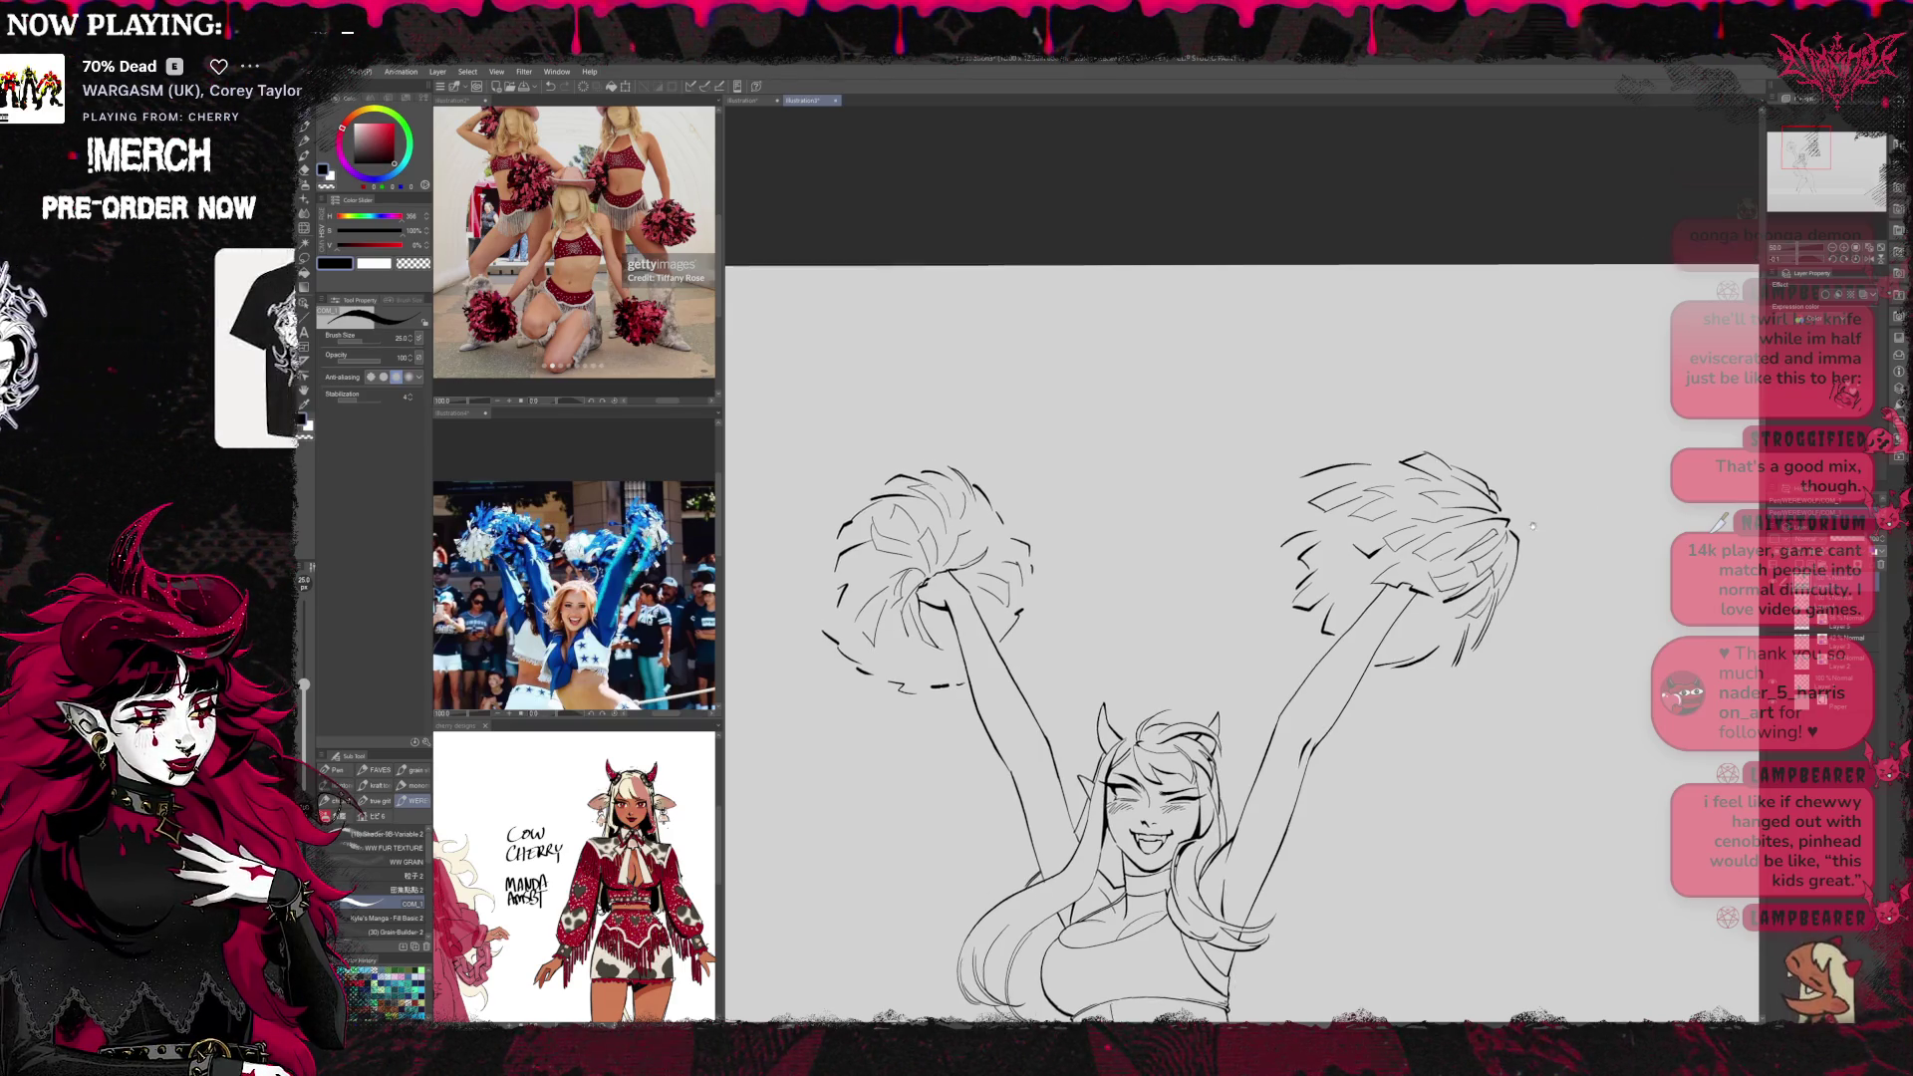
scroll(1241, 657, "down", 4)
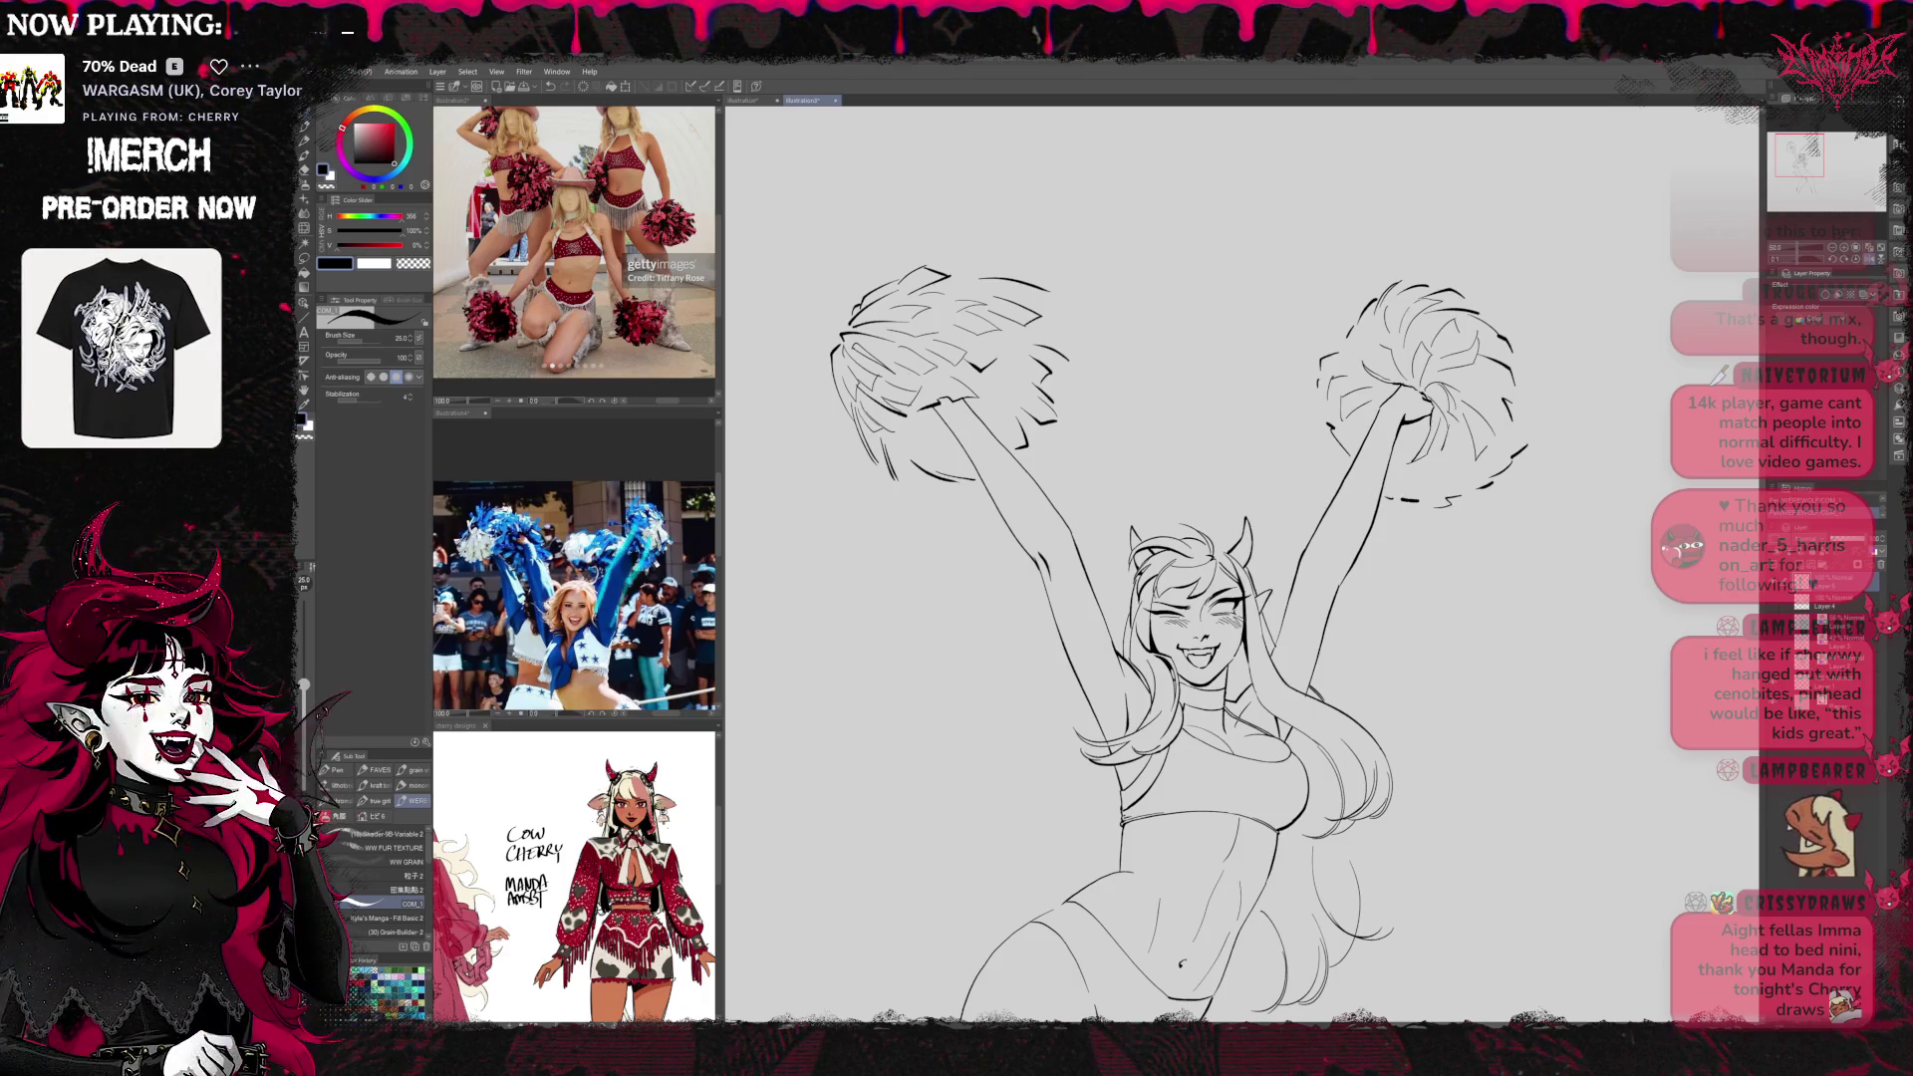
Zoom out to show the whole cheerleader over the blue rough sketch
key("ctrl+minus")
key("ctrl+minus")
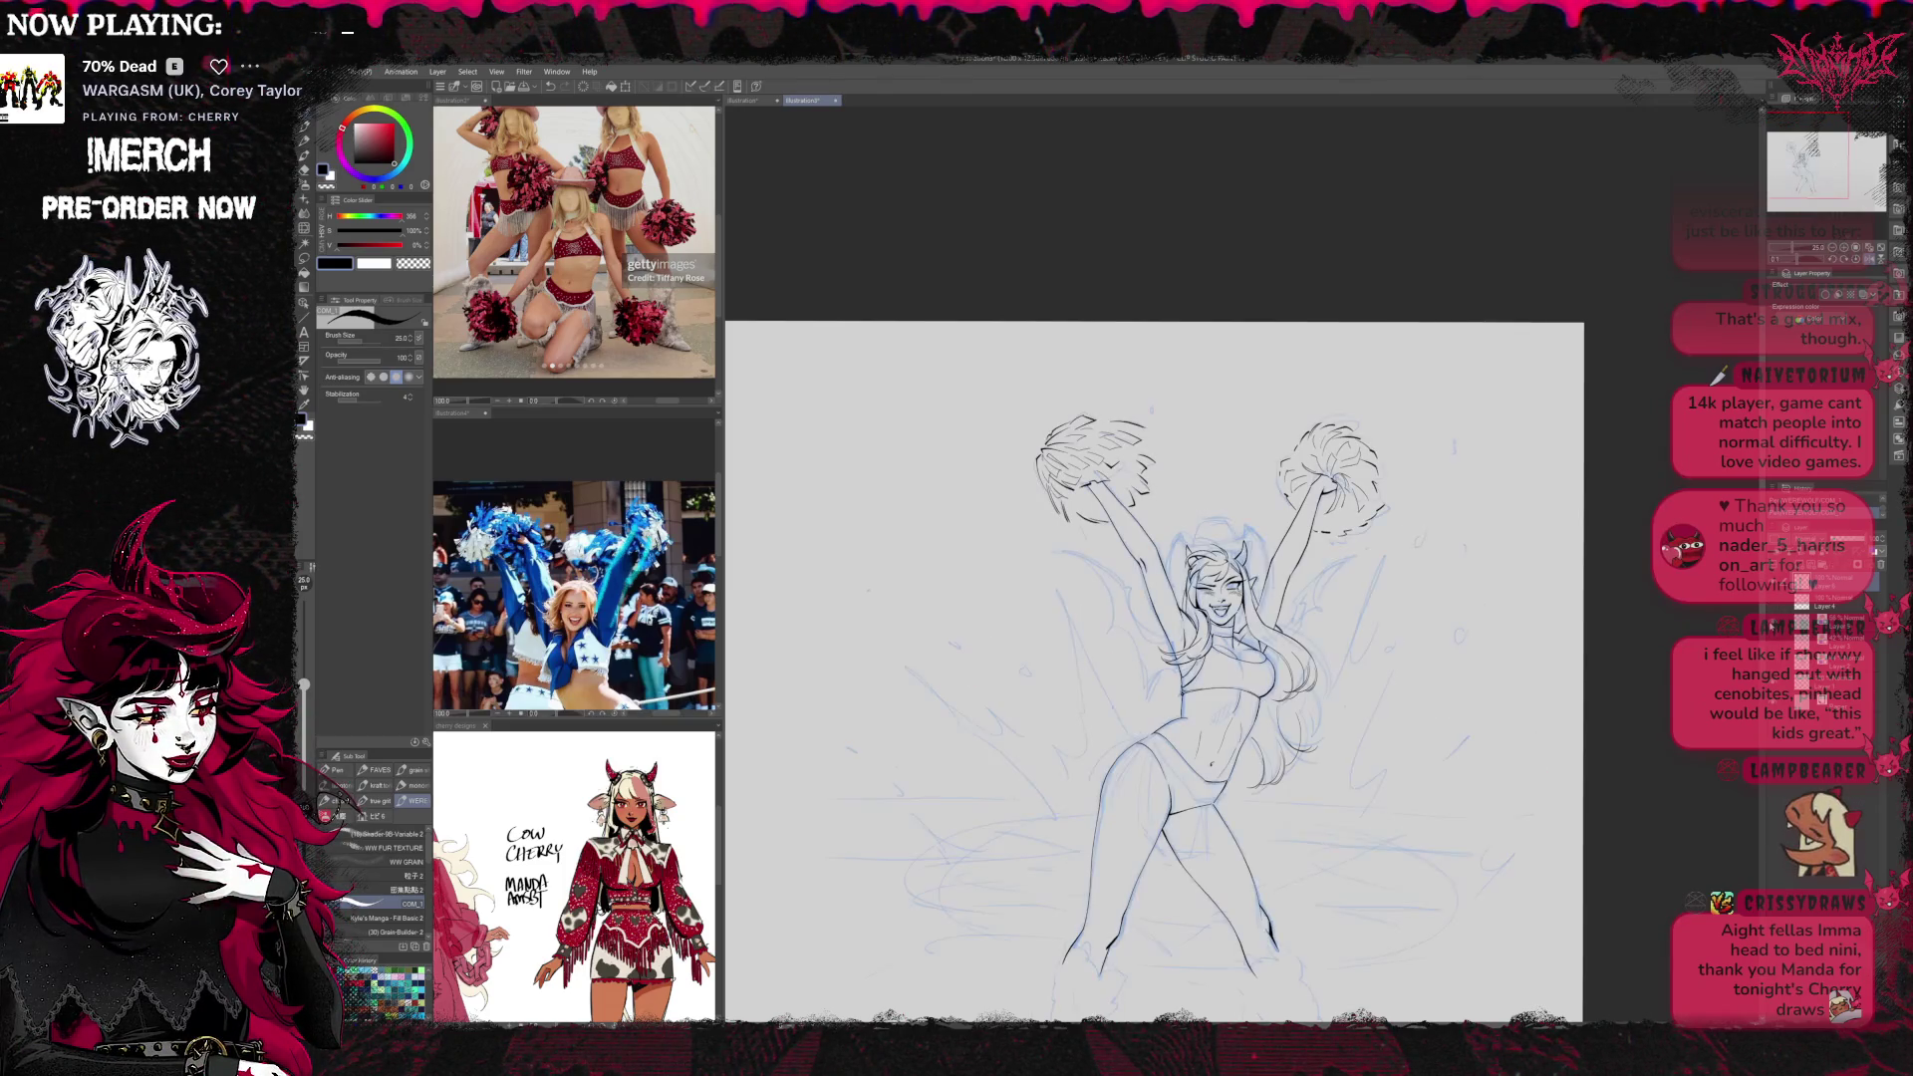
Zoom in on the upper body, mirror the view, and add bold fringe strokes to the right pom-pom
mouse_move(1468, 588)
left_mouse_down()
mouse_move(1638, 558)
mouse_move(1491, 501)
left_mouse_up()
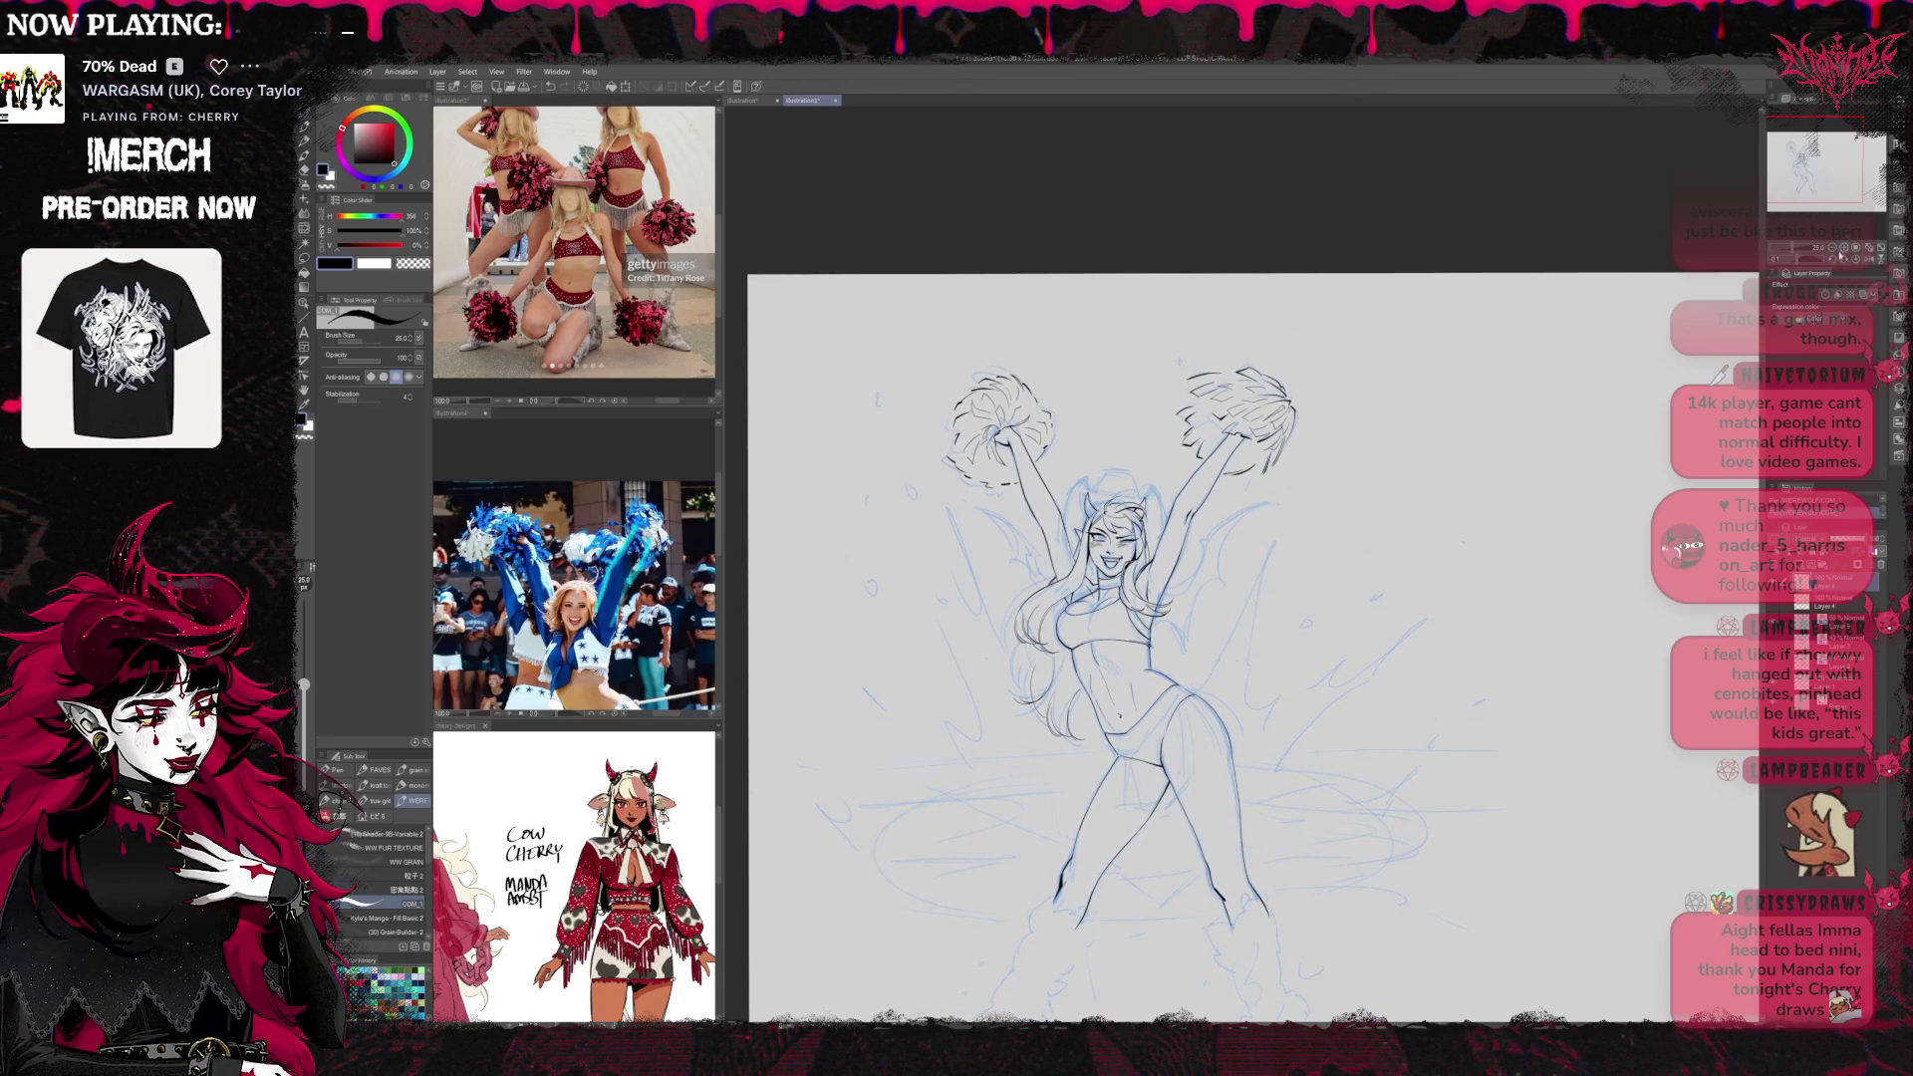
key("ctrl+plus")
key("ctrl+plus")
key("ctrl+plus")
key("ctrl+plus")
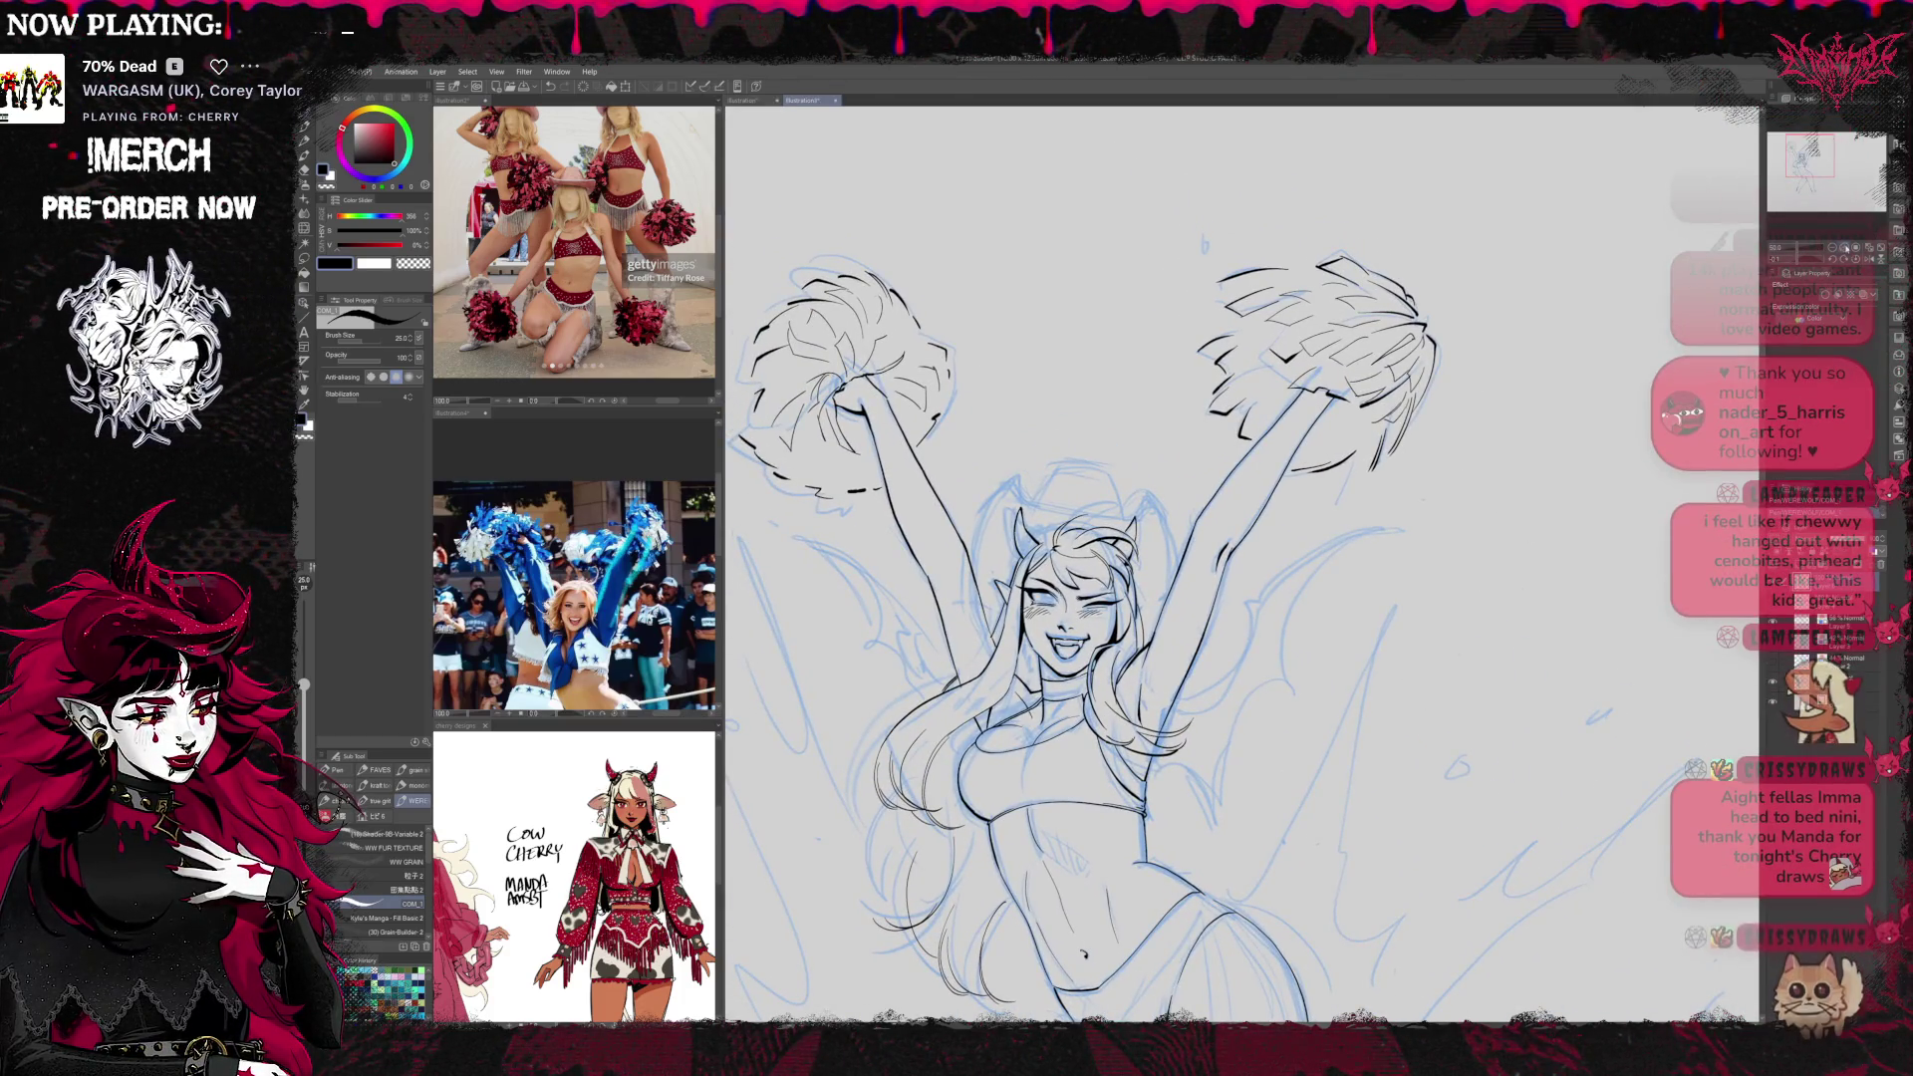
mouse_move(1196, 598)
left_mouse_down()
mouse_move(1286, 683)
mouse_move(1266, 682)
left_mouse_up()
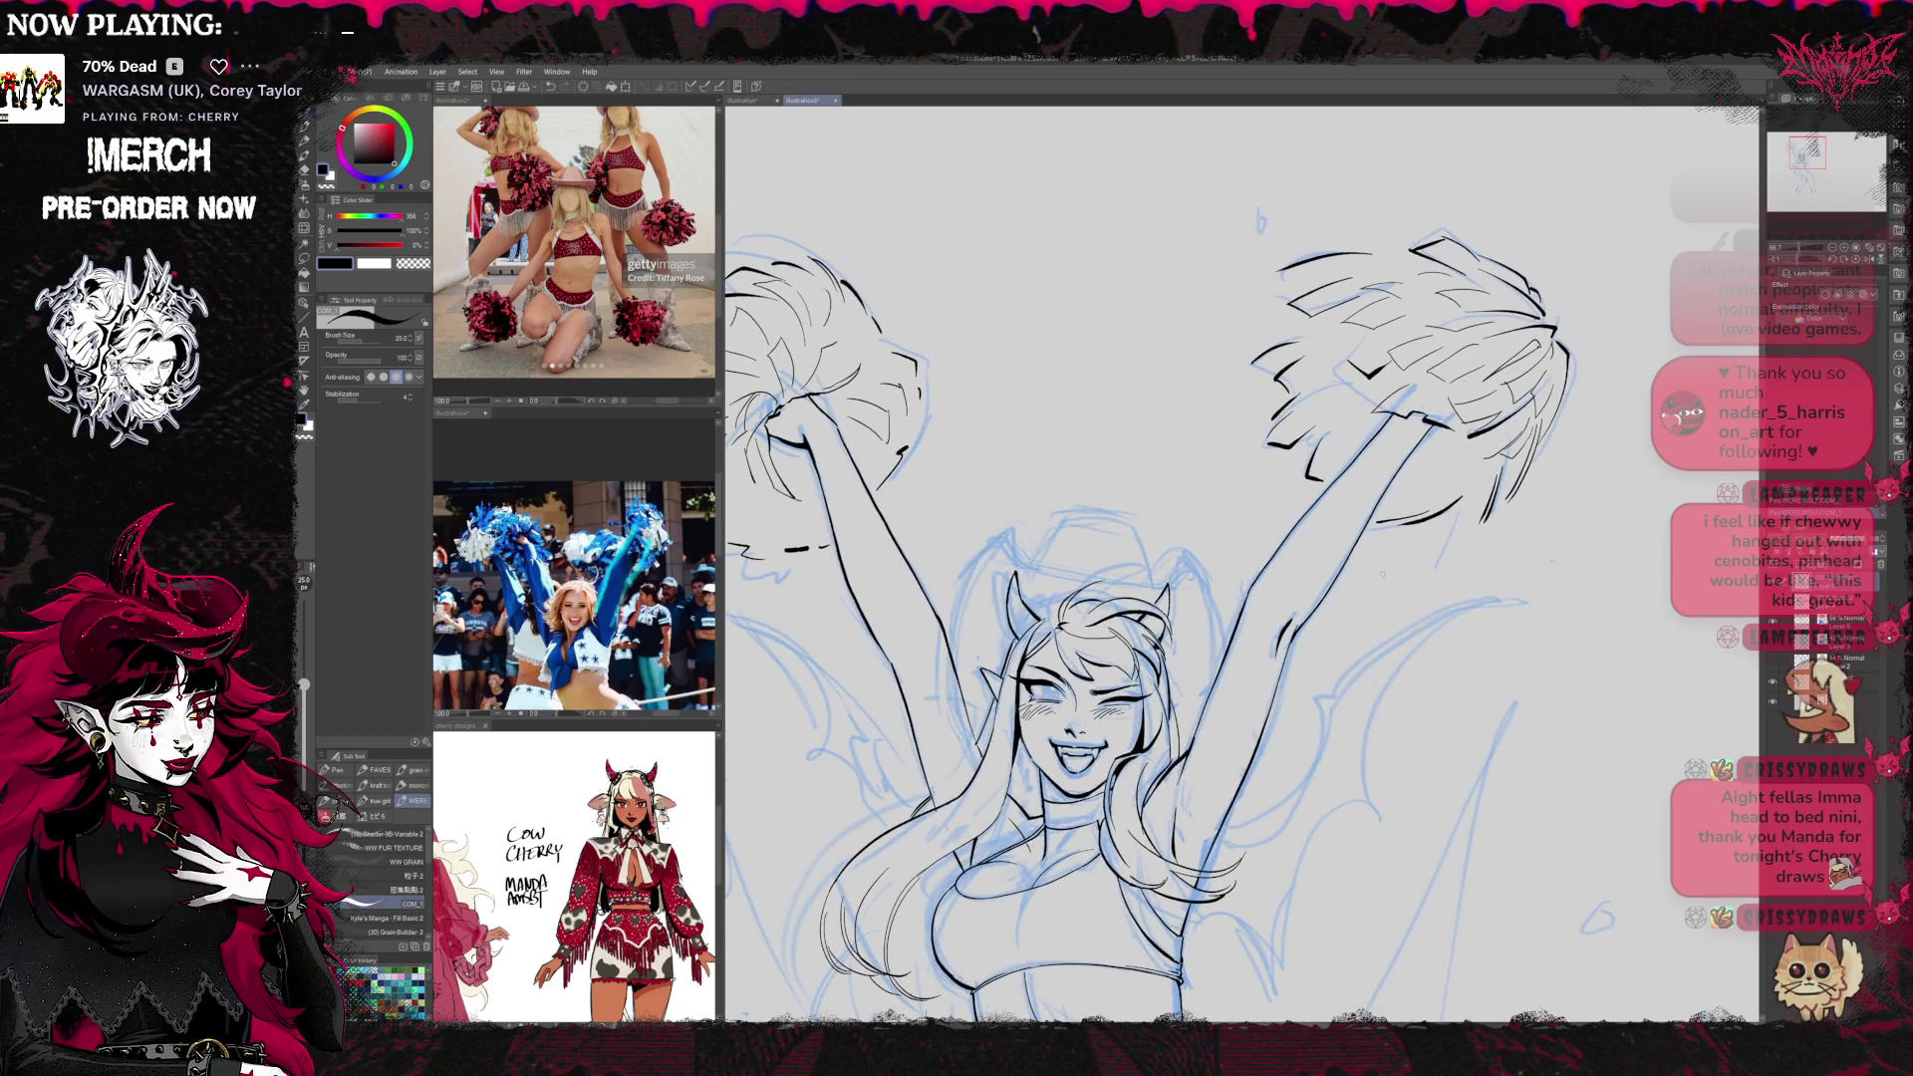
key("h")
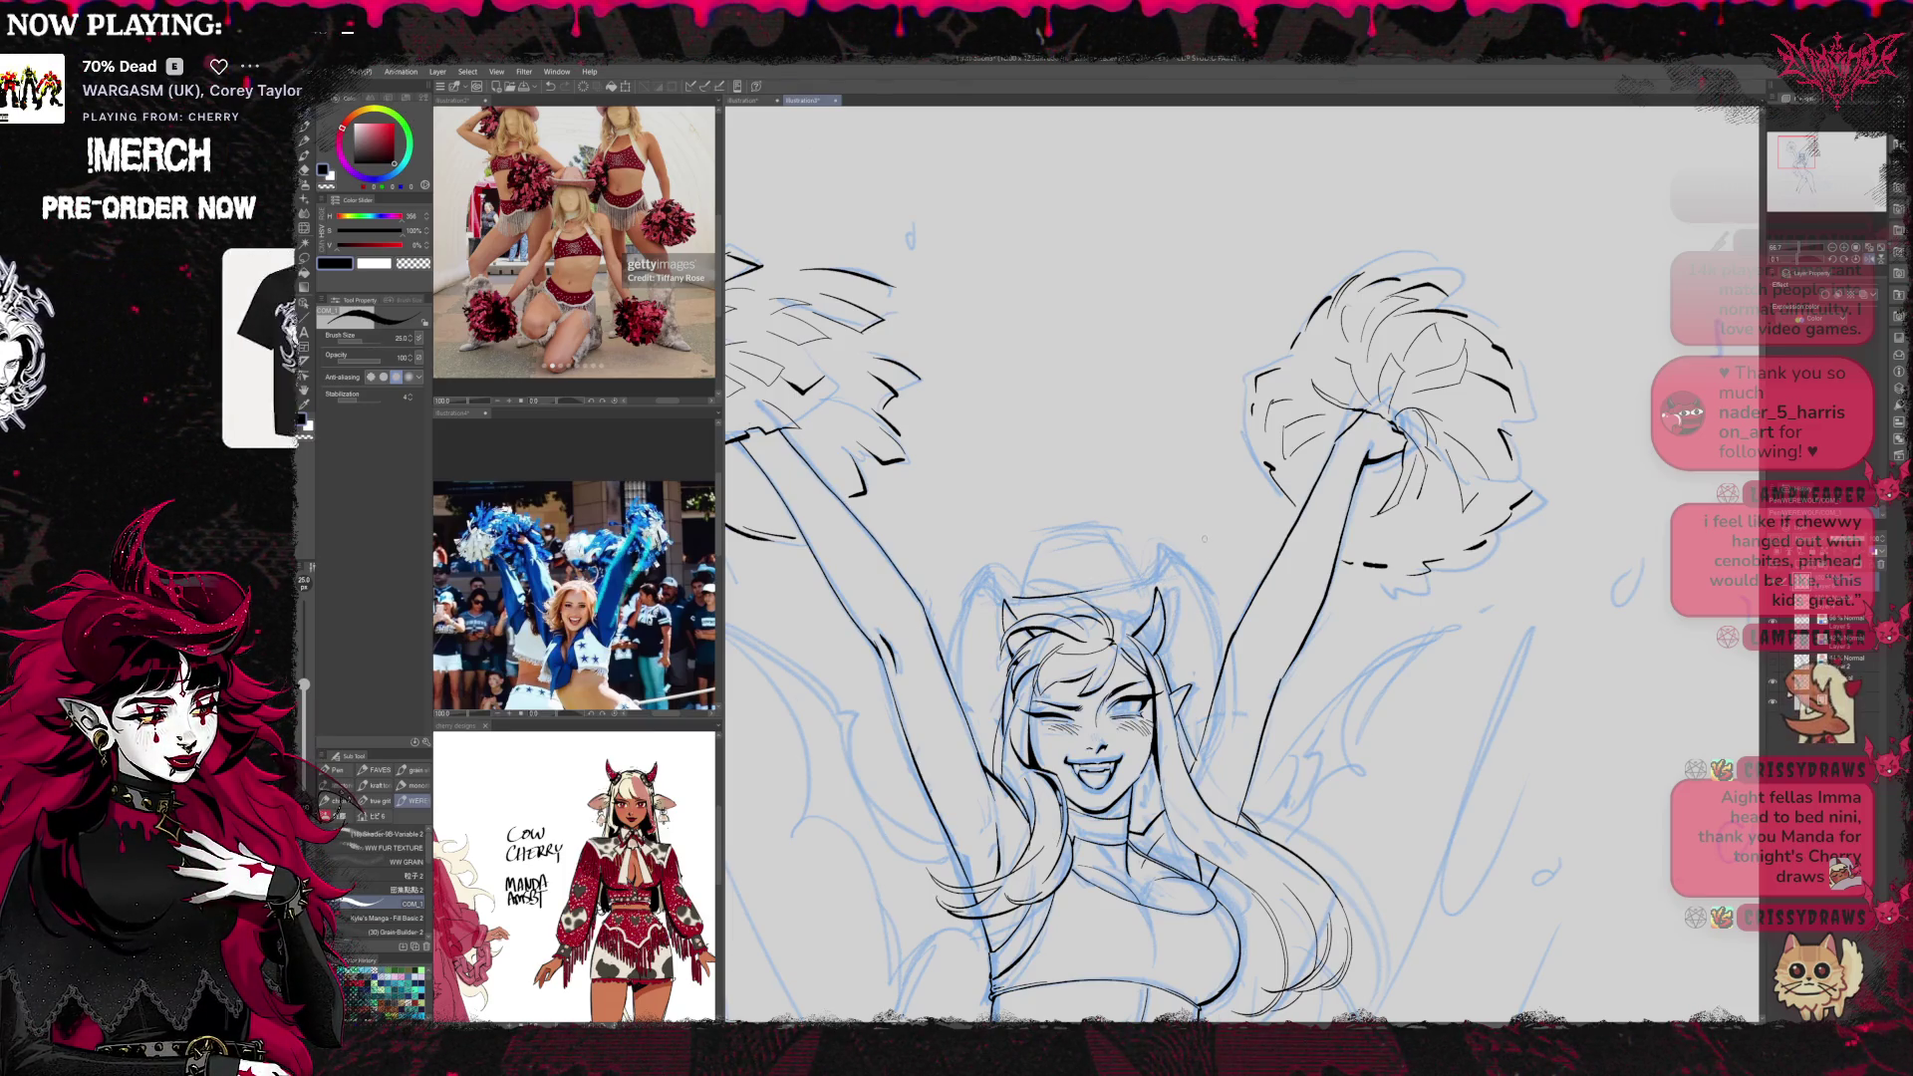
key("e")
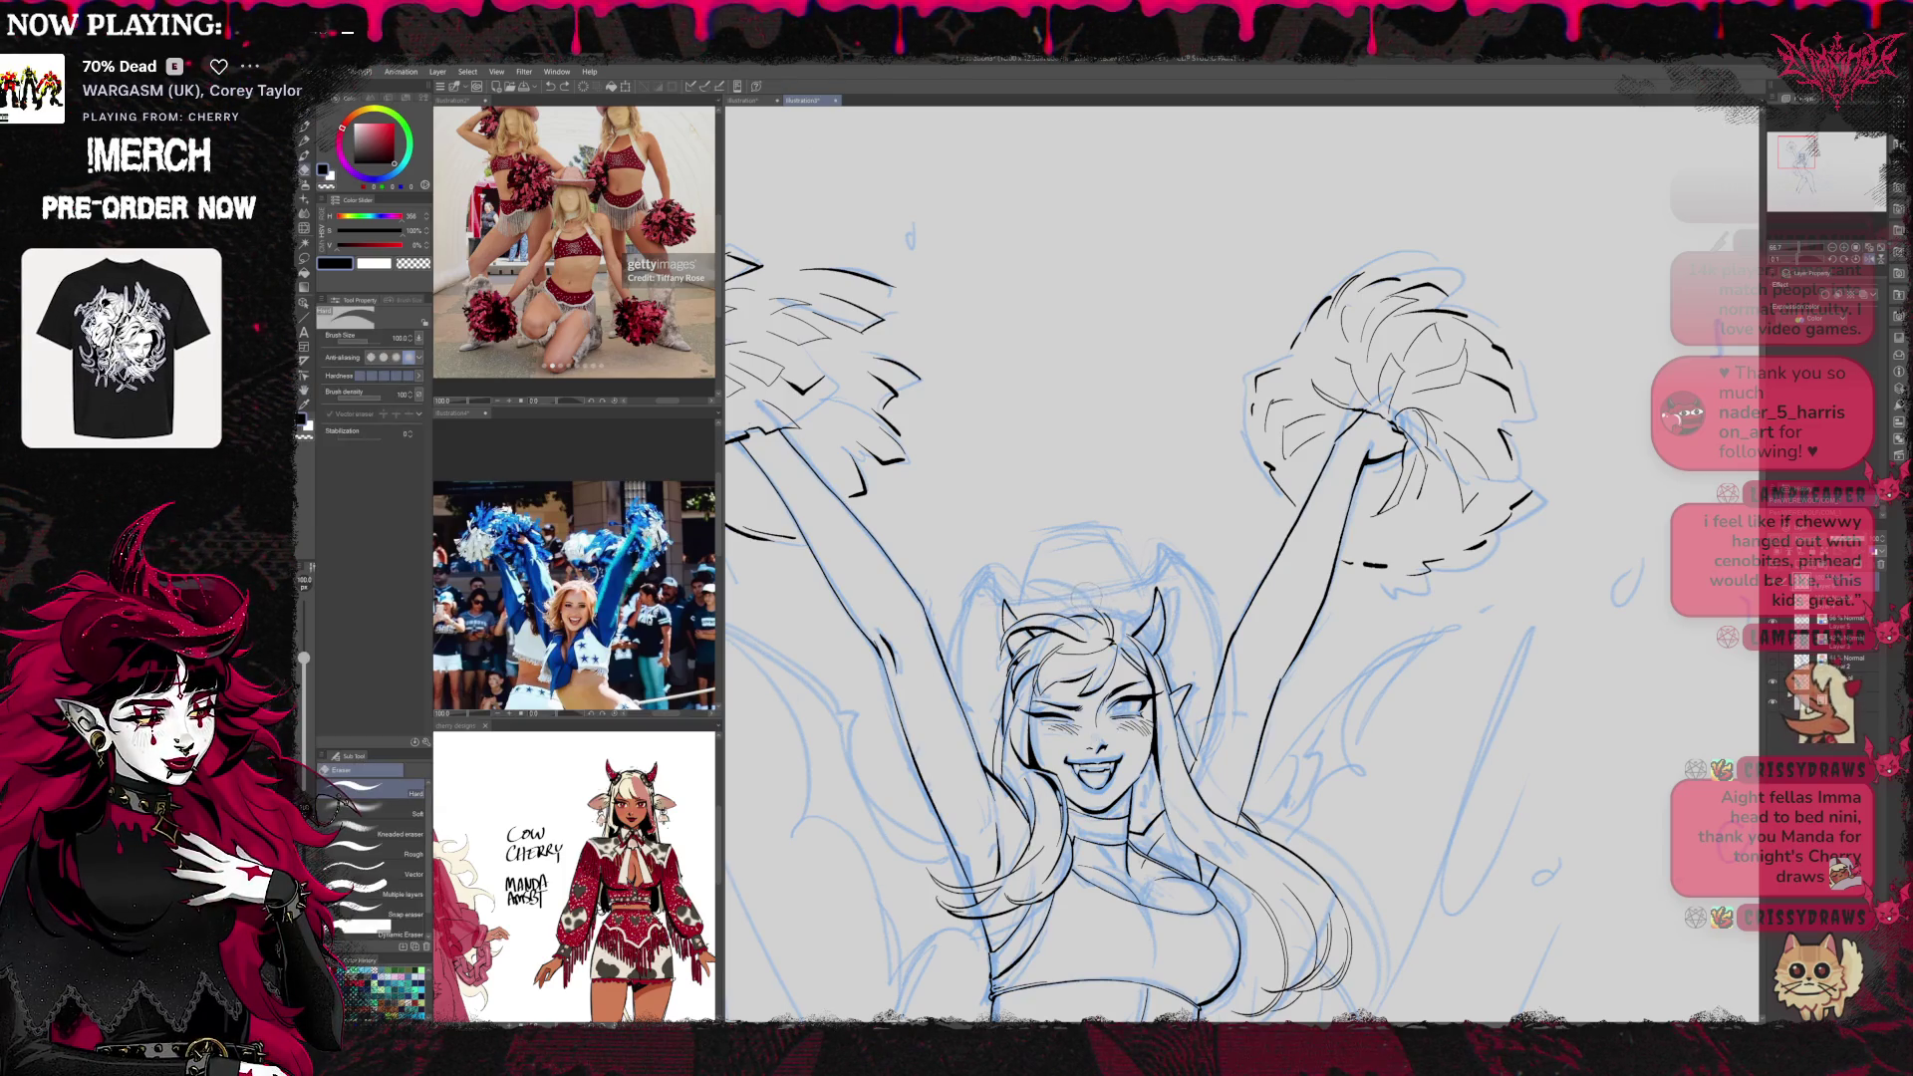
key("p")
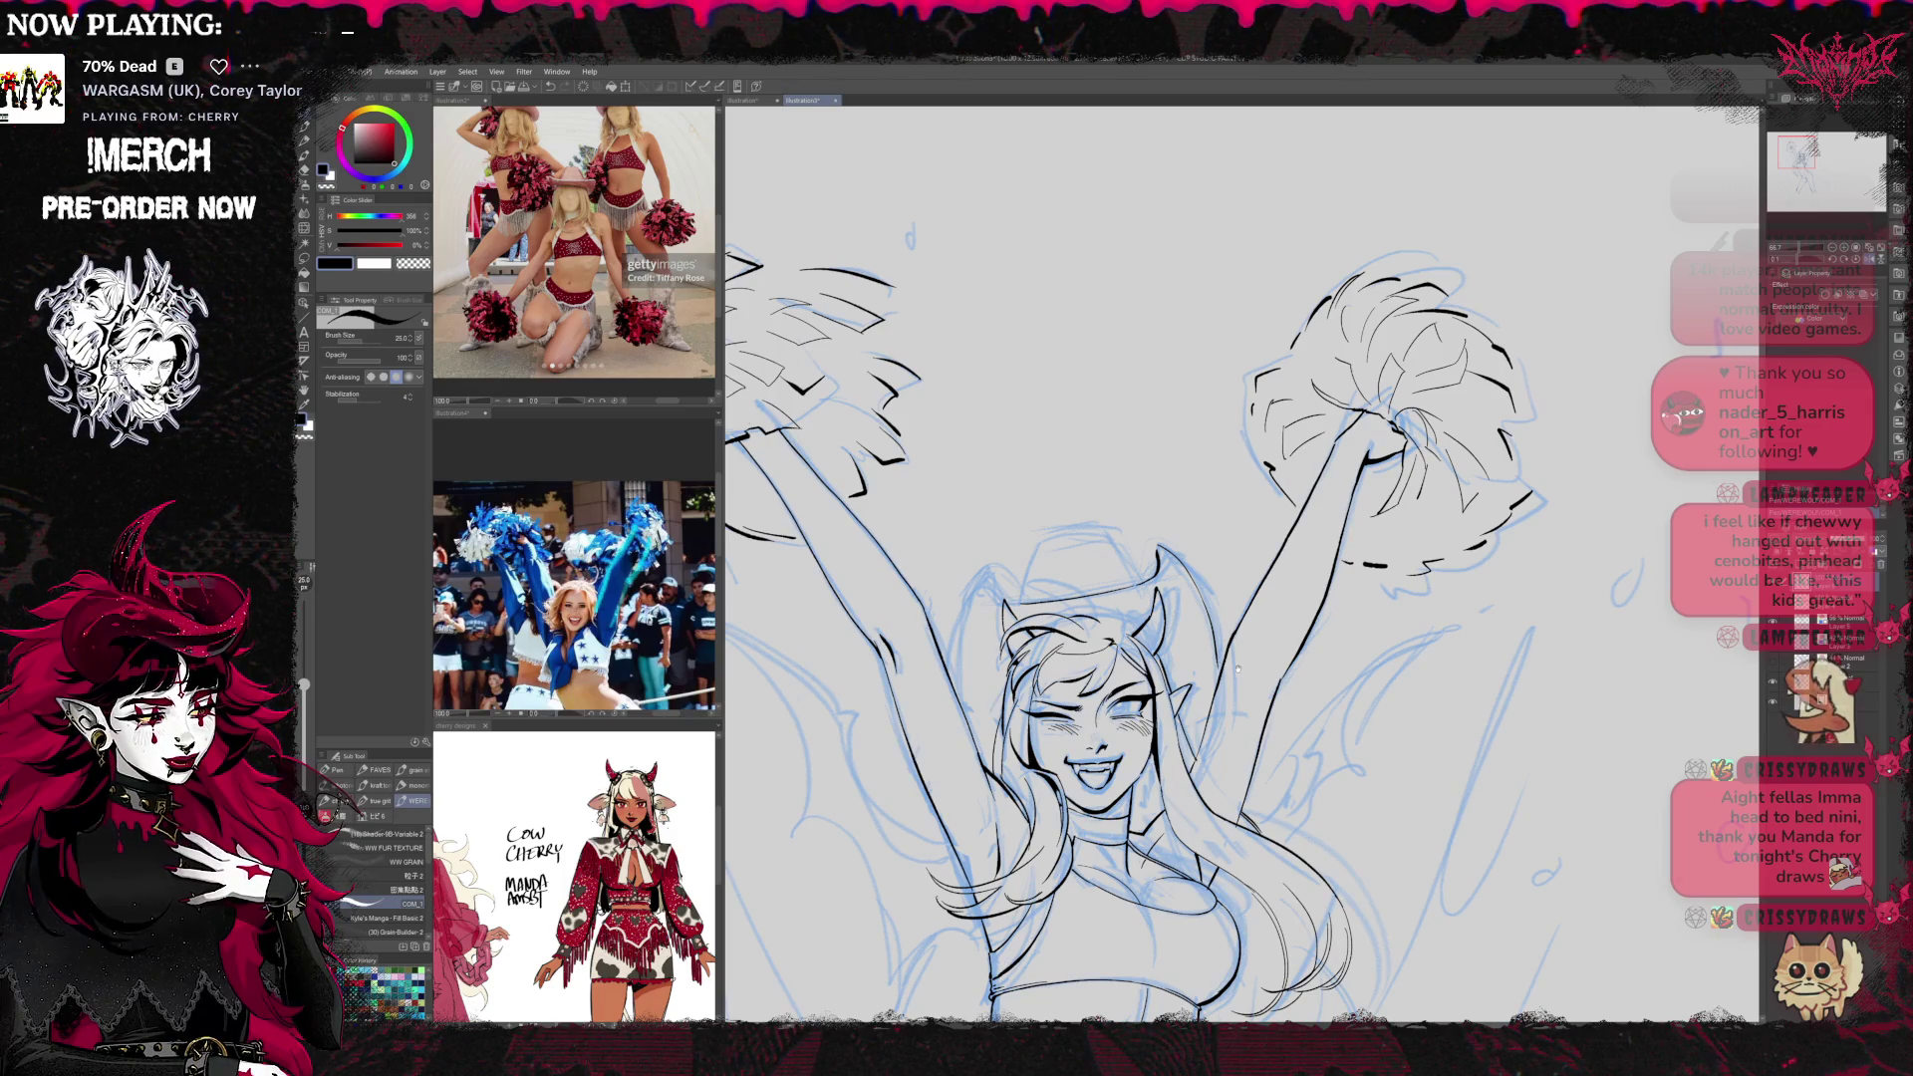
Add more pom-pom fringe strokes at a rotated angle, then bring the reference photo window forward
left_click_drag(1236, 598, 1179, 544)
key("e")
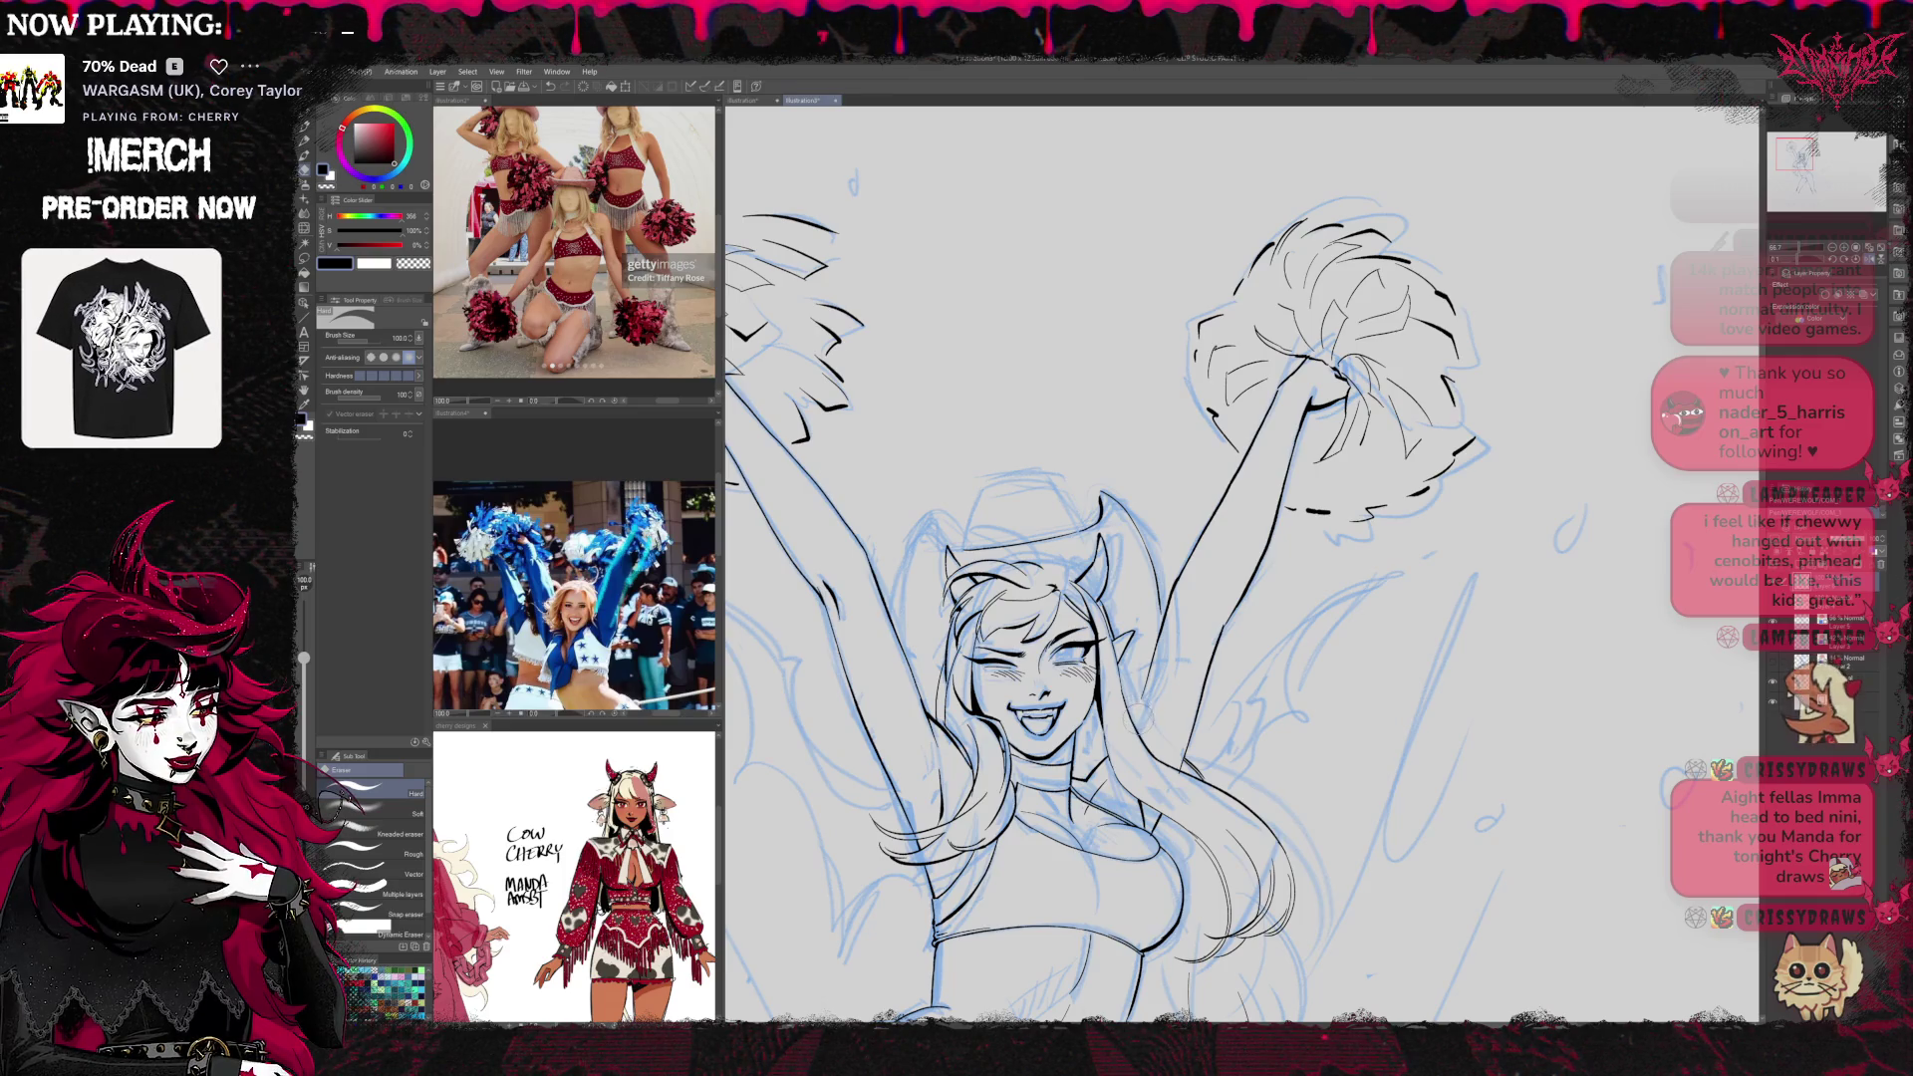
key("p")
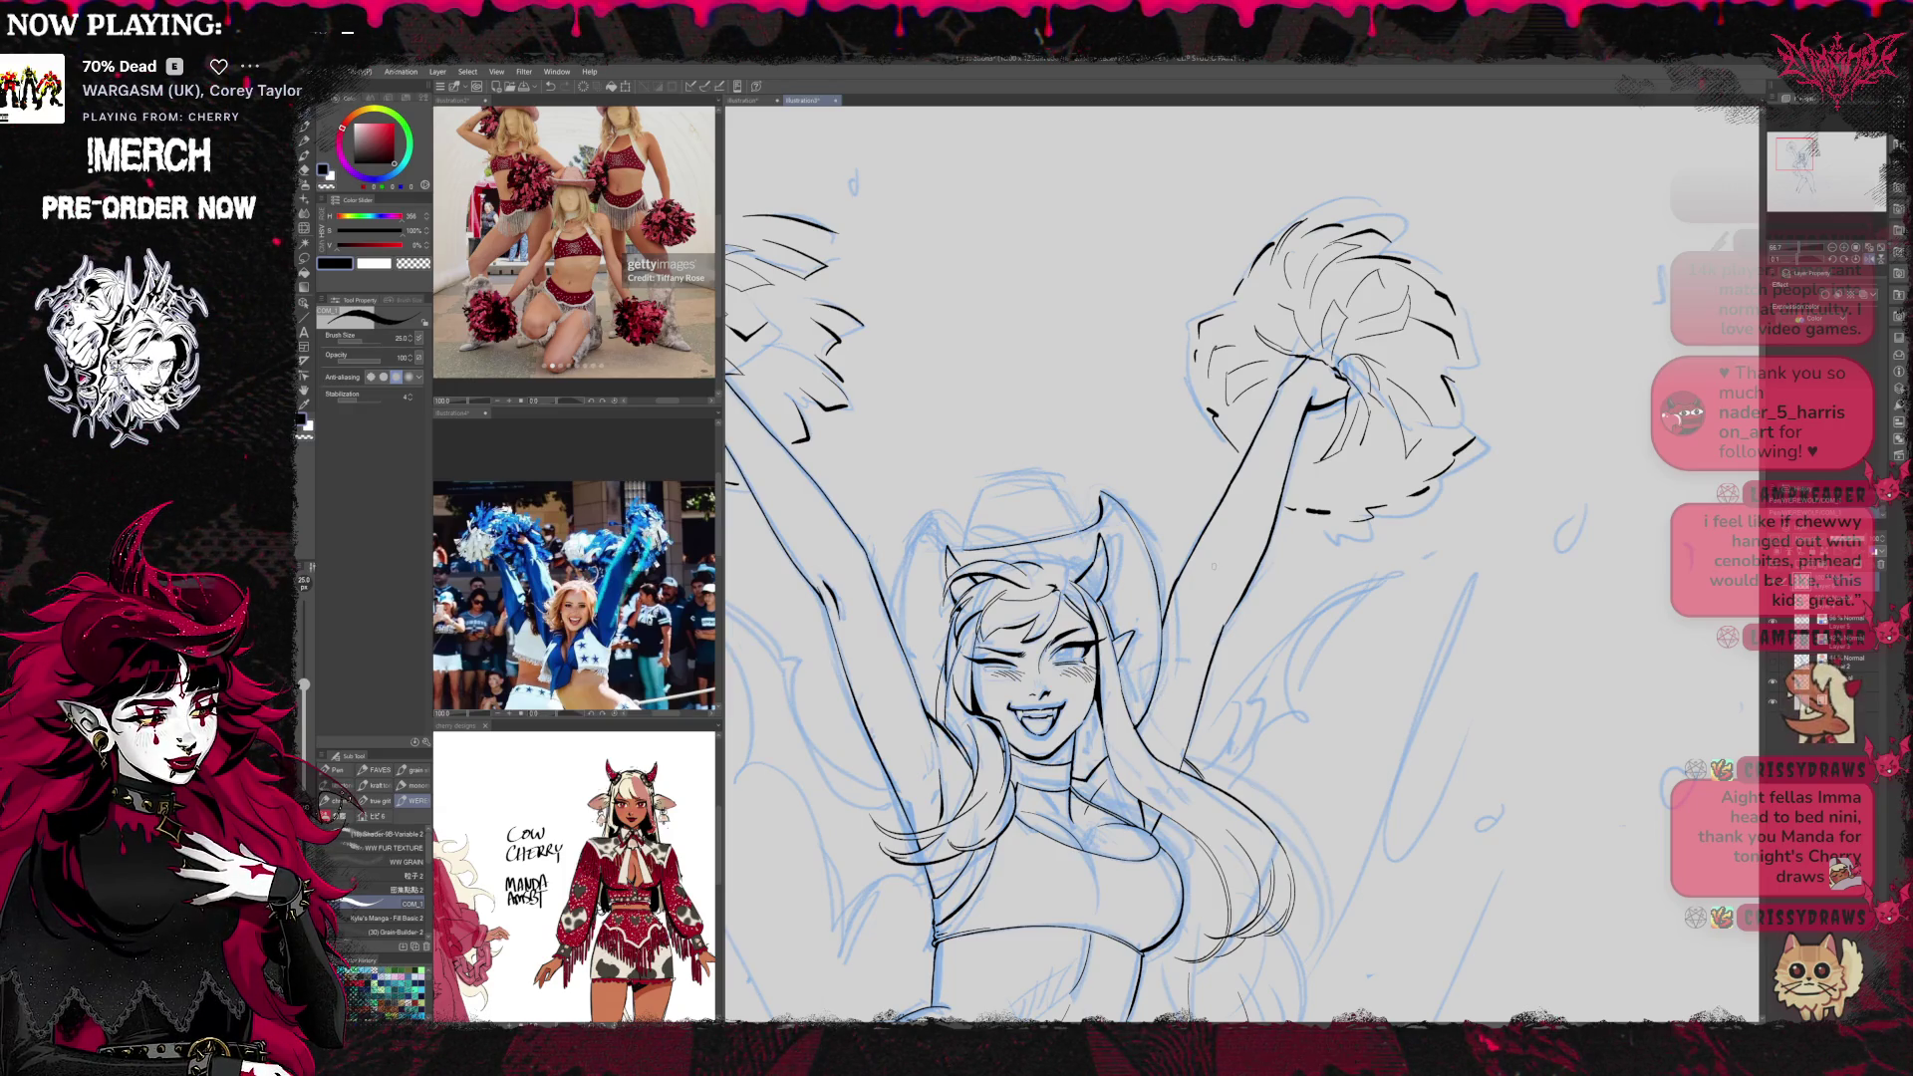
left_click_drag(1214, 566, 1294, 533)
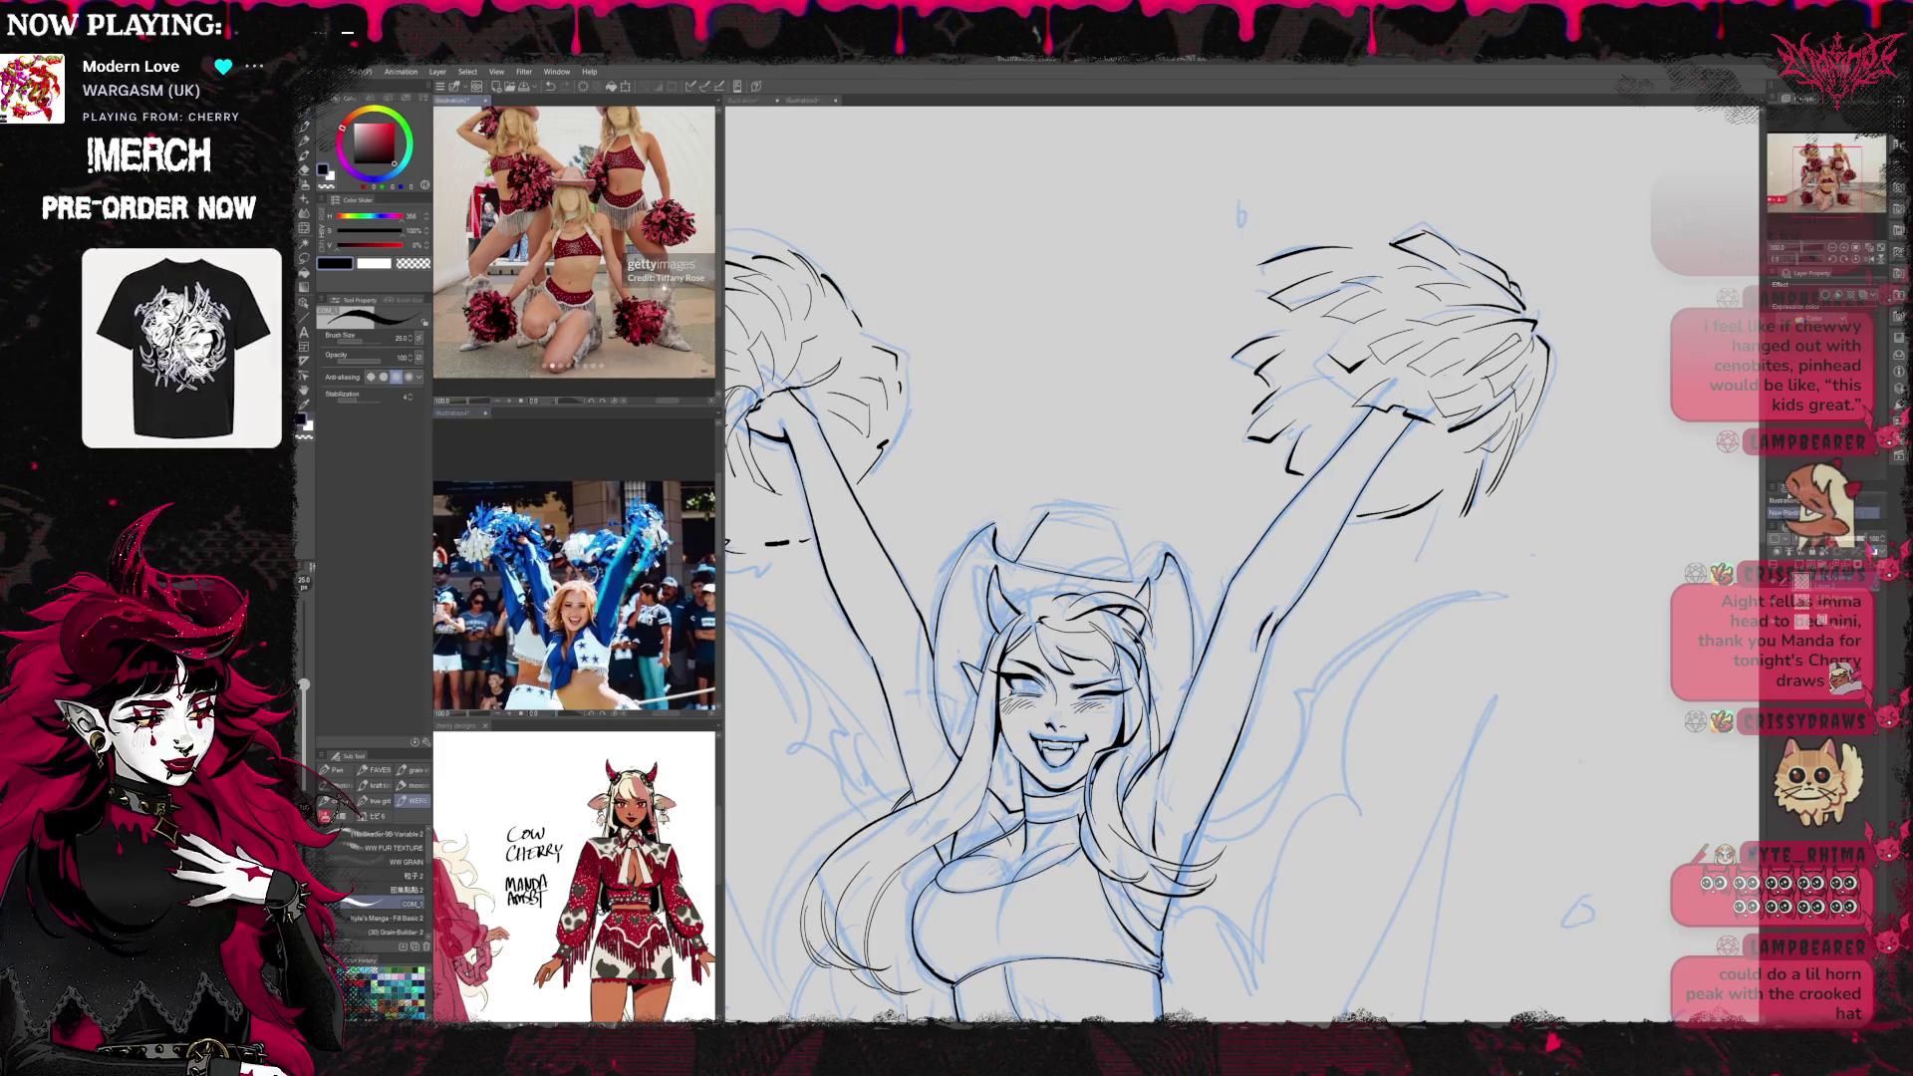
key("ctrl+v")
Return to the main cheerleader drawing and outline the cowboy hat in black ink
left_click(1075, 521)
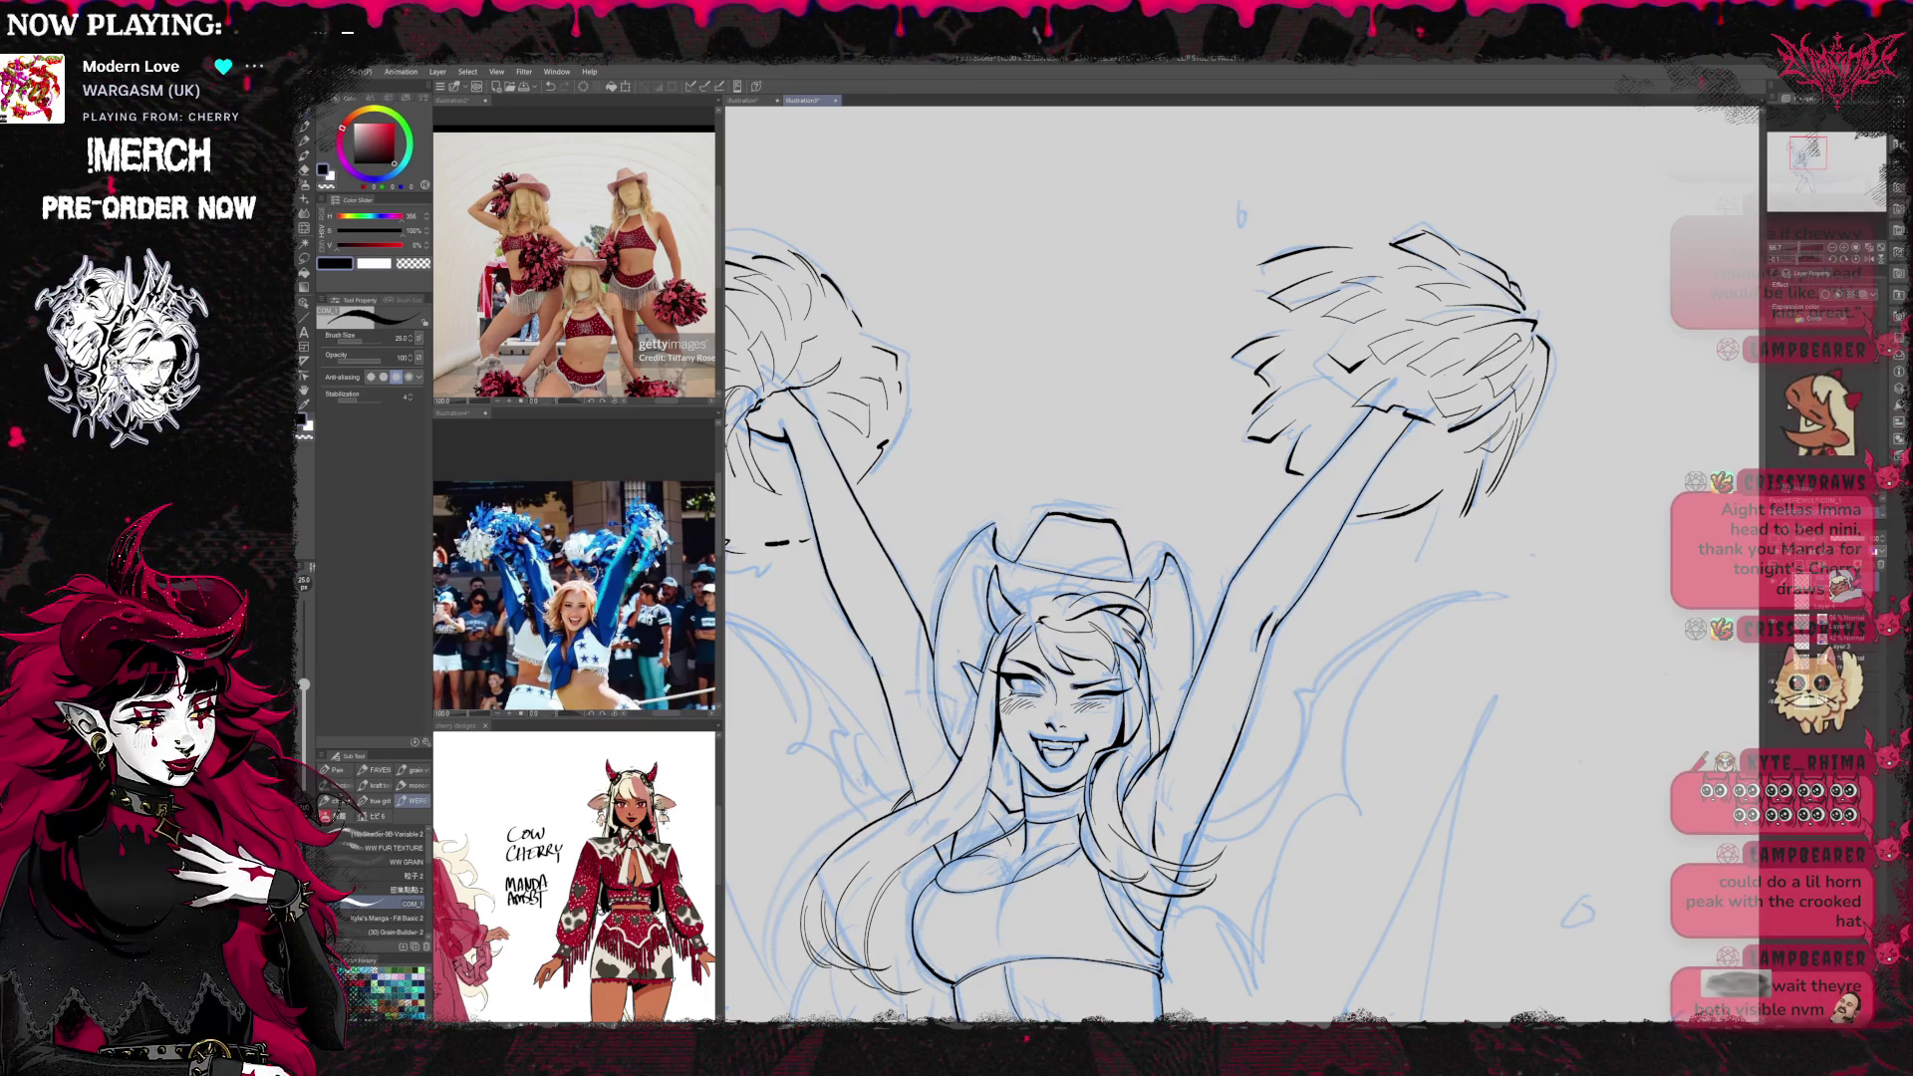
key("e")
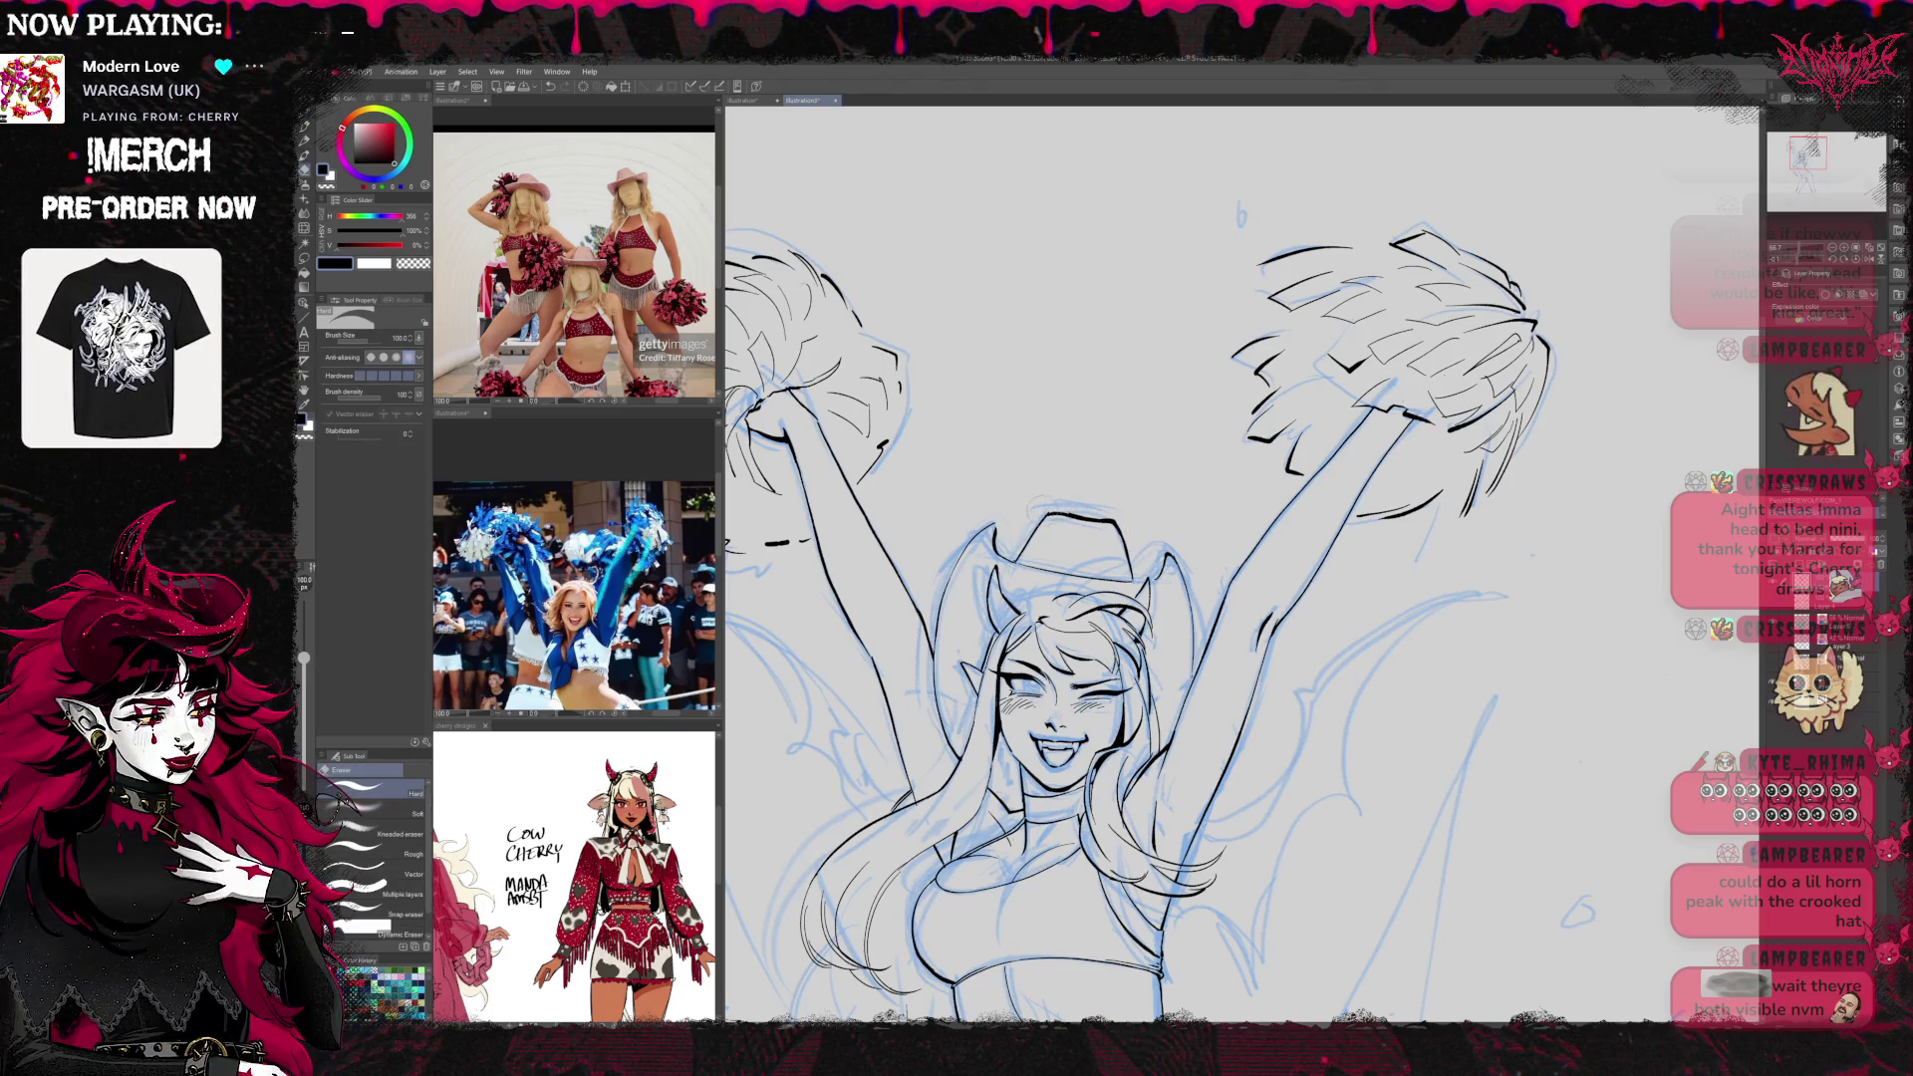
key("p")
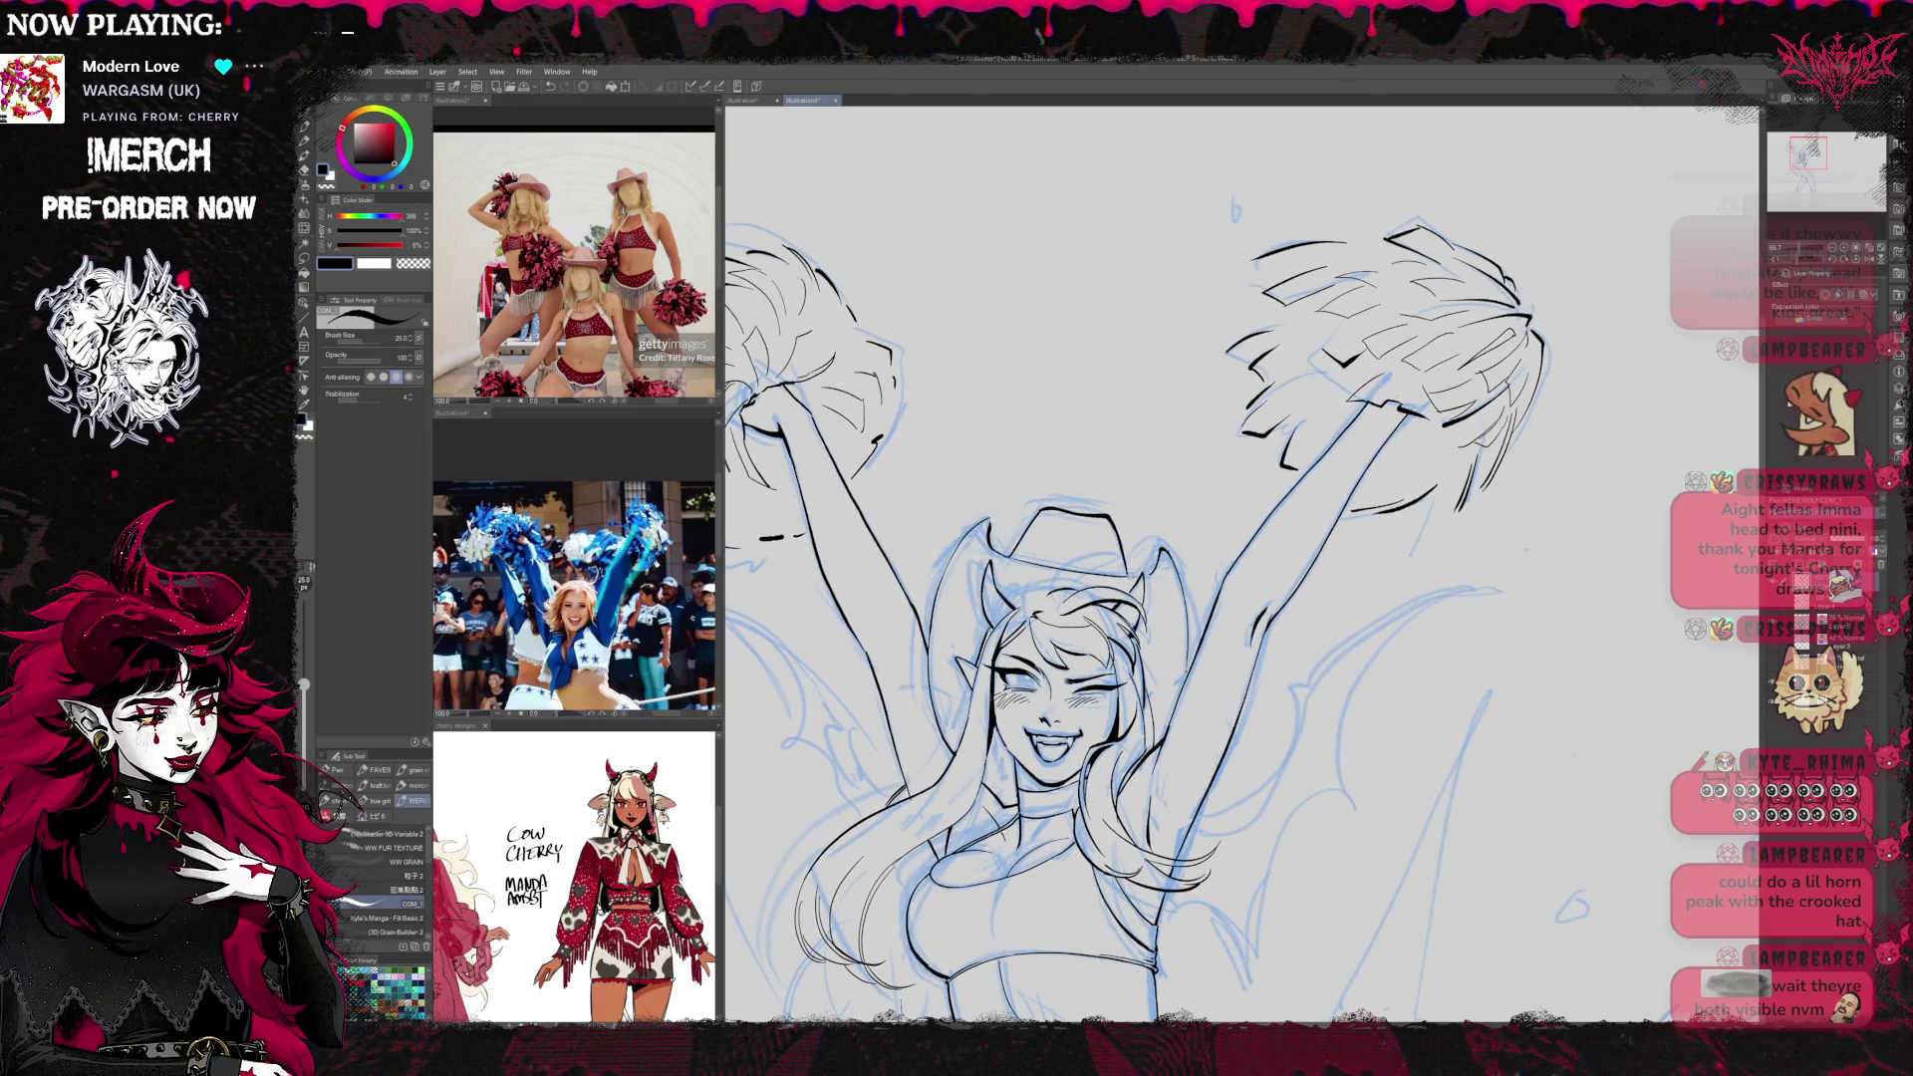
key("e")
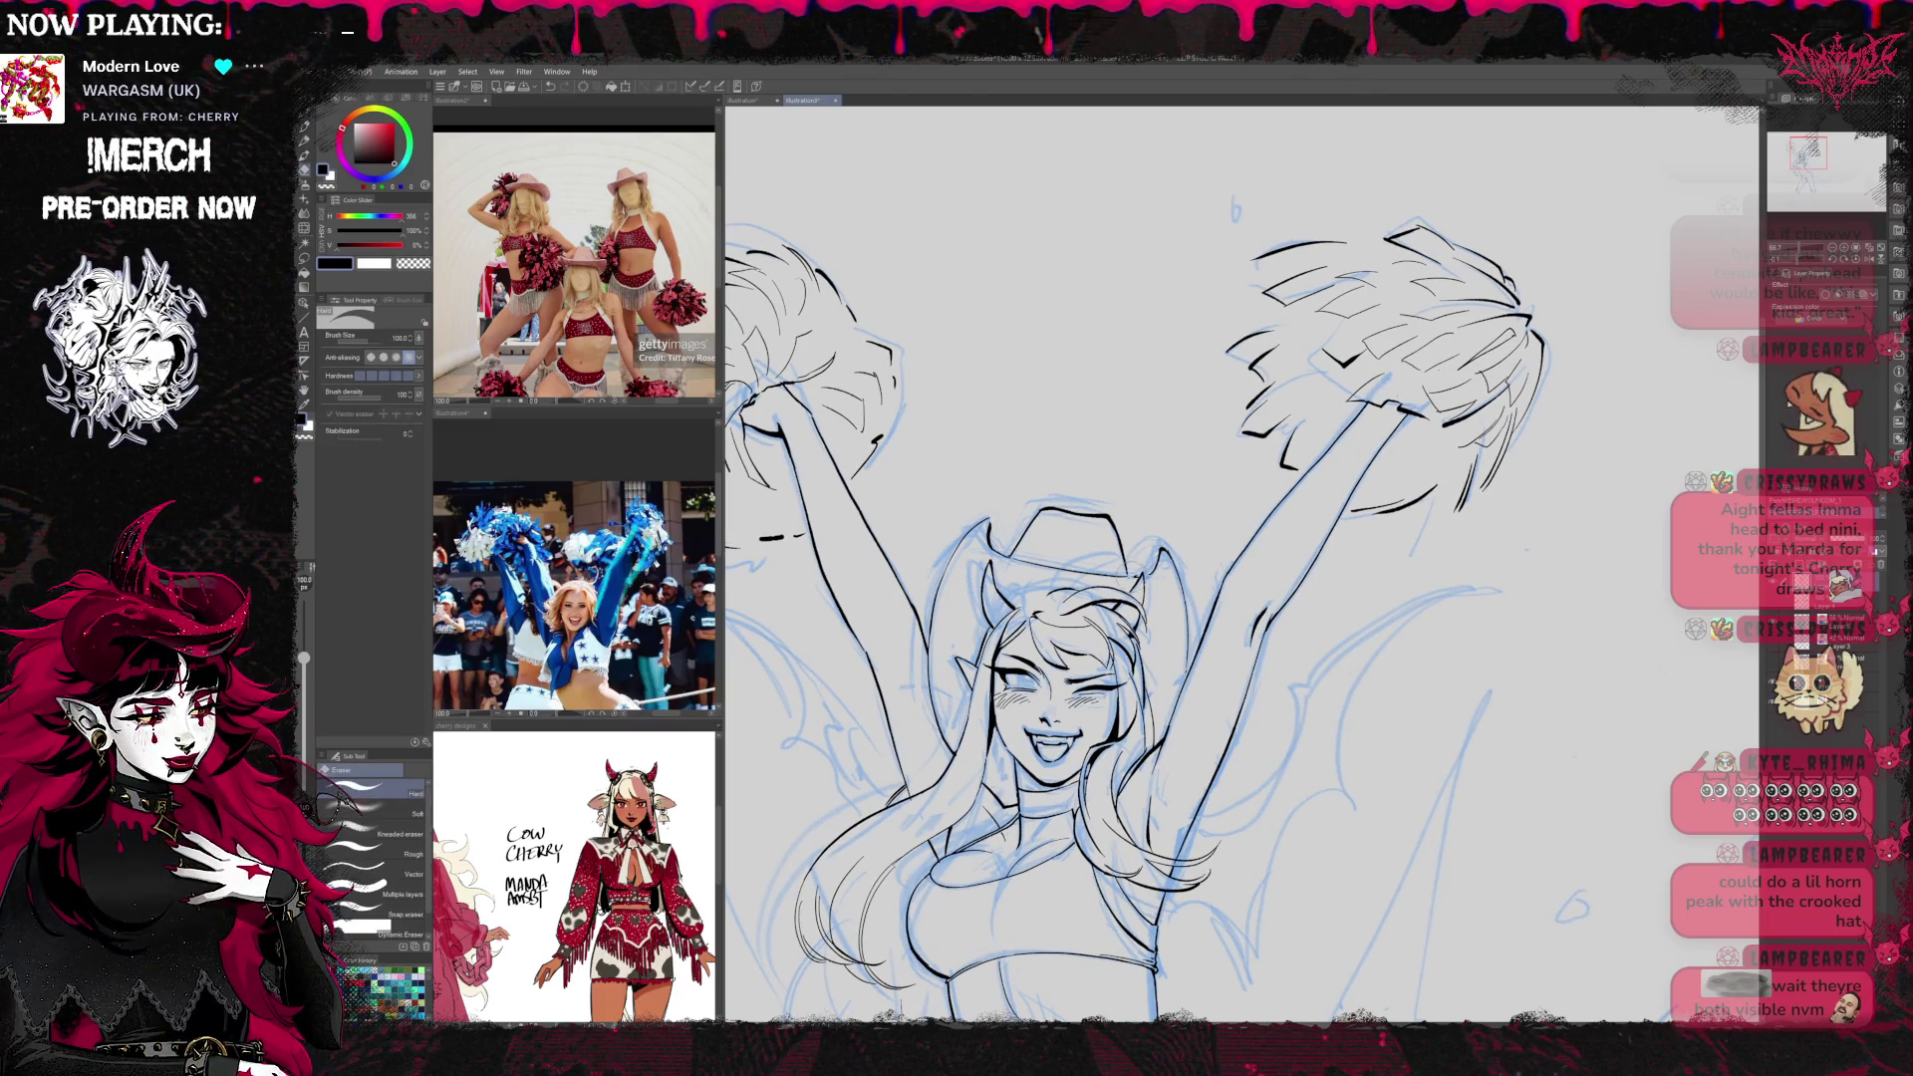
key("p")
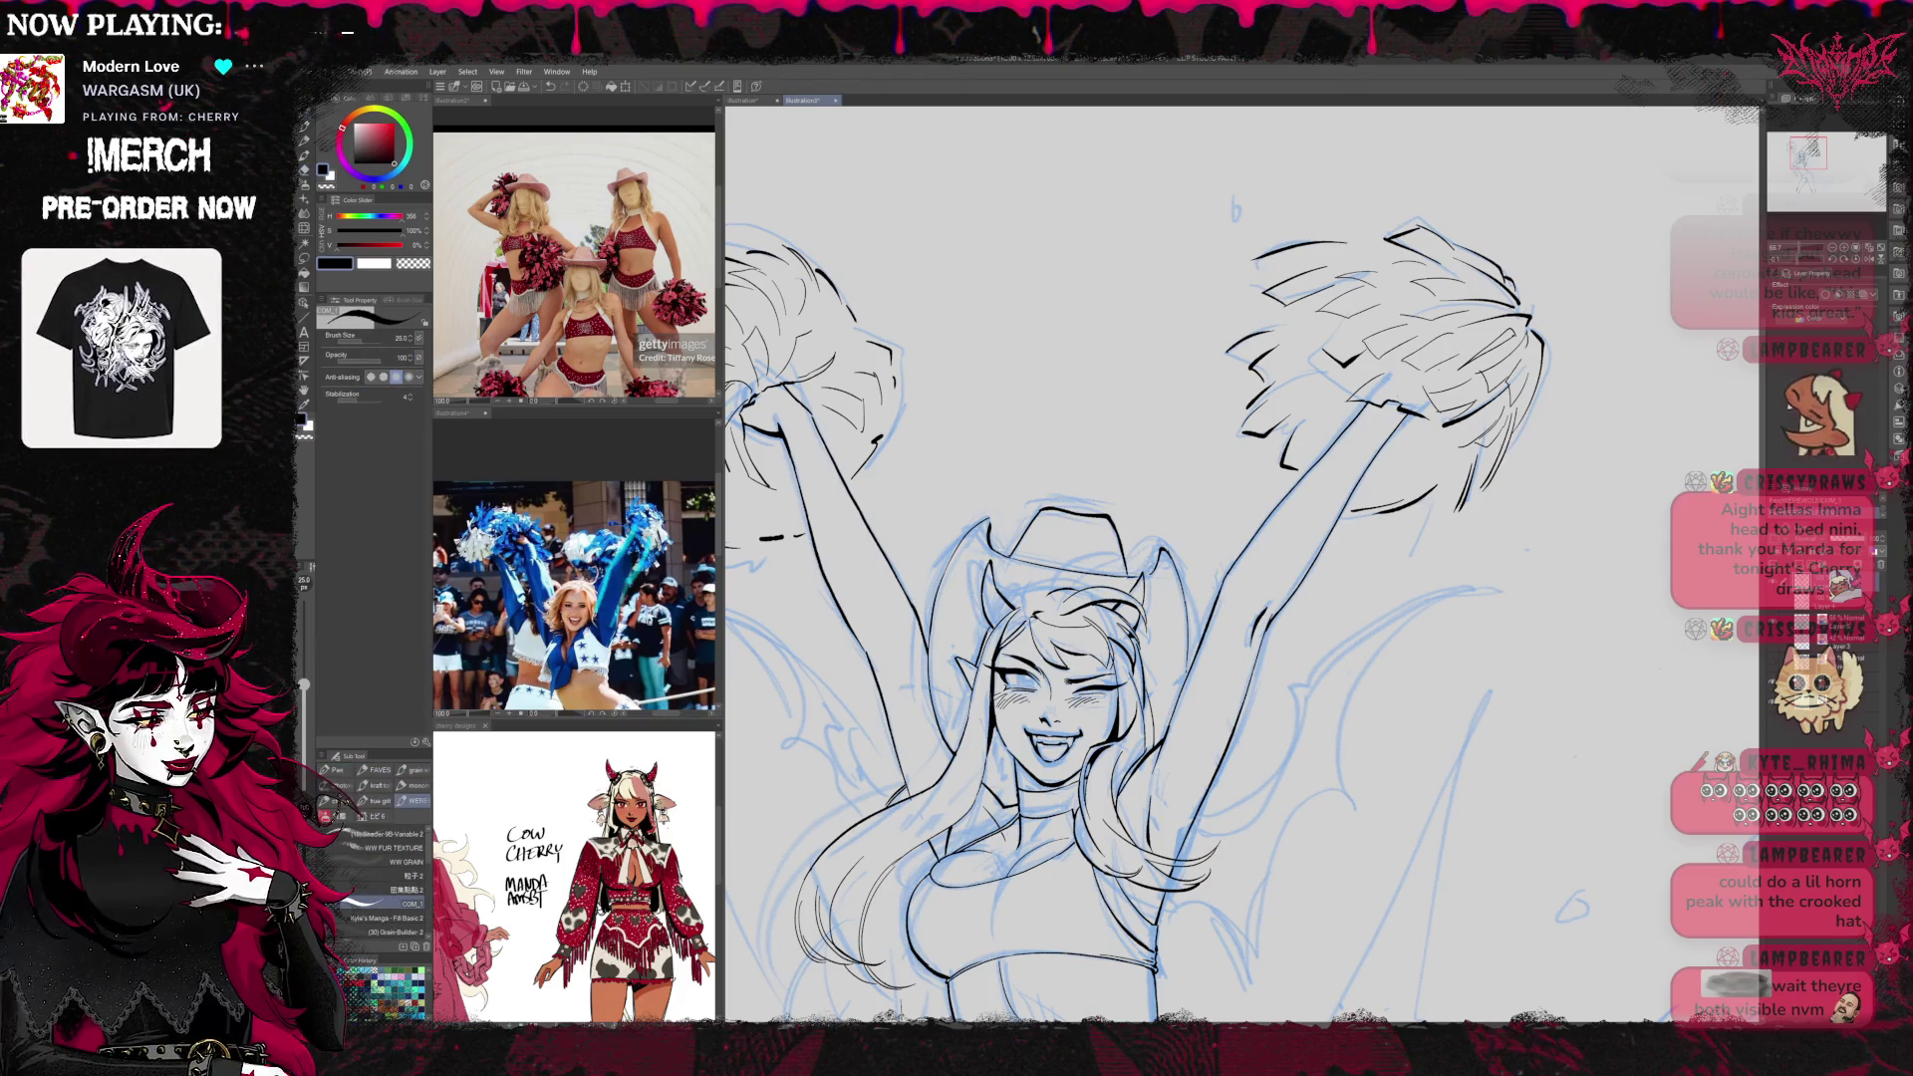
Erase stray blue sketch lines right of the figure and finish the hat's touch-ups
left_click_drag(1180, 536, 1161, 511)
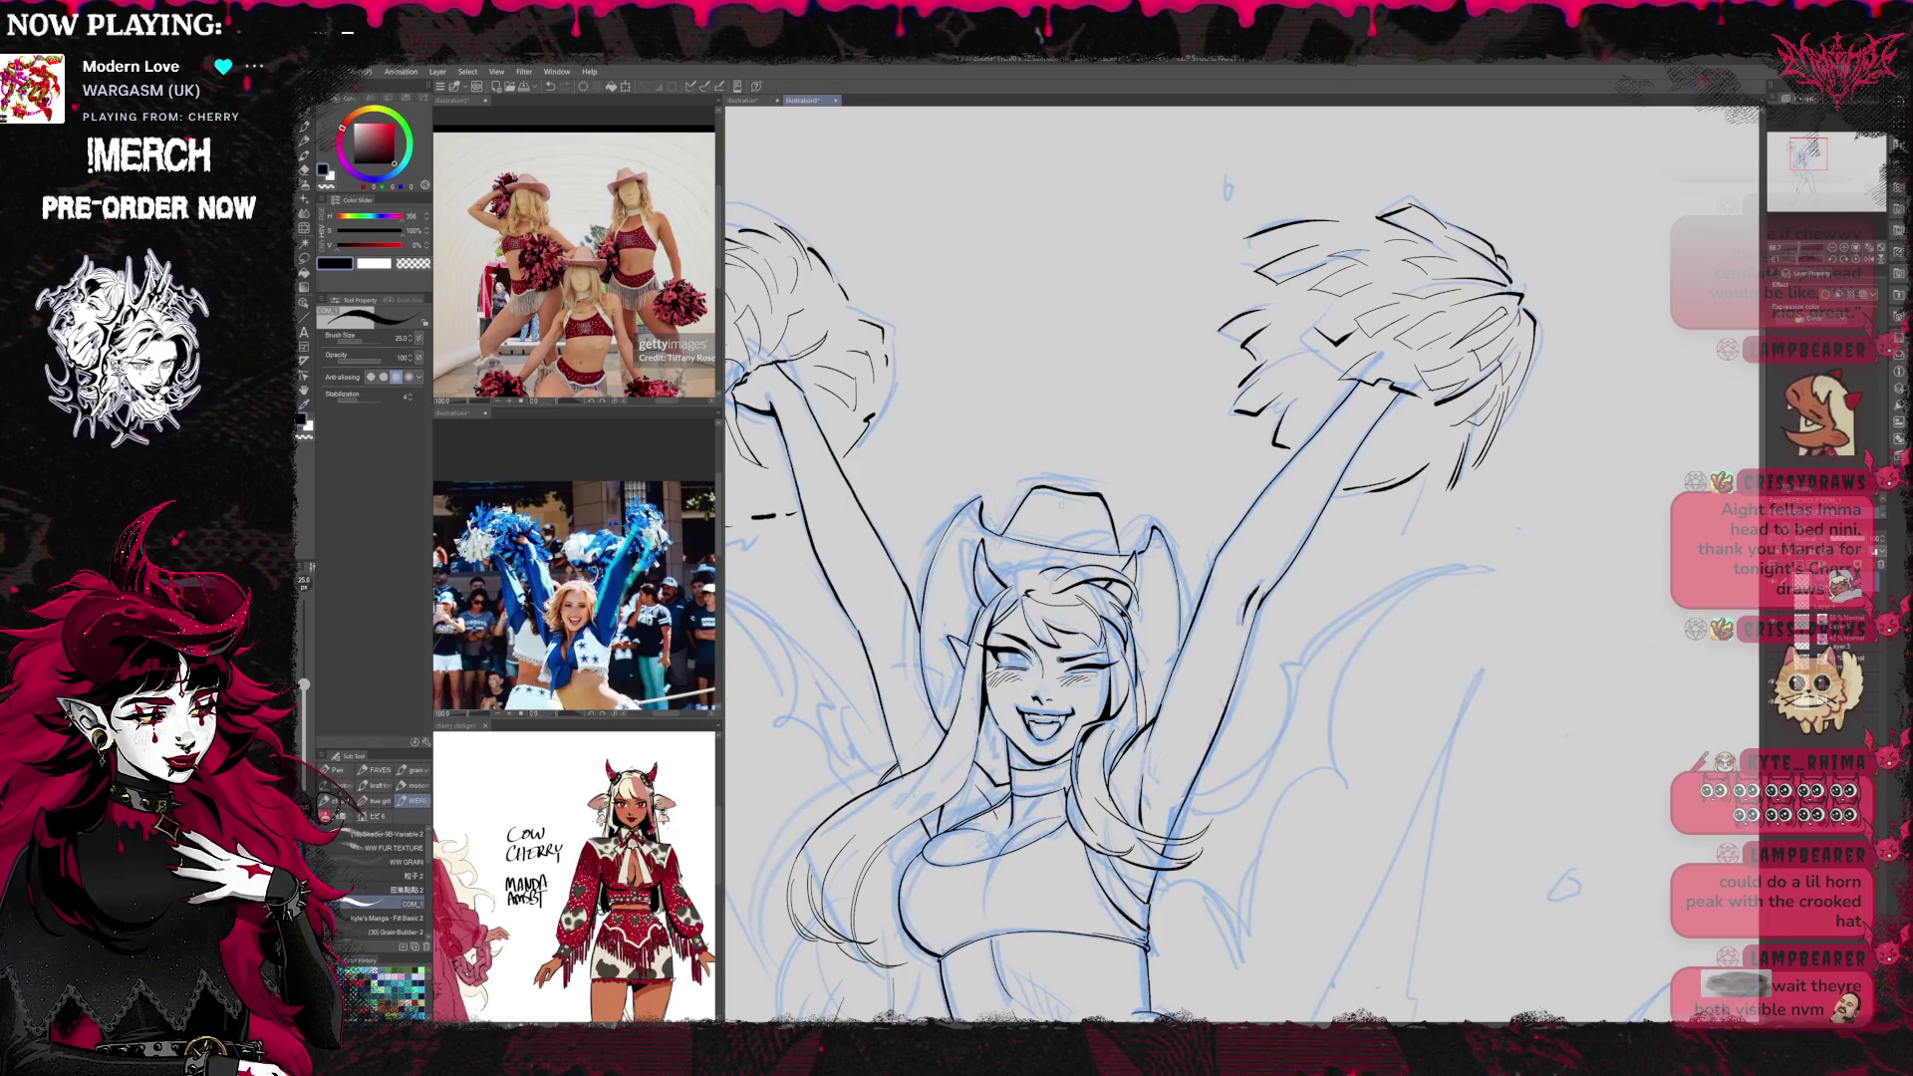
key("e")
left_click_drag(930, 538, 929, 640)
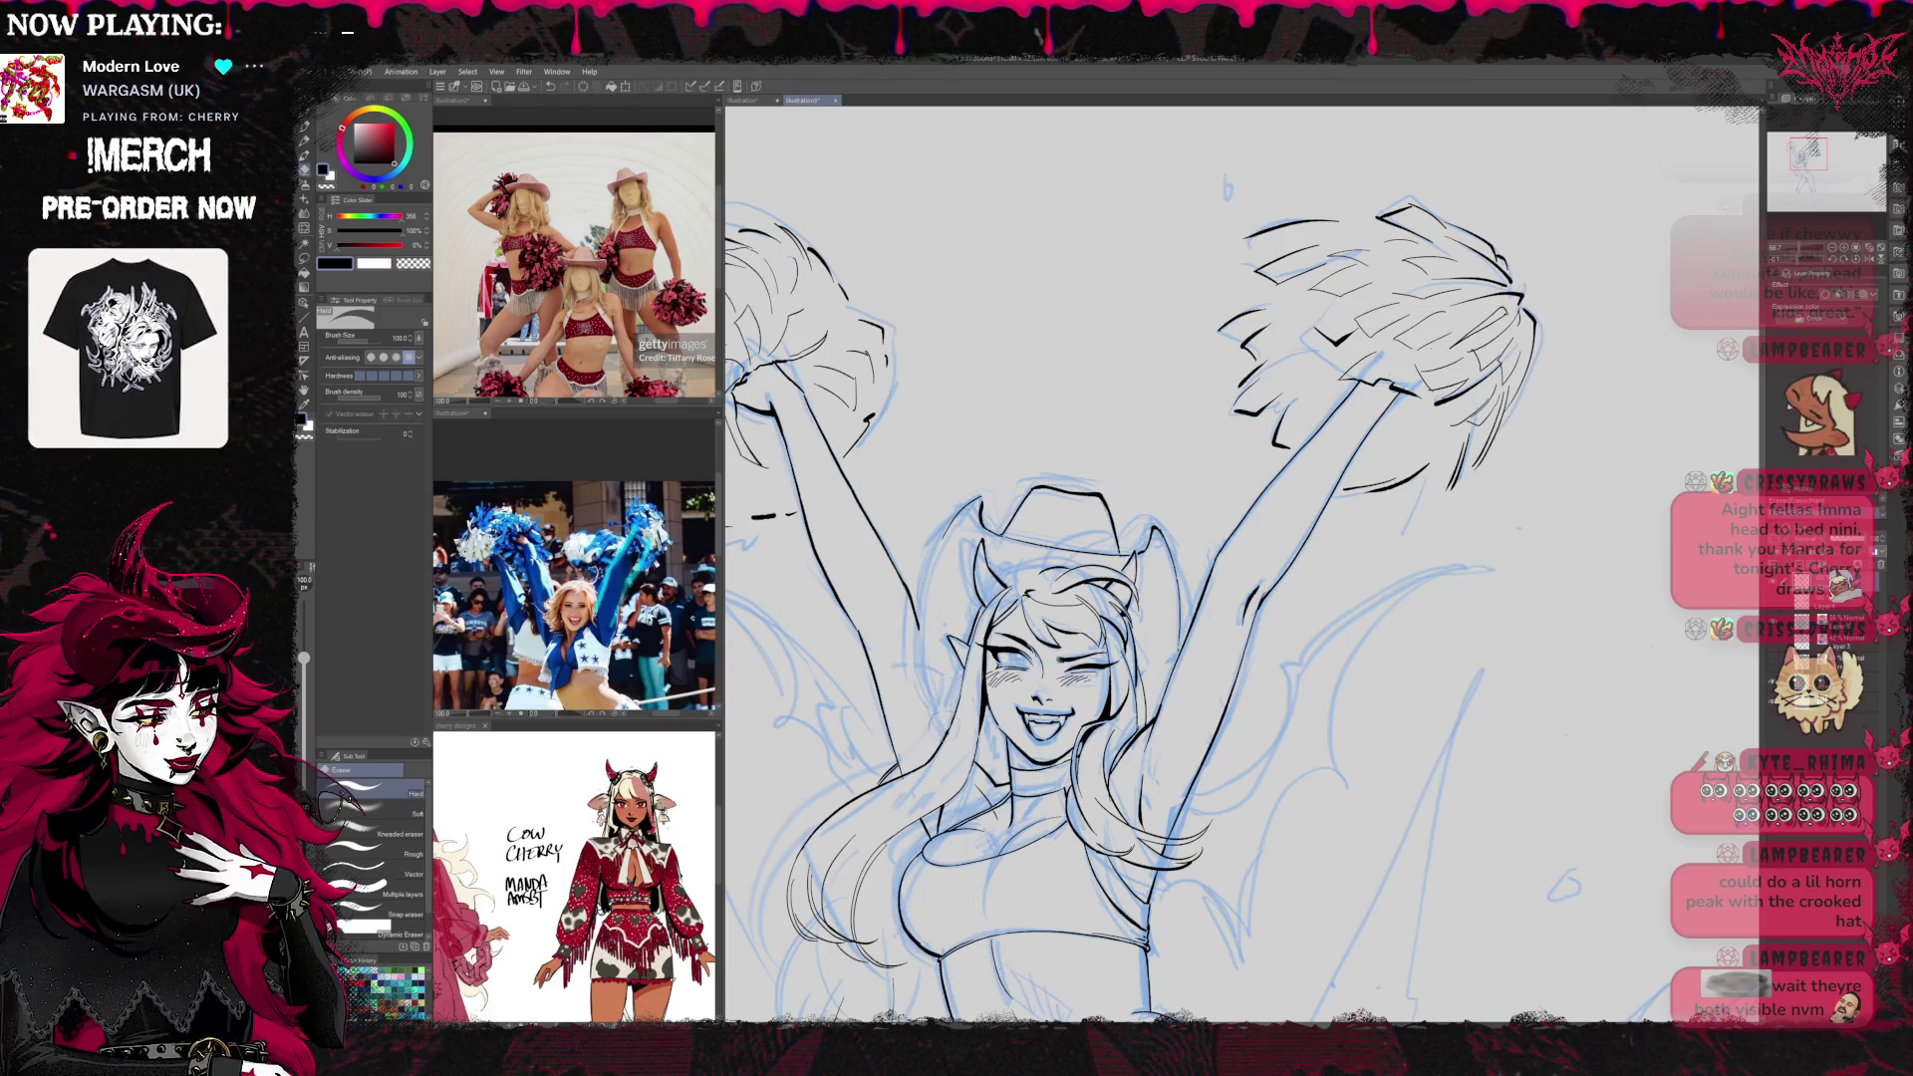
key("p")
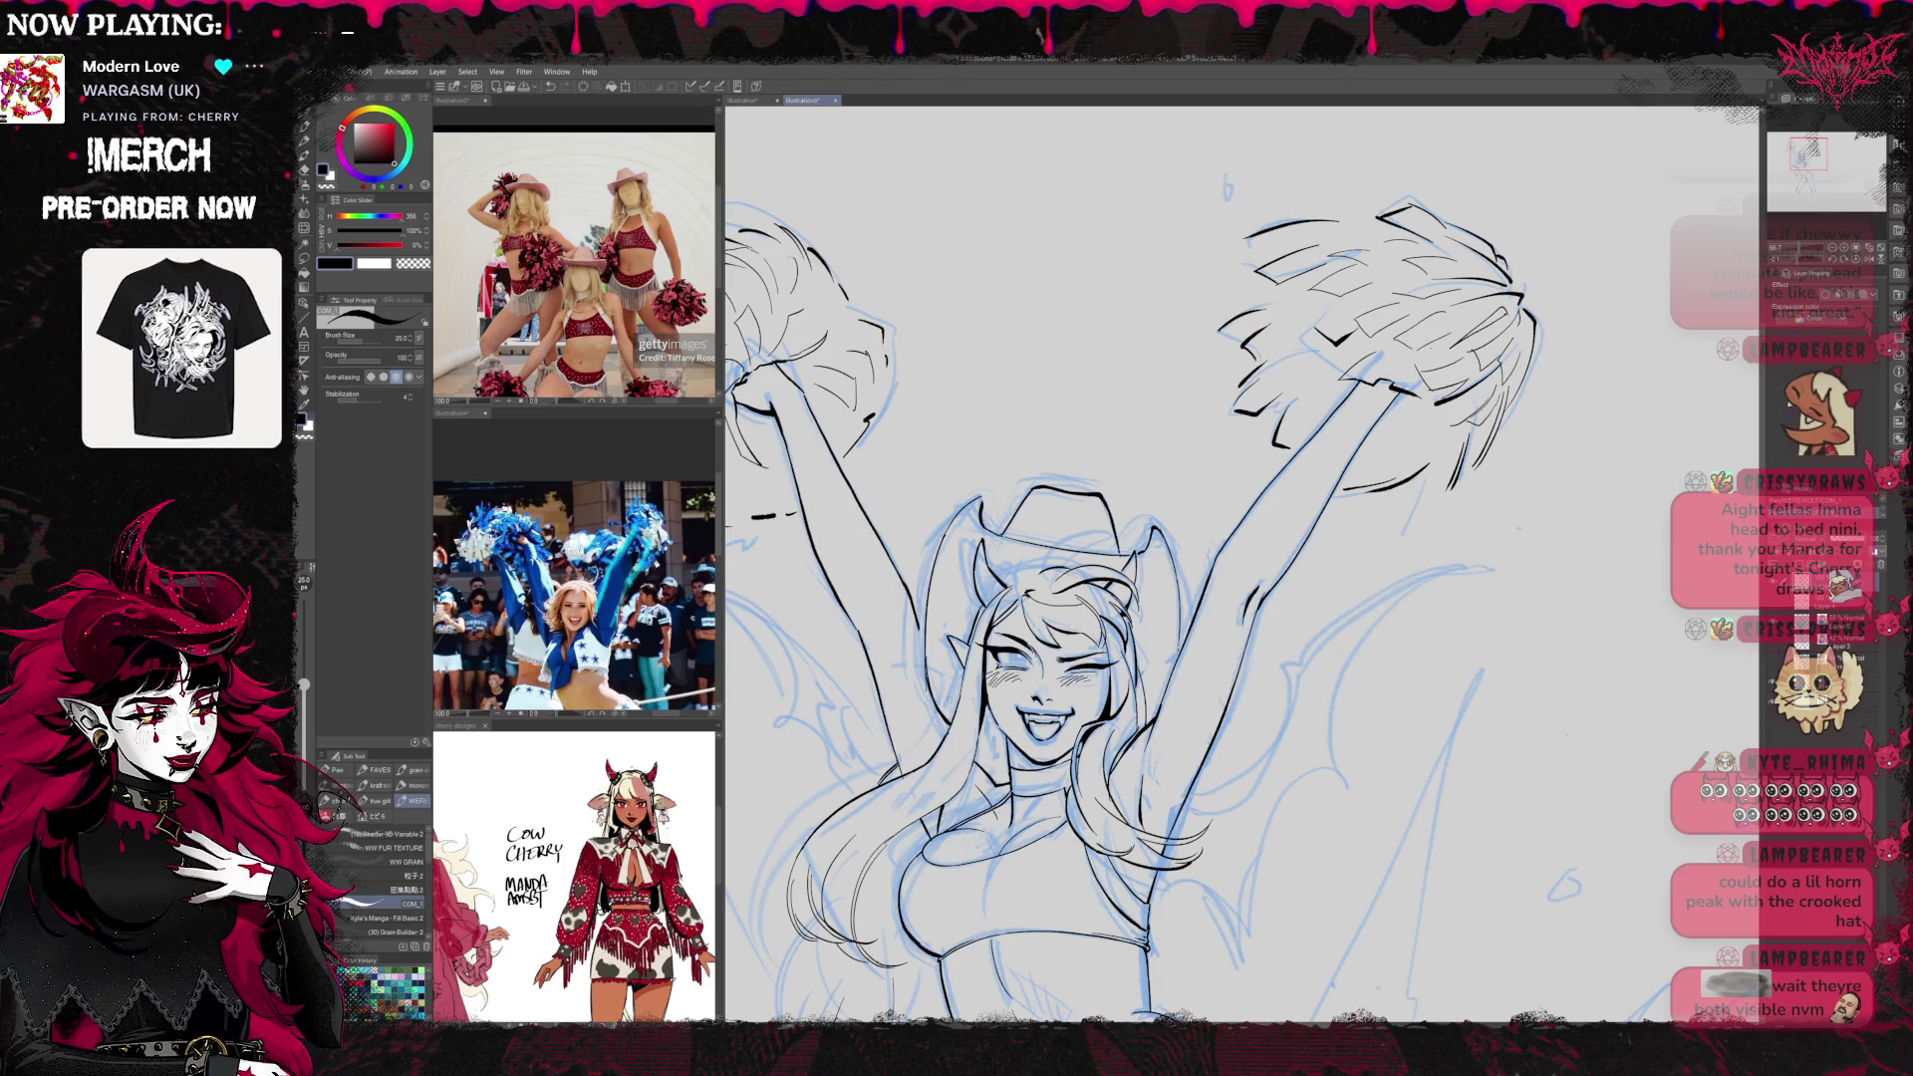
key("e")
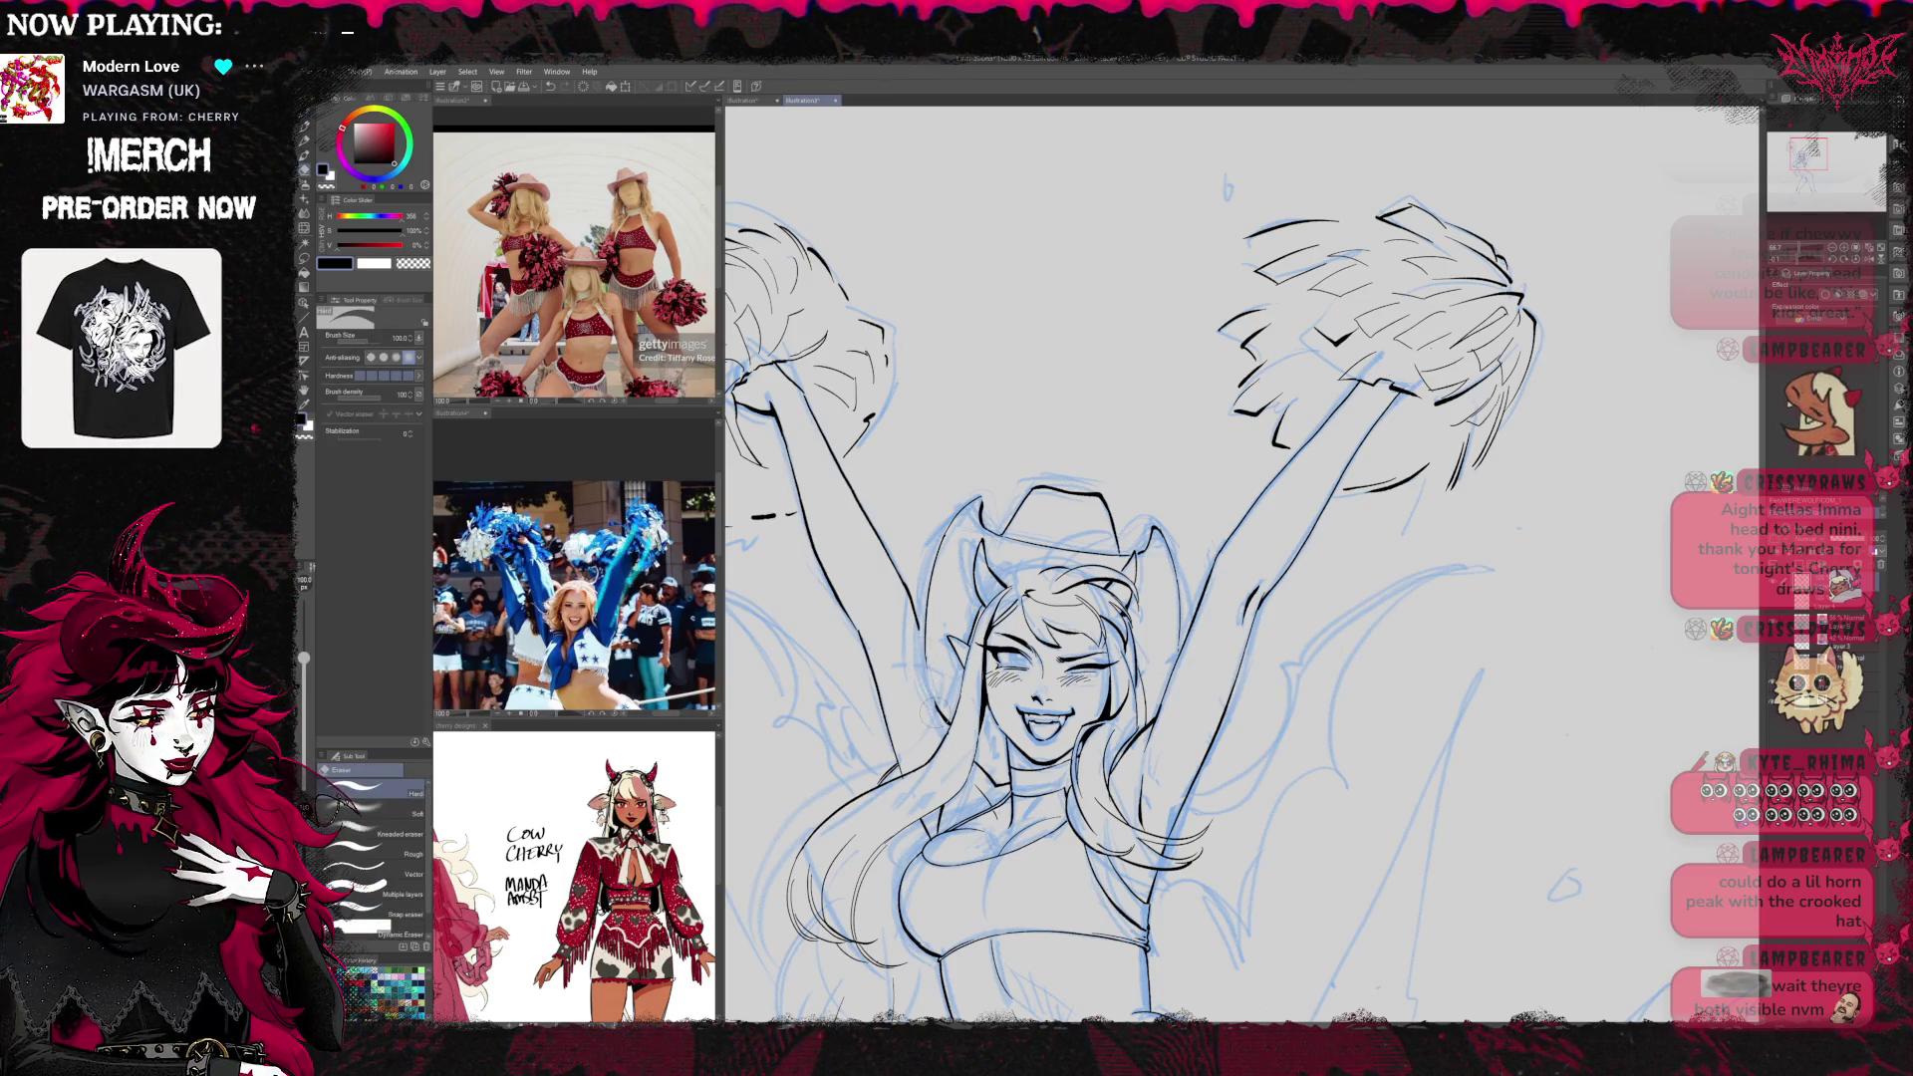
key("p")
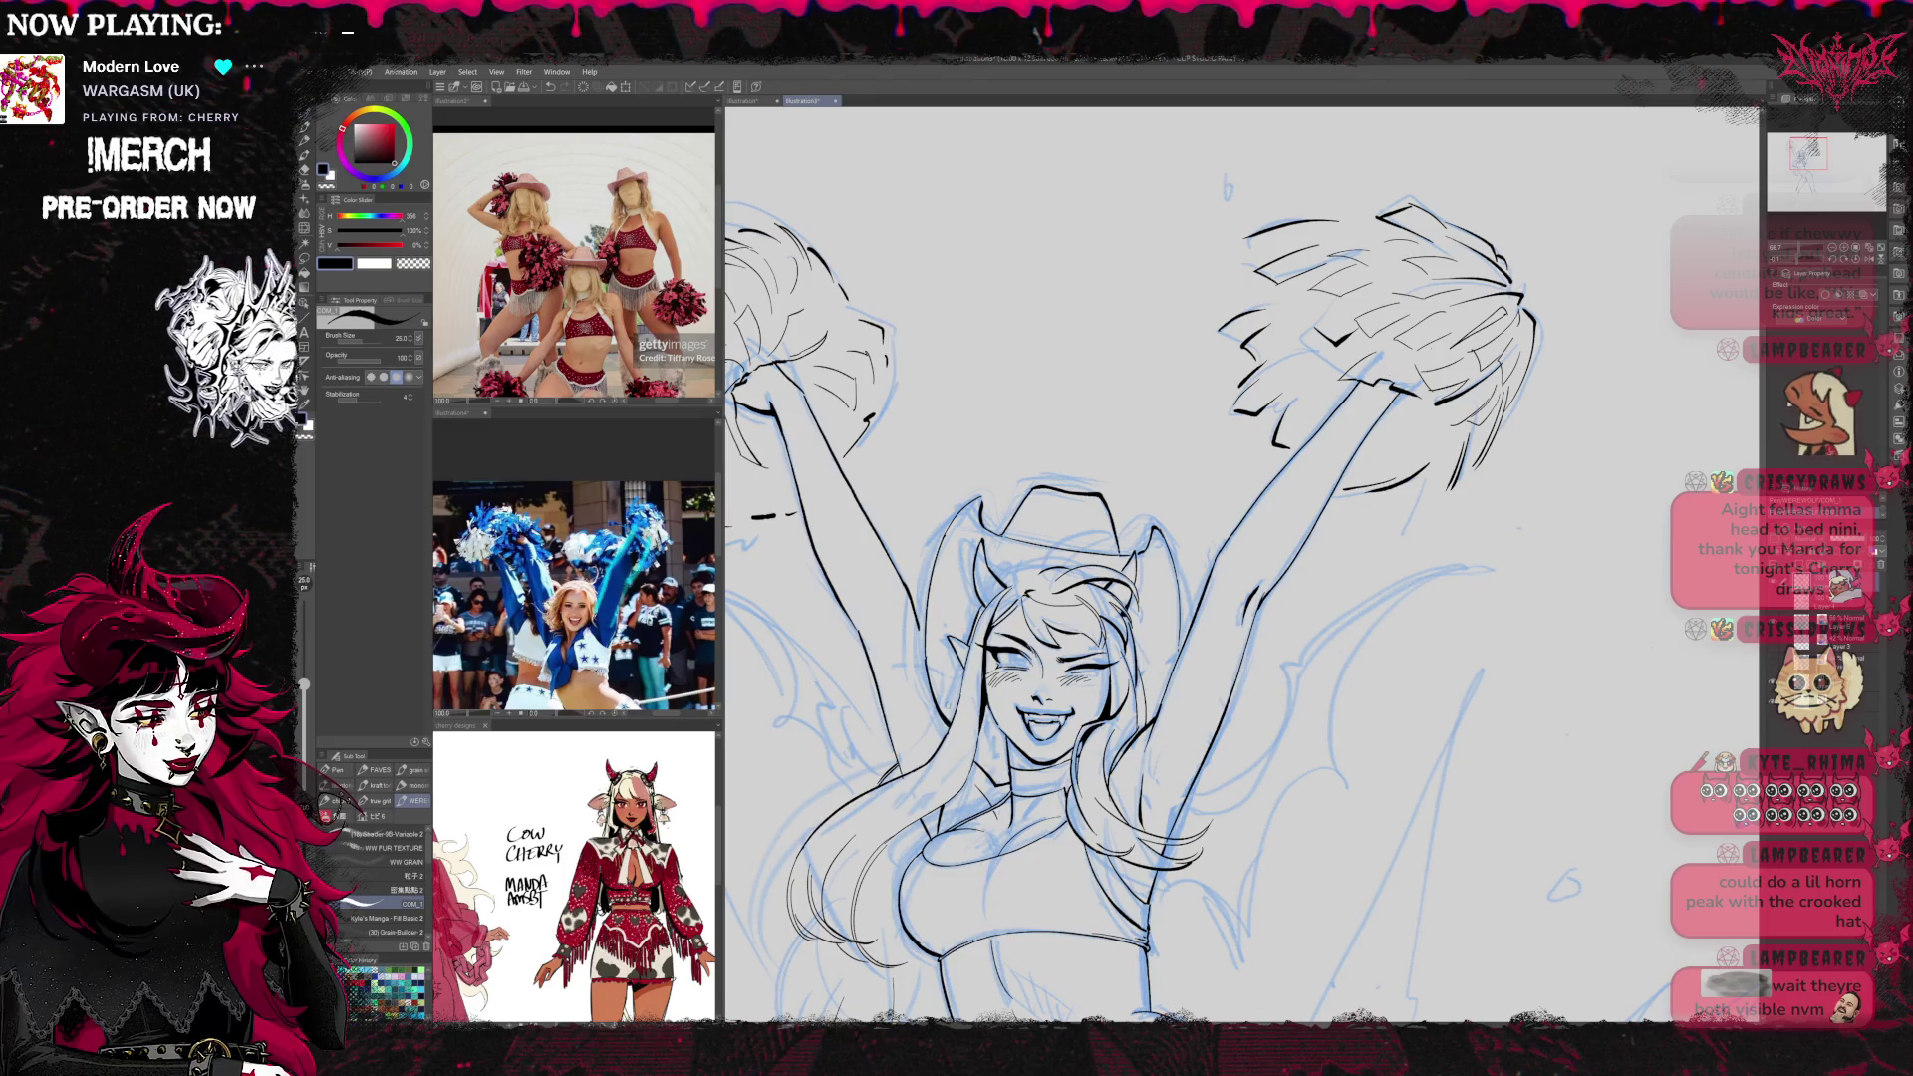
Mirror and zoom out the view, touch up arms, pom-poms and face, then tilt the canvas about 9°
key("h")
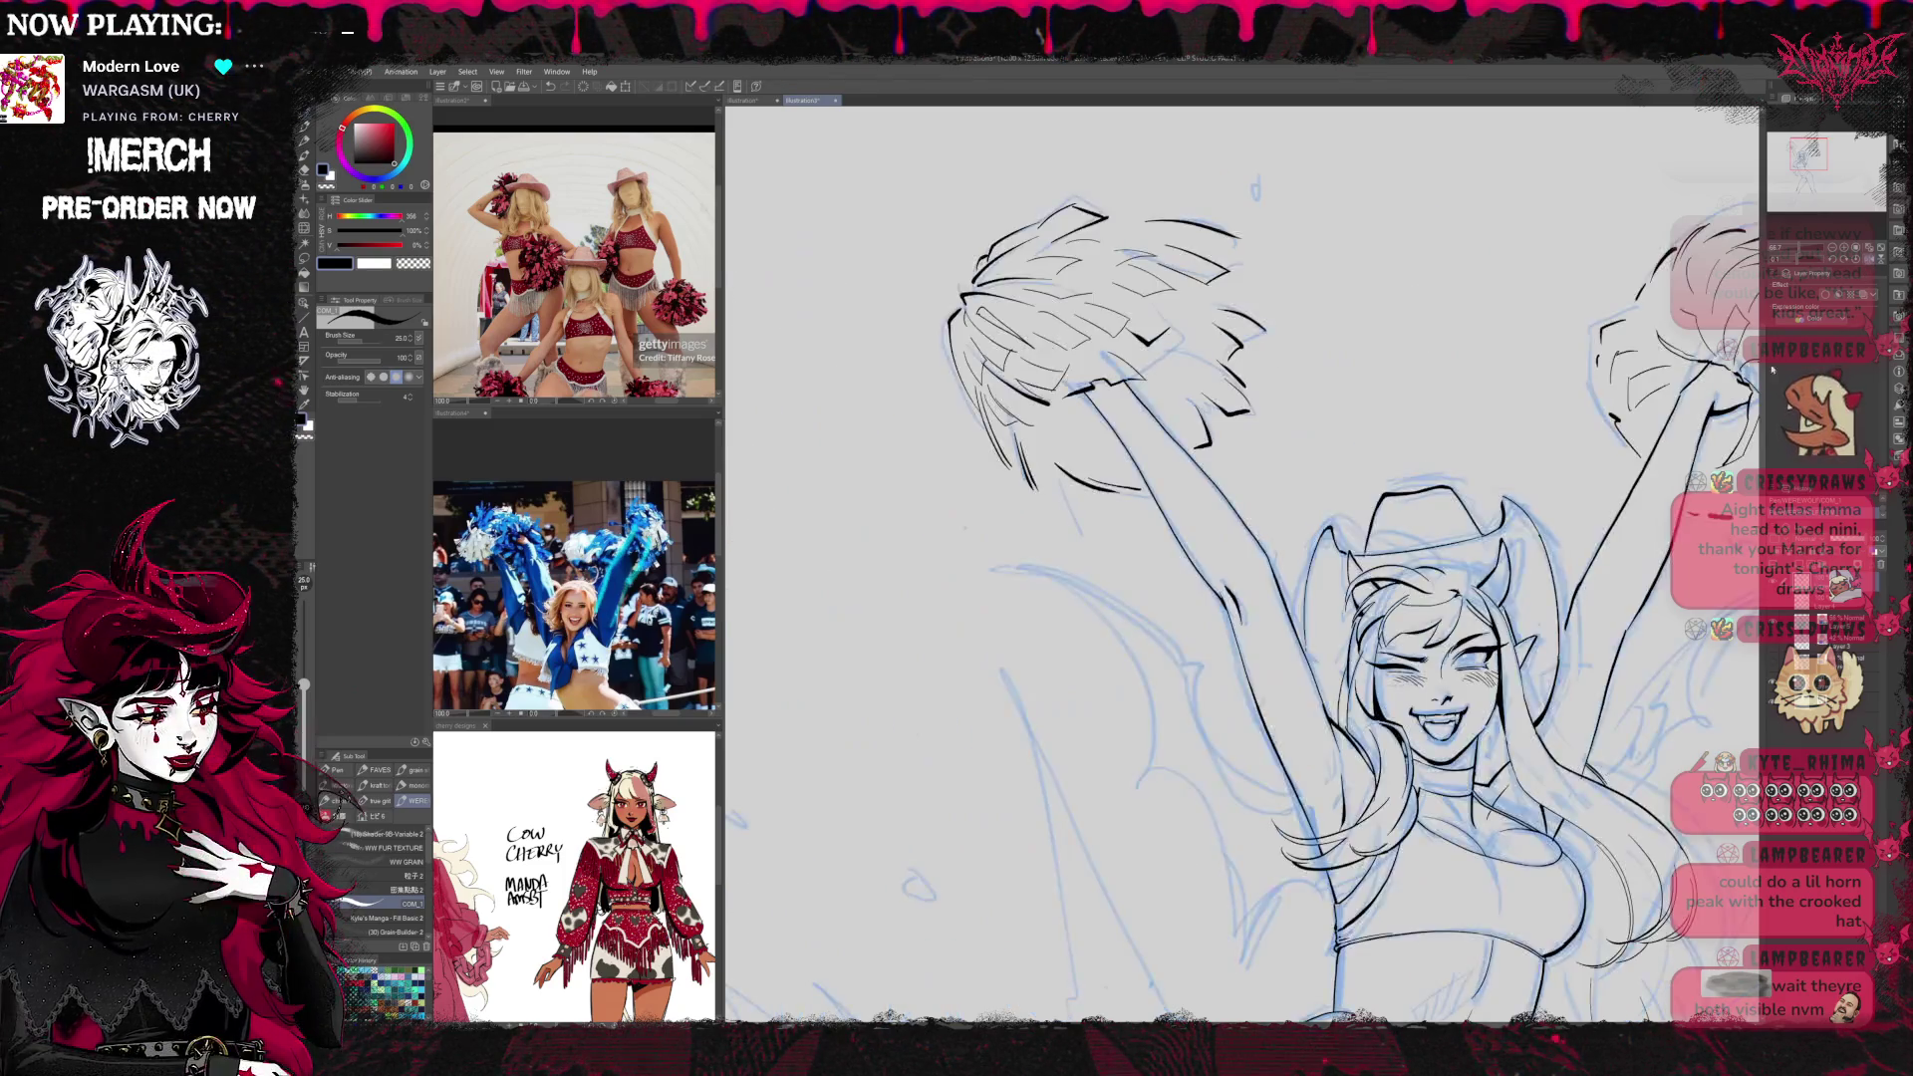
key("e")
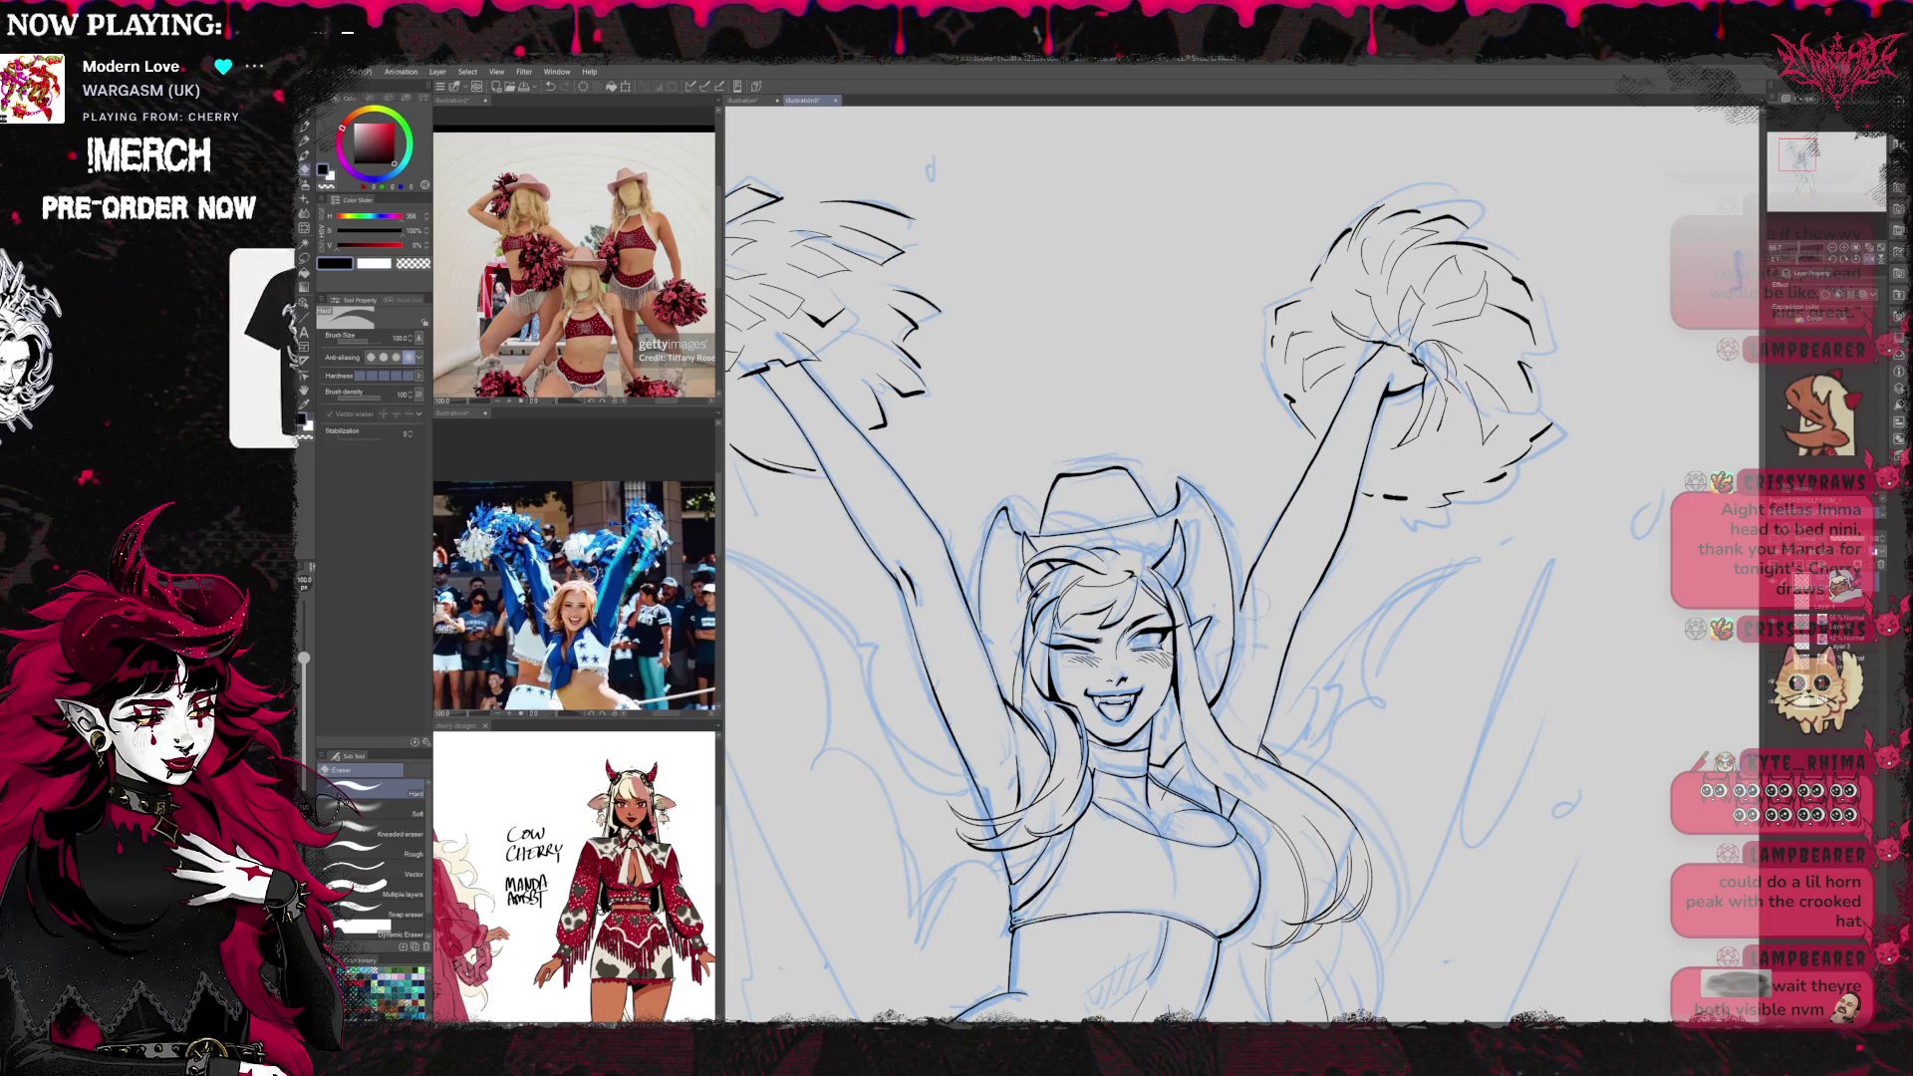
key("ctrl+minus")
key("ctrl+minus")
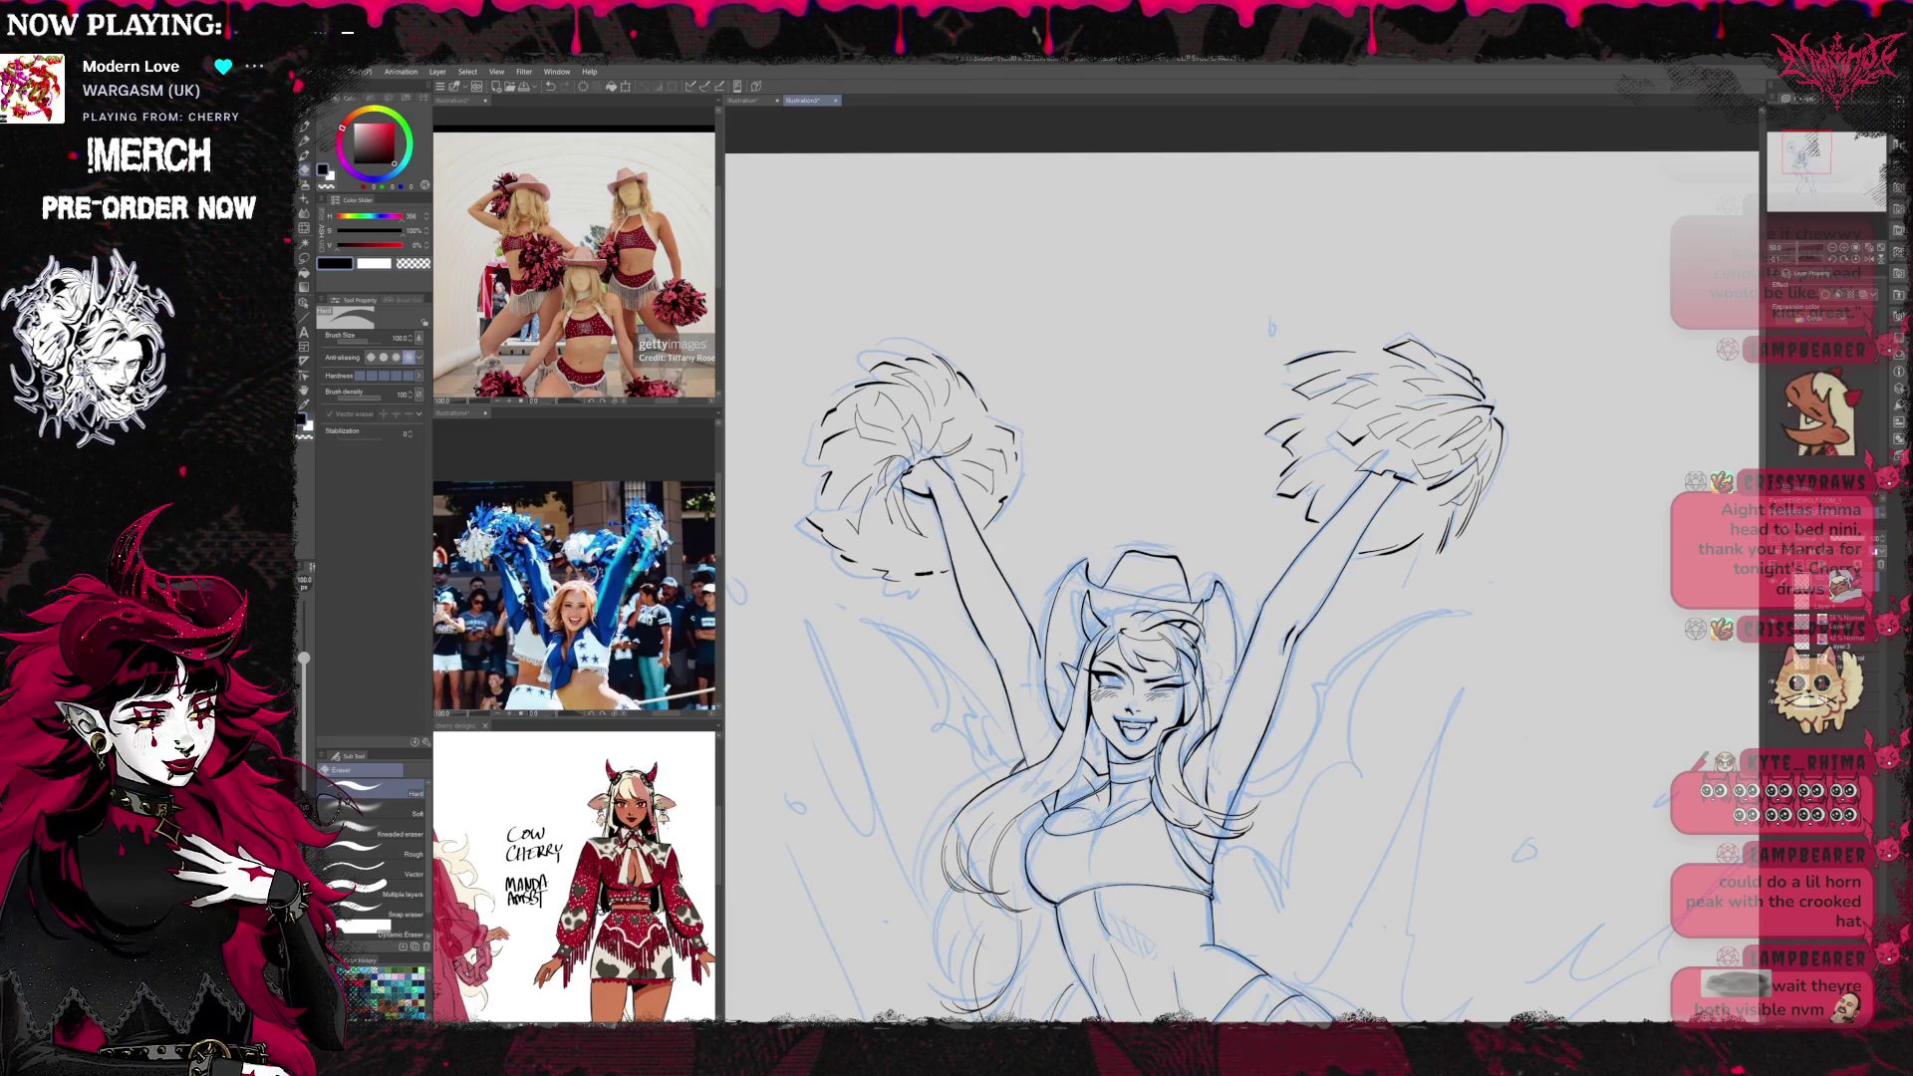
key("p")
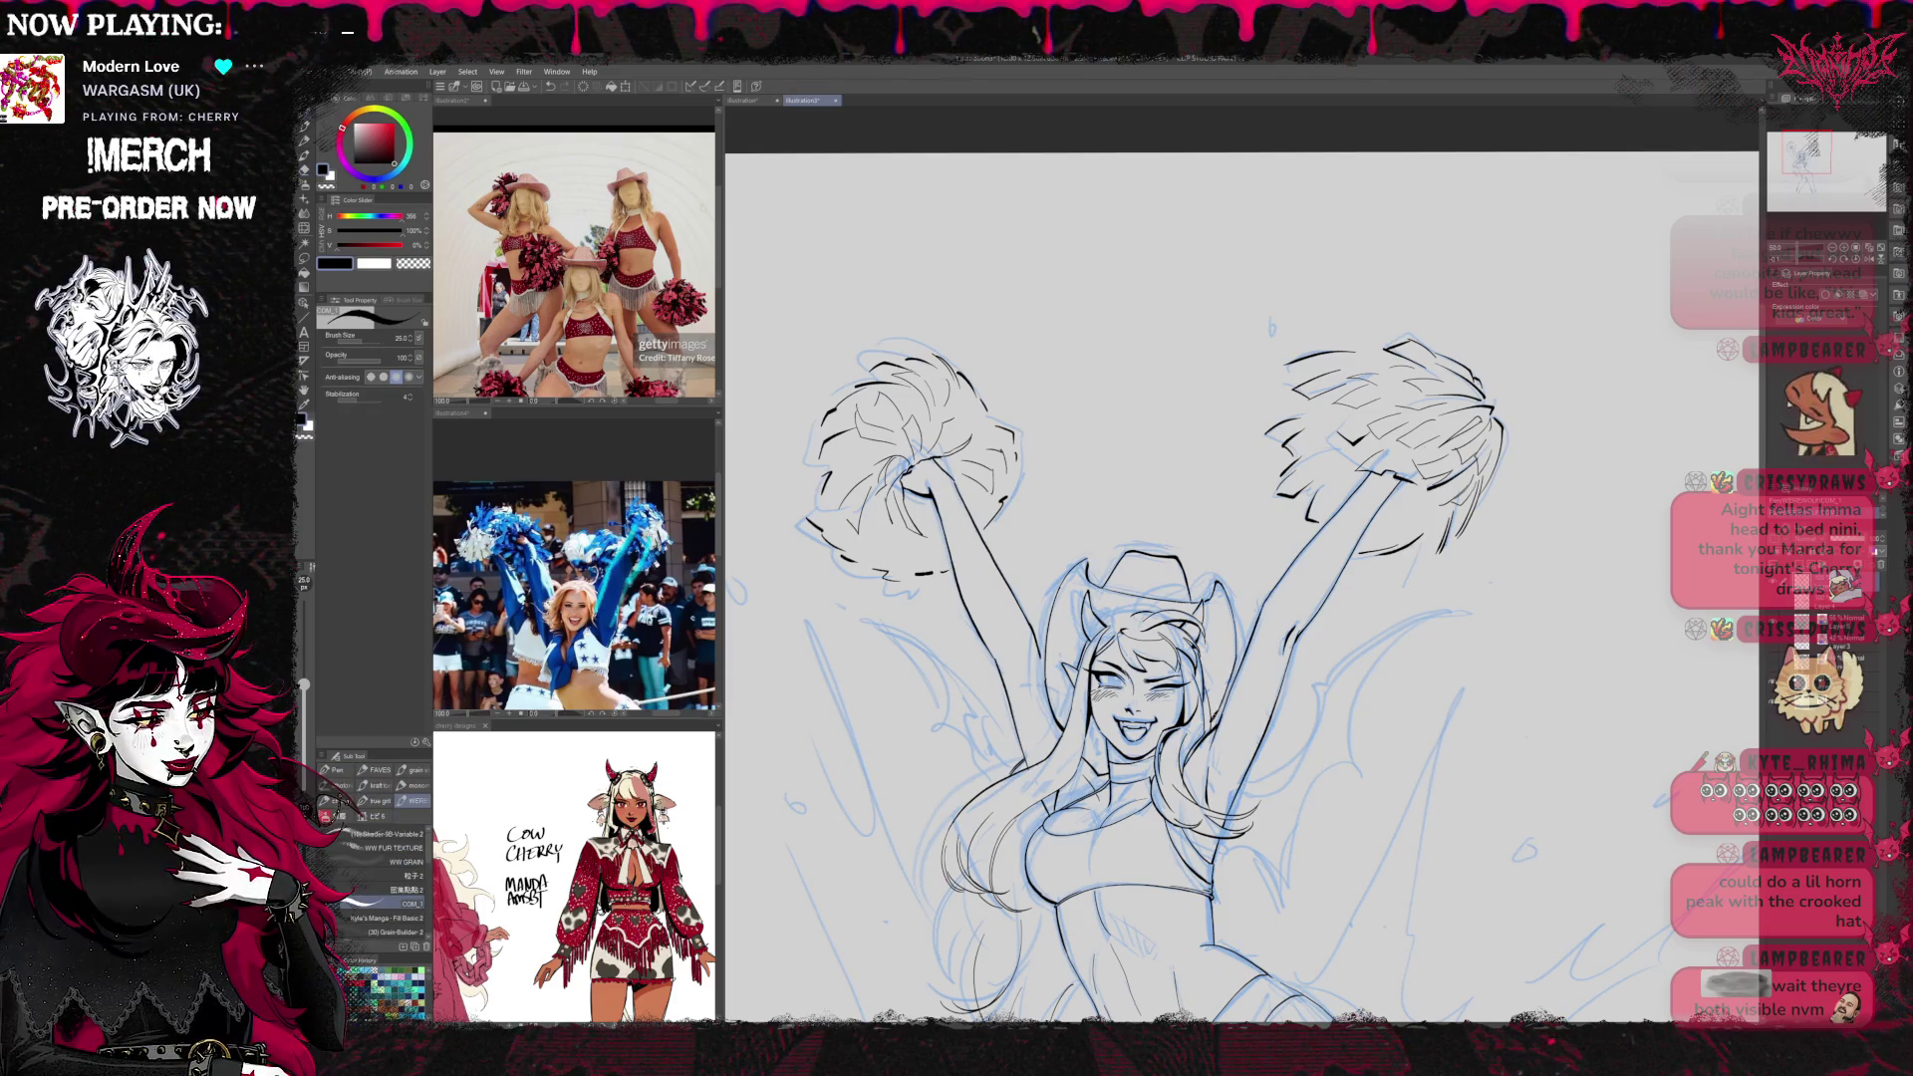
key("e")
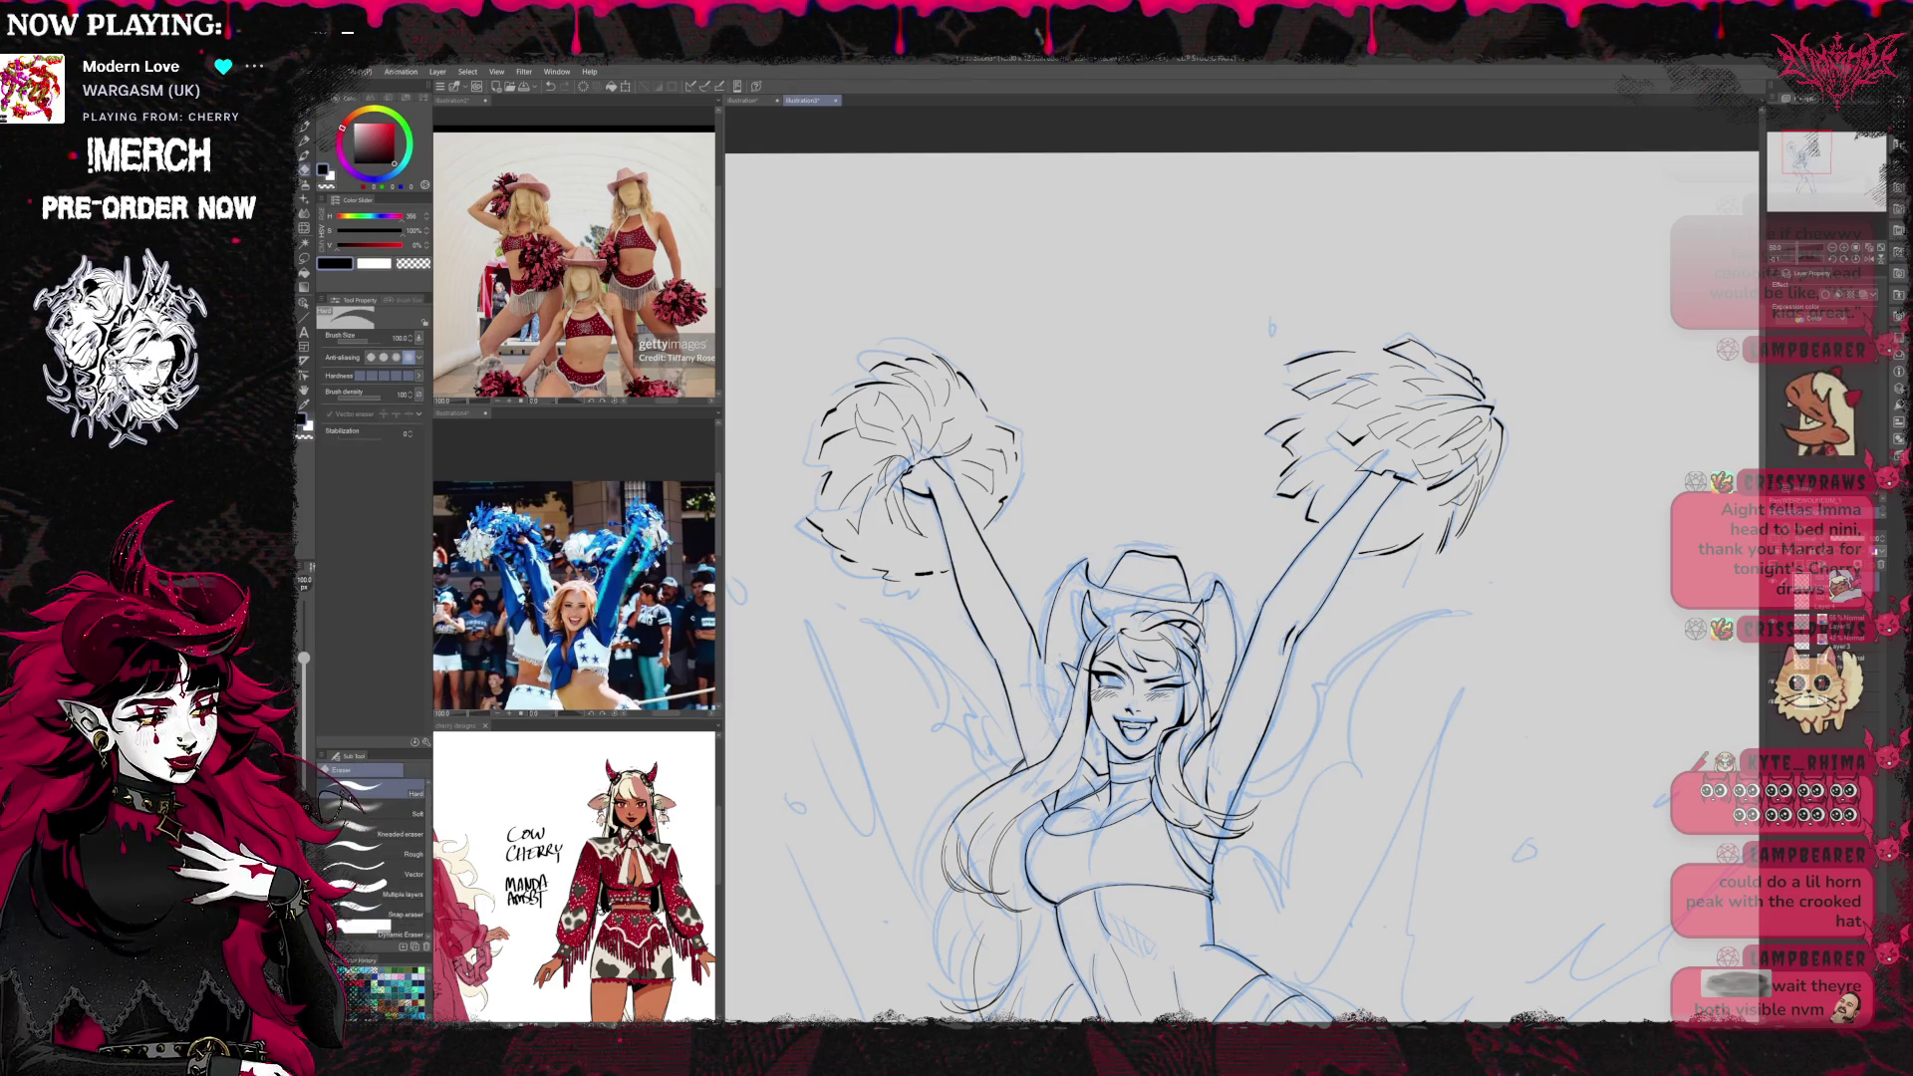
key("p")
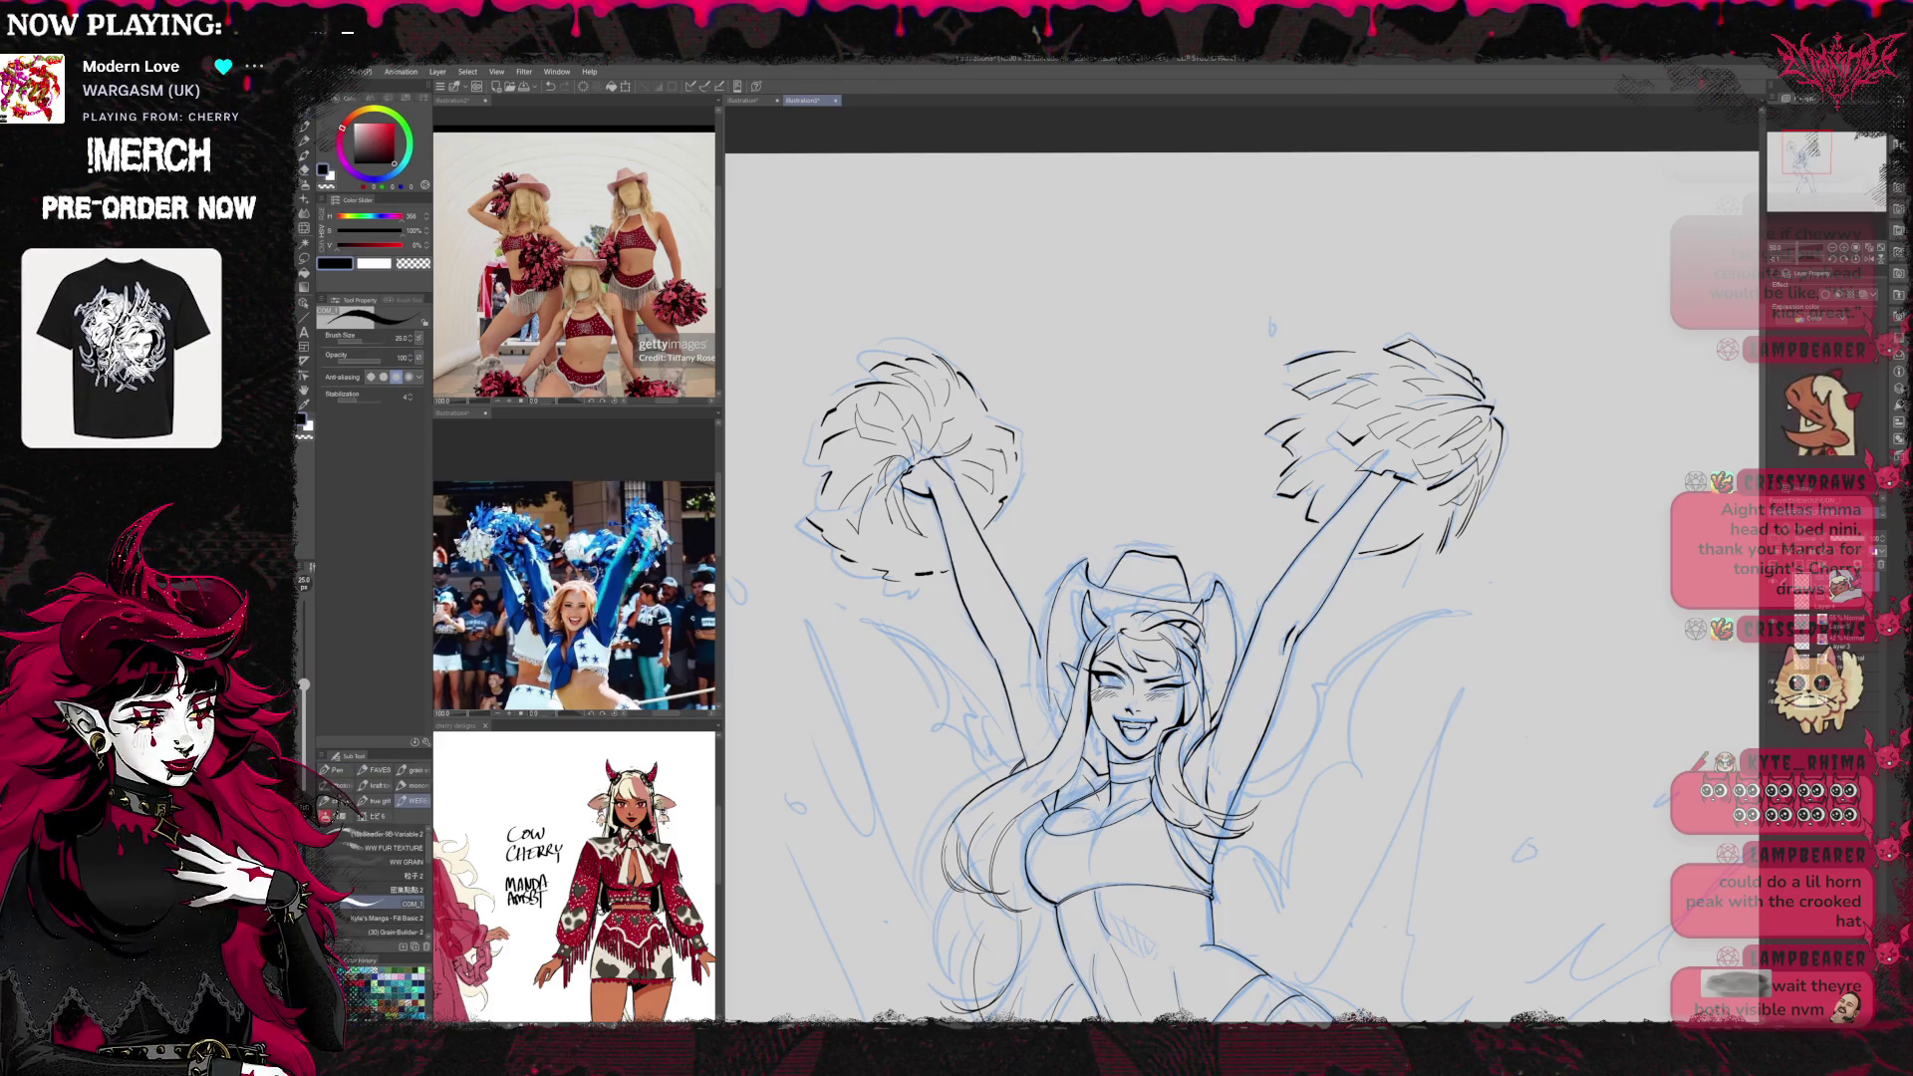
key("r")
mouse_move(1296, 698)
left_mouse_down()
mouse_move(1246, 757)
mouse_move(1257, 745)
left_mouse_up()
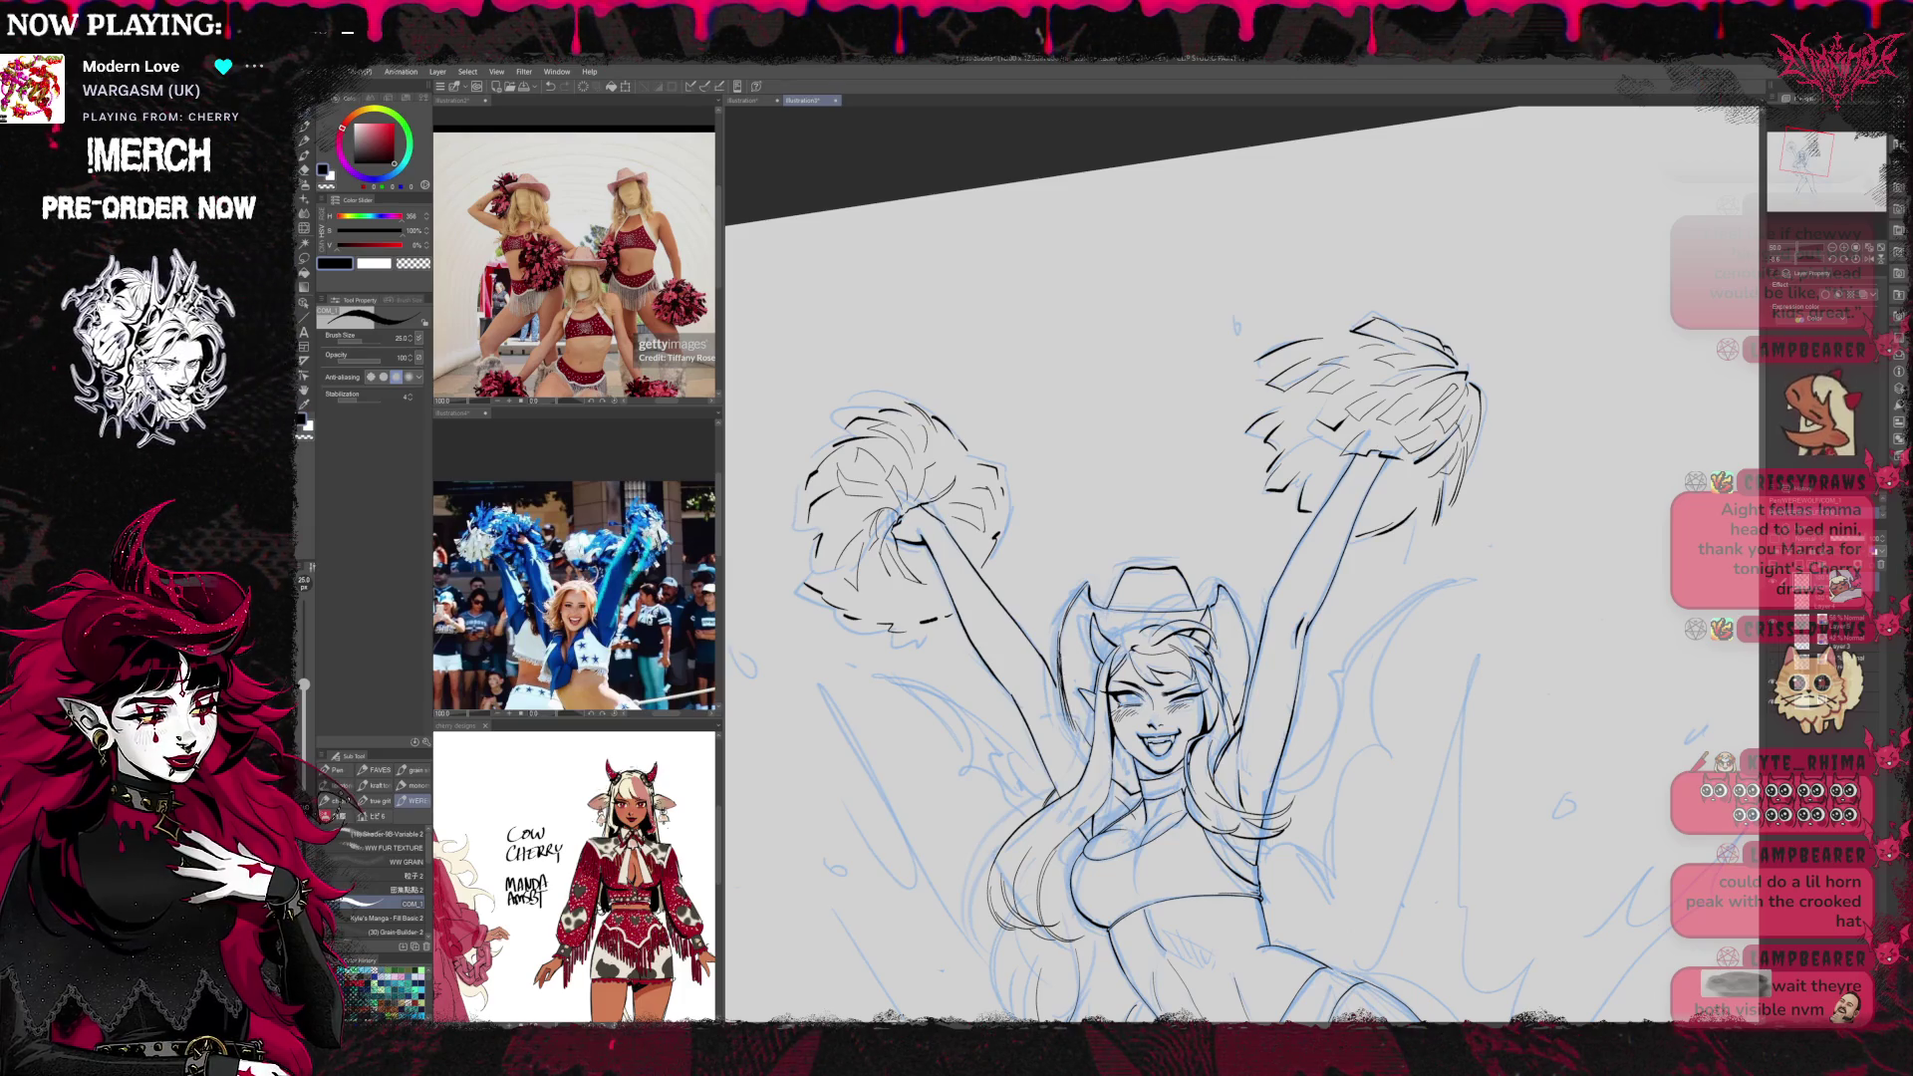
Make small pen fixes, straighten the canvas to nearly level, and hide the blue sketch layer
key("e")
key("p")
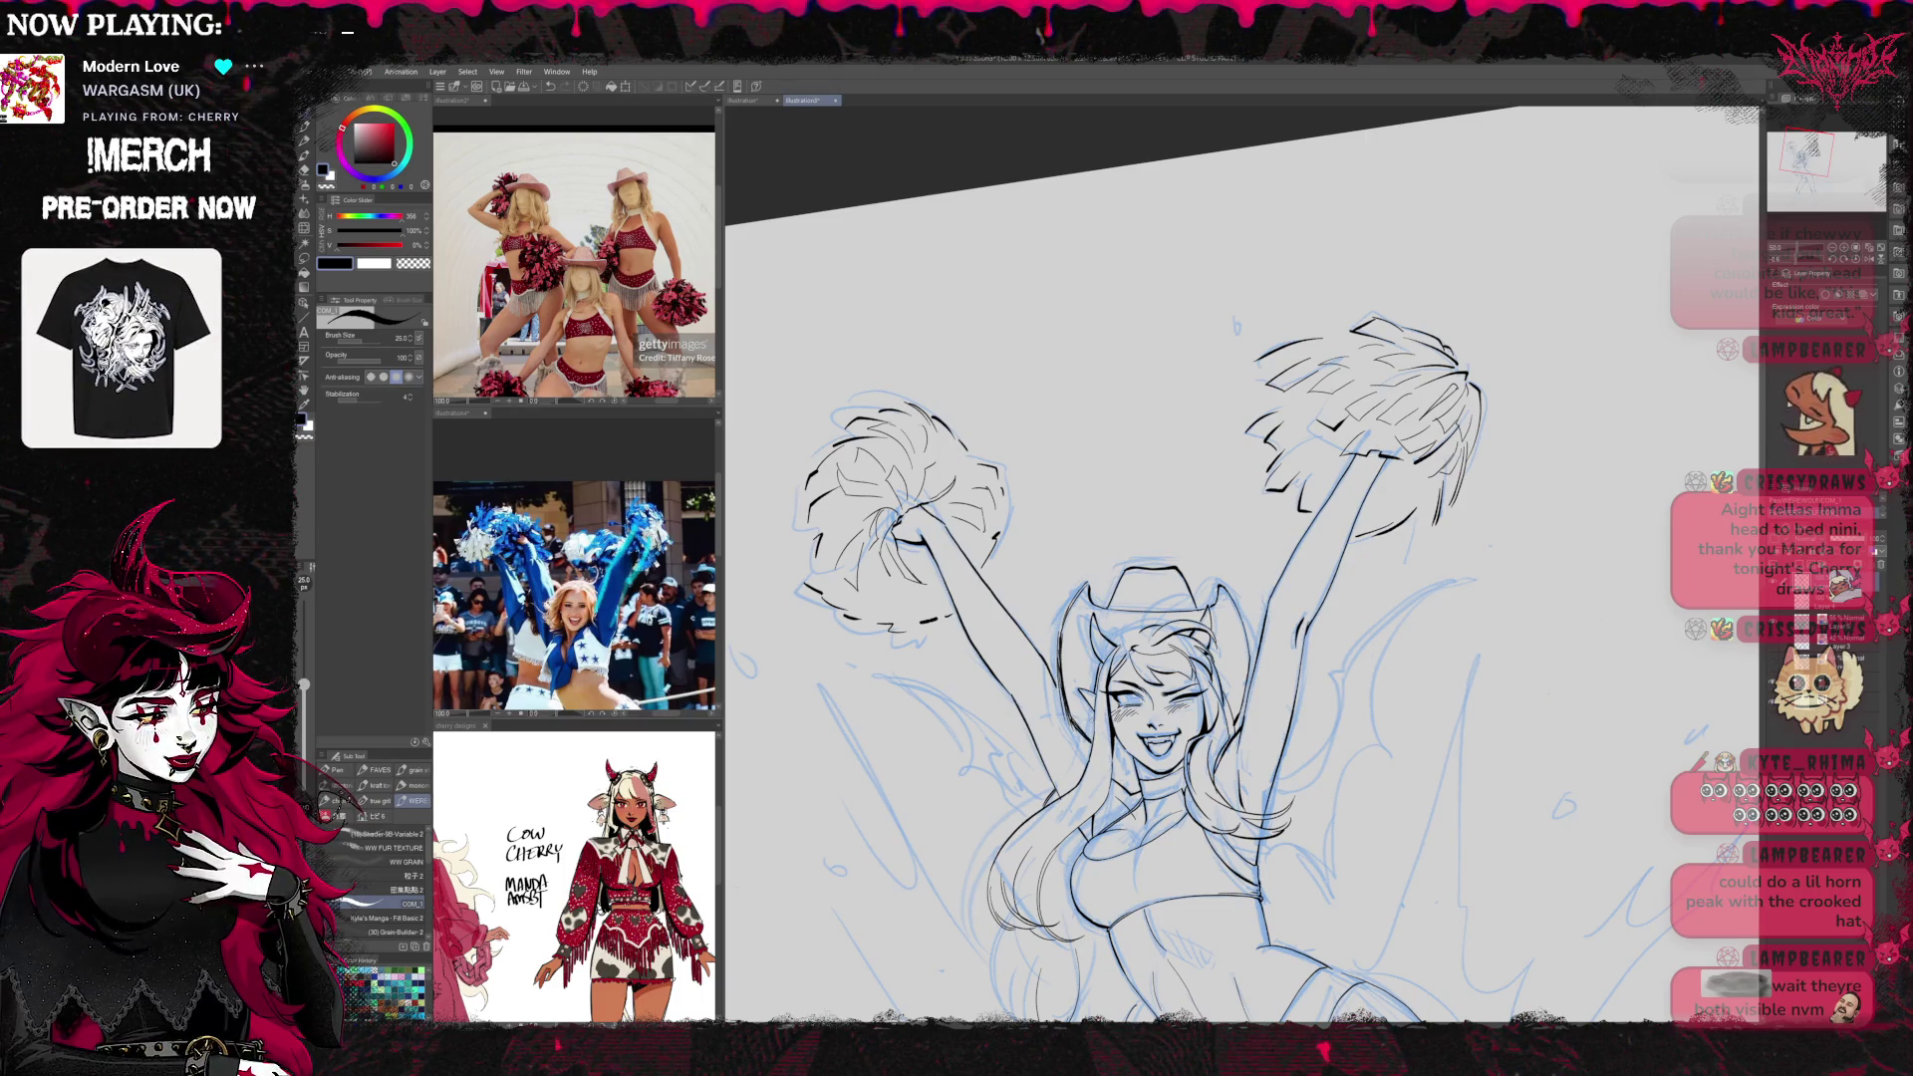
key("r")
mouse_move(1495, 598)
left_mouse_down()
mouse_move(1515, 463)
mouse_move(1487, 573)
left_mouse_up()
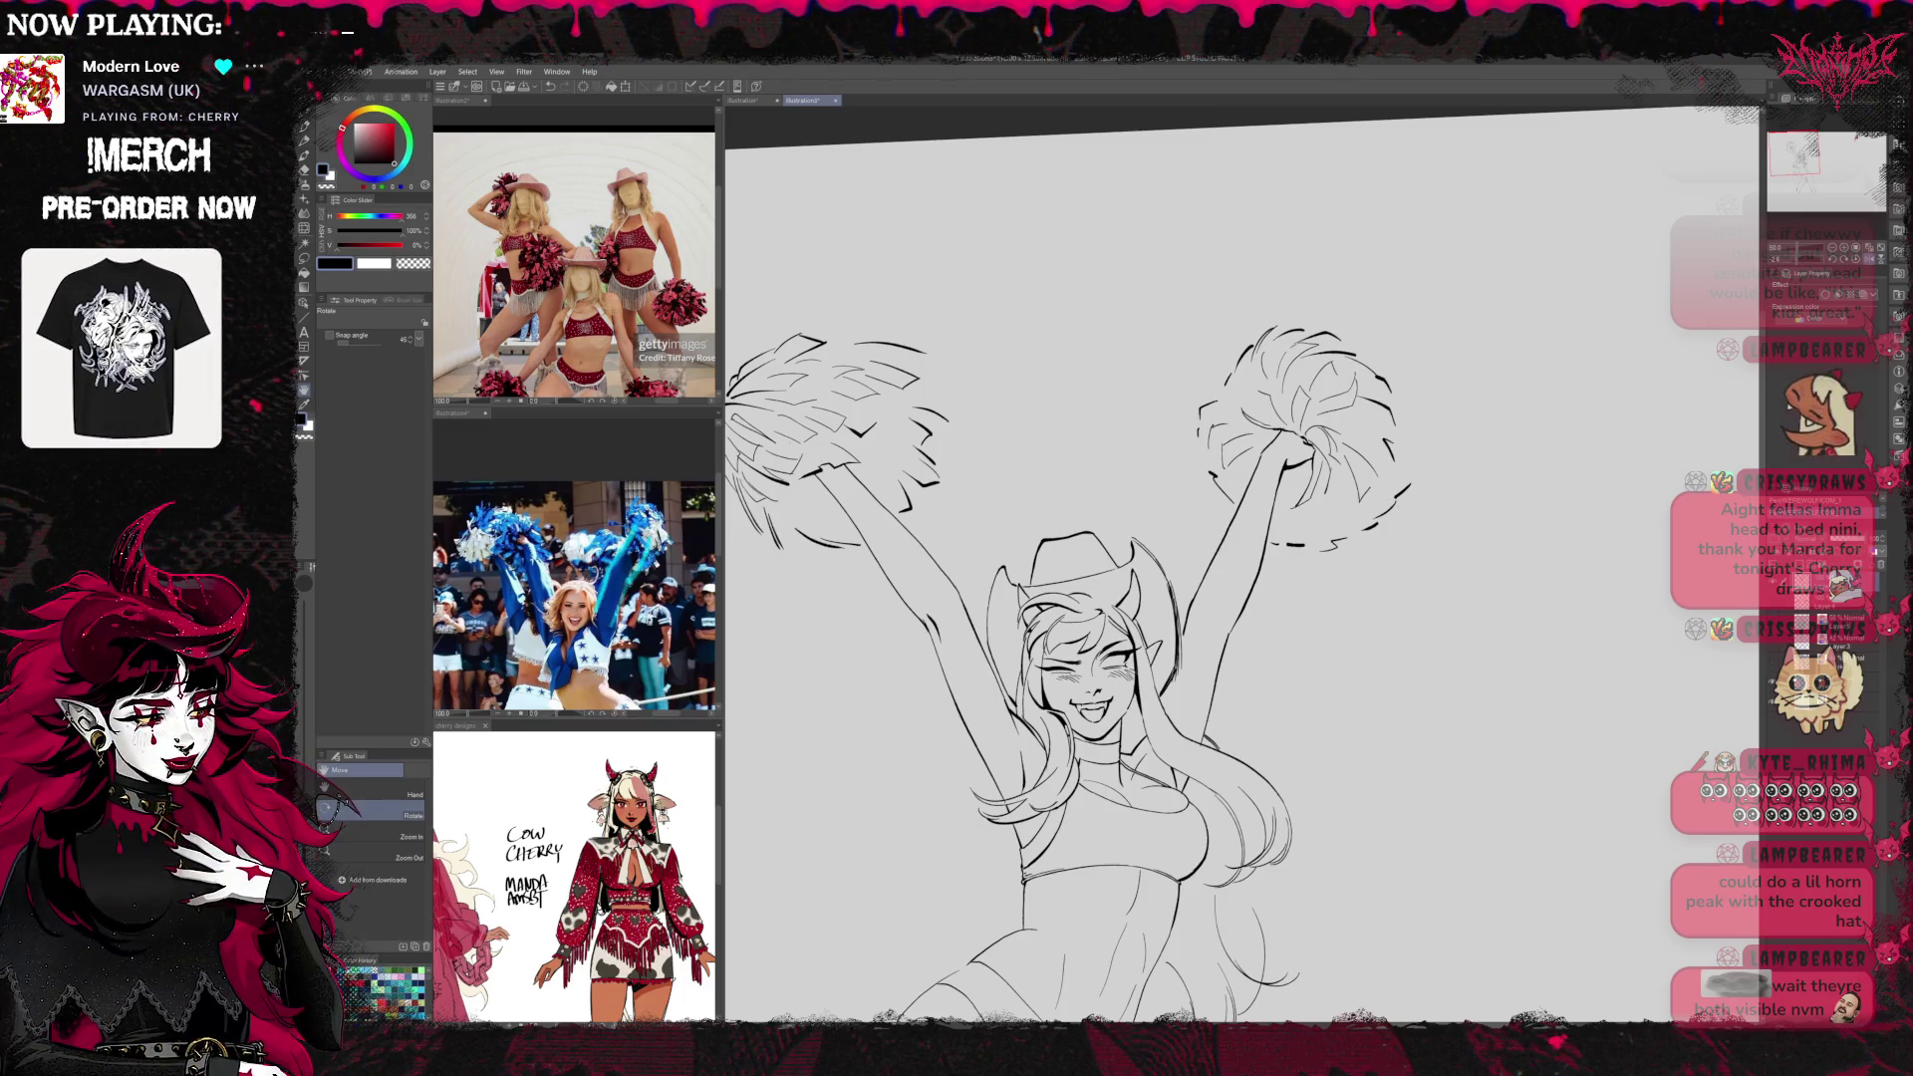
scroll(1406, 492, "down", 2)
scroll(1416, 480, "down", 3)
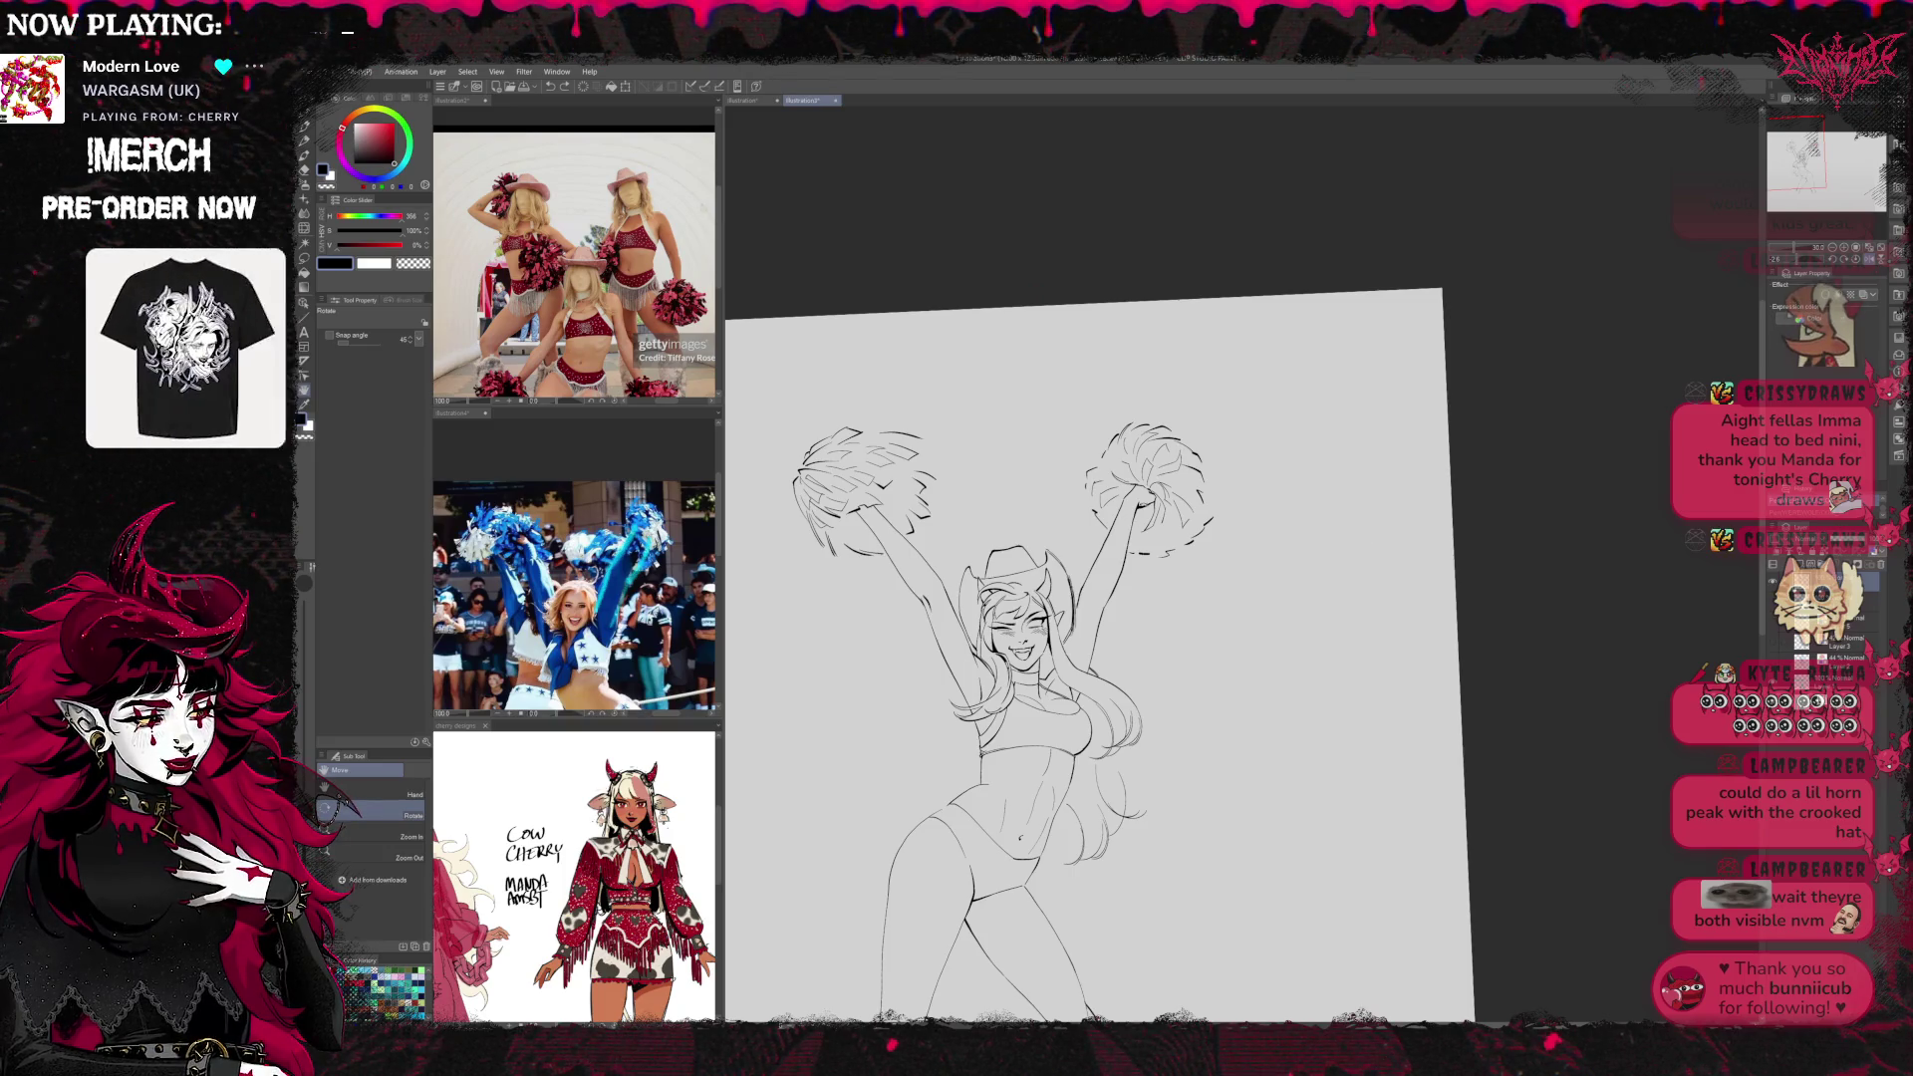
key("ctrl+plus")
Zoom and tilt the view onto the upper body and make first pen and eraser corrections
key("t")
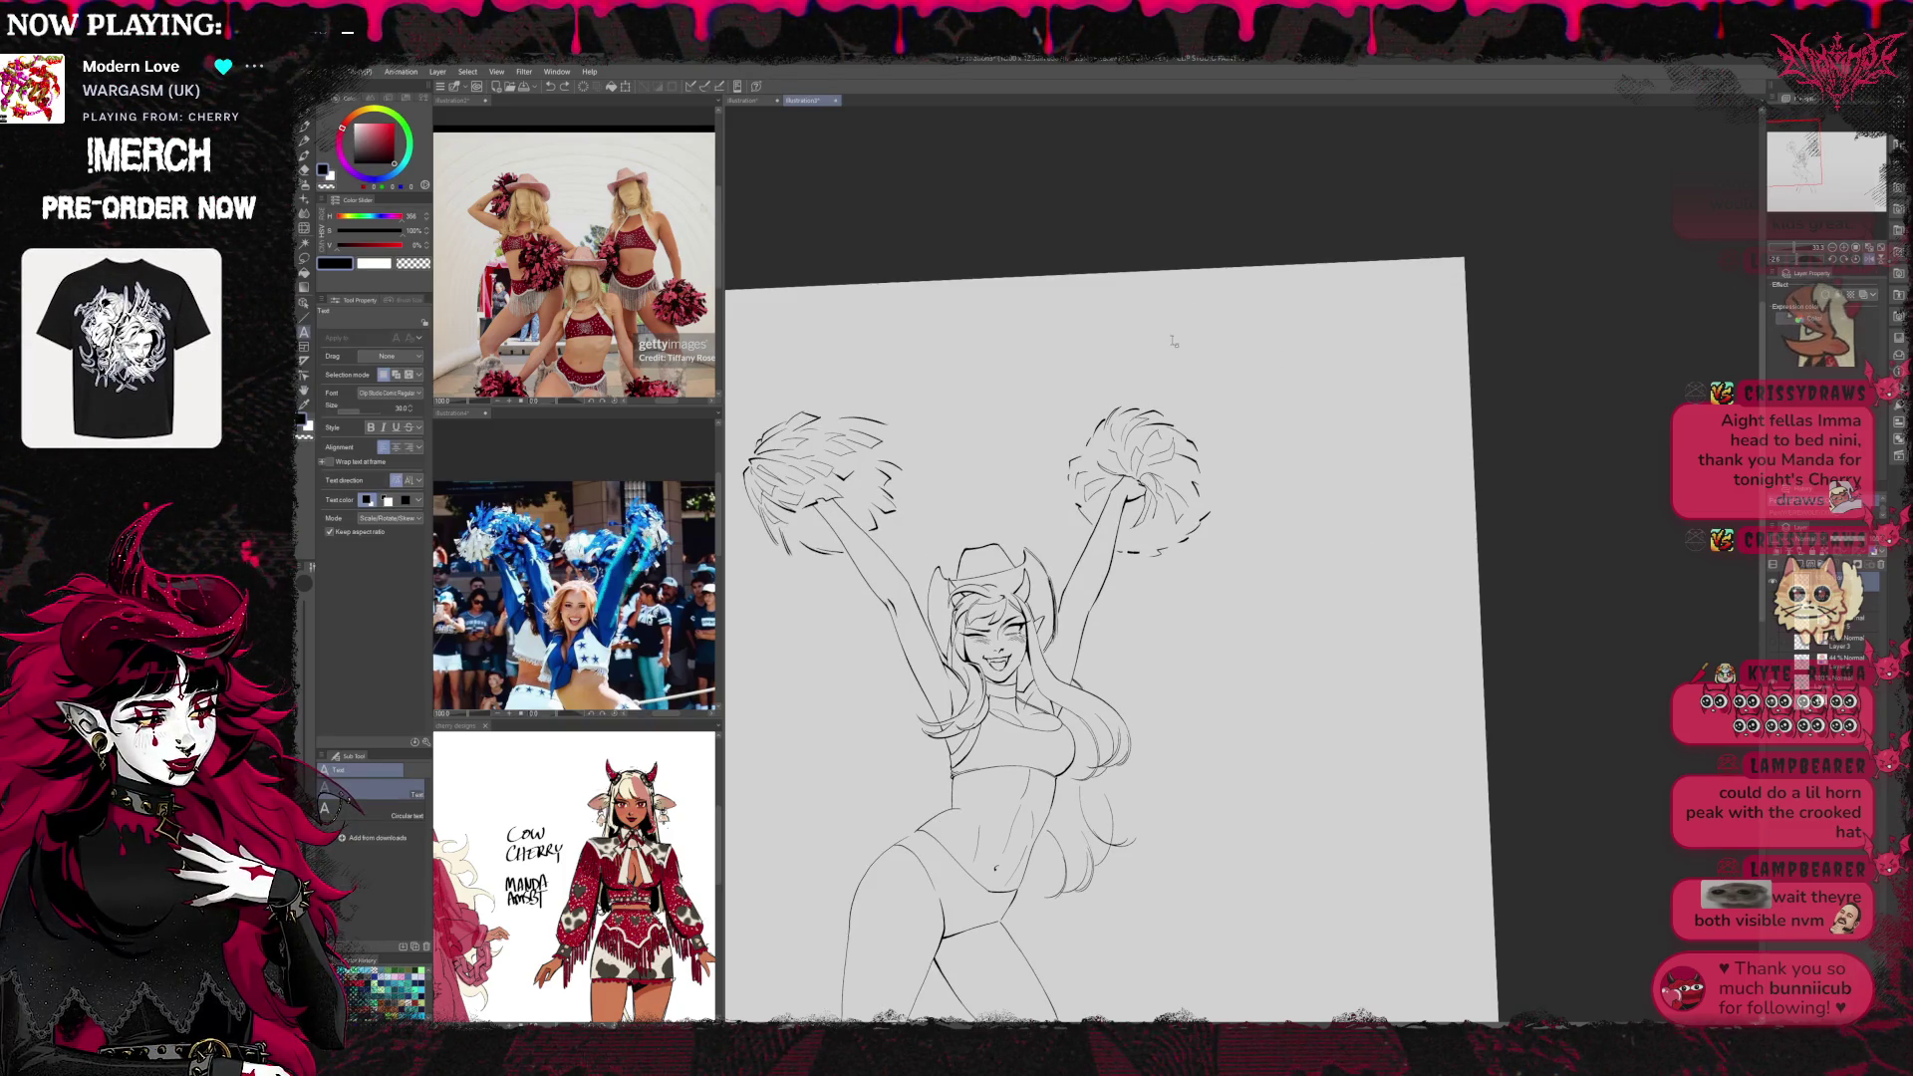
key("ctrl+plus")
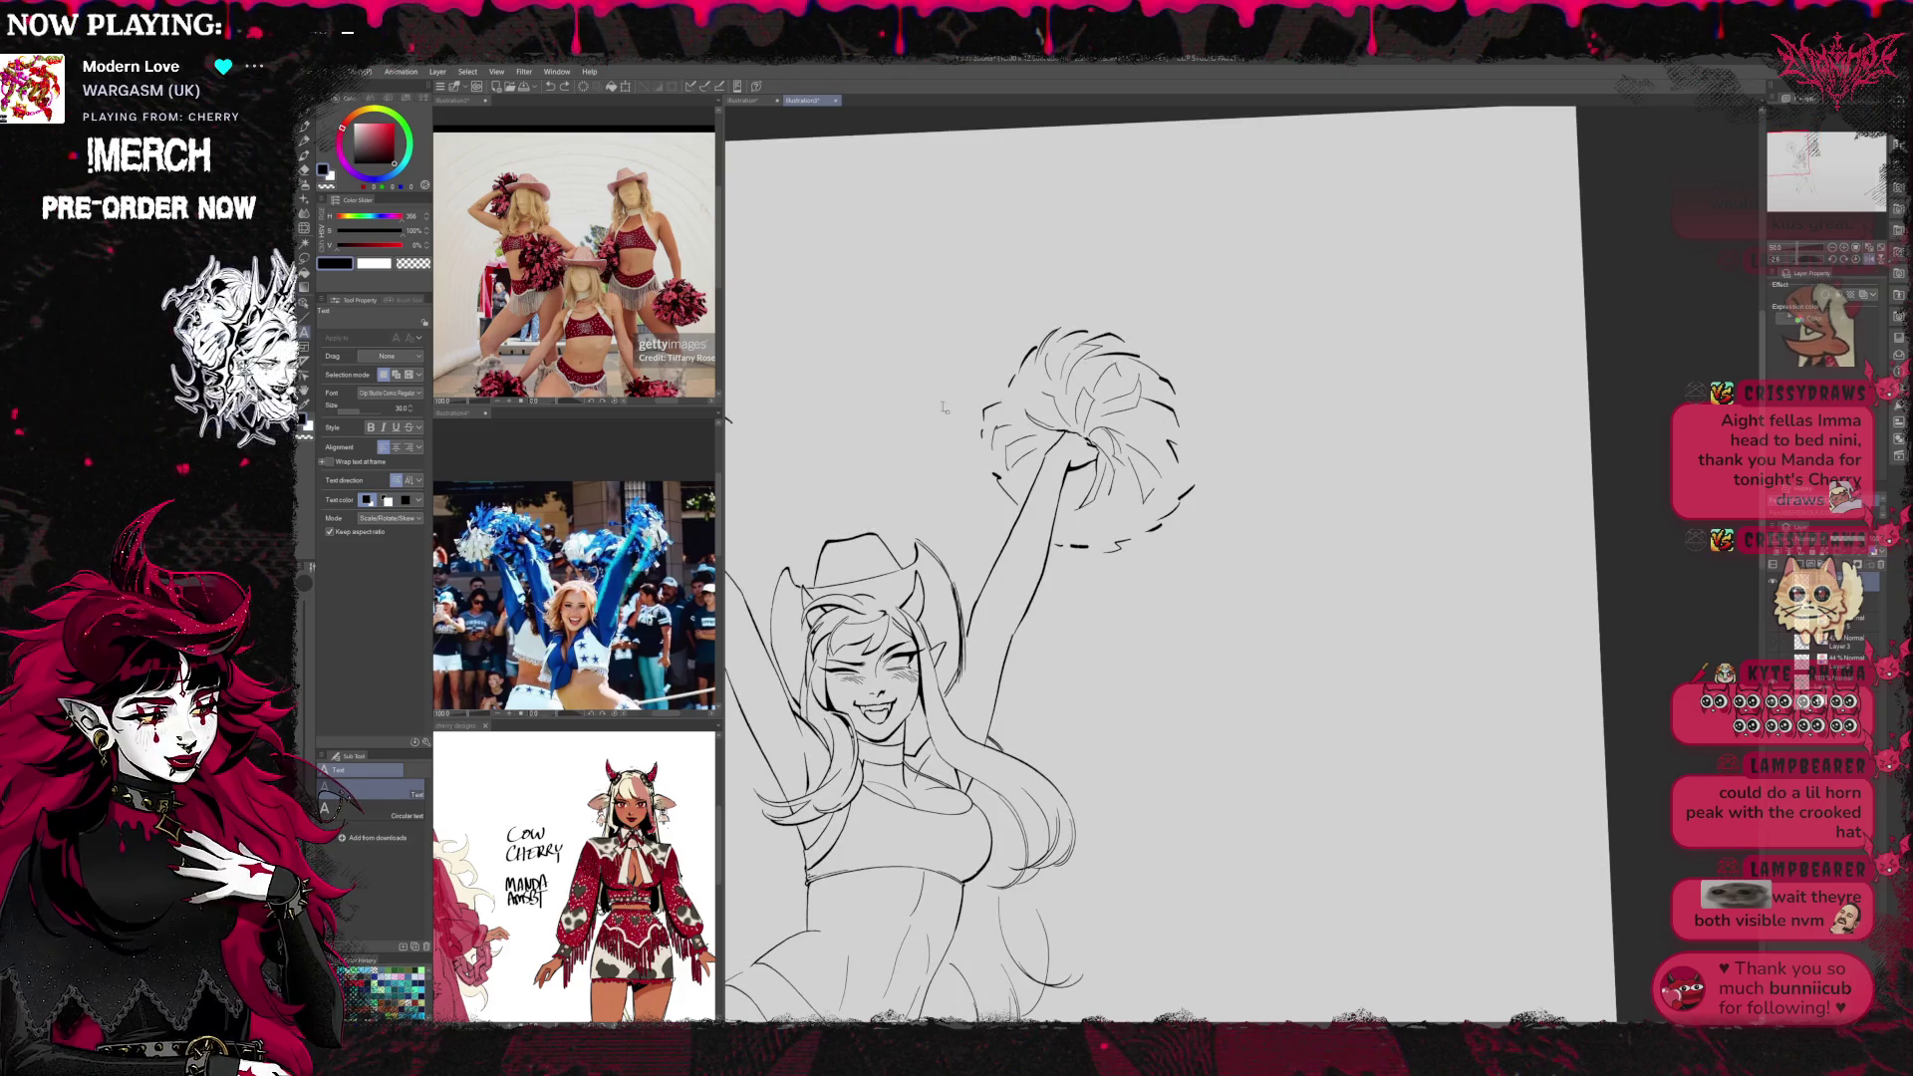
key("r")
left_click_drag(924, 365, 977, 531)
key("e")
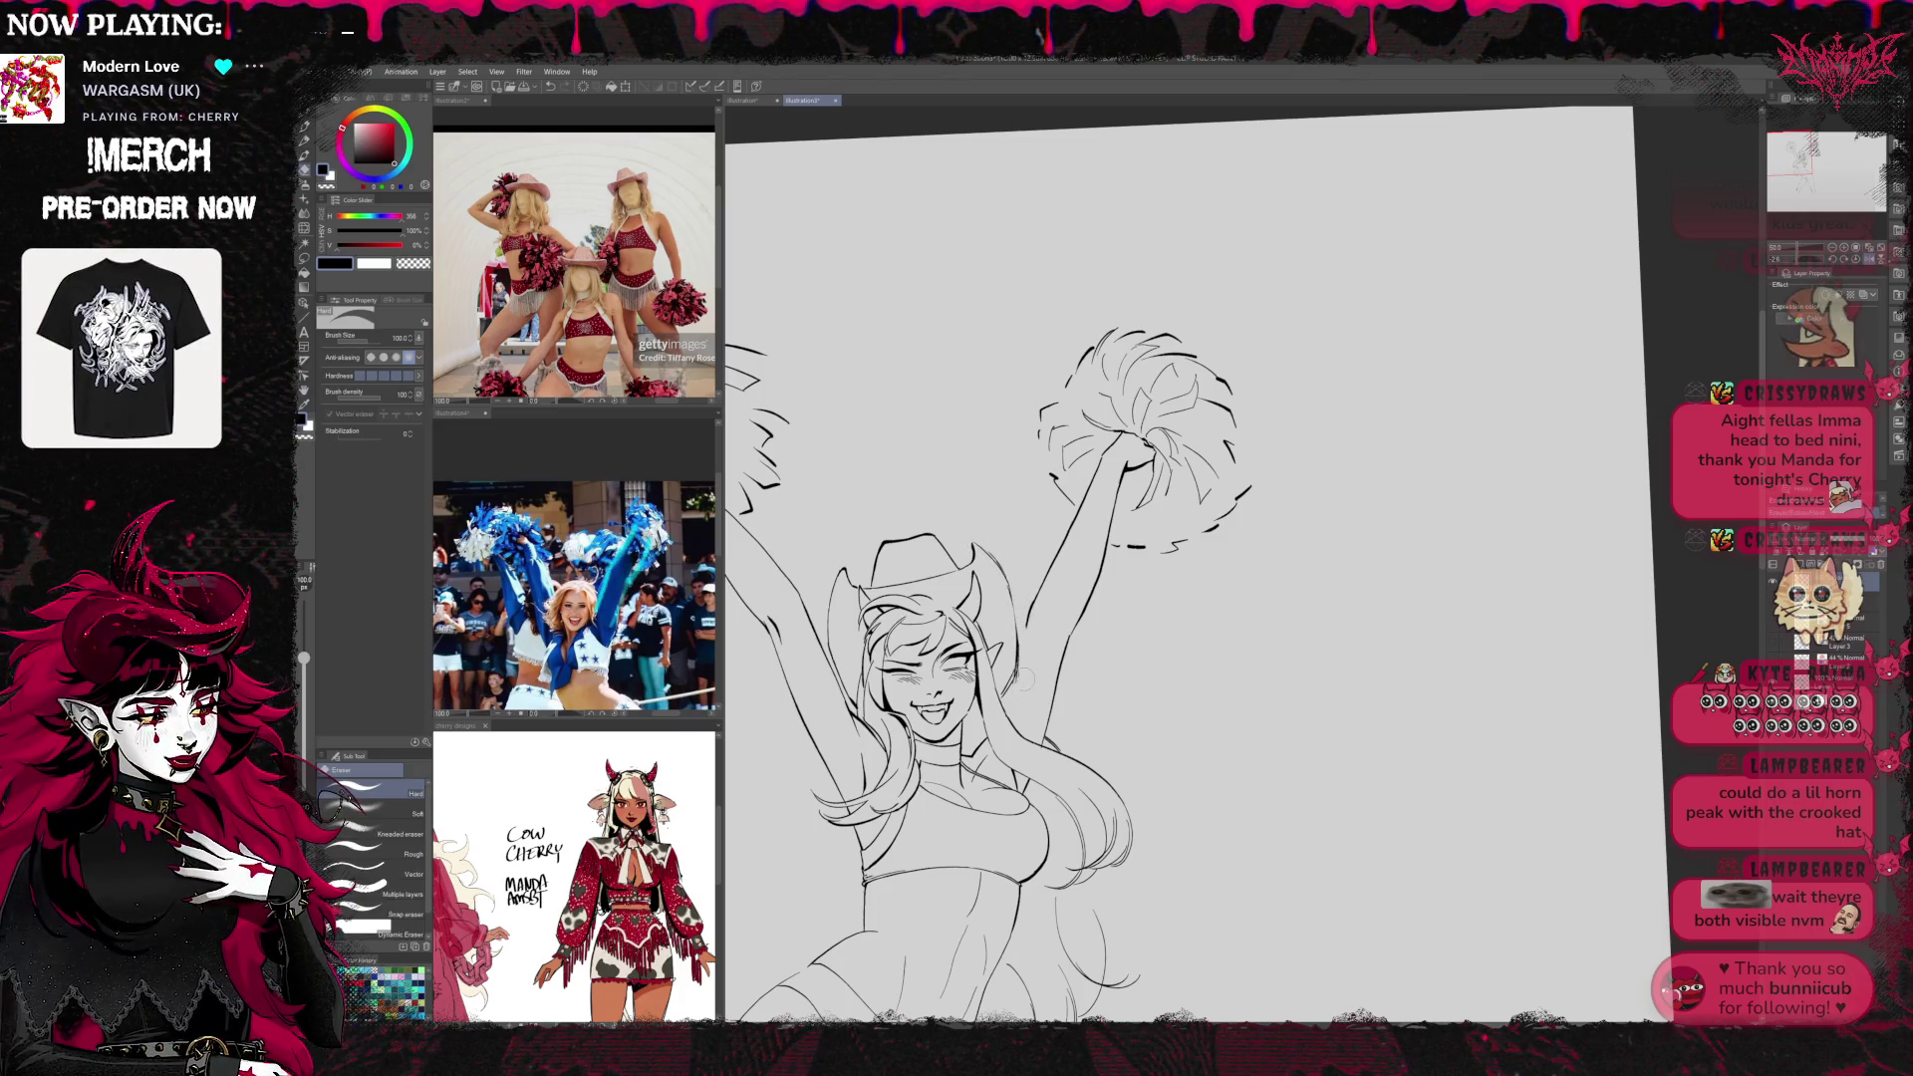
key("p")
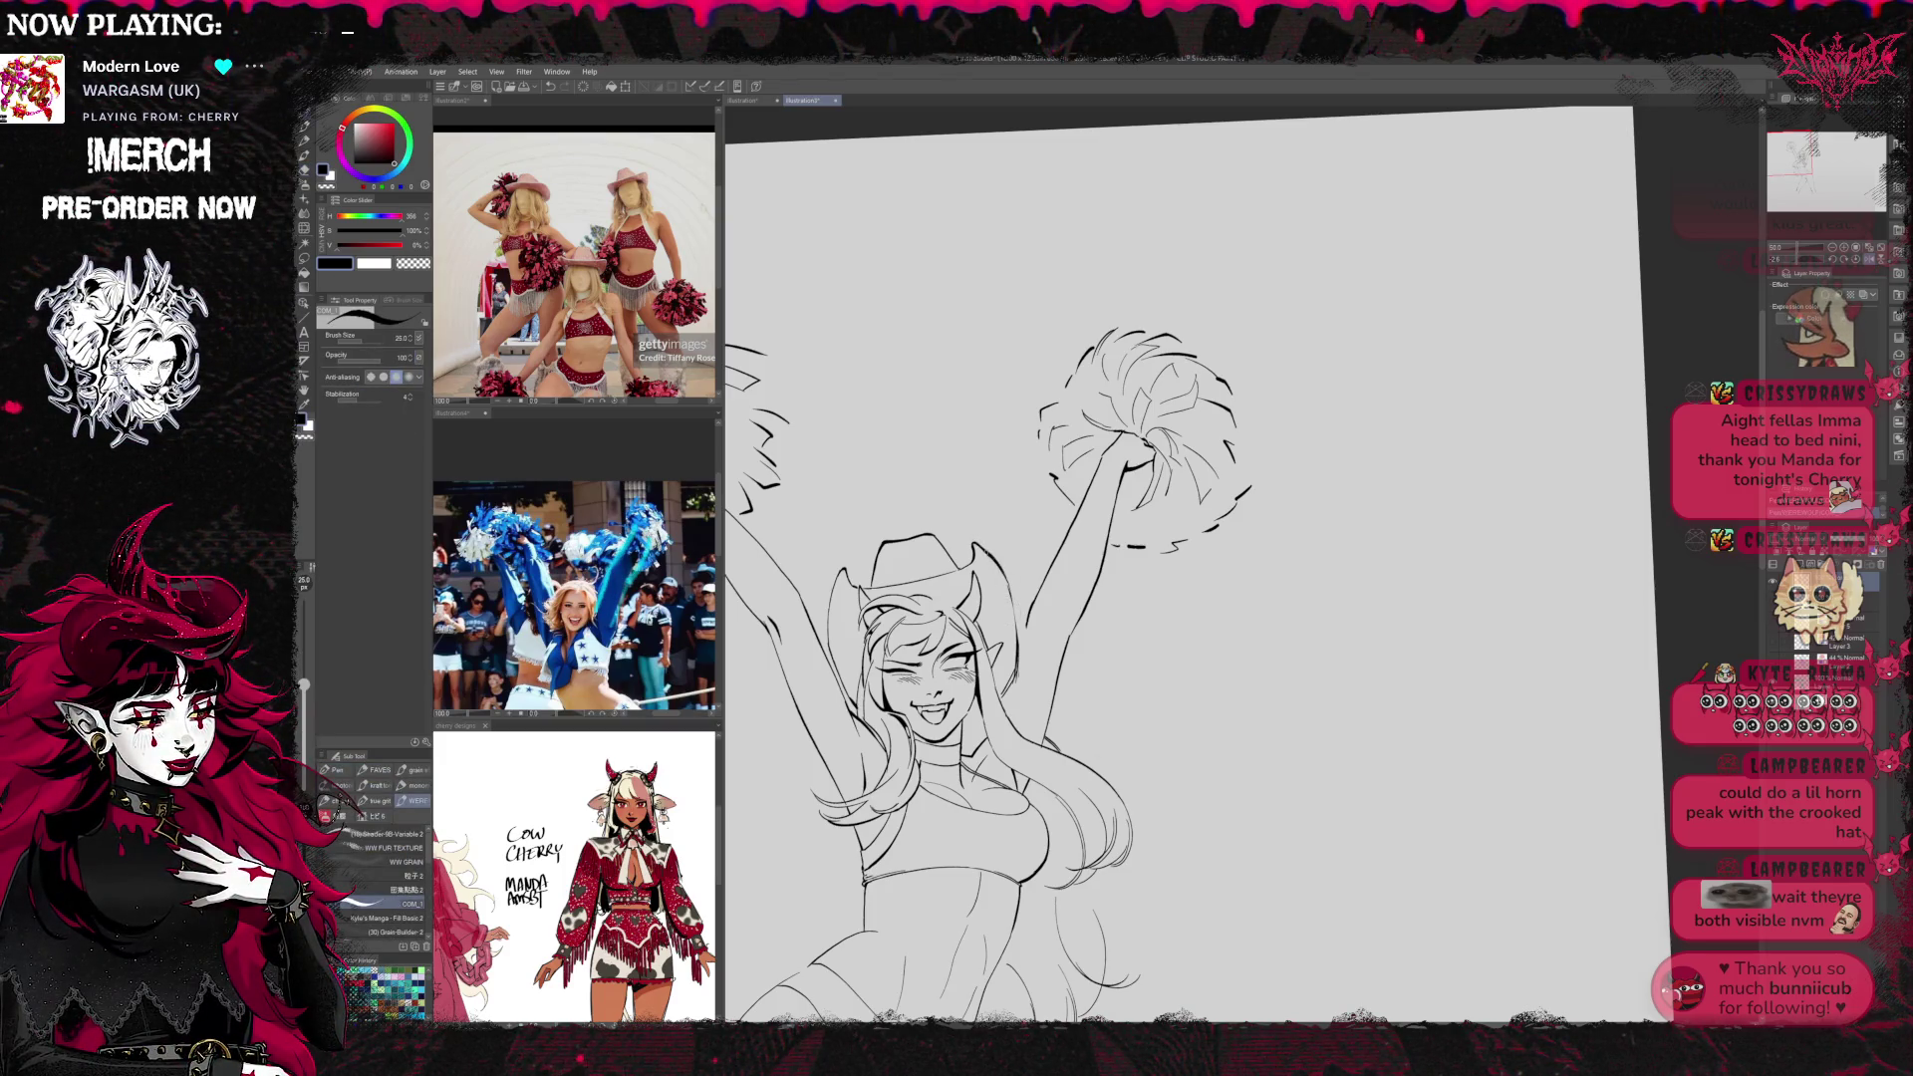
Continue small corrections to the face, hat and raised arms, then re-tilt the view
key("e")
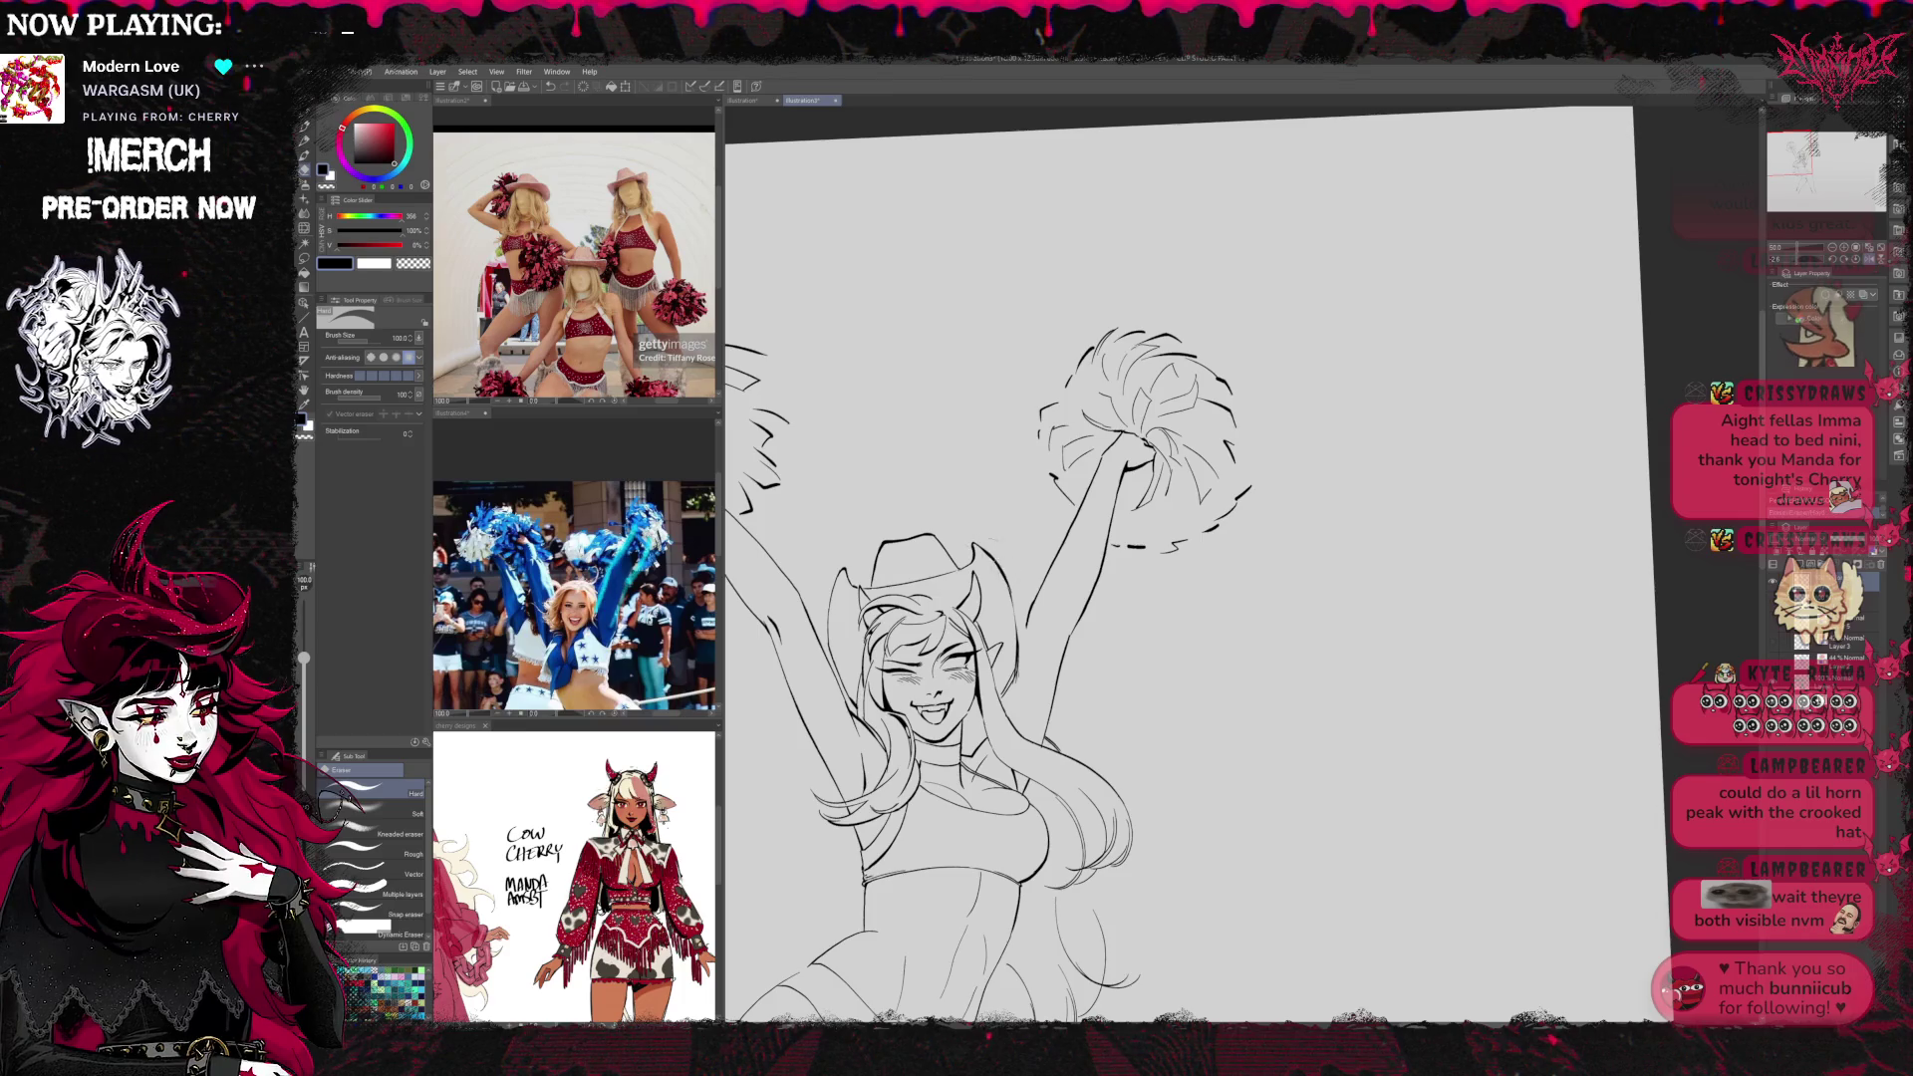
key("p")
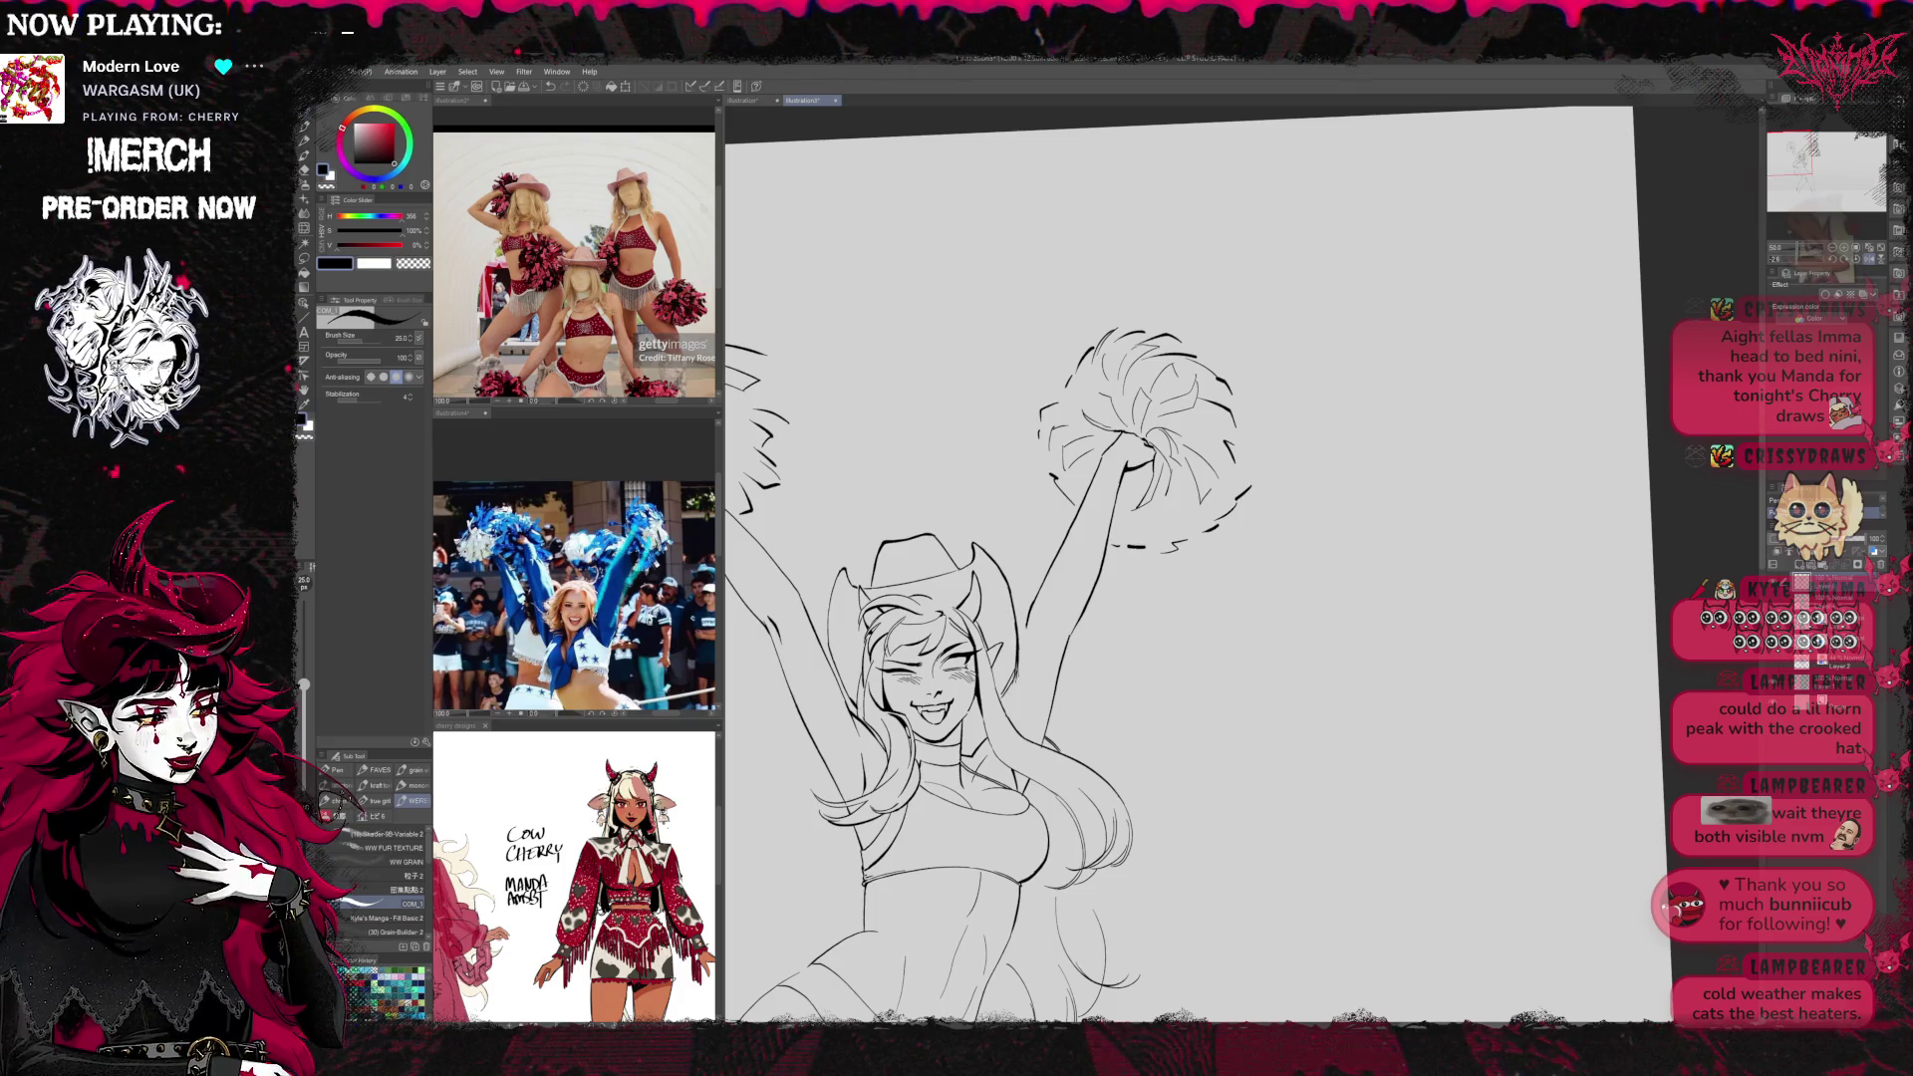
key("e")
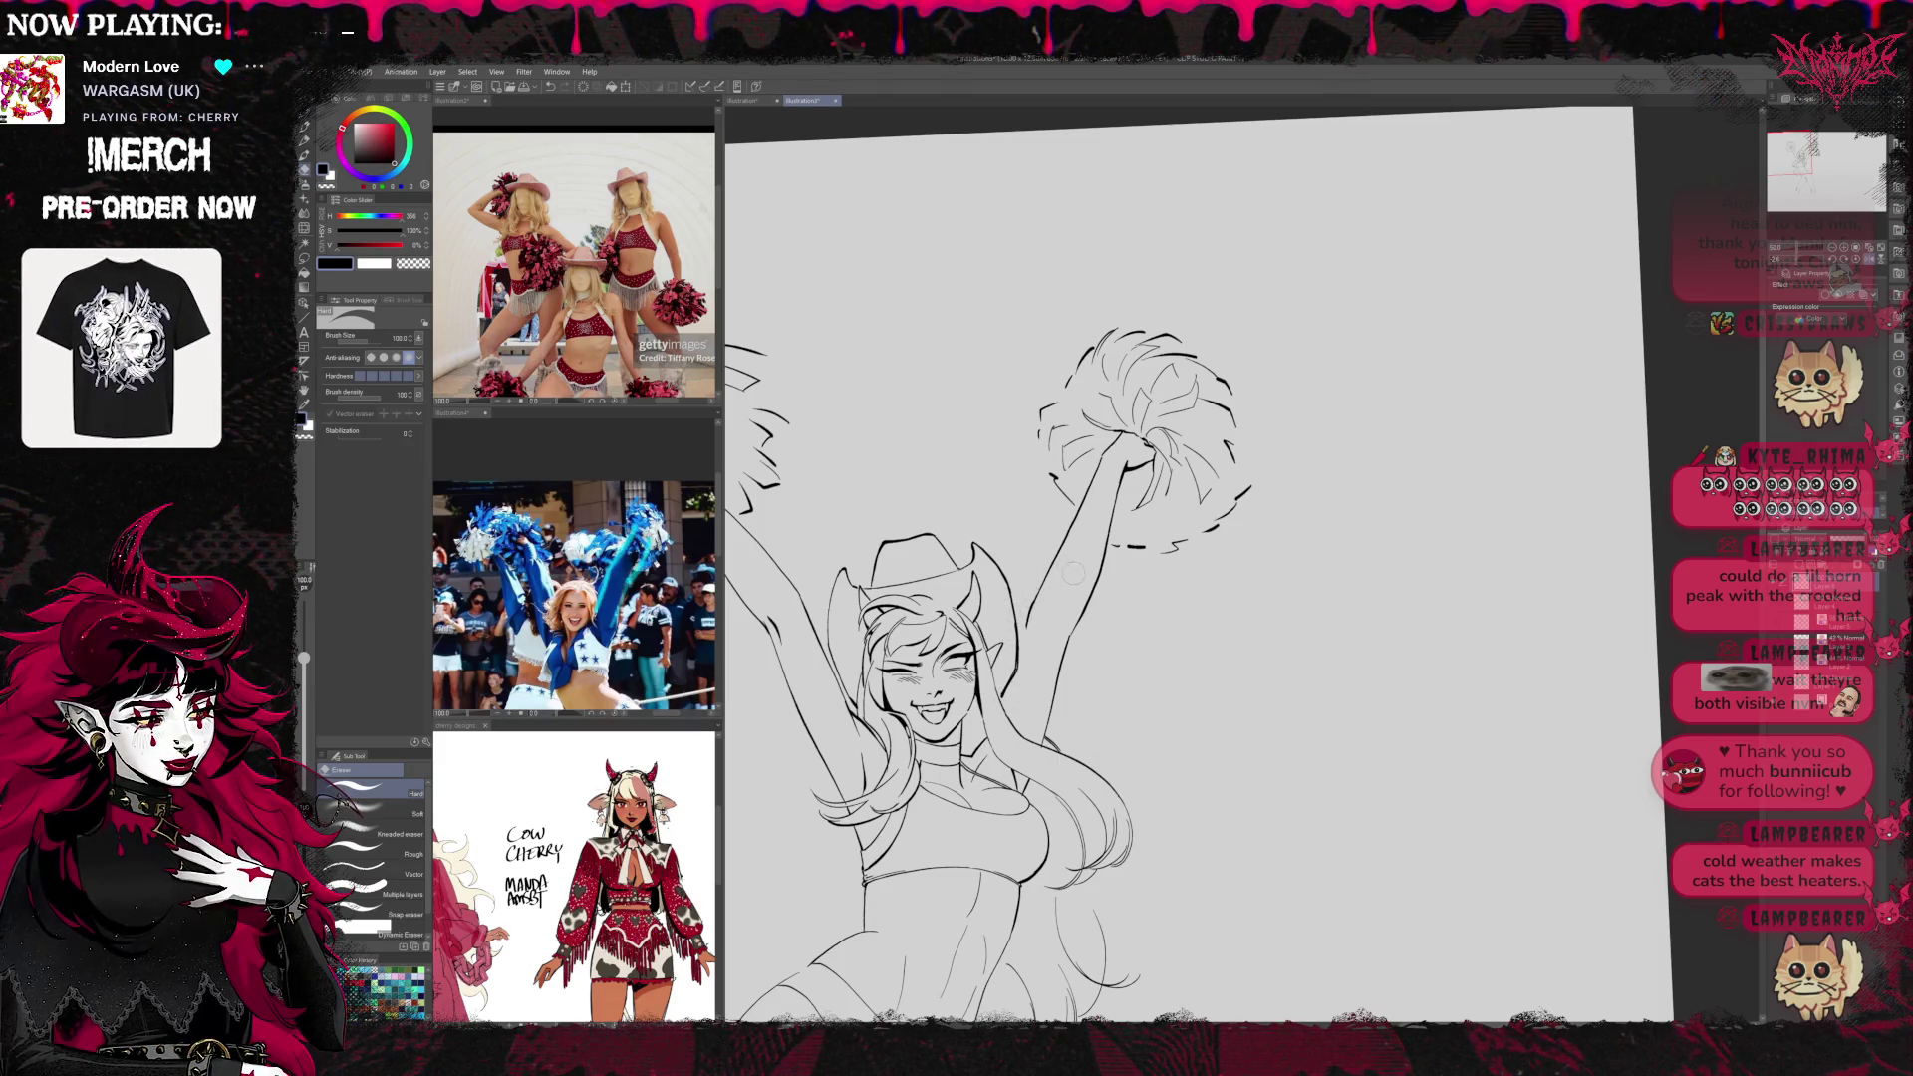
key("p")
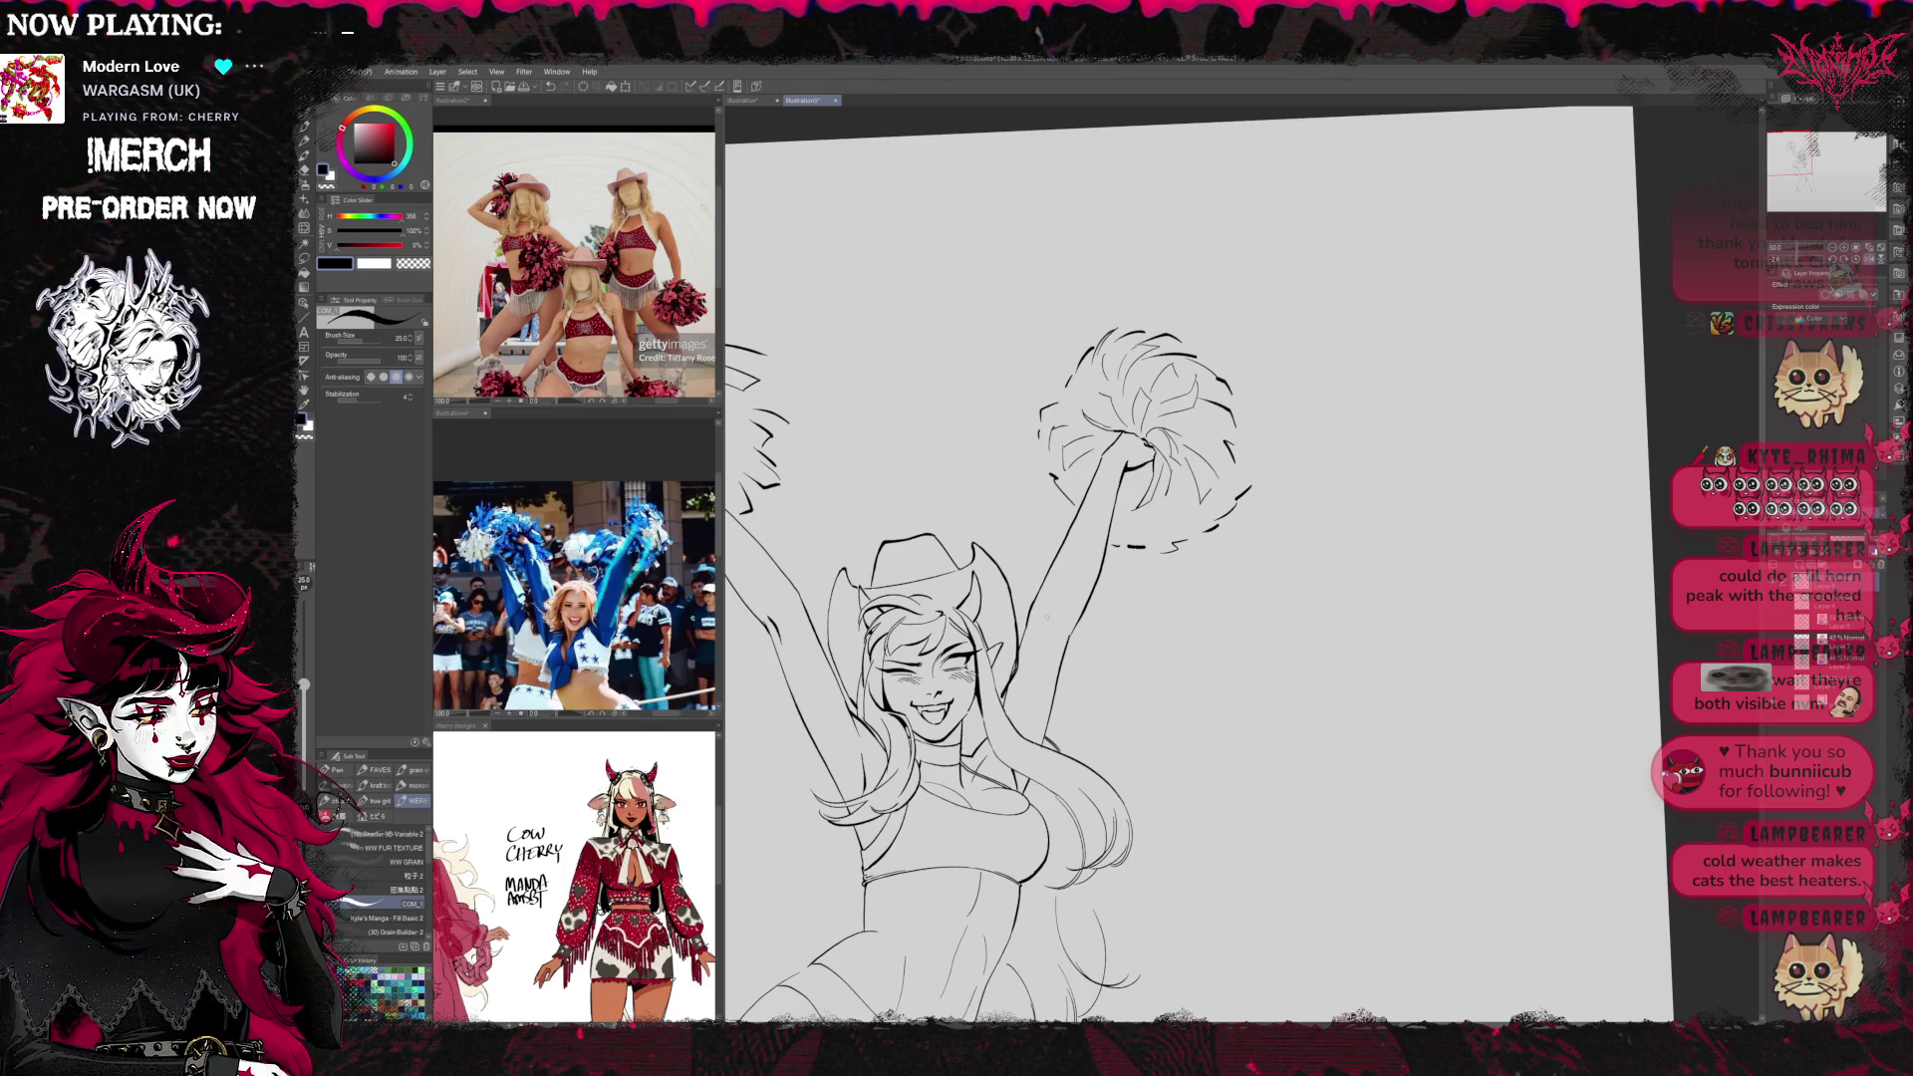
key("e")
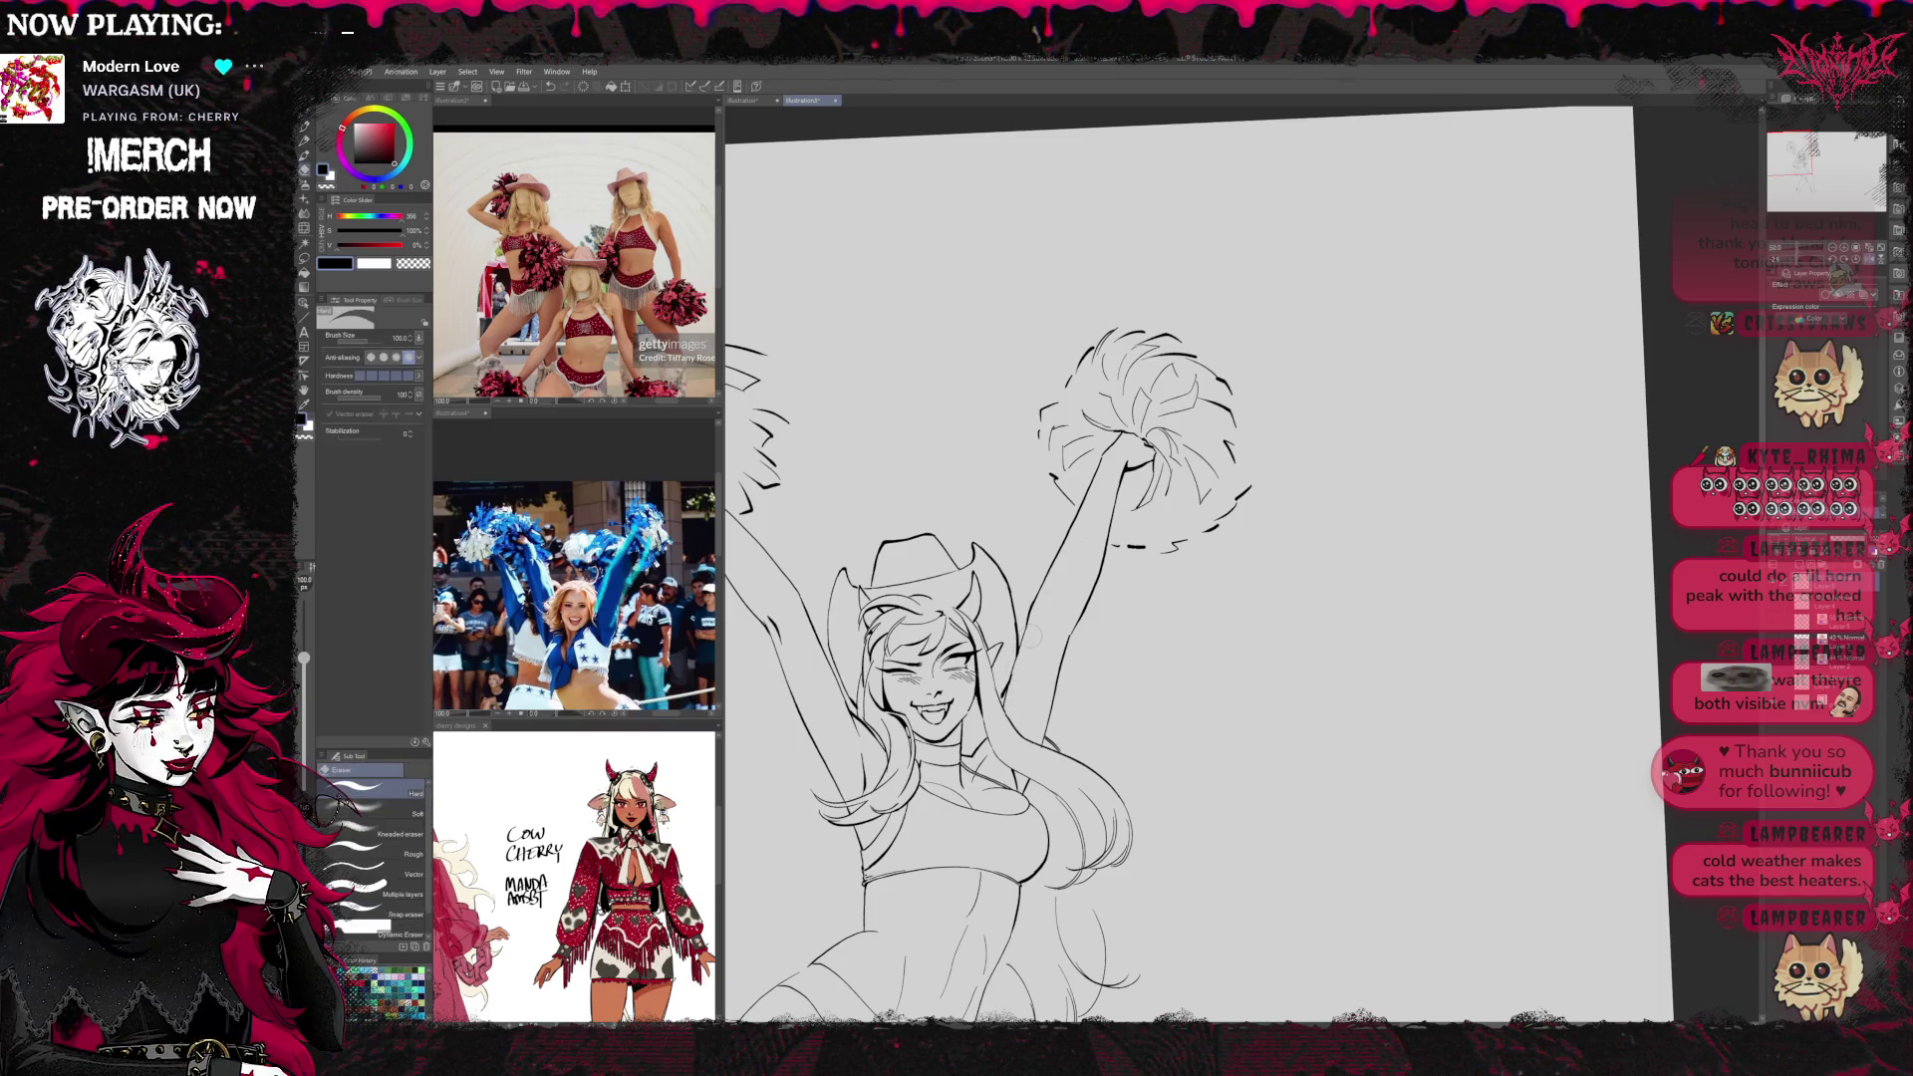
key("p")
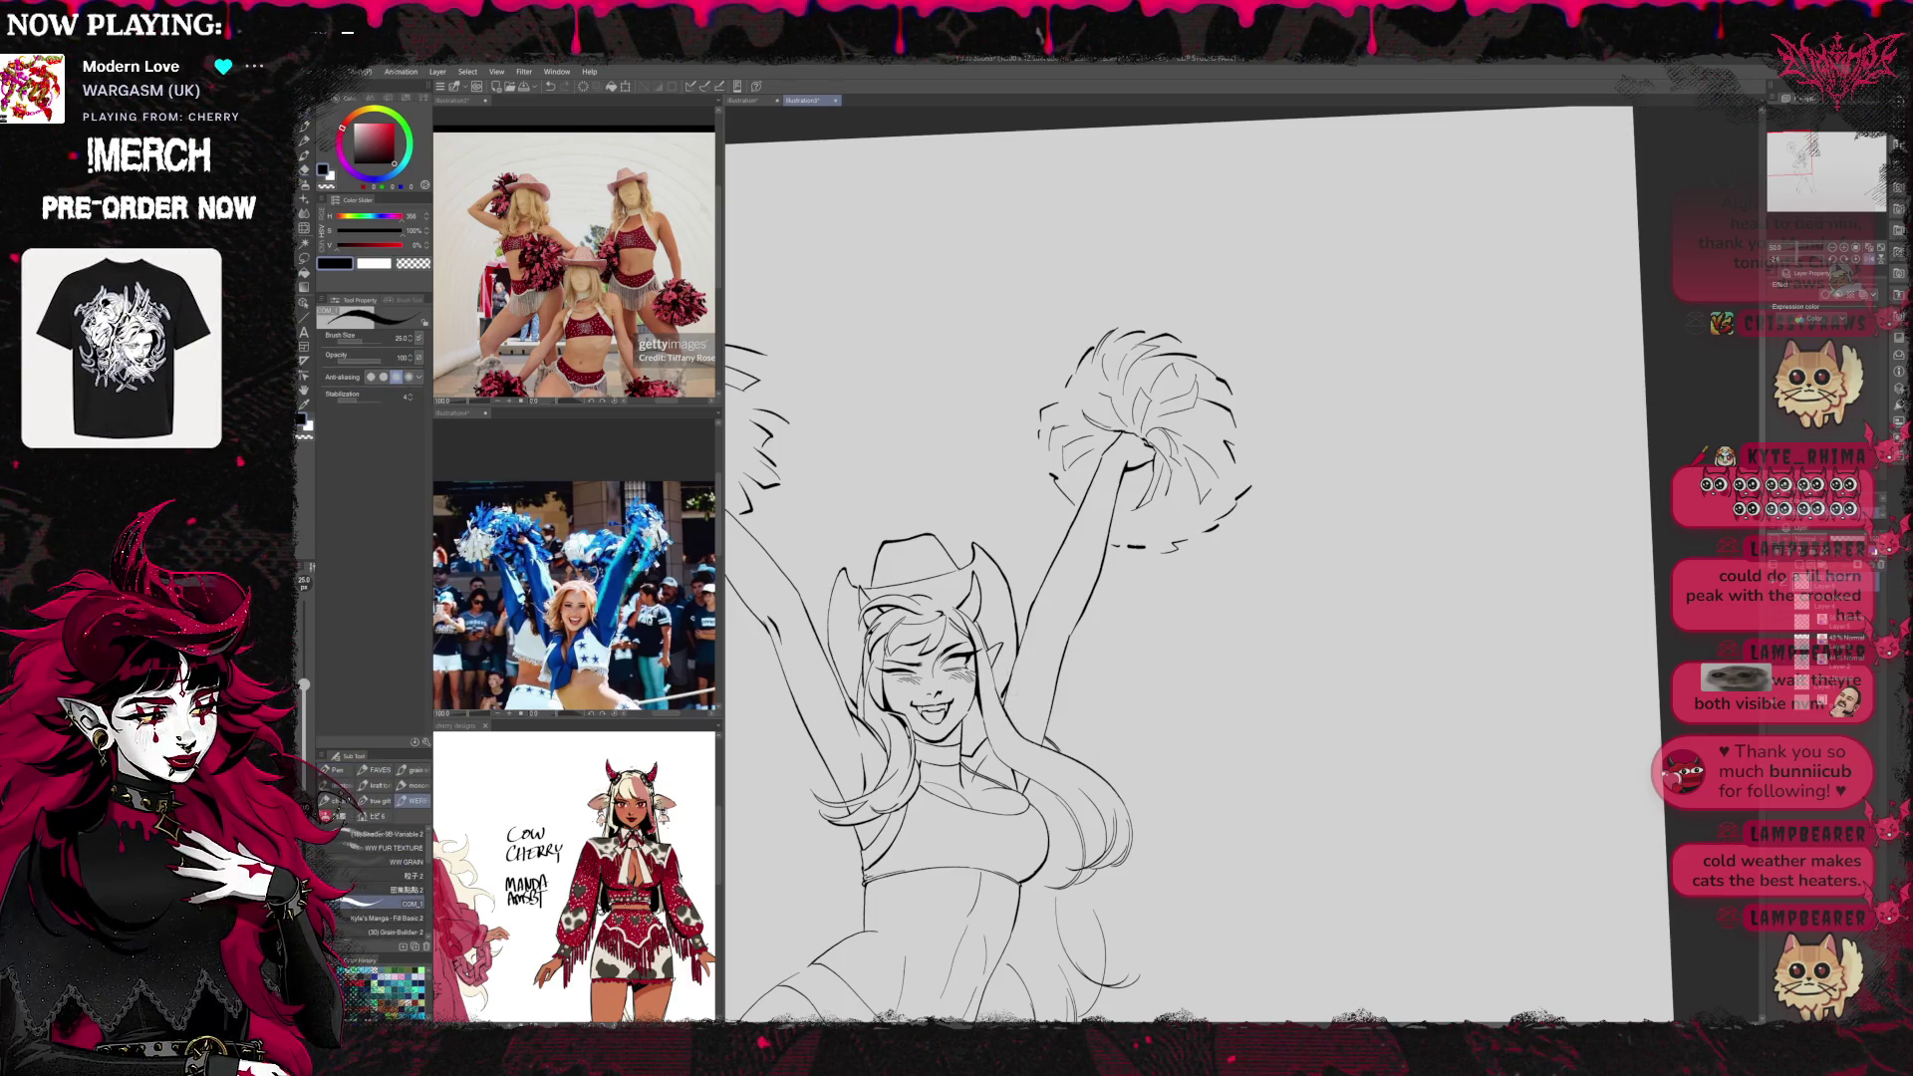
left_click_drag(1032, 661, 1088, 540)
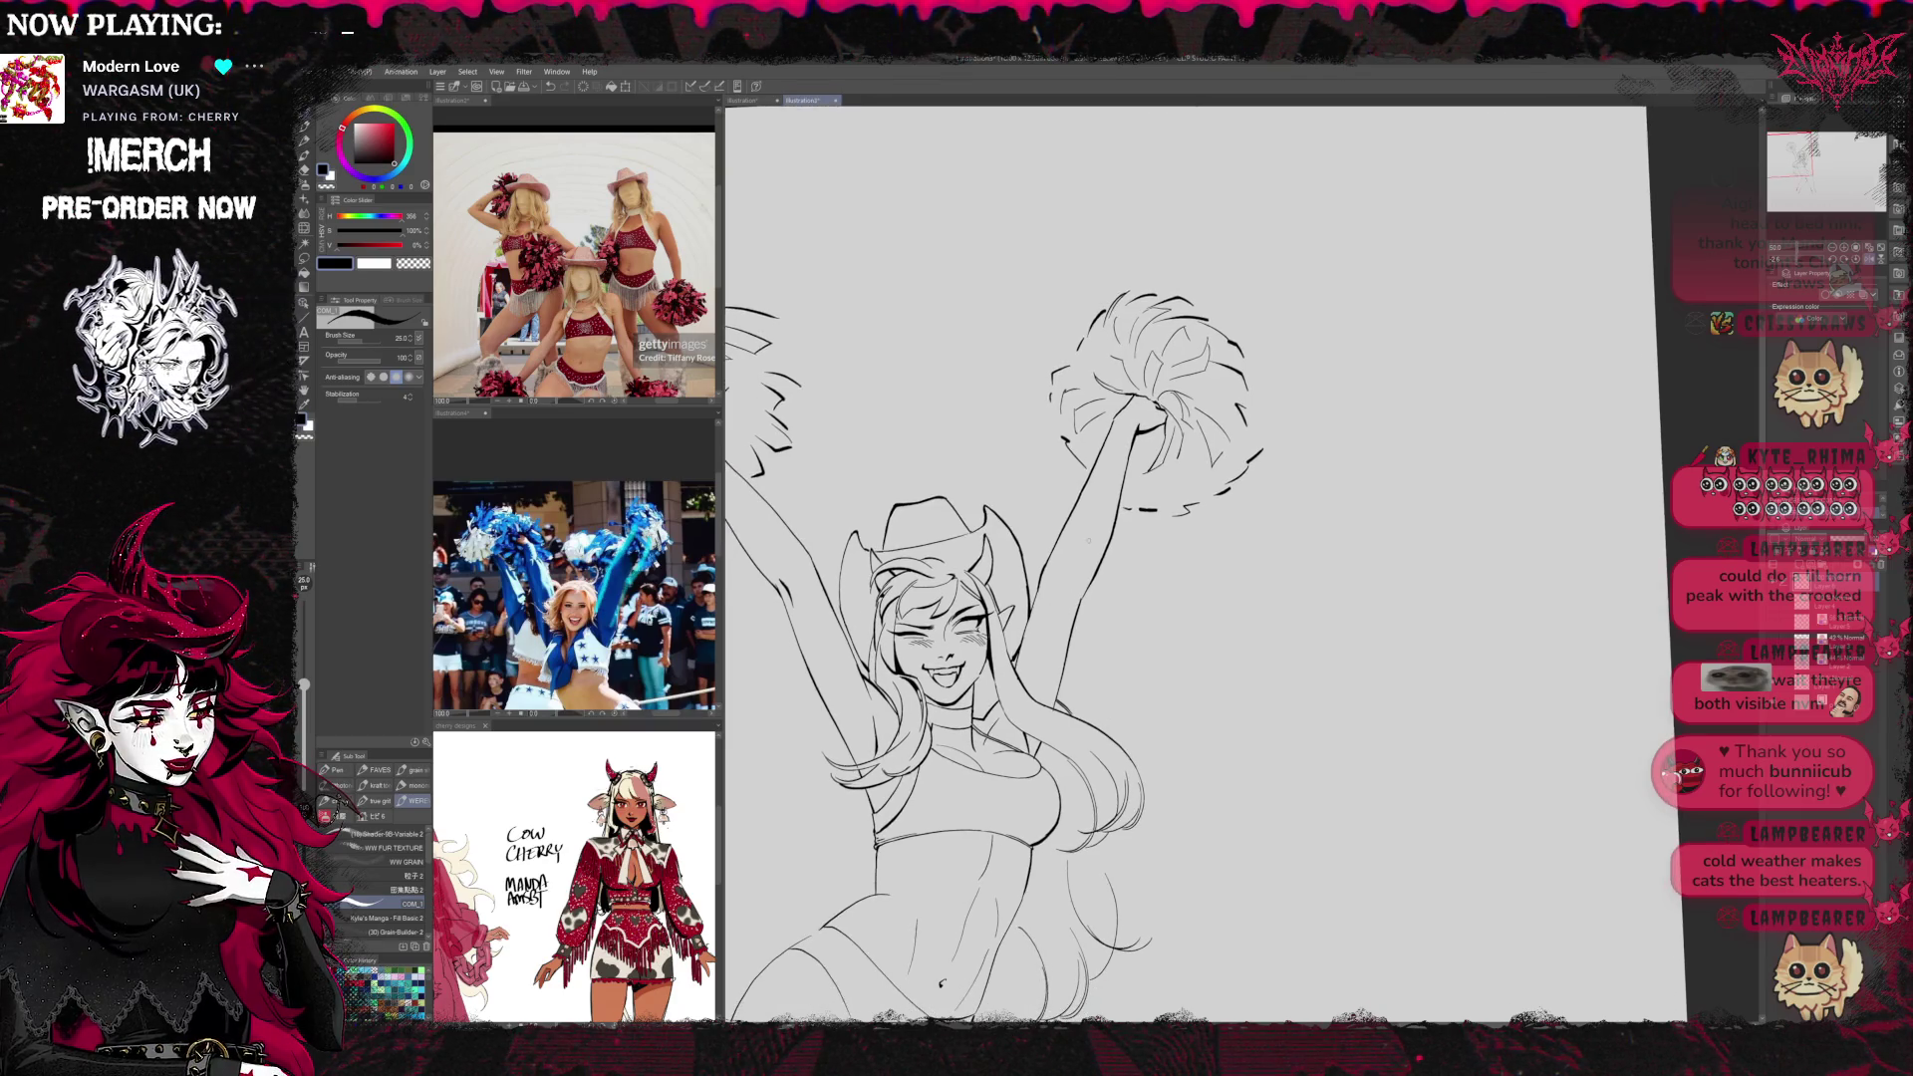
Mirror the canvas, make minor pen and eraser fixes, reset rotation to level, and reshow the sketch
key("h")
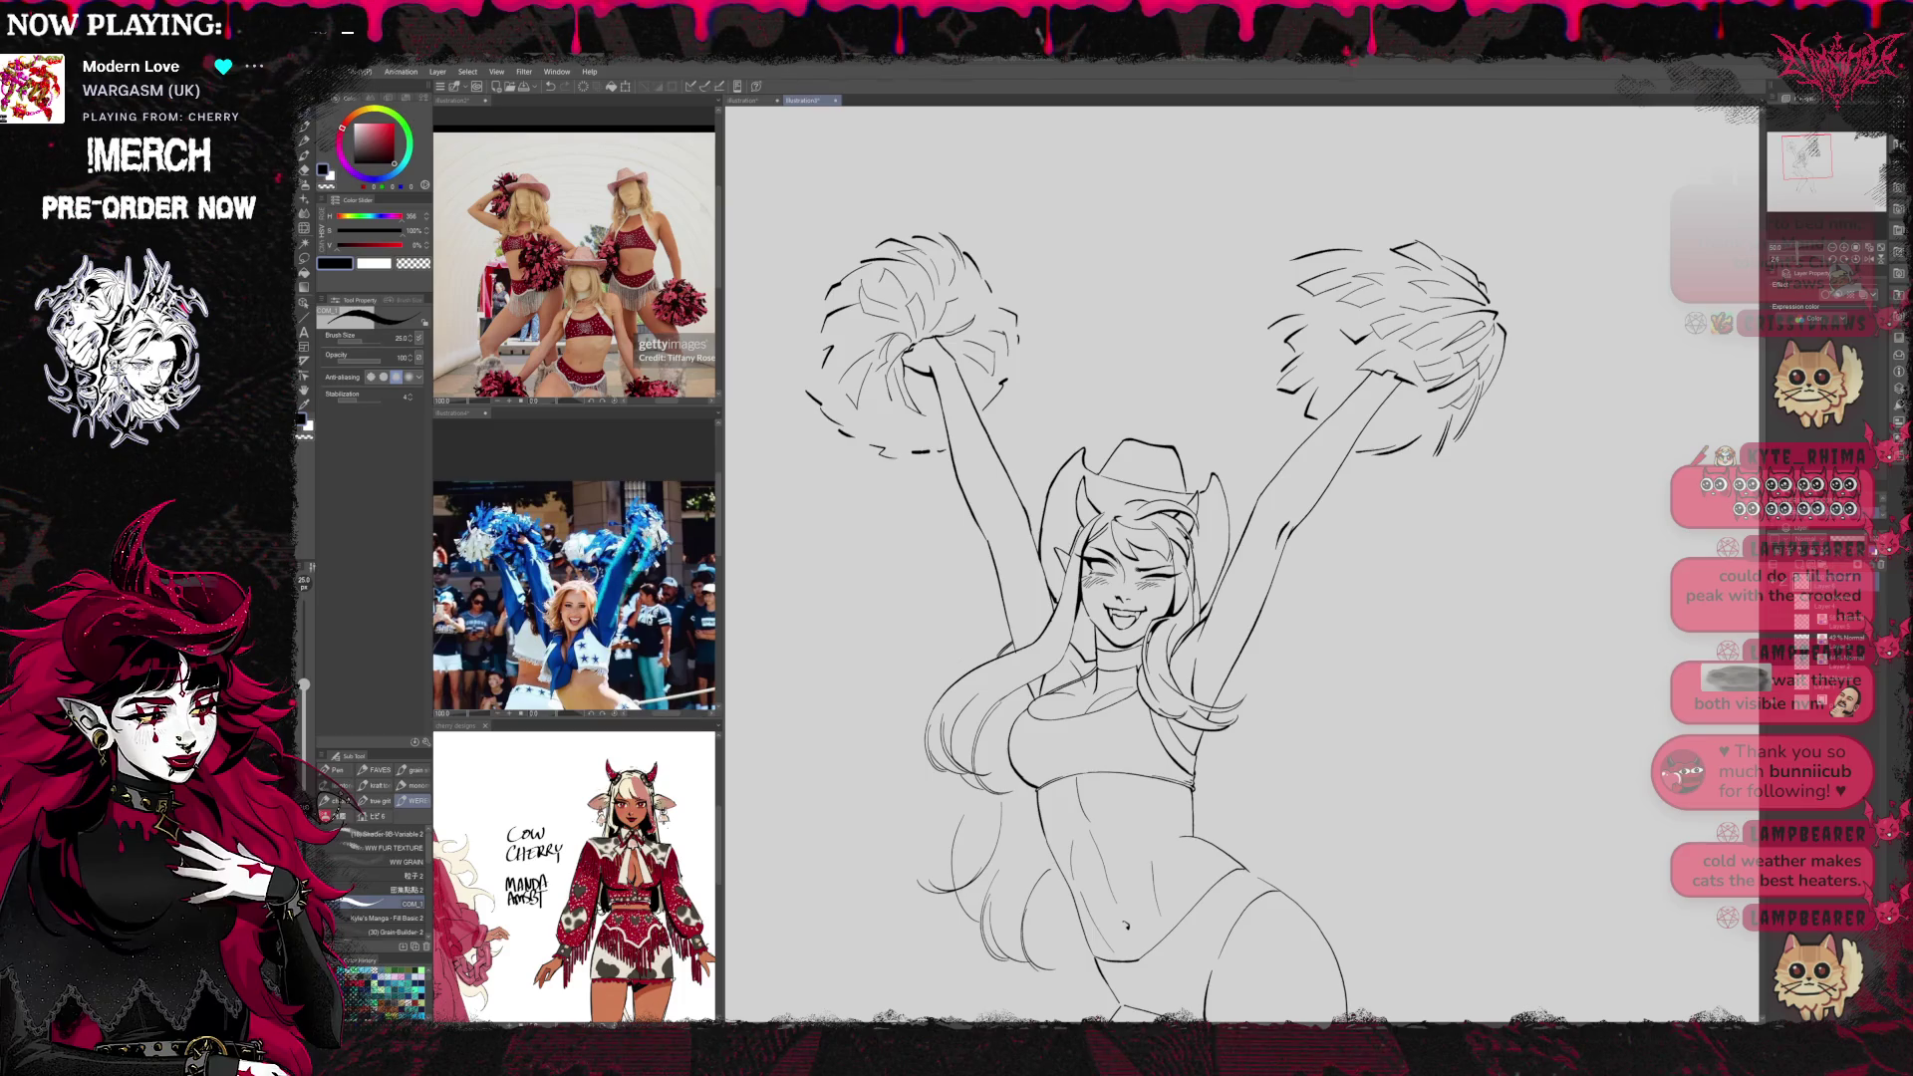
left_click_drag(1203, 644, 1226, 726)
key("e")
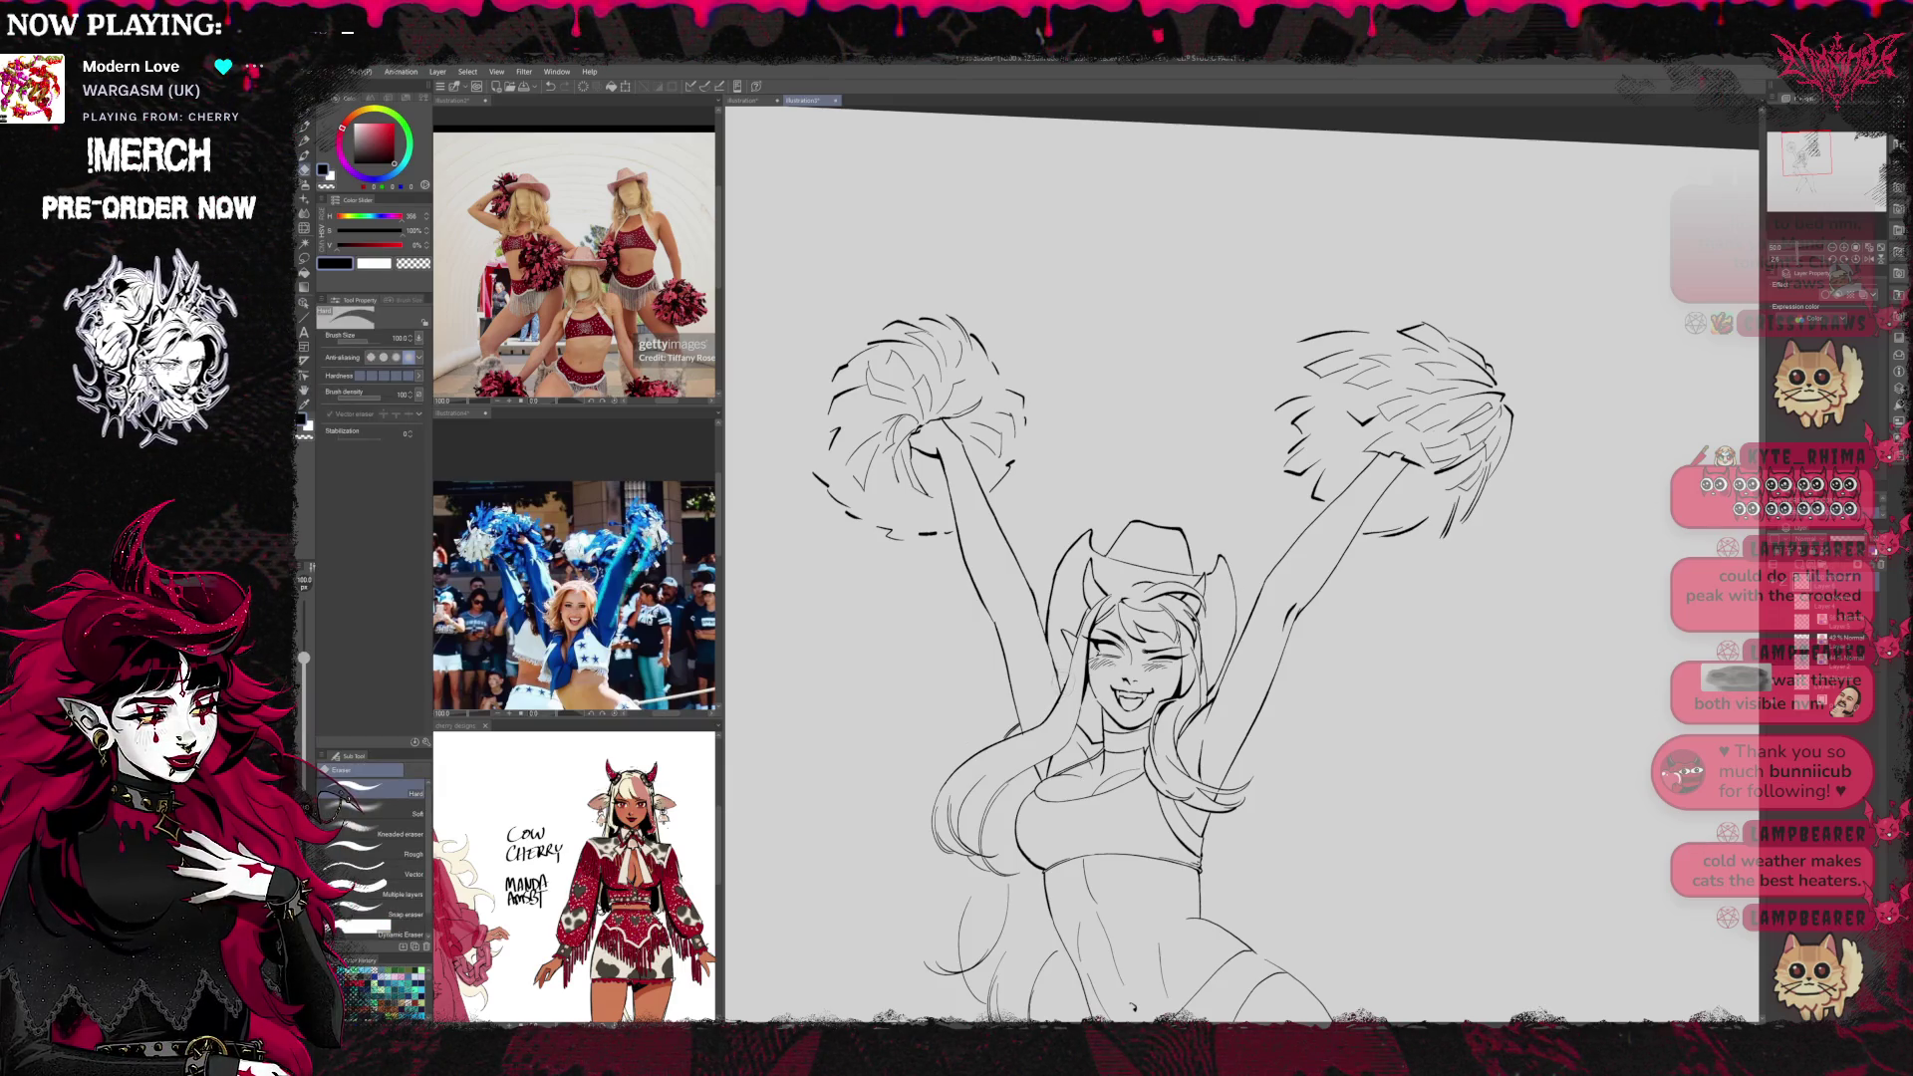
key("p")
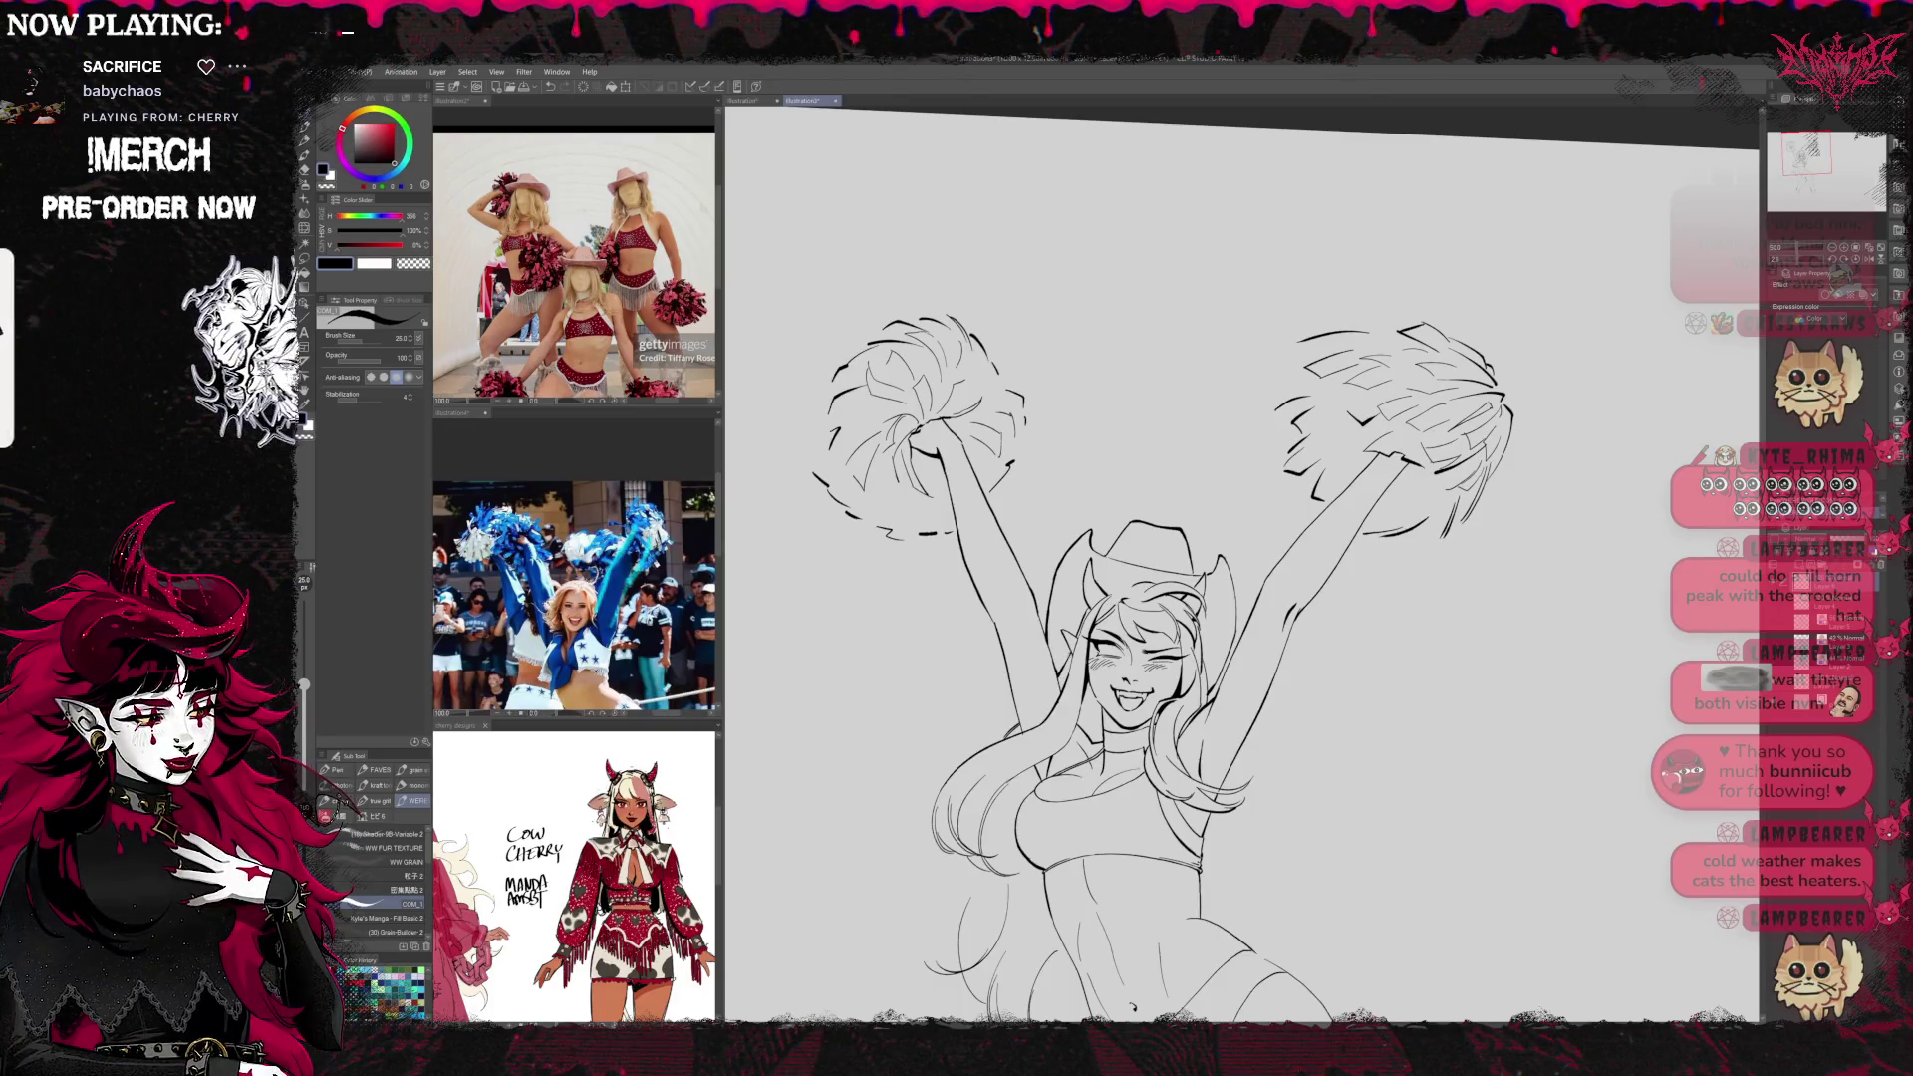
key("ctrl+at")
scroll(1263, 629, "down", 2)
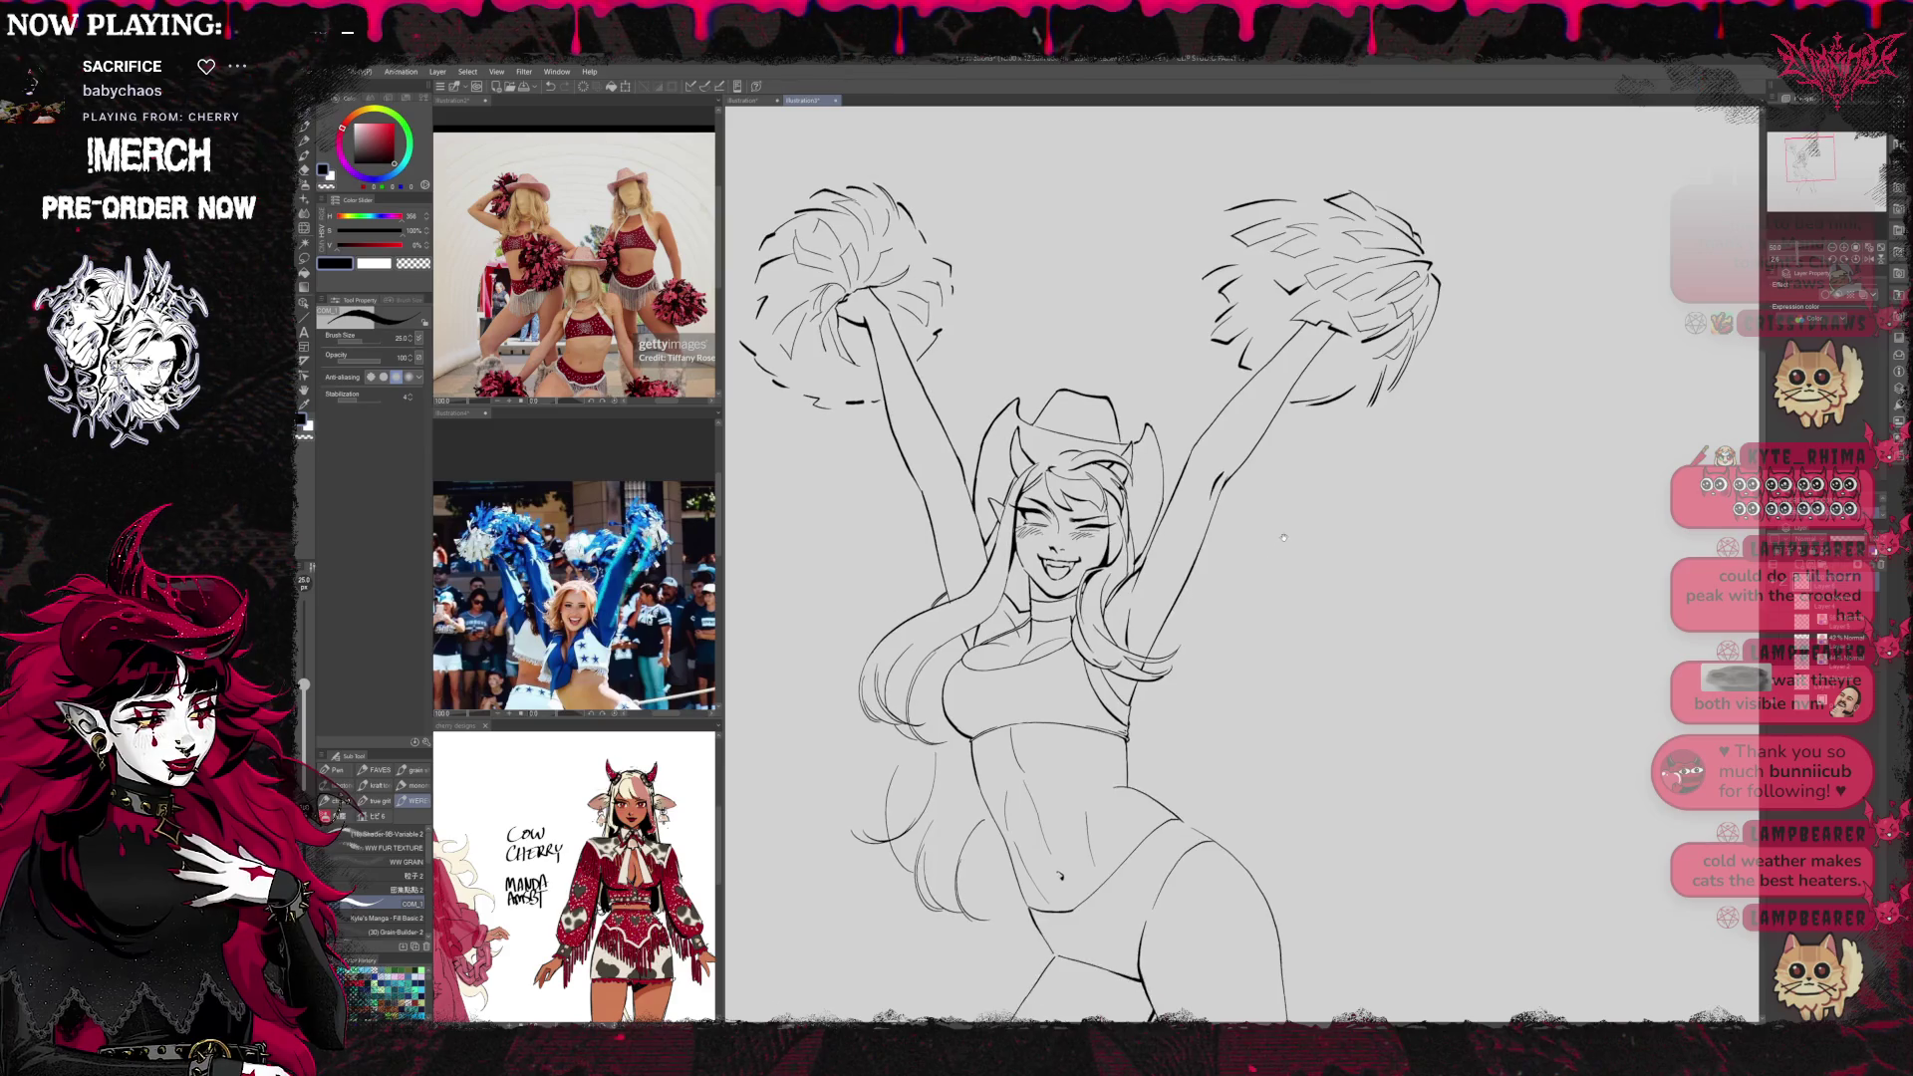
scroll(1241, 563, "up", 2)
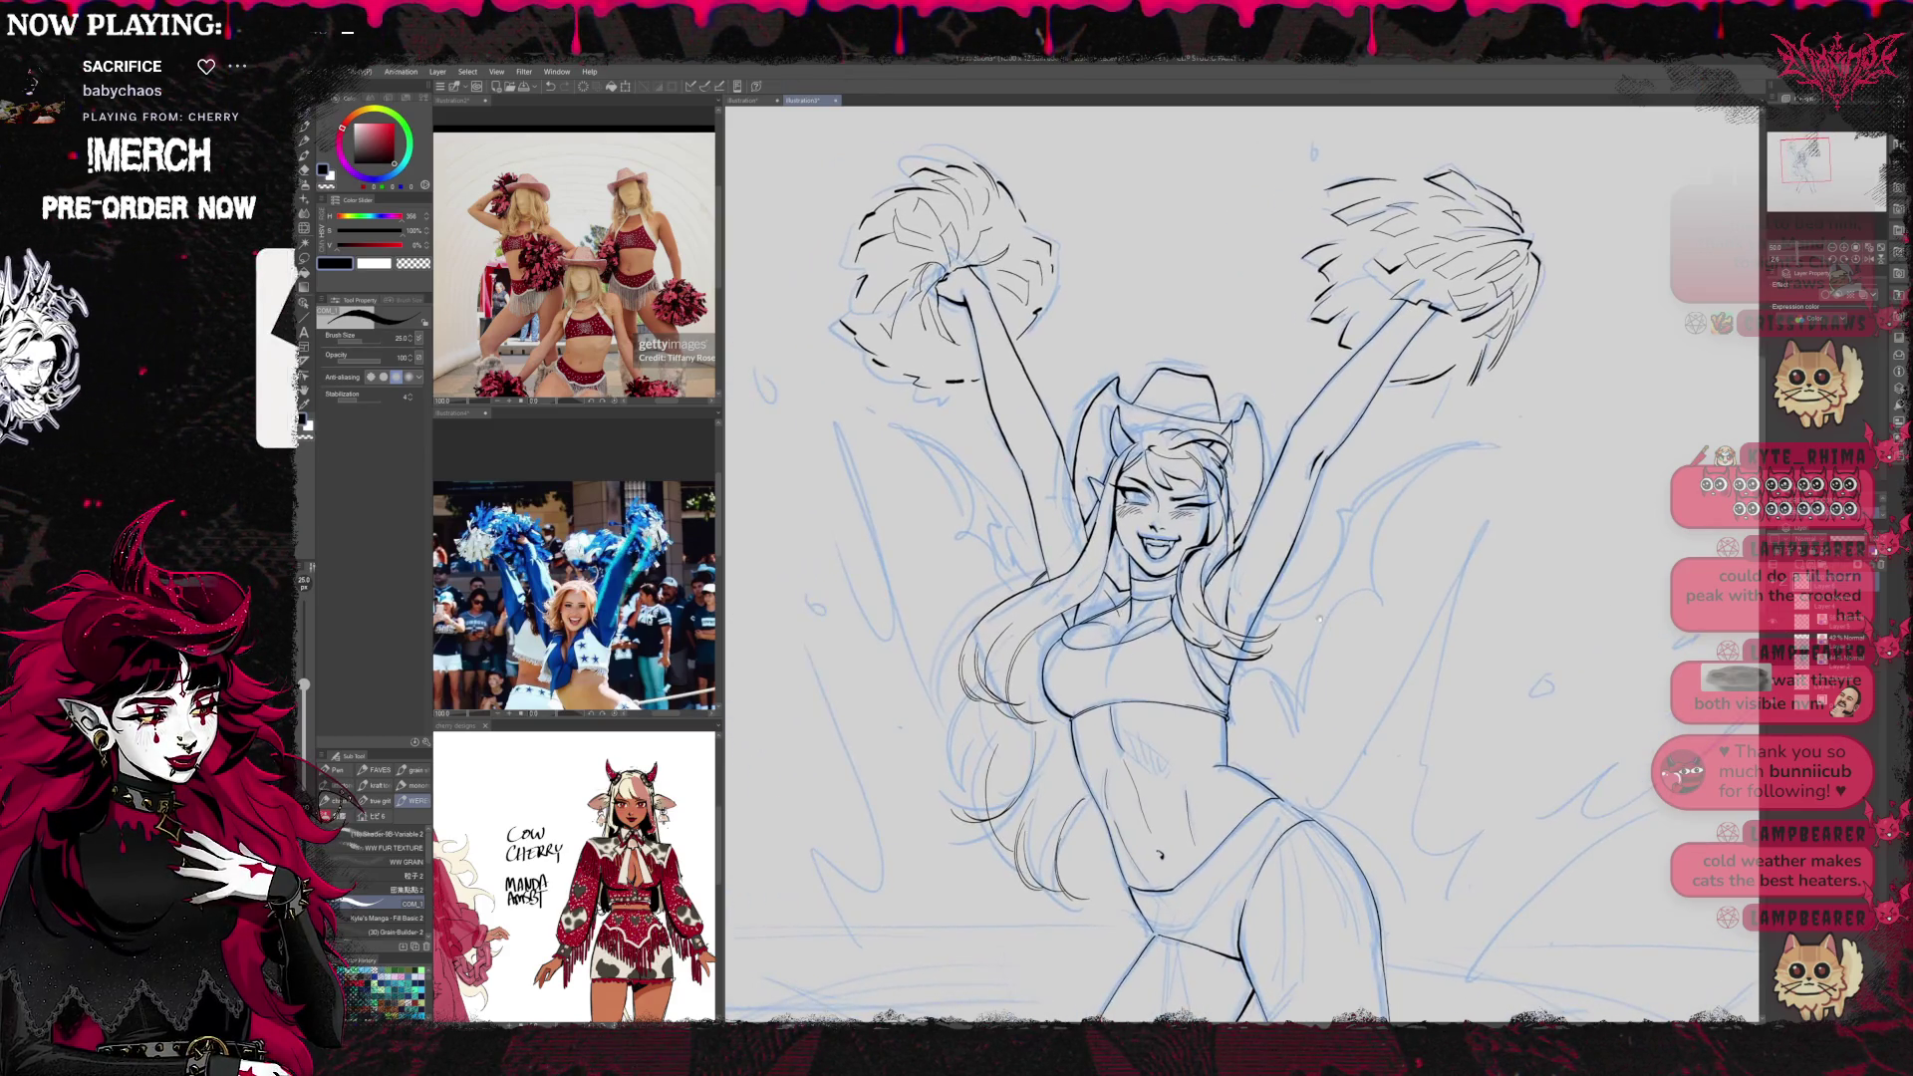
Zoom in, shift the cheerleader left, undo the last stroke, and hide the blue sketch layer
key("e")
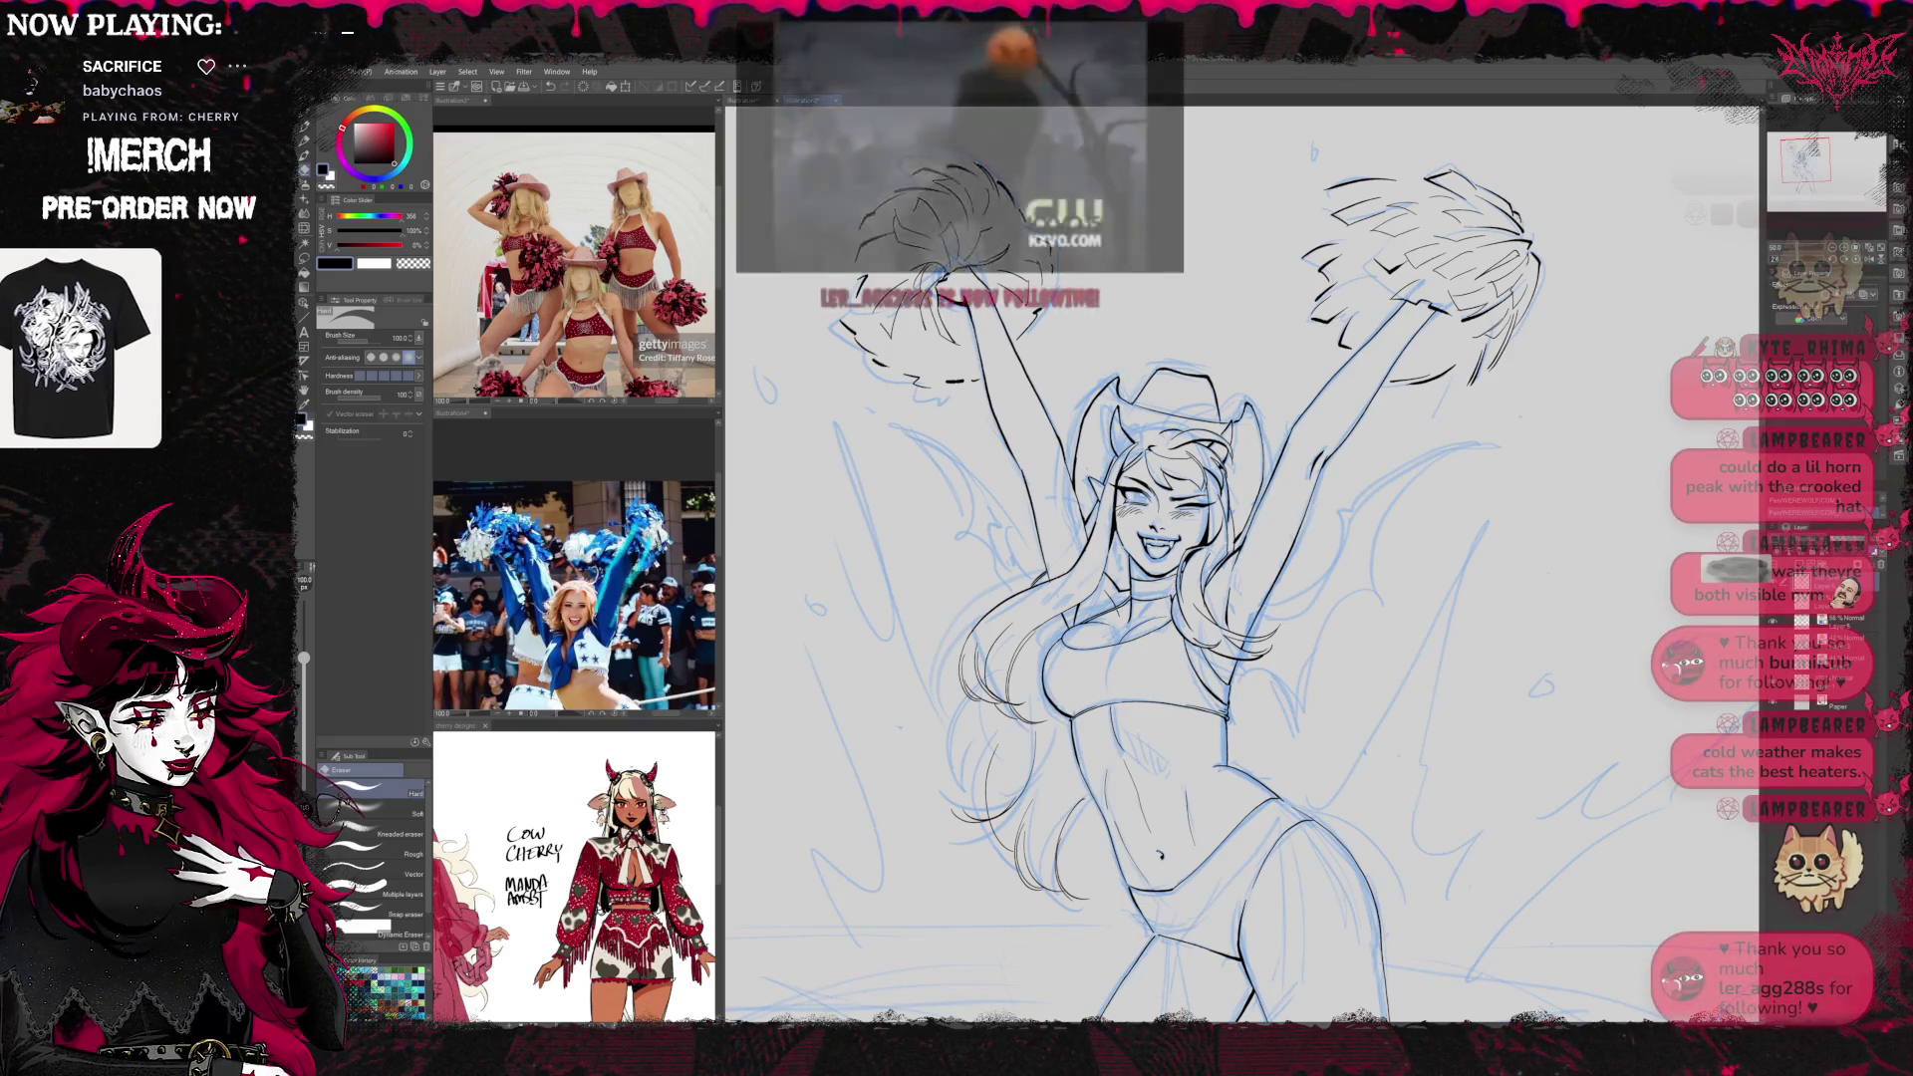
scroll(1347, 611, "up", 2)
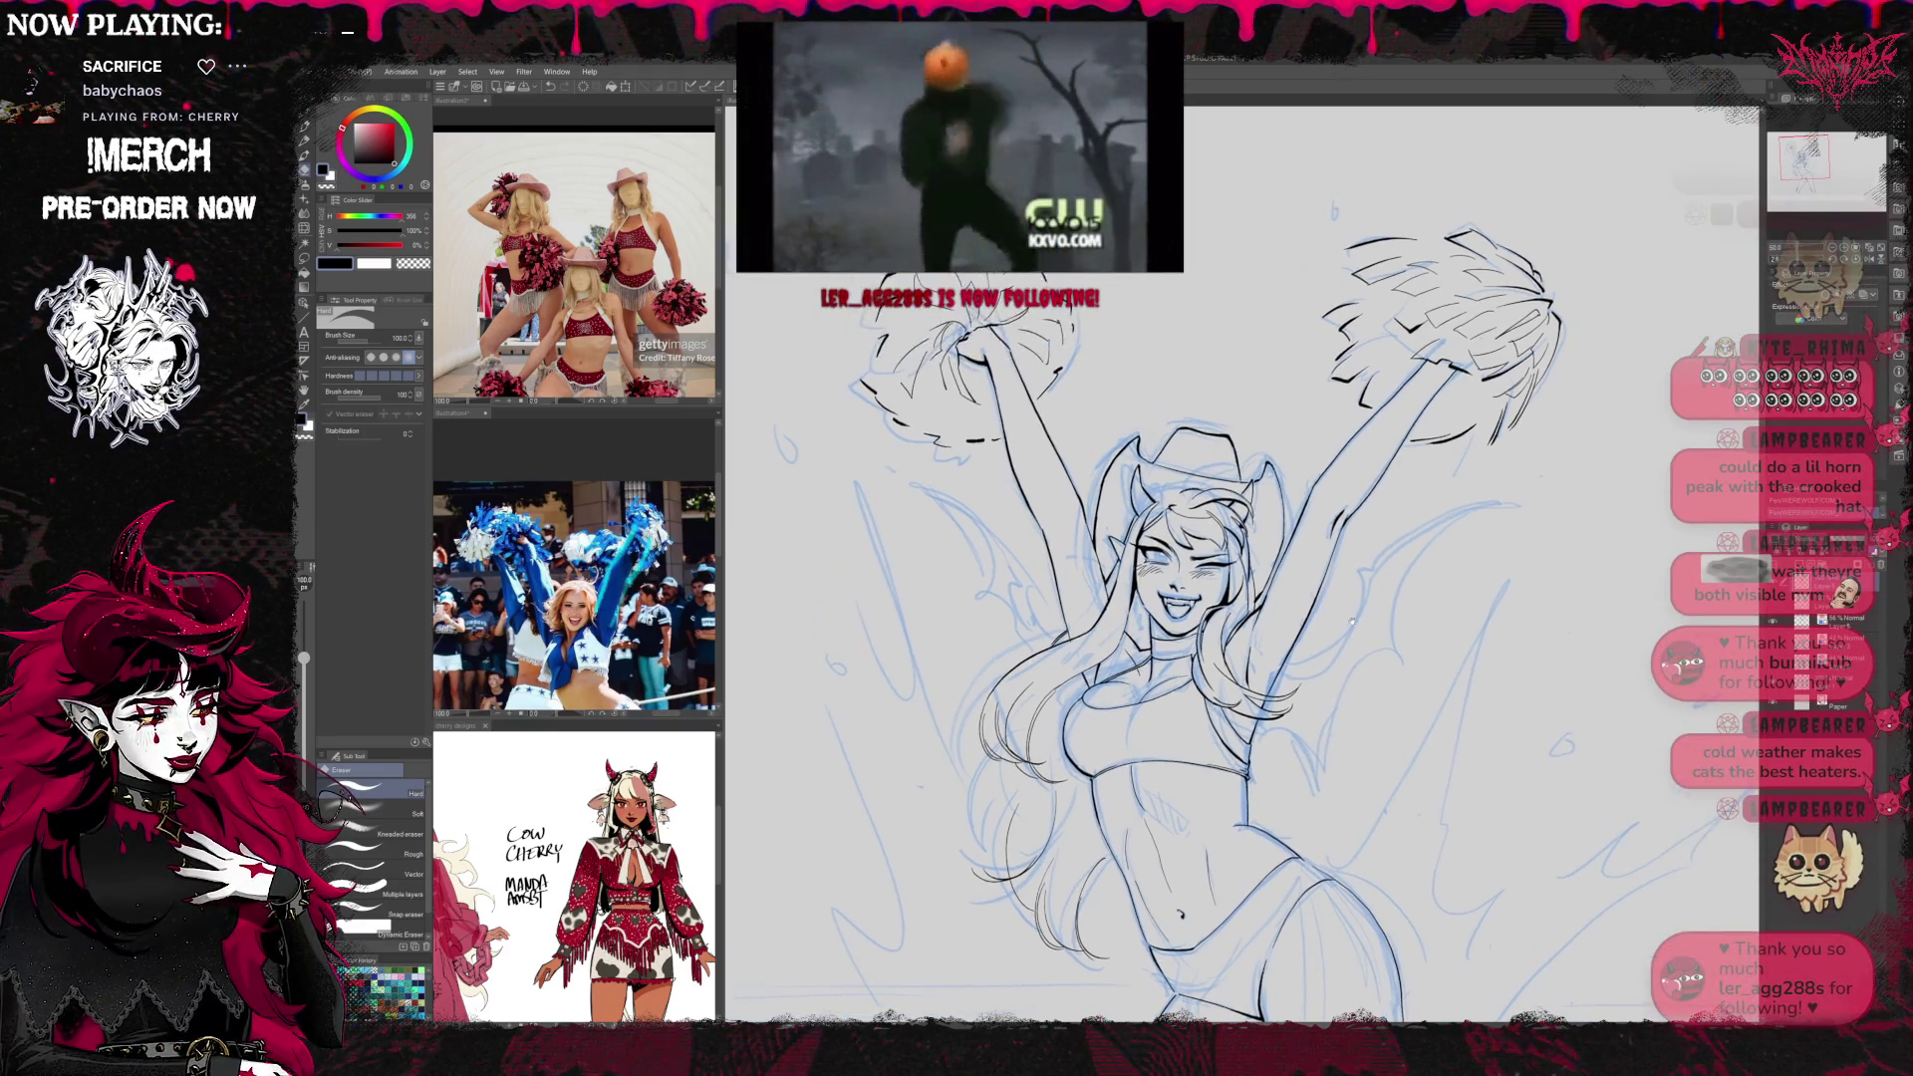
key("p")
scroll(1323, 658, "up", 2)
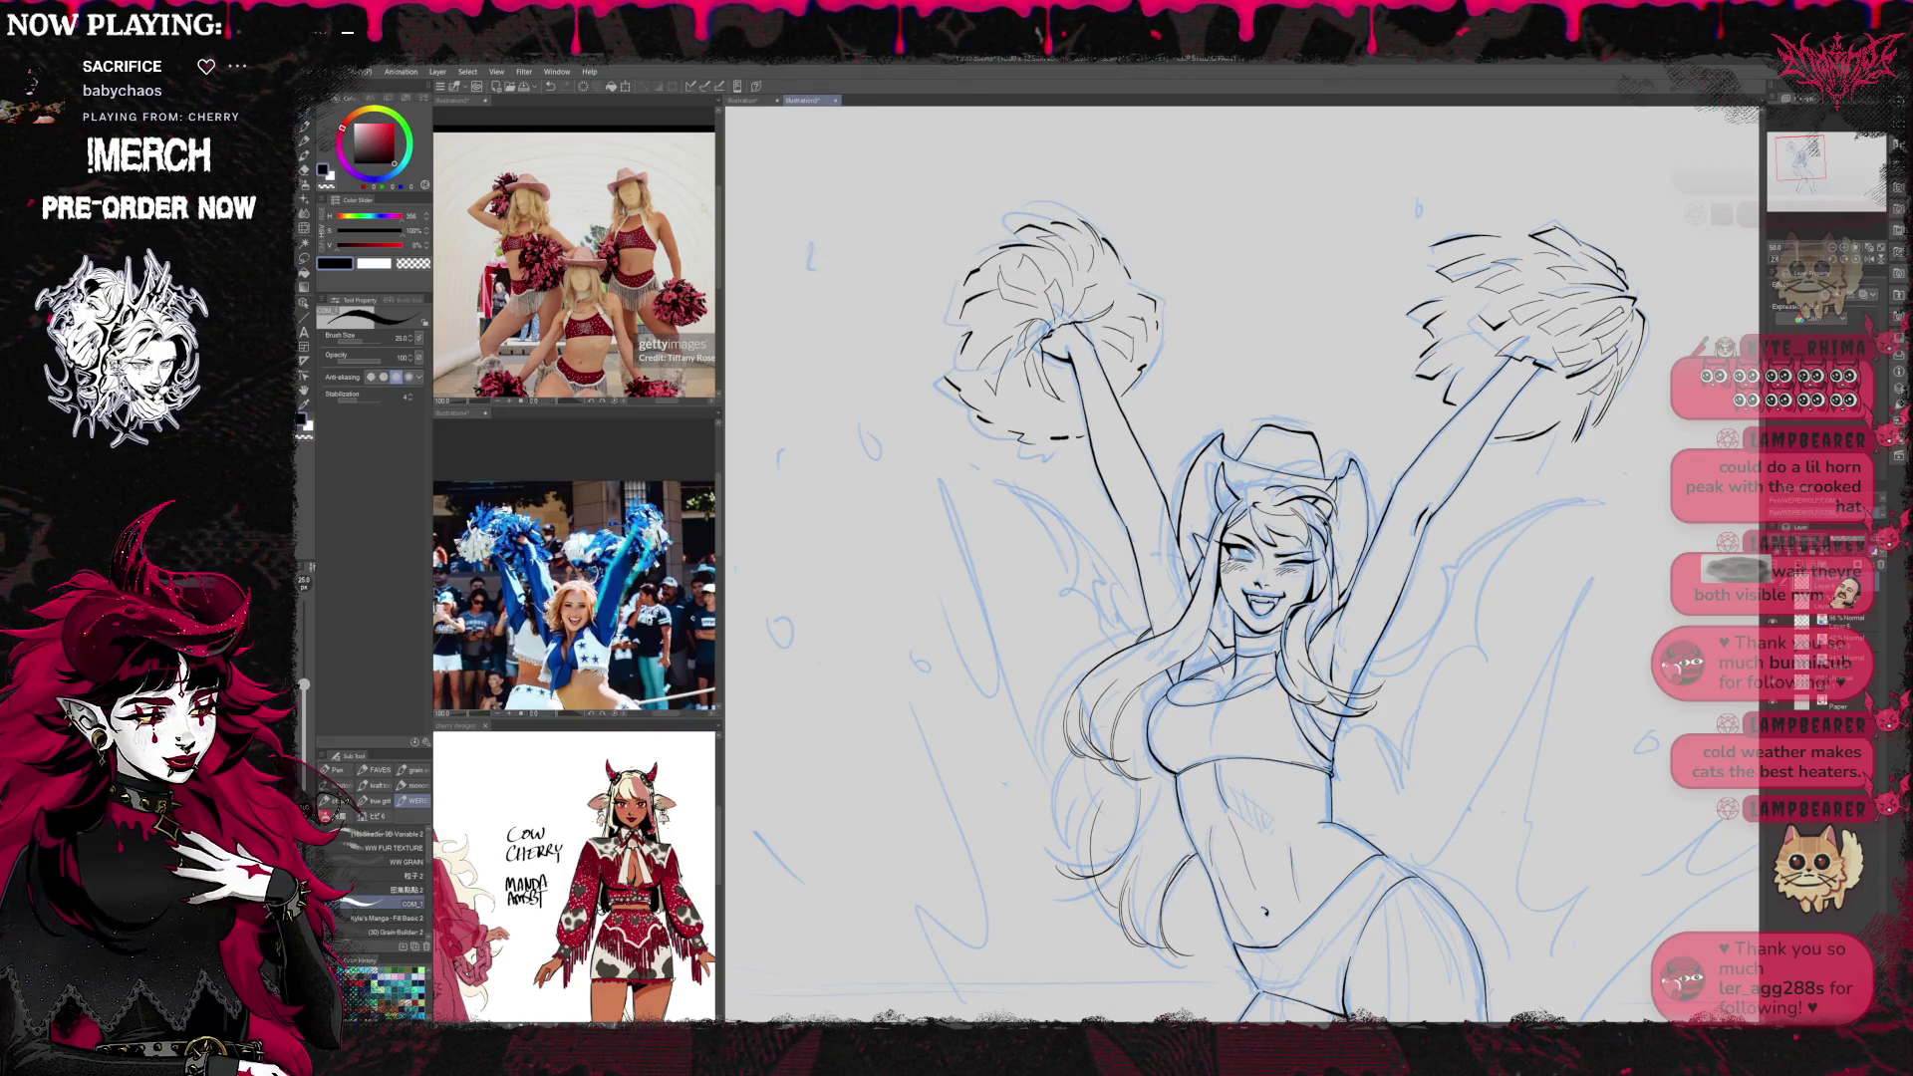
left_click_drag(1245, 598, 977, 583)
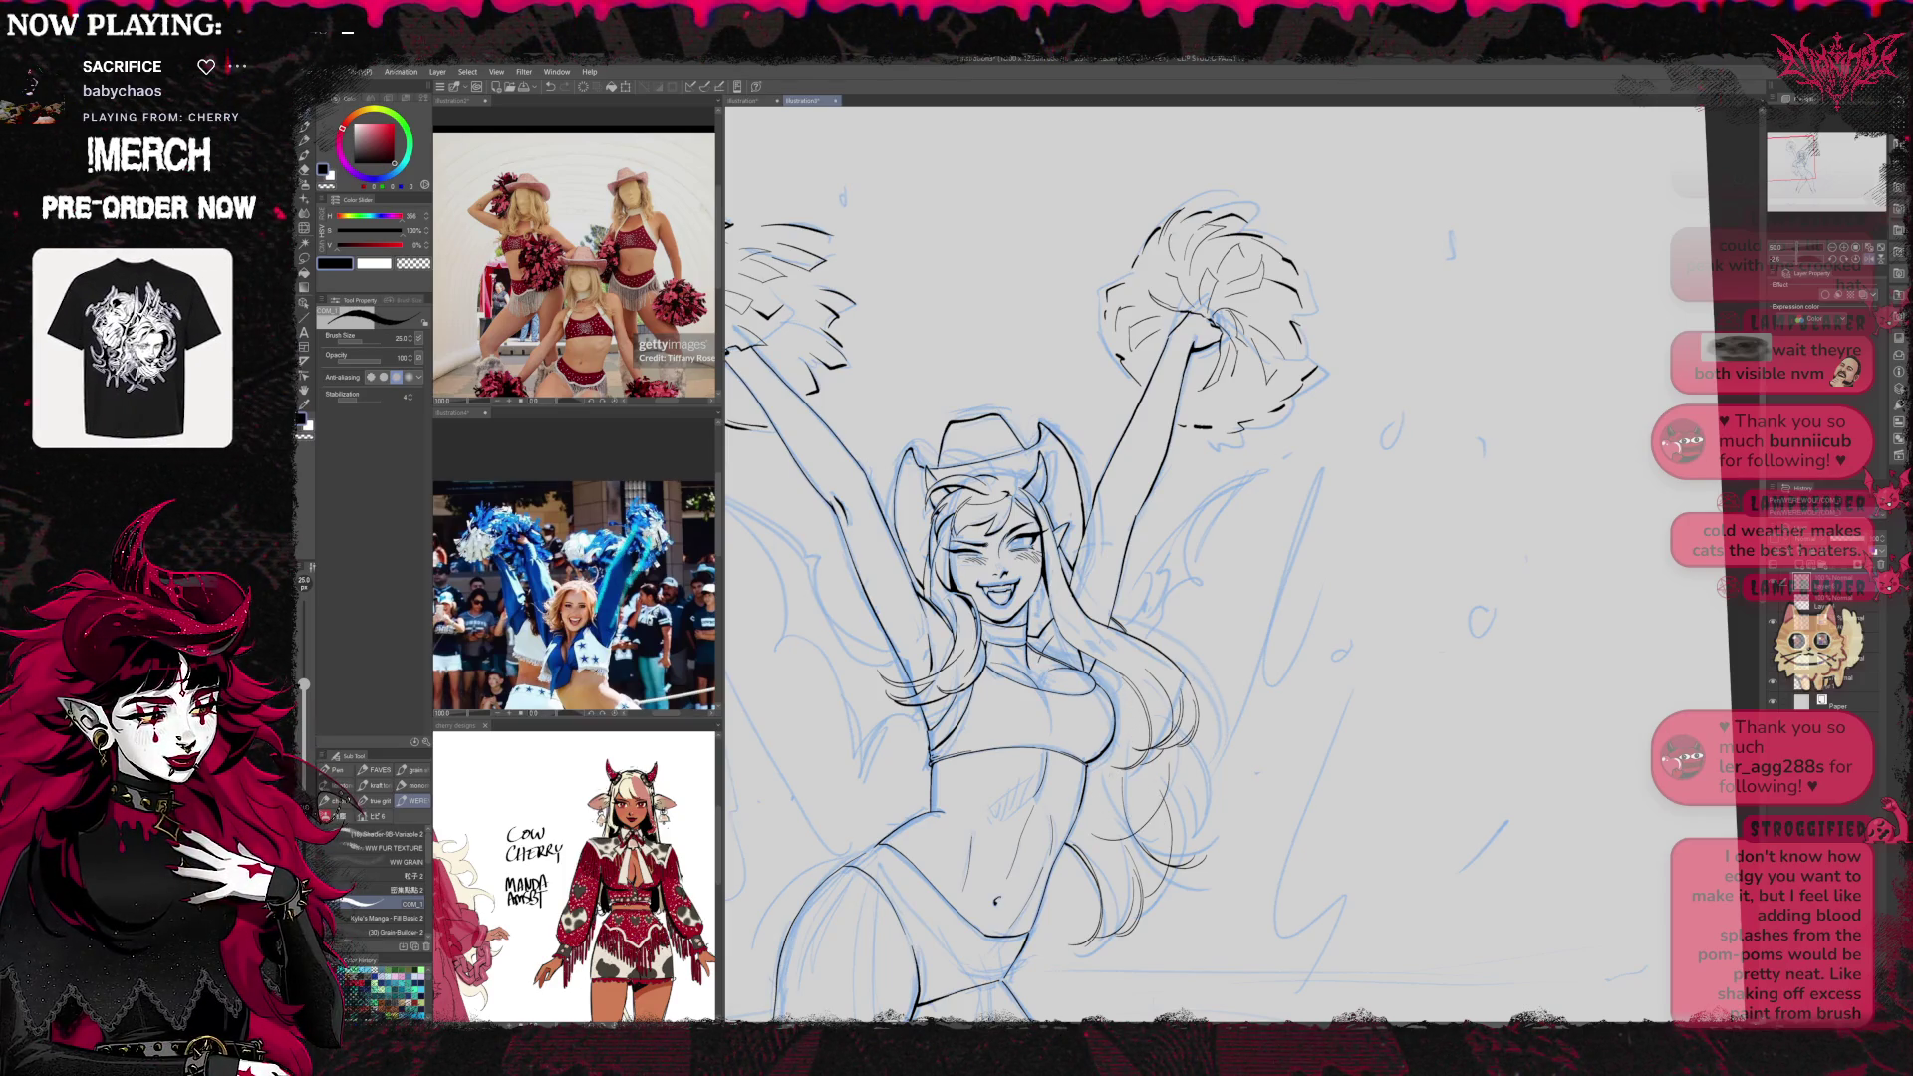
key("ctrl+z")
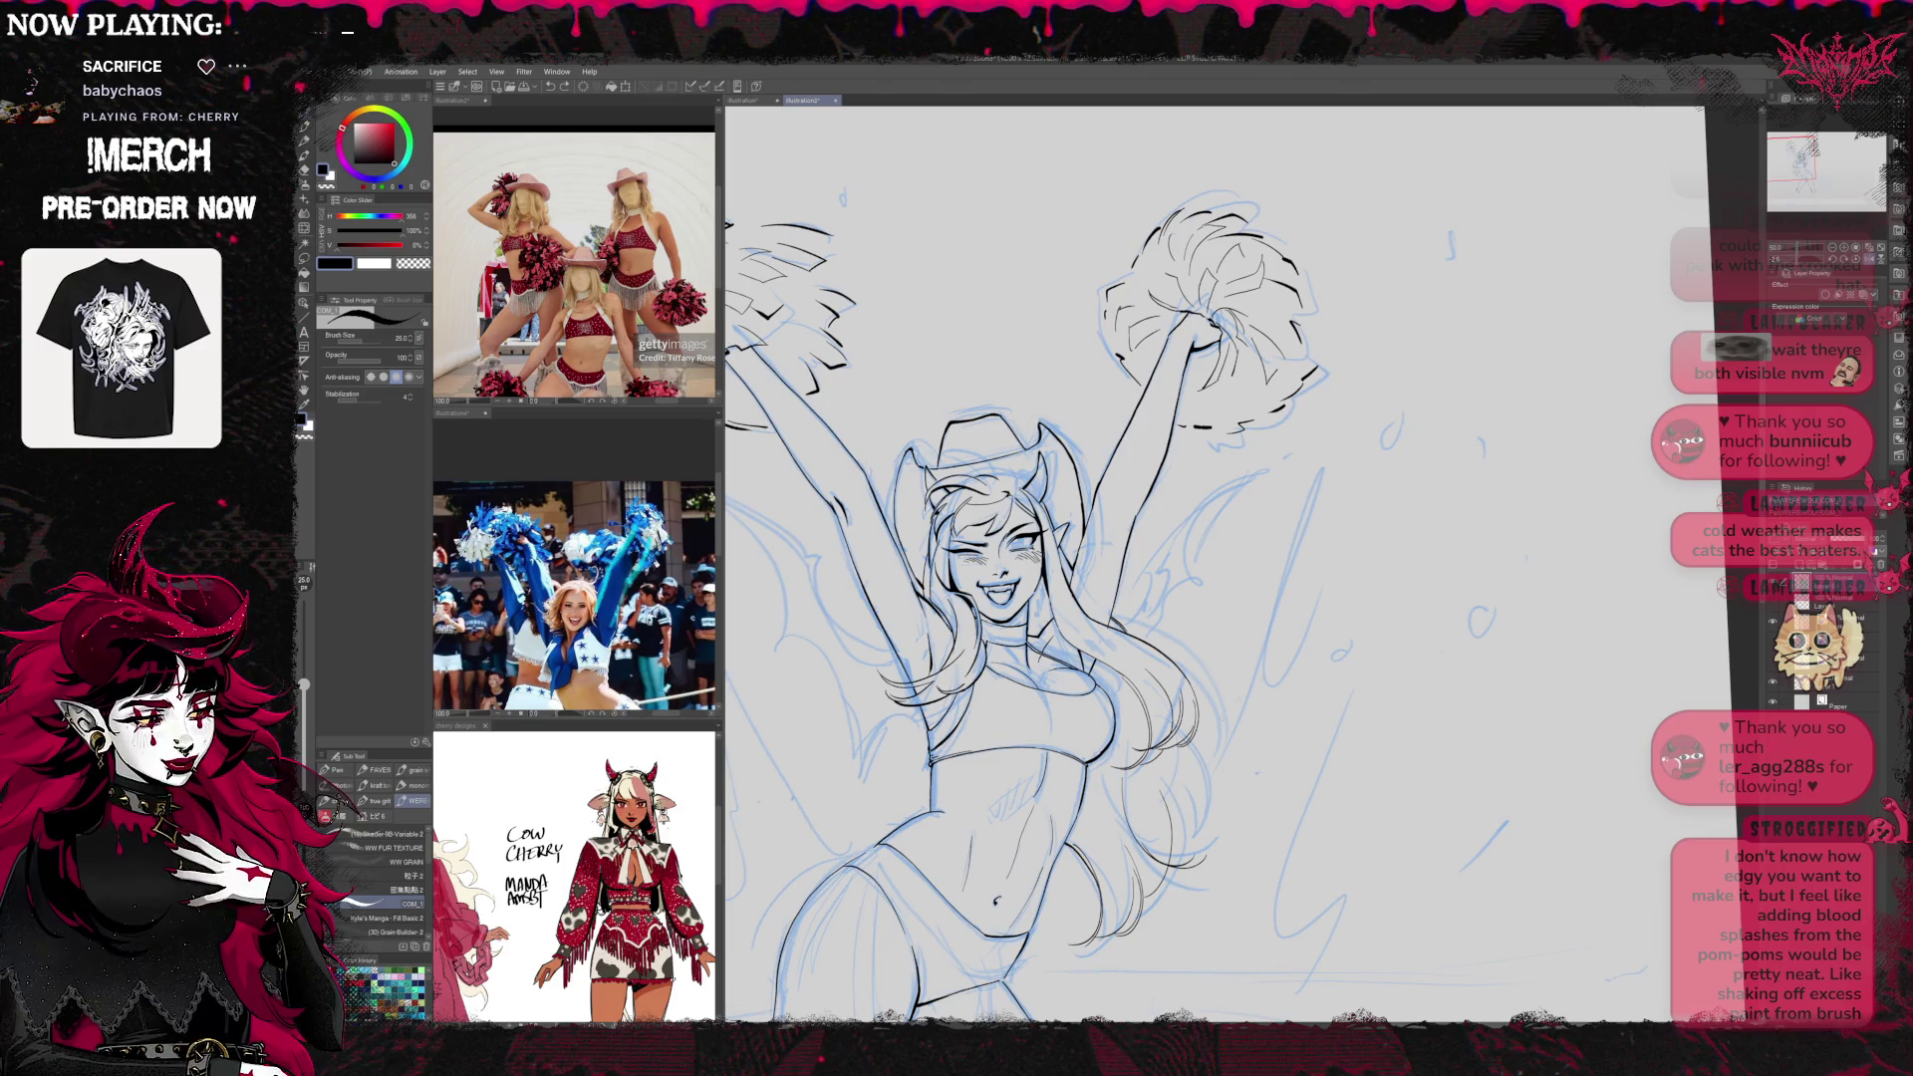
left_click(1774, 628)
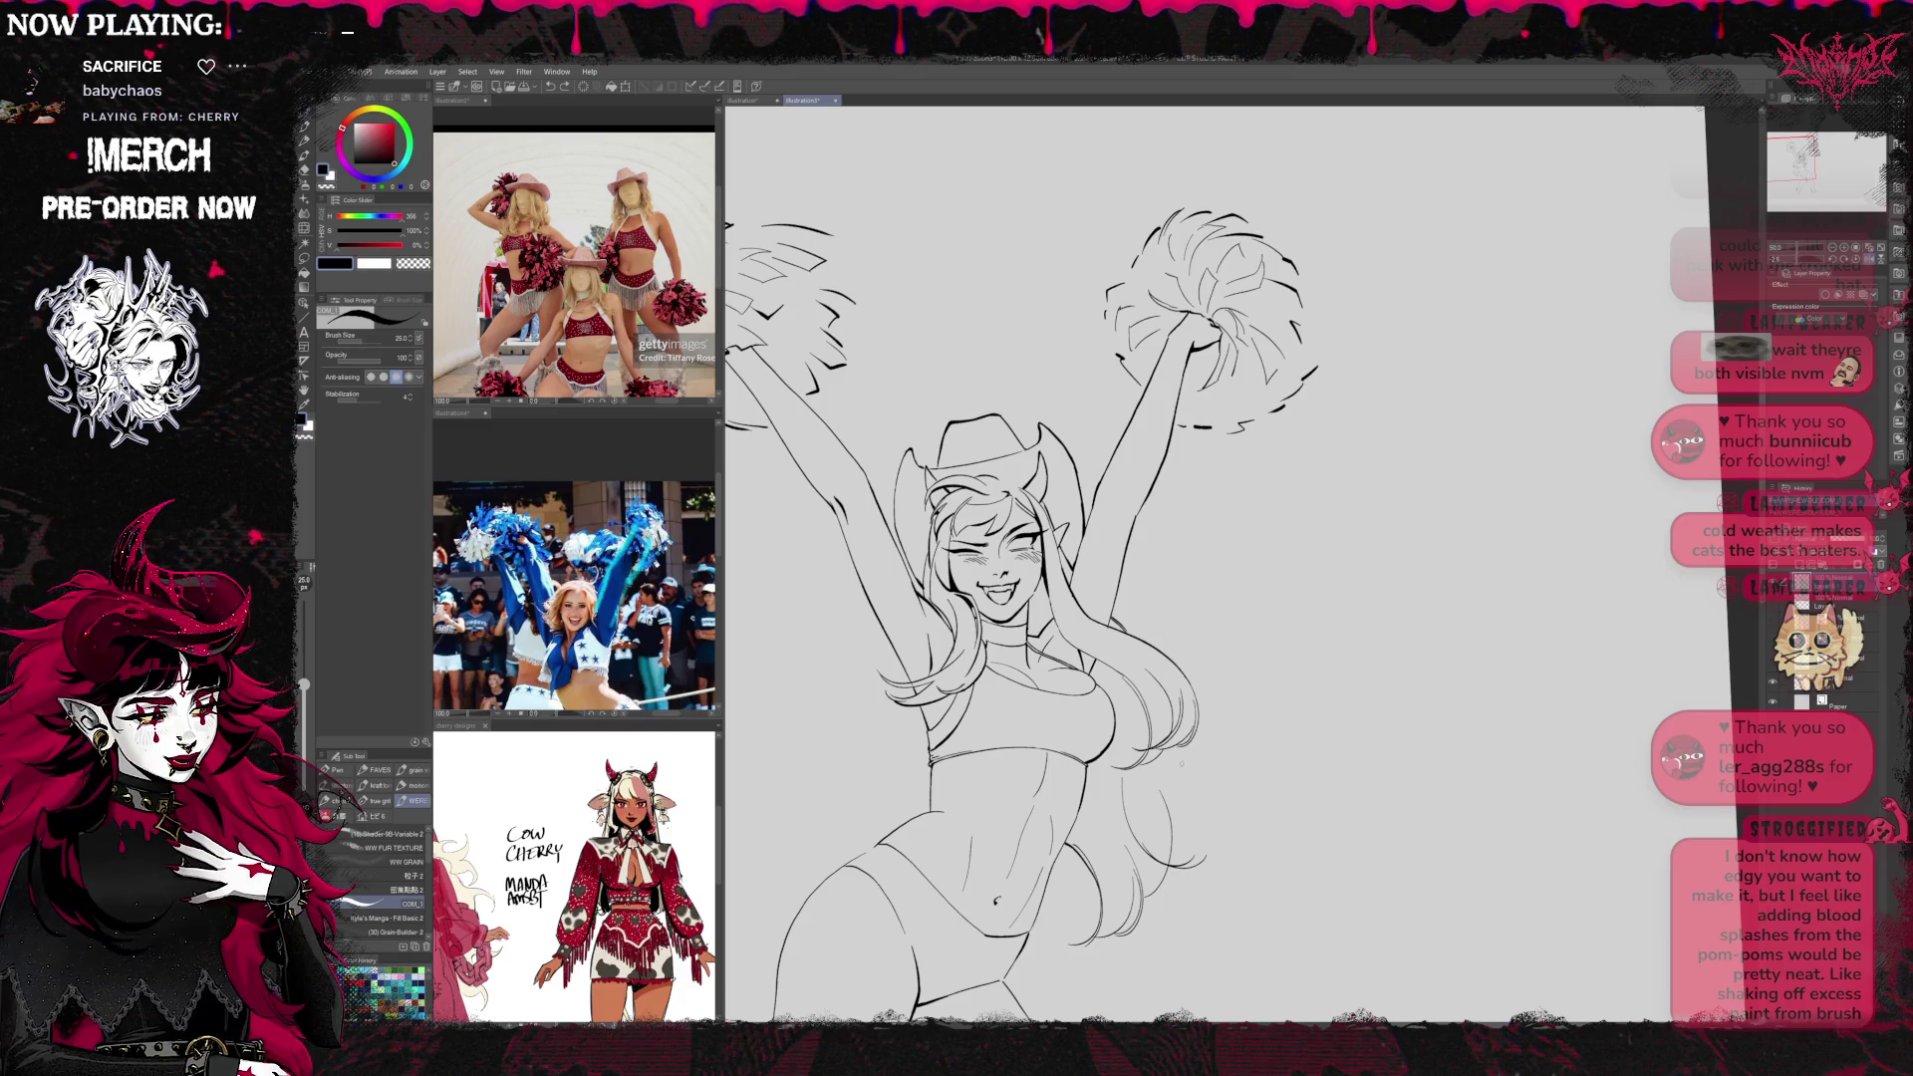
Set the eraser to size 70 and erase the stray hair-strand lines beside the right hip
key("e")
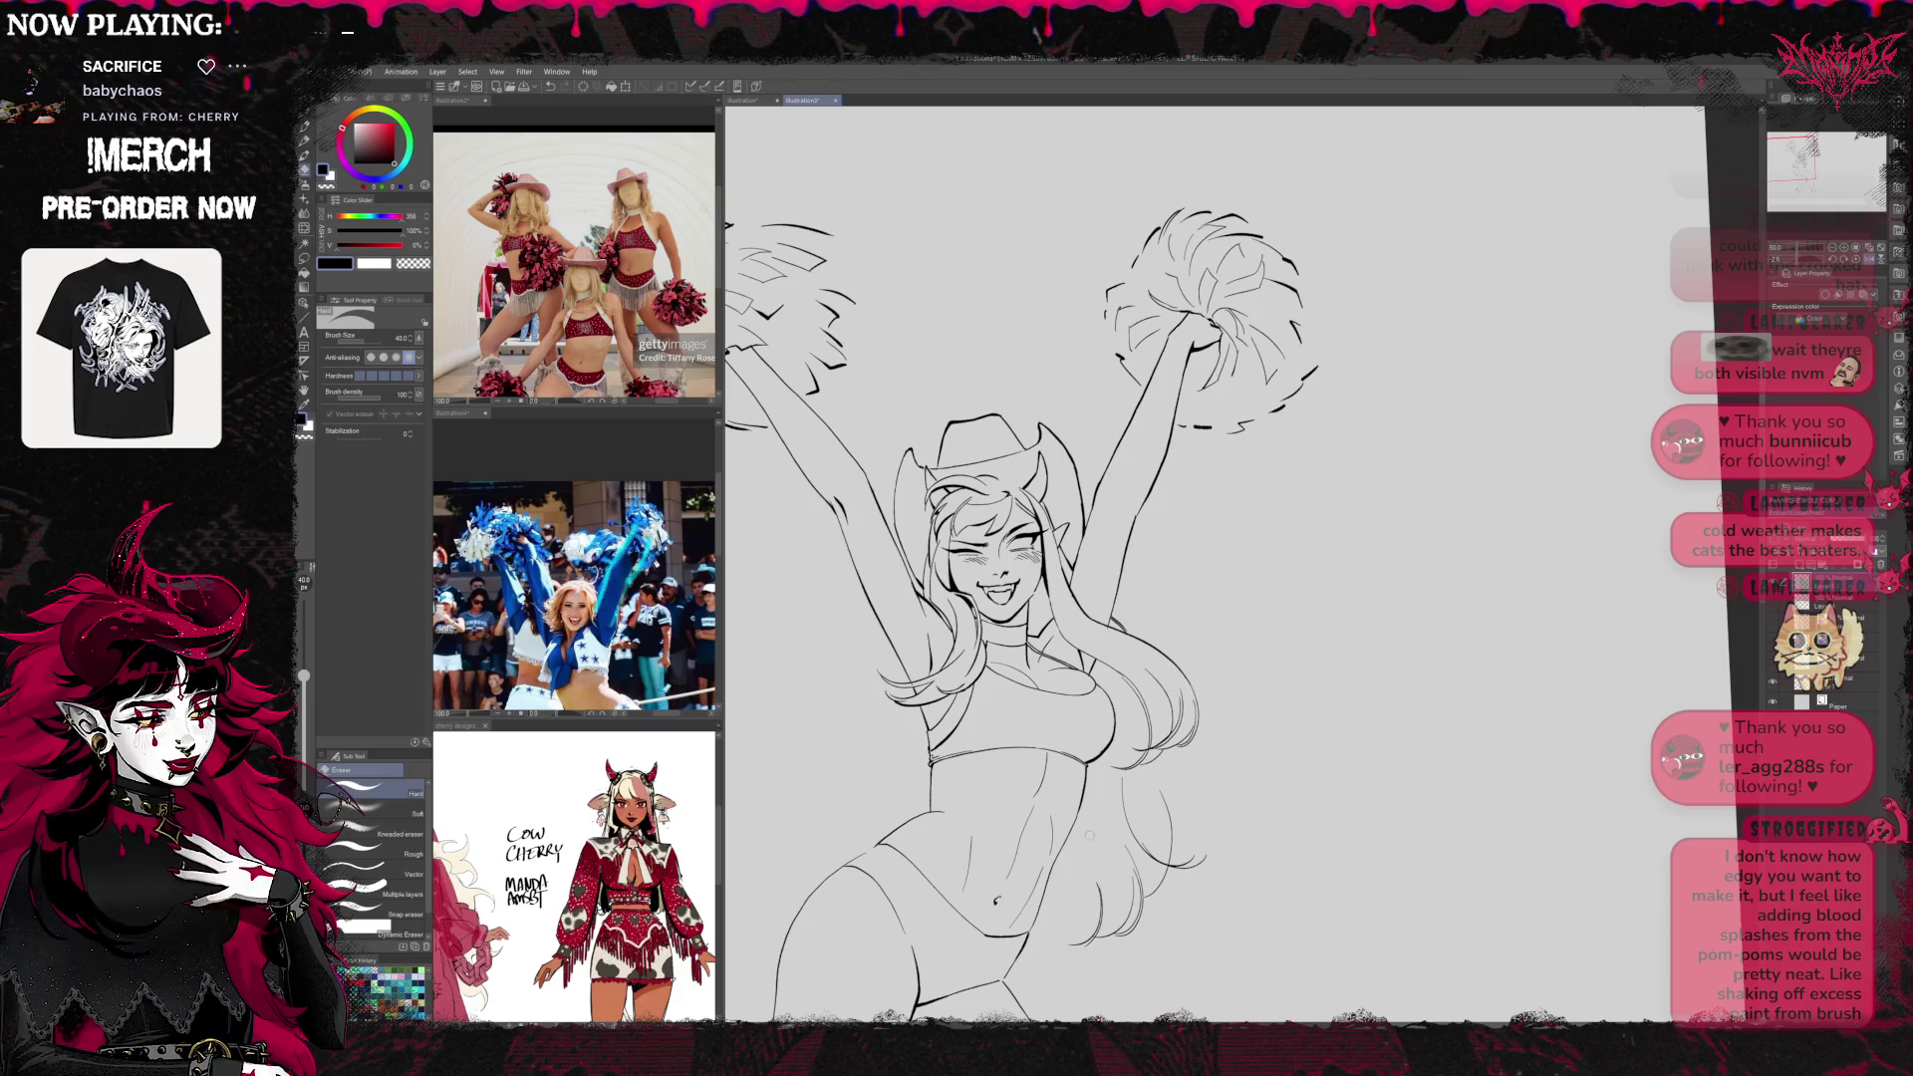
key("bracketleft")
key("bracketleft")
key("bracketleft")
key("bracketright")
key("bracketright")
key("bracketright")
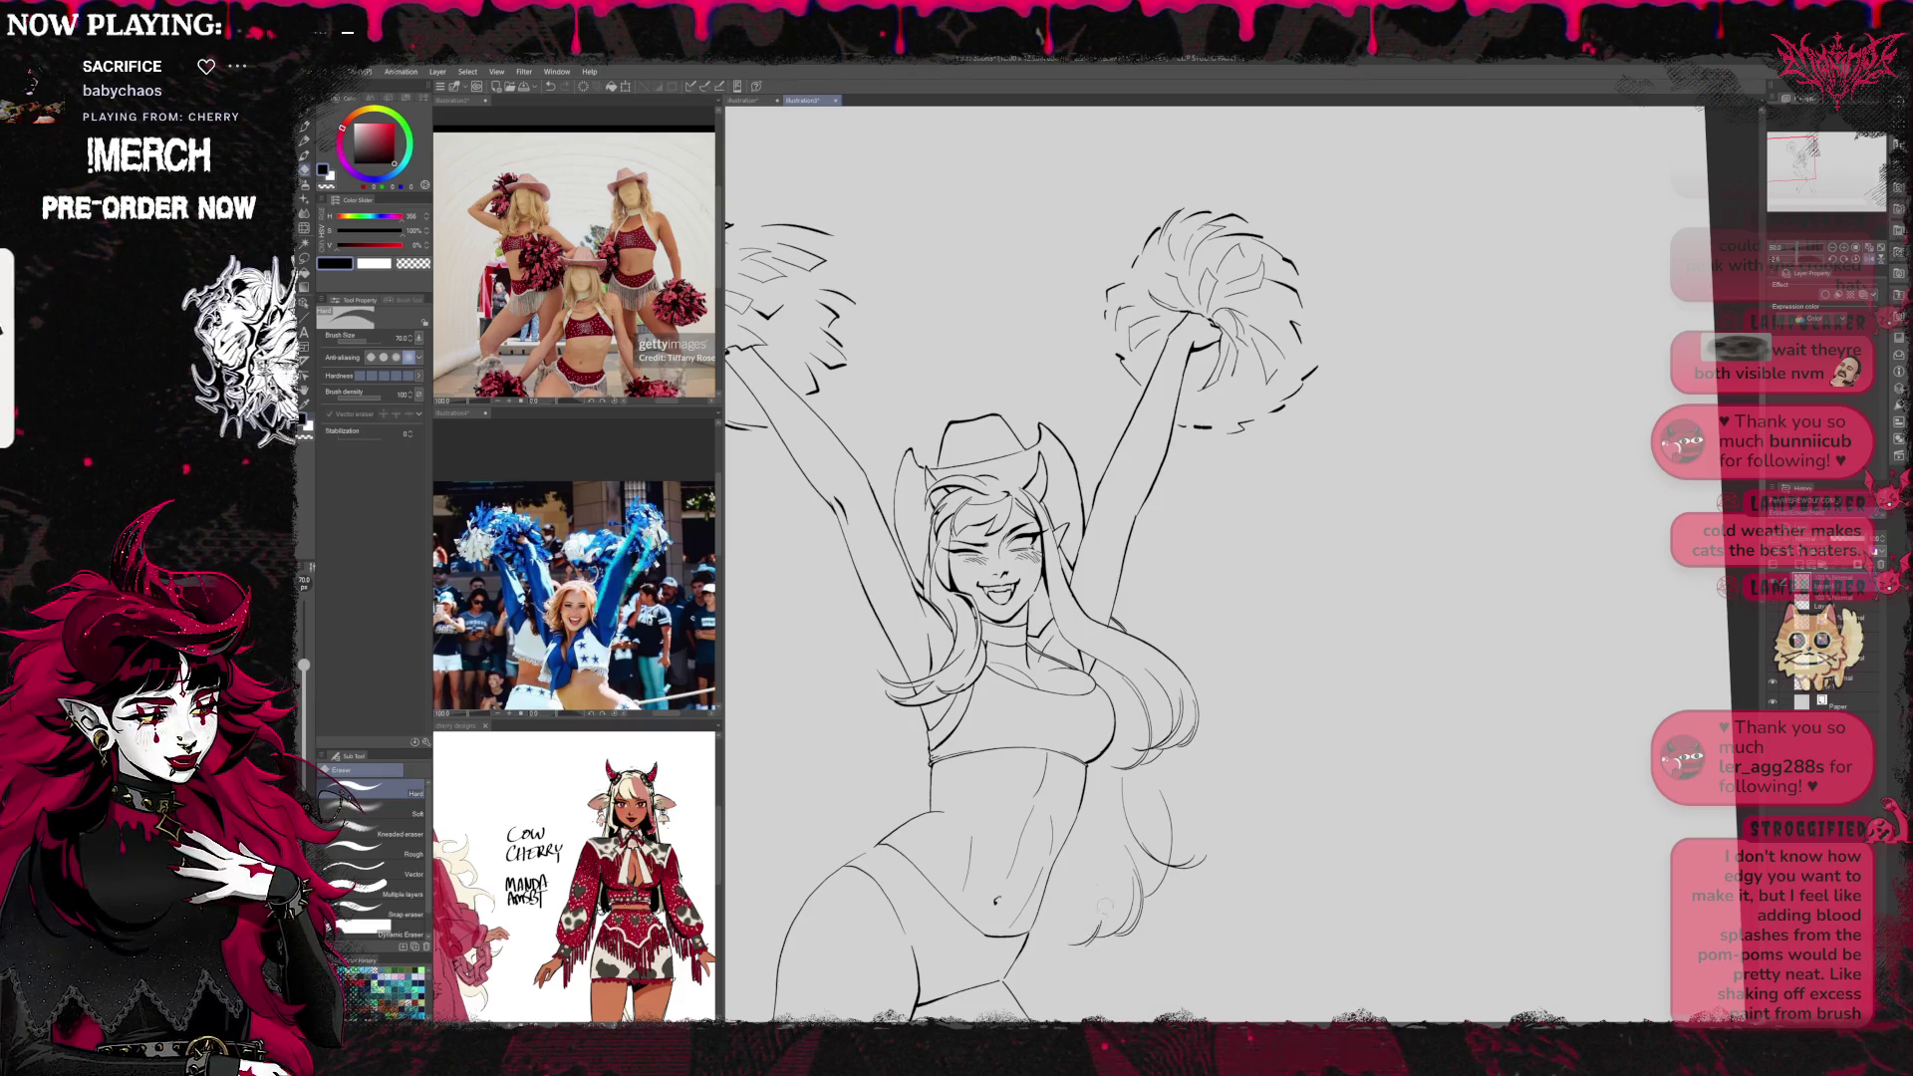
left_click_drag(1123, 786, 1112, 942)
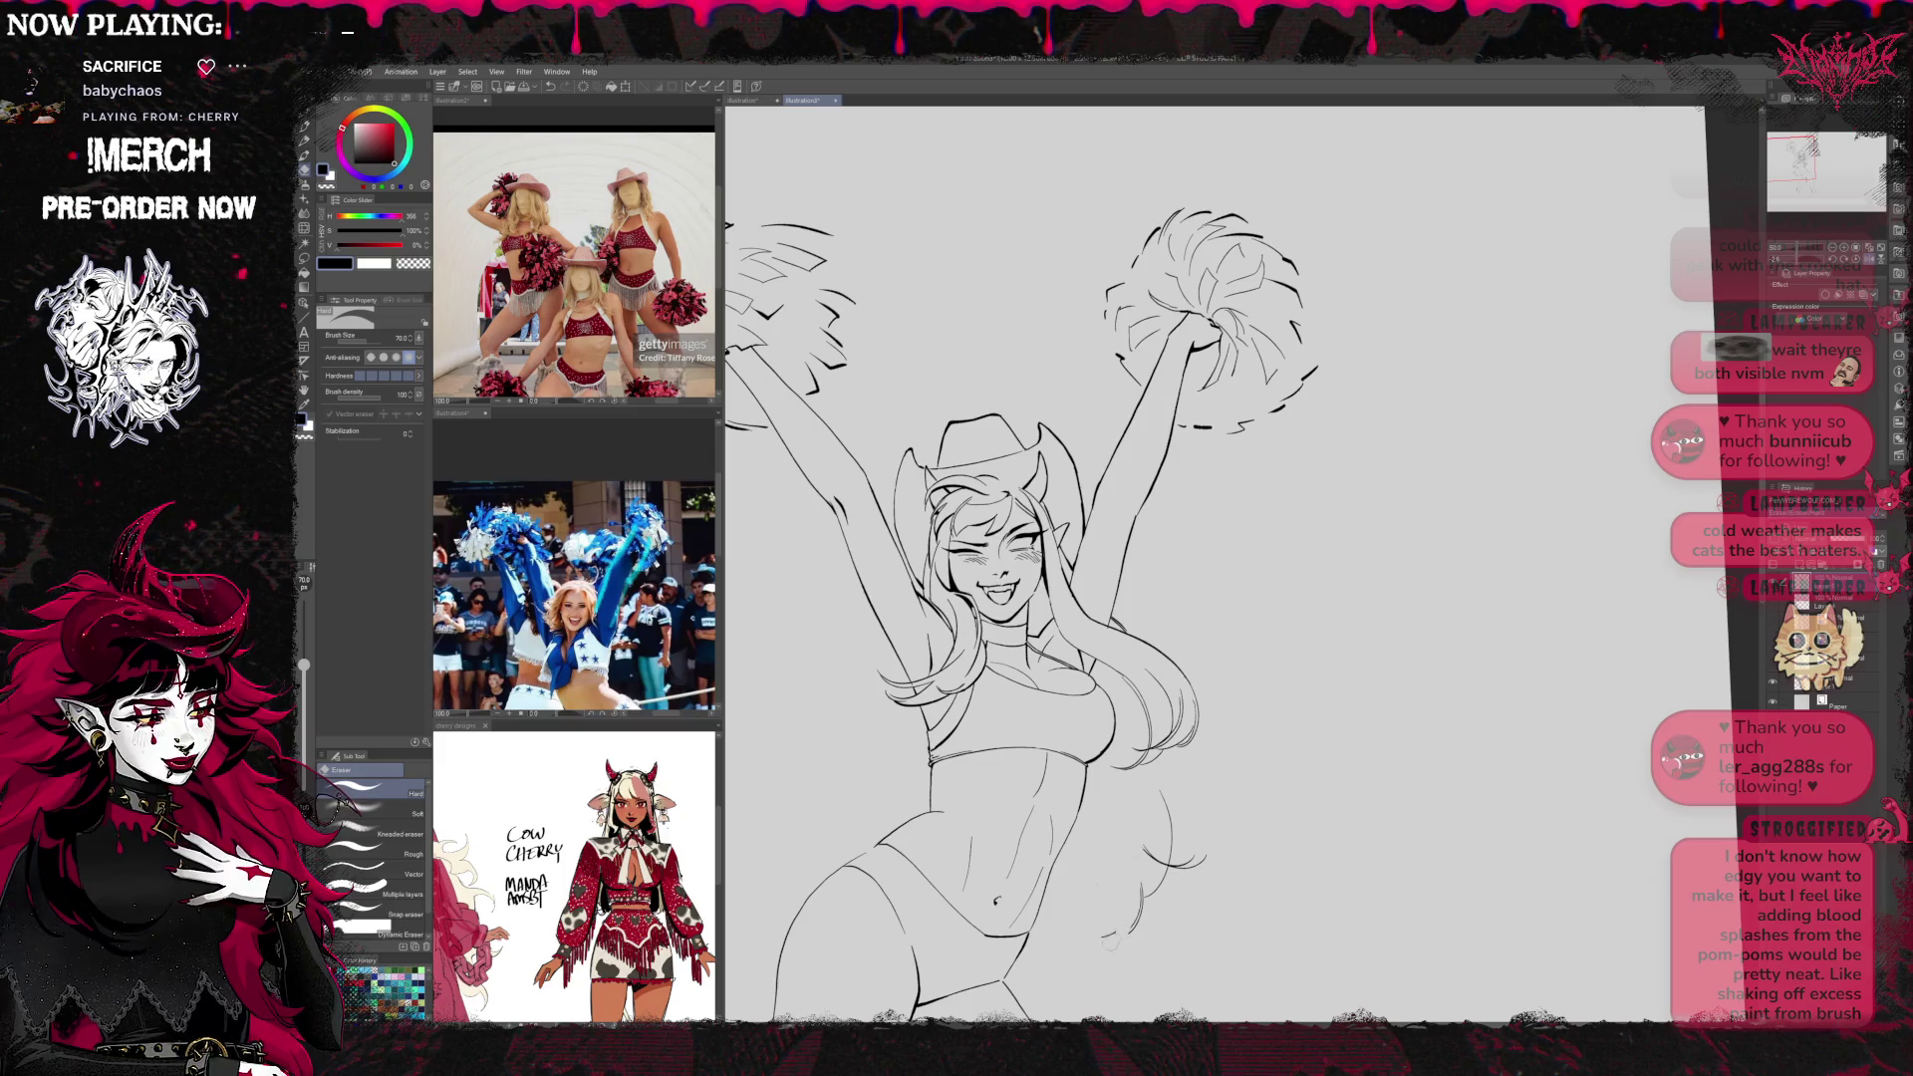
mouse_move(1164, 792)
left_mouse_down()
mouse_move(1161, 879)
mouse_move(1201, 867)
left_mouse_up()
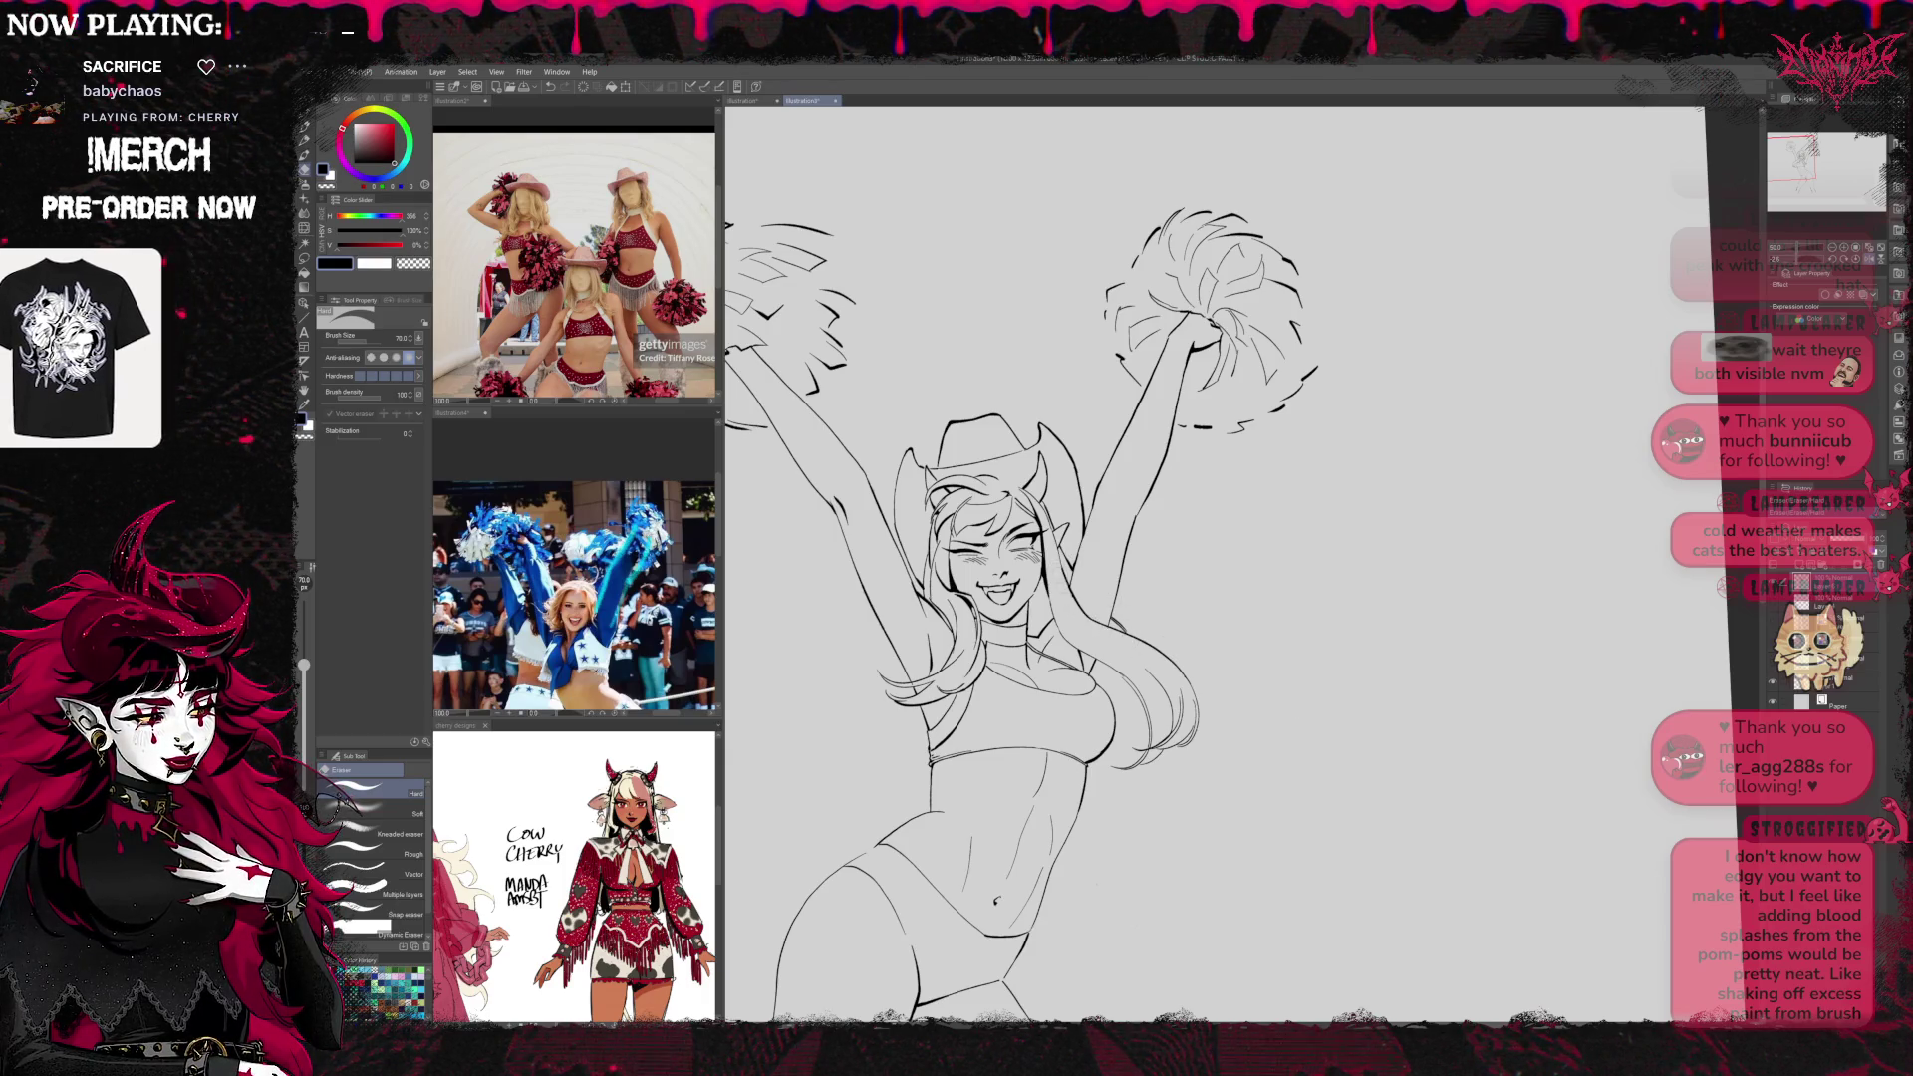
Show the blue rough sketch under the line art again and zoom out to the whole figure
key("p")
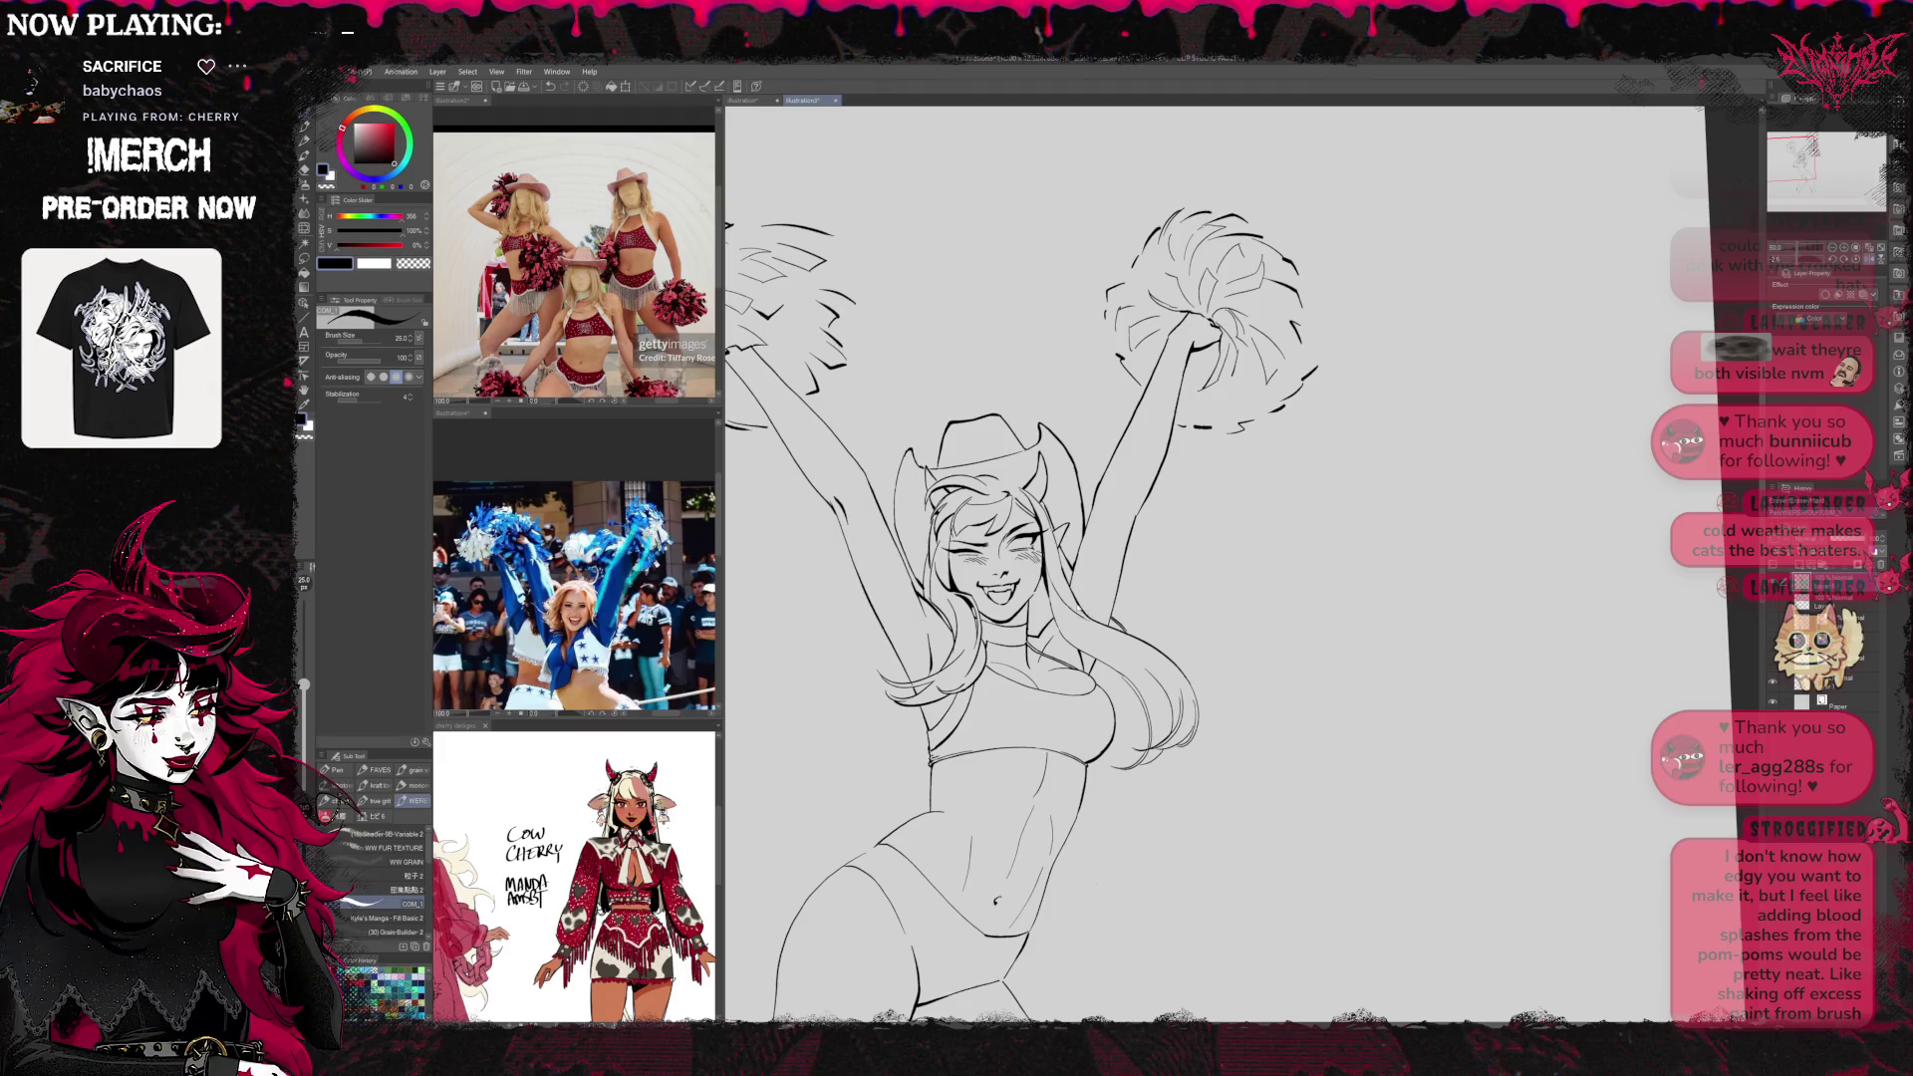
left_click_drag(1153, 525, 1173, 540)
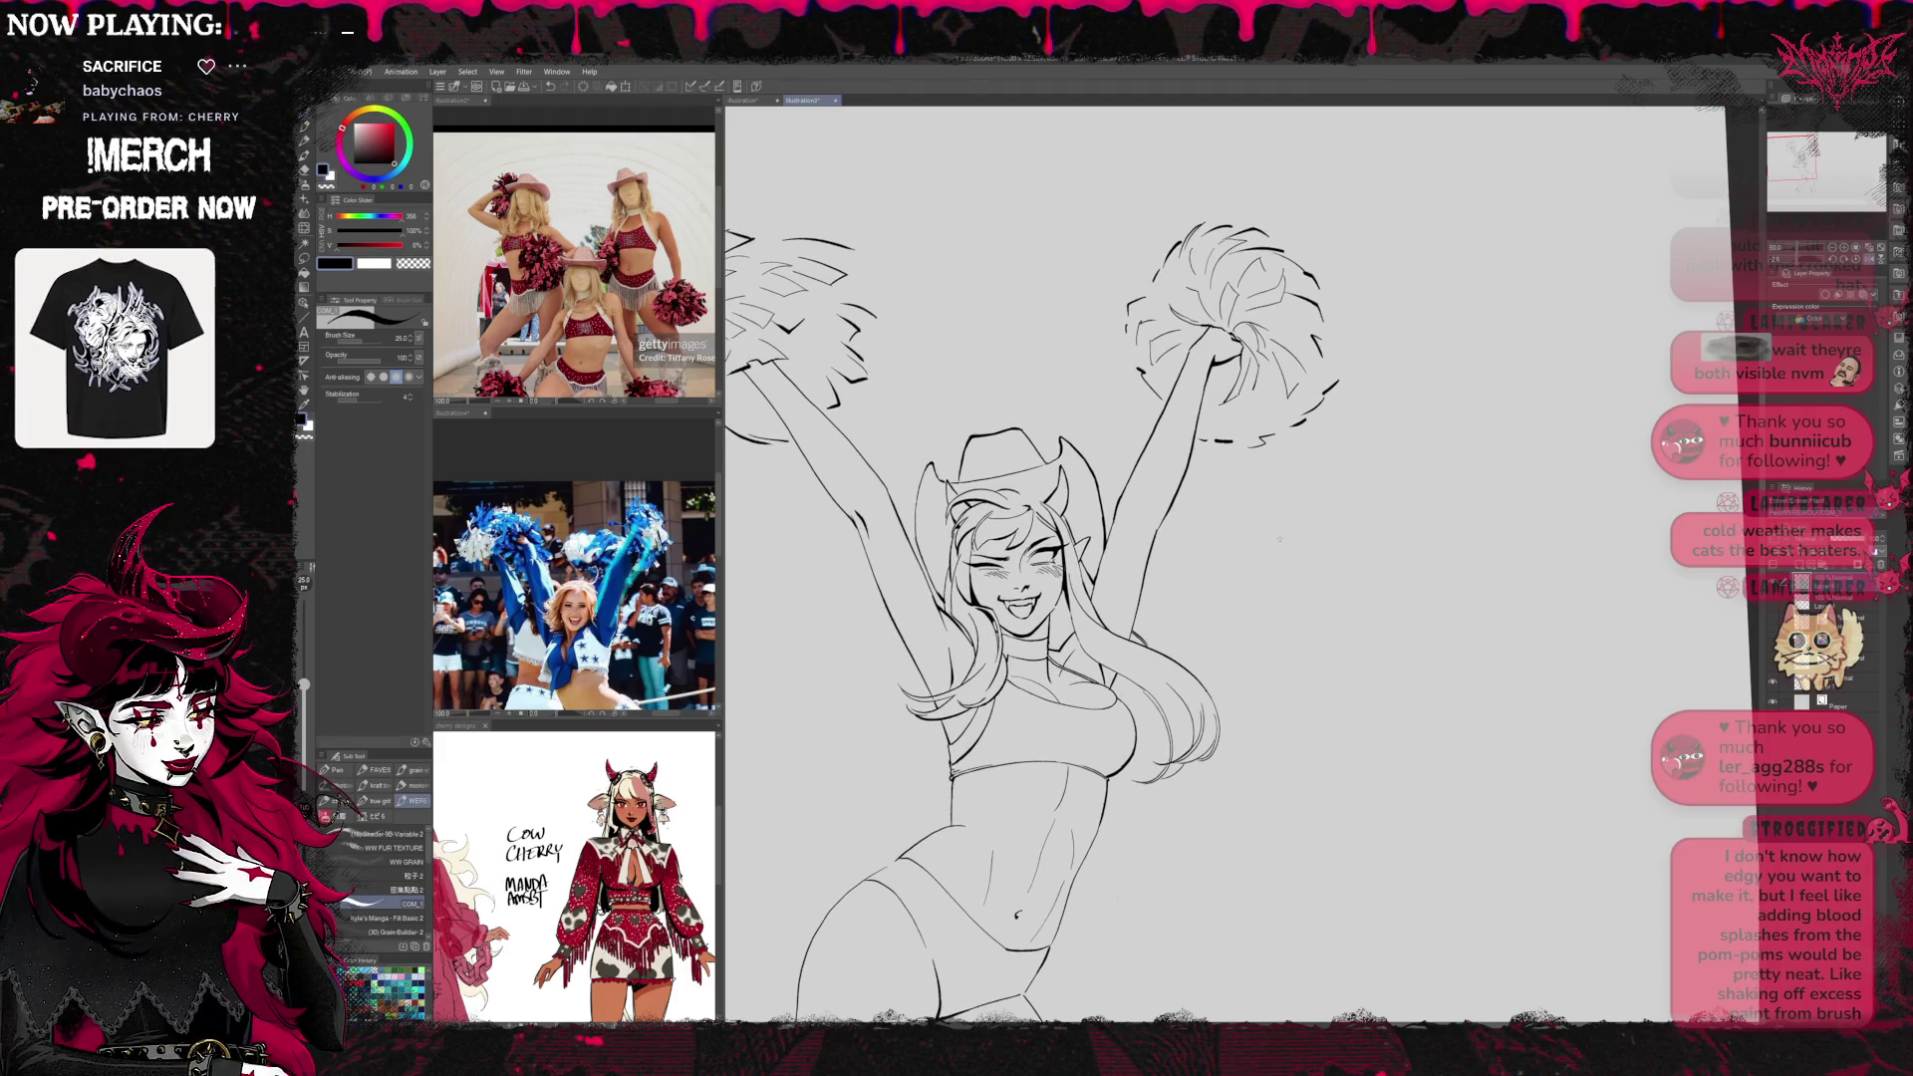
left_click(1842, 297)
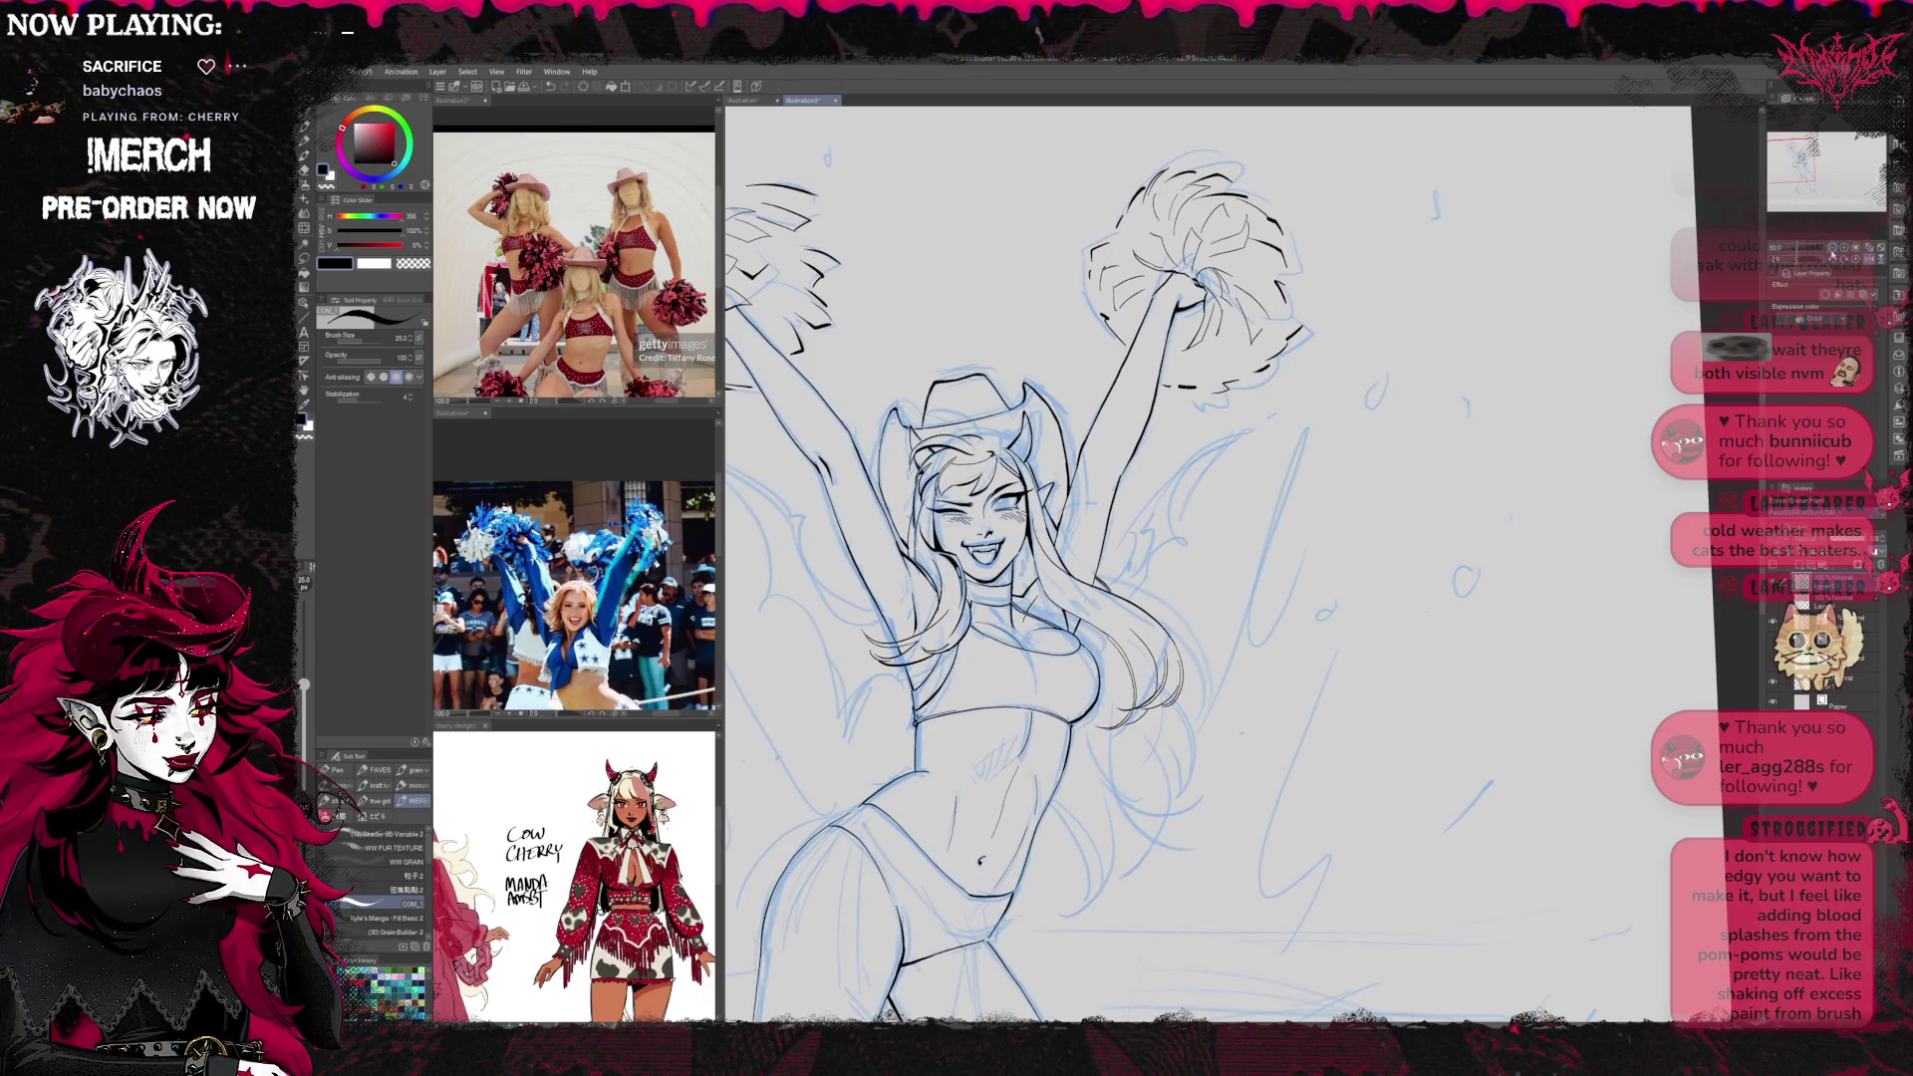
key("ctrl+minus")
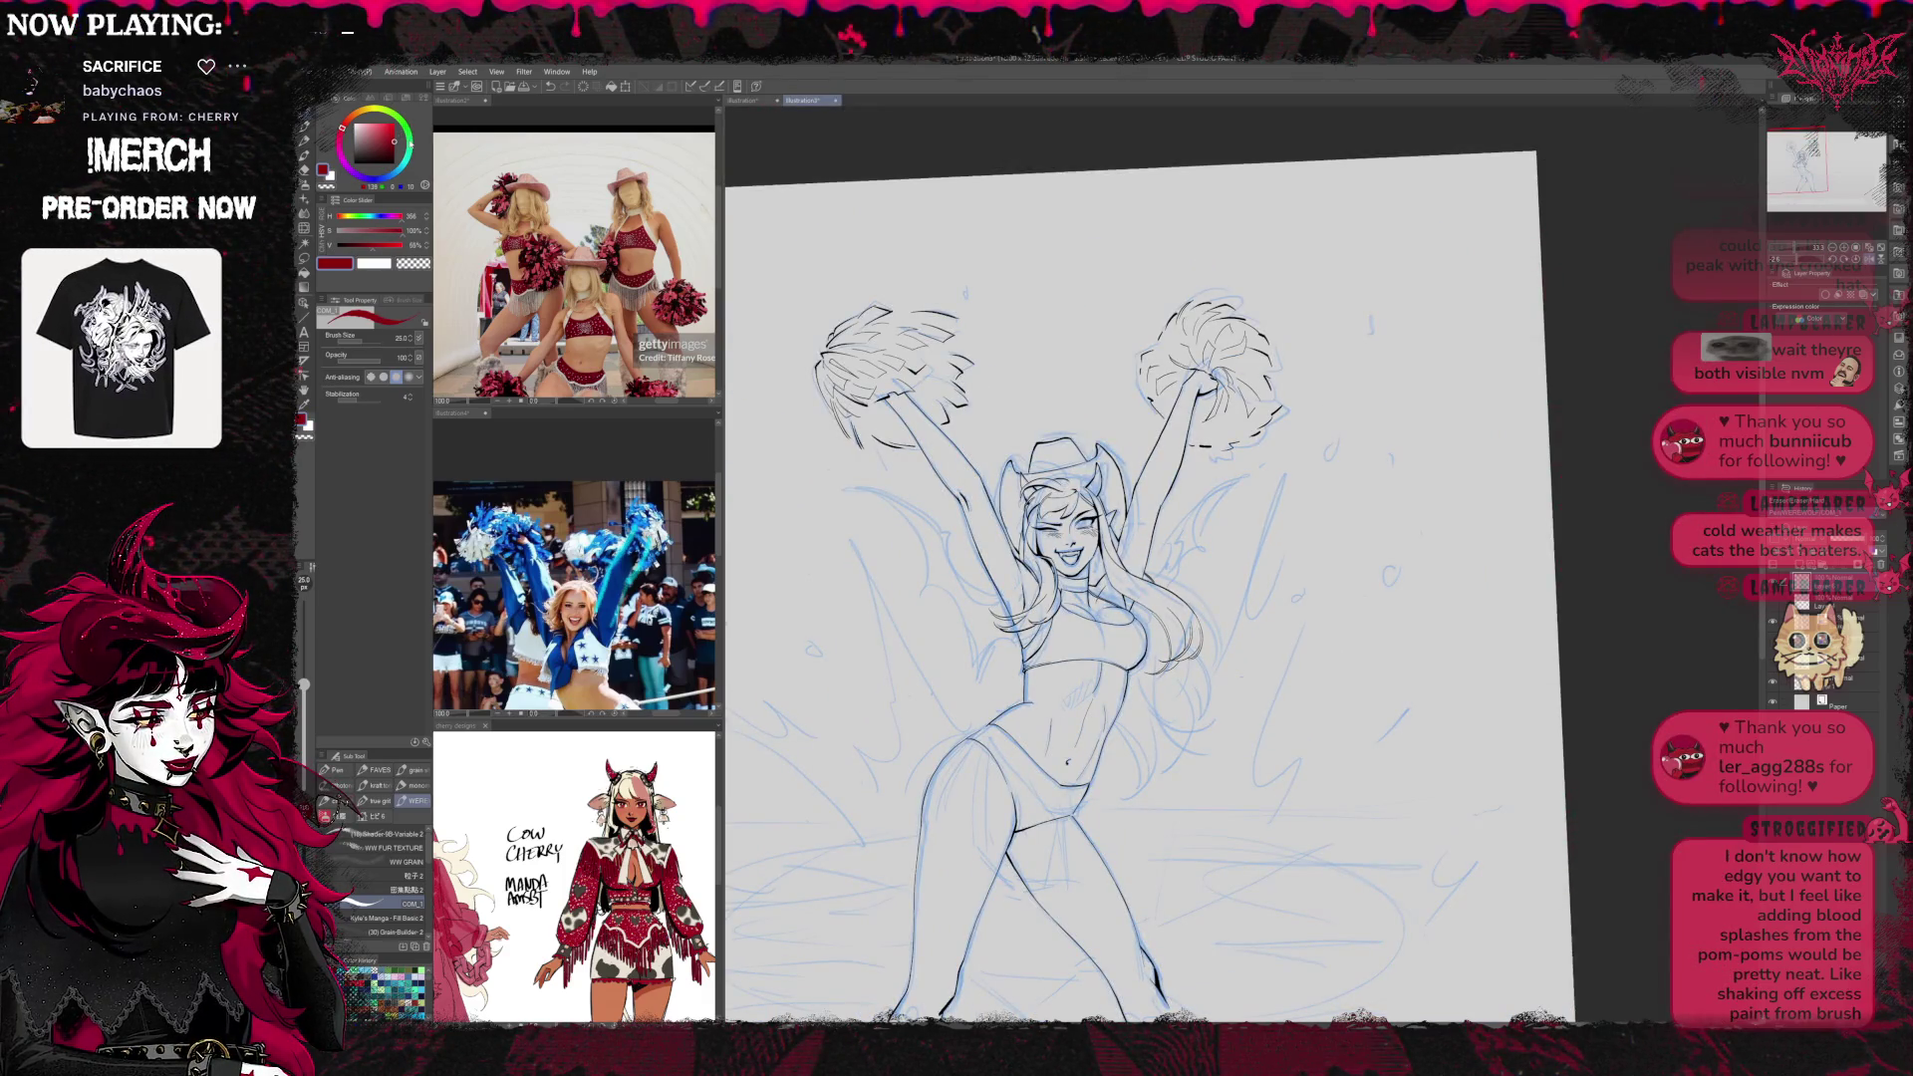
Sketch red guide strokes over the torso and the right hip
mouse_move(1096, 598)
left_mouse_down()
mouse_move(1054, 716)
mouse_move(1099, 754)
mouse_move(1114, 831)
left_mouse_up()
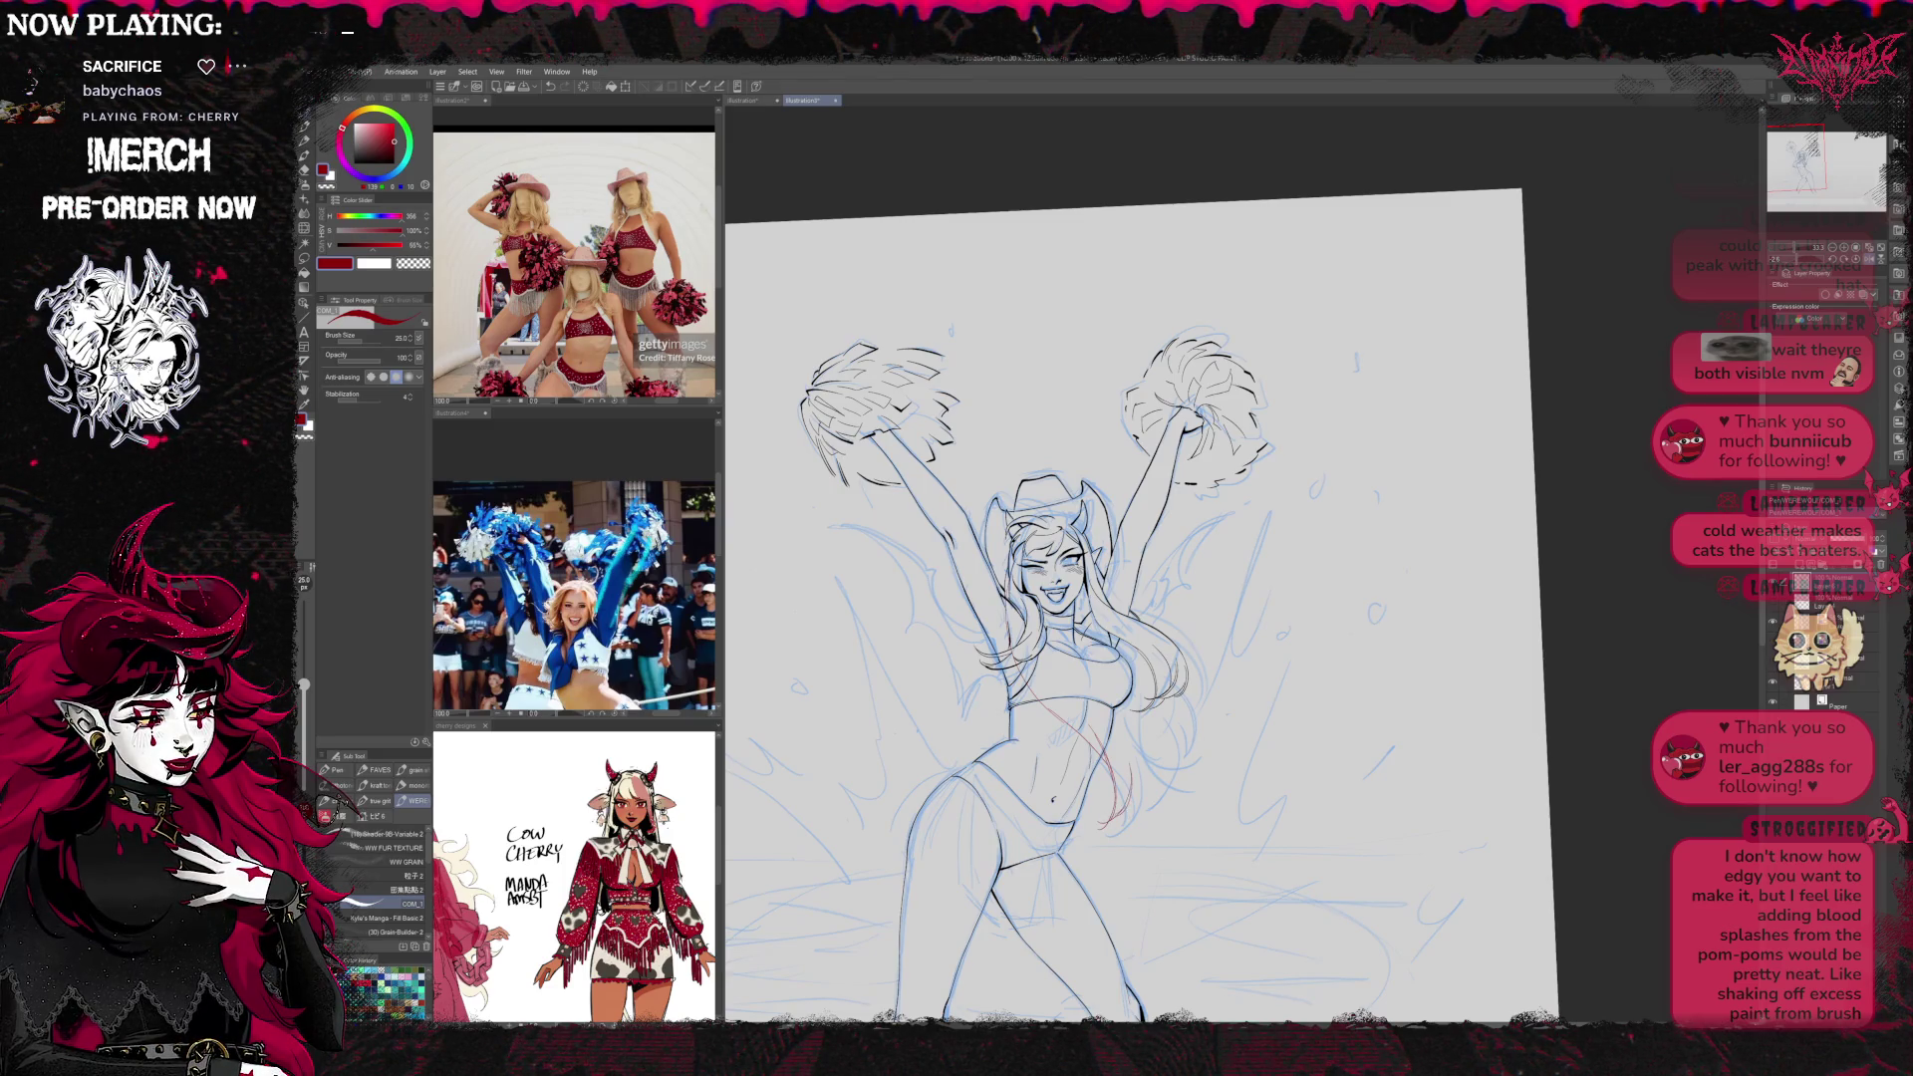
left_click_drag(1052, 696, 1156, 793)
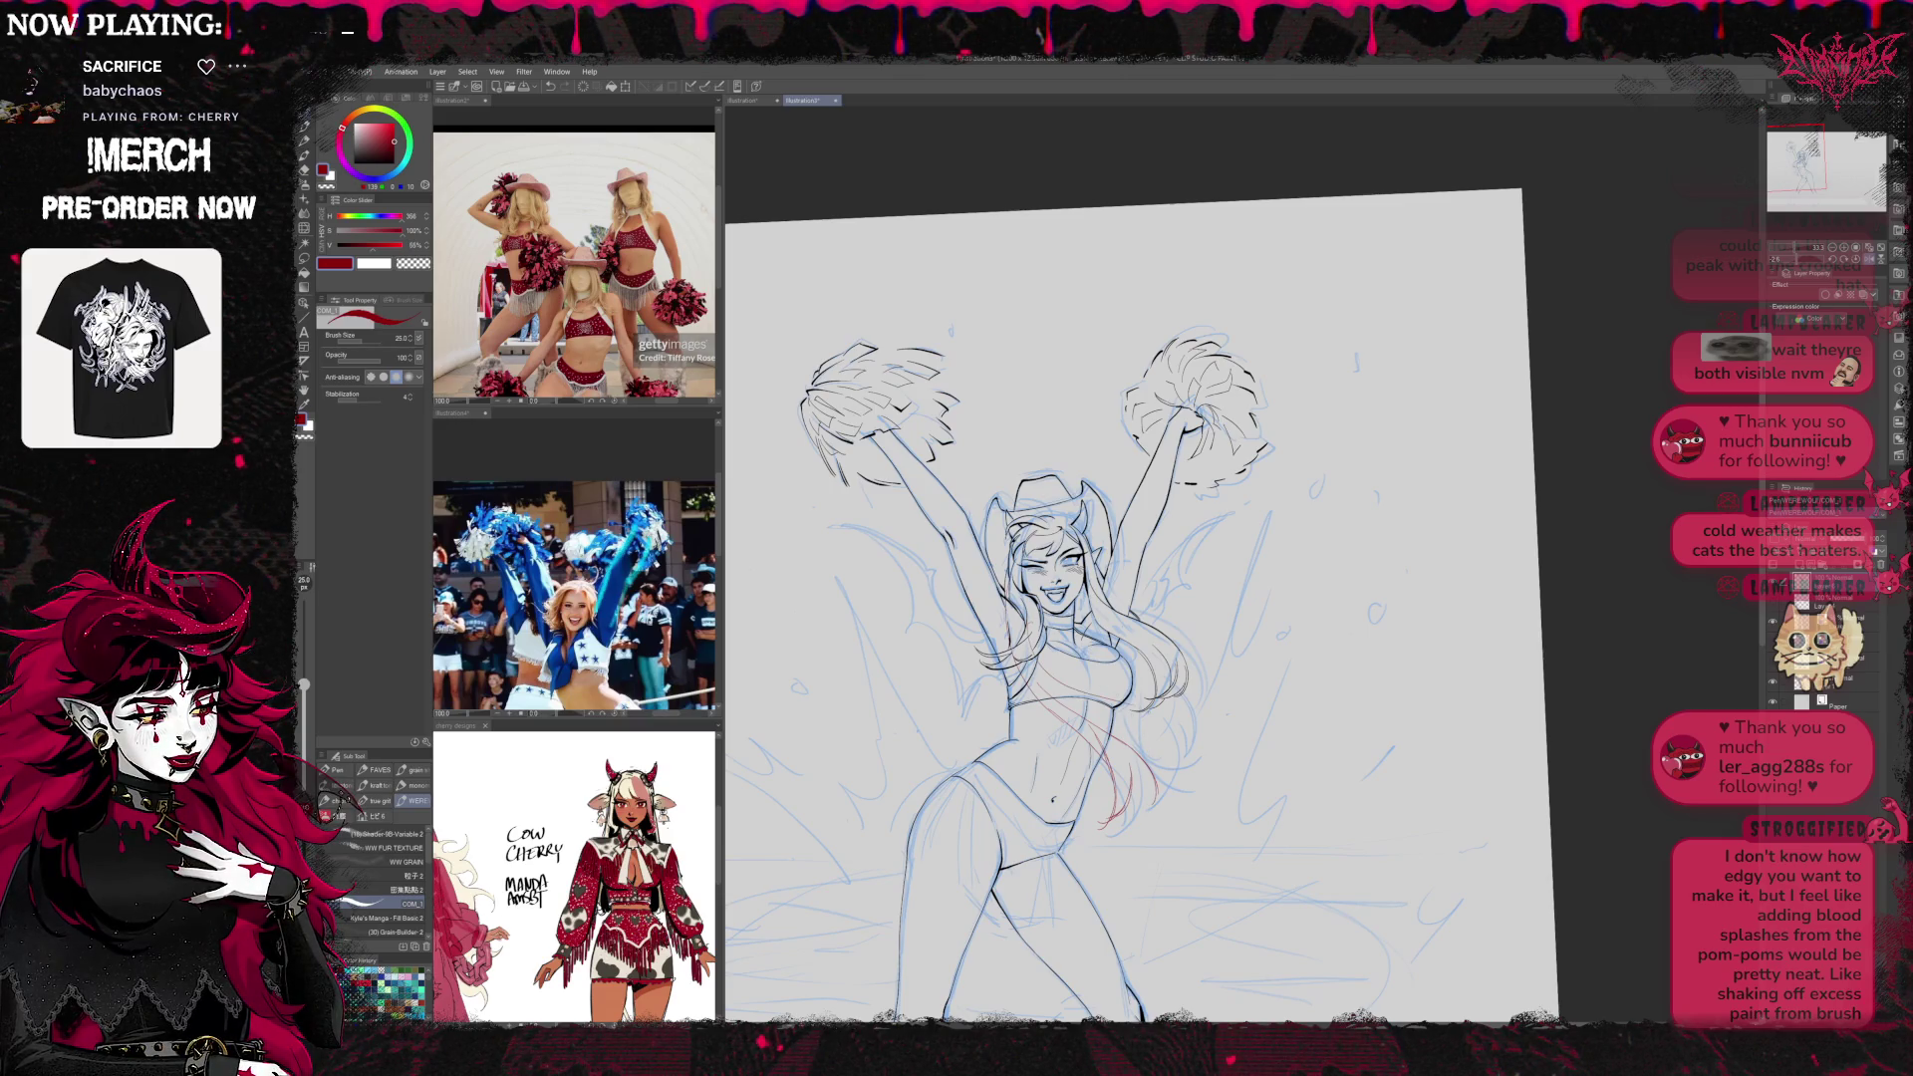
mouse_move(1146, 714)
left_mouse_down()
mouse_move(1170, 760)
mouse_move(1173, 737)
left_mouse_up()
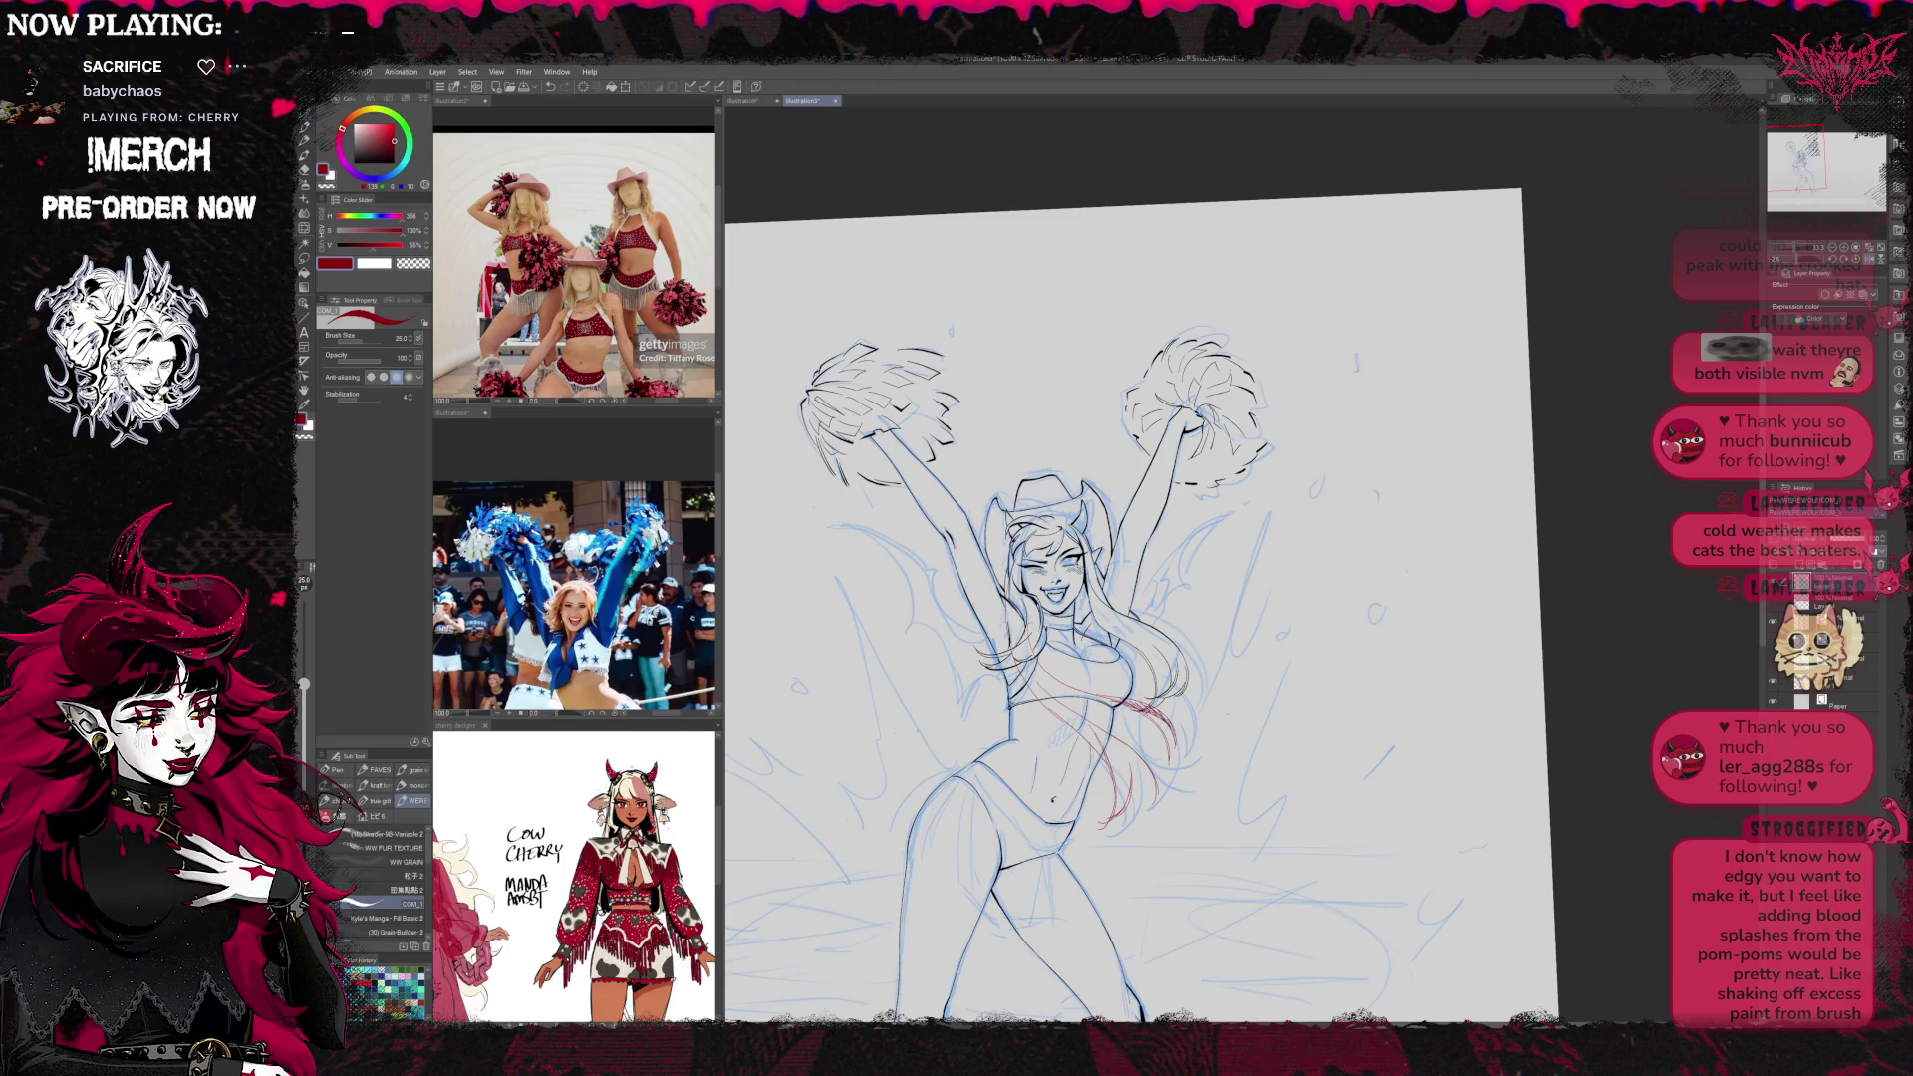
left_click_drag(1146, 718, 1168, 765)
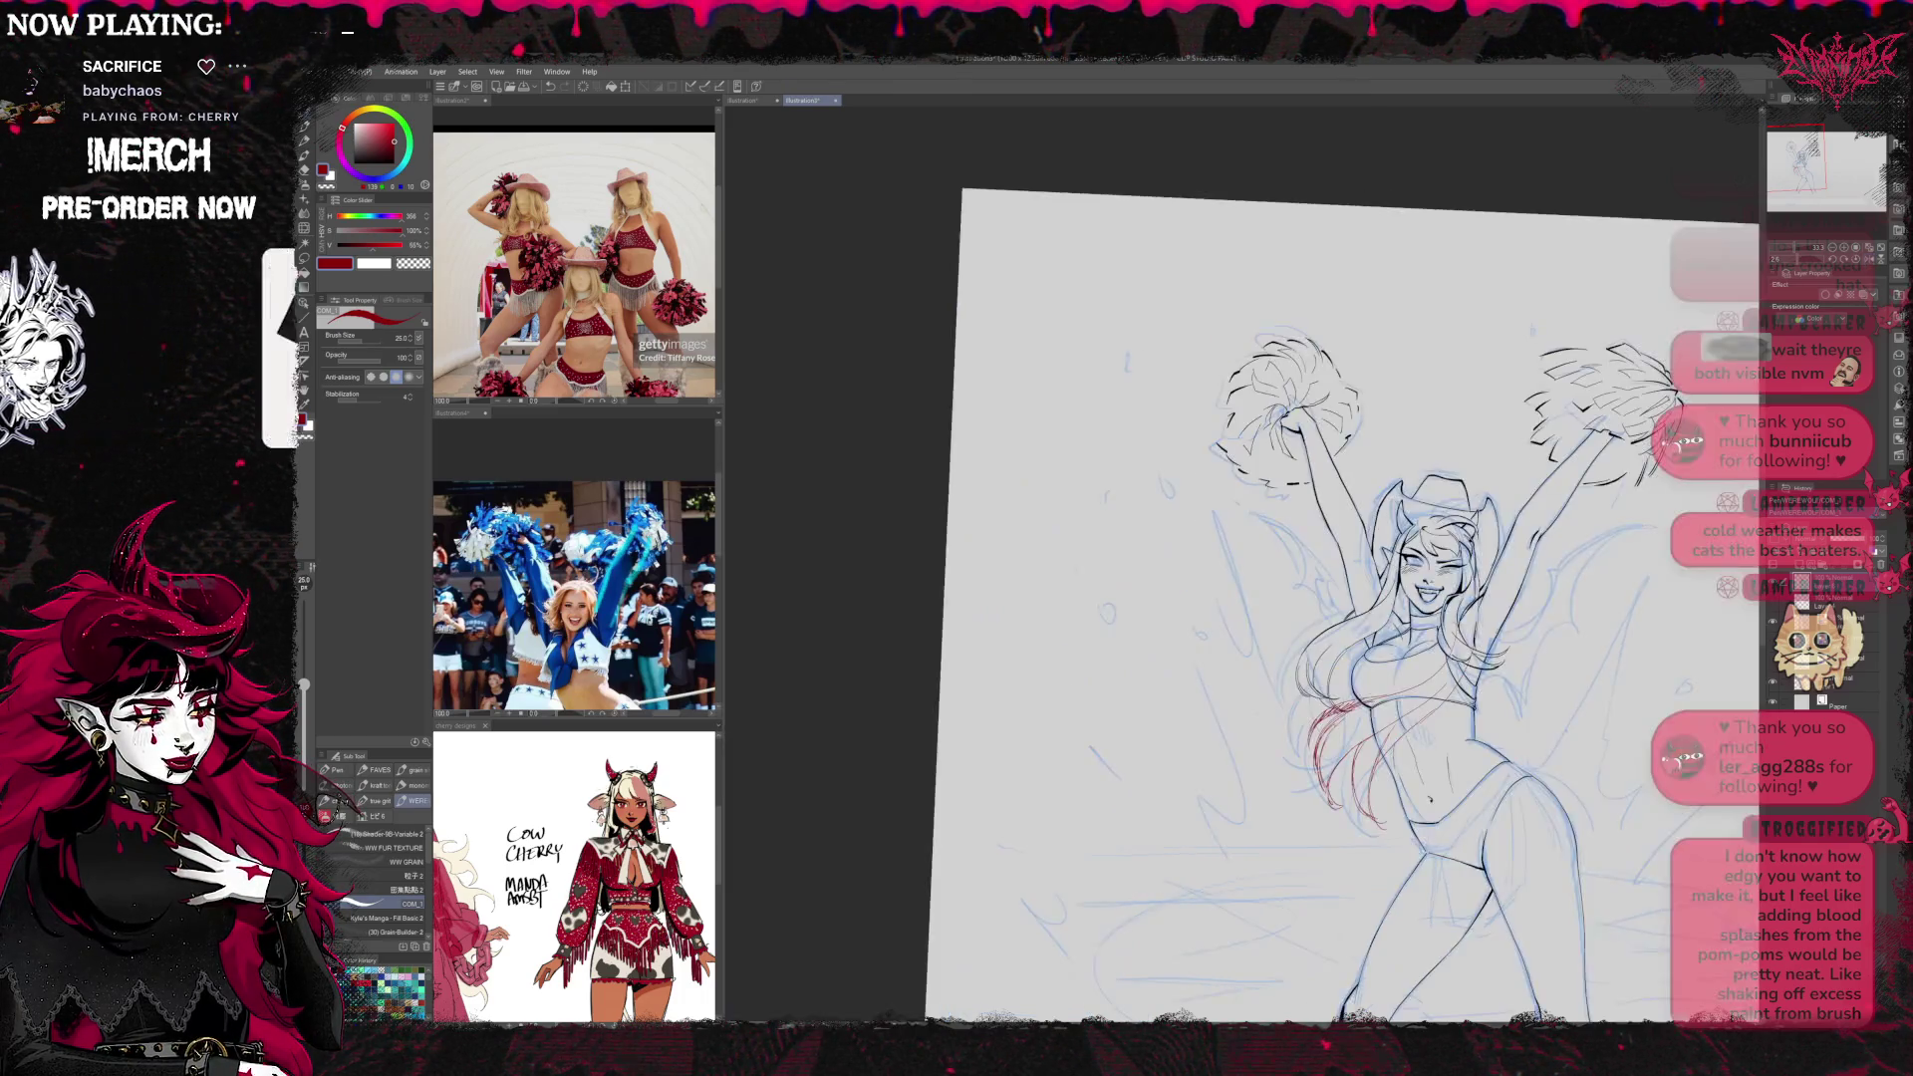
Mirror the canvas, hide the blue rough sketch, and add a new raster layer
key("h")
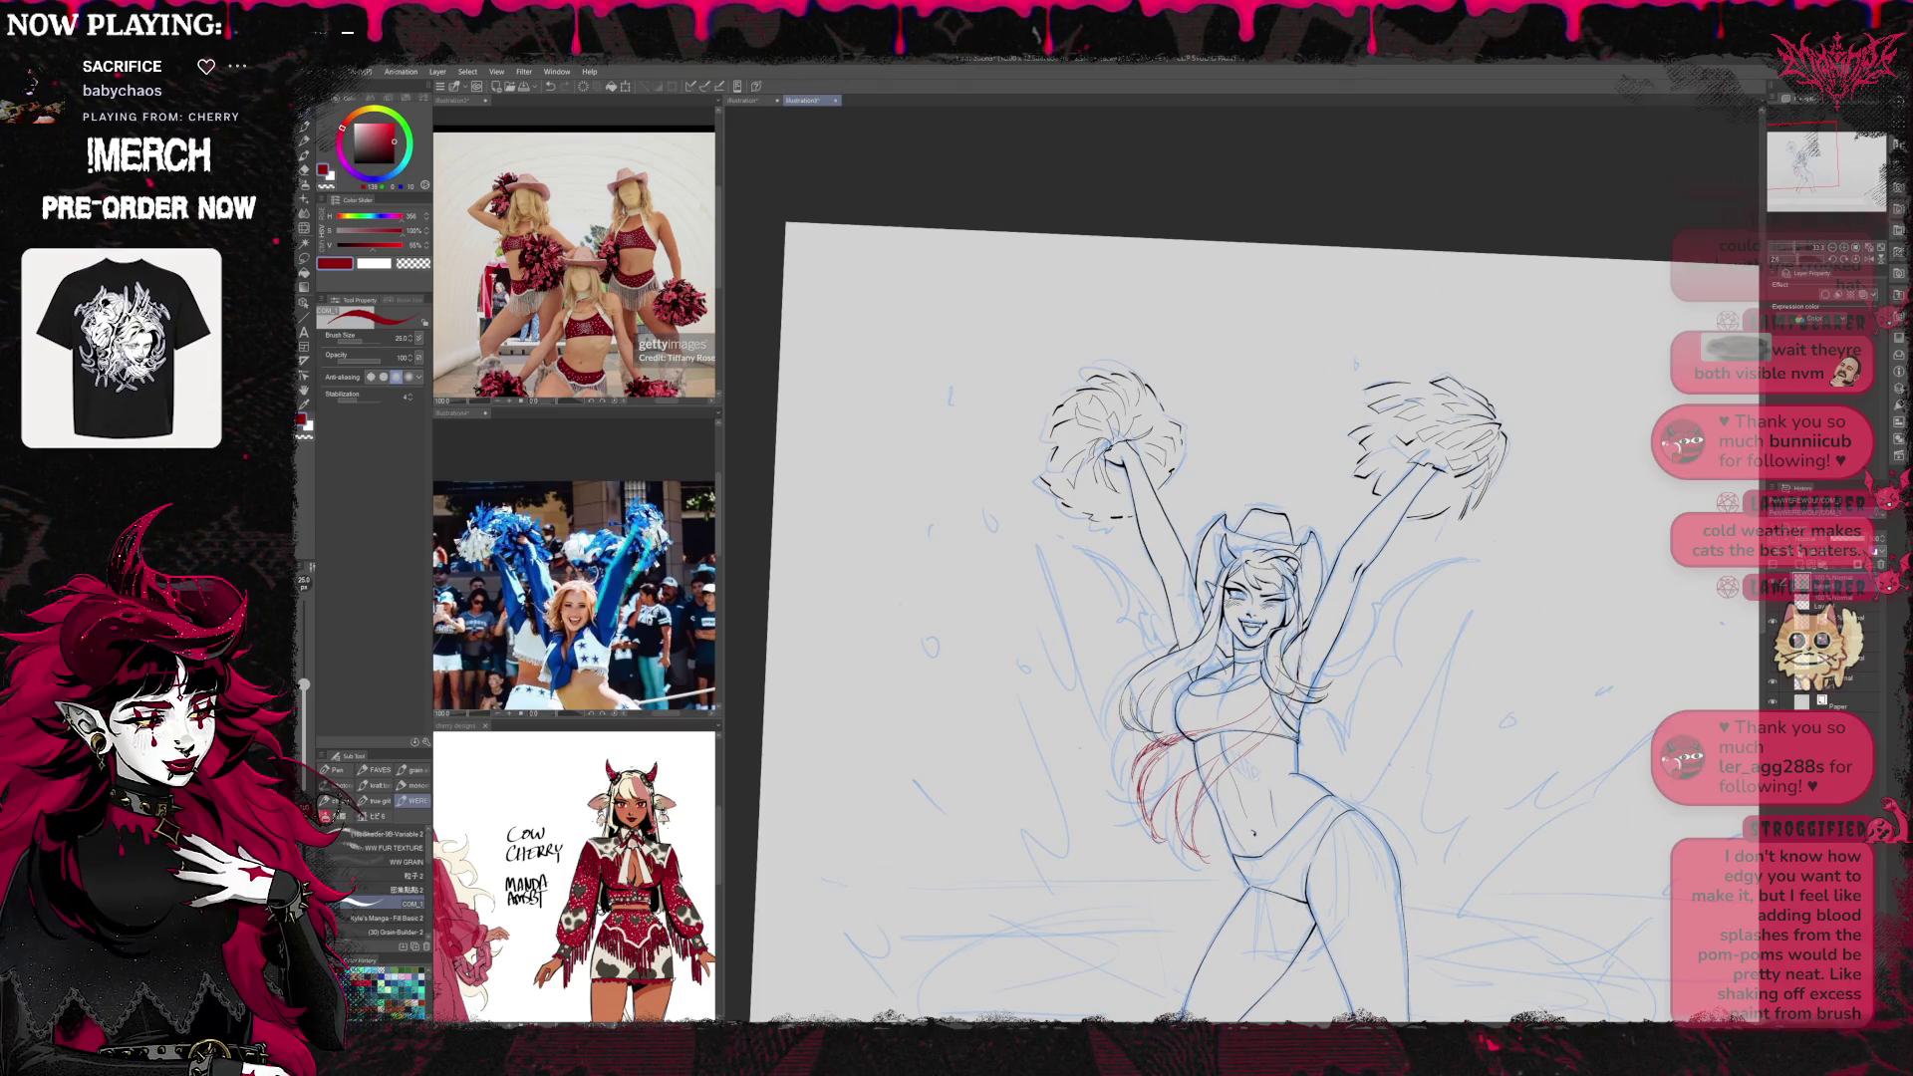
left_click(1844, 620)
left_click(1773, 622)
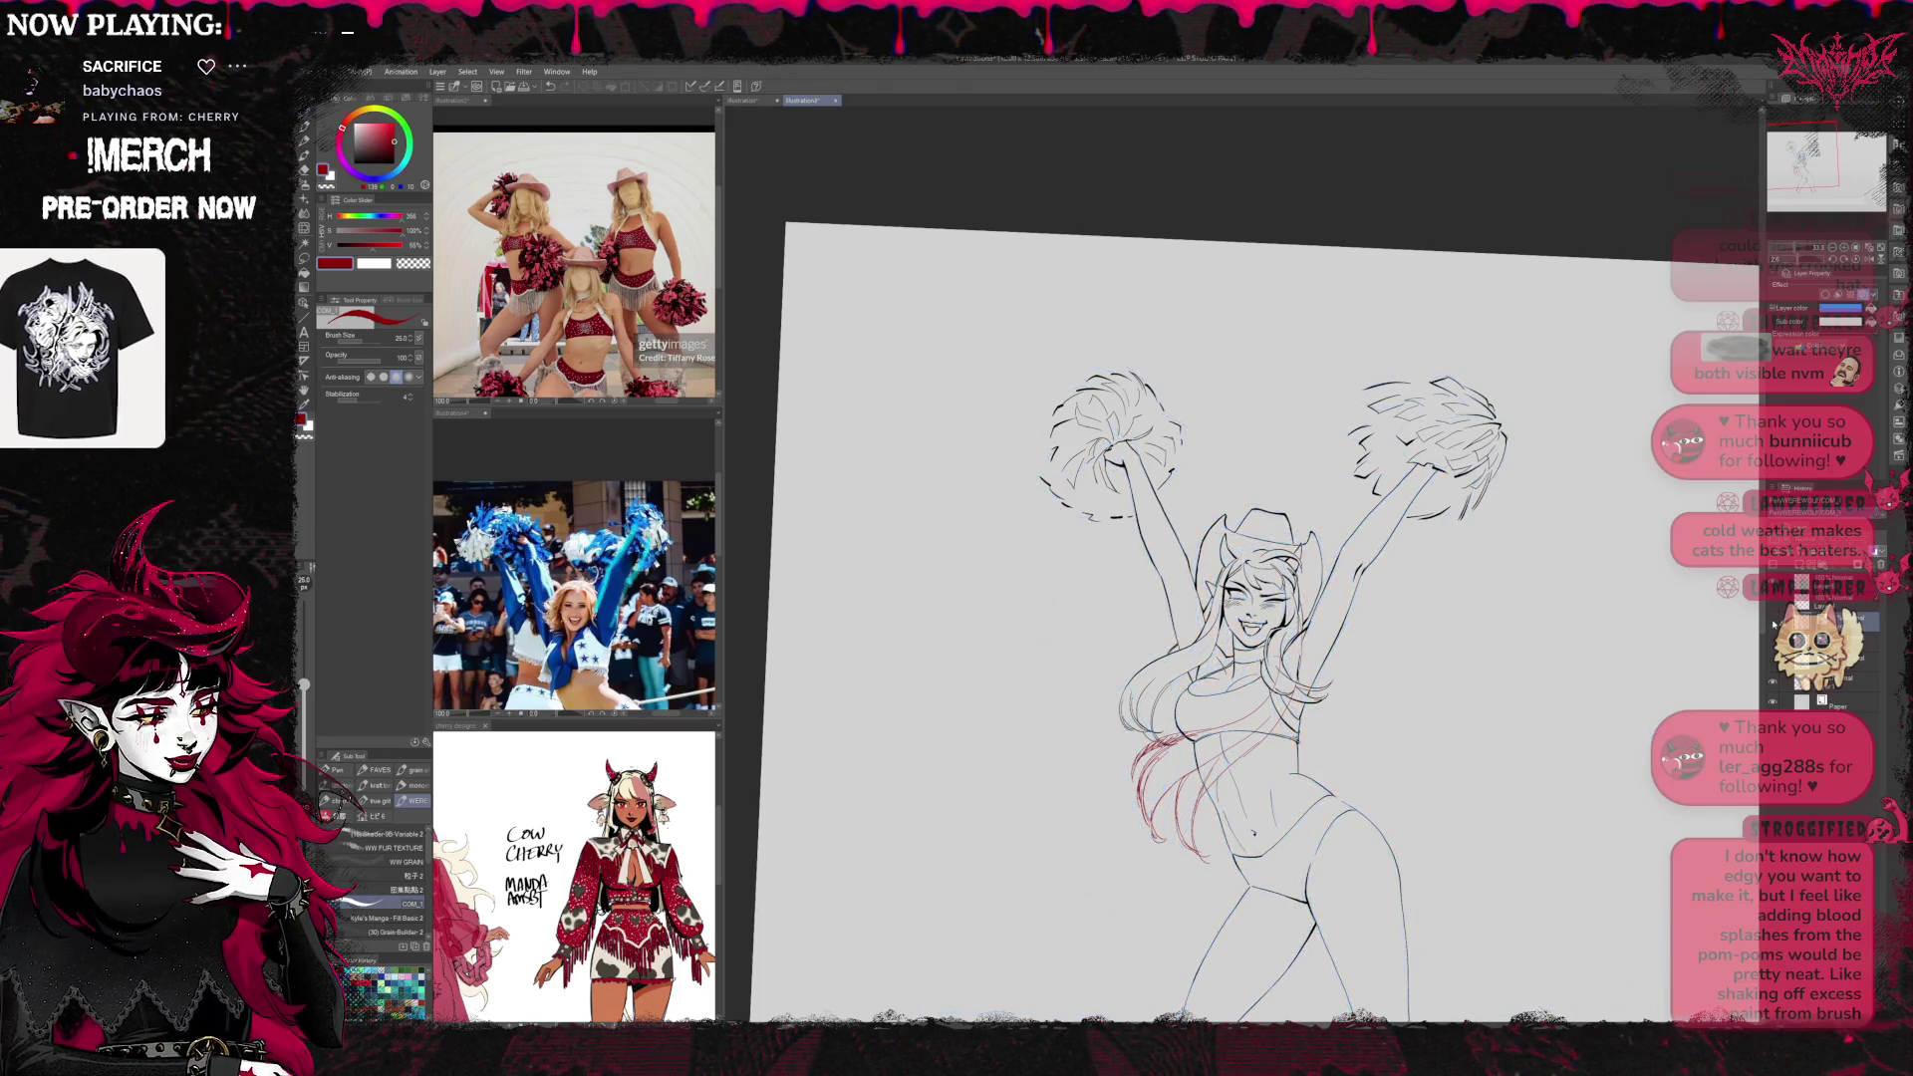
left_click(1802, 566)
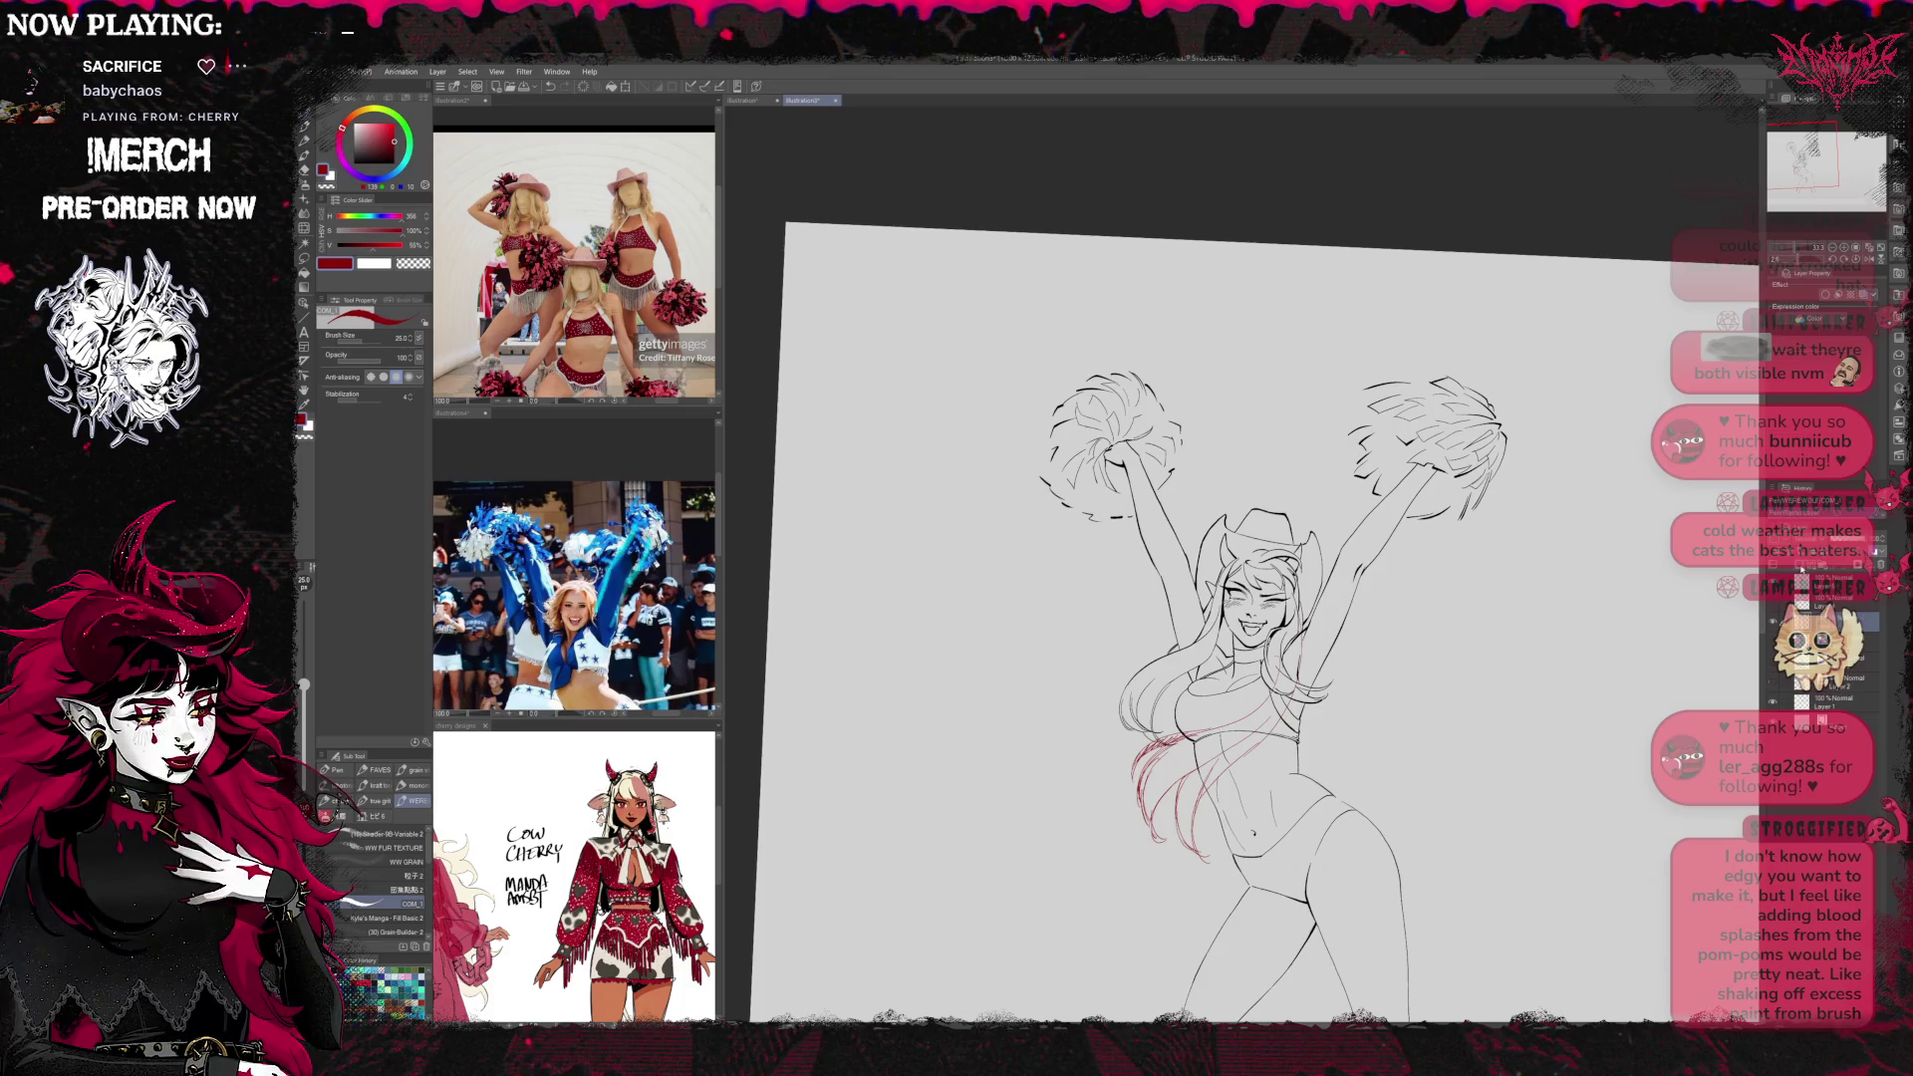
Switch to teal, unflip the canvas, and undo the red hair and torso strokes
left_click(406, 173)
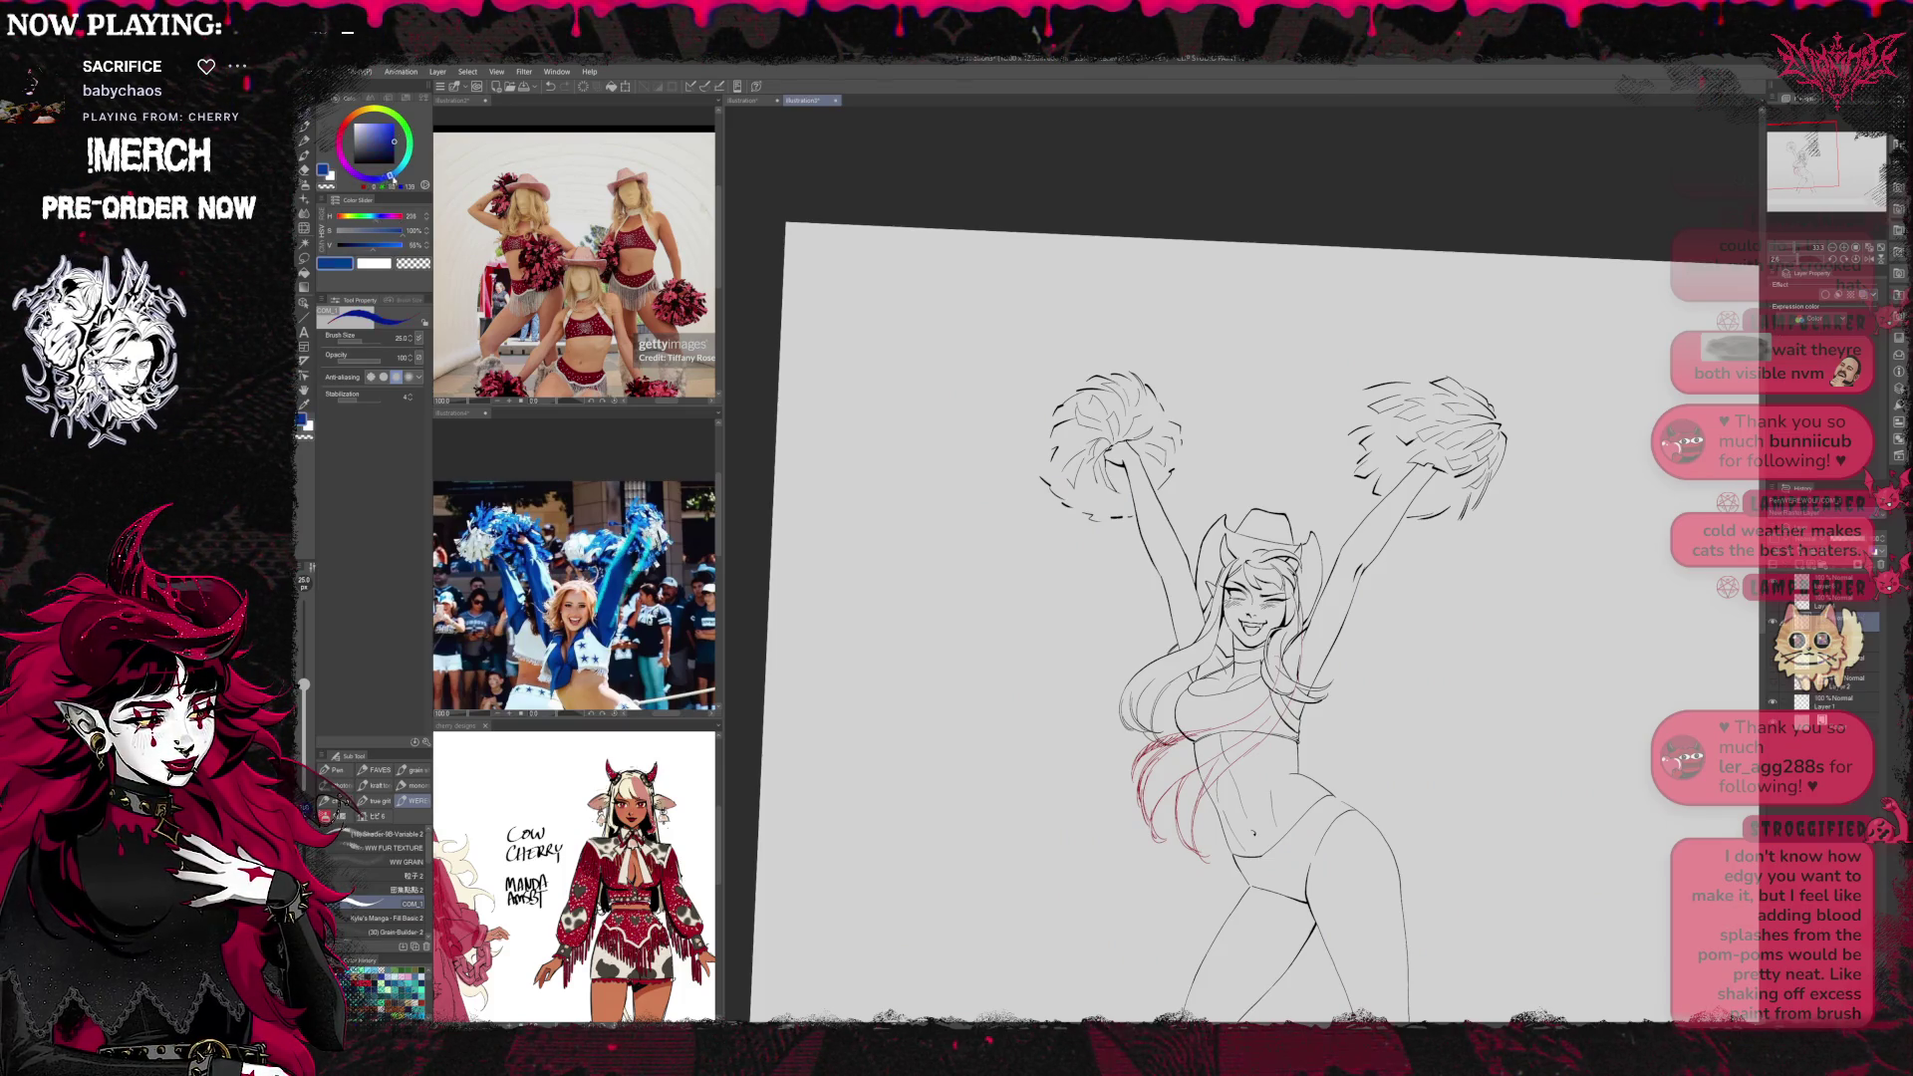
key("h")
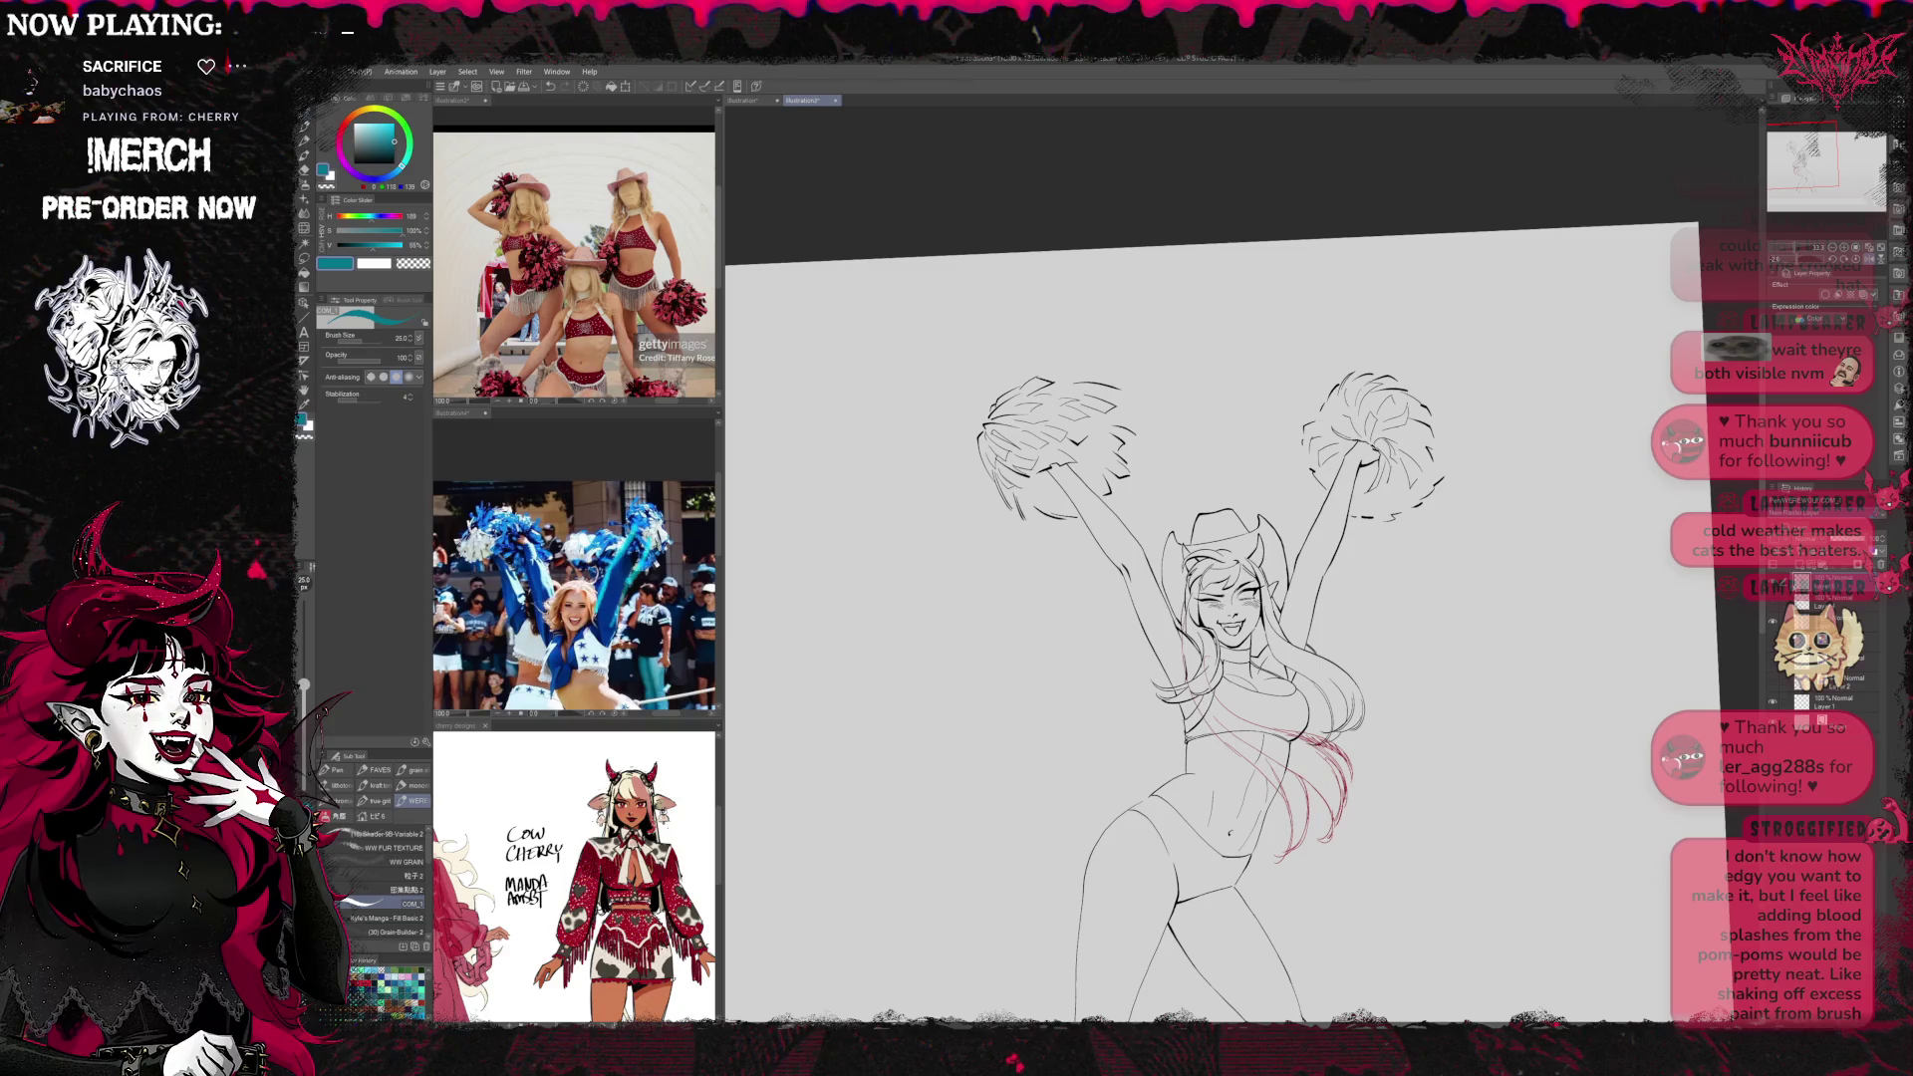
key("ctrl+z")
key("ctrl+z")
key("ctrl+z")
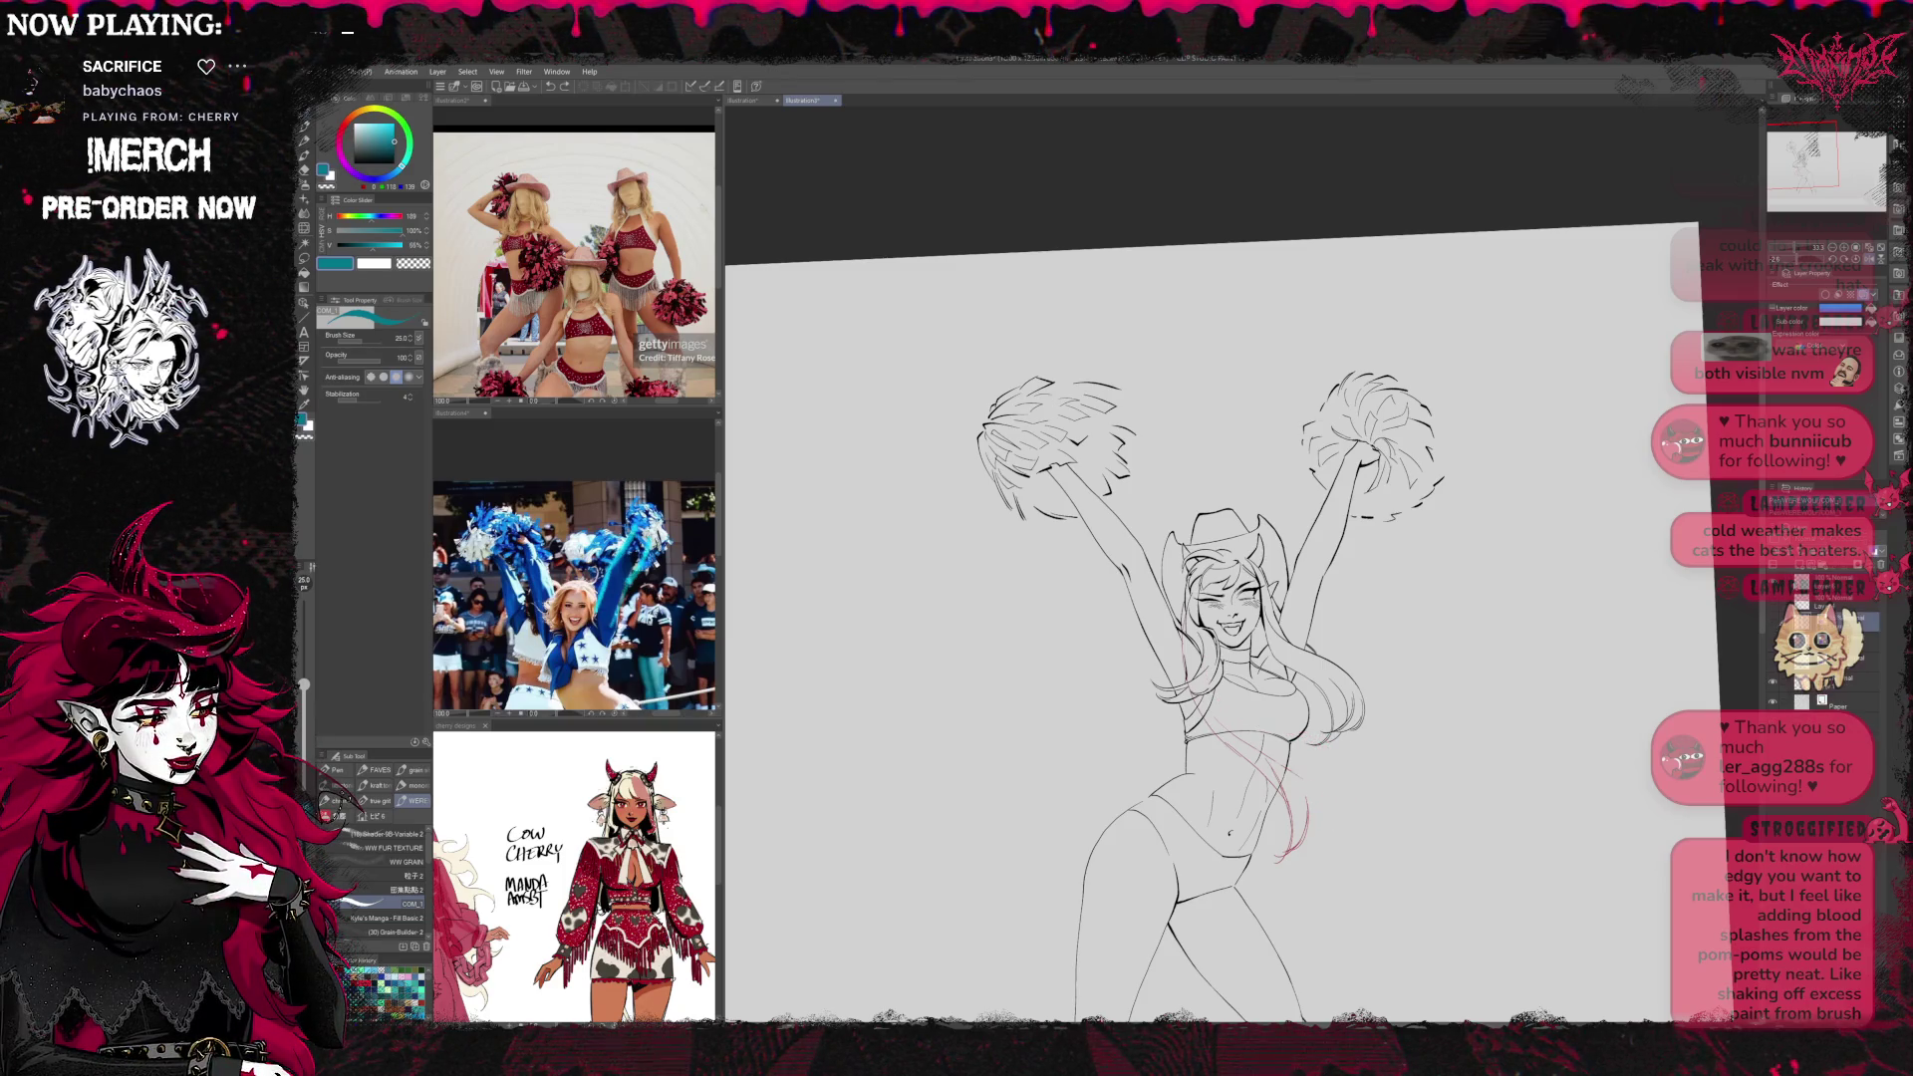
key("ctrl+z")
key("ctrl+z")
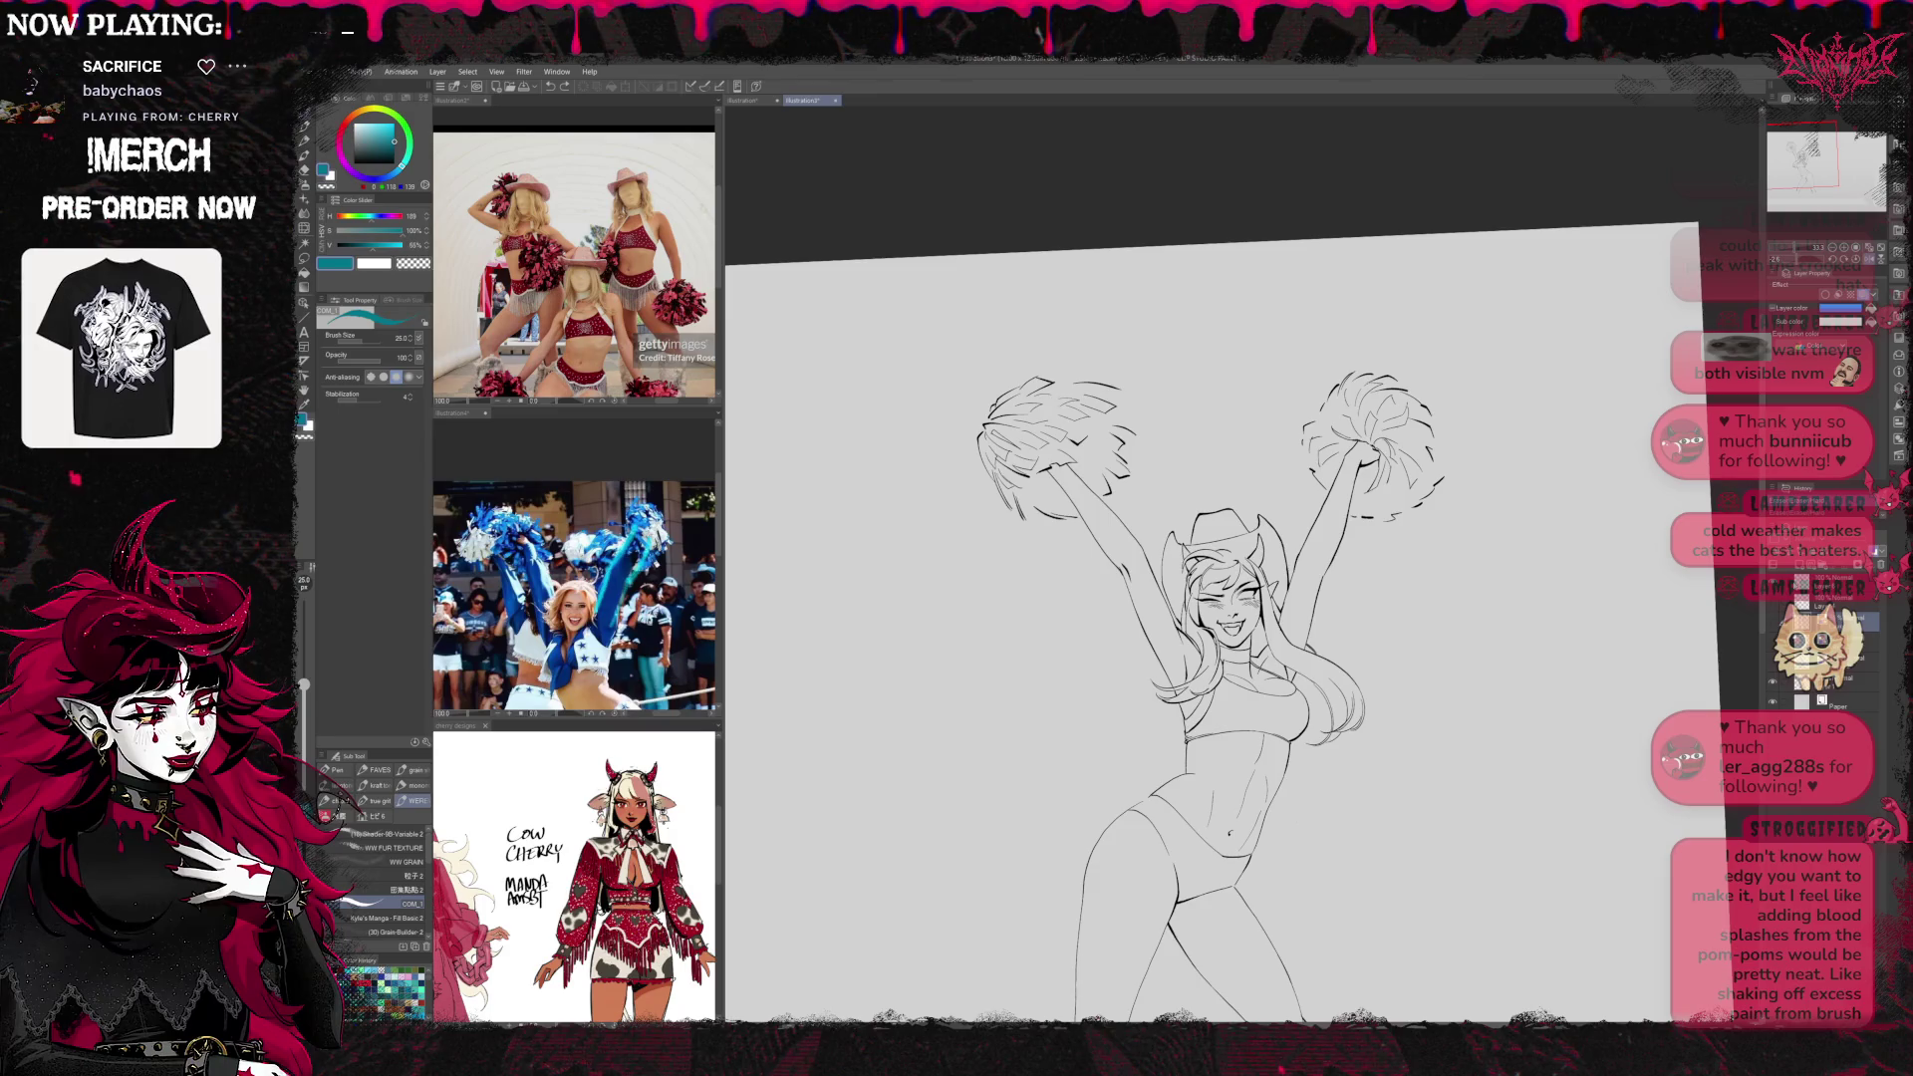
left_click(564, 87)
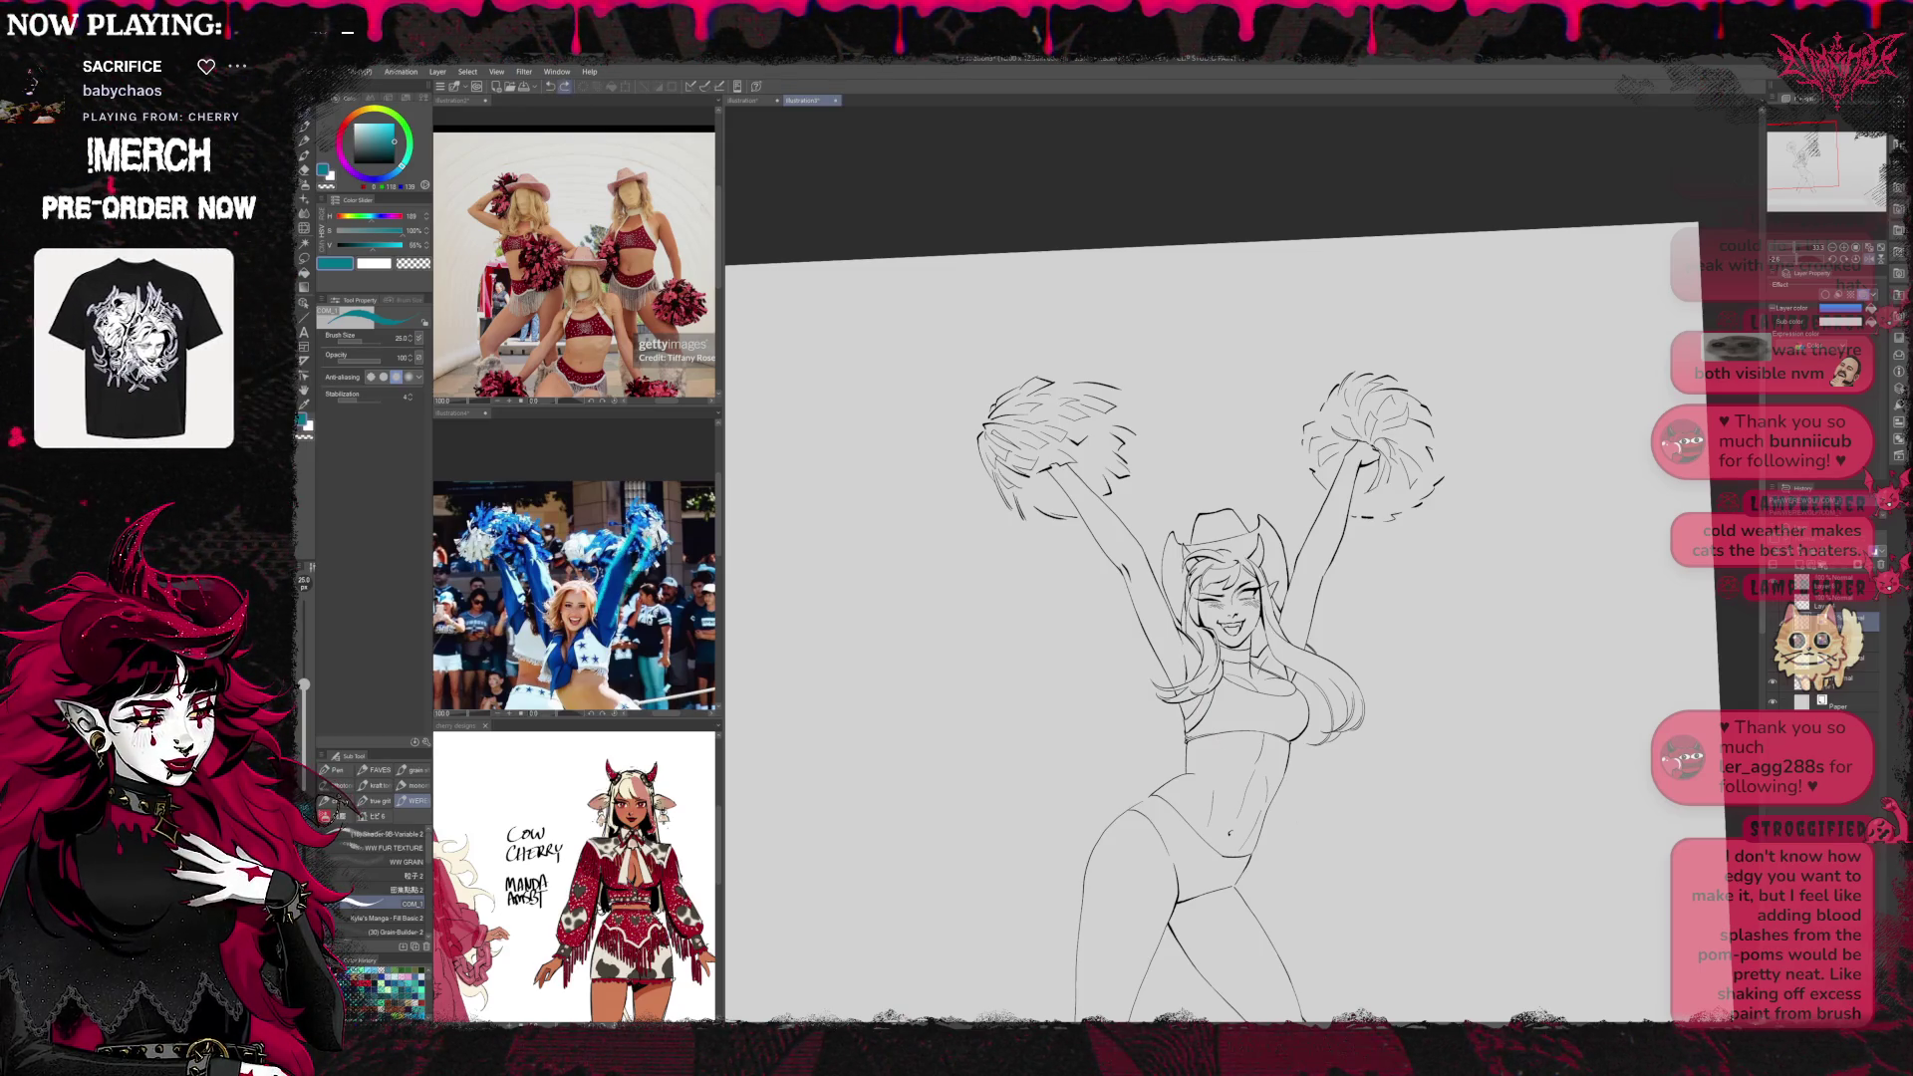
Show the blue rough sketch again and toggle the body sketch and line art to compare
left_click(1772, 627)
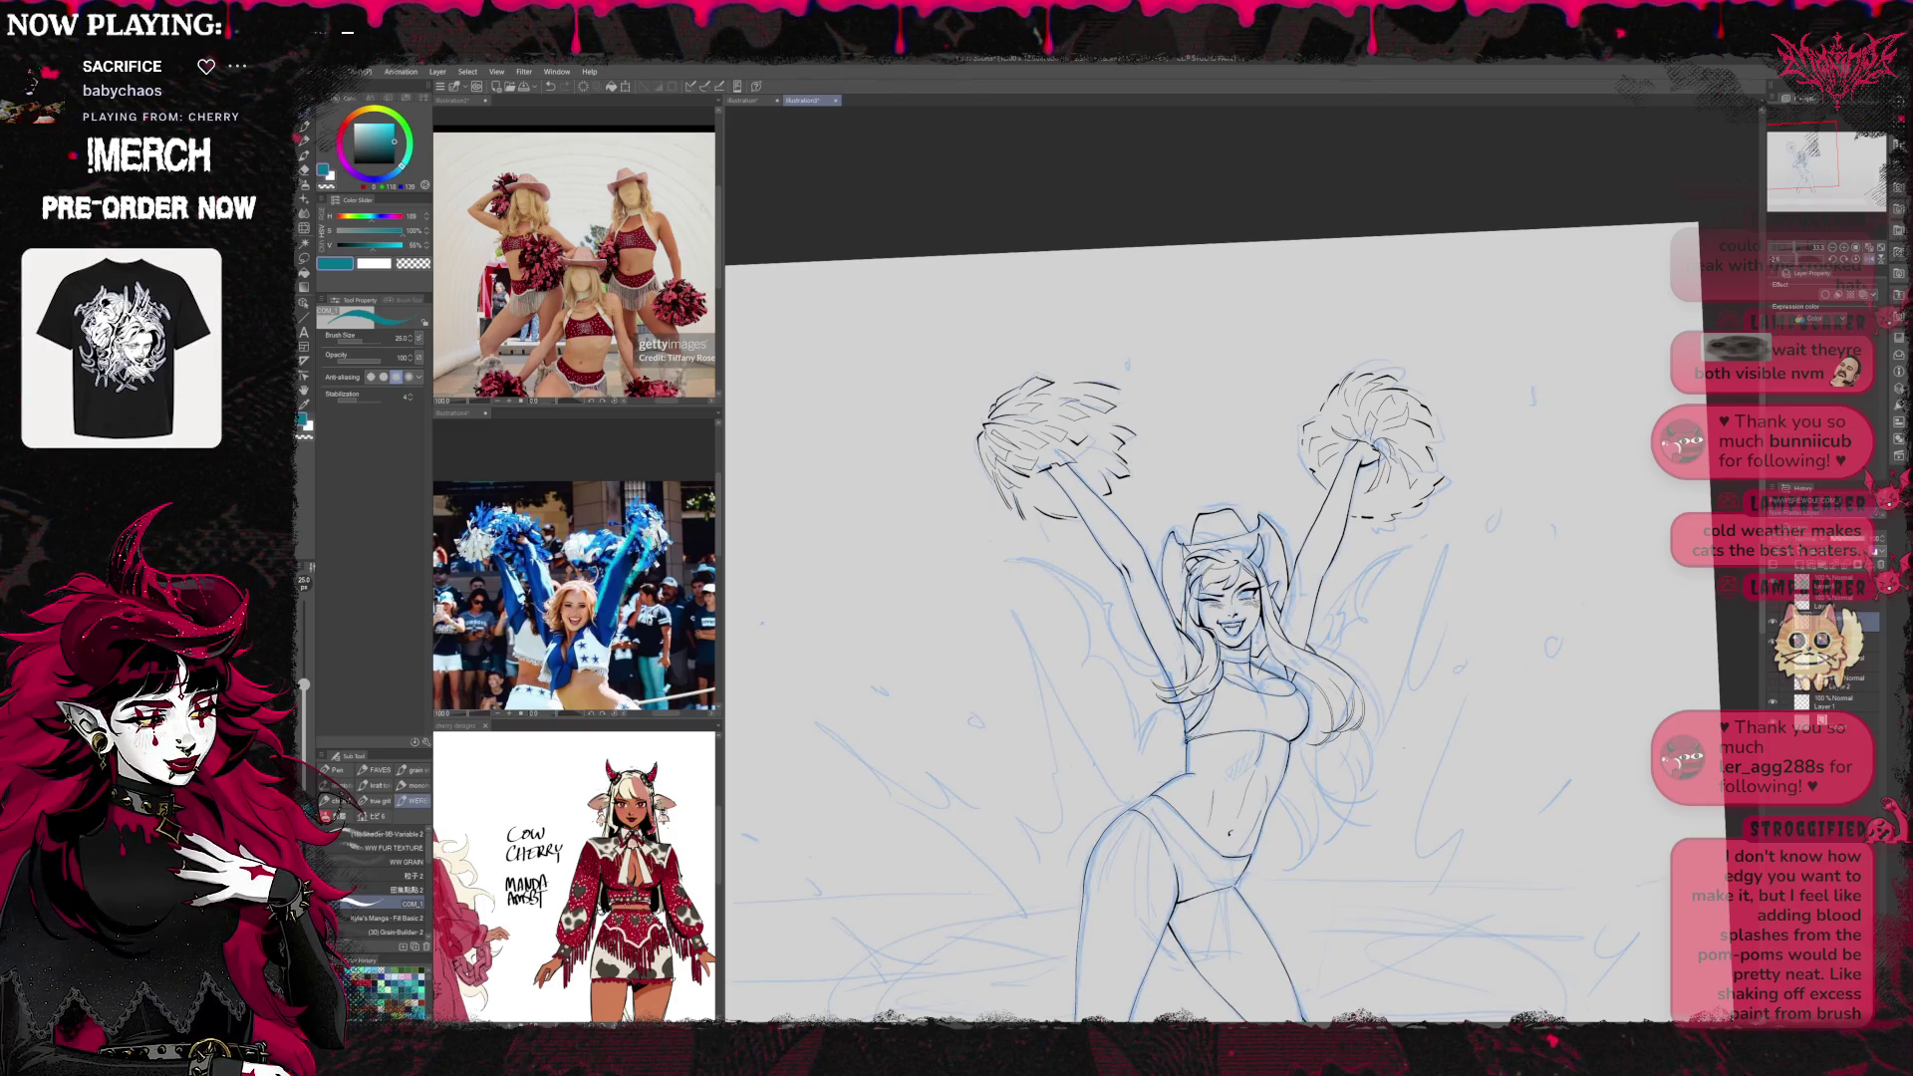
left_click(1773, 638)
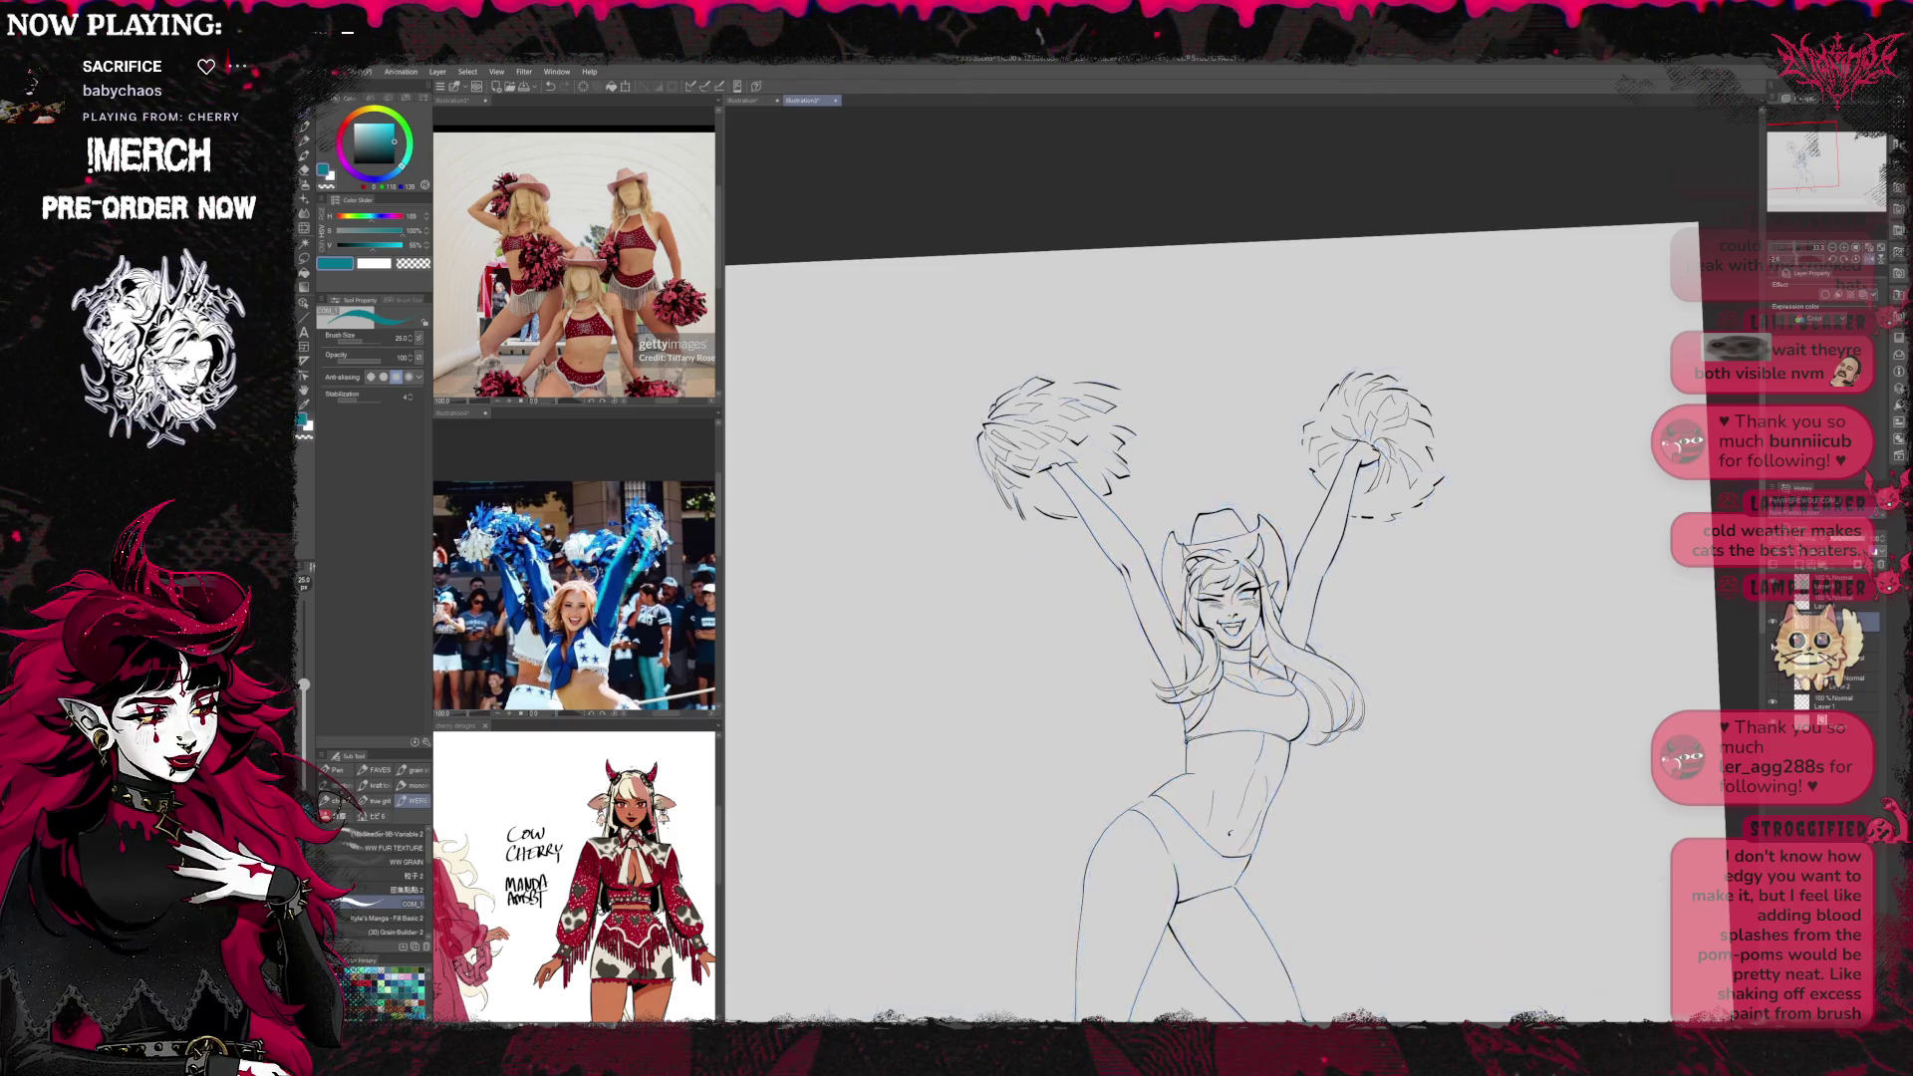
left_click(1773, 638)
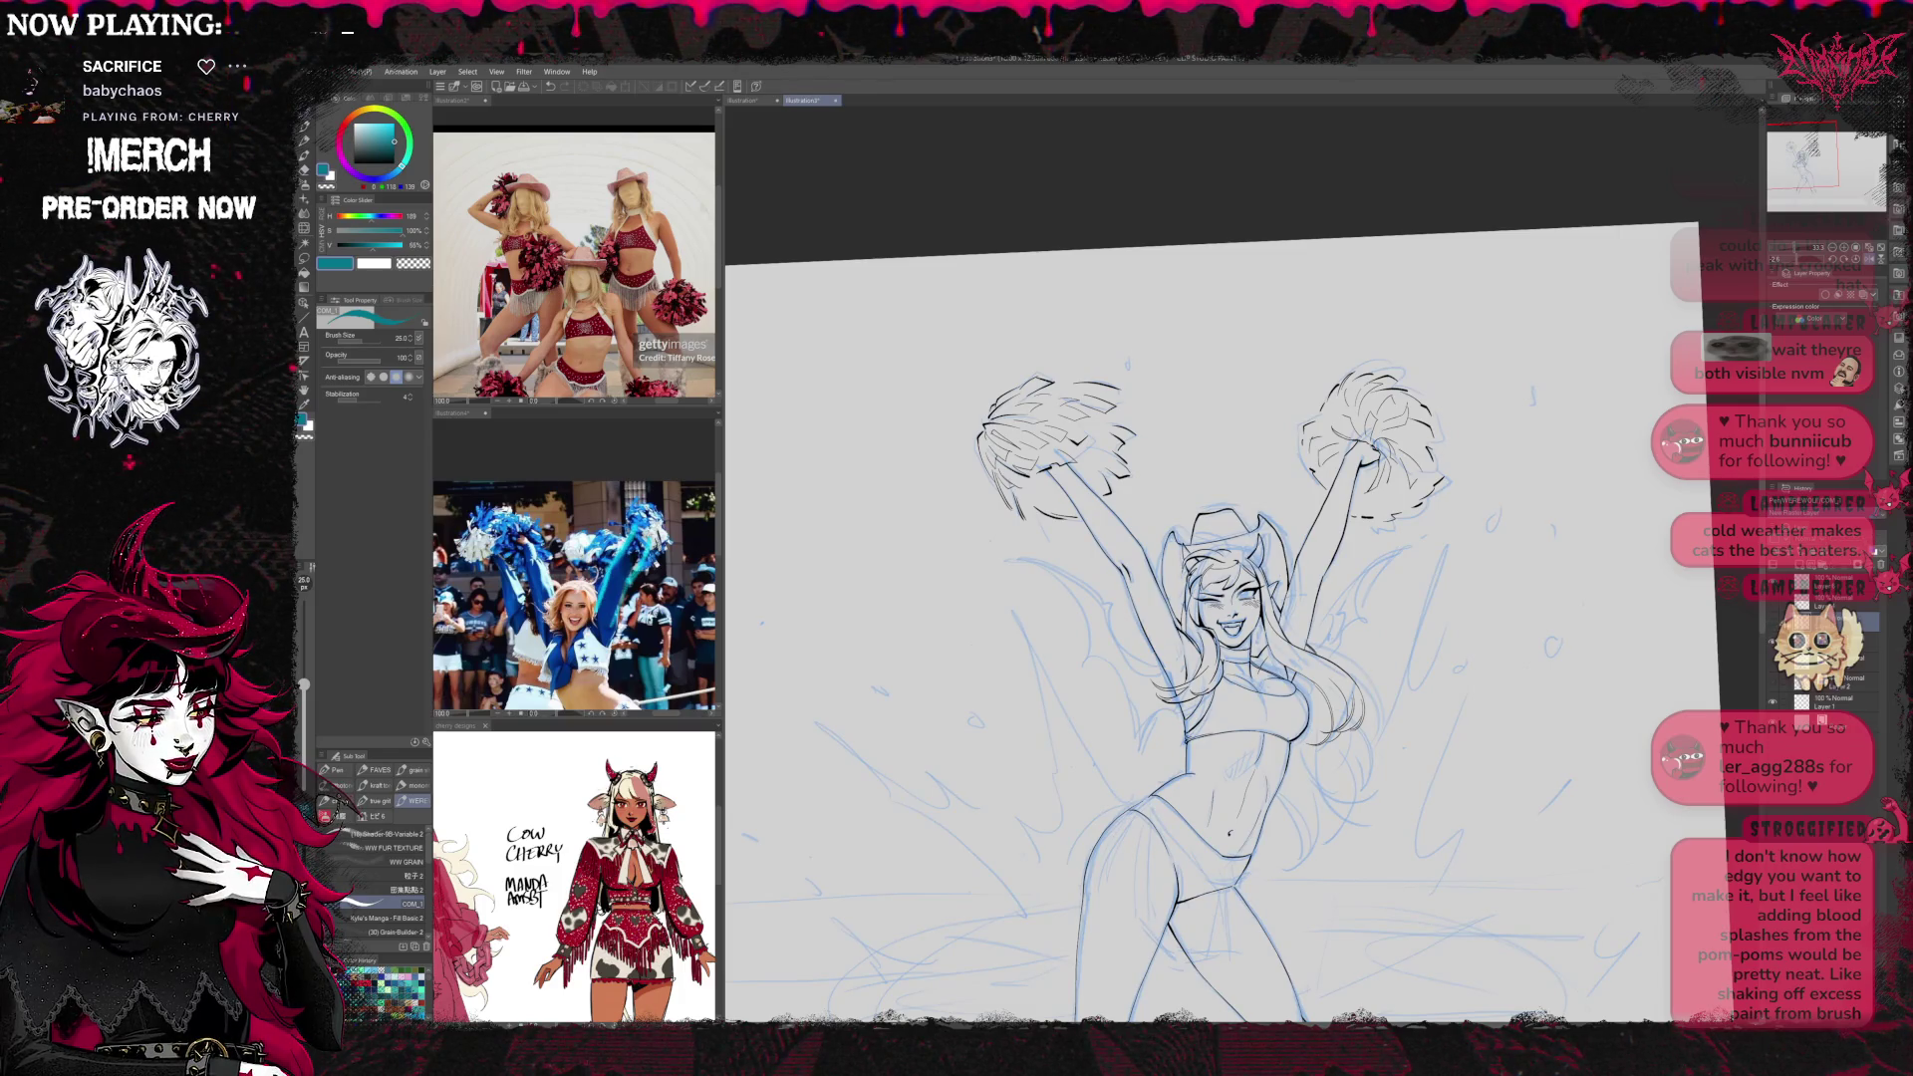
left_click(1773, 620)
left_click(1773, 619)
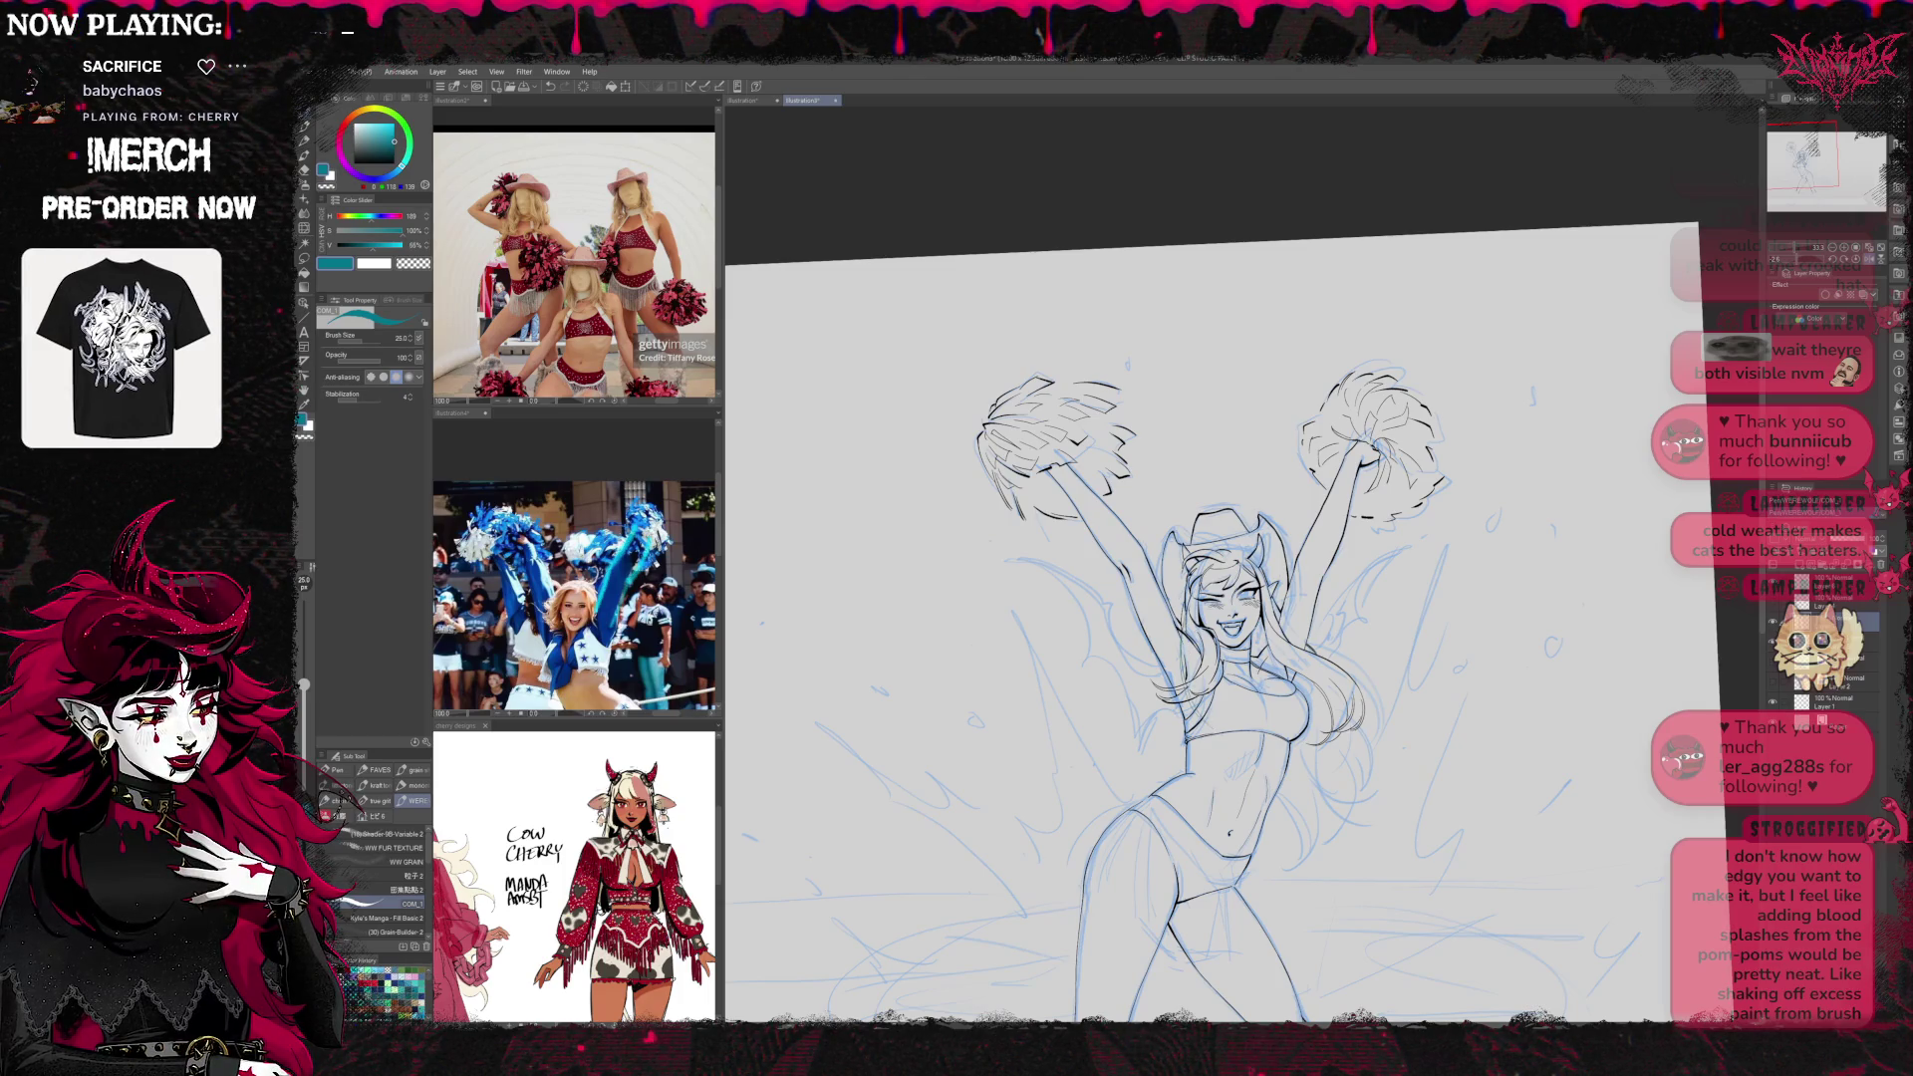
Add faint teal strokes across the torso, then select the layer above
mouse_move(1180, 640)
left_mouse_down()
mouse_move(1179, 682)
mouse_move(1300, 833)
left_mouse_up()
left_click_drag(1240, 752, 1277, 781)
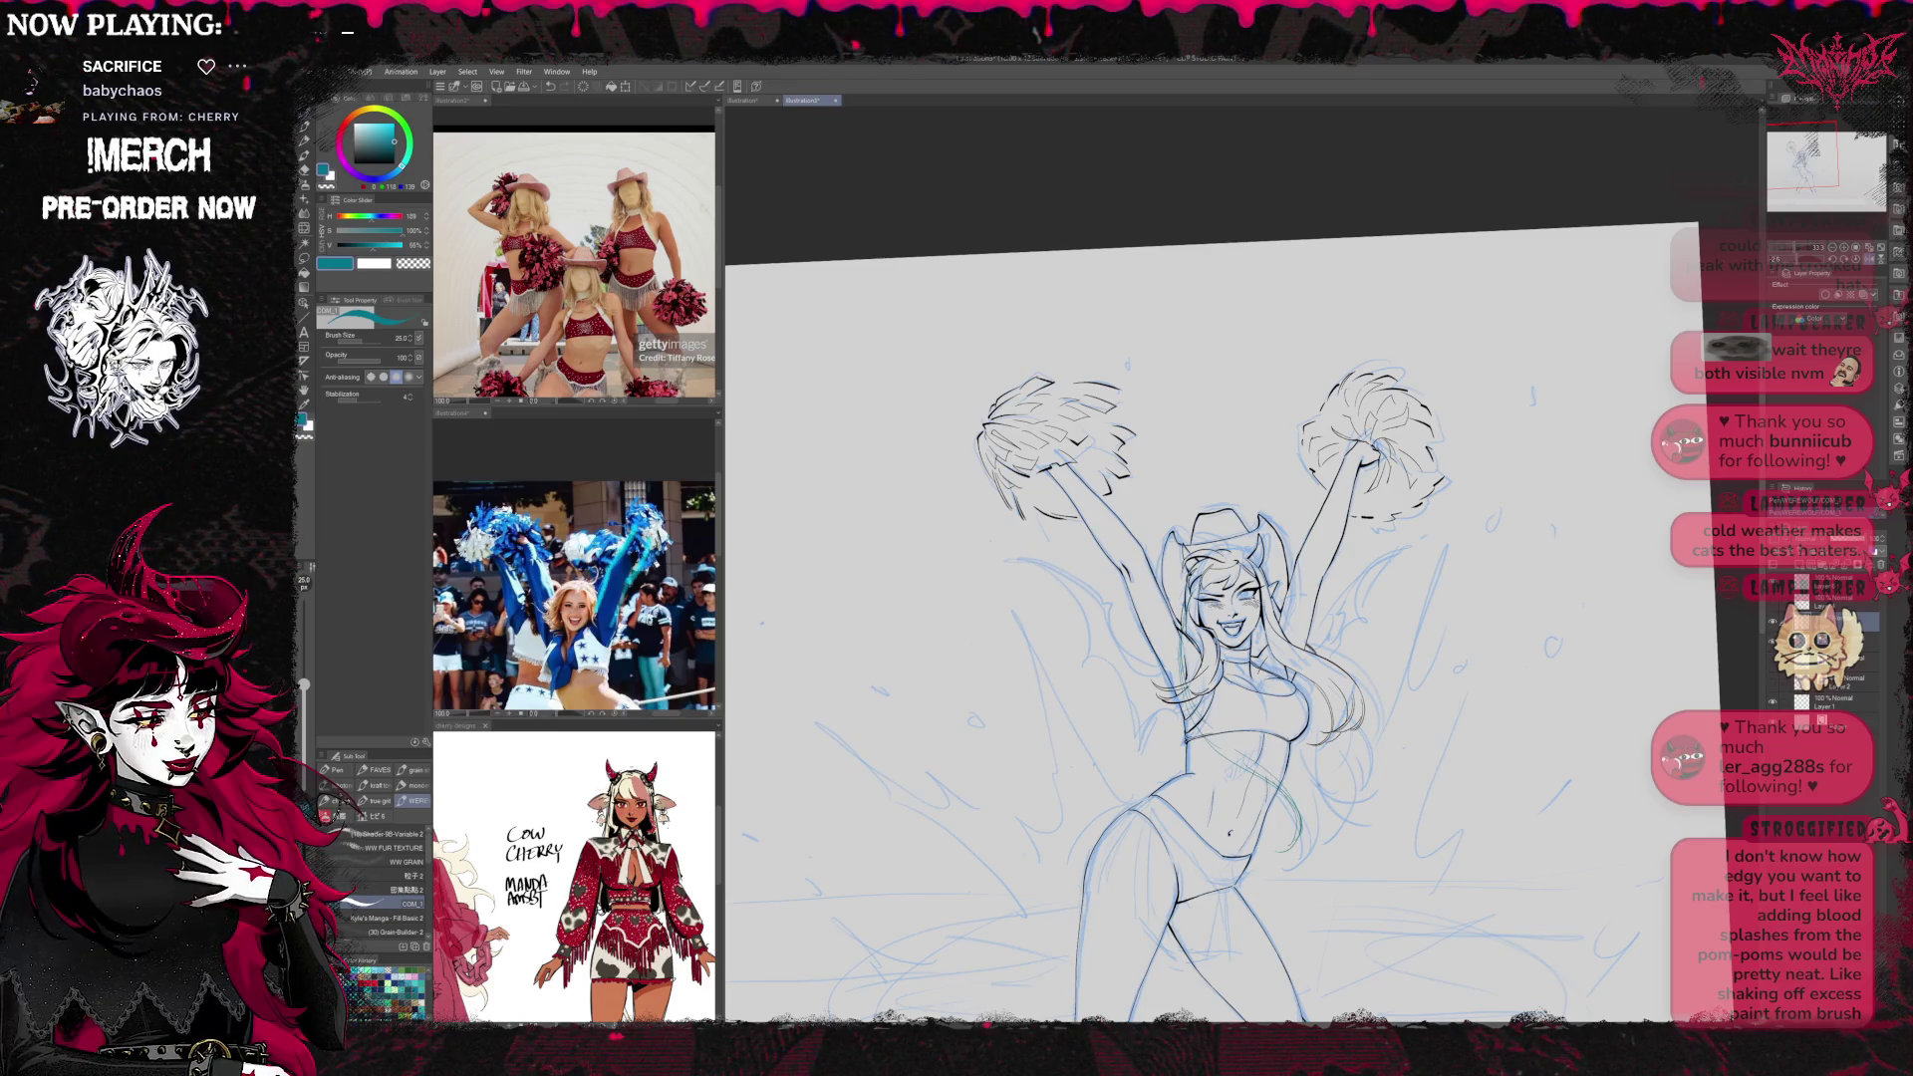
left_click(1837, 569)
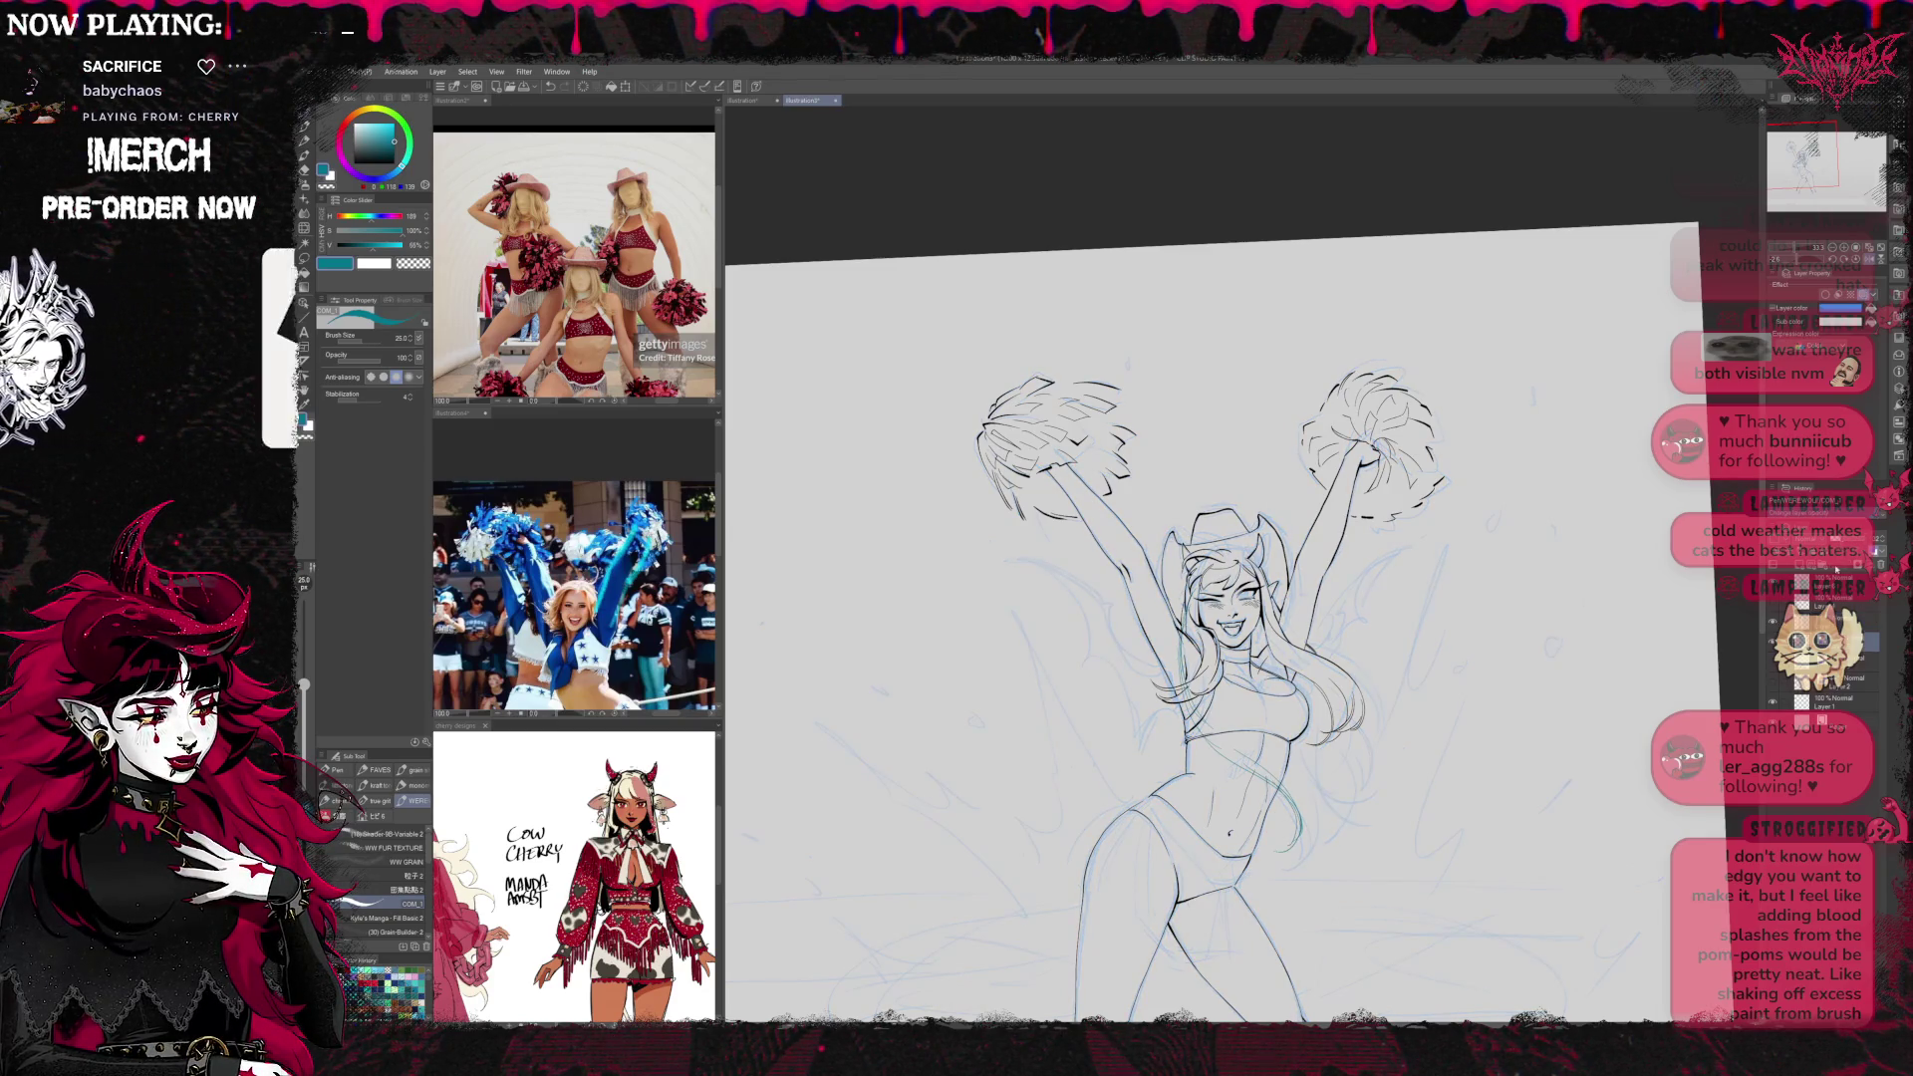
left_click(1833, 620)
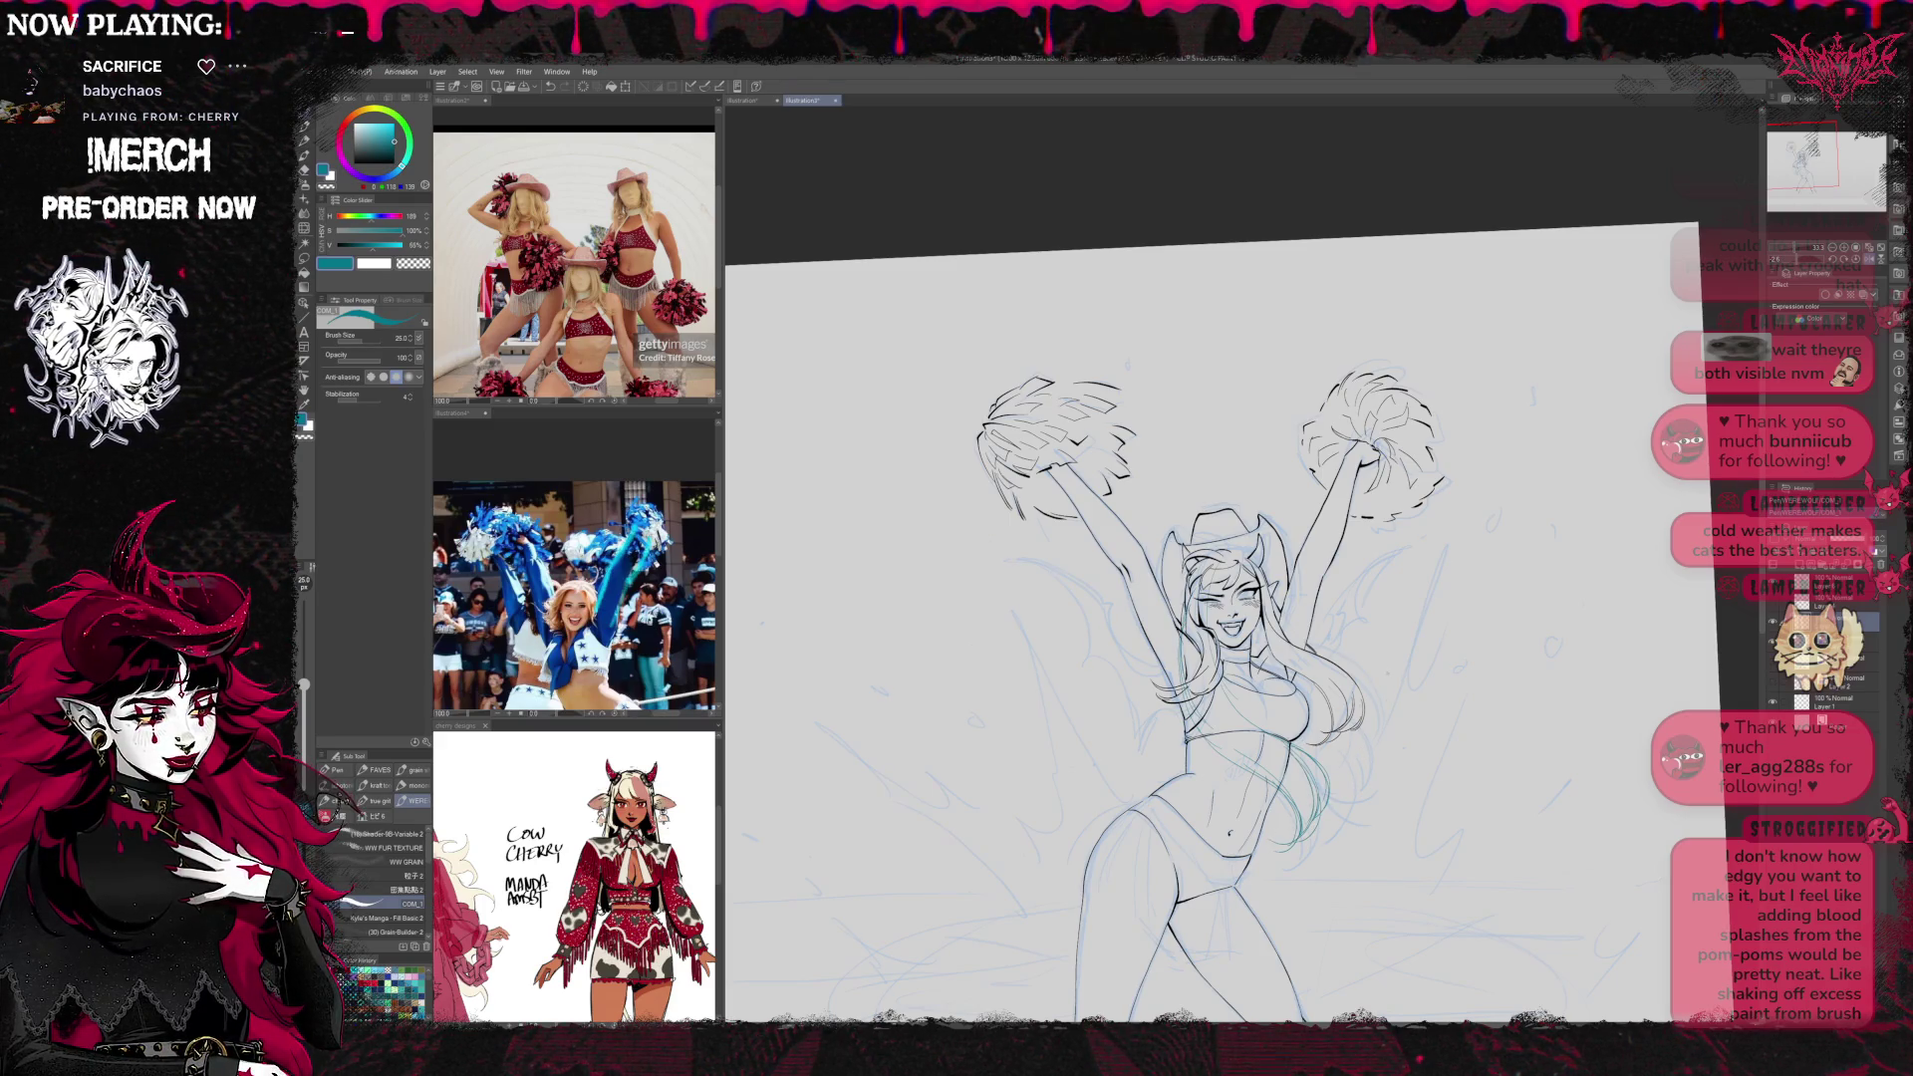
Erase the sketch lines over the torso and belly, then return to the pen
key("e")
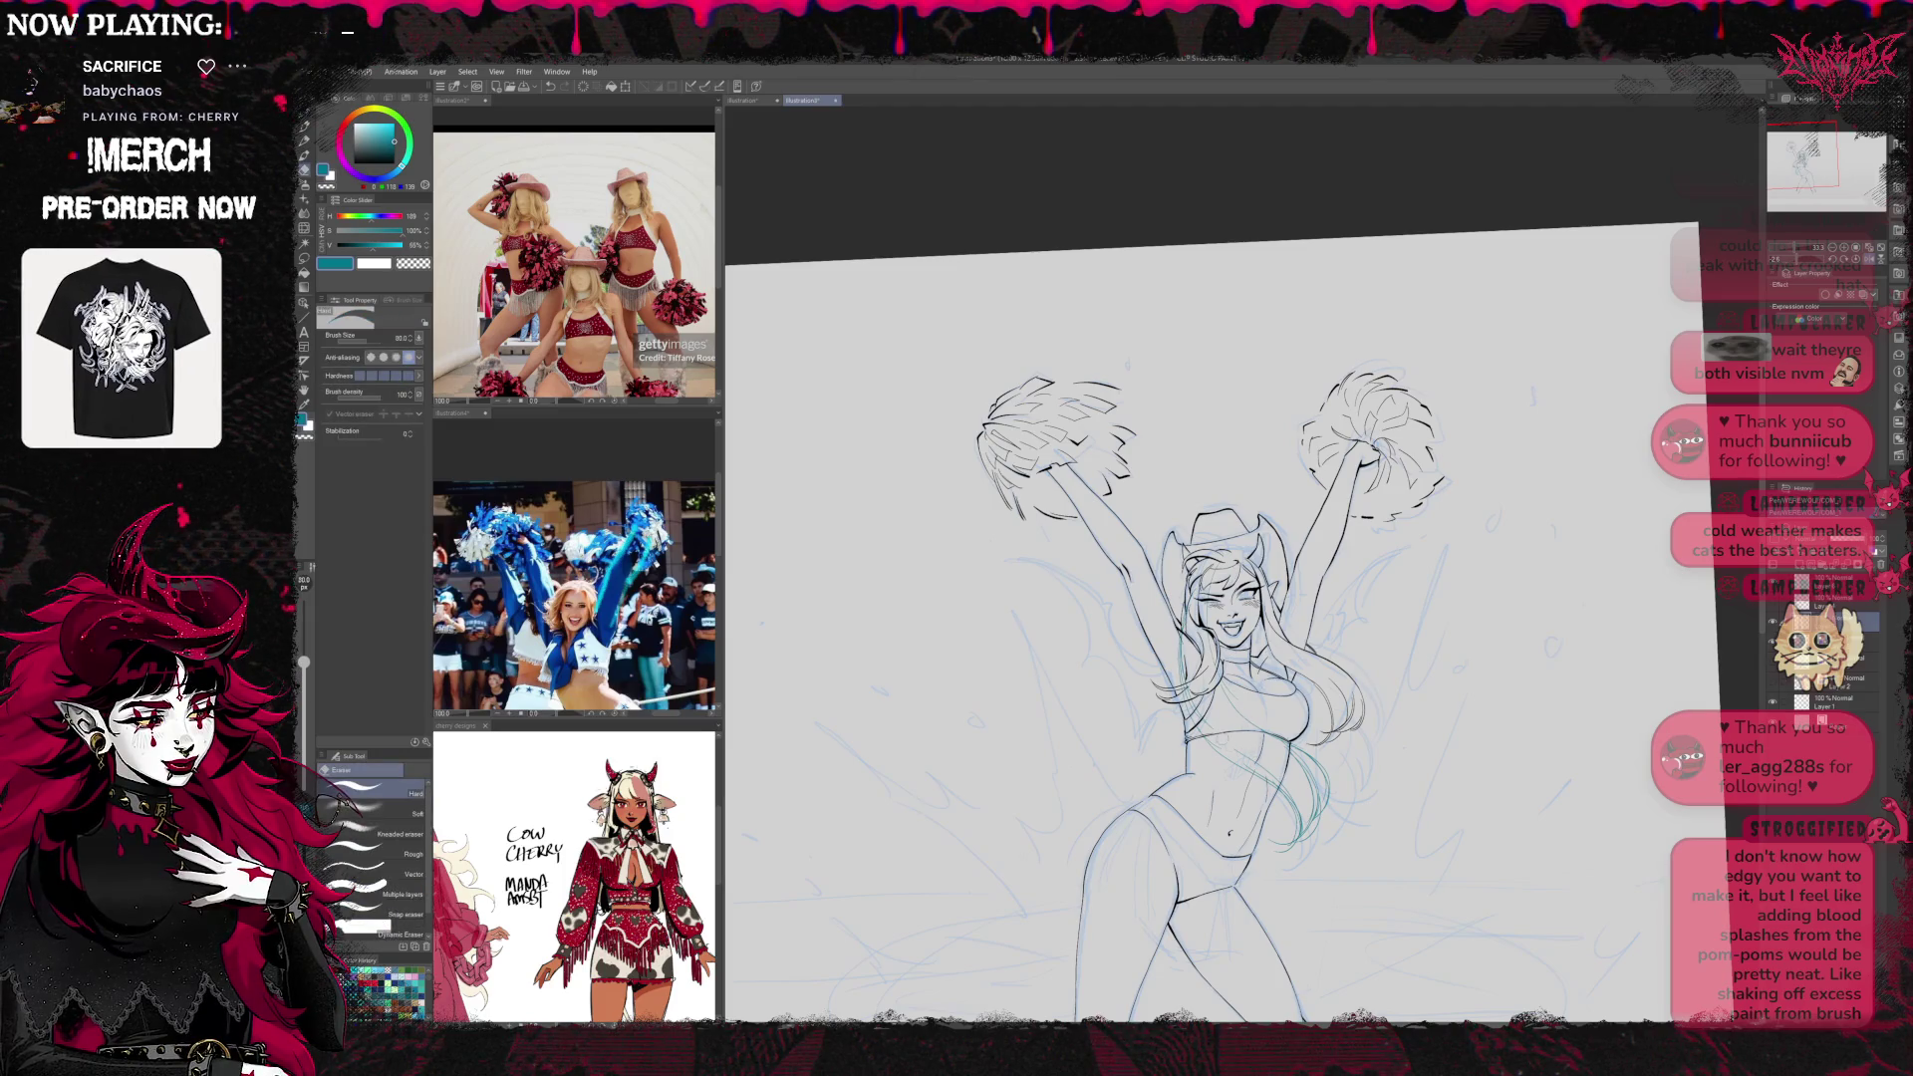
mouse_move(1191, 628)
left_mouse_down()
mouse_move(1251, 772)
mouse_move(1325, 847)
left_mouse_up()
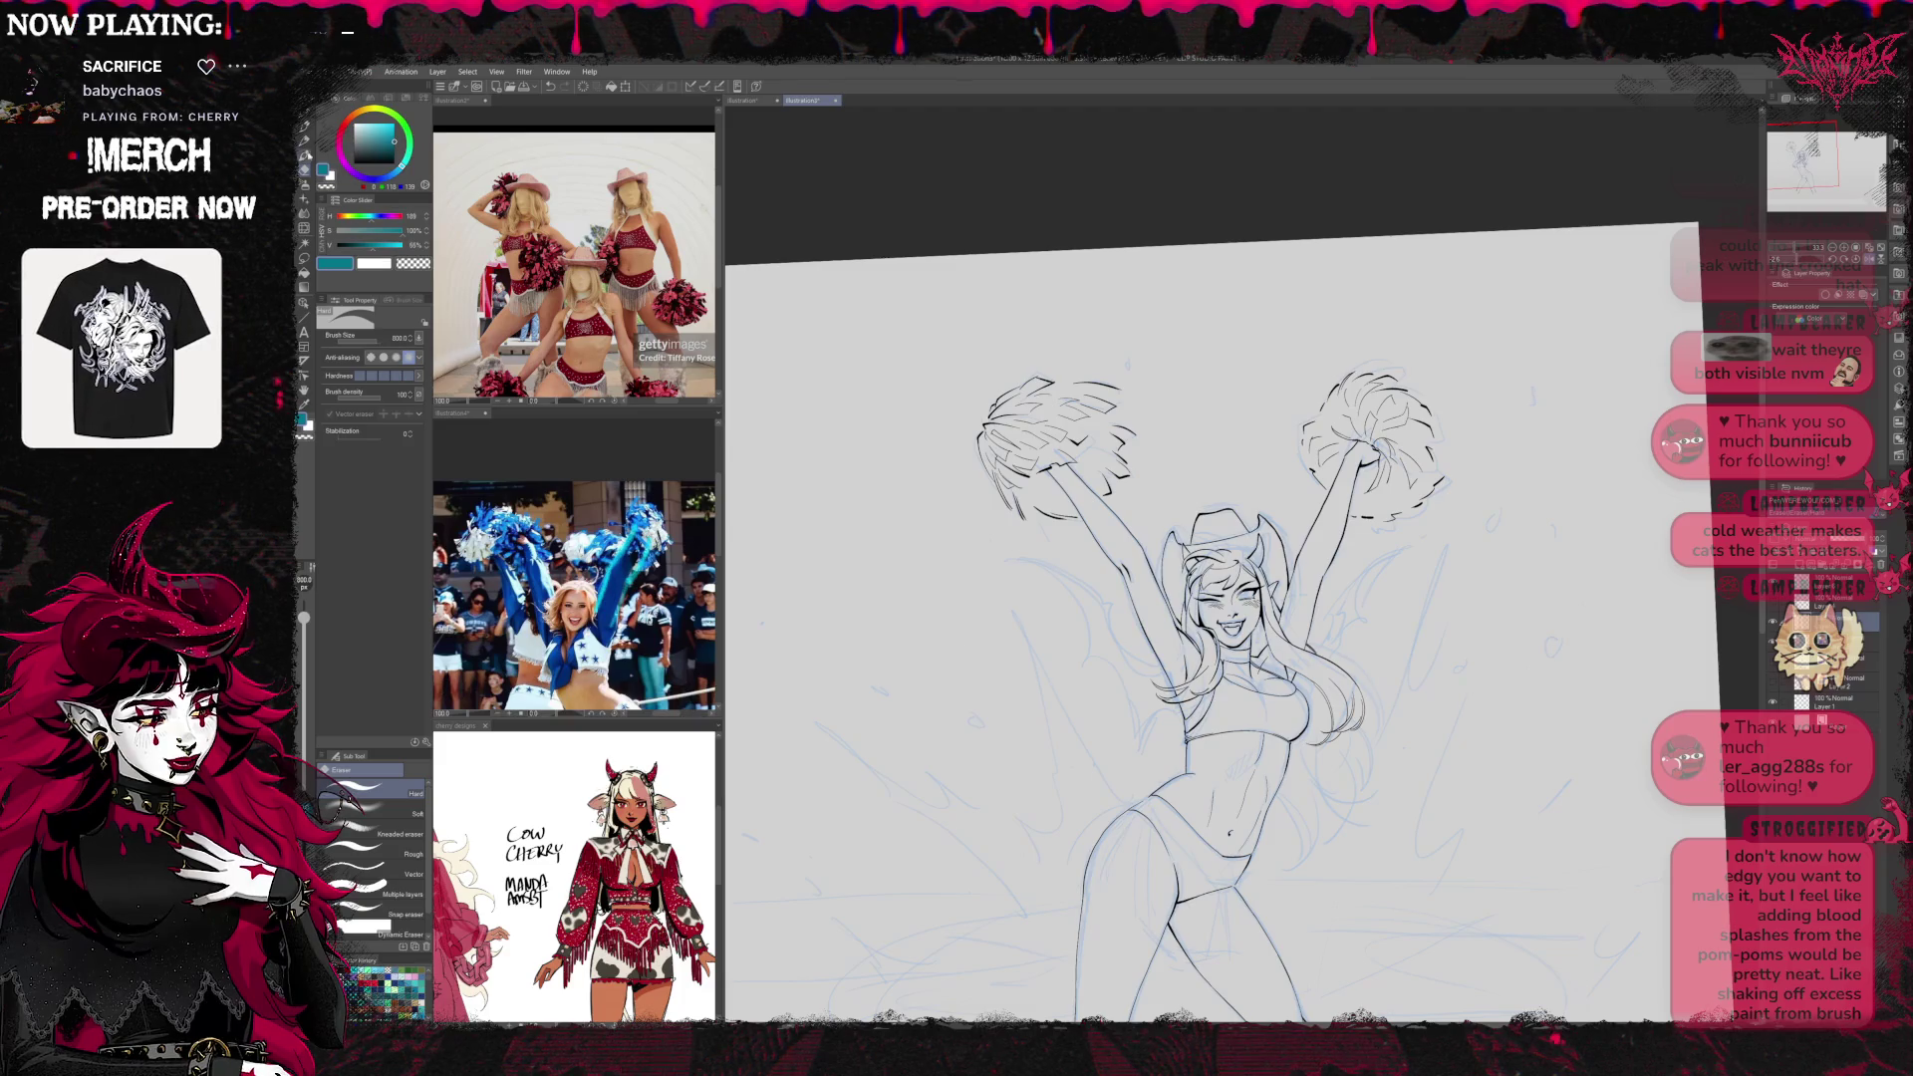
left_click(305, 155)
Compare with the rough sketch, leave it nearly invisible, and zoom in on the cheerleader
scroll(1577, 548, "down", 4)
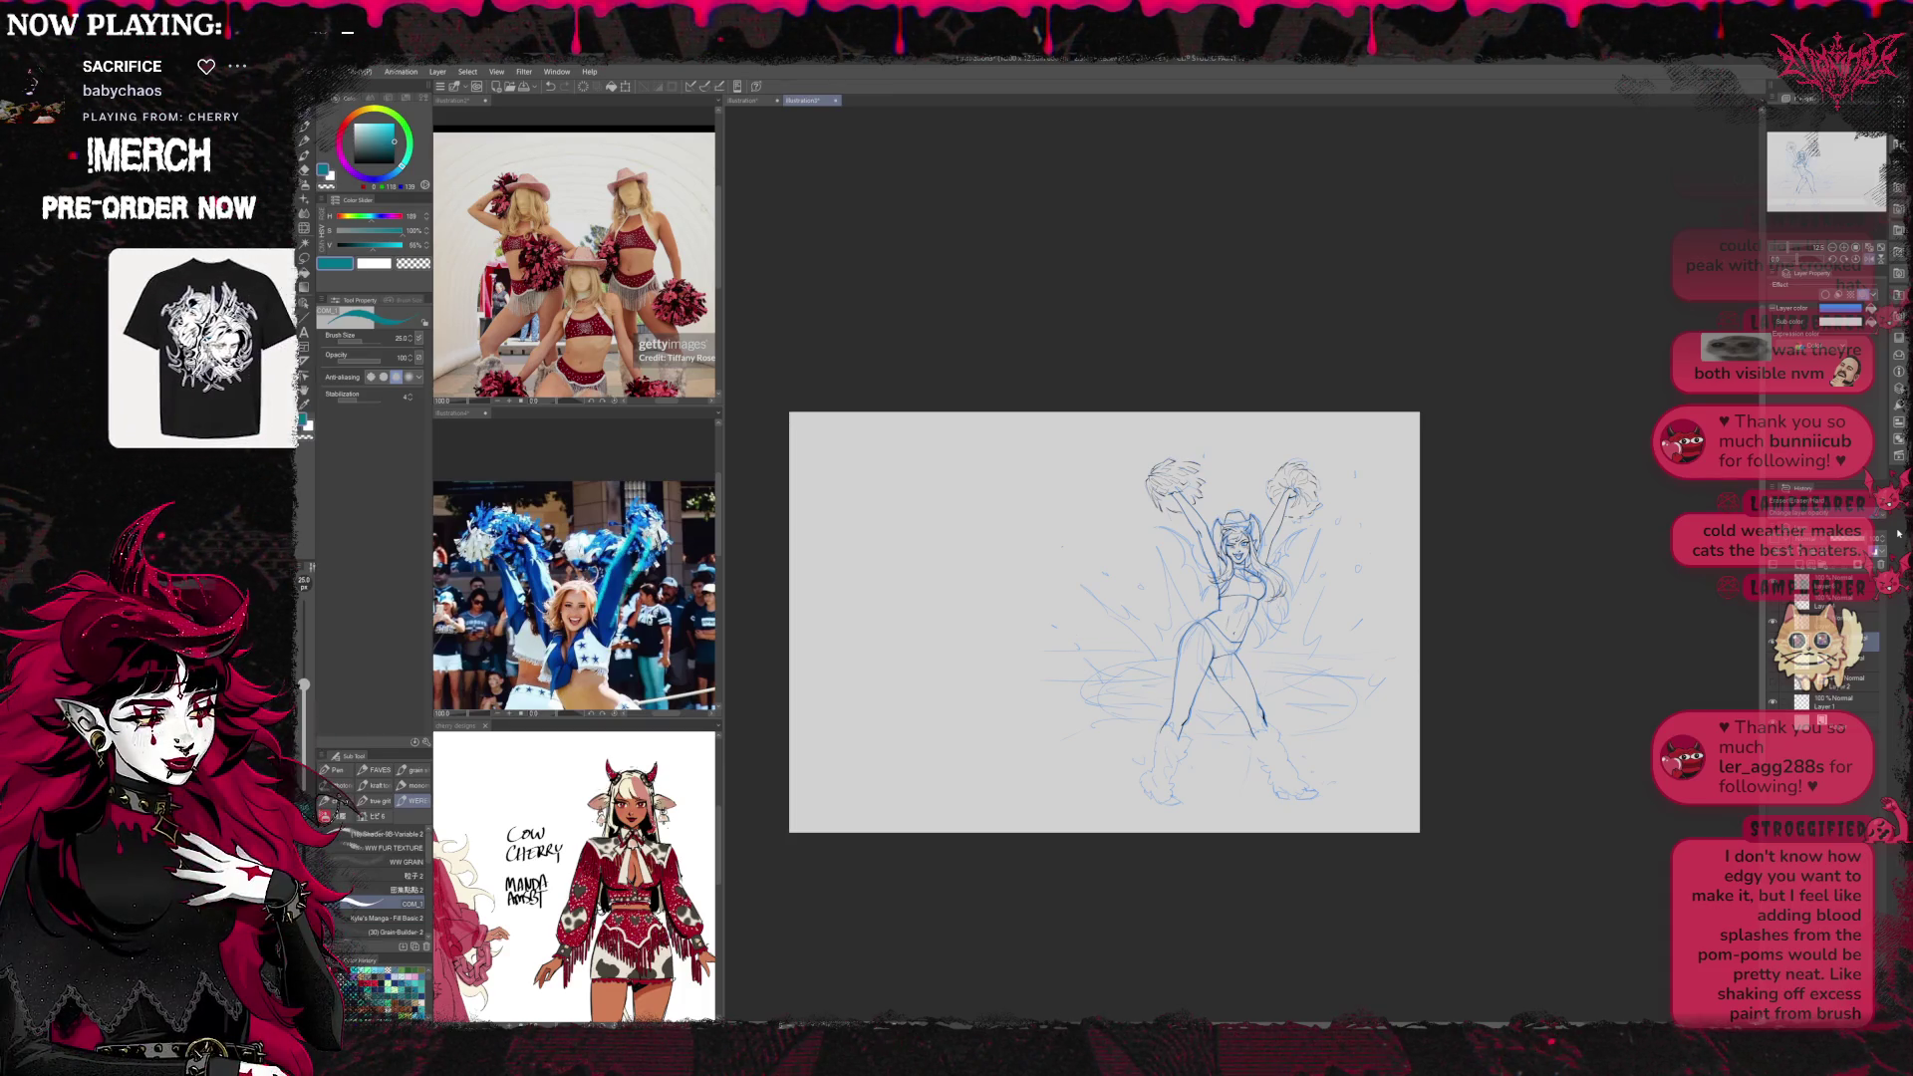
left_click(1773, 646)
left_click(1773, 646)
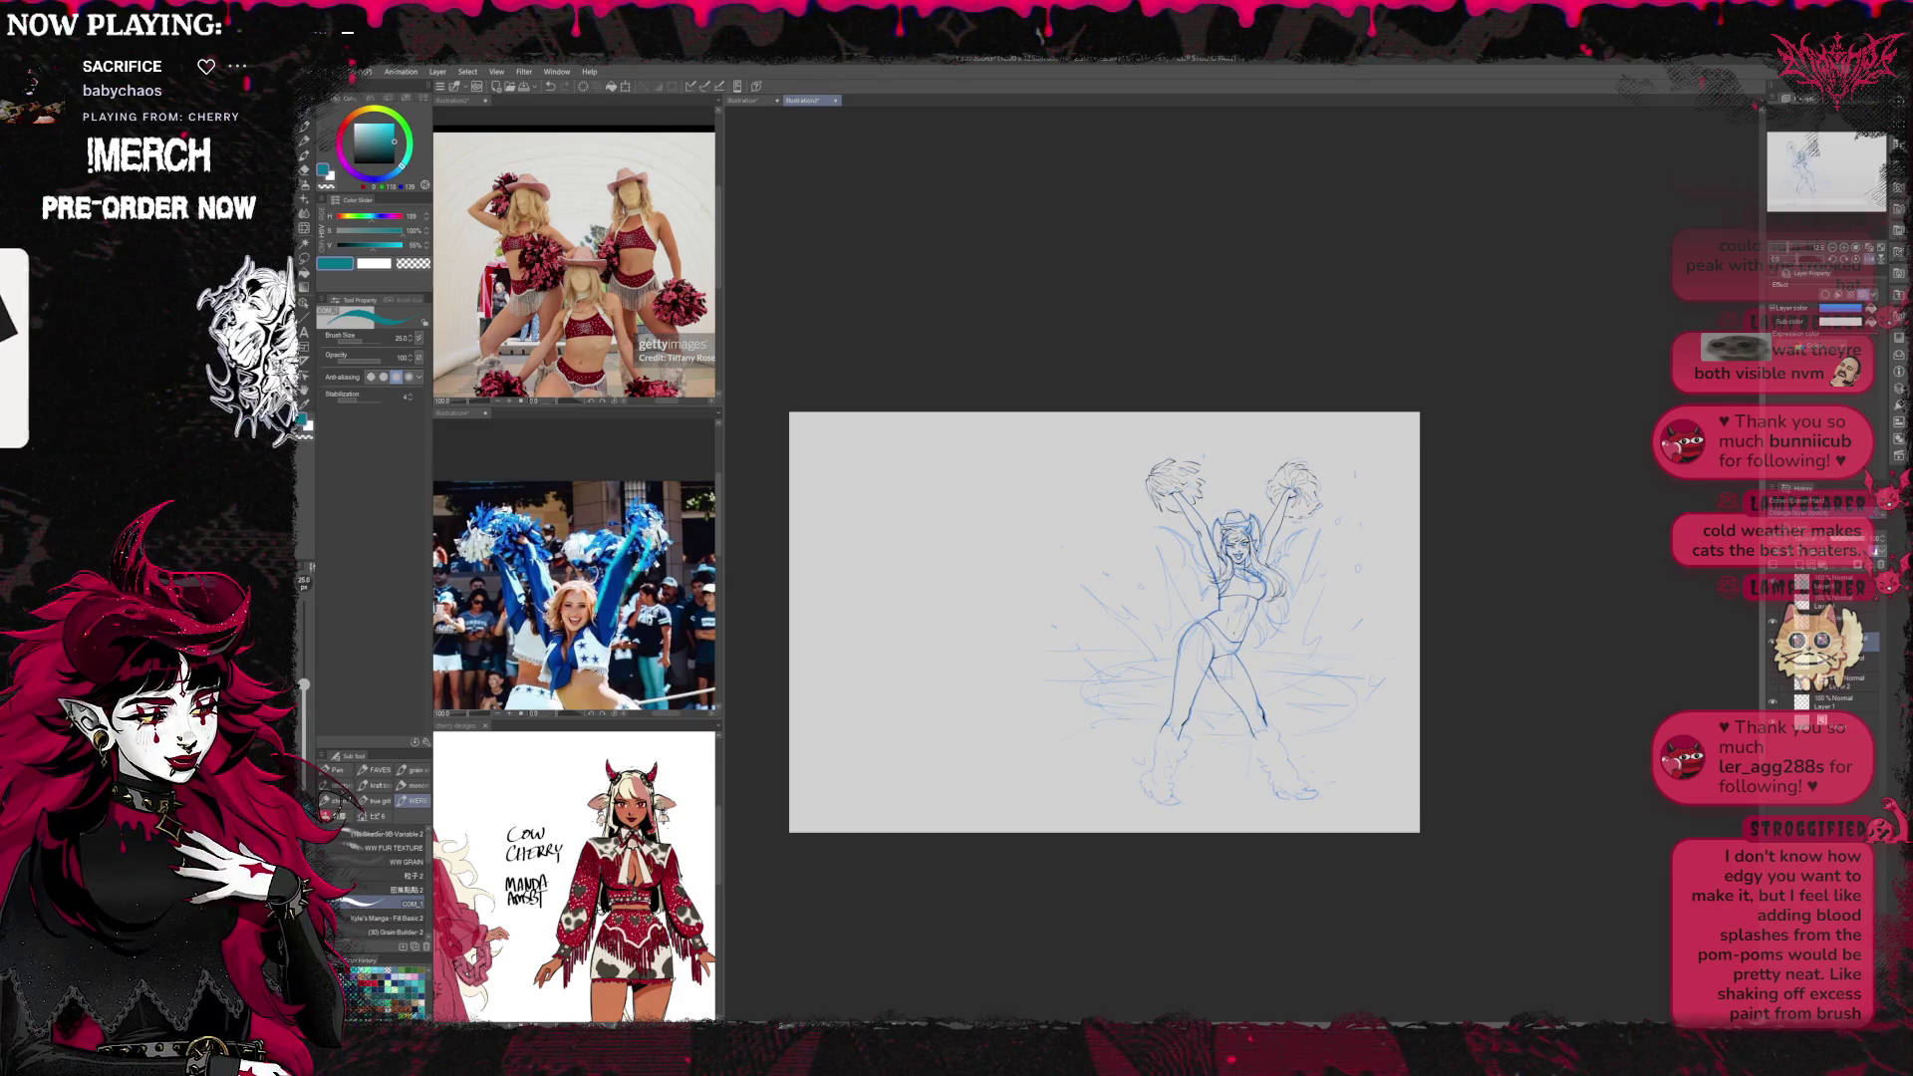
left_click(1773, 646)
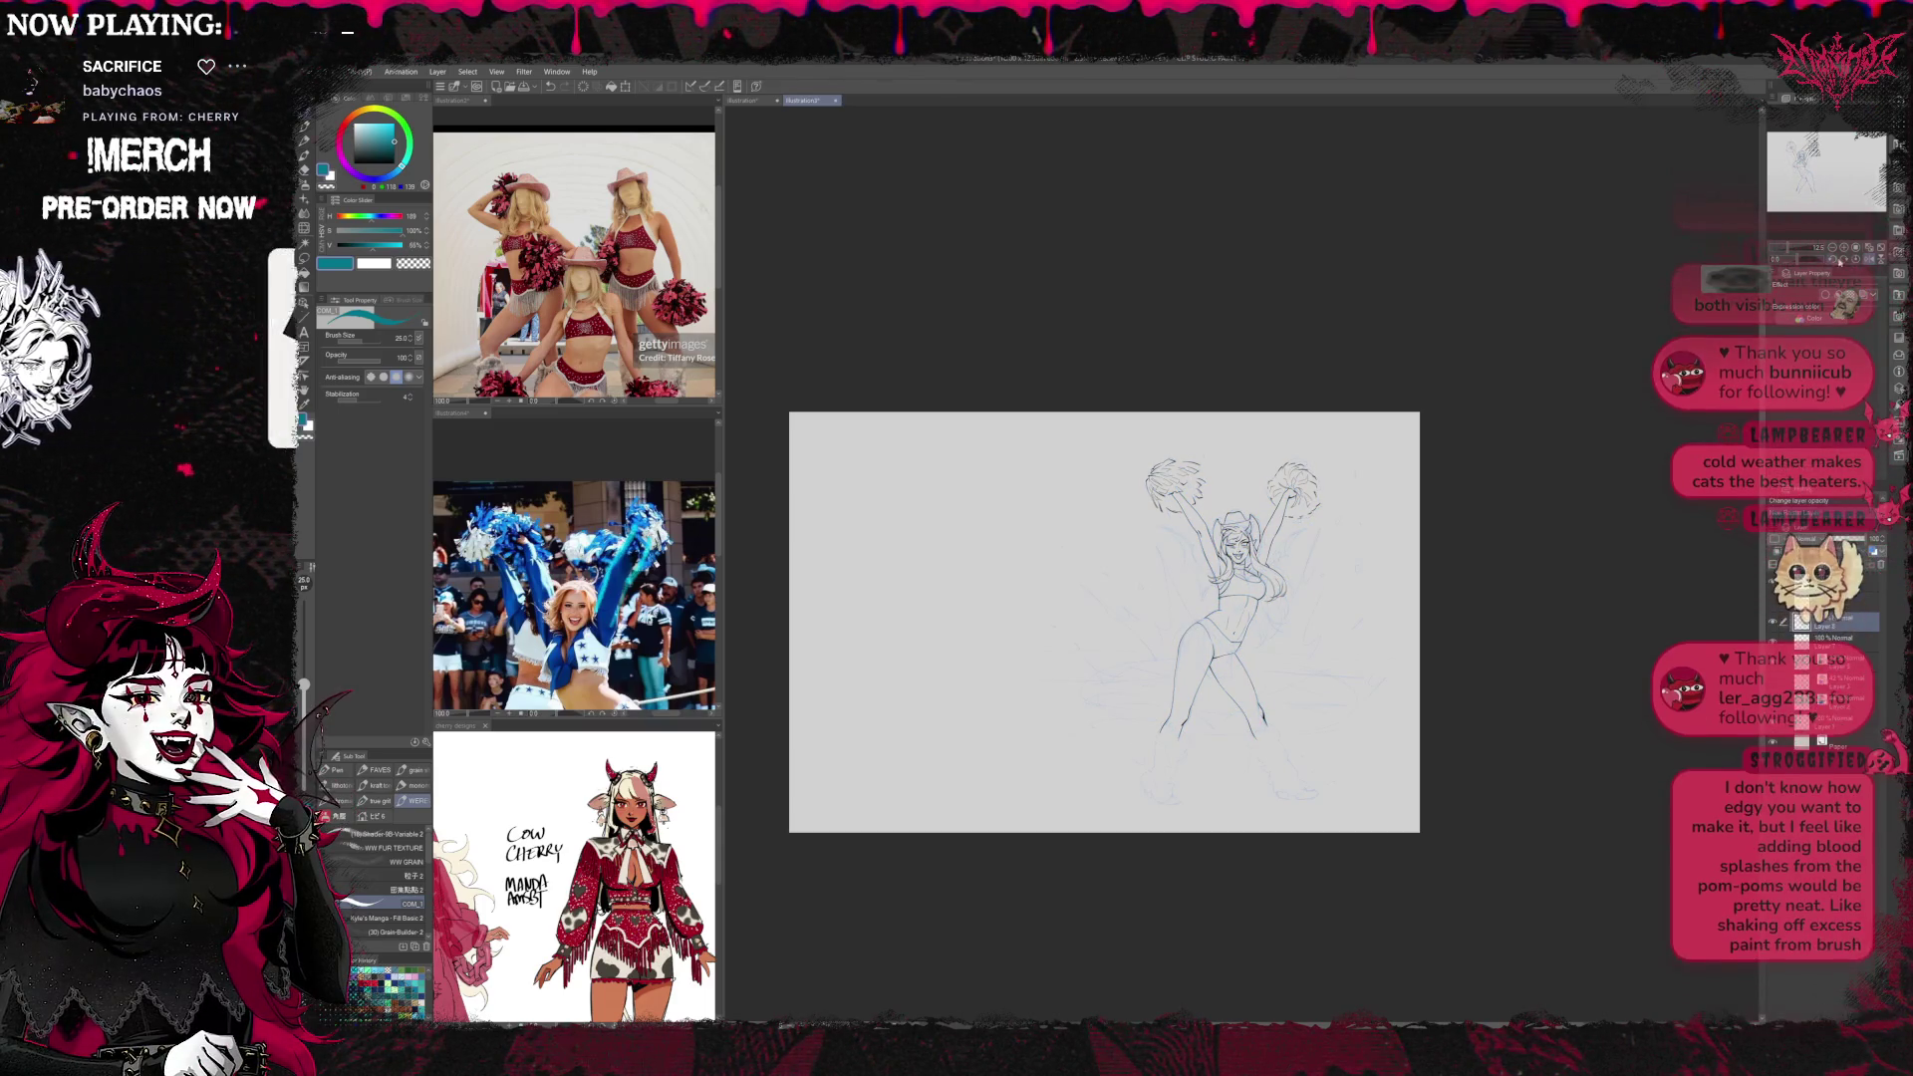
key("ctrl+plus")
key("ctrl+plus")
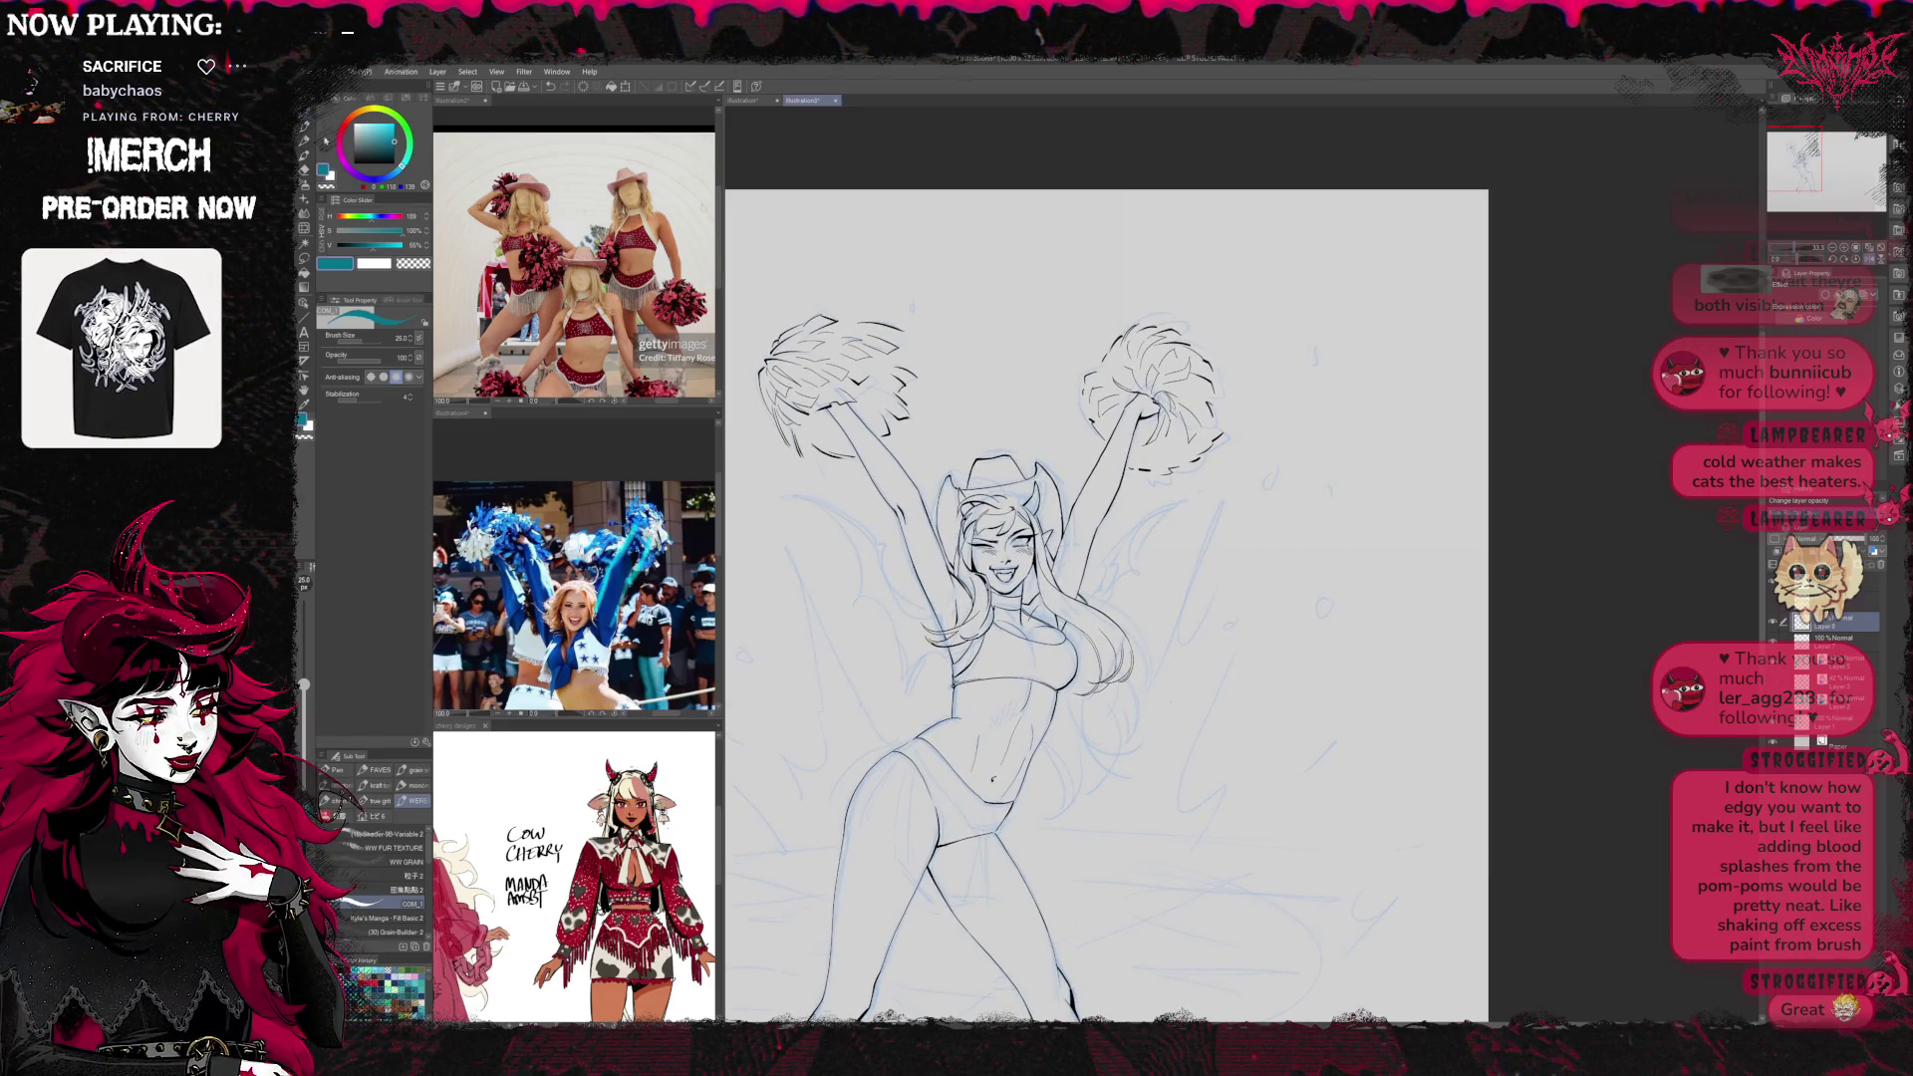
Sketch dark-red hair strands beside the torso, extending down past the waist
left_click(344, 123)
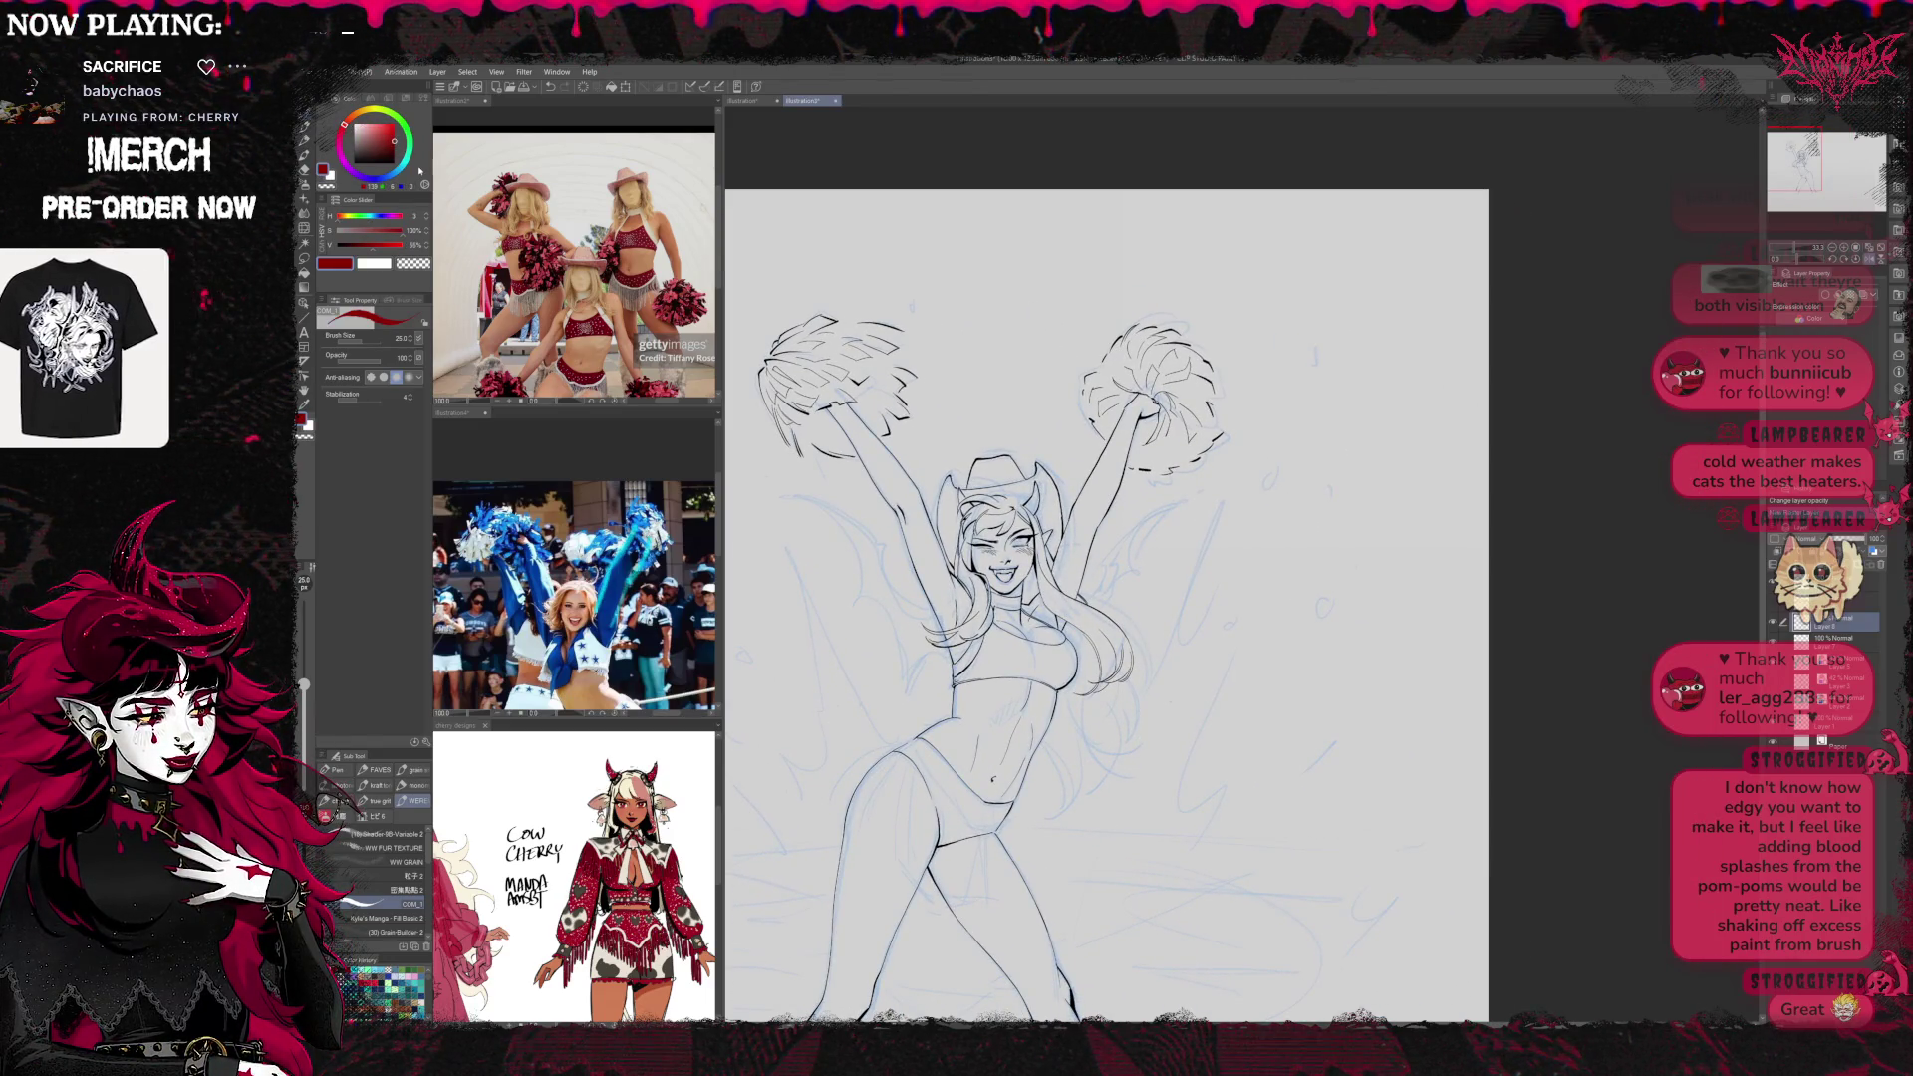
mouse_move(1007, 717)
left_mouse_down()
mouse_move(1077, 795)
mouse_move(1054, 806)
left_mouse_up()
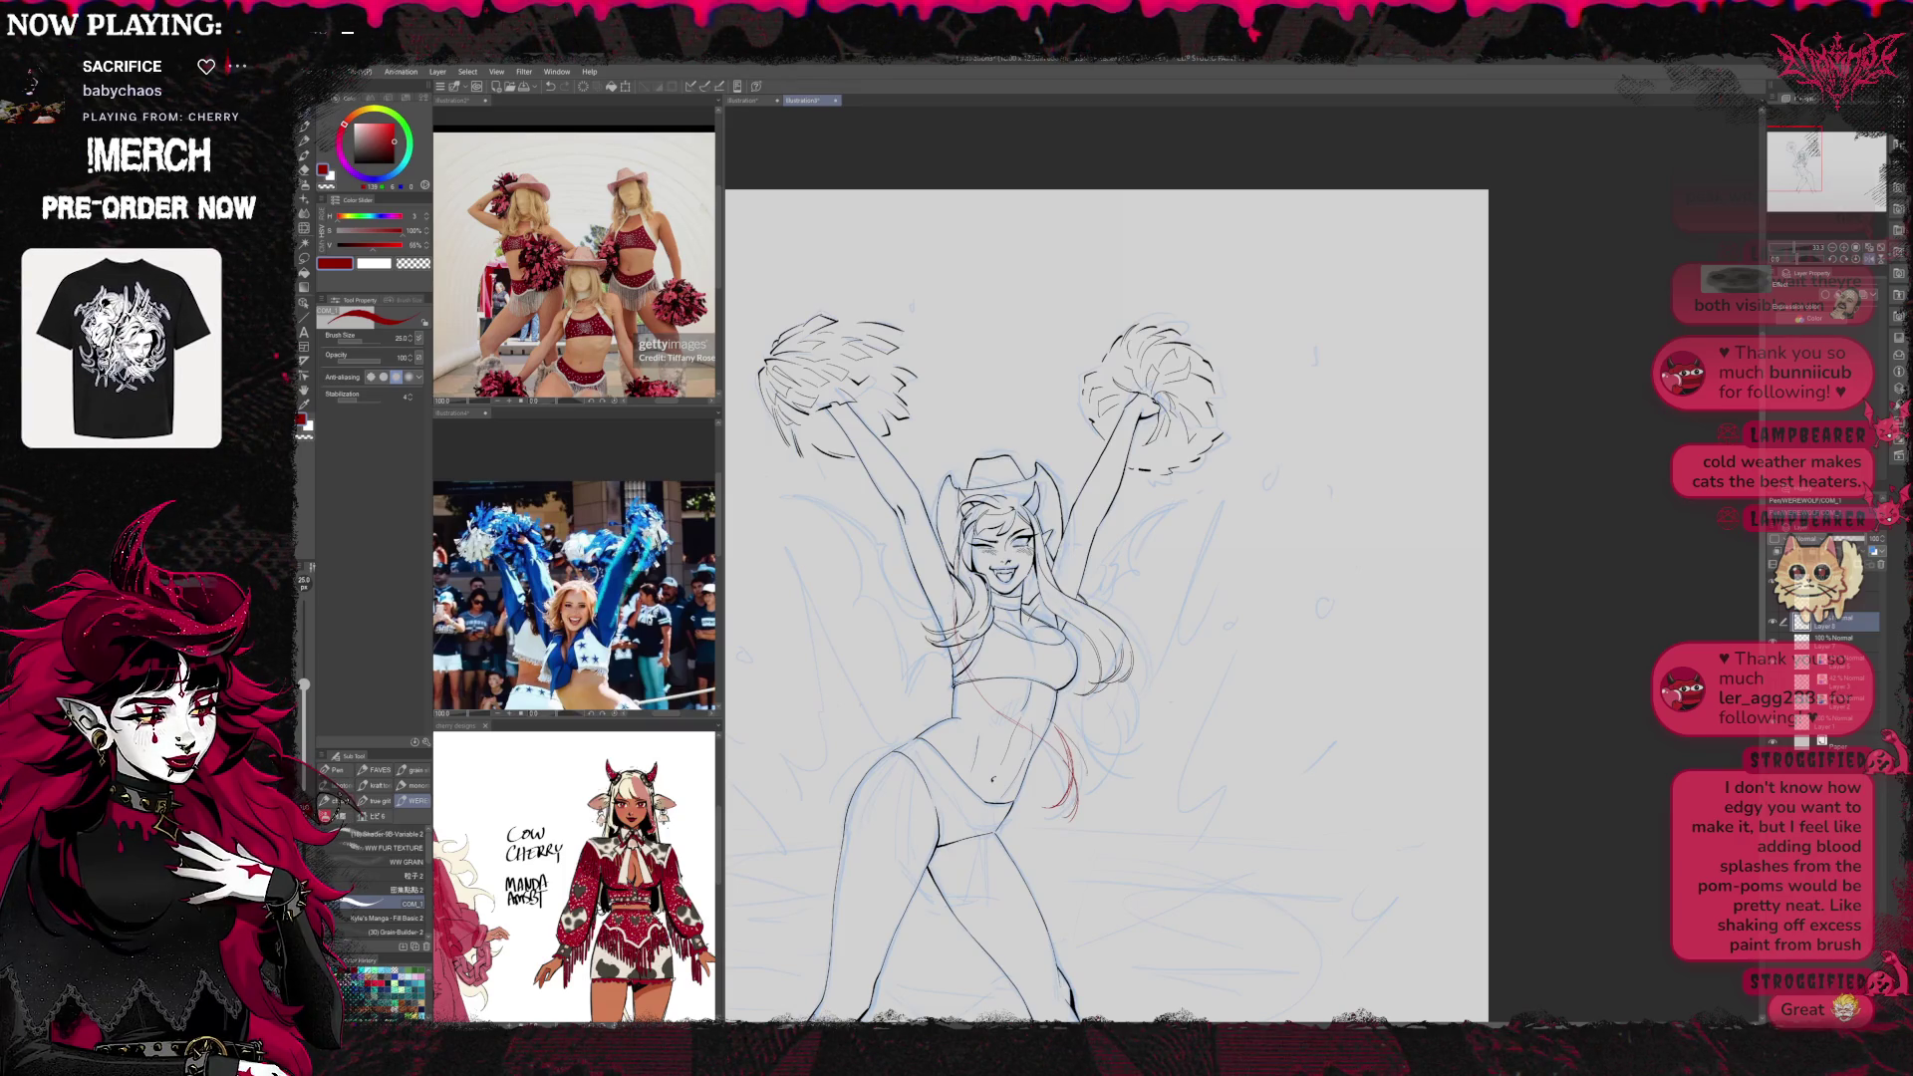
left_click_drag(1020, 701, 1060, 727)
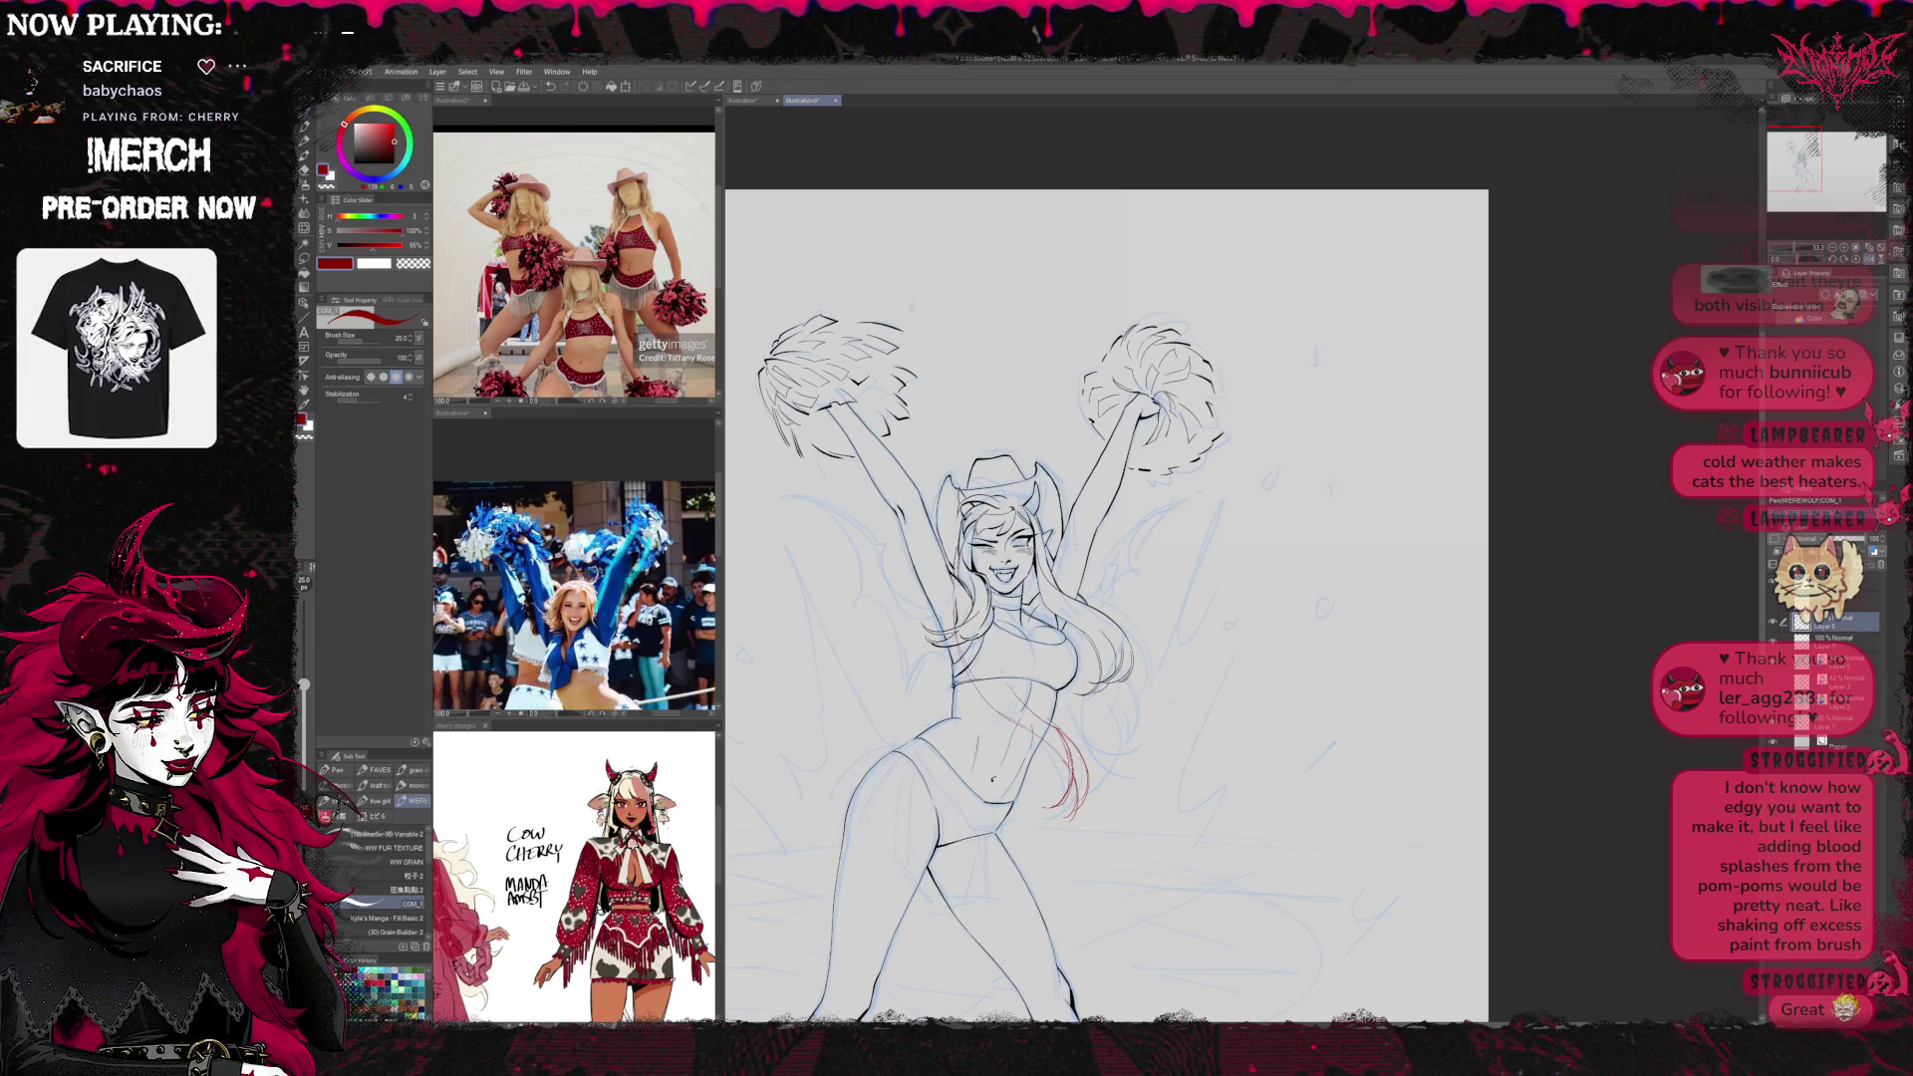
left_click_drag(968, 658, 1042, 722)
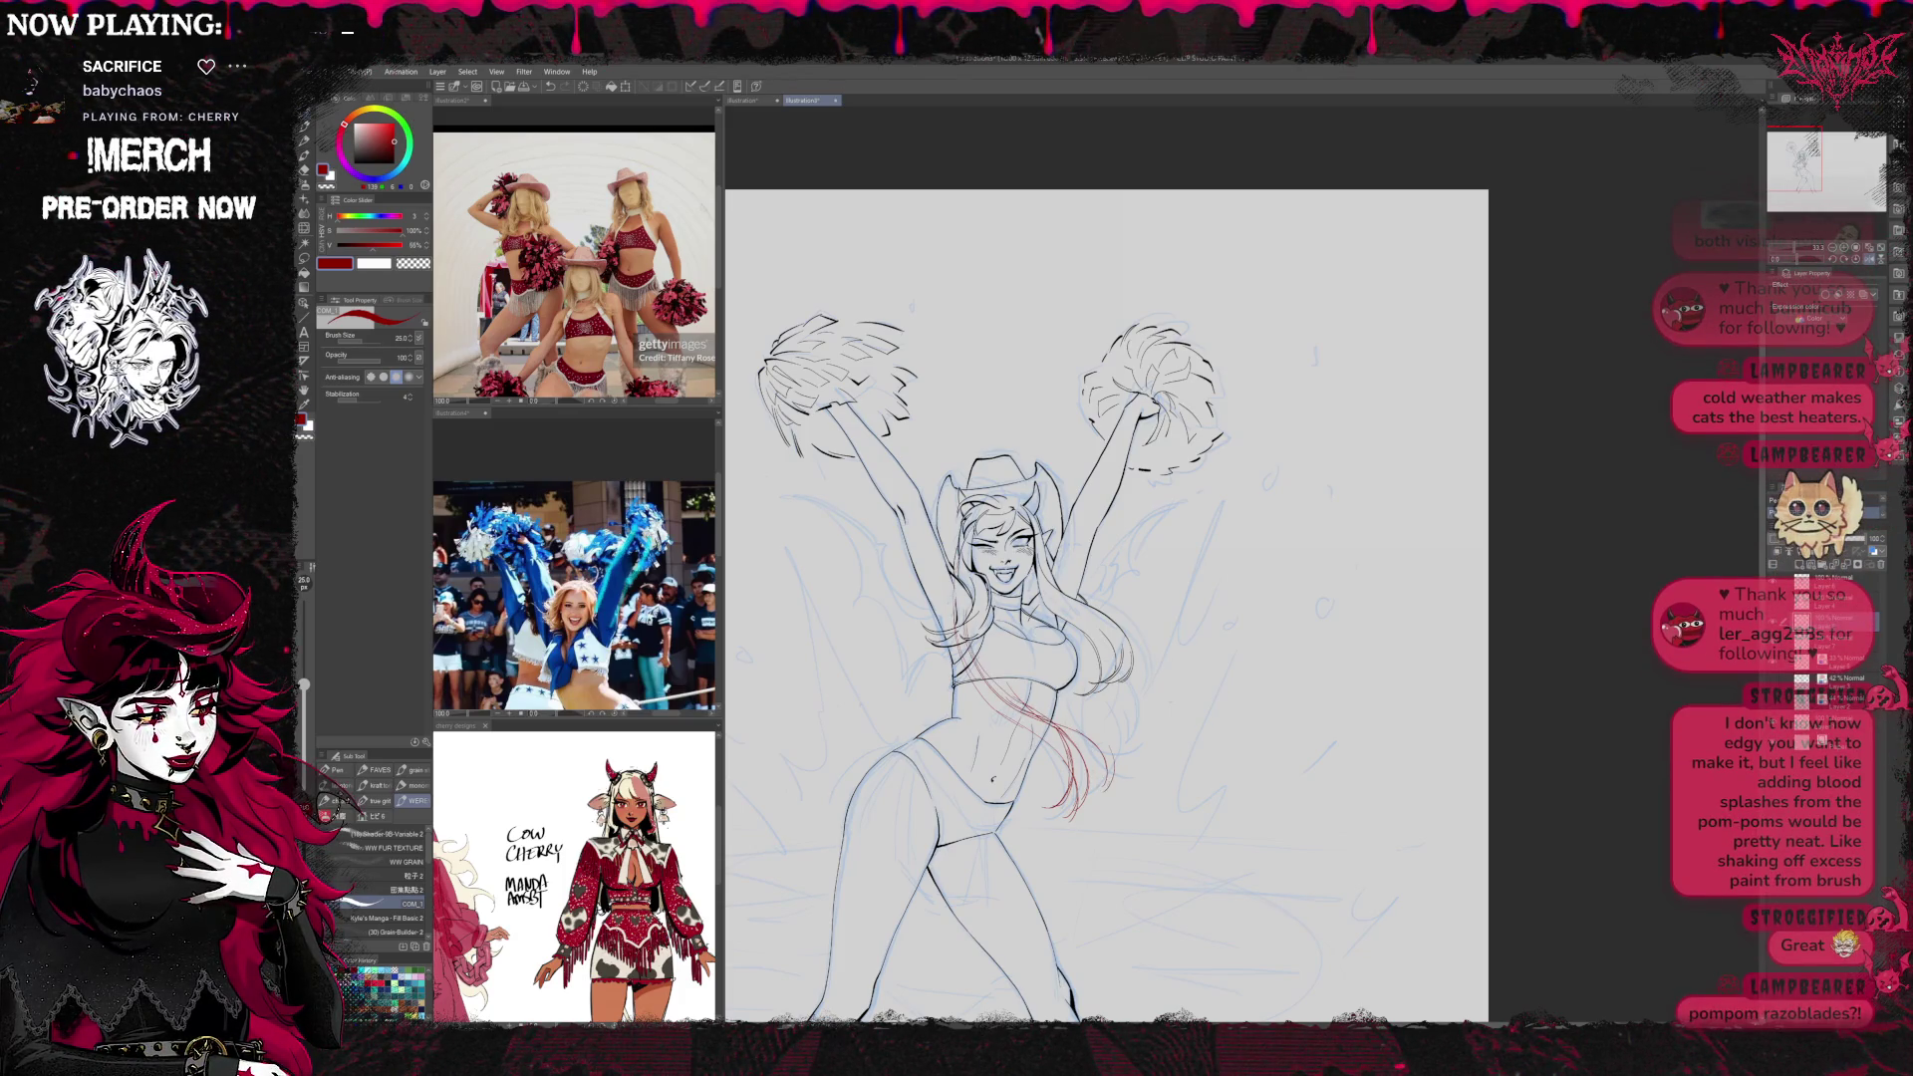
mouse_move(1011, 652)
left_mouse_down()
mouse_move(1130, 705)
mouse_move(1132, 736)
left_mouse_up()
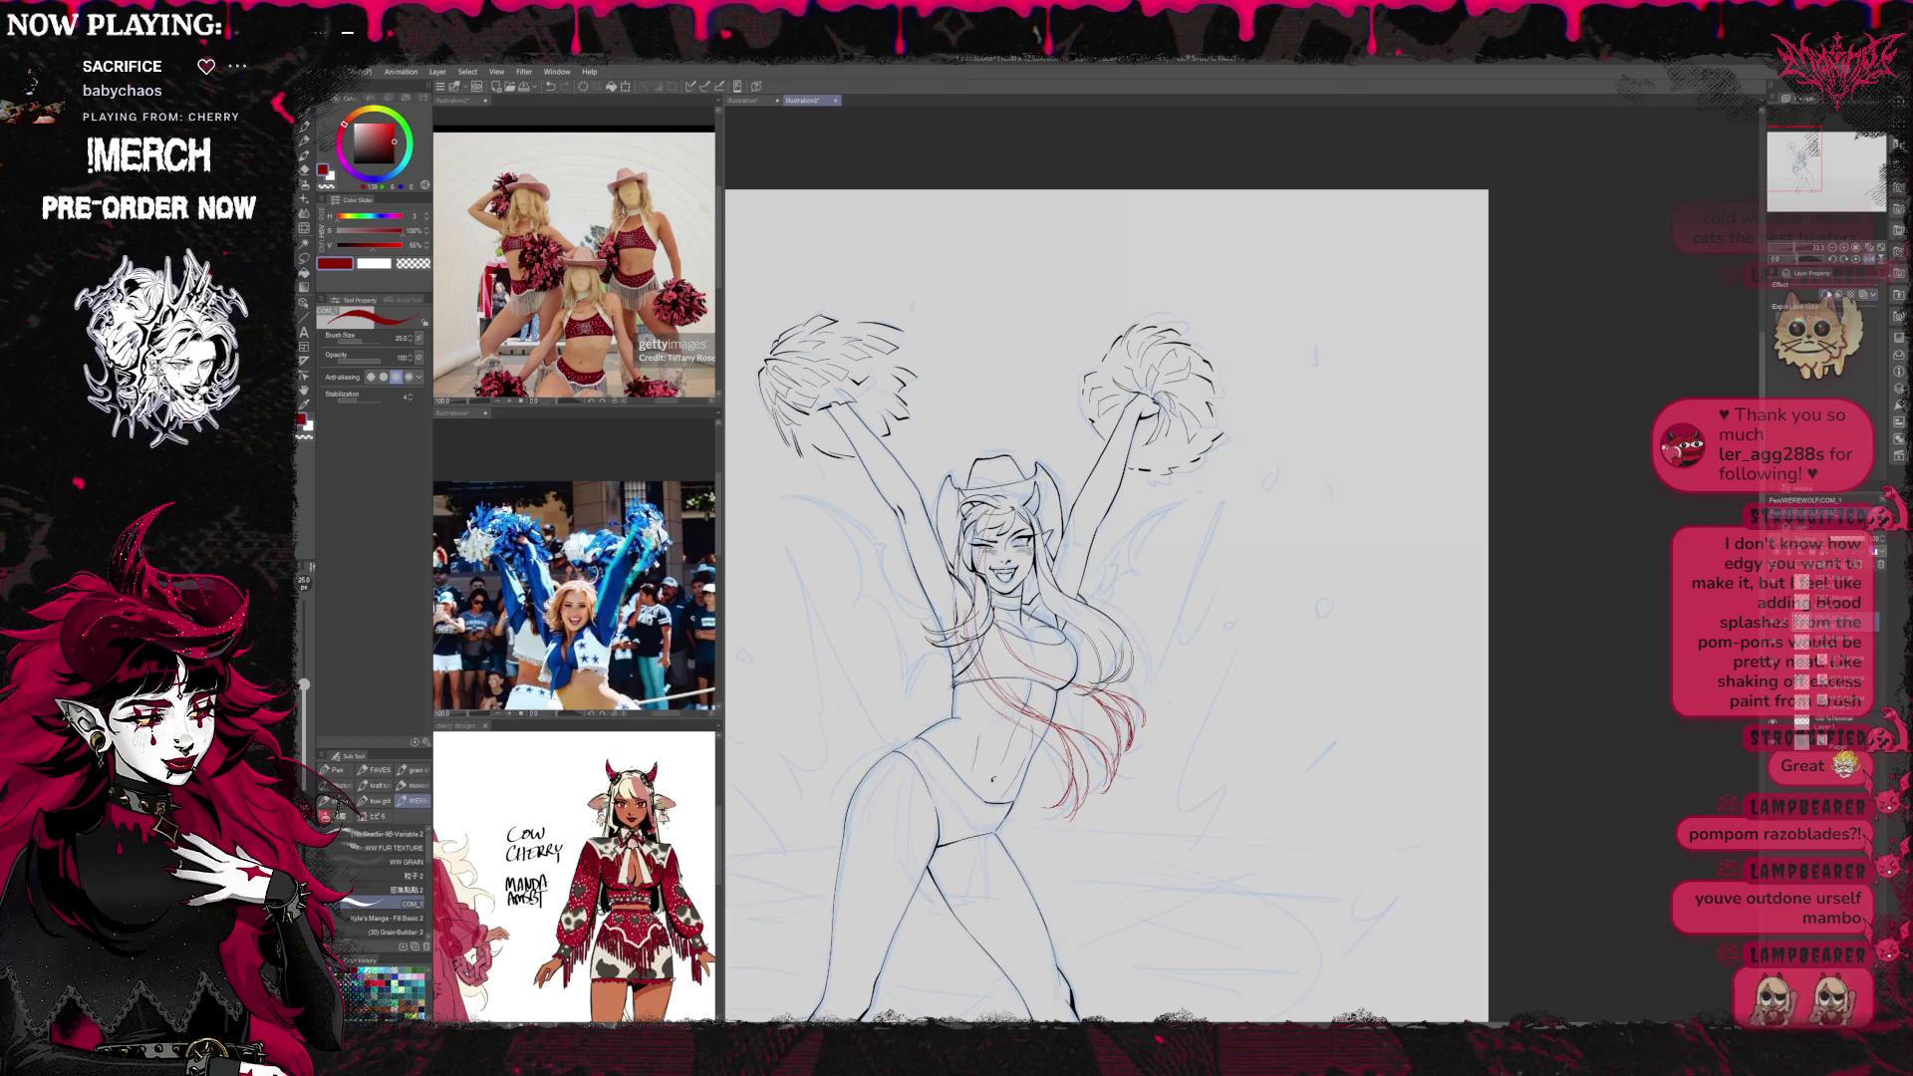
Recentre the figure and pick a teal drawing colour
mouse_move(1290, 535)
left_mouse_down()
mouse_move(1733, 478)
mouse_move(1484, 515)
left_mouse_up()
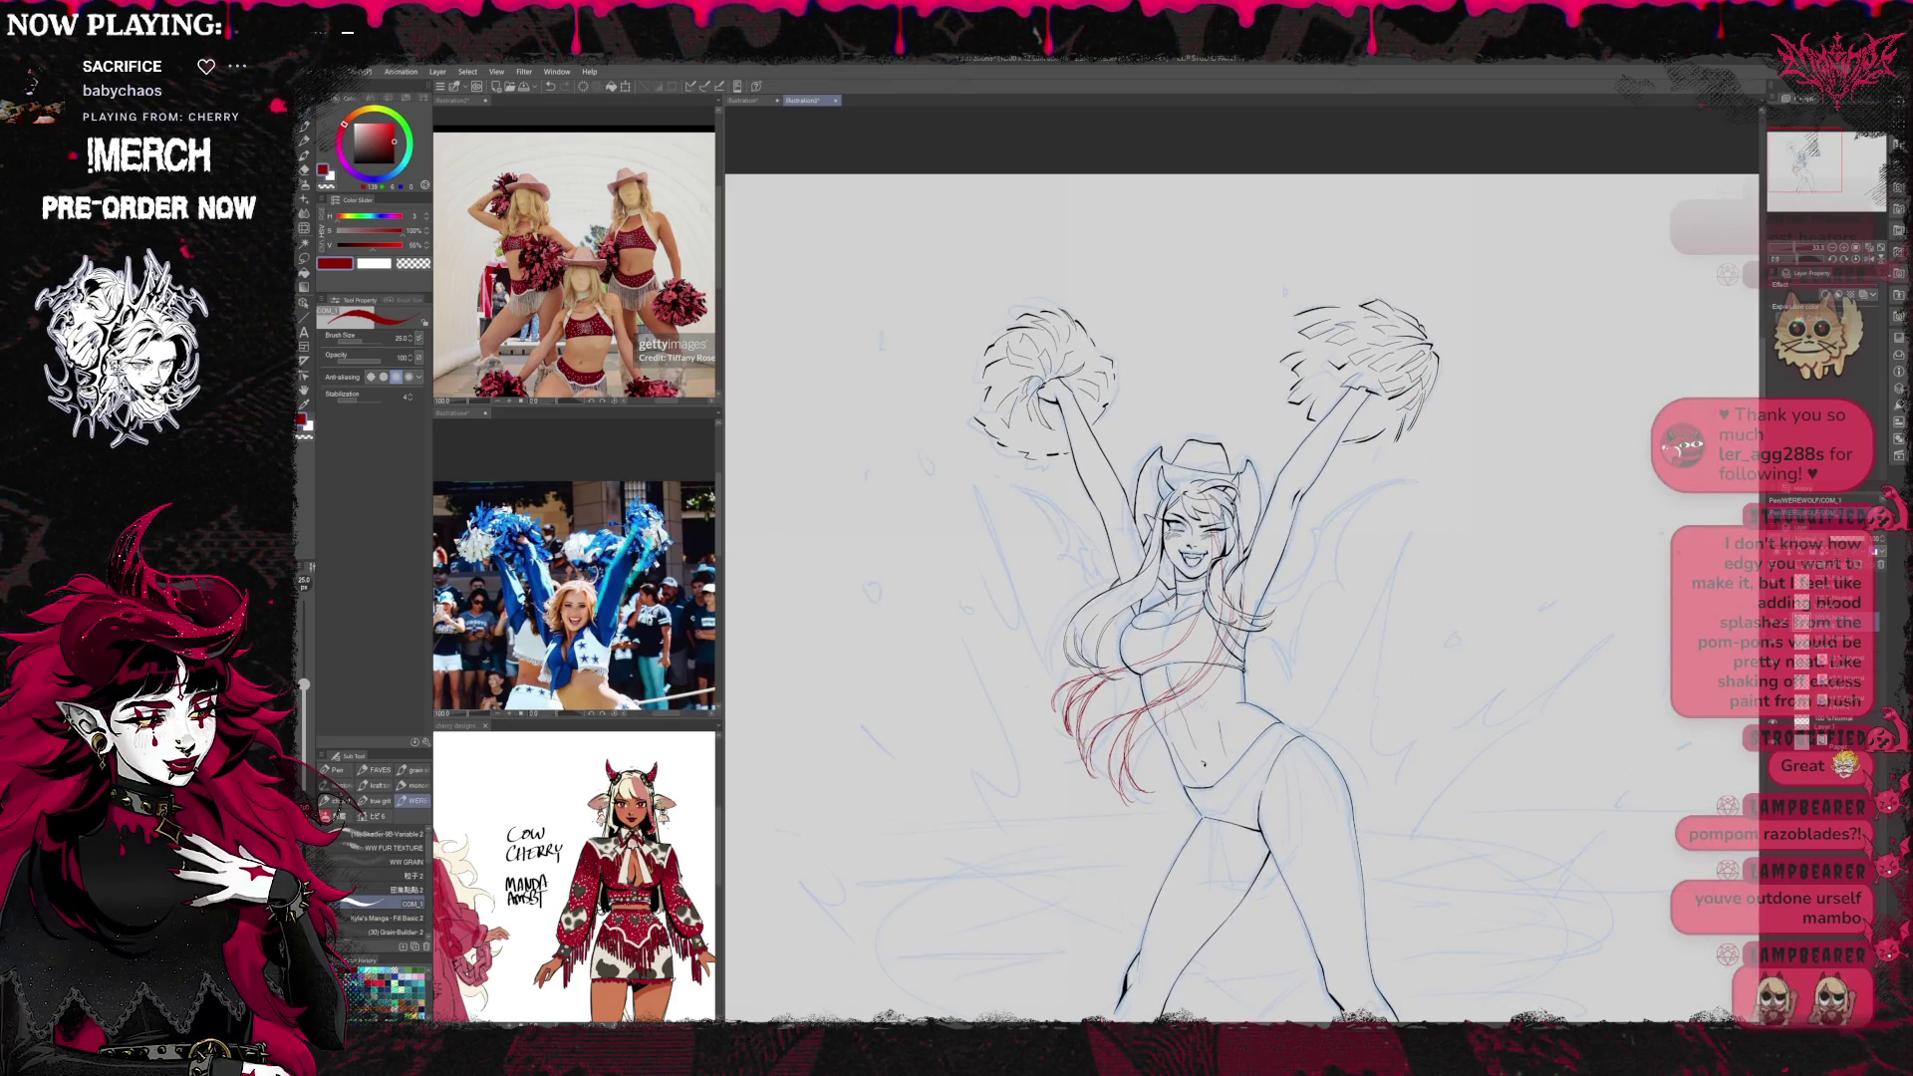
left_click(403, 172)
left_click_drag(404, 171, 407, 166)
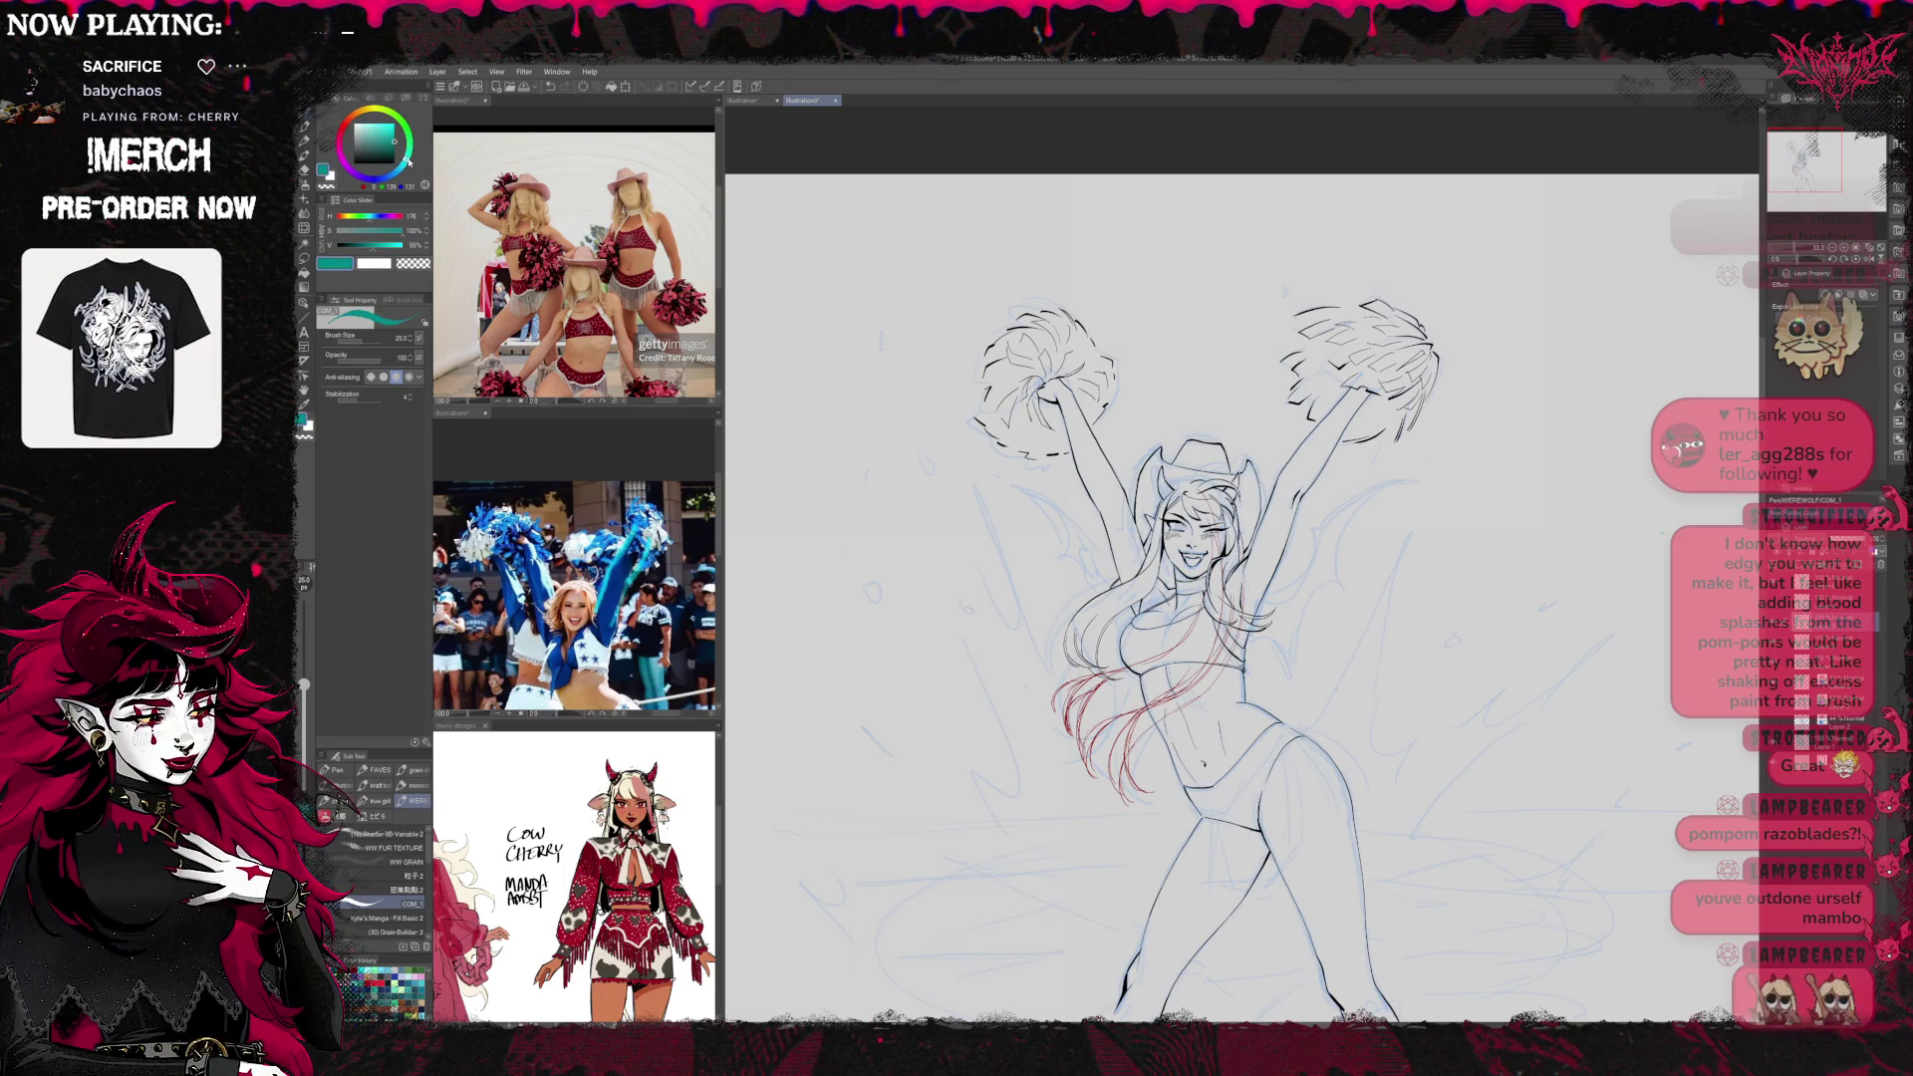
Sketch two teal hair strands beside the existing hair on the line-art layer
key("ctrl+shift+n")
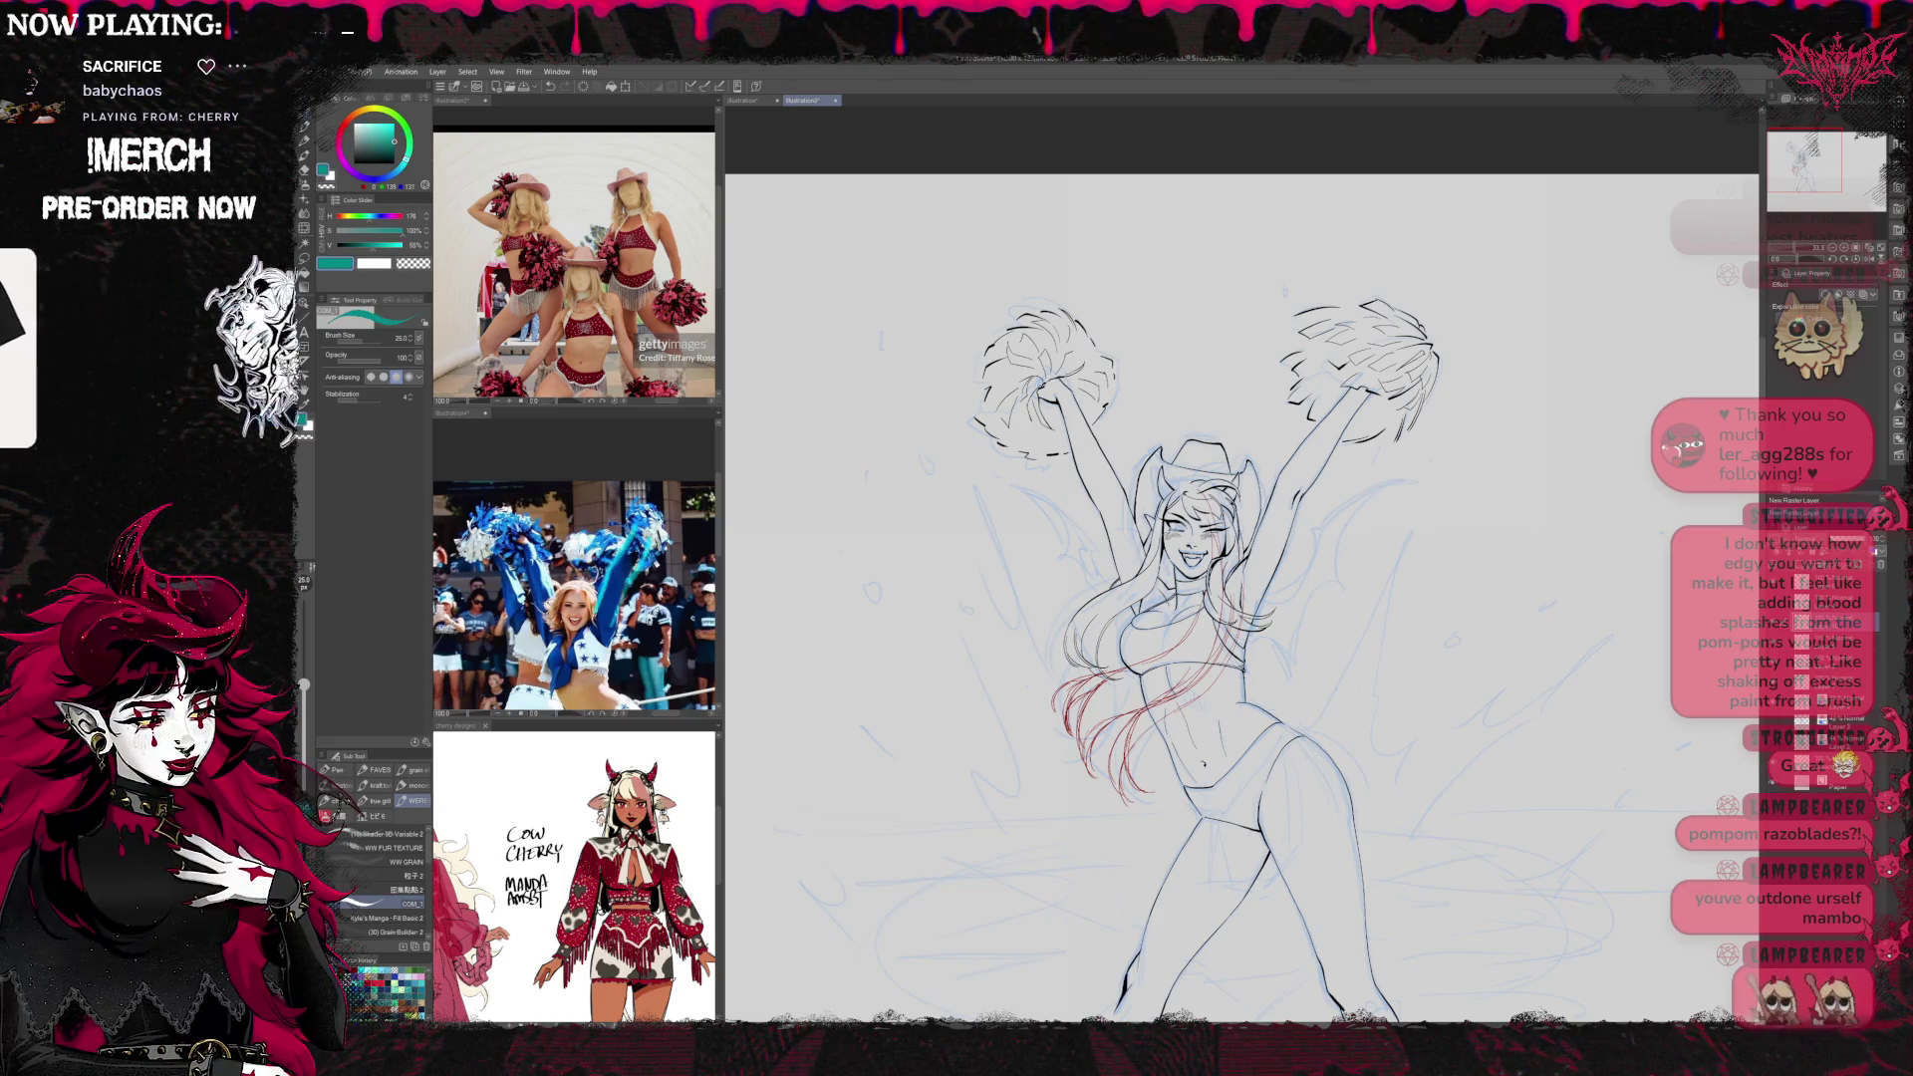
key("ctrl+z")
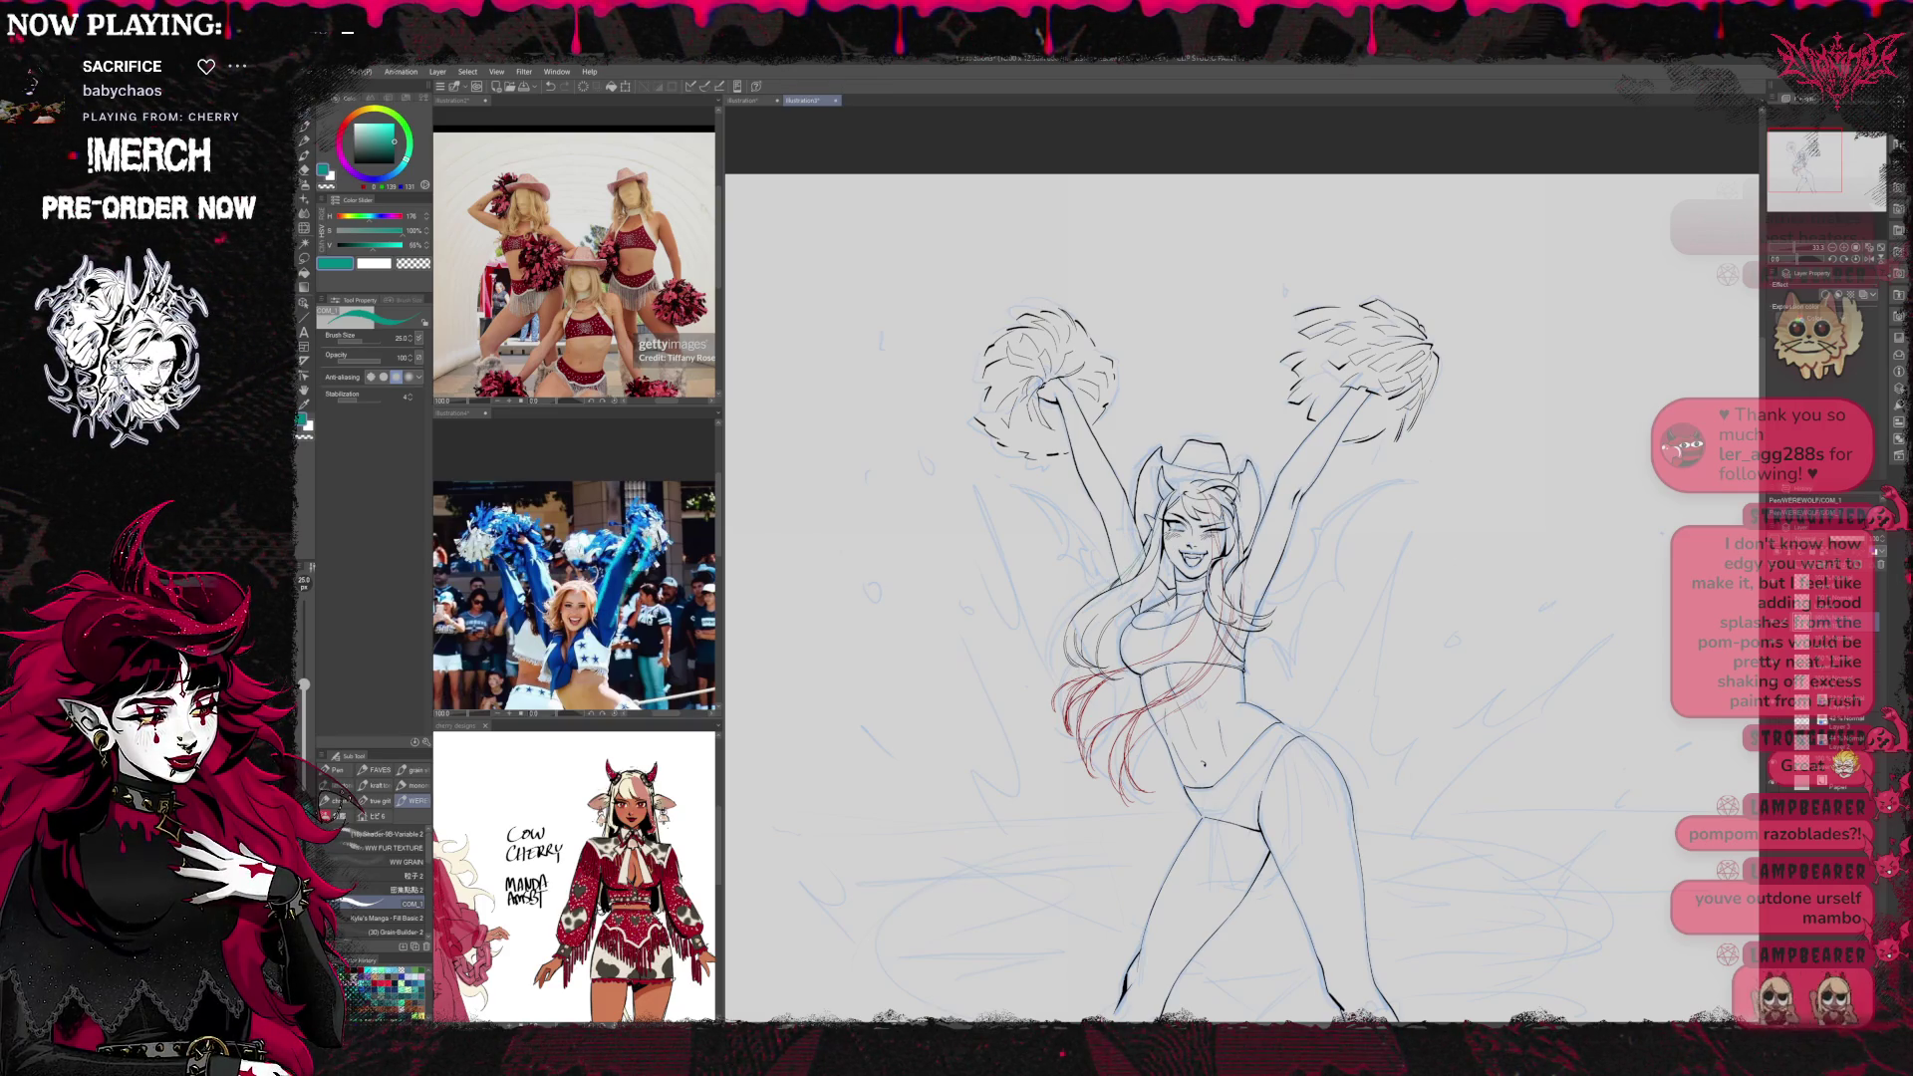
left_click_drag(1076, 610, 1012, 666)
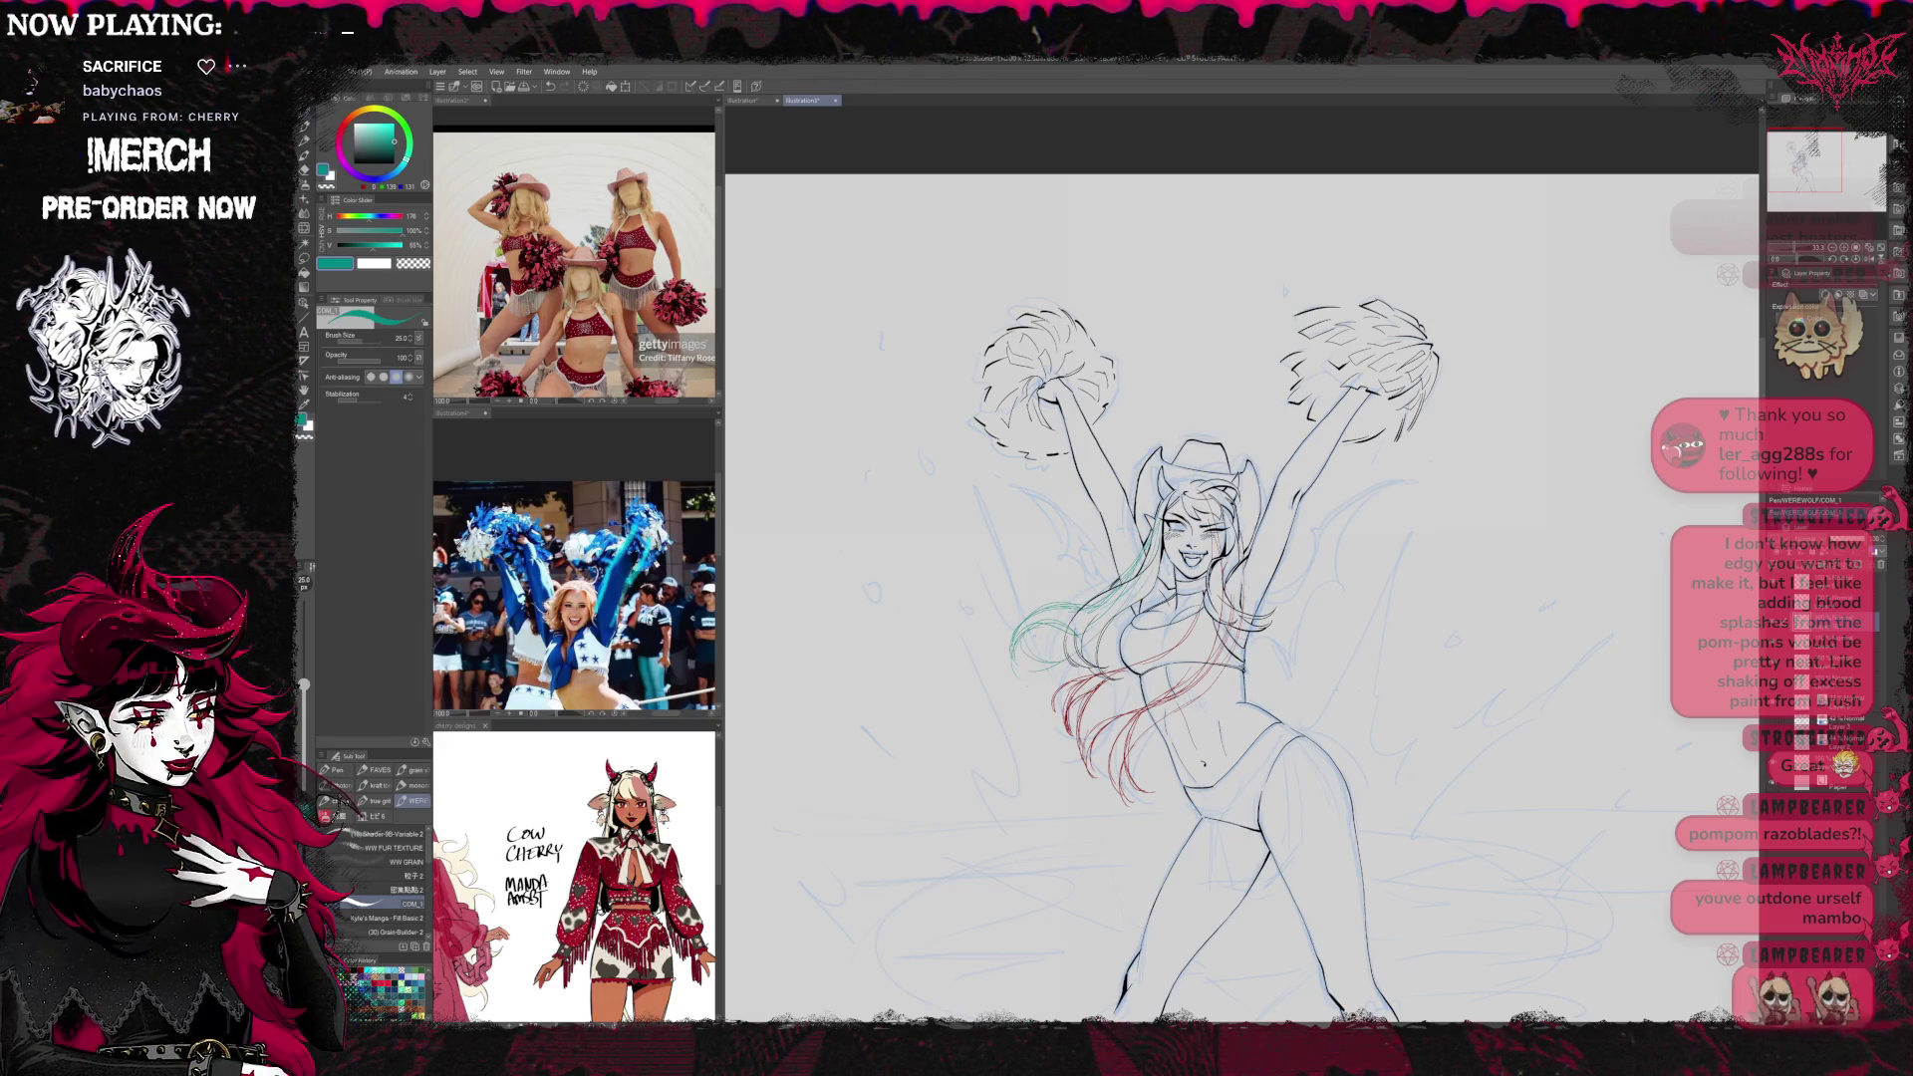
mouse_move(1049, 652)
left_mouse_down()
mouse_move(1014, 670)
mouse_move(1099, 683)
left_mouse_up()
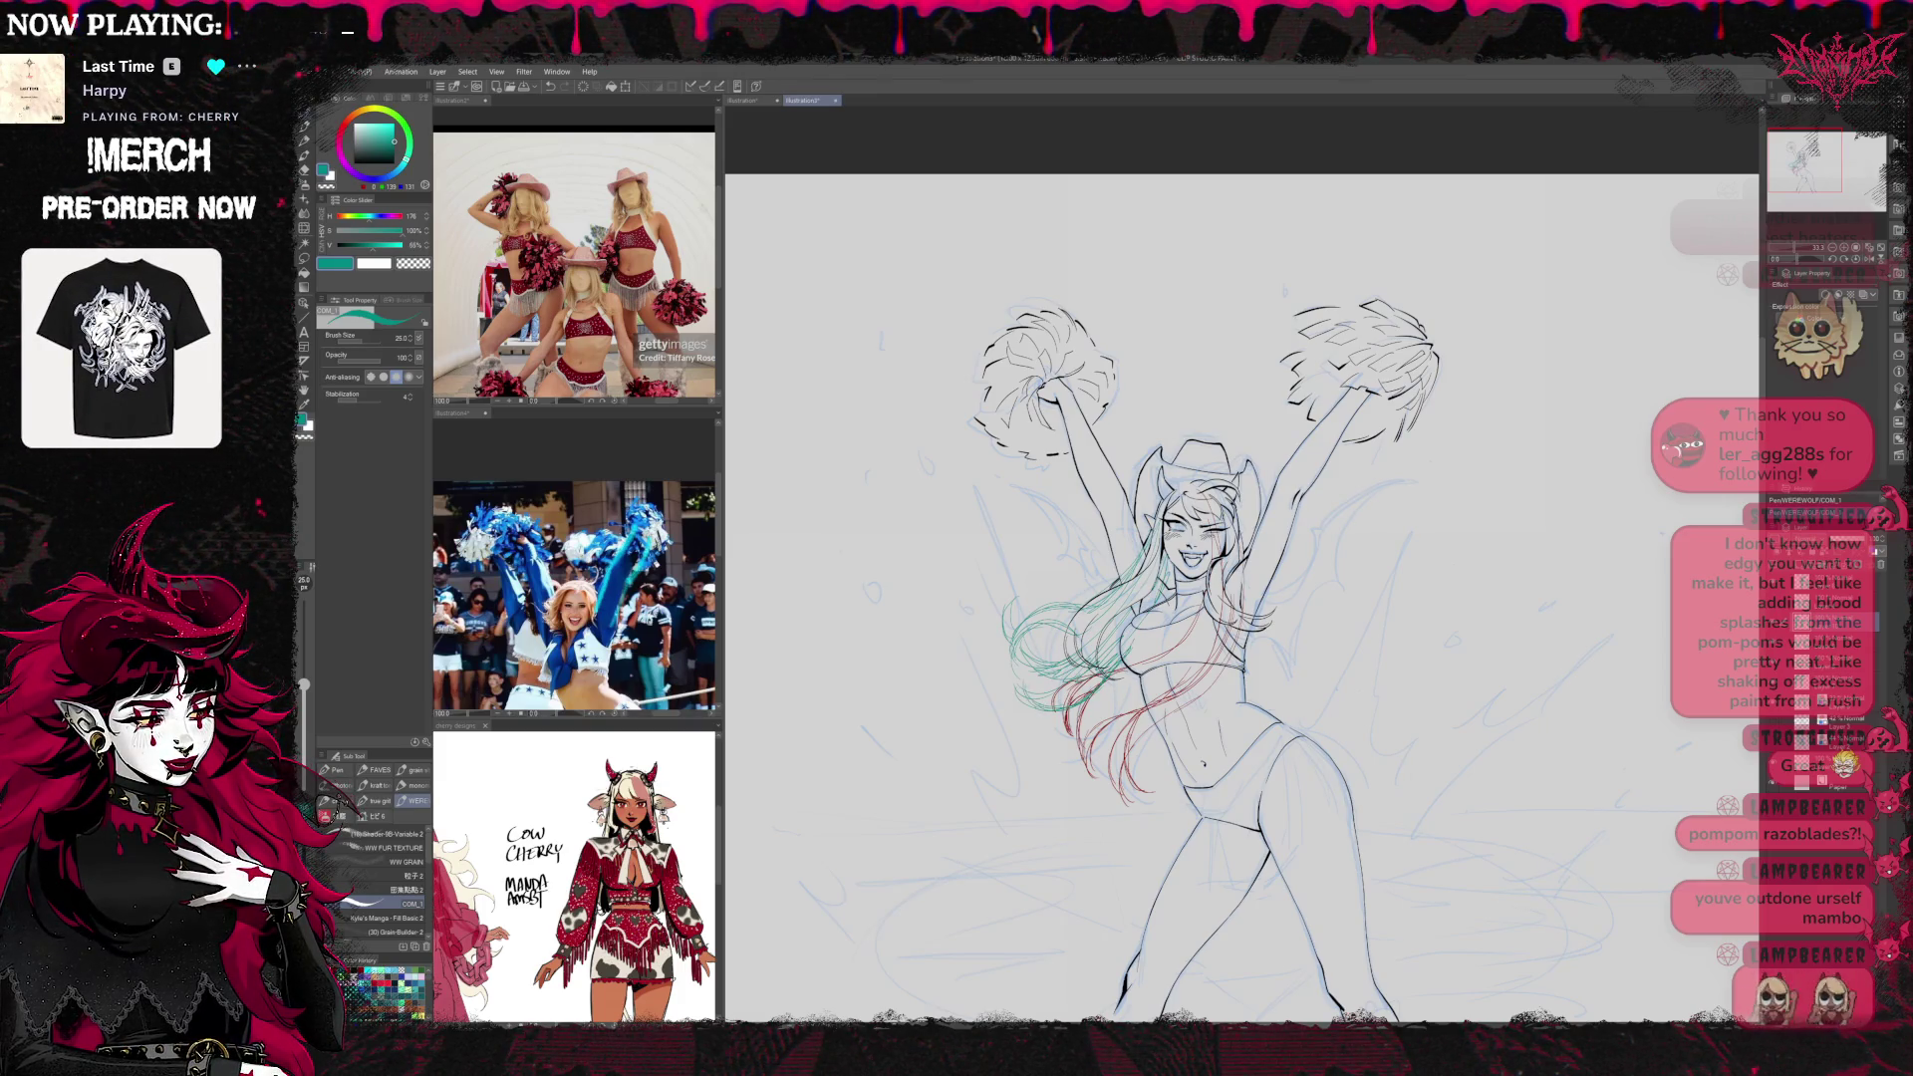
Mirror and recentre the view, then erase some of the teal hair strokes
key("h")
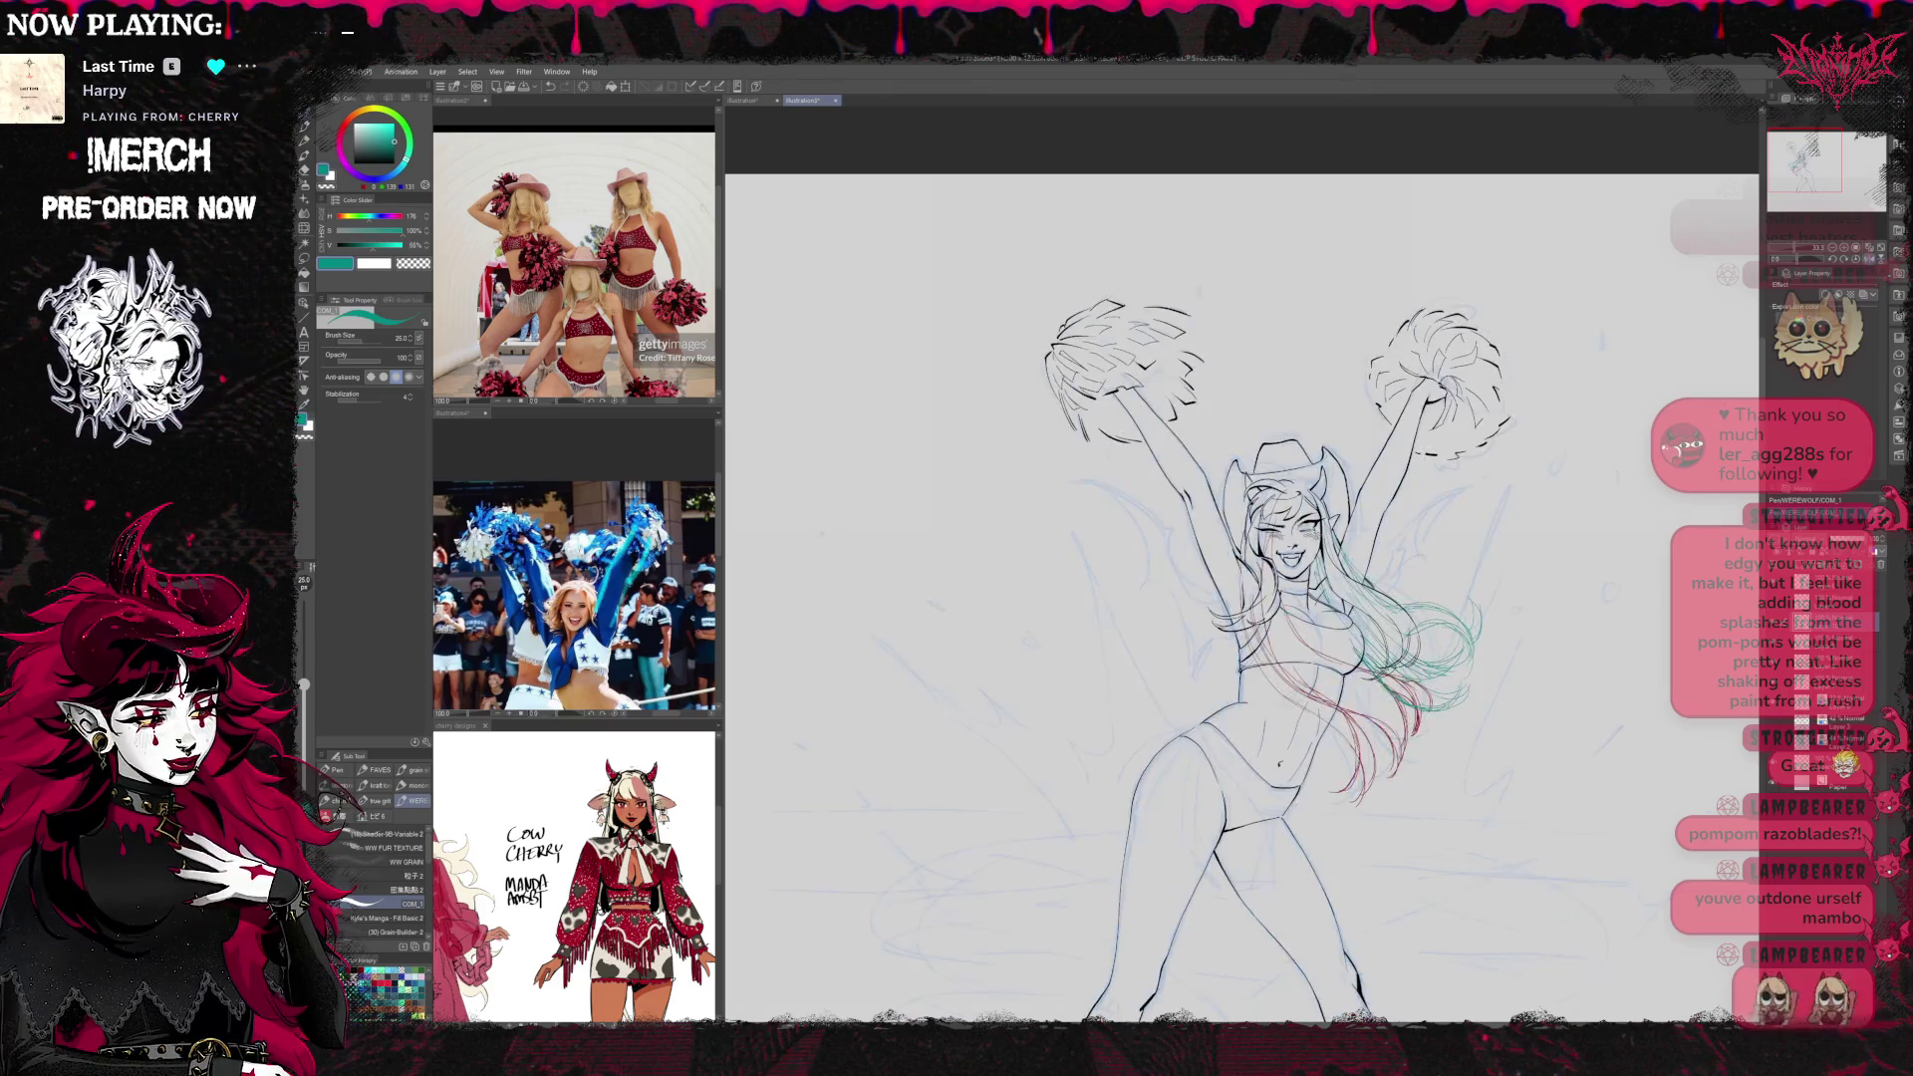
left_click_drag(1246, 598, 1066, 628)
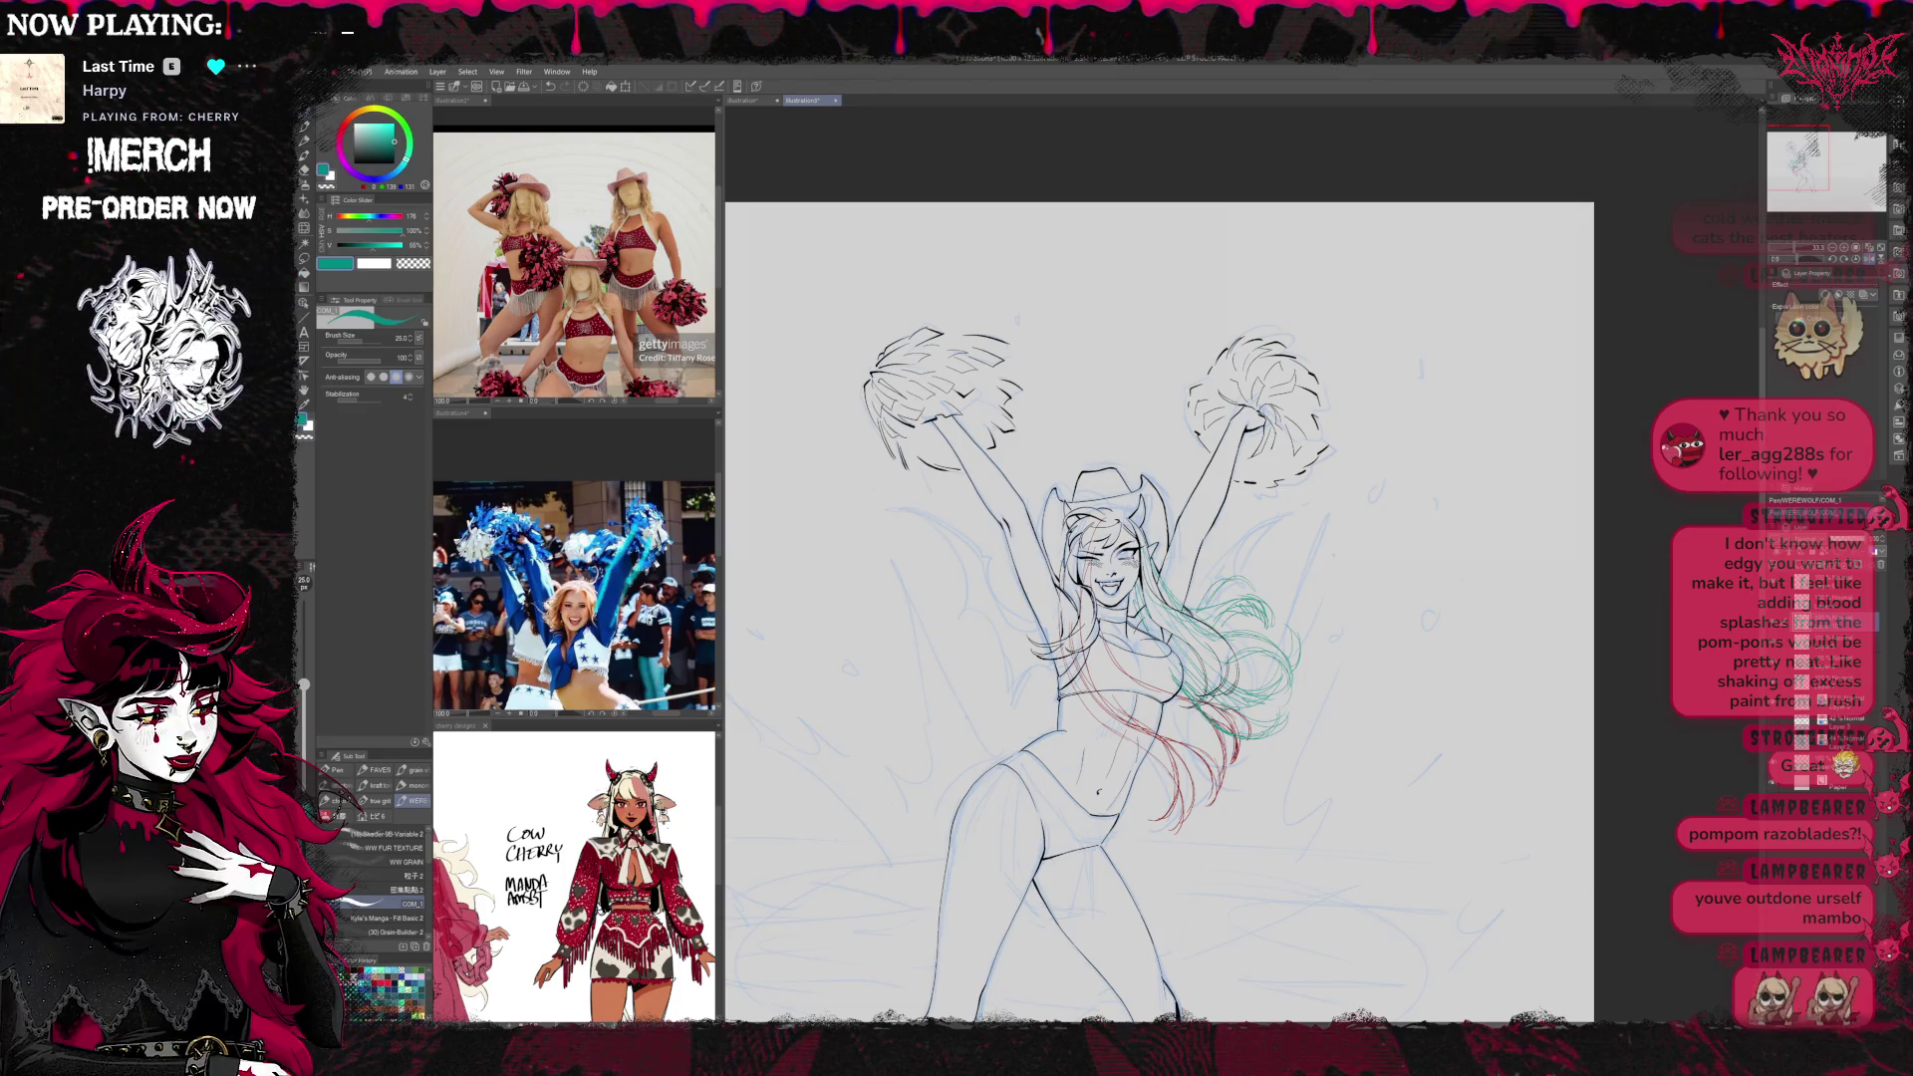
key("e")
mouse_move(1296, 698)
left_mouse_down()
mouse_move(1236, 703)
mouse_move(1323, 646)
mouse_move(1226, 598)
mouse_move(1287, 615)
left_mouse_up()
key("p")
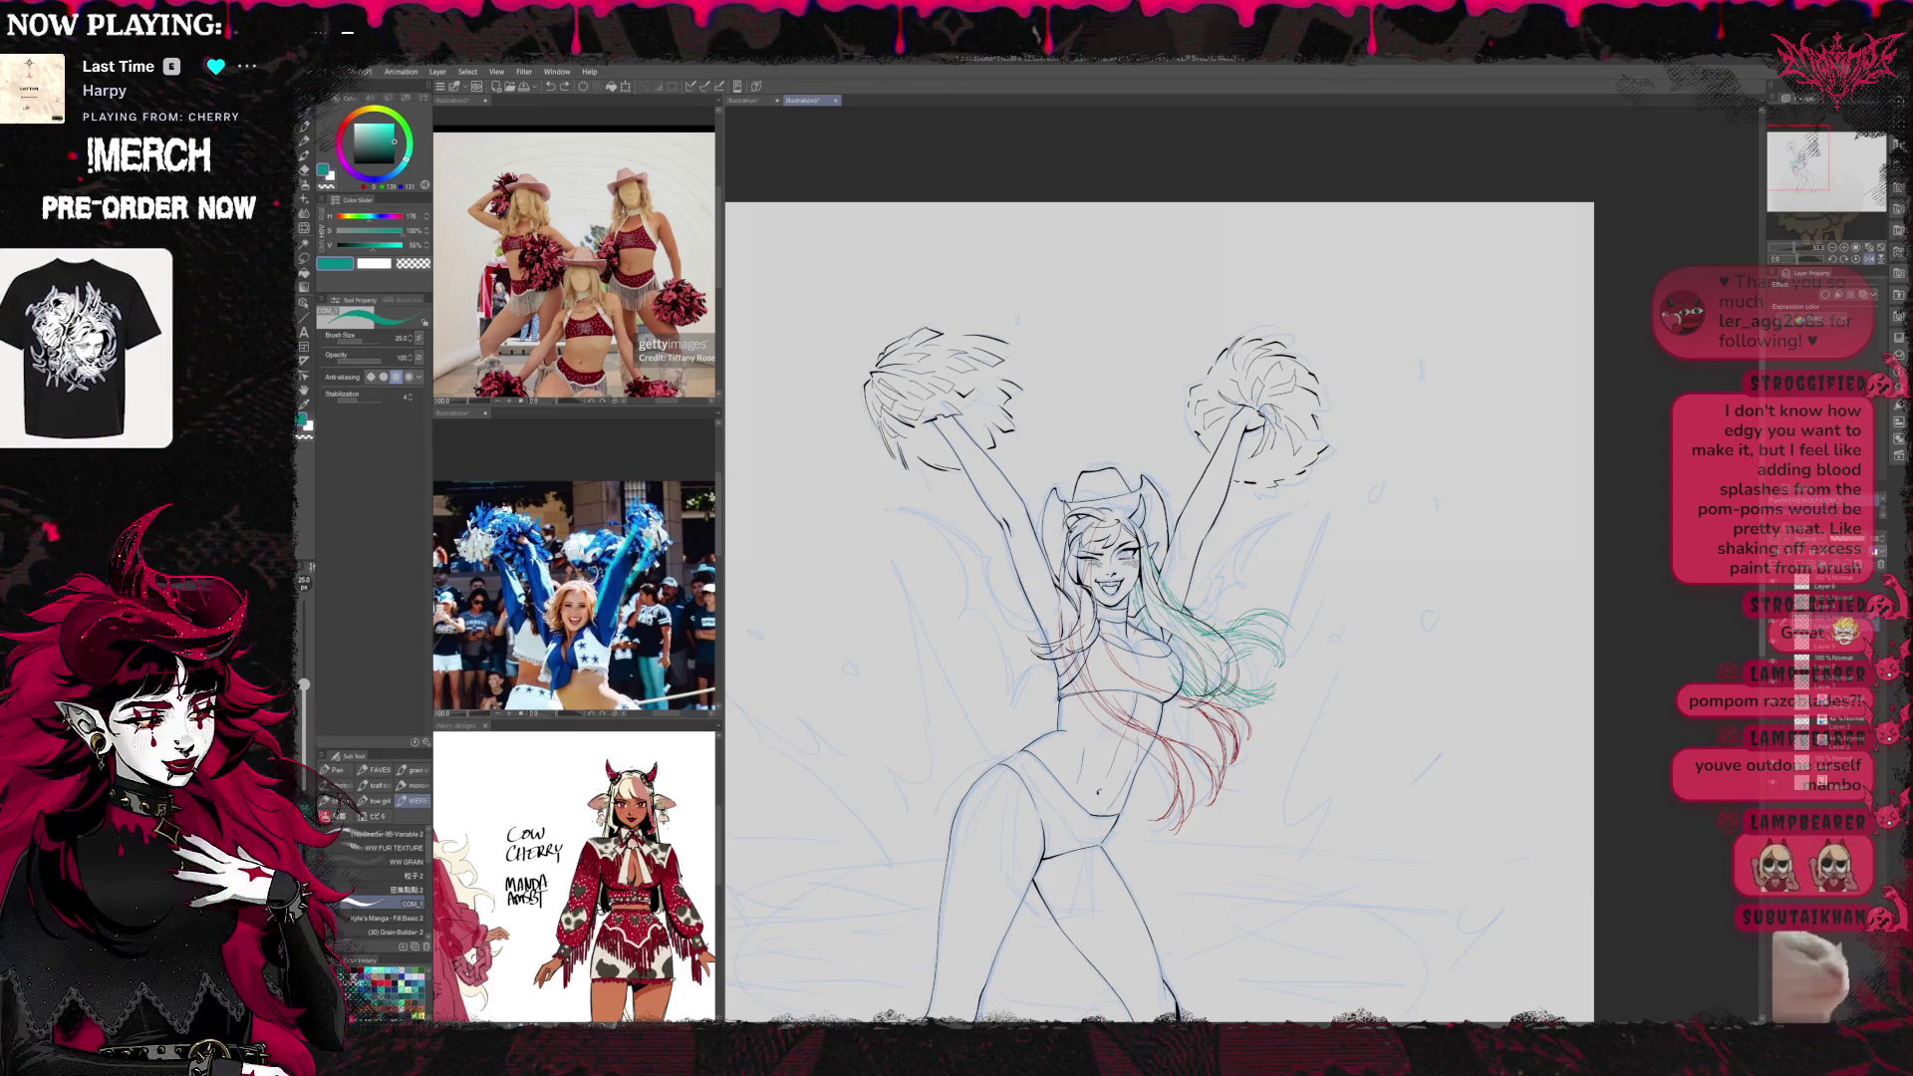
Draw a new teal hair strand to replace the erased strokes
key("e")
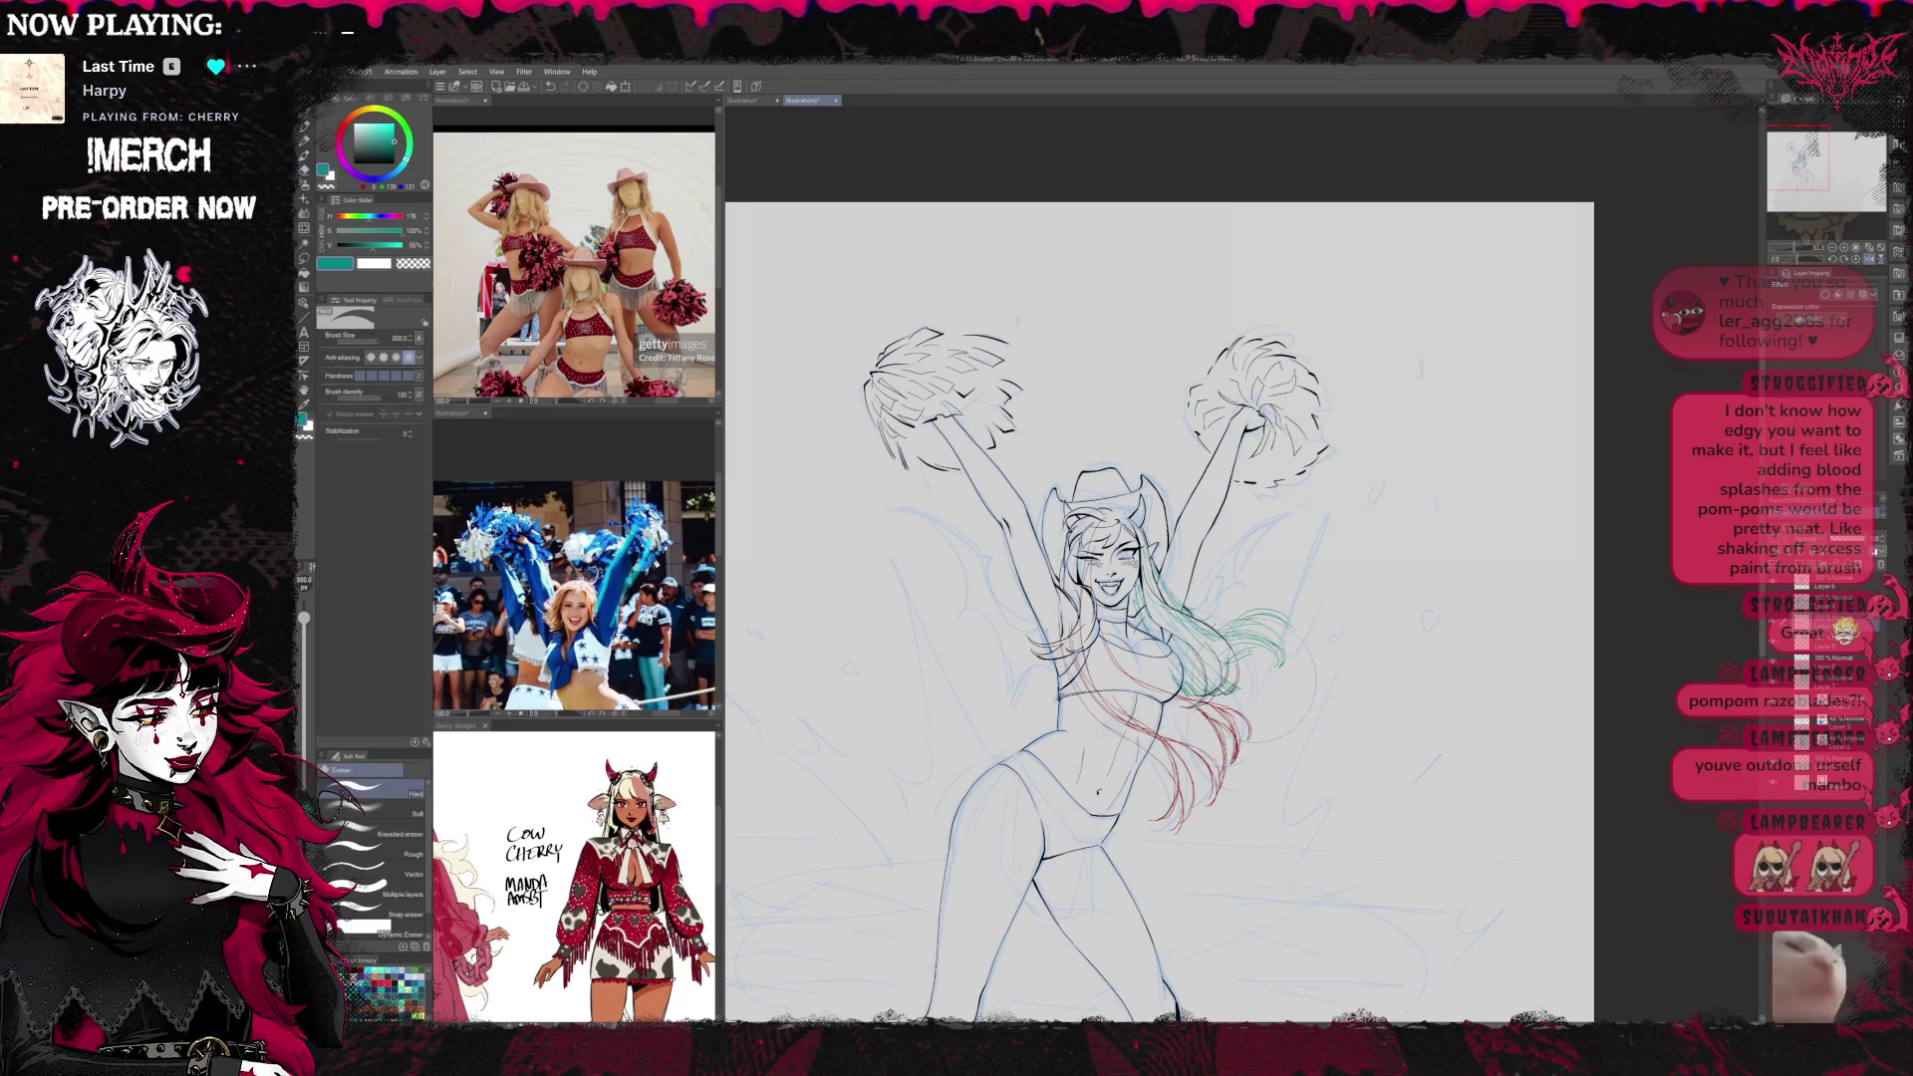
key("p")
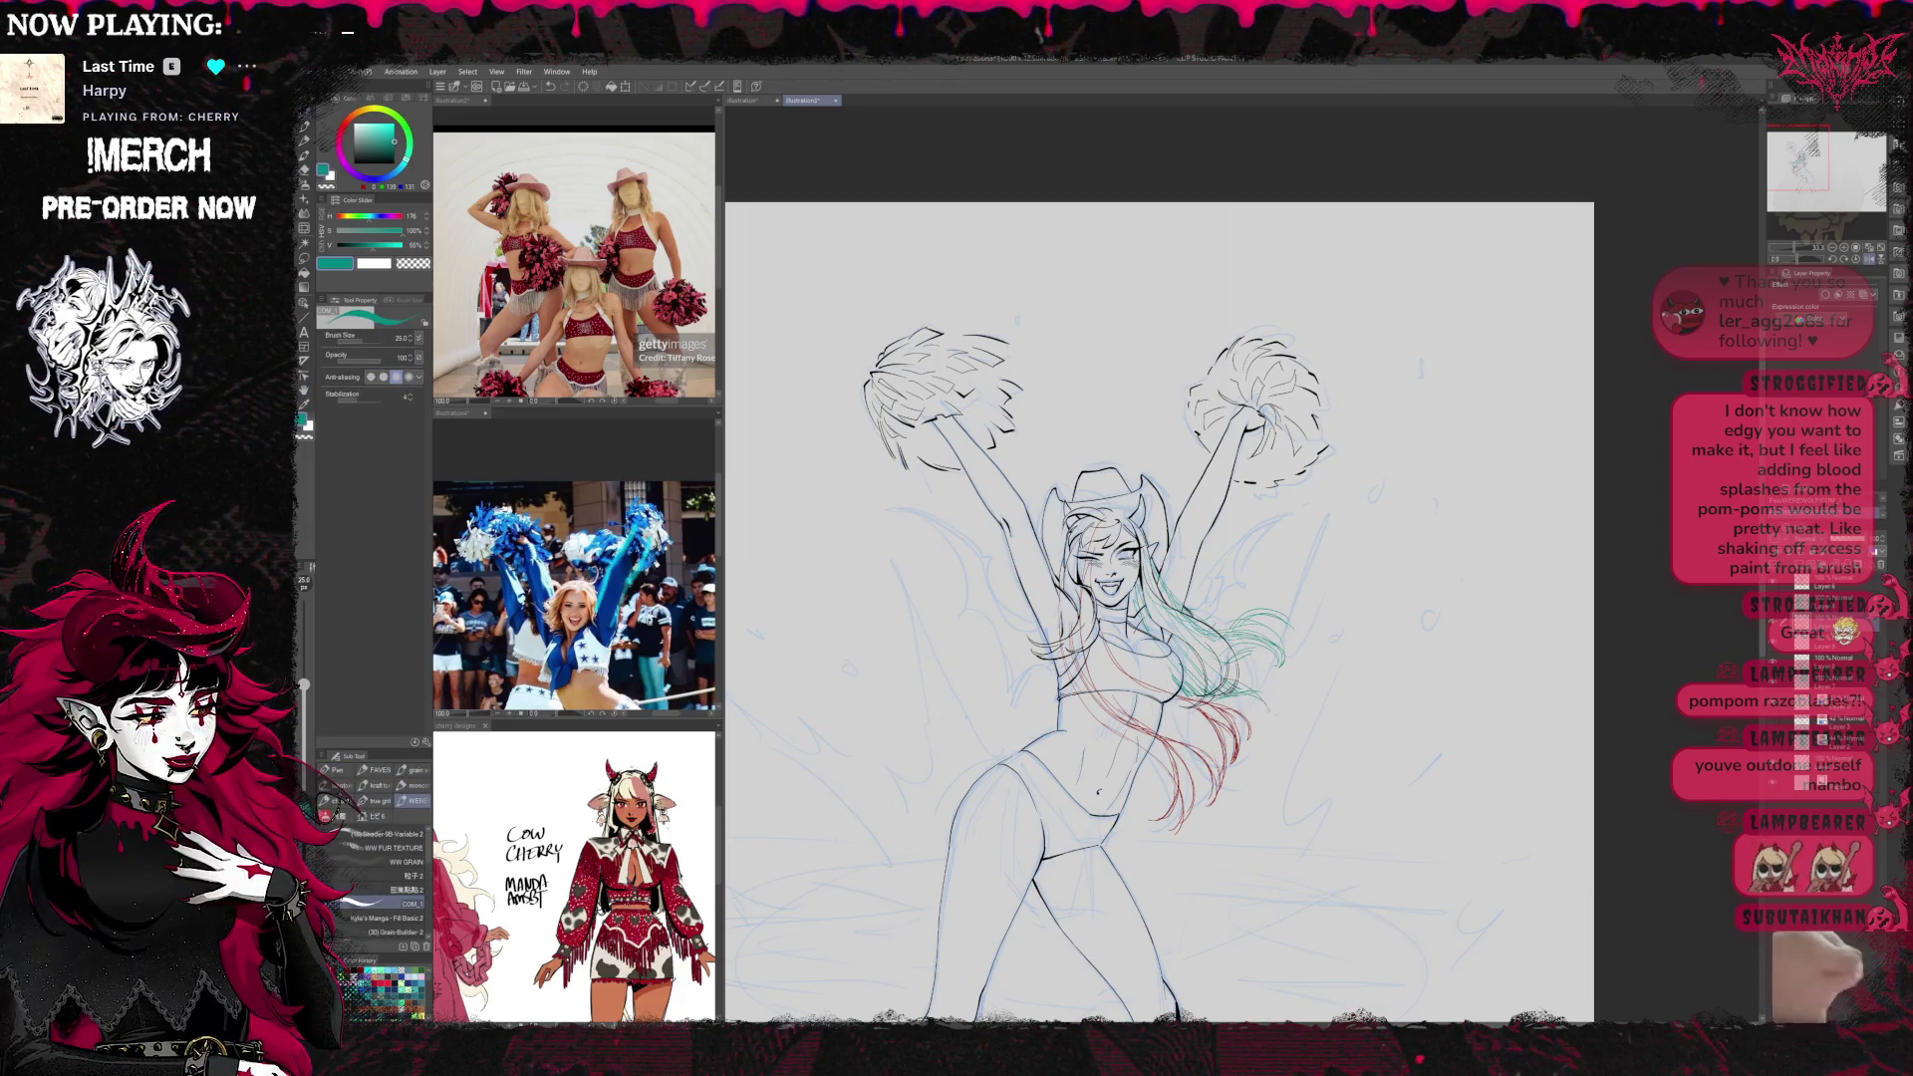
left_click_drag(1231, 671, 1264, 700)
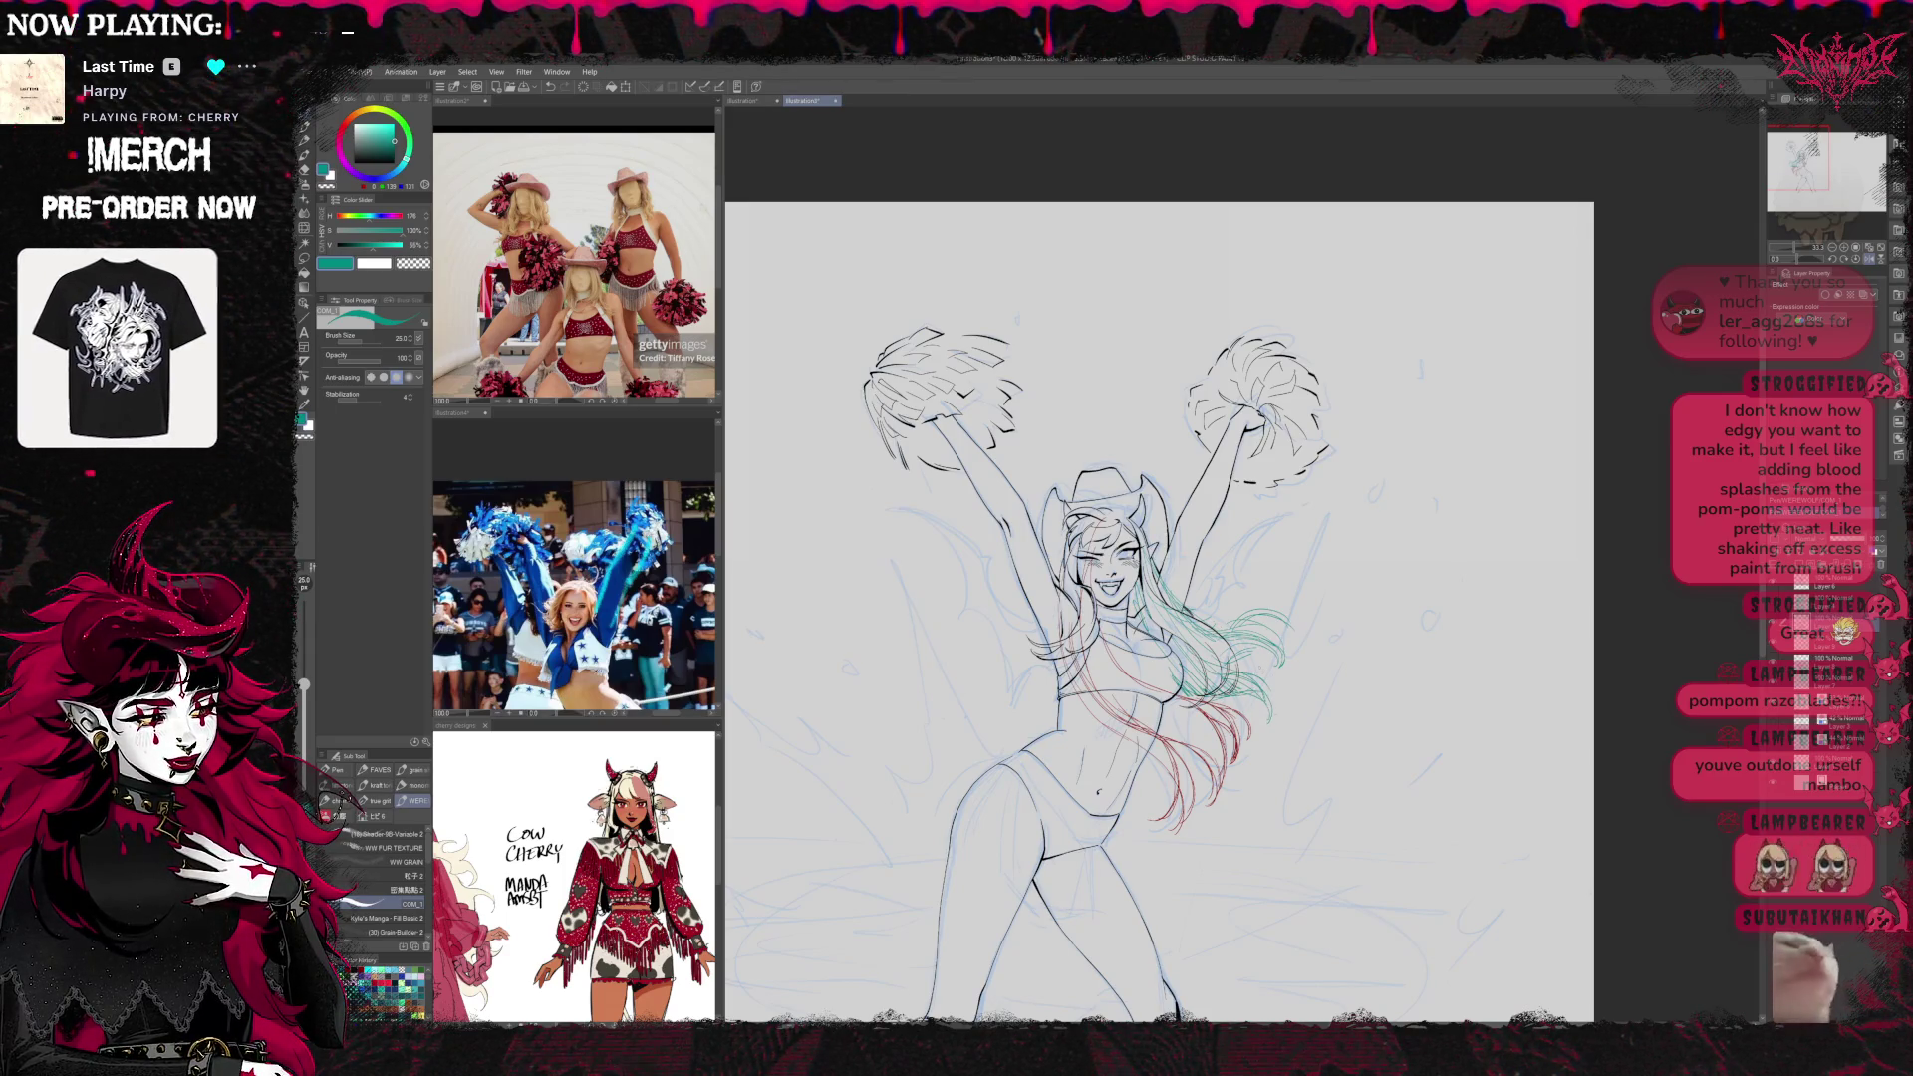
key("t")
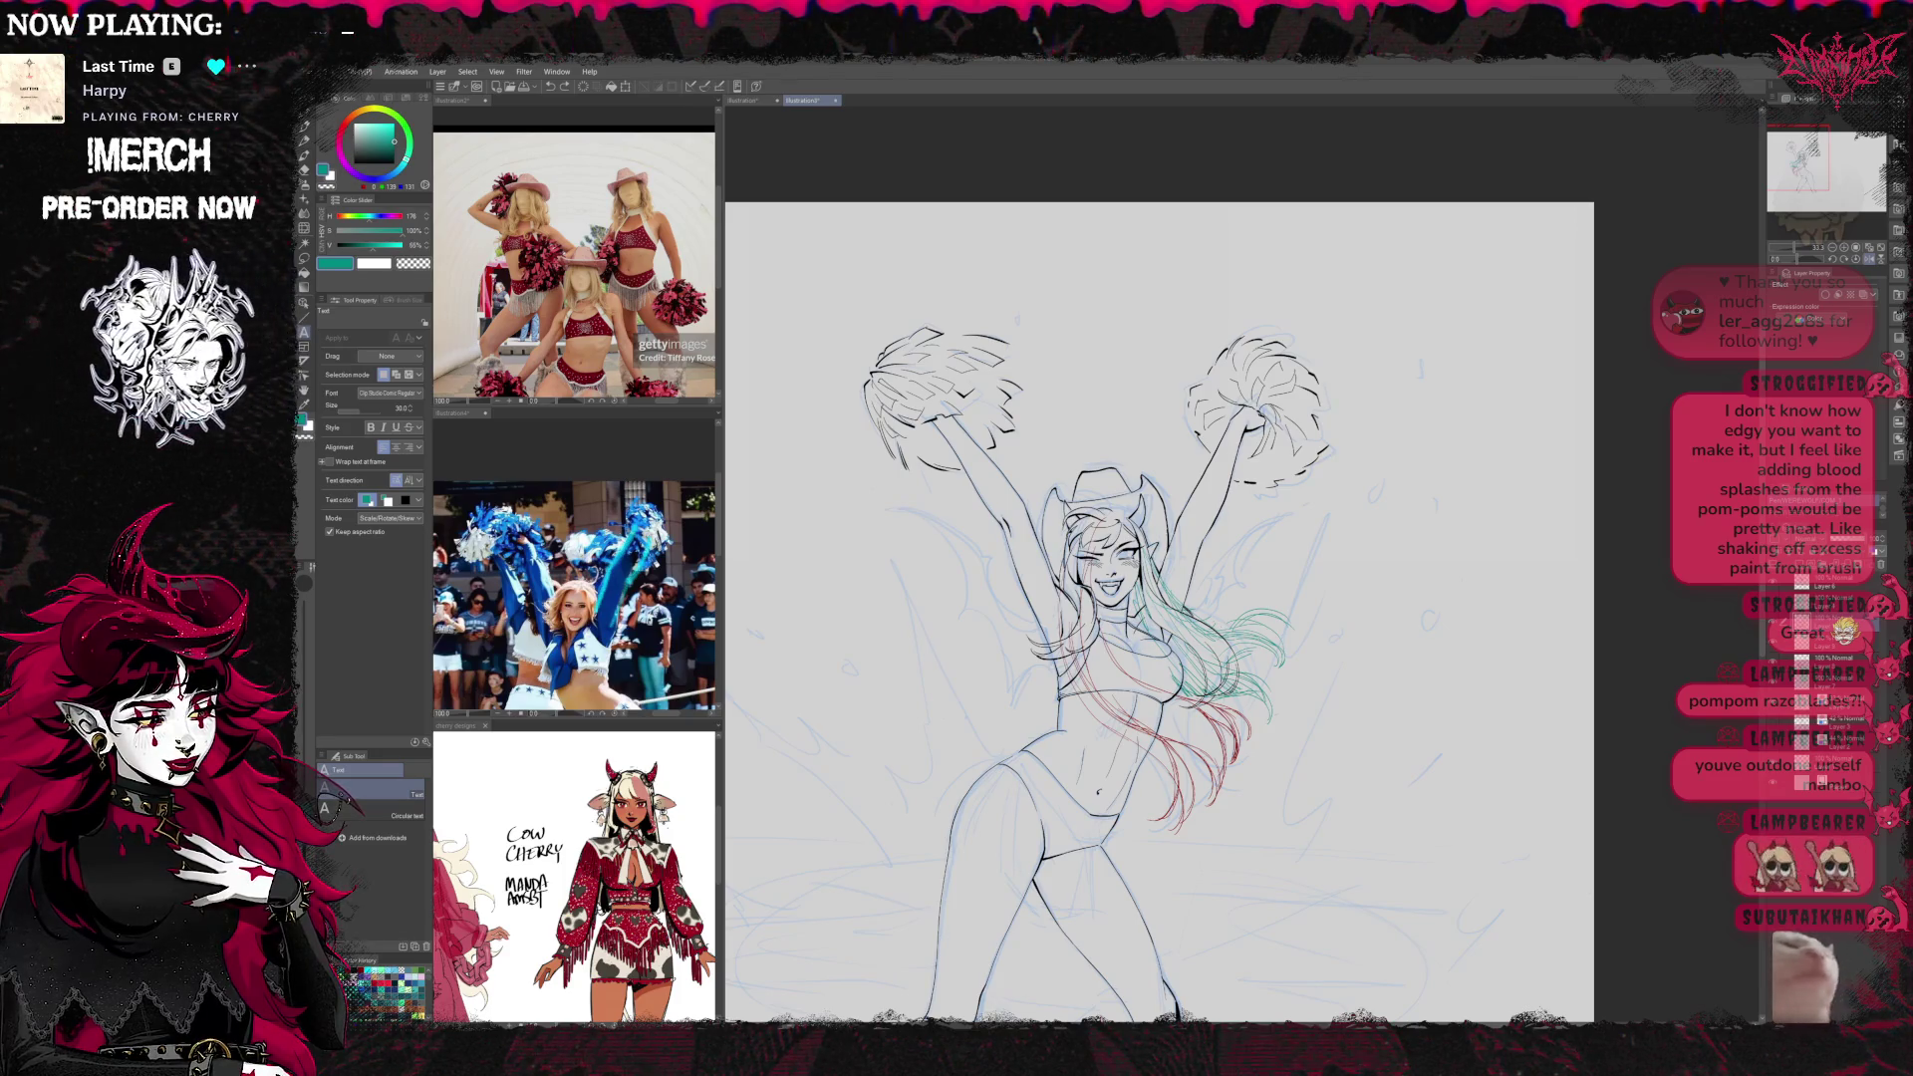
Unflip the view and erase stray teal hair lines
key("h")
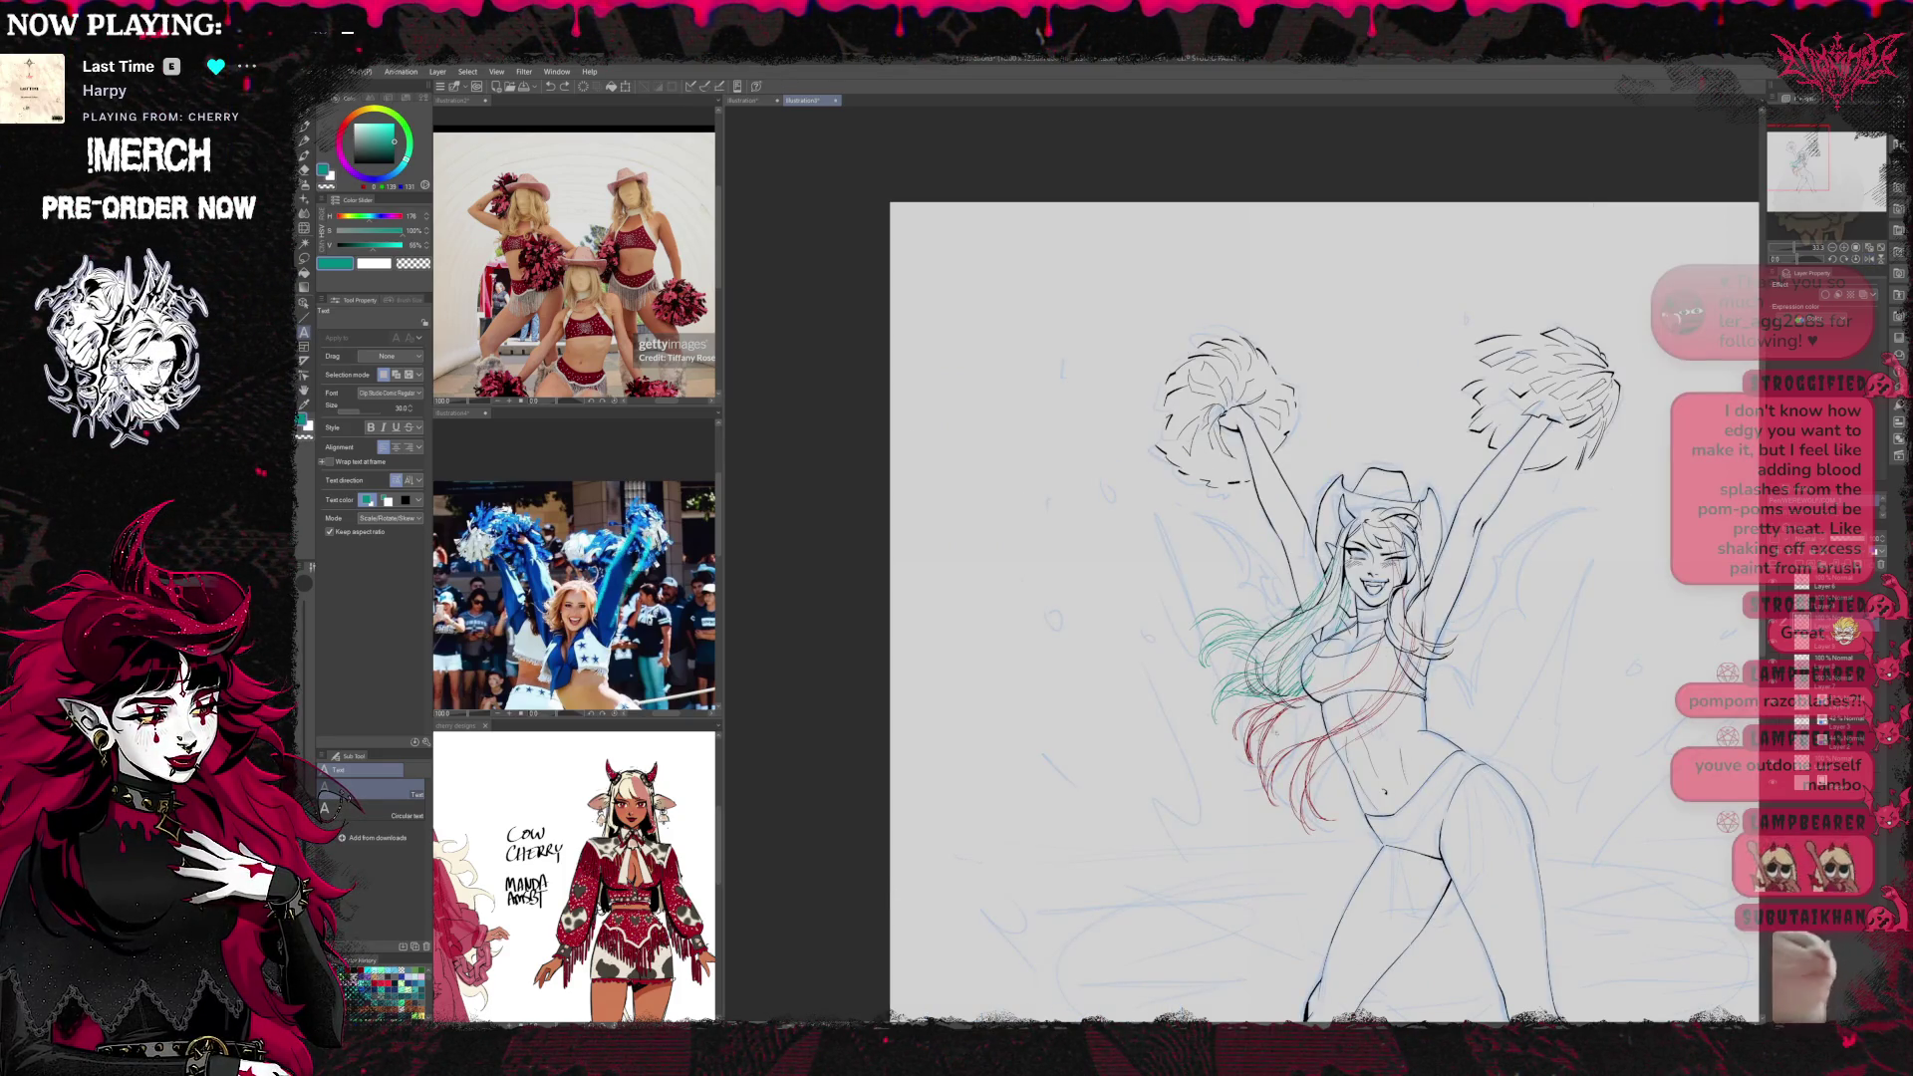
key("e")
mouse_move(1221, 710)
left_mouse_down()
mouse_move(1295, 678)
mouse_move(1262, 668)
left_mouse_up()
key("p")
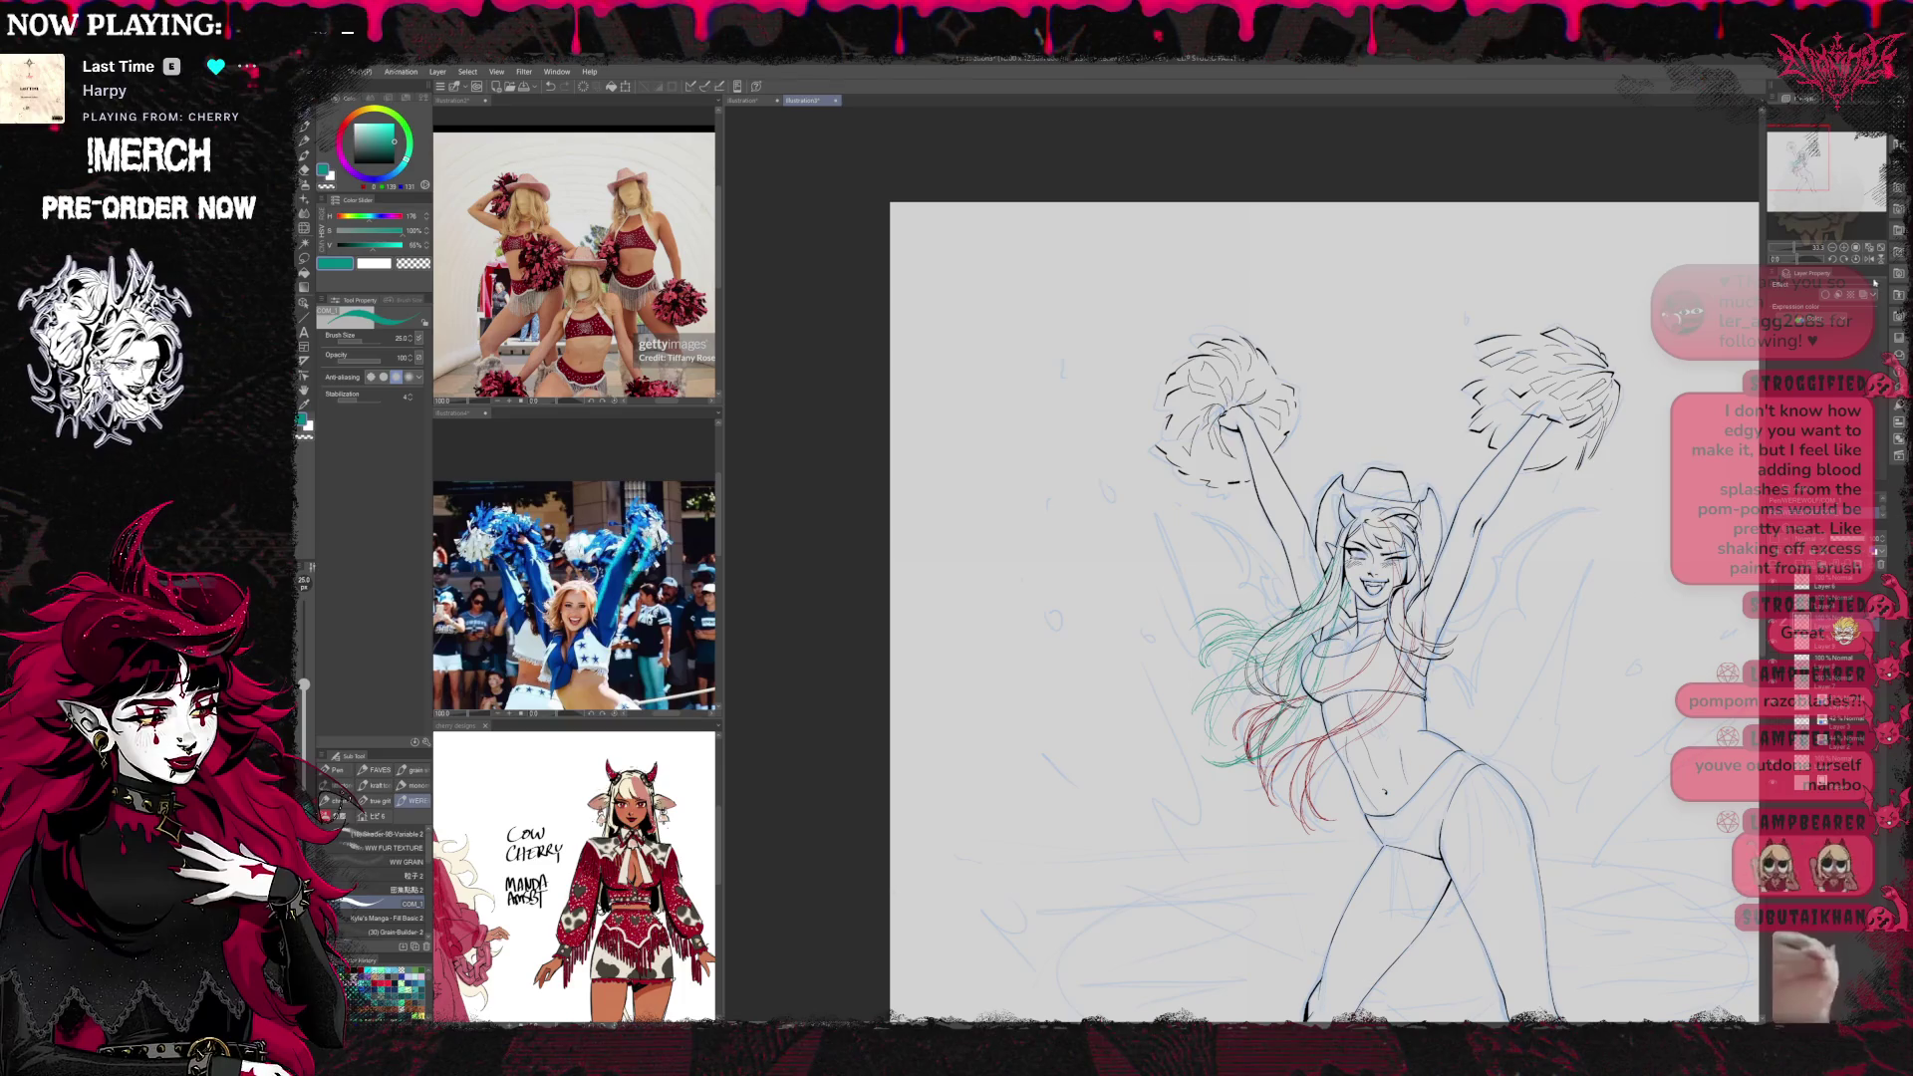
On the mirrored canvas, draw another teal hair strand, then flip back and reframe the figure
left_click(1865, 257)
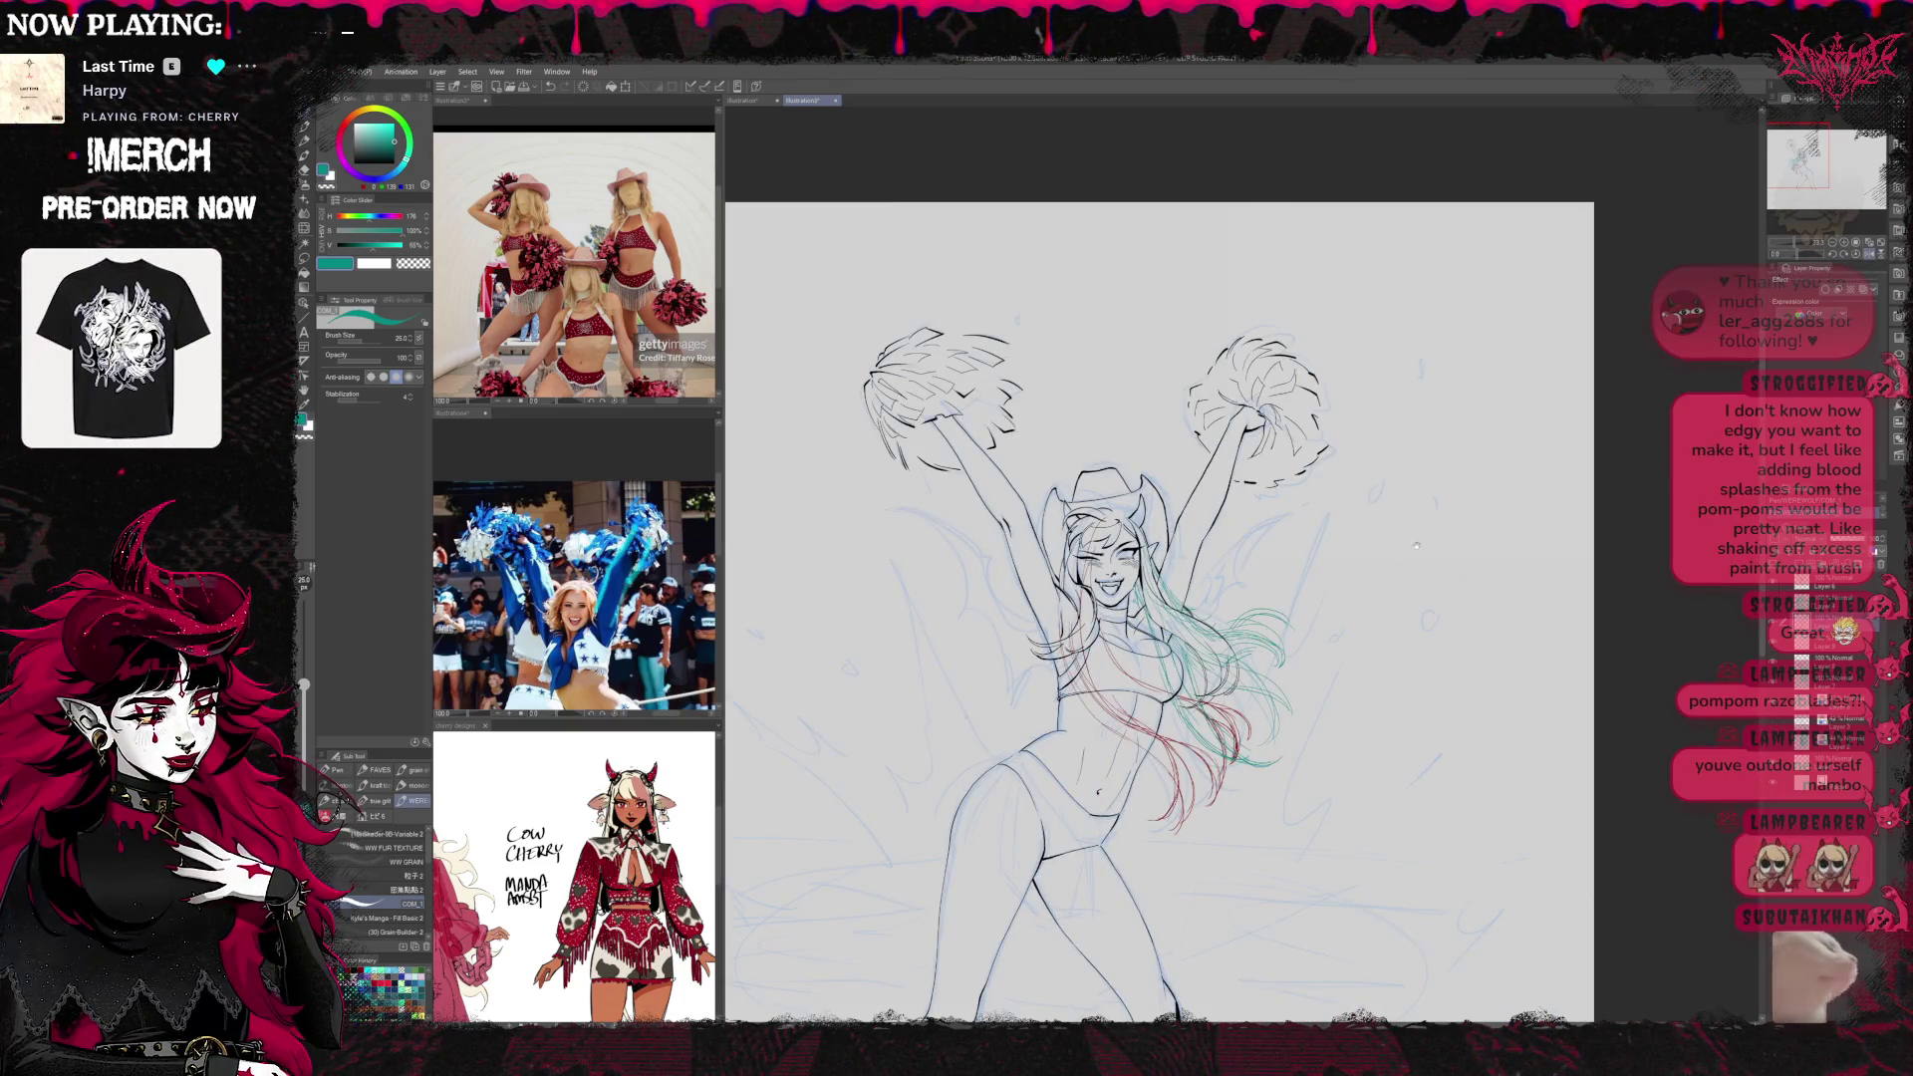
scroll(1416, 545, "left", 2)
key("e")
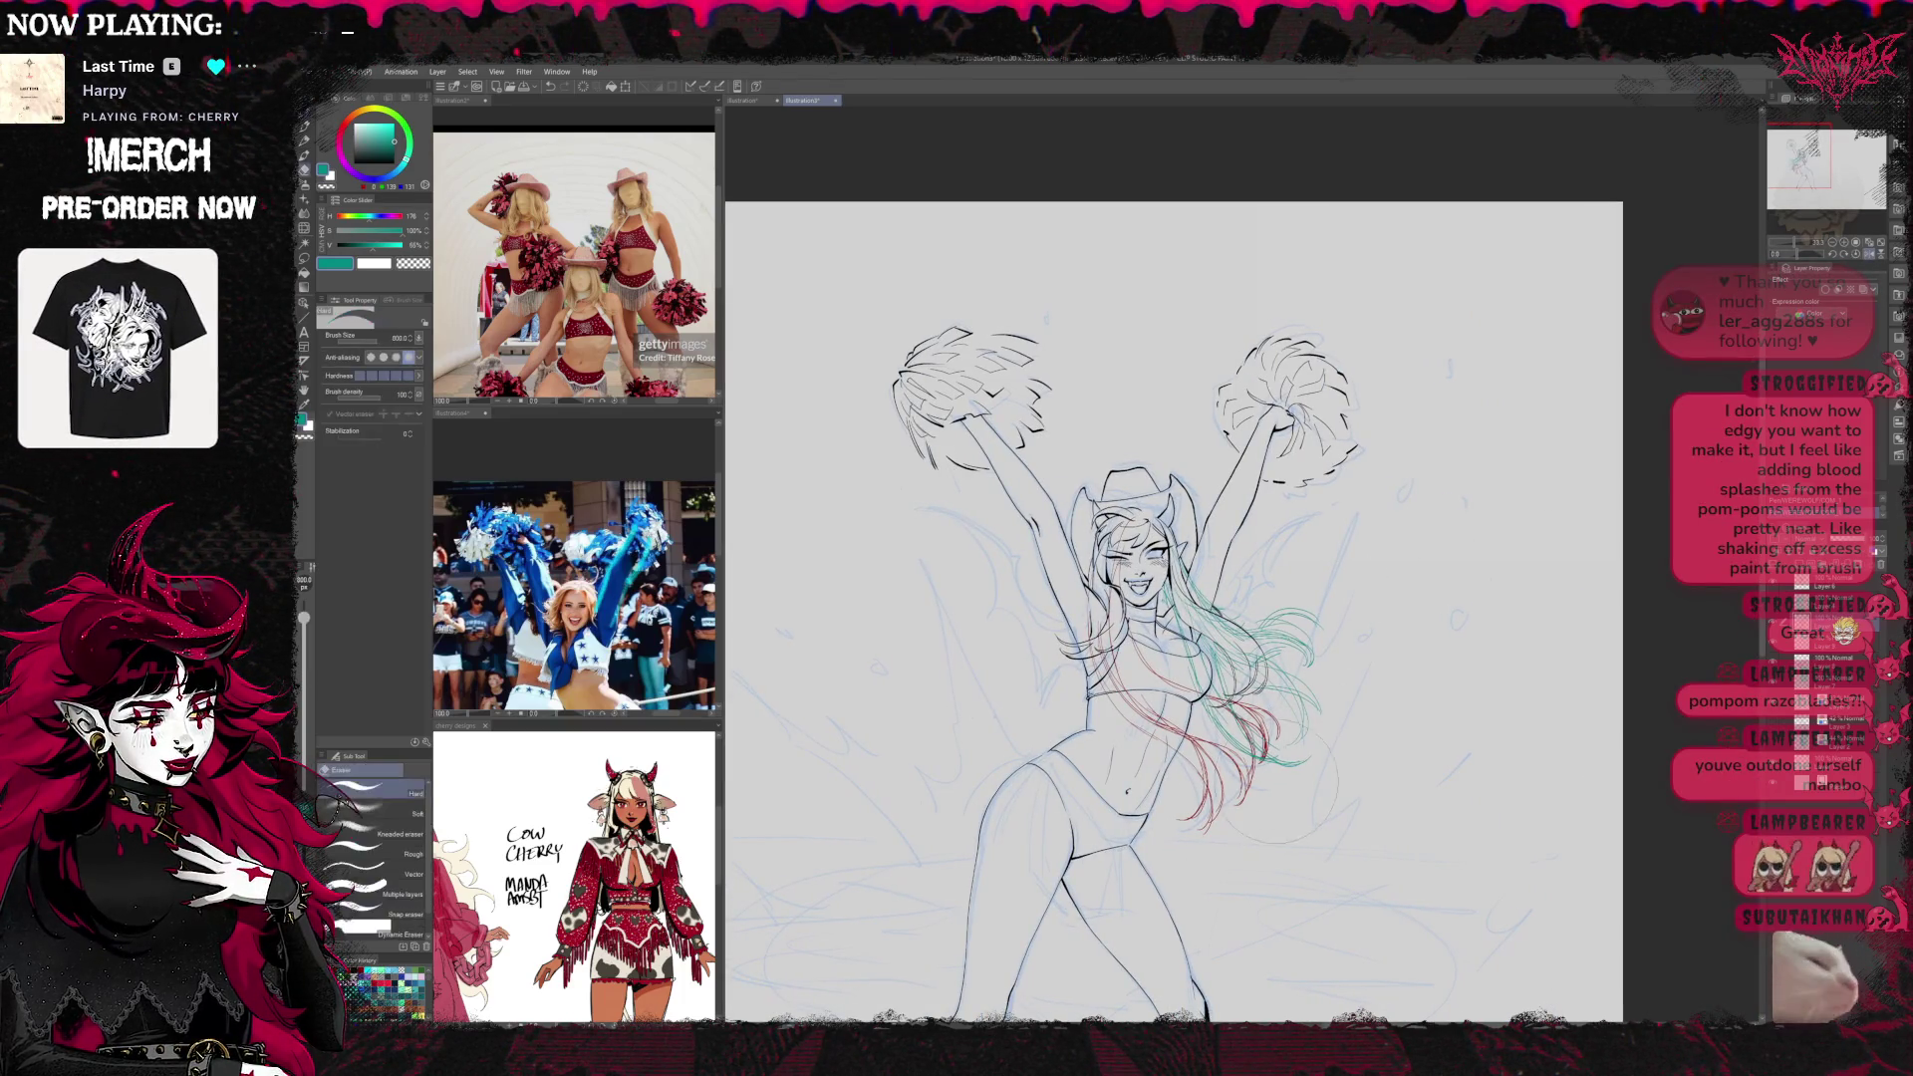
key("p")
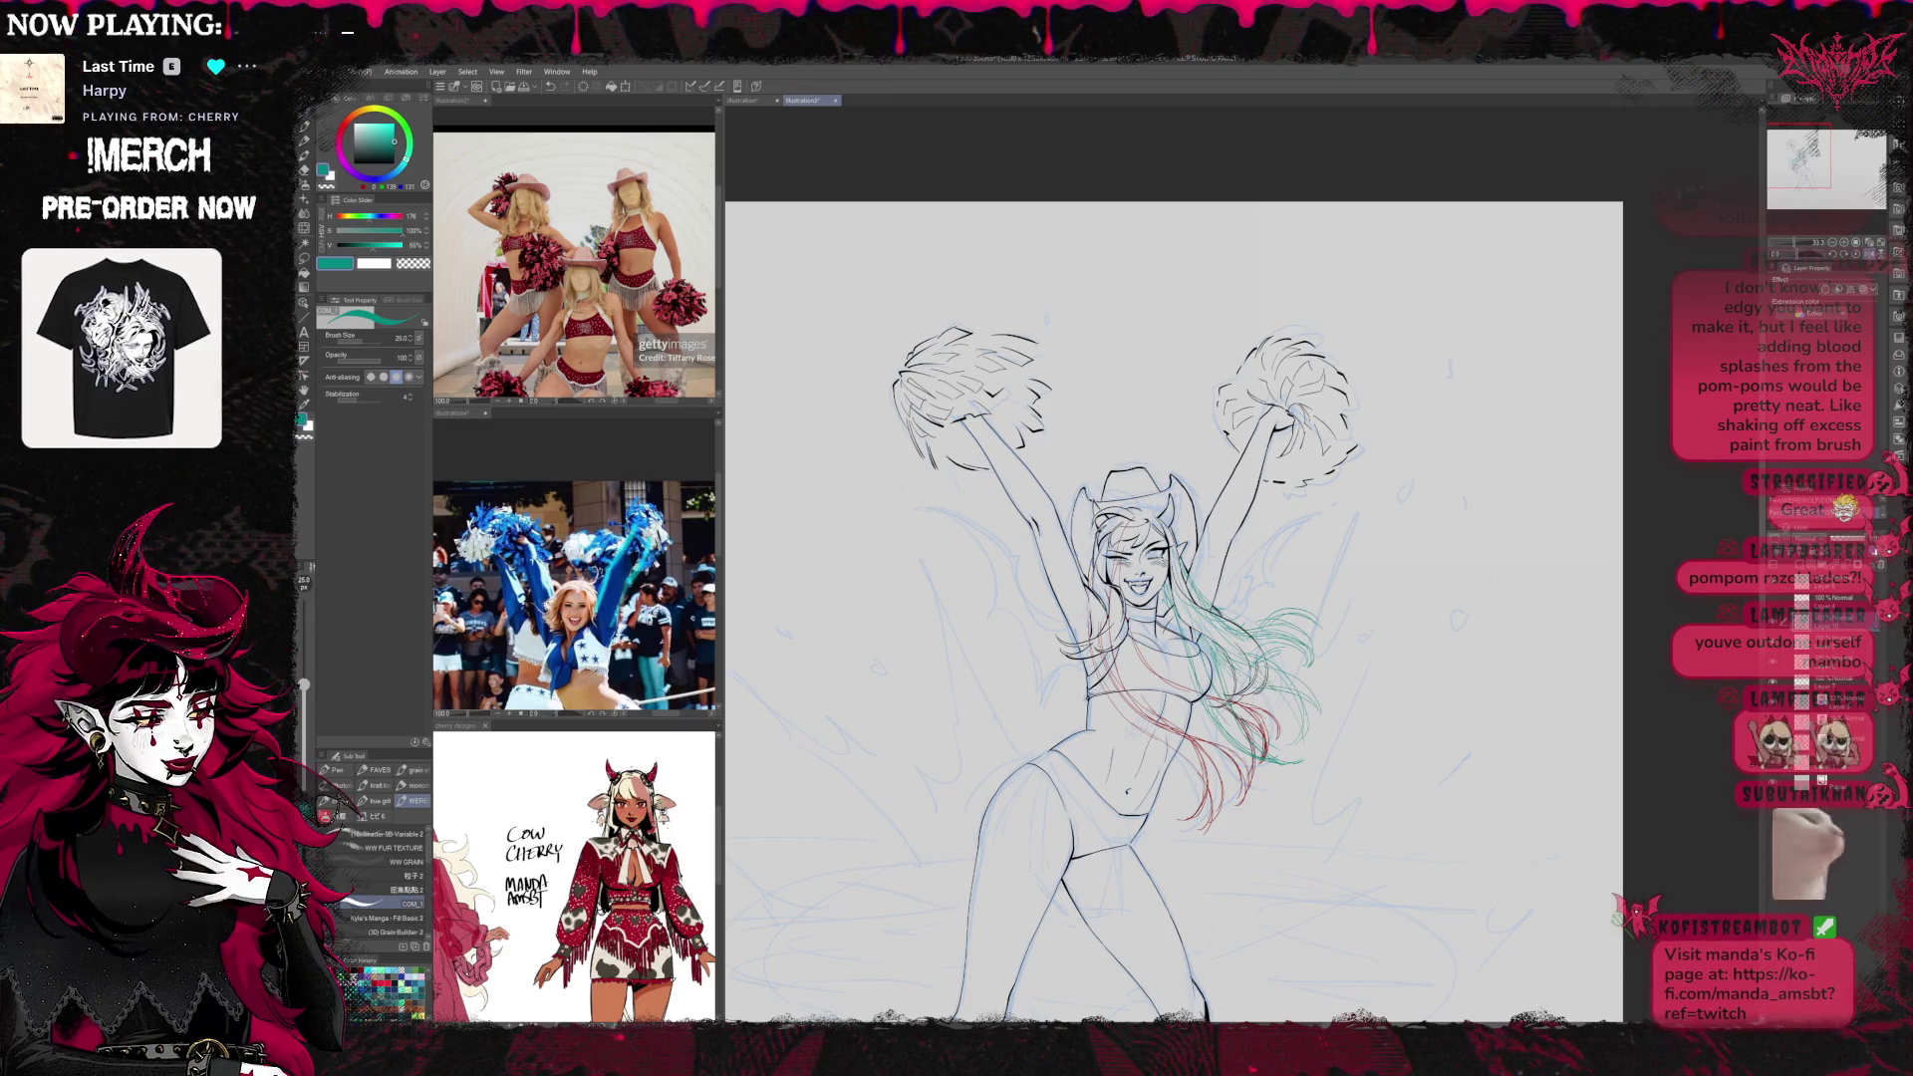
left_click_drag(1316, 691, 1327, 726)
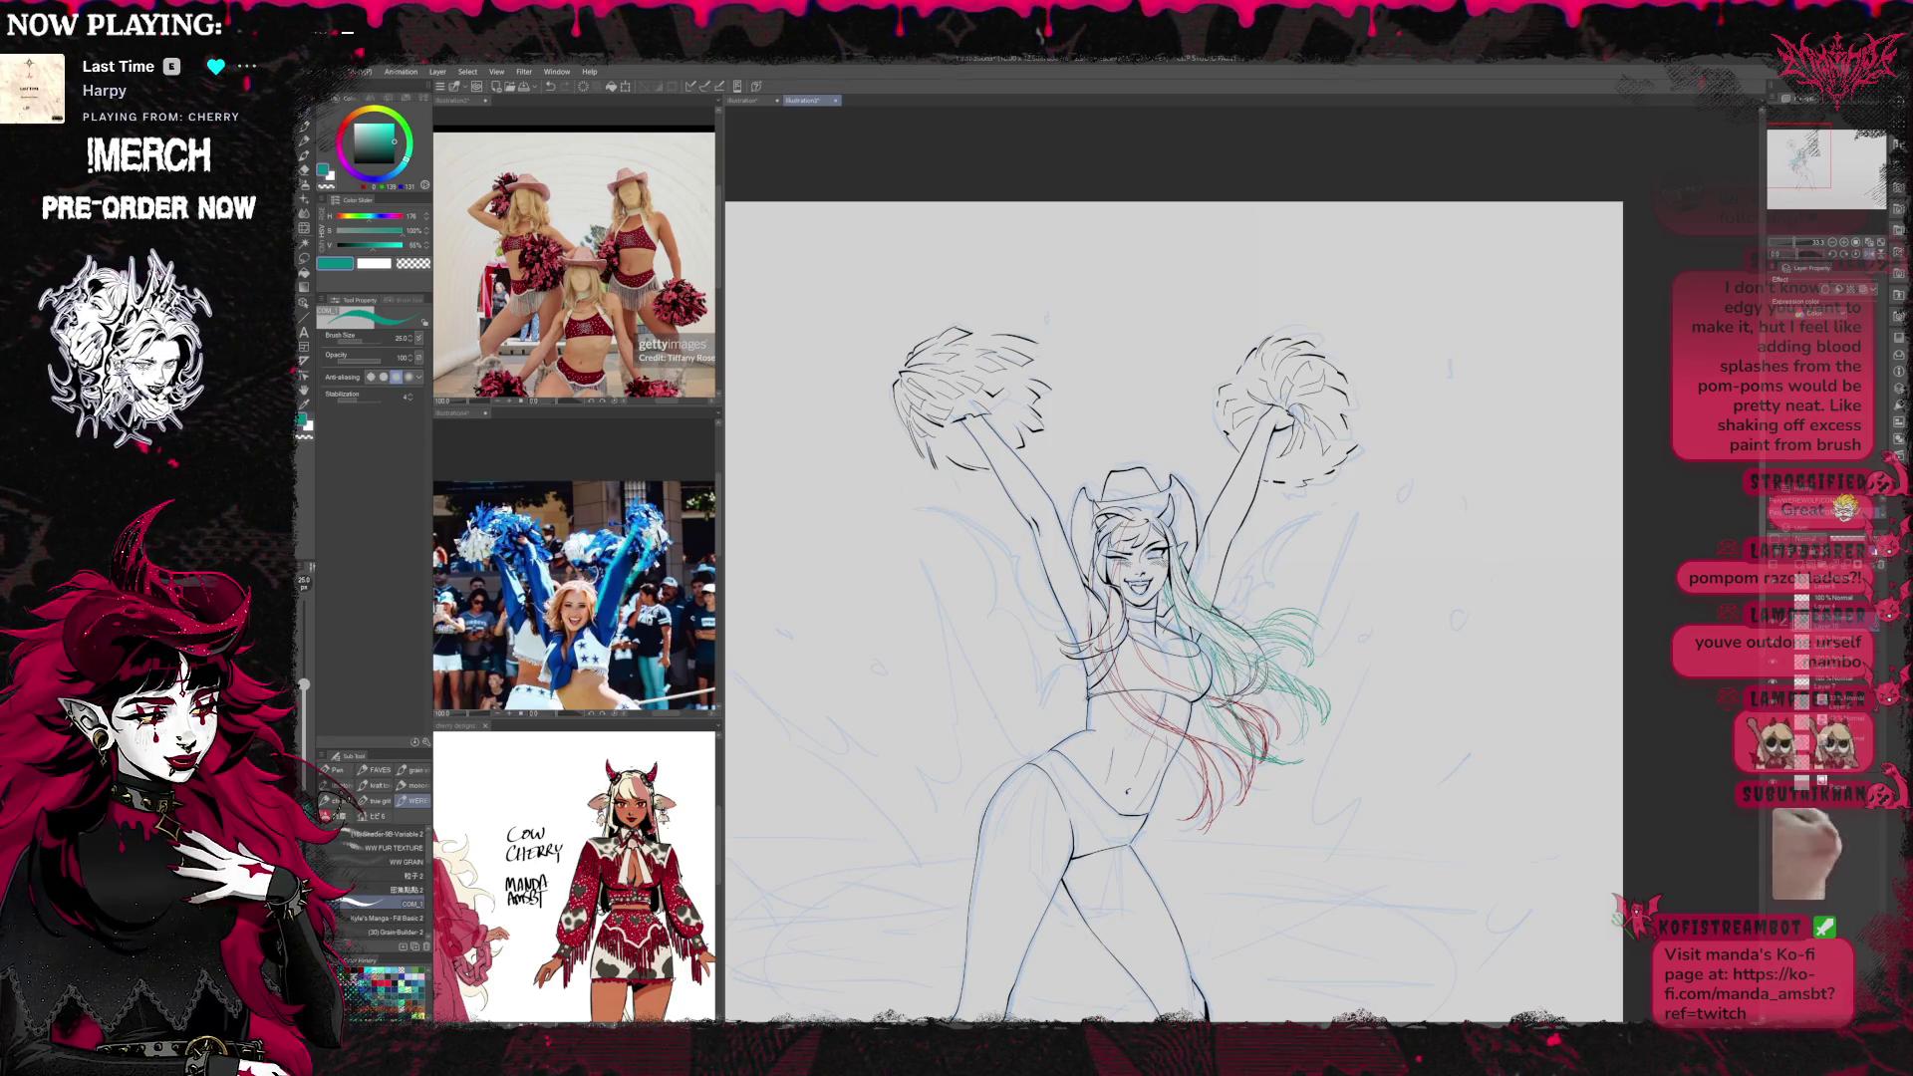
left_click(1863, 254)
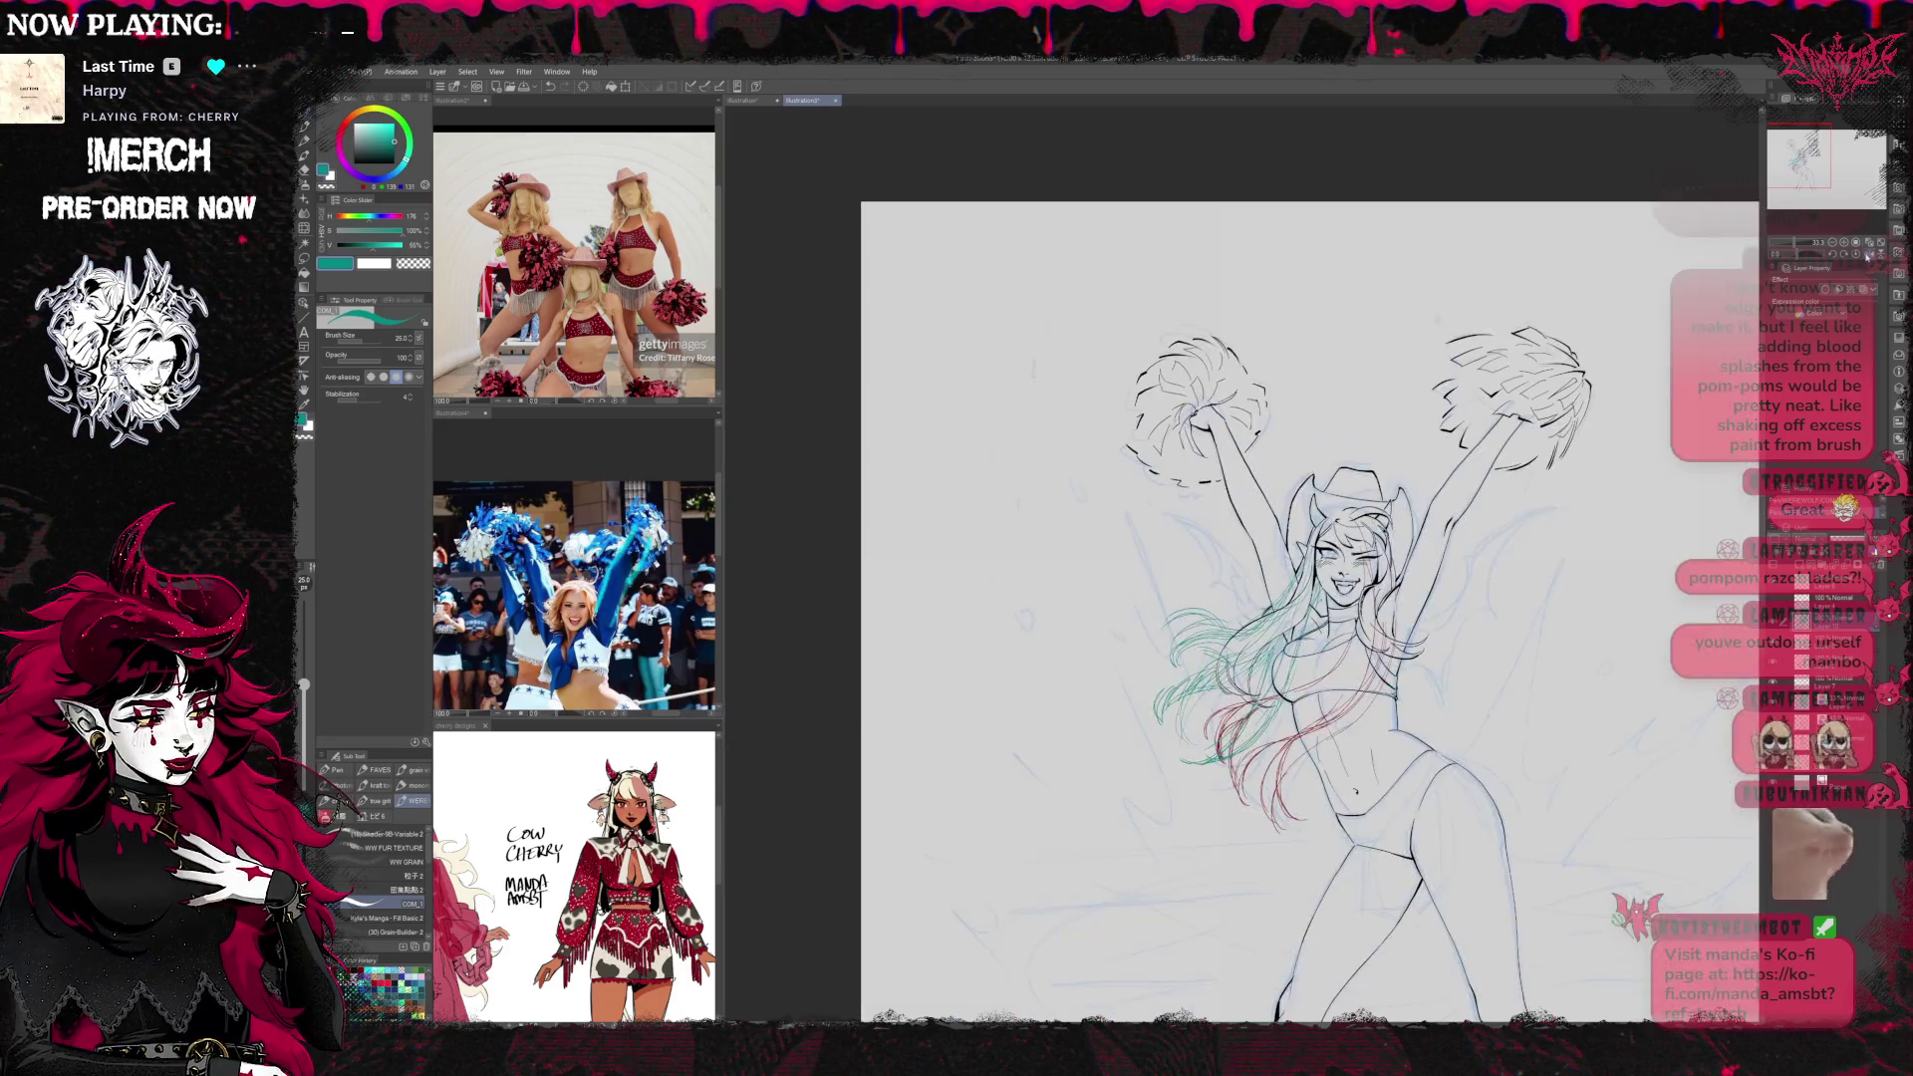
left_click_drag(1625, 554, 1489, 489)
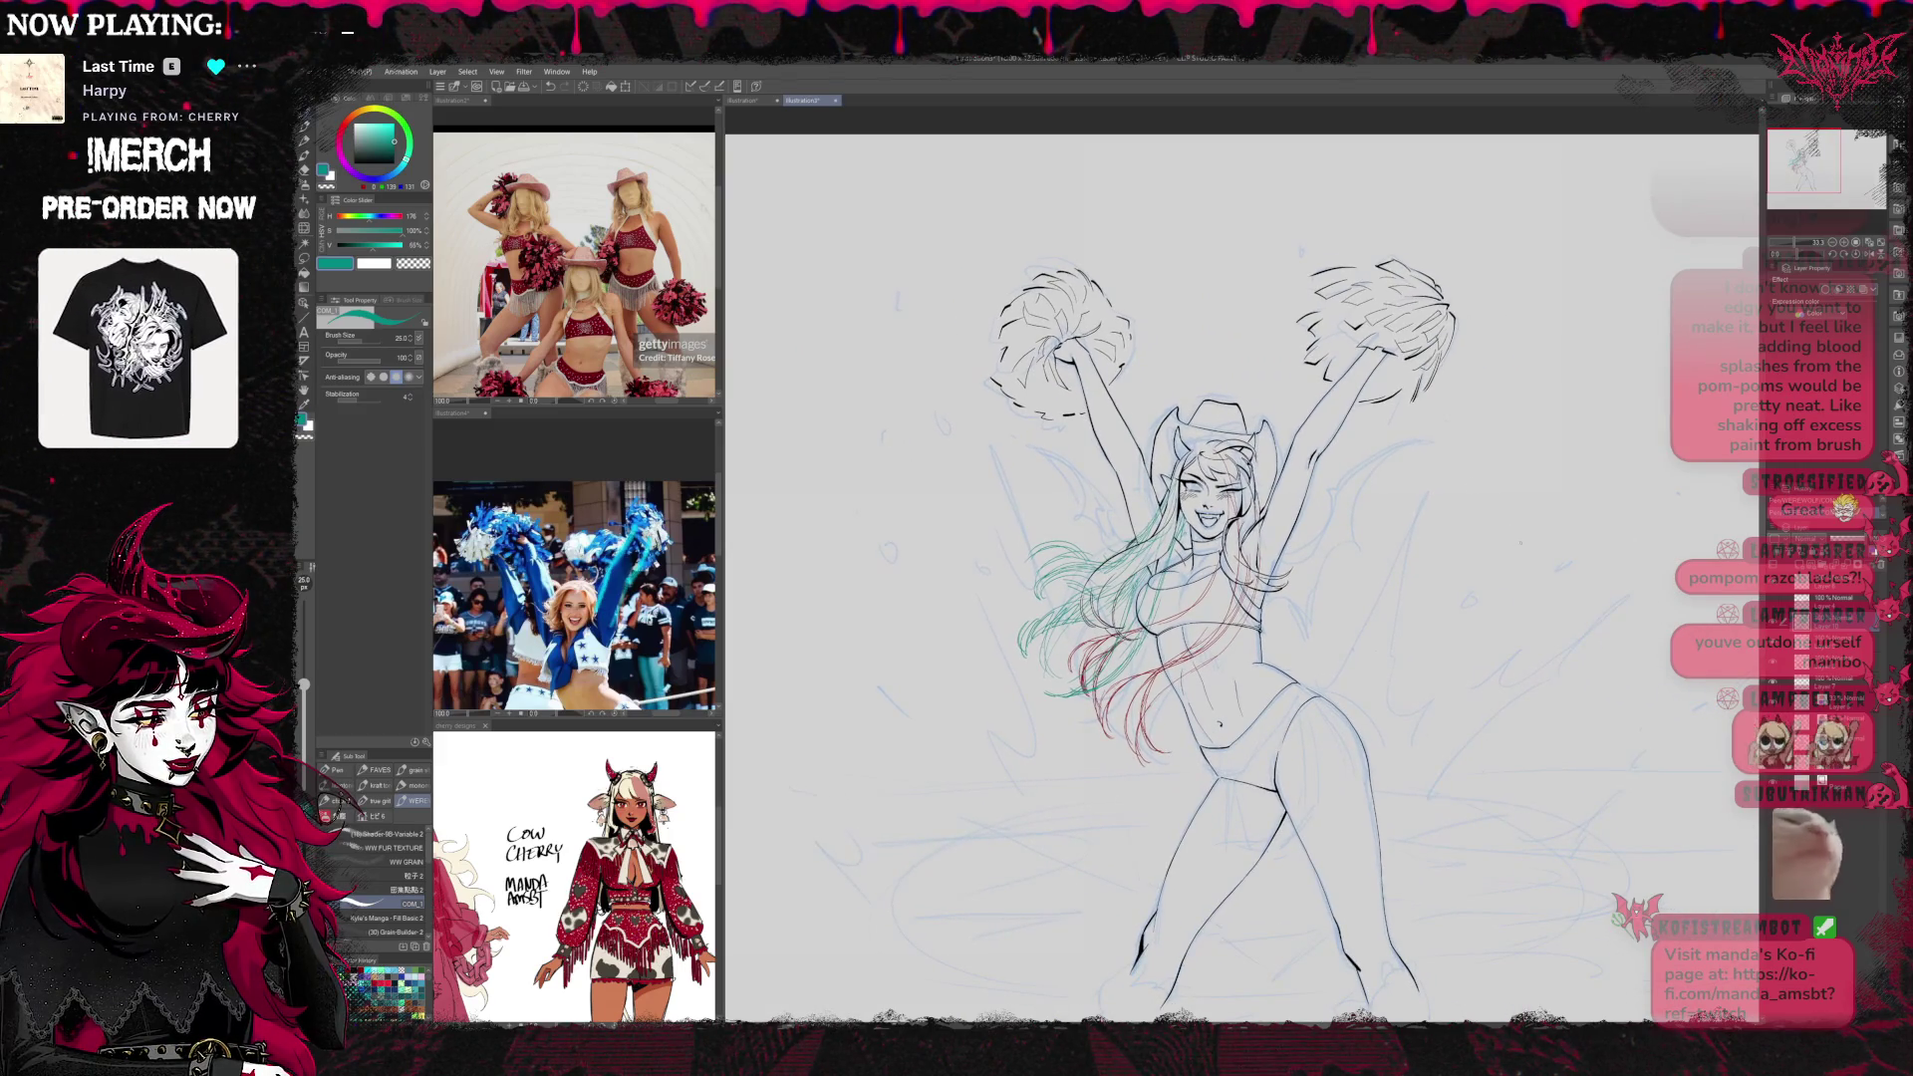
On the red hair sketch layer, use Liquify push to curve the strand ends
left_click(1834, 662)
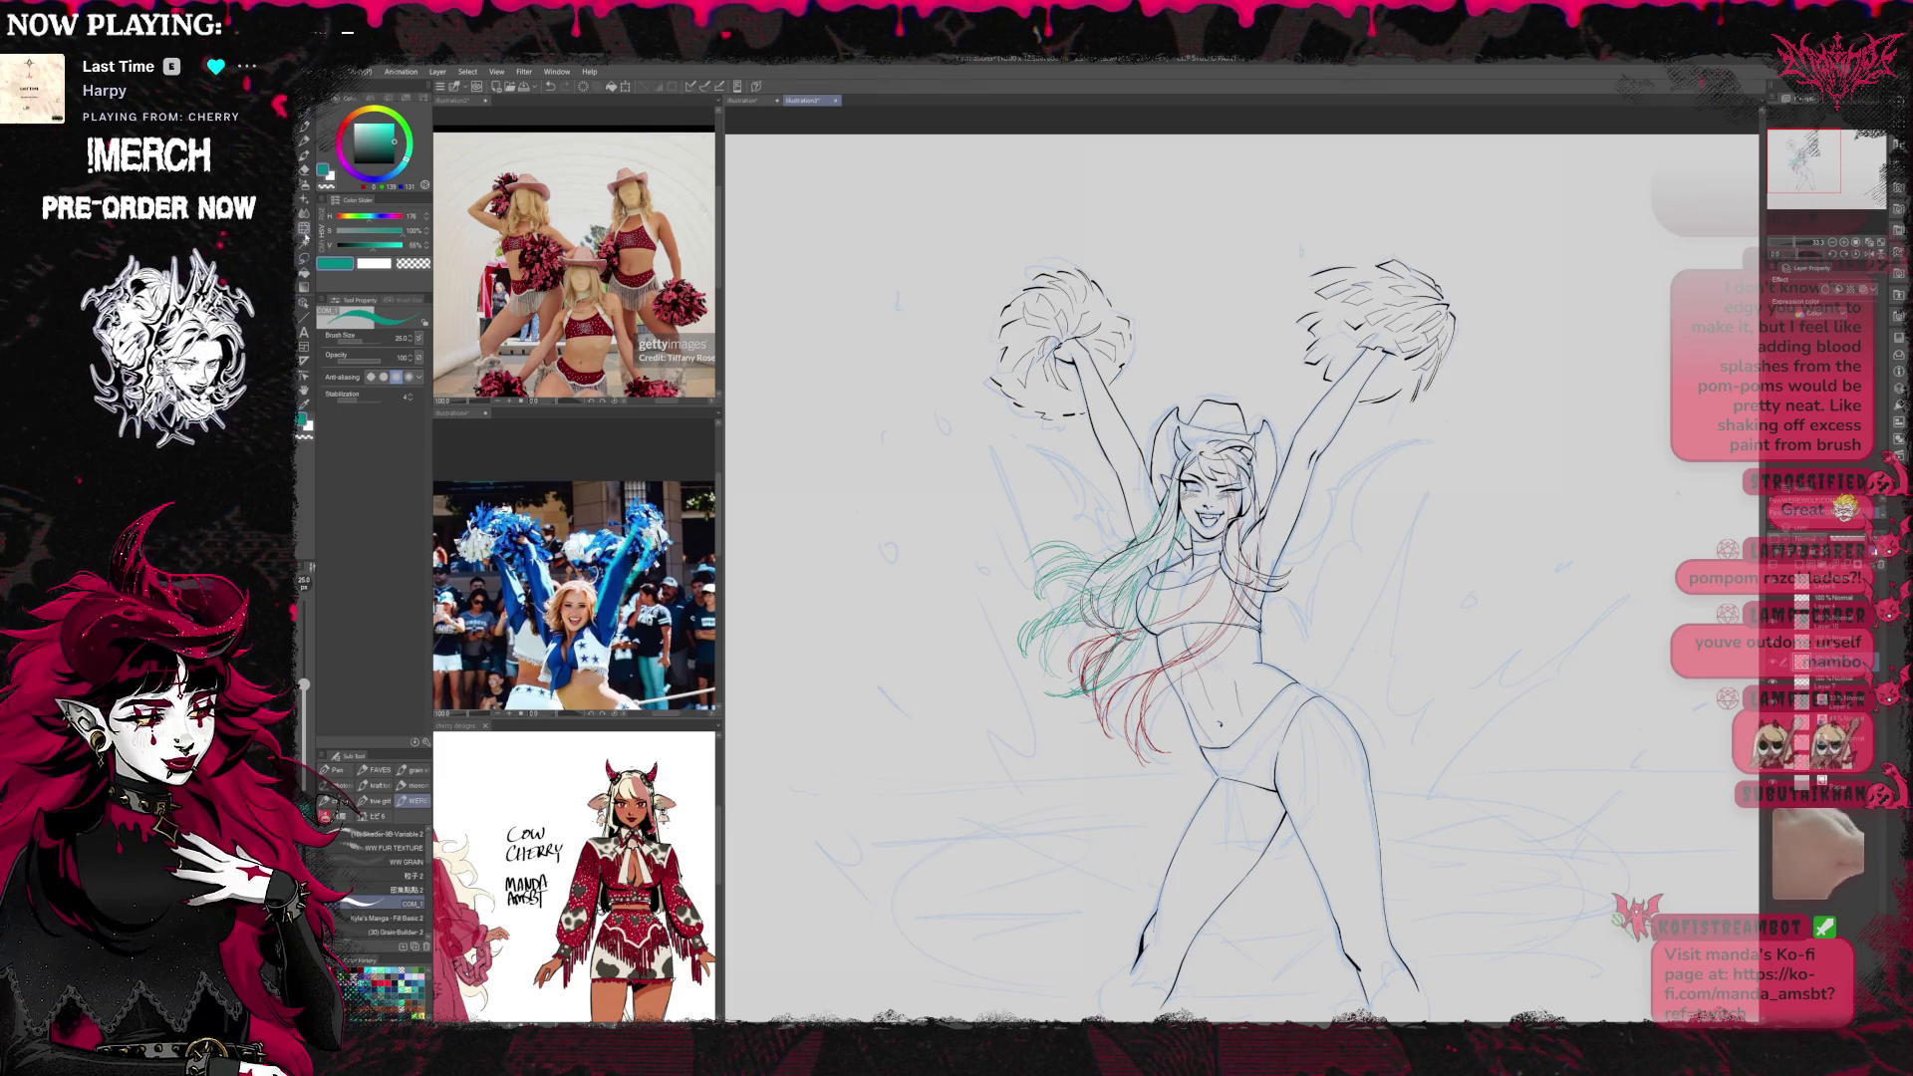
left_click(304, 228)
mouse_move(1104, 750)
left_mouse_down()
mouse_move(1131, 727)
mouse_move(1161, 742)
mouse_move(1151, 782)
mouse_move(1146, 723)
mouse_move(1055, 726)
mouse_move(1153, 763)
left_mouse_up()
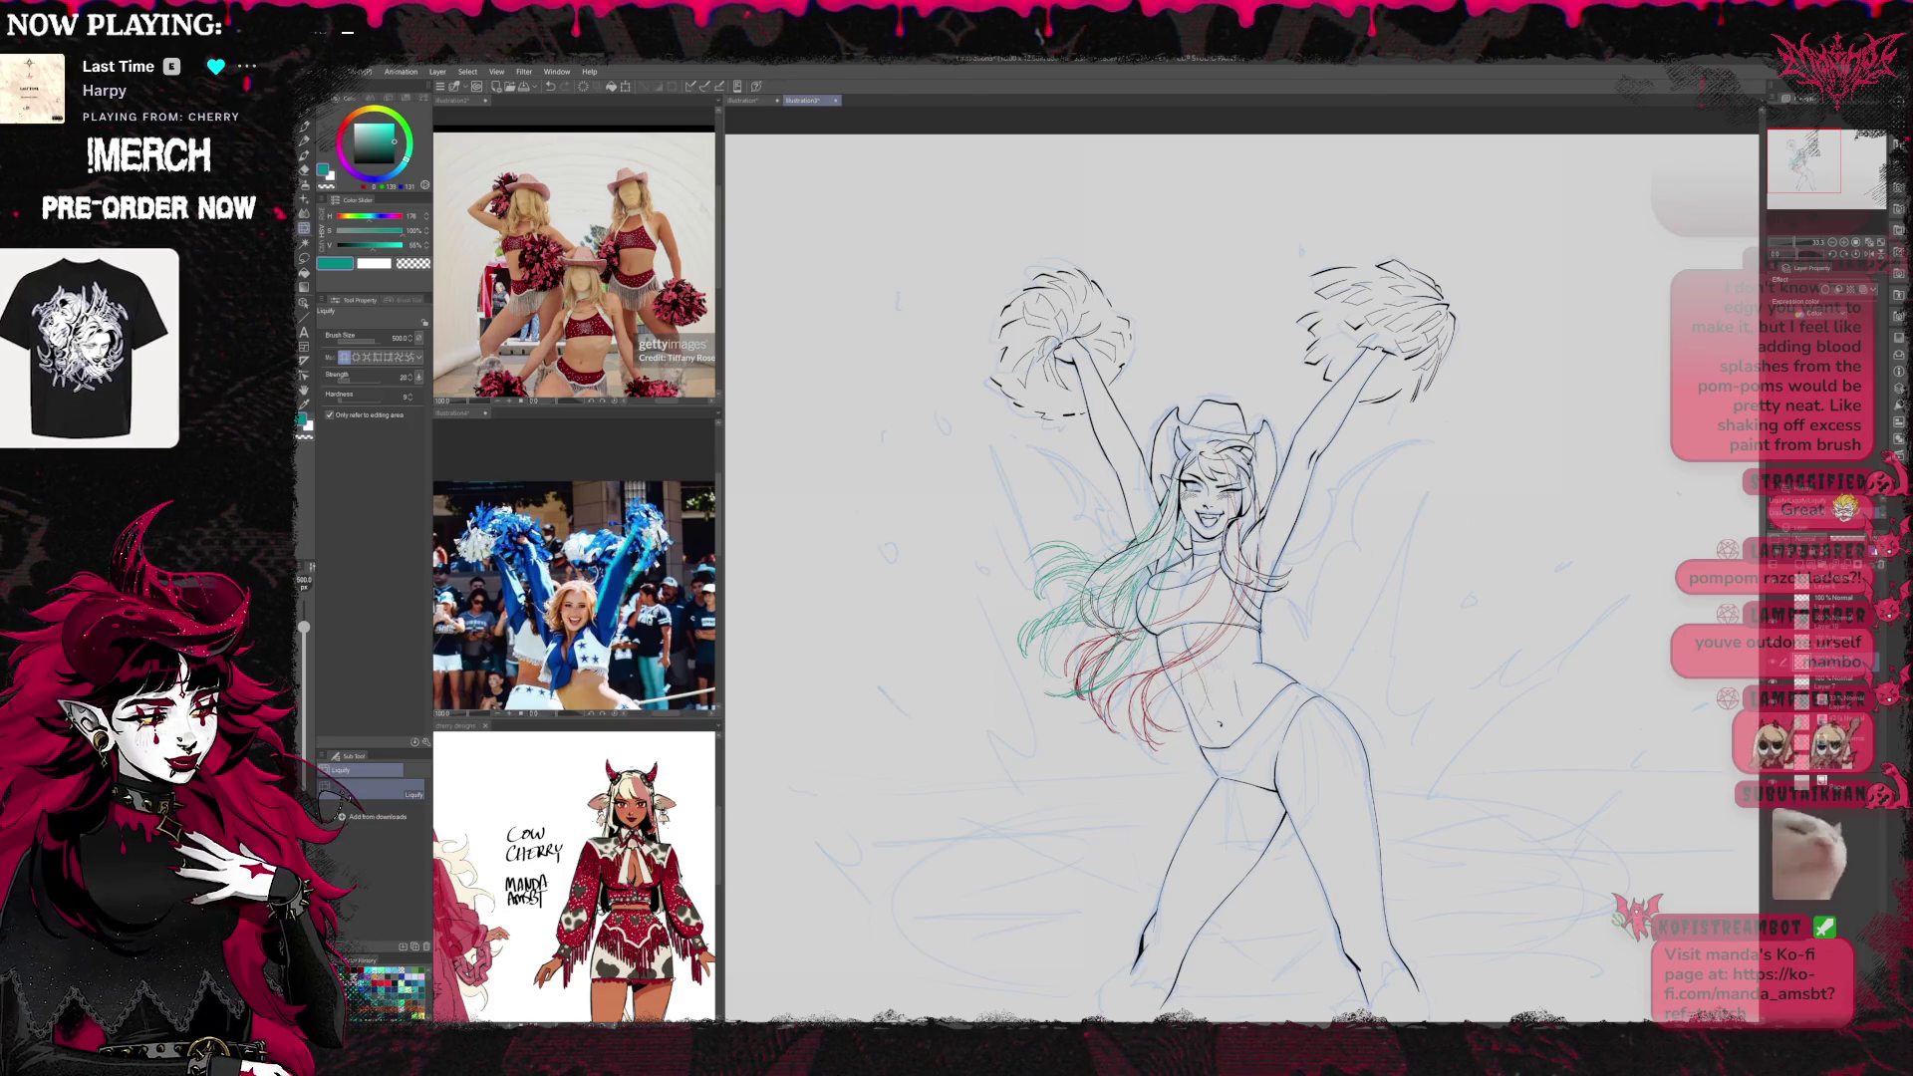
Mirror the view, dim the red hair sketch layer, and zoom in with the Navigator
key("h")
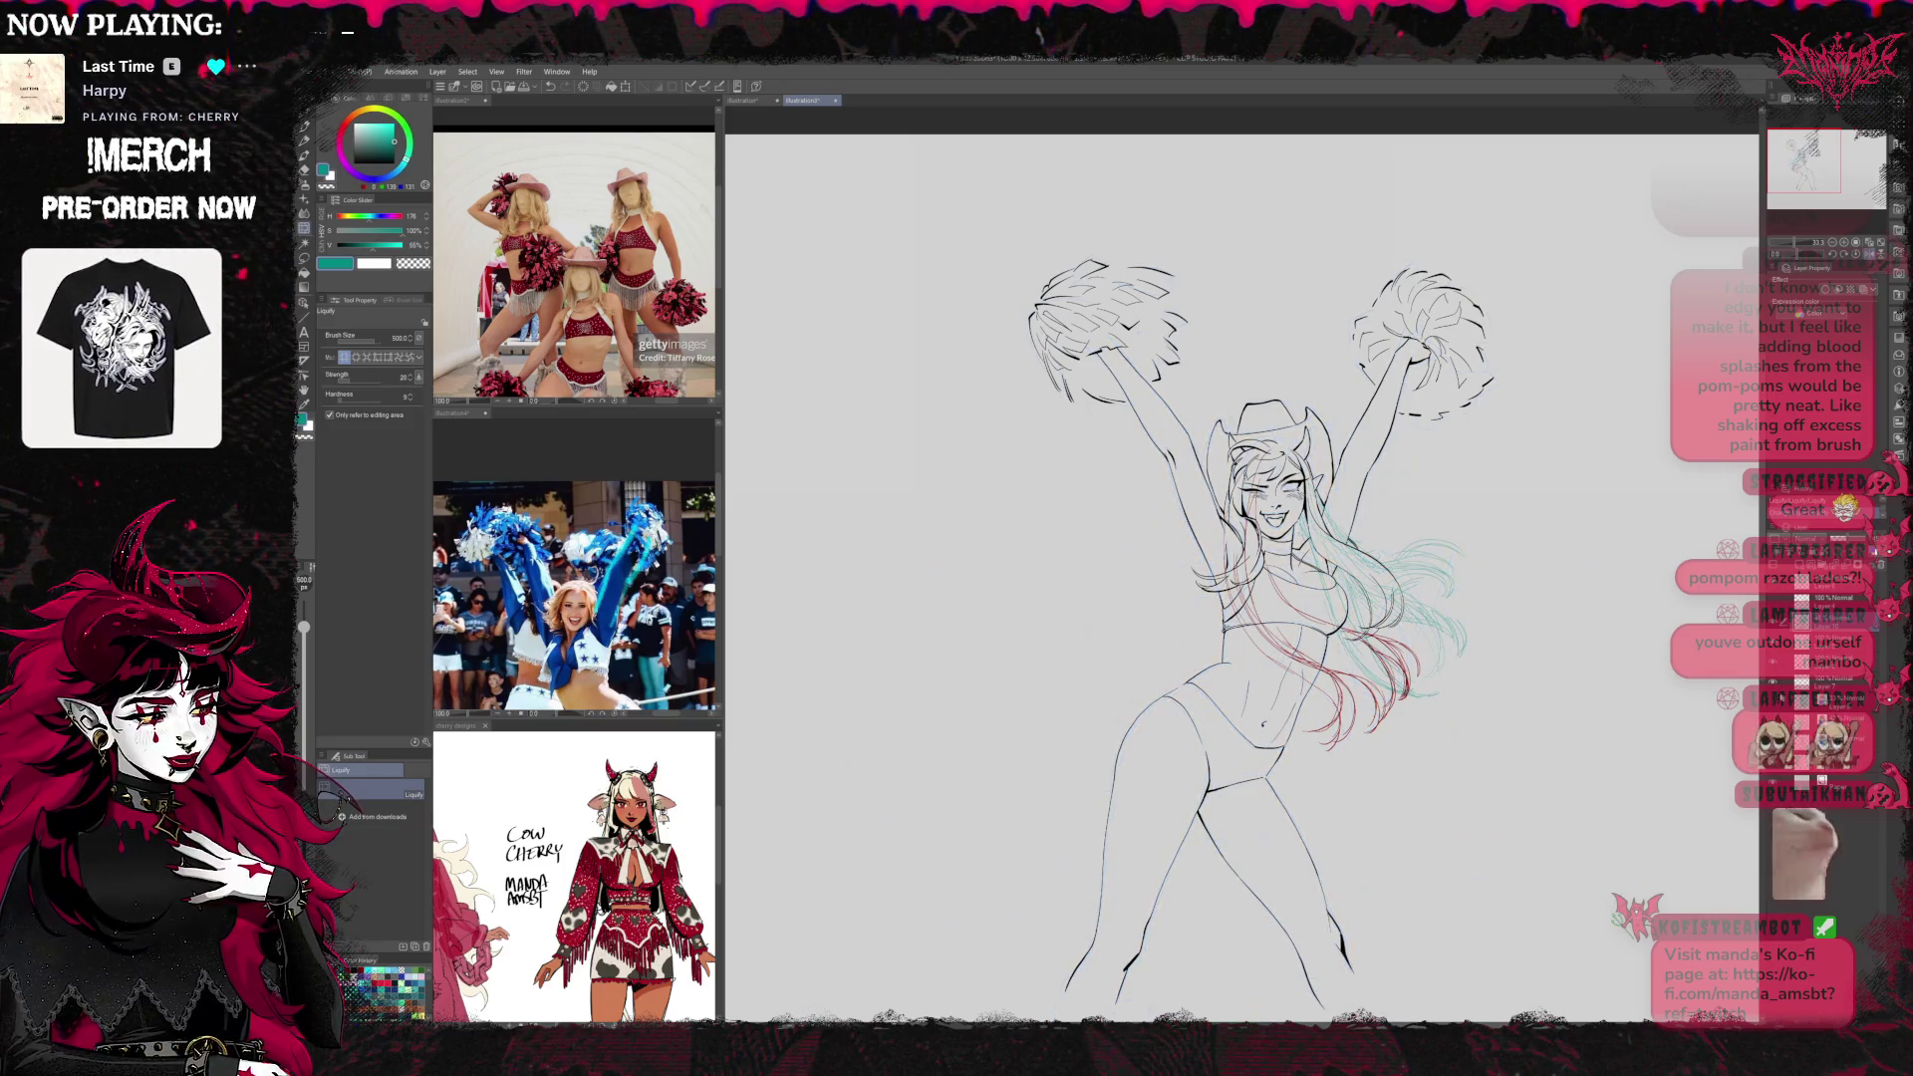
left_click(1834, 661)
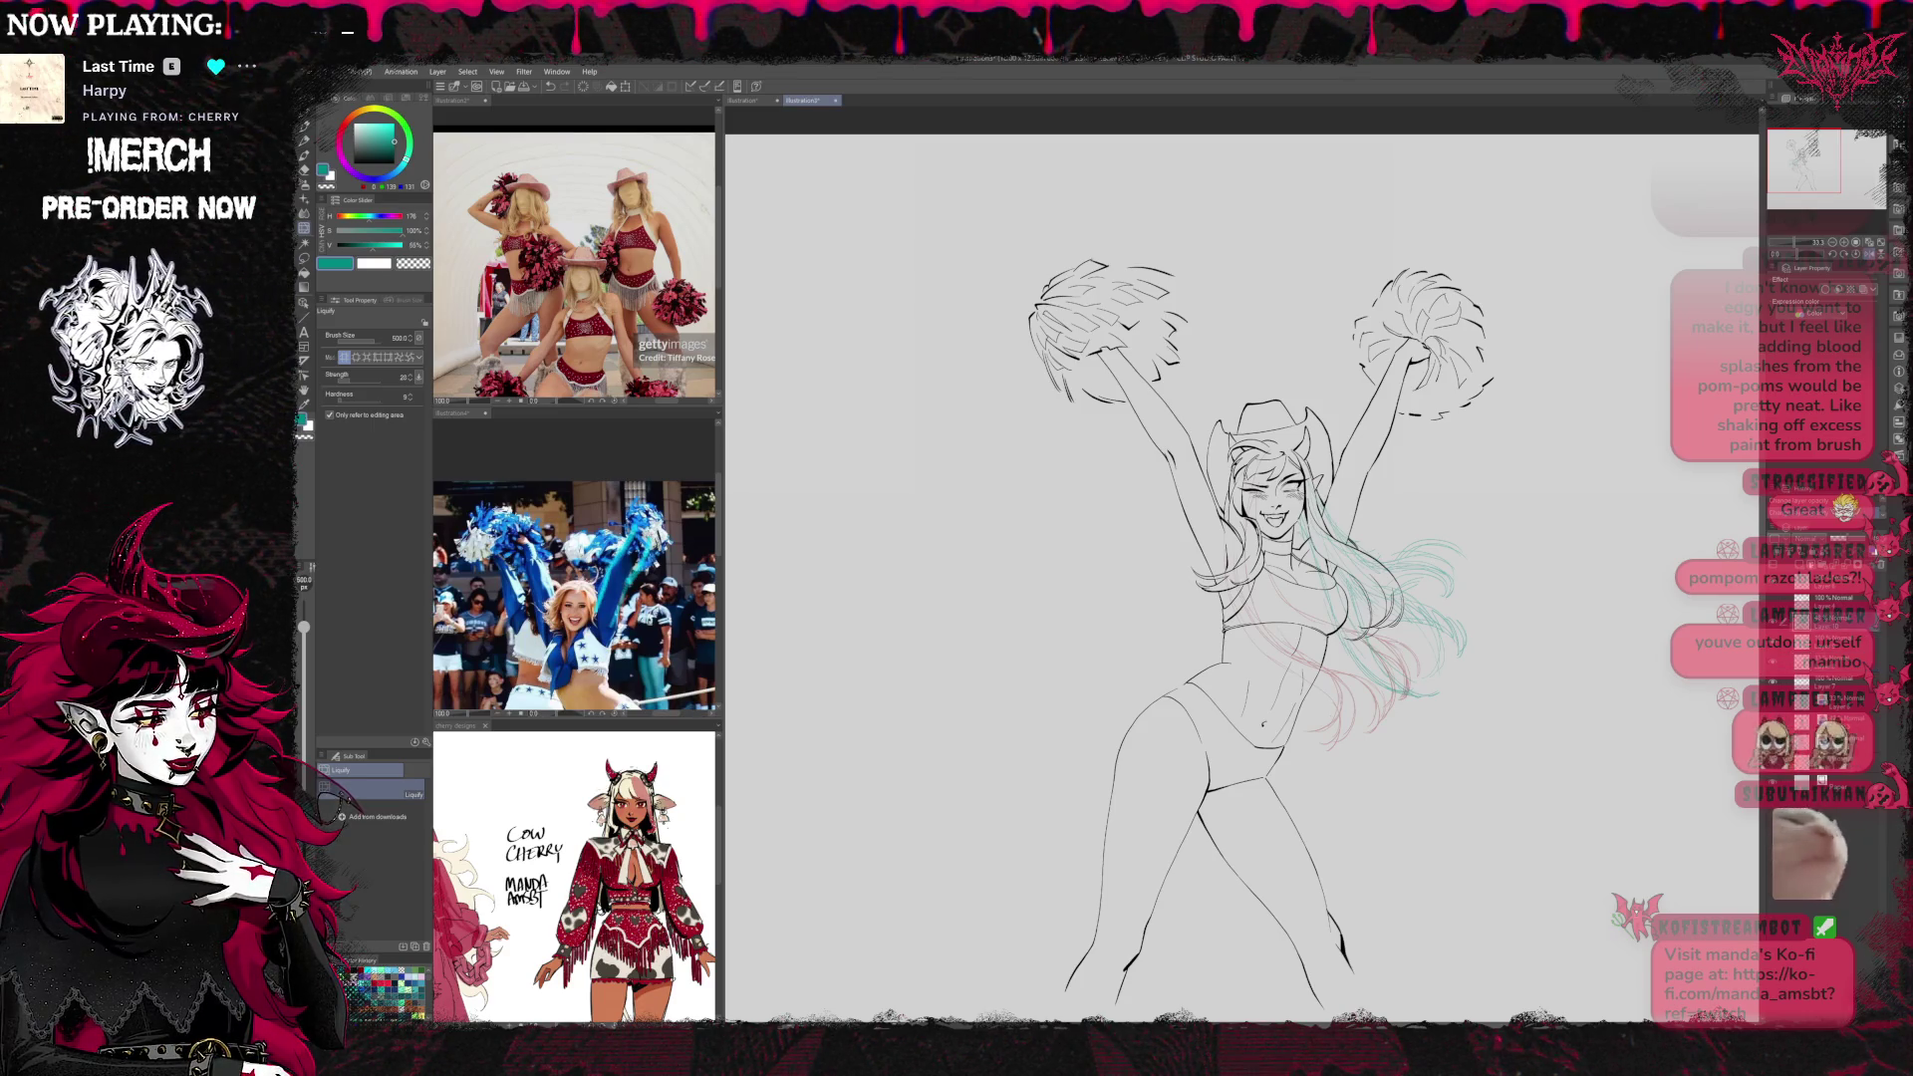
left_click(1842, 243)
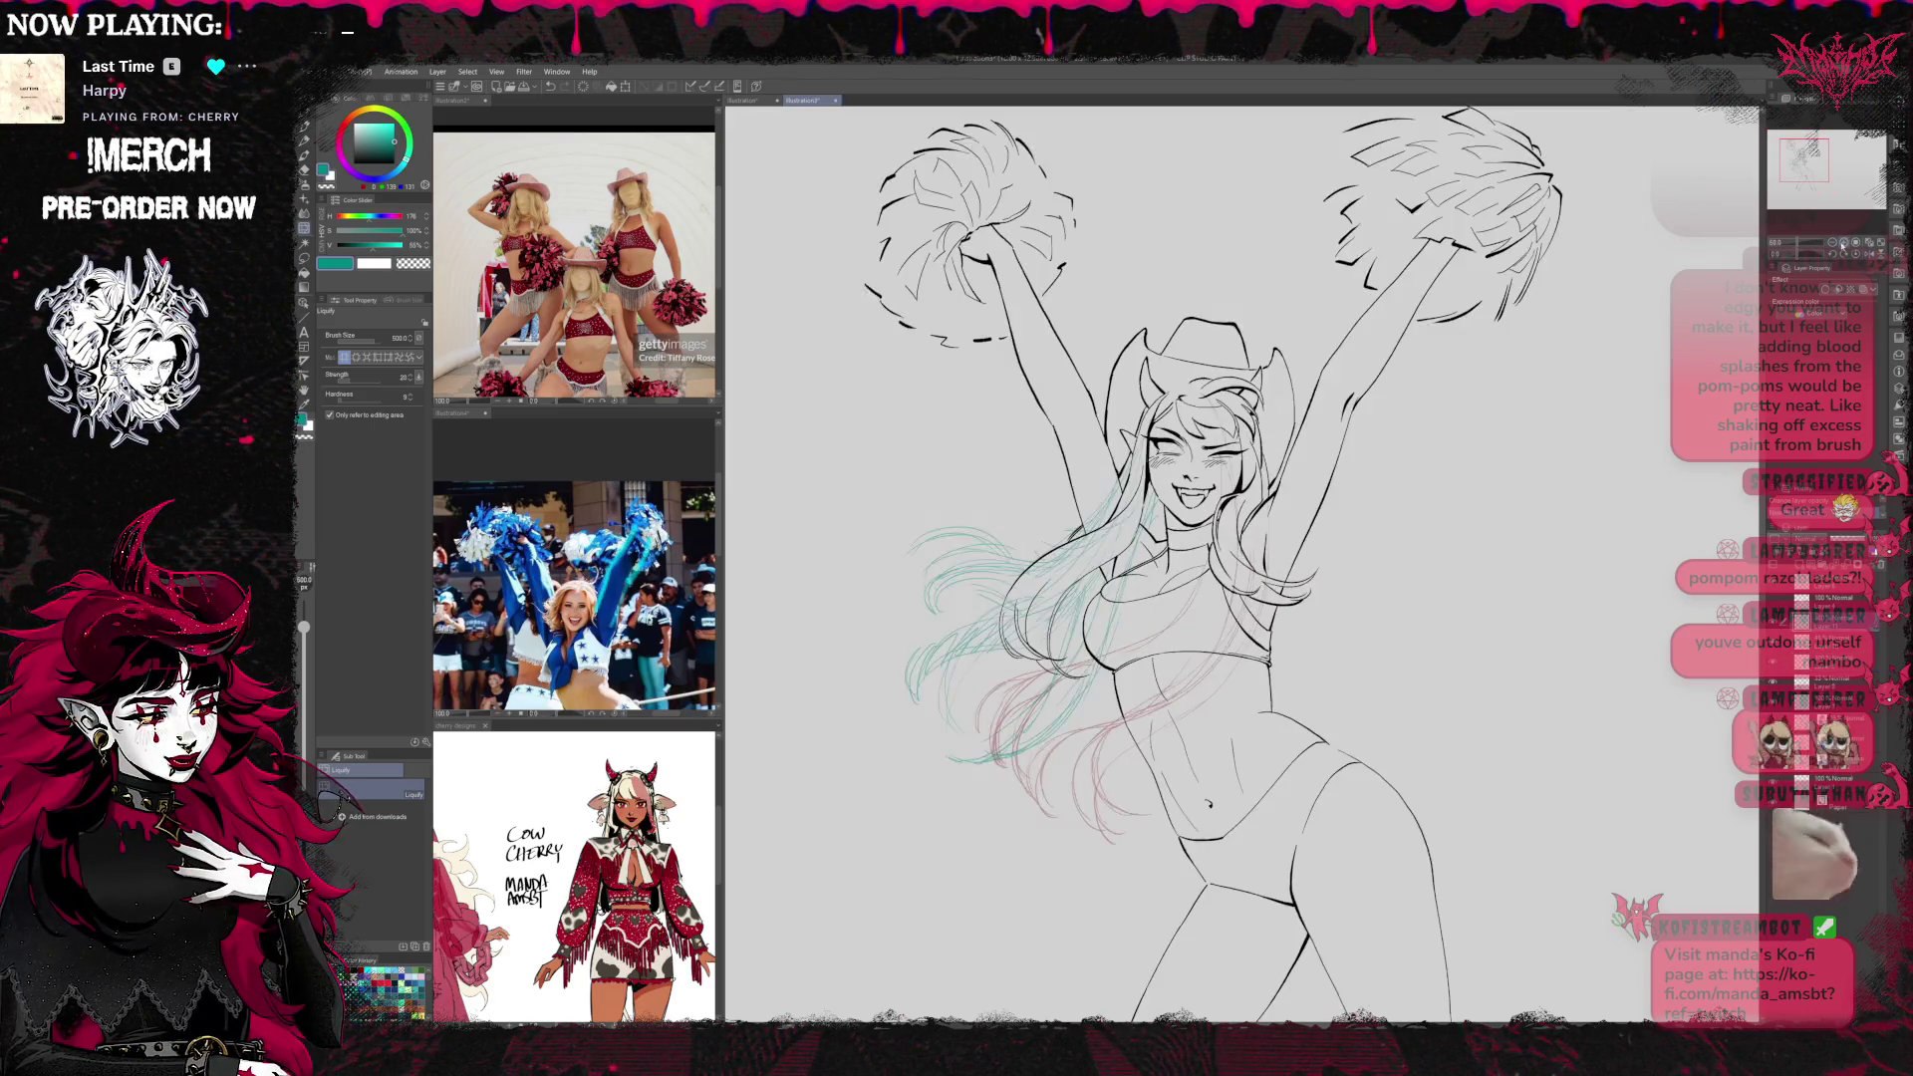
left_click(1842, 244)
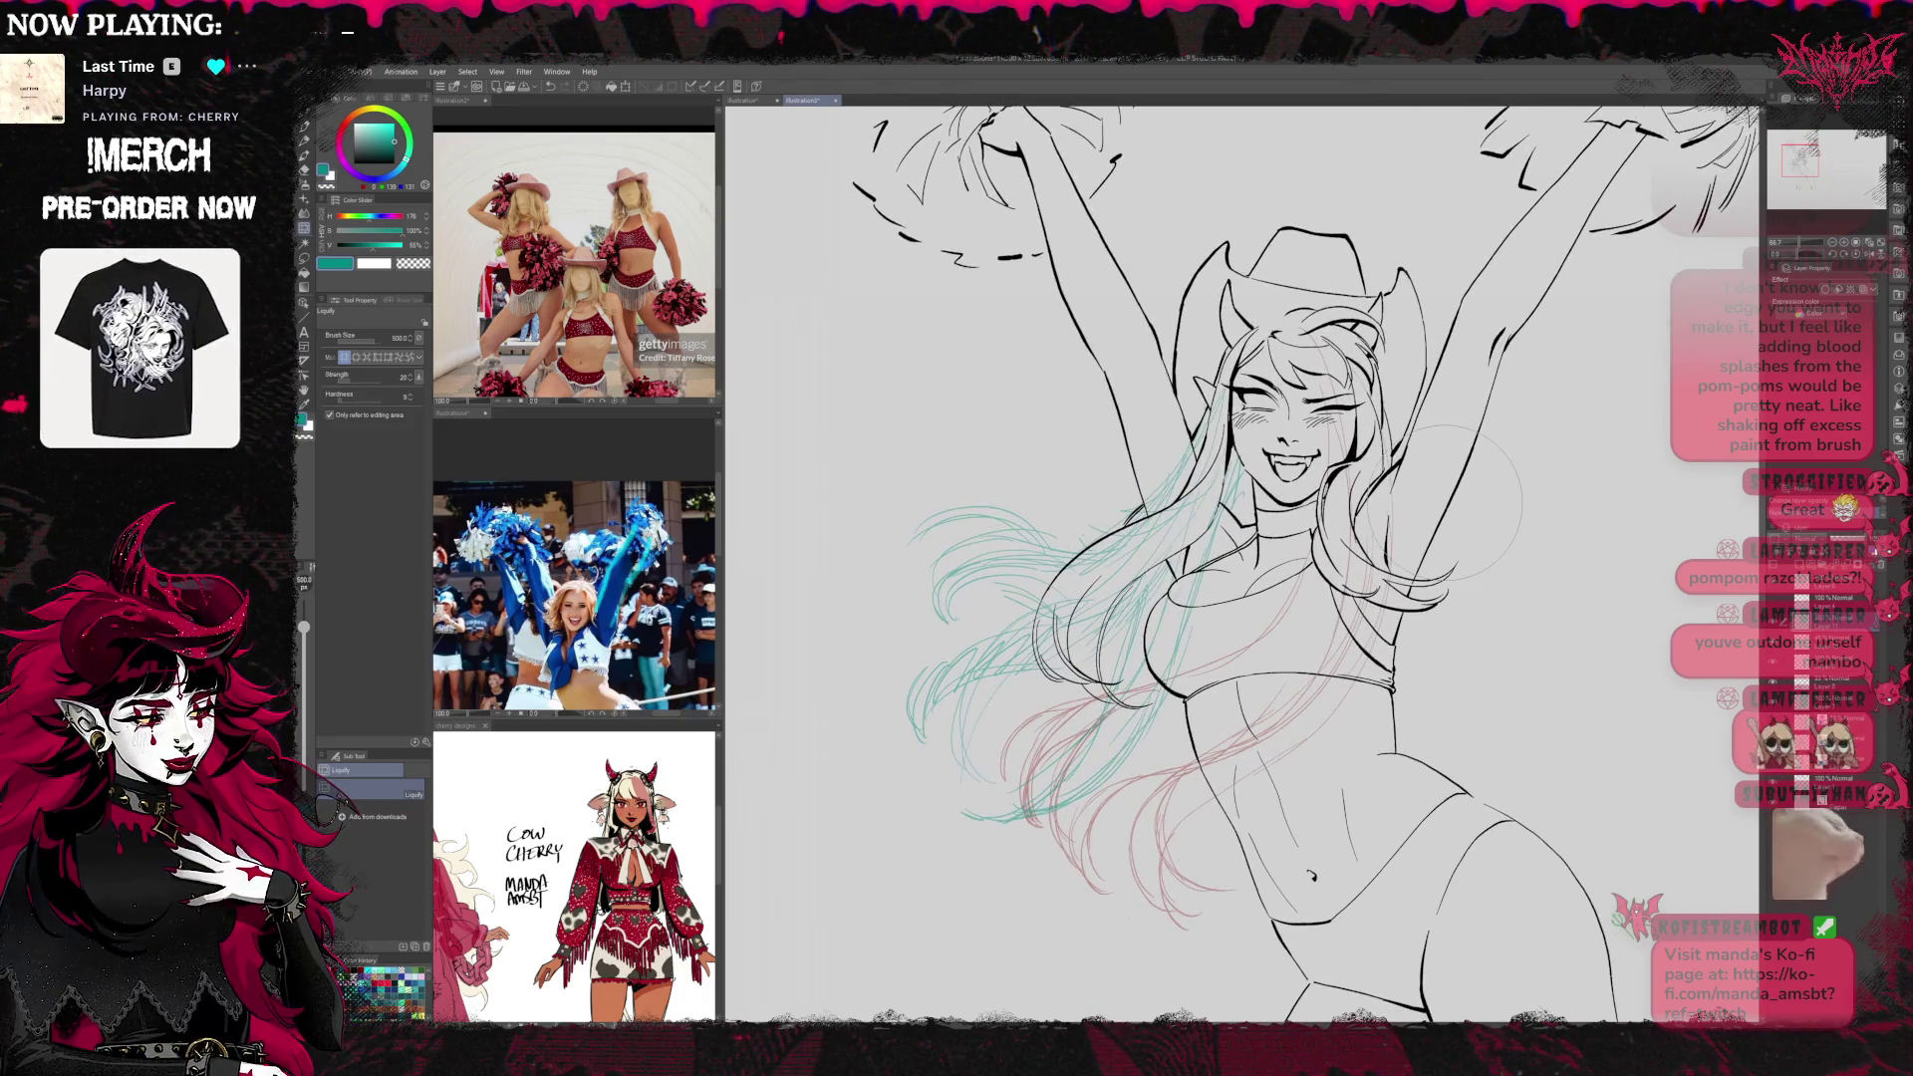
Return to the inking pen, reframe the figure, and turn on blue Layer Color for the sketch
key("p")
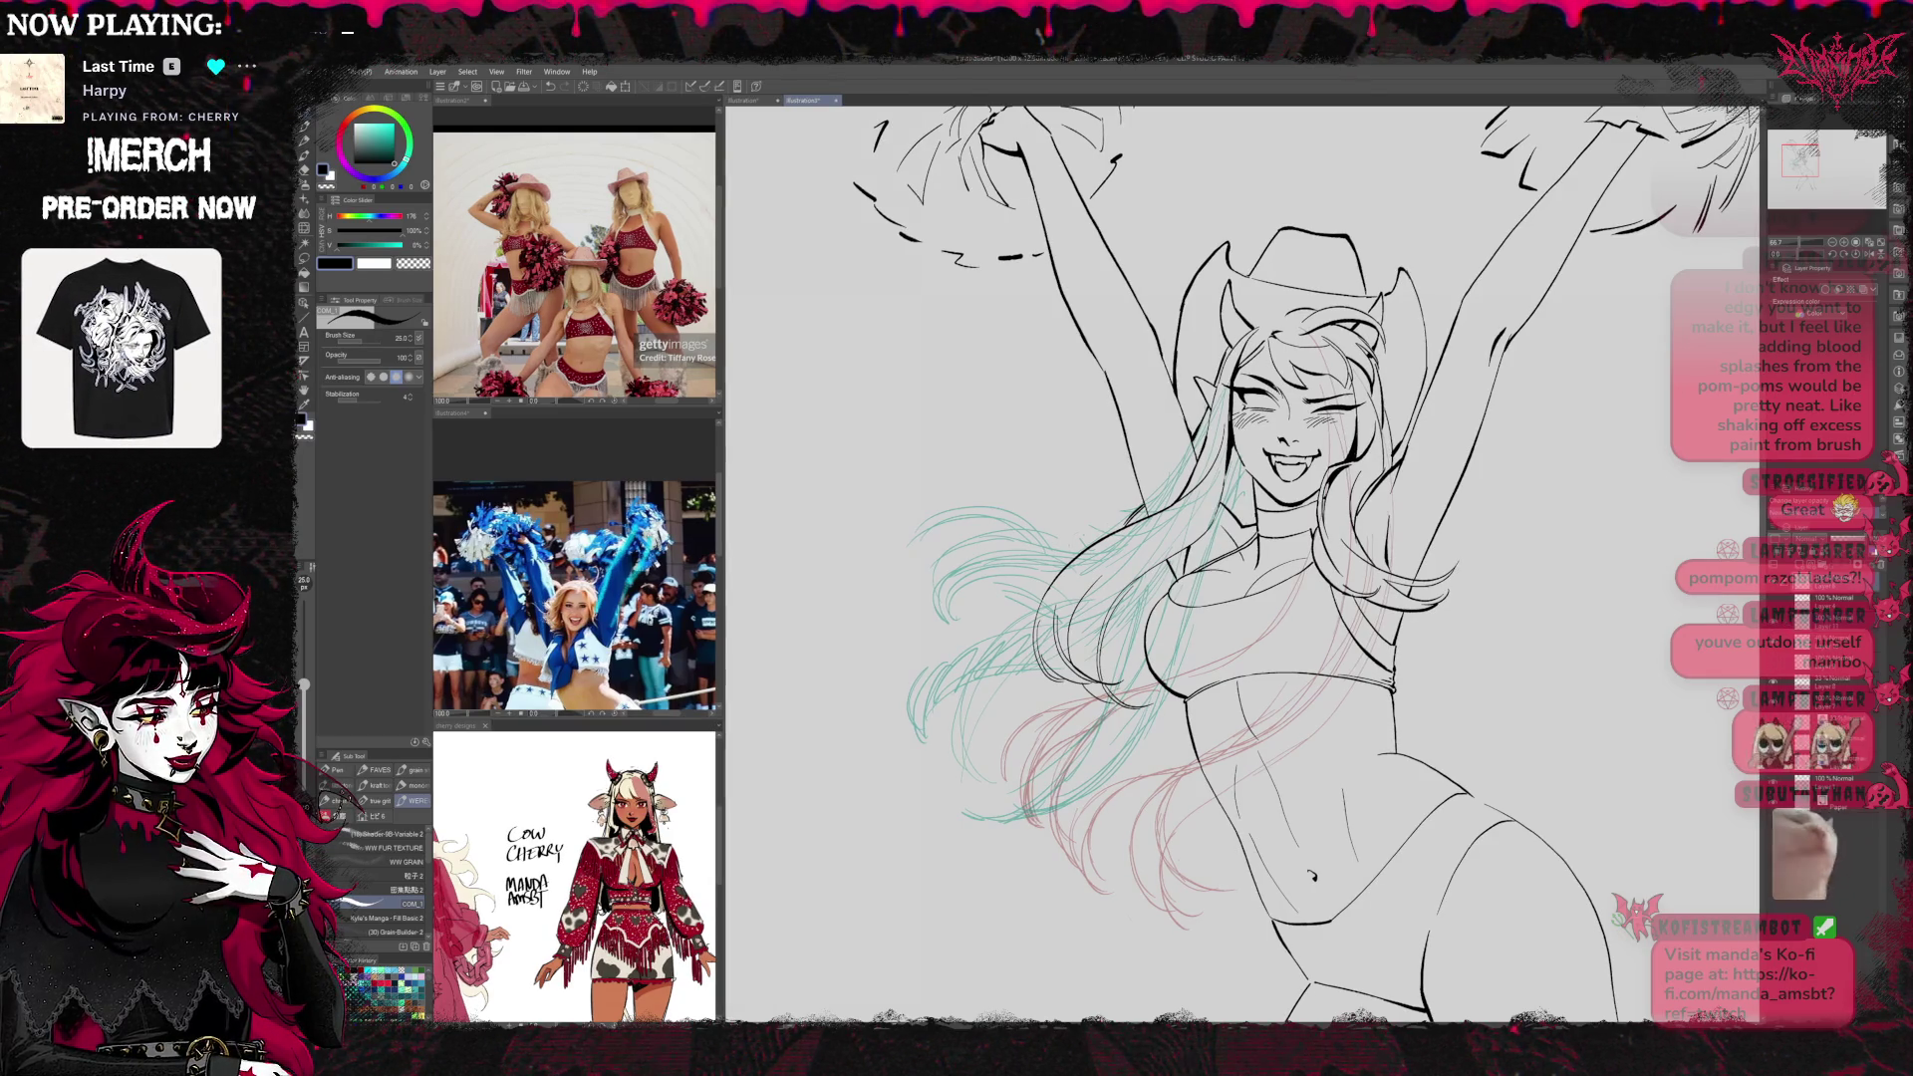
key("w")
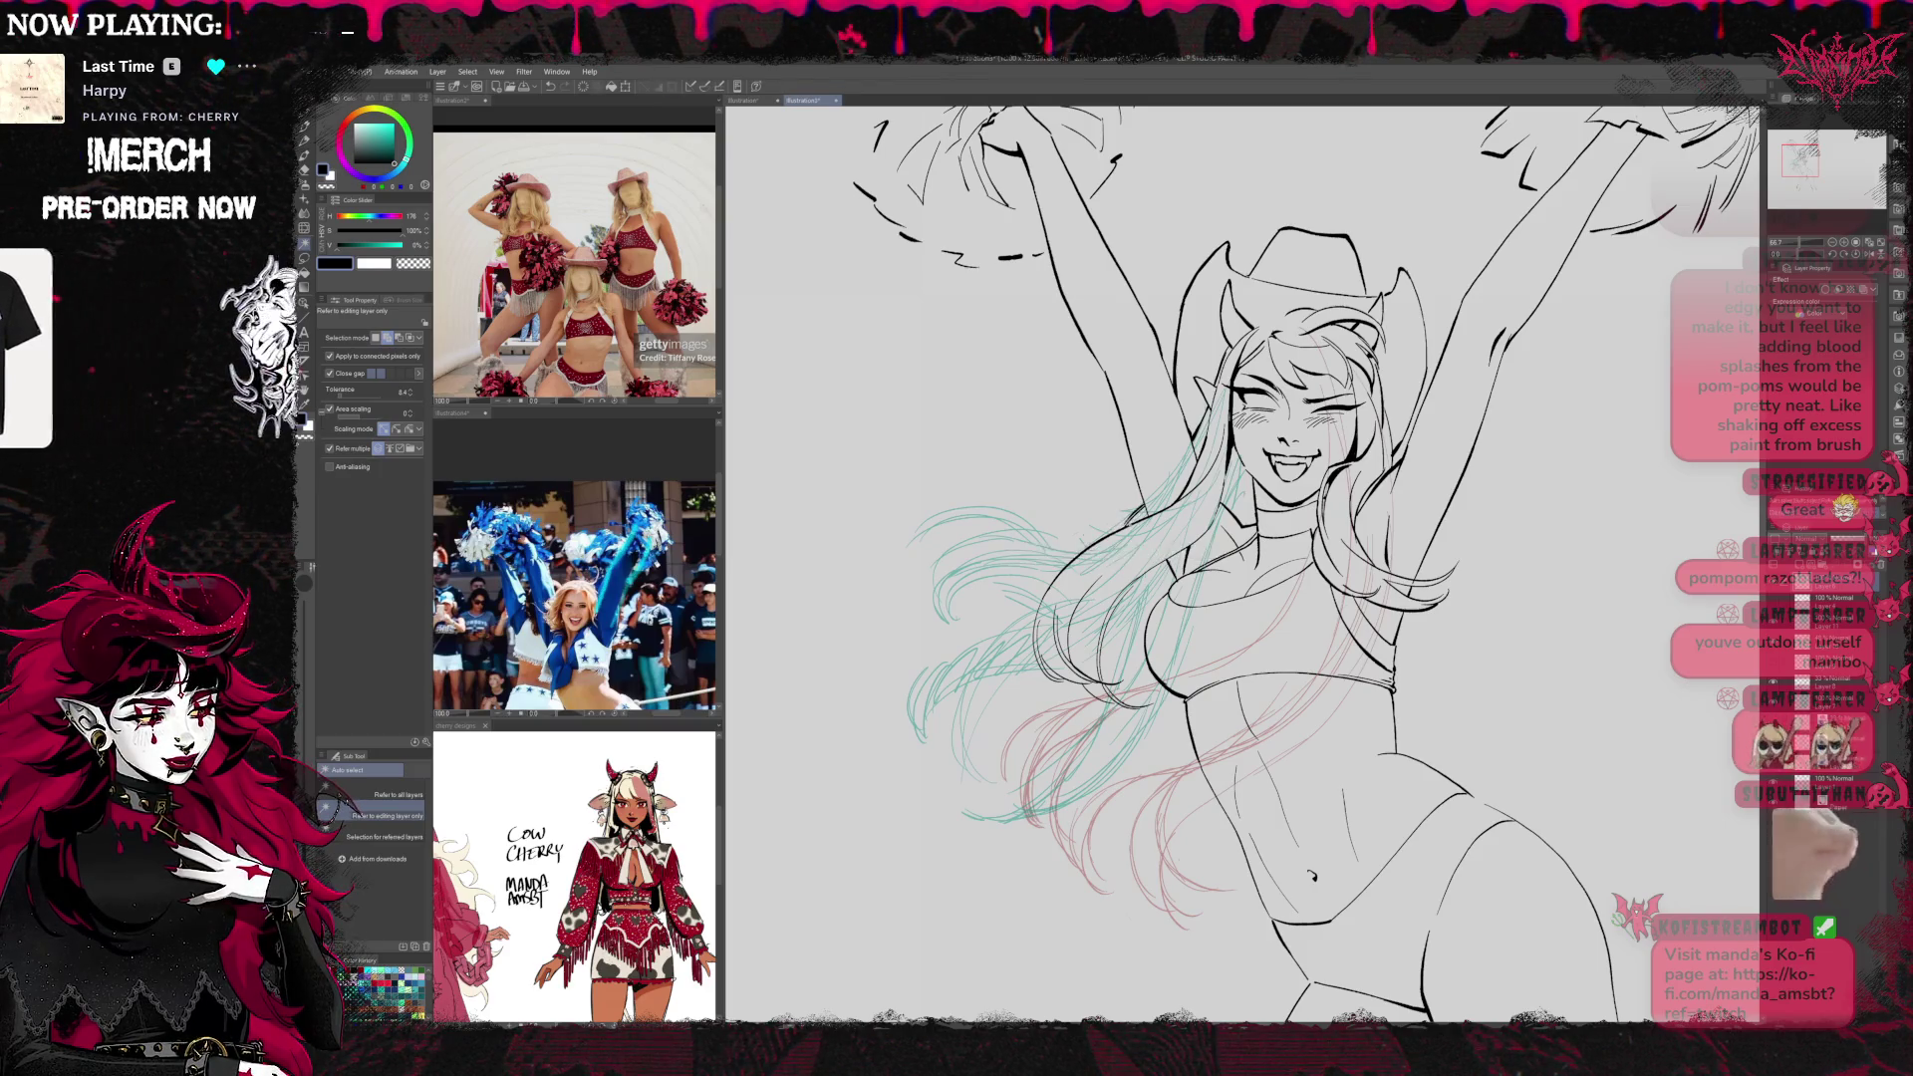
key("e")
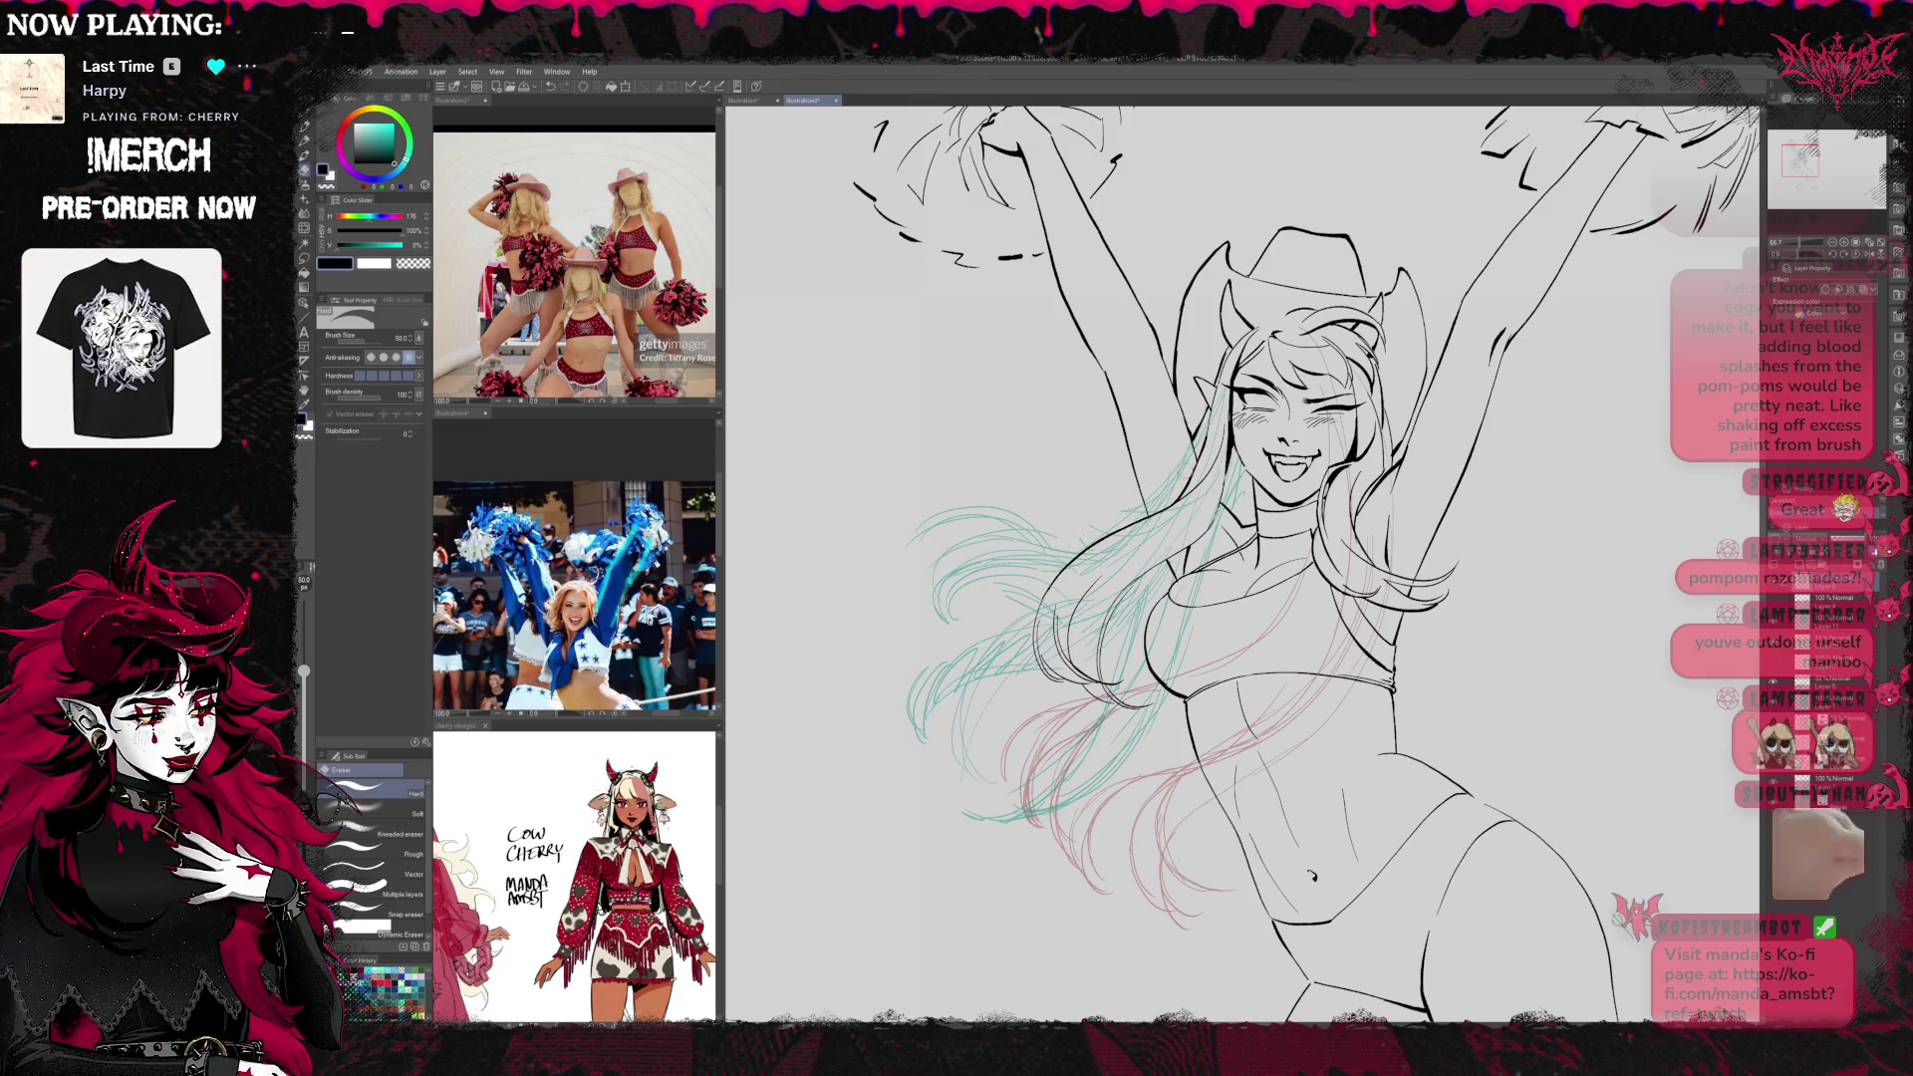
key("p")
scroll(1241, 563, "down", 2)
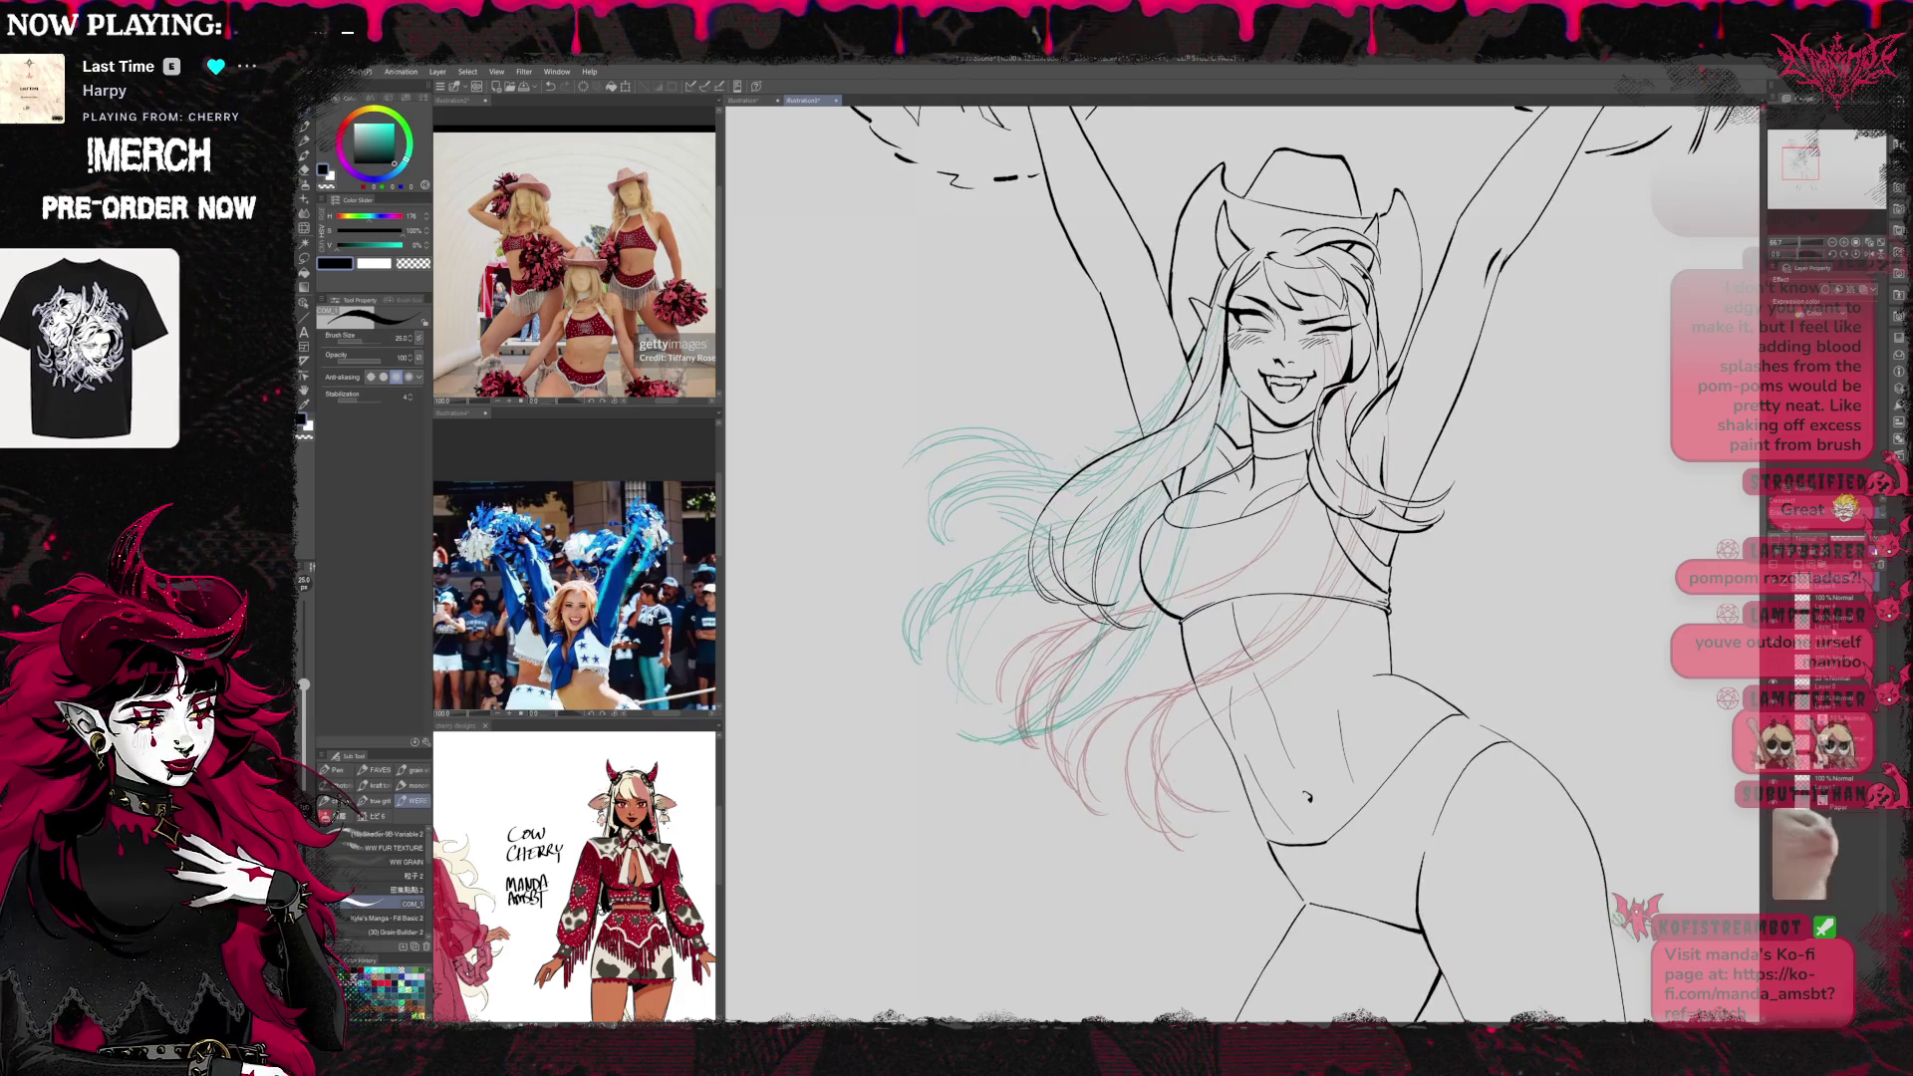
left_click_drag(1133, 569, 1193, 599)
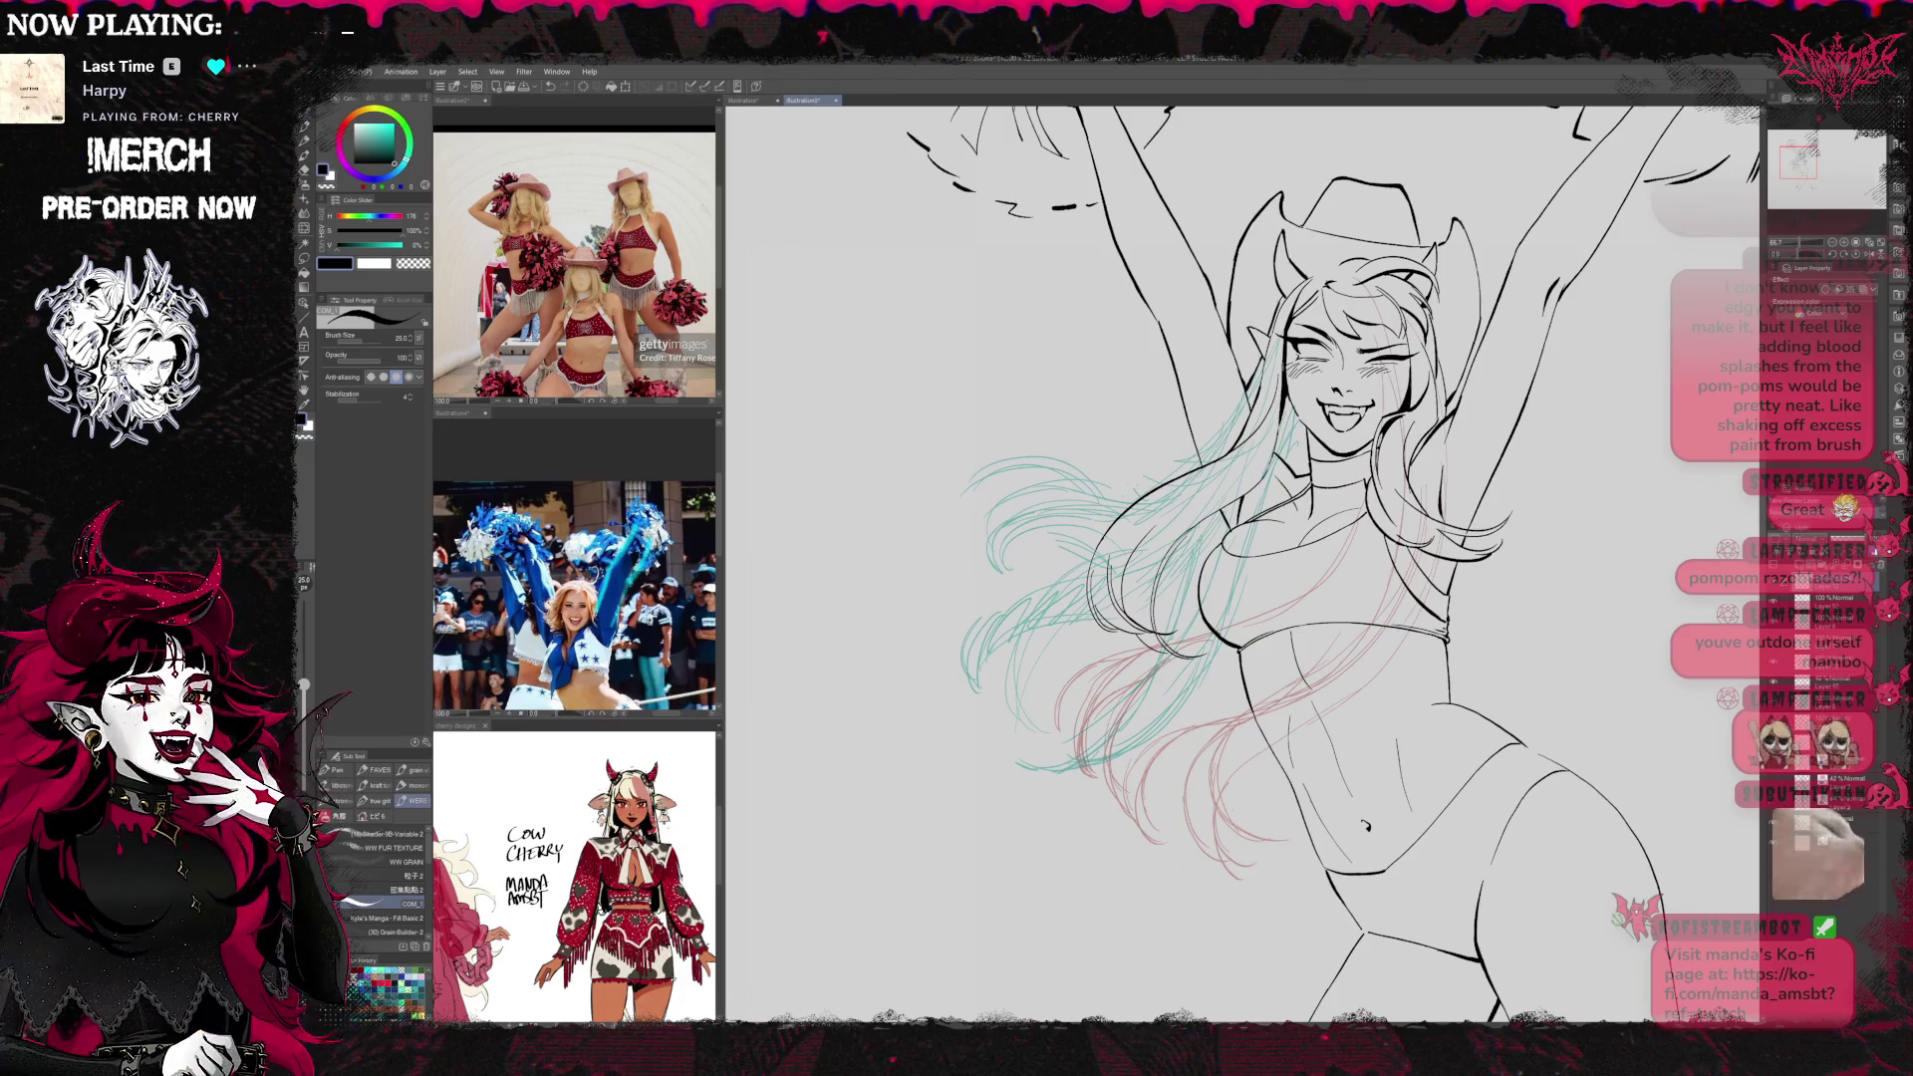
left_click(1827, 289)
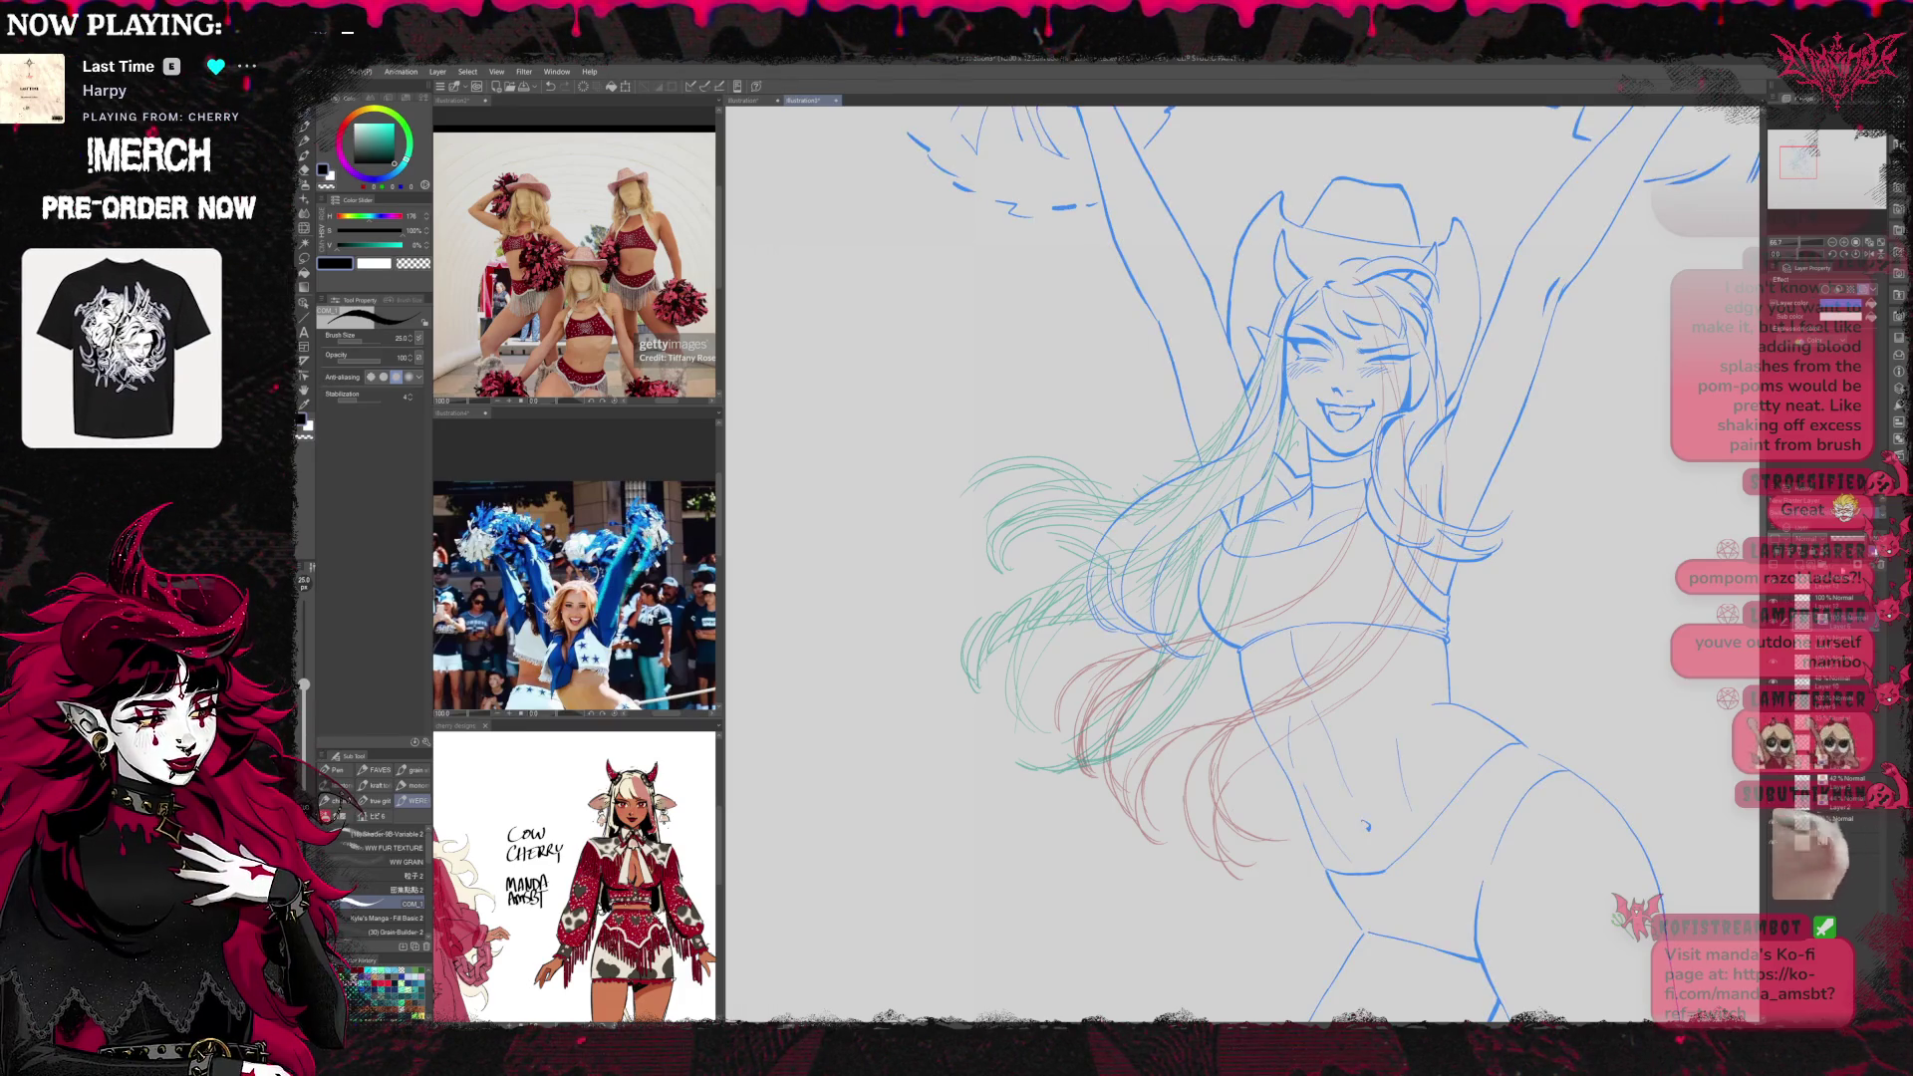
Ink three long curved strands of the outward-flowing hair, checking against the green sketch
mouse_move(1218, 515)
left_mouse_down()
mouse_move(987, 604)
mouse_move(965, 684)
left_mouse_up()
left_click_drag(1038, 590, 962, 680)
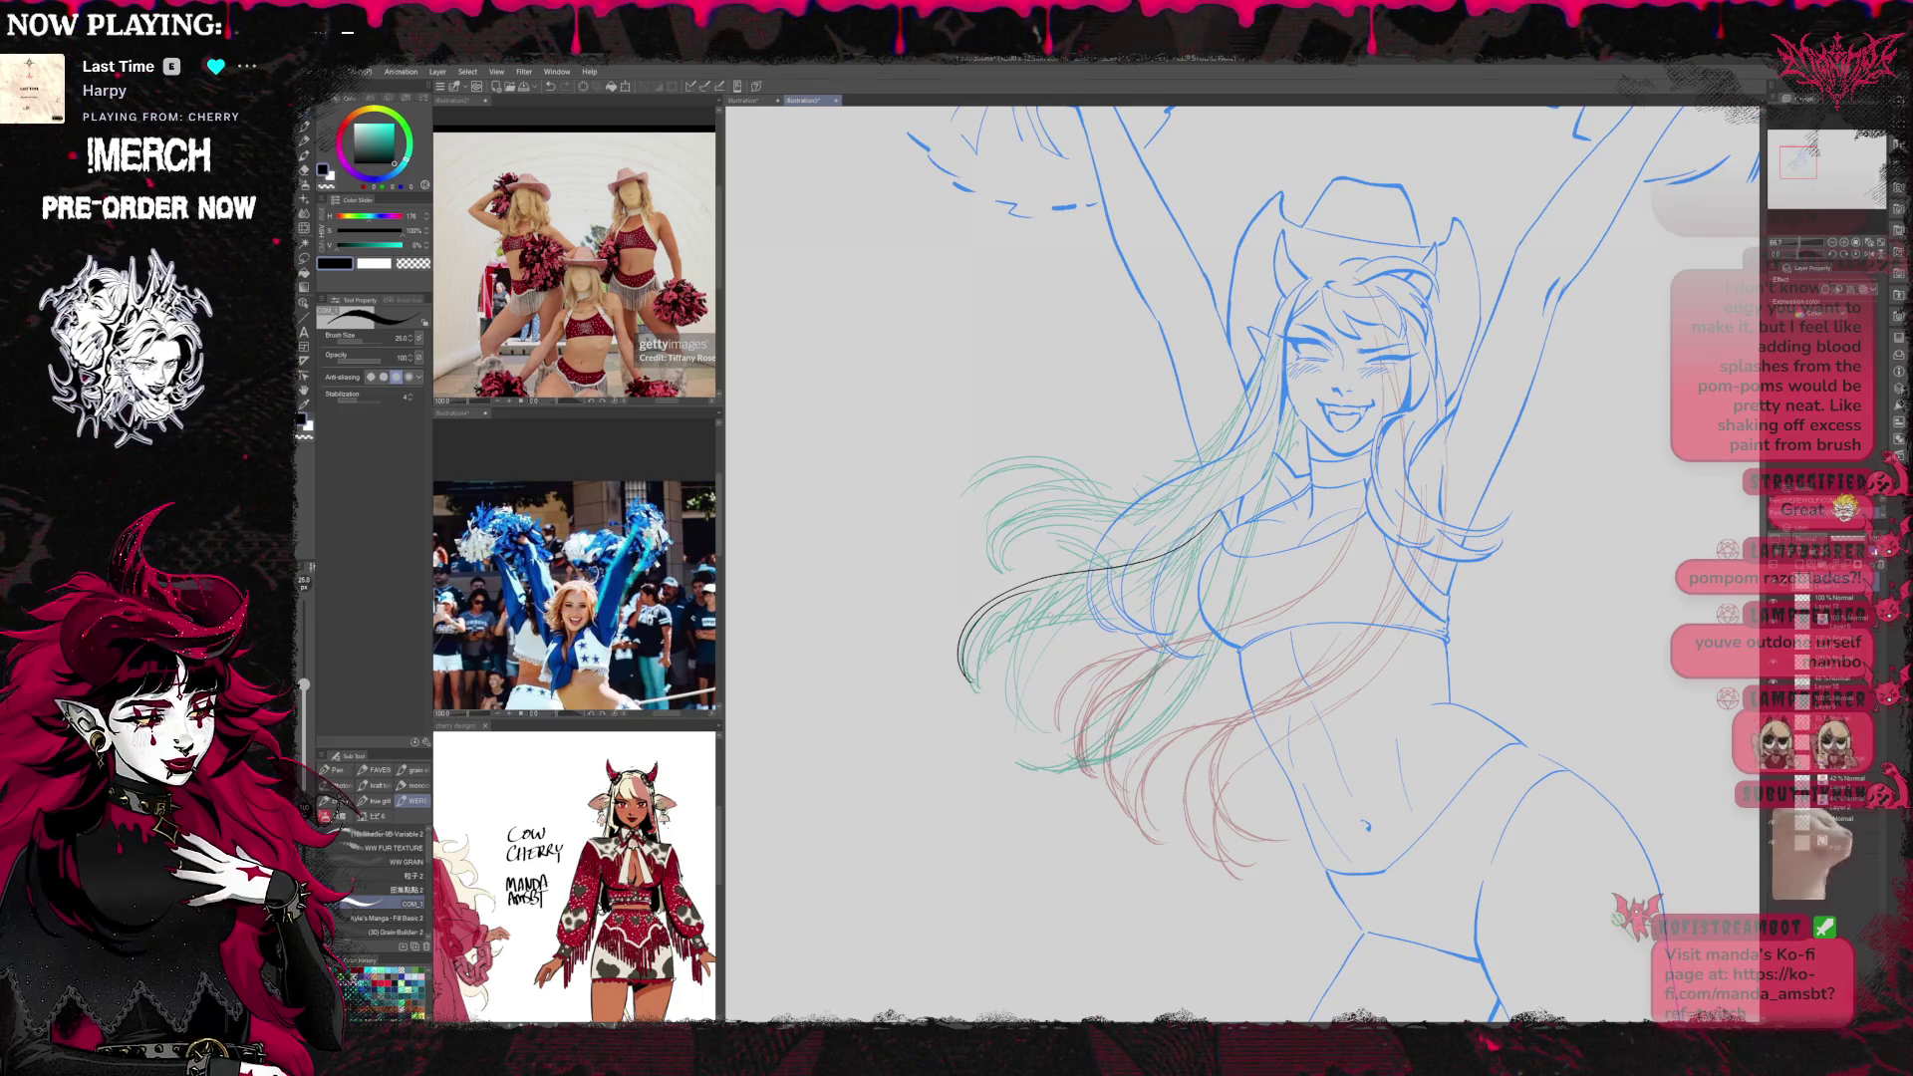
left_click_drag(1033, 588, 982, 710)
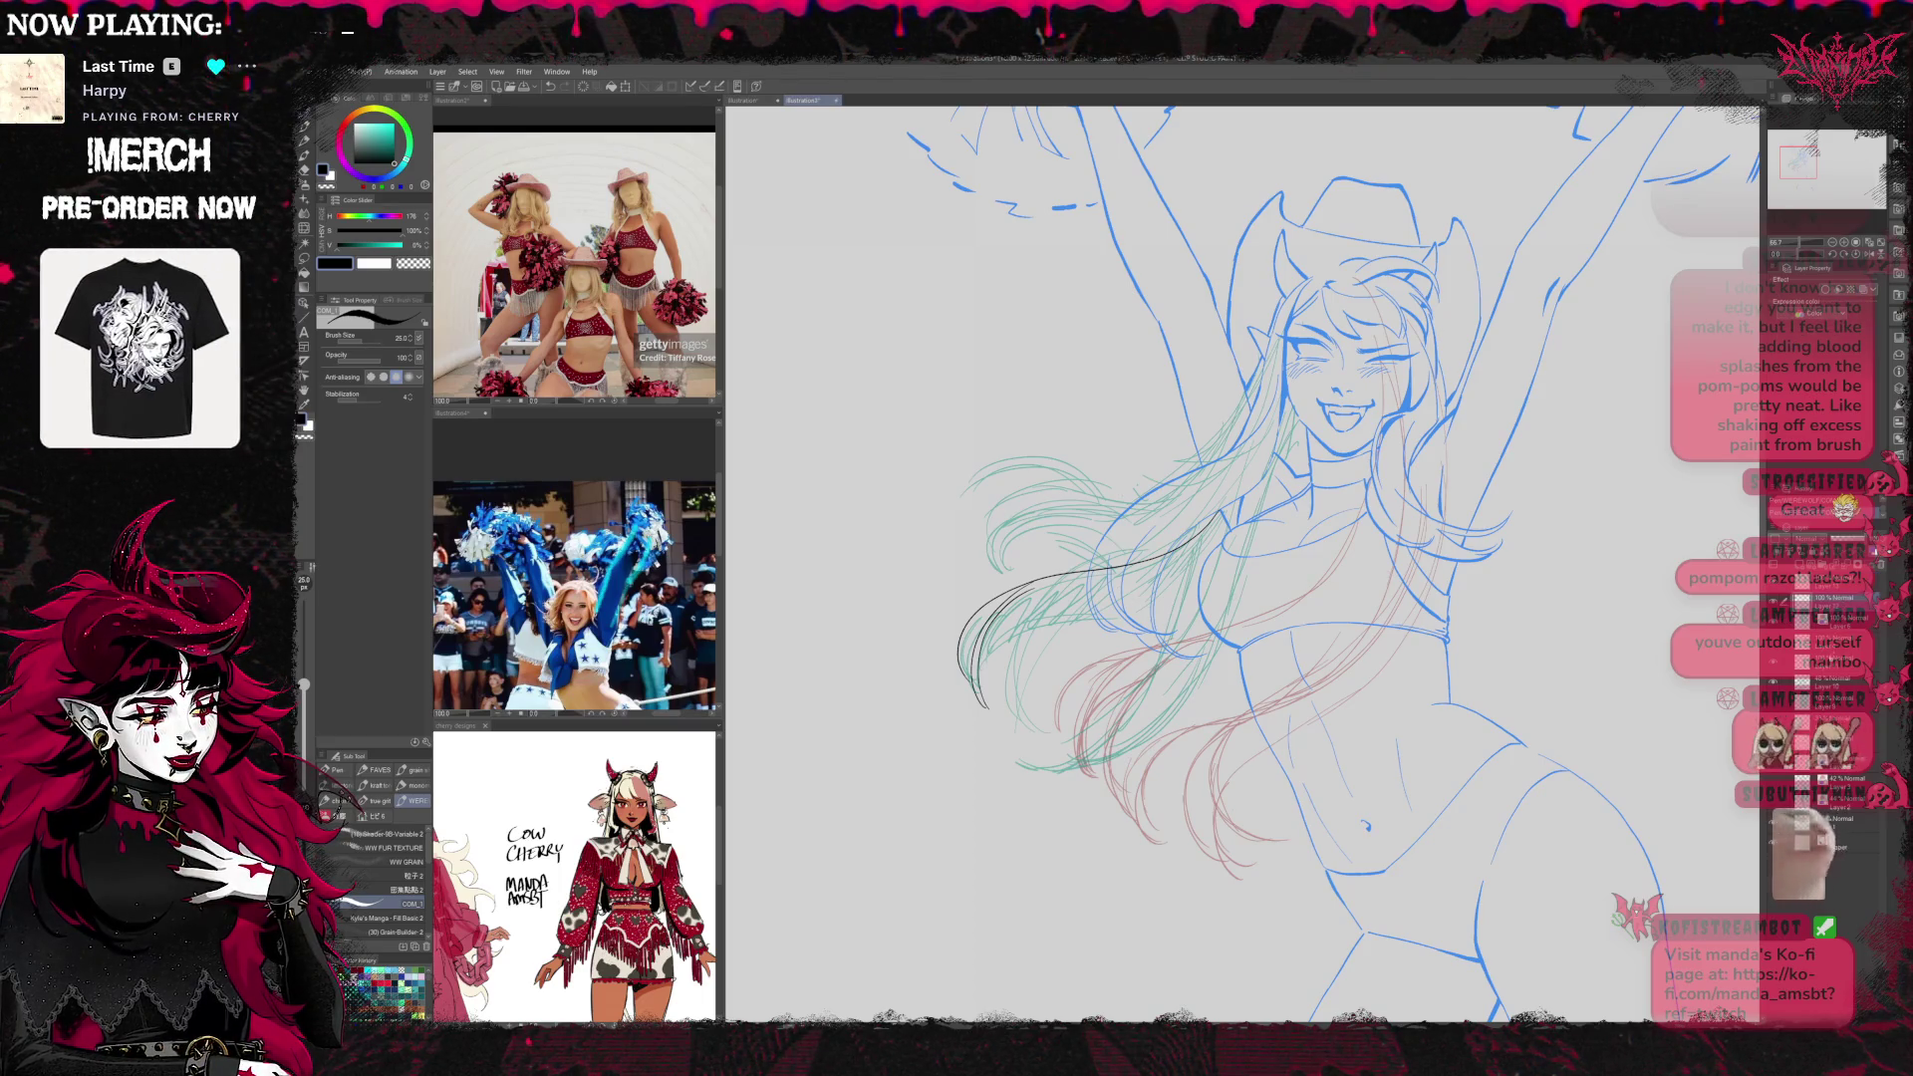
left_click(1774, 680)
left_click(1774, 681)
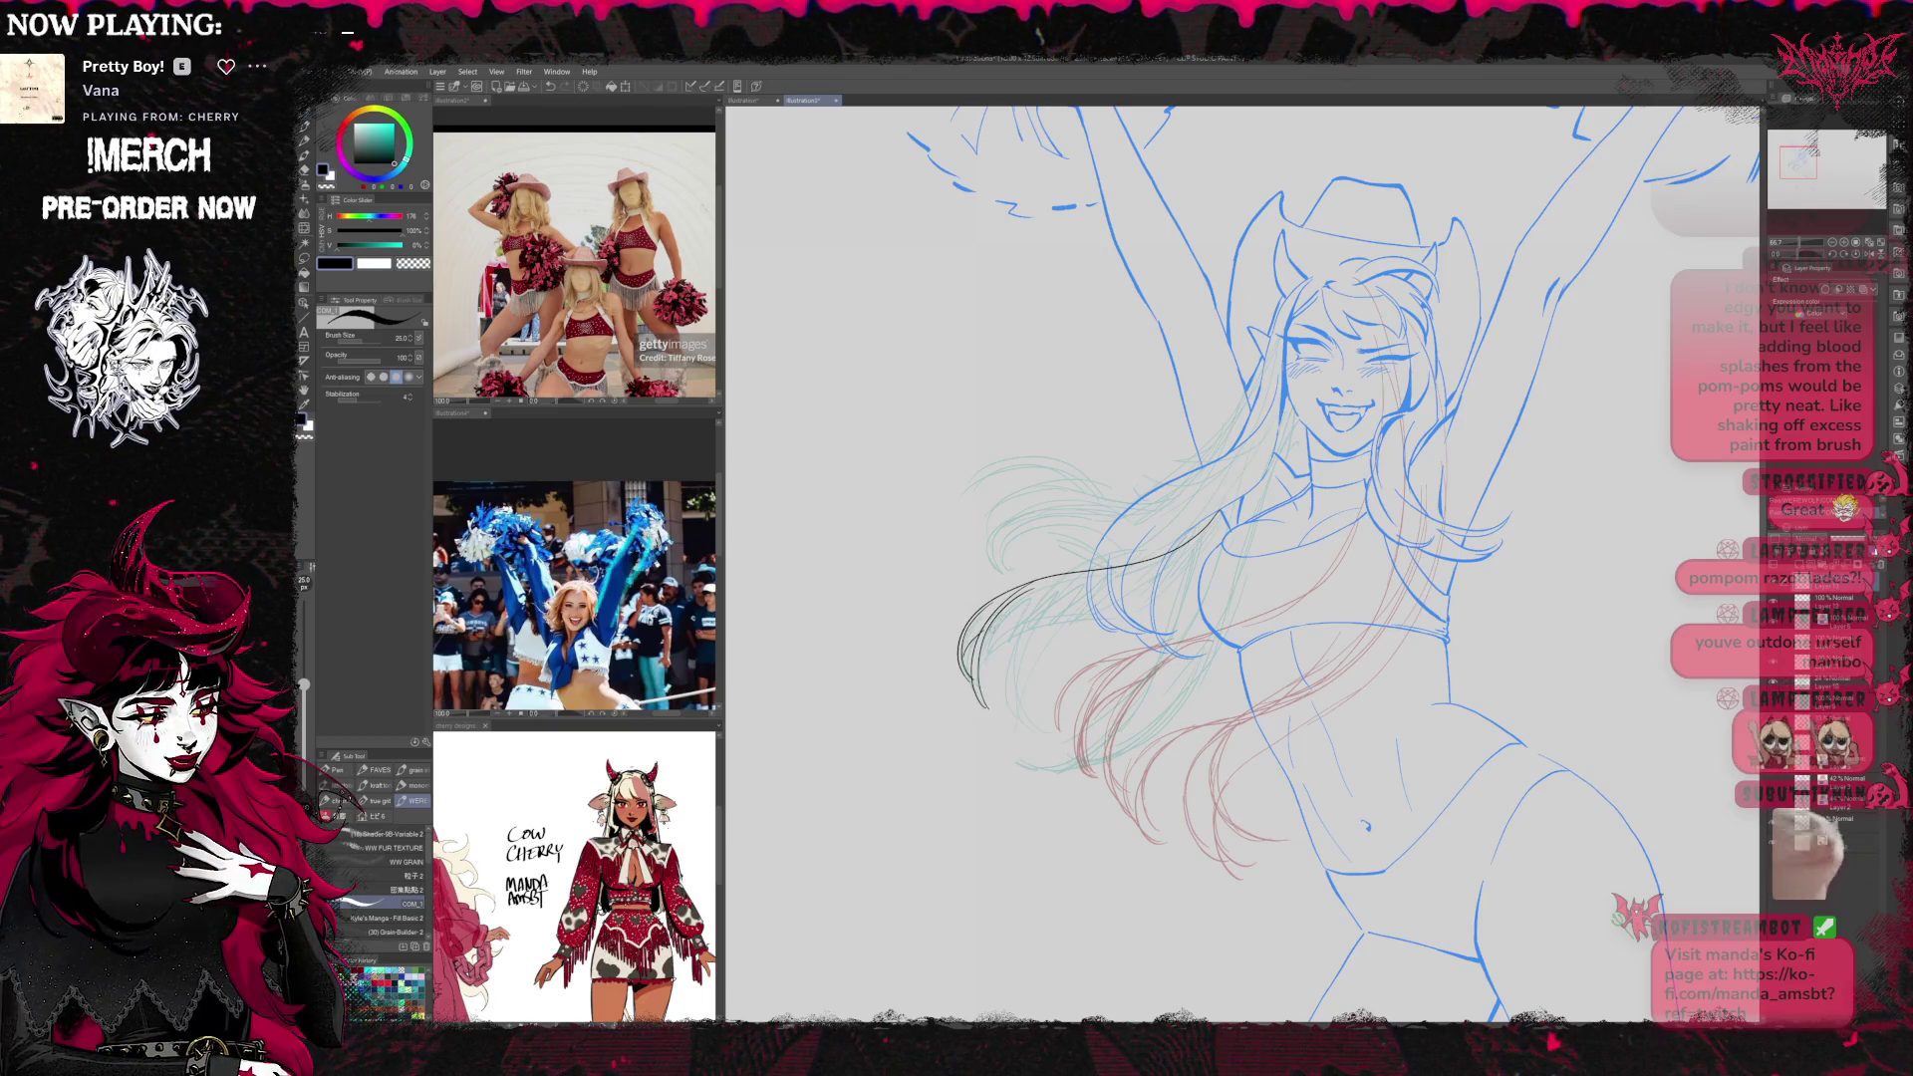
Redo a crossing strand as strokes along the hair's outer edge and tips, then mirror the view
left_click_drag(1163, 598, 991, 628)
key("ctrl+z")
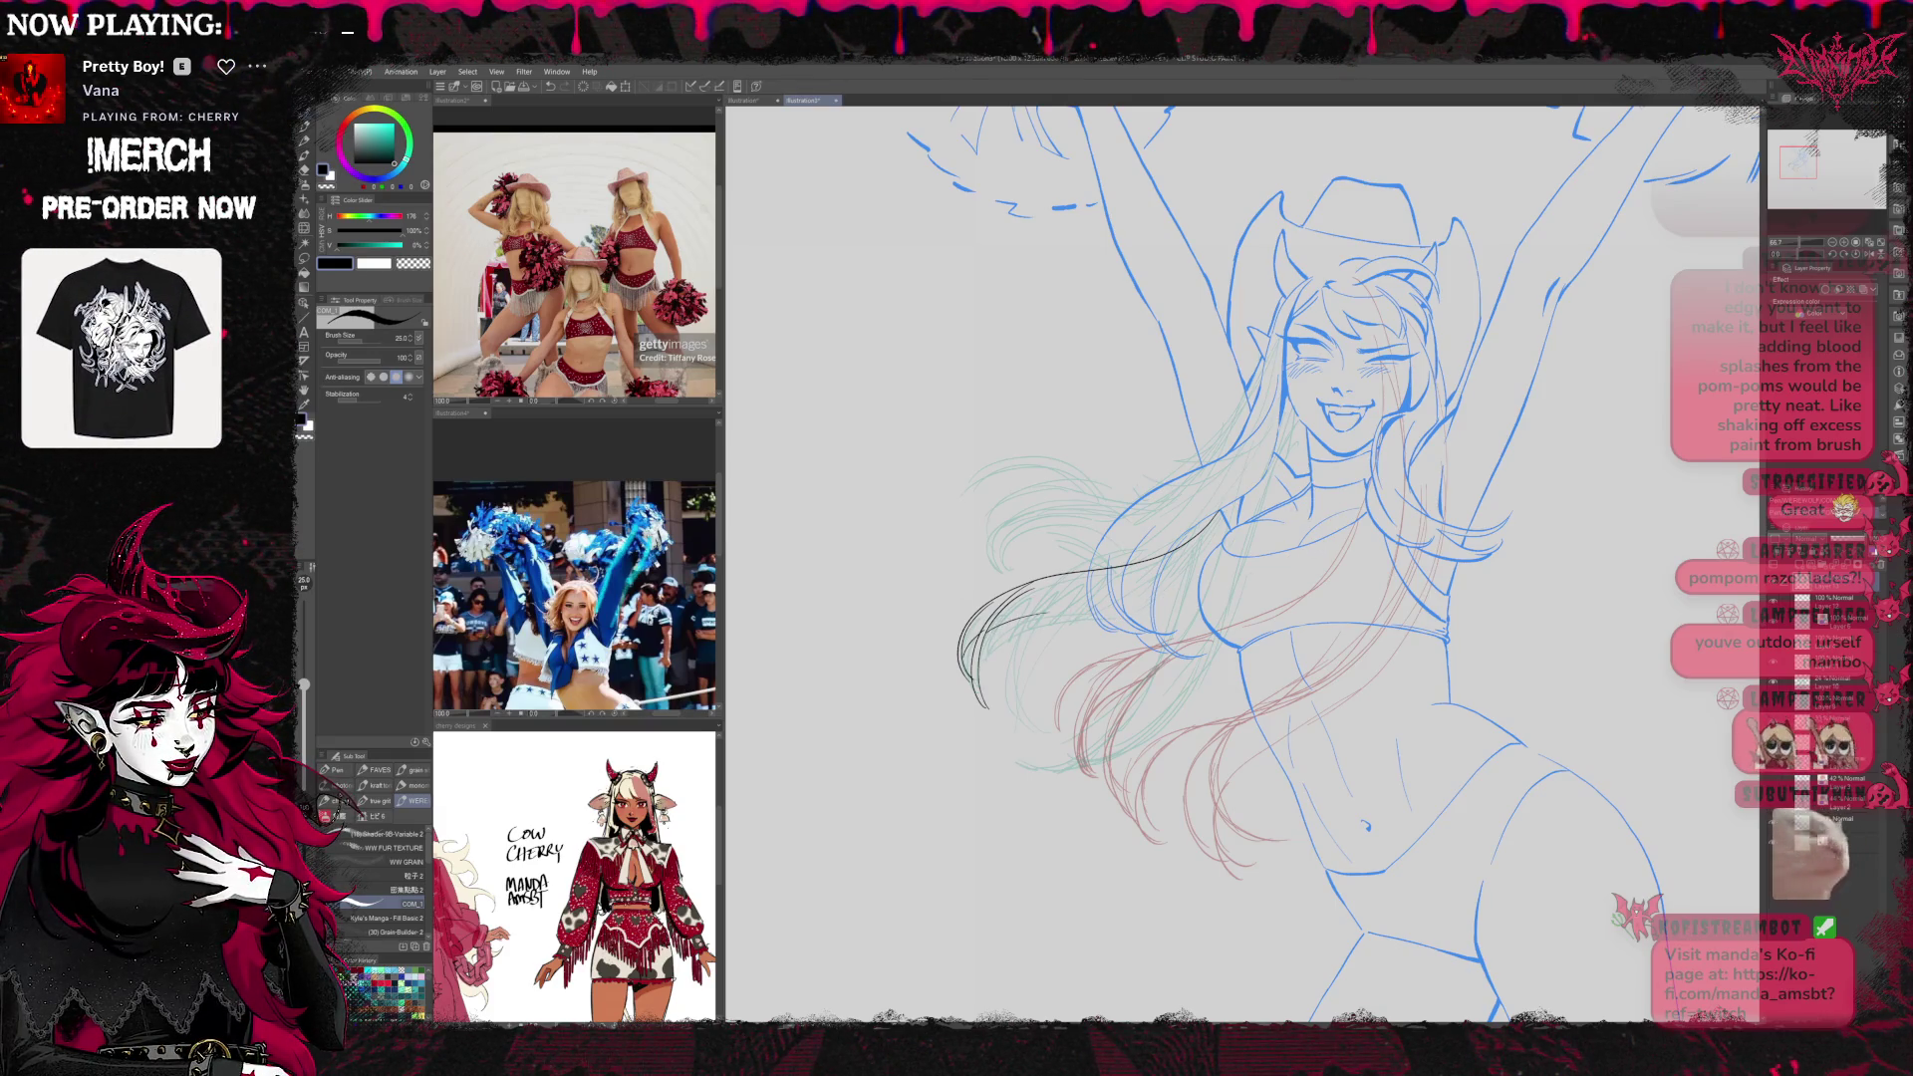
left_click_drag(1046, 606, 964, 705)
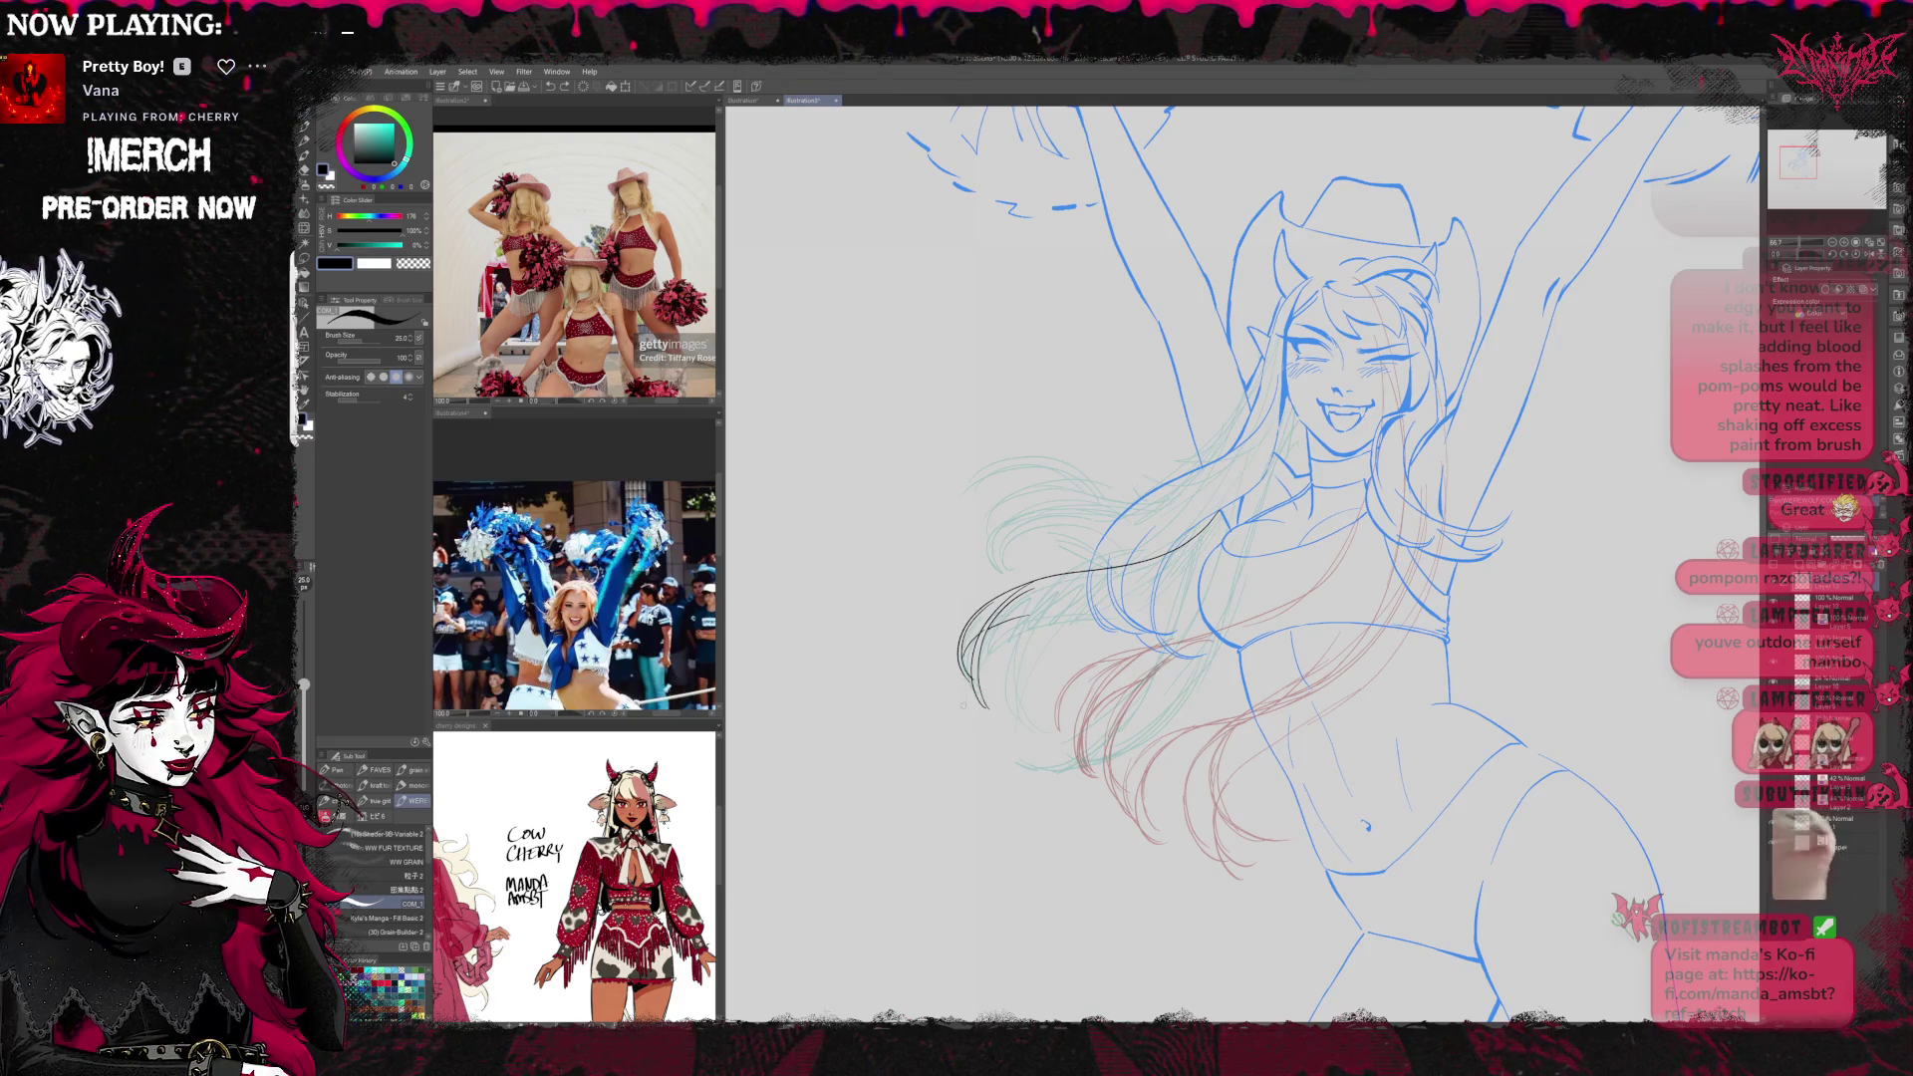
left_click_drag(1047, 610, 992, 630)
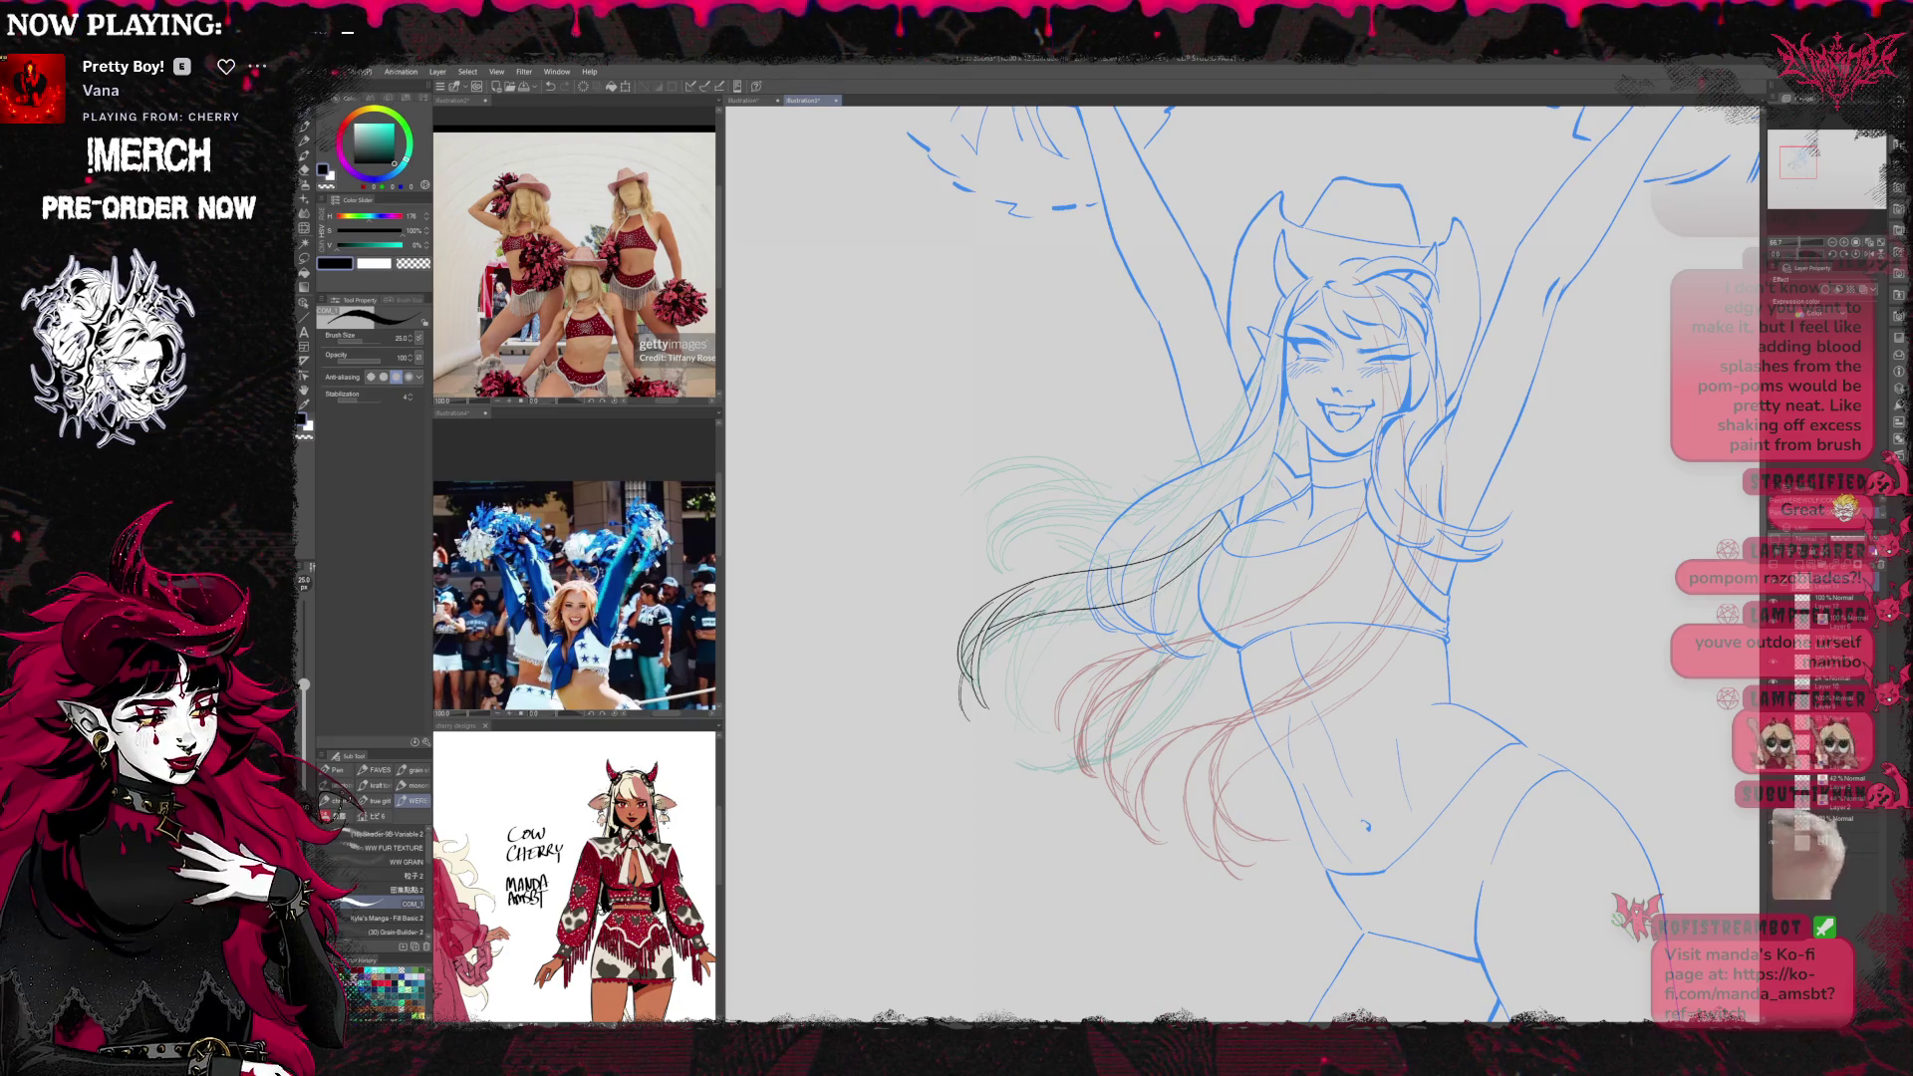
left_click(1865, 255)
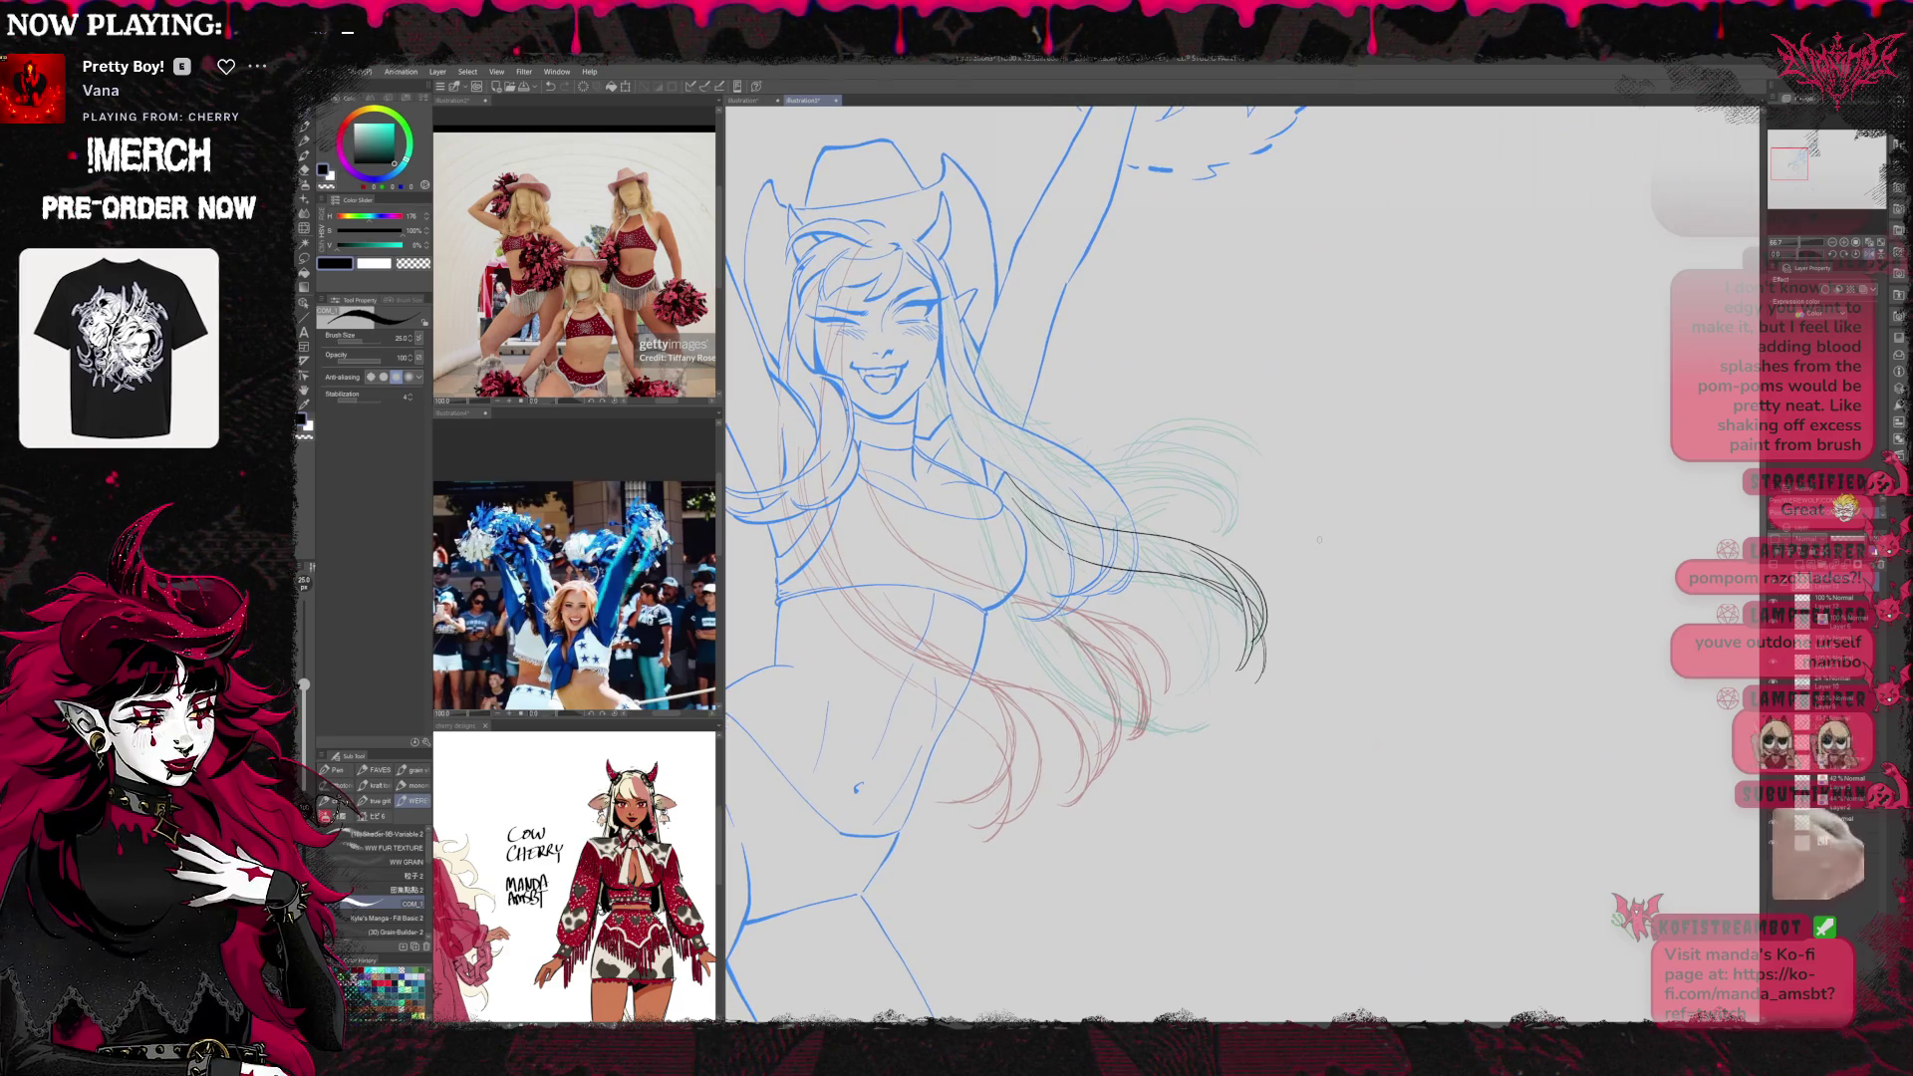
Ink long curving strands through the outward-flowing hair, undoing the strokes near the tips
mouse_move(951, 428)
left_mouse_down()
mouse_move(1087, 483)
mouse_move(1243, 477)
mouse_move(1246, 528)
left_mouse_up()
mouse_move(1195, 468)
left_mouse_down()
mouse_move(1236, 530)
mouse_move(1214, 543)
left_mouse_up()
key("ctrl+z")
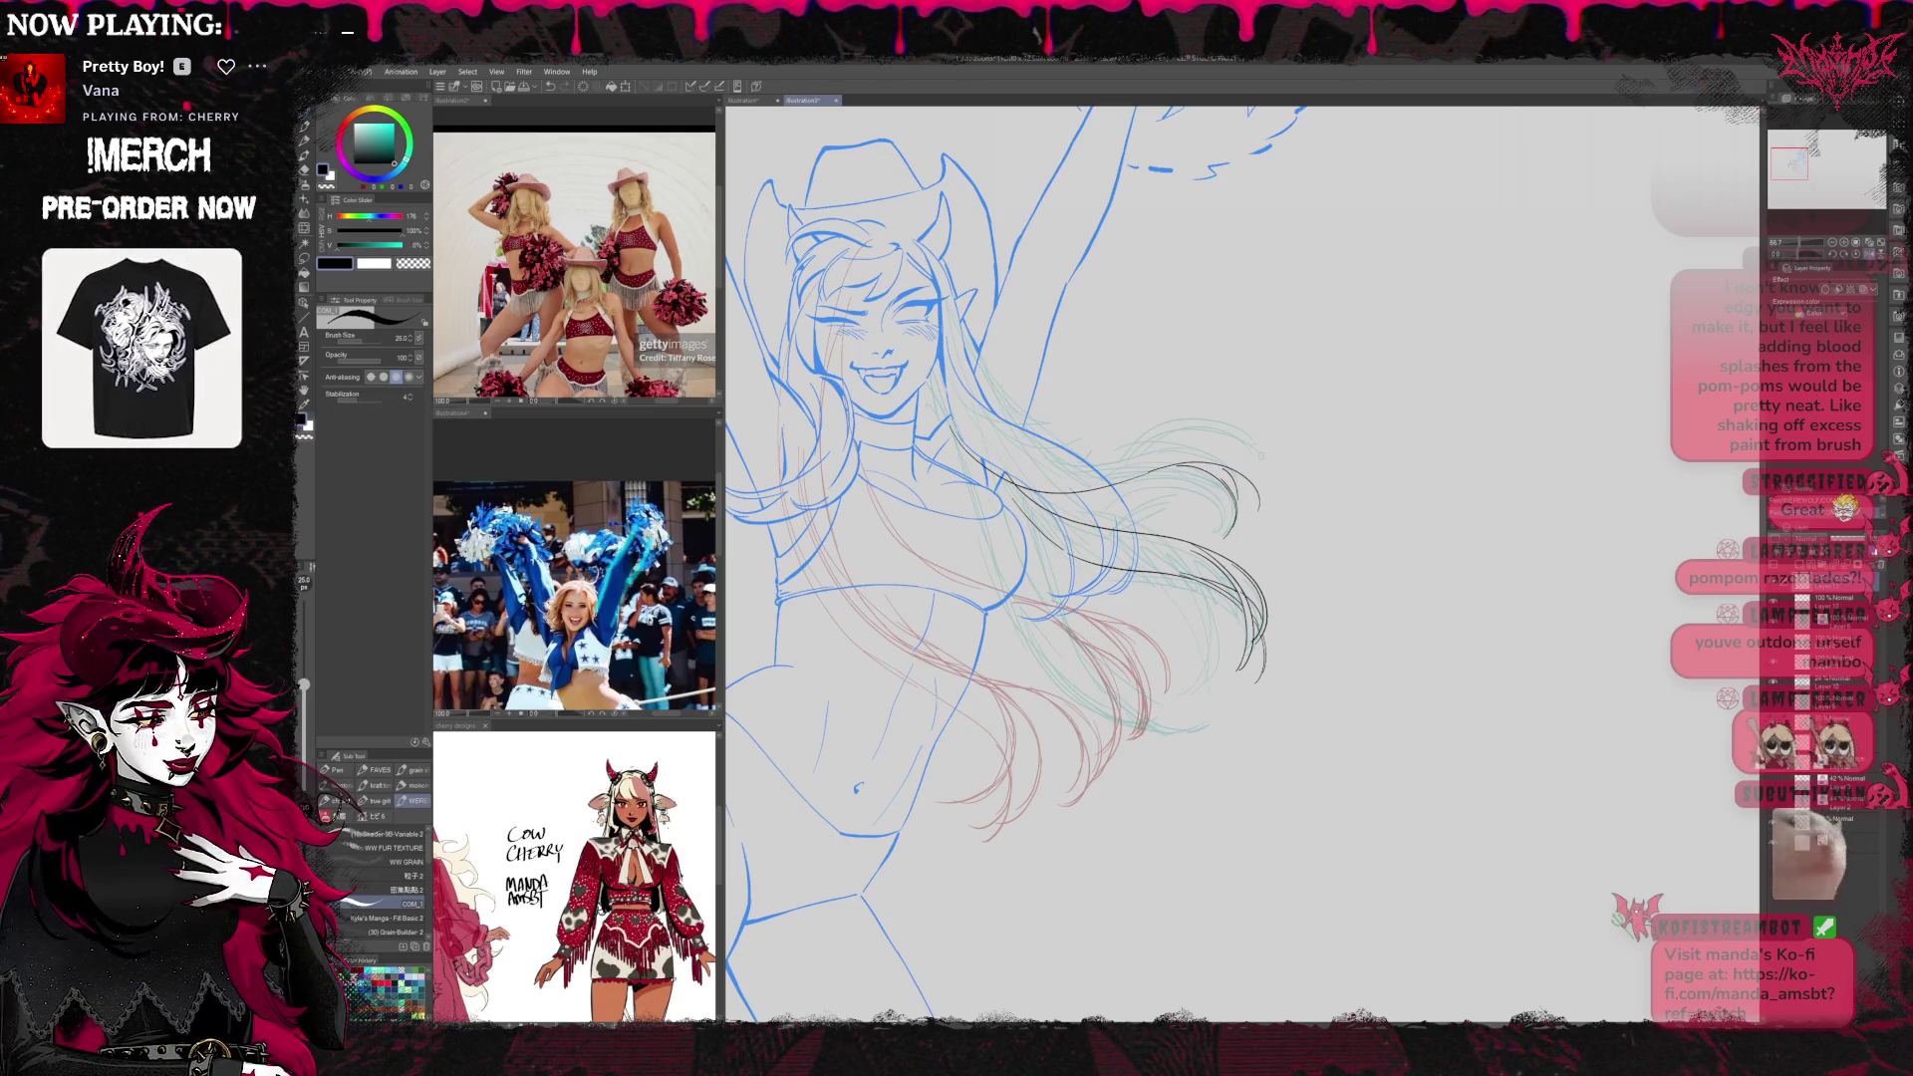
left_click_drag(1013, 462, 1223, 451)
Recentre the figure and redraw the thin hair strand after undoing a misplaced attempt
mouse_move(996, 478)
left_mouse_down()
mouse_move(1724, 481)
mouse_move(1425, 488)
left_mouse_up()
left_click_drag(984, 469, 1124, 429)
key("ctrl+z")
mouse_move(1002, 444)
left_mouse_down()
mouse_move(1077, 426)
mouse_move(1136, 468)
left_mouse_up()
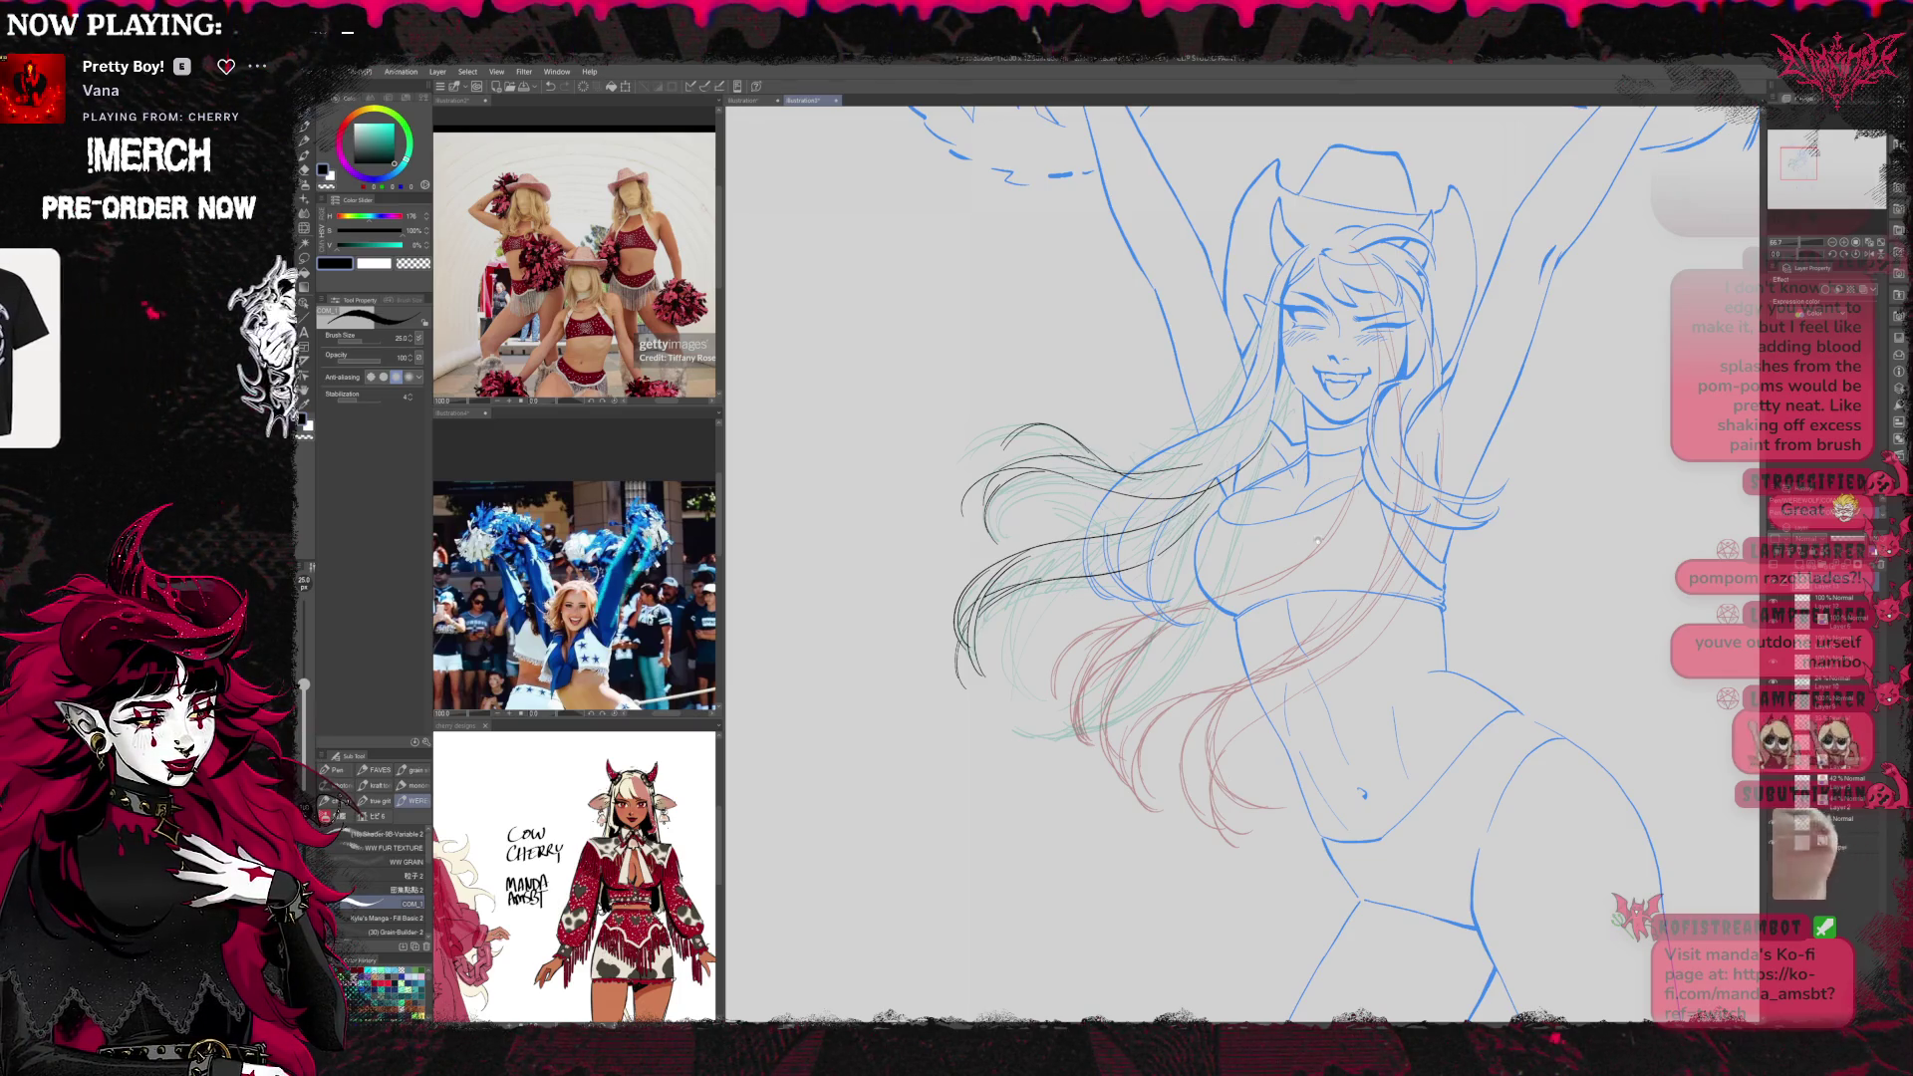
left_click_drag(1295, 498, 1251, 458)
left_click_drag(1256, 536, 1308, 551)
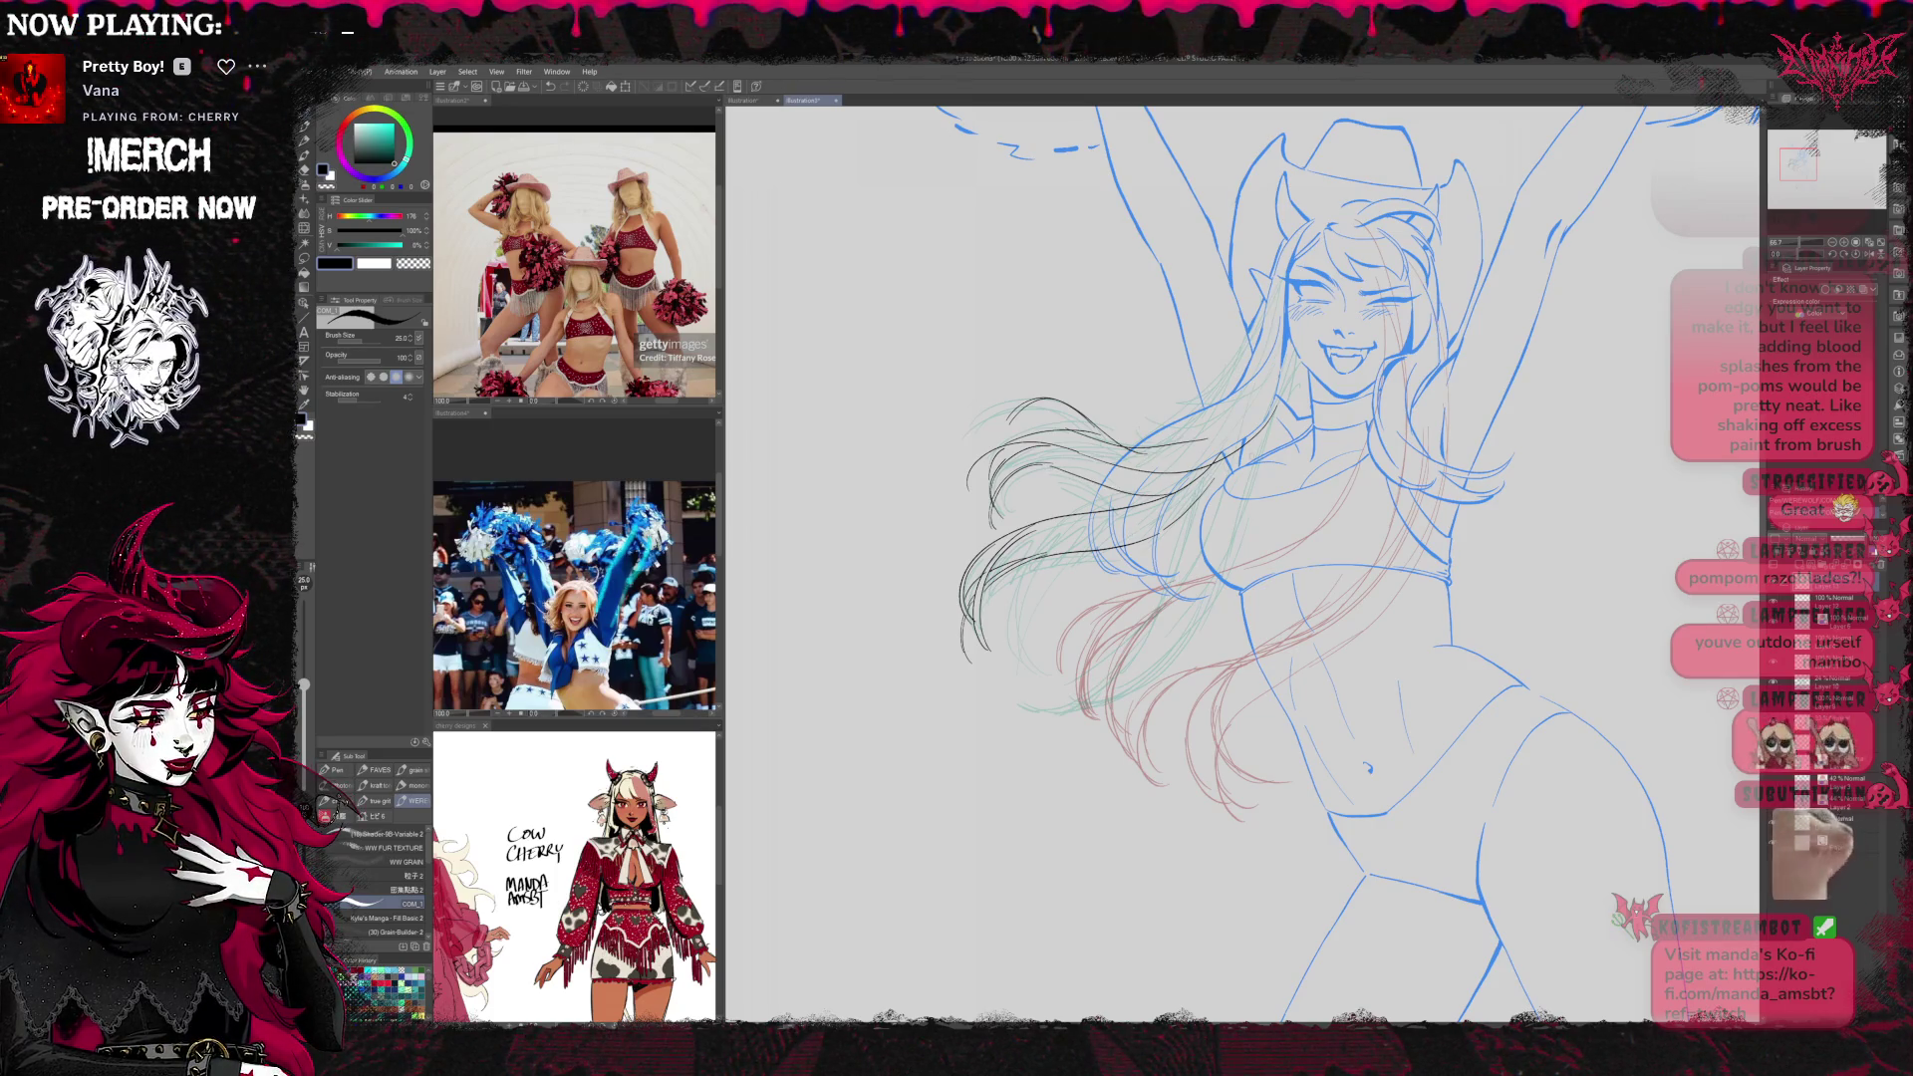
With the canvas mirrored, ink a long strand down through the hair and compare it with undo/redo
key("h")
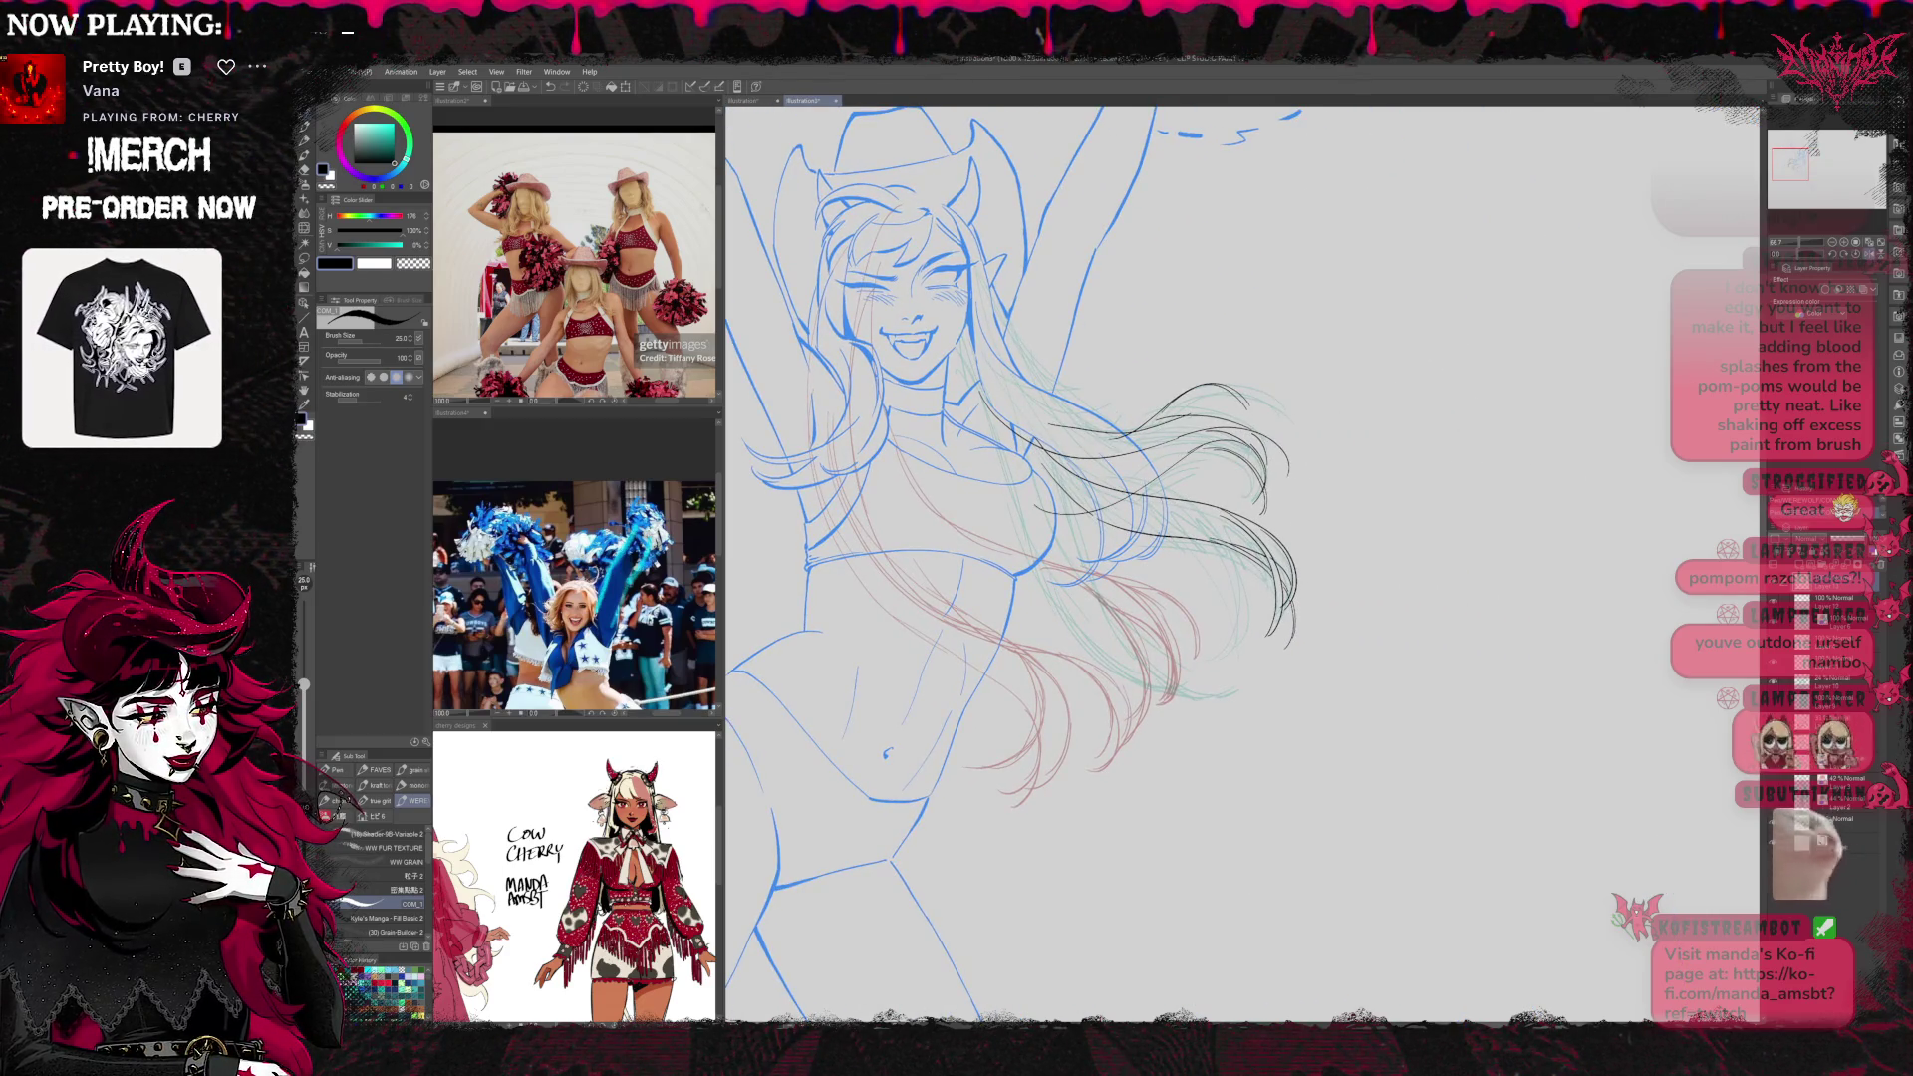
left_click_drag(1312, 515, 1223, 518)
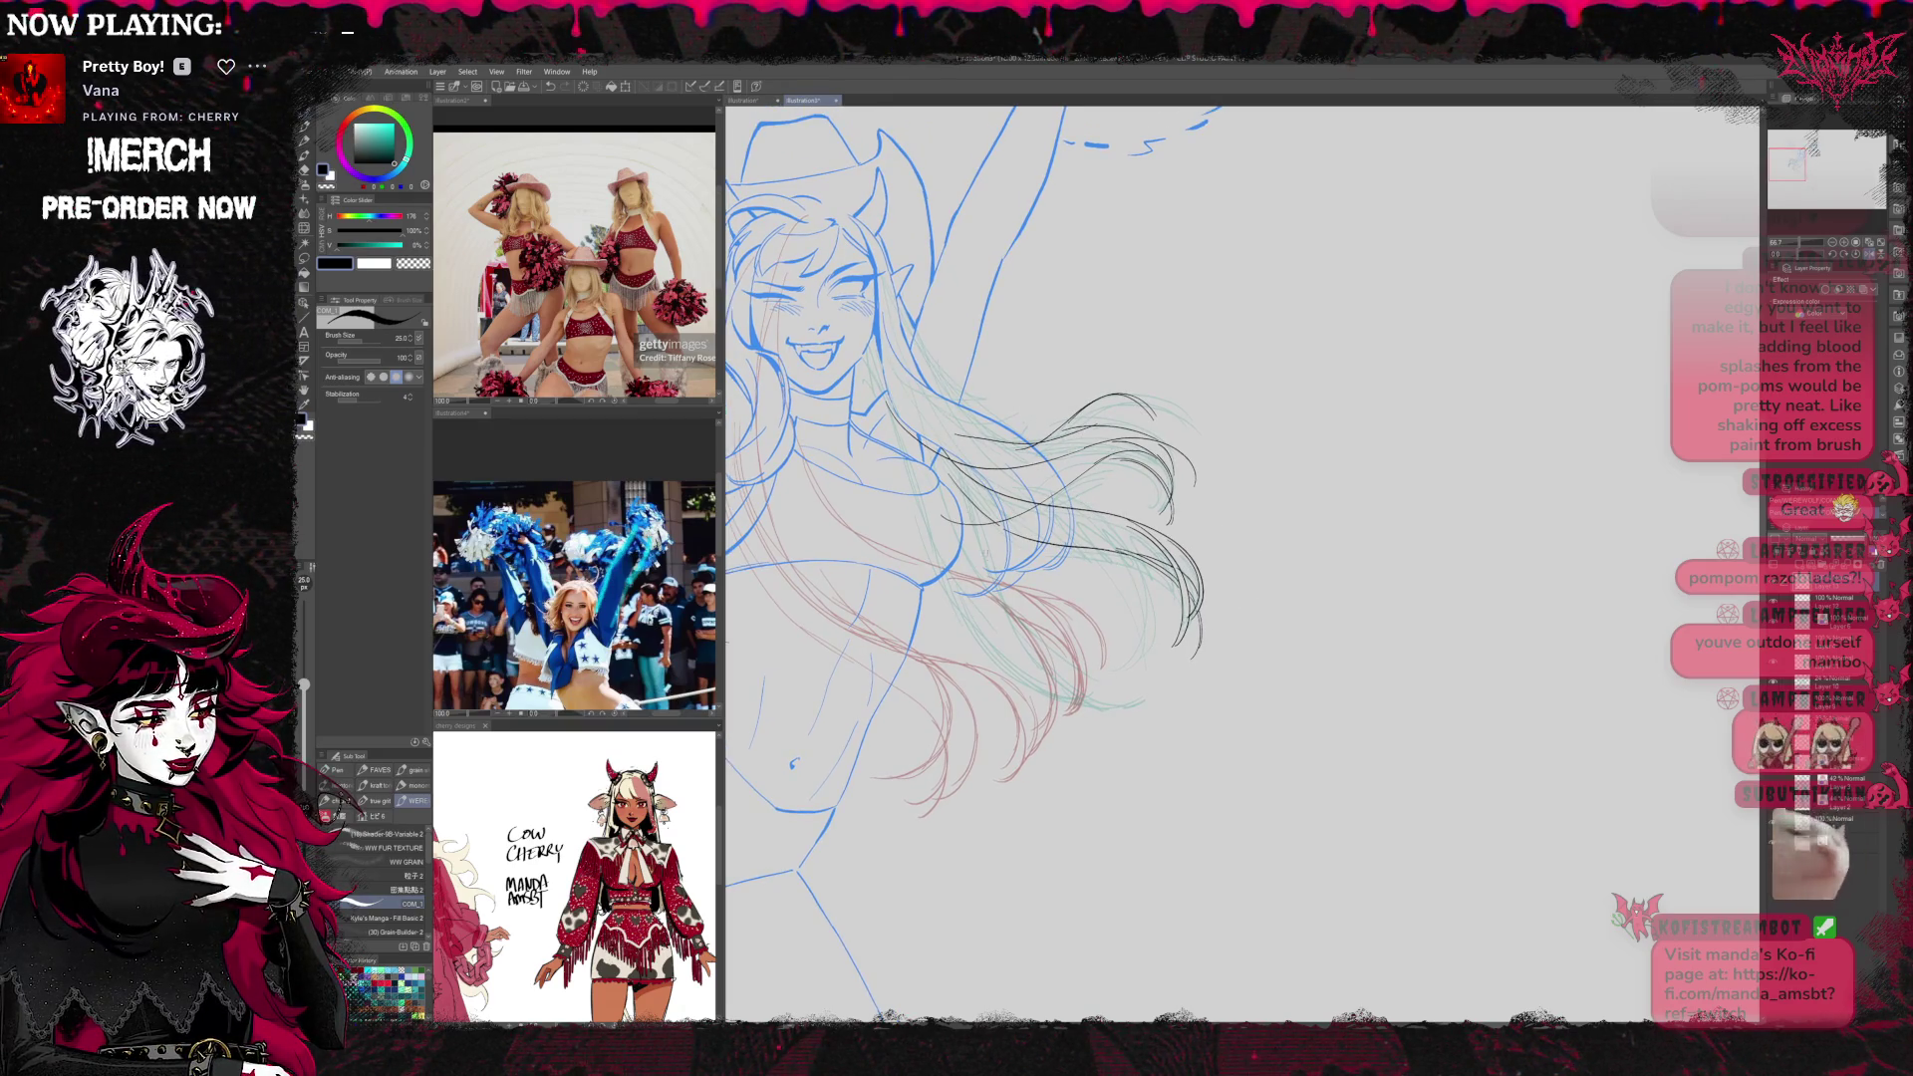
left_click_drag(981, 547, 1089, 703)
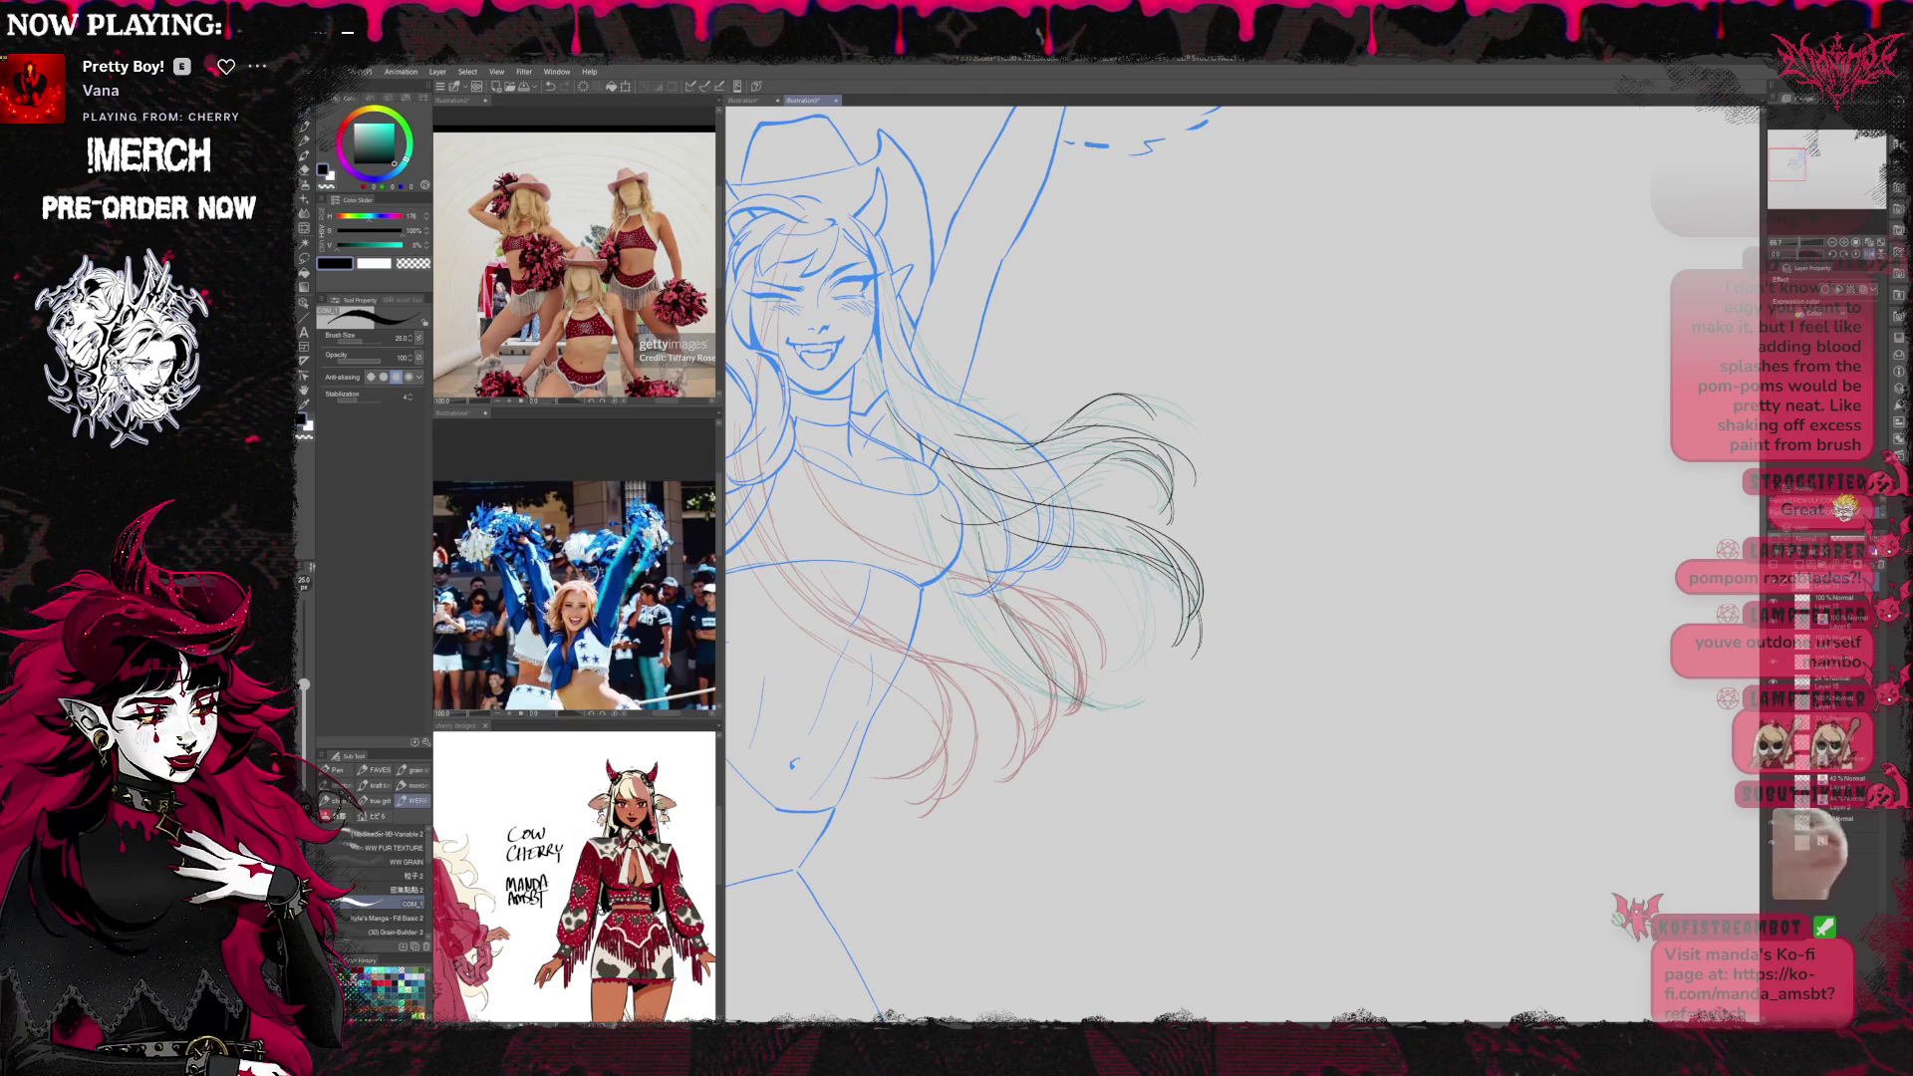
key("ctrl+z")
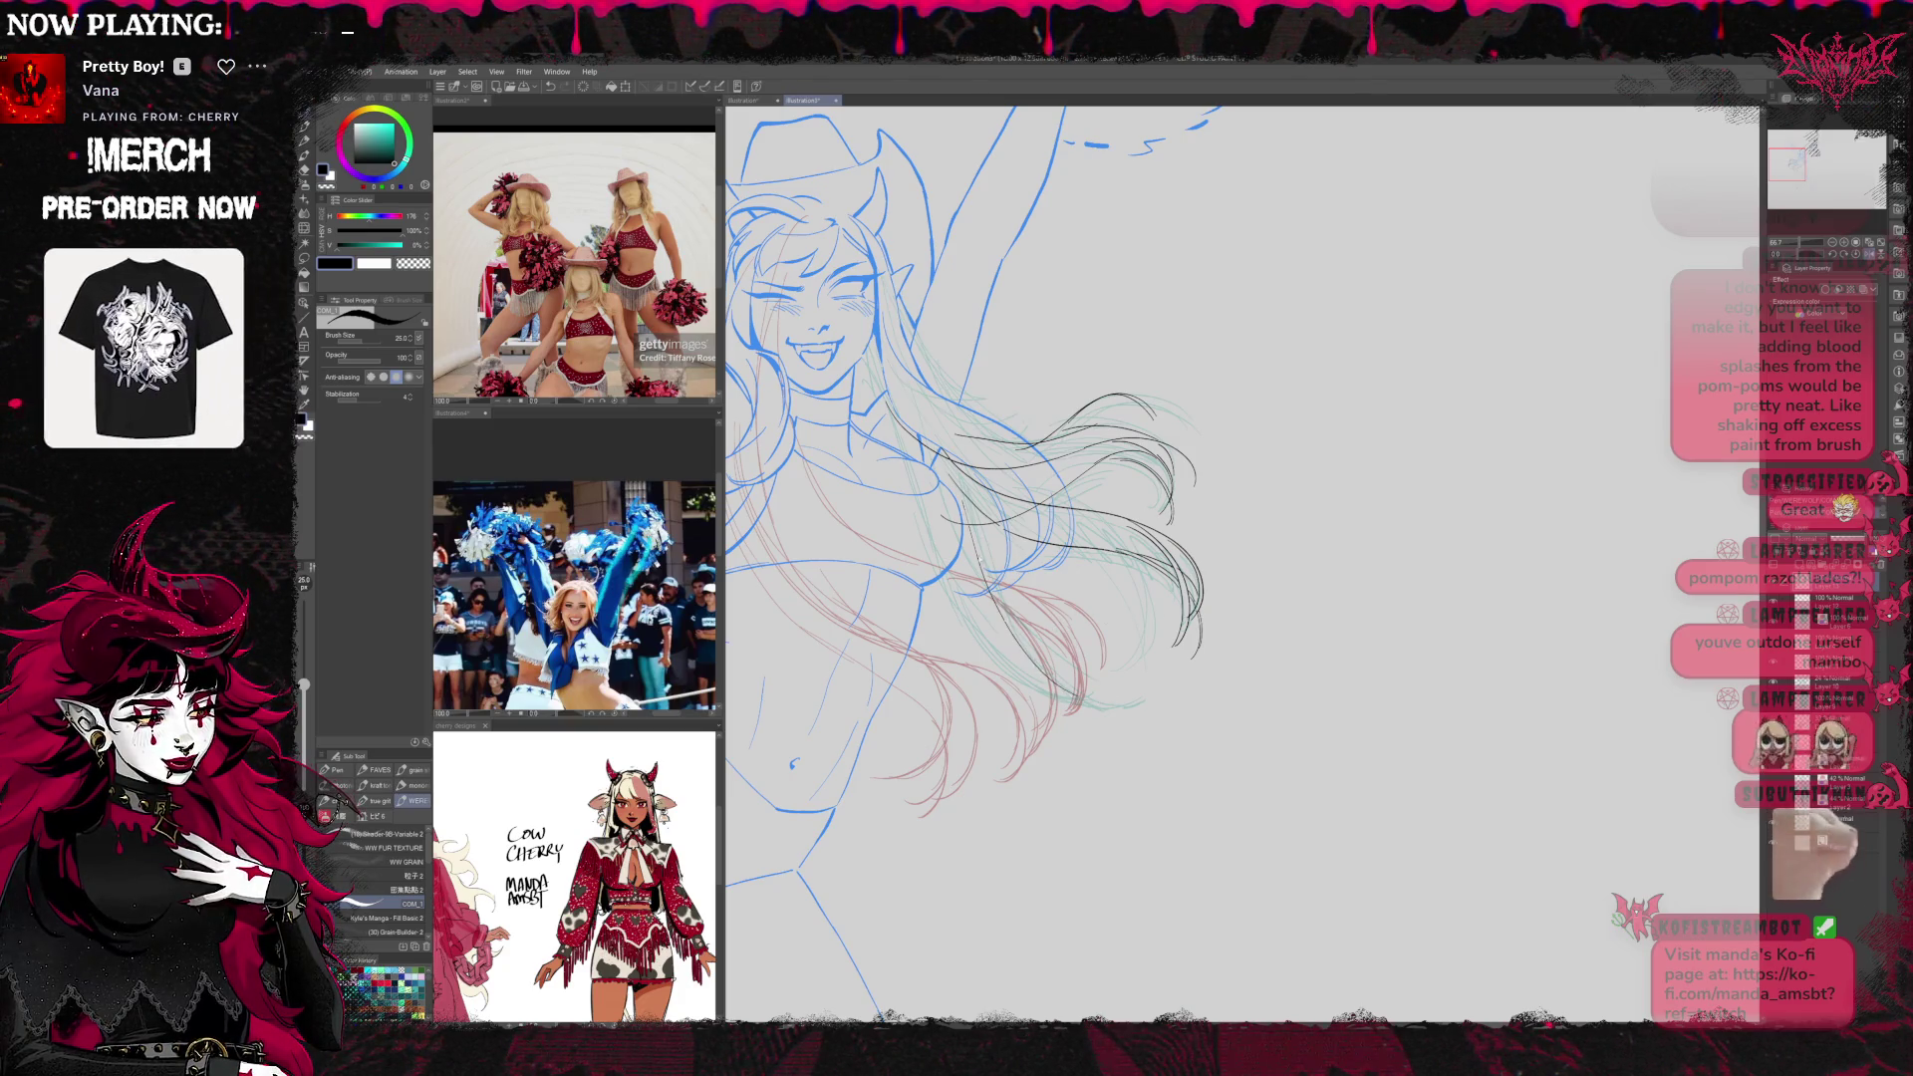
key("ctrl+z")
key("ctrl+y")
key("ctrl+z")
key("ctrl+y")
key("ctrl+z")
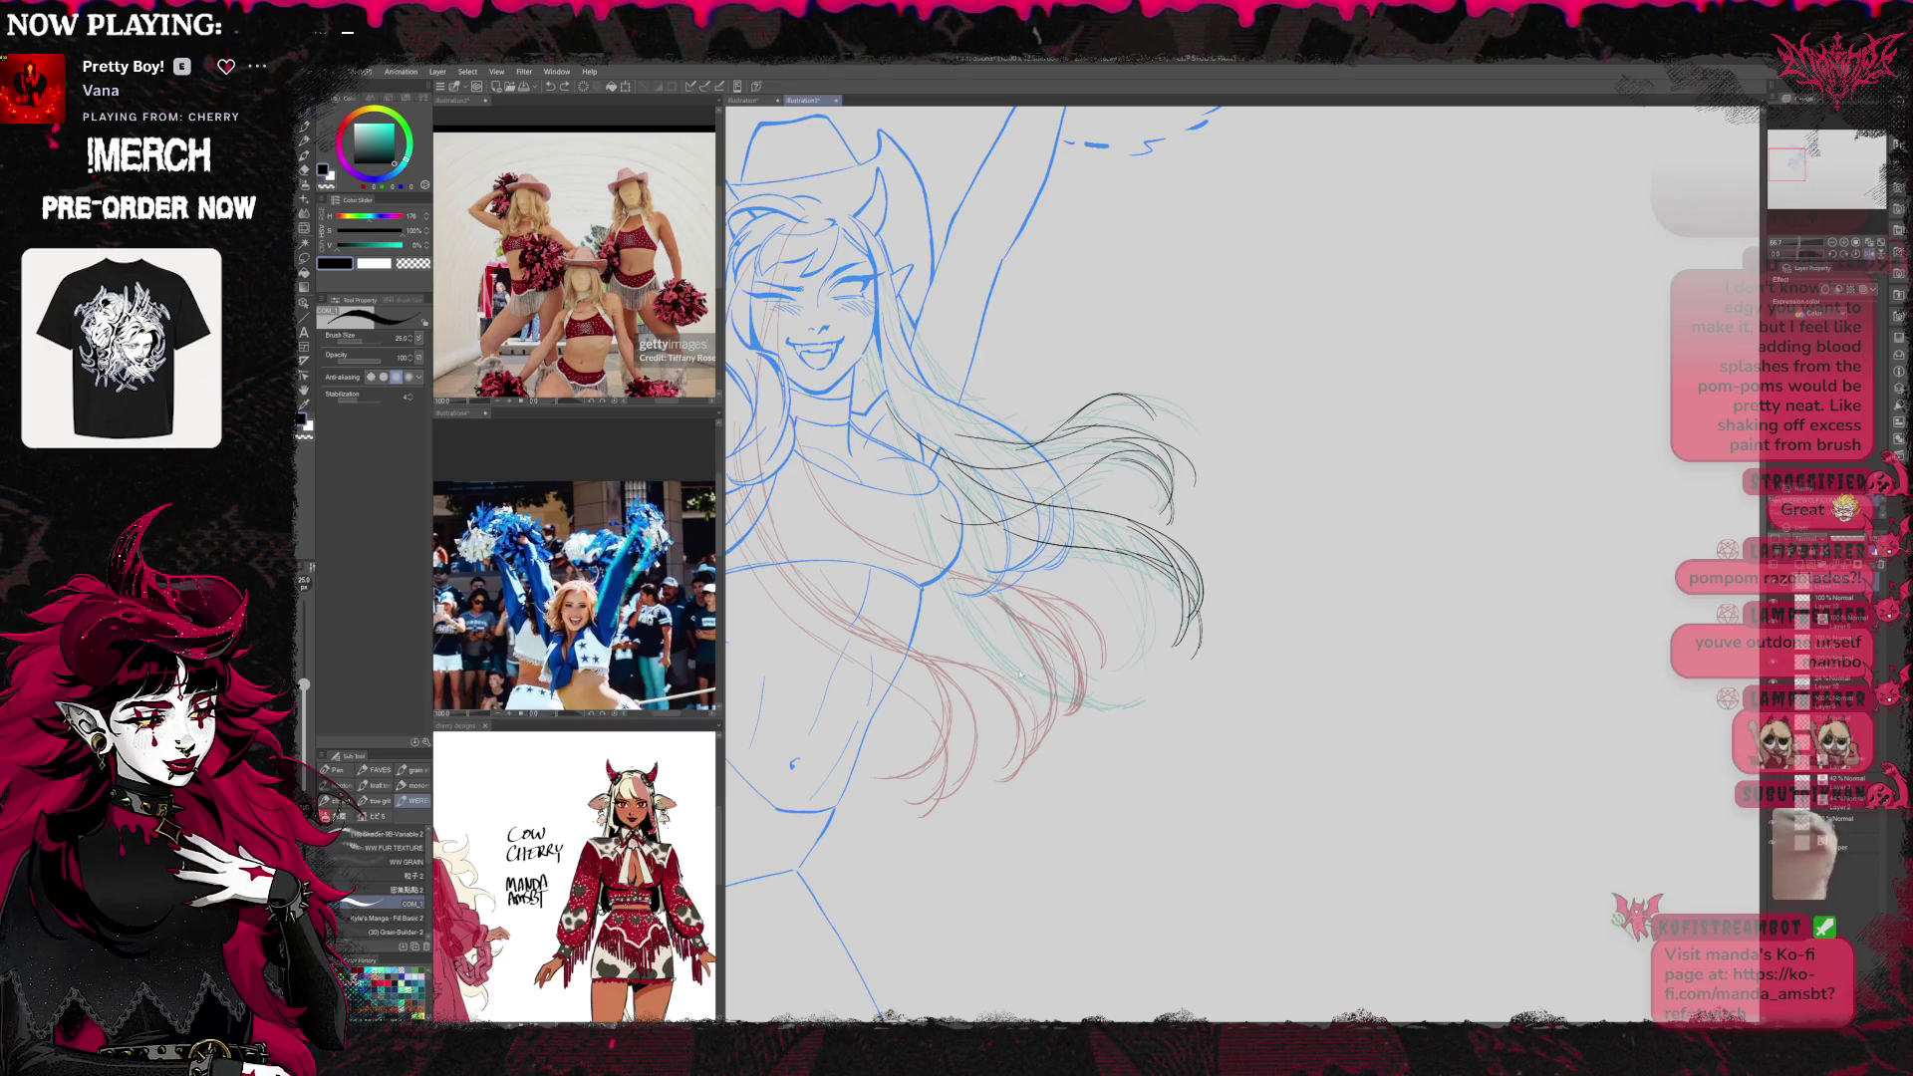
Ink and reinforce strands near the hair tips toward the red lower strands
left_click_drag(963, 621, 1085, 691)
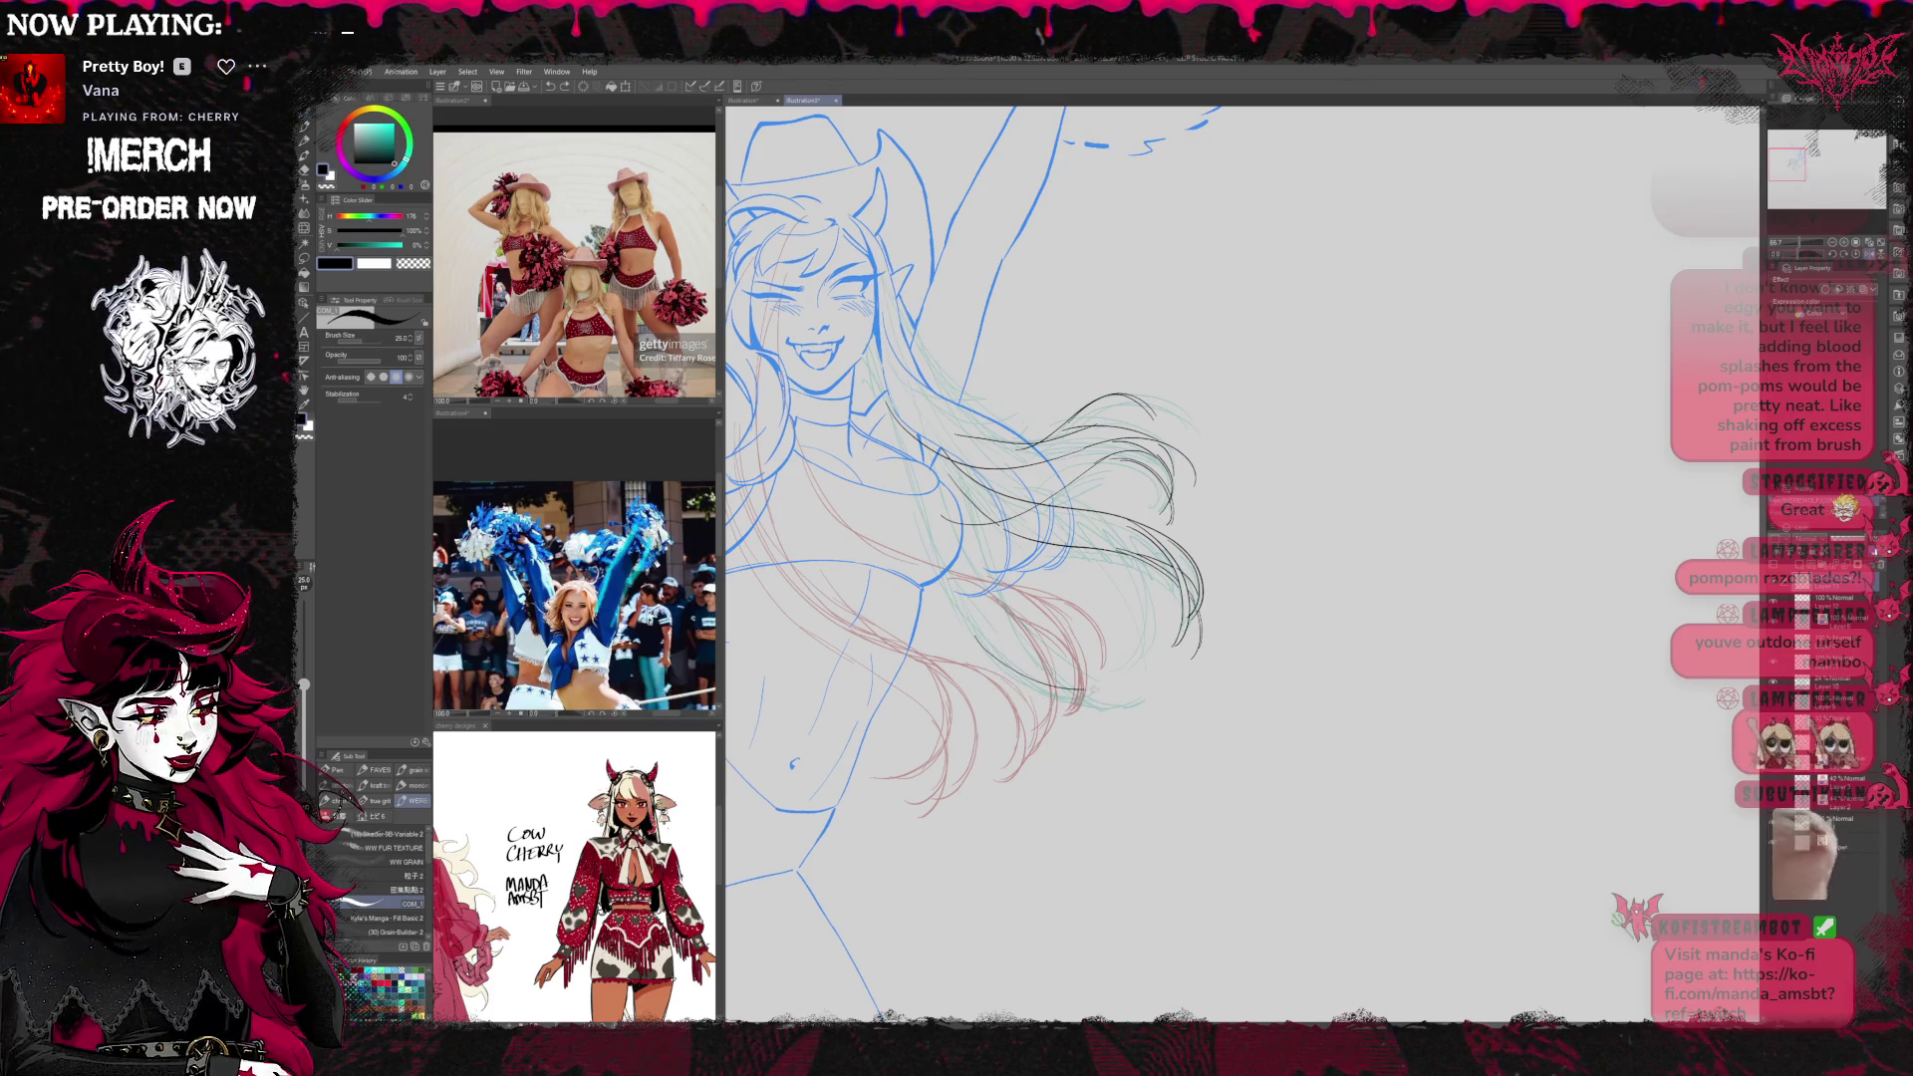
key("ctrl+z")
key("ctrl+y")
key("ctrl+y")
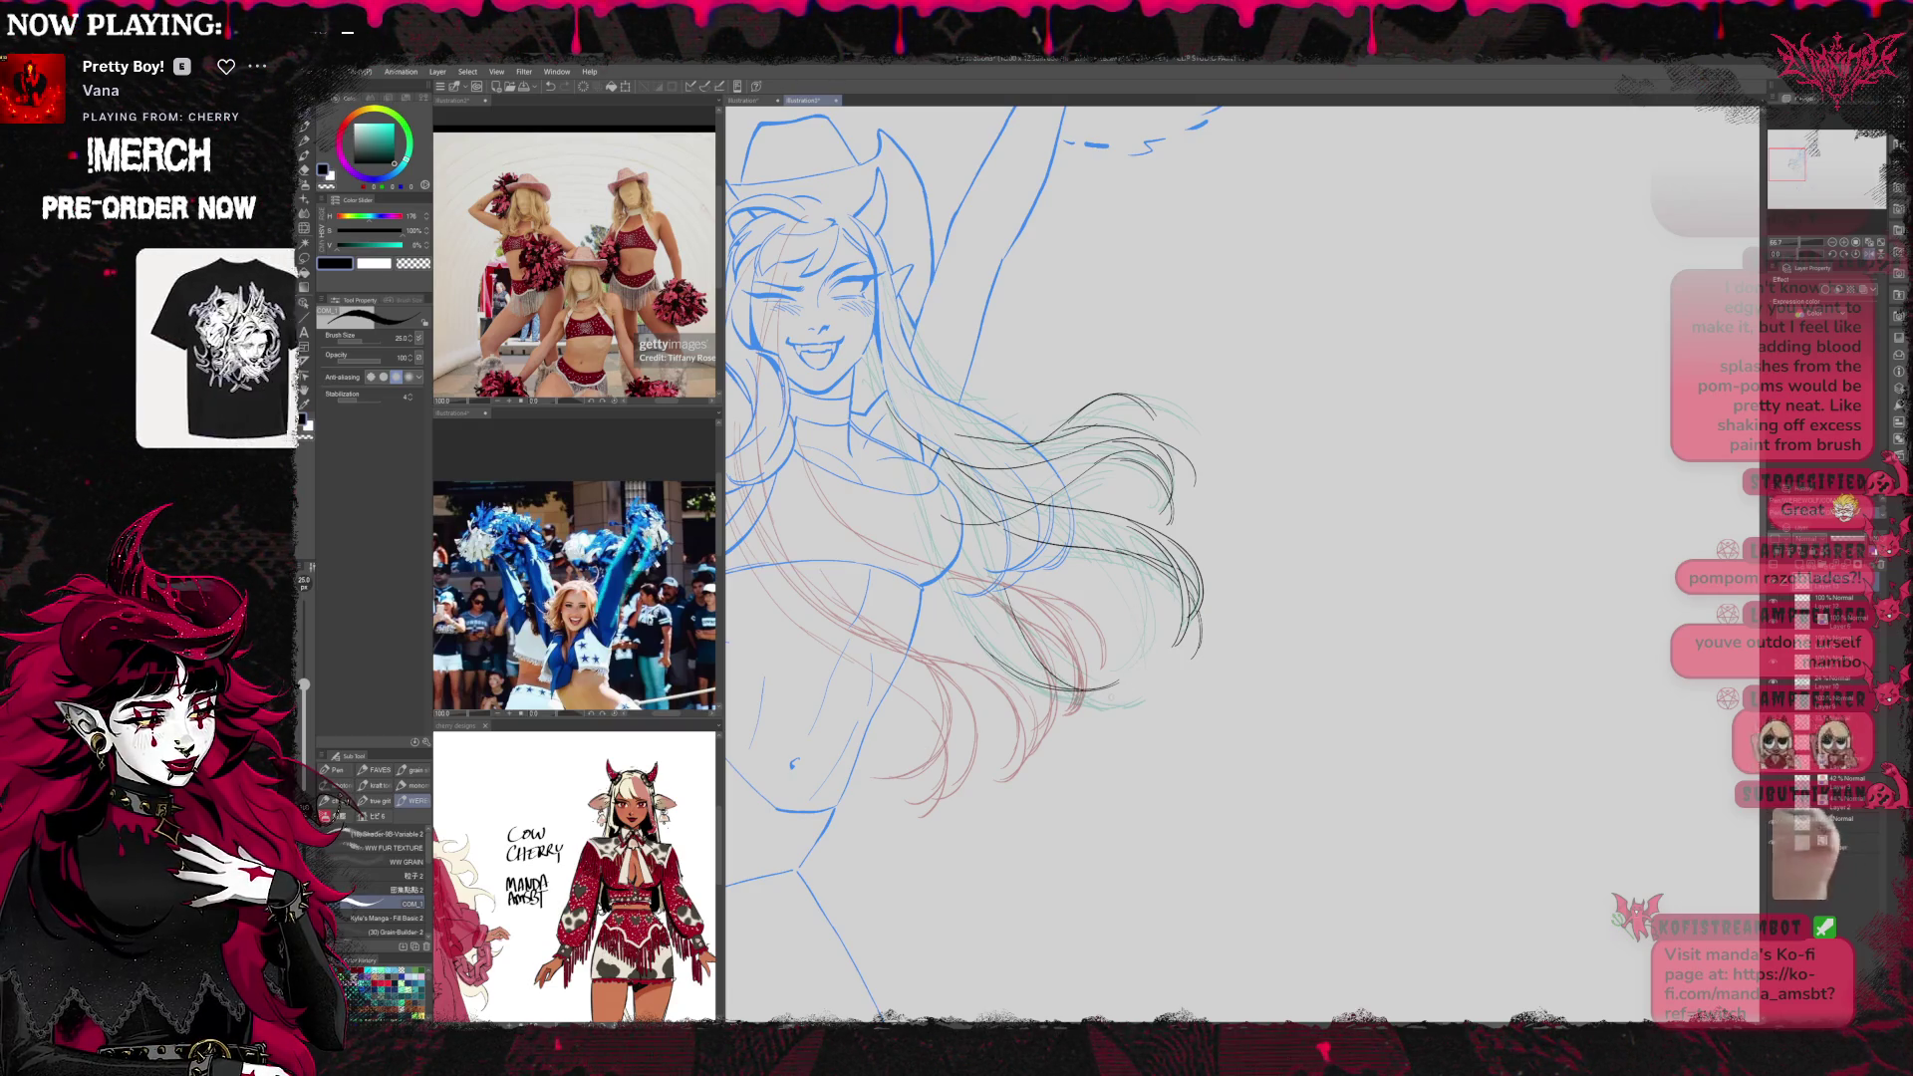
left_click_drag(1070, 704, 1136, 695)
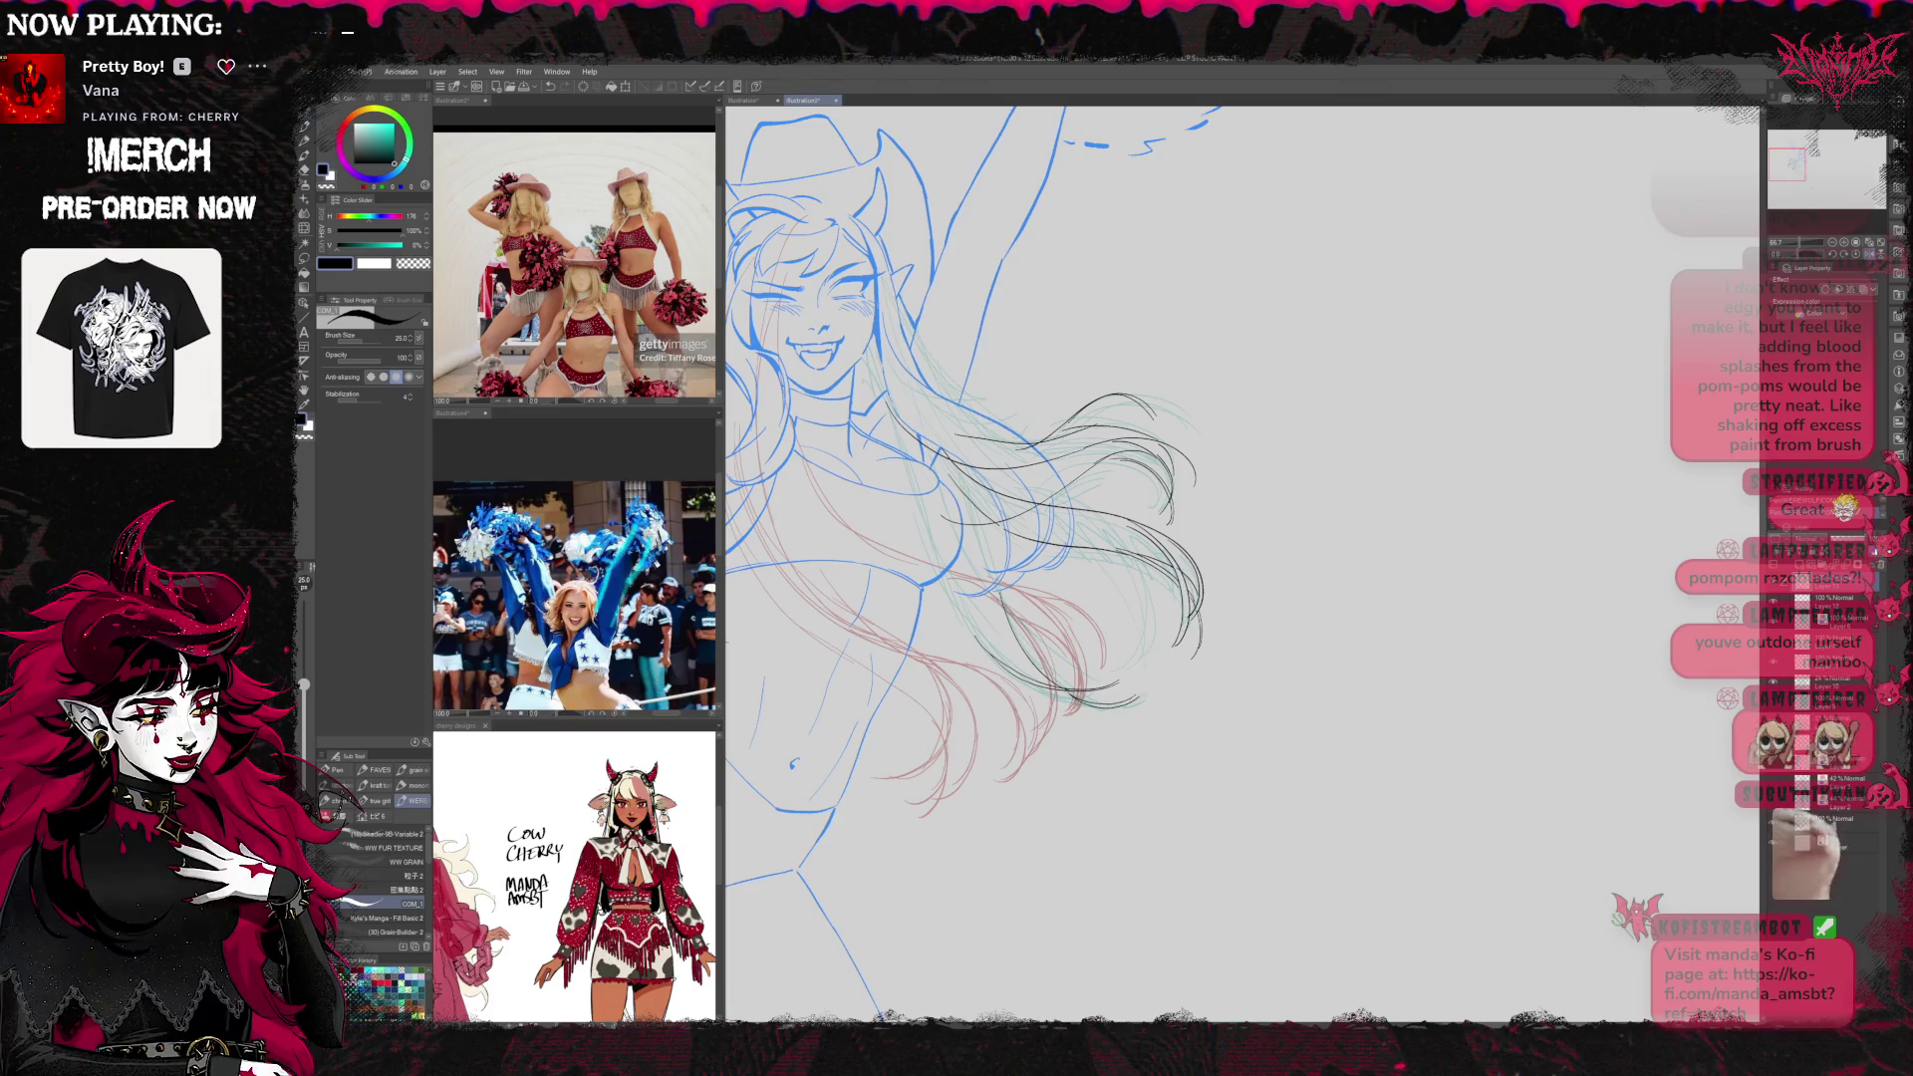
Mirror the canvas back to normal and return to the inking pen after briefly picking the eraser
key("h")
scroll(1241, 563, "right", 5)
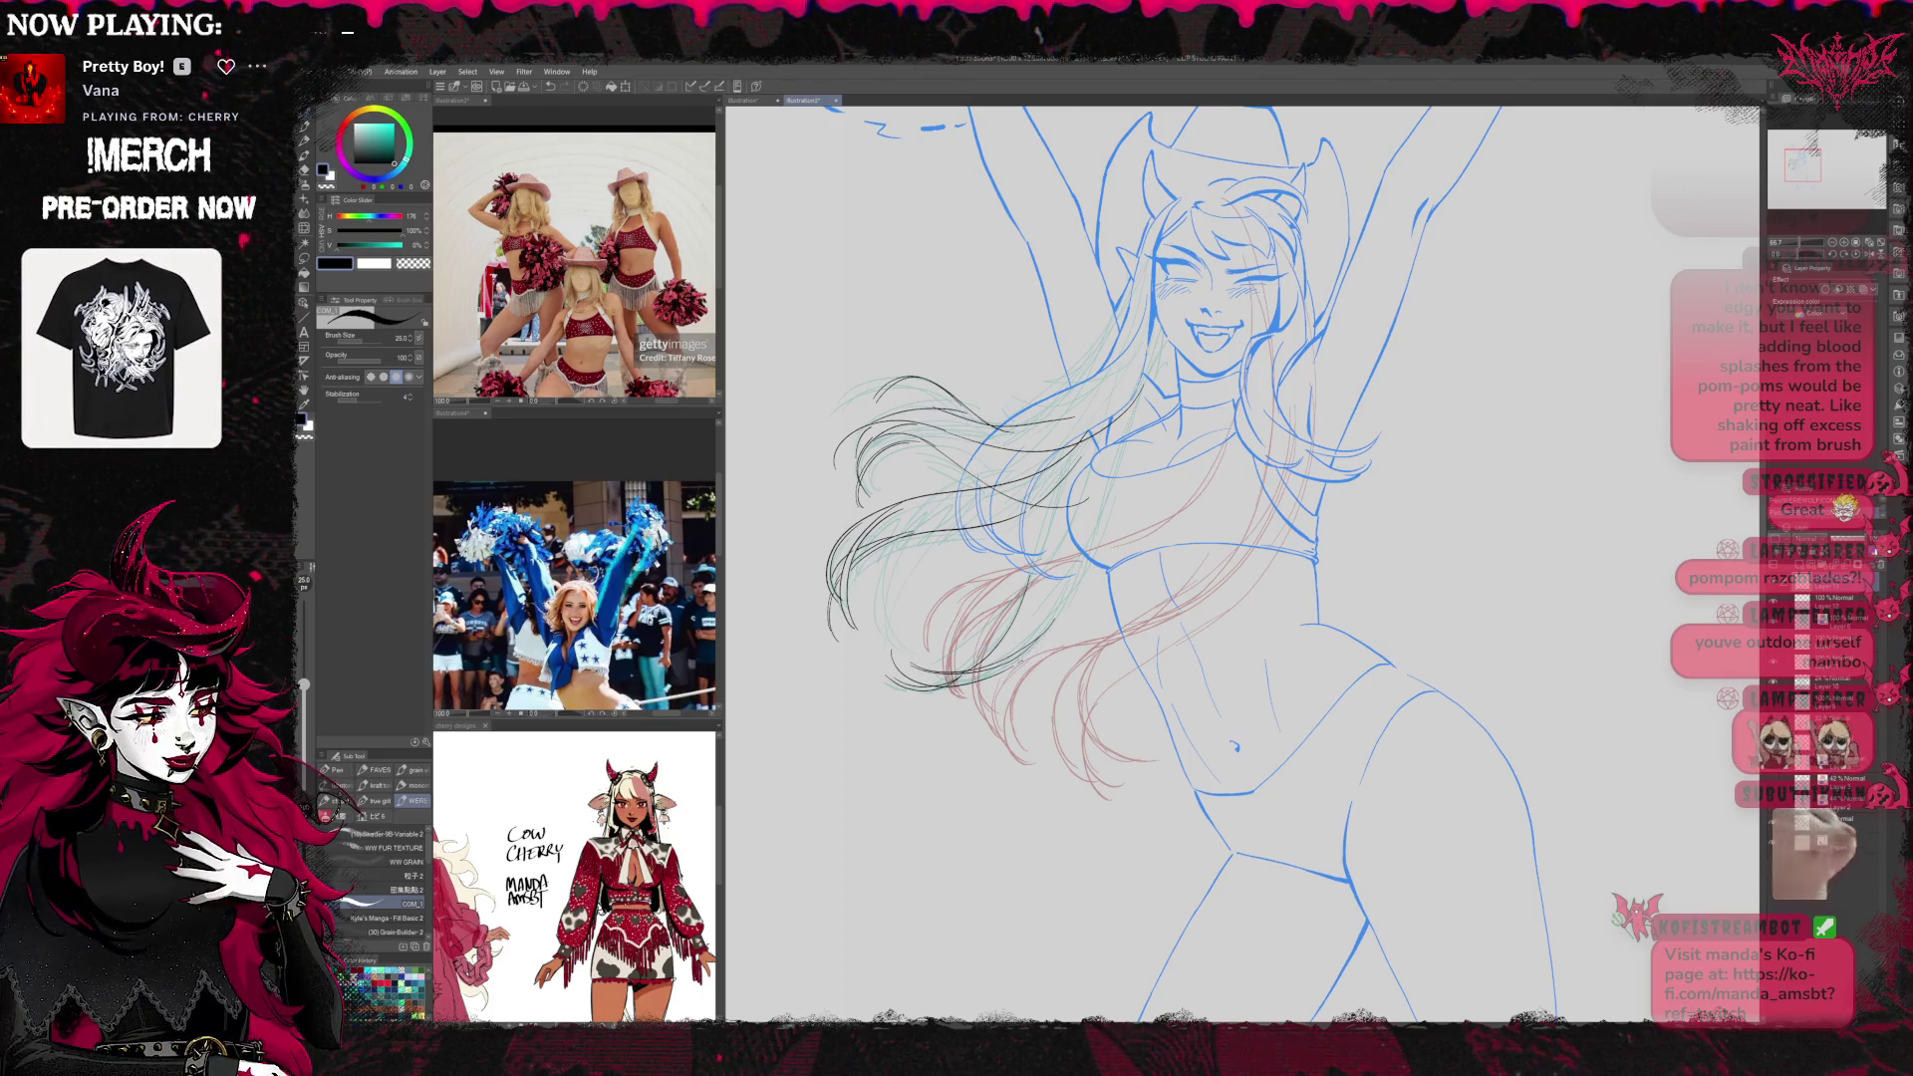
key("e")
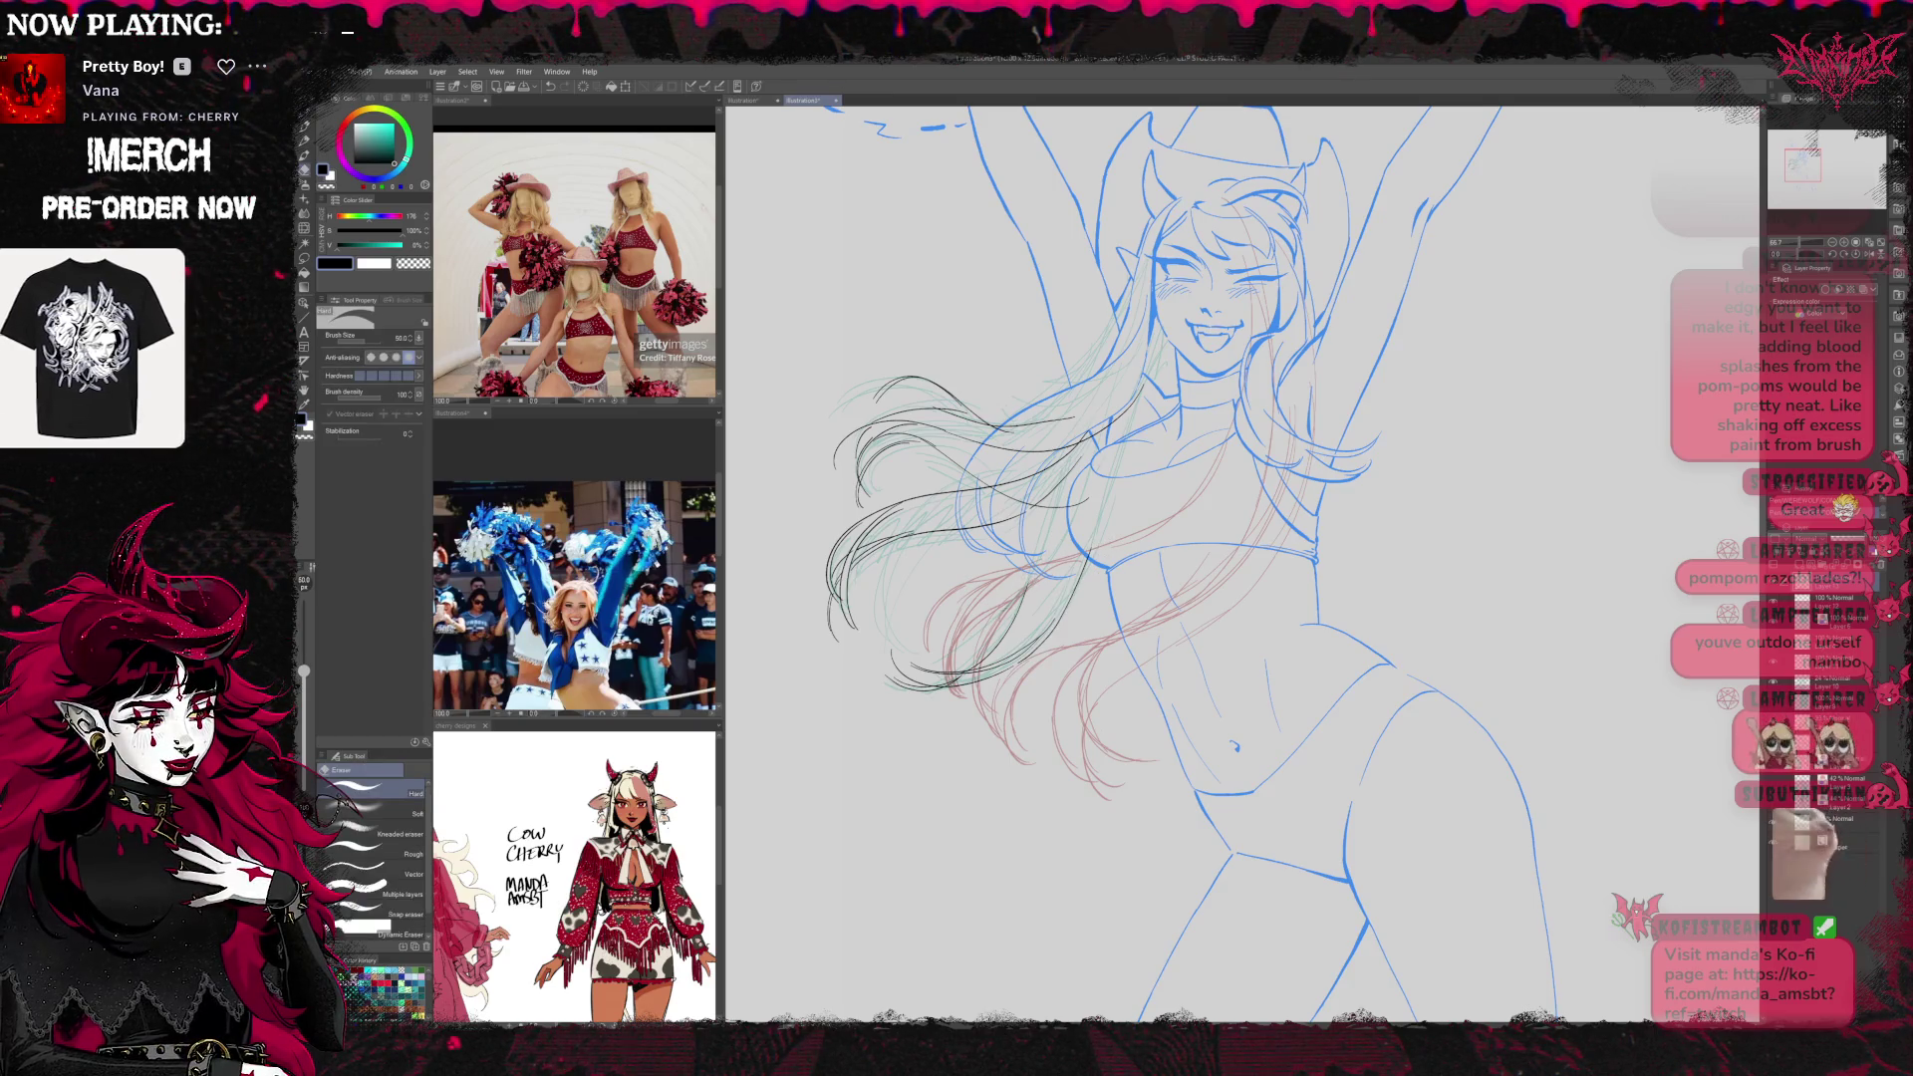
key("p")
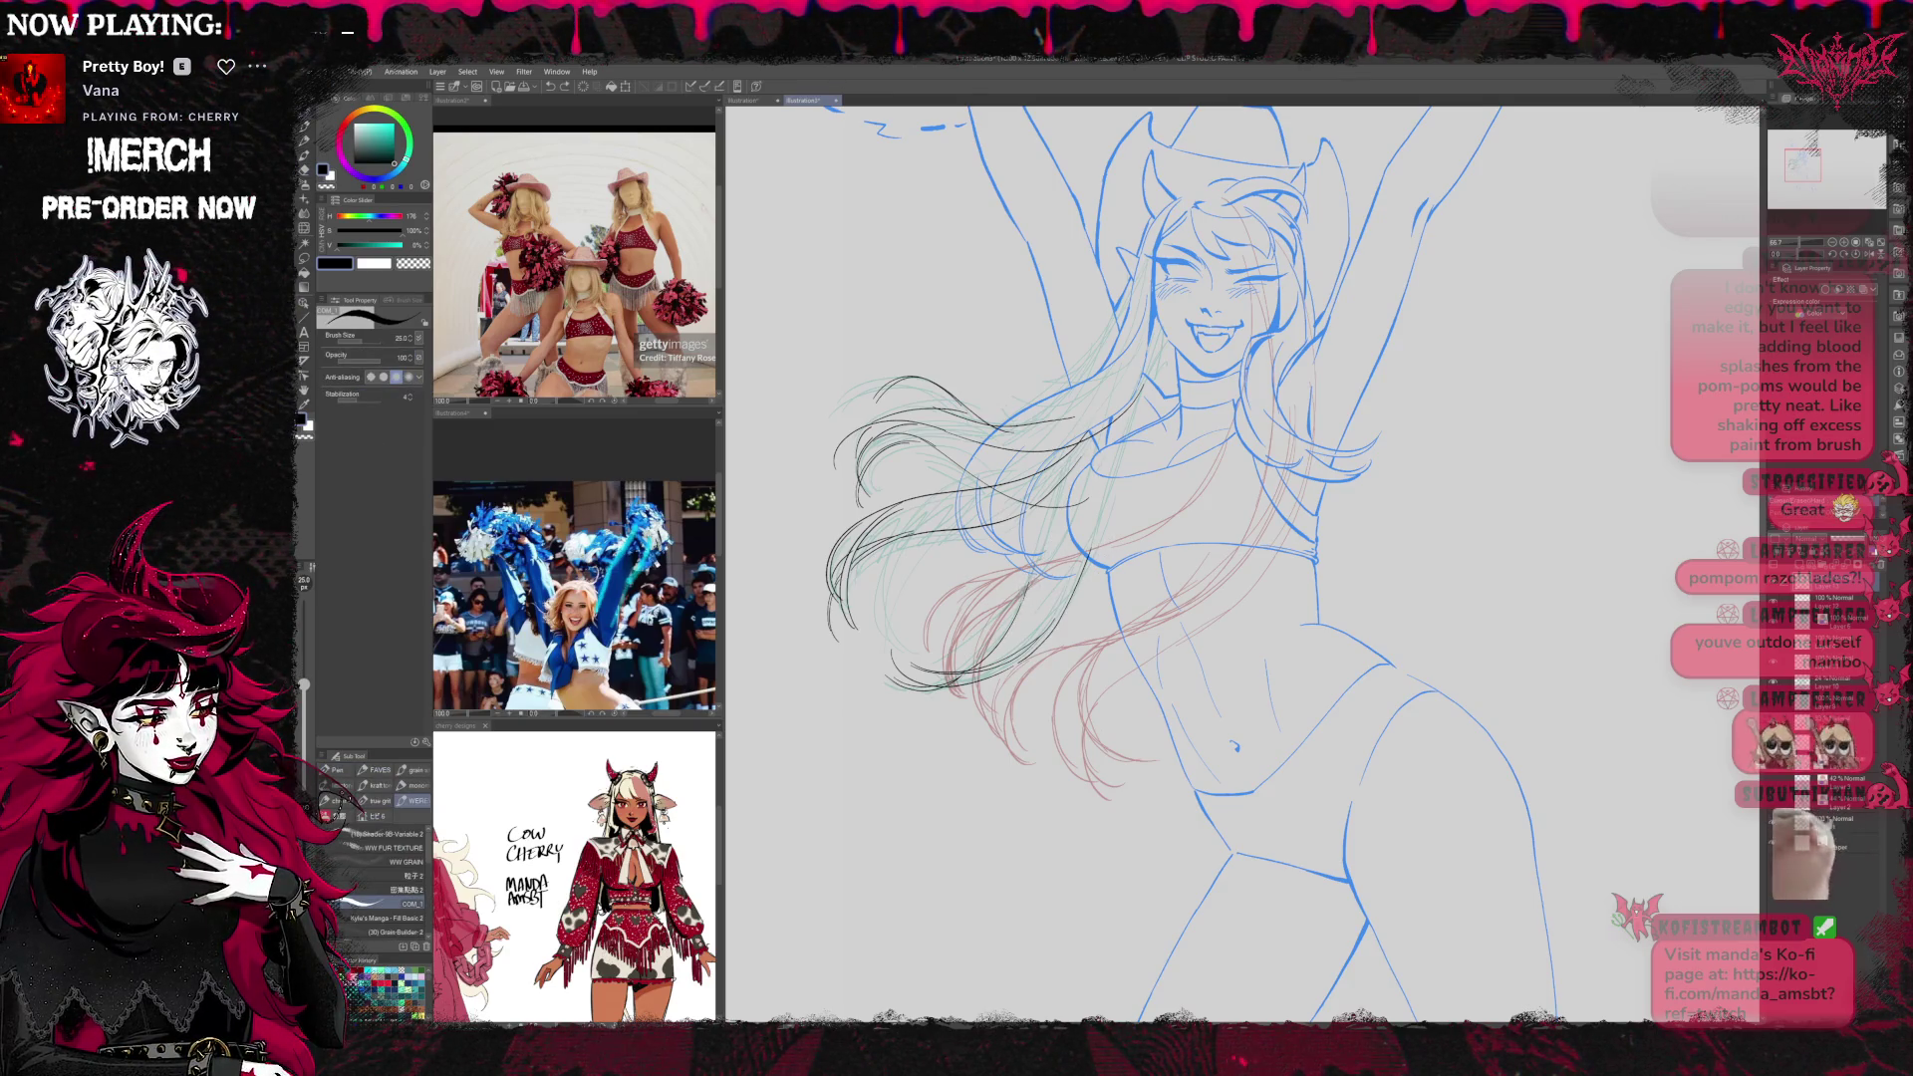
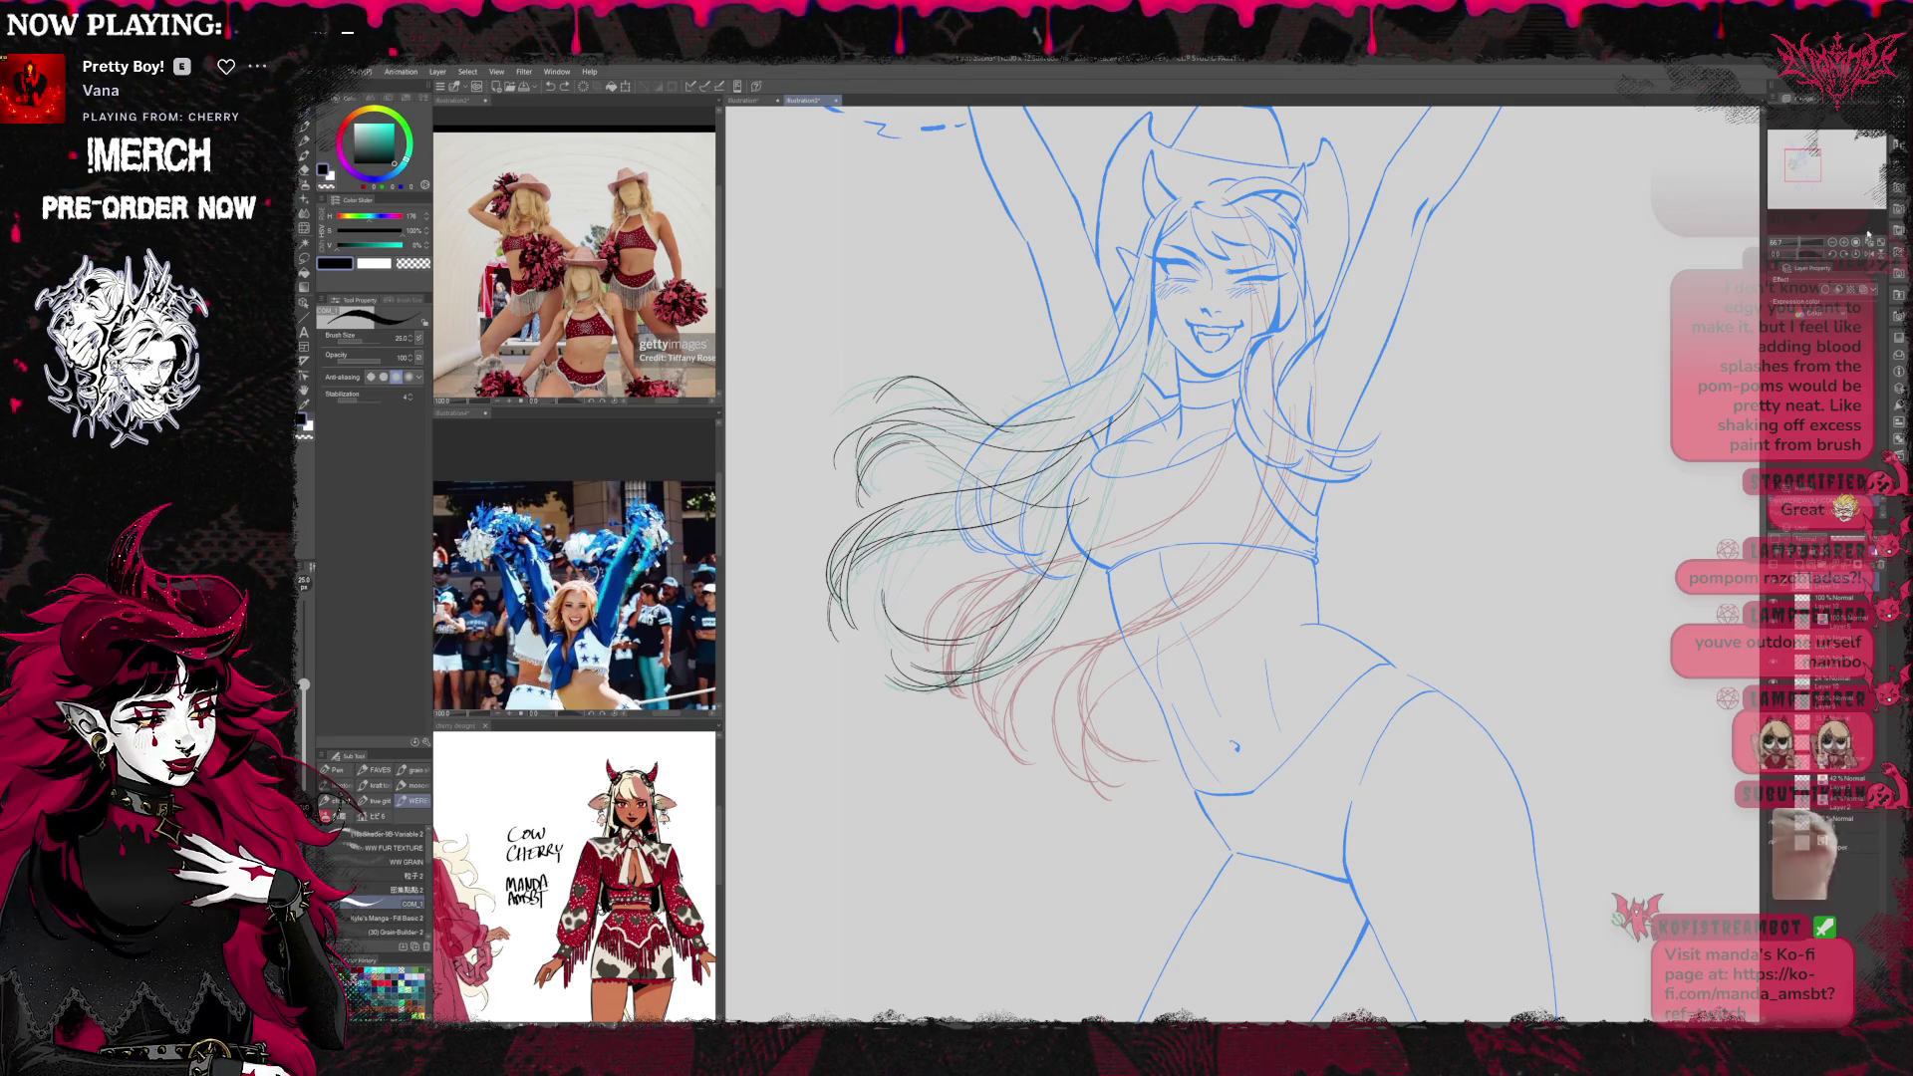
Frame the whole figure and hat, then hide the red rough strokes and faint teal hair strokes
left_click_drag(1236, 558, 807, 558)
left_click_drag(1164, 553, 1362, 613)
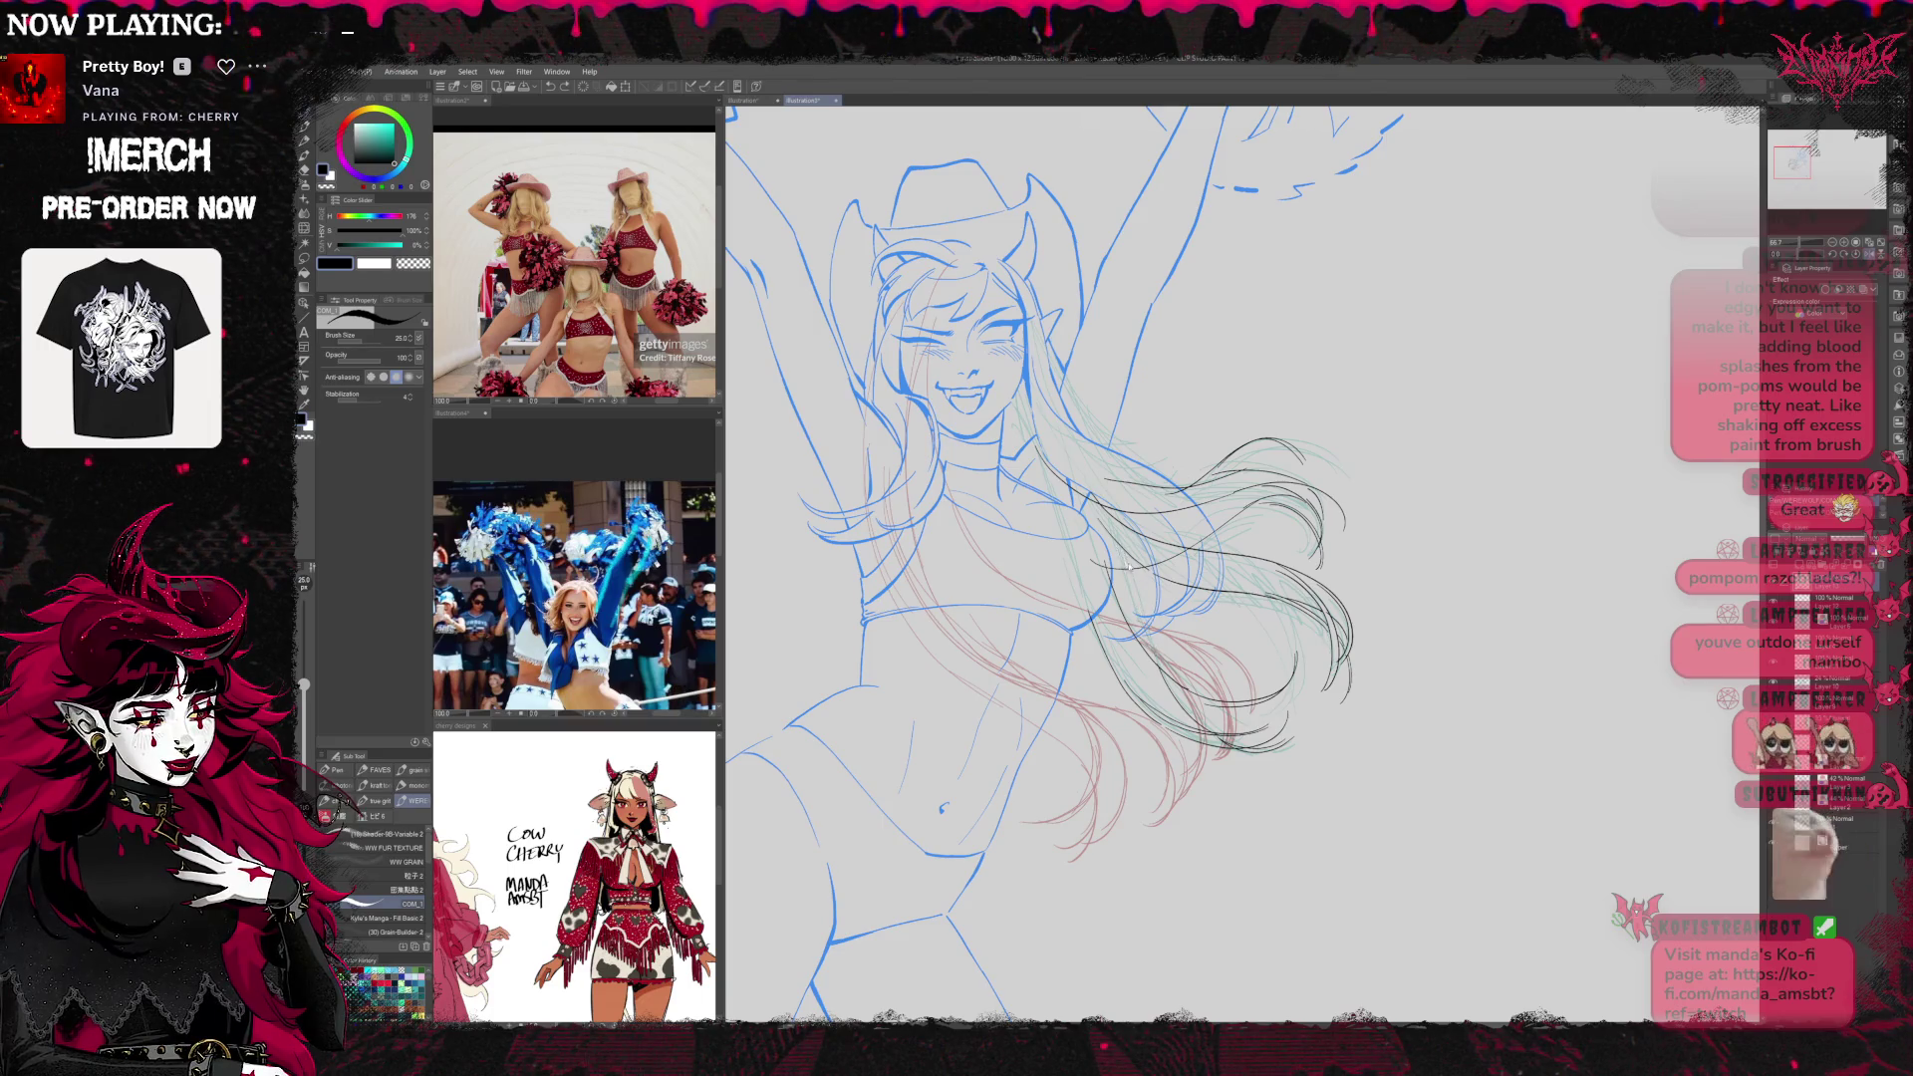
left_click_drag(1456, 554, 1387, 539)
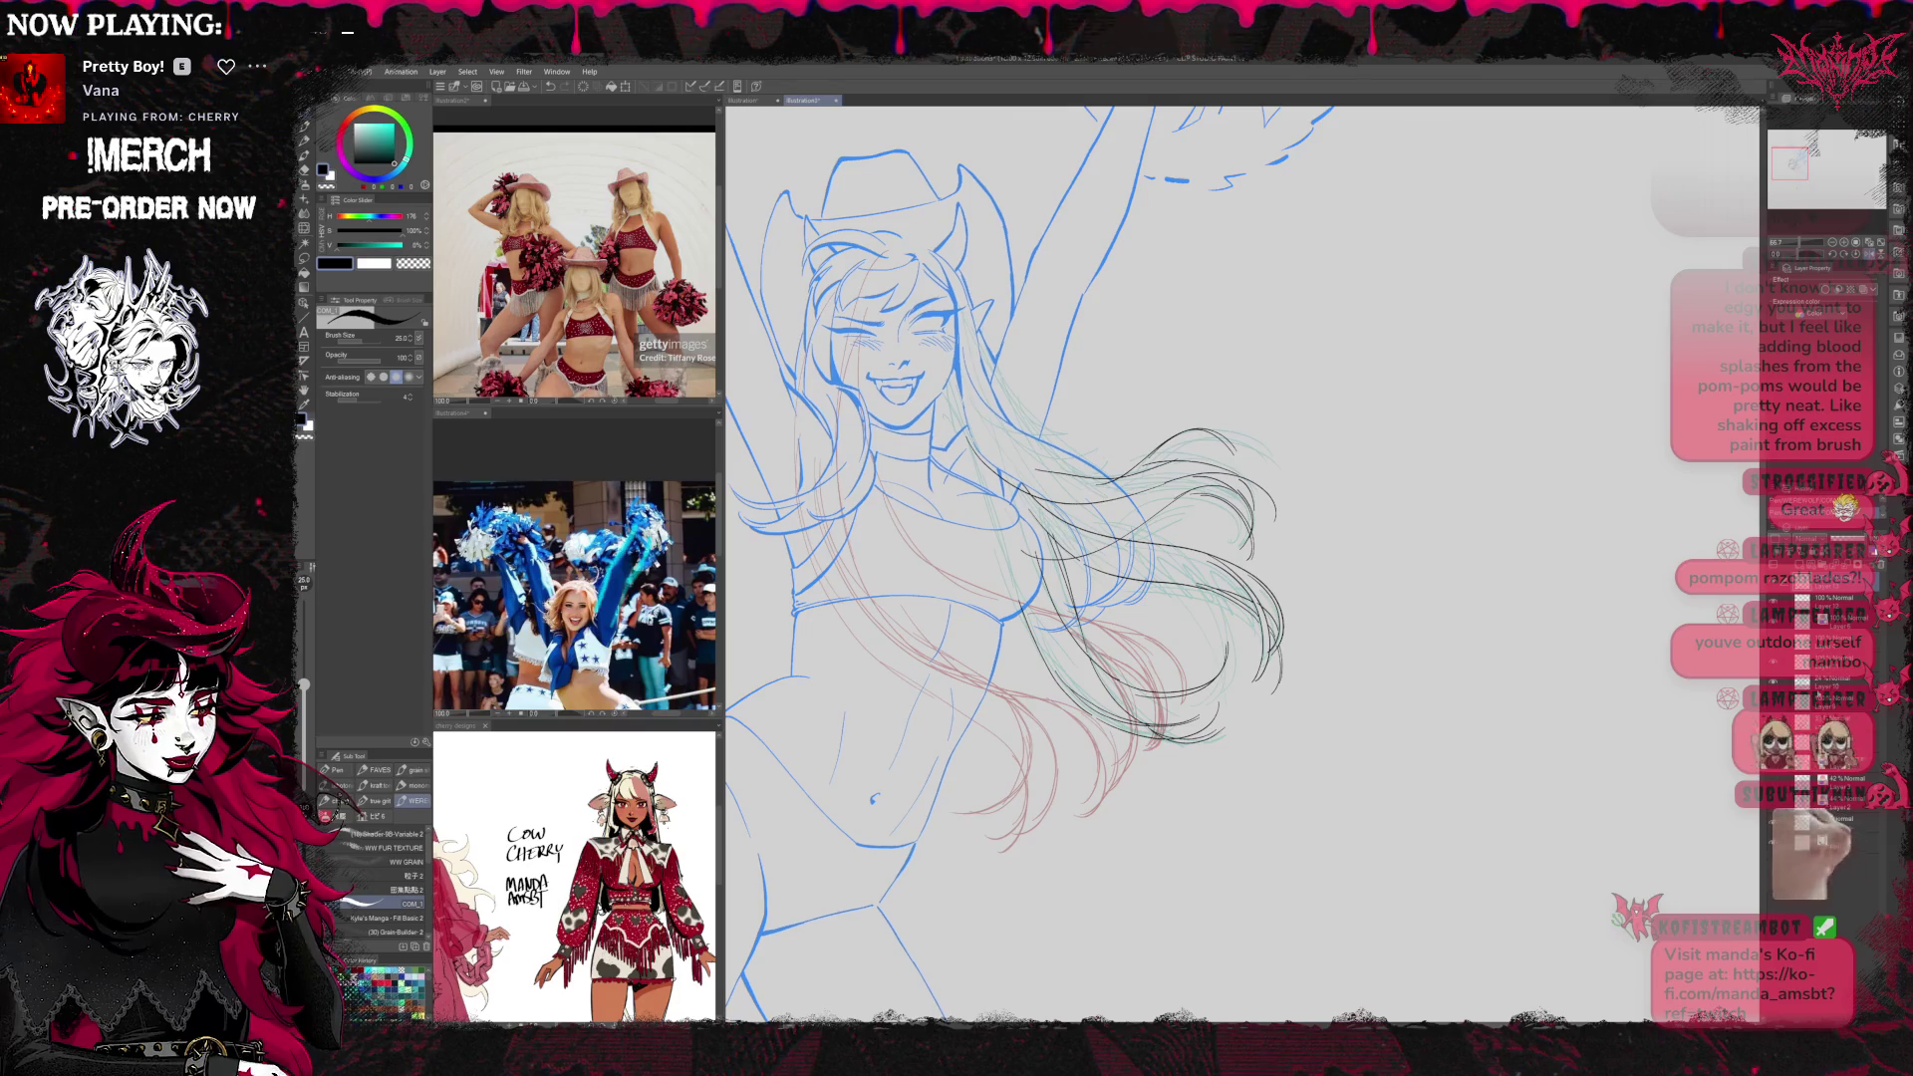
key("Delete")
left_click(1775, 683)
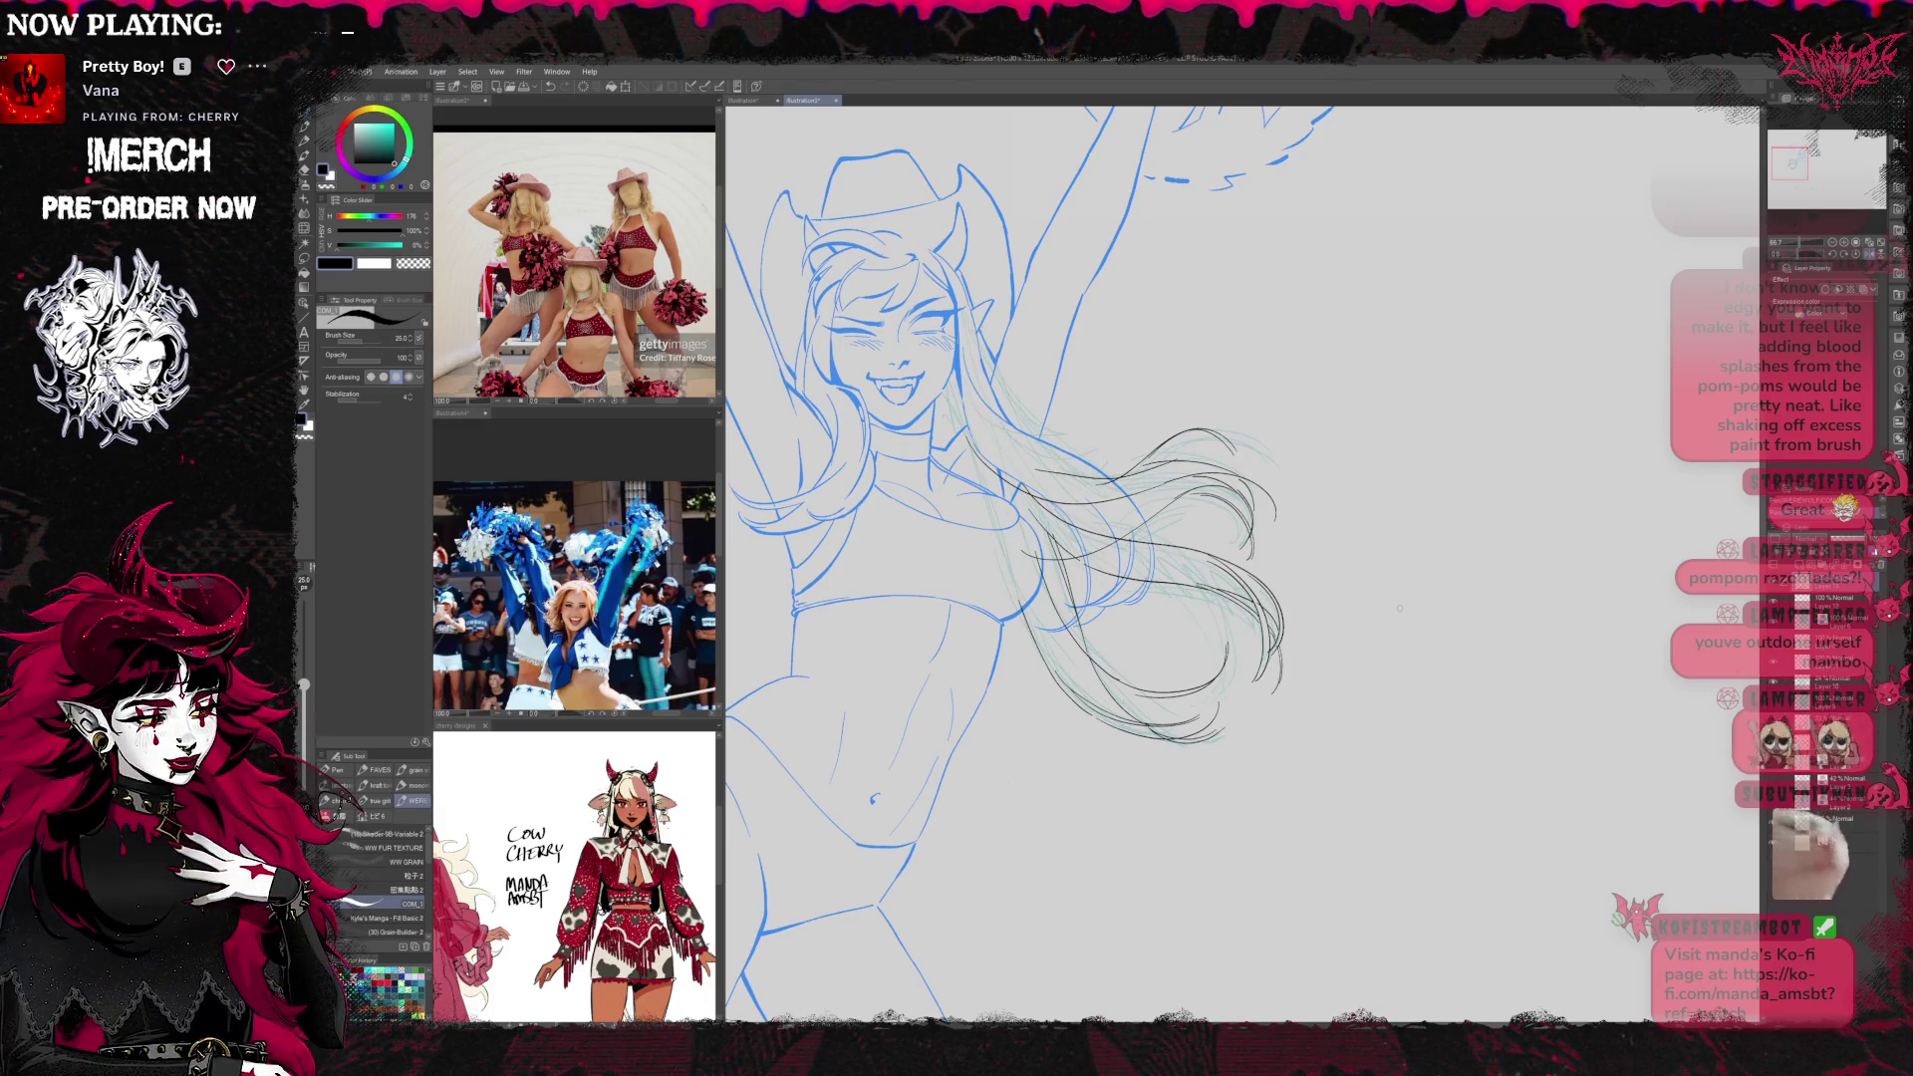
key("e")
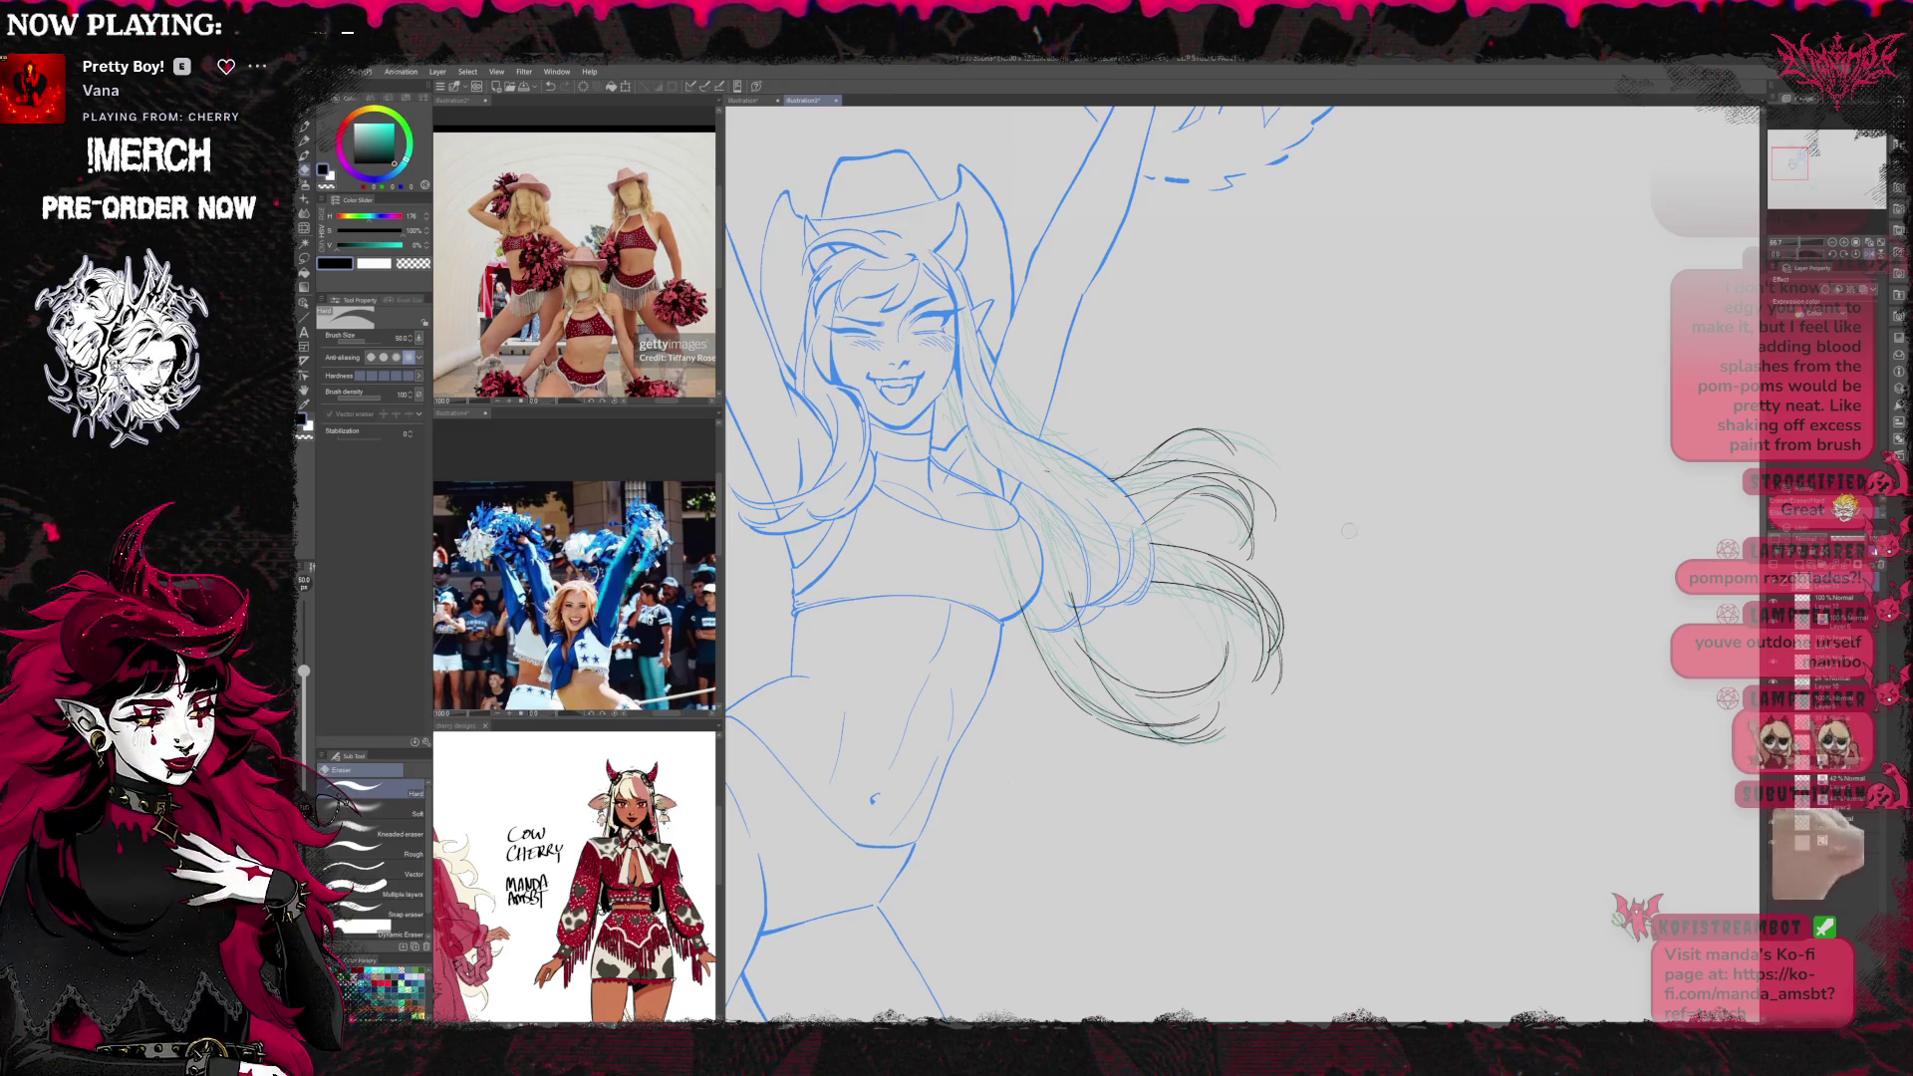
Mirror the view horizontally and ink flowing hair strands with hatching lines using the Pen
key("h")
key("p")
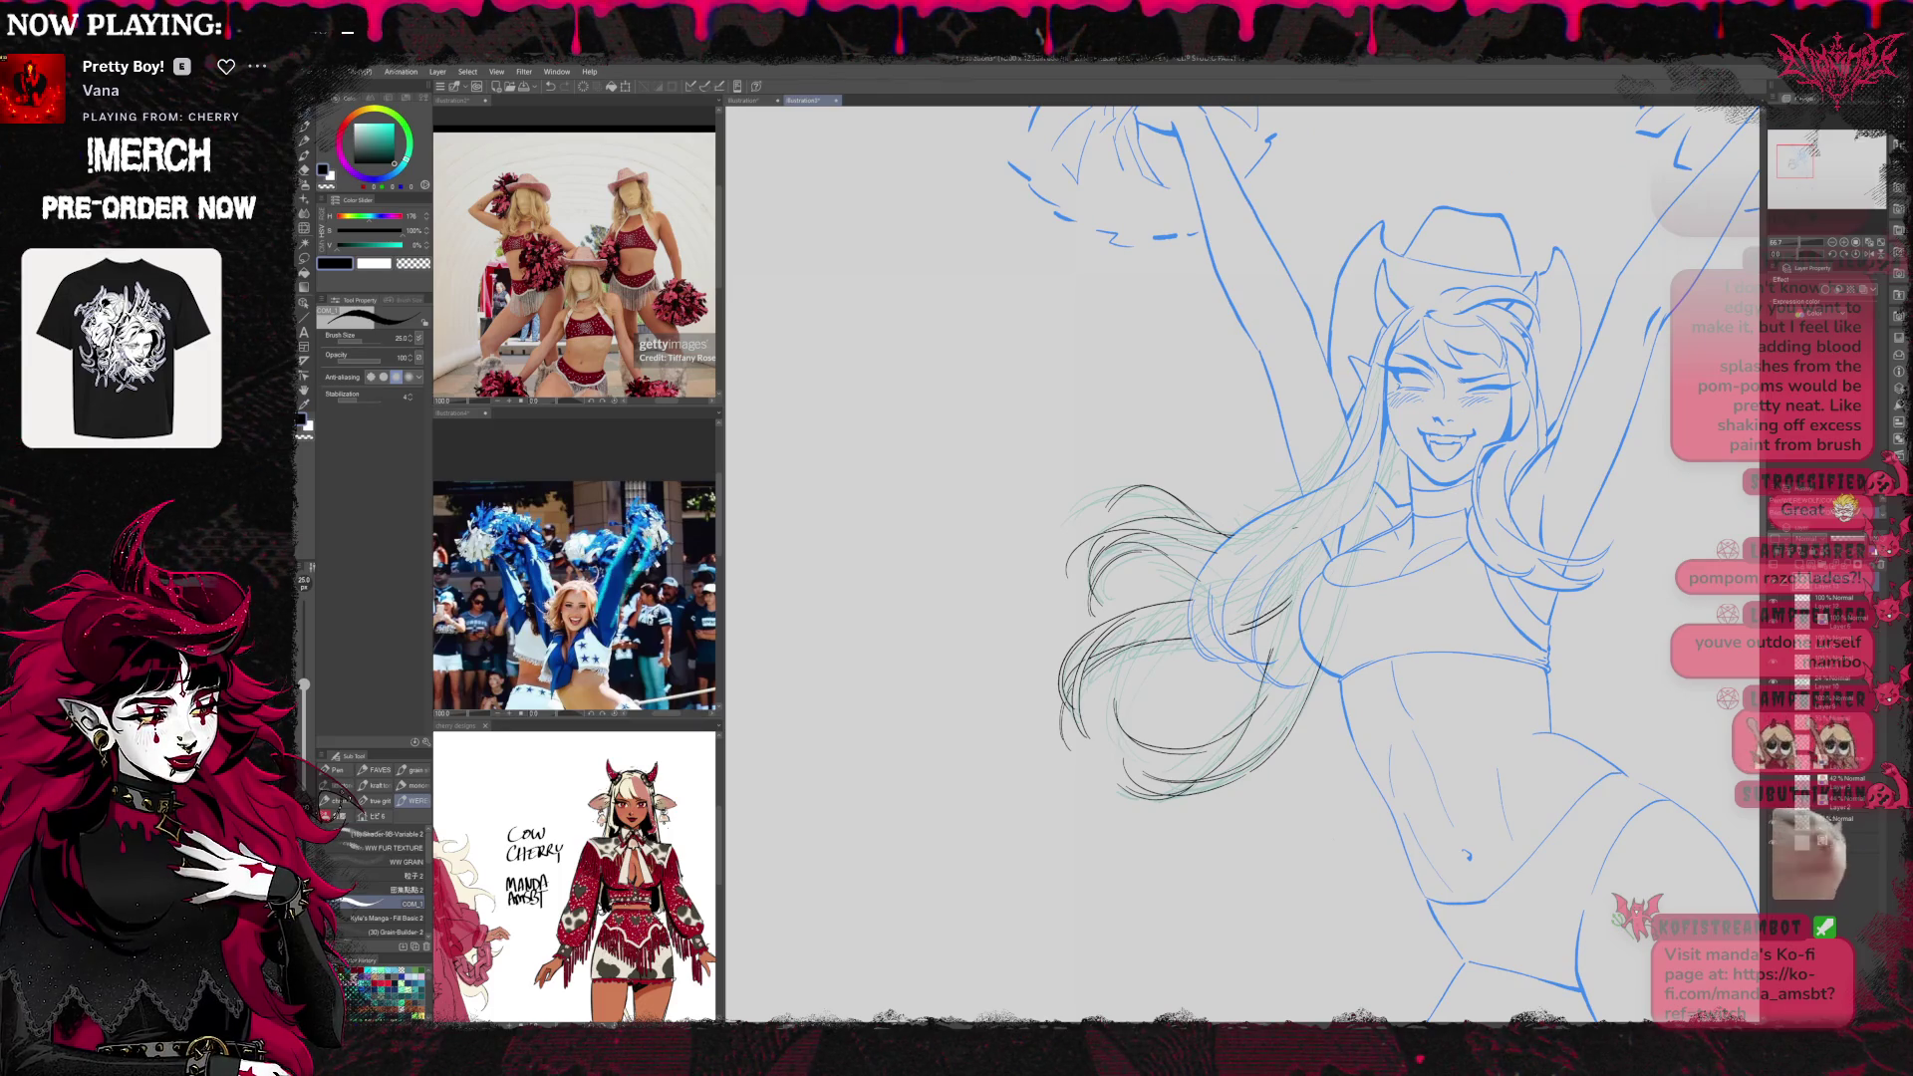
left_click_drag(1274, 610, 1318, 560)
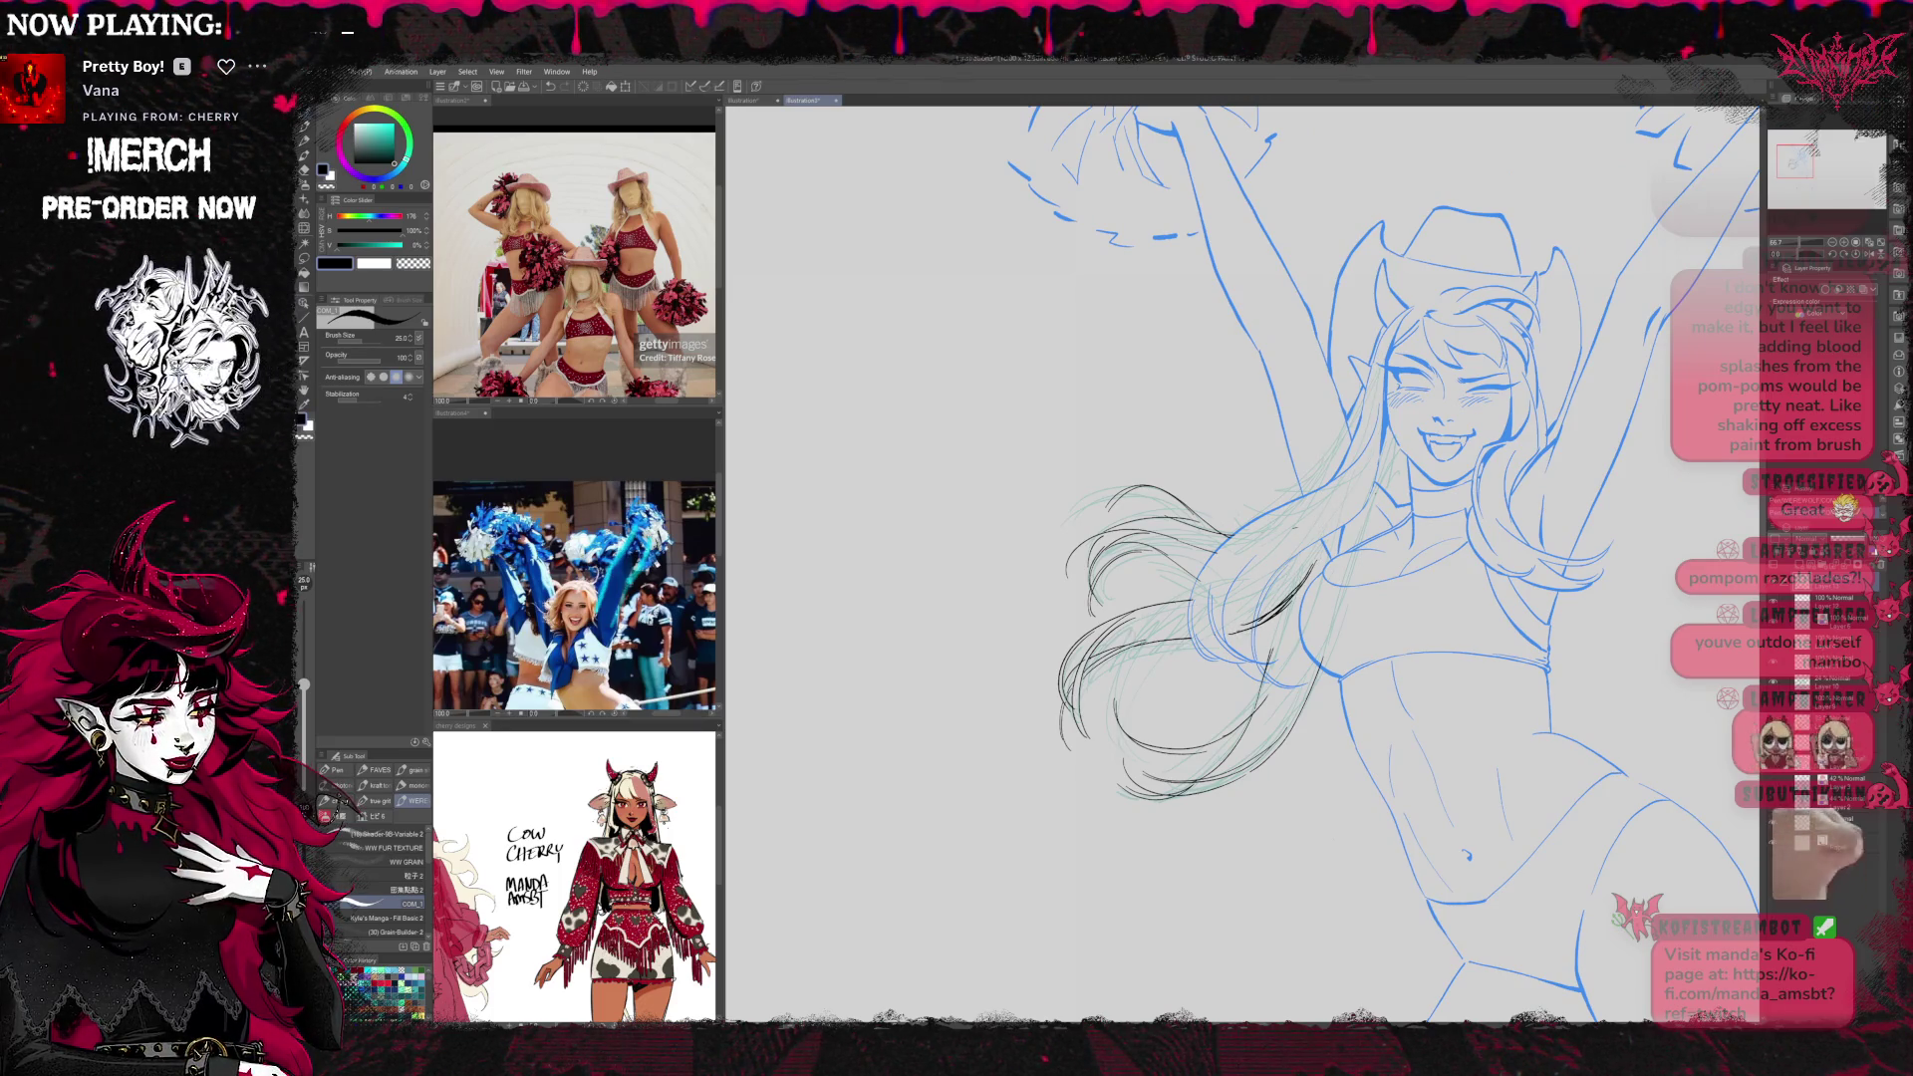
left_click_drag(1146, 641, 1295, 570)
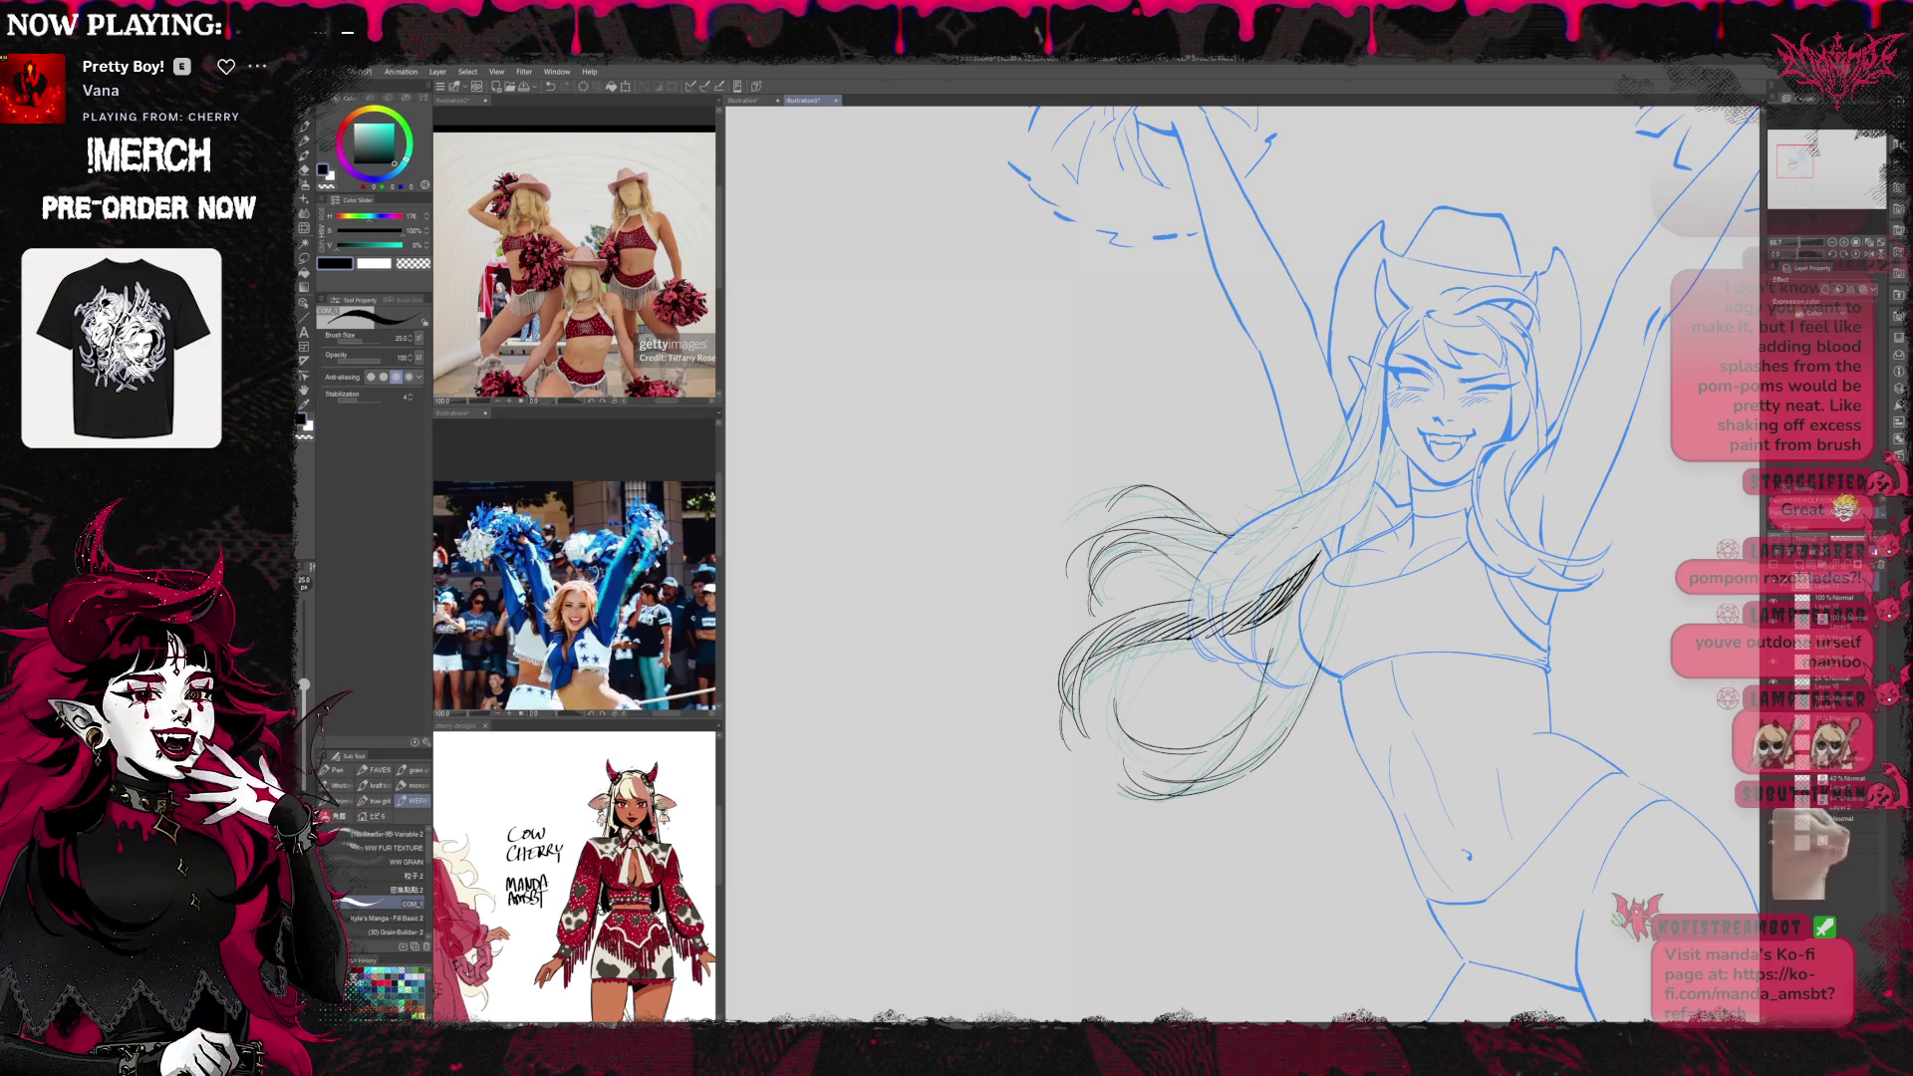
left_click_drag(1116, 633, 1184, 609)
Tilt the view slightly clockwise and reframe the hair and upper body, toggling Eraser and Pen
left_click_drag(1296, 558, 1266, 551)
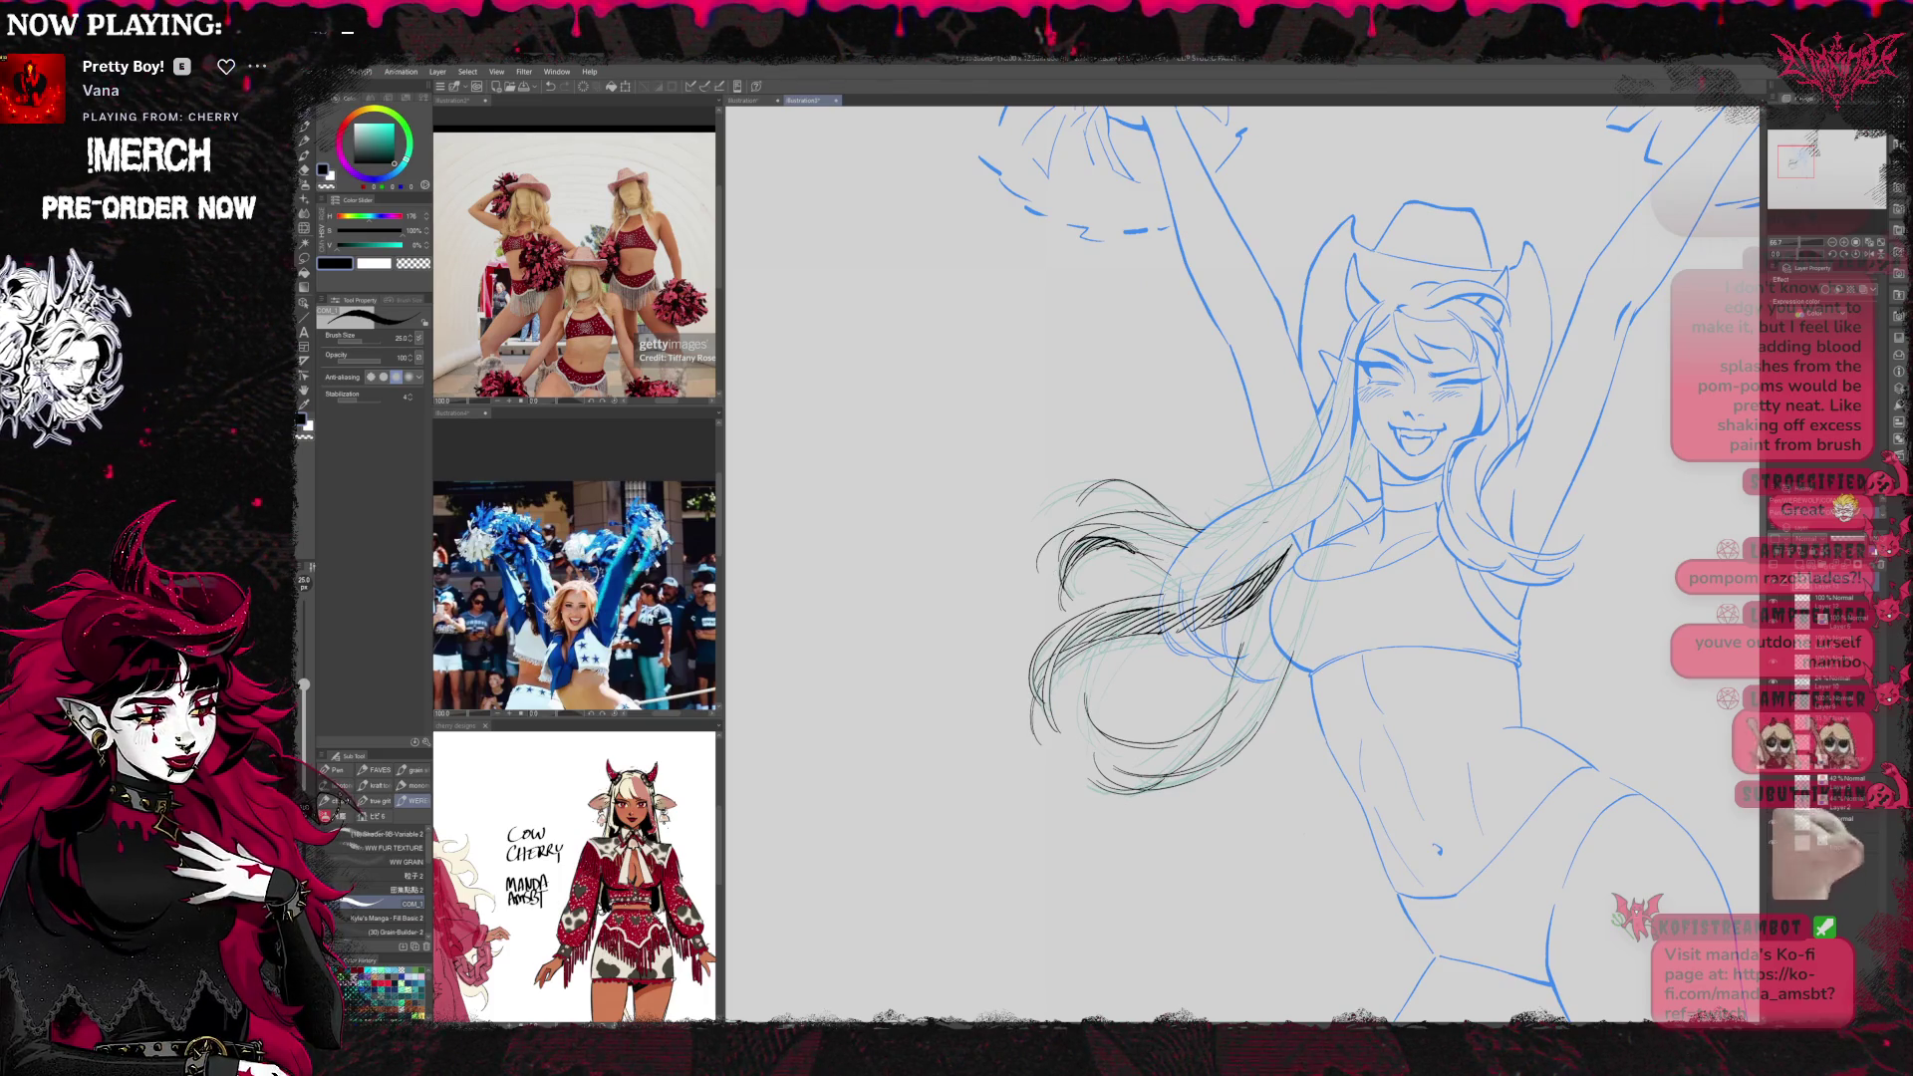
key("r")
left_click_drag(1495, 448, 1525, 518)
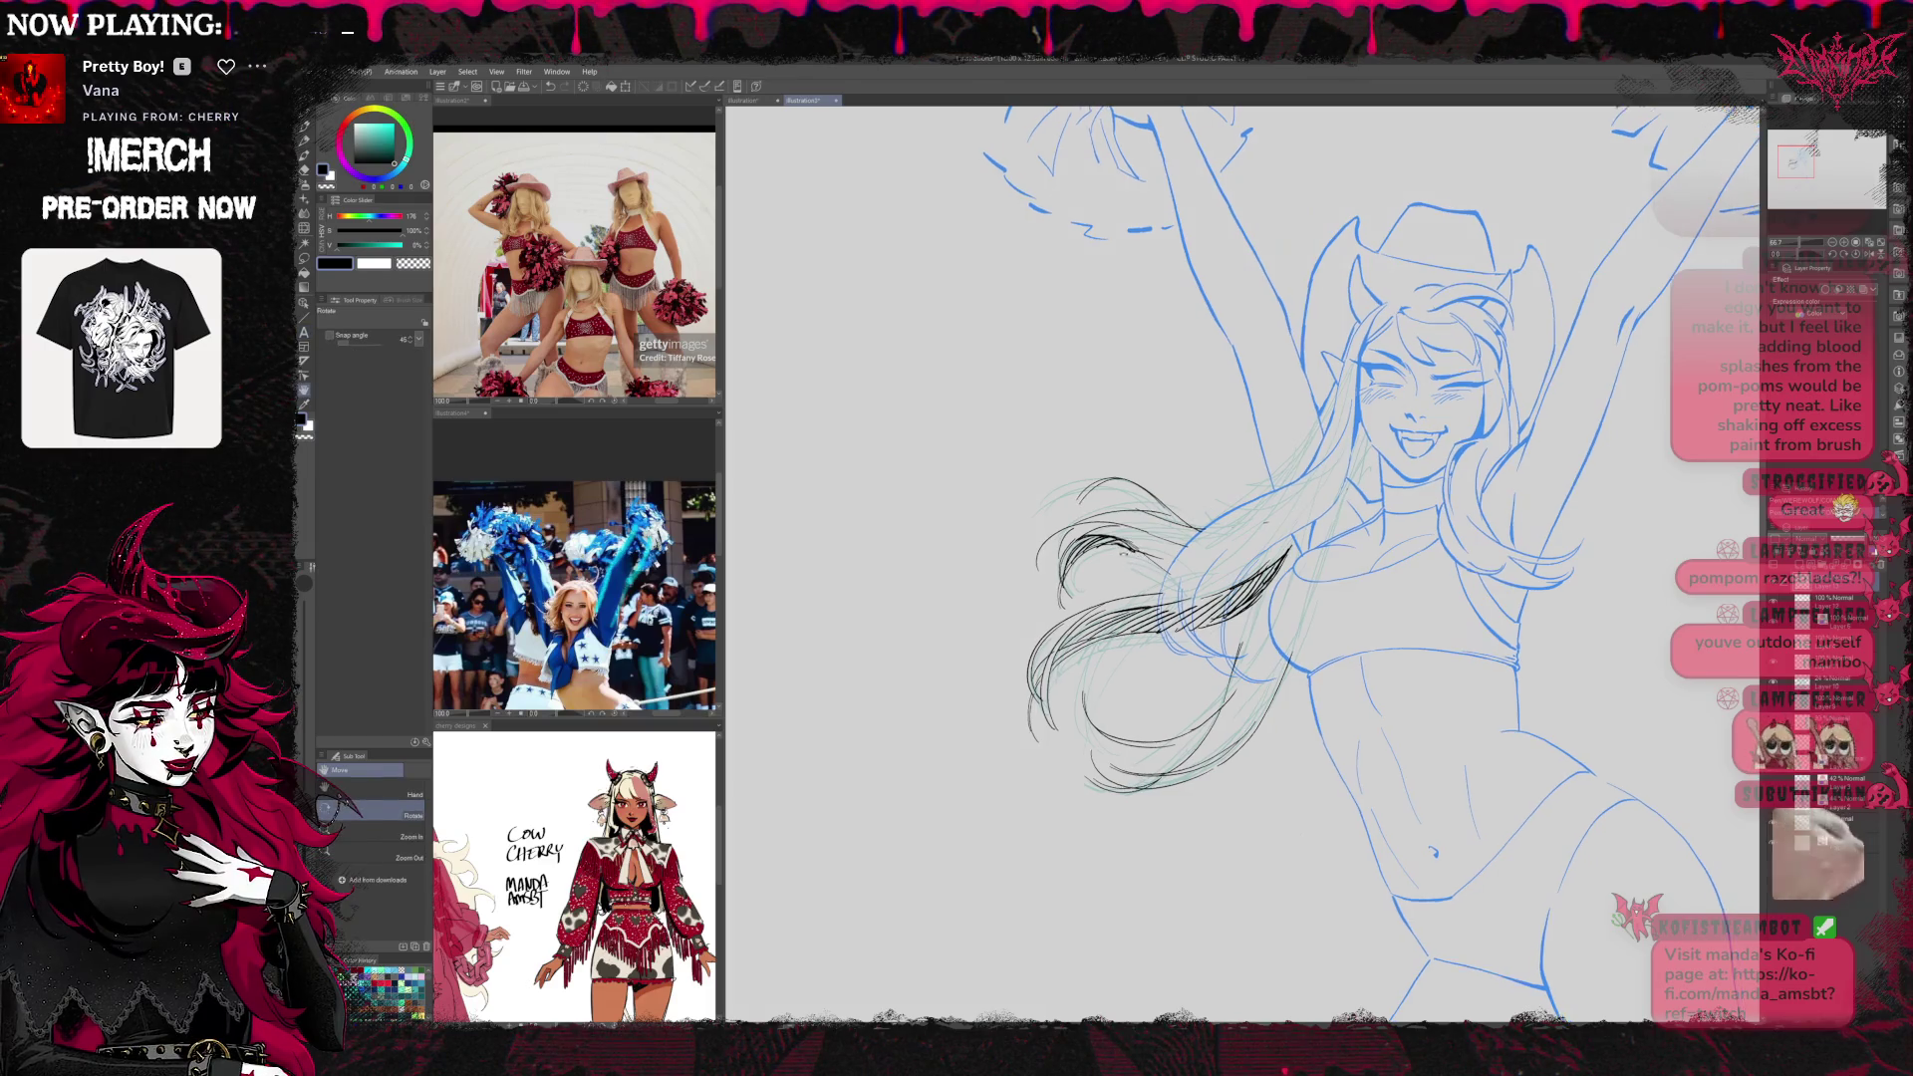
key("e")
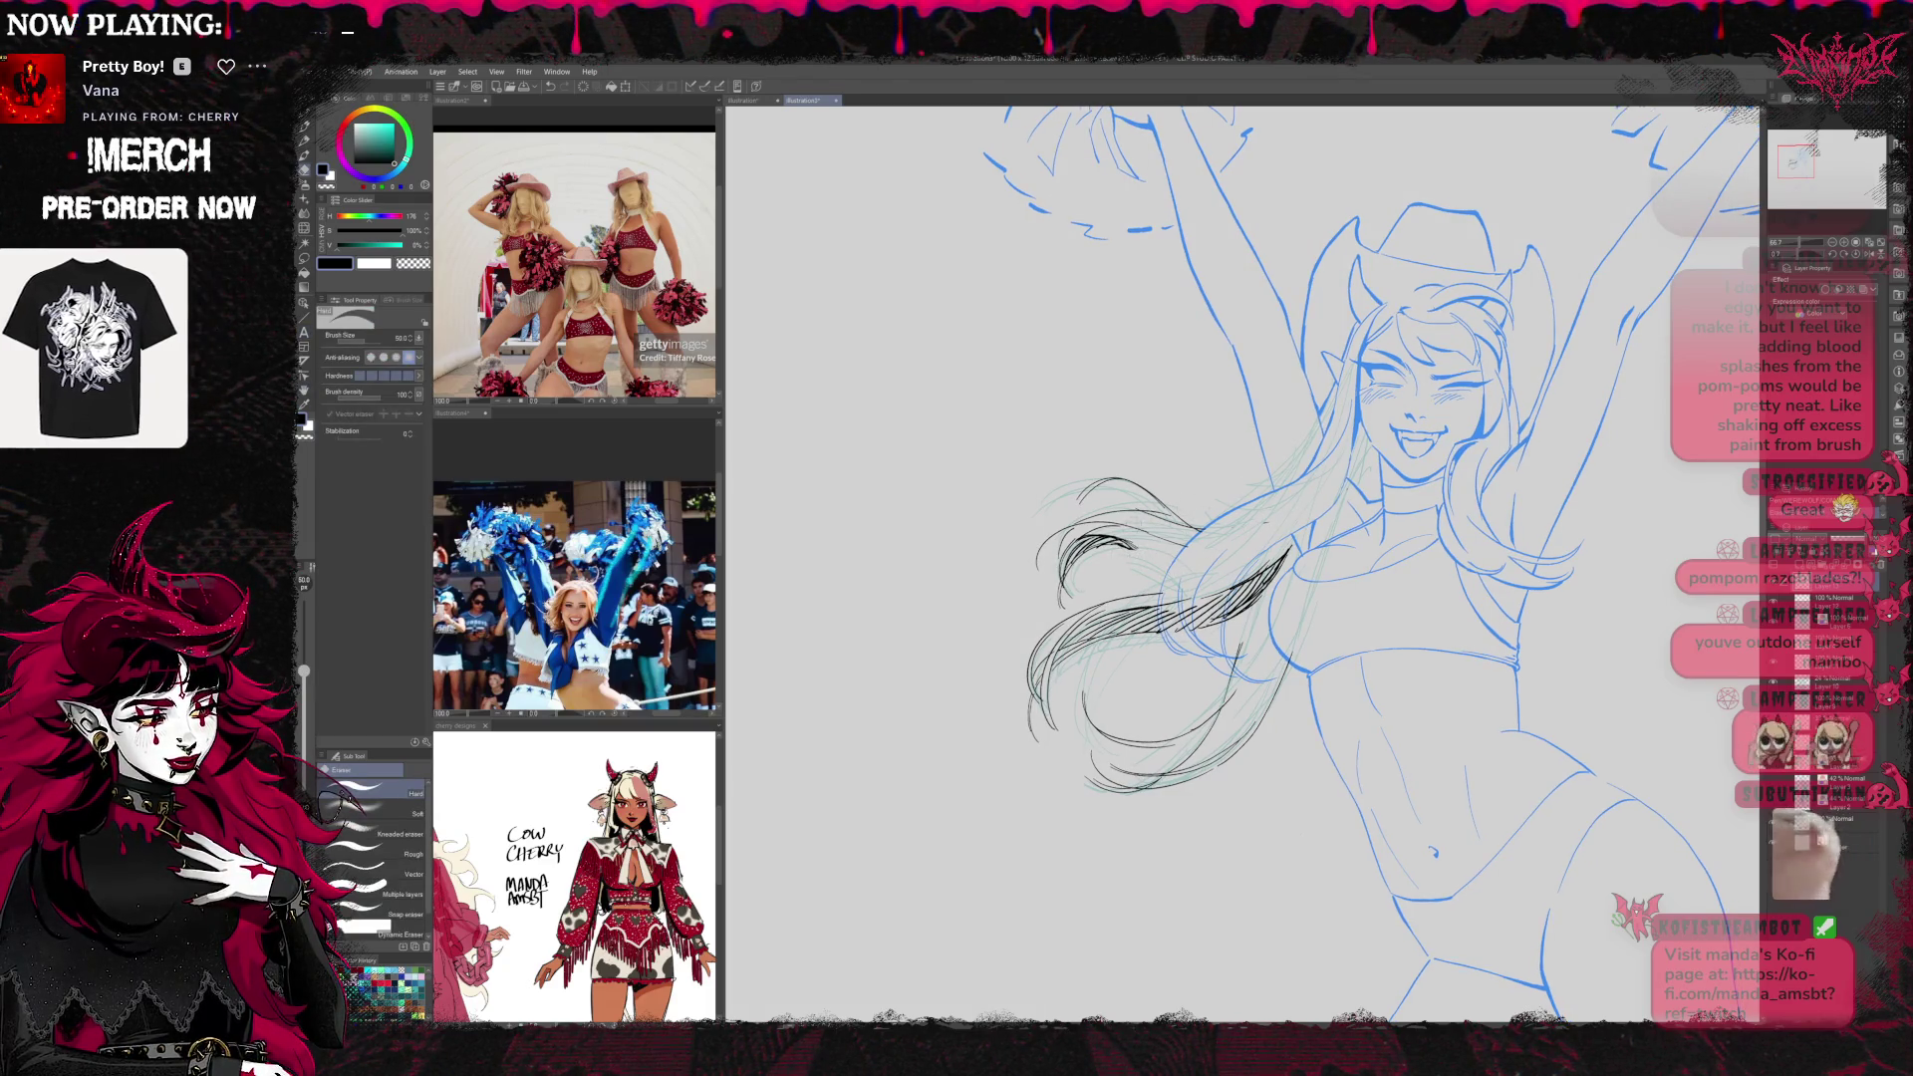
key("p")
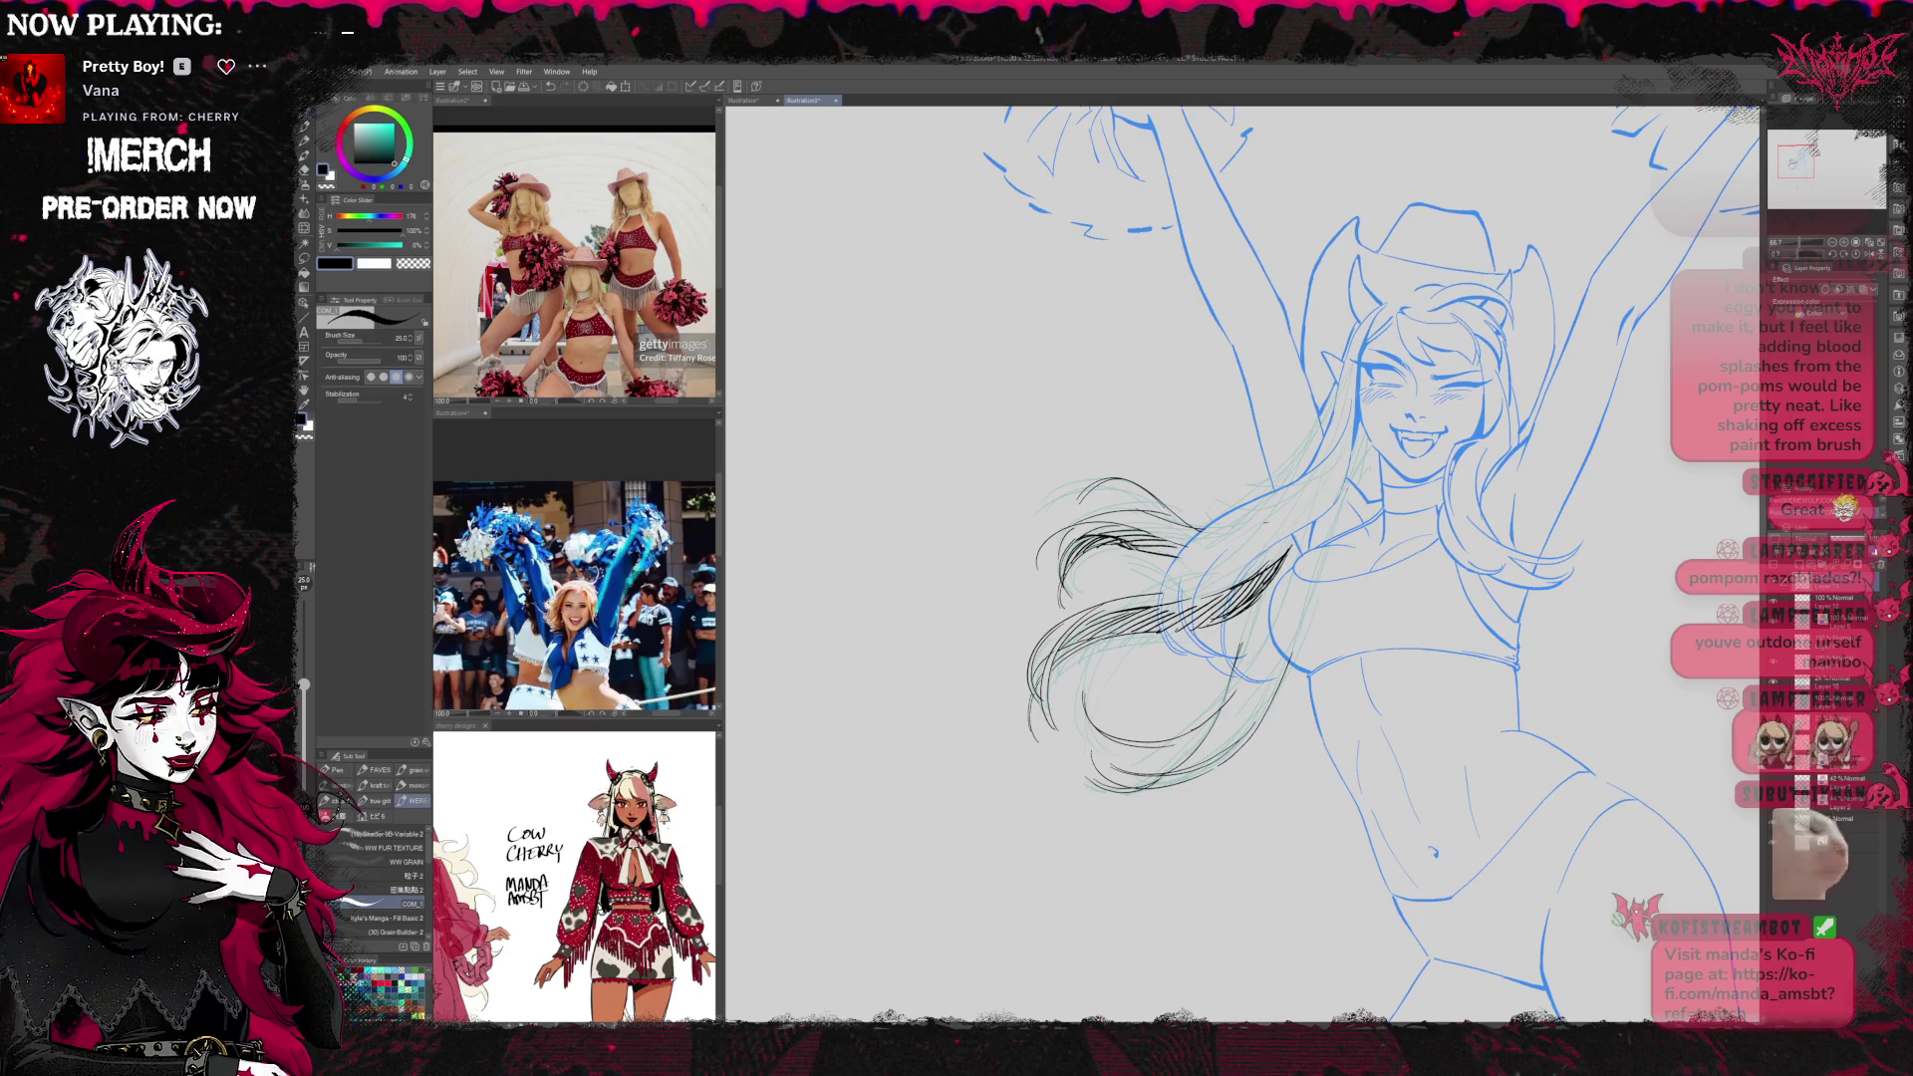
left_click_drag(1467, 562, 1363, 517)
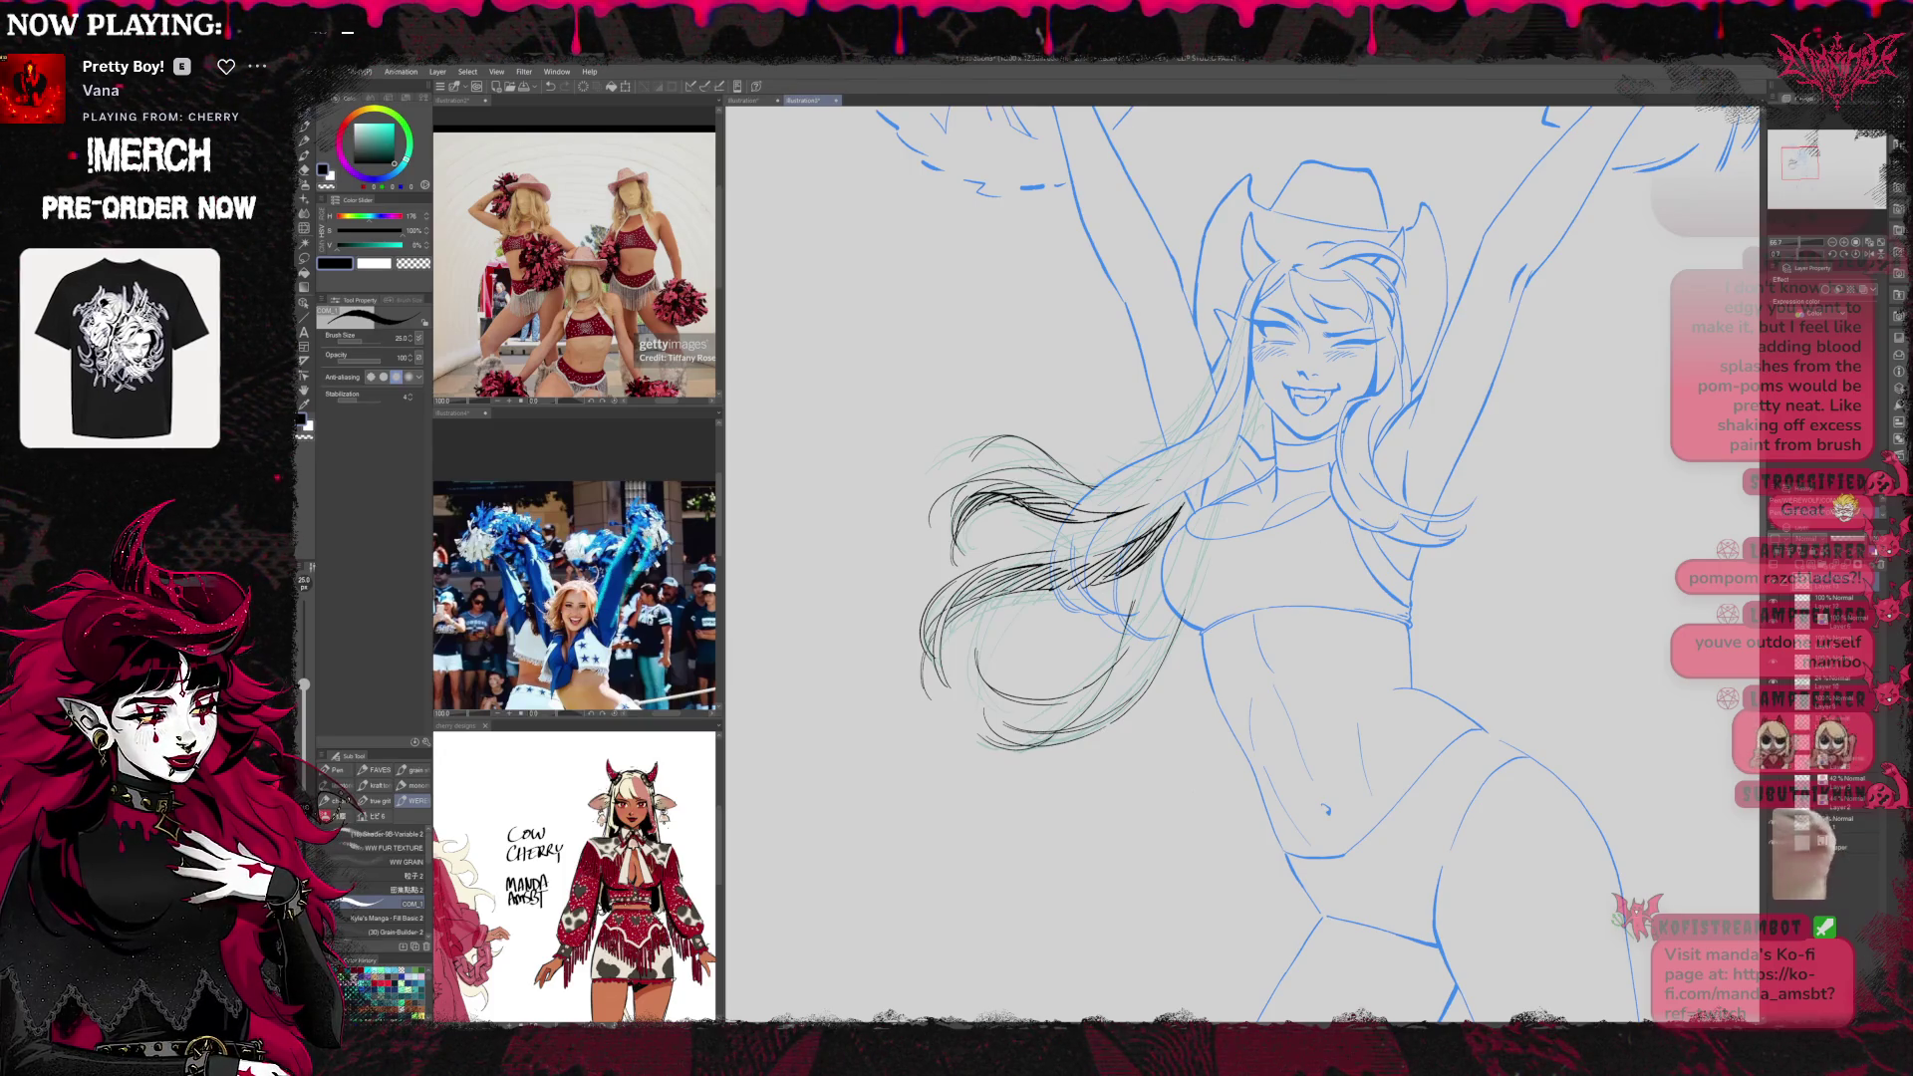
key("e")
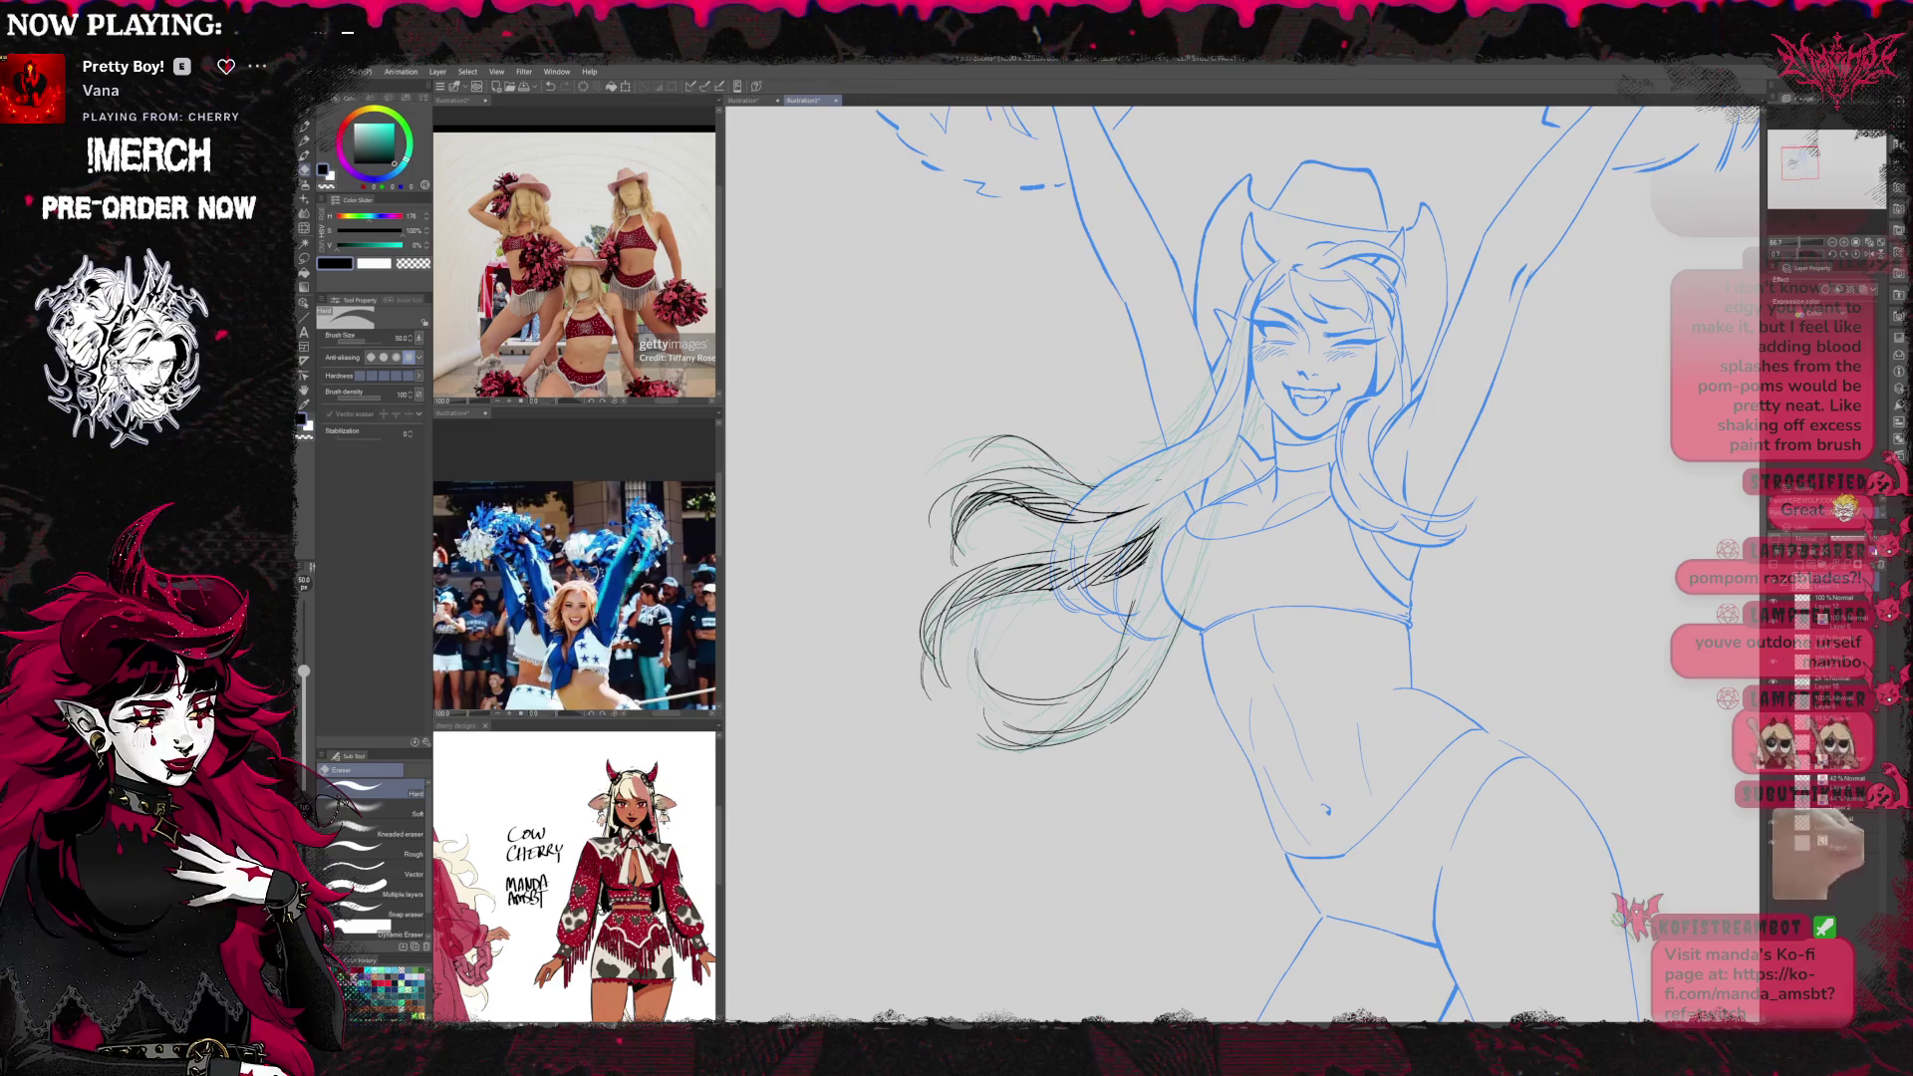
key("p")
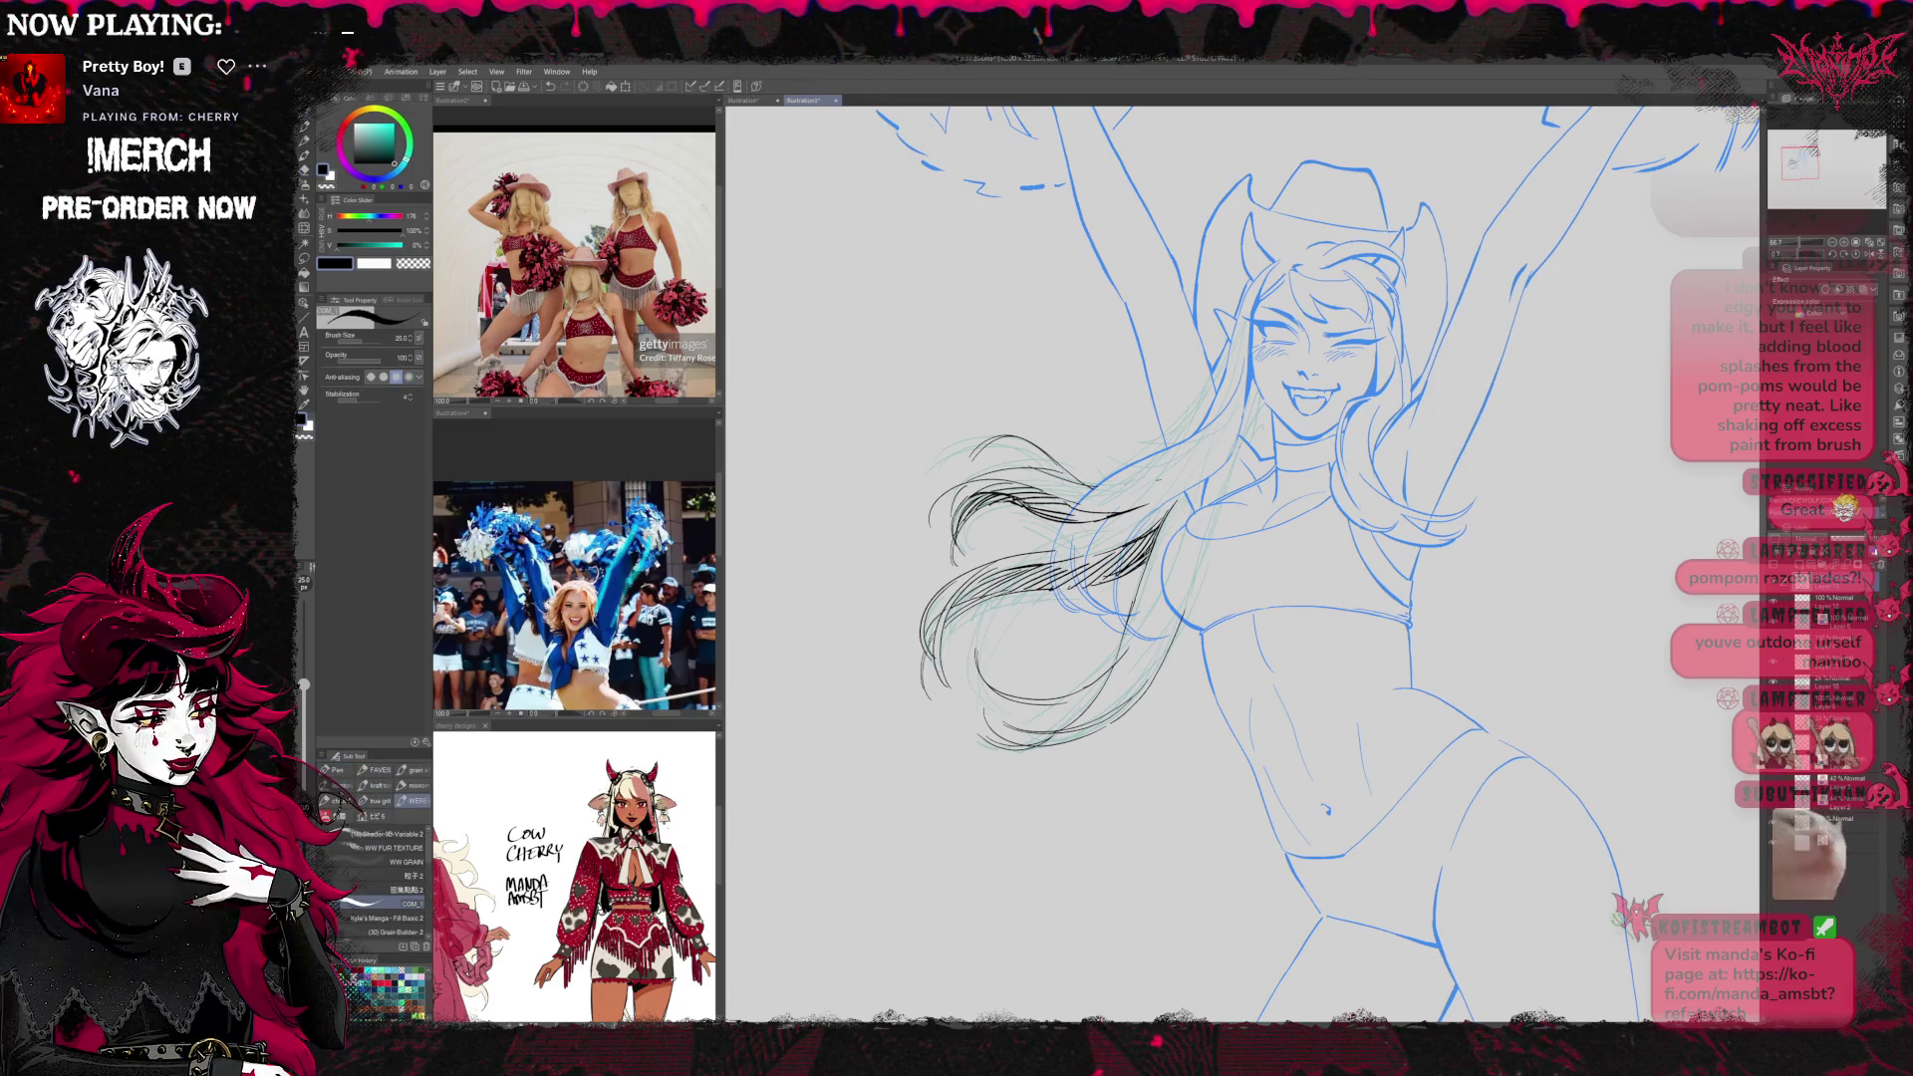
key("e")
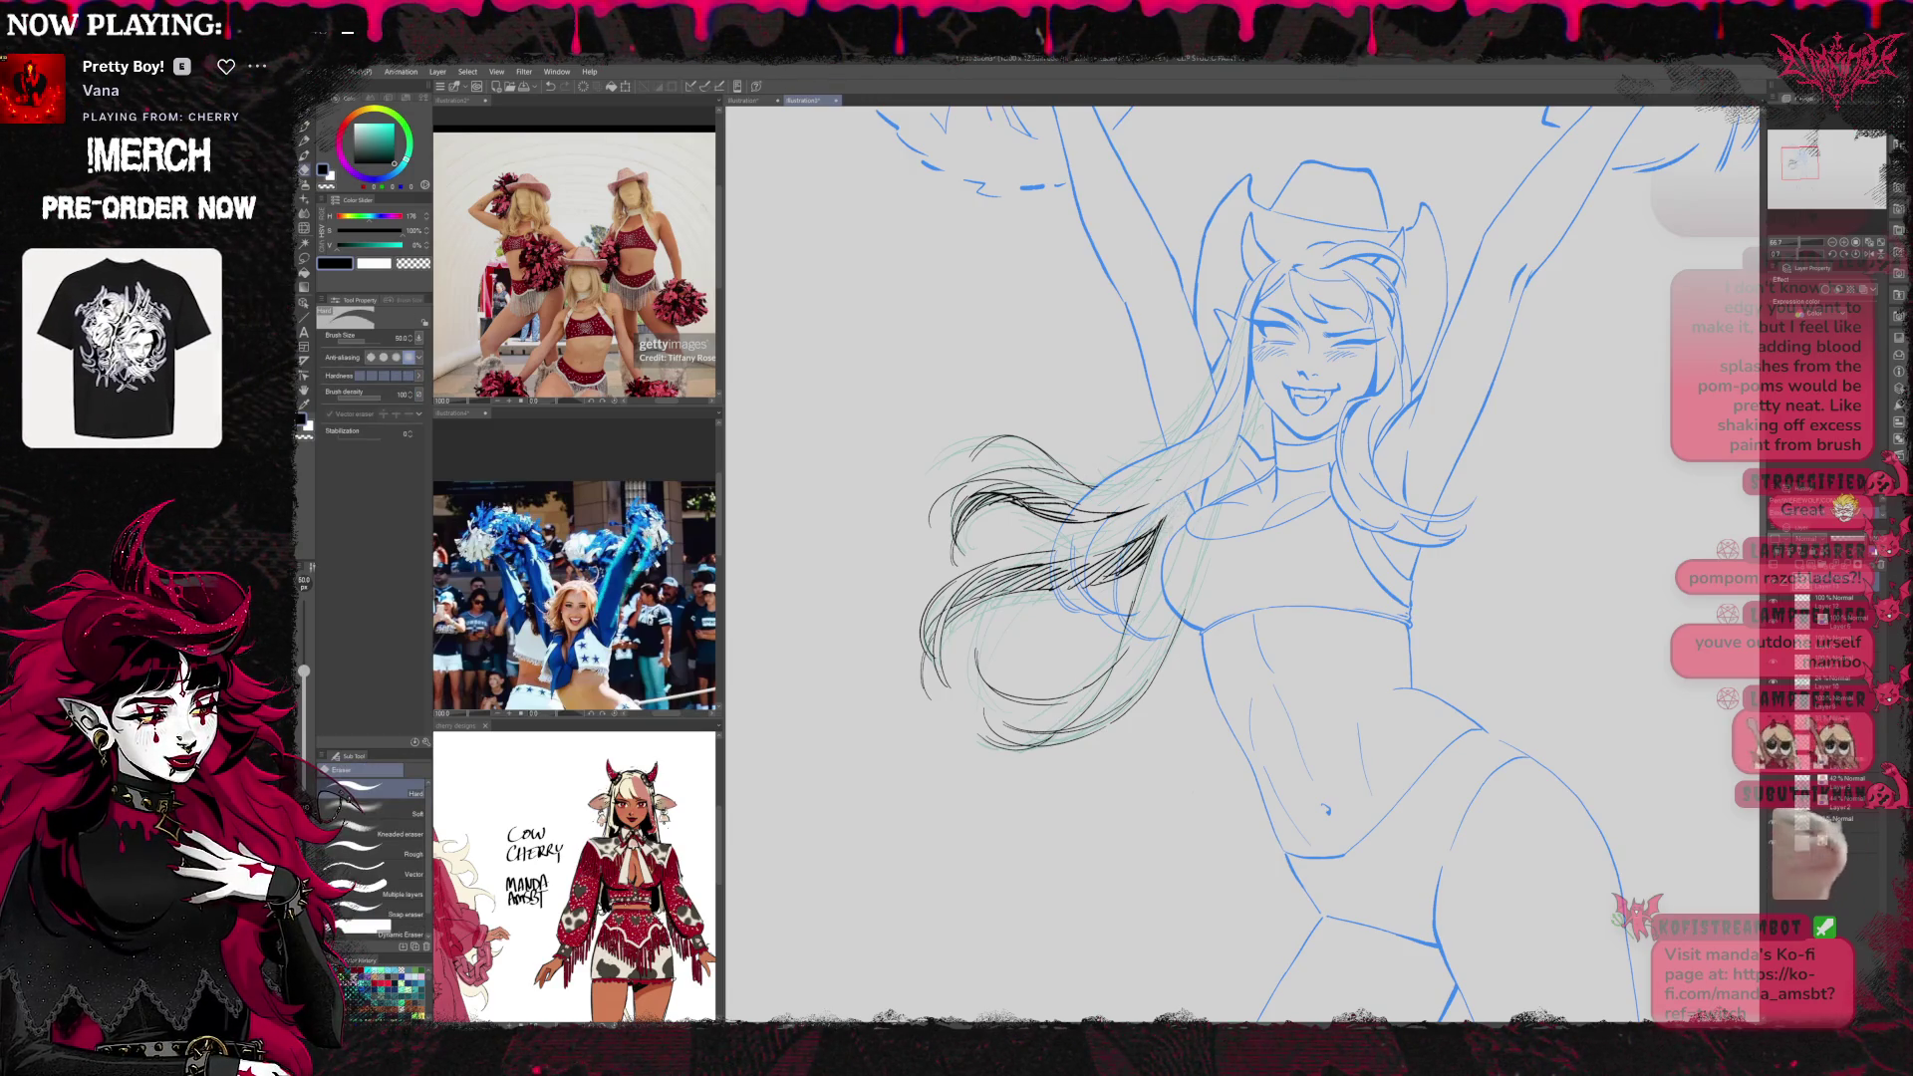
key("p")
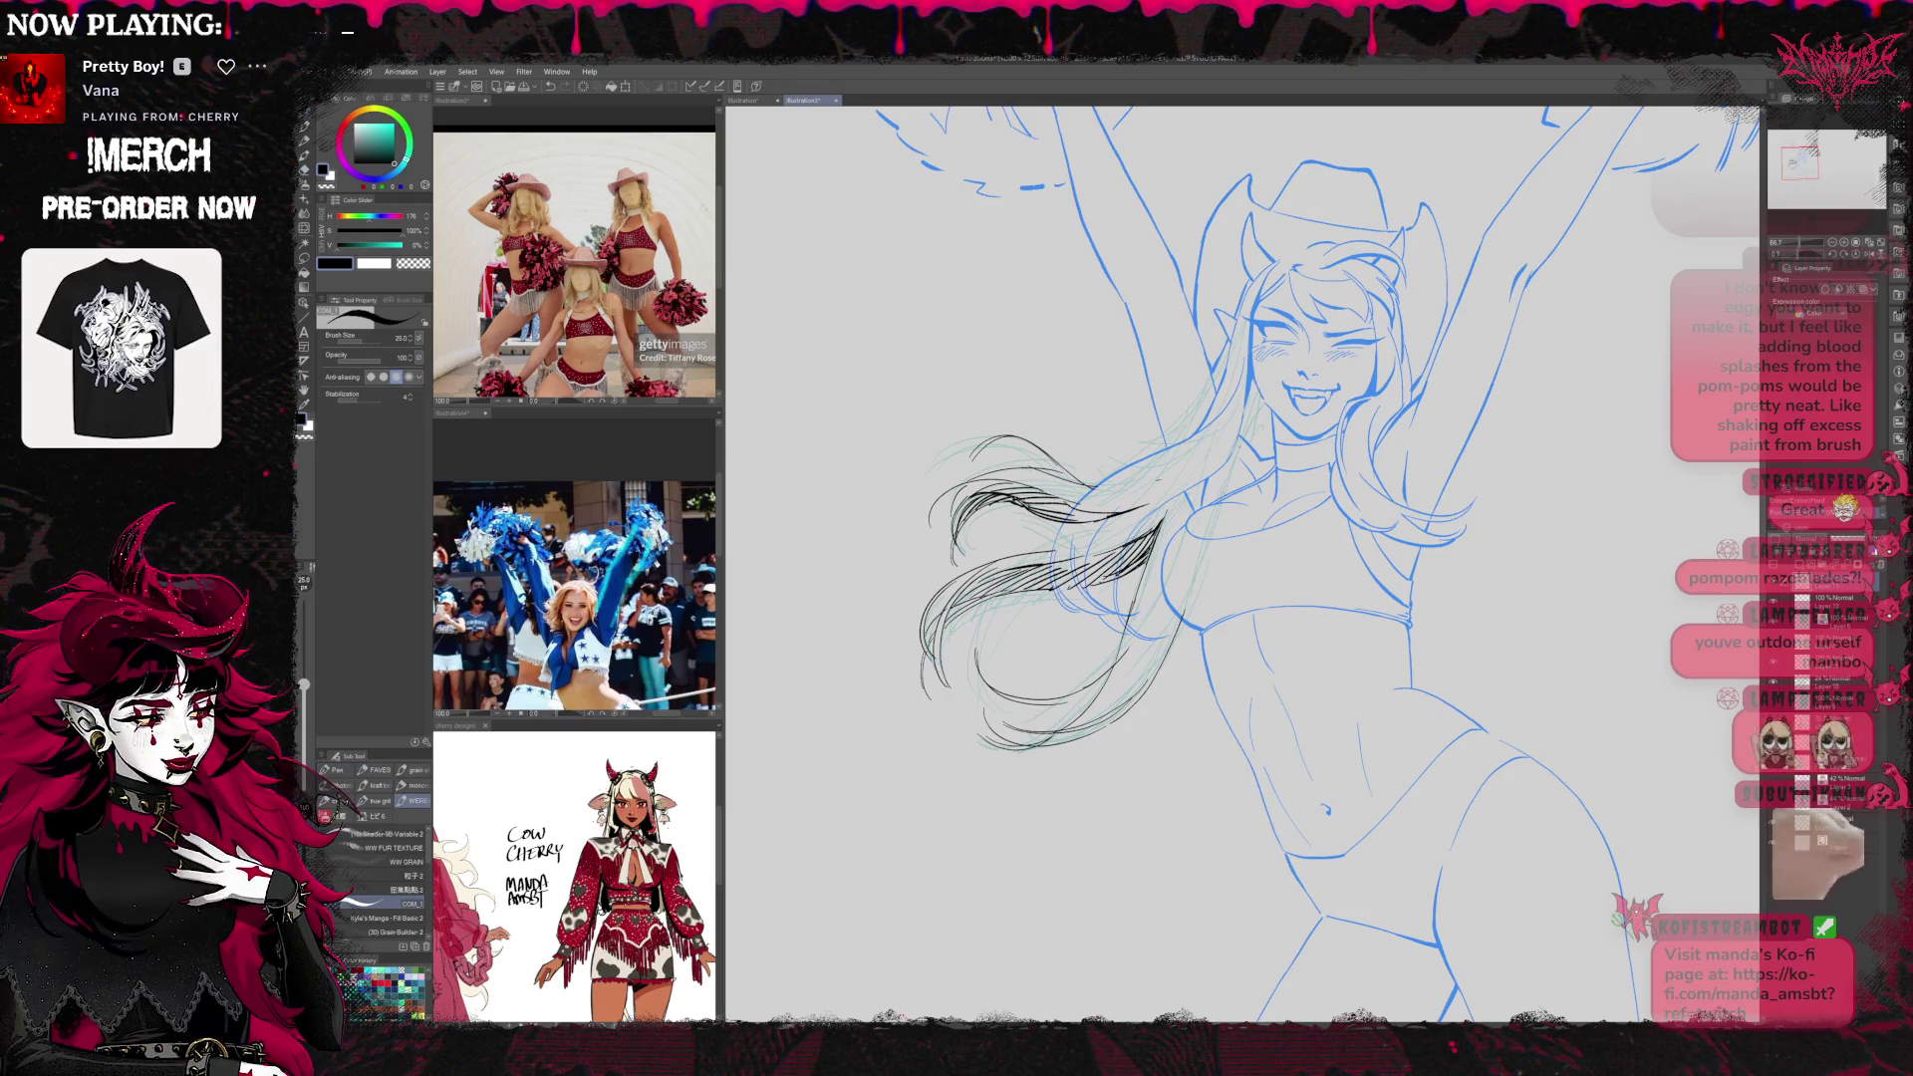
key("e")
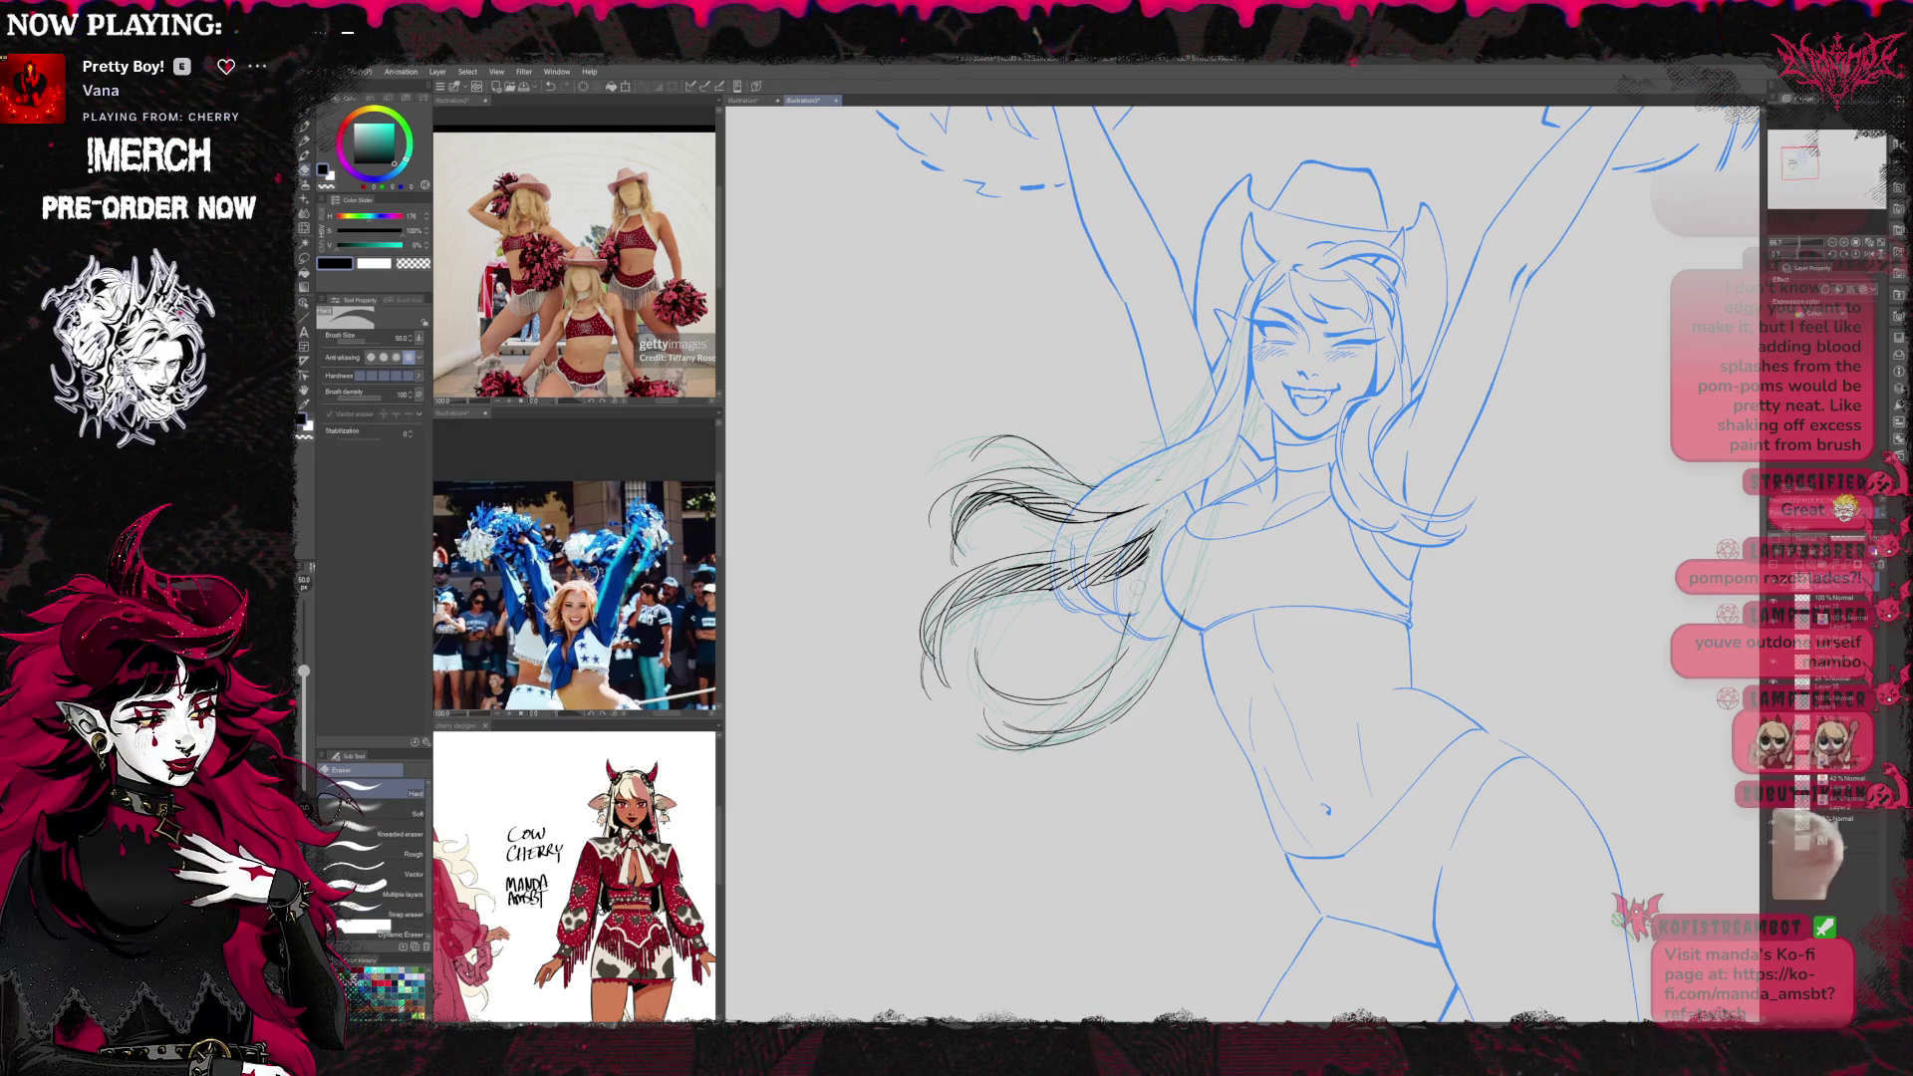
key("p")
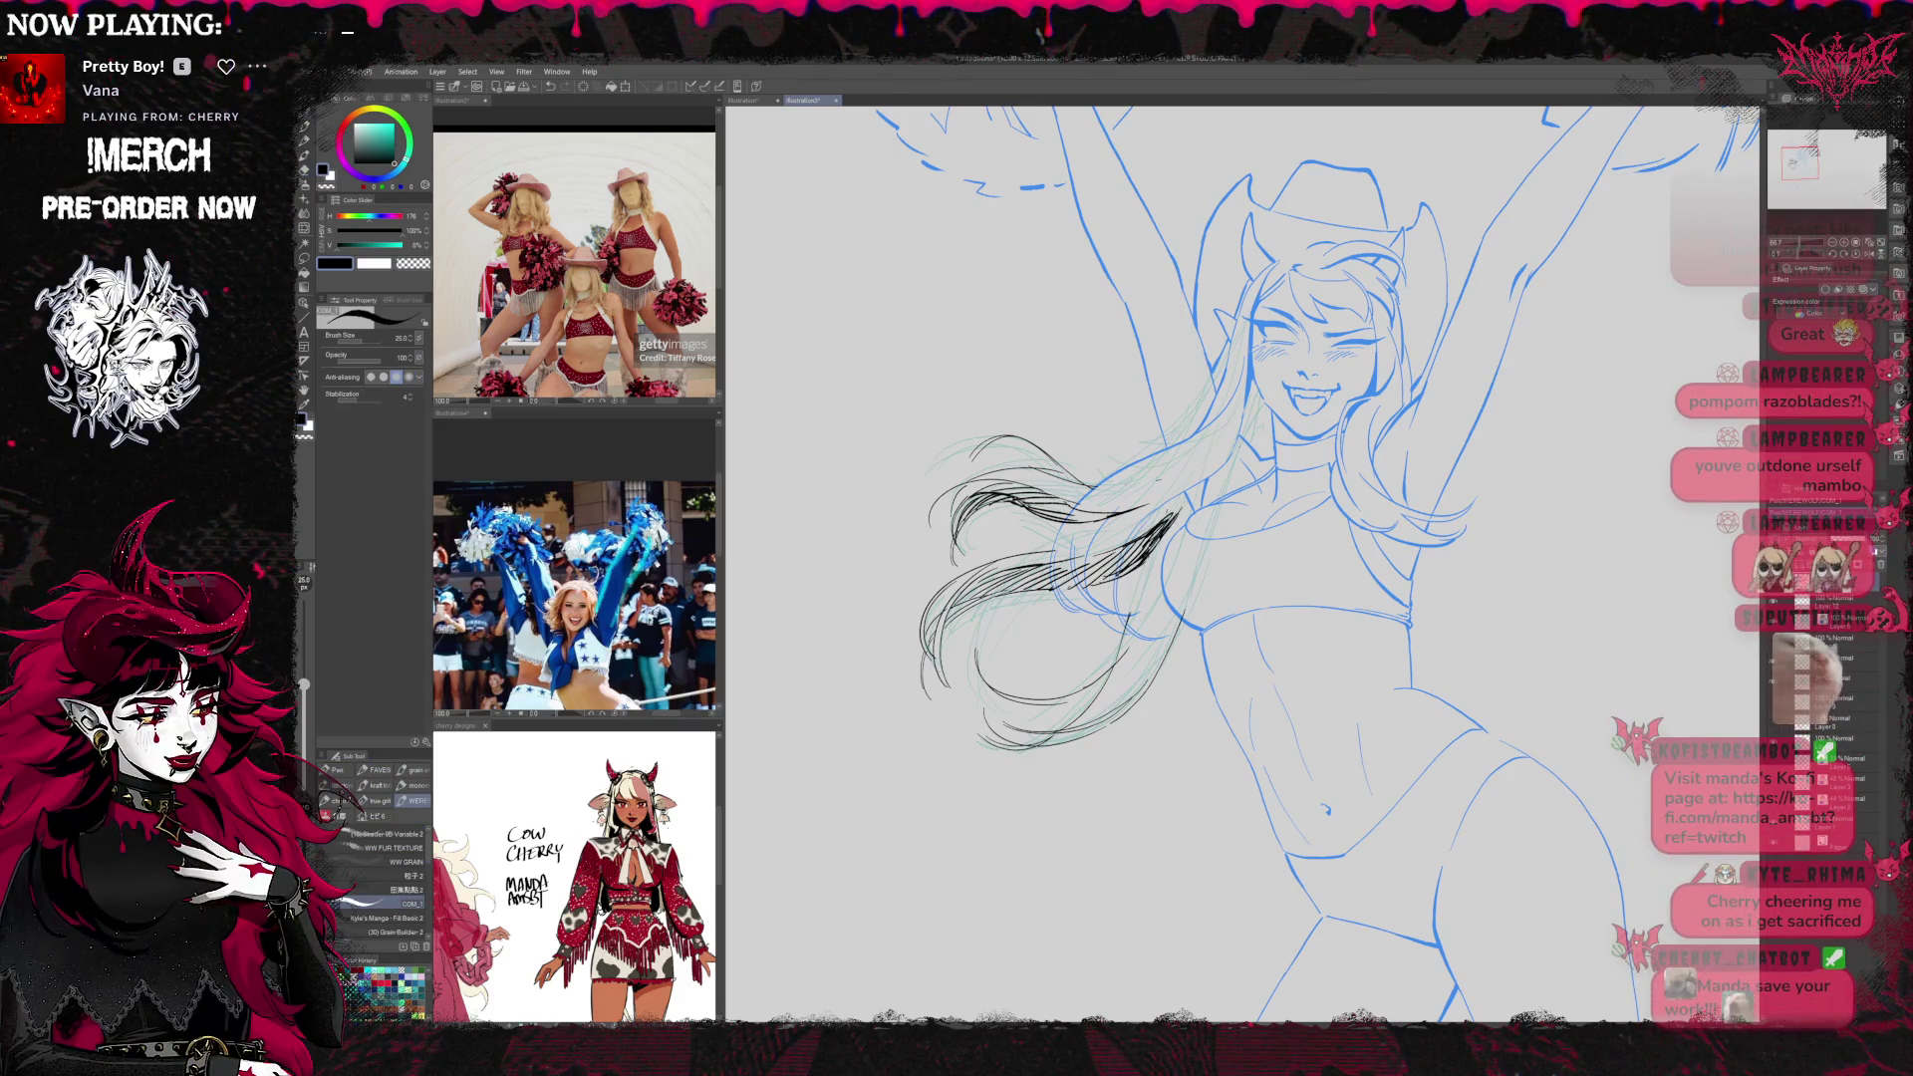
Undo the last lineart change, ink another hair strand, and mirror the view to check it
key("ctrl+z")
key("ctrl+z")
key("ctrl+z")
key("ctrl+z")
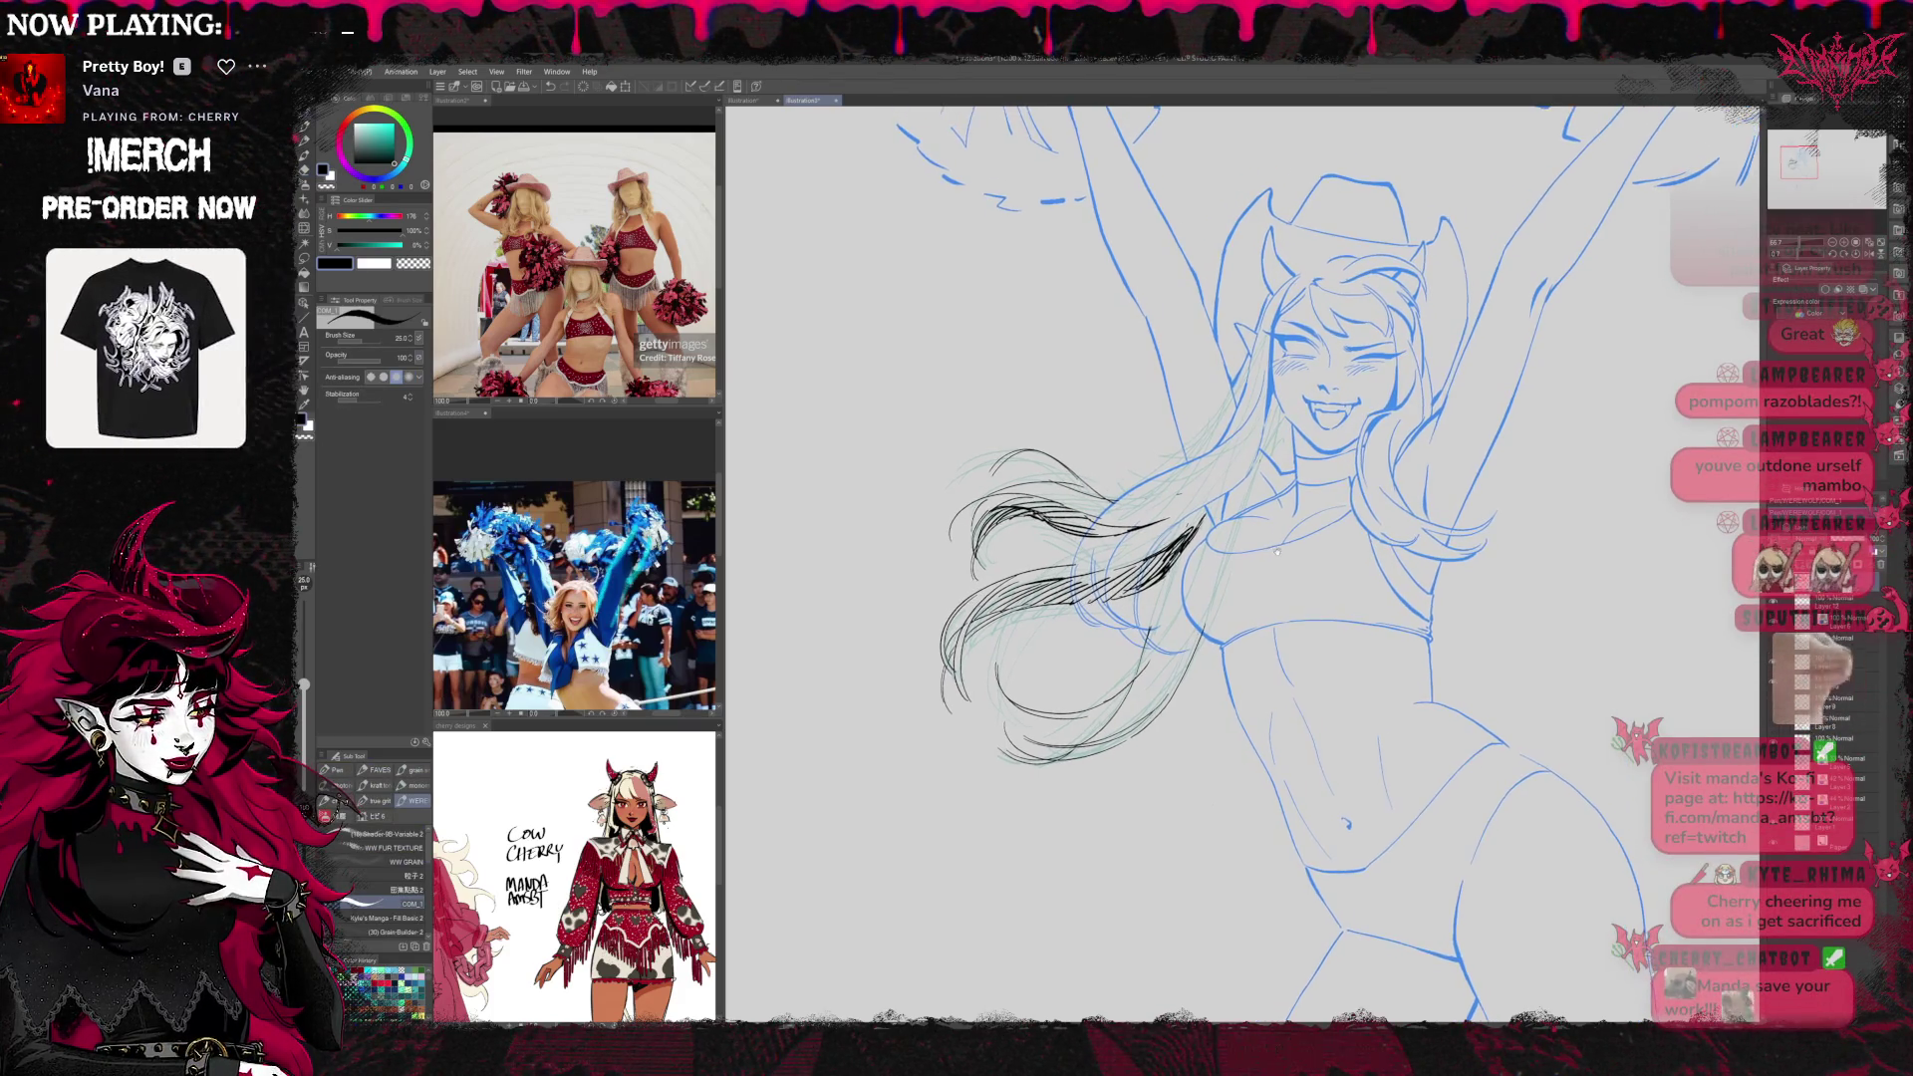
key("e")
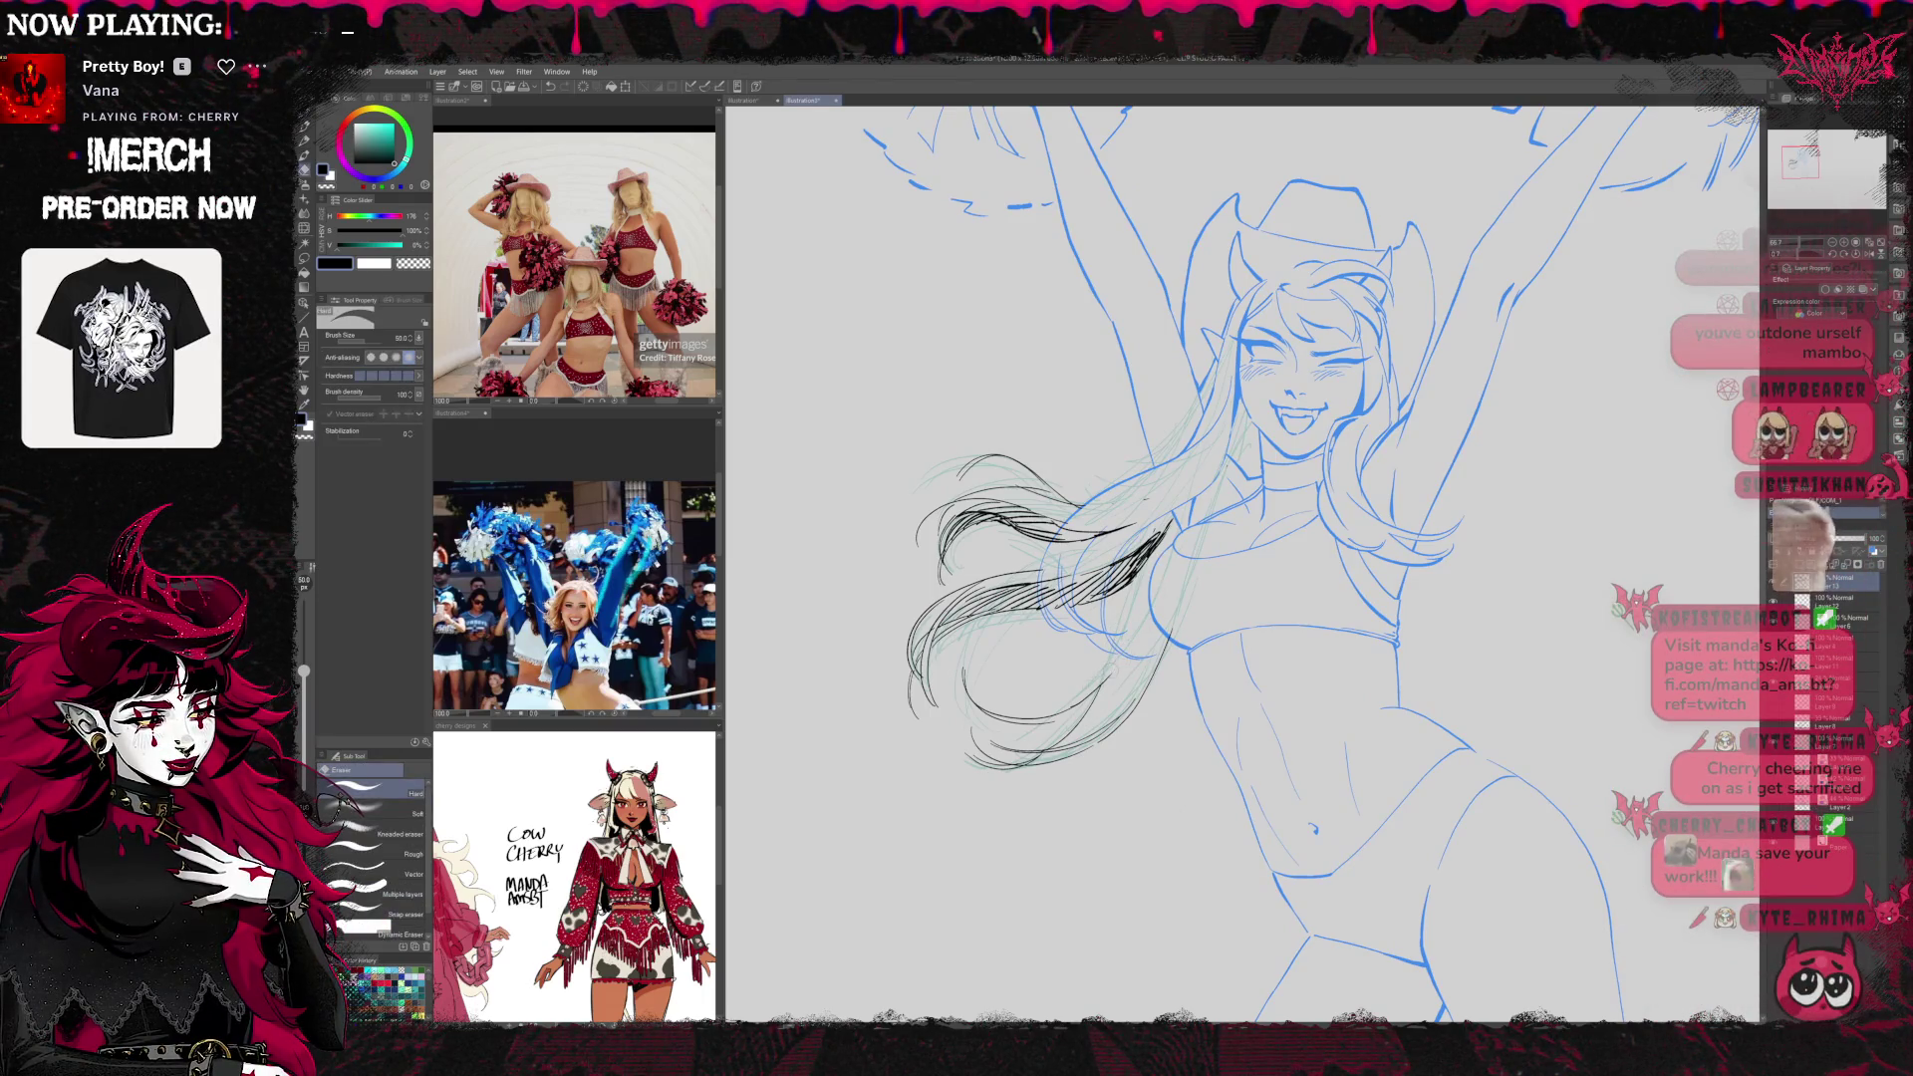
key("p")
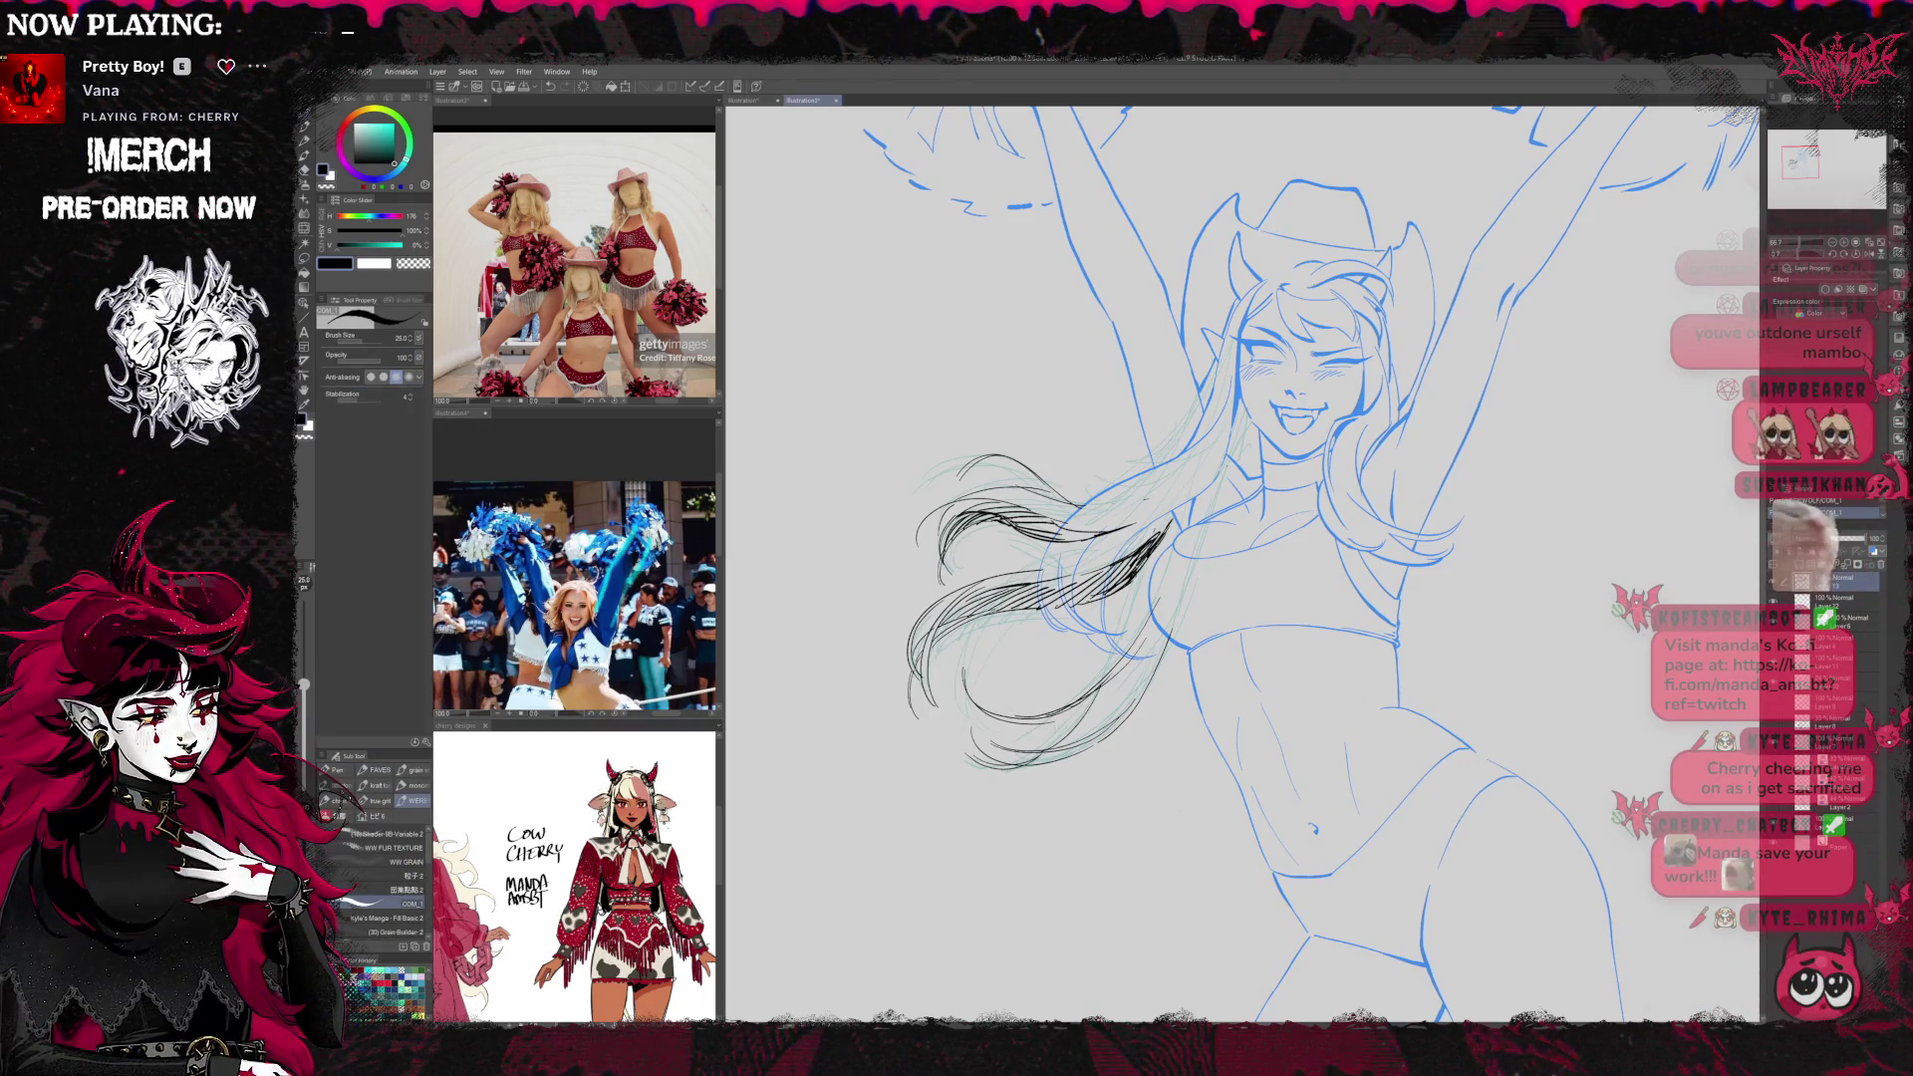
left_click_drag(1171, 626, 1124, 714)
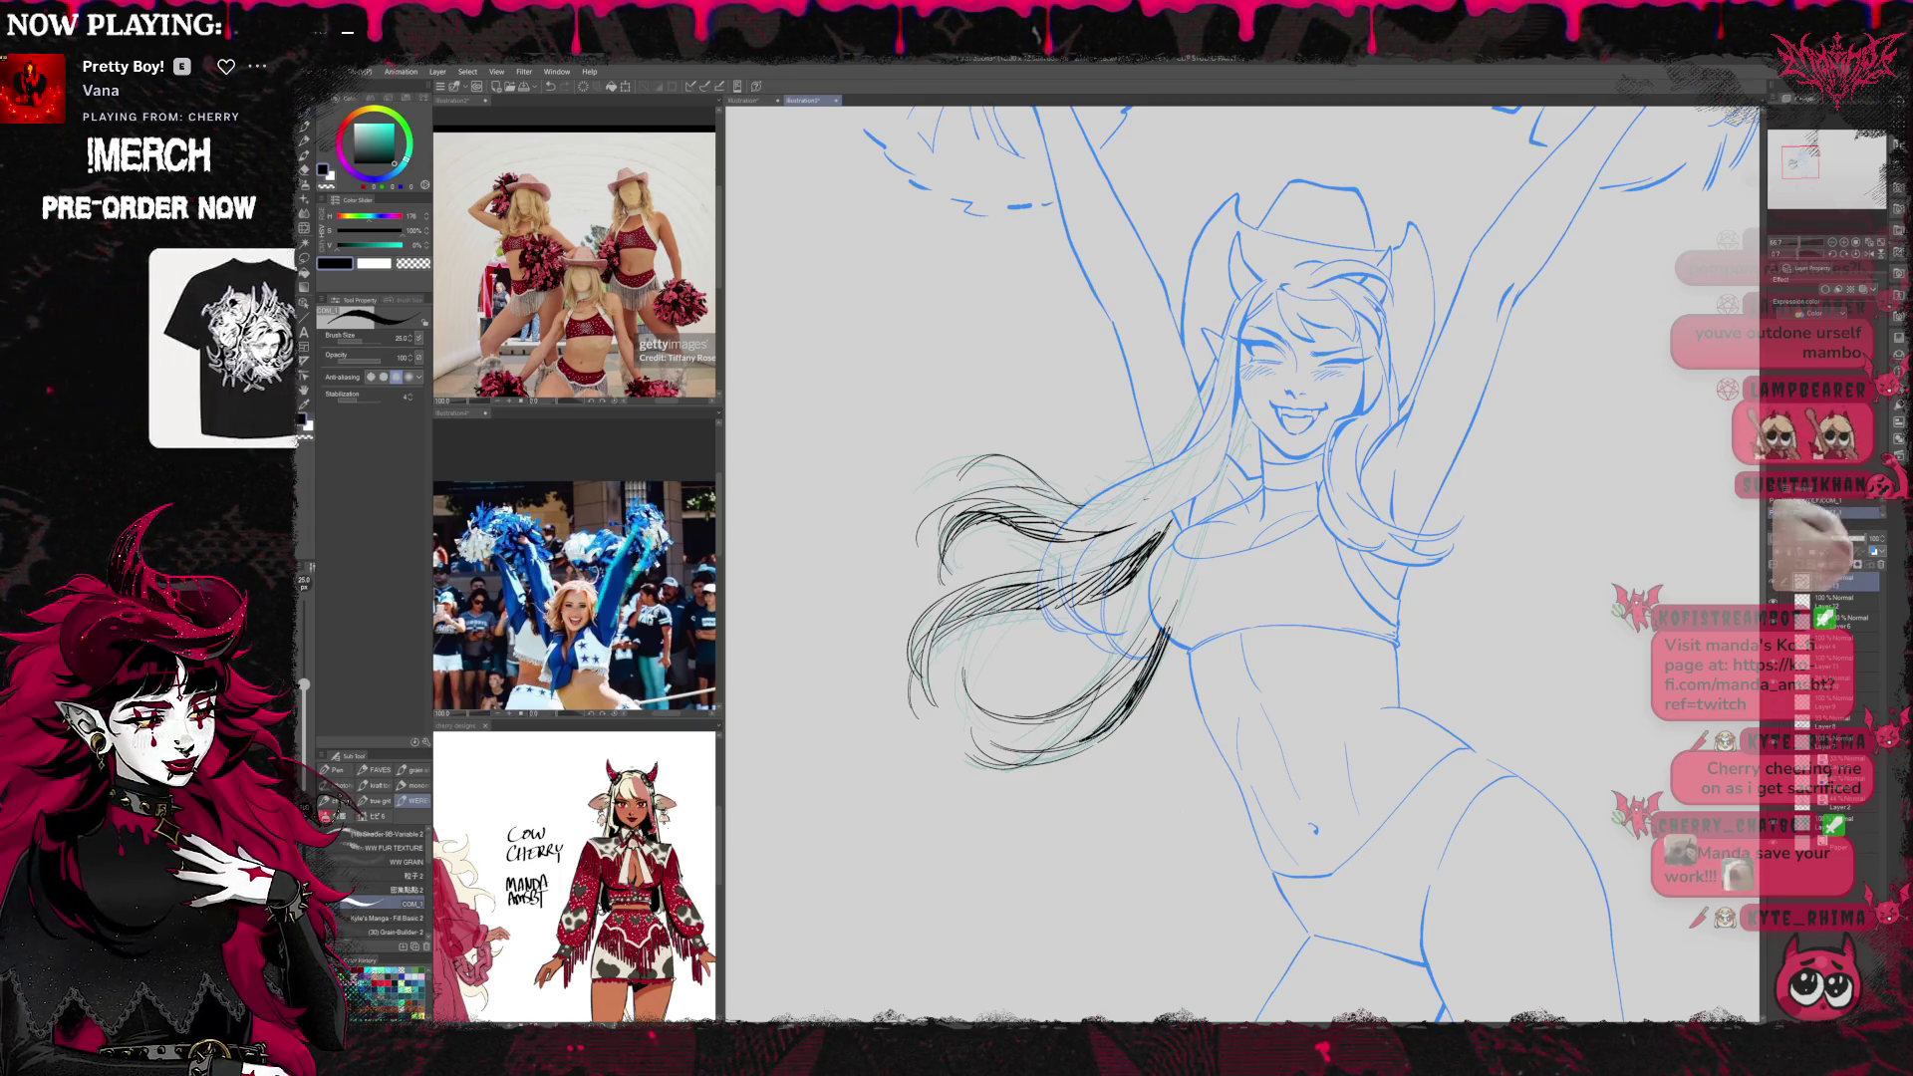
key("h")
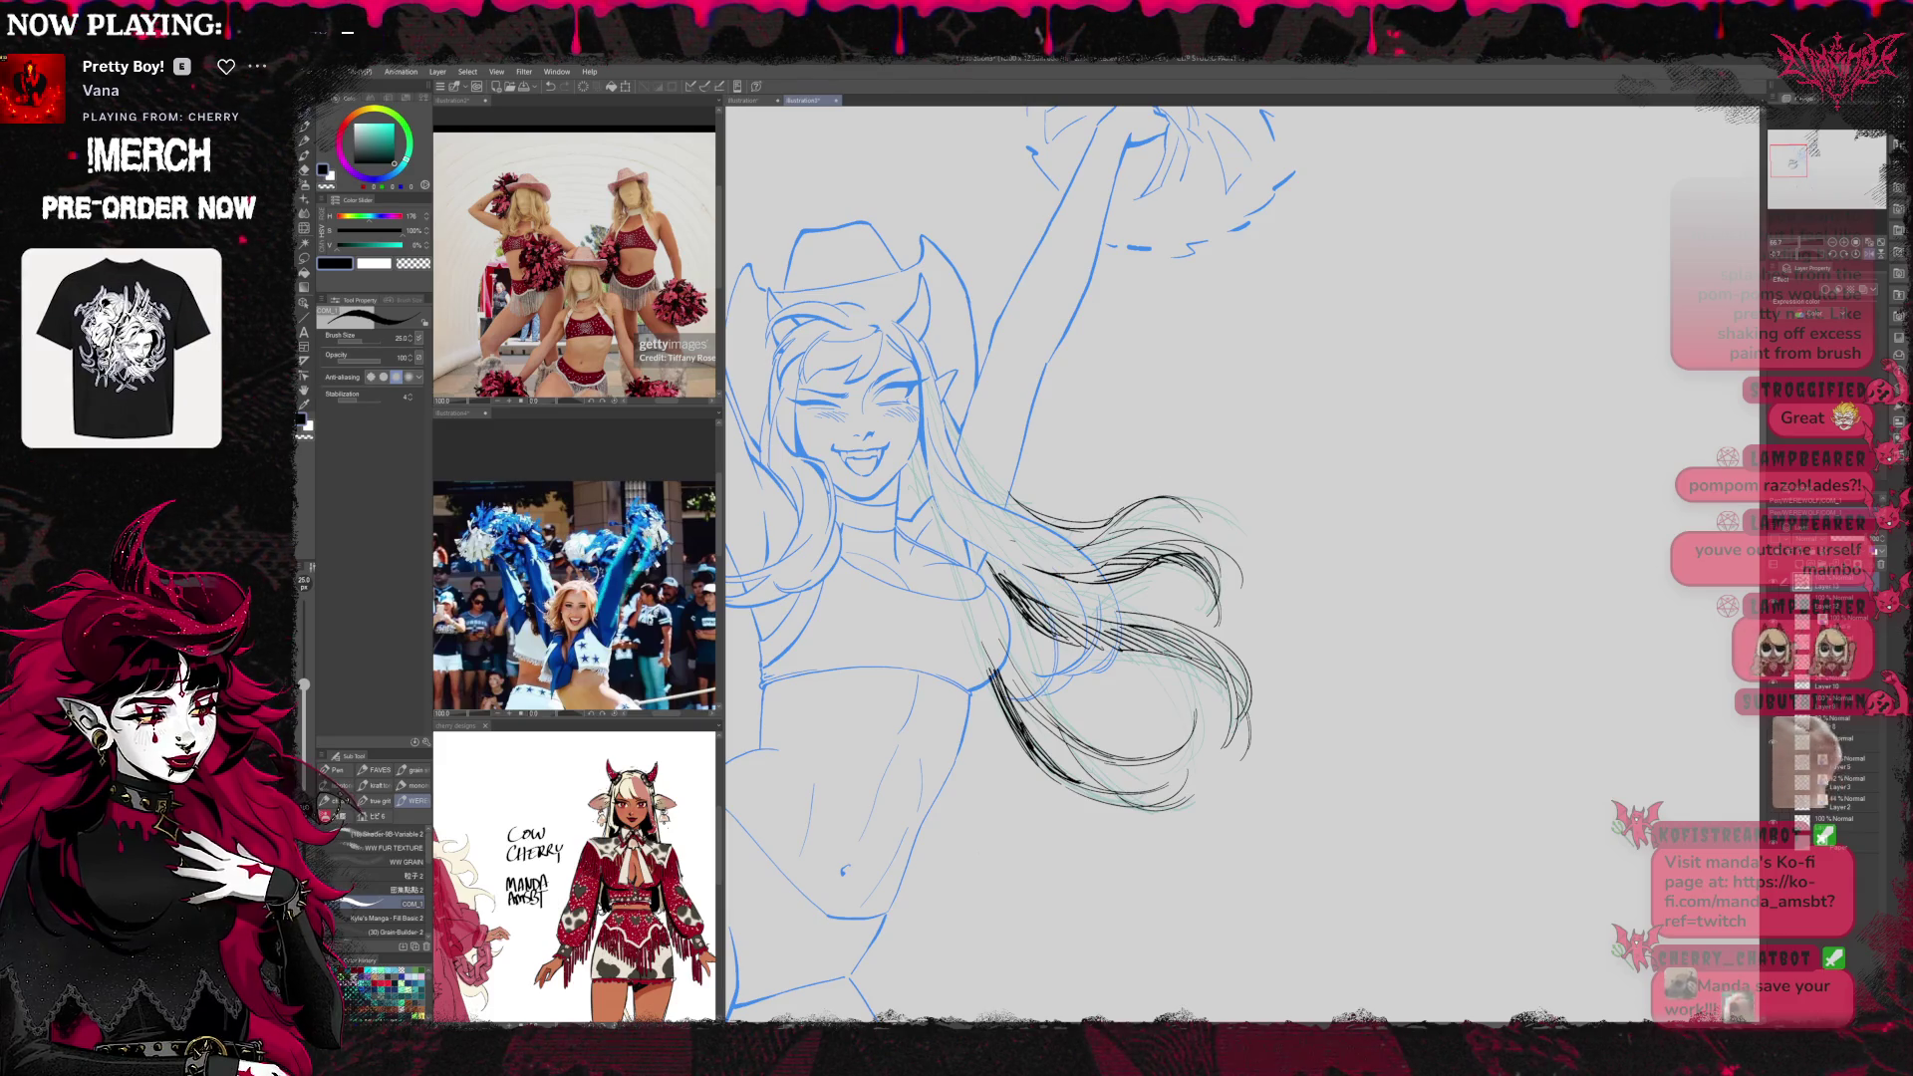
Rotate the canvas view slightly clockwise, then straighten it and return to the Pen
key("e")
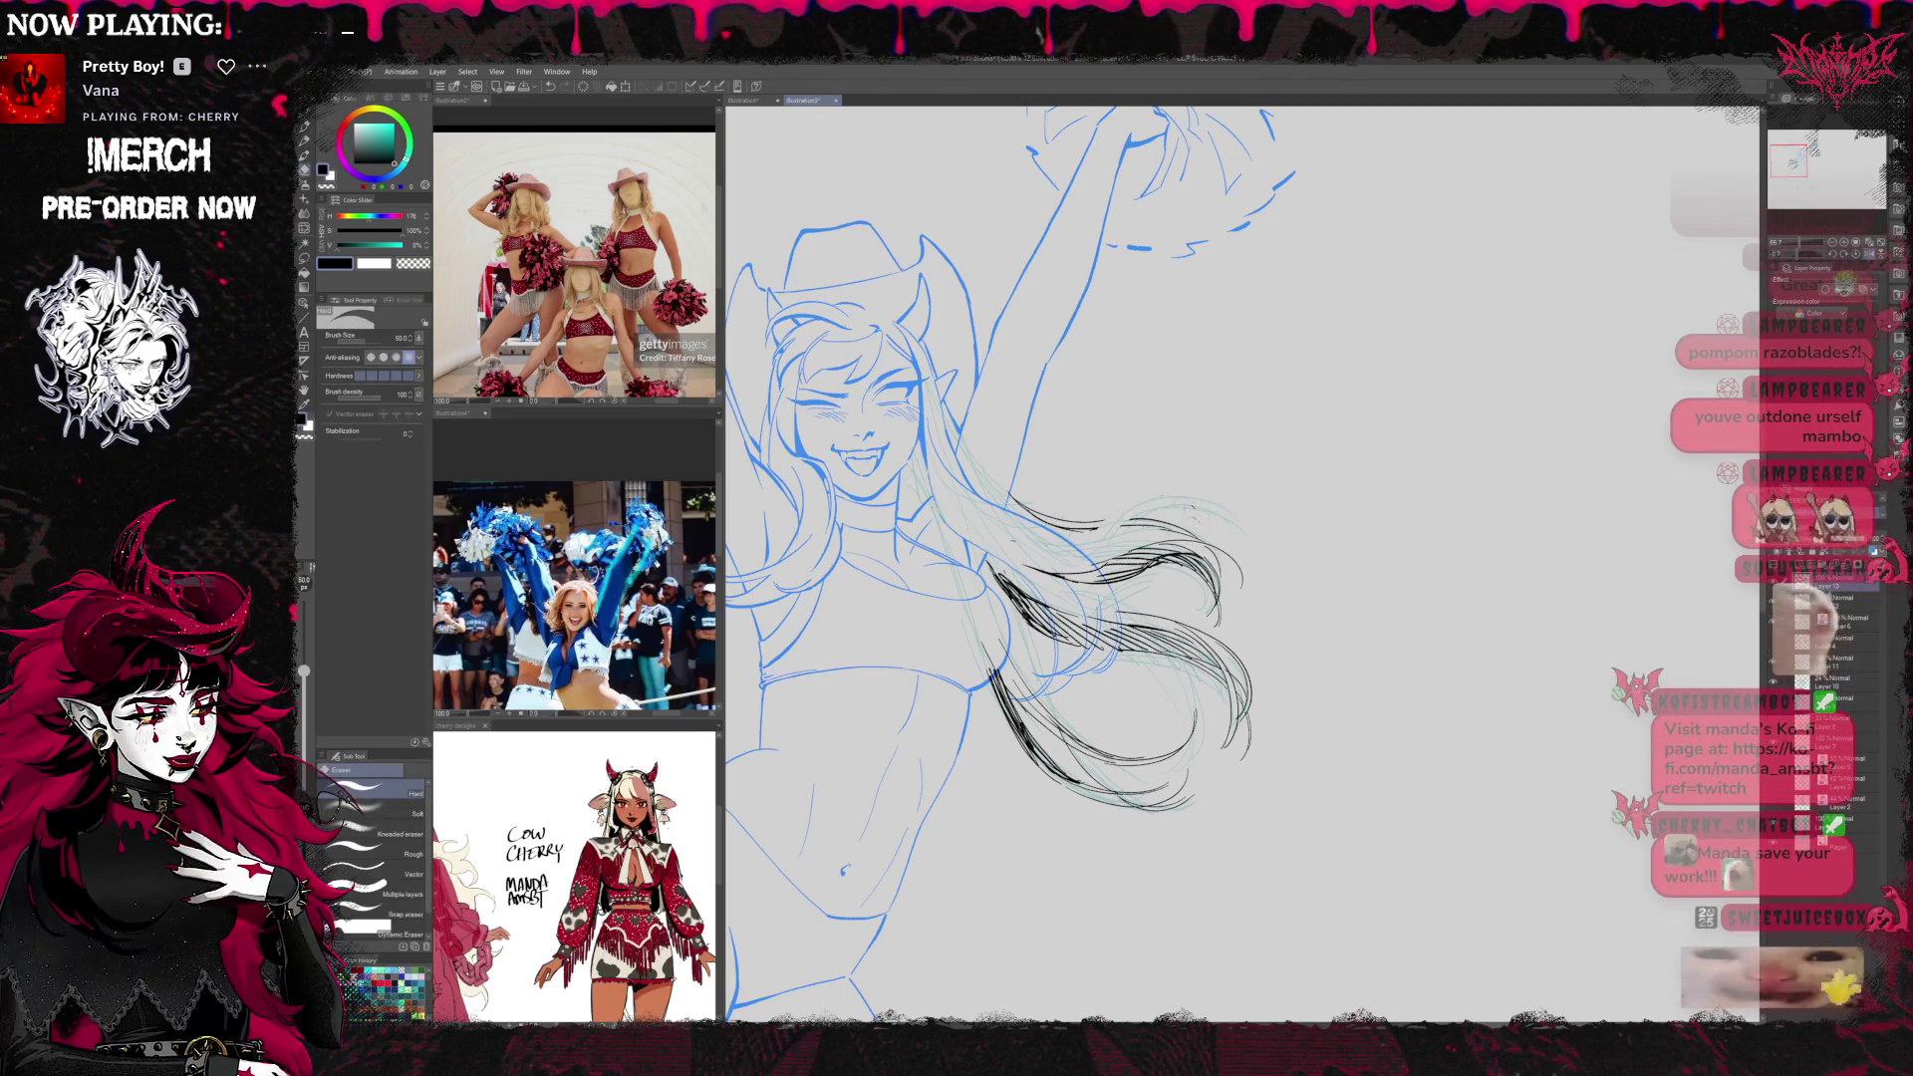
key("p")
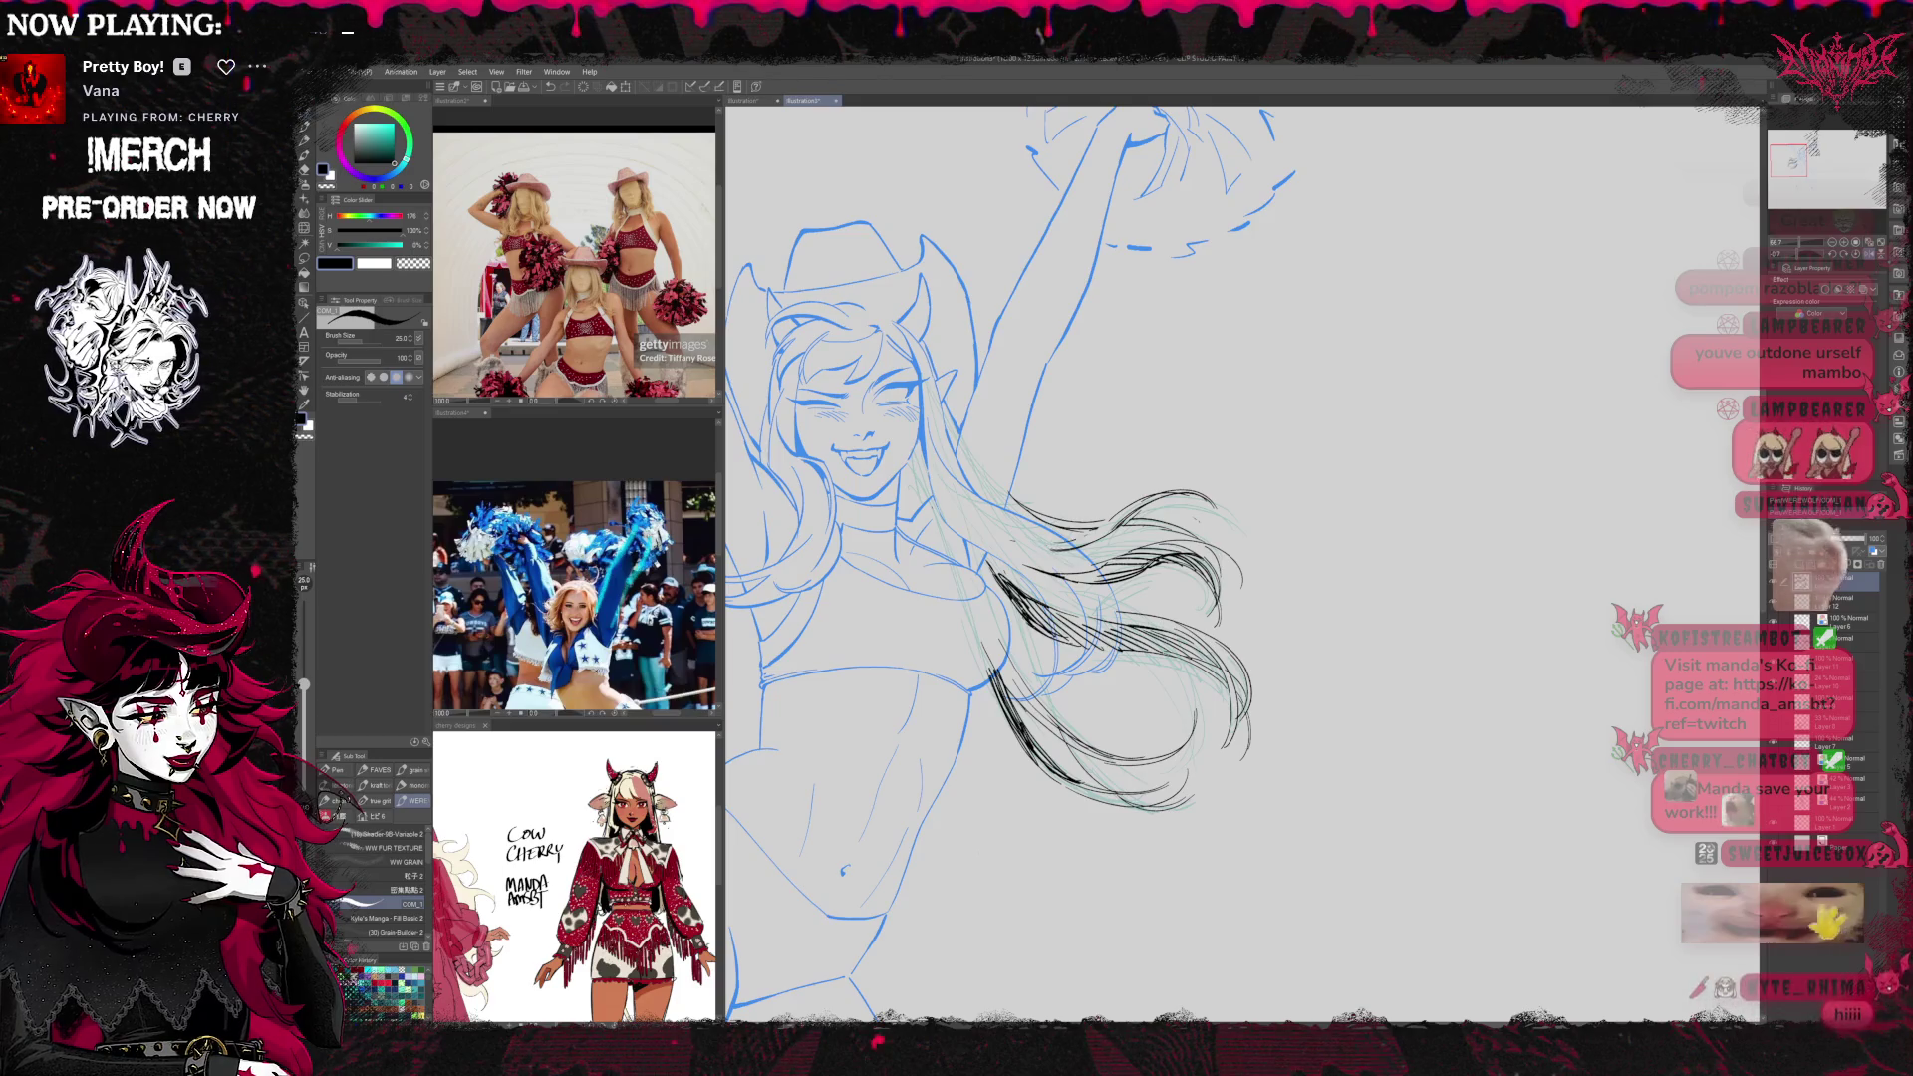
key("r")
mouse_move(1326, 451)
left_mouse_down()
mouse_move(1355, 480)
mouse_move(1318, 414)
left_mouse_up()
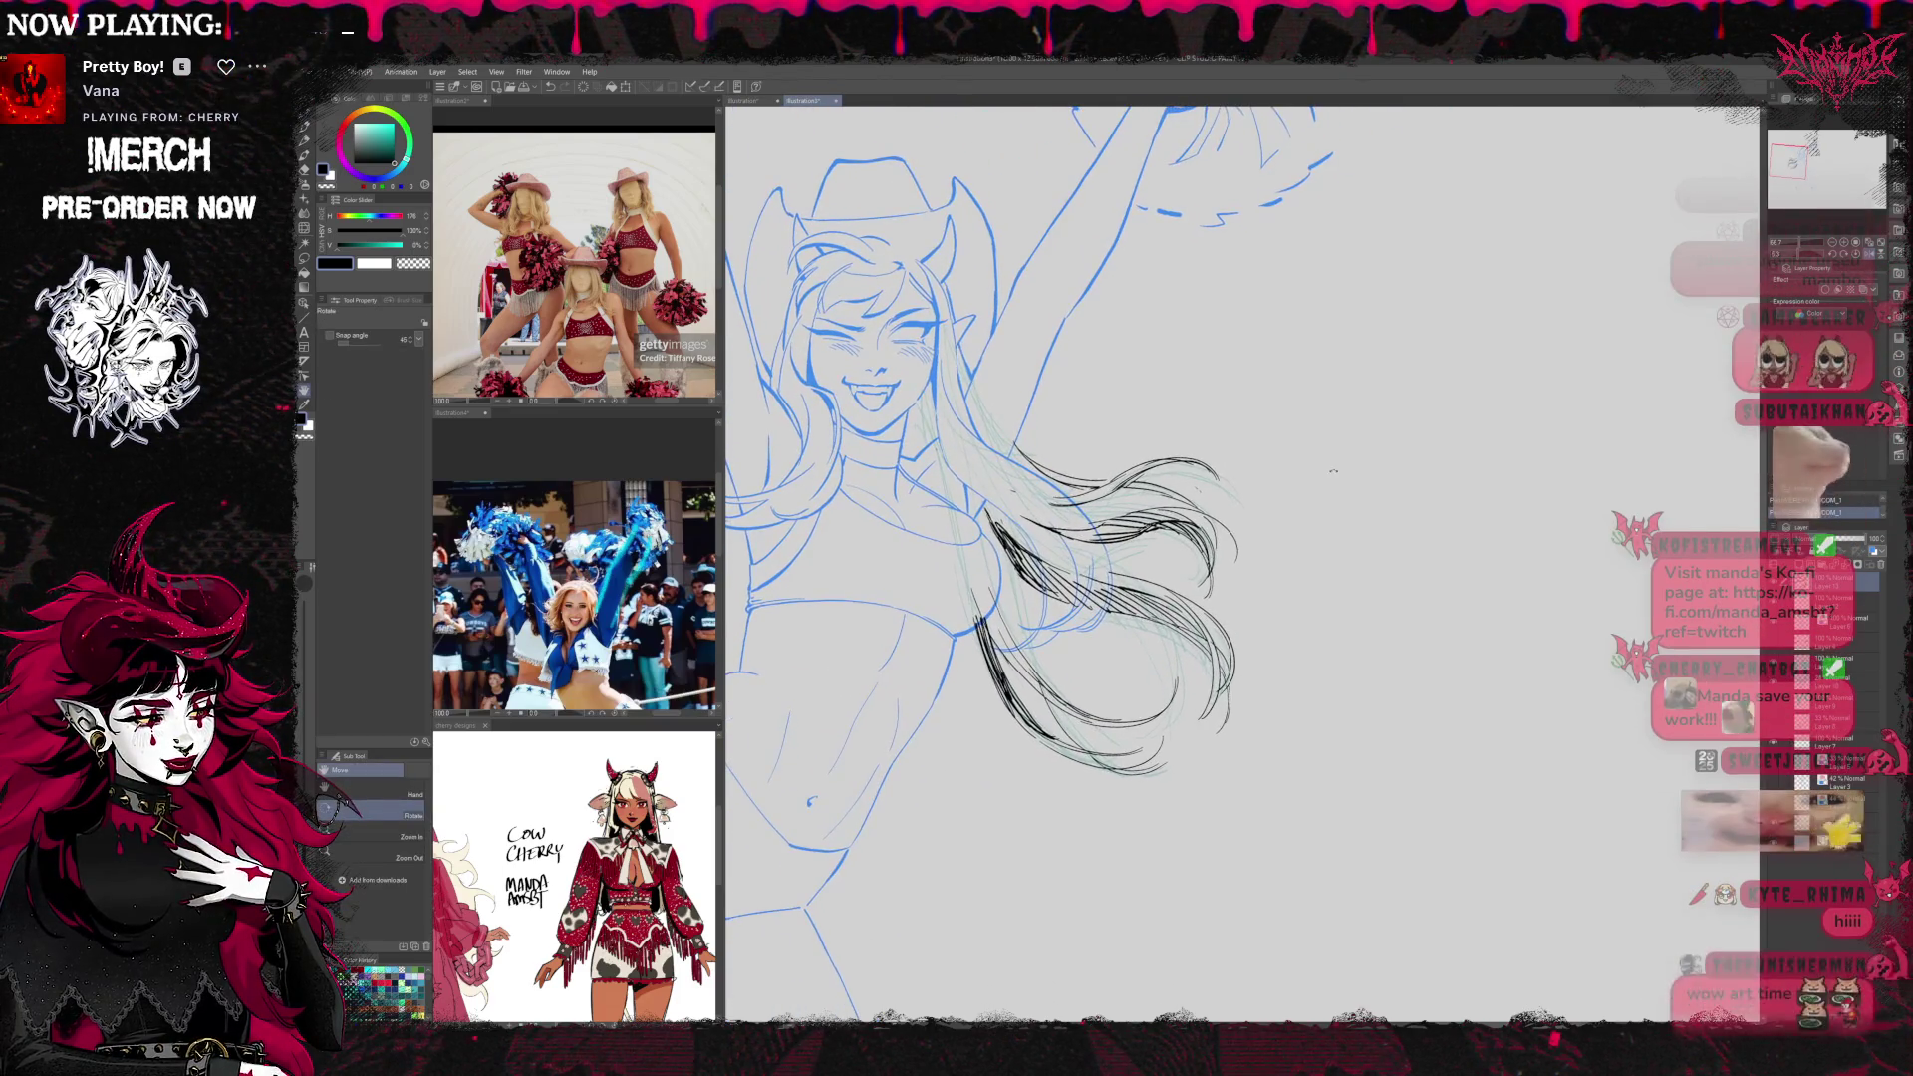
key("p")
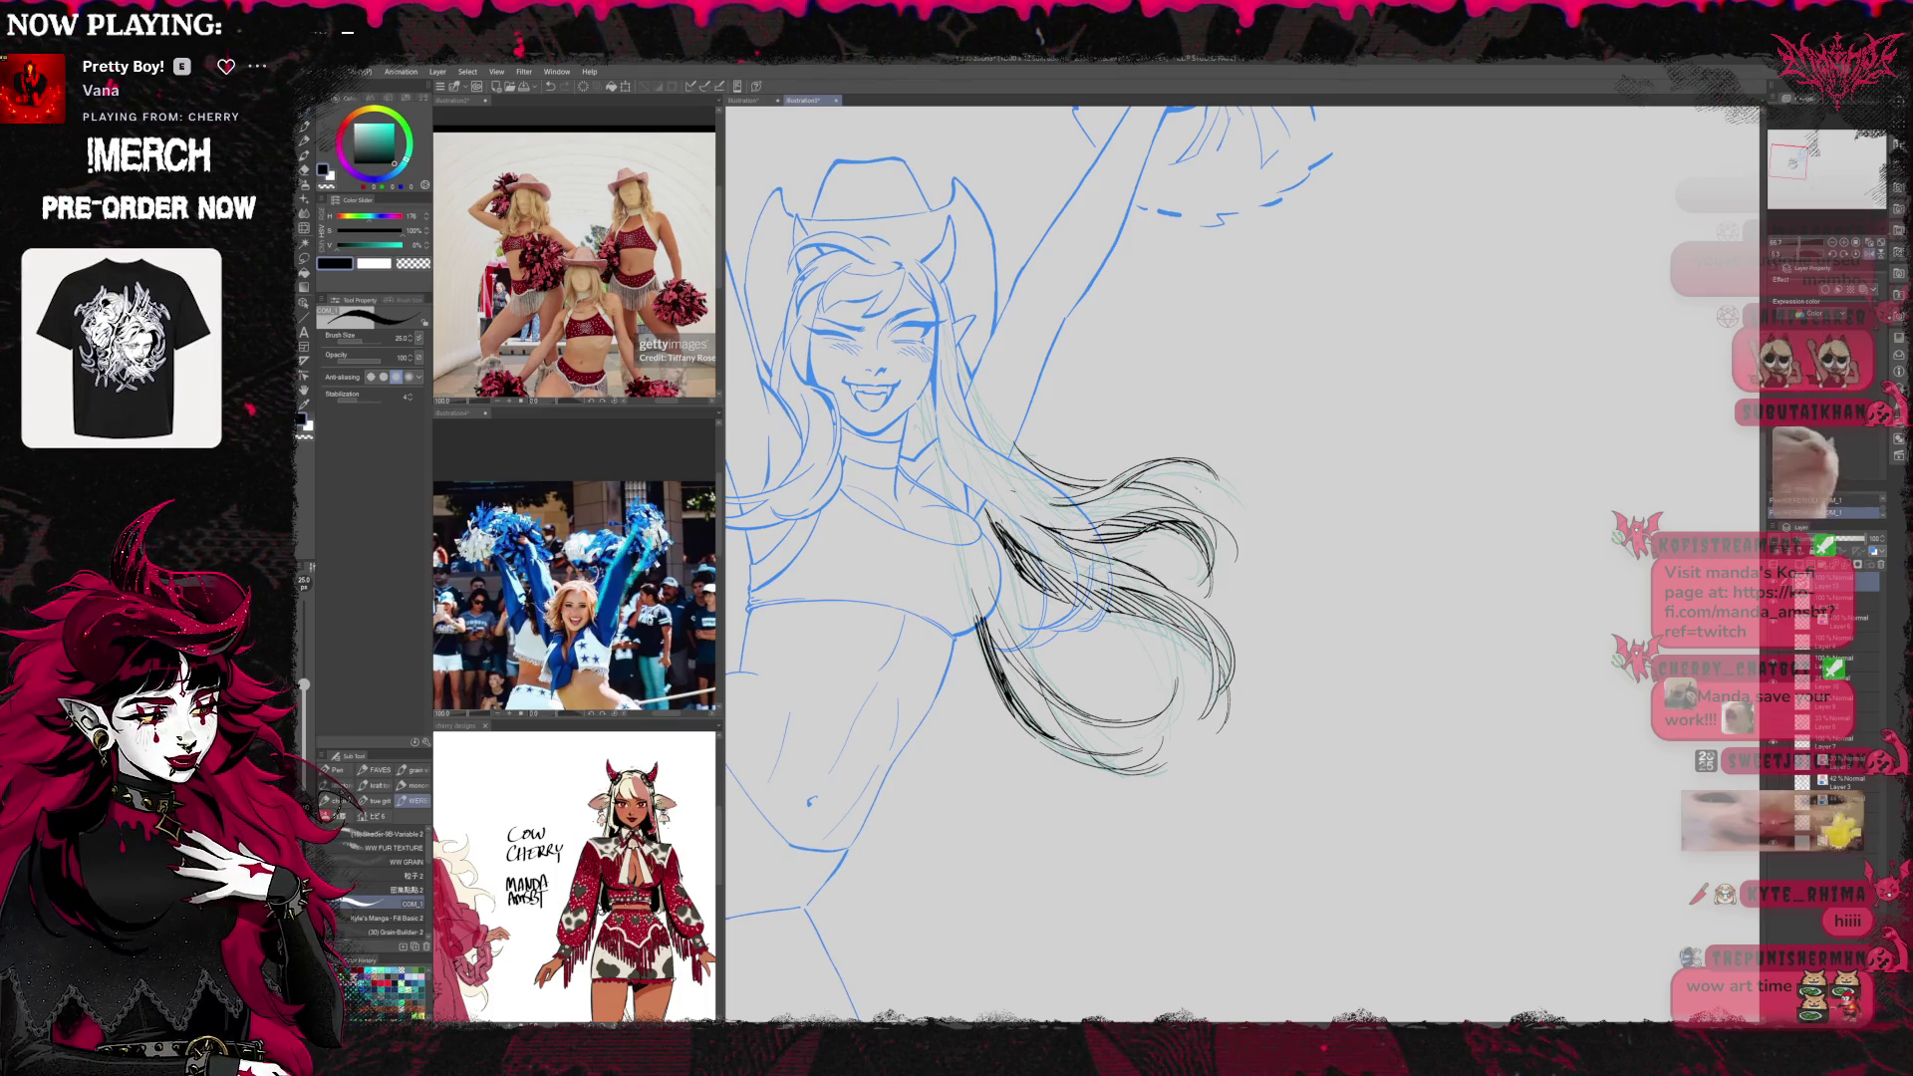
Hatch shading into the hair strands along the outer edge and near the ends
key("e")
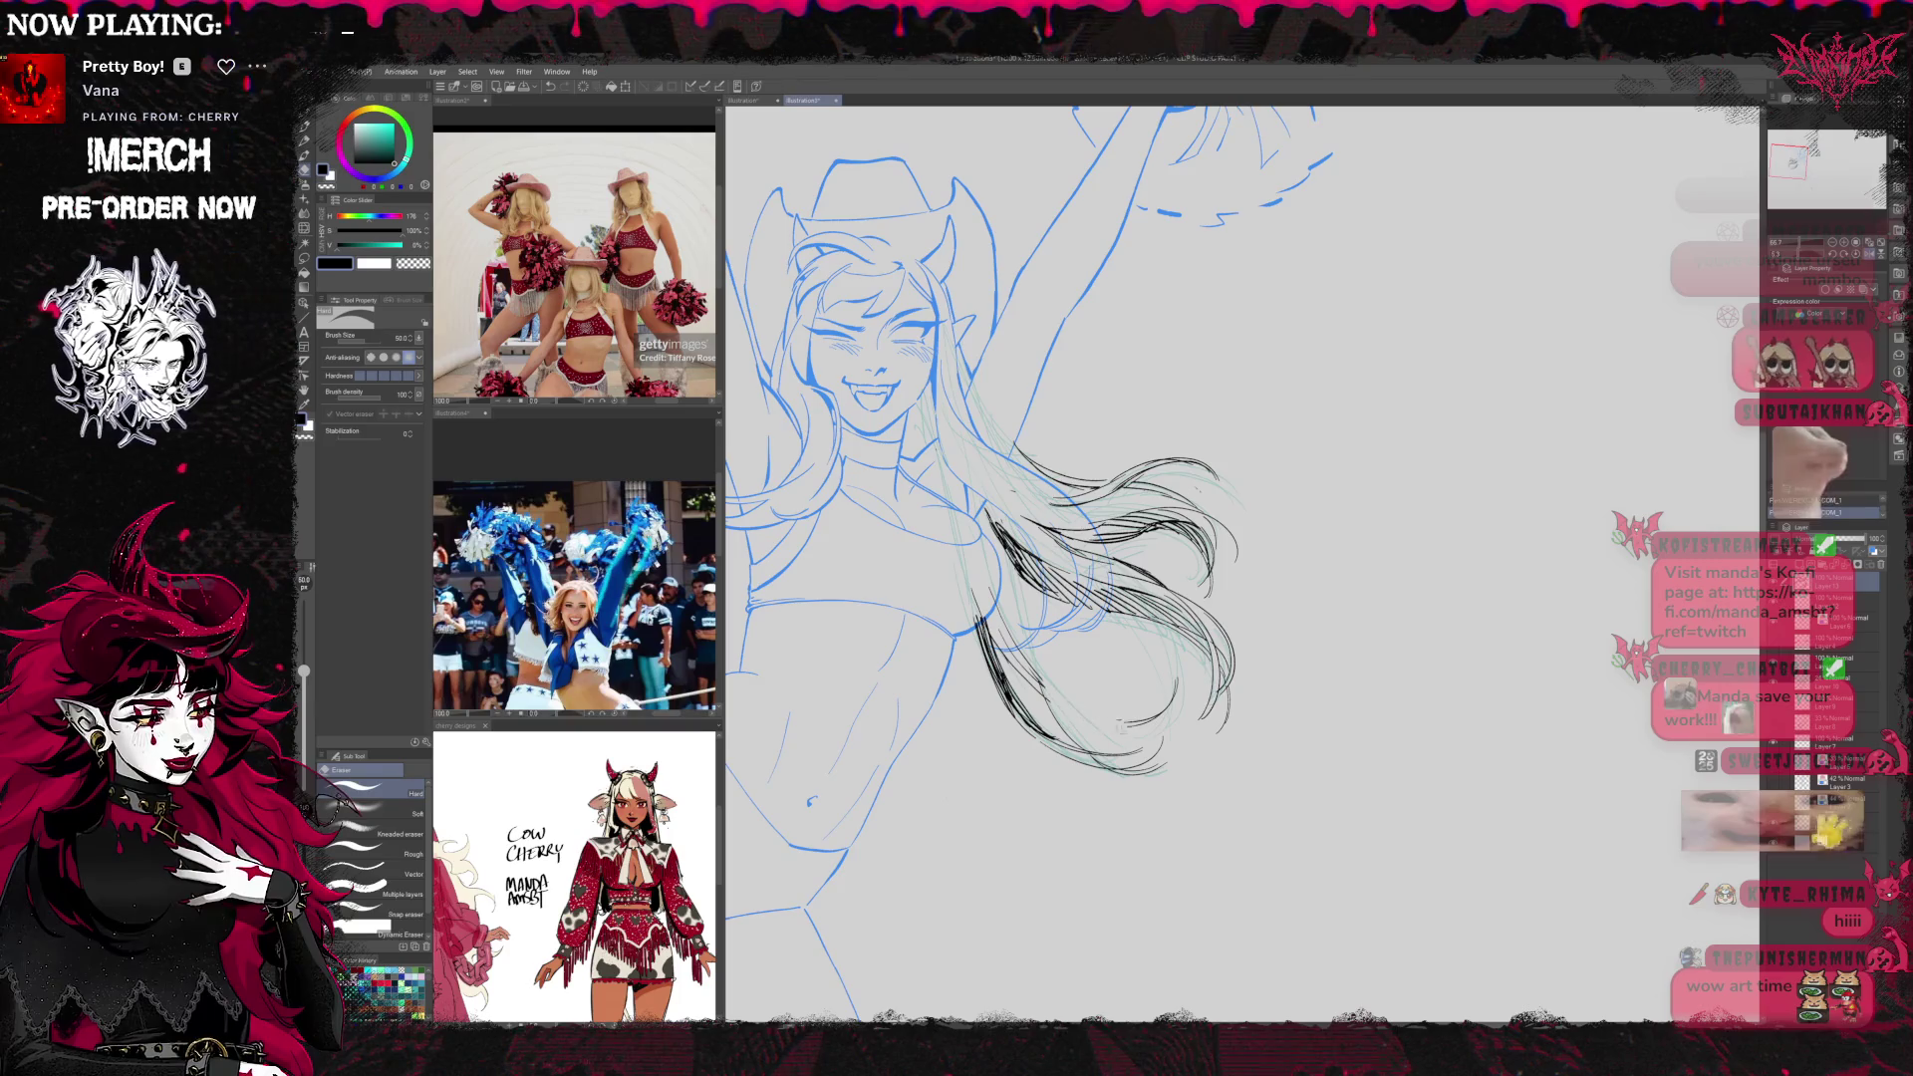
key("p")
mouse_move(1134, 618)
left_mouse_down()
mouse_move(1182, 712)
mouse_move(1142, 727)
mouse_move(1179, 711)
left_mouse_up()
left_click_drag(1156, 635, 1182, 721)
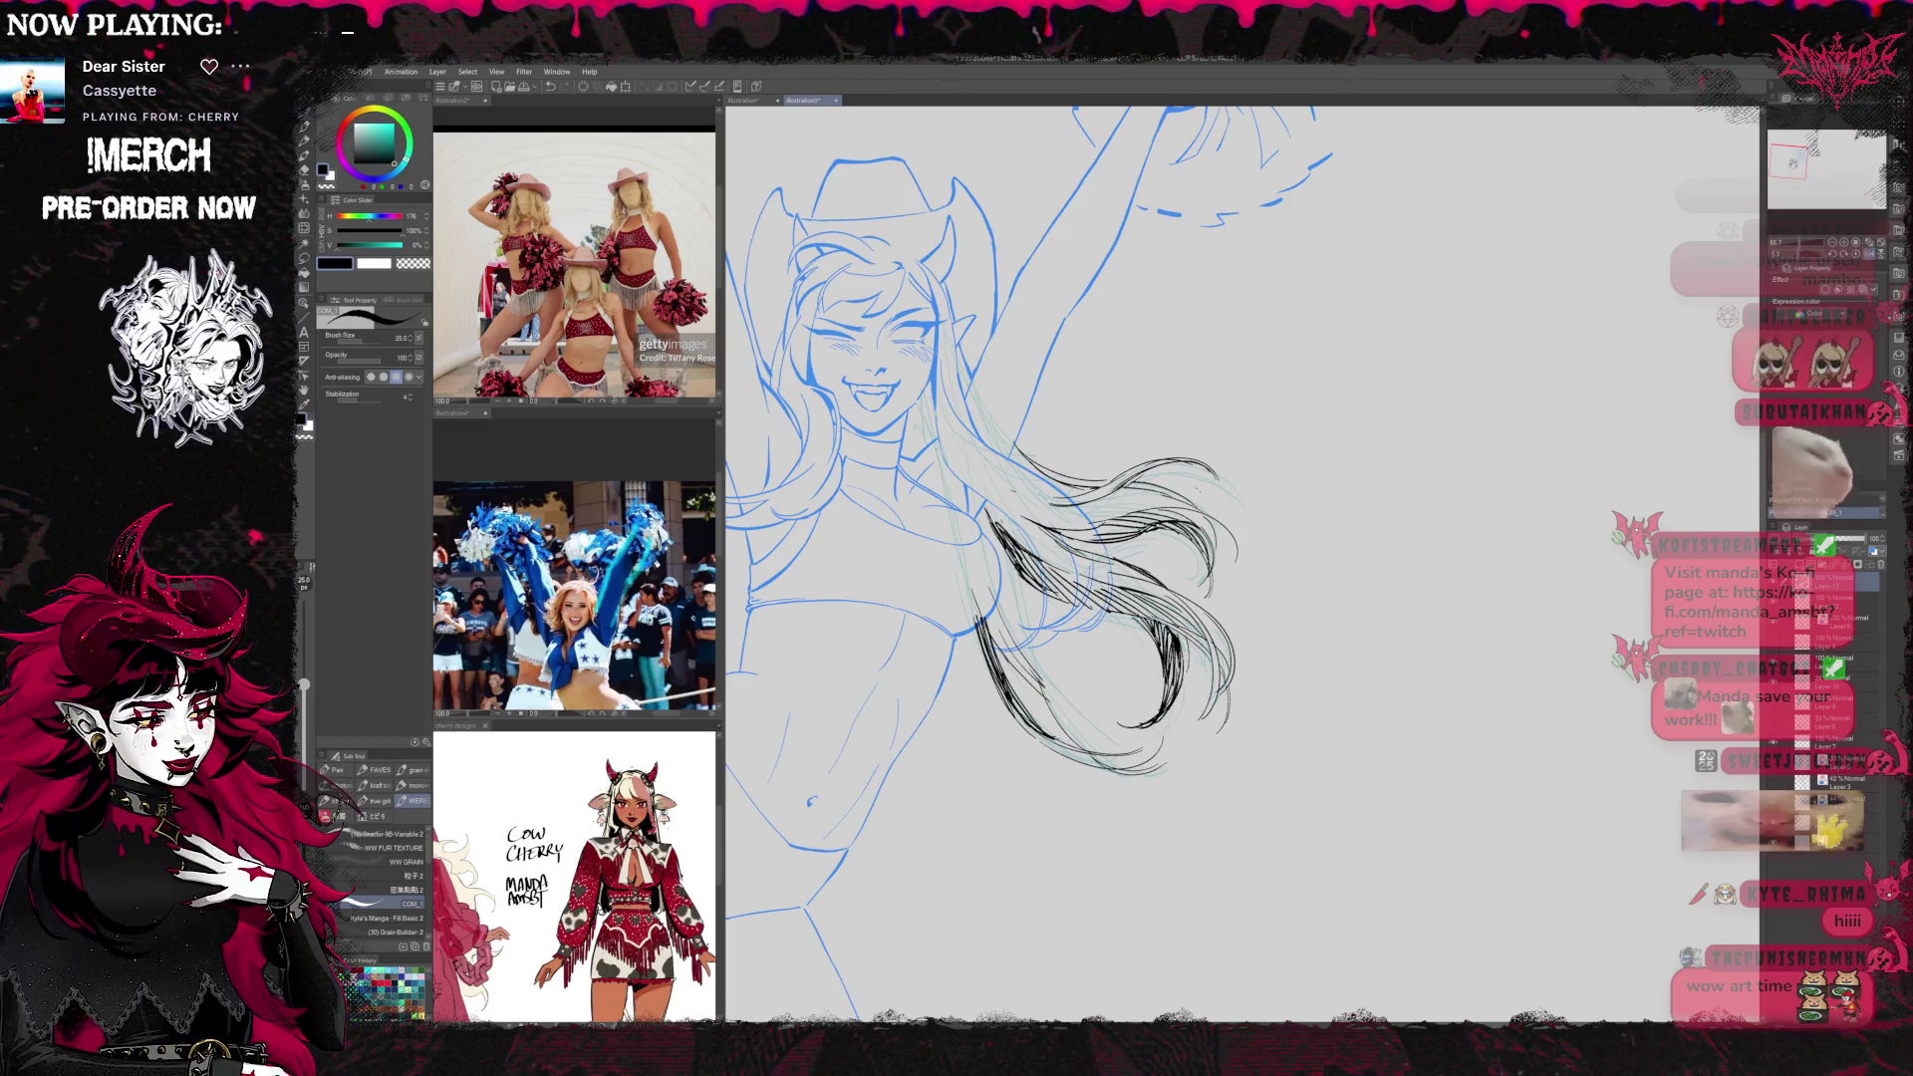
left_click_drag(1158, 690, 1123, 715)
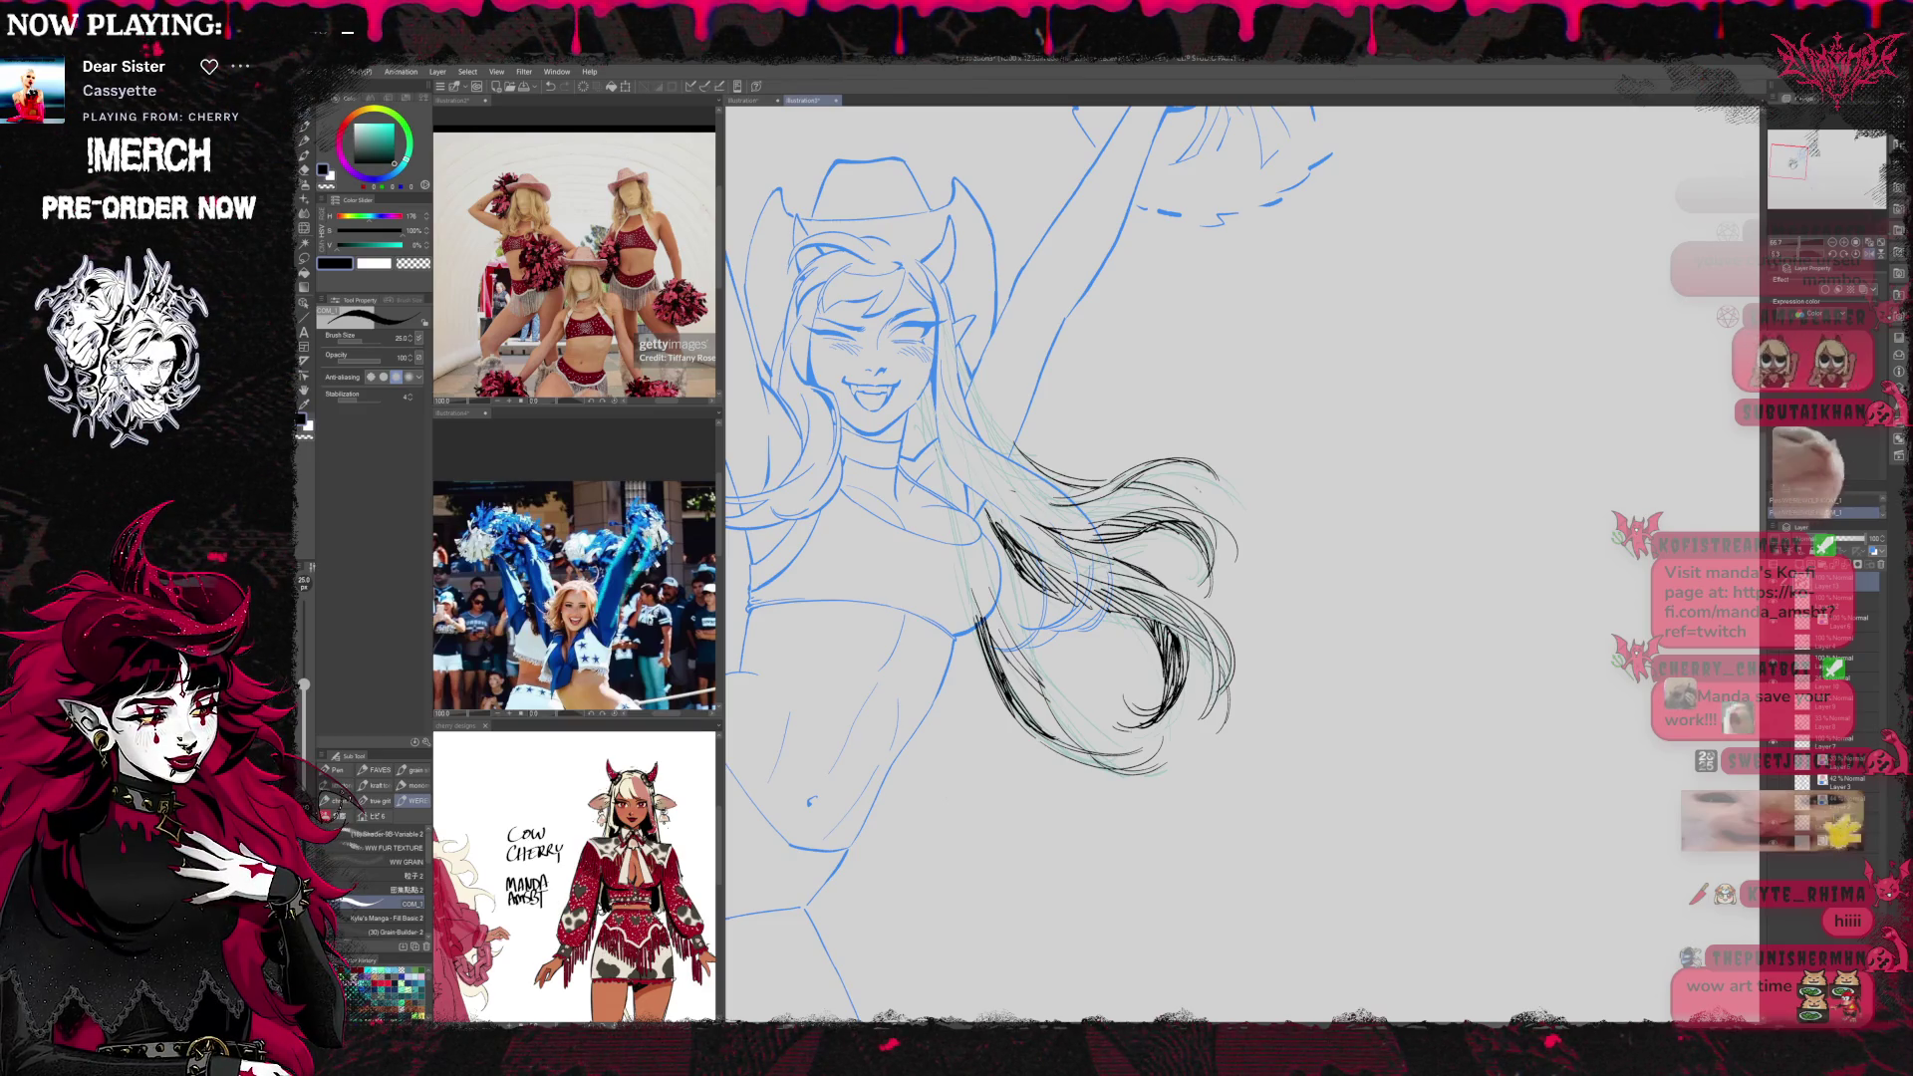
key("e")
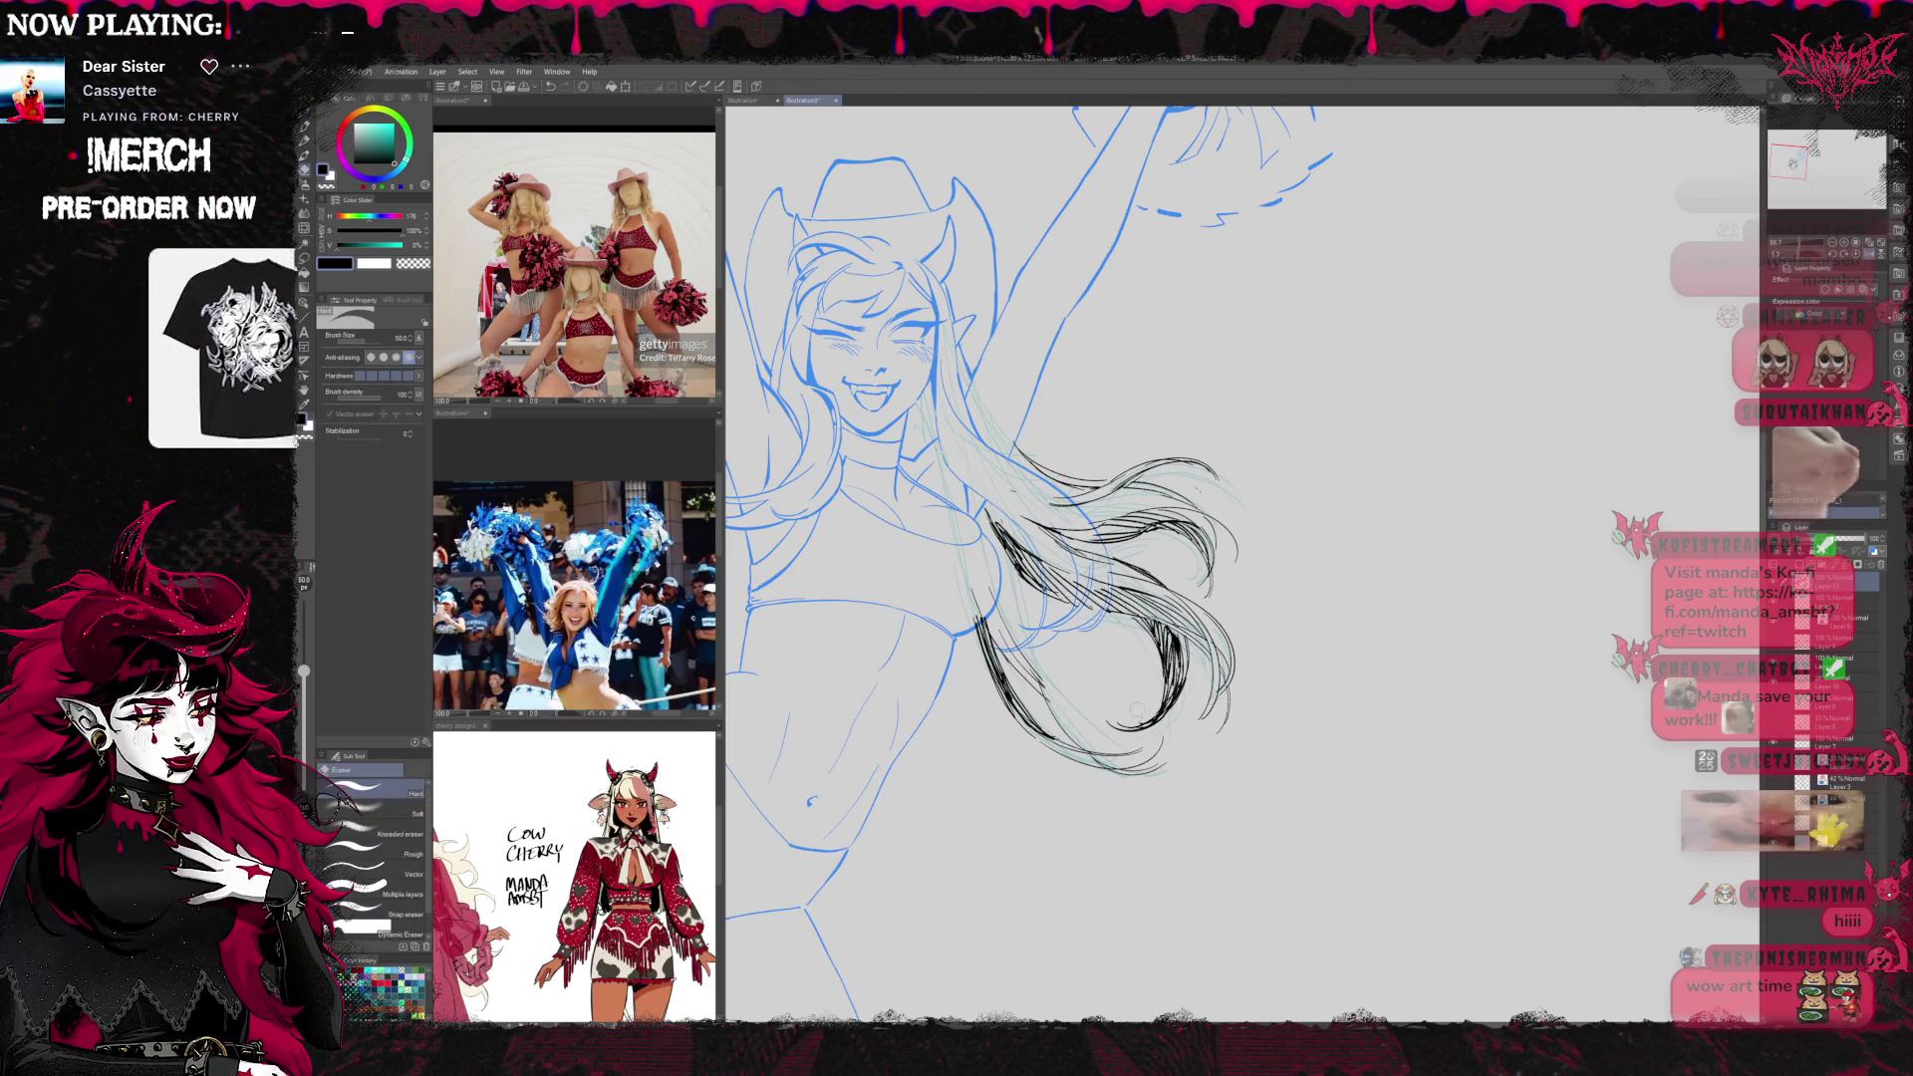
key("p")
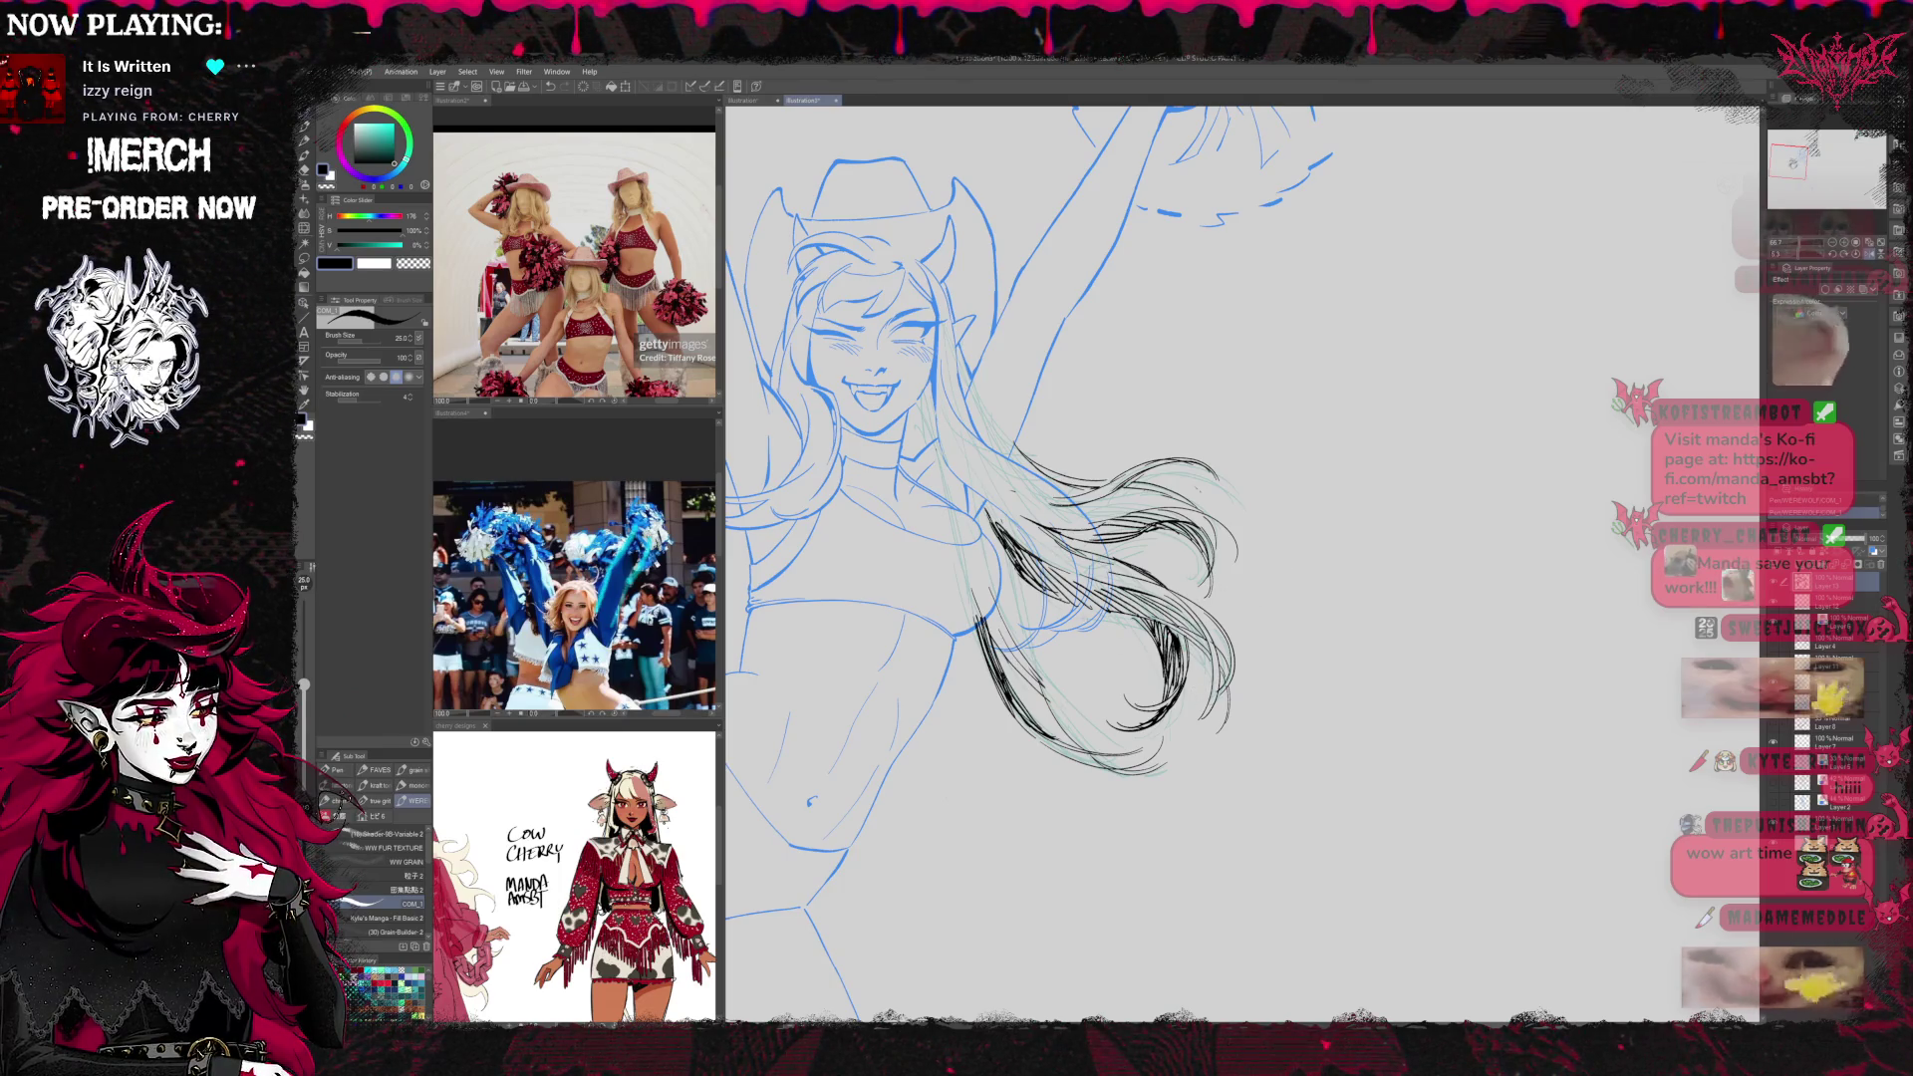
key("e")
Erase stray hair line bits, restore the unflipped centred view, and add black hatching to the hair
left_click_drag(984, 583, 1041, 692)
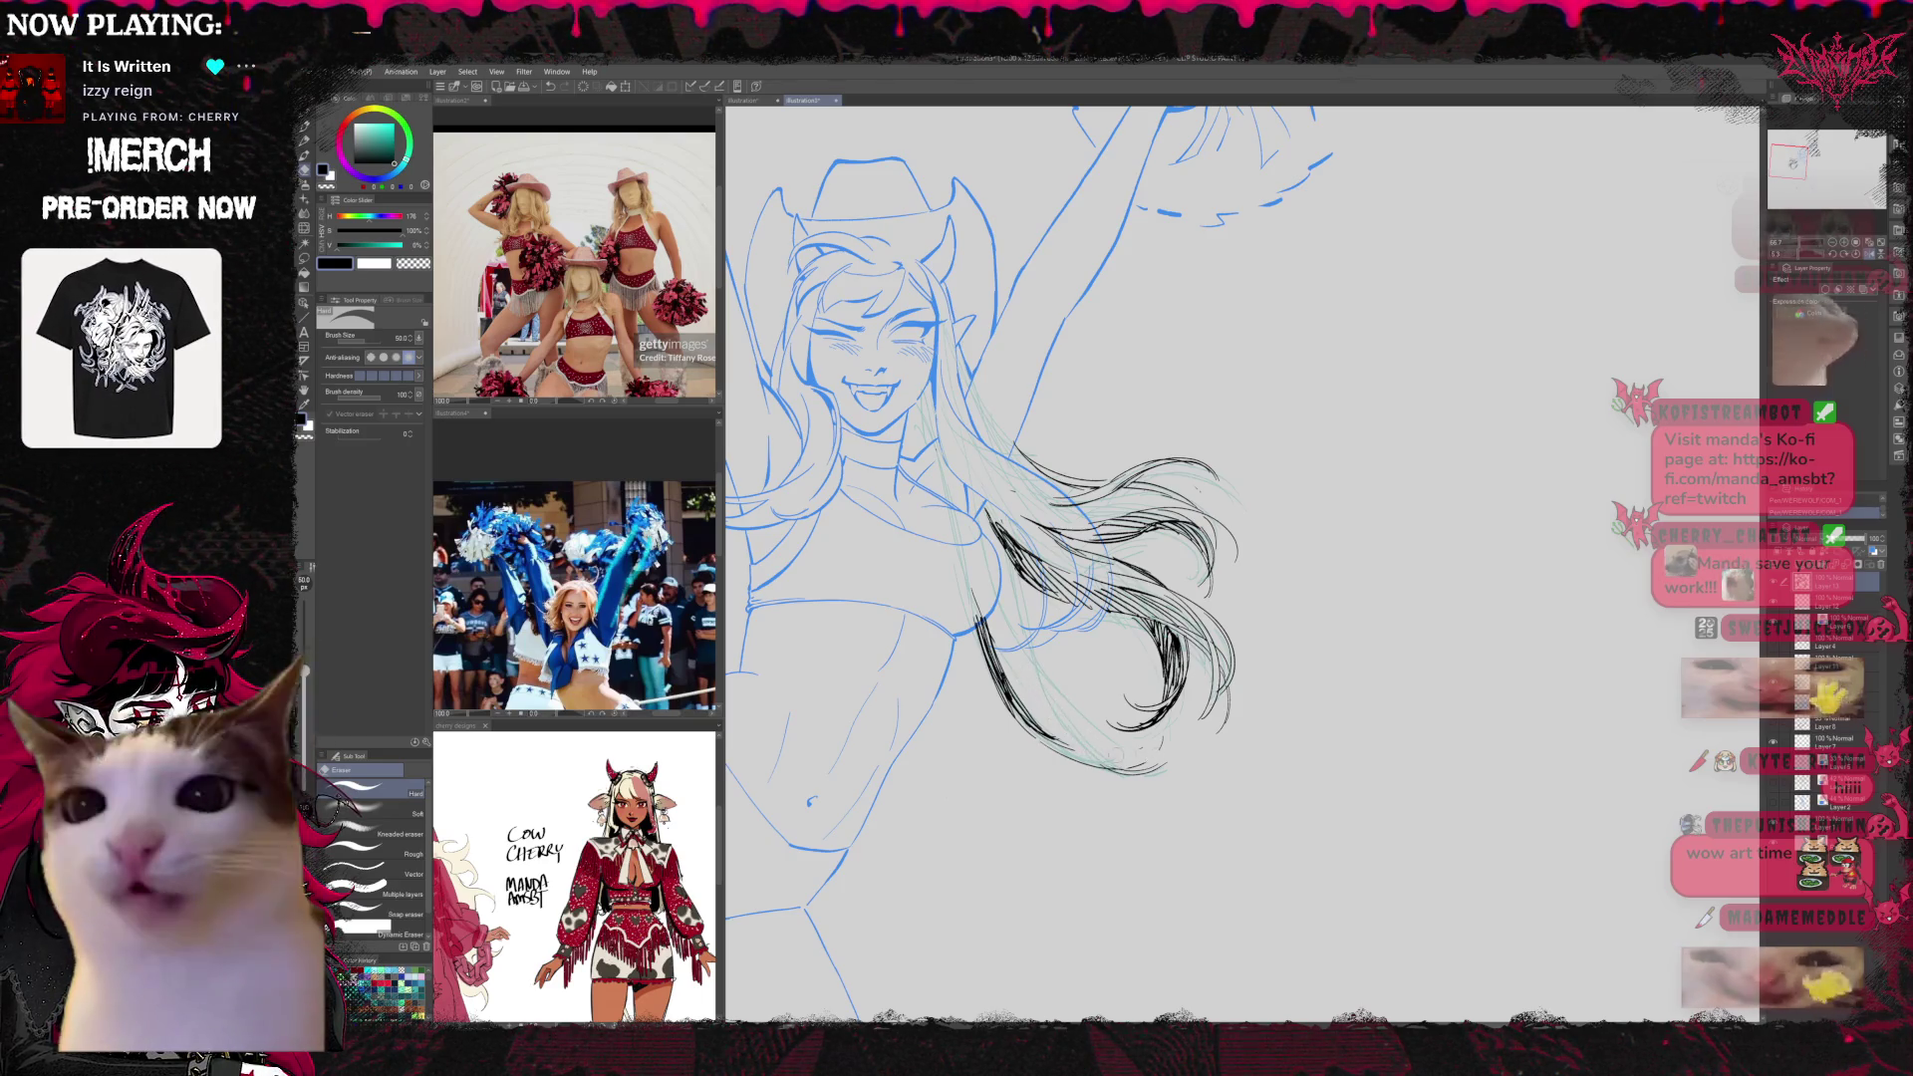
key("p")
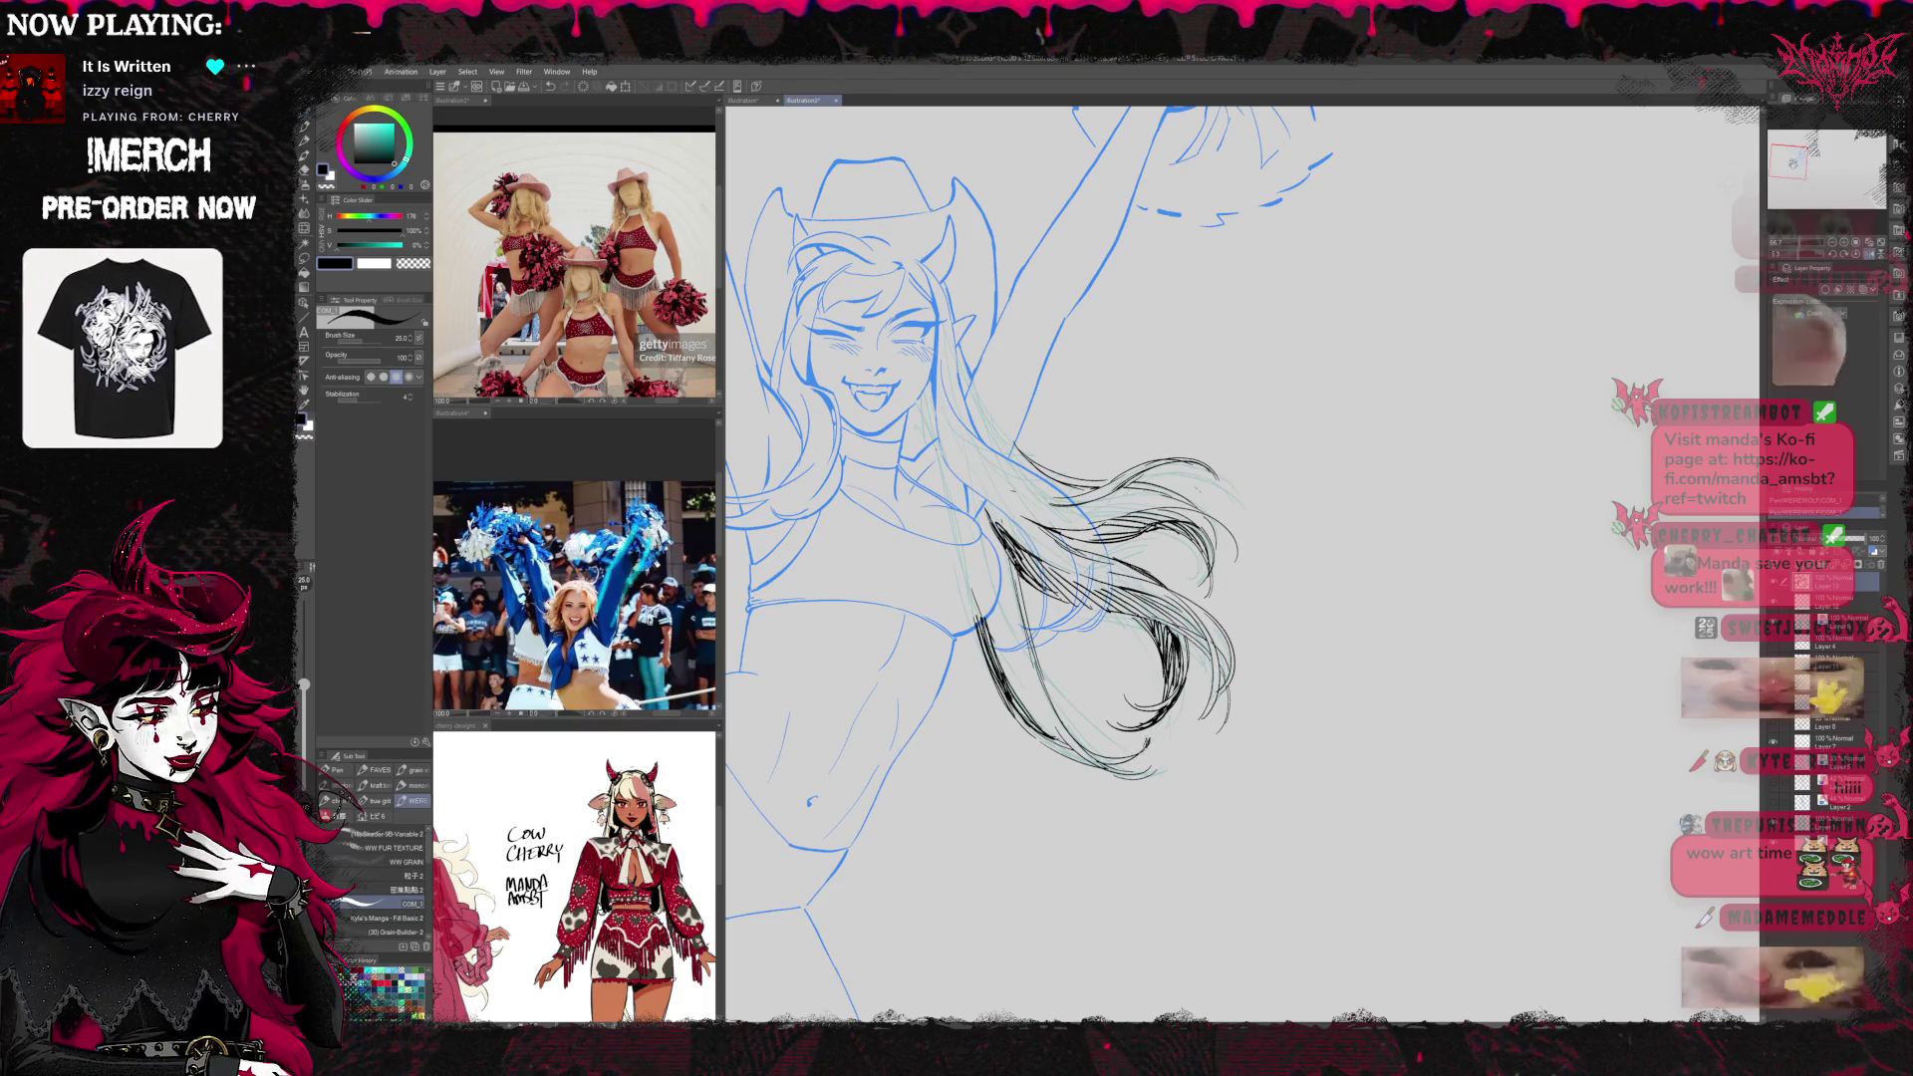
left_click(1868, 256)
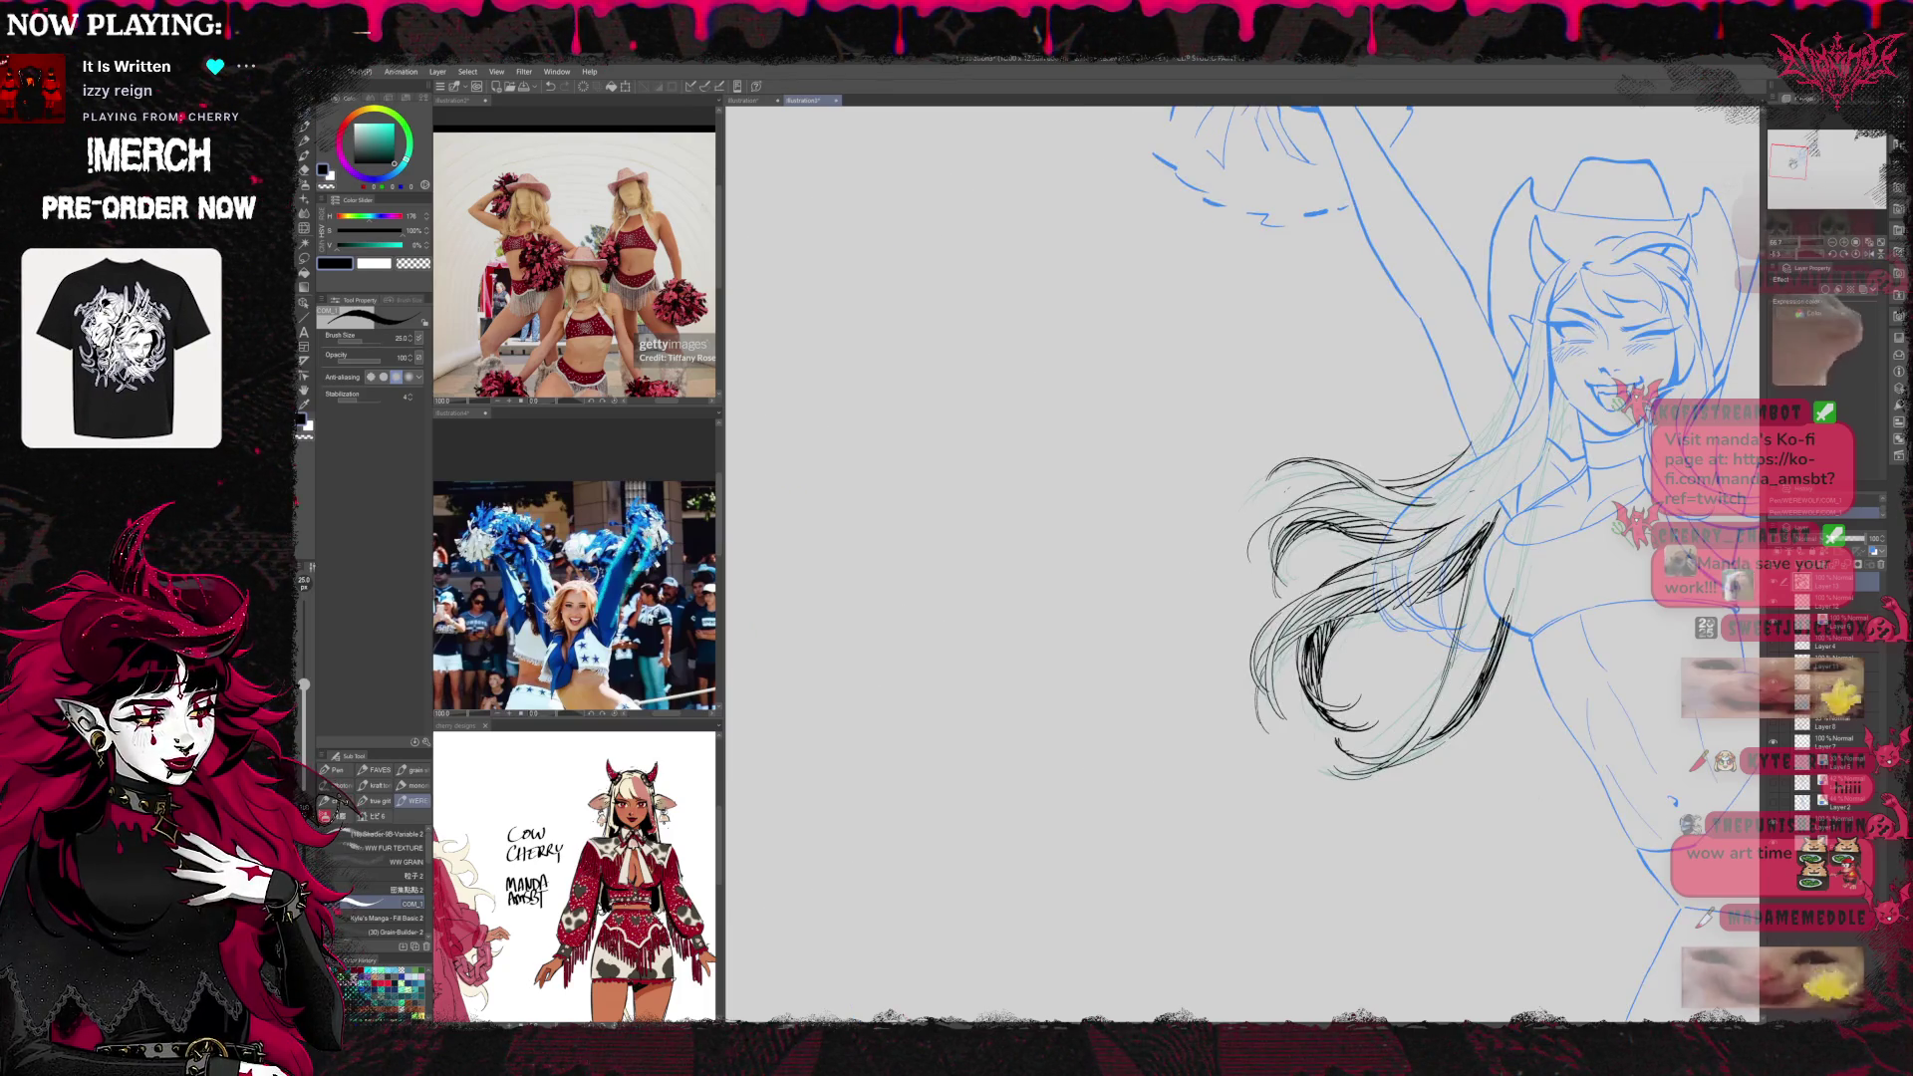
key("ctrl+0")
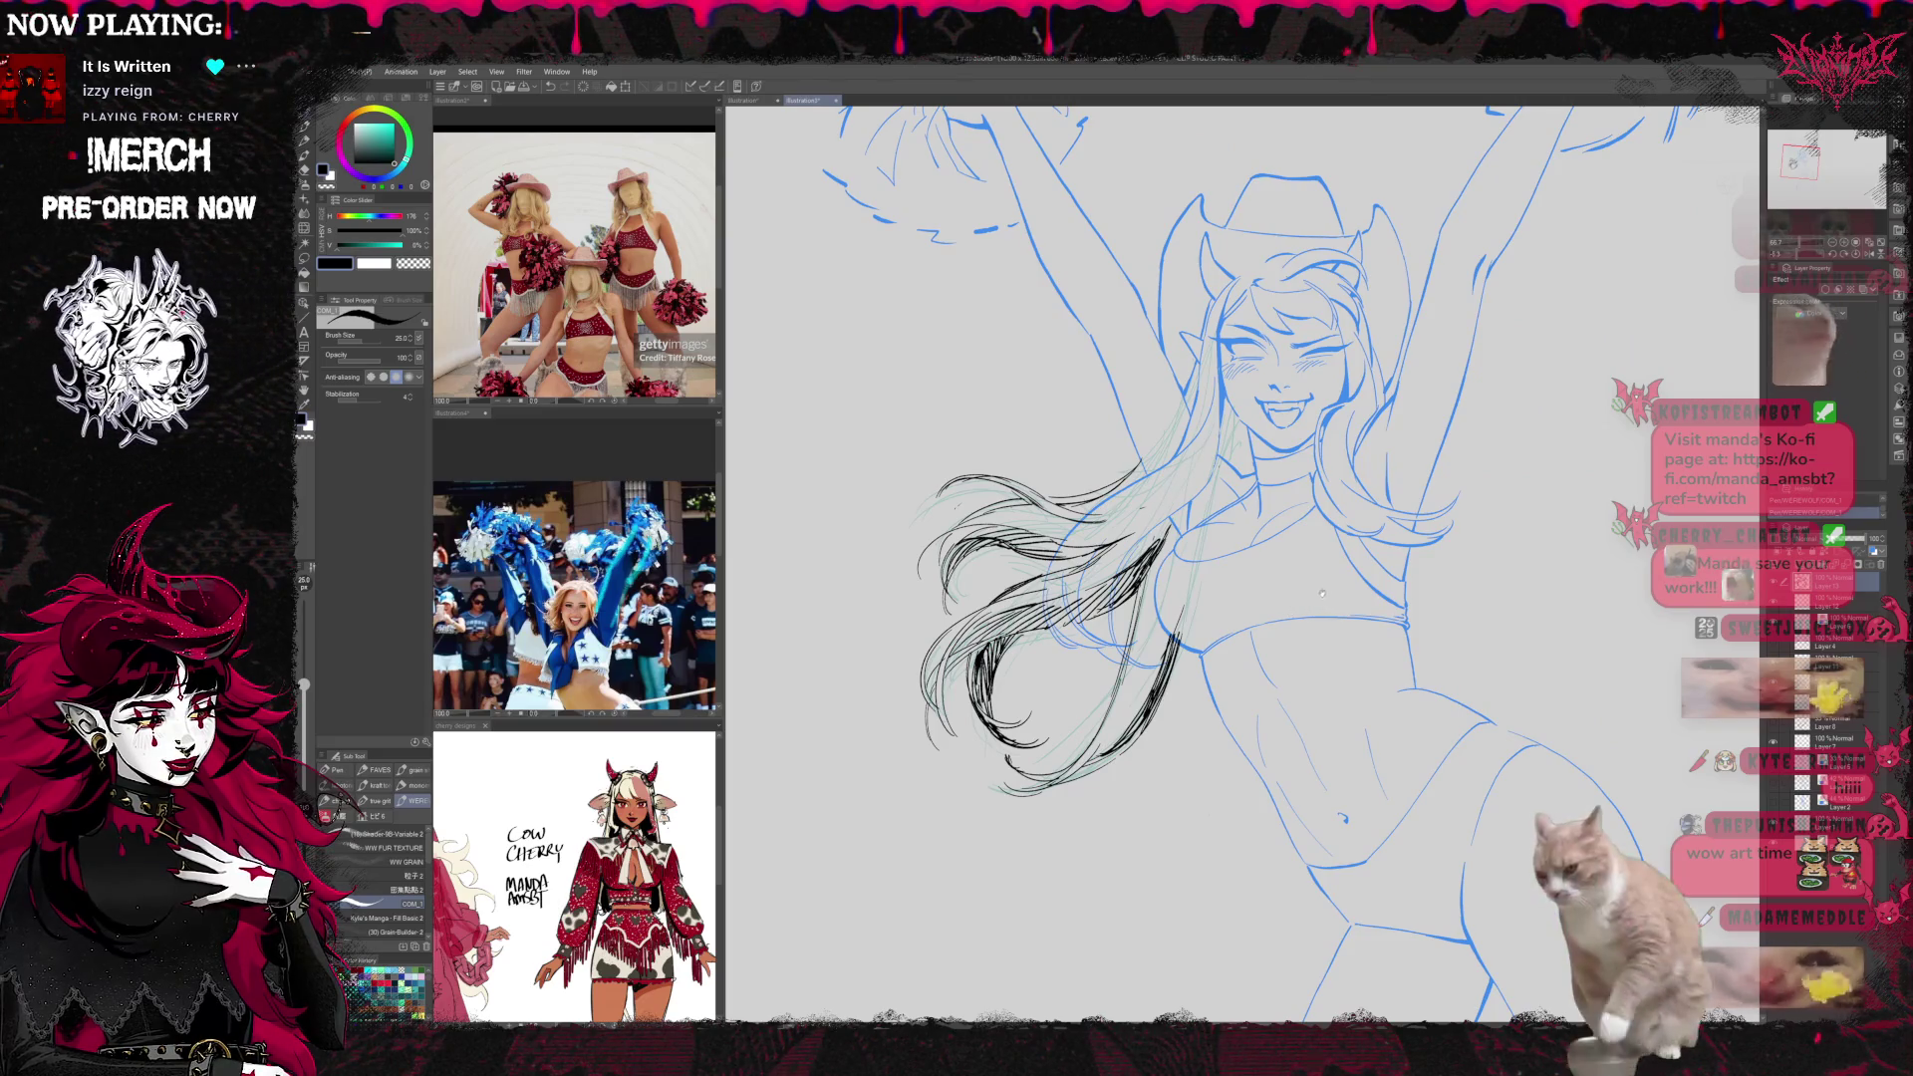
left_click_drag(1322, 594, 1302, 604)
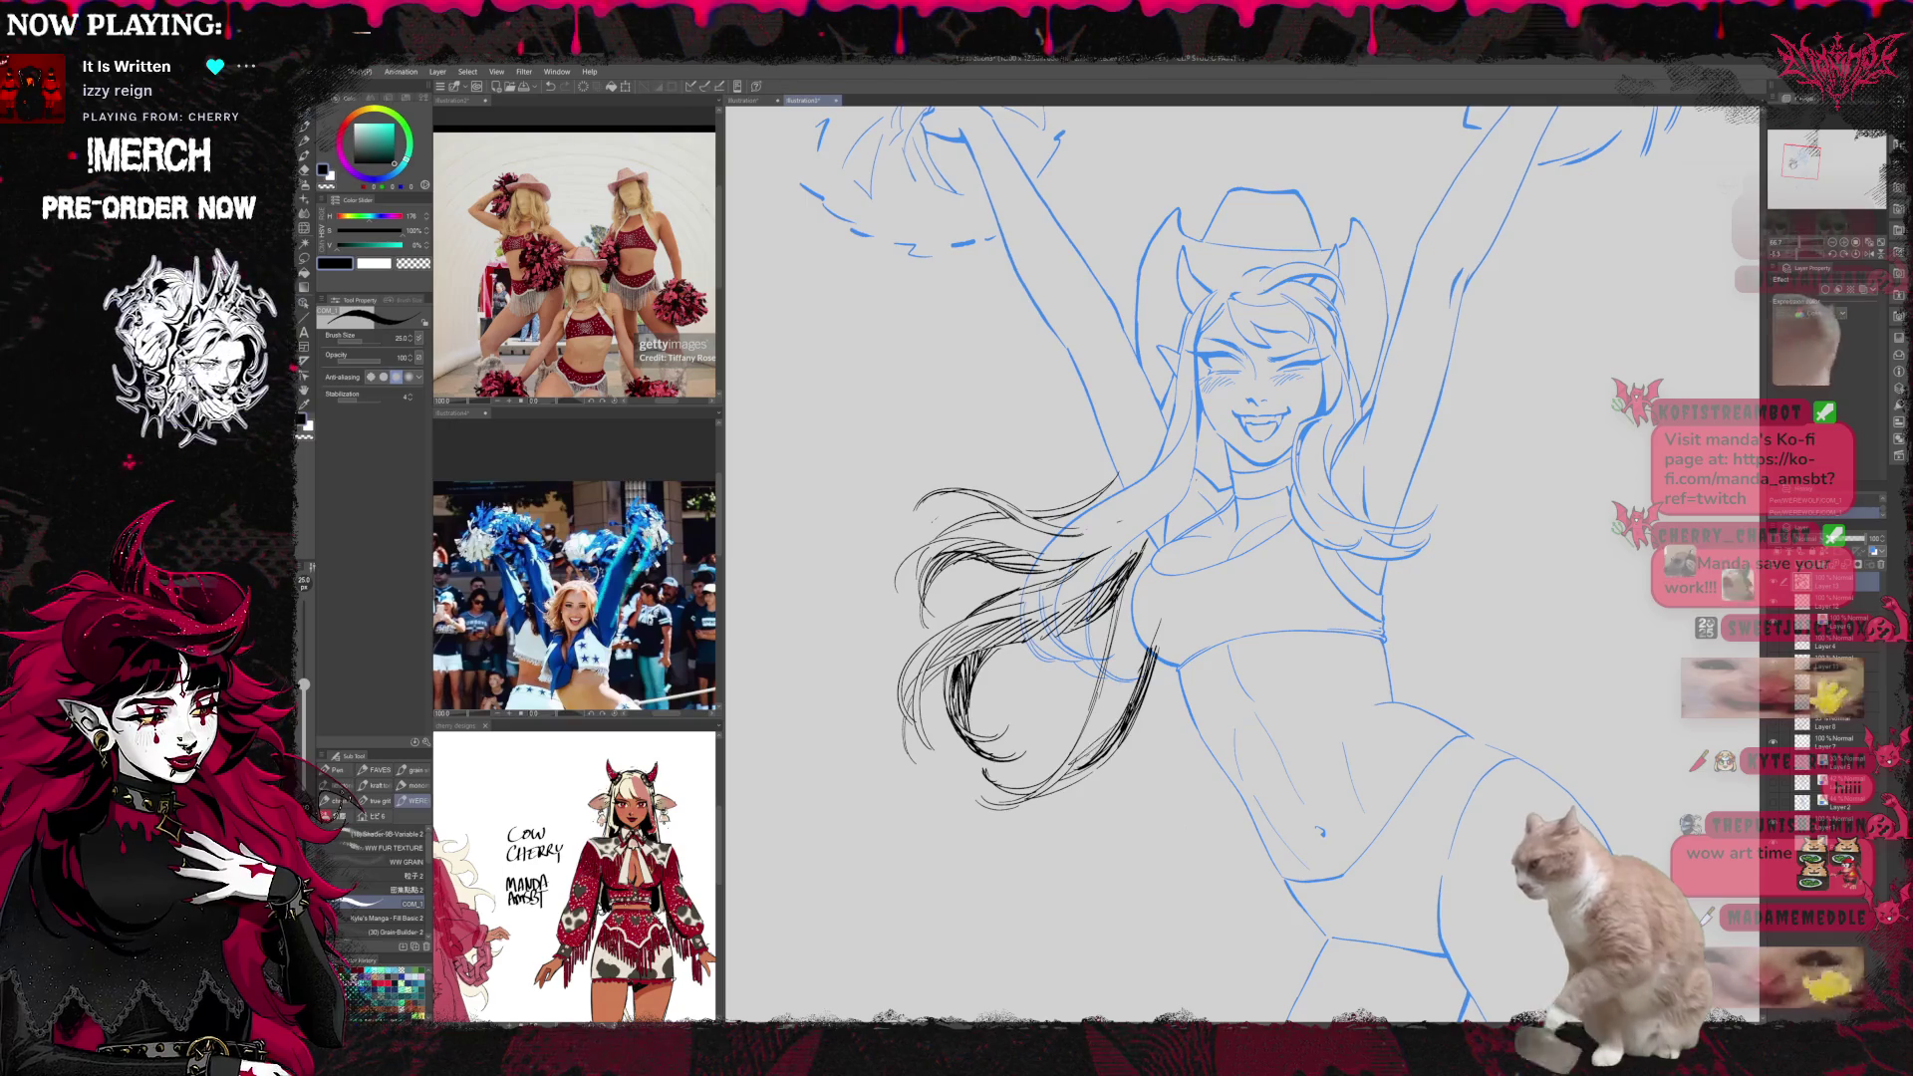
left_click_drag(1104, 703, 1140, 636)
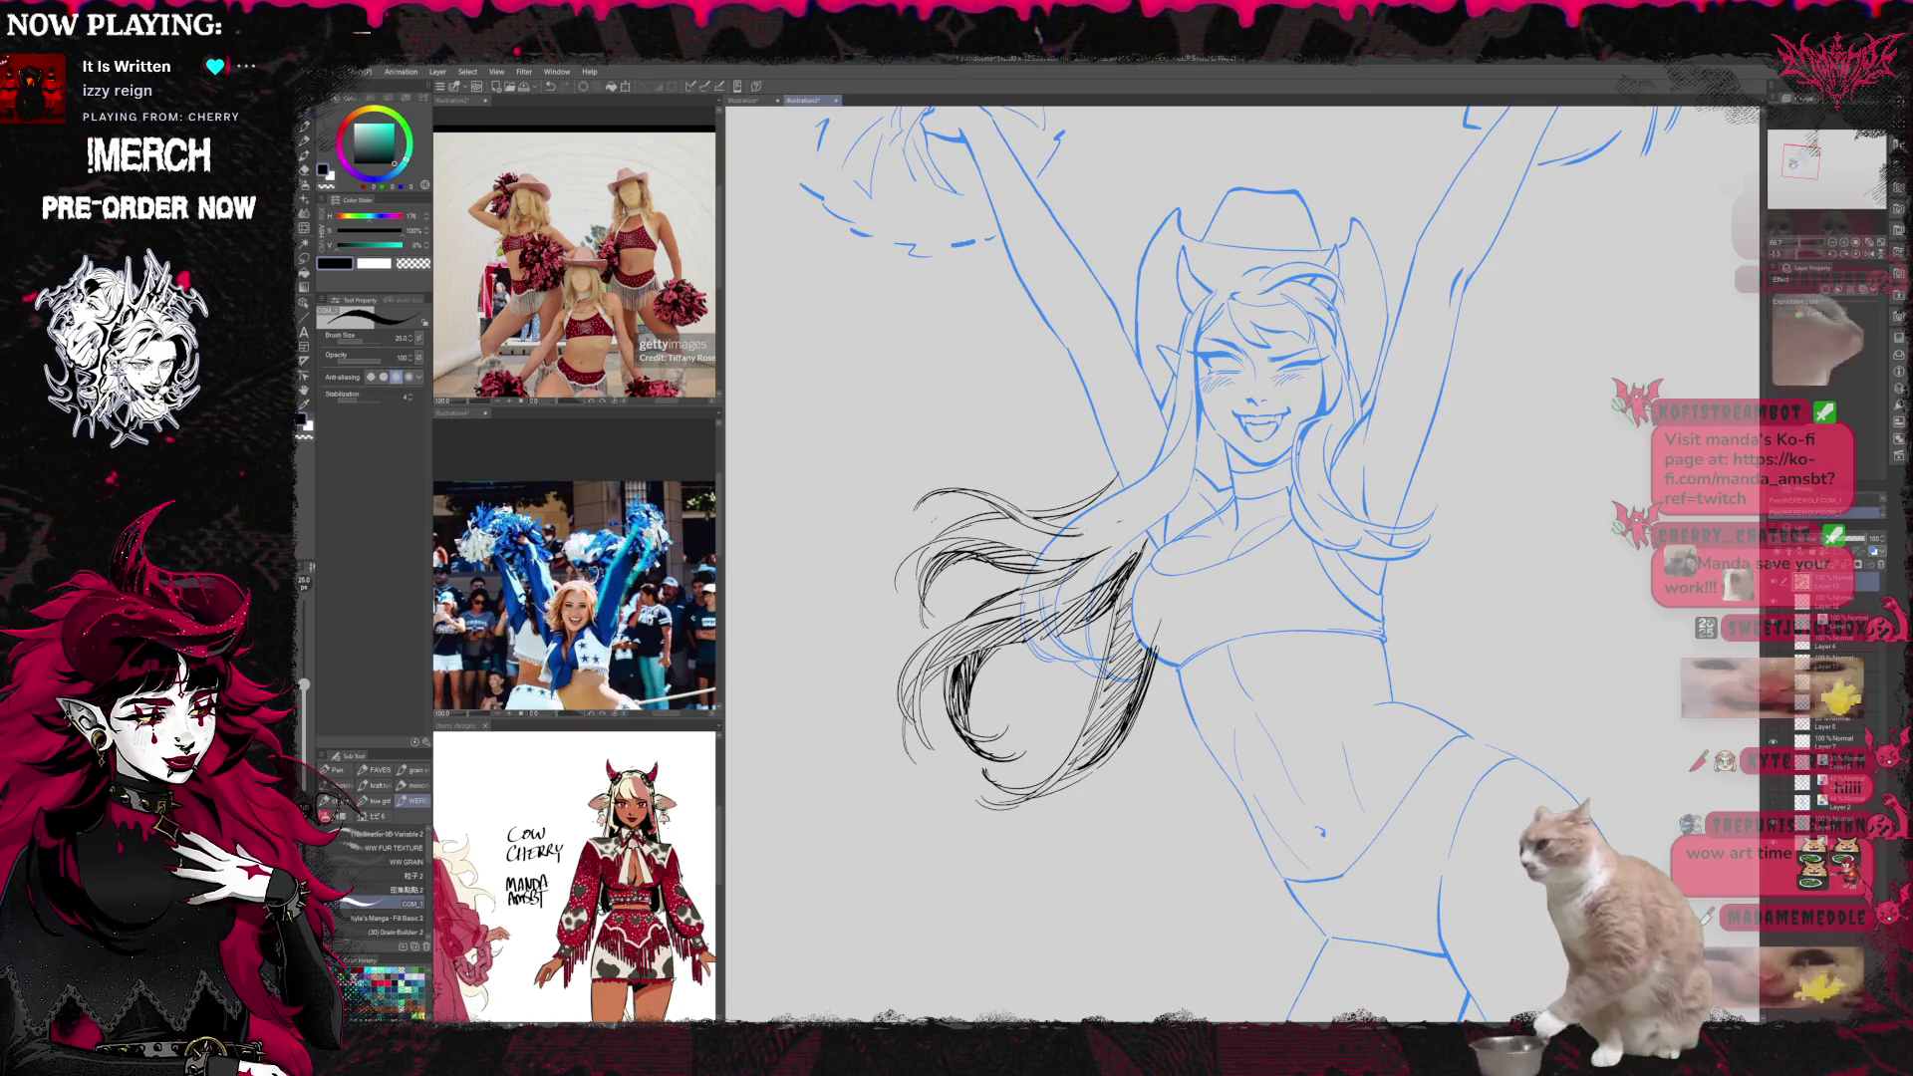